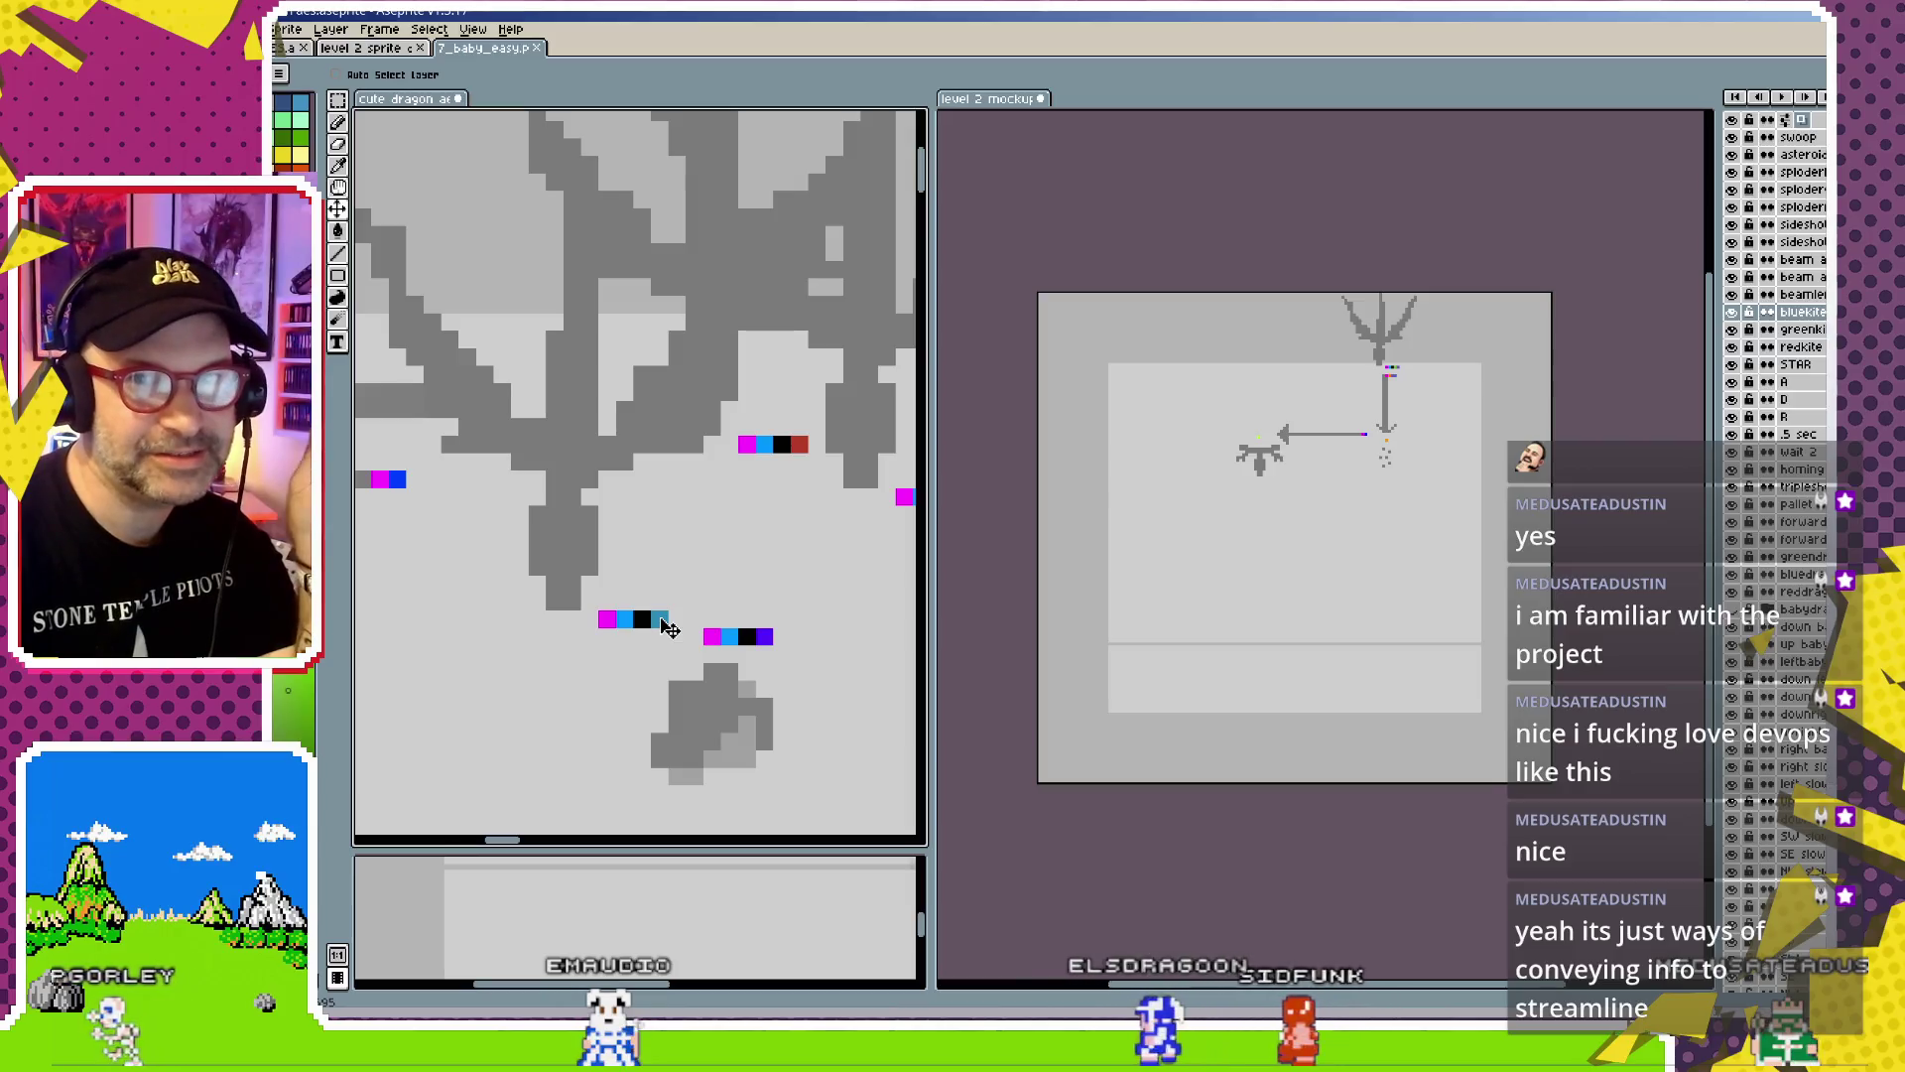
Raise the dragon legs and colour strip up-left, then nudge the down arrow up beneath them
{"action": "left_click_drag", "start_coordinate": [607, 452], "coordinate": [609, 526]}
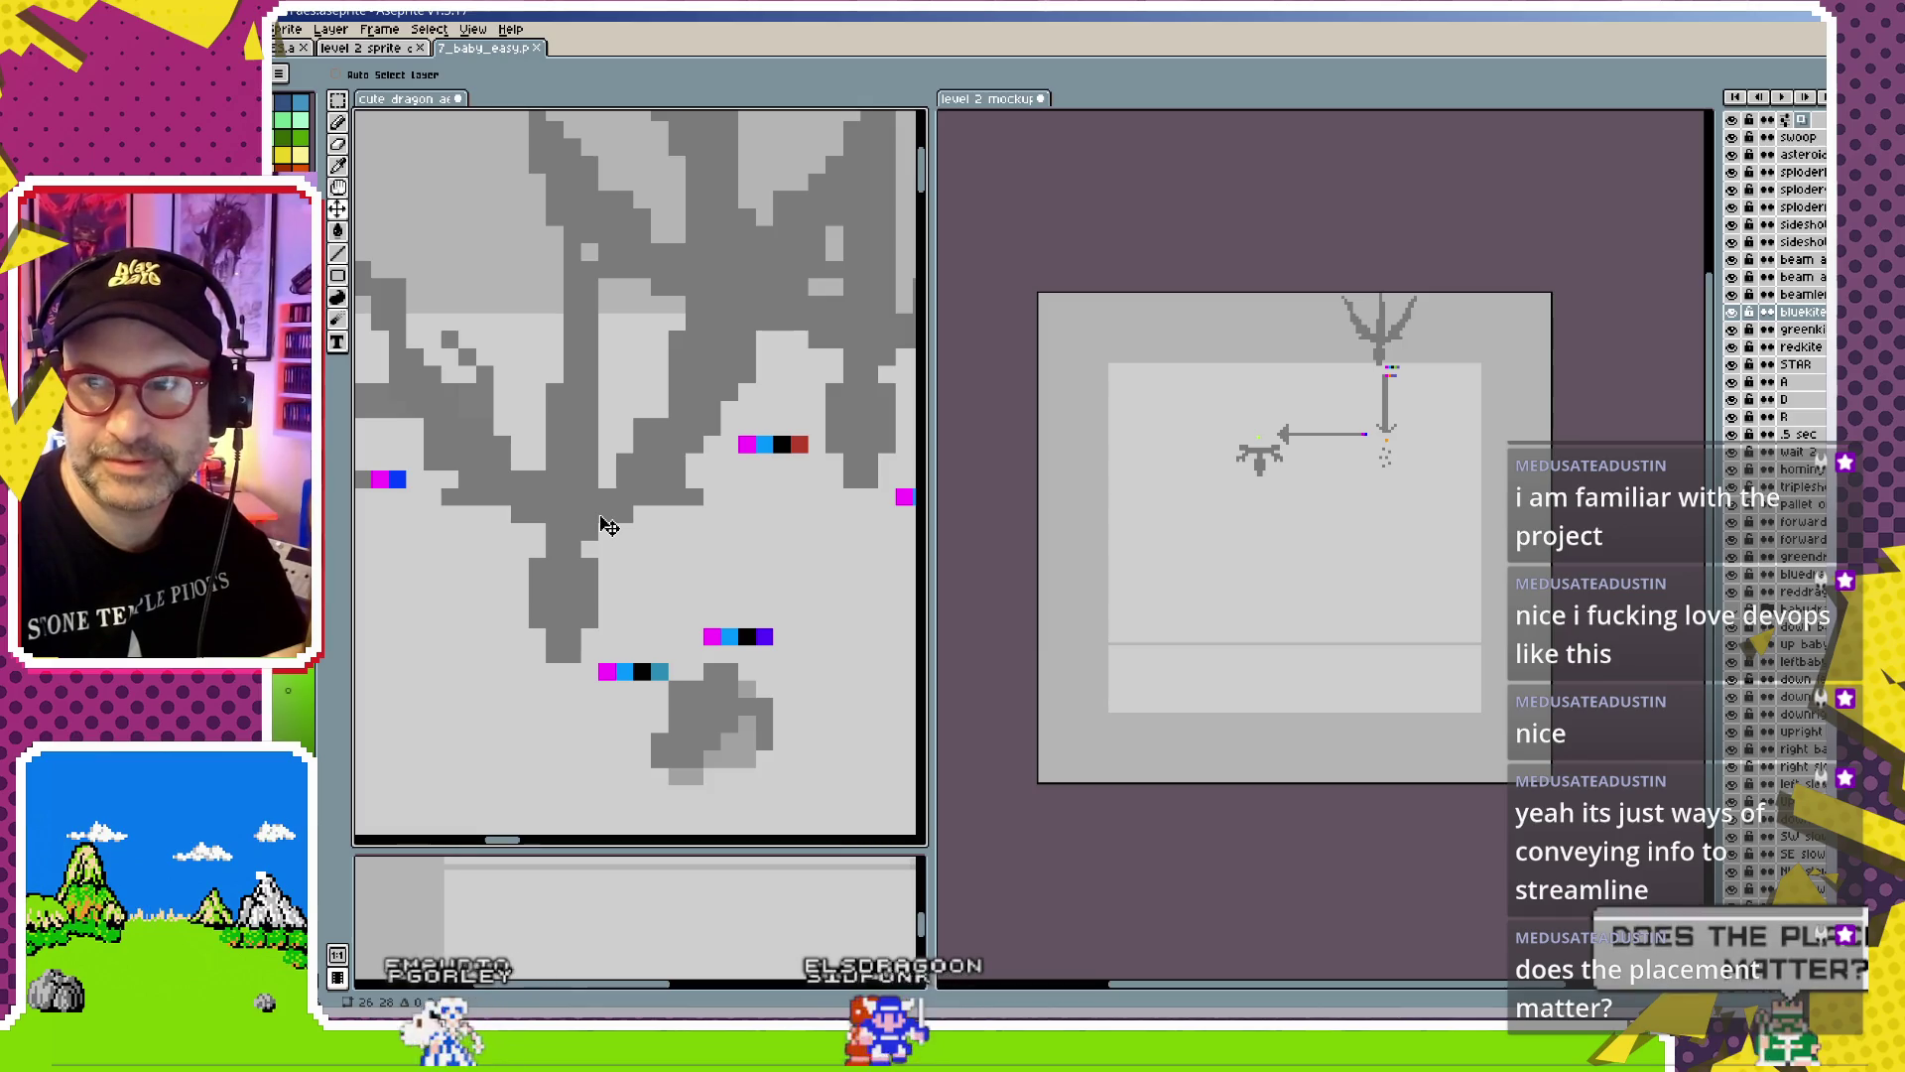
{"action": "left_click_drag", "start_coordinate": [610, 526], "coordinate": [601, 405]}
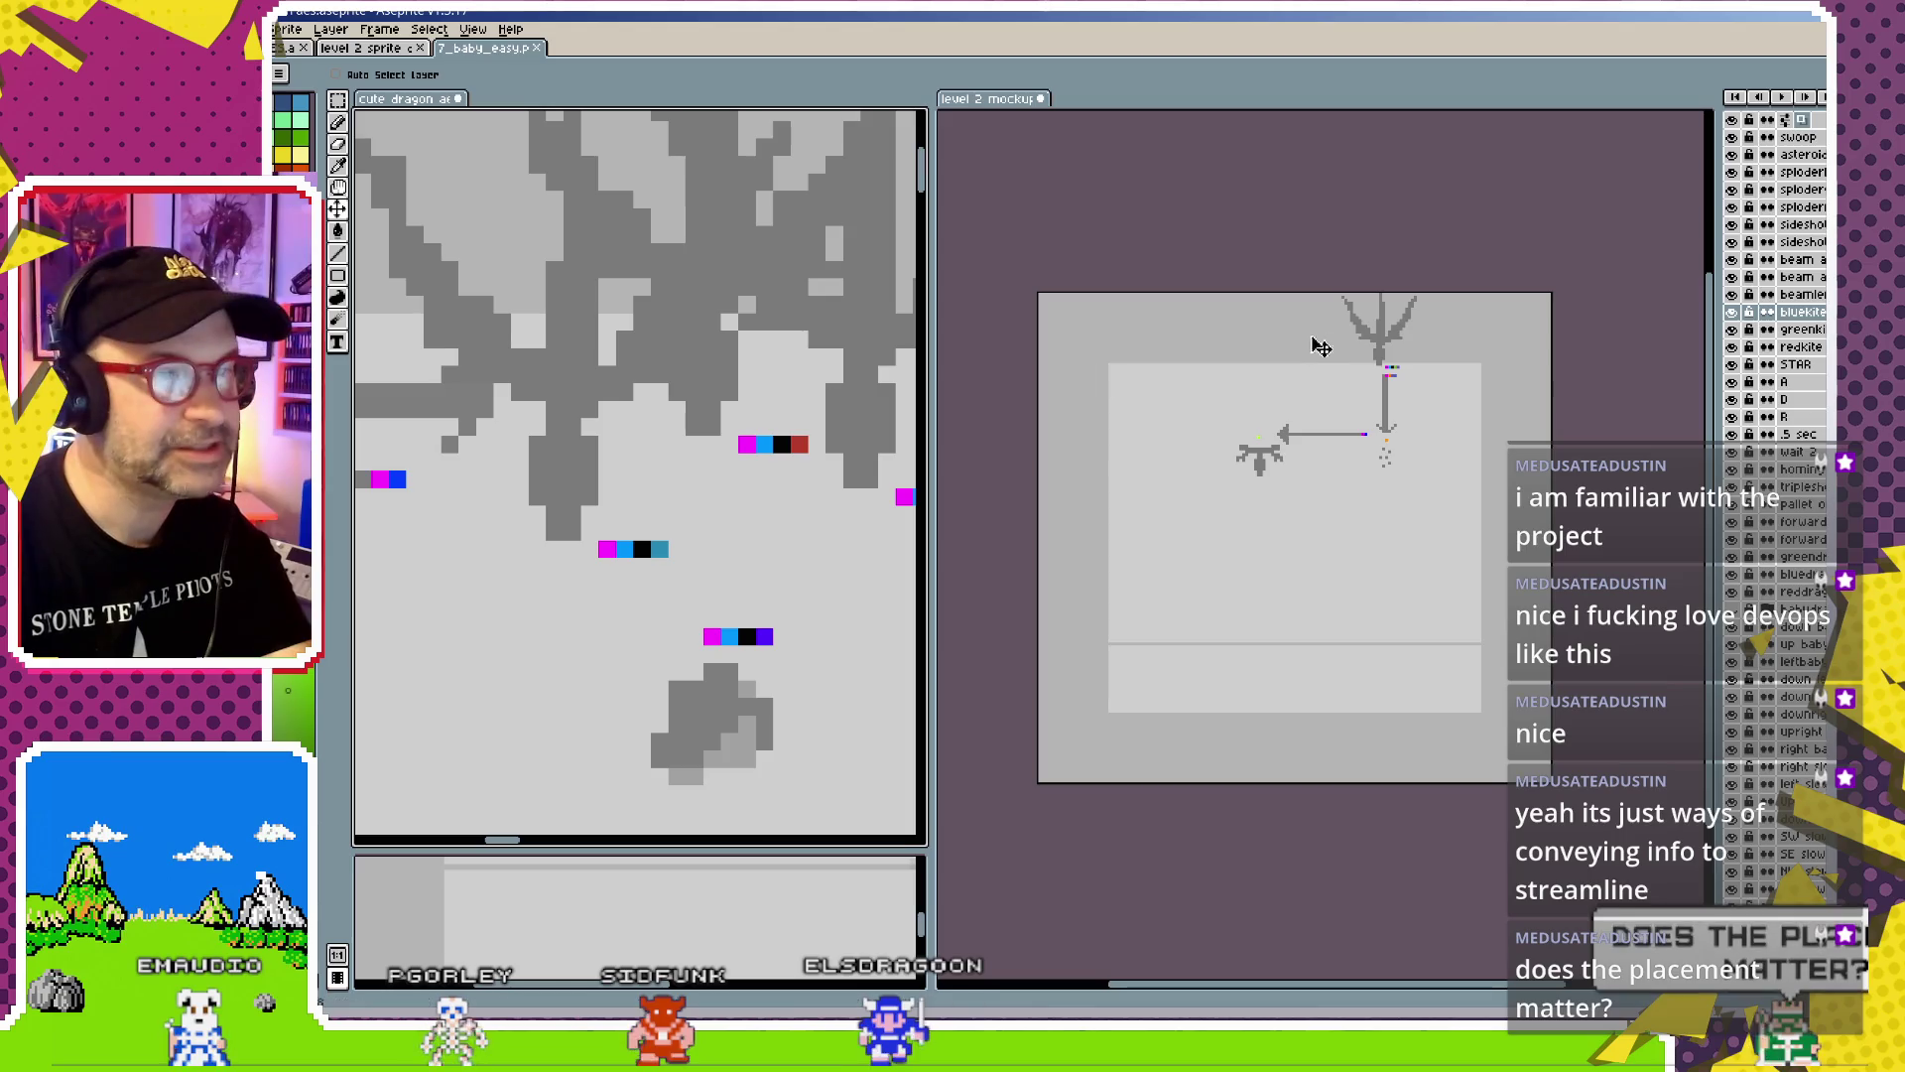
{"action": "scroll", "coordinate": [1344, 413], "scroll_direction": "up", "scroll_amount": 1}
{"action": "scroll", "coordinate": [1277, 450], "scroll_direction": "up", "scroll_amount": 4}
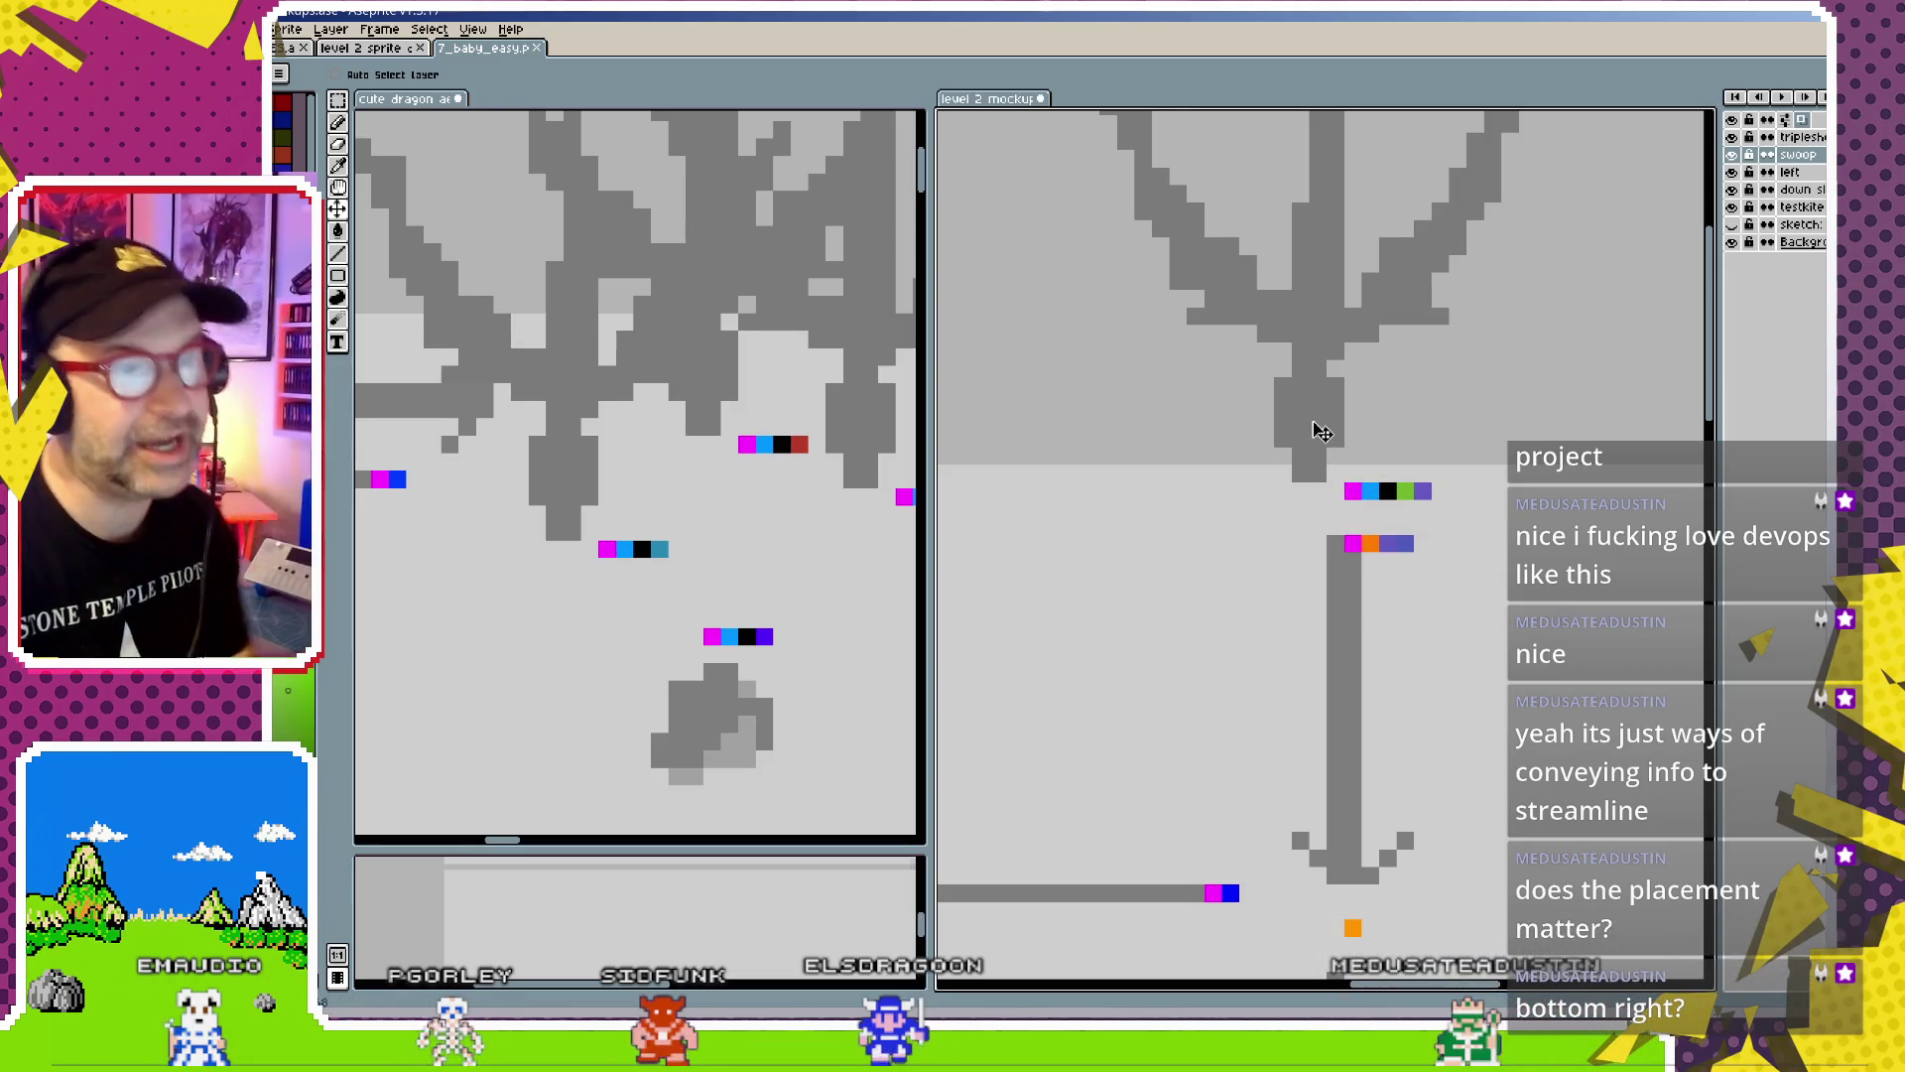
{"action": "left_click_drag", "start_coordinate": [1320, 431], "coordinate": [1302, 379]}
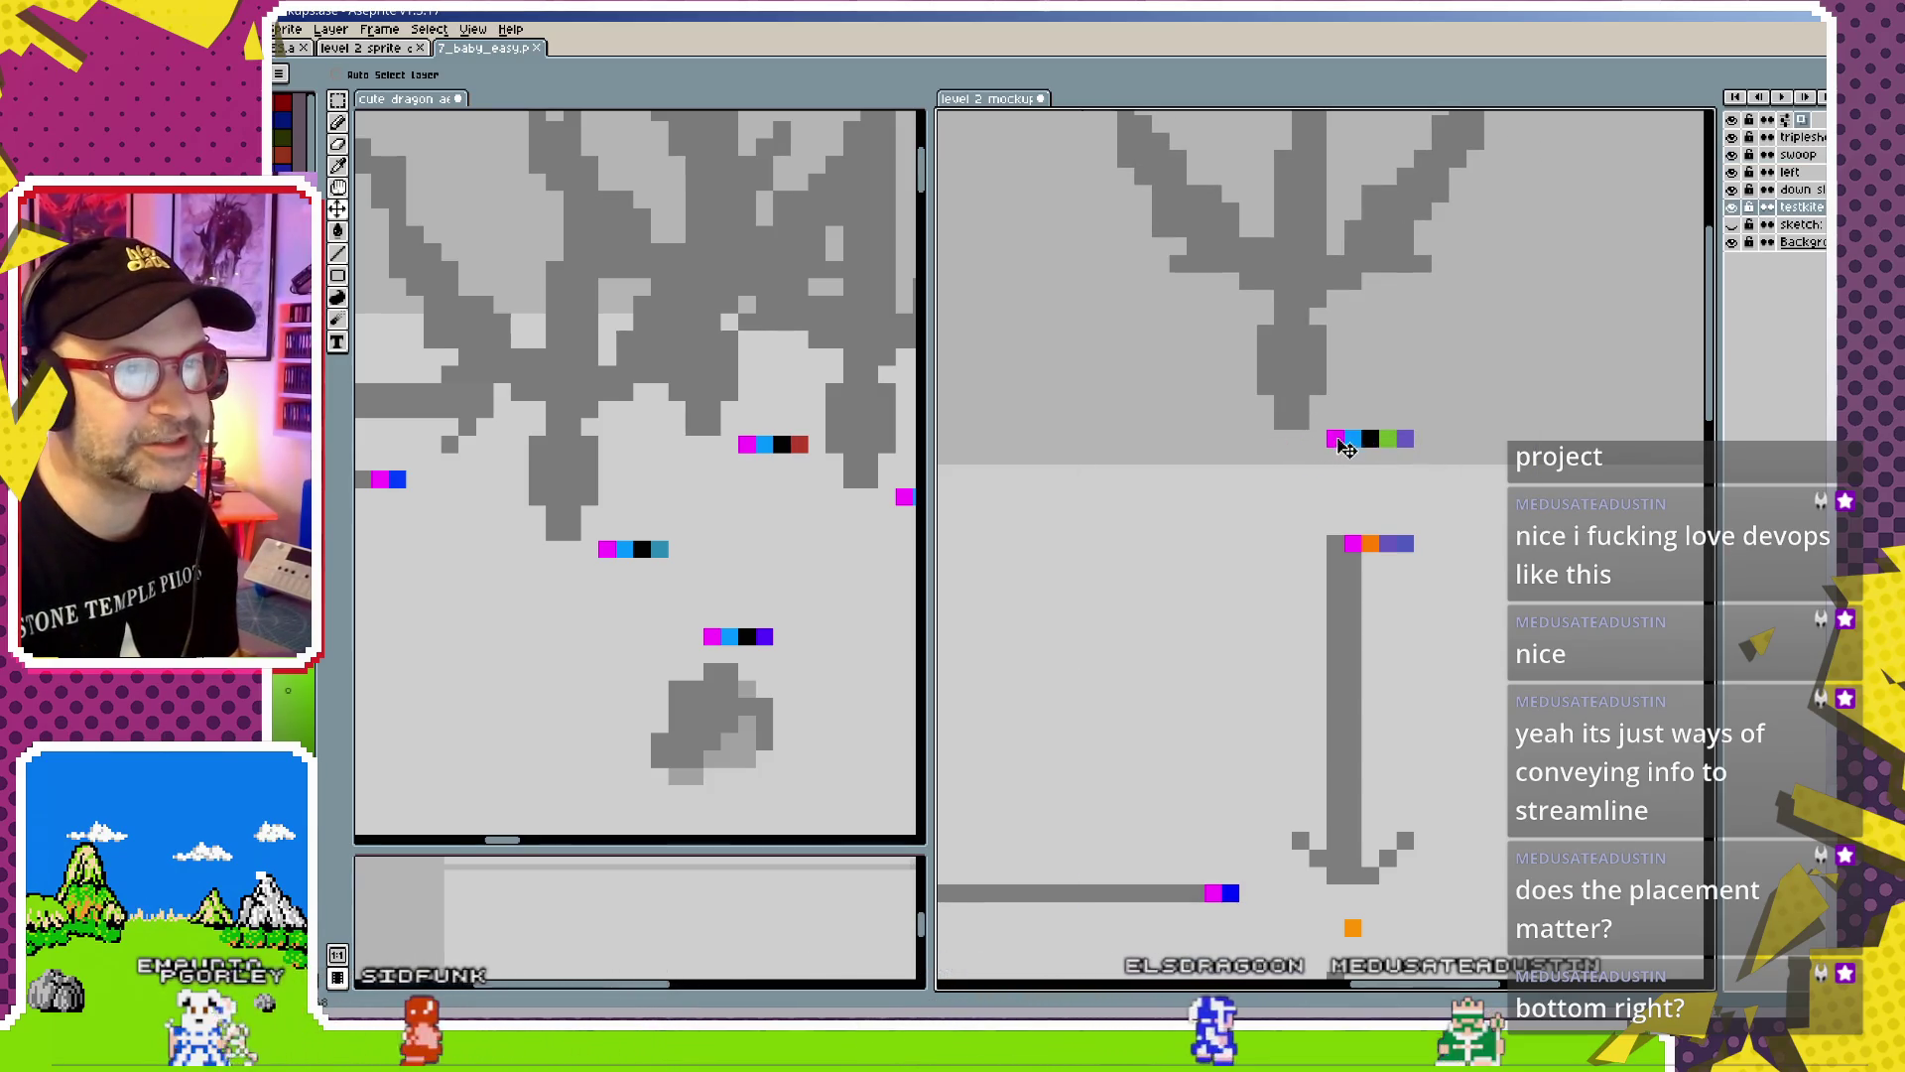
{"action": "left_click_drag", "start_coordinate": [1360, 638], "coordinate": [1341, 616]}
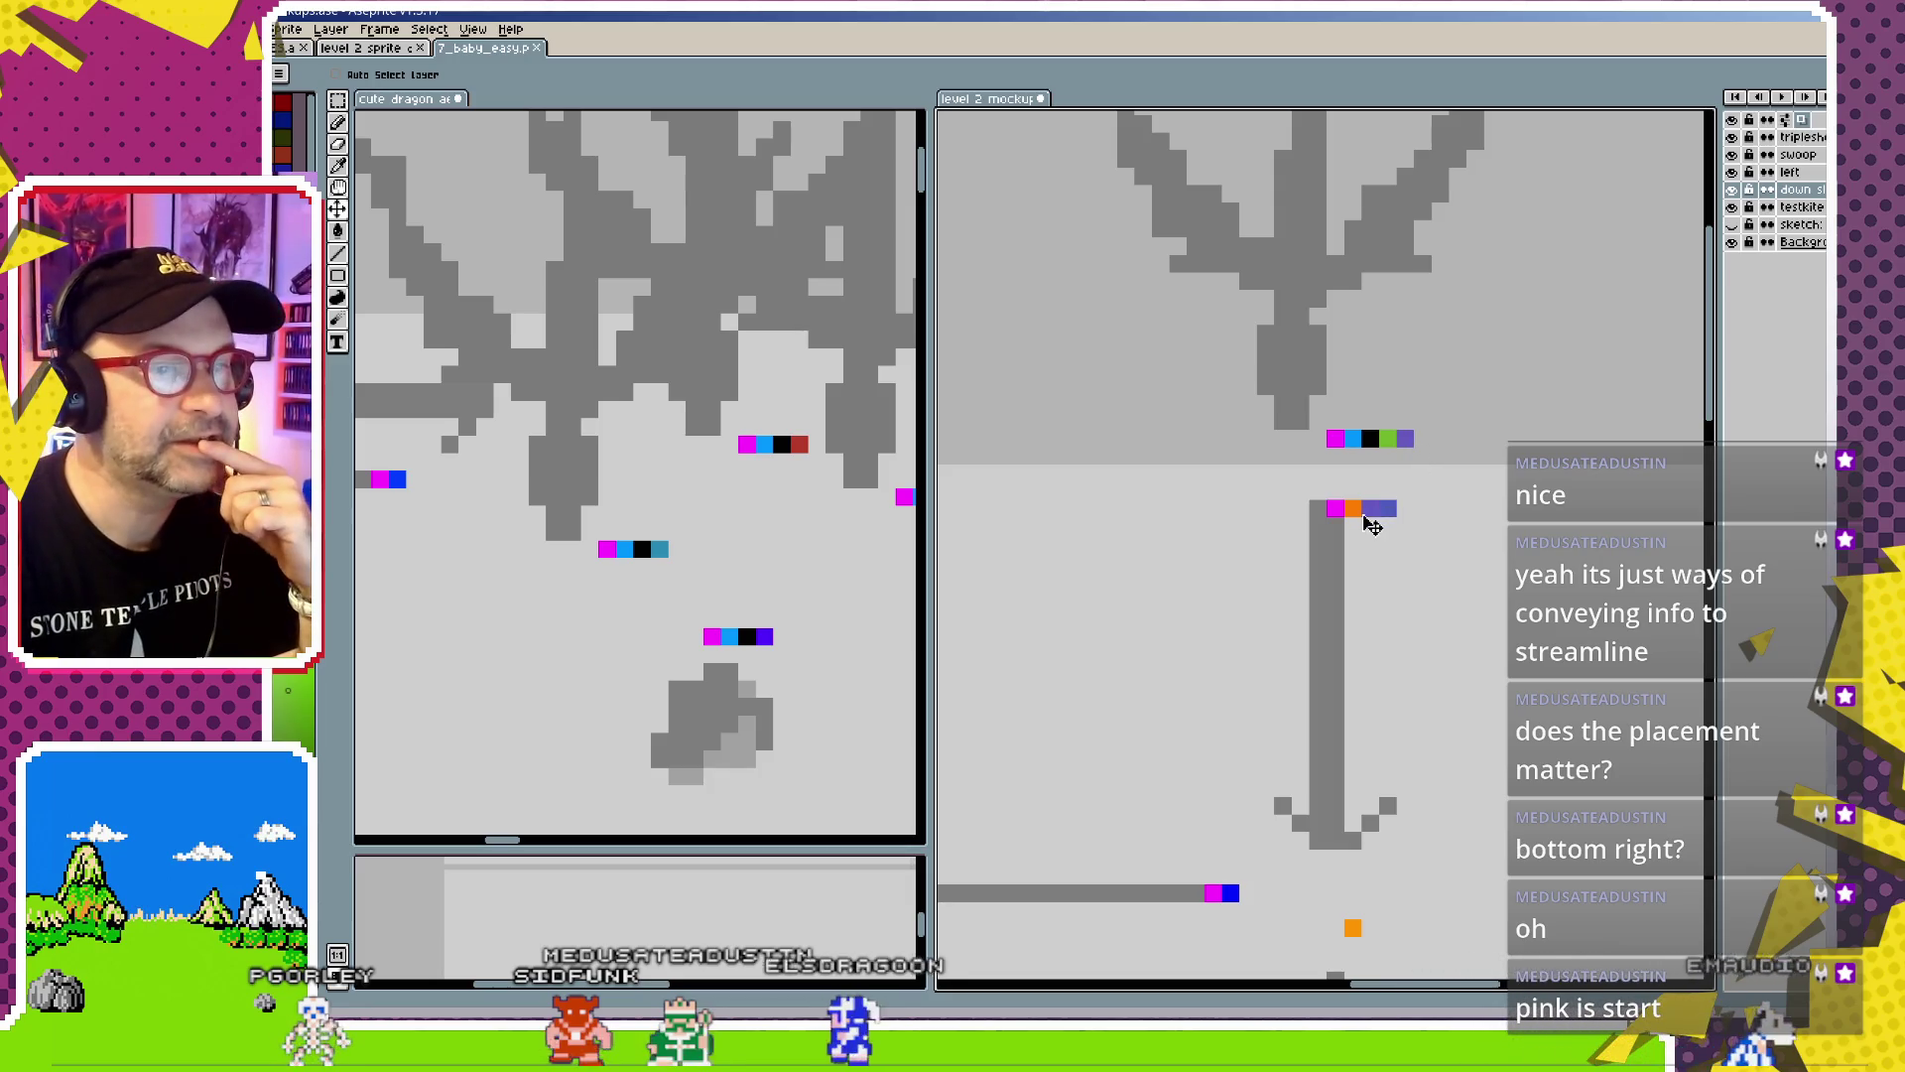
{"action": "scroll", "coordinate": [1374, 506], "scroll_direction": "up", "scroll_amount": 3}
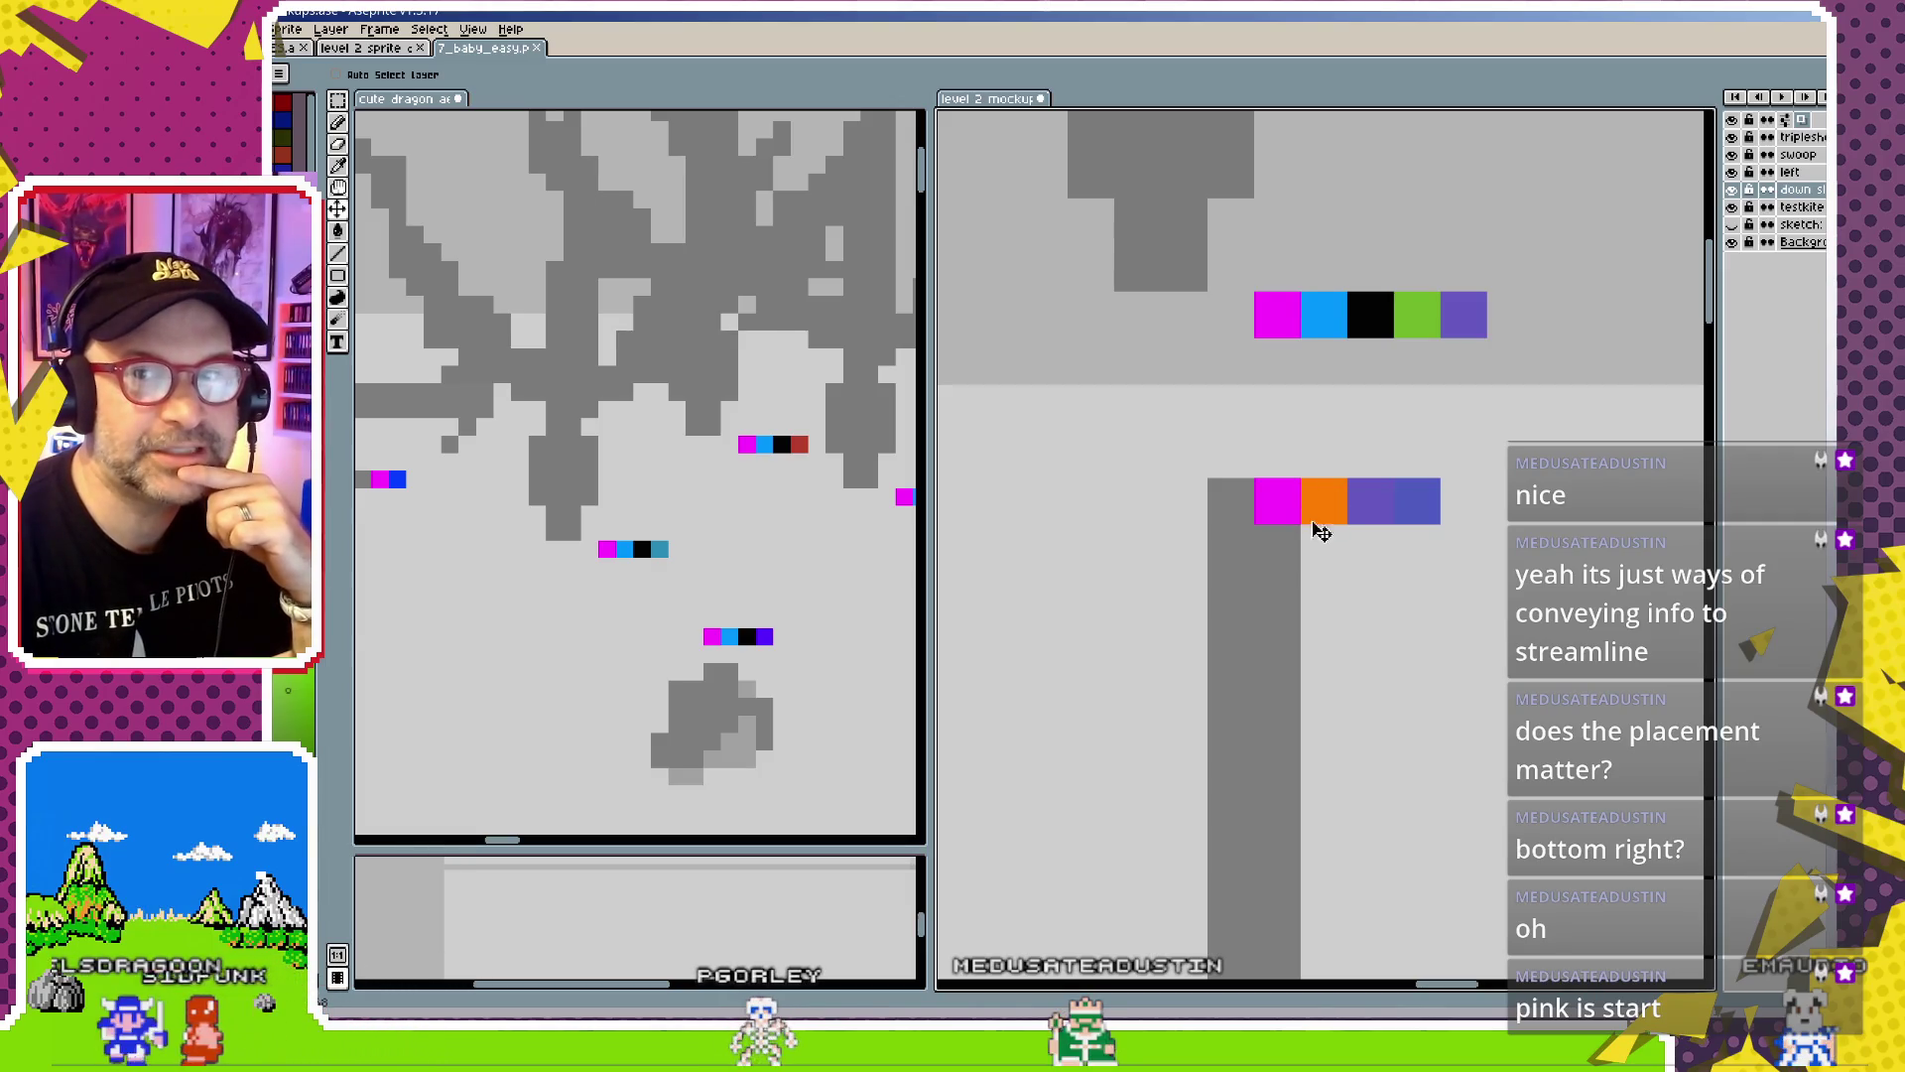
{"action": "scroll", "coordinate": [1322, 508], "scroll_direction": "down", "scroll_amount": 2}
{"action": "scroll", "coordinate": [1308, 560], "scroll_direction": "down", "scroll_amount": 1}
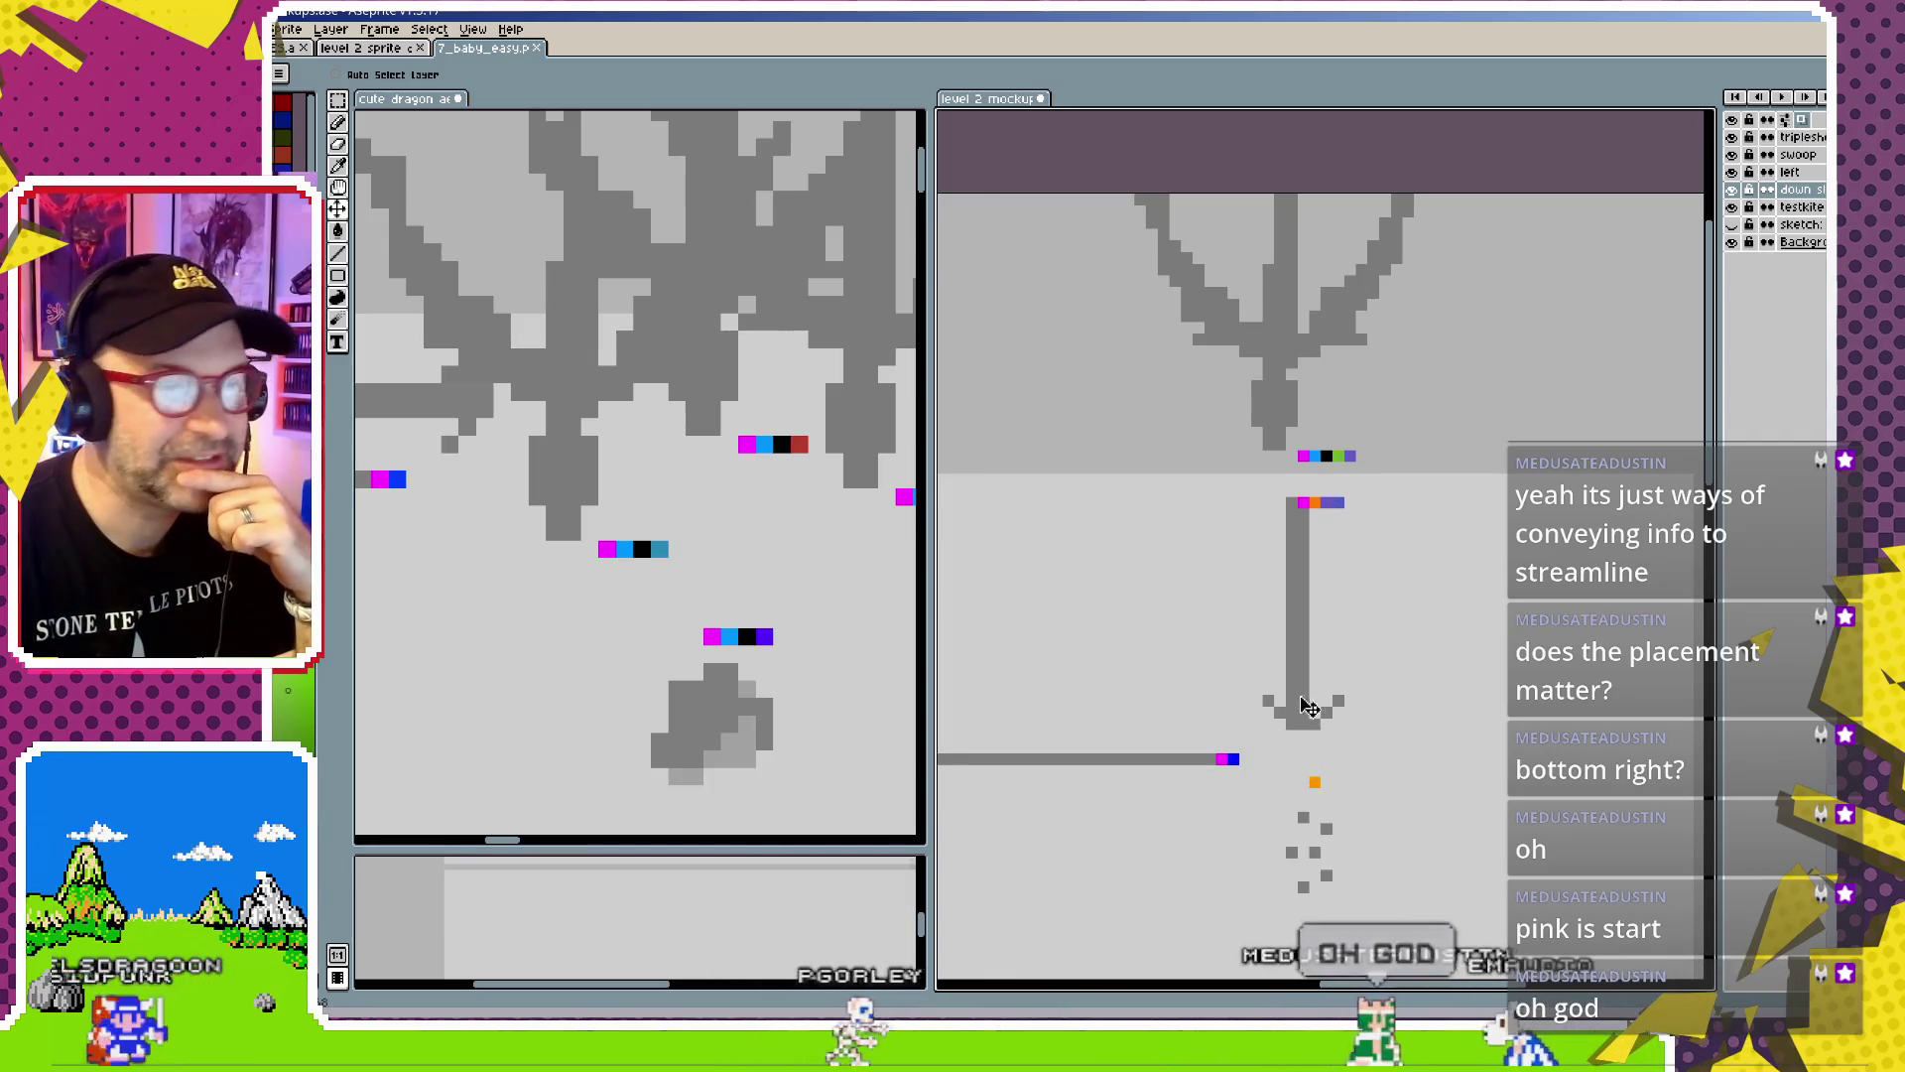
{"action": "scroll", "coordinate": [1308, 585], "scroll_direction": "up", "scroll_amount": 2}
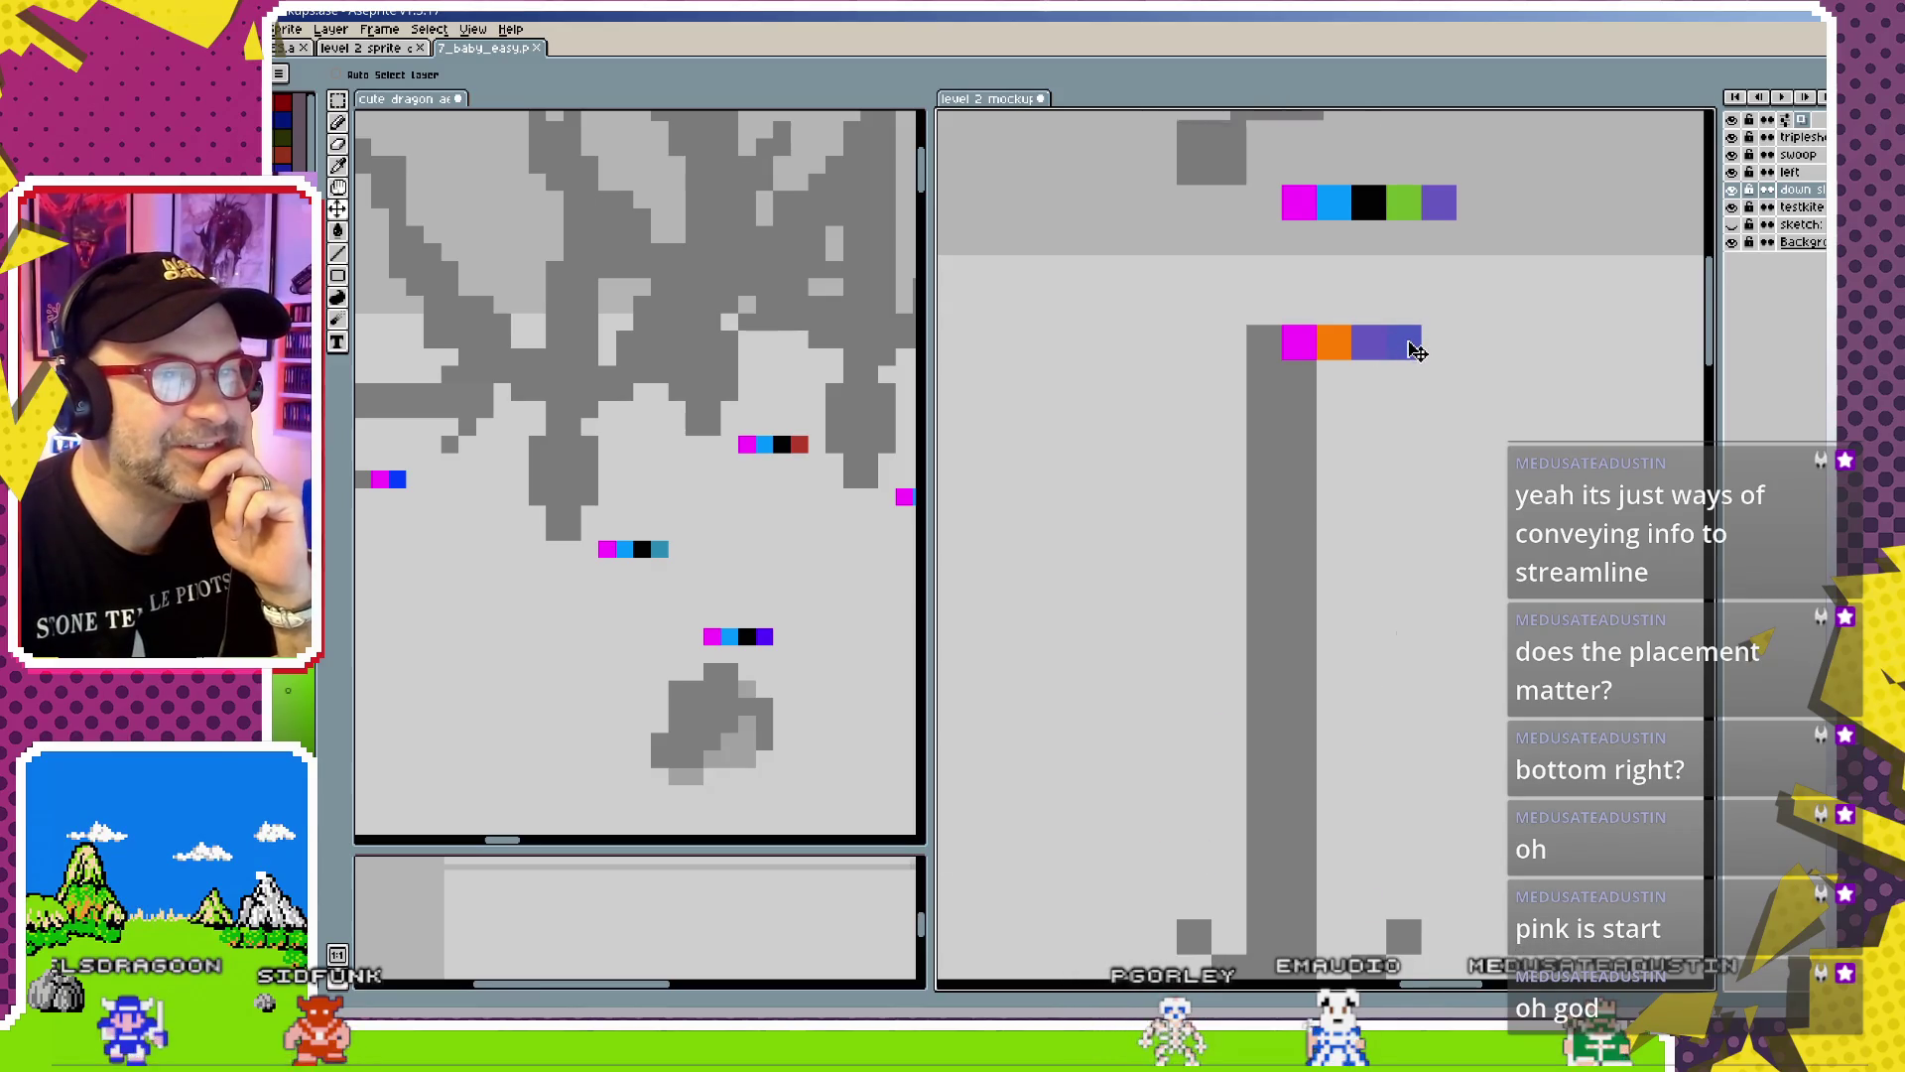
{"action": "scroll", "coordinate": [1417, 350], "scroll_direction": "down", "scroll_amount": 1}
{"action": "scroll", "coordinate": [1413, 378], "scroll_direction": "down", "scroll_amount": 1}
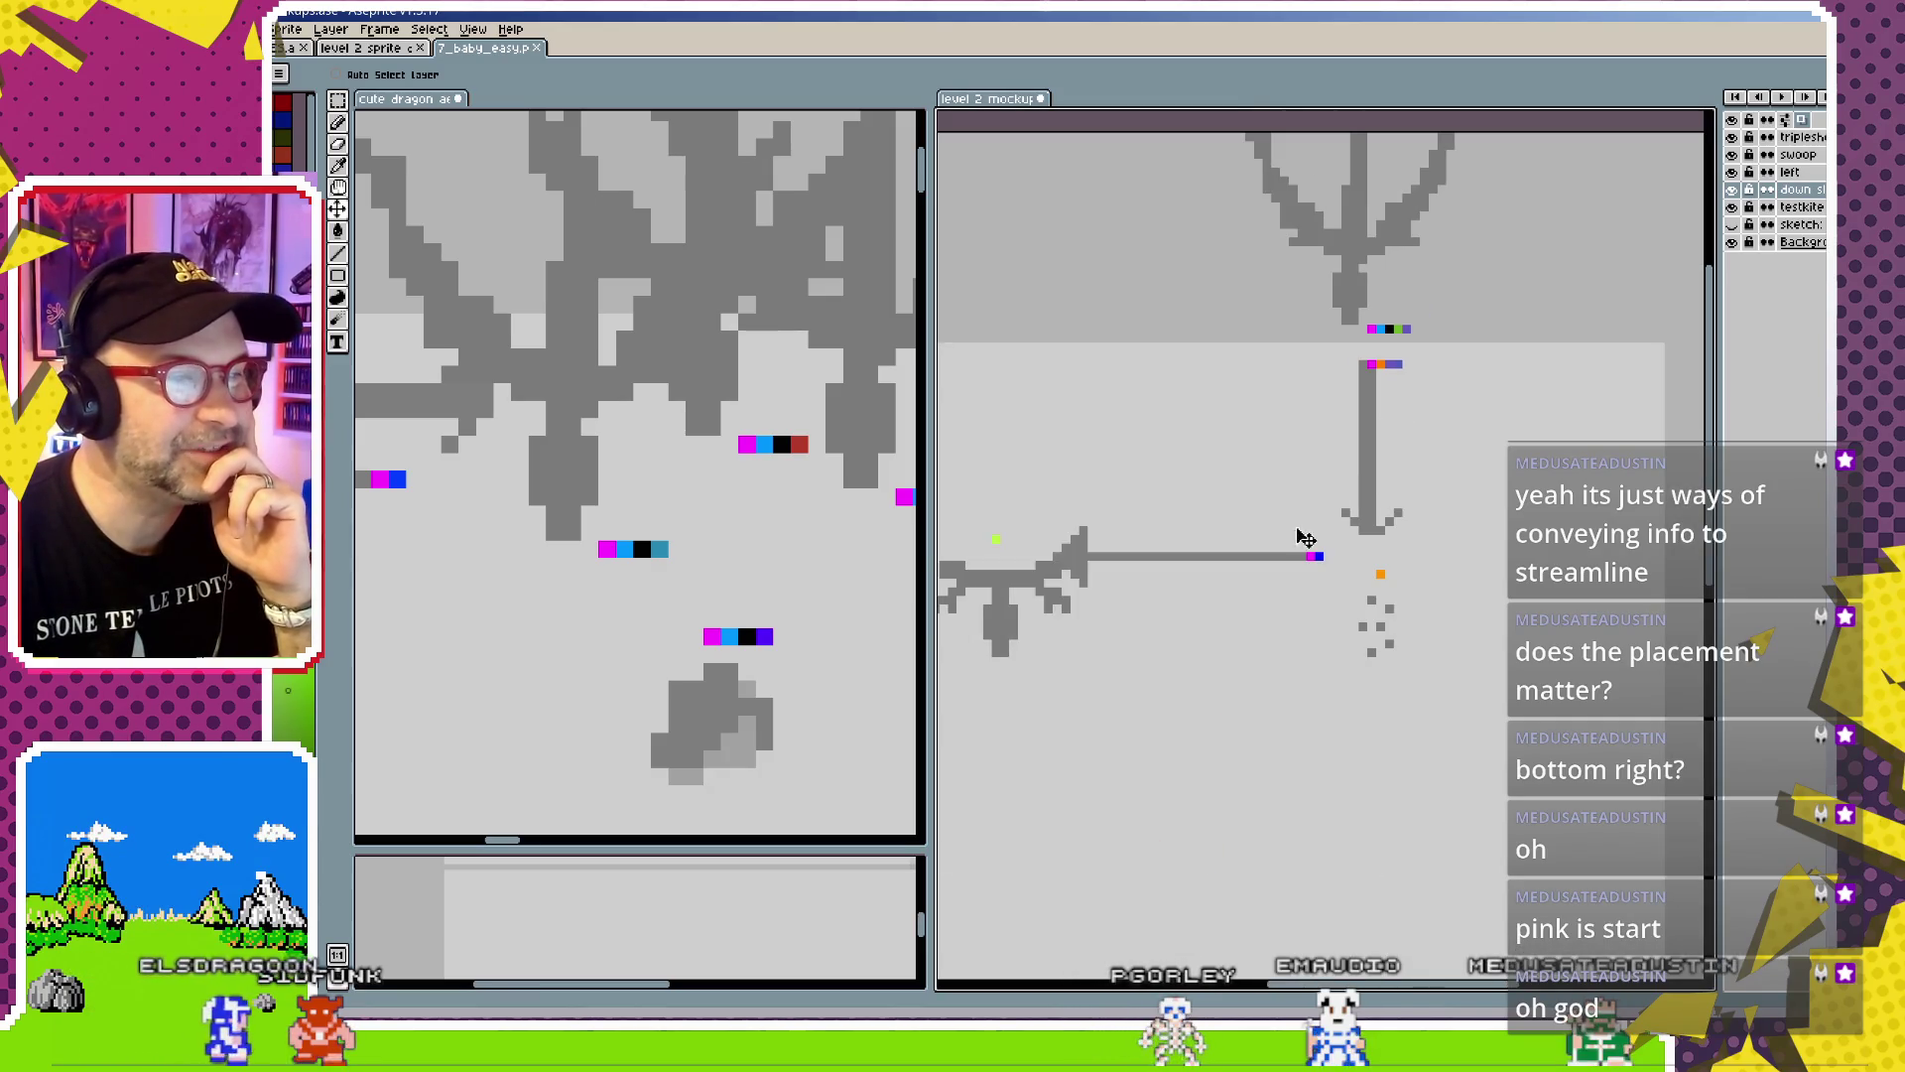
{"action": "scroll", "coordinate": [1400, 423], "scroll_direction": "up", "scroll_amount": 2}
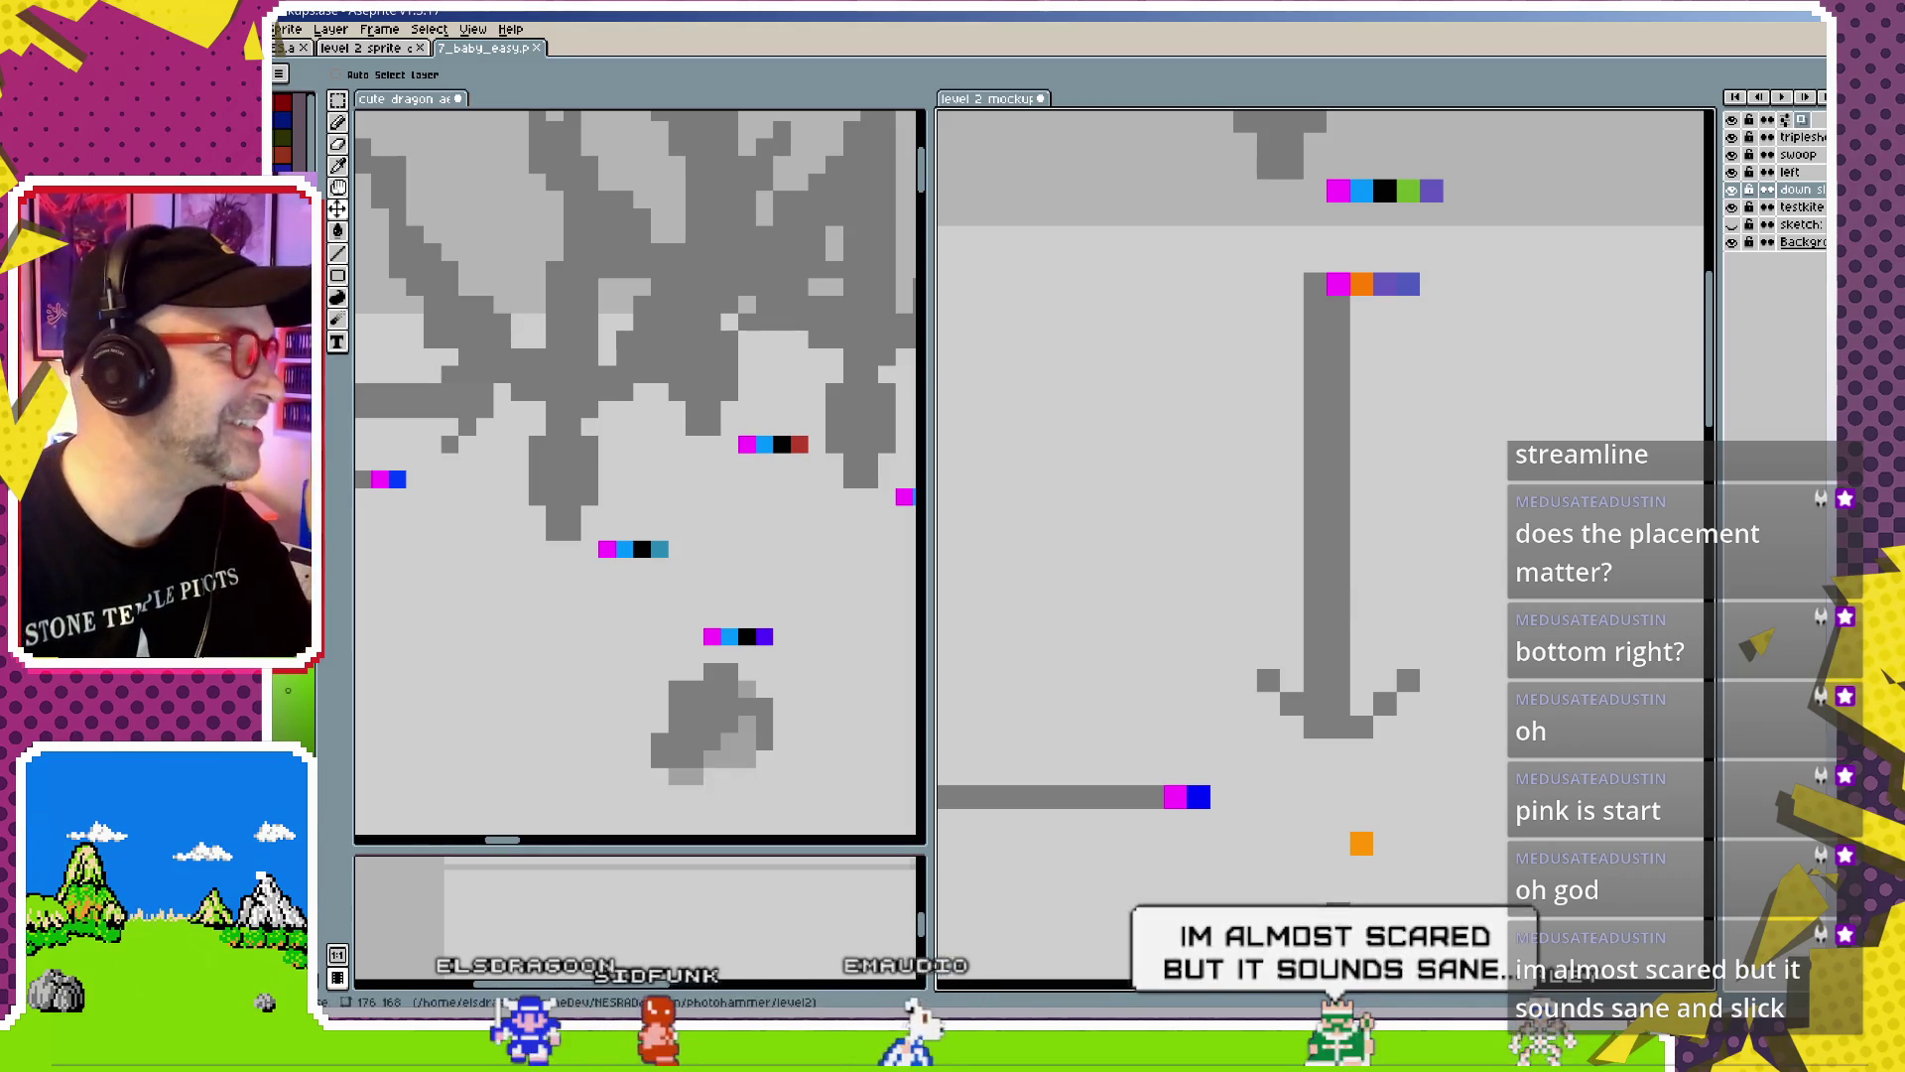
{"action": "key", "text": "alt+f"}
Open 6_squareBlue, babydragontest, 13_oneEasyRedUp, 7_baby_easy and 8_baby_hard together
{"action": "key", "text": "o"}
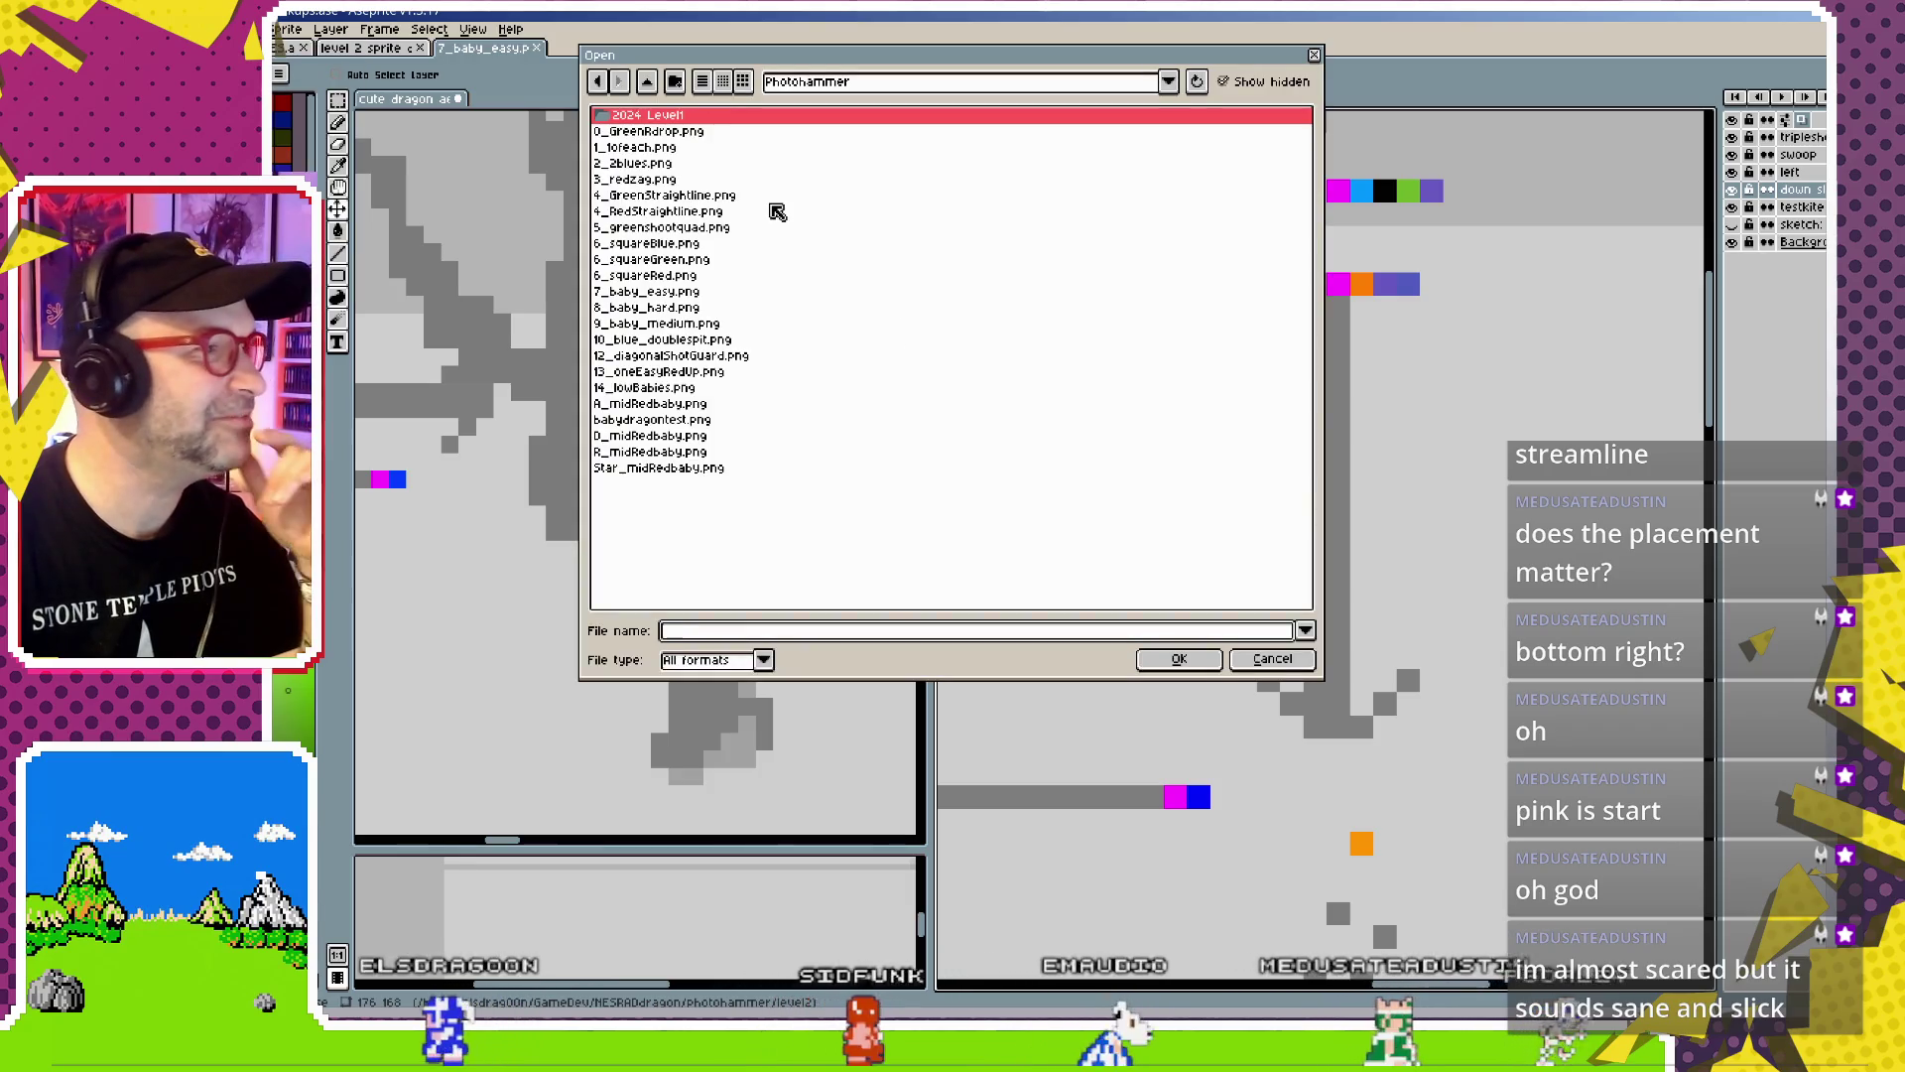
{"action": "left_click", "coordinate": [696, 244]}
{"action": "left_click", "coordinate": [699, 418], "text": "ctrl"}
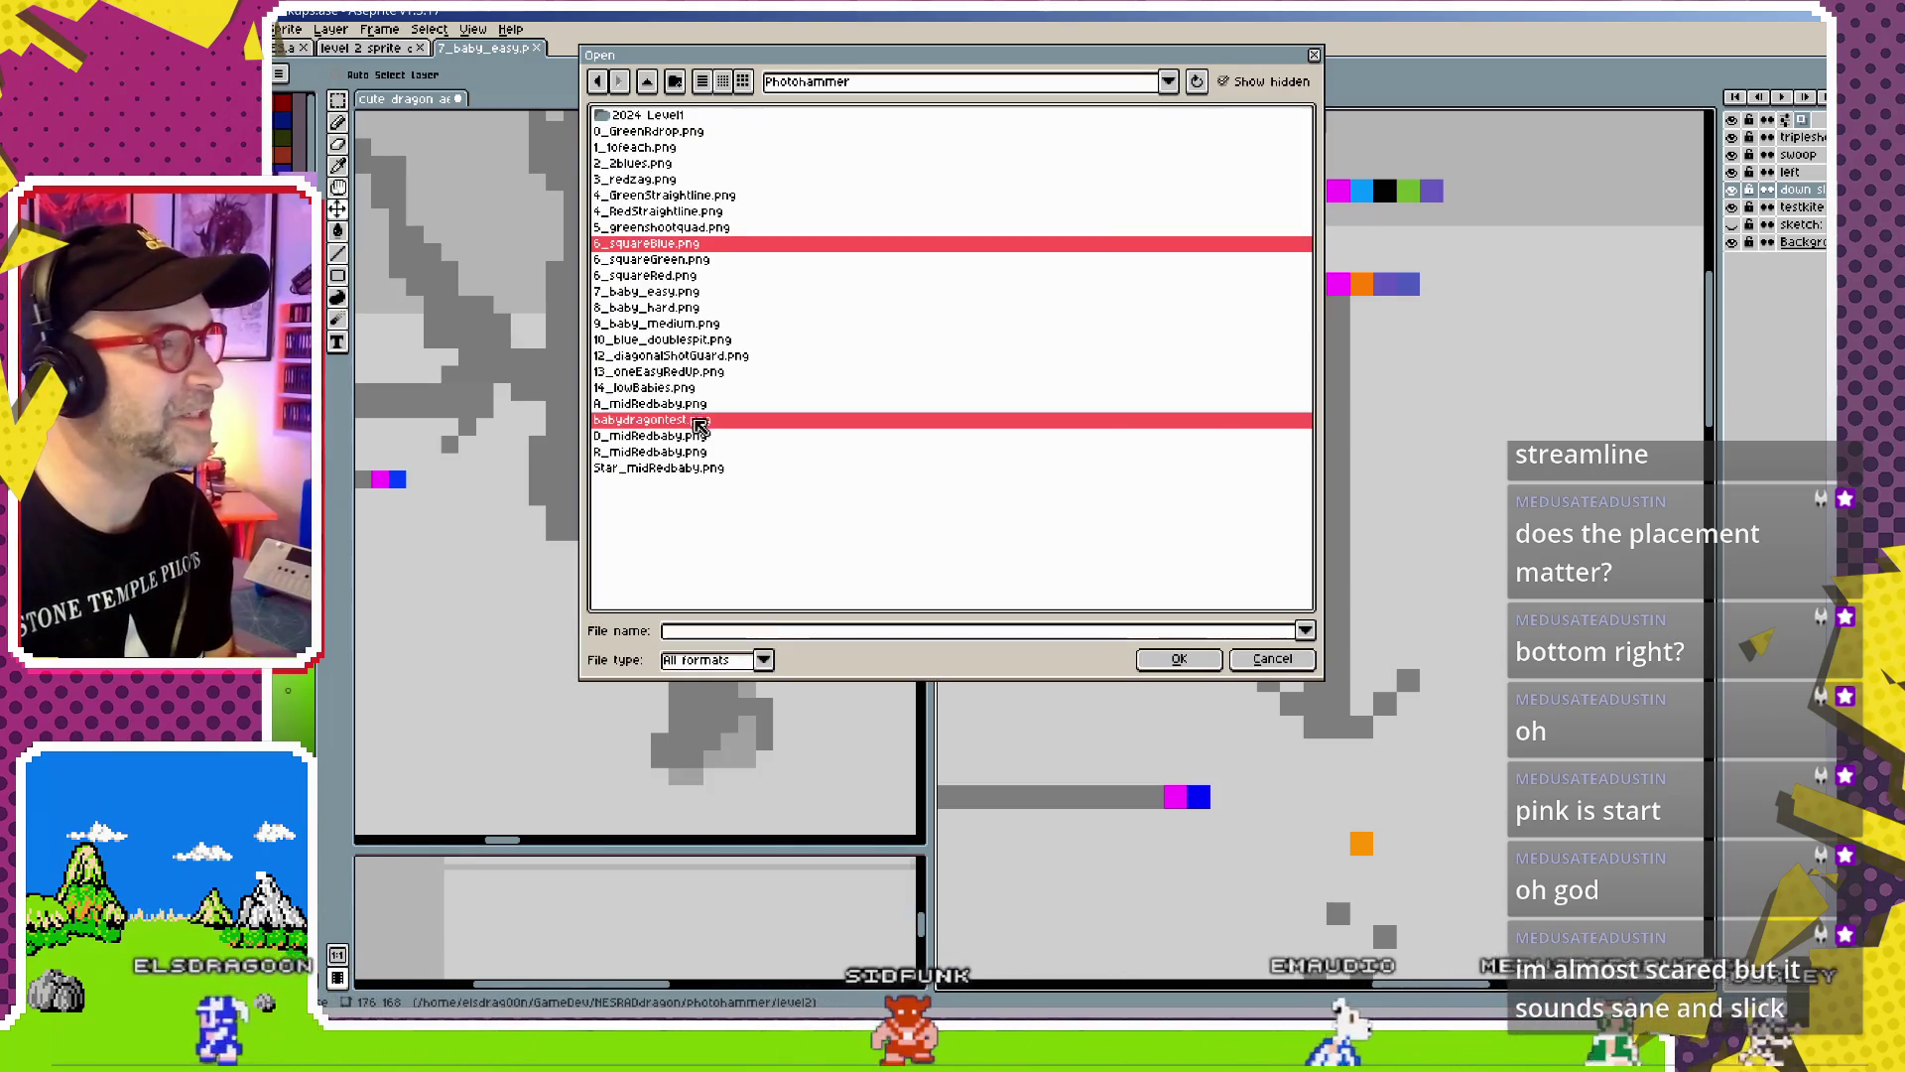
{"action": "left_click", "coordinate": [684, 372], "text": "ctrl"}
{"action": "left_click", "coordinate": [712, 309], "text": "ctrl"}
{"action": "left_click", "coordinate": [702, 294], "text": "ctrl"}
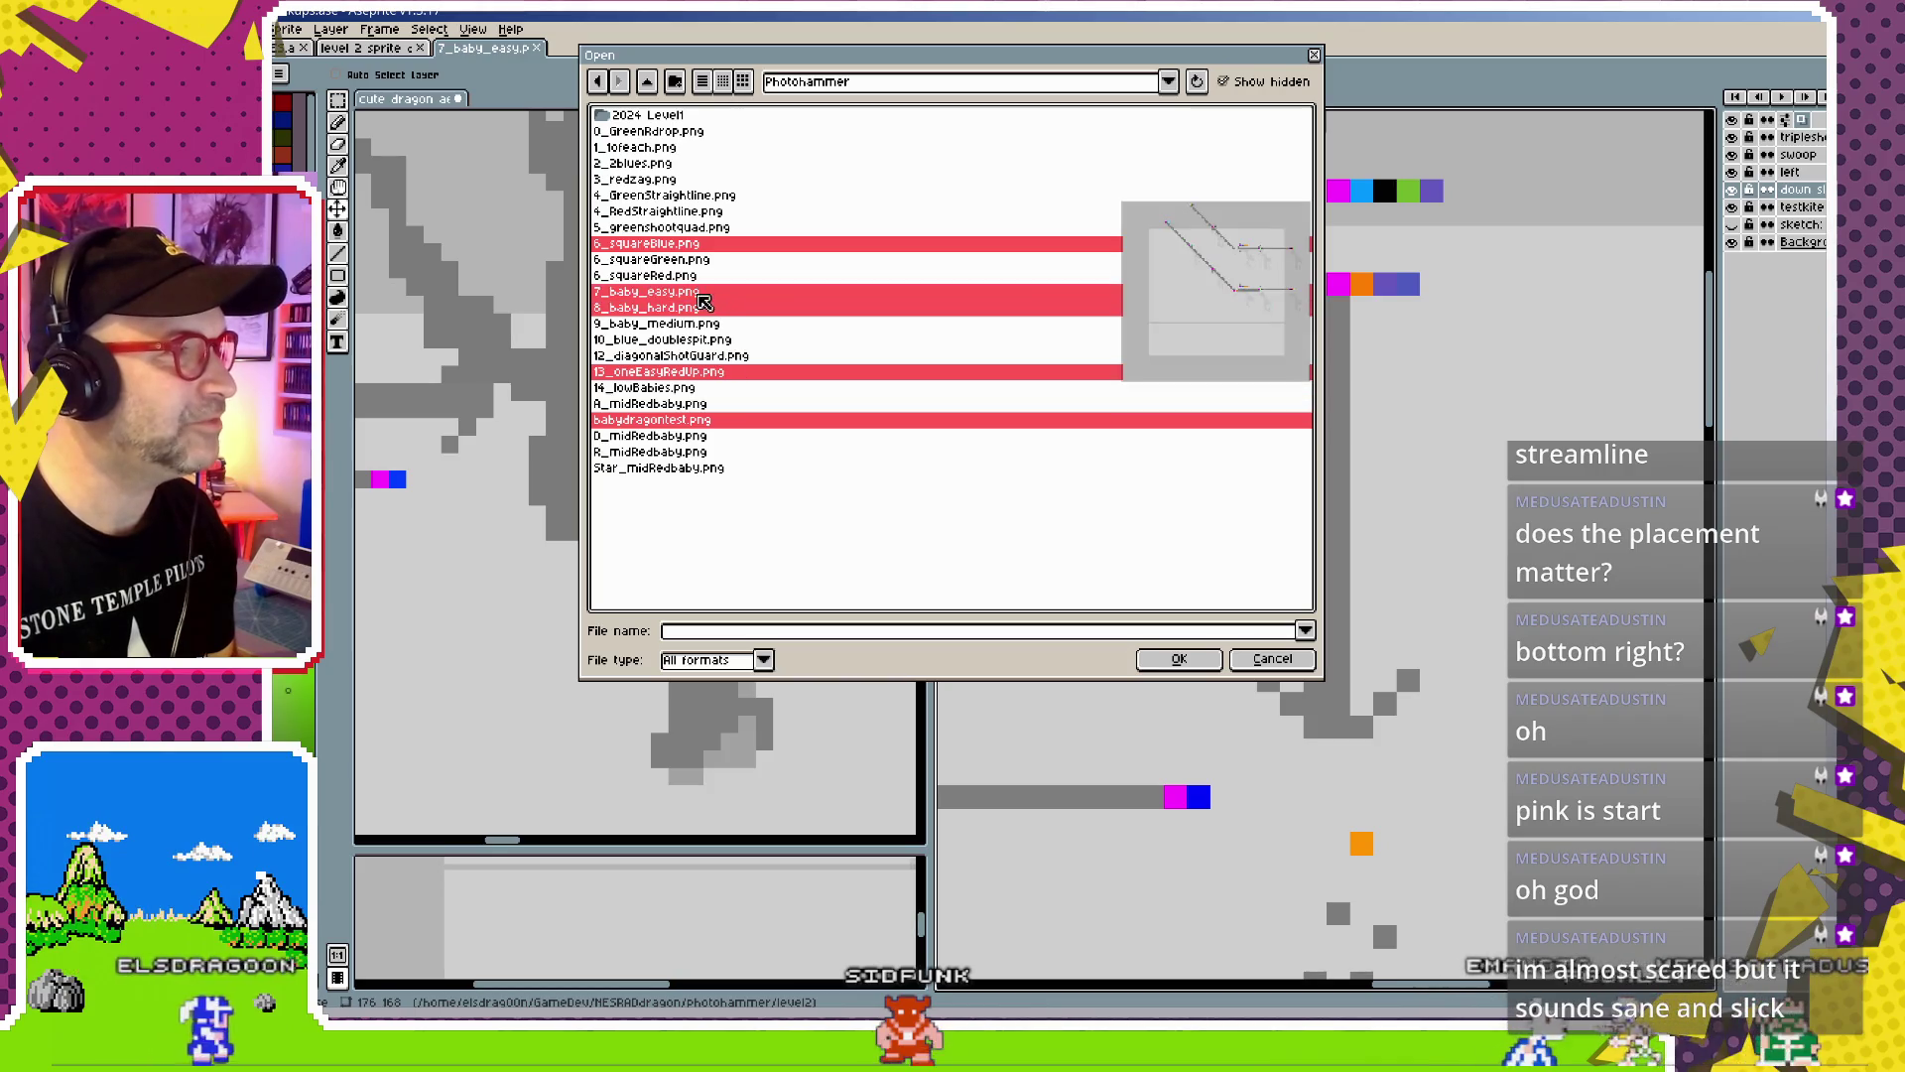
{"action": "left_click", "coordinate": [1184, 660]}
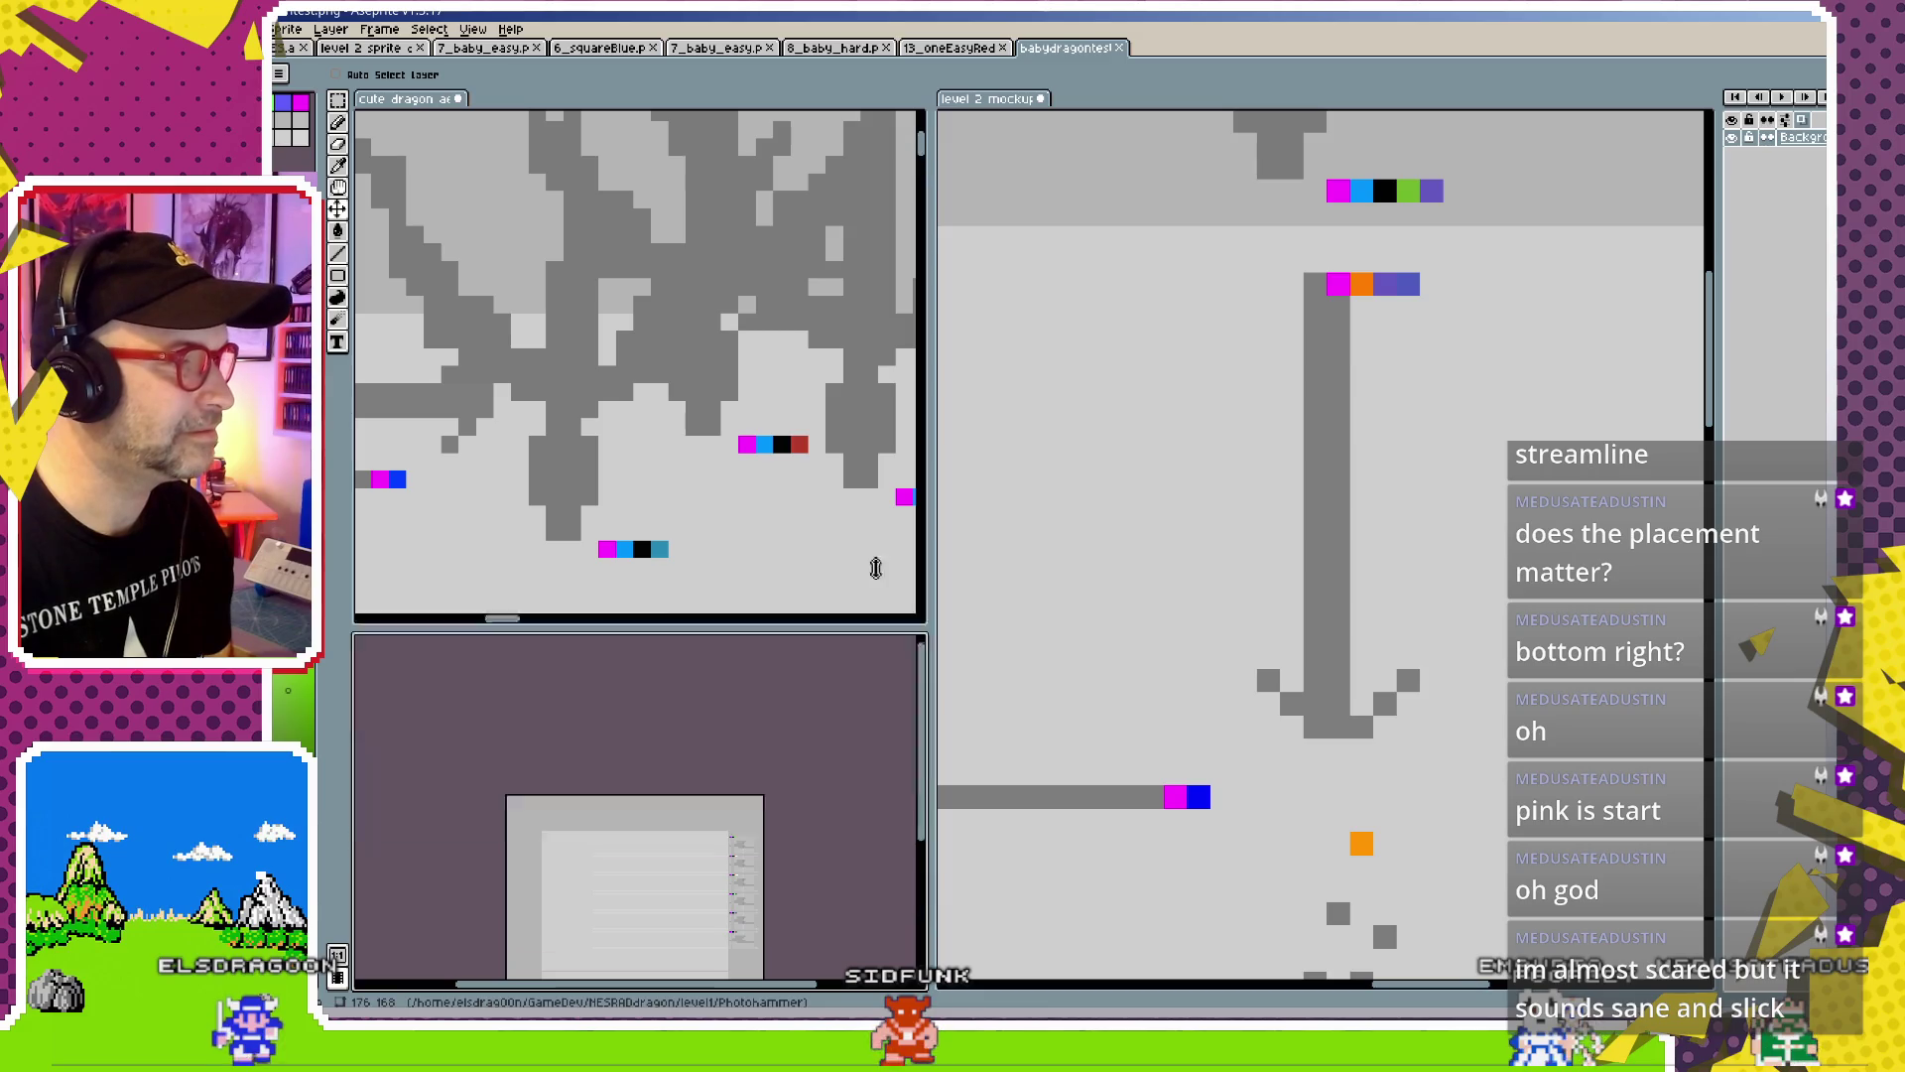
Enlarge the lower-left editor and zoom and pan the babydragontest sprite sheet to fill it
{"action": "left_click_drag", "start_coordinate": [822, 855], "coordinate": [793, 260]}
{"action": "scroll", "coordinate": [742, 564], "scroll_direction": "up", "scroll_amount": 2}
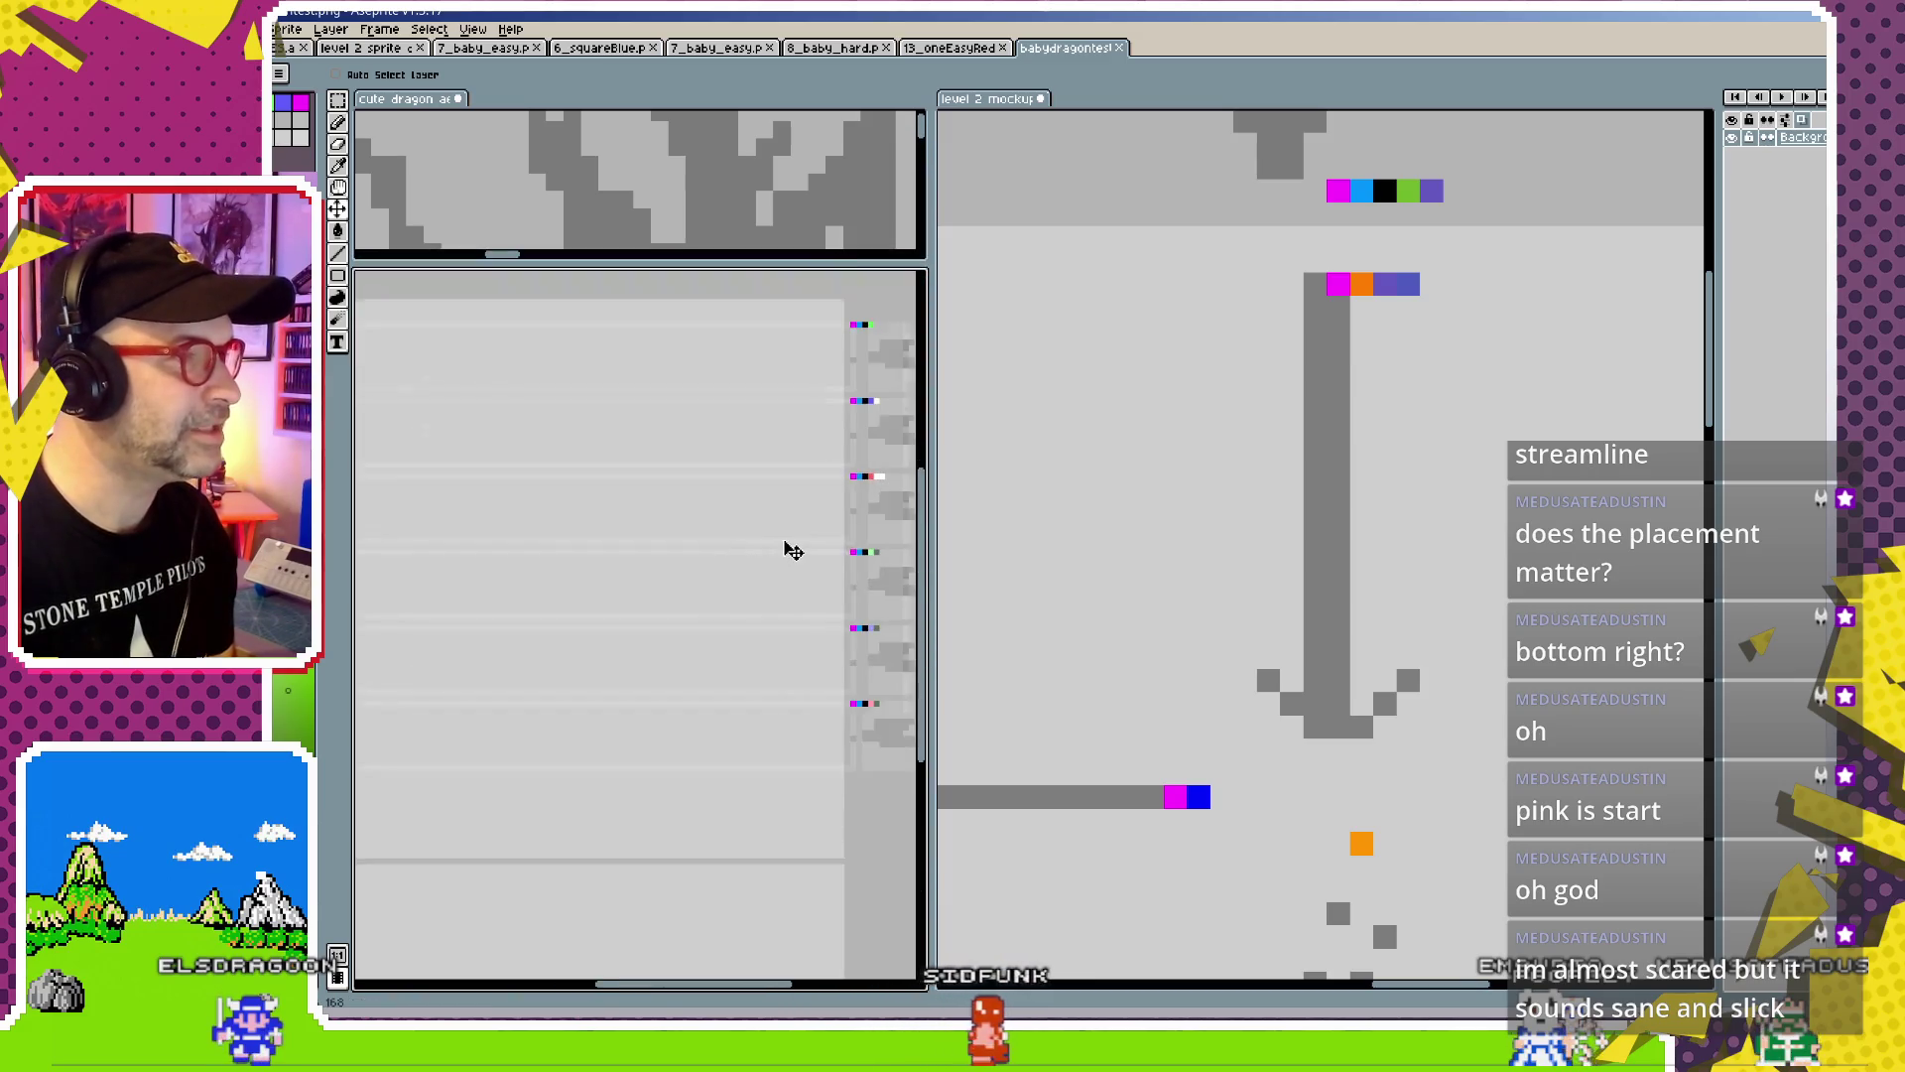
{"action": "scroll", "coordinate": [714, 532], "scroll_direction": "up", "scroll_amount": 1}
{"action": "scroll", "coordinate": [692, 549], "scroll_direction": "up", "scroll_amount": 1}
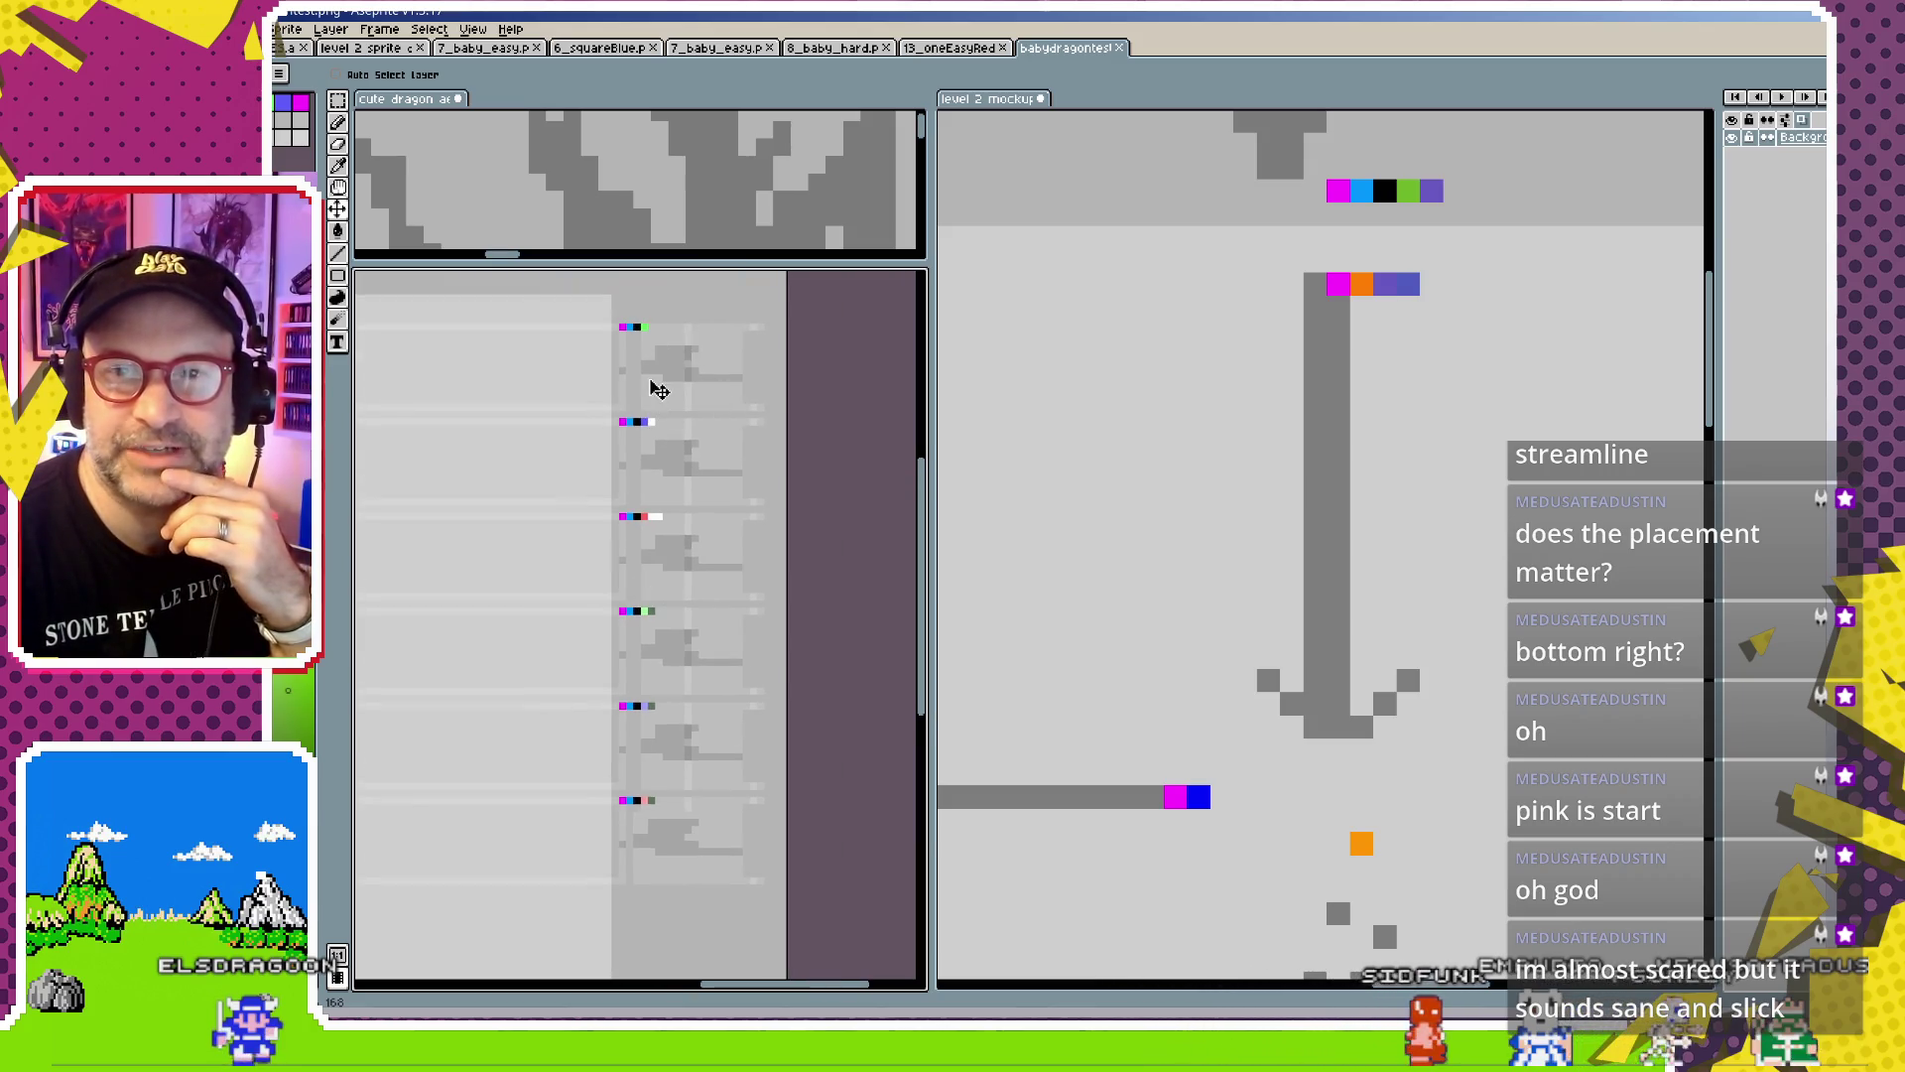
{"action": "scroll", "coordinate": [650, 383], "scroll_direction": "up", "scroll_amount": 2}
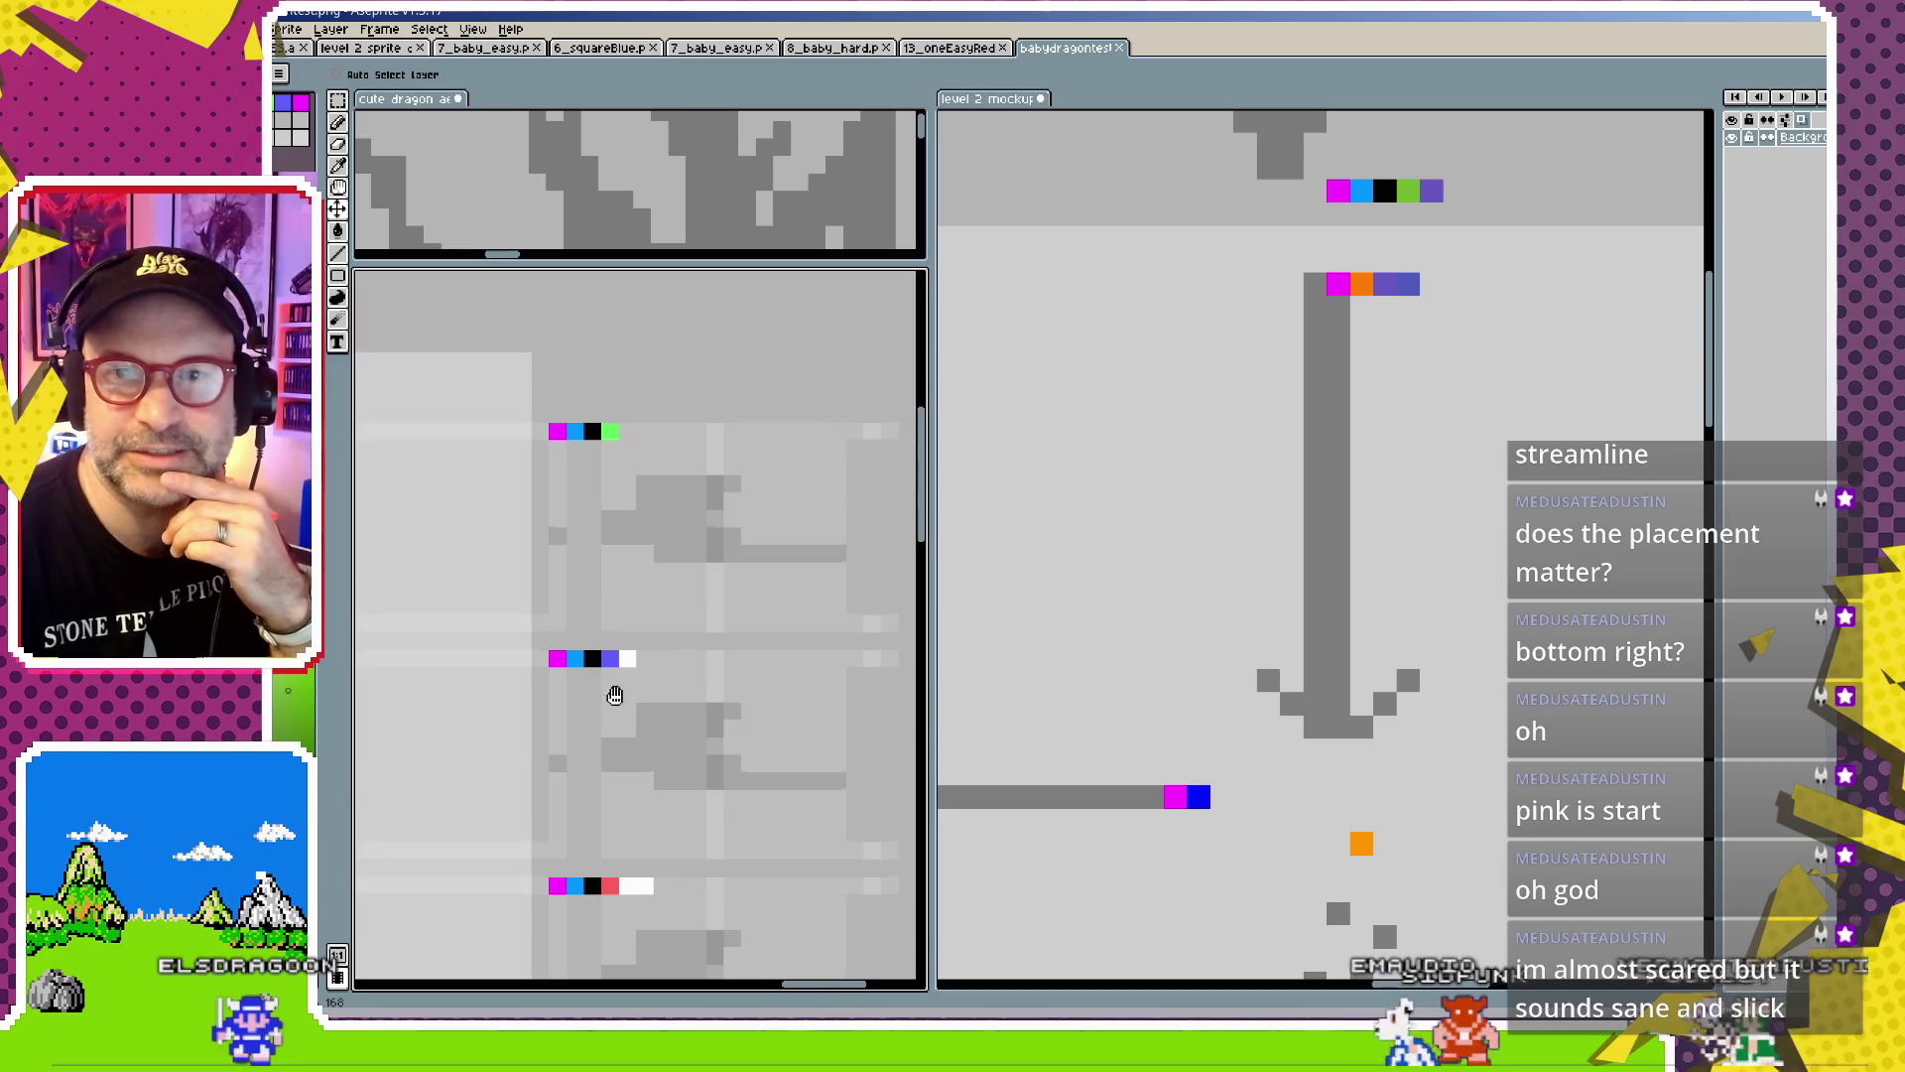
{"action": "left_click_drag", "start_coordinate": [616, 696], "coordinate": [608, 512]}
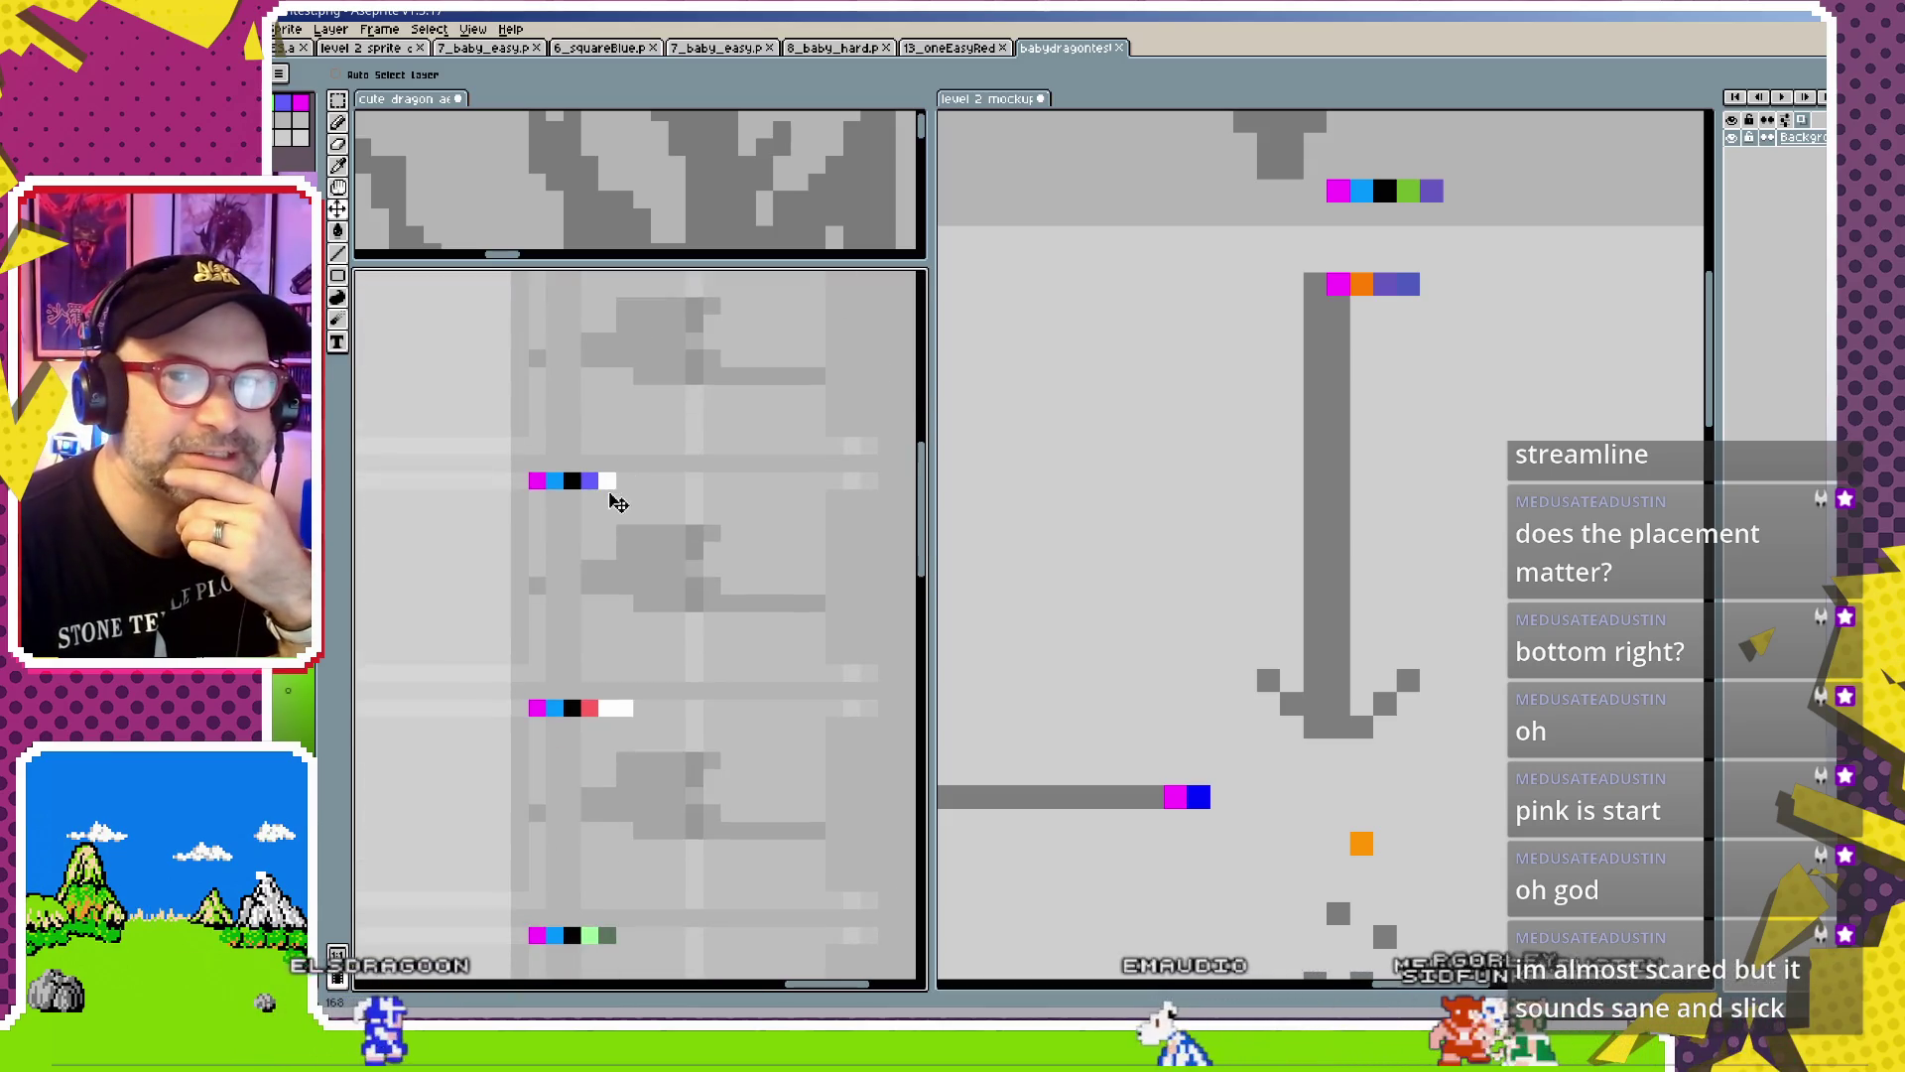
{"action": "scroll", "coordinate": [615, 635], "scroll_direction": "down", "scroll_amount": 1}
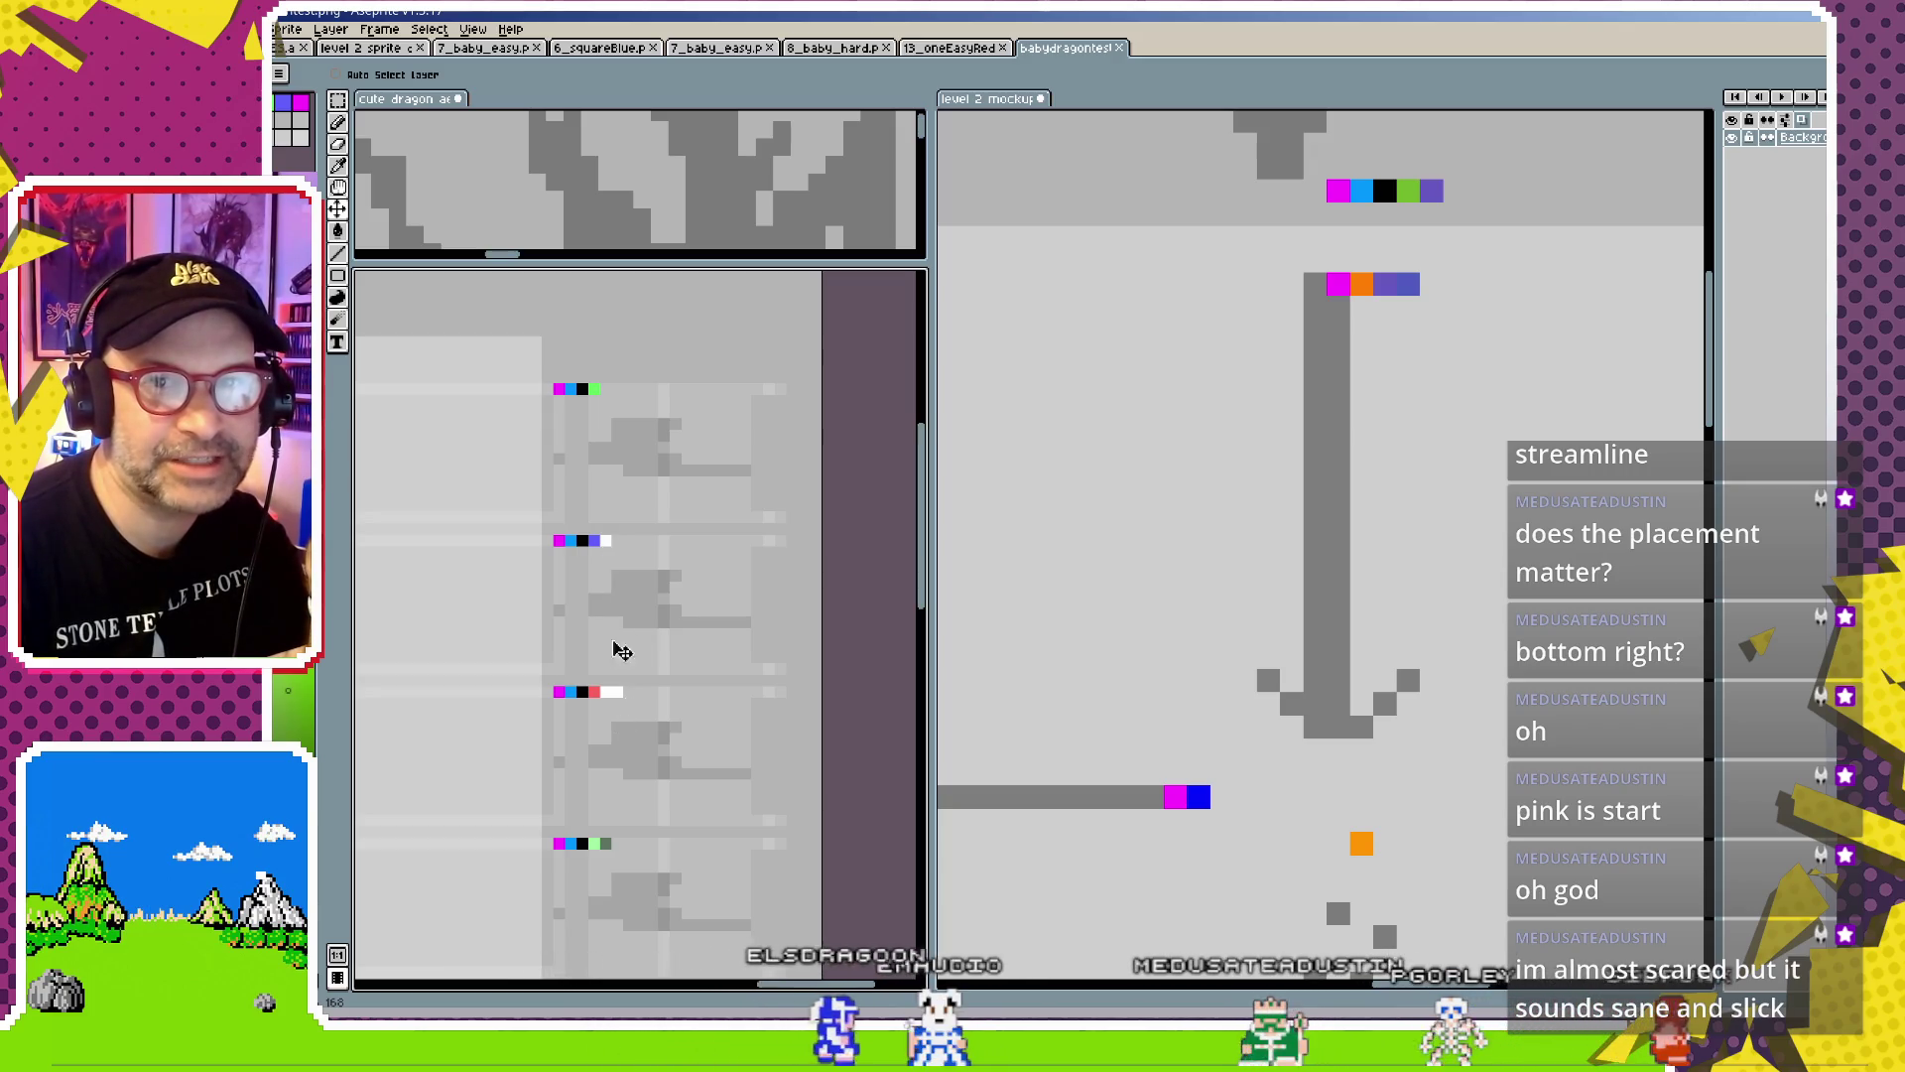
{"action": "scroll", "coordinate": [624, 559], "scroll_direction": "up", "scroll_amount": 1}
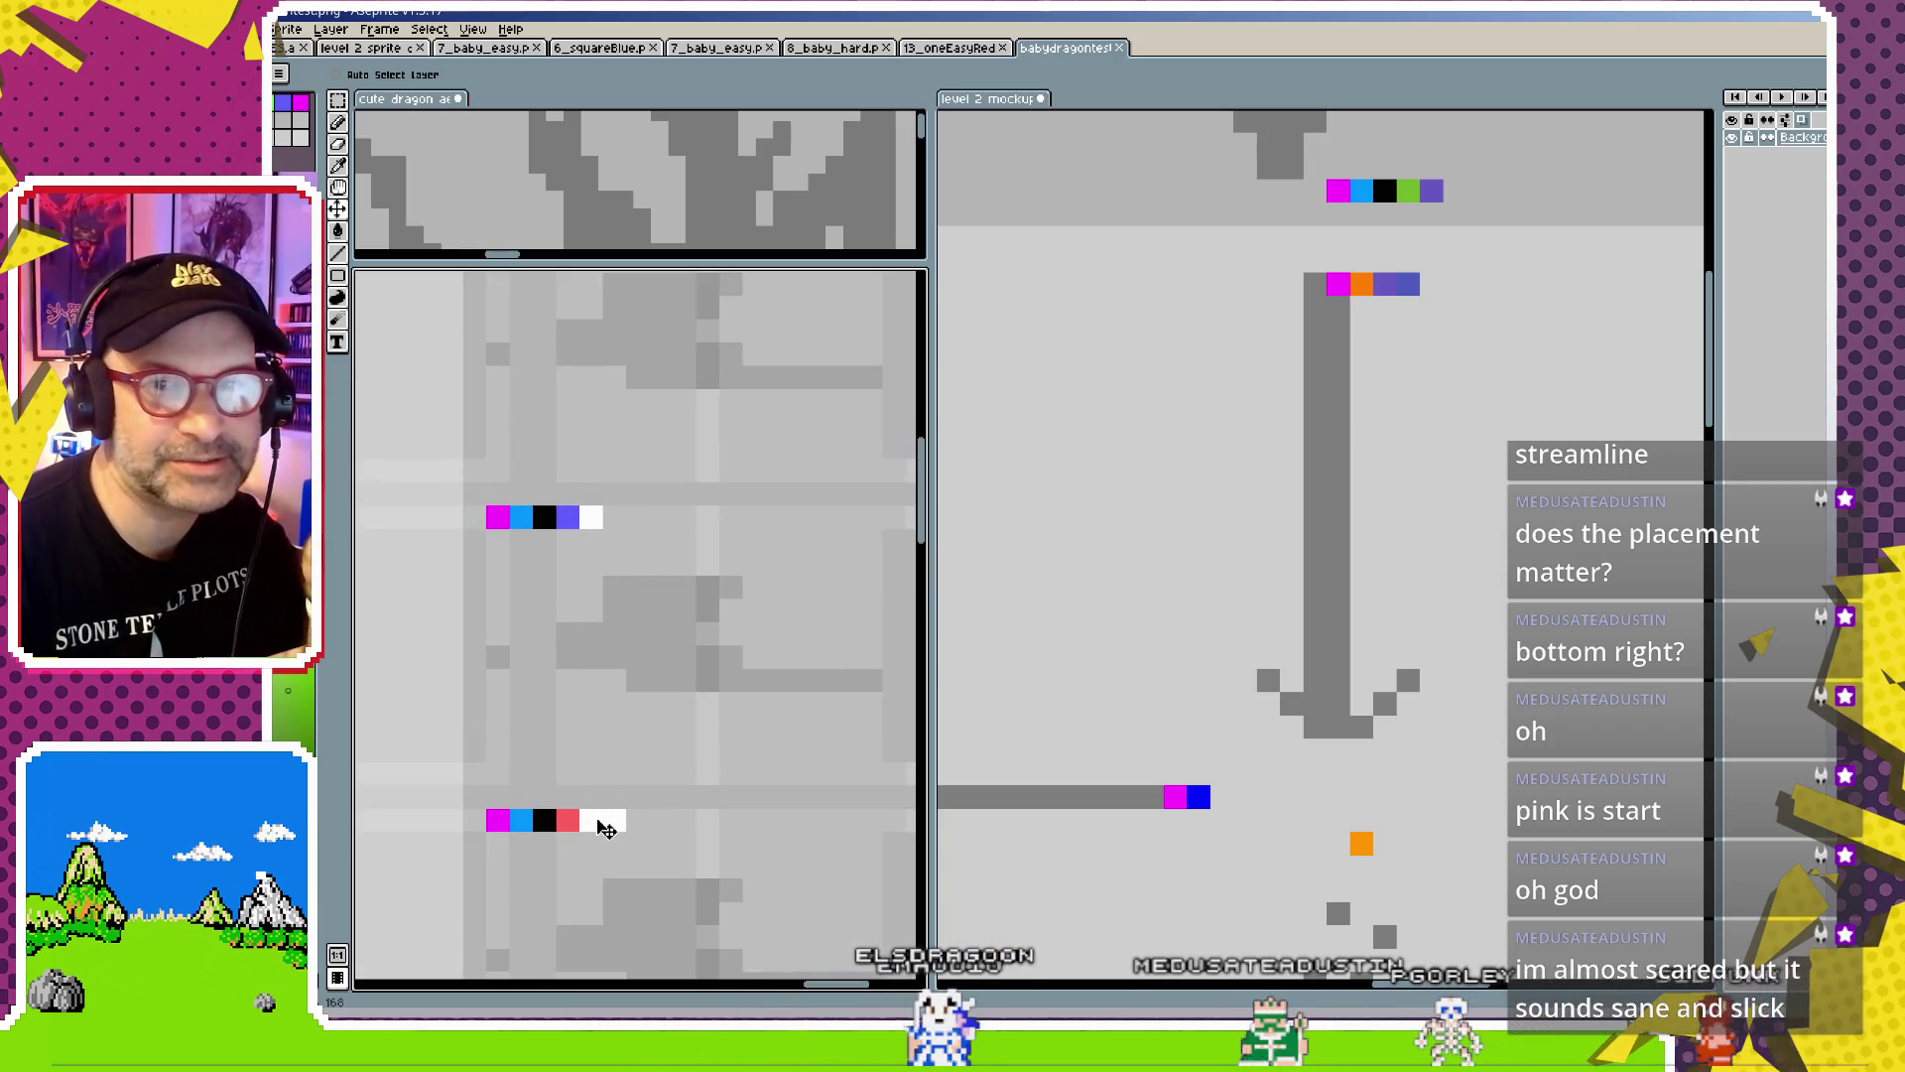
{"action": "scroll", "coordinate": [611, 830], "scroll_direction": "down", "scroll_amount": 1}
{"action": "scroll", "coordinate": [613, 832], "scroll_direction": "down", "scroll_amount": 1}
{"action": "scroll", "coordinate": [608, 724], "scroll_direction": "up", "scroll_amount": 1}
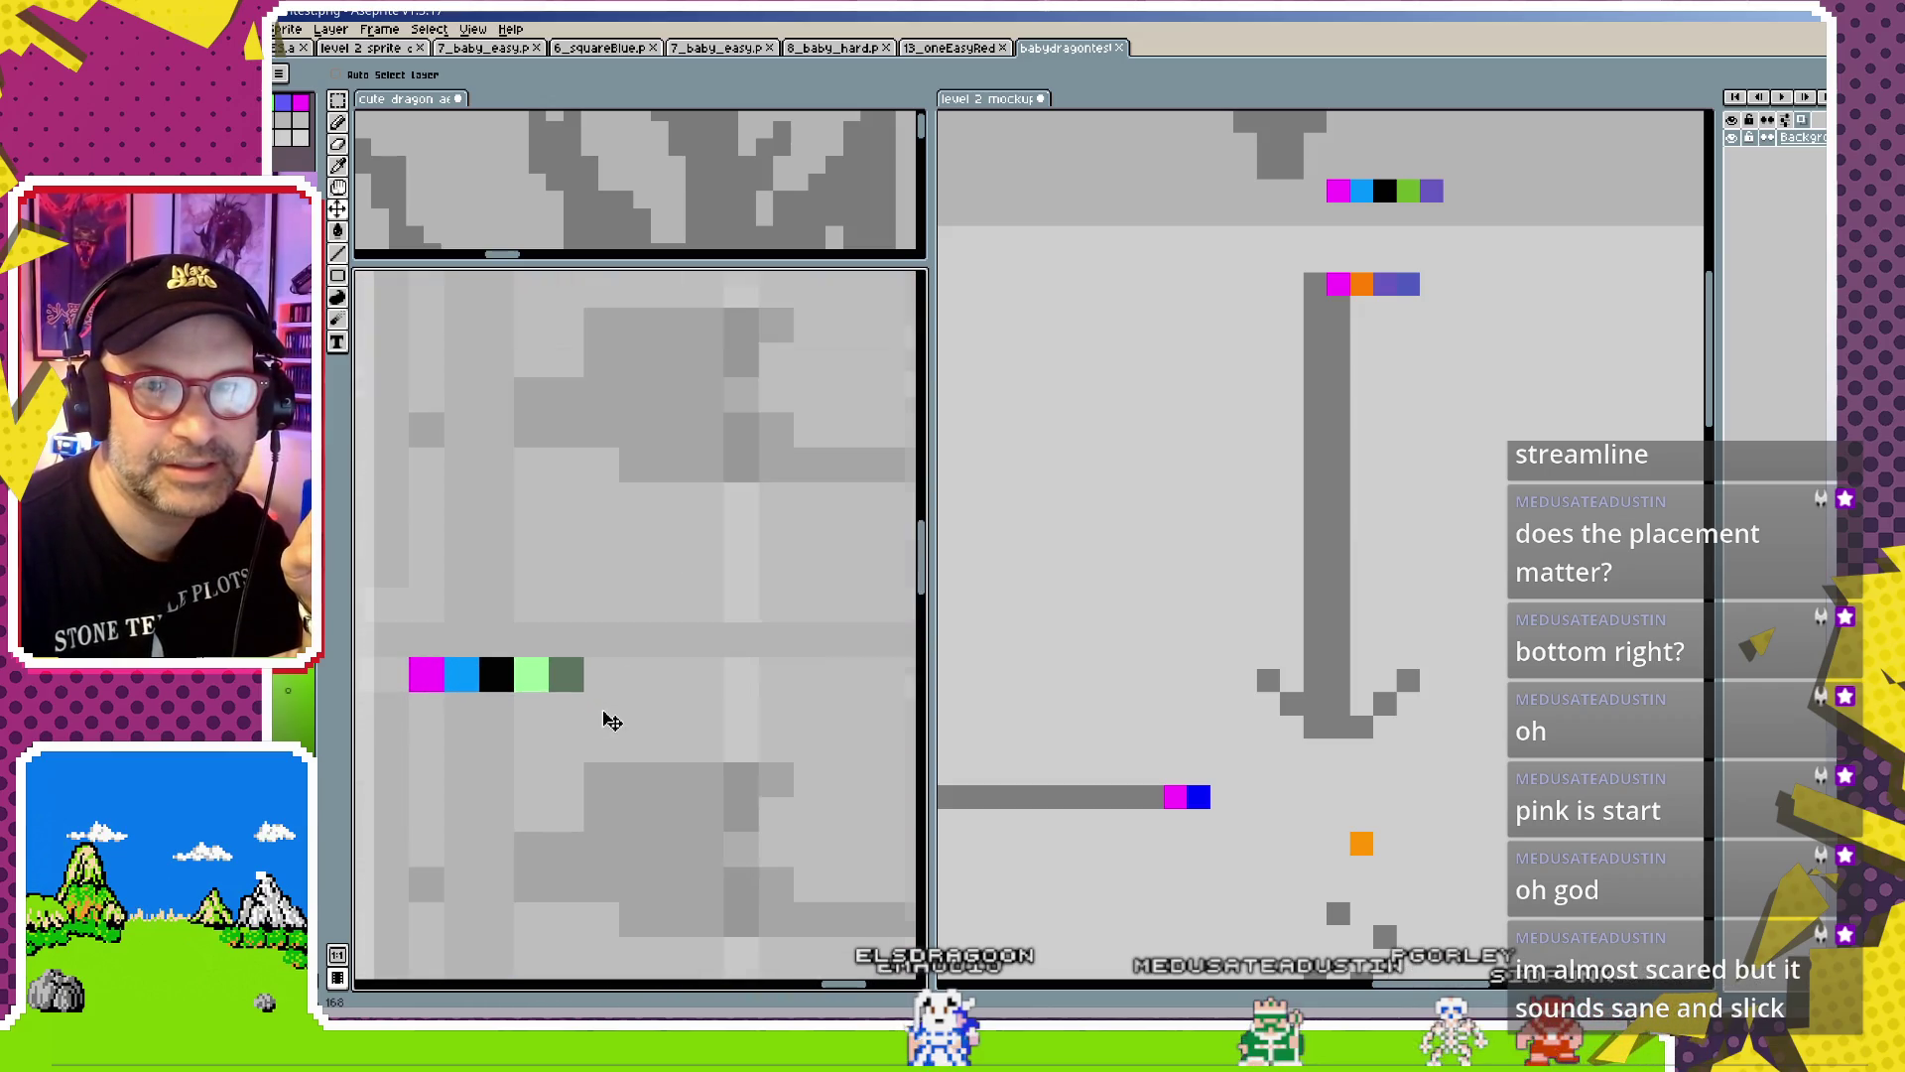
{"action": "scroll", "coordinate": [584, 690], "scroll_direction": "up", "scroll_amount": 1}
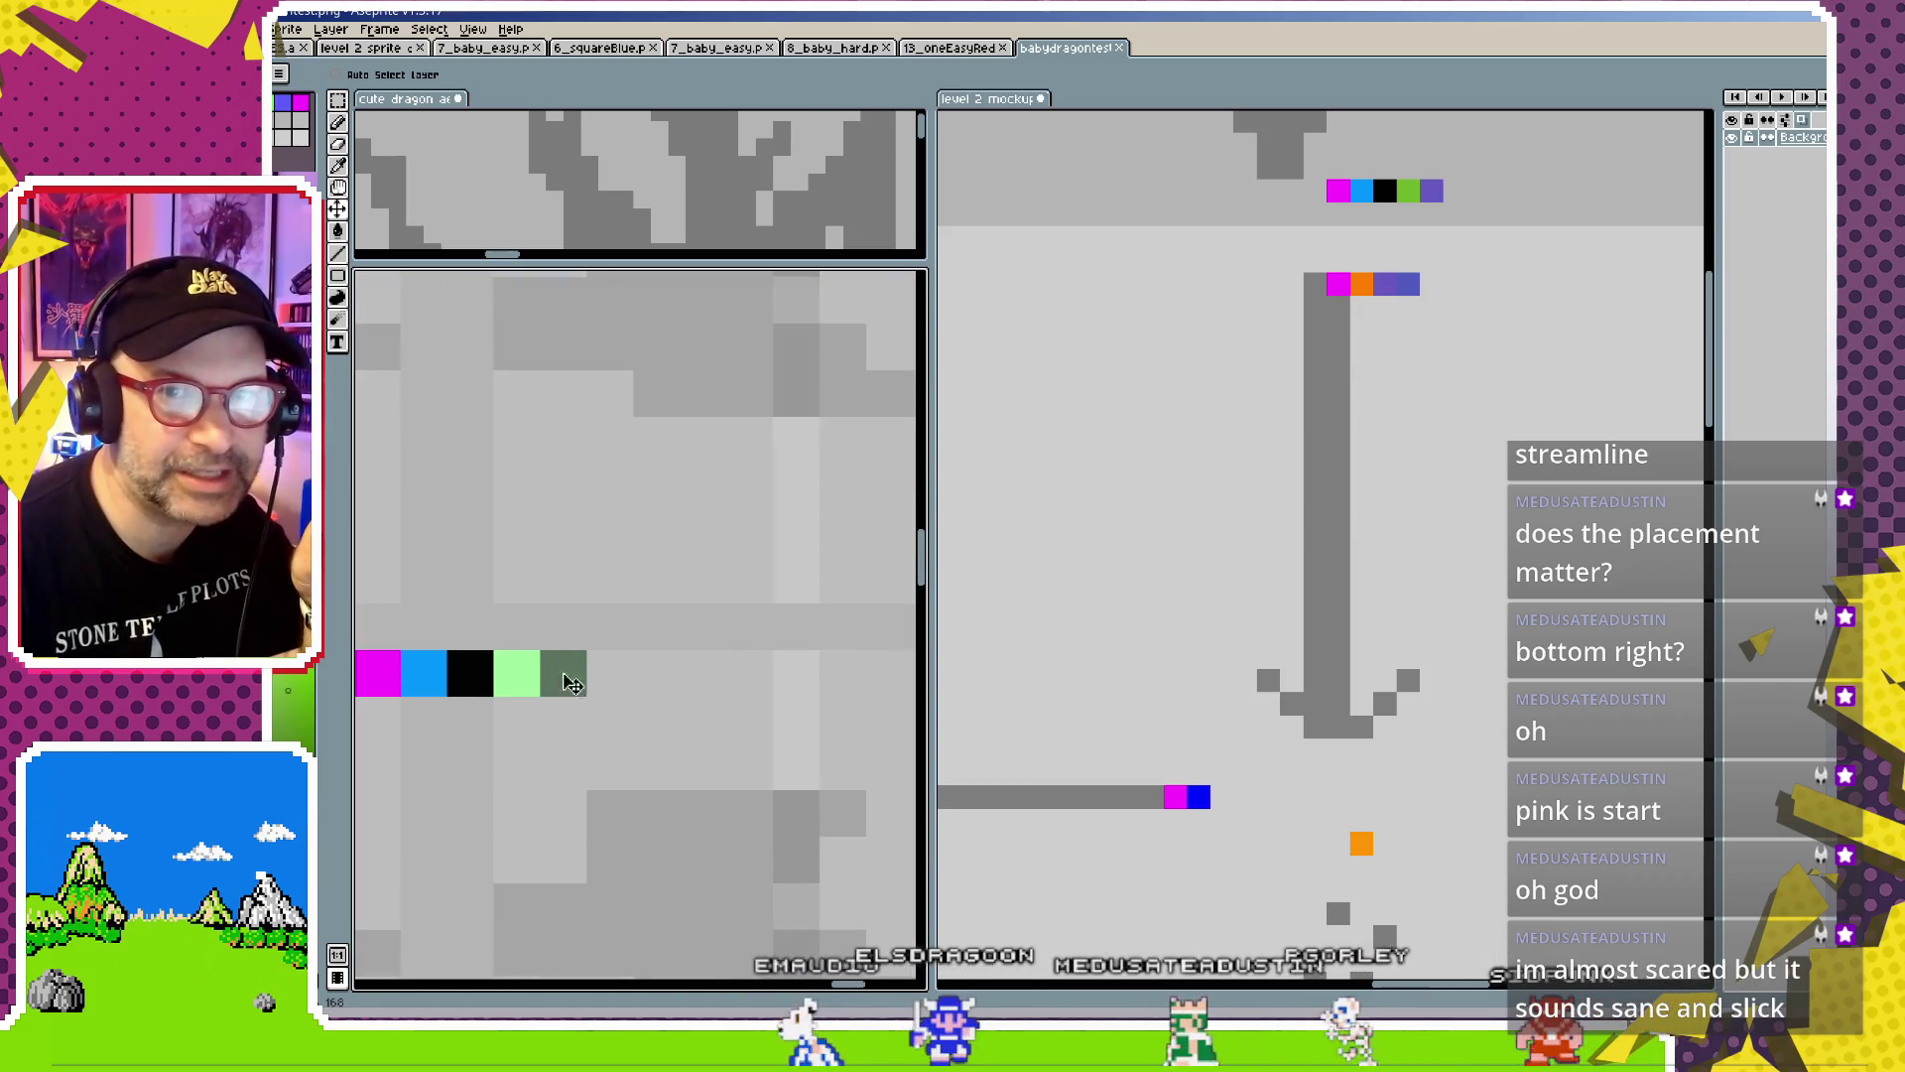
{"action": "scroll", "coordinate": [586, 690], "scroll_direction": "down", "scroll_amount": 1}
{"action": "scroll", "coordinate": [585, 690], "scroll_direction": "down", "scroll_amount": 1}
{"action": "scroll", "coordinate": [574, 672], "scroll_direction": "down", "scroll_amount": 1}
{"action": "scroll", "coordinate": [646, 566], "scroll_direction": "down", "scroll_amount": 2}
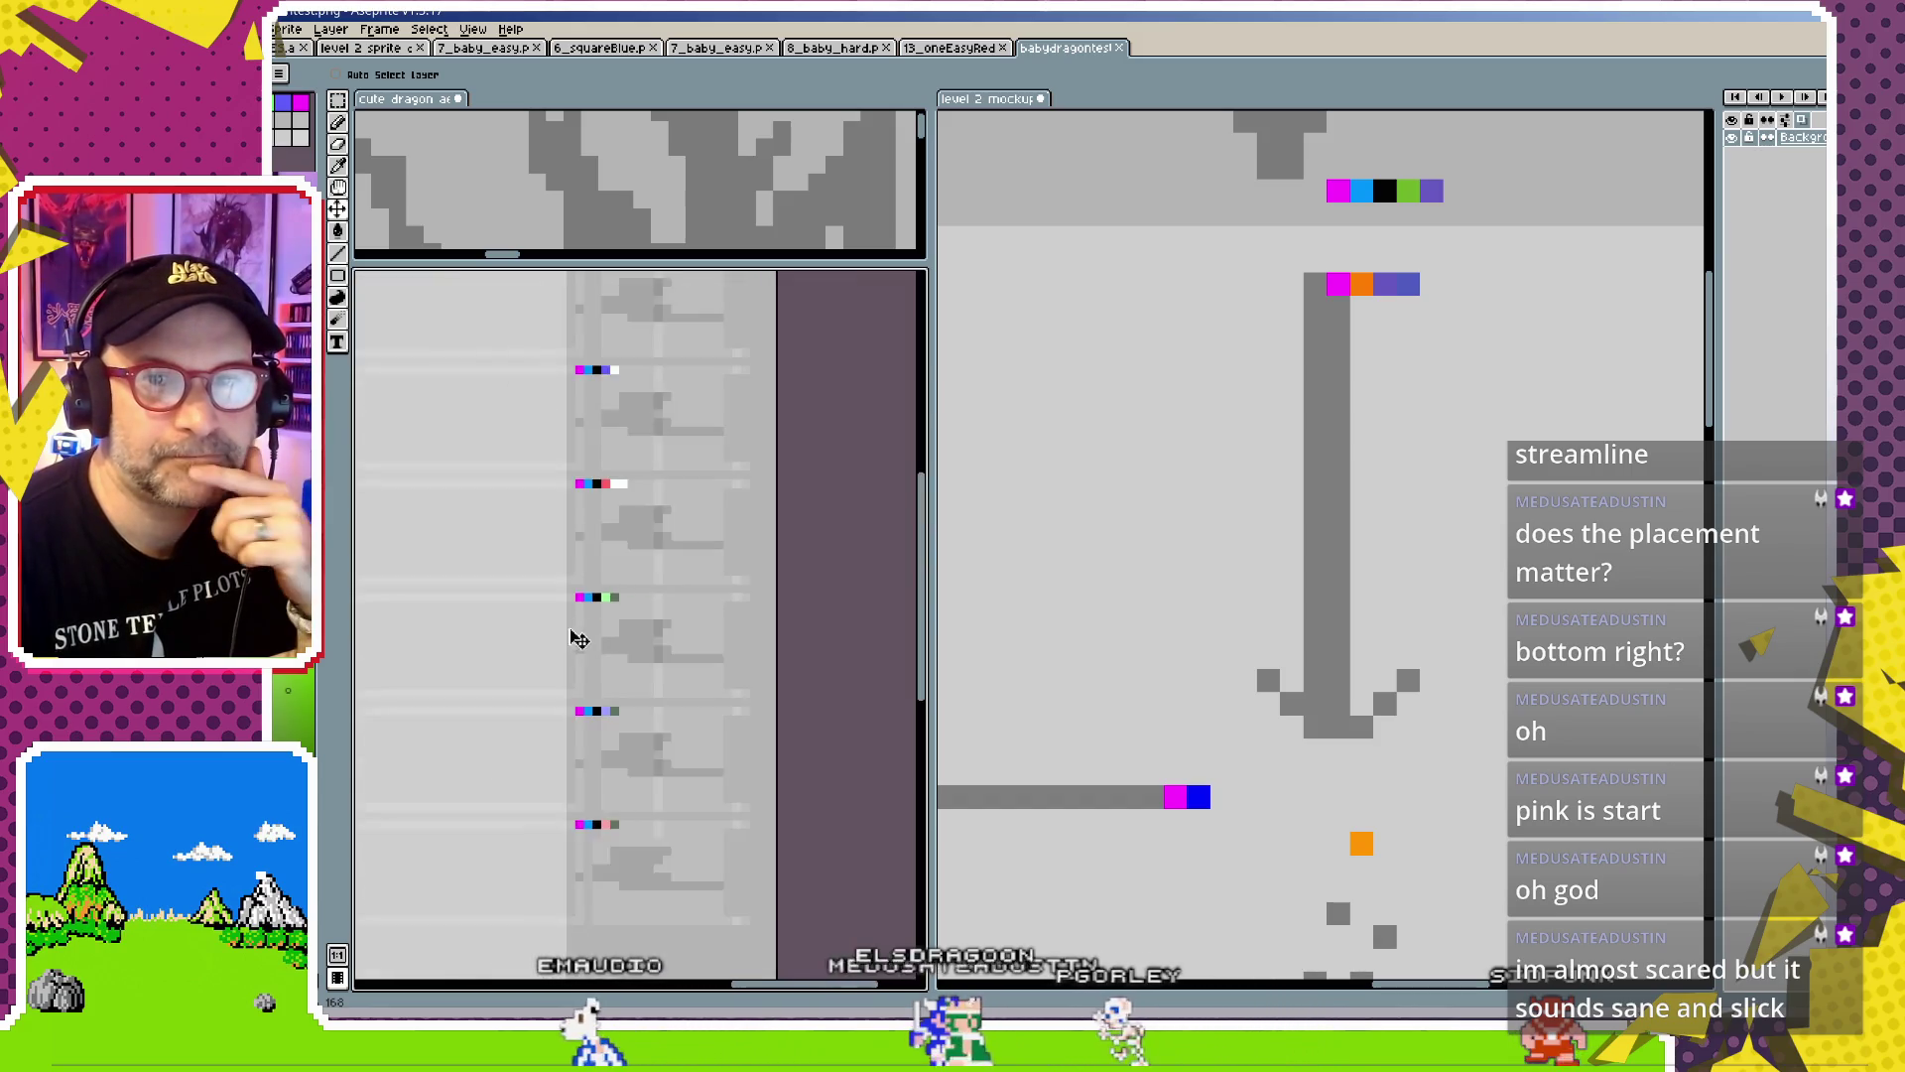
{"action": "scroll", "coordinate": [646, 566], "scroll_direction": "down", "scroll_amount": 1}
{"action": "left_click_drag", "start_coordinate": [529, 576], "coordinate": [646, 566]}
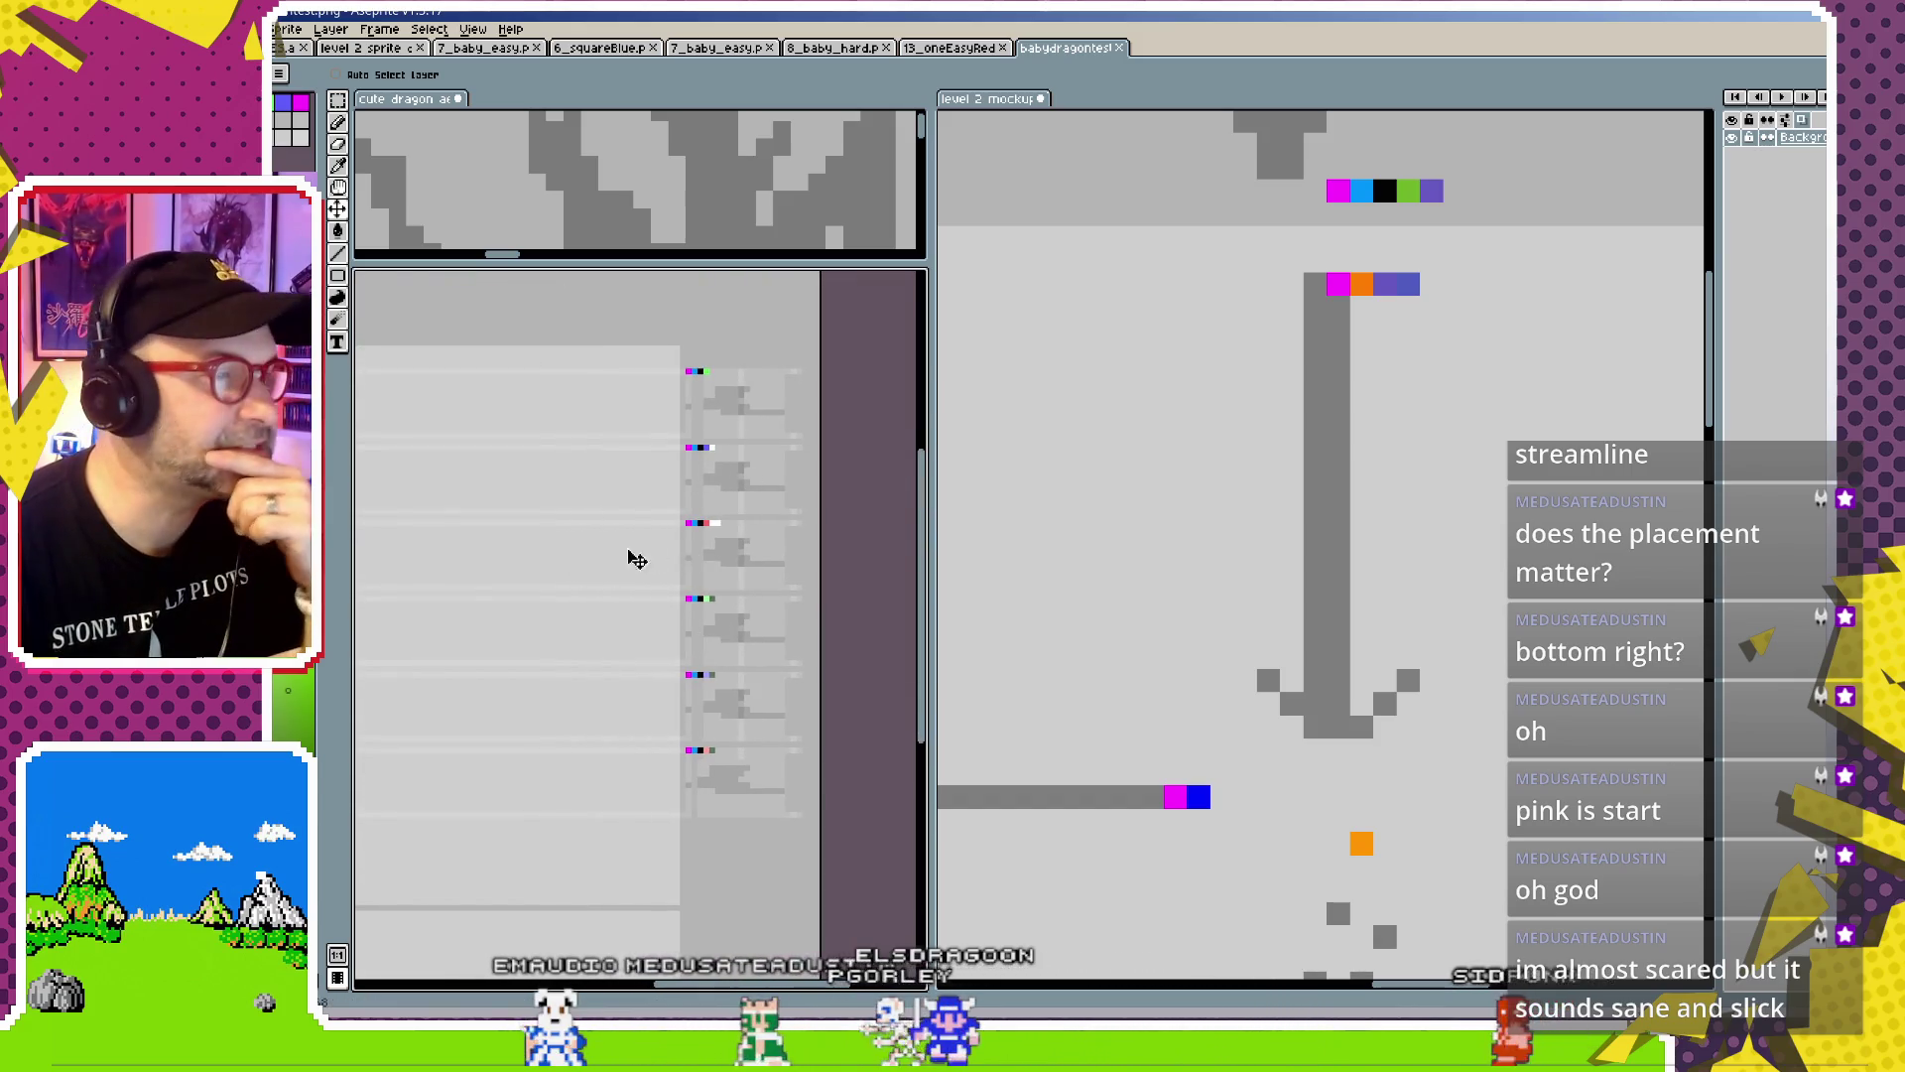
{"action": "left_click_drag", "start_coordinate": [566, 652], "coordinate": [646, 655]}
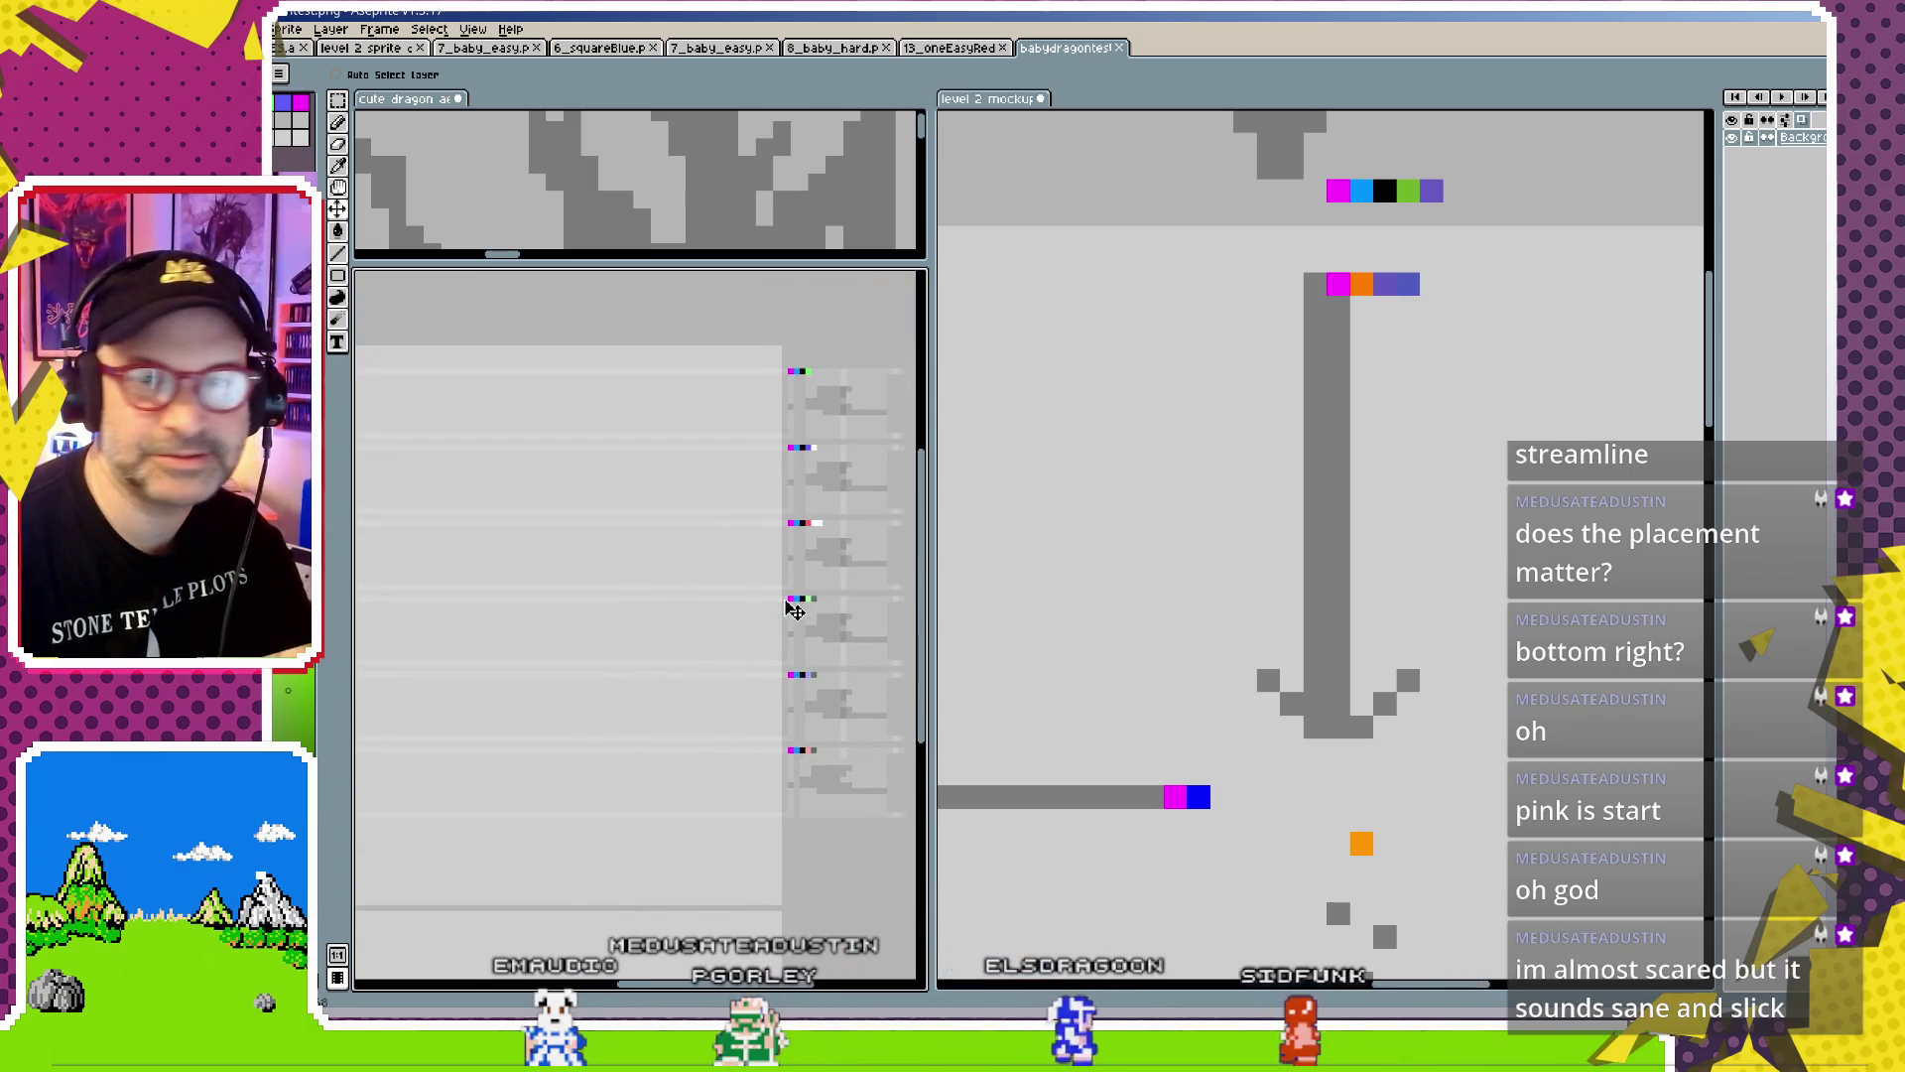
{"action": "scroll", "coordinate": [783, 553], "scroll_direction": "down", "scroll_amount": 1}
{"action": "scroll", "coordinate": [715, 553], "scroll_direction": "down", "scroll_amount": 1}
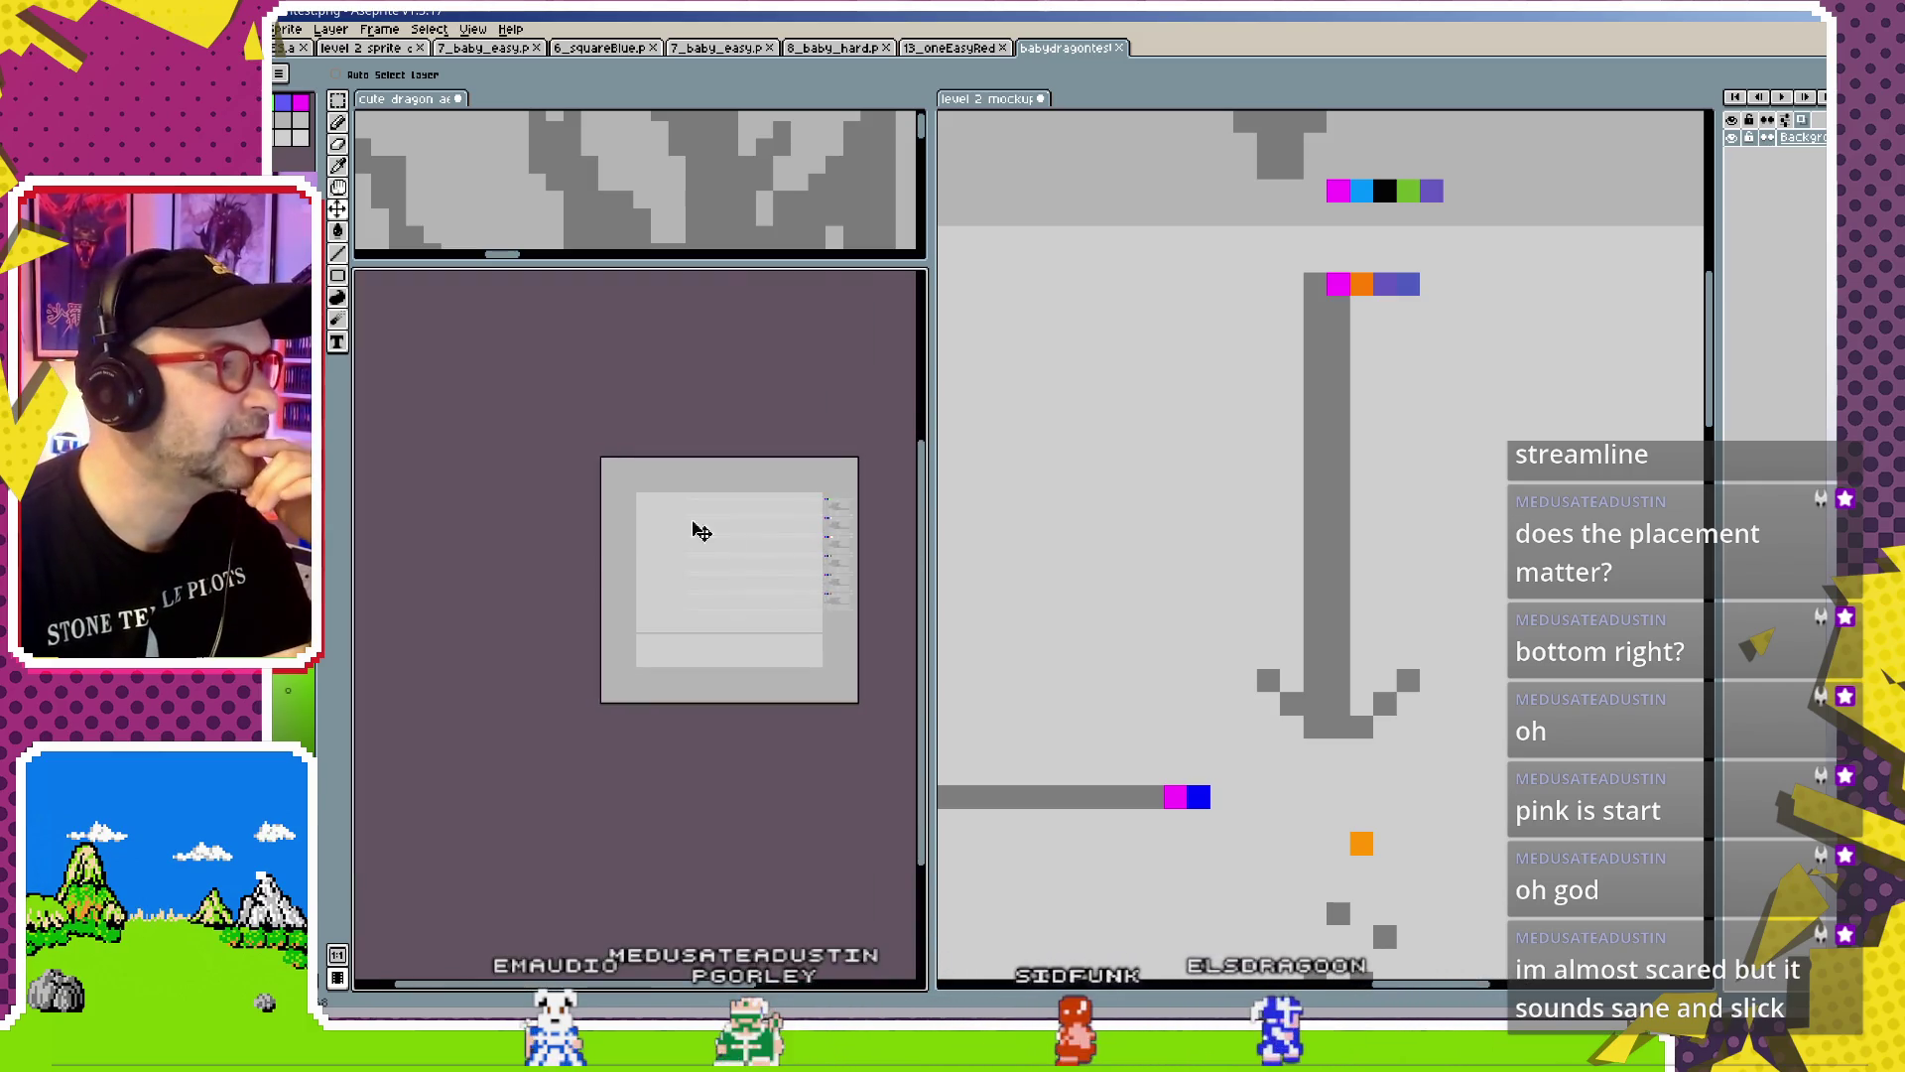
{"action": "scroll", "coordinate": [697, 527], "scroll_direction": "down", "scroll_amount": 2}
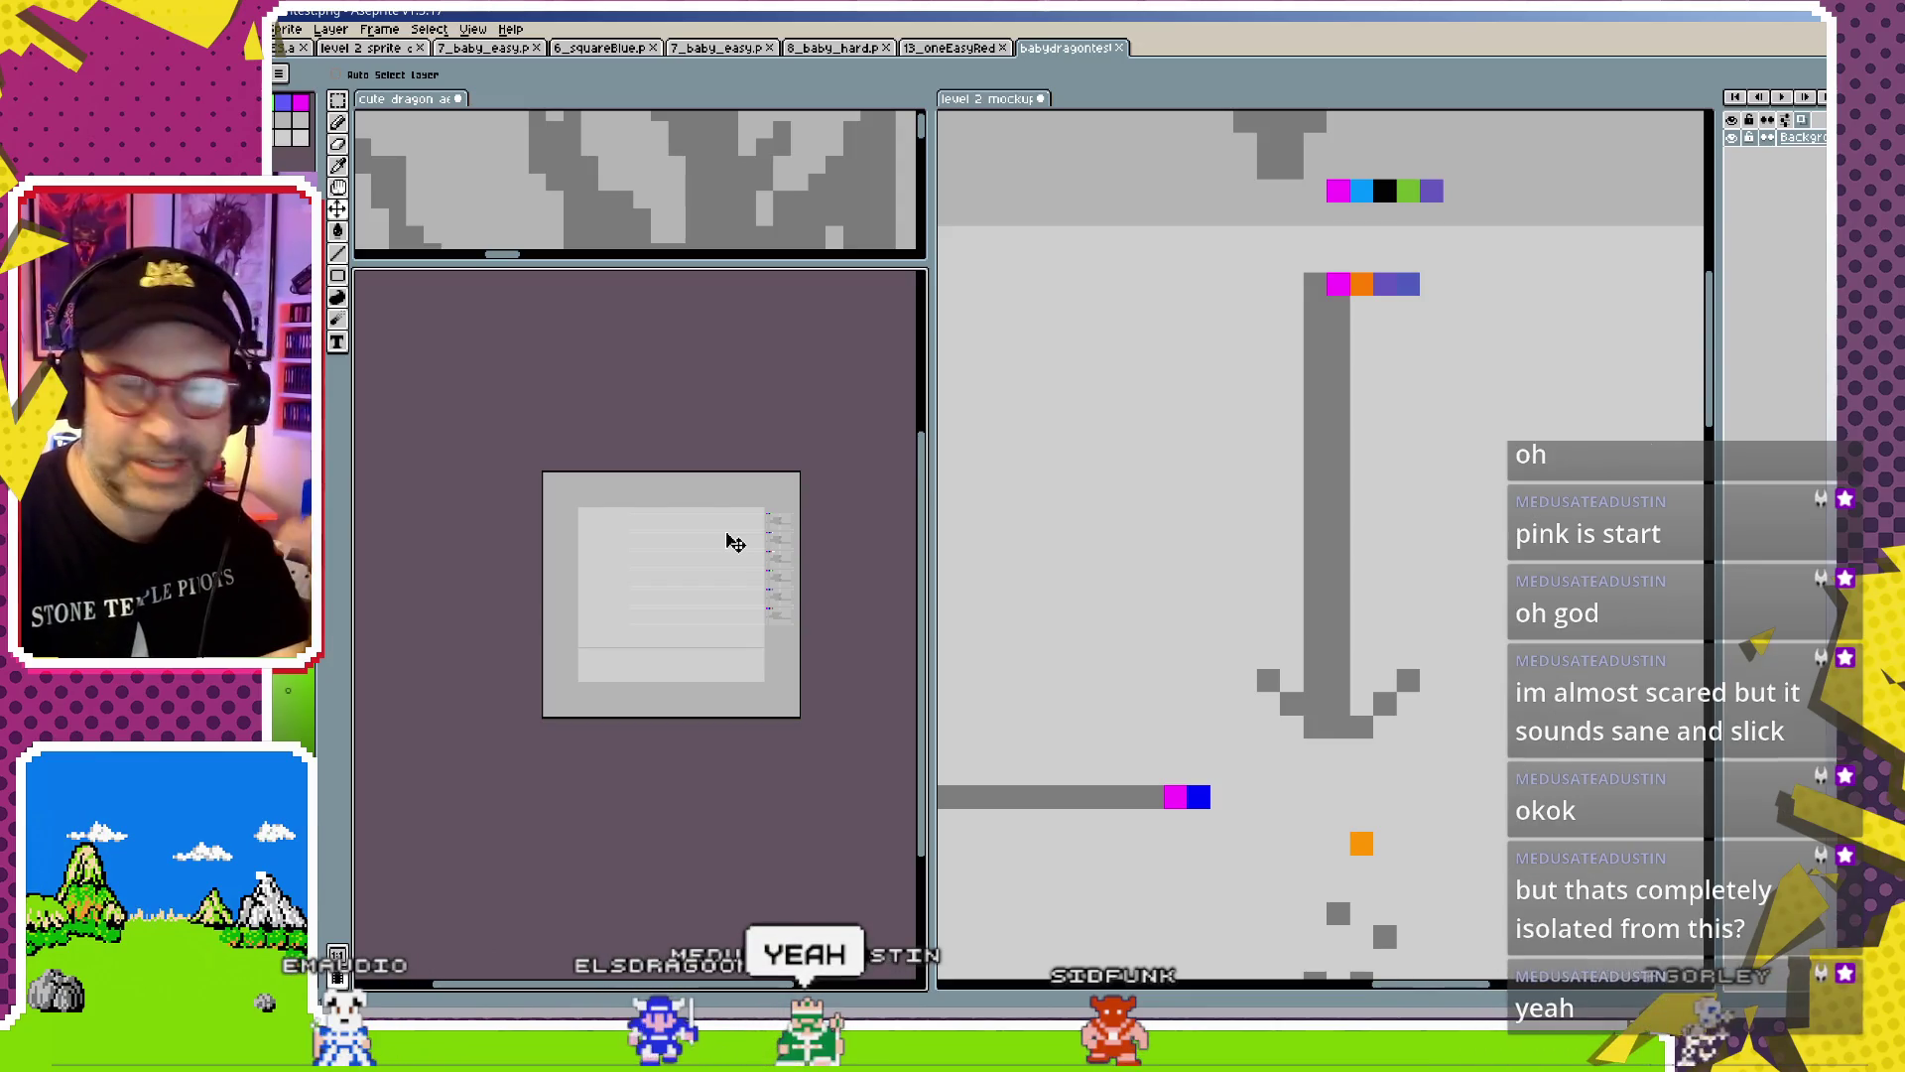
{"action": "scroll", "coordinate": [706, 577], "scroll_direction": "up", "scroll_amount": 1}
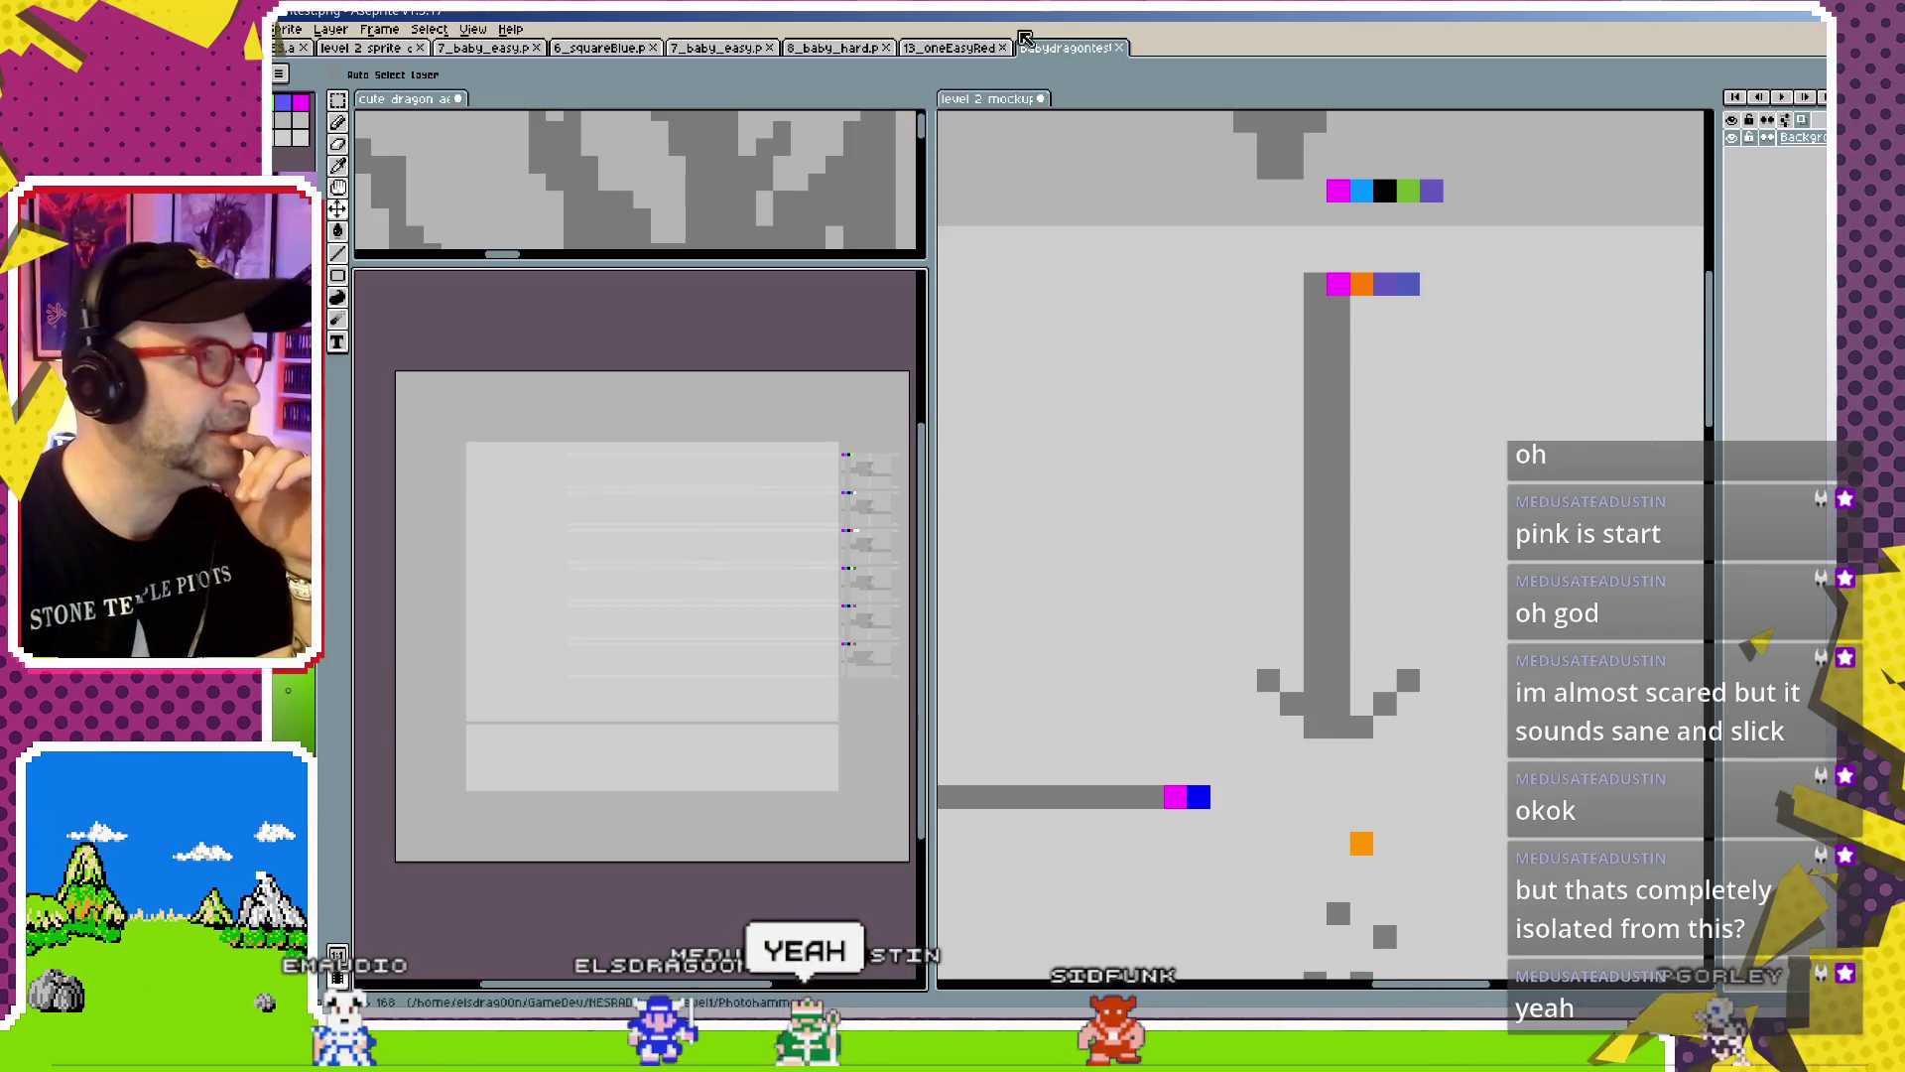
{"action": "middle_click", "coordinate": [1026, 38]}
{"action": "scroll", "coordinate": [711, 664], "scroll_direction": "up", "scroll_amount": 1}
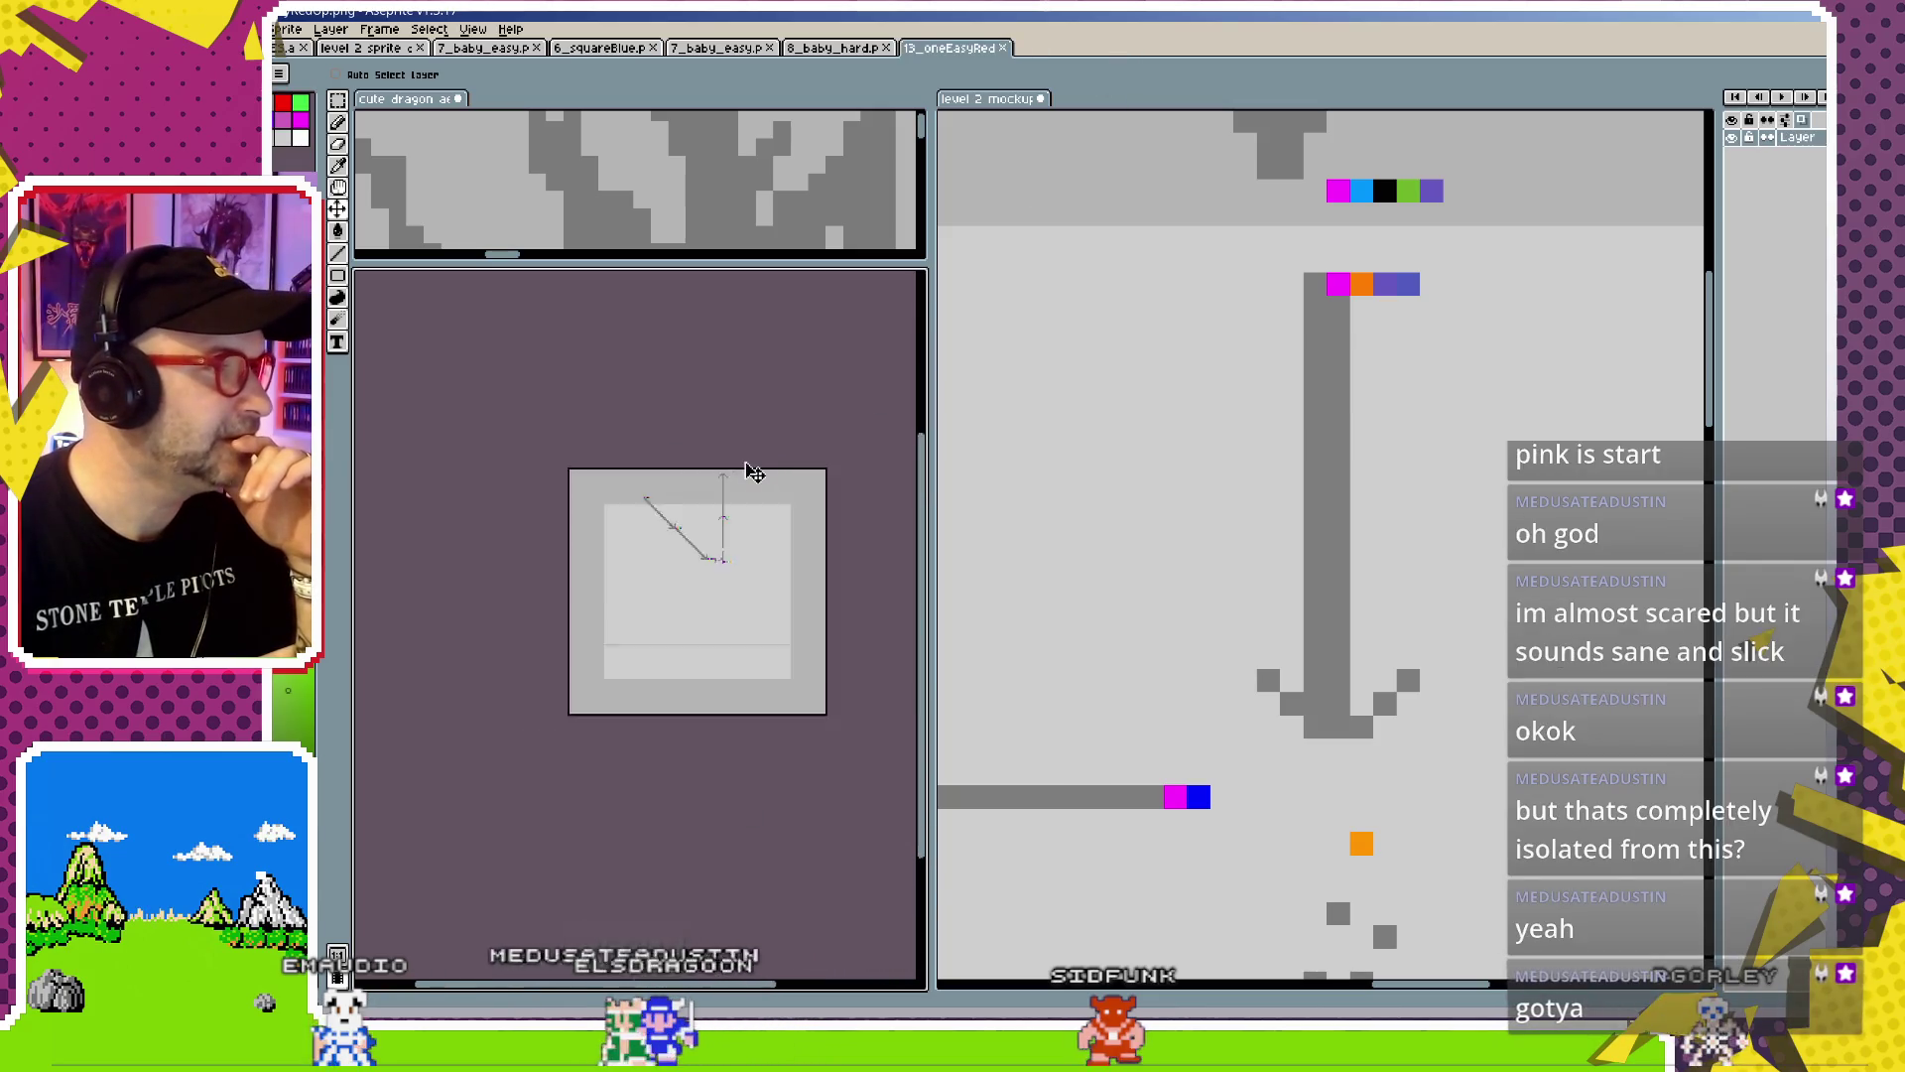
{"action": "scroll", "coordinate": [752, 496], "scroll_direction": "up", "scroll_amount": 3}
{"action": "scroll", "coordinate": [559, 563], "scroll_direction": "up", "scroll_amount": 1}
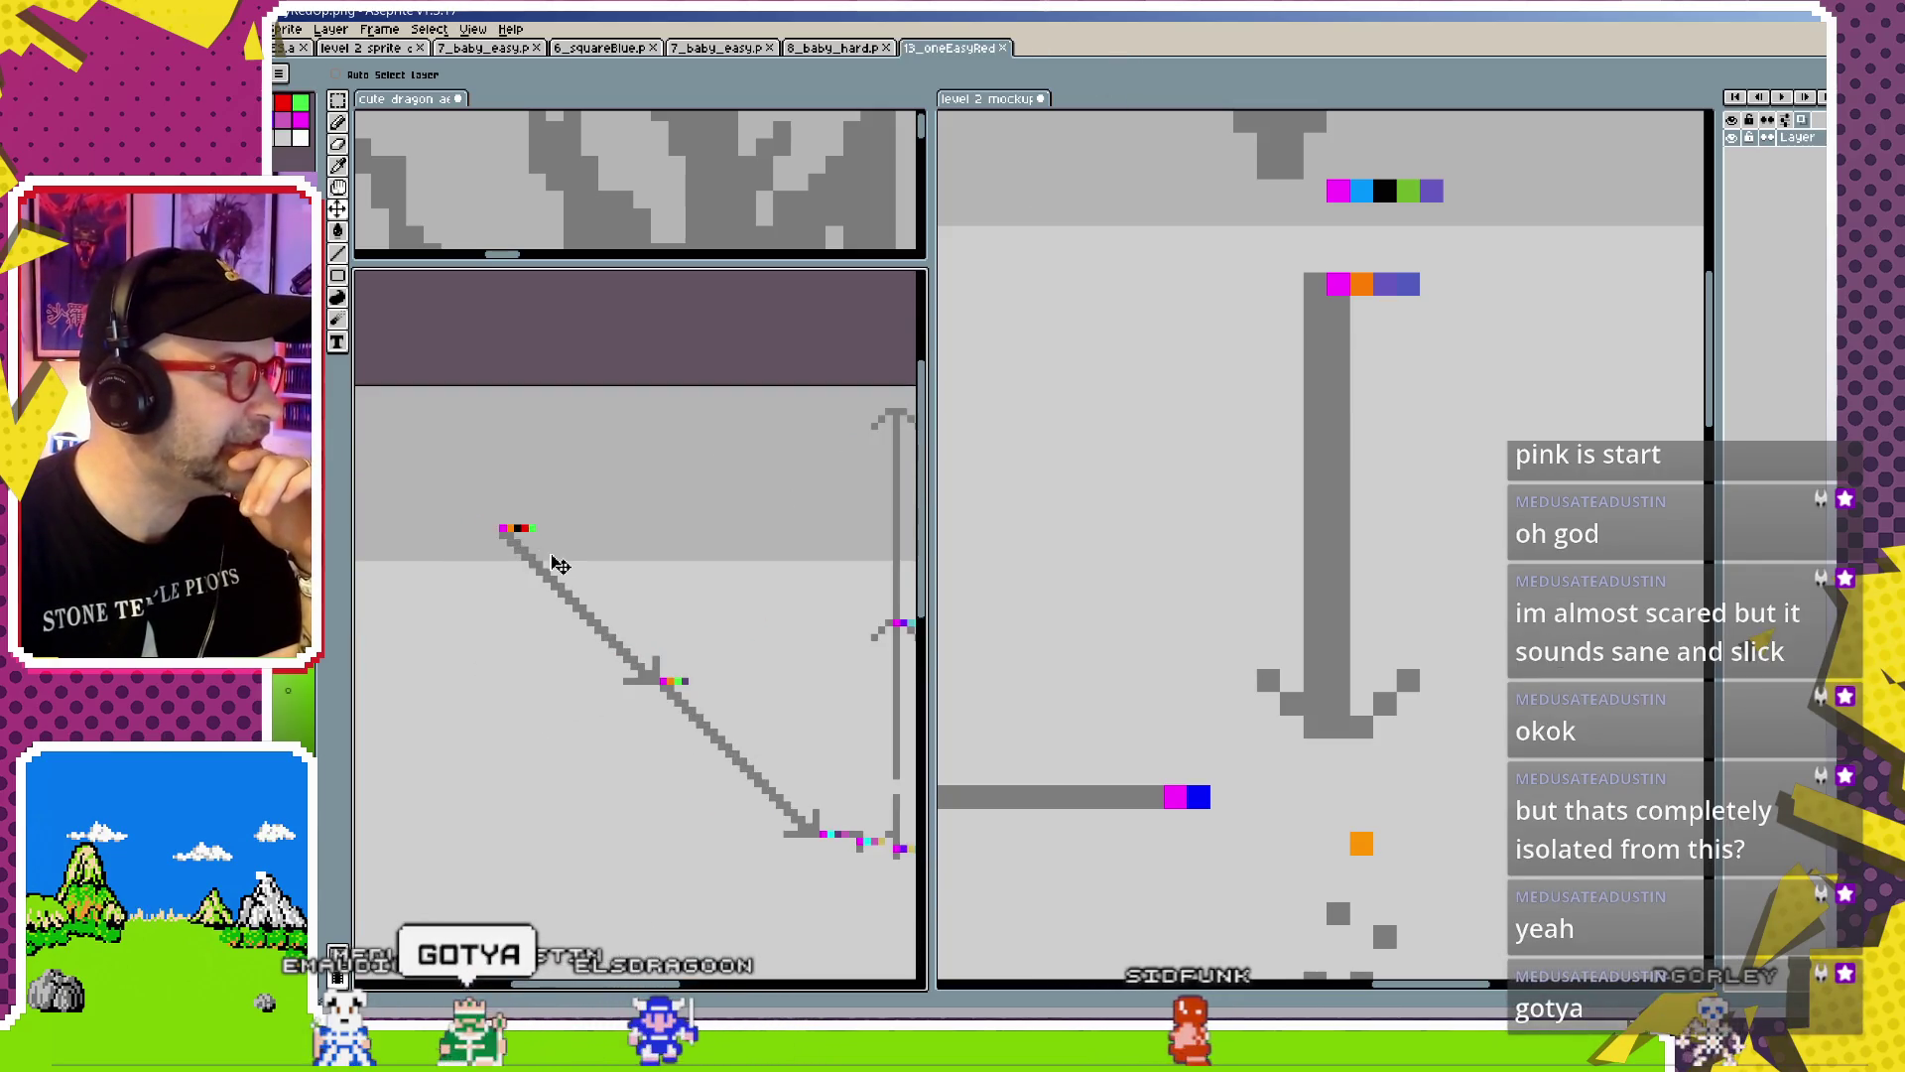
{"action": "left_click_drag", "start_coordinate": [558, 564], "coordinate": [486, 515]}
{"action": "scroll", "coordinate": [504, 533], "scroll_direction": "down", "scroll_amount": 1}
{"action": "scroll", "coordinate": [504, 533], "scroll_direction": "up", "scroll_amount": 1}
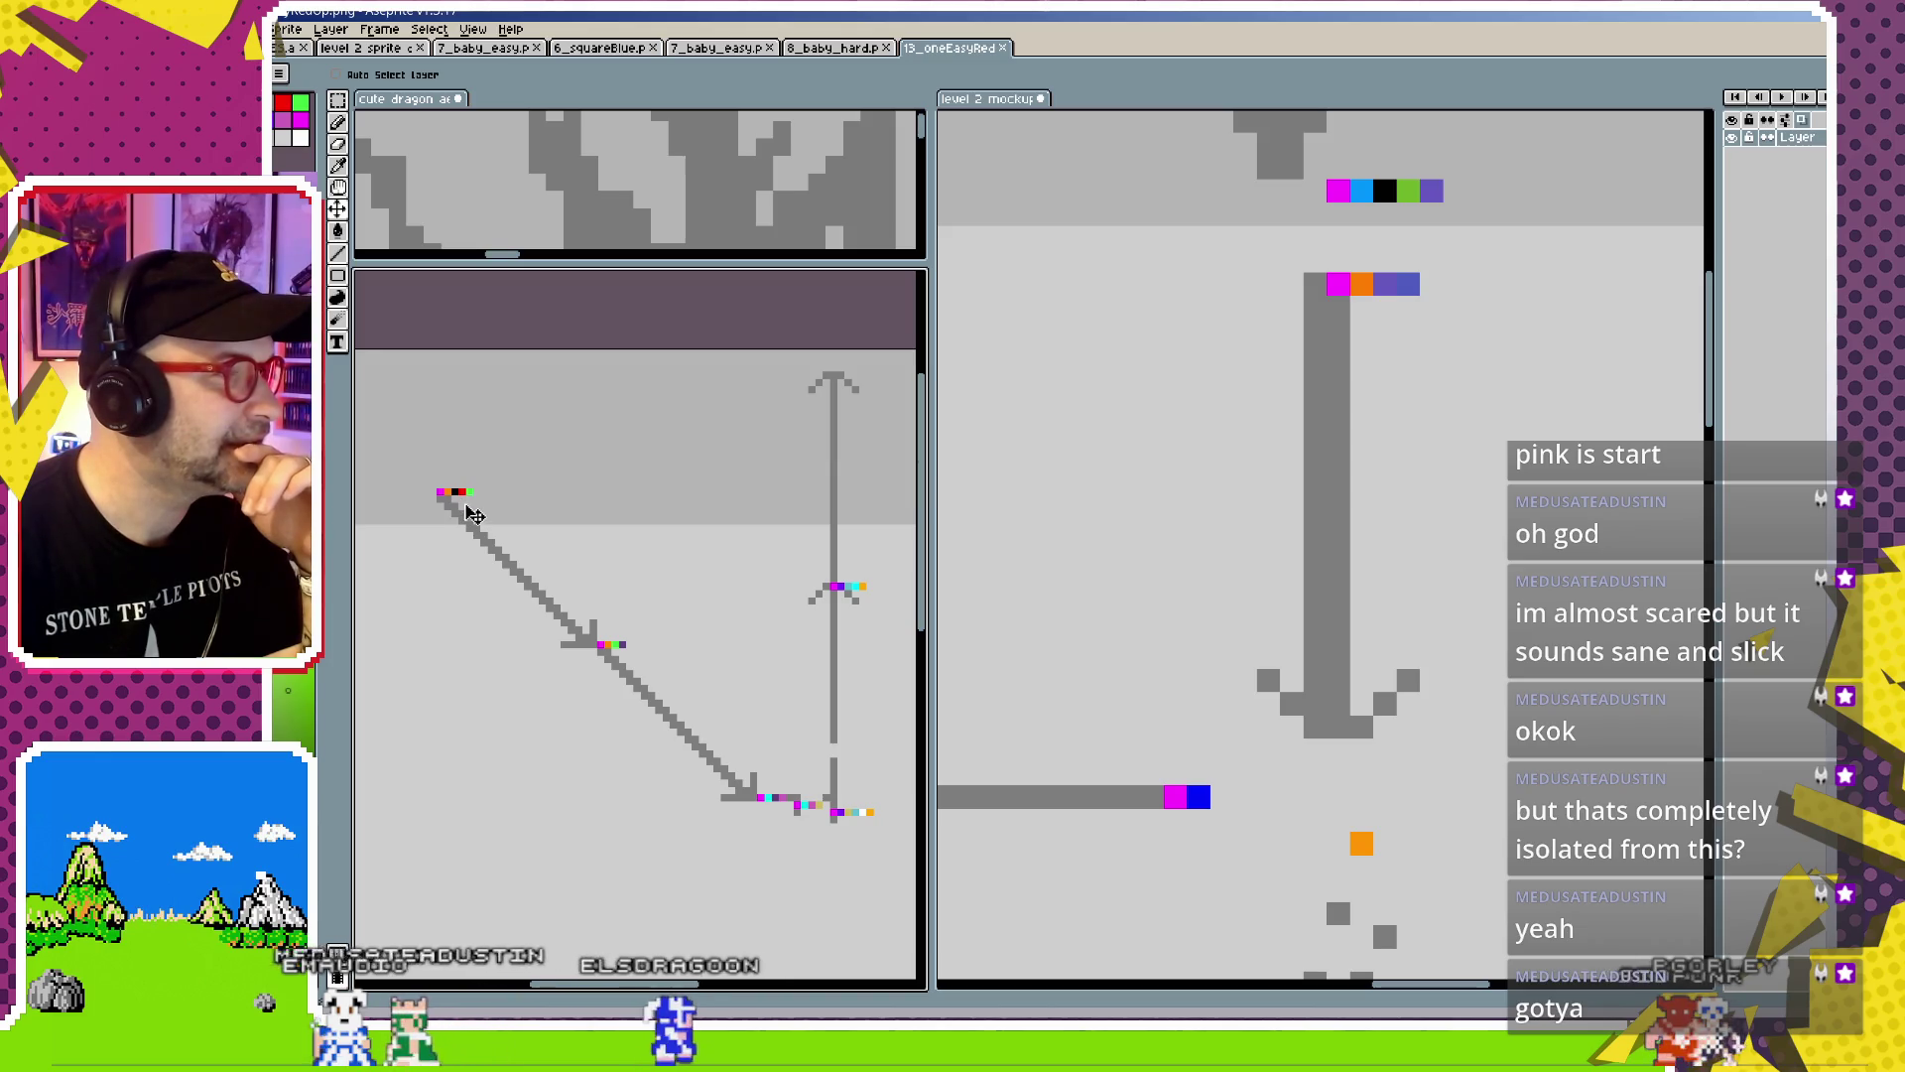
{"action": "scroll", "coordinate": [476, 516], "scroll_direction": "down", "scroll_amount": 1}
{"action": "scroll", "coordinate": [583, 541], "scroll_direction": "up", "scroll_amount": 1}
{"action": "scroll", "coordinate": [598, 601], "scroll_direction": "down", "scroll_amount": 1}
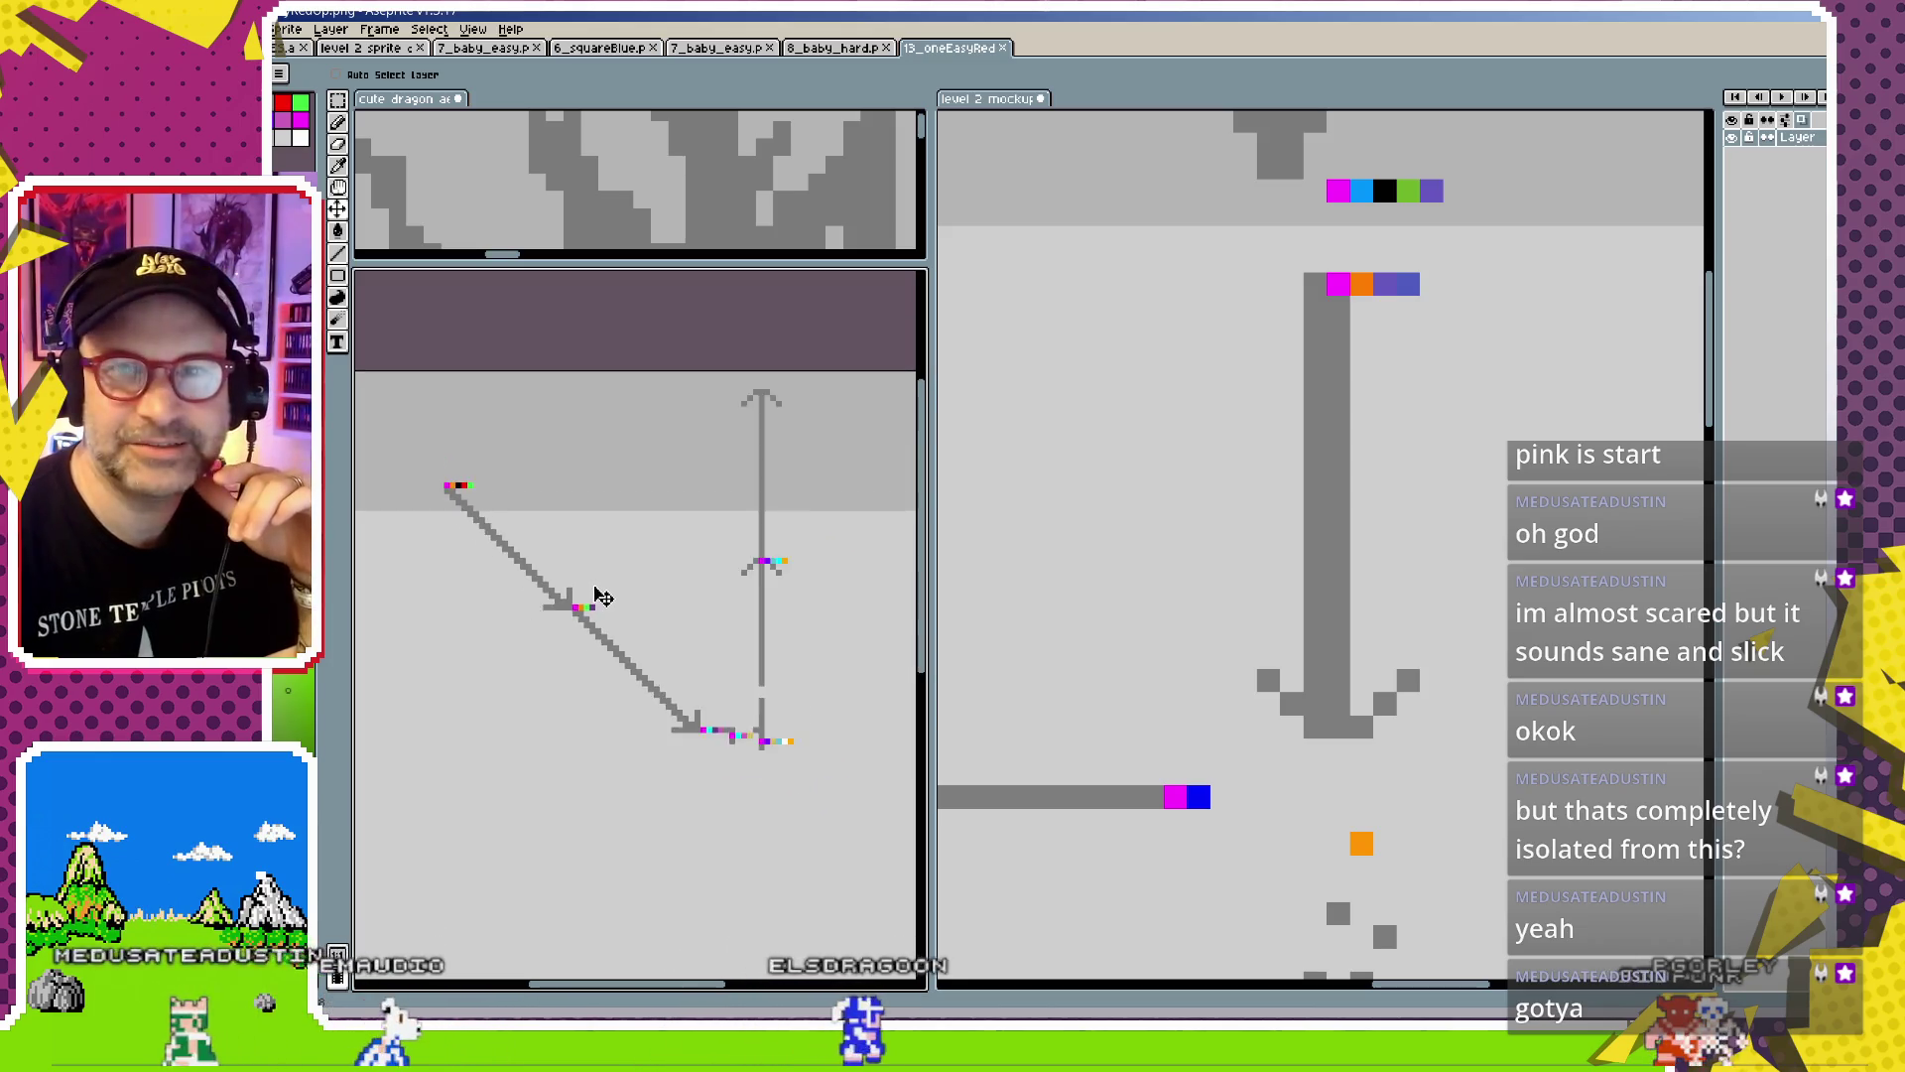
{"action": "scroll", "coordinate": [602, 596], "scroll_direction": "up", "scroll_amount": 1}
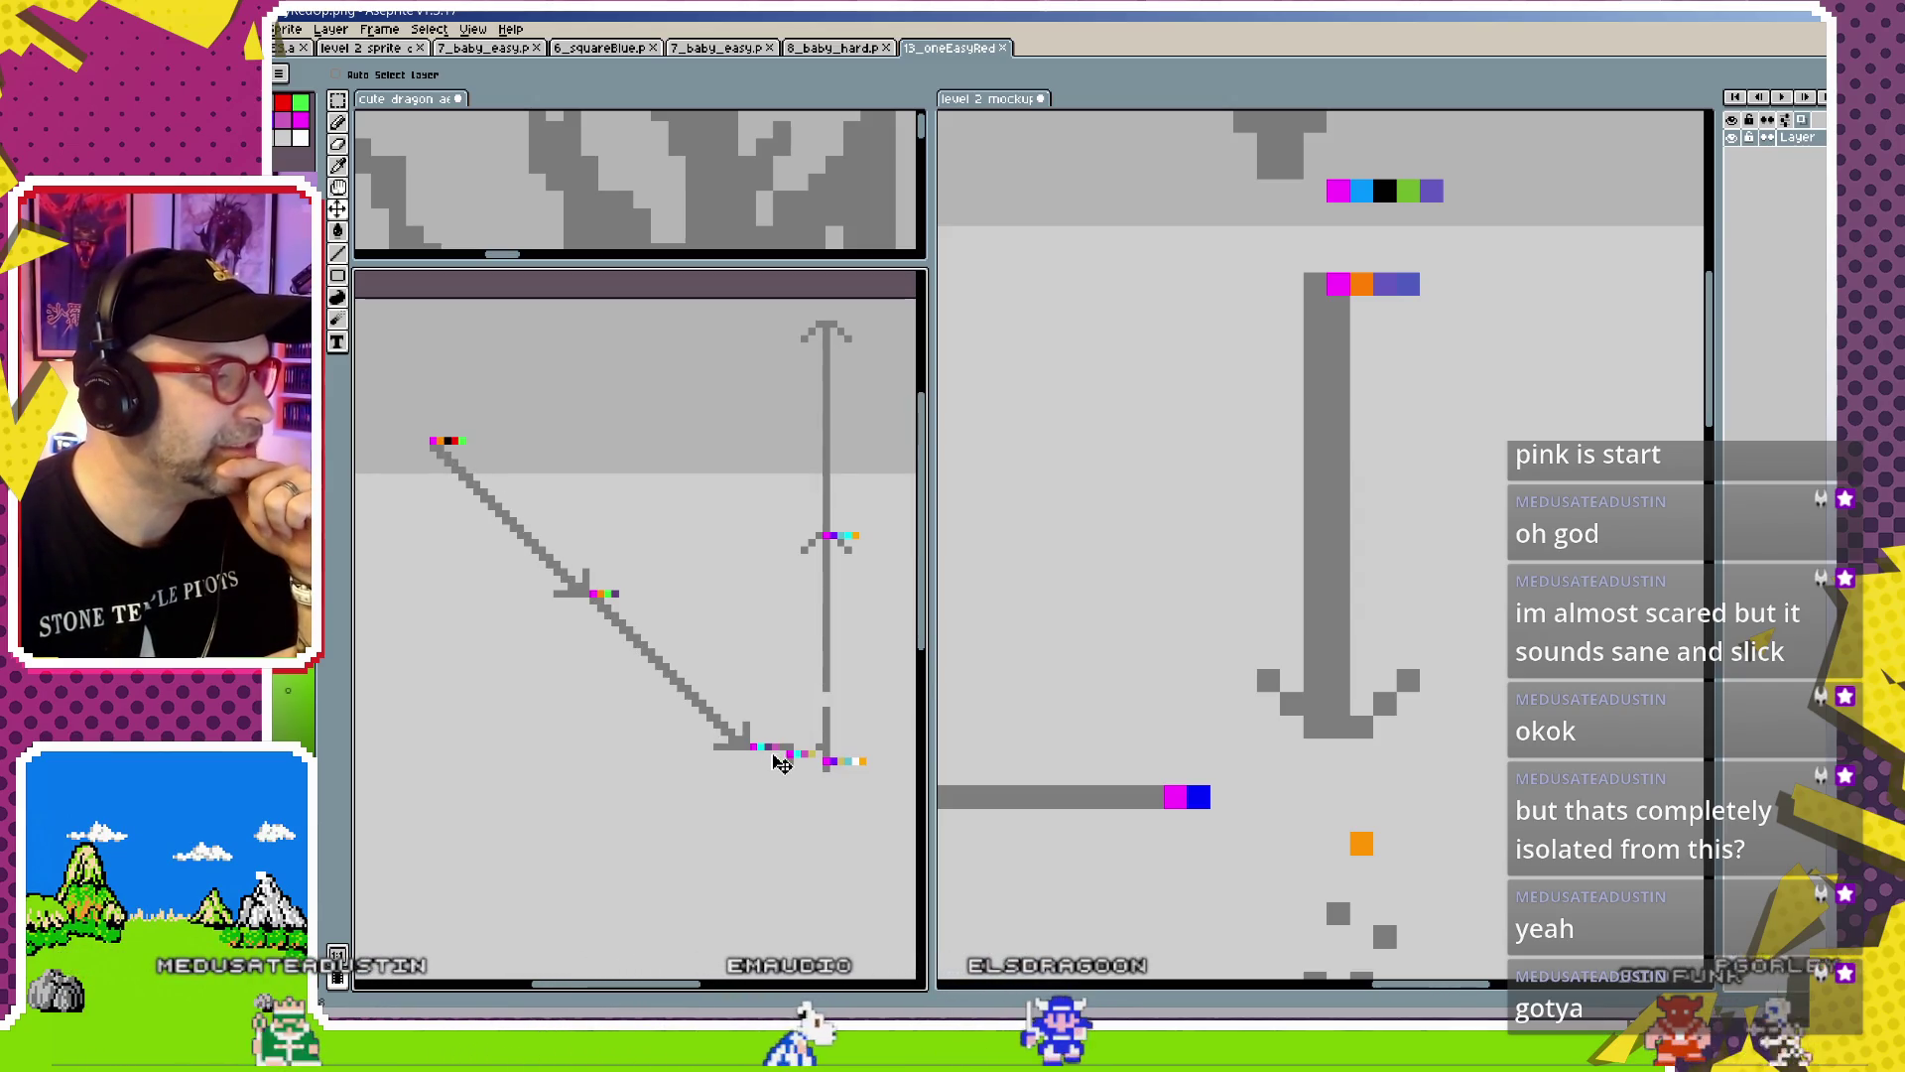
{"action": "left_click_drag", "start_coordinate": [866, 785], "coordinate": [770, 752]}
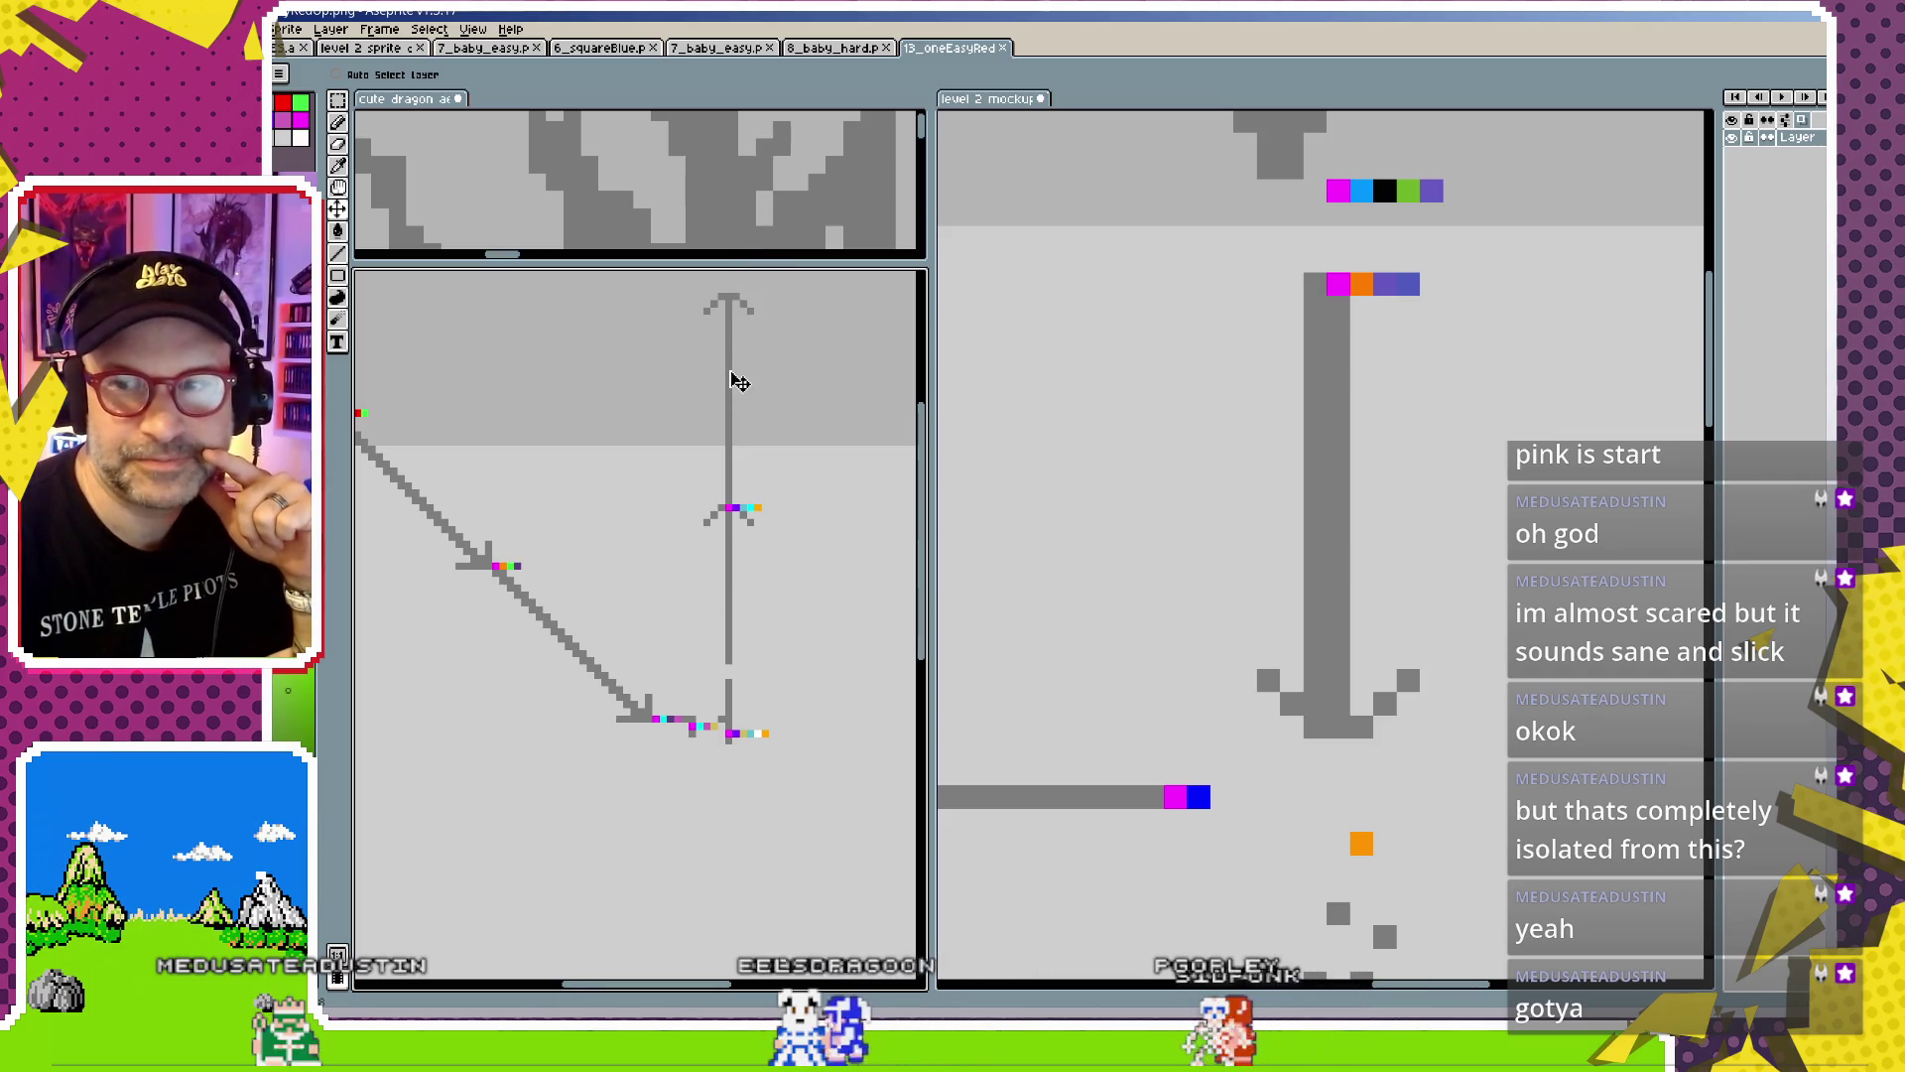
{"action": "scroll", "coordinate": [731, 387], "scroll_direction": "down", "scroll_amount": 2}
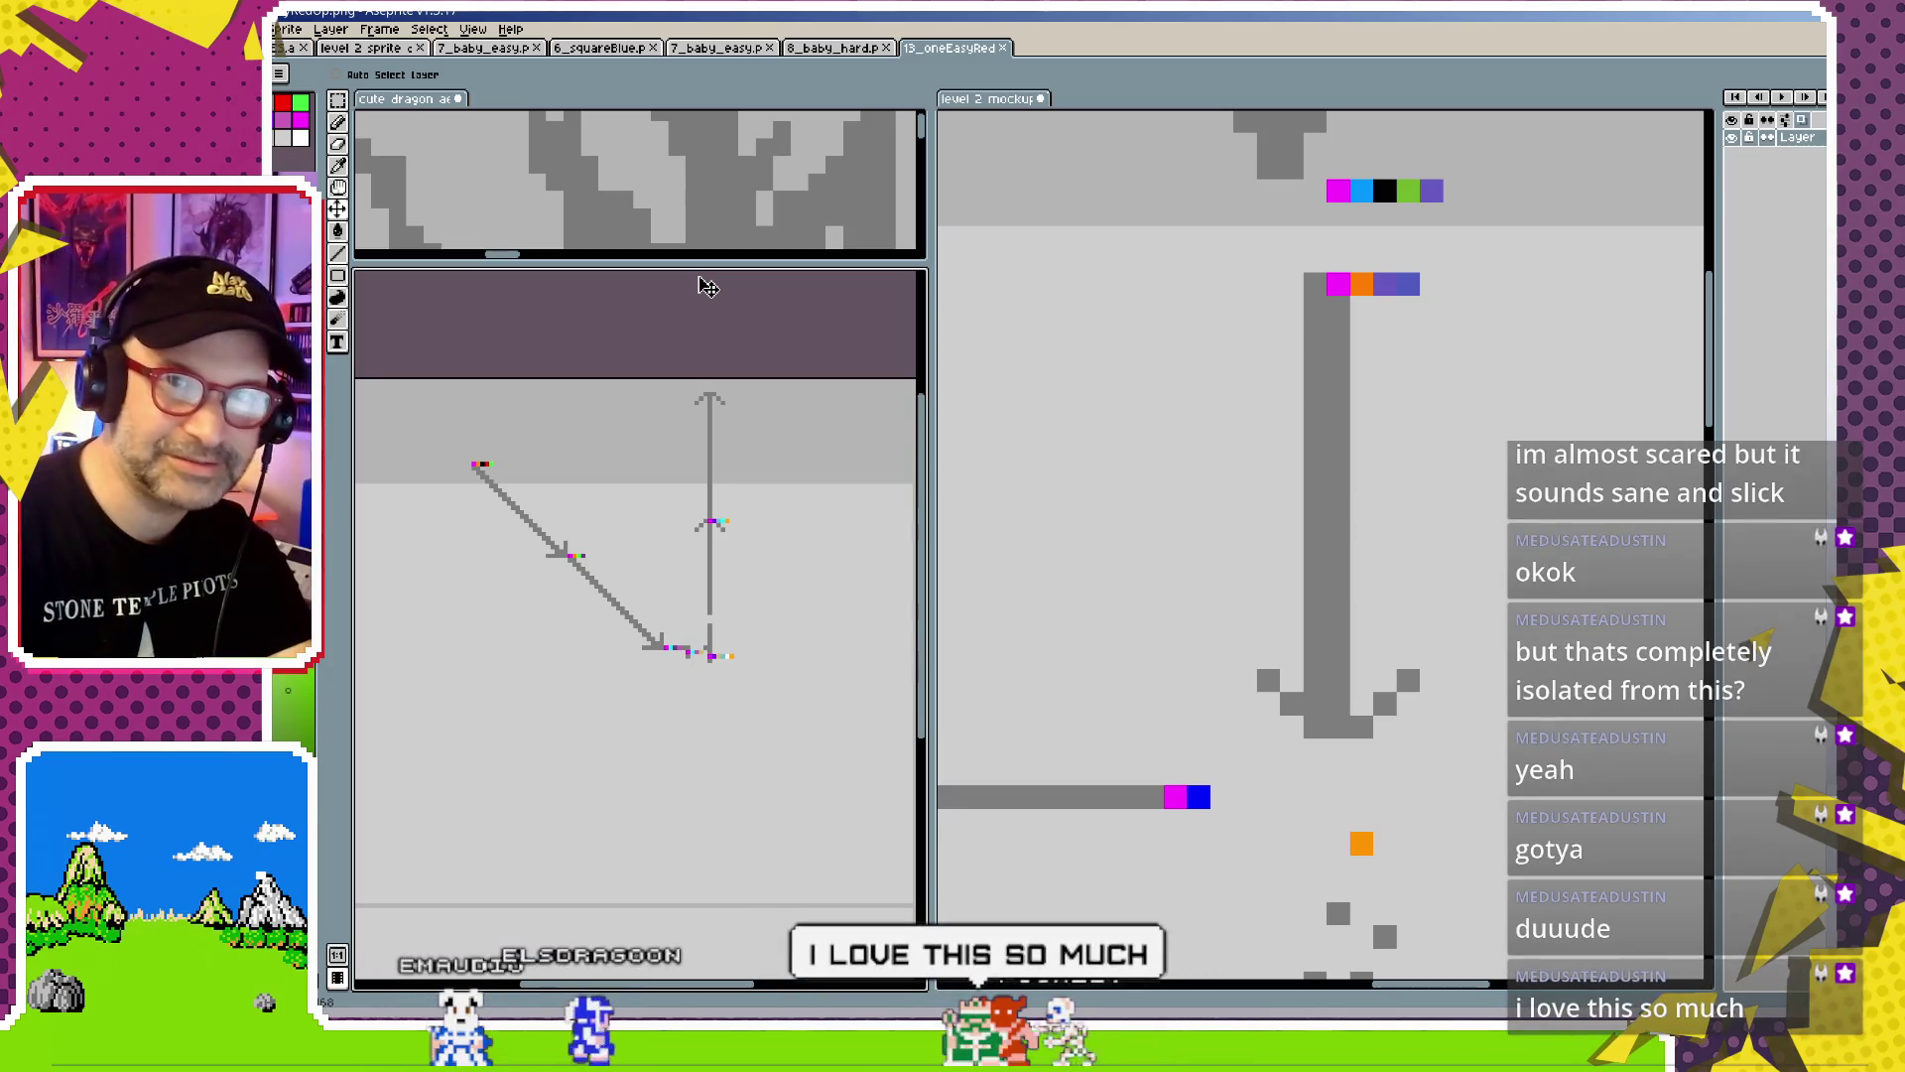
{"action": "scroll", "coordinate": [650, 407], "scroll_direction": "down", "scroll_amount": 1}
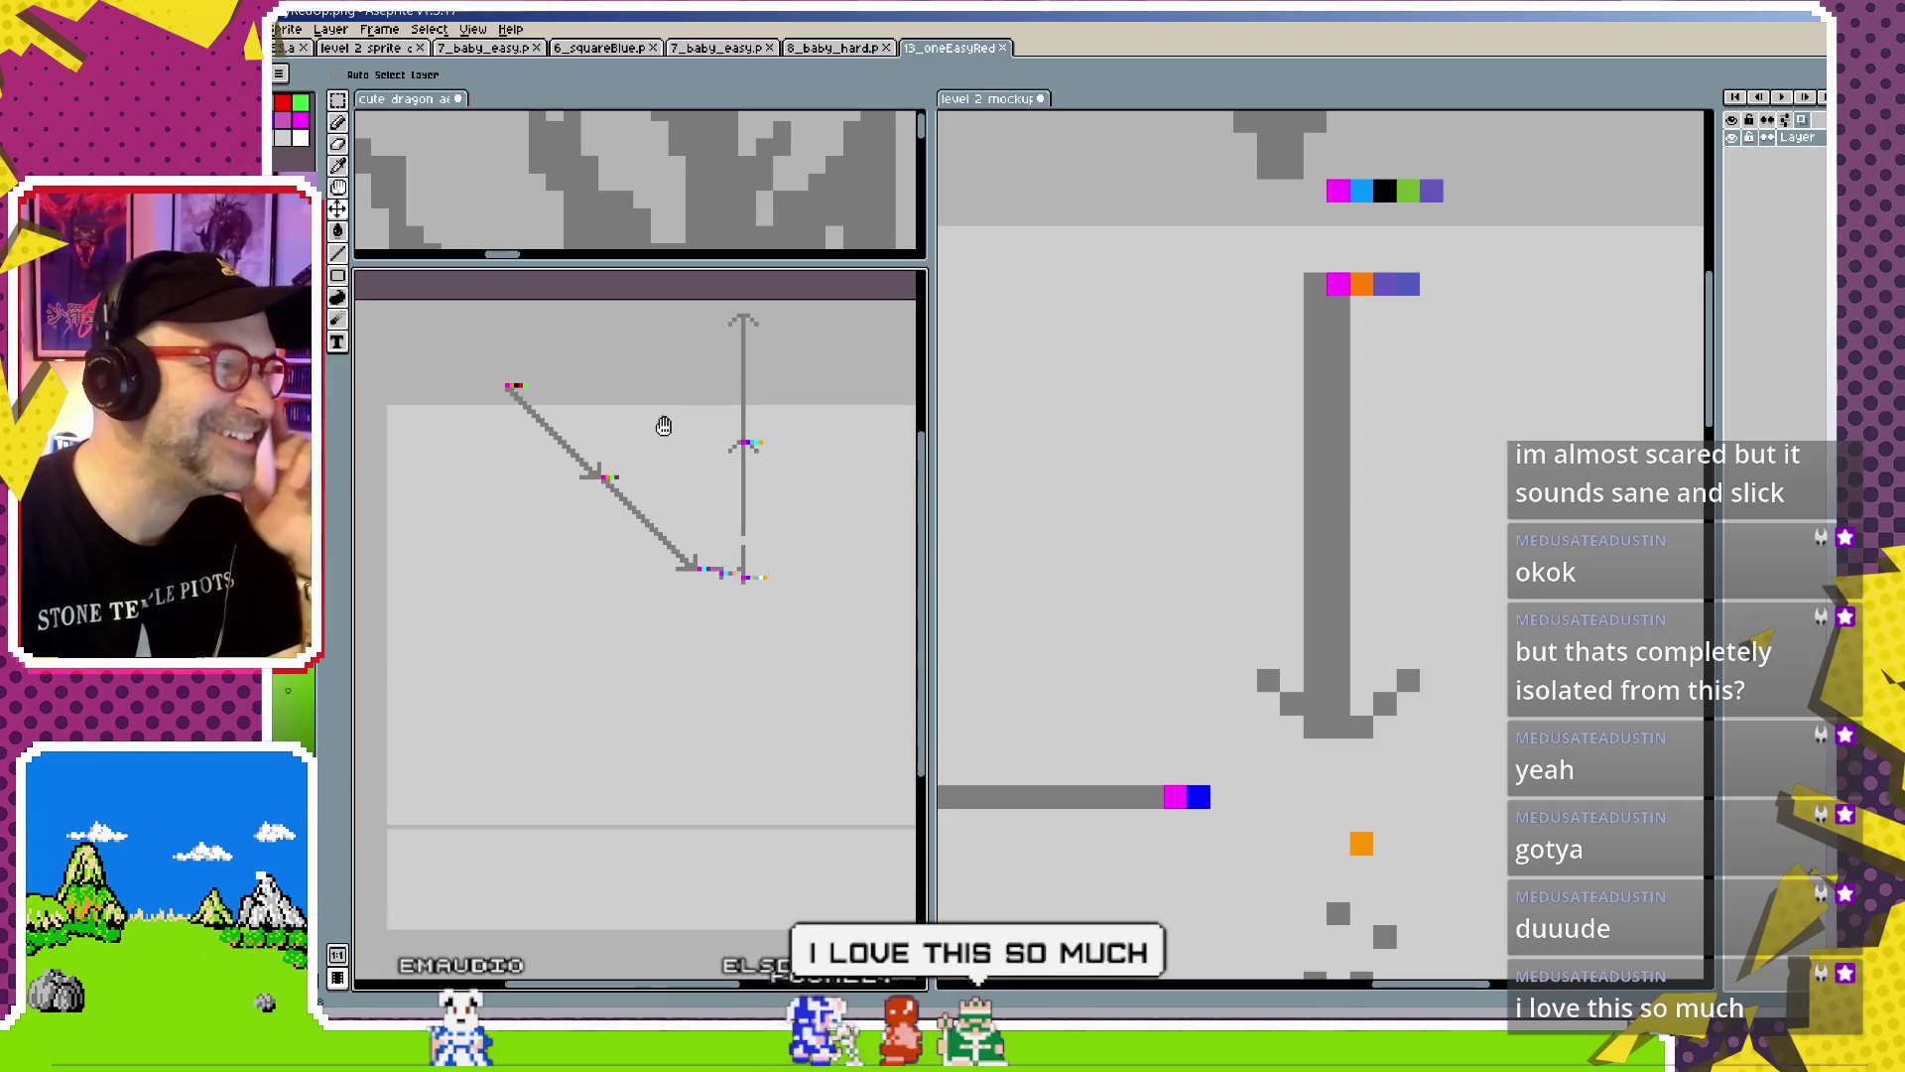
{"action": "scroll", "coordinate": [659, 426], "scroll_direction": "down", "scroll_amount": 1}
Close the 13_oneEasyRed sprite so 8_baby_hard is shown
{"action": "left_click", "coordinate": [1008, 47]}
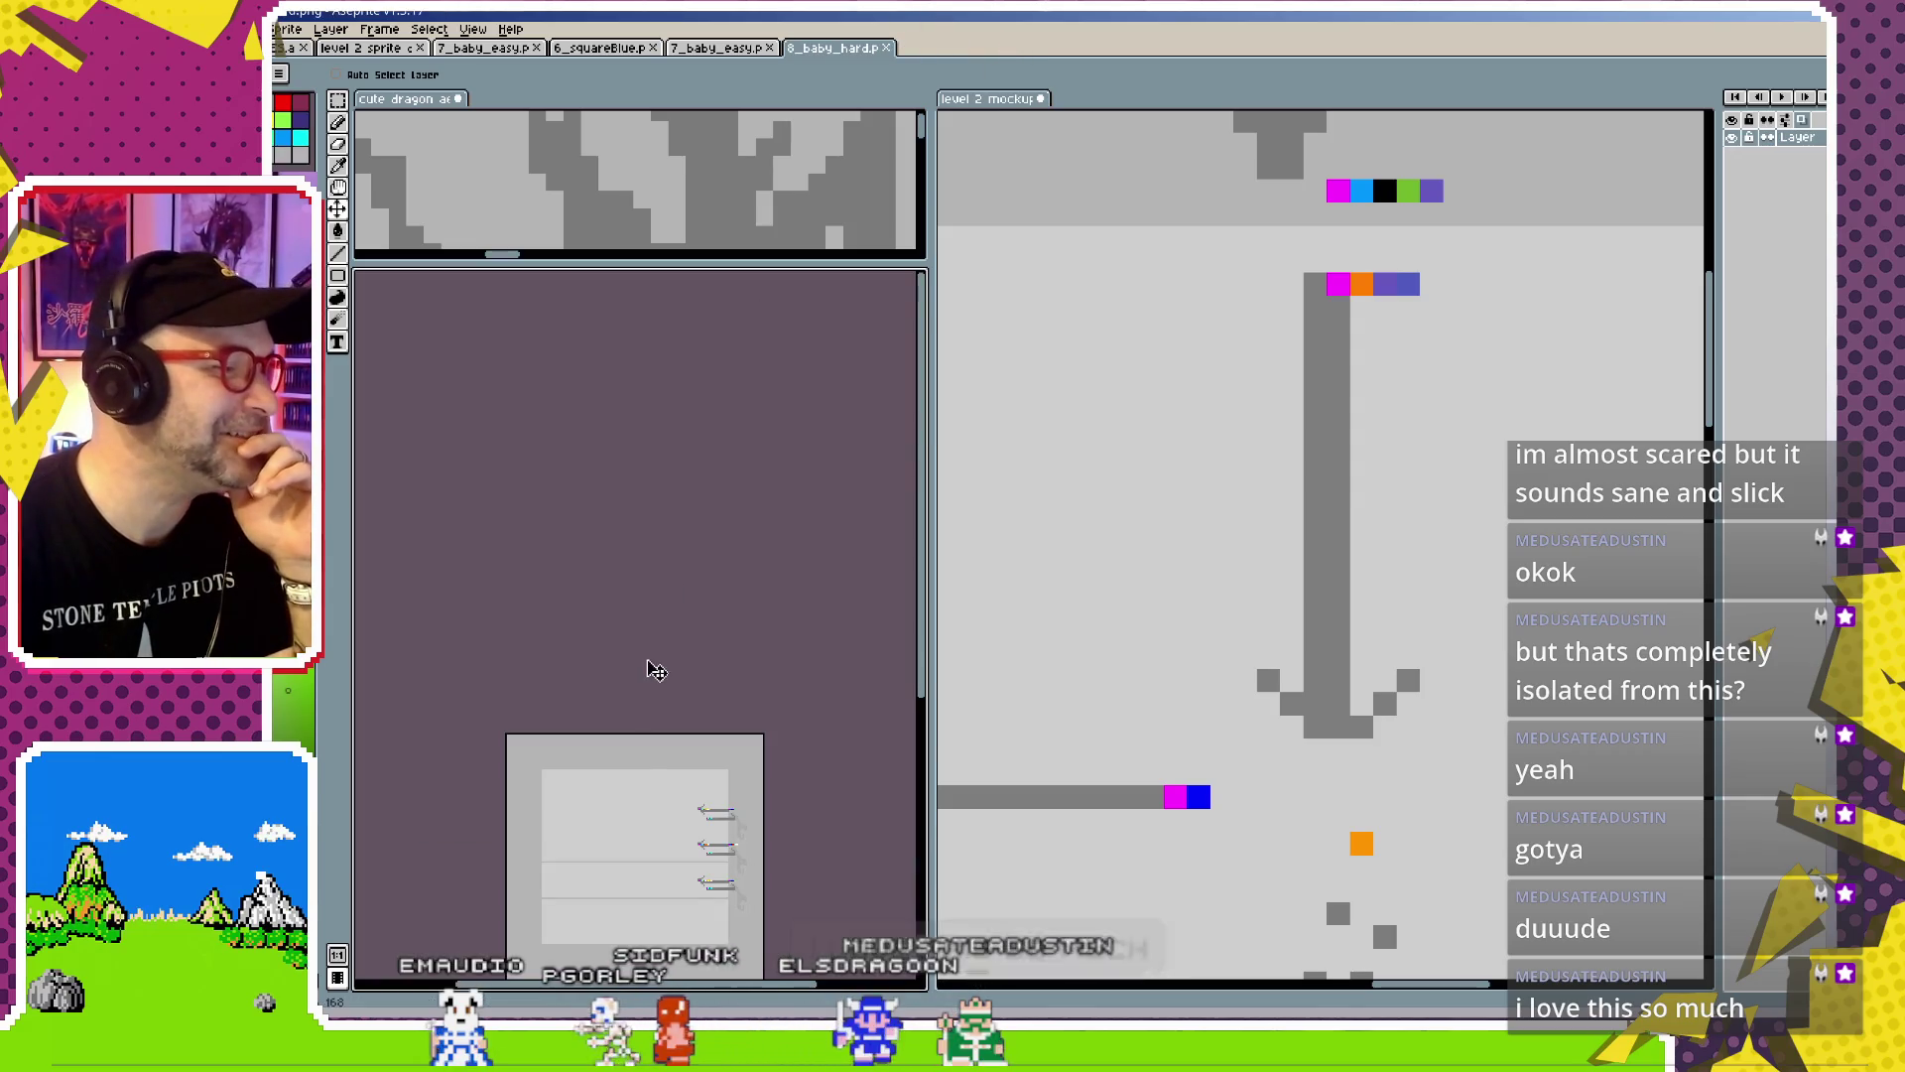
{"action": "scroll", "coordinate": [707, 604], "scroll_direction": "up", "scroll_amount": 2}
{"action": "scroll", "coordinate": [739, 591], "scroll_direction": "up", "scroll_amount": 1}
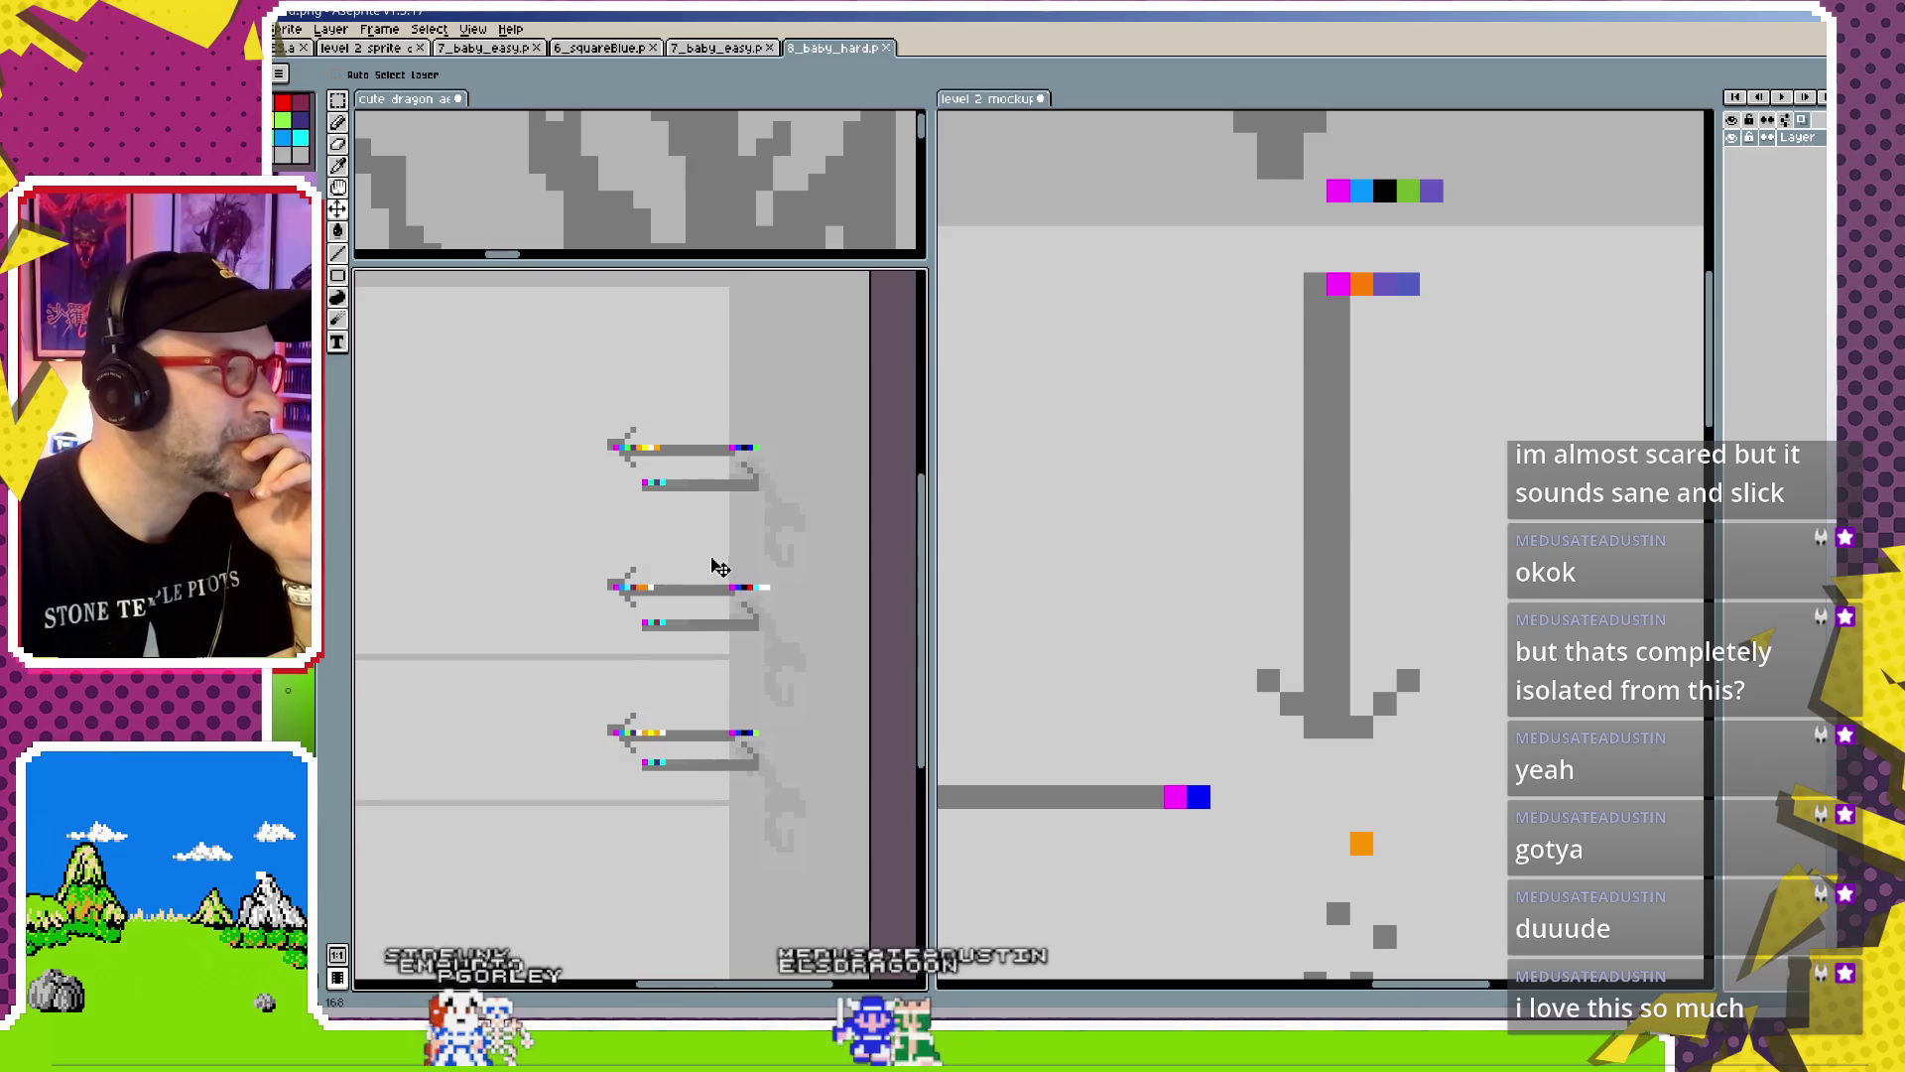
{"action": "scroll", "coordinate": [754, 536], "scroll_direction": "up", "scroll_amount": 1}
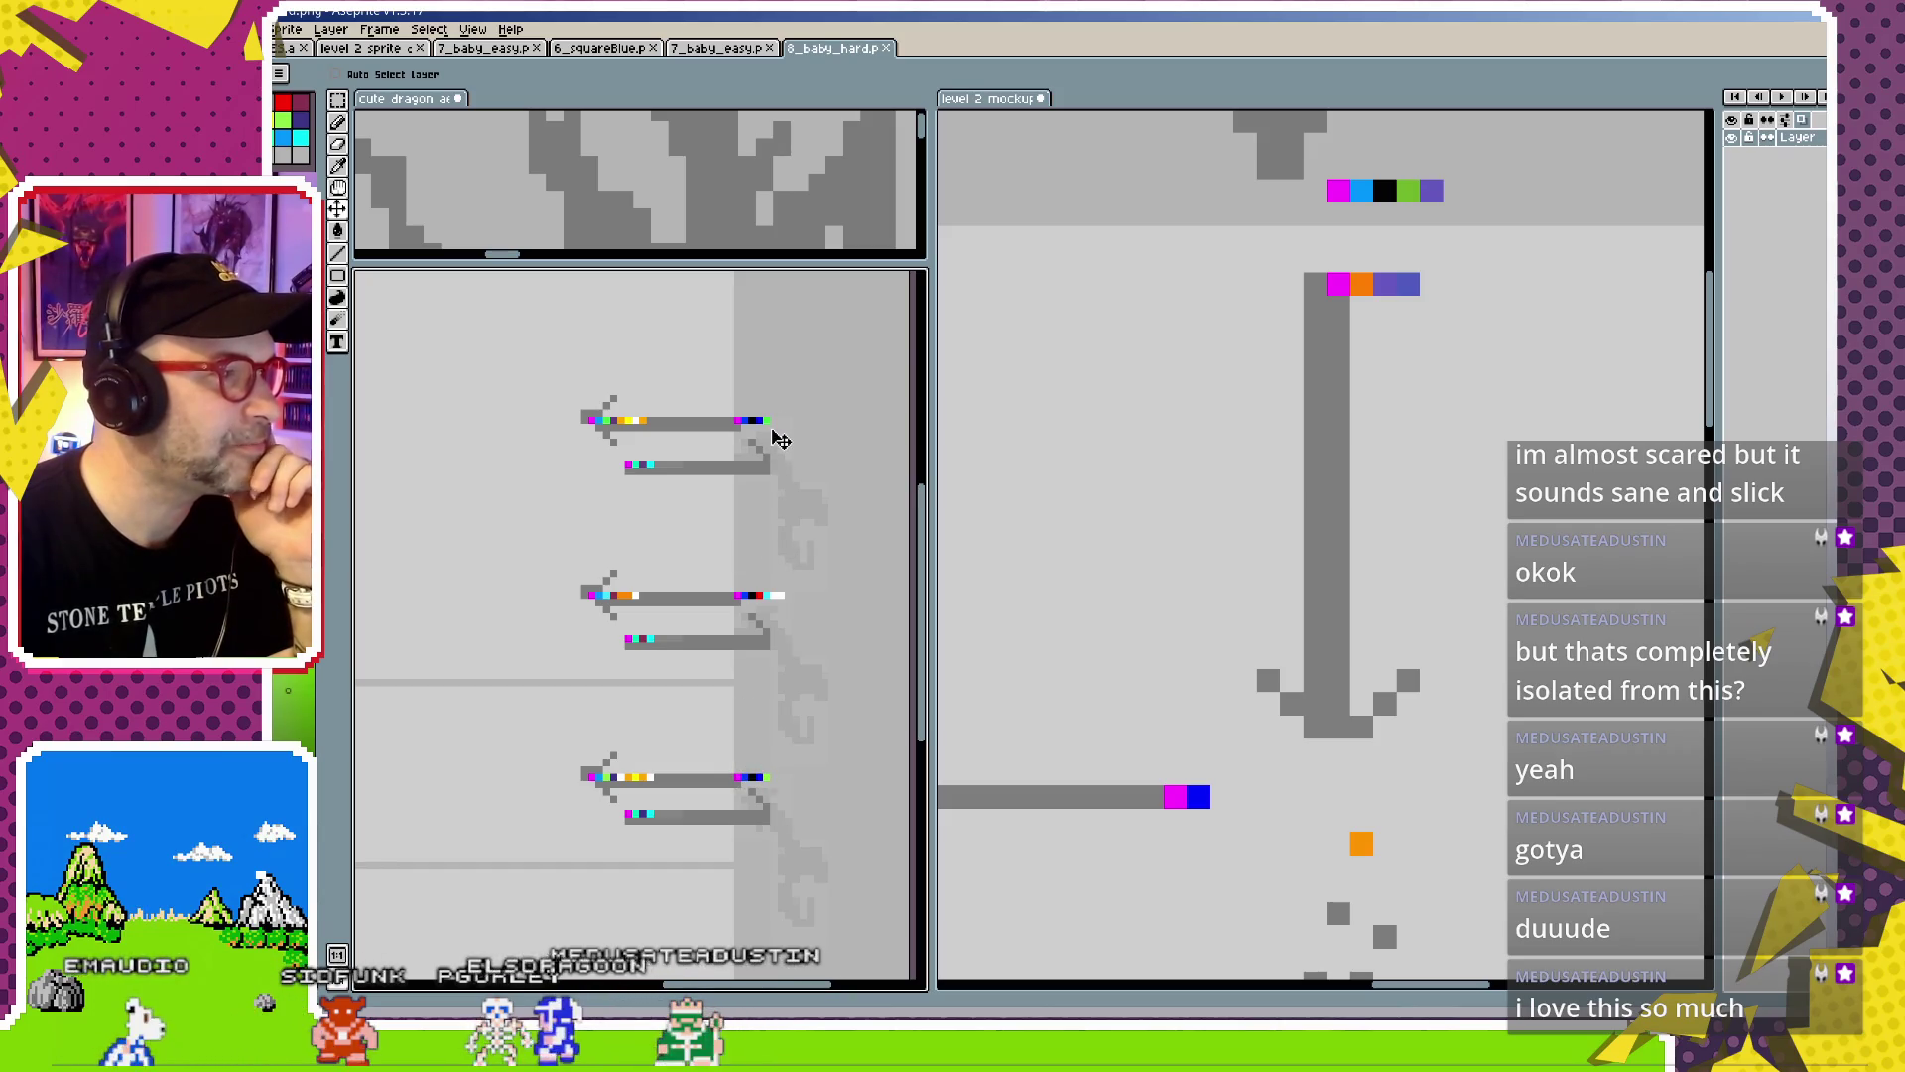
{"action": "scroll", "coordinate": [784, 506], "scroll_direction": "down", "scroll_amount": 1}
{"action": "scroll", "coordinate": [749, 541], "scroll_direction": "down", "scroll_amount": 1}
{"action": "scroll", "coordinate": [747, 536], "scroll_direction": "down", "scroll_amount": 1}
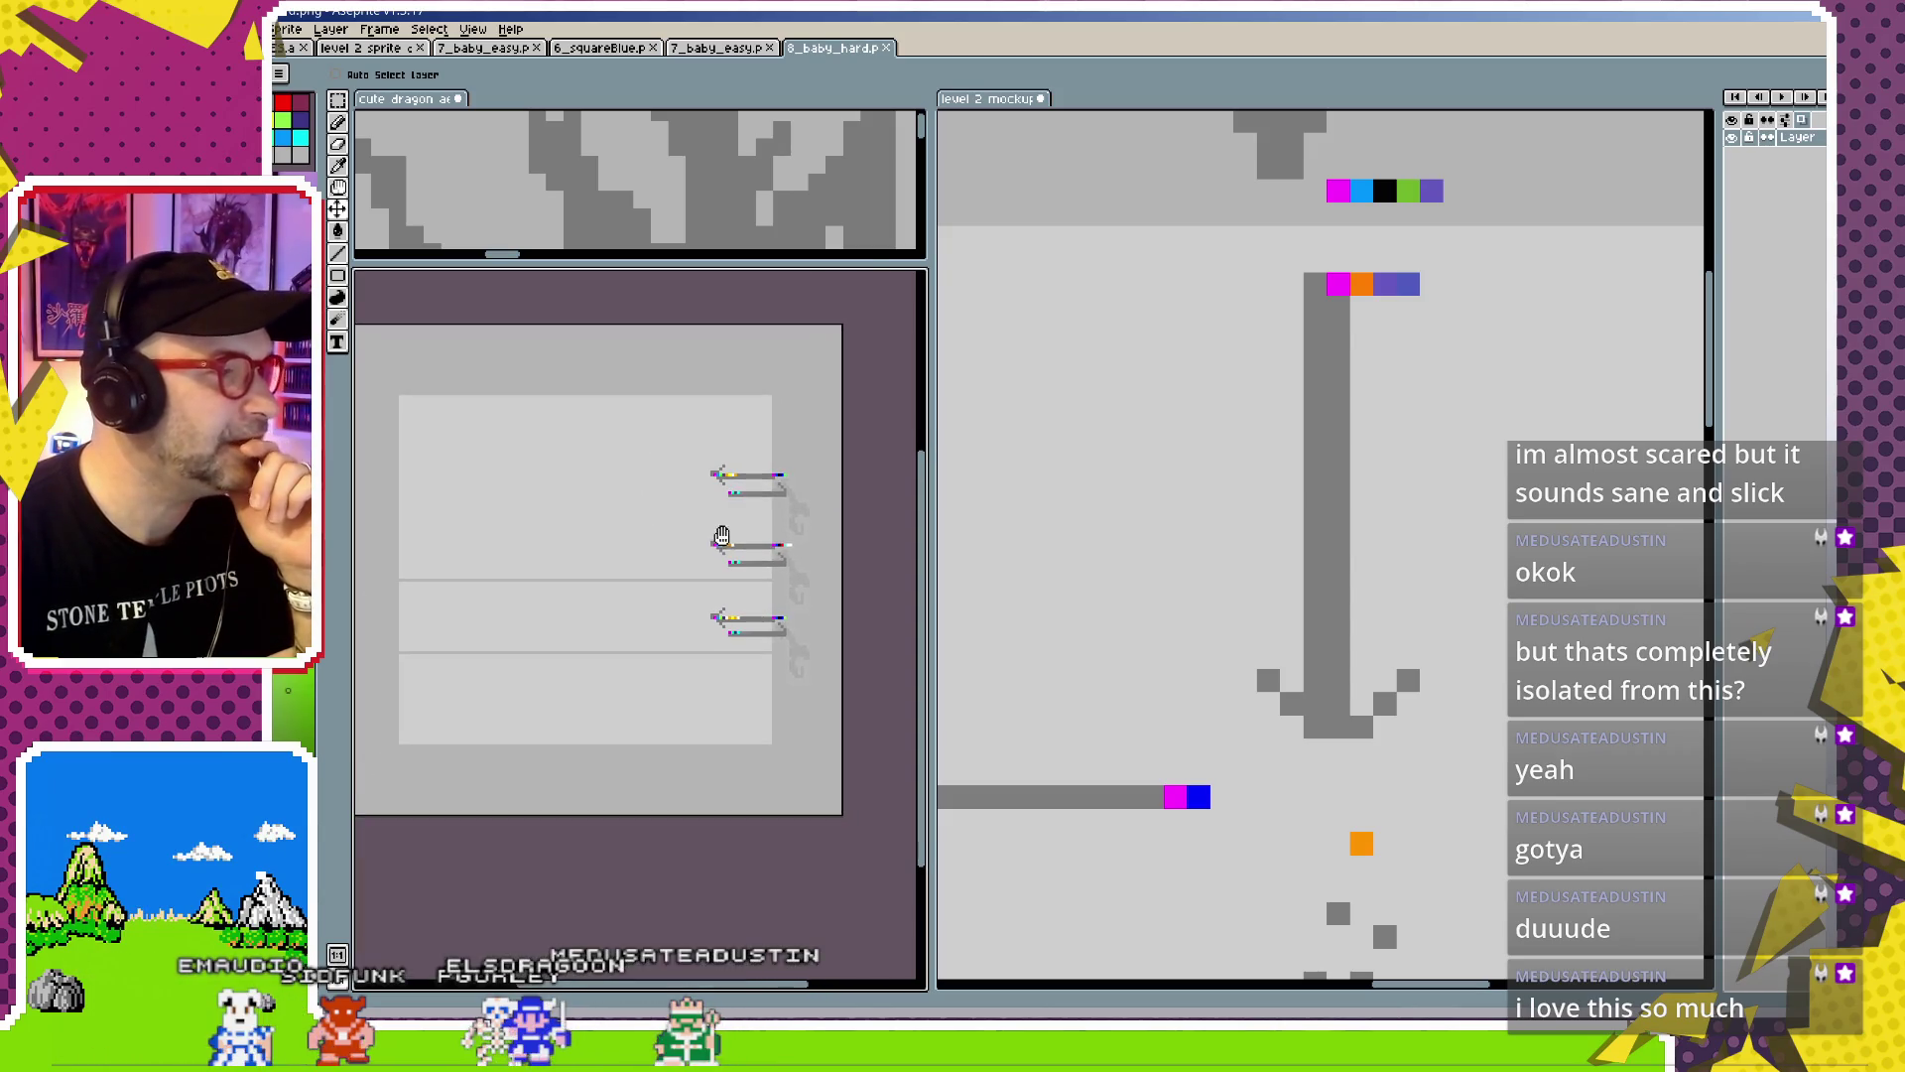
Zoom and pan around the three left-pointing arrow sprites of 8_baby_hard
{"action": "left_click_drag", "start_coordinate": [747, 536], "coordinate": [793, 556]}
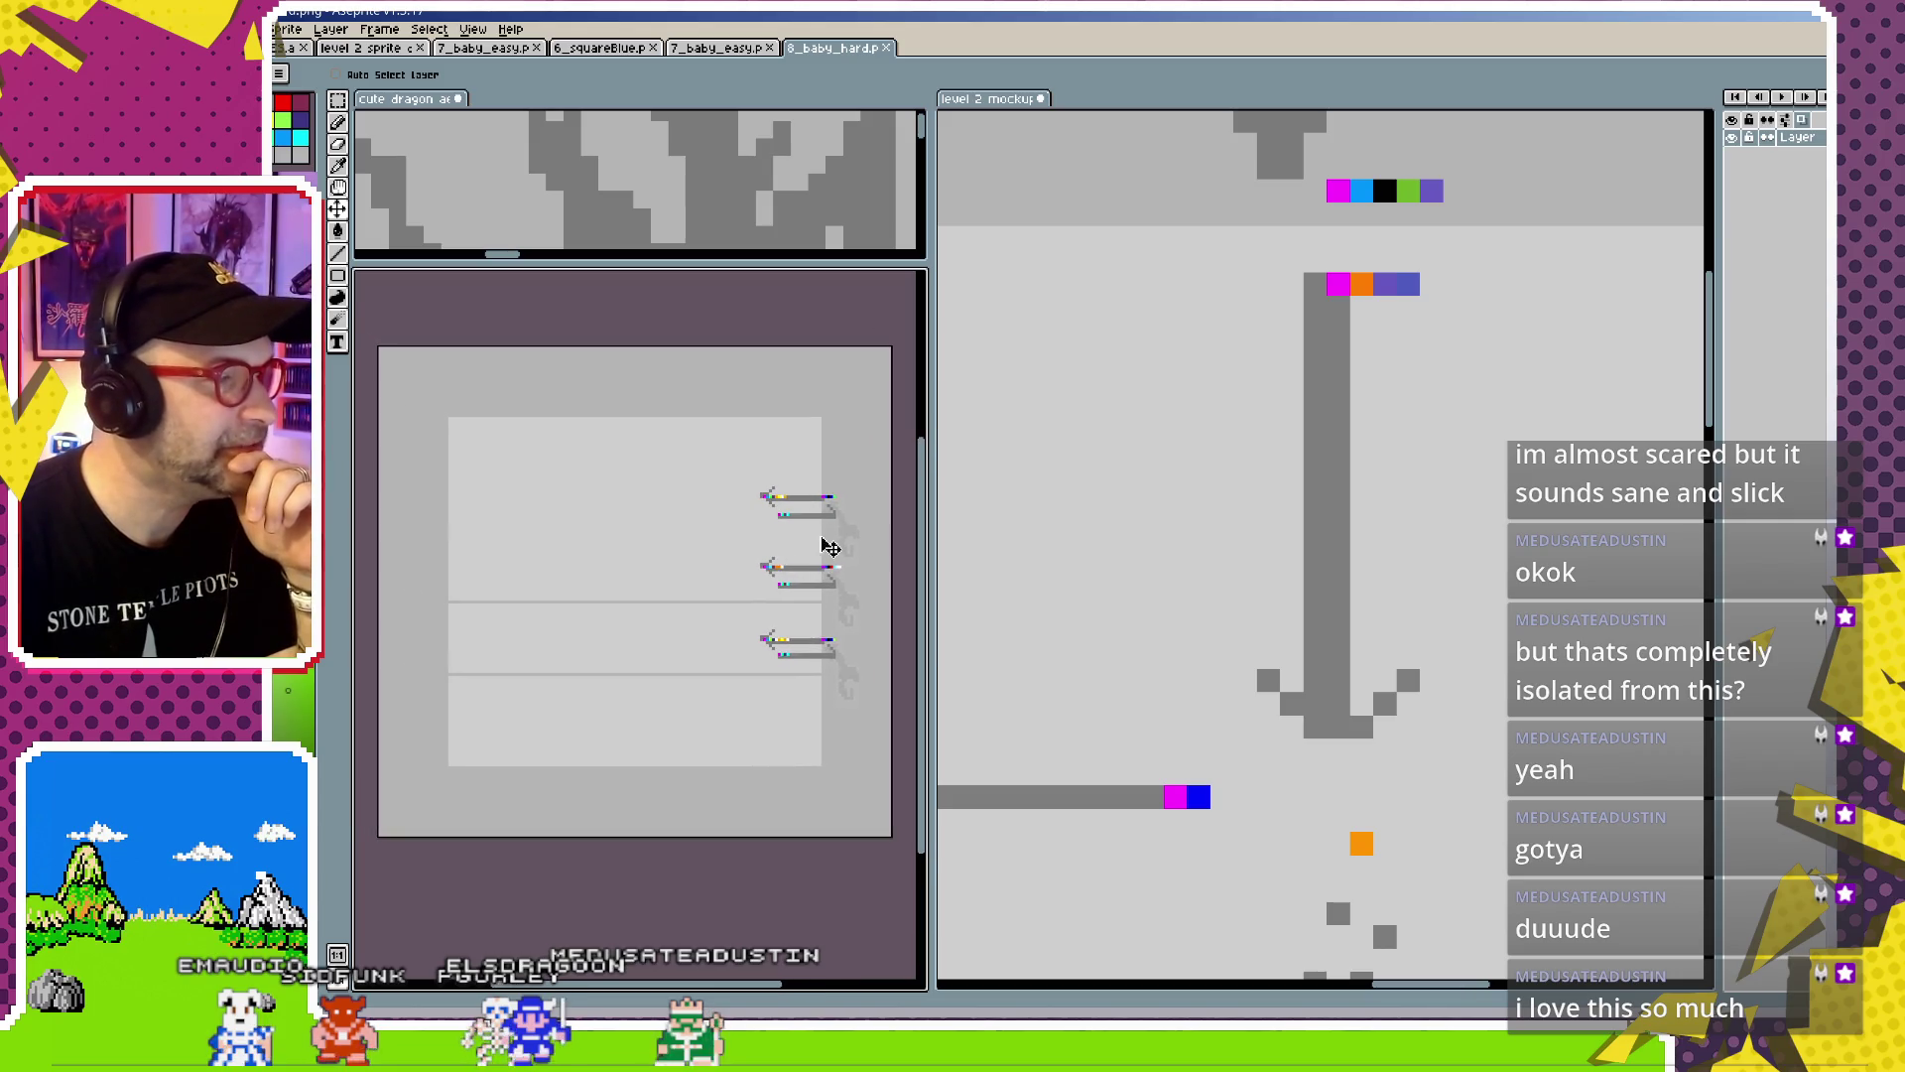
{"action": "scroll", "coordinate": [830, 536], "scroll_direction": "up", "scroll_amount": 1}
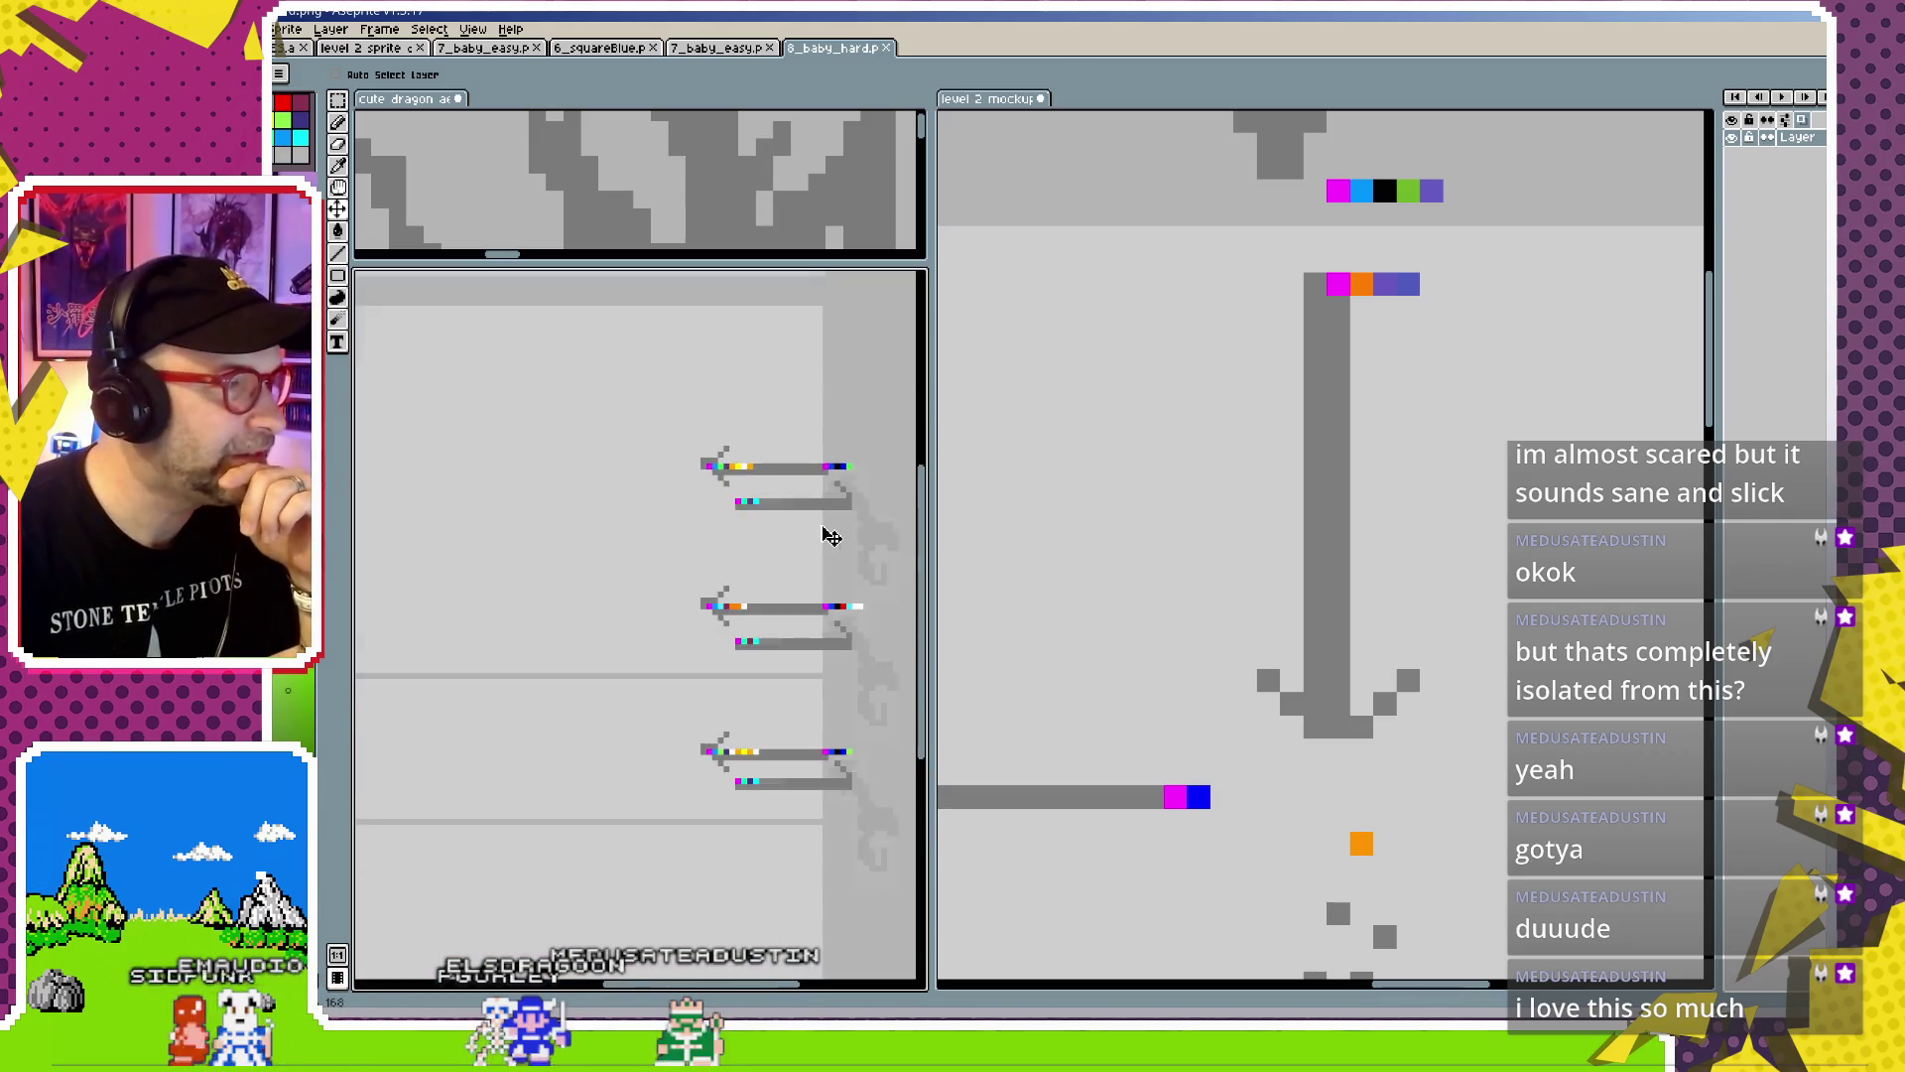
{"action": "scroll", "coordinate": [830, 536], "scroll_direction": "up", "scroll_amount": 1}
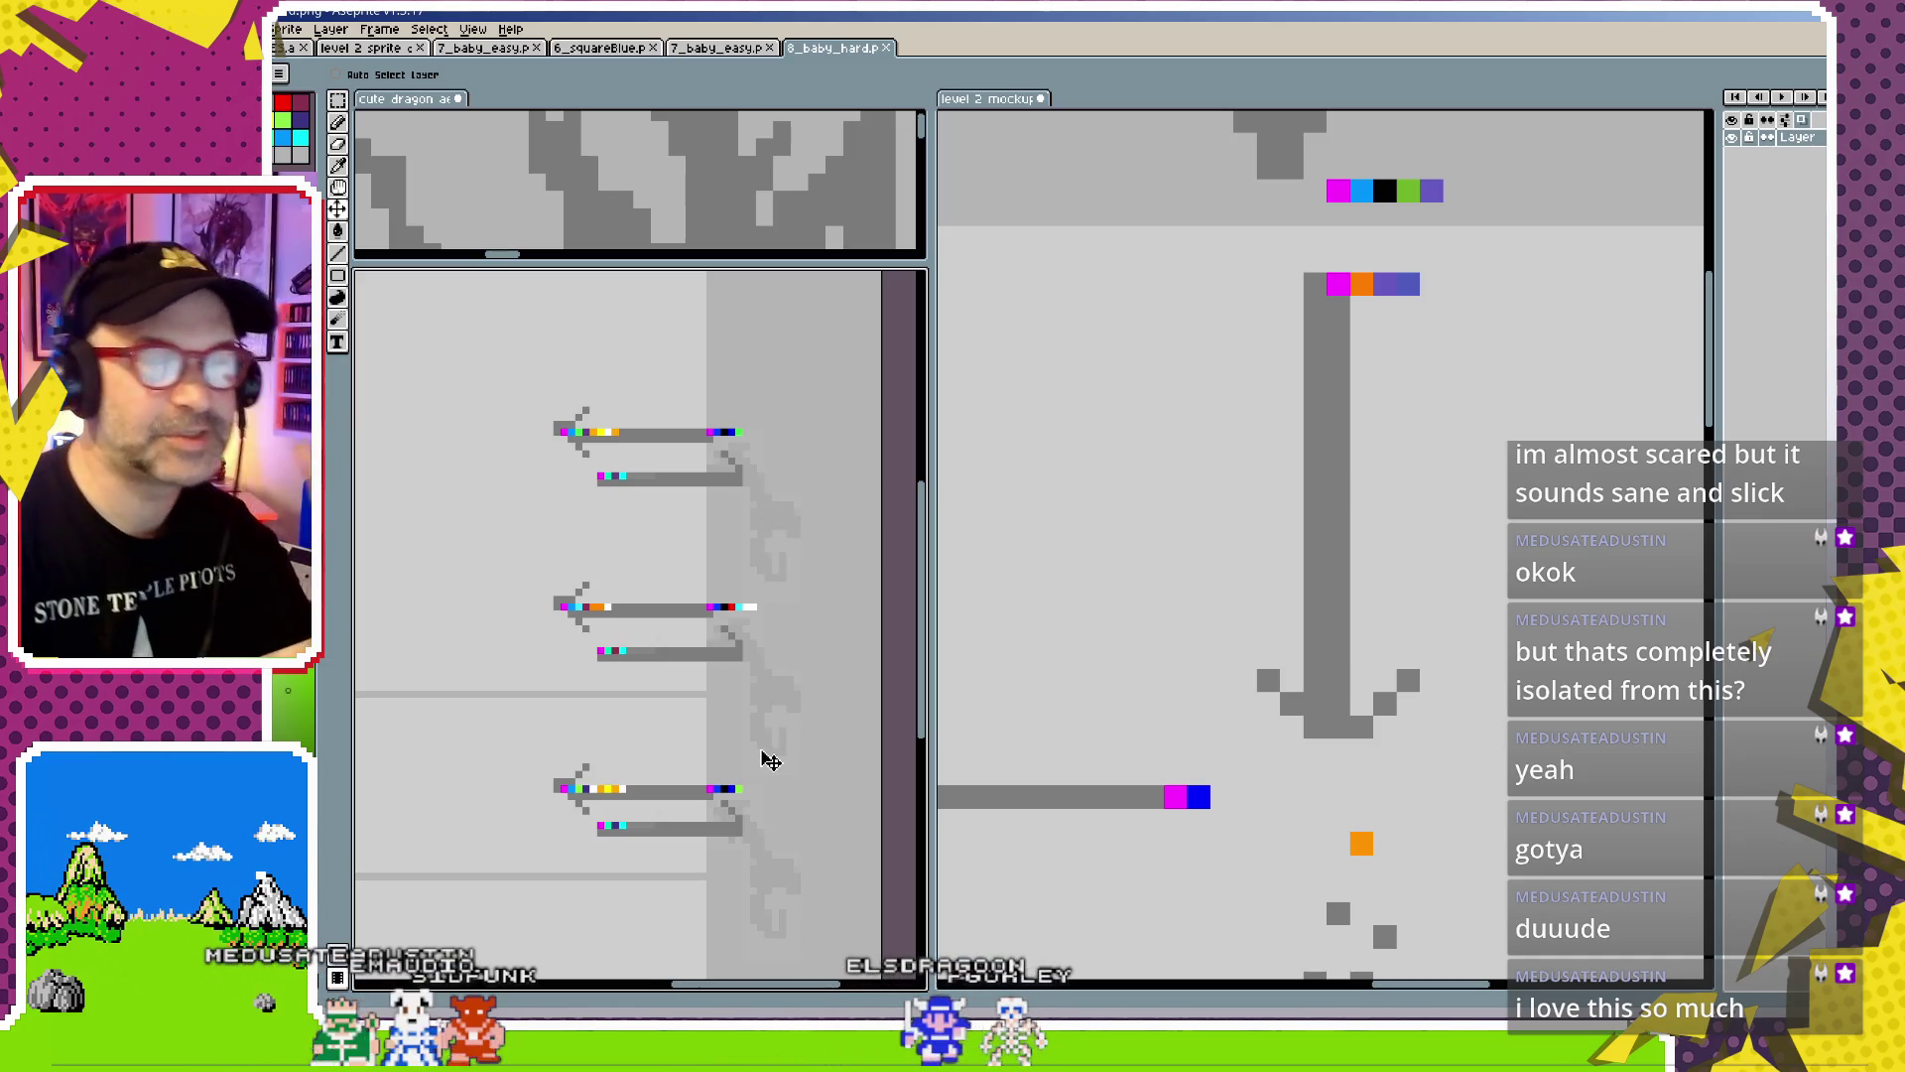
{"action": "left_click_drag", "start_coordinate": [734, 744], "coordinate": [923, 636]}
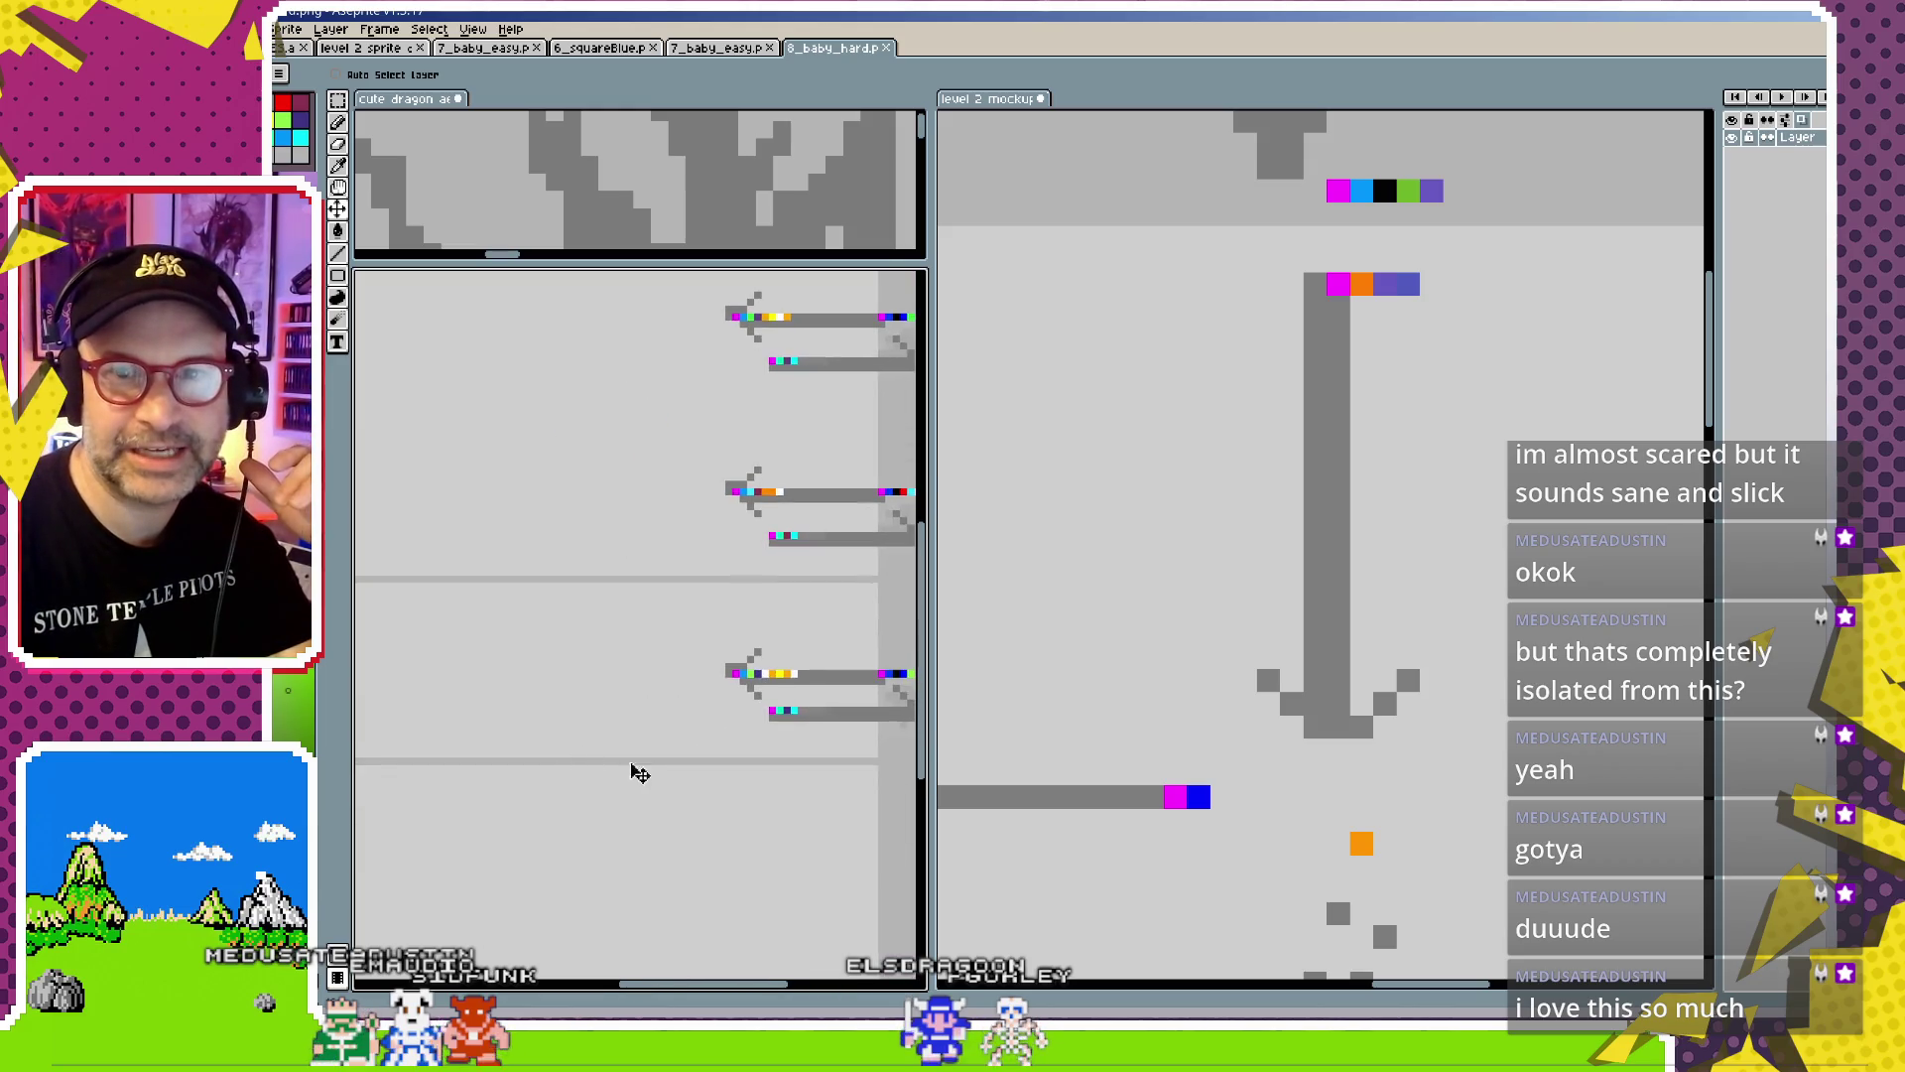
{"action": "scroll", "coordinate": [554, 766], "scroll_direction": "down", "scroll_amount": 1}
{"action": "scroll", "coordinate": [658, 718], "scroll_direction": "down", "scroll_amount": 1}
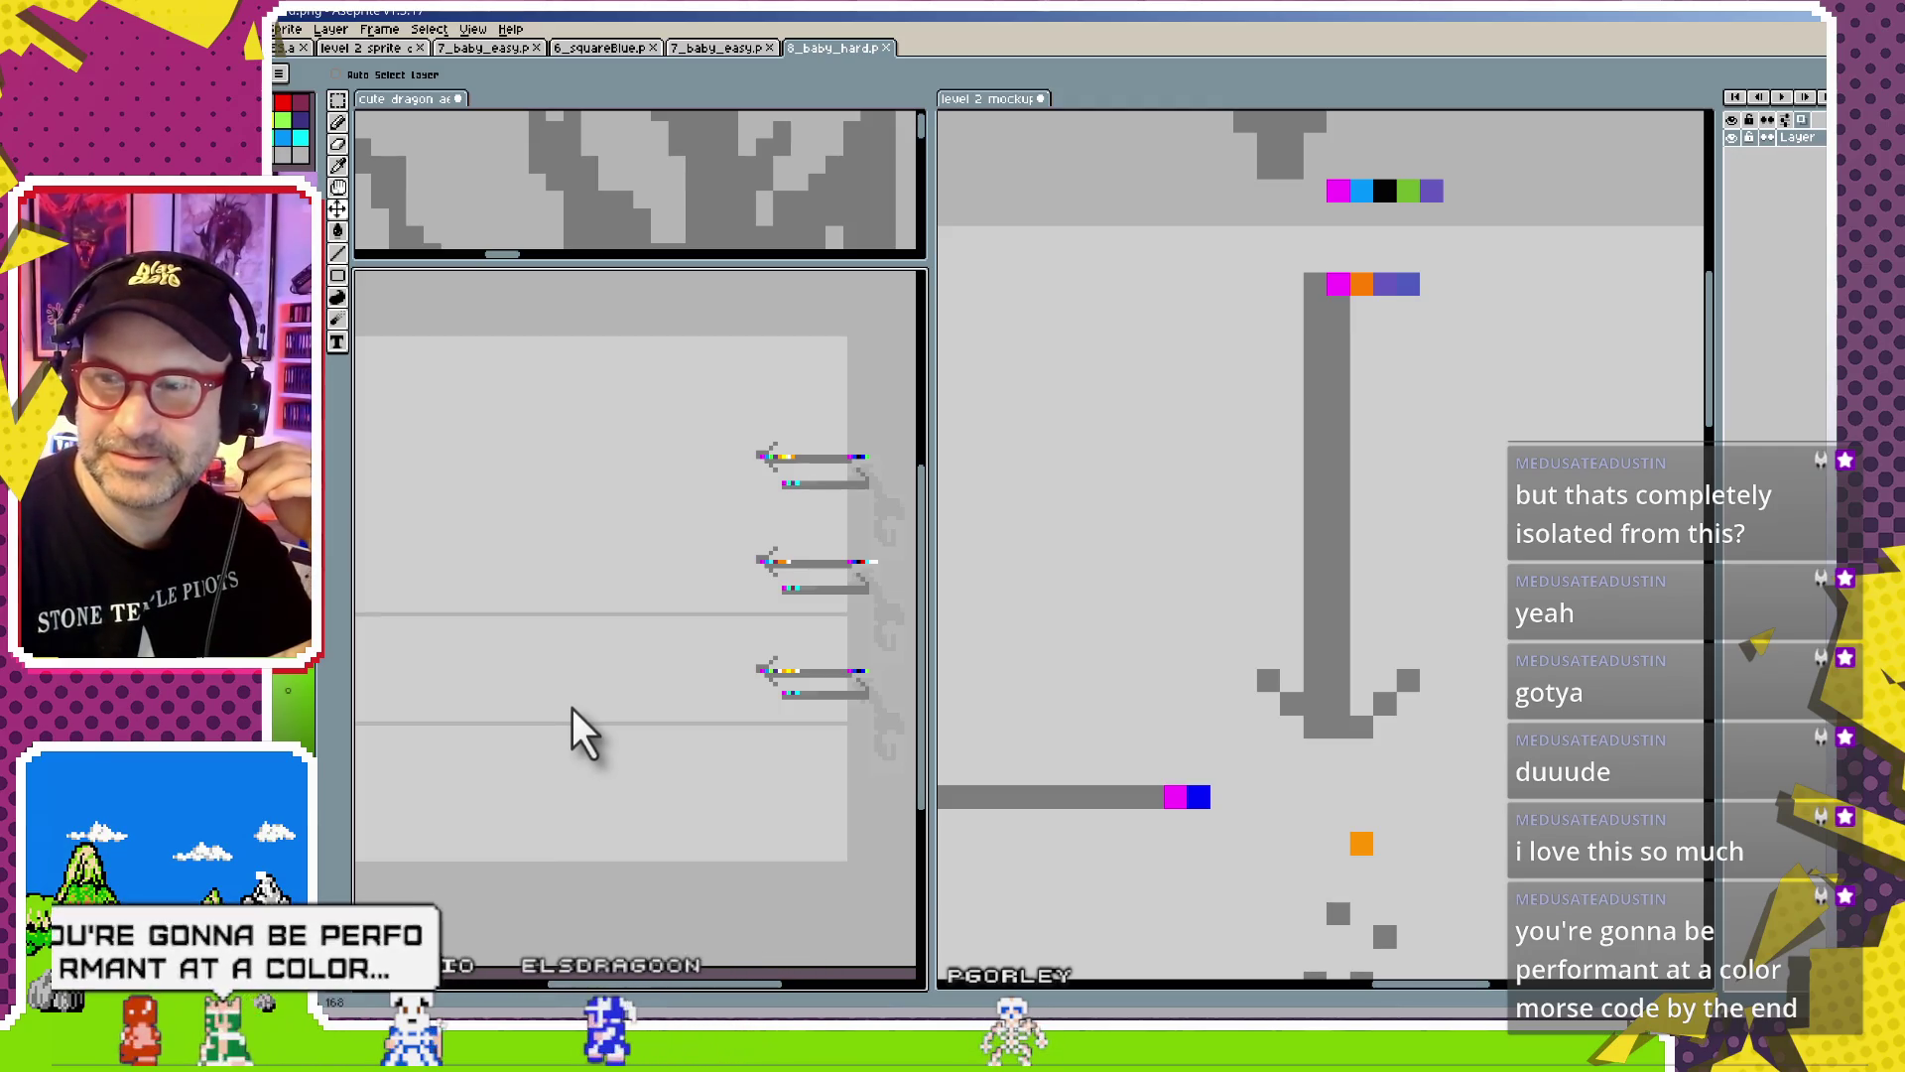
{"action": "left_click_drag", "start_coordinate": [656, 549], "coordinate": [657, 570]}
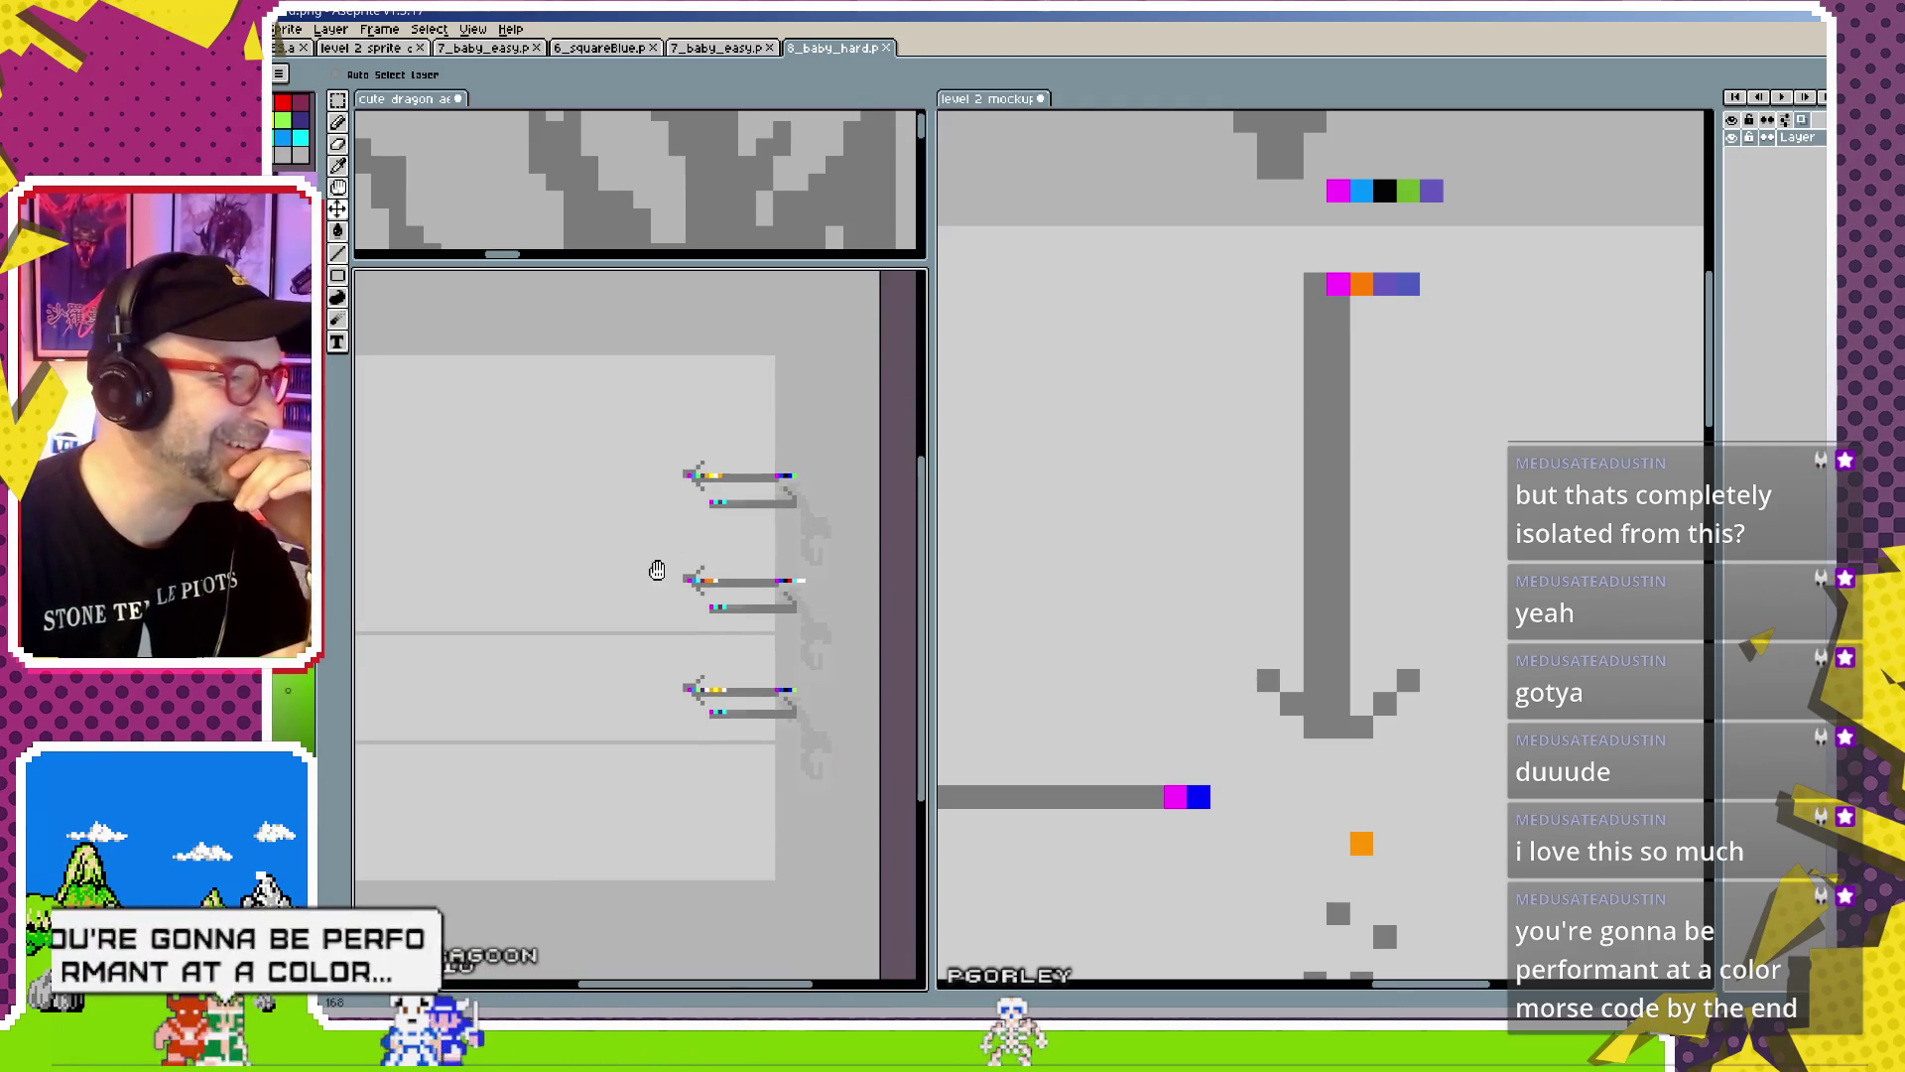
{"action": "scroll", "coordinate": [707, 573], "scroll_direction": "up", "scroll_amount": 2}
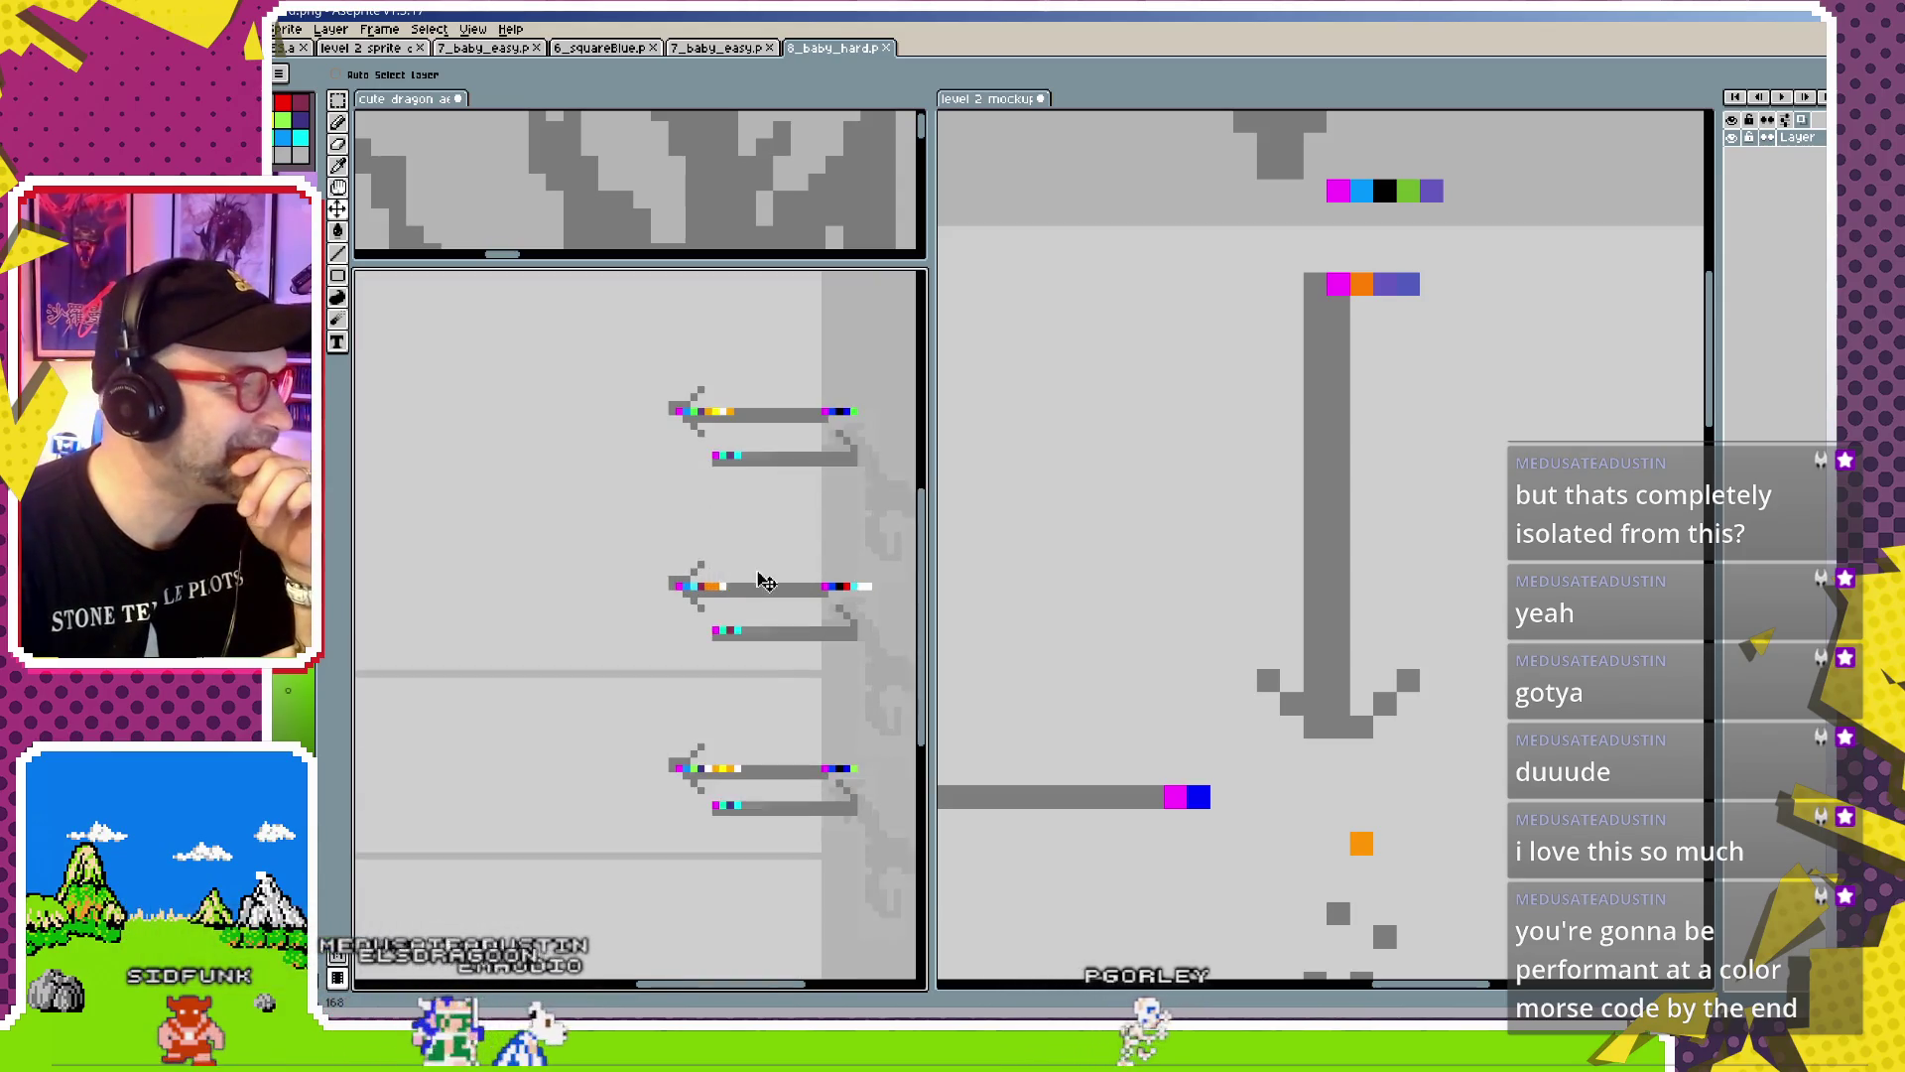
{"action": "scroll", "coordinate": [767, 583], "scroll_direction": "right", "scroll_amount": 2}
{"action": "scroll", "coordinate": [698, 519], "scroll_direction": "up", "scroll_amount": 1}
{"action": "scroll", "coordinate": [698, 491], "scroll_direction": "left", "scroll_amount": 1}
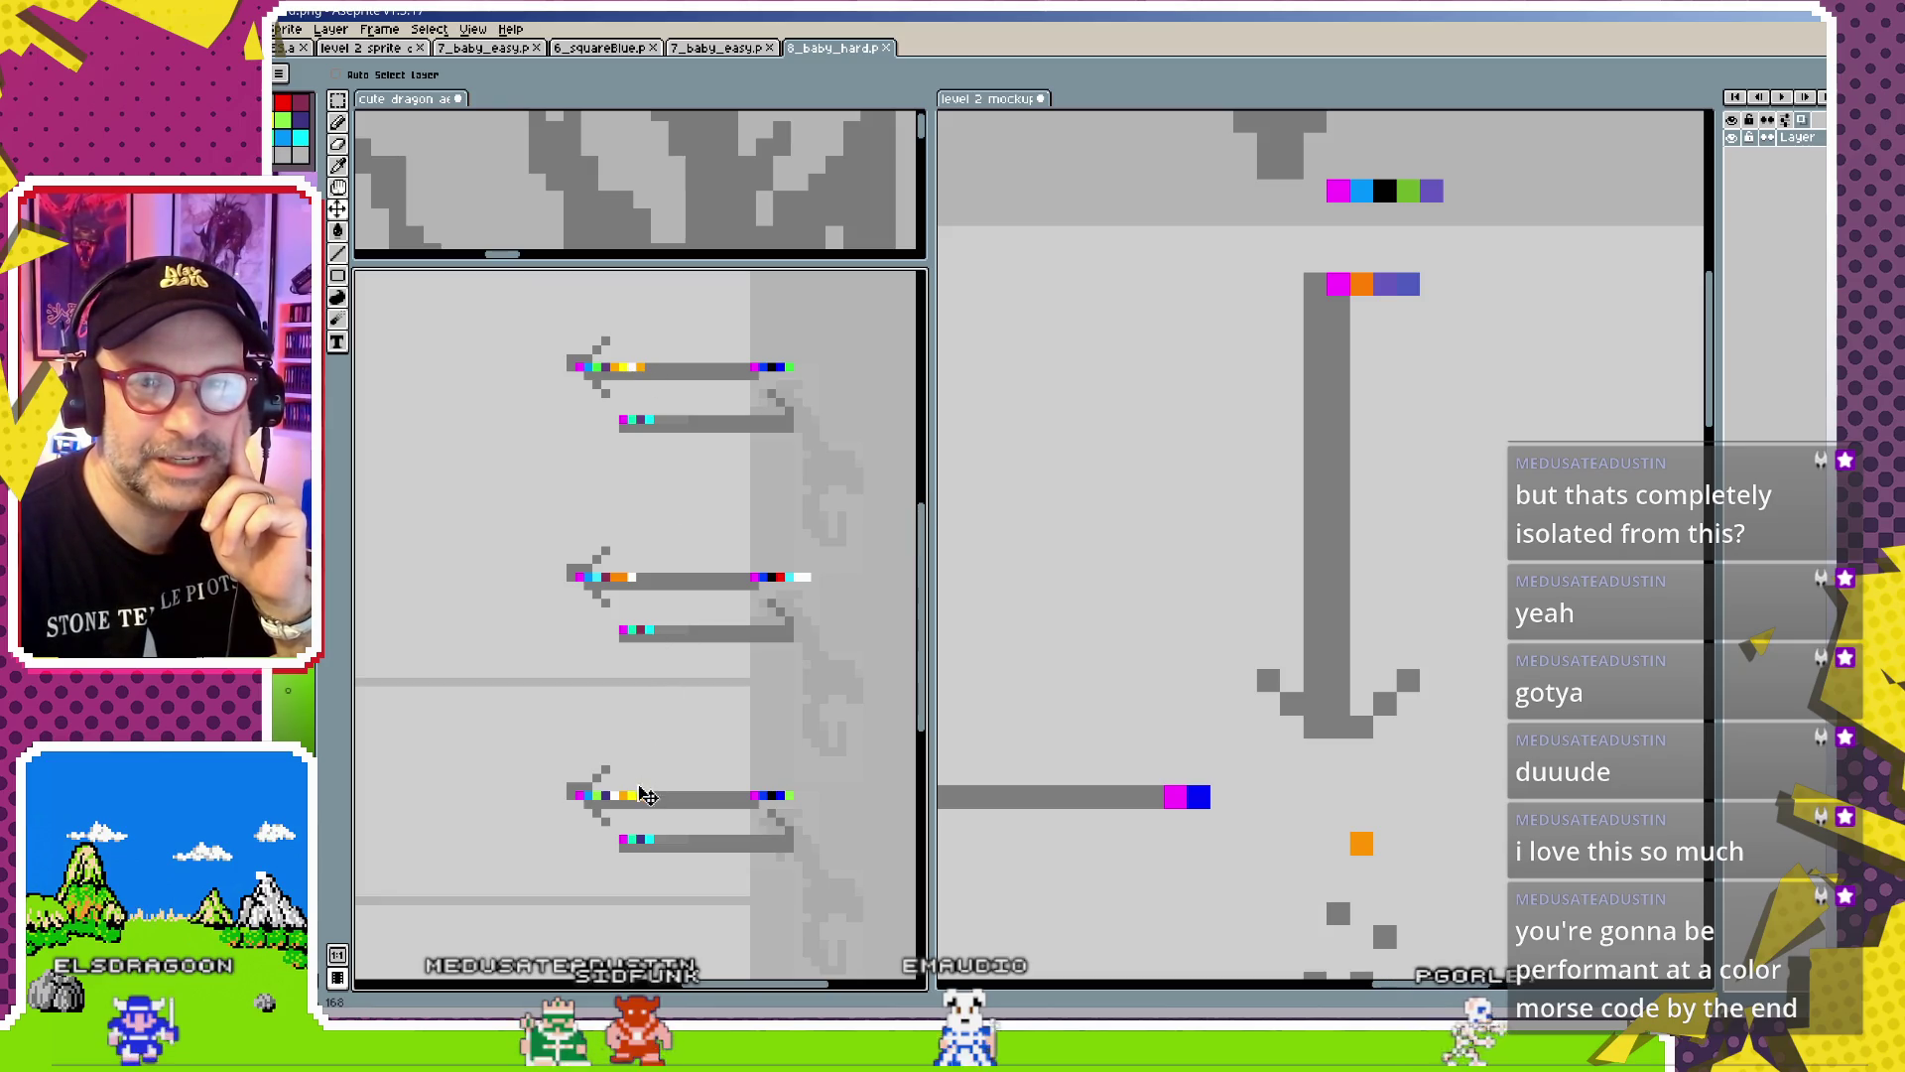
{"action": "scroll", "coordinate": [643, 793], "scroll_direction": "up", "scroll_amount": 2}
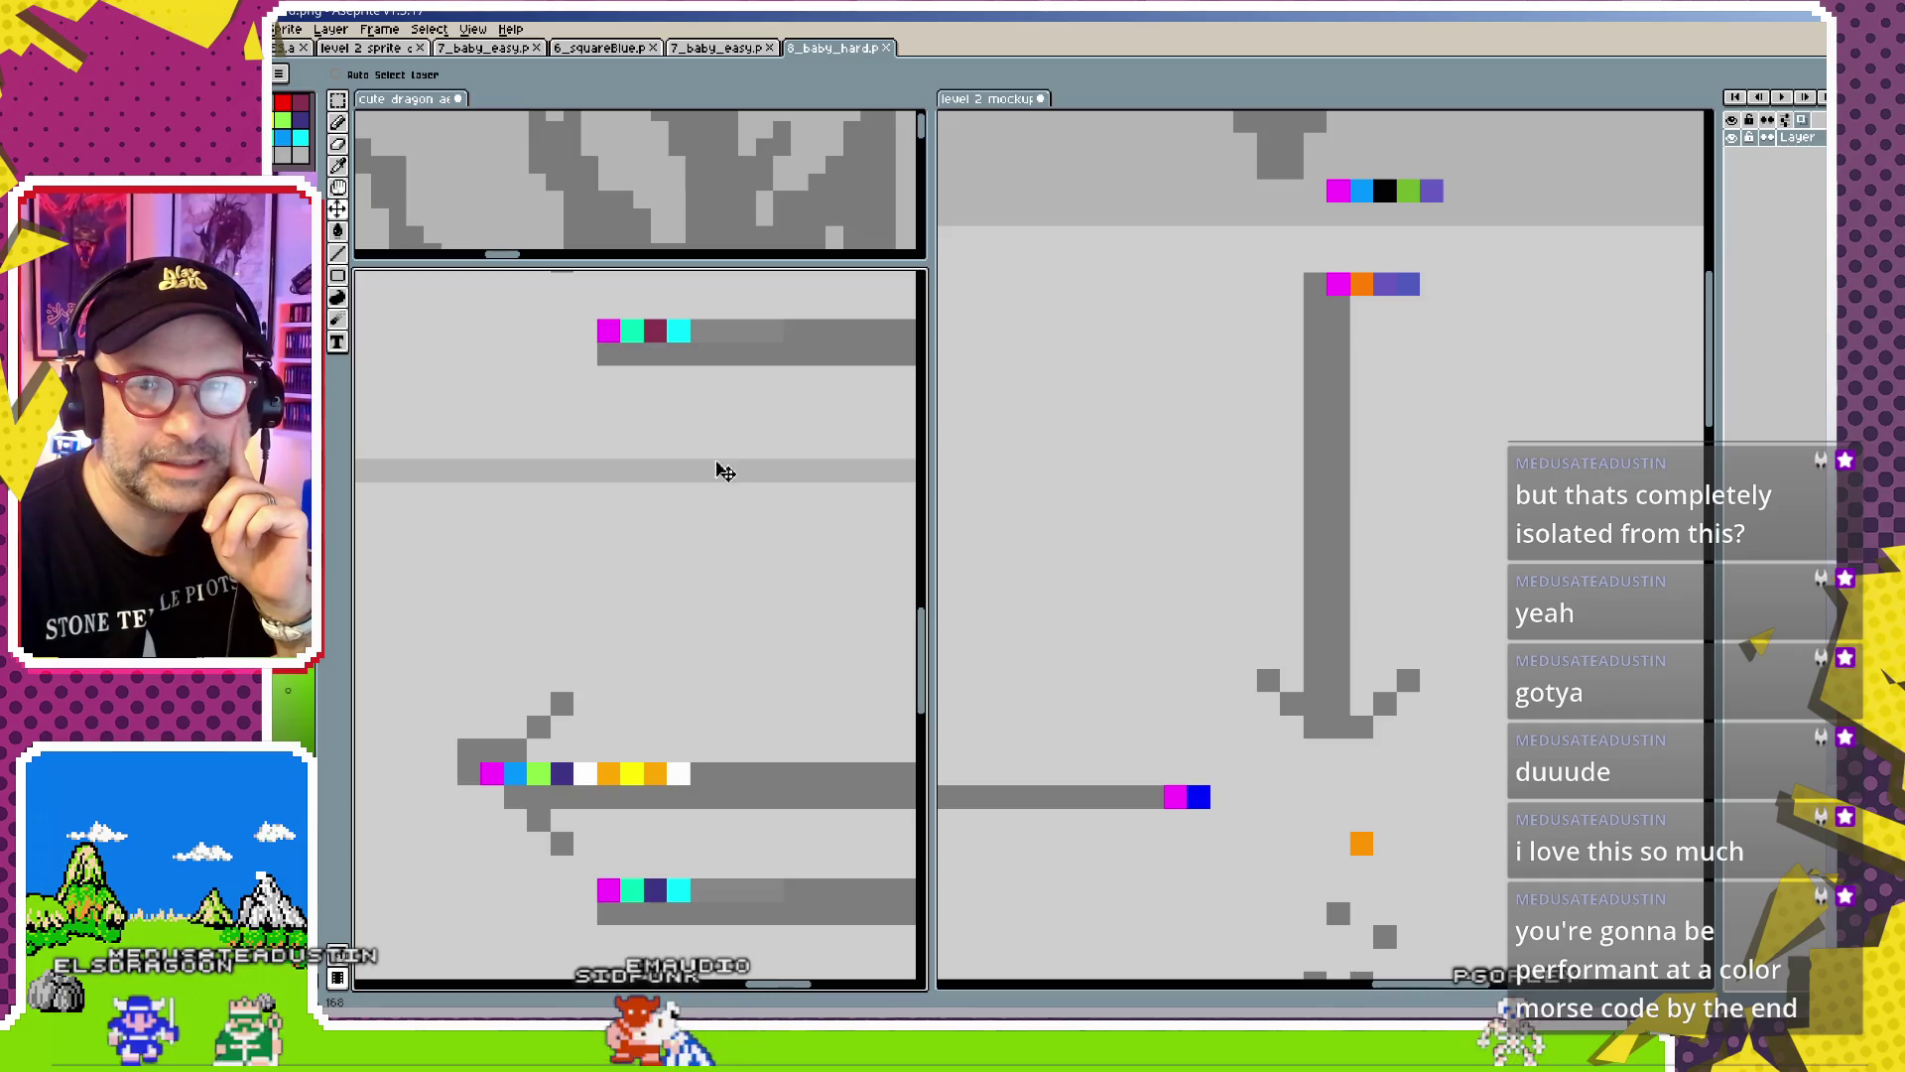
{"action": "scroll", "coordinate": [710, 476], "scroll_direction": "down", "scroll_amount": 2}
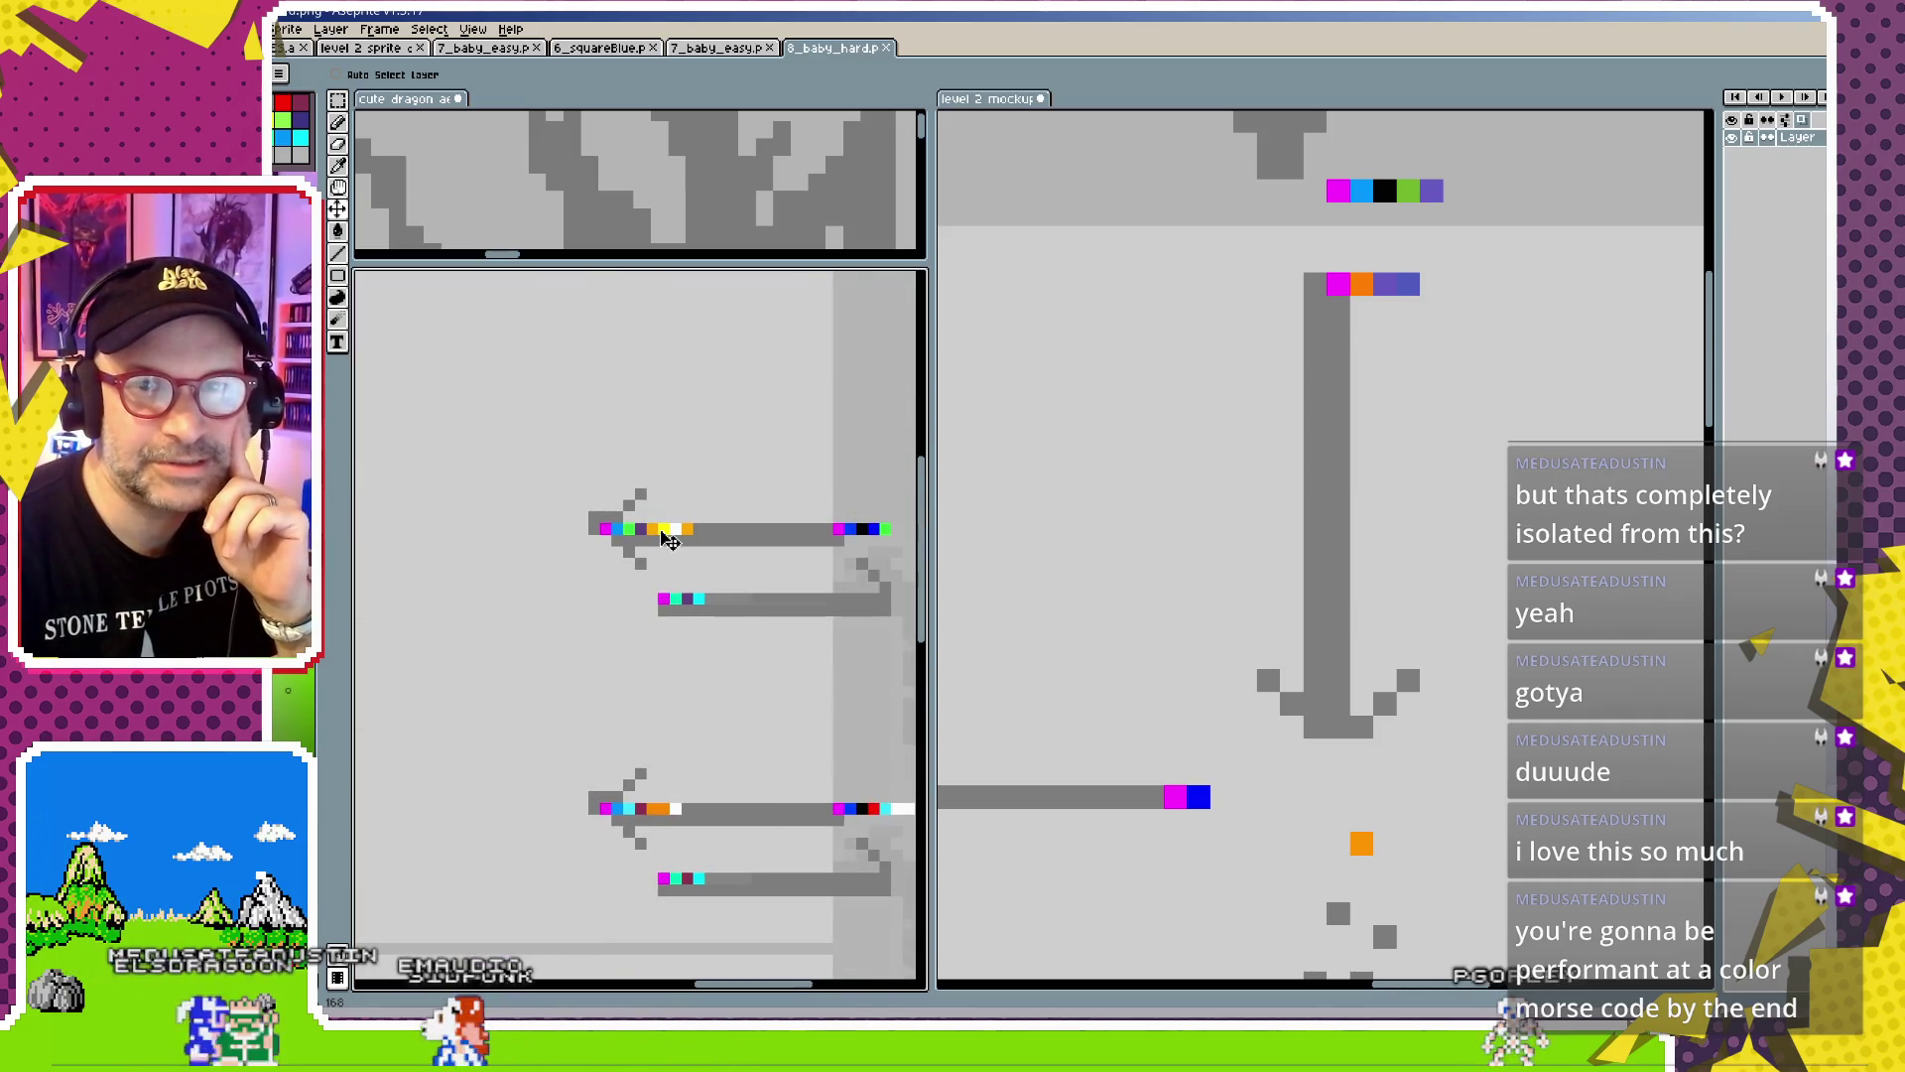
{"action": "scroll", "coordinate": [670, 539], "scroll_direction": "up", "scroll_amount": 3}
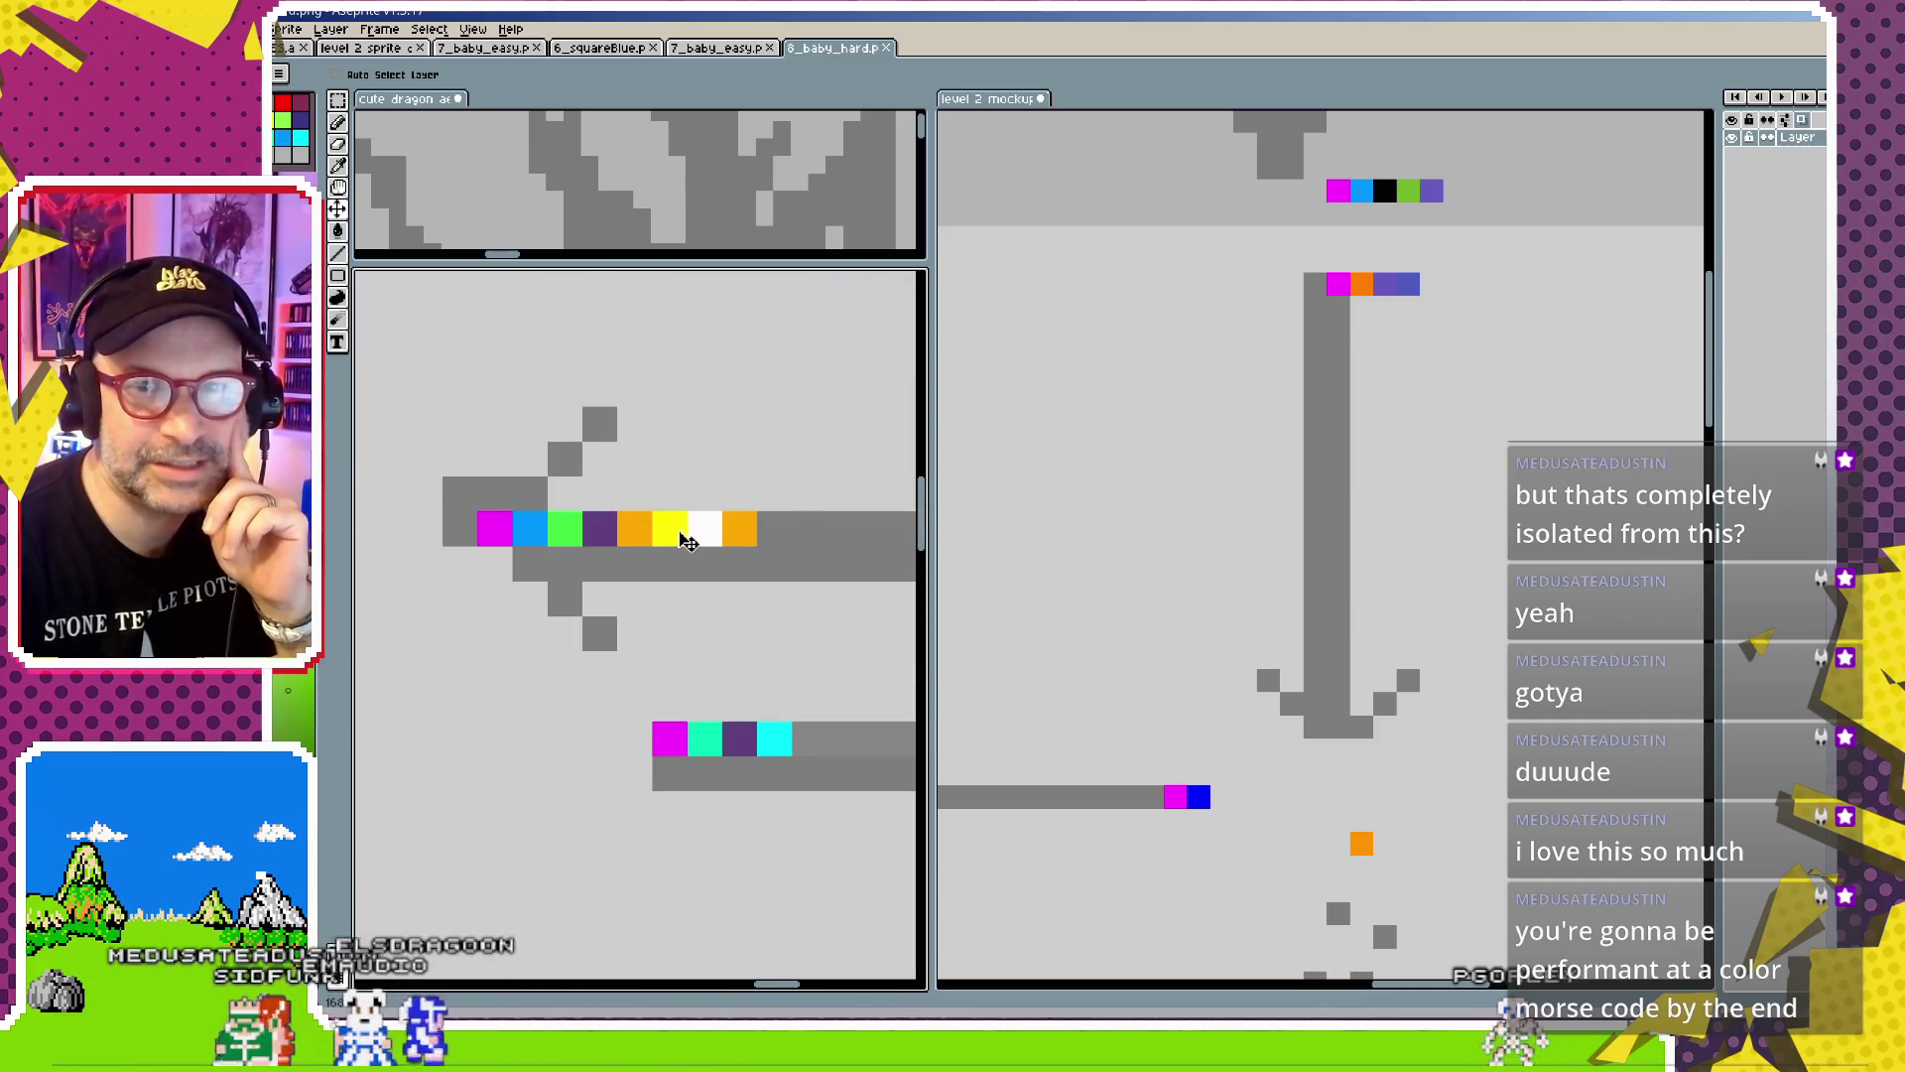
{"action": "scroll", "coordinate": [700, 560], "scroll_direction": "down", "scroll_amount": 3}
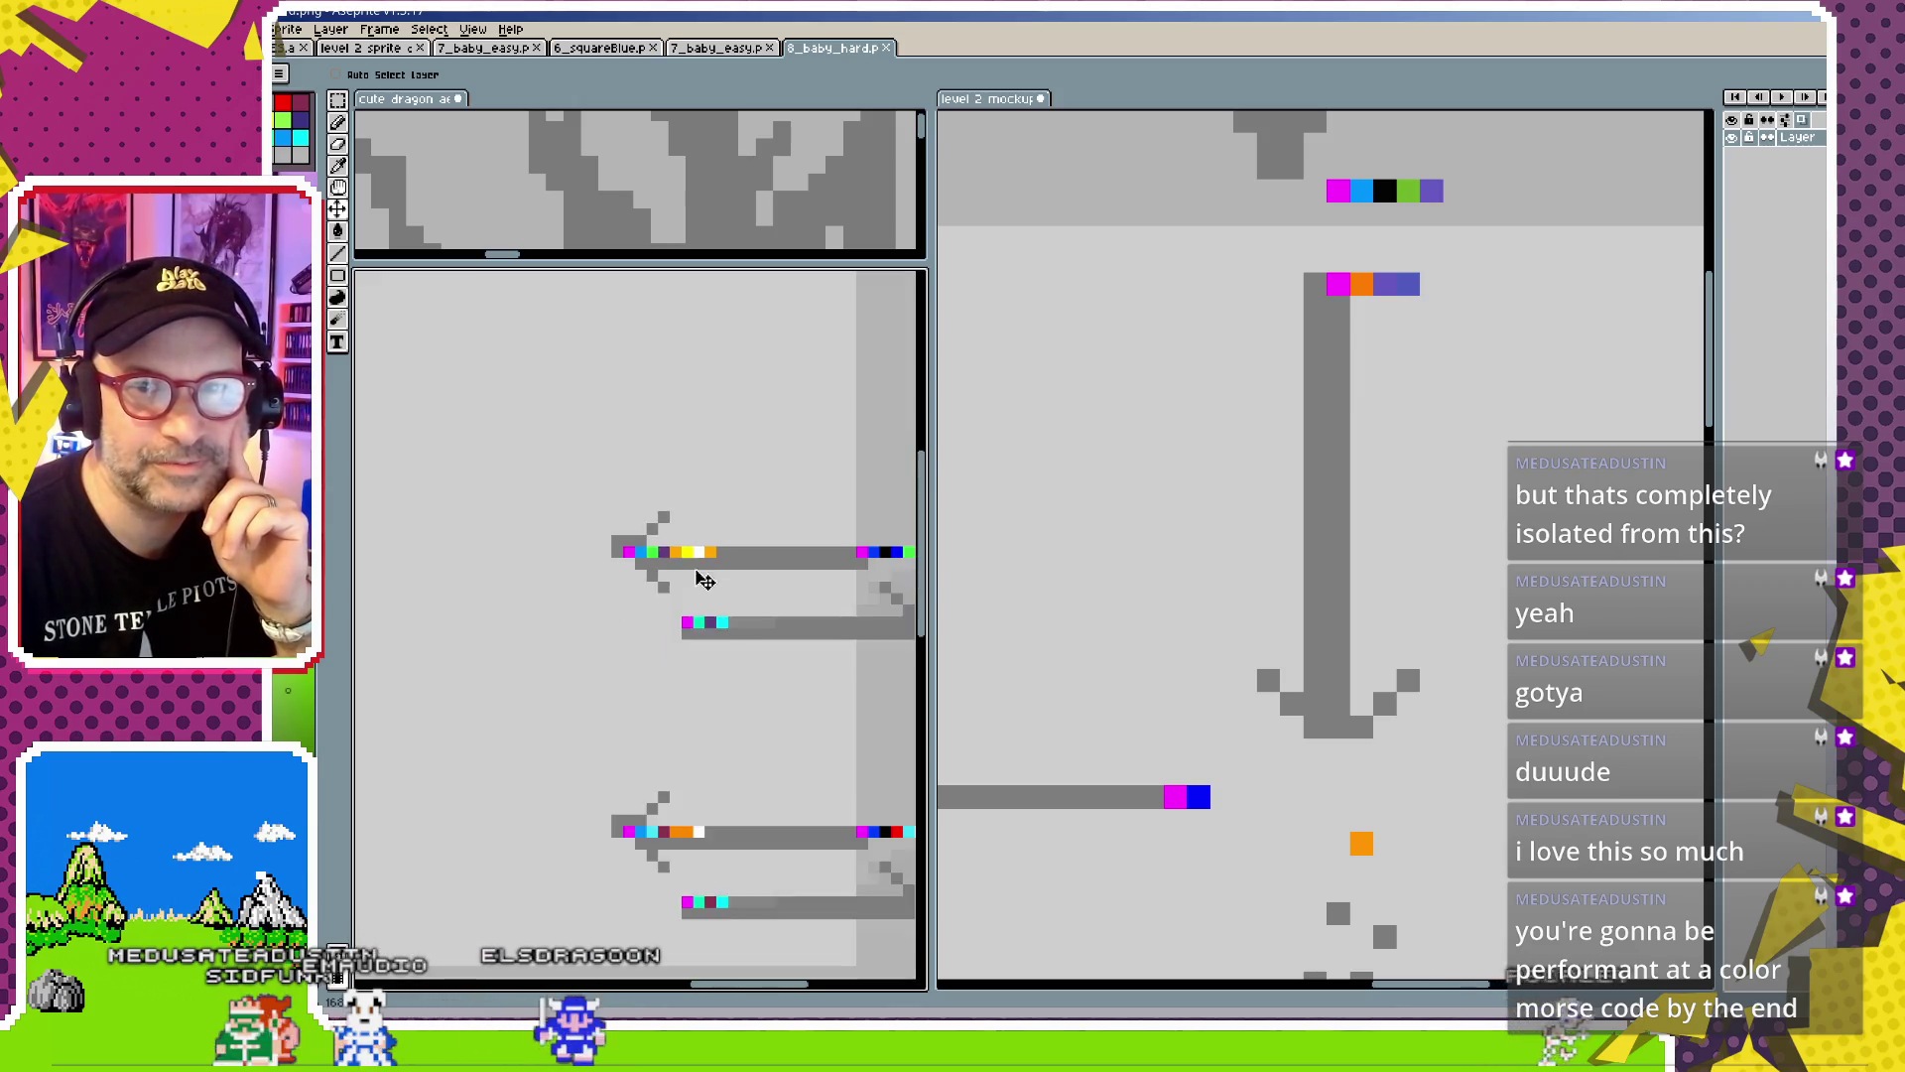
{"action": "scroll", "coordinate": [692, 635], "scroll_direction": "down", "scroll_amount": 2}
{"action": "scroll", "coordinate": [759, 580], "scroll_direction": "up", "scroll_amount": 2}
{"action": "left_click_drag", "start_coordinate": [766, 584], "coordinate": [625, 564]}
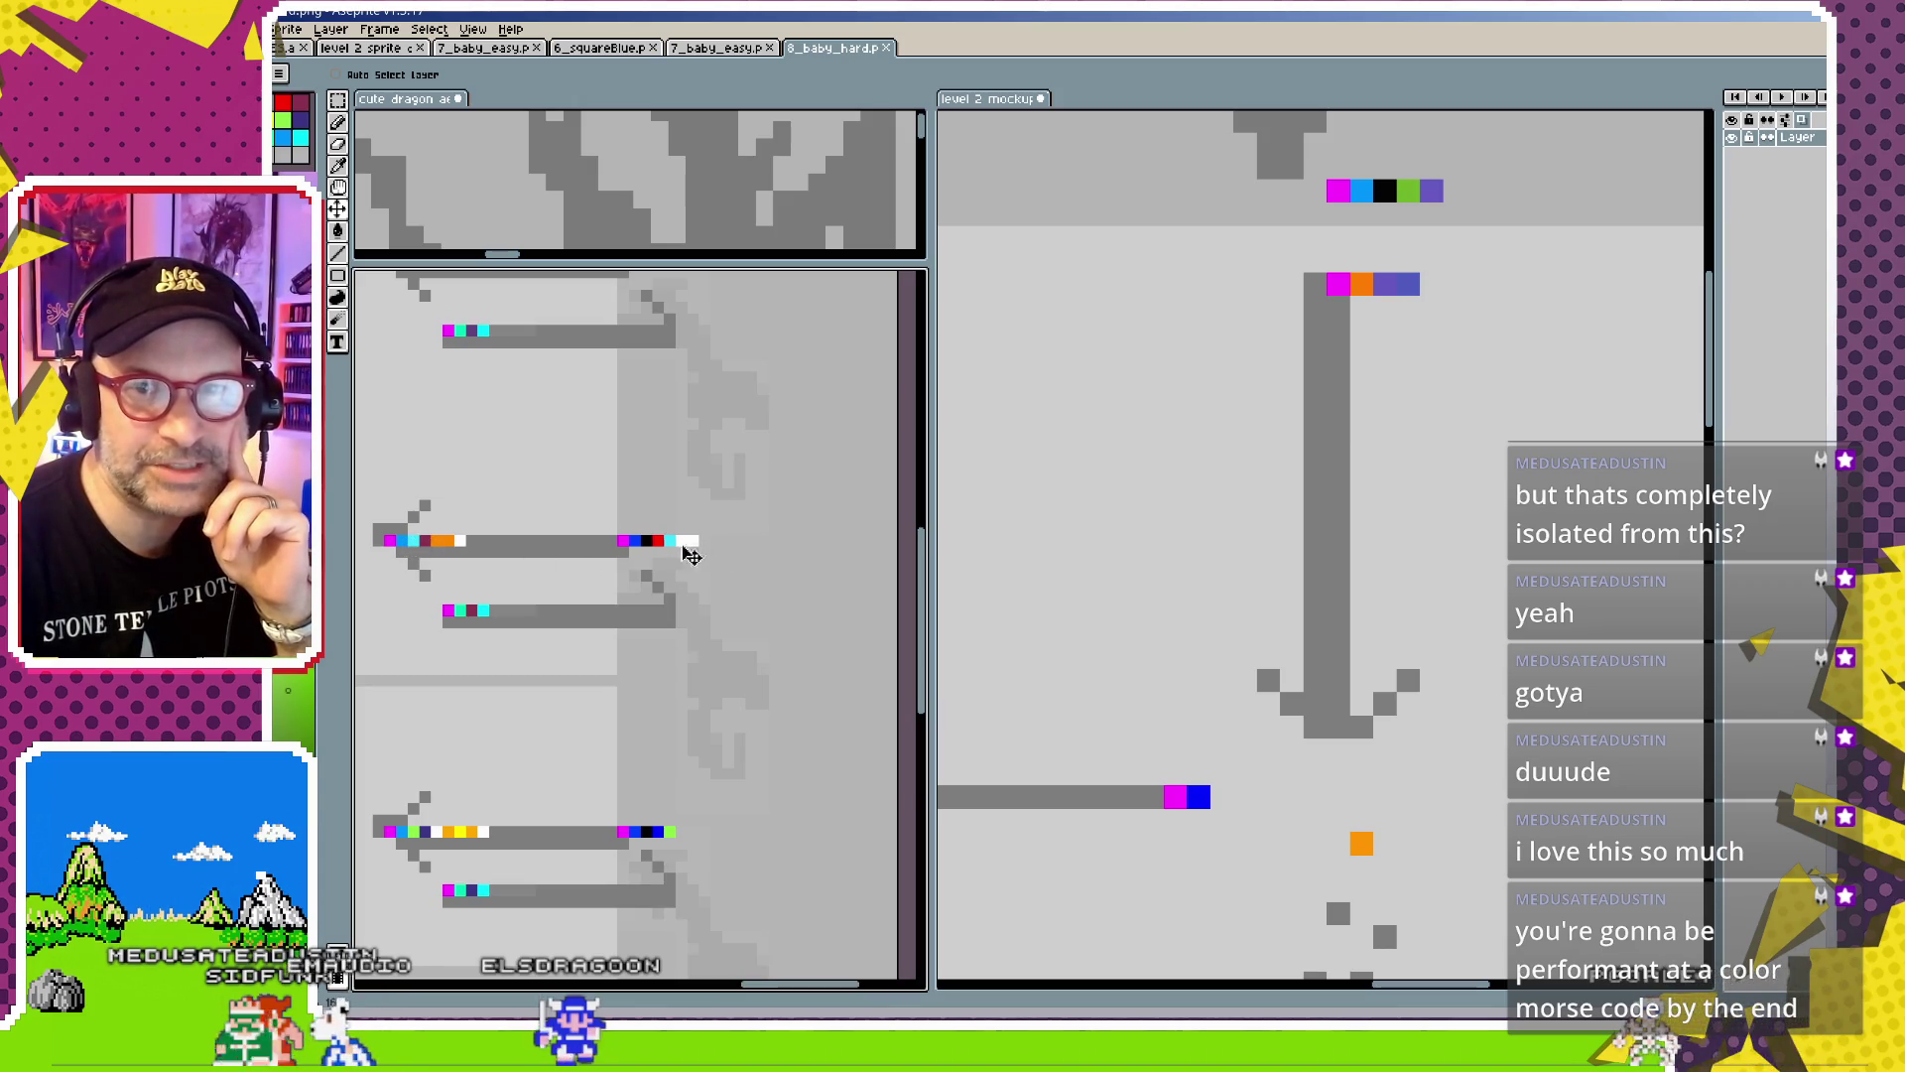
{"action": "scroll", "coordinate": [484, 545], "scroll_direction": "up", "scroll_amount": 1}
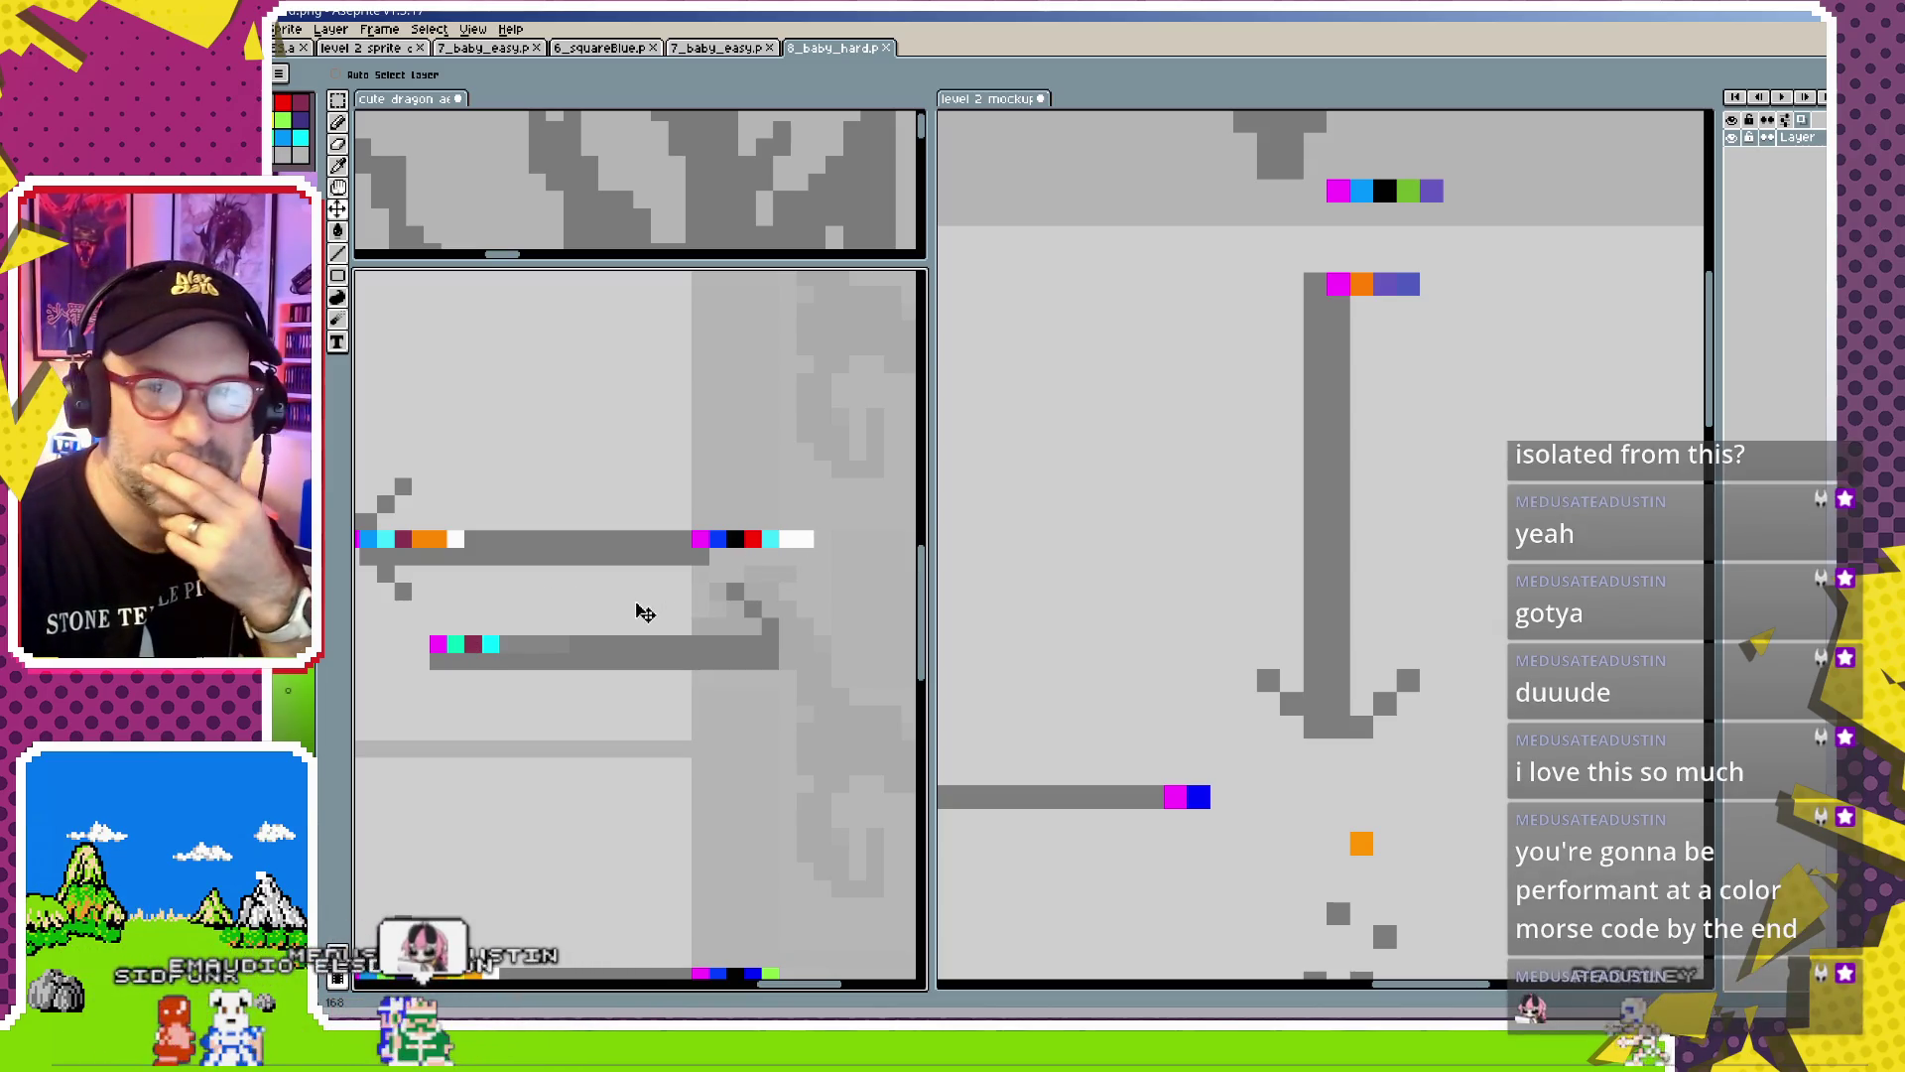
{"action": "scroll", "coordinate": [645, 613], "scroll_direction": "down", "scroll_amount": 2}
{"action": "scroll", "coordinate": [688, 595], "scroll_direction": "down", "scroll_amount": 2}
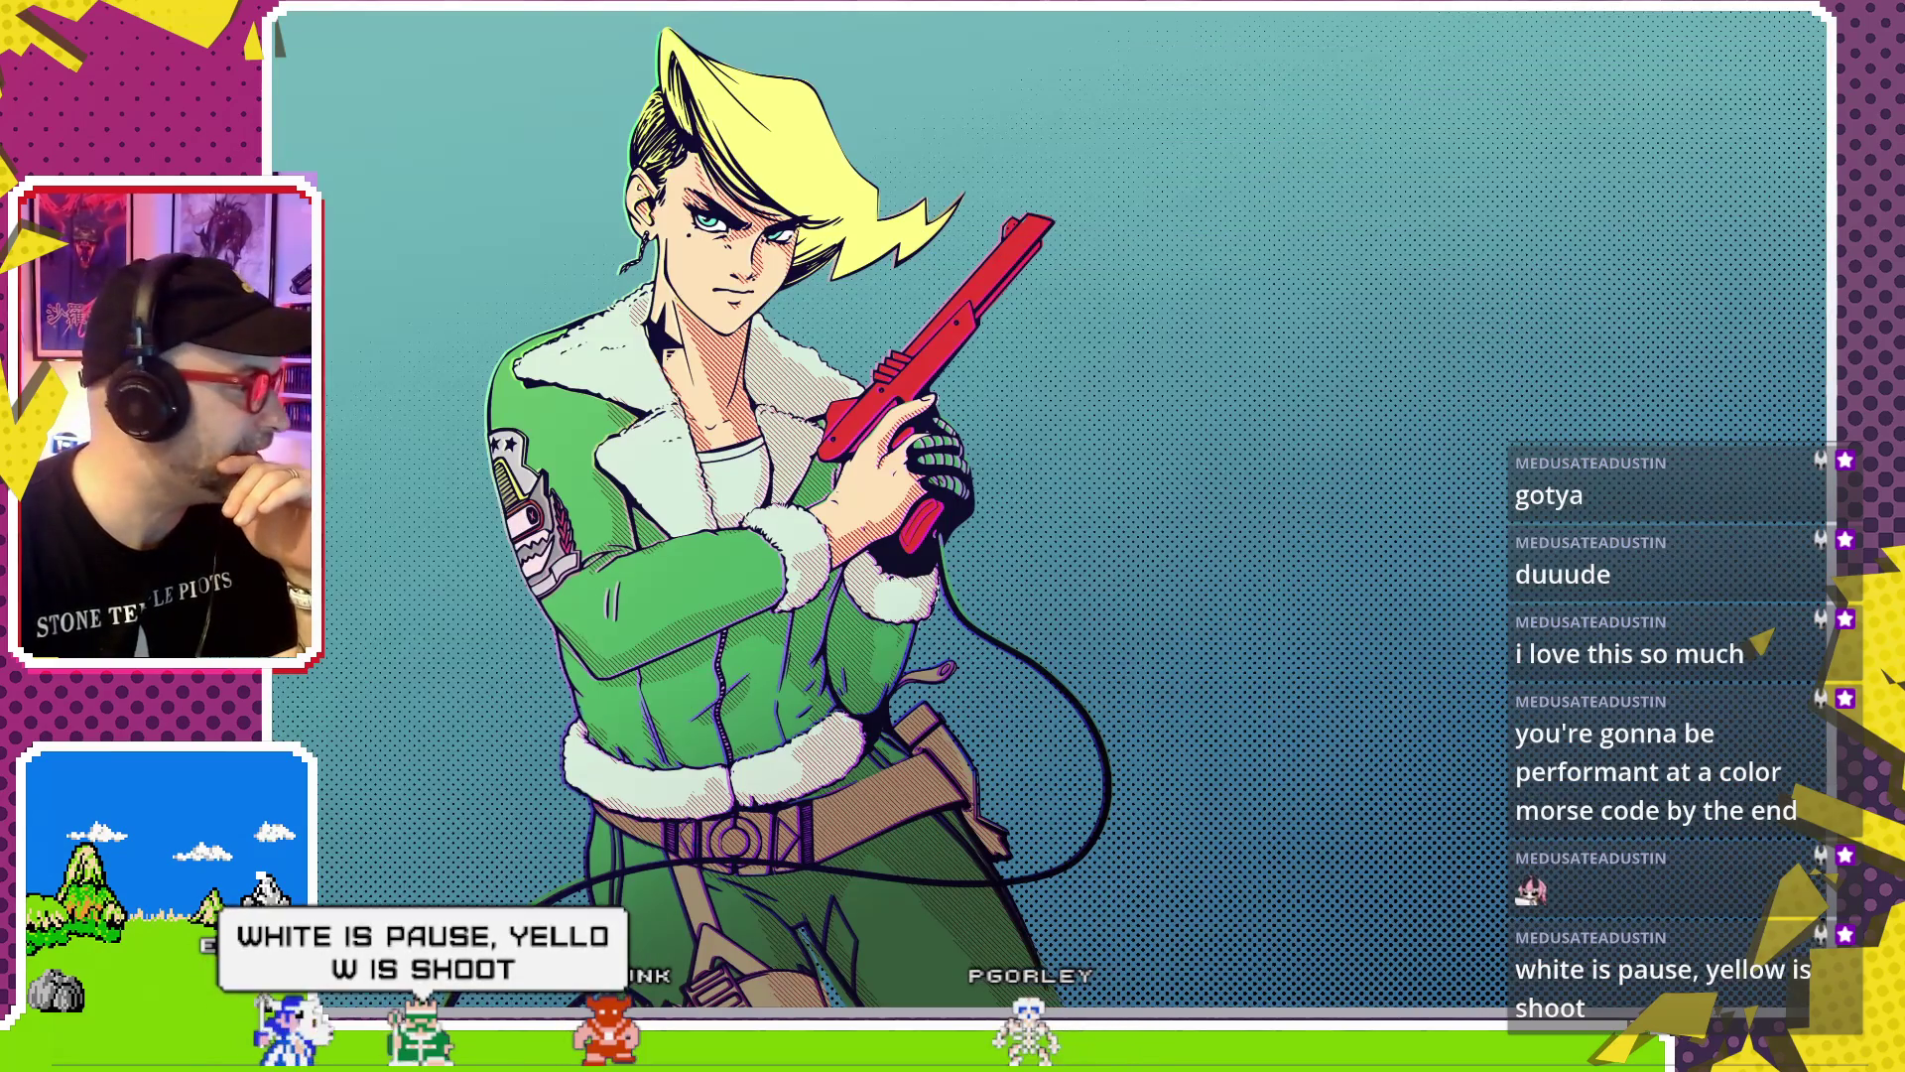
Launch the Mesen emulator and start the ardure krikit3 game
{"action": "key", "text": "super"}
{"action": "left_click", "coordinate": [769, 596]}
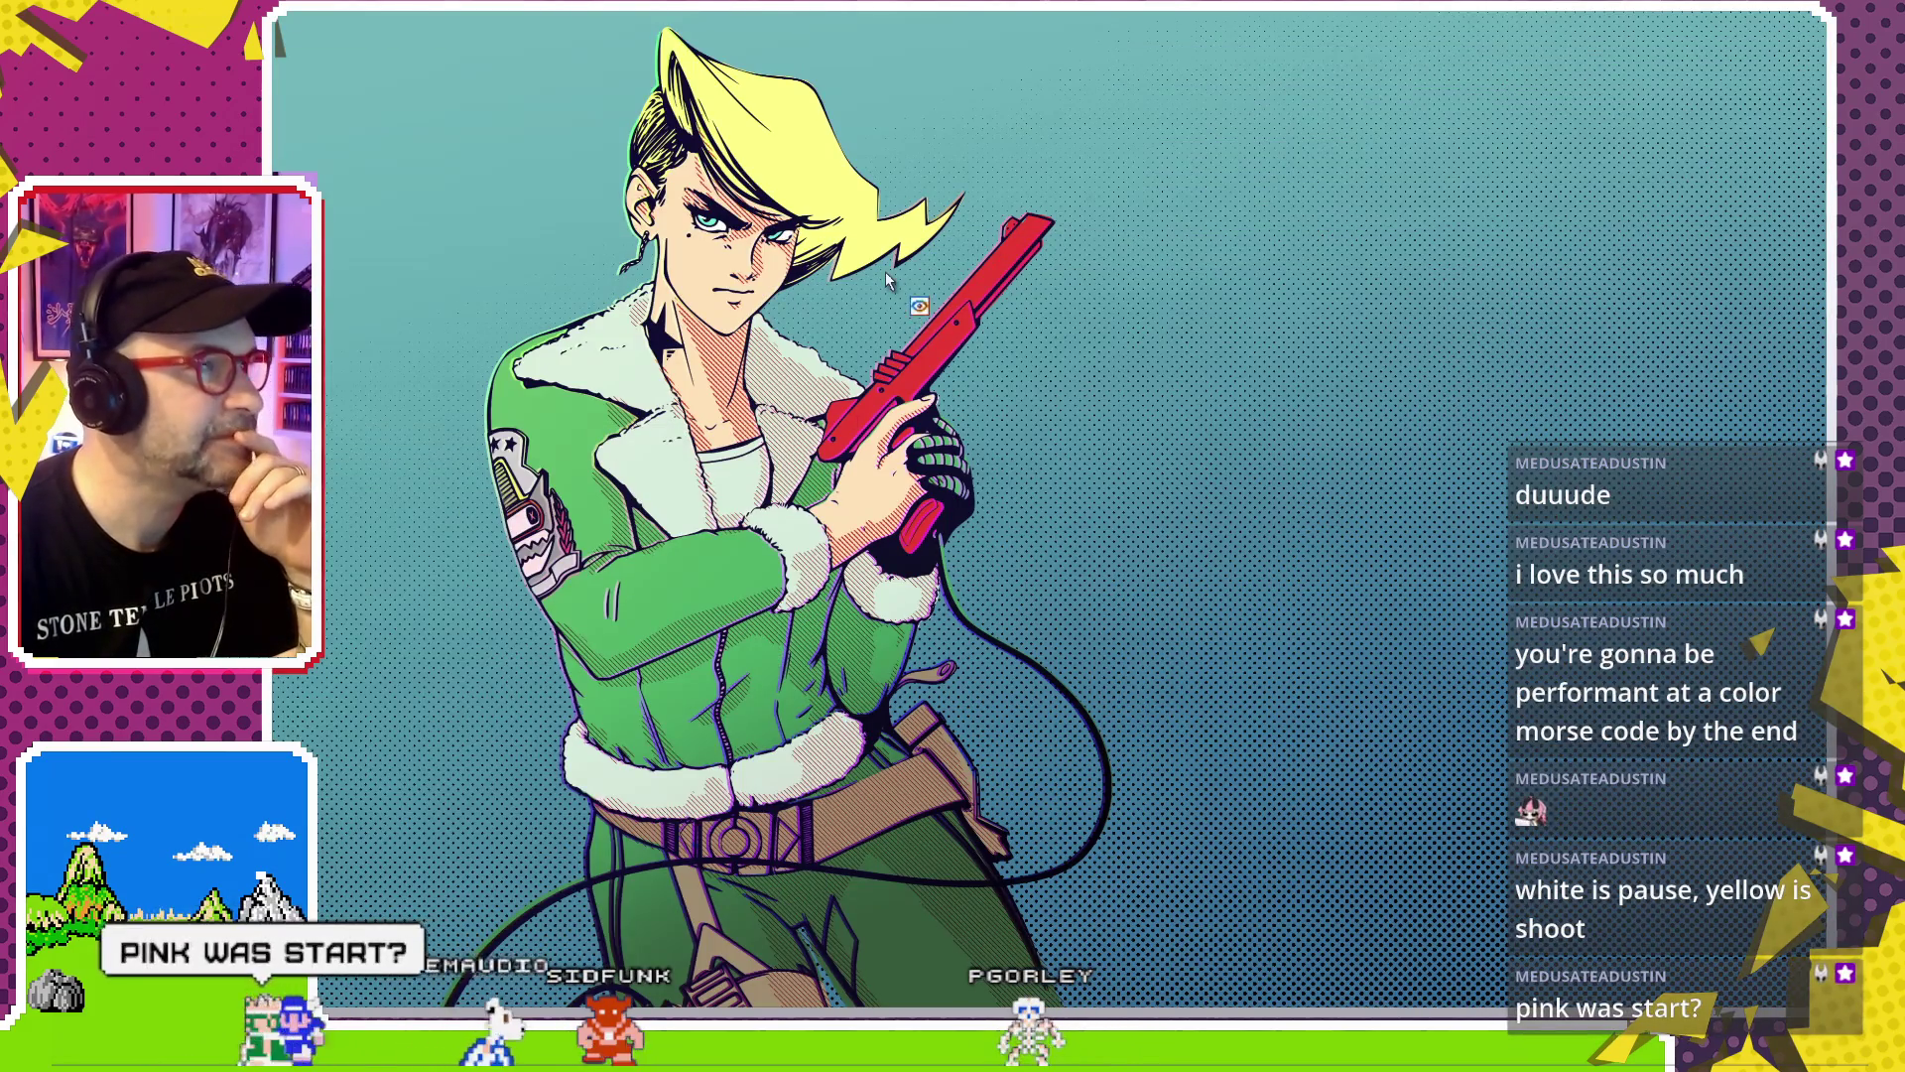
{"action": "left_click", "coordinate": [847, 231]}
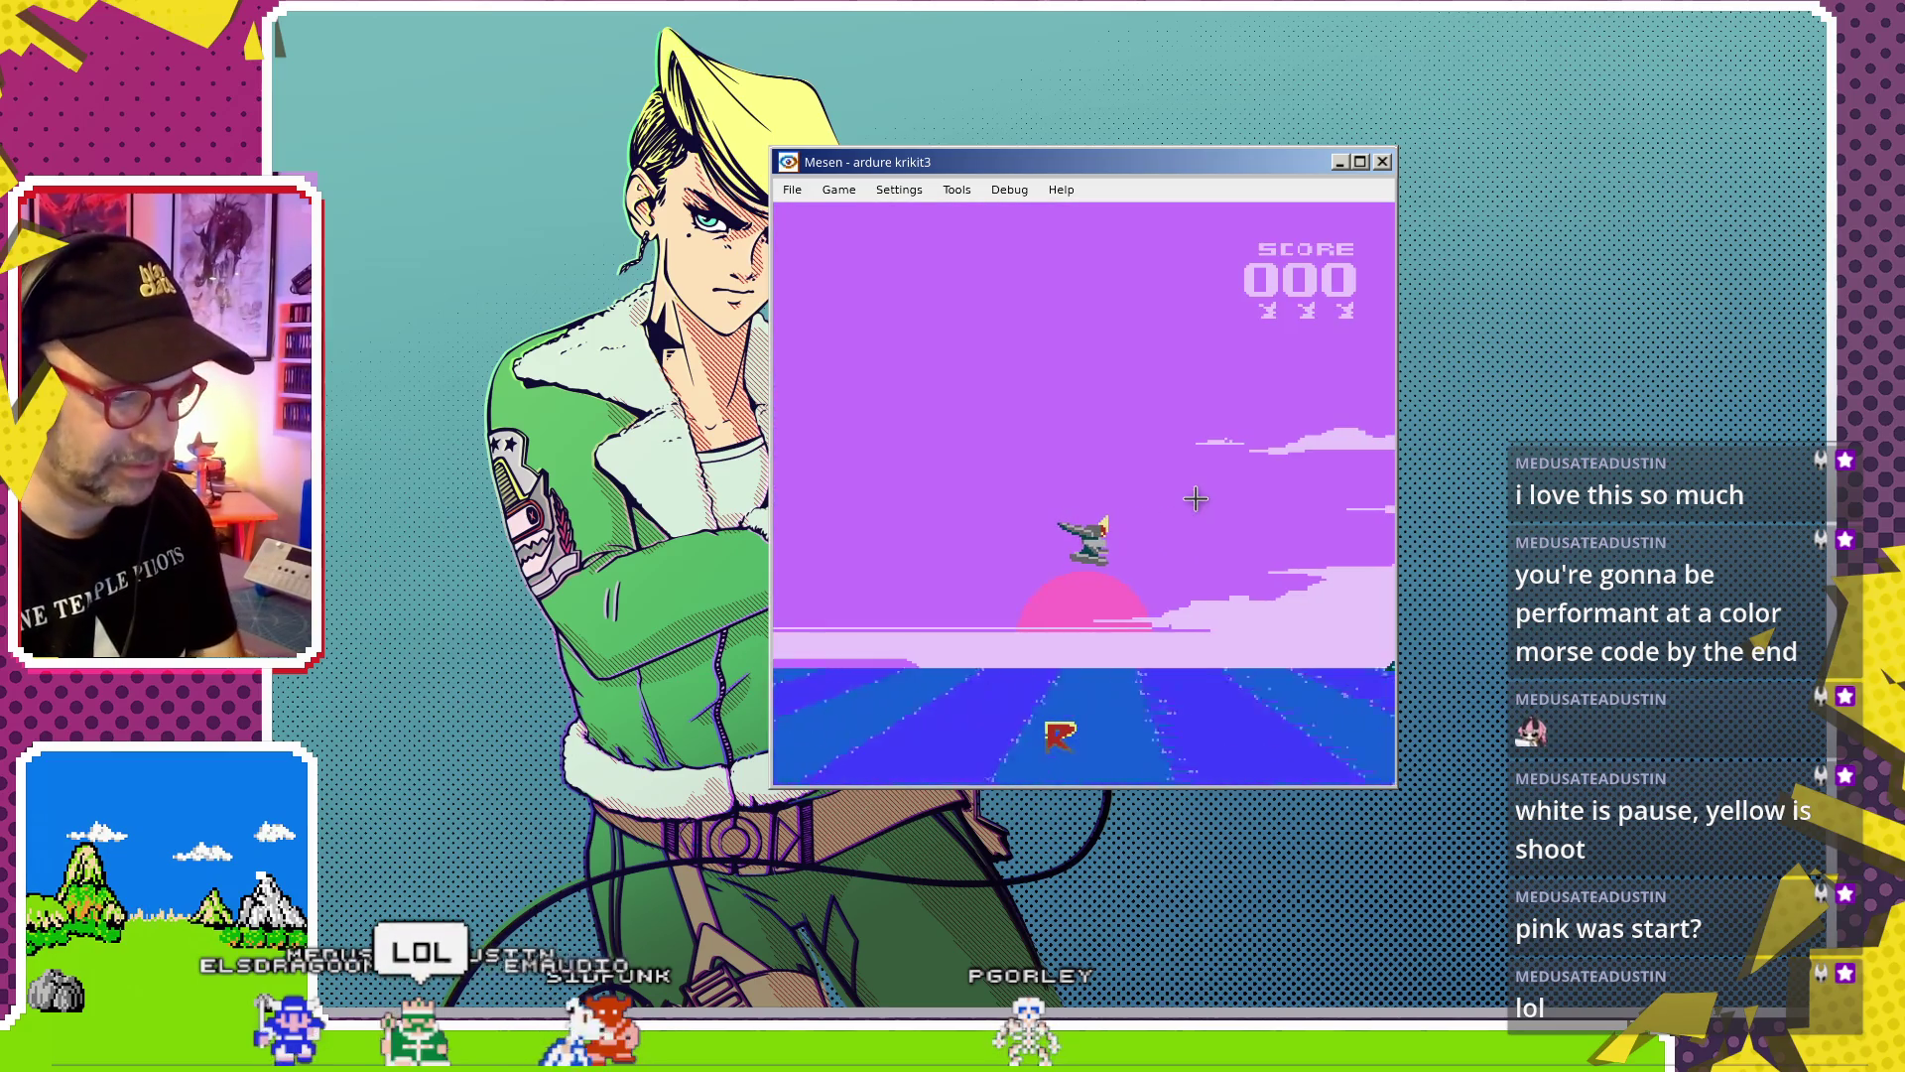
Shoot the green enemies, target waves and the red dragon with the Zapper
{"action": "left_click", "coordinate": [1176, 450]}
{"action": "left_click", "coordinate": [1209, 344]}
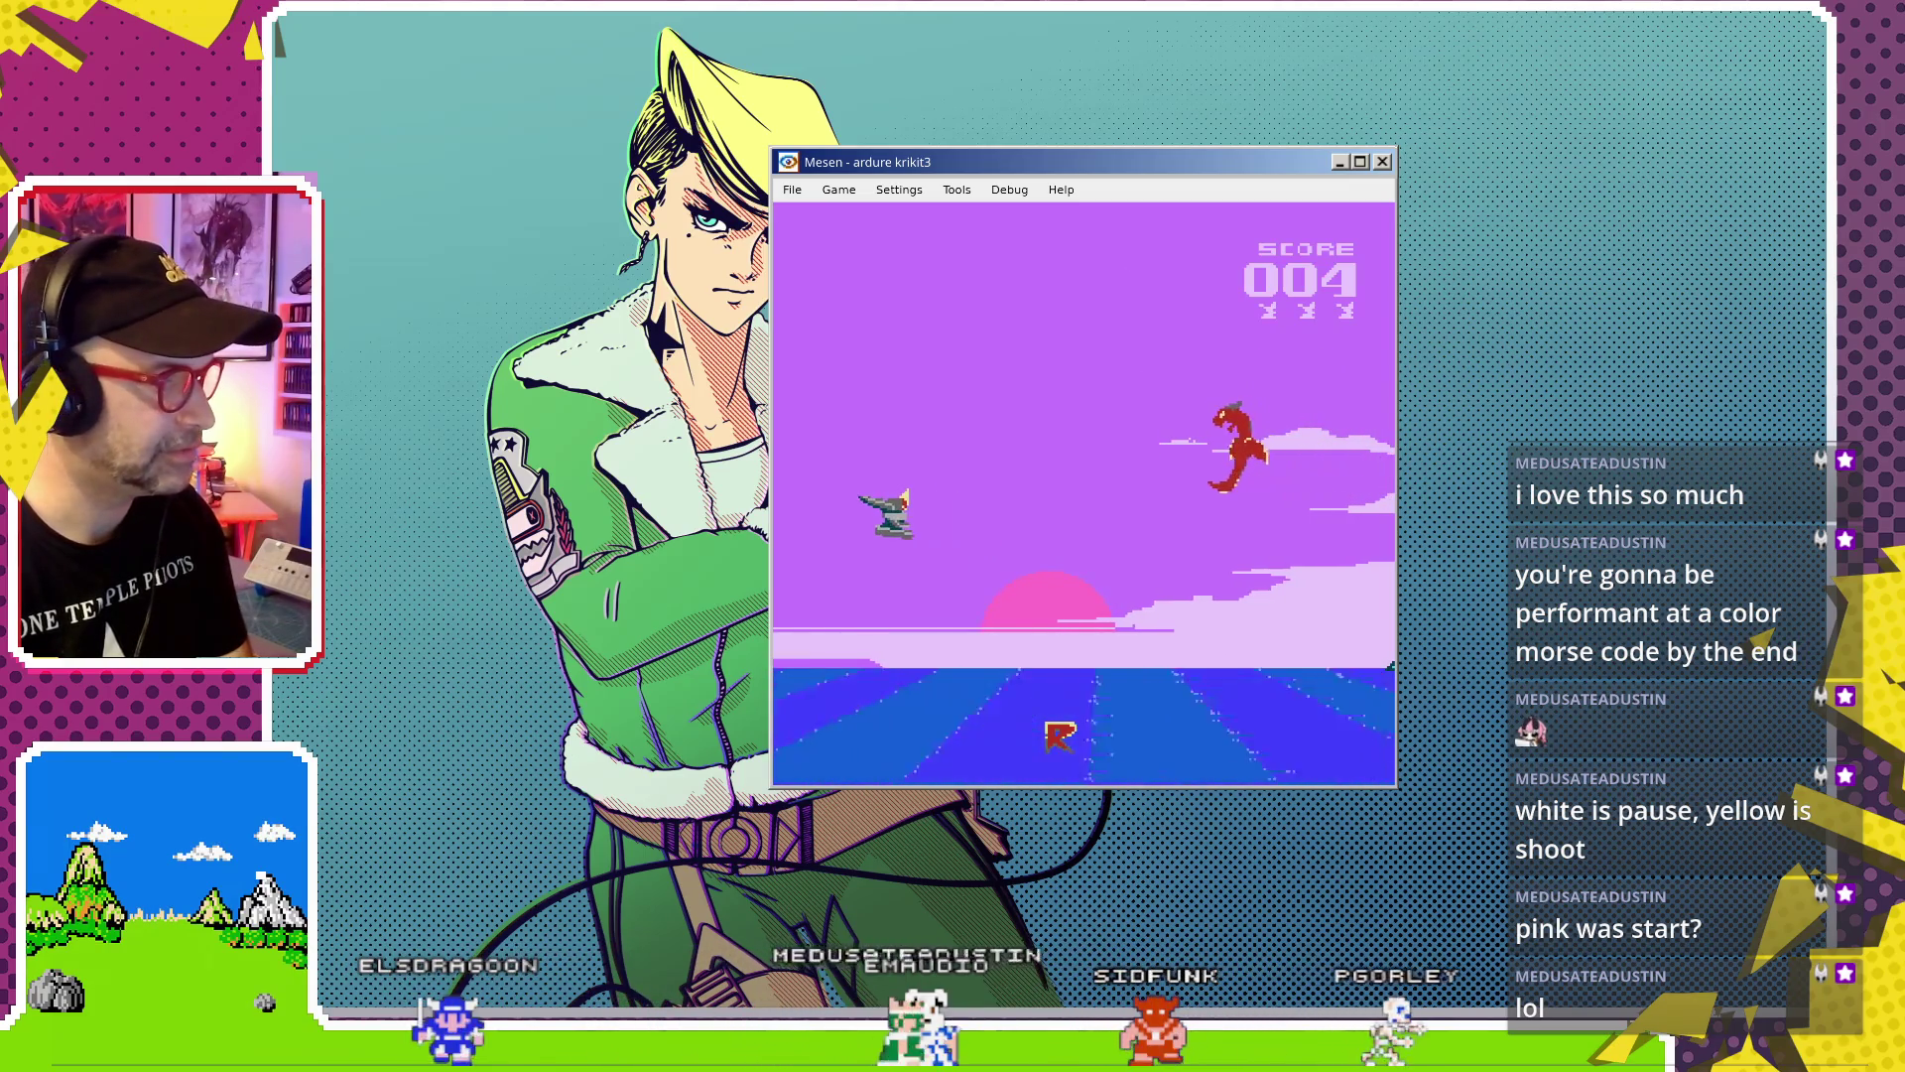
{"action": "left_click", "coordinate": [952, 472]}
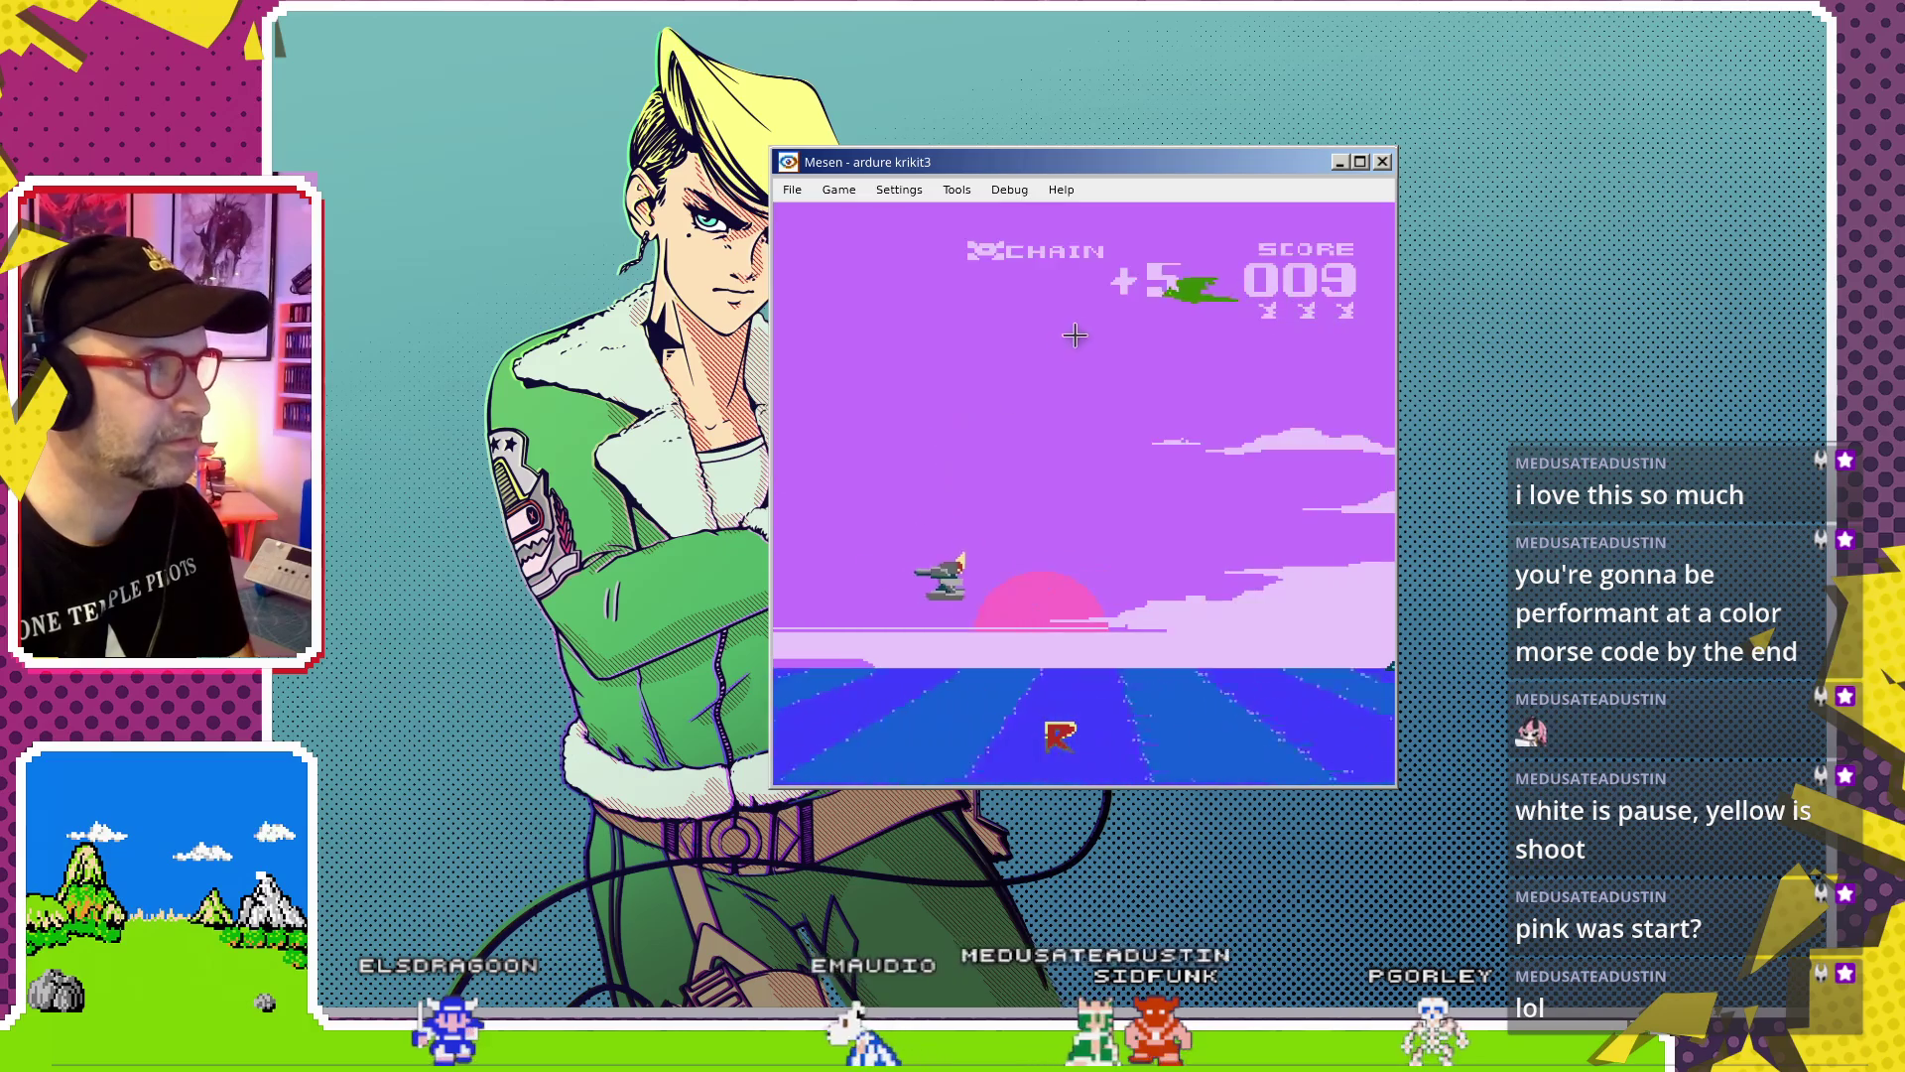
{"action": "left_click", "coordinate": [1060, 295]}
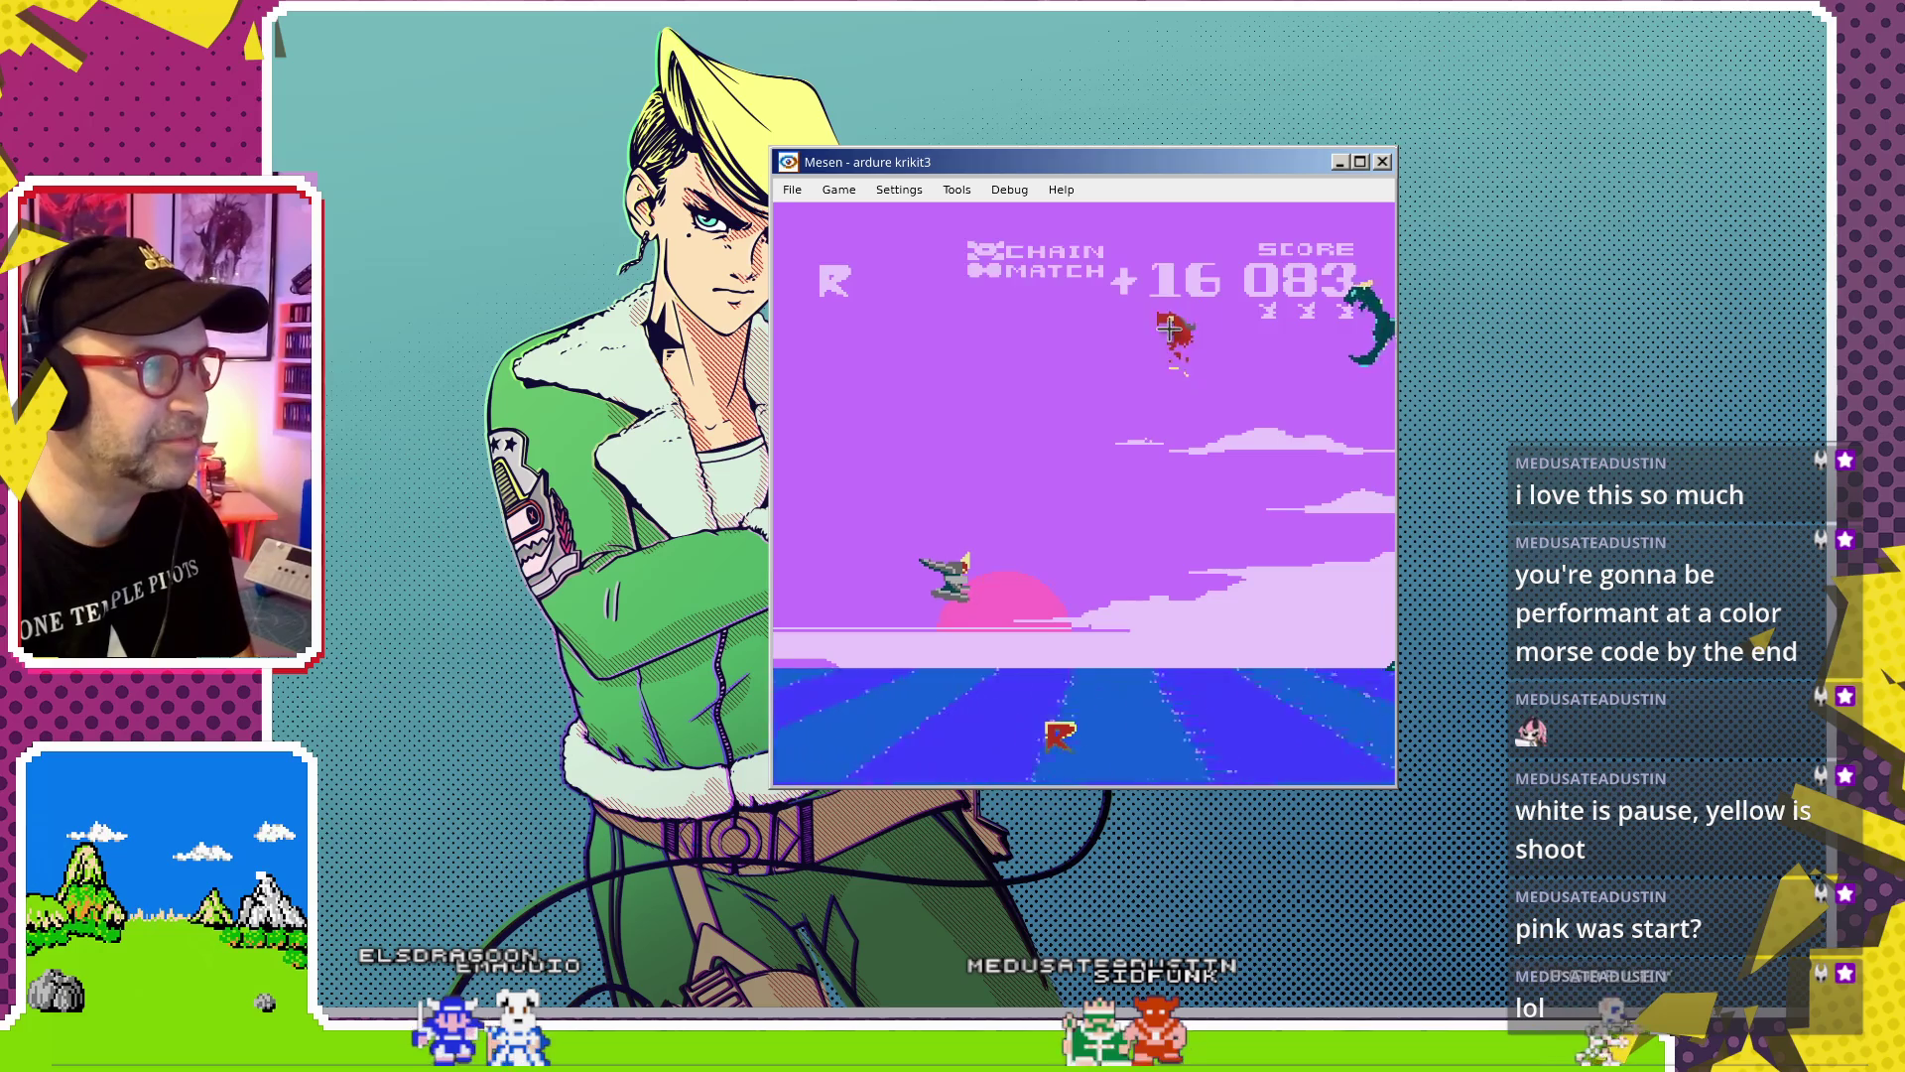
{"action": "left_click", "coordinate": [1171, 297]}
{"action": "left_click", "coordinate": [1148, 526]}
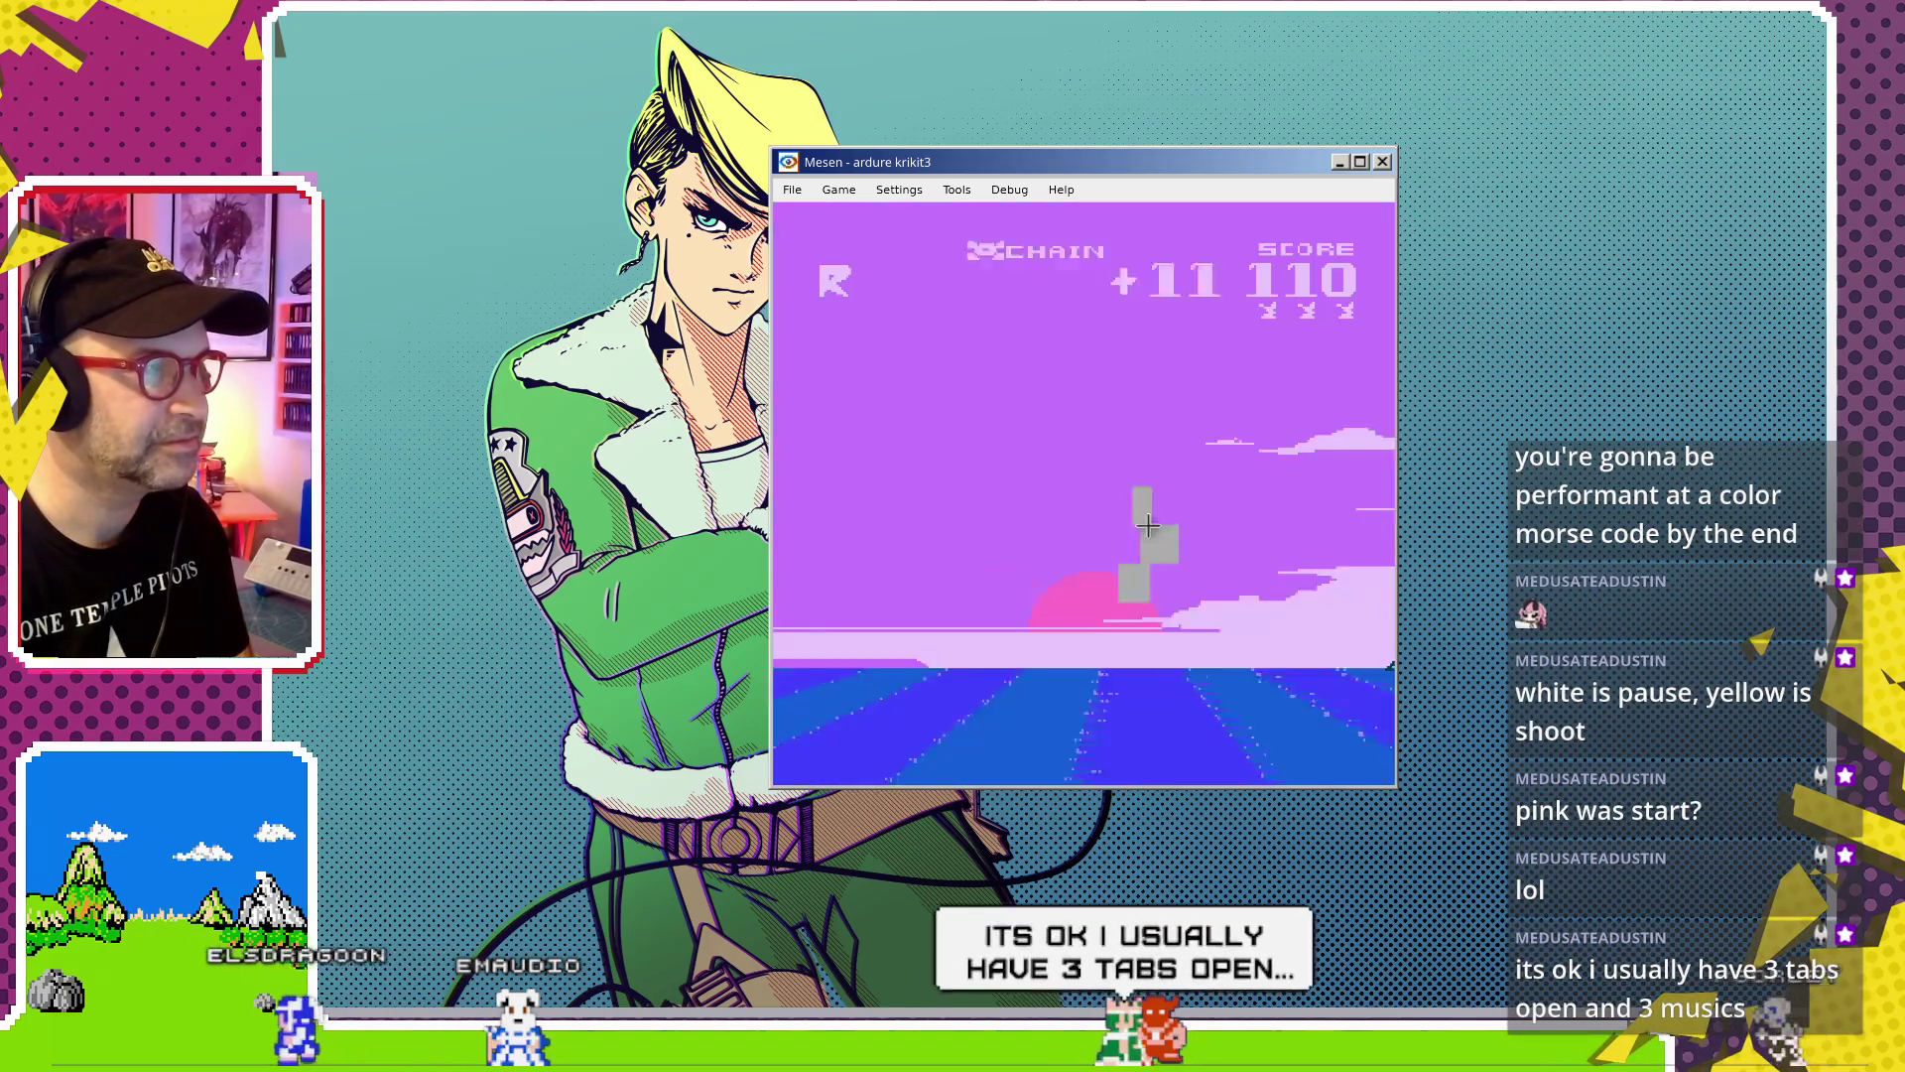
{"action": "left_click", "coordinate": [1156, 540]}
{"action": "left_click", "coordinate": [1170, 552]}
{"action": "left_click", "coordinate": [1157, 563]}
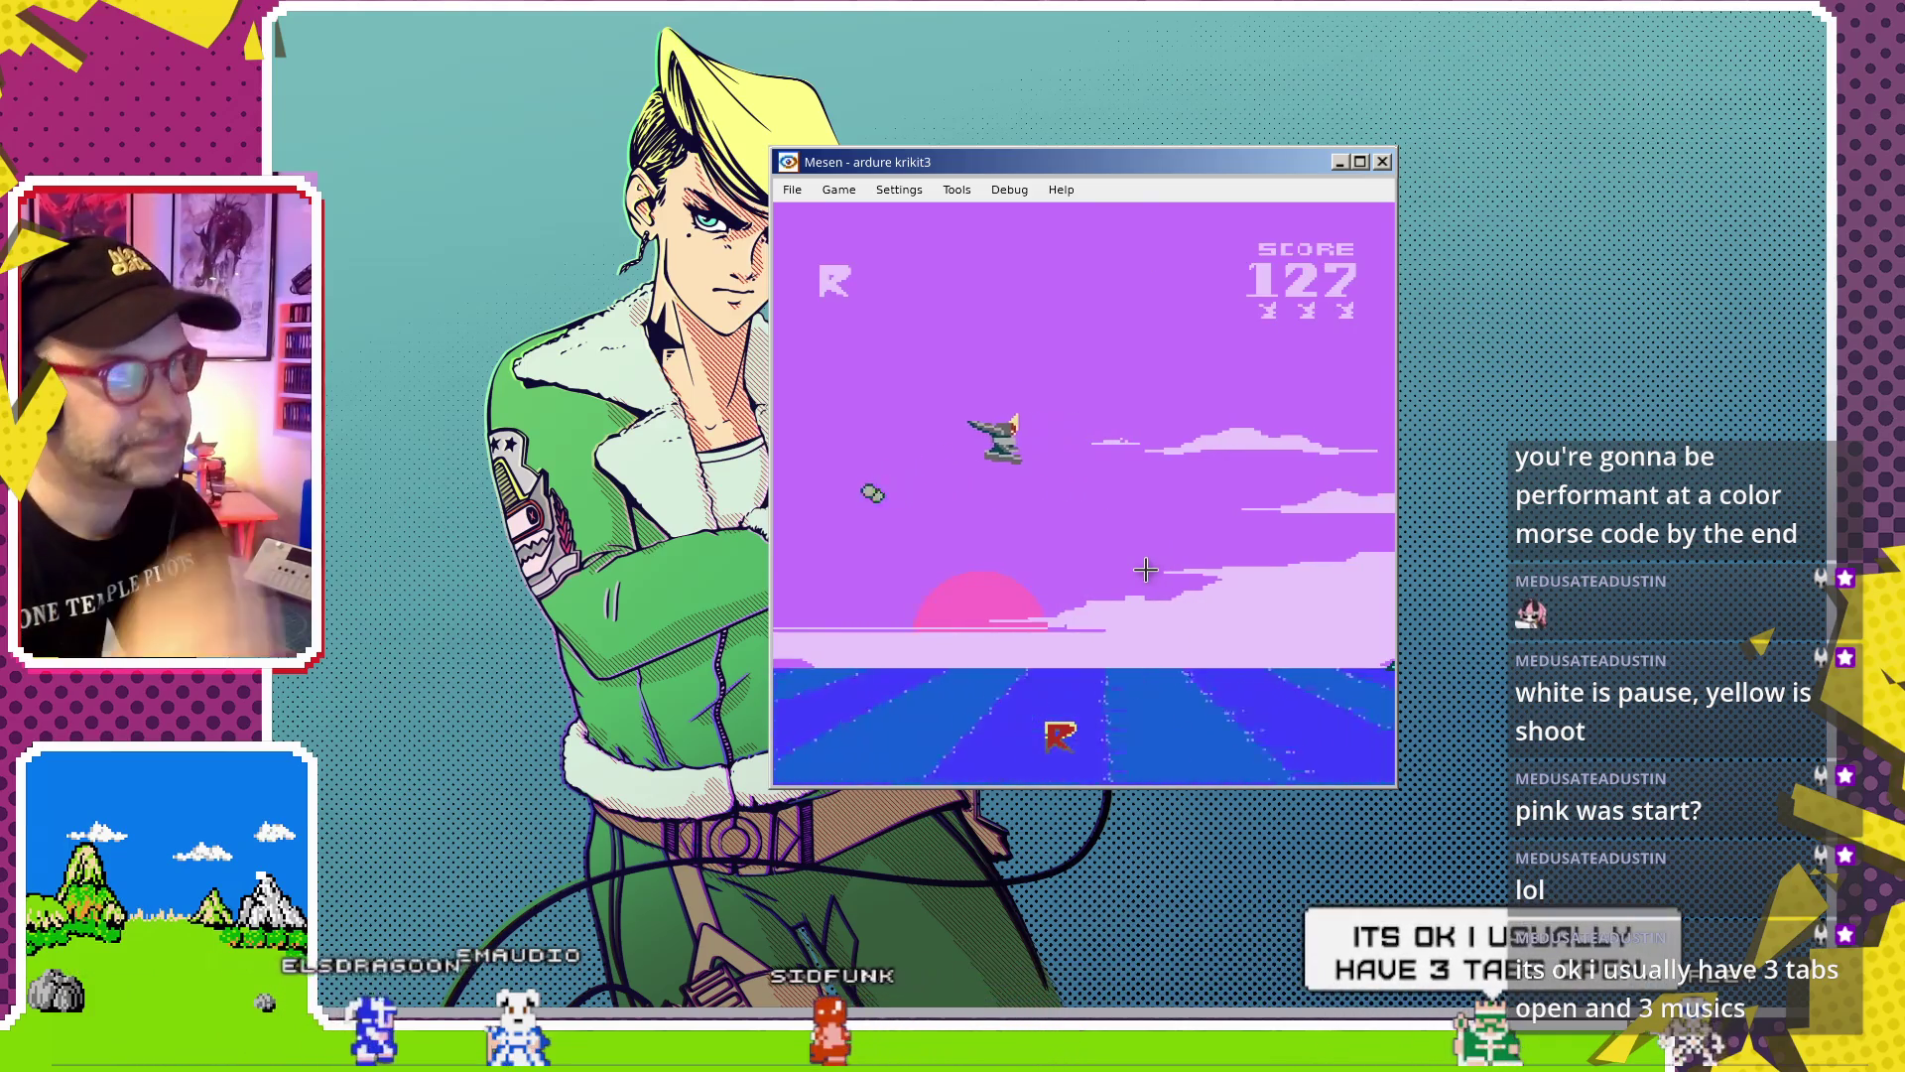
{"action": "left_click", "coordinate": [1144, 447]}
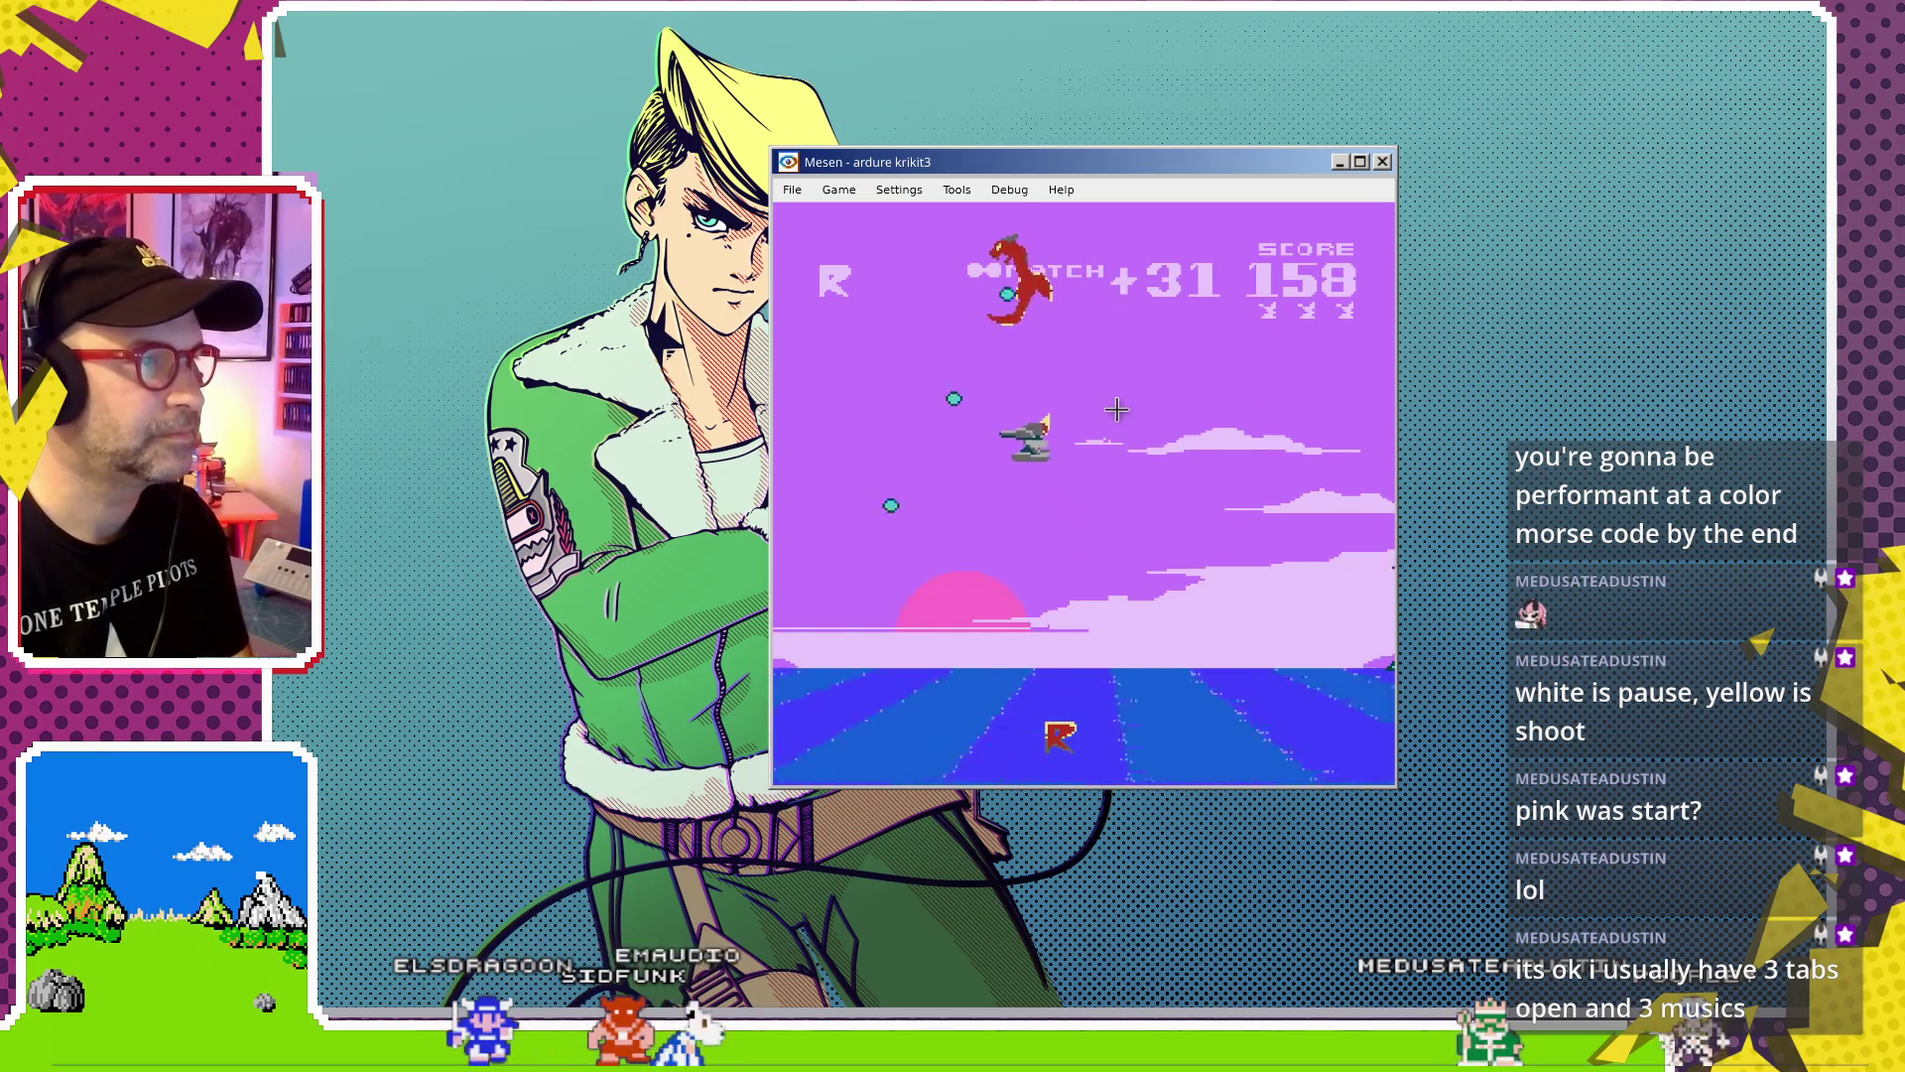
{"action": "left_click", "coordinate": [1022, 496]}
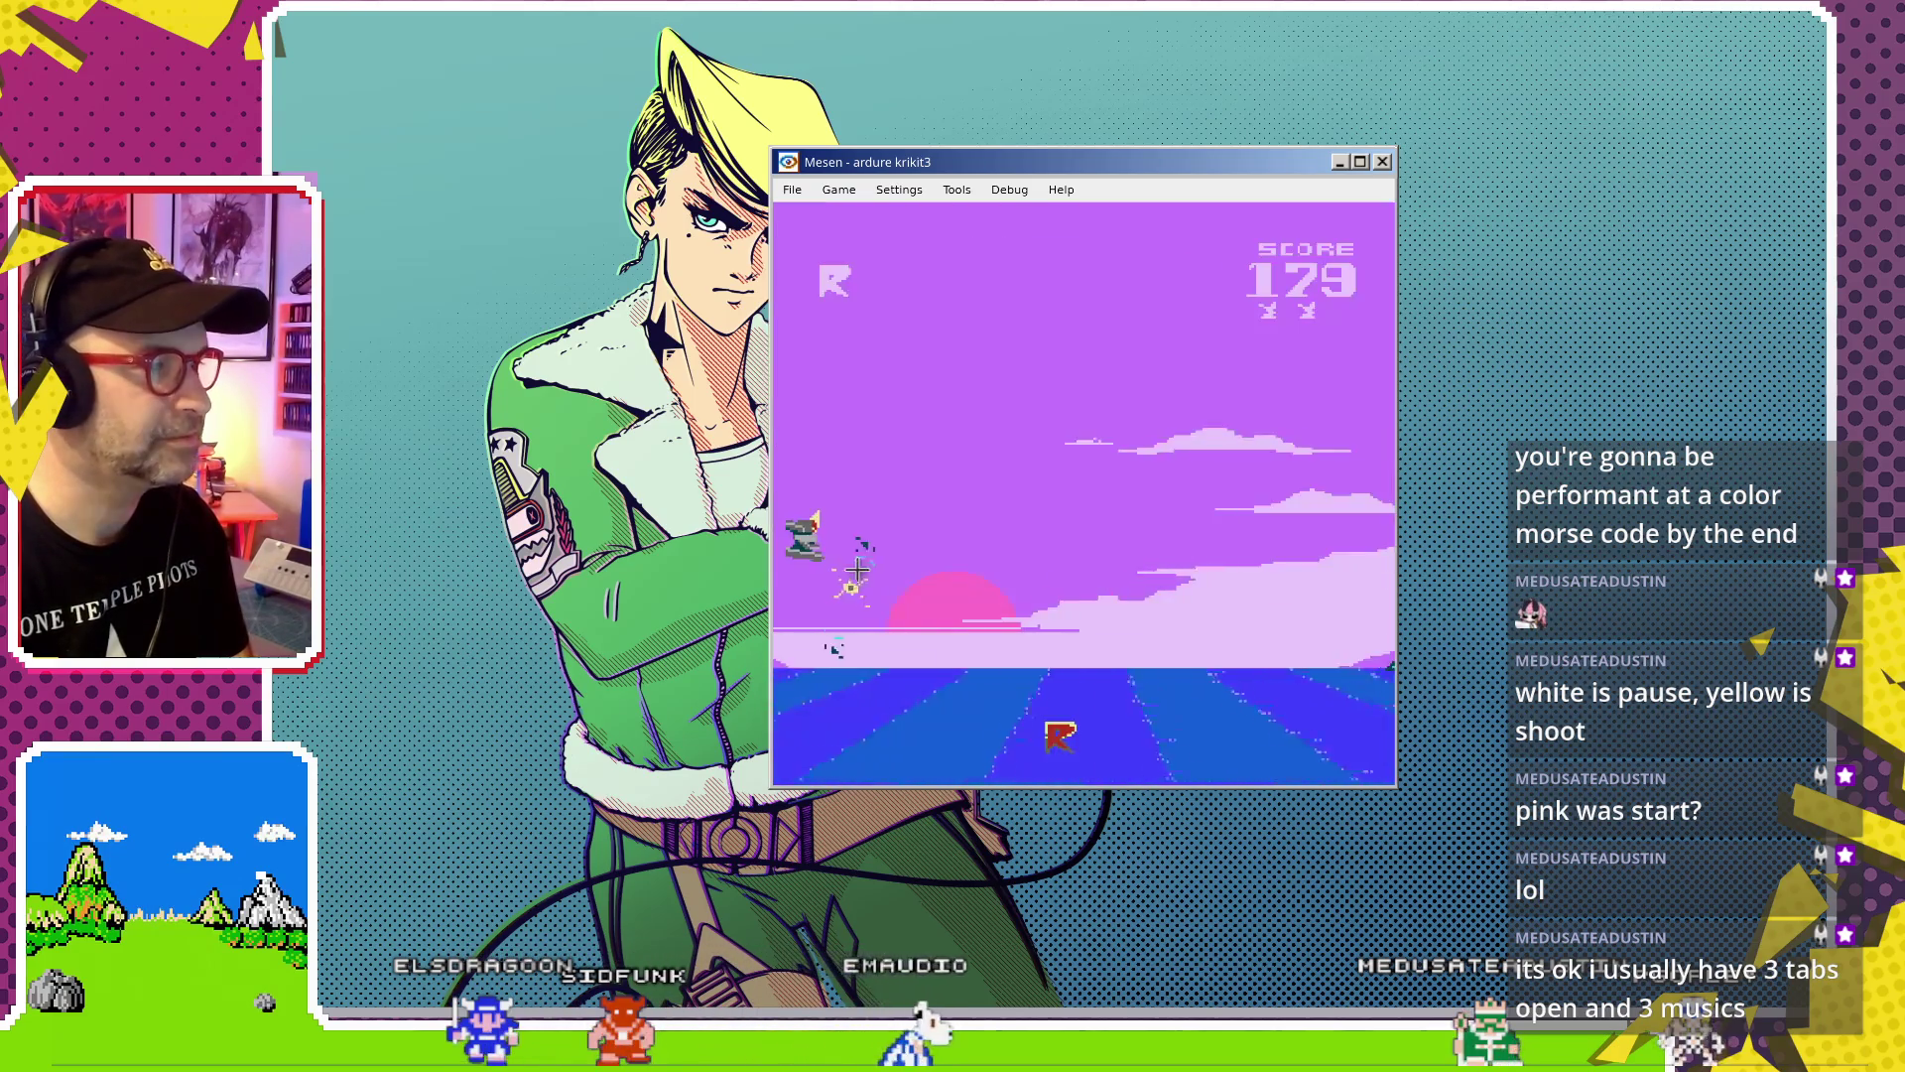
{"action": "left_click", "coordinate": [1081, 297]}
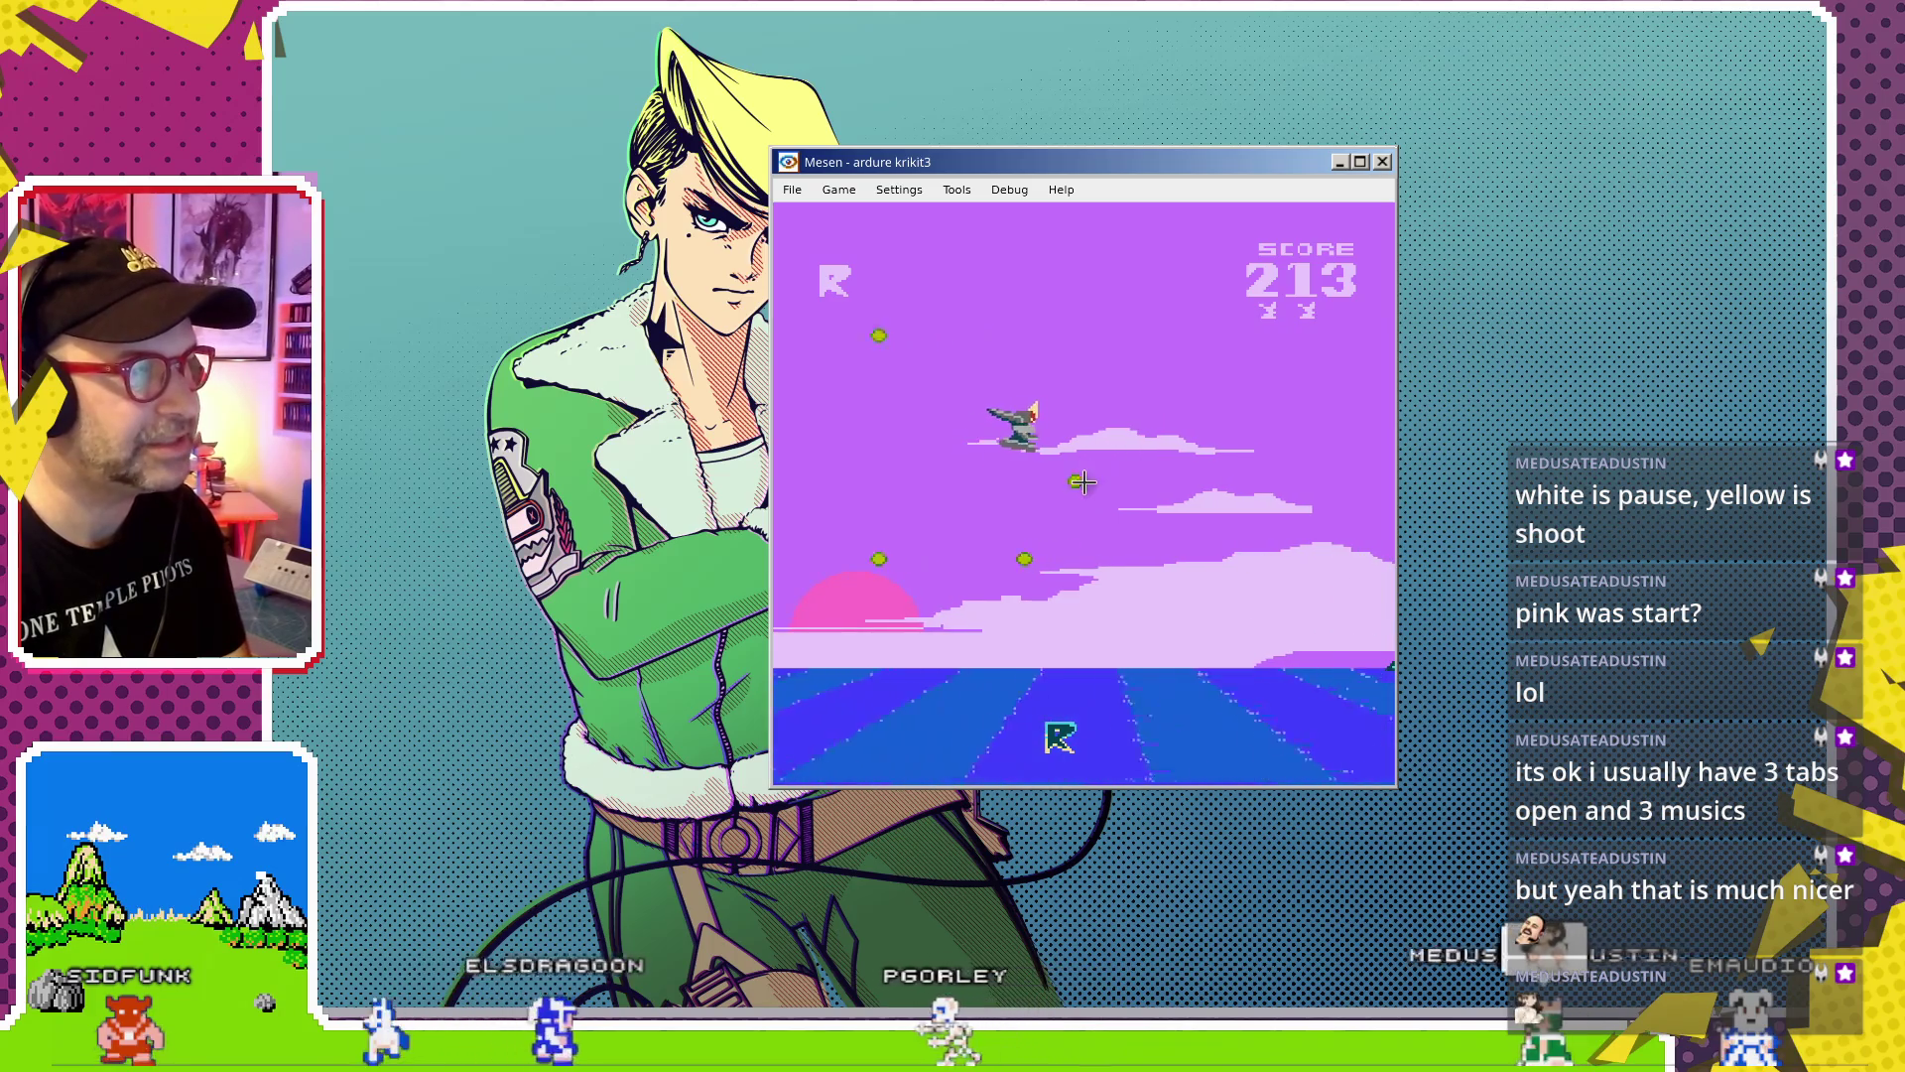
Shoot the floating targets and green dragon to reach 235, then pause and close Mesen
{"action": "left_click", "coordinate": [1322, 485]}
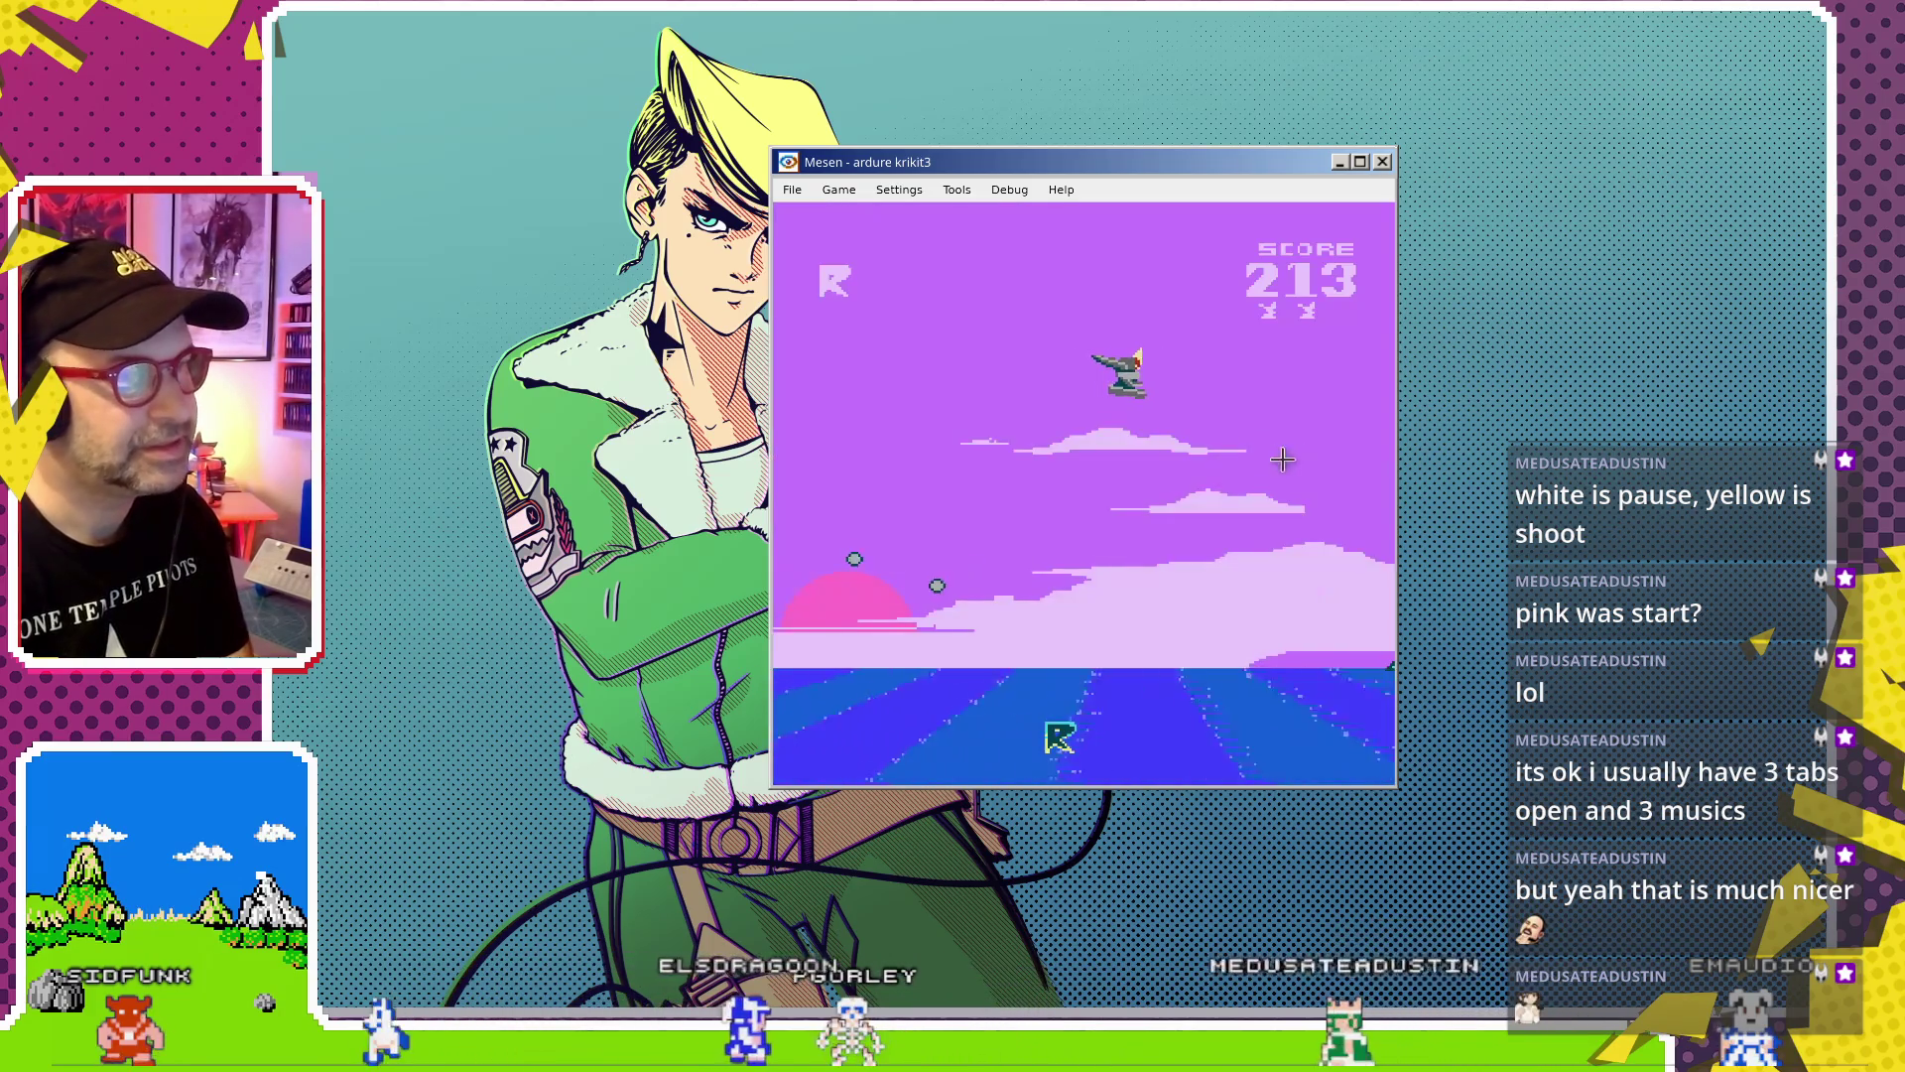
{"action": "left_click", "coordinate": [1266, 340]}
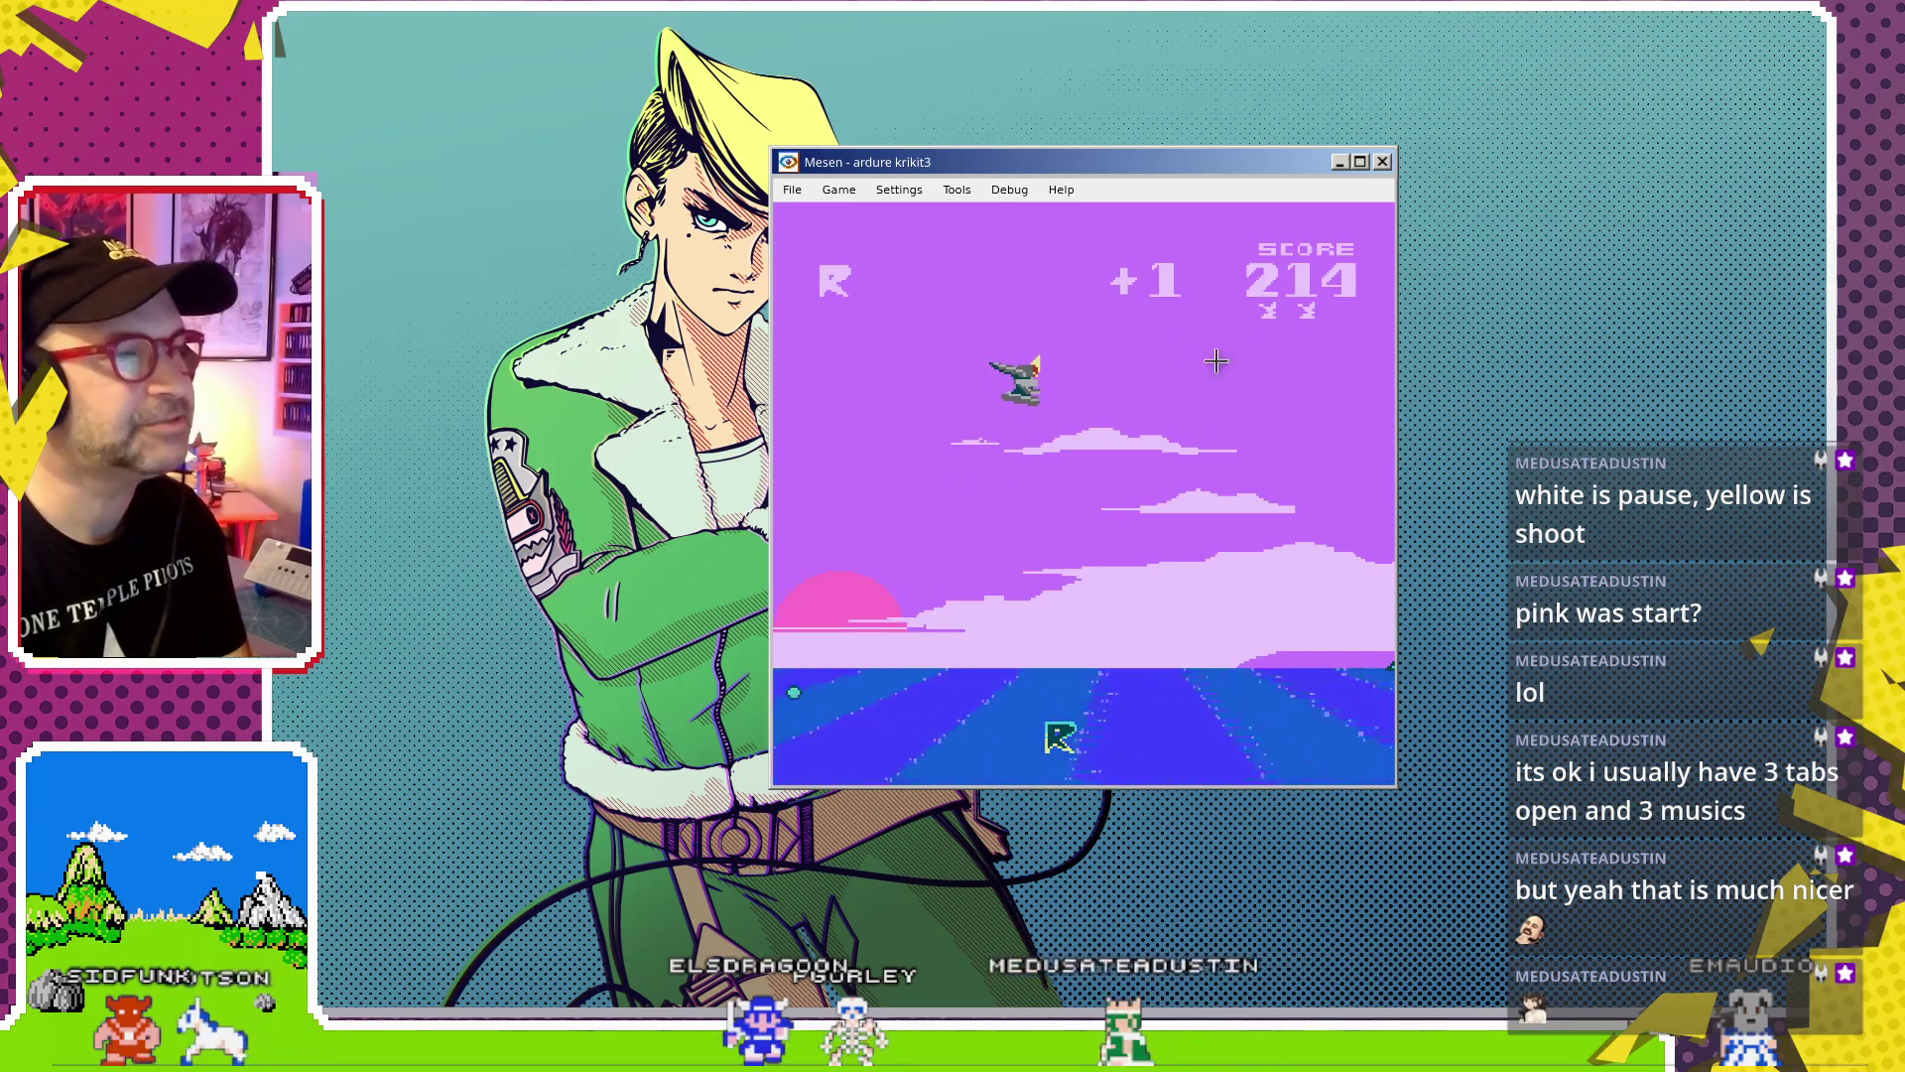
{"action": "left_click", "coordinate": [1189, 457]}
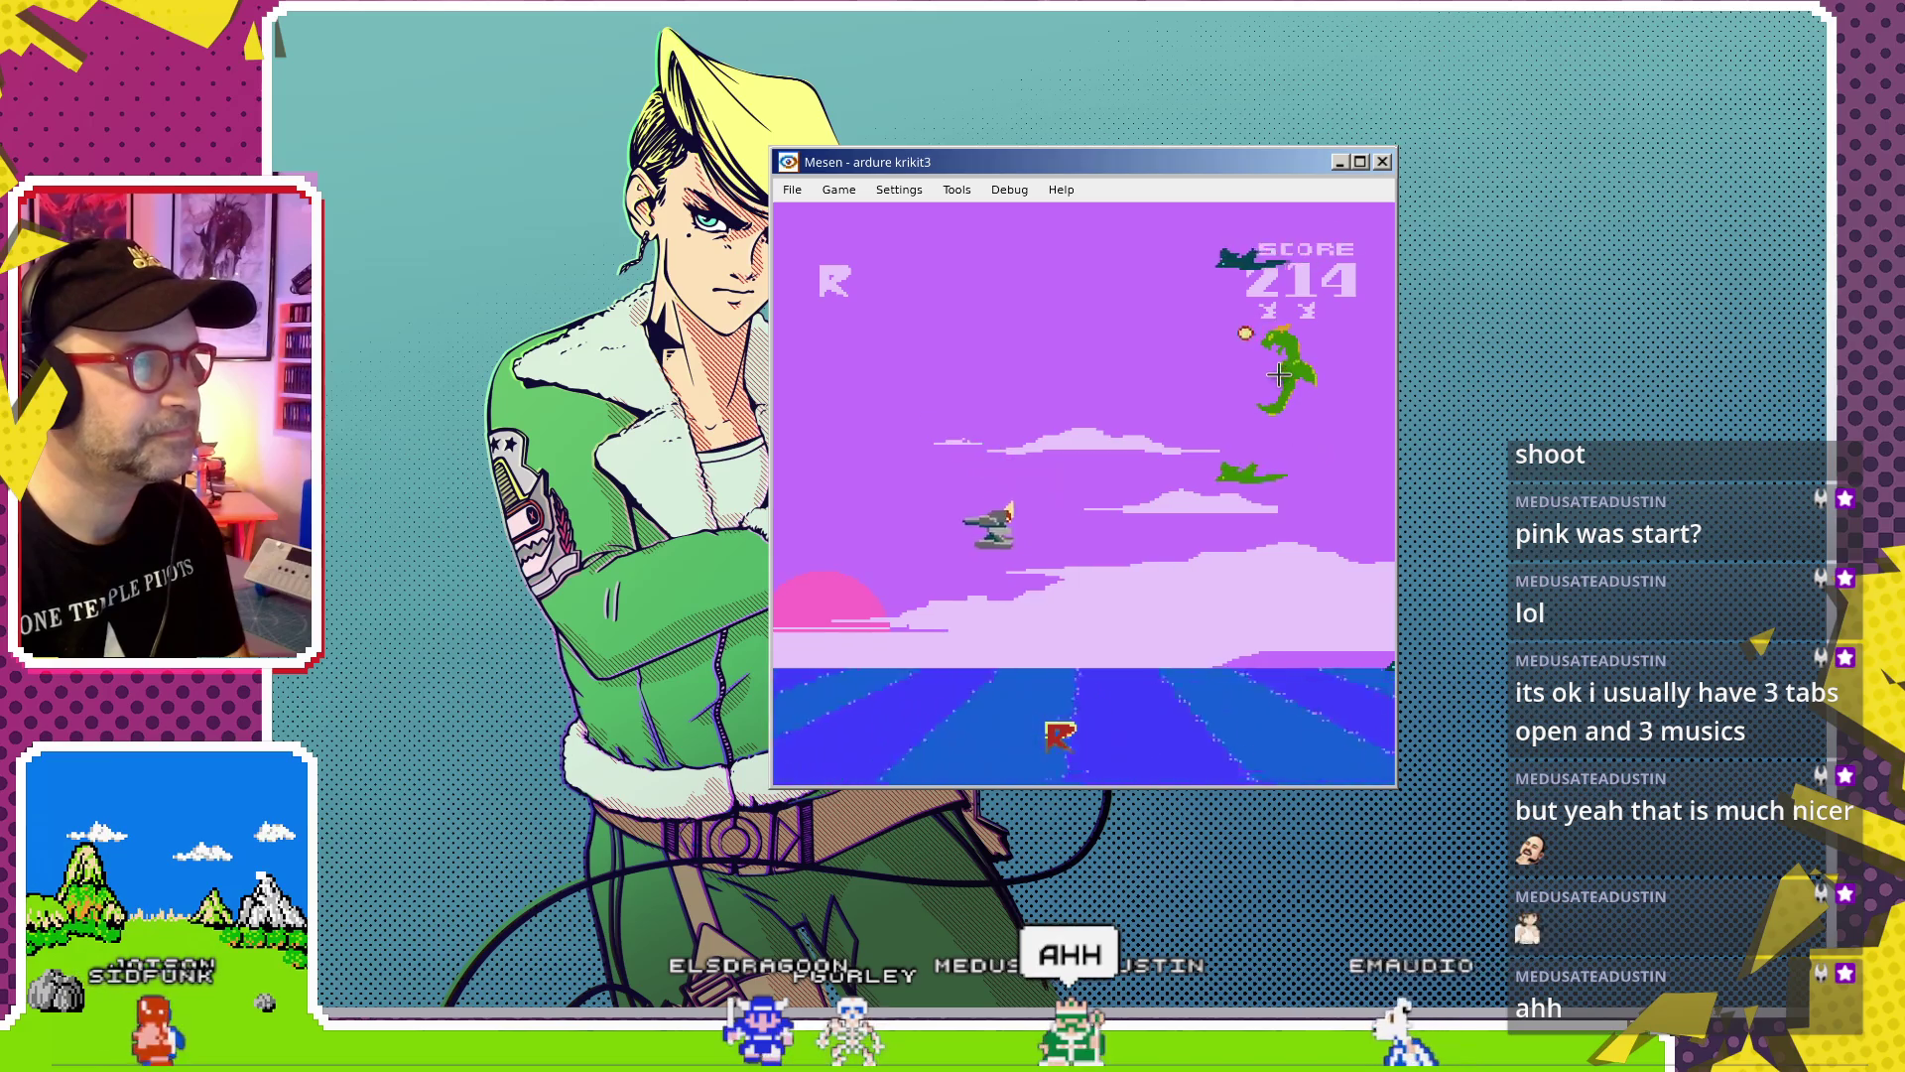
{"action": "left_click", "coordinate": [1249, 466]}
{"action": "left_click", "coordinate": [1111, 319]}
{"action": "left_click", "coordinate": [1122, 357]}
{"action": "left_click", "coordinate": [1141, 409]}
{"action": "left_click", "coordinate": [1059, 281]}
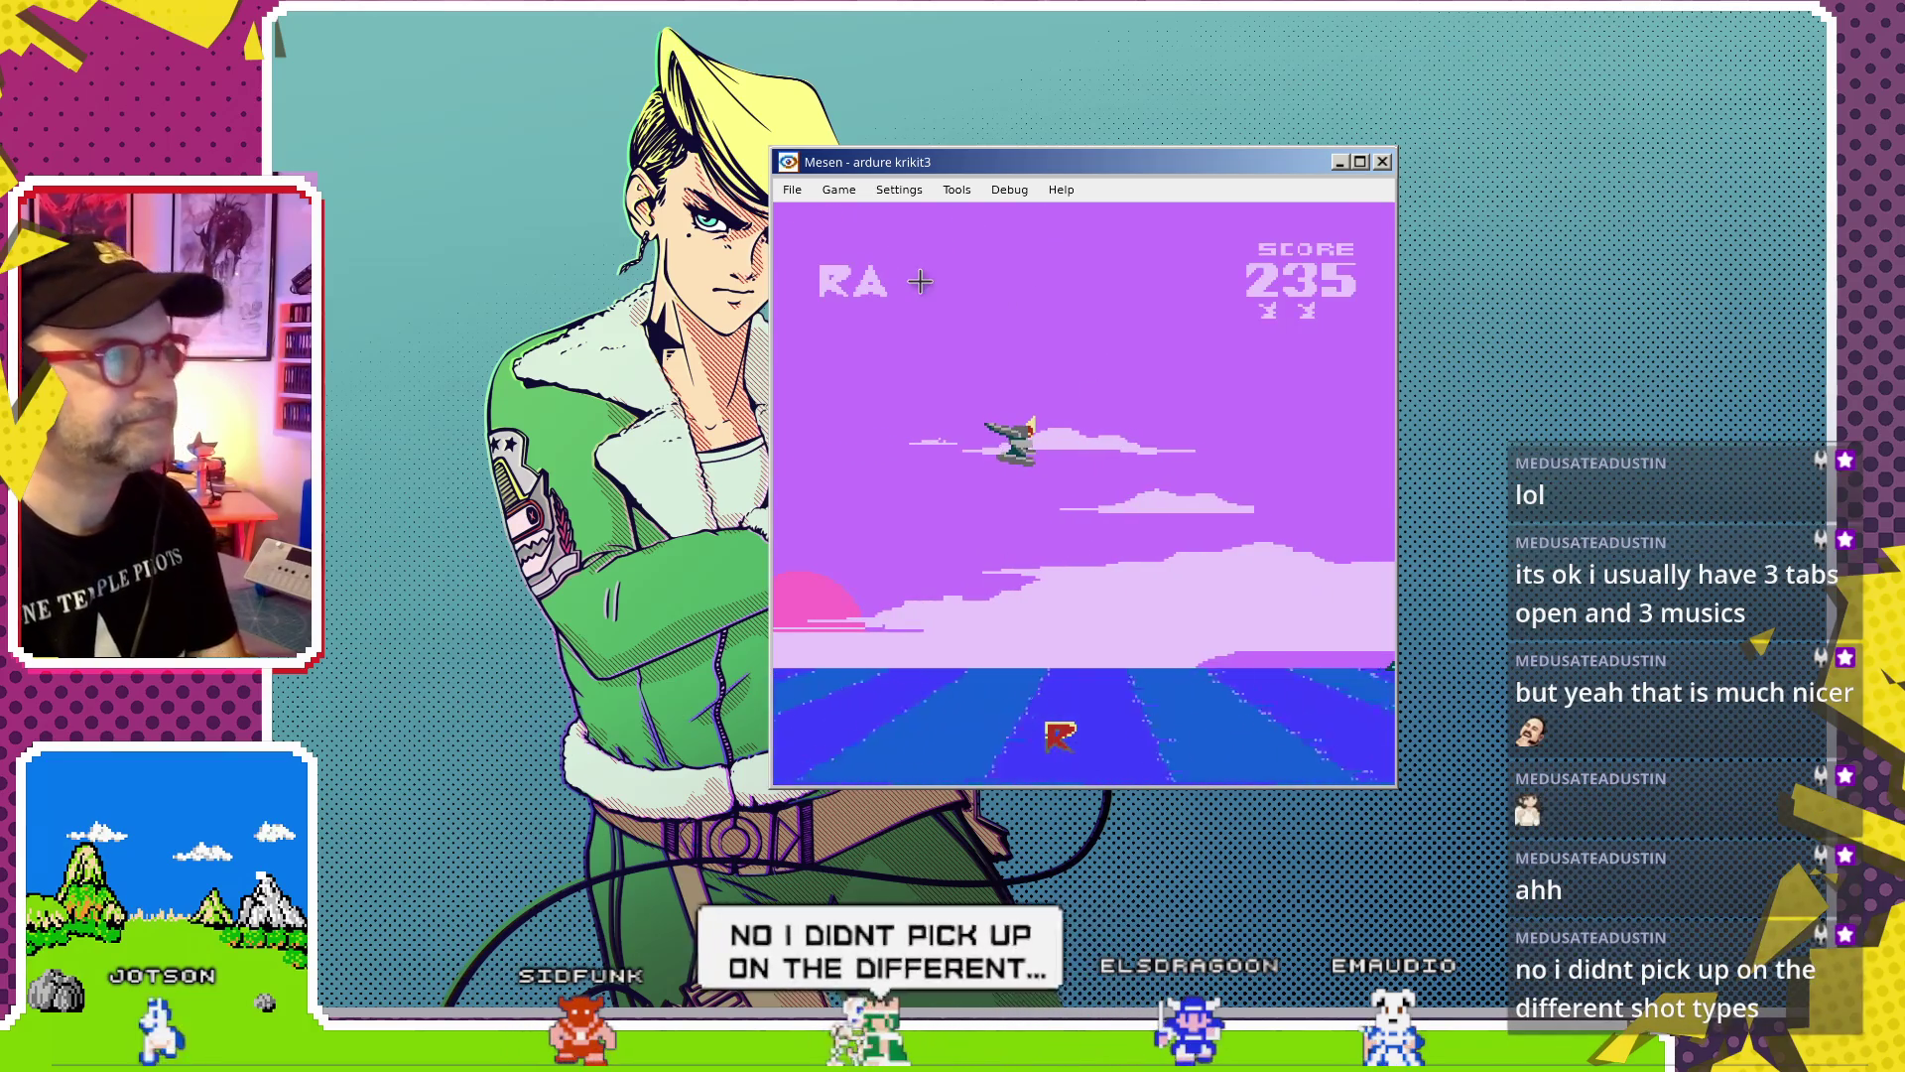
{"action": "key", "text": "Escape"}
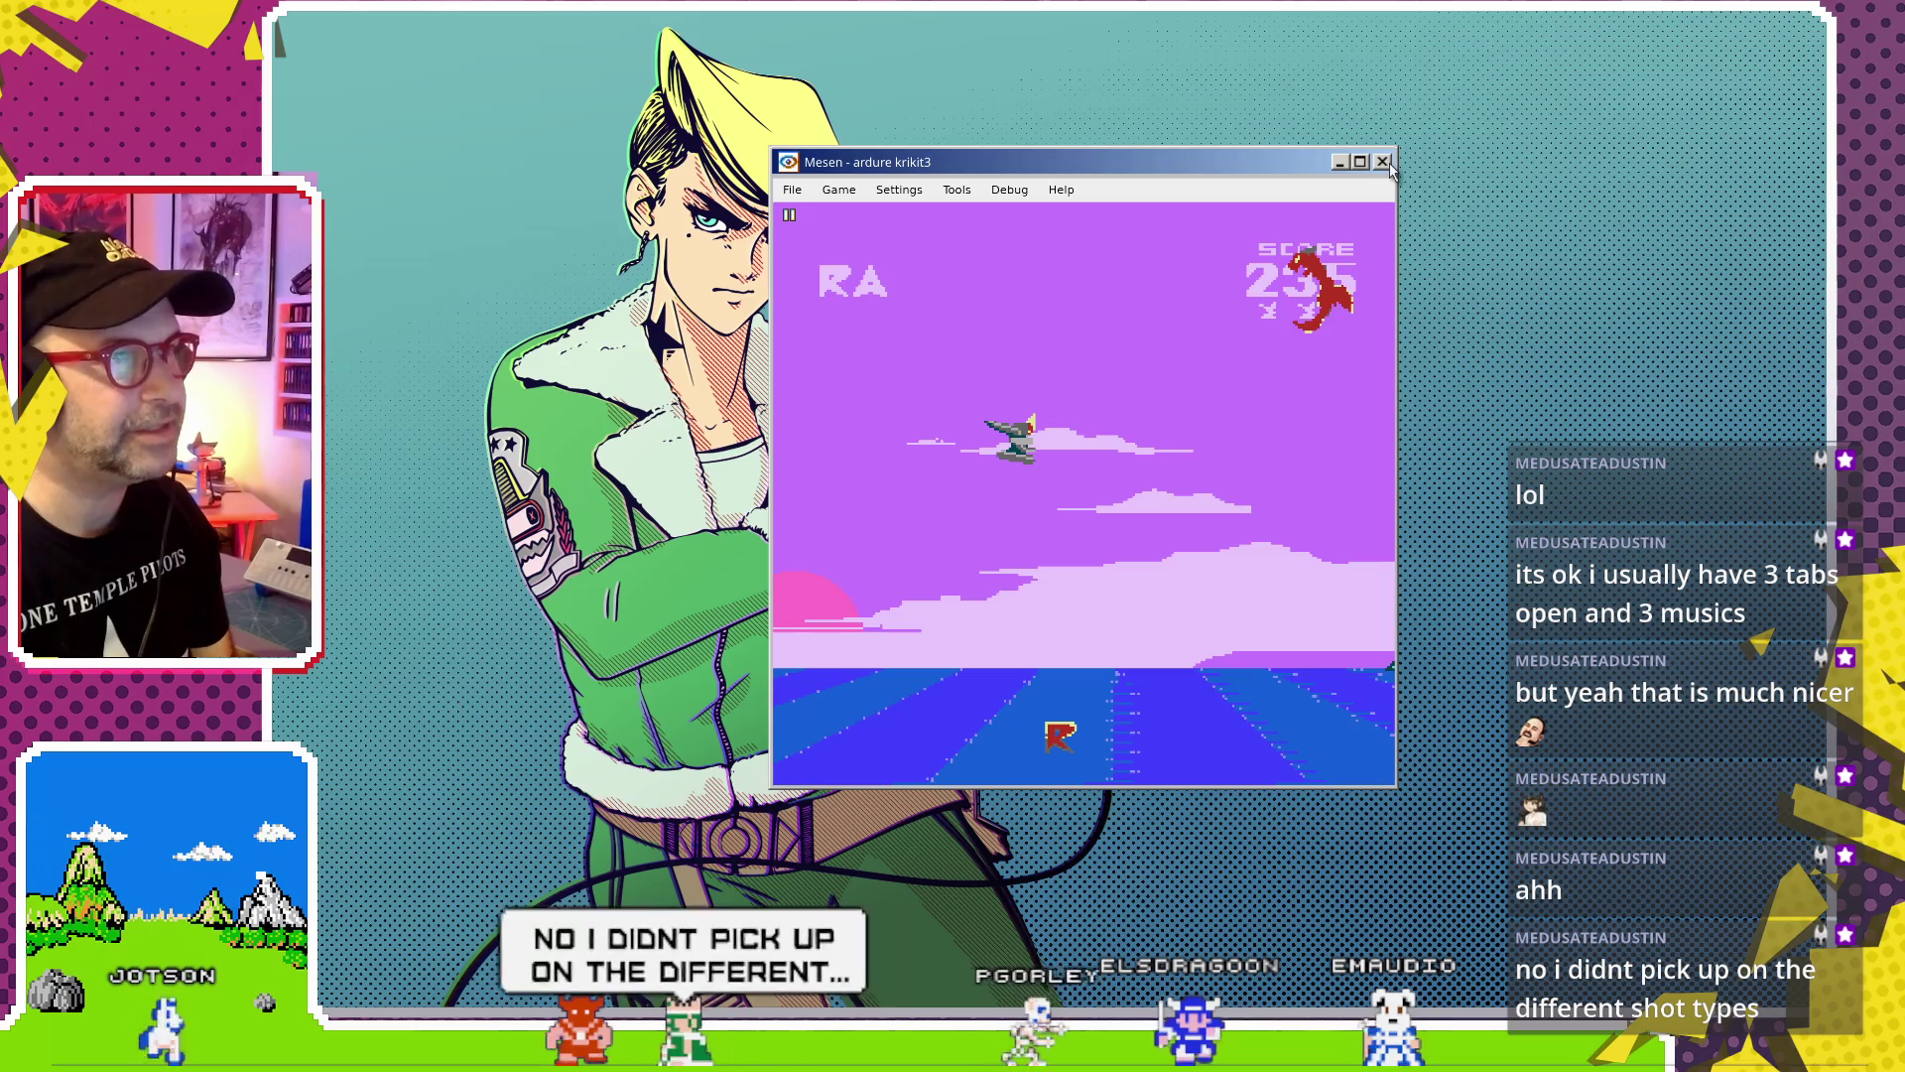
{"action": "left_click", "coordinate": [1382, 162]}
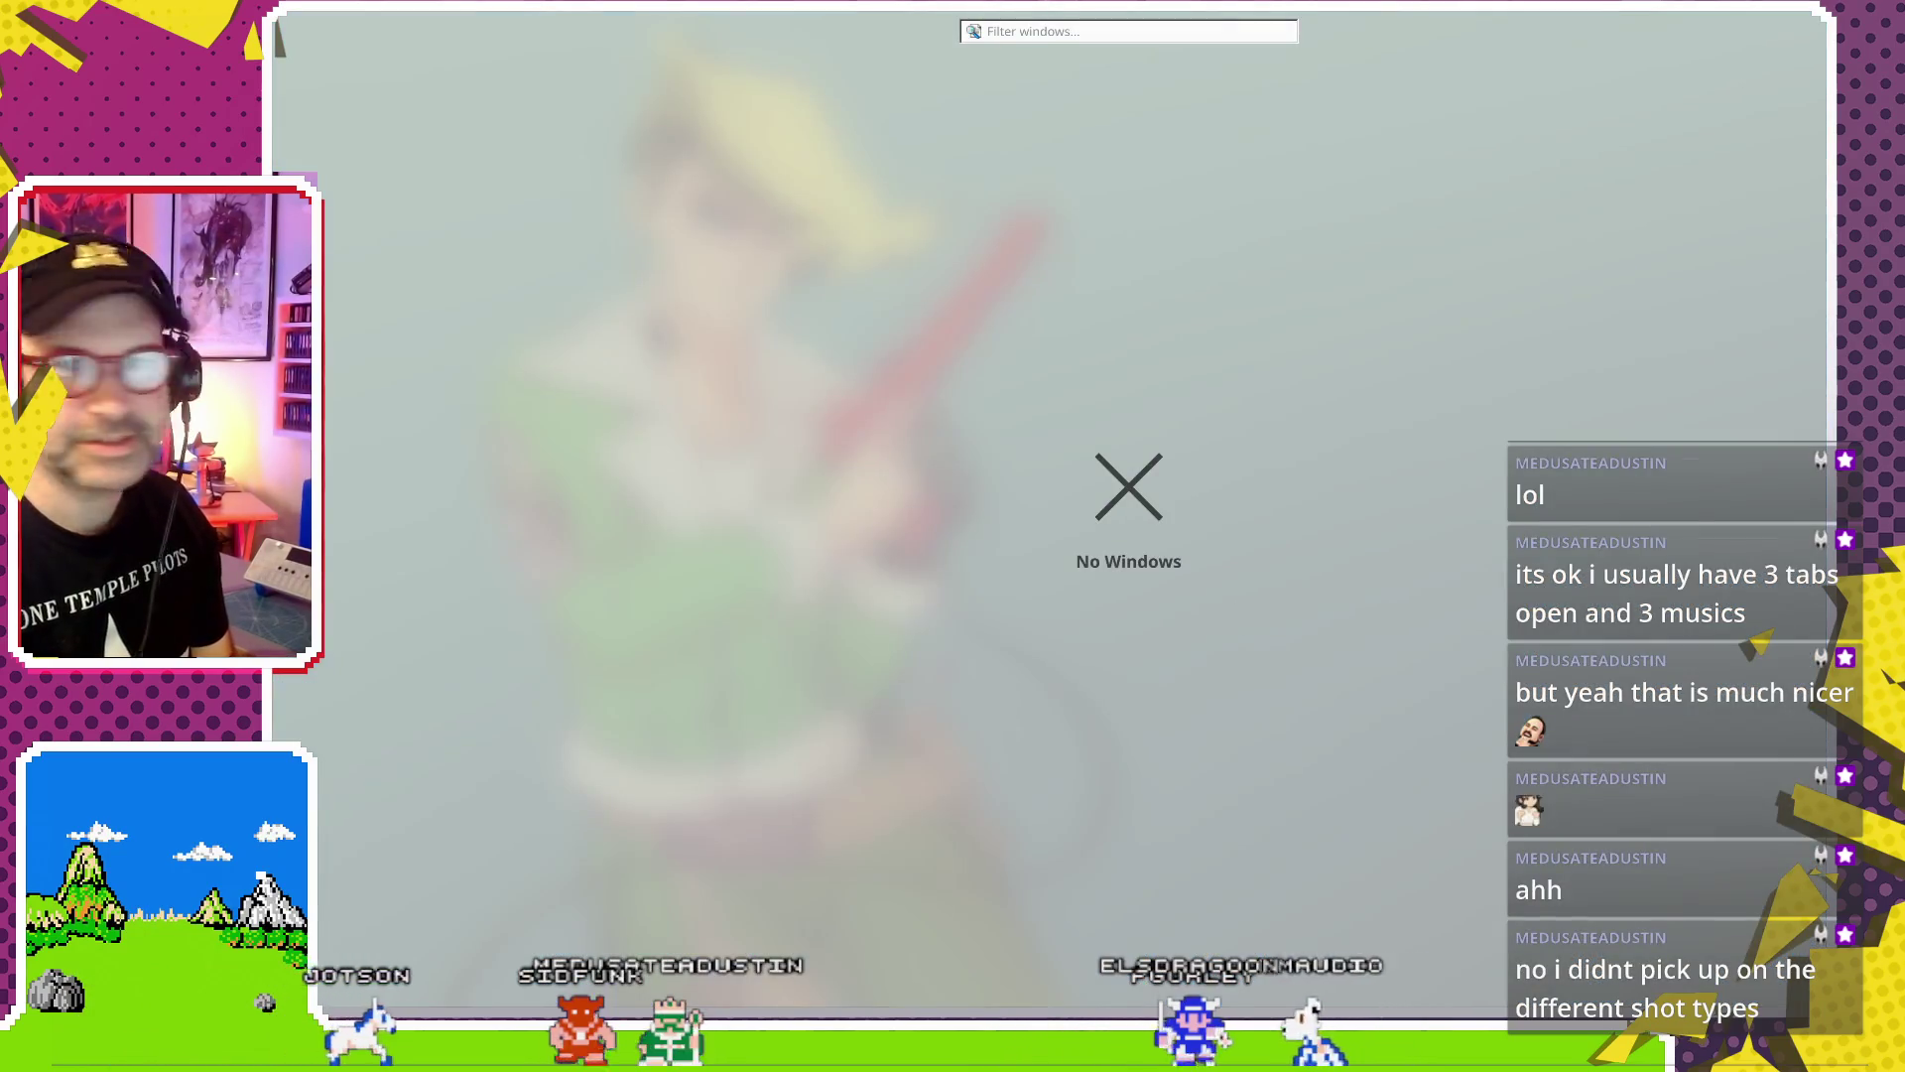
Dismiss the empty window overview and return to the Miro board
{"action": "left_click", "coordinate": [277, 25]}
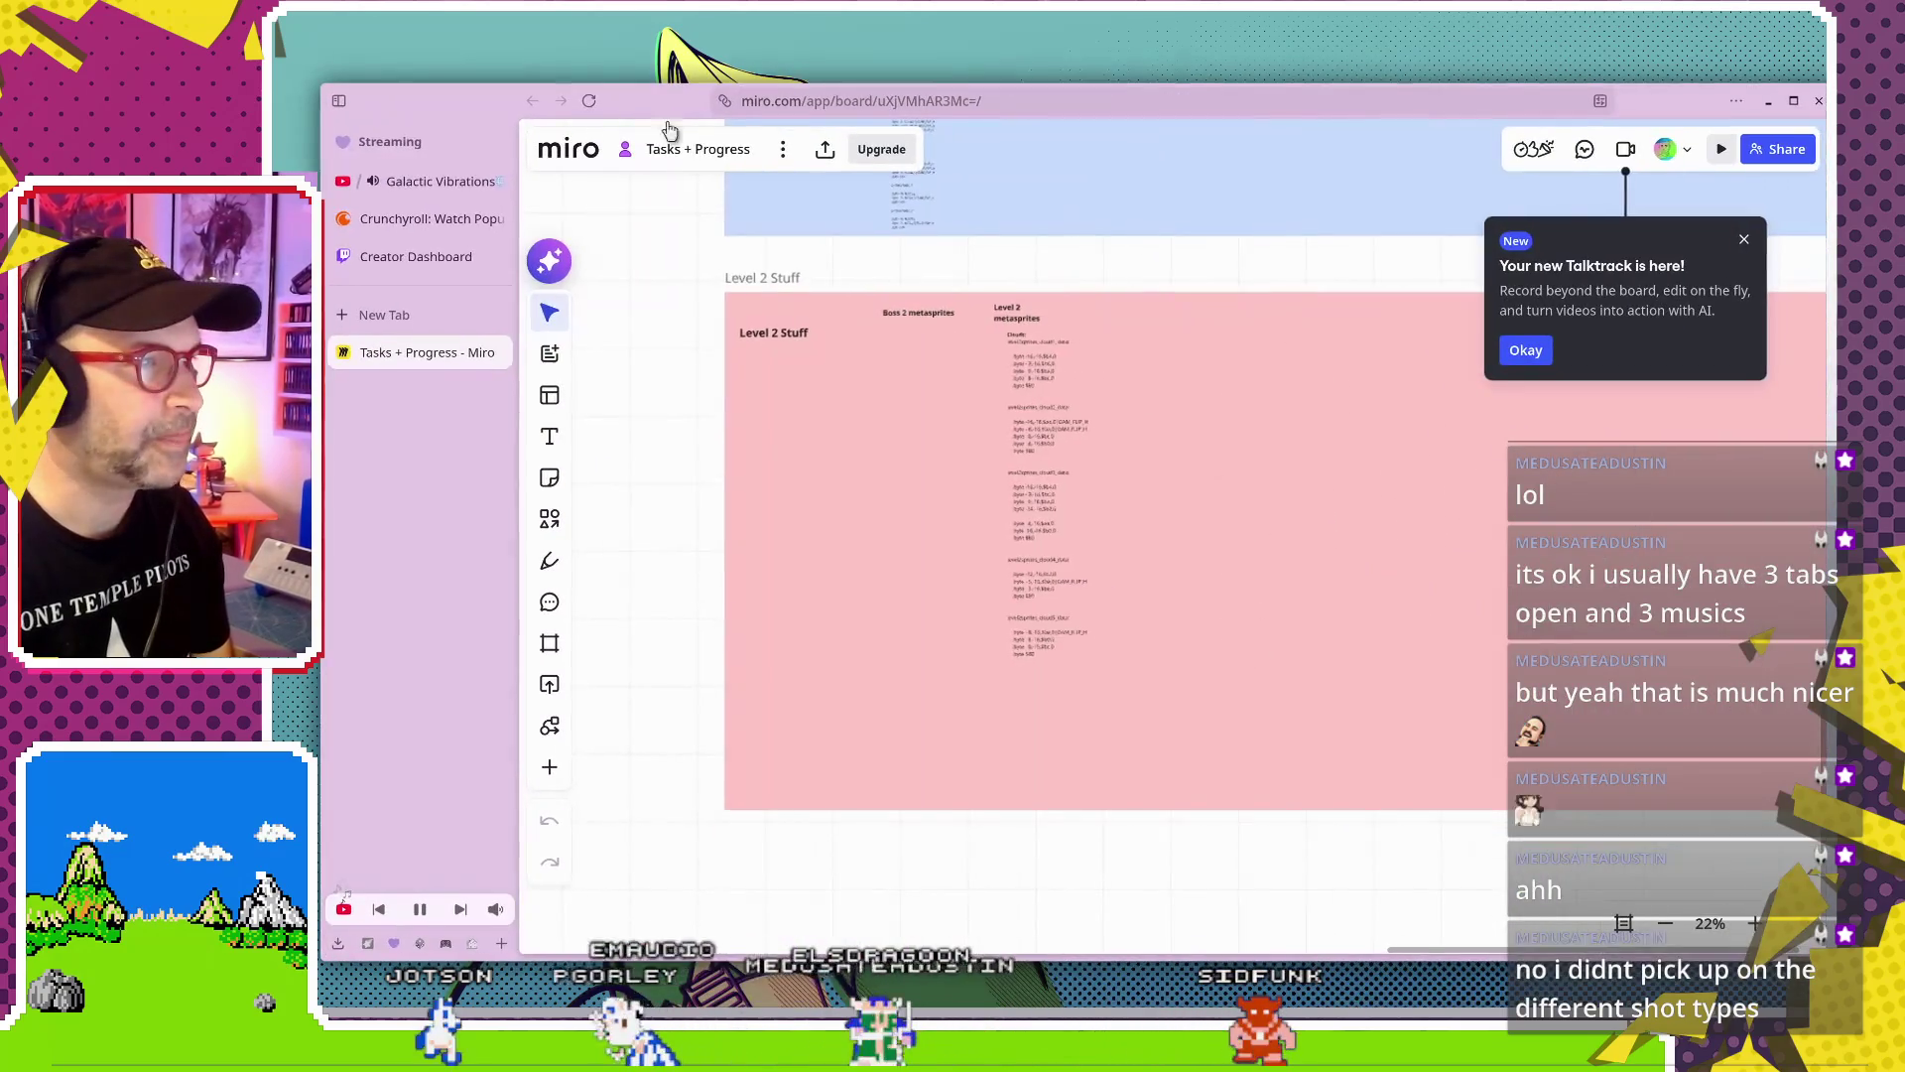
{"action": "scroll", "coordinate": [973, 481], "scroll_direction": "down", "scroll_amount": 5}
{"action": "scroll", "coordinate": [1001, 532], "scroll_direction": "down", "scroll_amount": 3}
{"action": "scroll", "coordinate": [1231, 640], "scroll_direction": "left", "scroll_amount": 5}
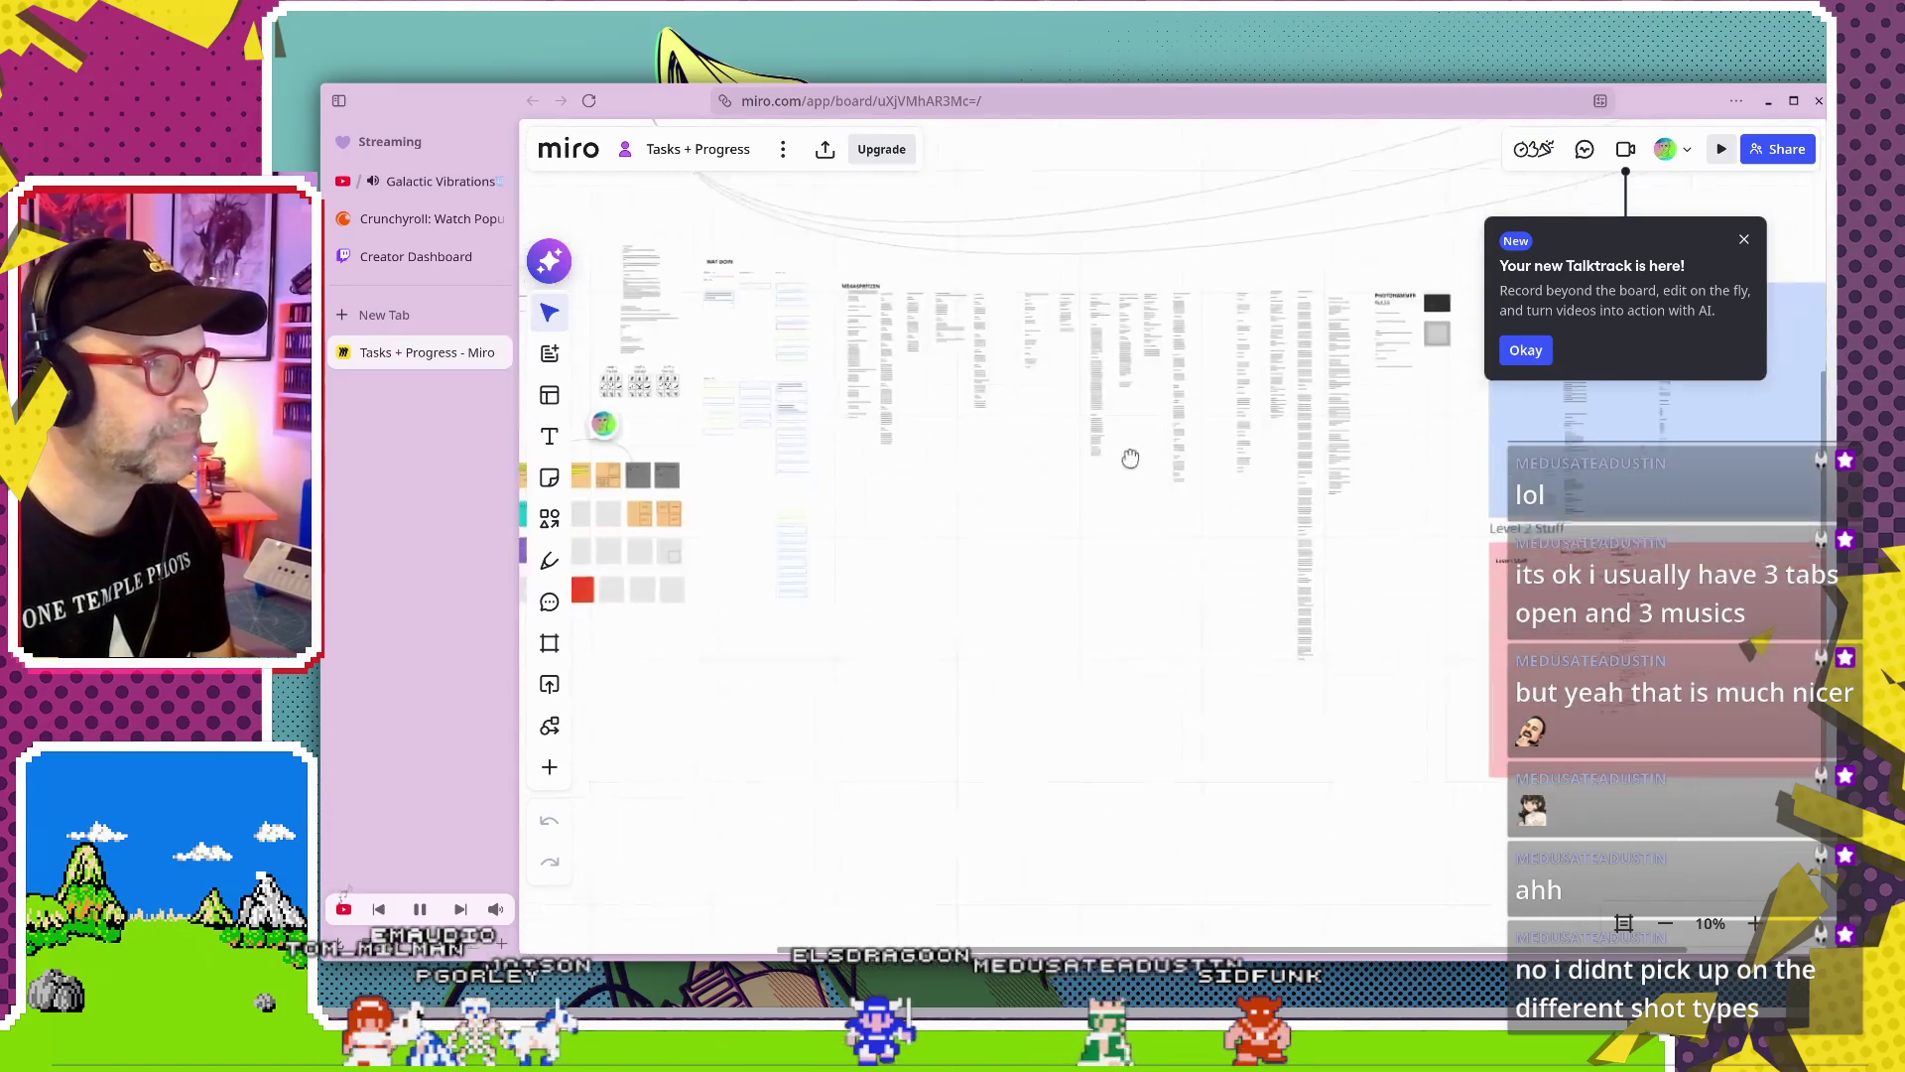
{"action": "scroll", "coordinate": [1126, 455], "scroll_direction": "left", "scroll_amount": 5}
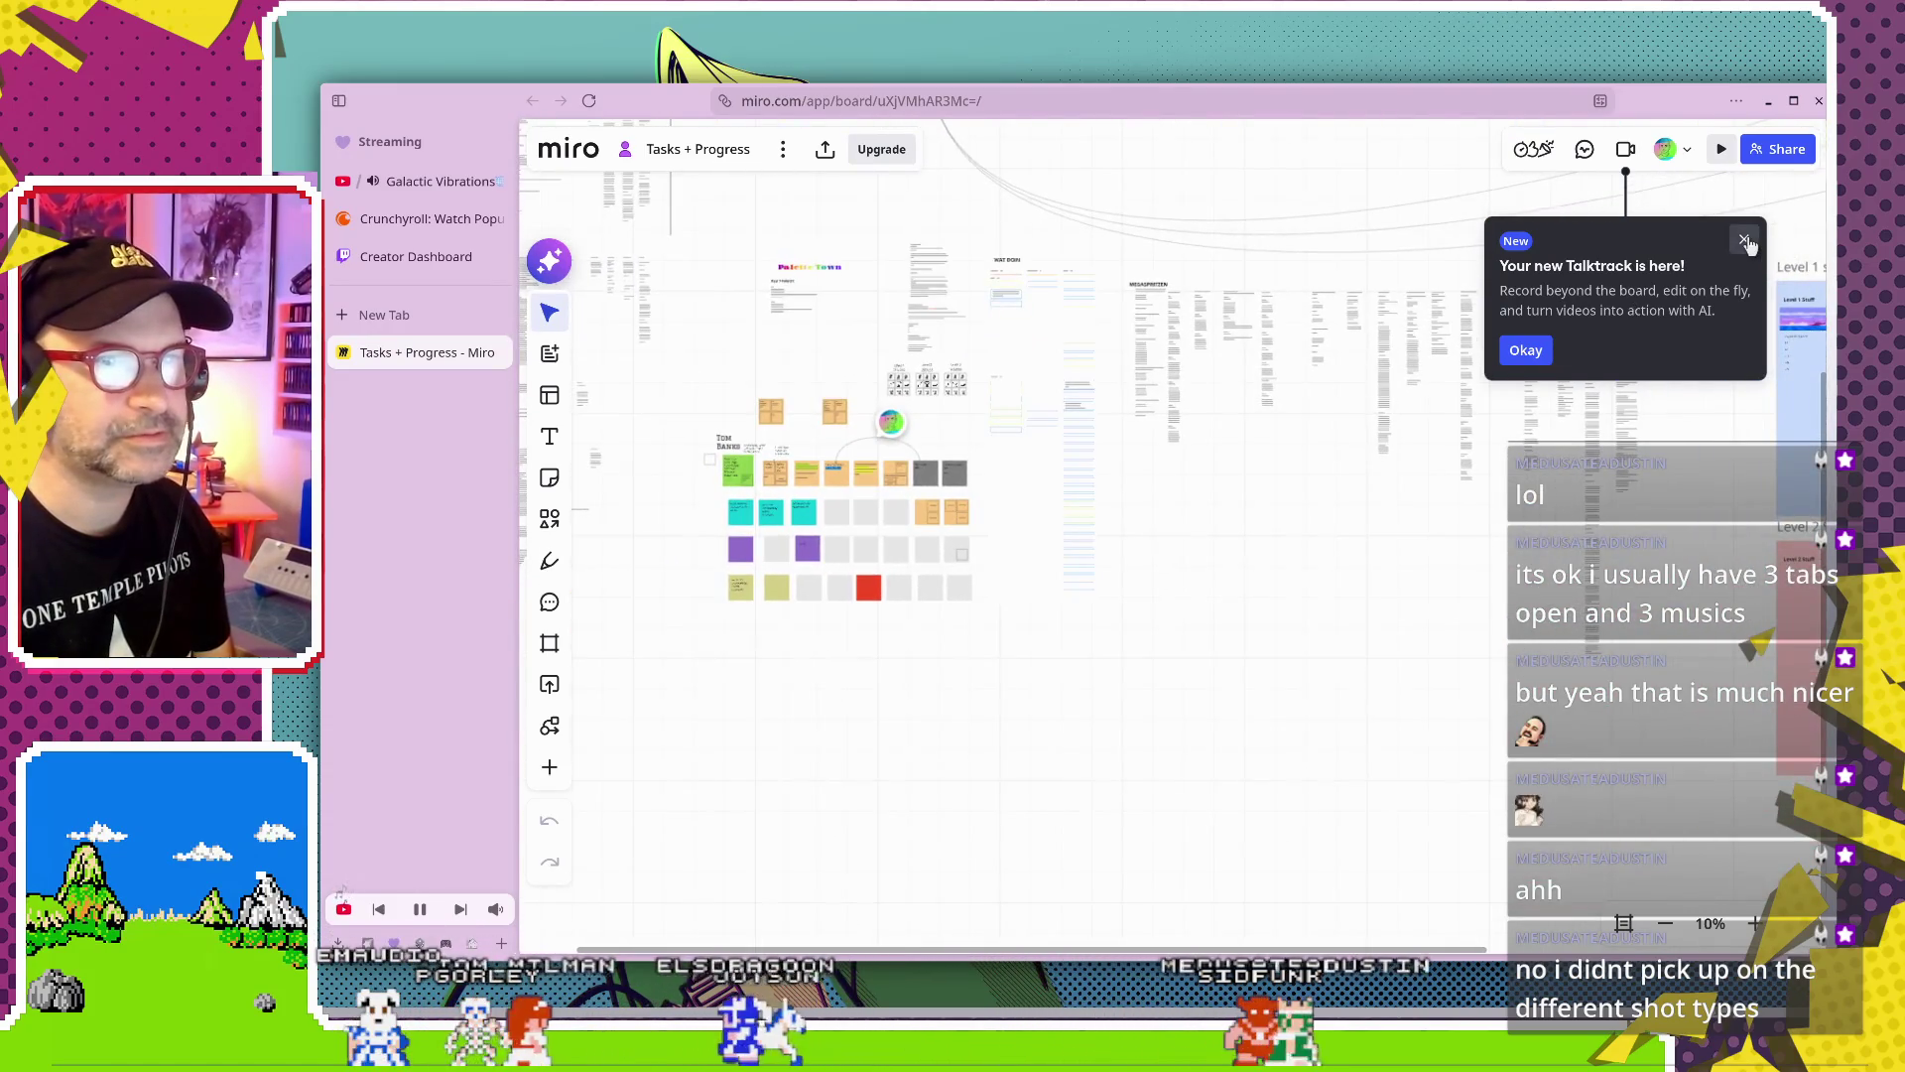
Close the Talktrack announcement and navigate to the Level 1 sequence notes
{"action": "left_click", "coordinate": [1526, 349]}
{"action": "scroll", "coordinate": [1095, 570], "scroll_direction": "up", "scroll_amount": 3}
{"action": "scroll", "coordinate": [1095, 570], "scroll_direction": "right", "scroll_amount": 5}
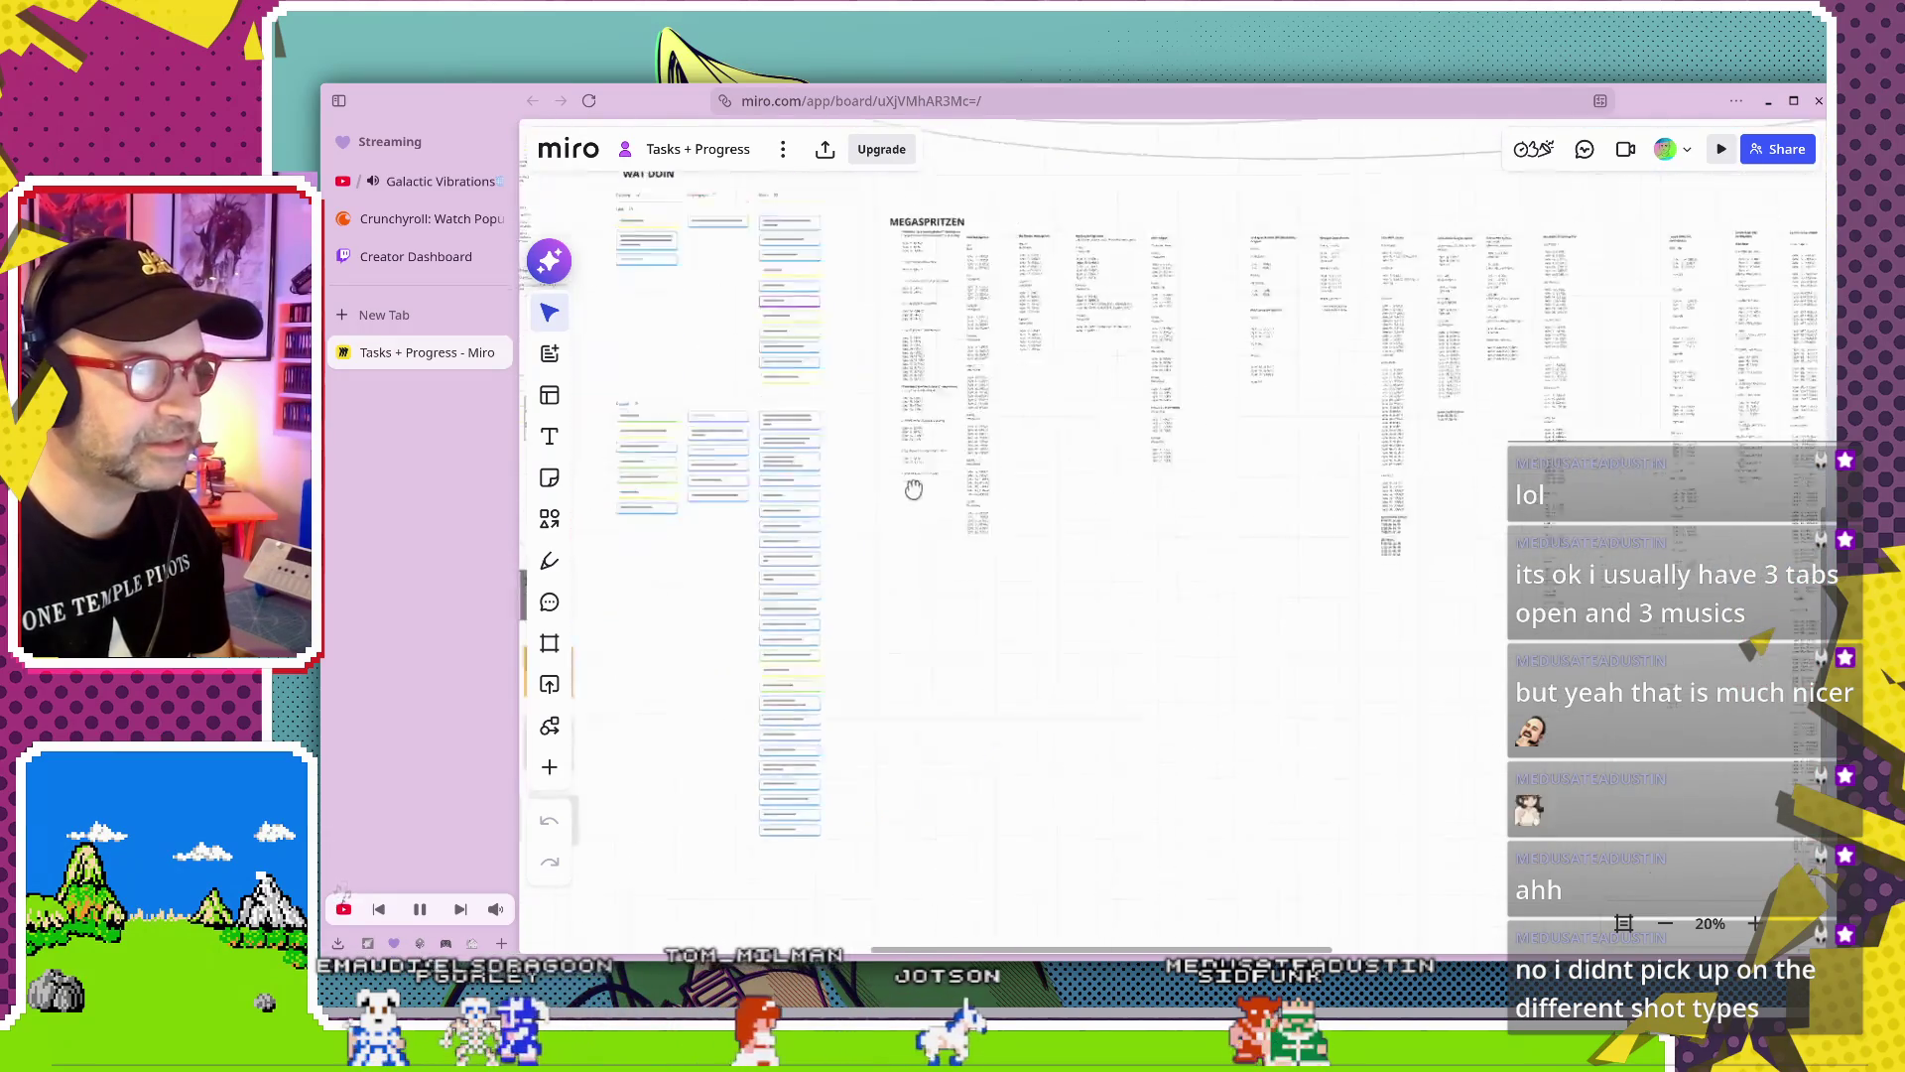
{"action": "scroll", "coordinate": [1153, 609], "scroll_direction": "right", "scroll_amount": 10}
{"action": "scroll", "coordinate": [1306, 561], "scroll_direction": "up", "scroll_amount": 4}
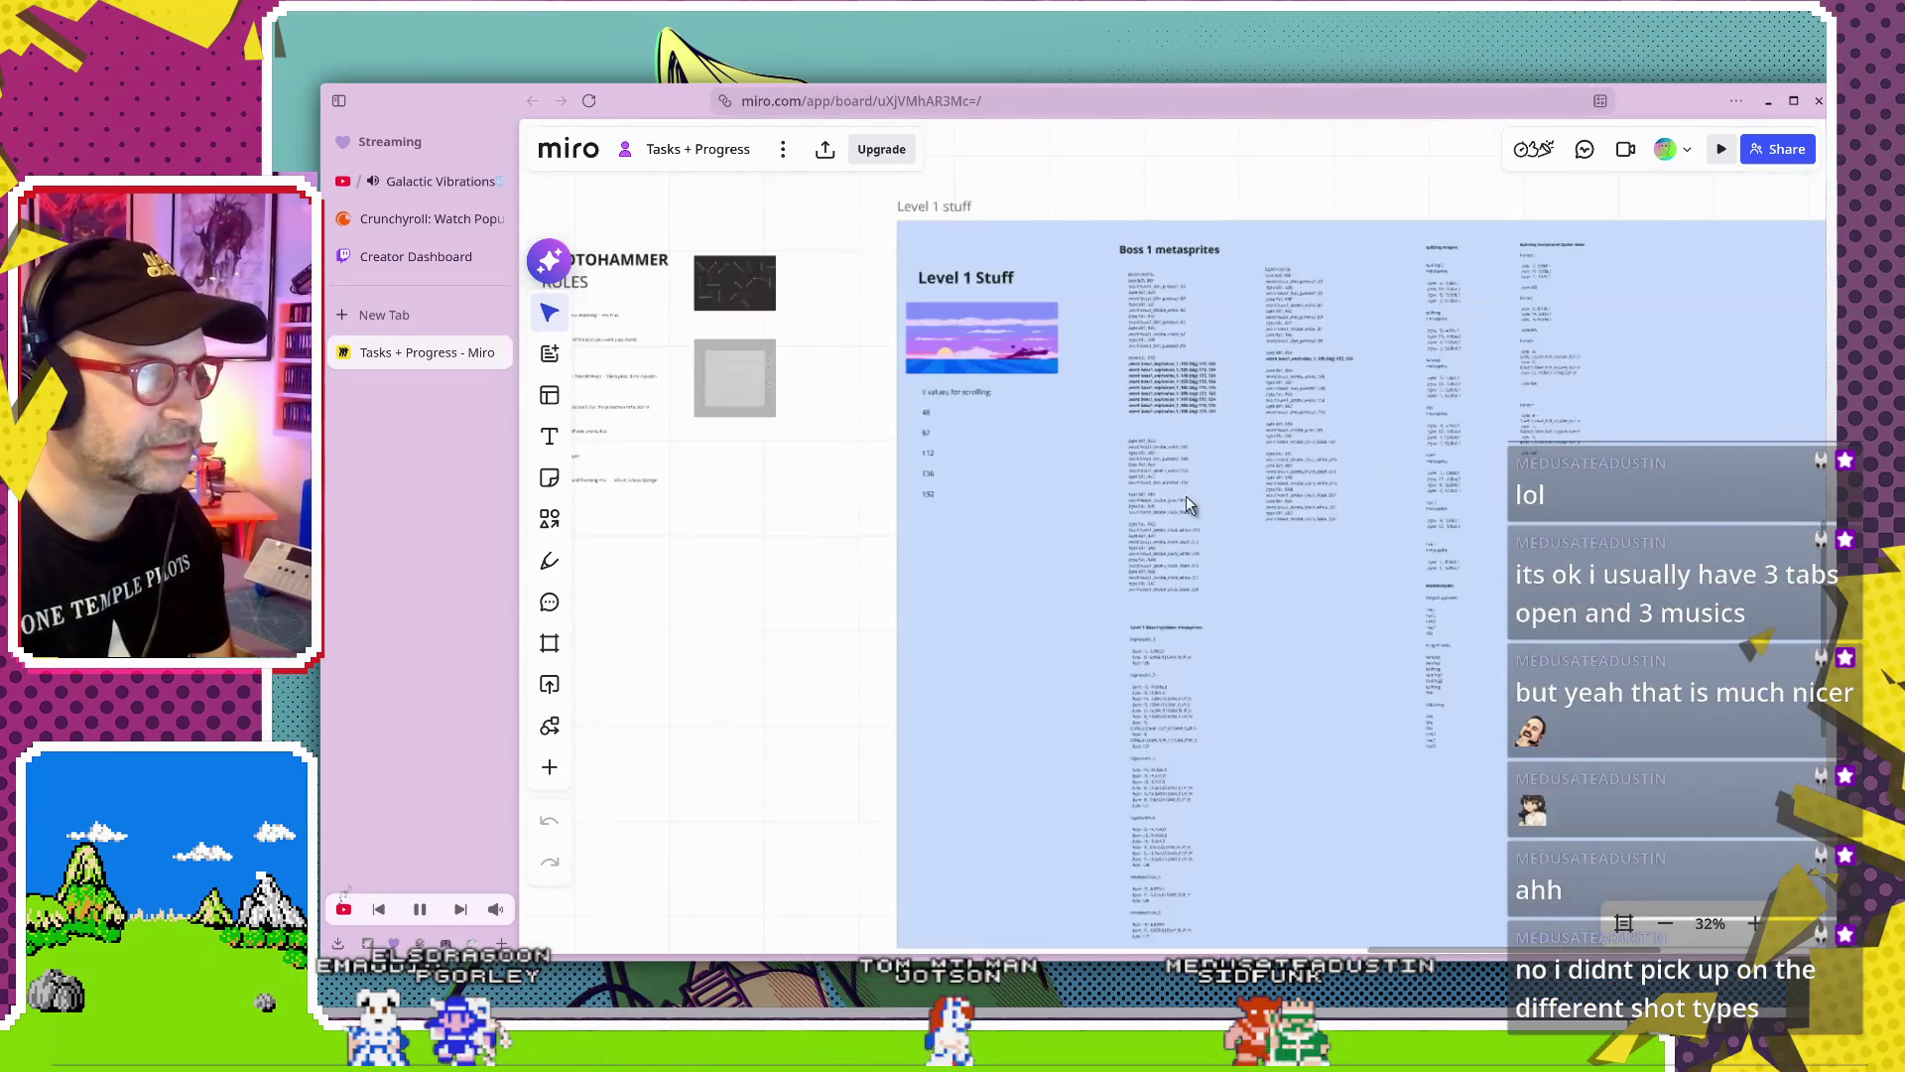
{"action": "scroll", "coordinate": [1187, 502], "scroll_direction": "up", "scroll_amount": 6}
{"action": "scroll", "coordinate": [1105, 820], "scroll_direction": "down", "scroll_amount": 5}
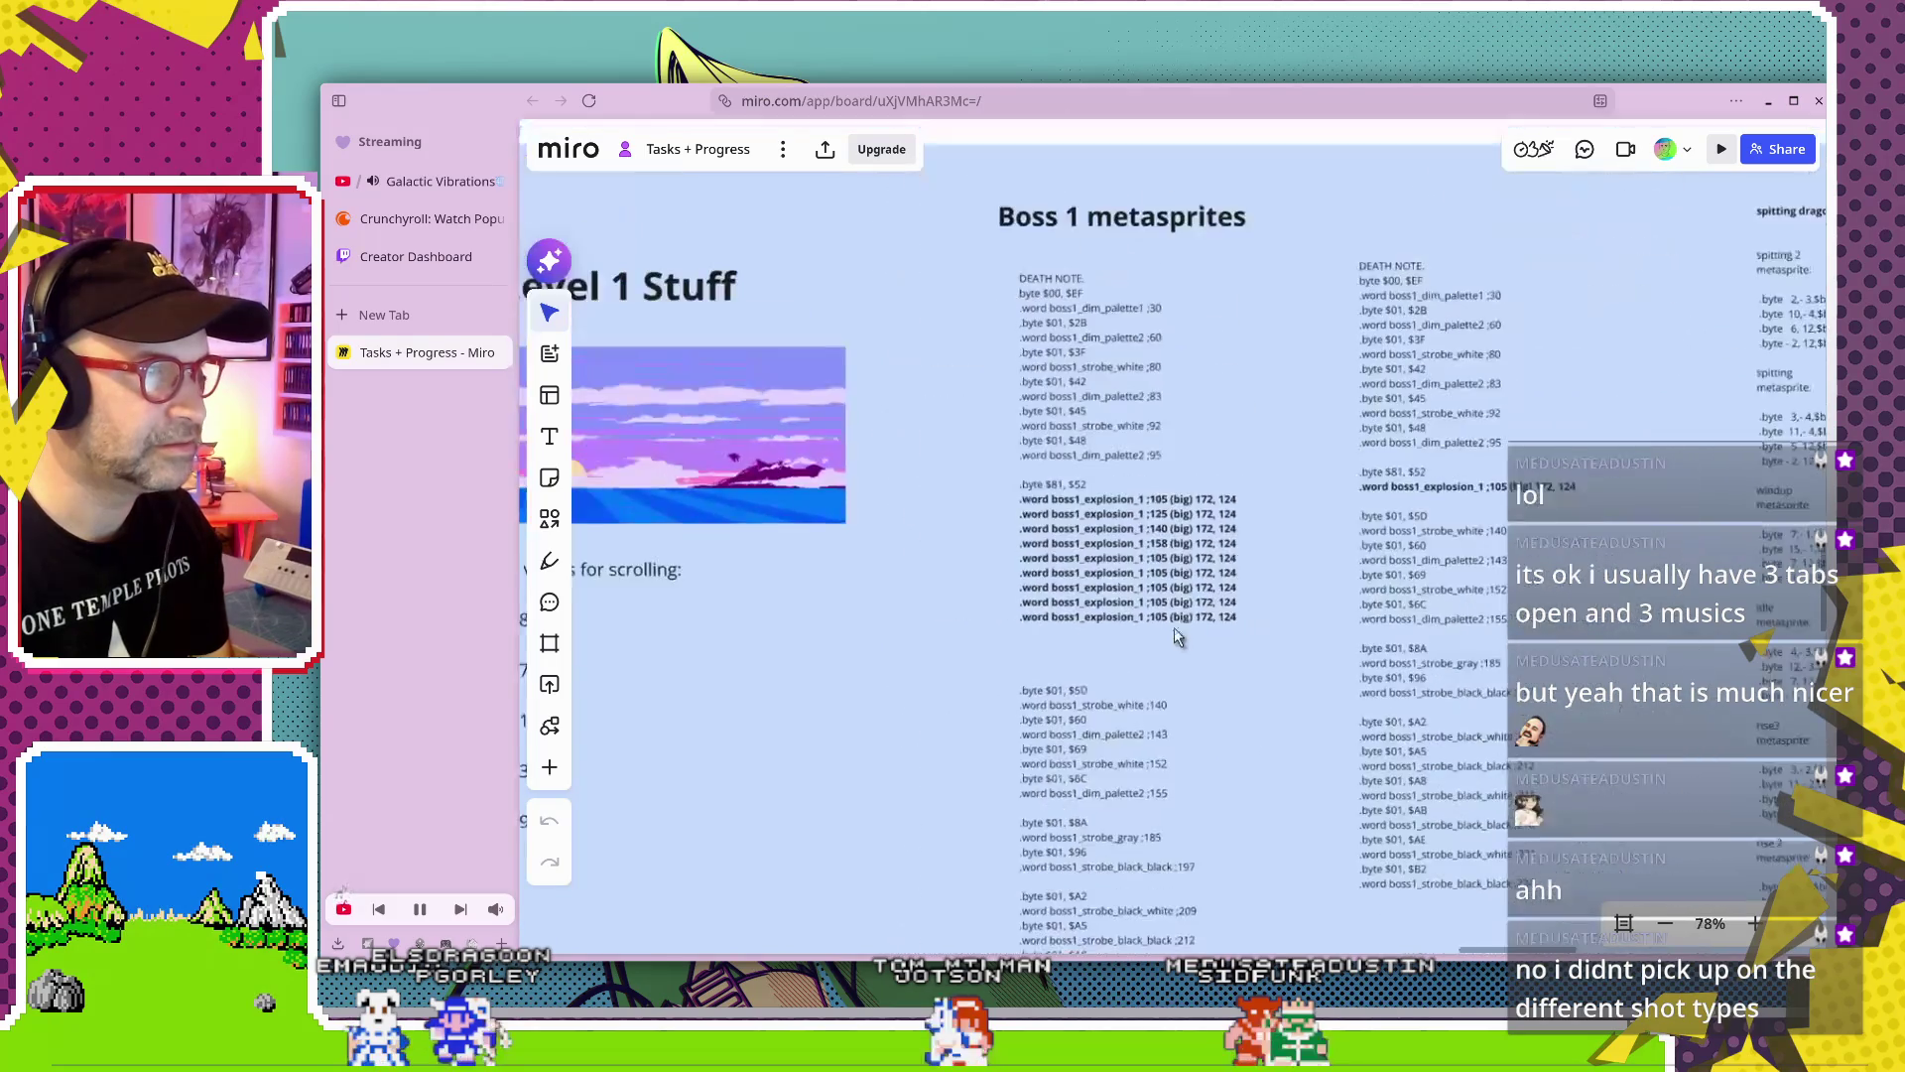
{"action": "scroll", "coordinate": [972, 556], "scroll_direction": "up", "scroll_amount": 3}
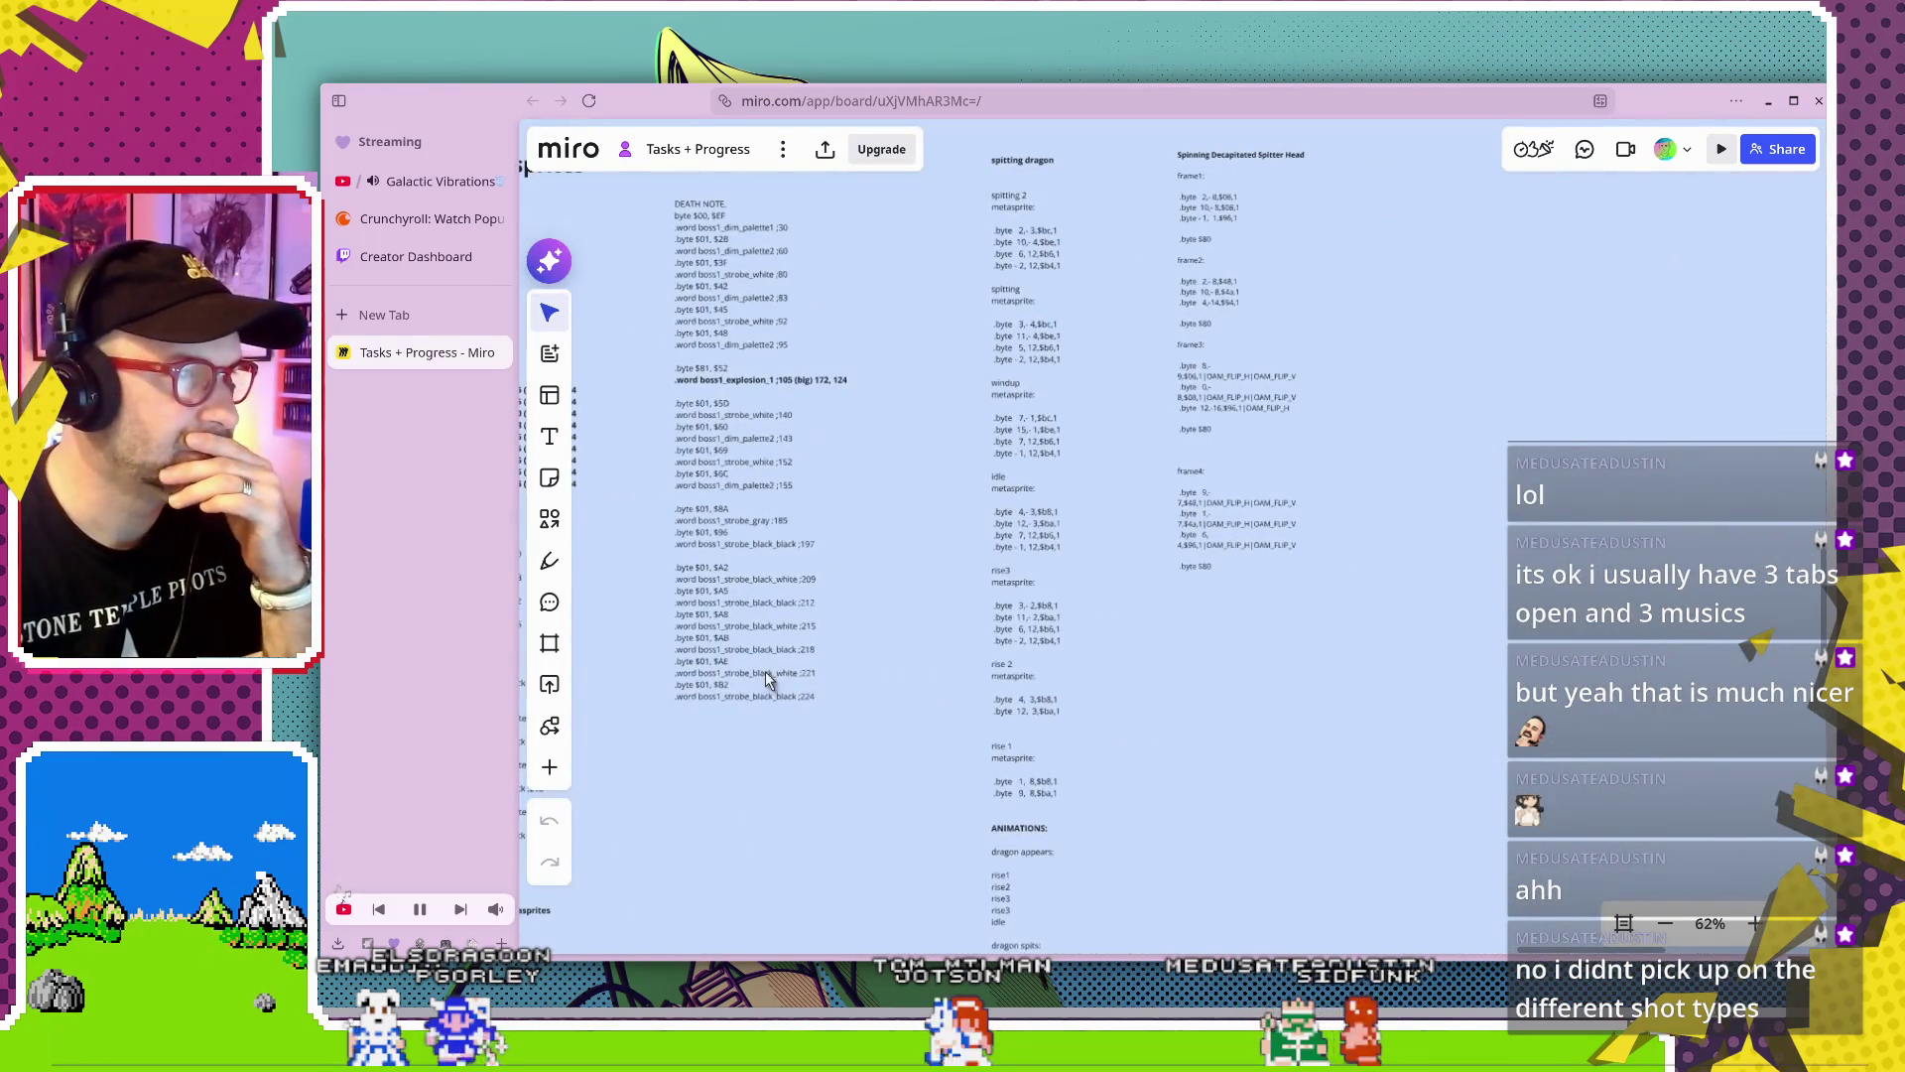
{"action": "scroll", "coordinate": [765, 679], "scroll_direction": "down", "scroll_amount": 3}
{"action": "scroll", "coordinate": [744, 616], "scroll_direction": "right", "scroll_amount": 5}
{"action": "scroll", "coordinate": [1230, 563], "scroll_direction": "up", "scroll_amount": 1}
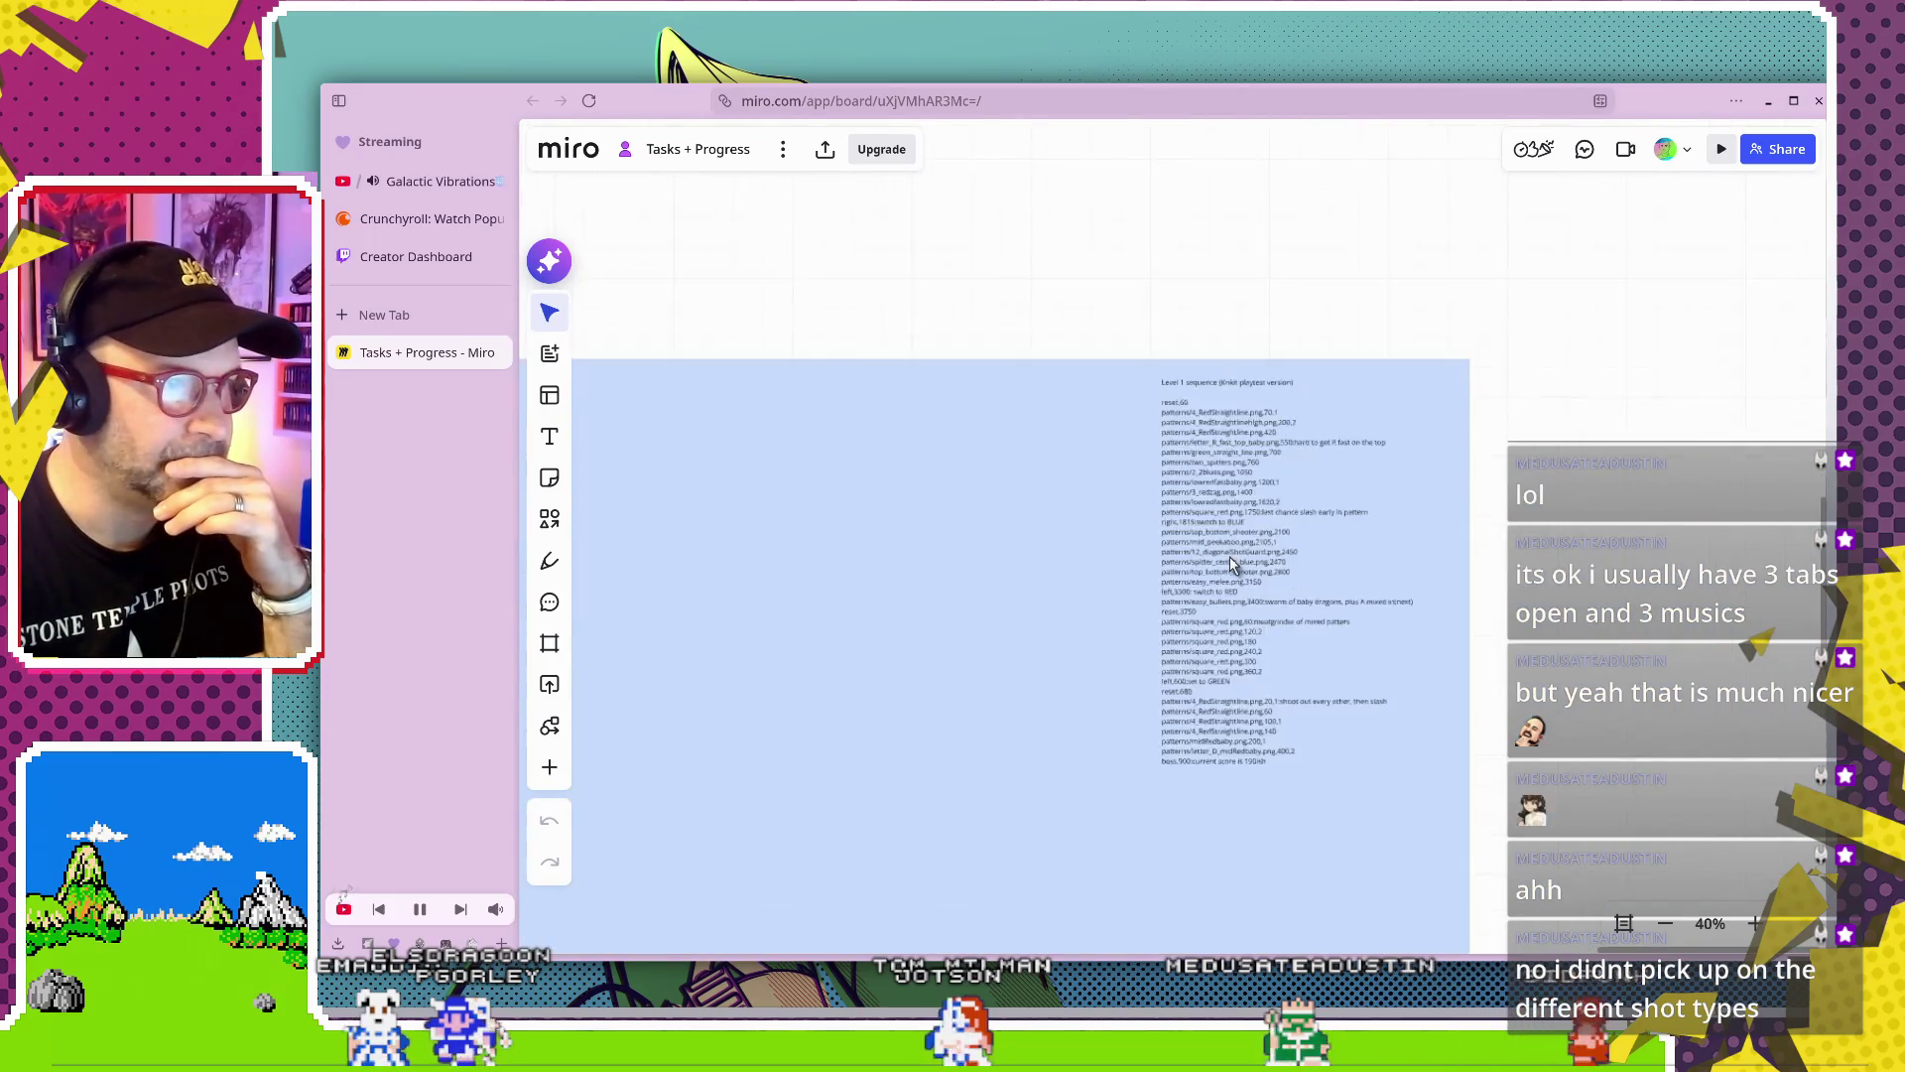
Read through the Level 1 sequence (Krikit playtest version) pattern files and timings, then recentre the note
{"action": "scroll", "coordinate": [1231, 563], "scroll_direction": "up", "scroll_amount": 4}
{"action": "scroll", "coordinate": [1000, 424], "scroll_direction": "up", "scroll_amount": 1}
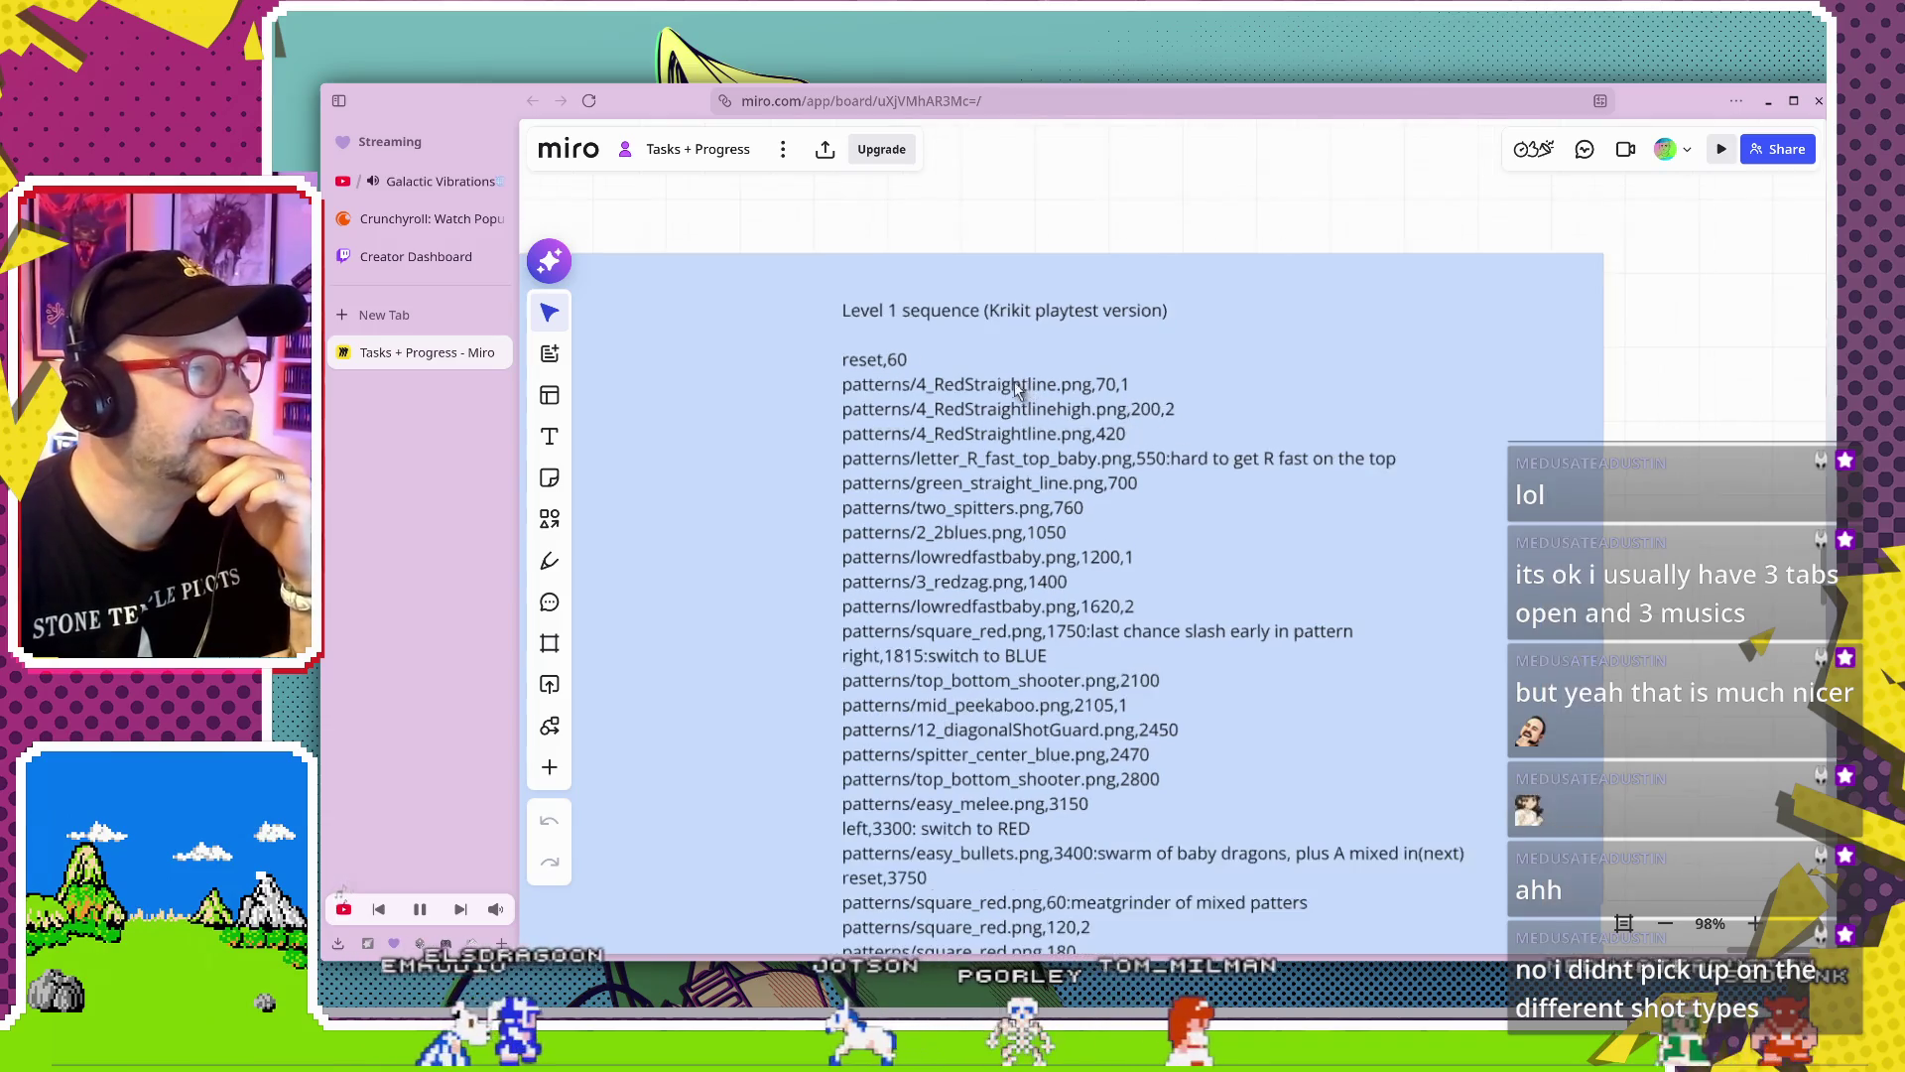
{"action": "scroll", "coordinate": [1009, 389], "scroll_direction": "up", "scroll_amount": 2}
{"action": "scroll", "coordinate": [945, 377], "scroll_direction": "up", "scroll_amount": 2}
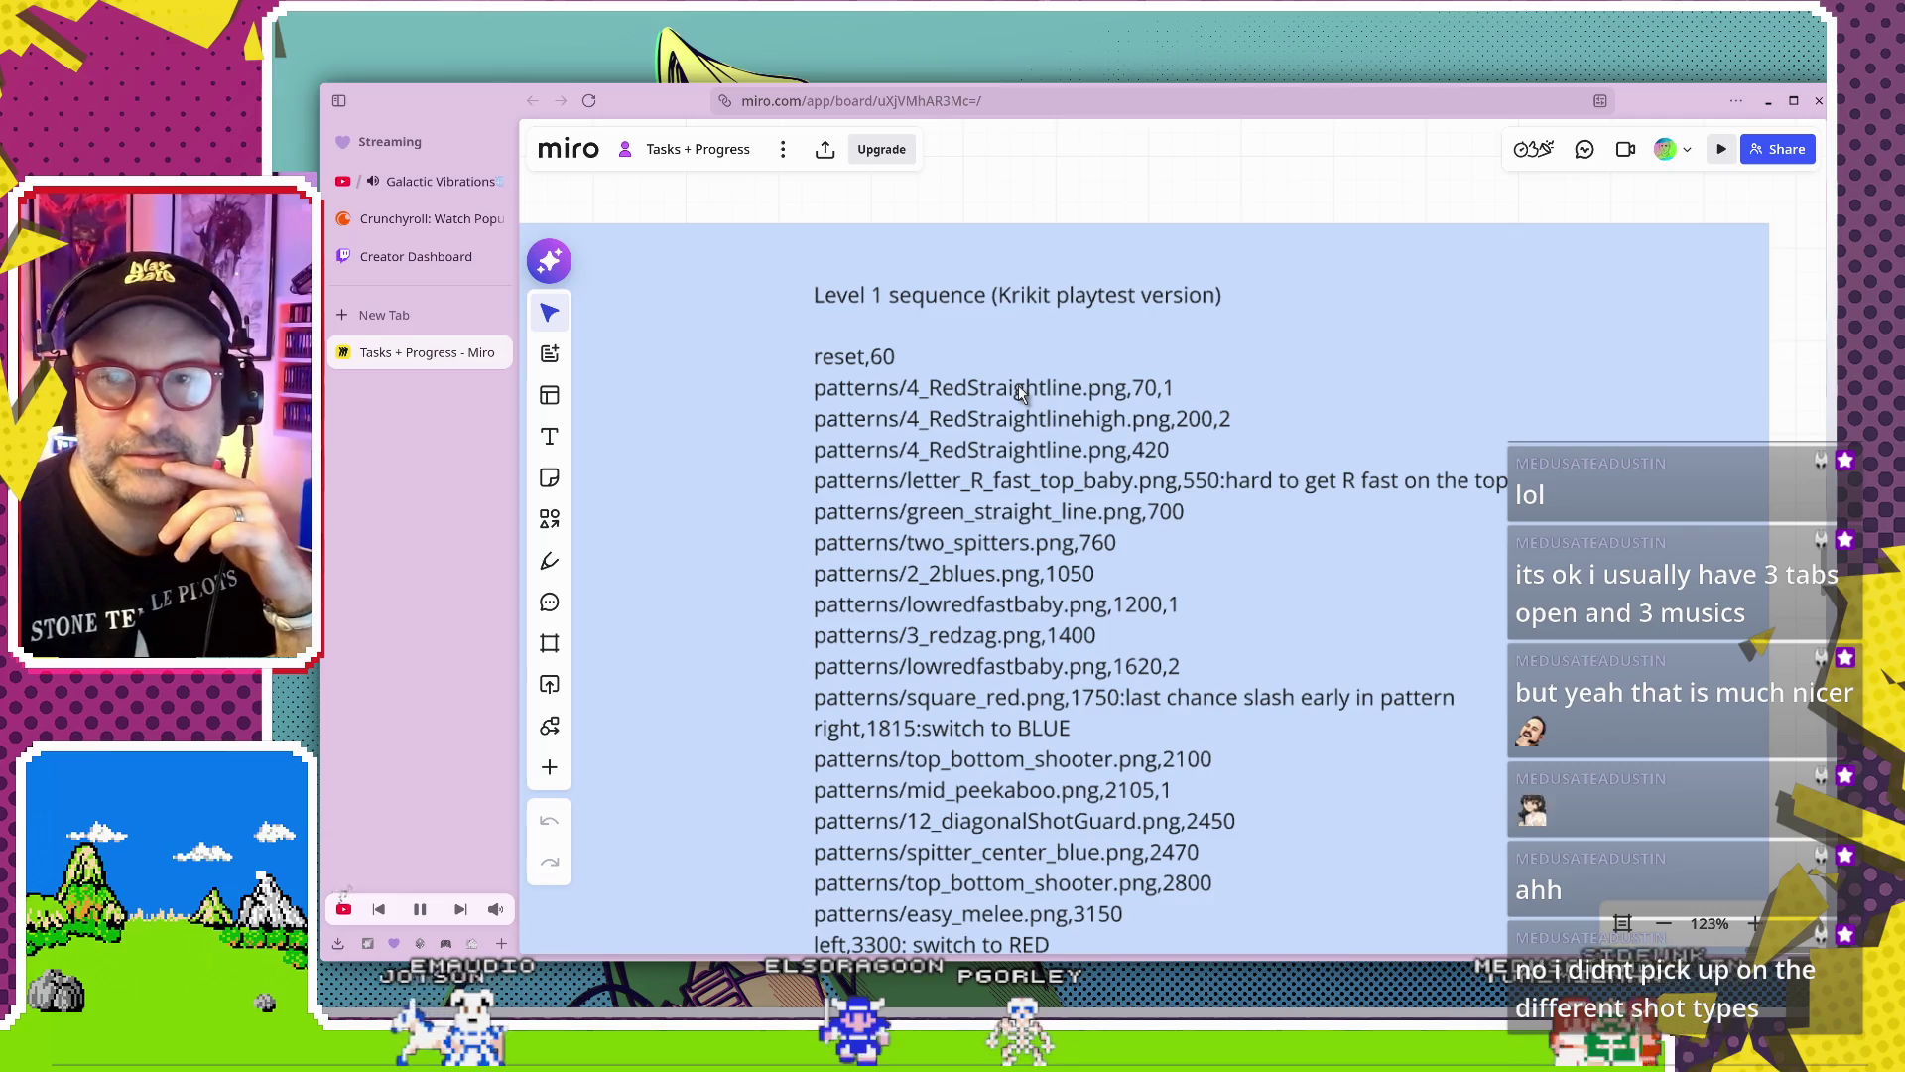
{"action": "scroll", "coordinate": [1032, 695], "scroll_direction": "down", "scroll_amount": 4}
{"action": "scroll", "coordinate": [1012, 635], "scroll_direction": "down", "scroll_amount": 4}
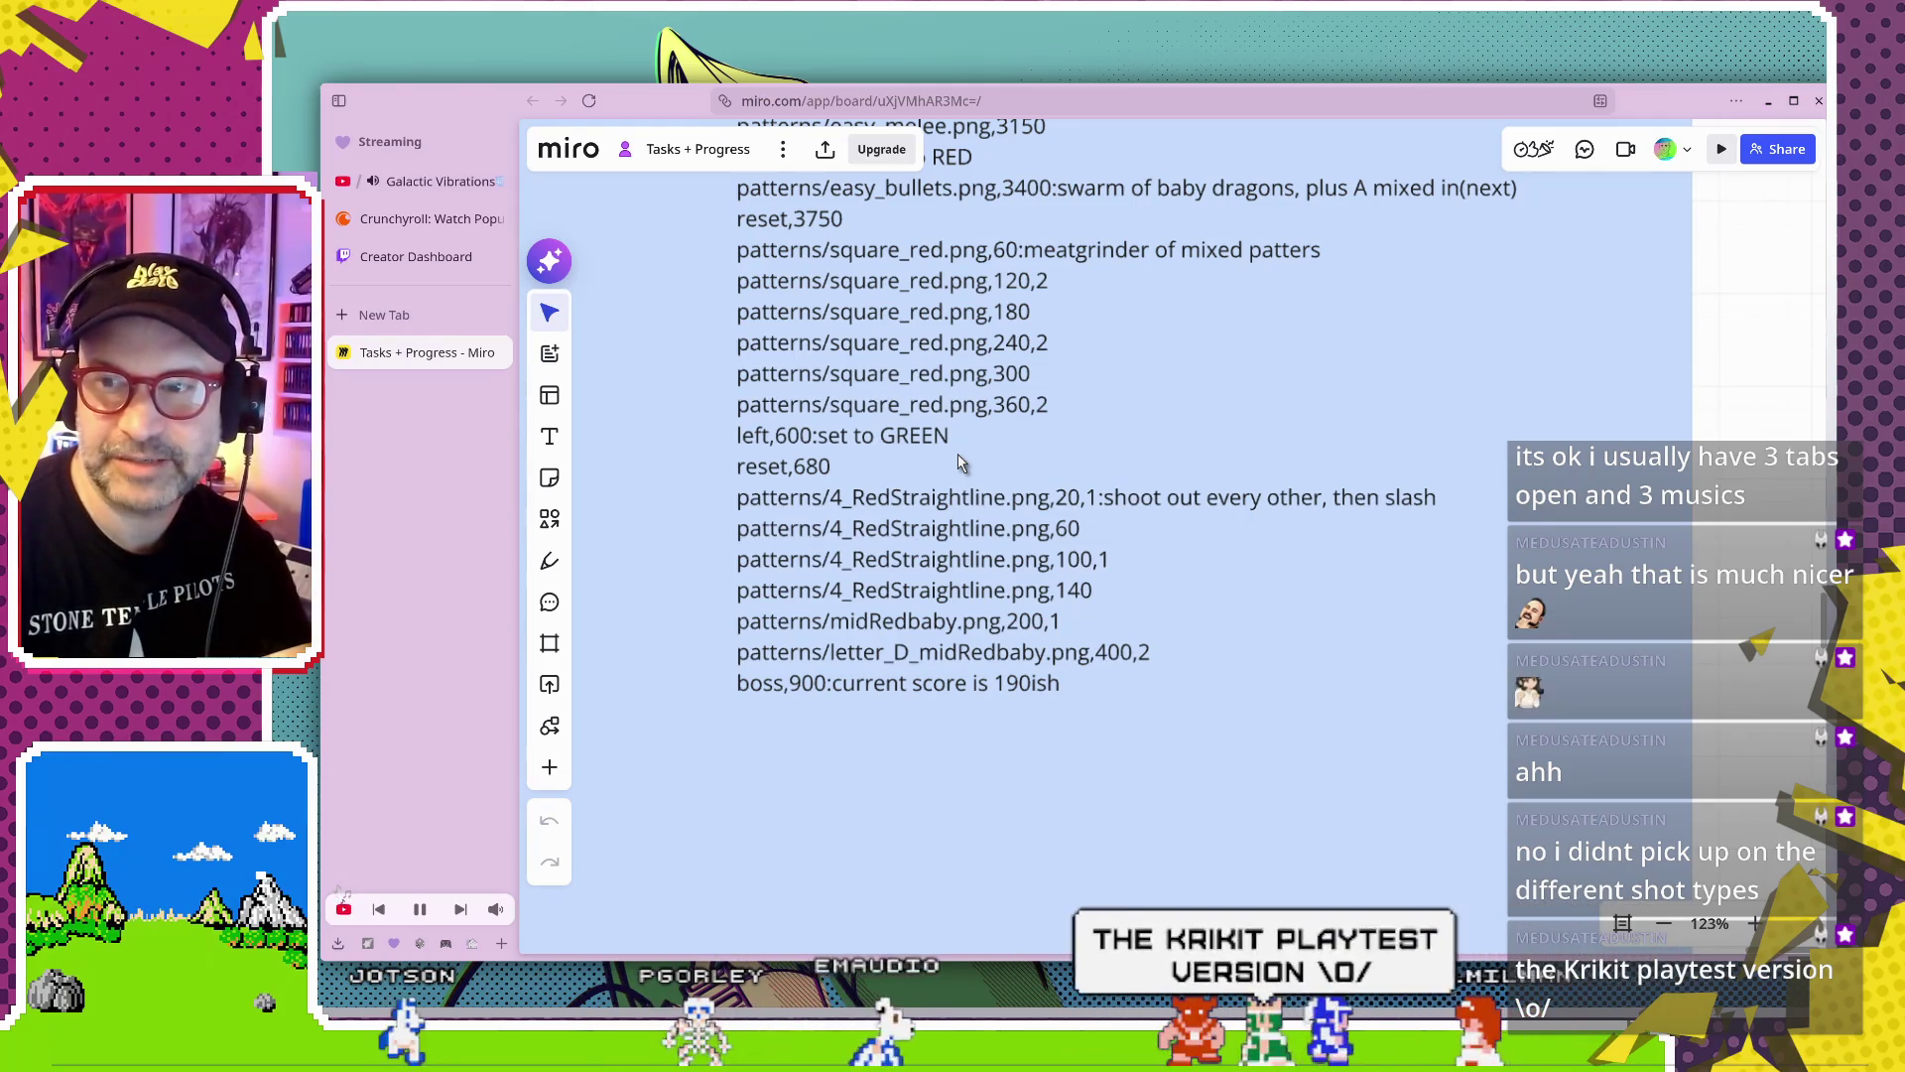
{"action": "scroll", "coordinate": [959, 420], "scroll_direction": "up", "scroll_amount": 2}
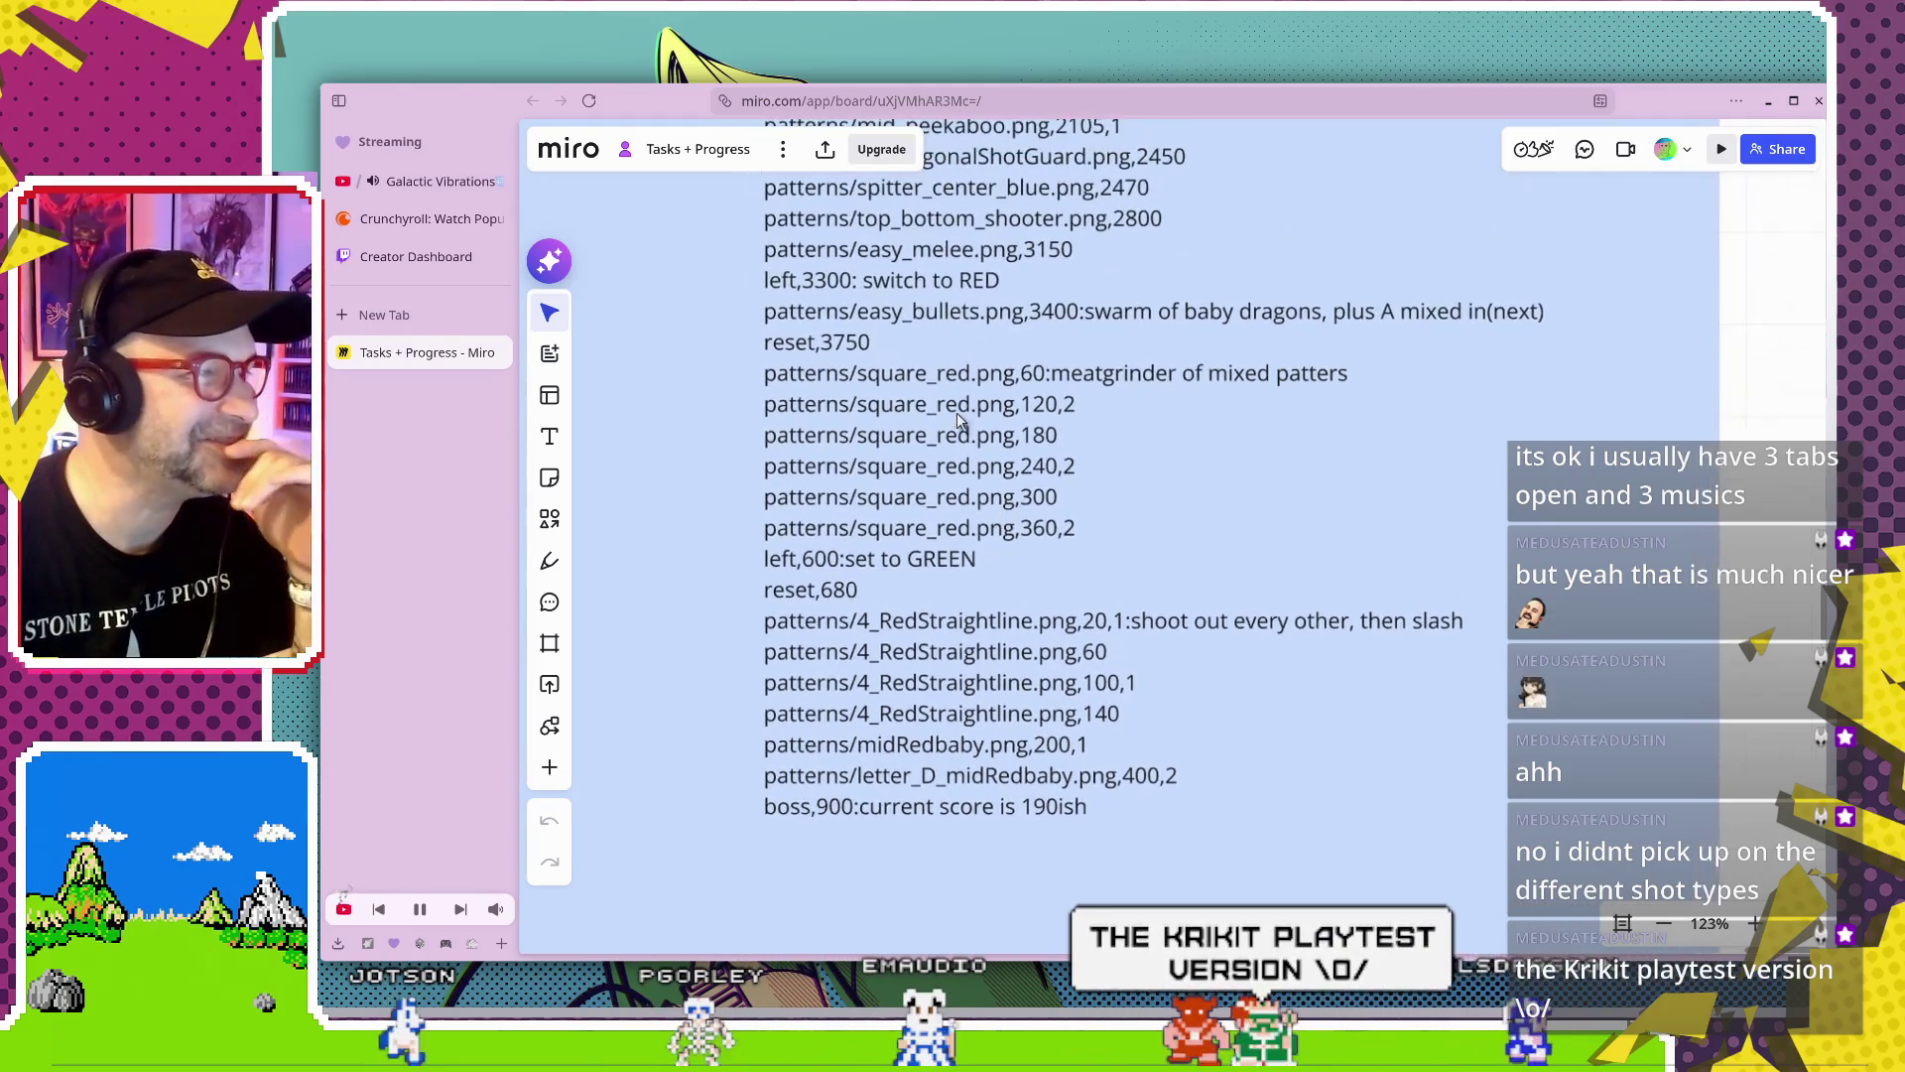
{"action": "scroll", "coordinate": [960, 420], "scroll_direction": "up", "scroll_amount": 1}
{"action": "scroll", "coordinate": [963, 432], "scroll_direction": "up", "scroll_amount": 3}
{"action": "scroll", "coordinate": [970, 452], "scroll_direction": "up", "scroll_amount": 5}
{"action": "scroll", "coordinate": [978, 474], "scroll_direction": "up", "scroll_amount": 3}
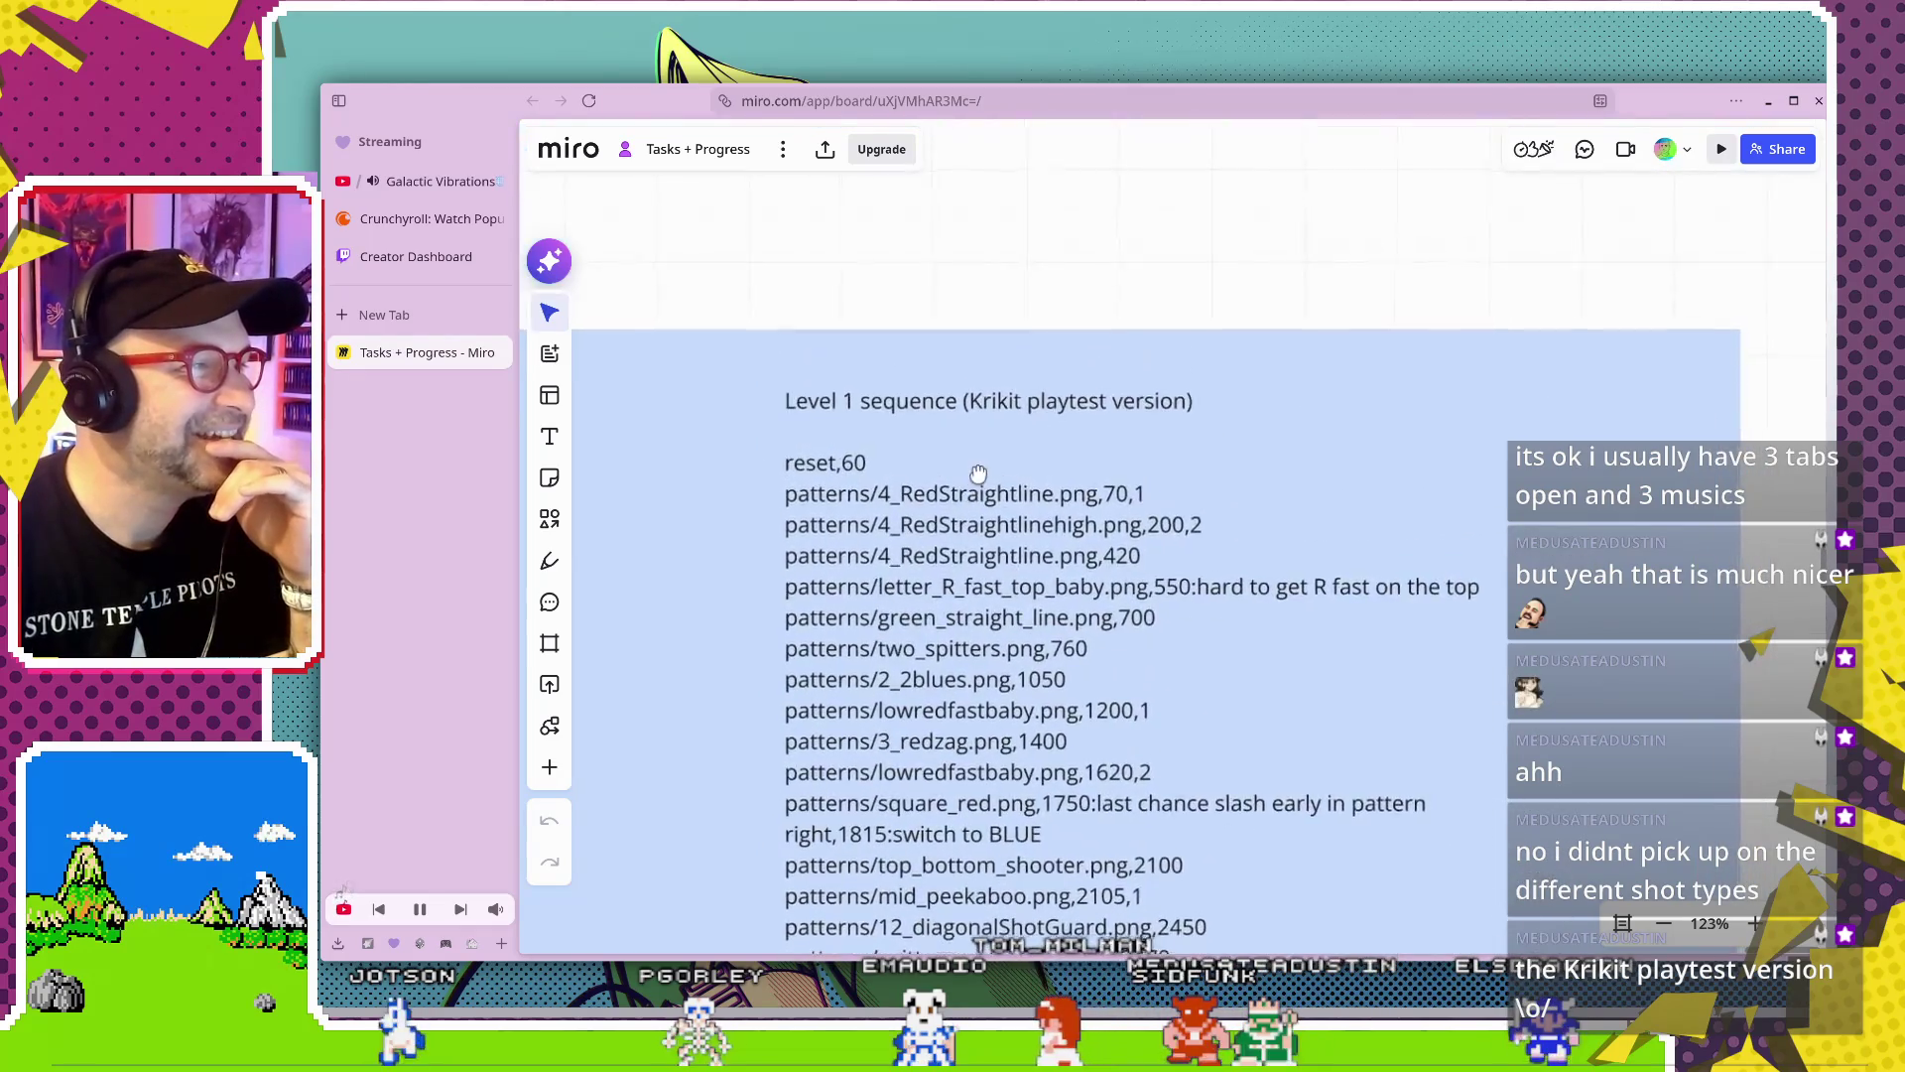
{"action": "scroll", "coordinate": [983, 470], "scroll_direction": "down", "scroll_amount": 1}
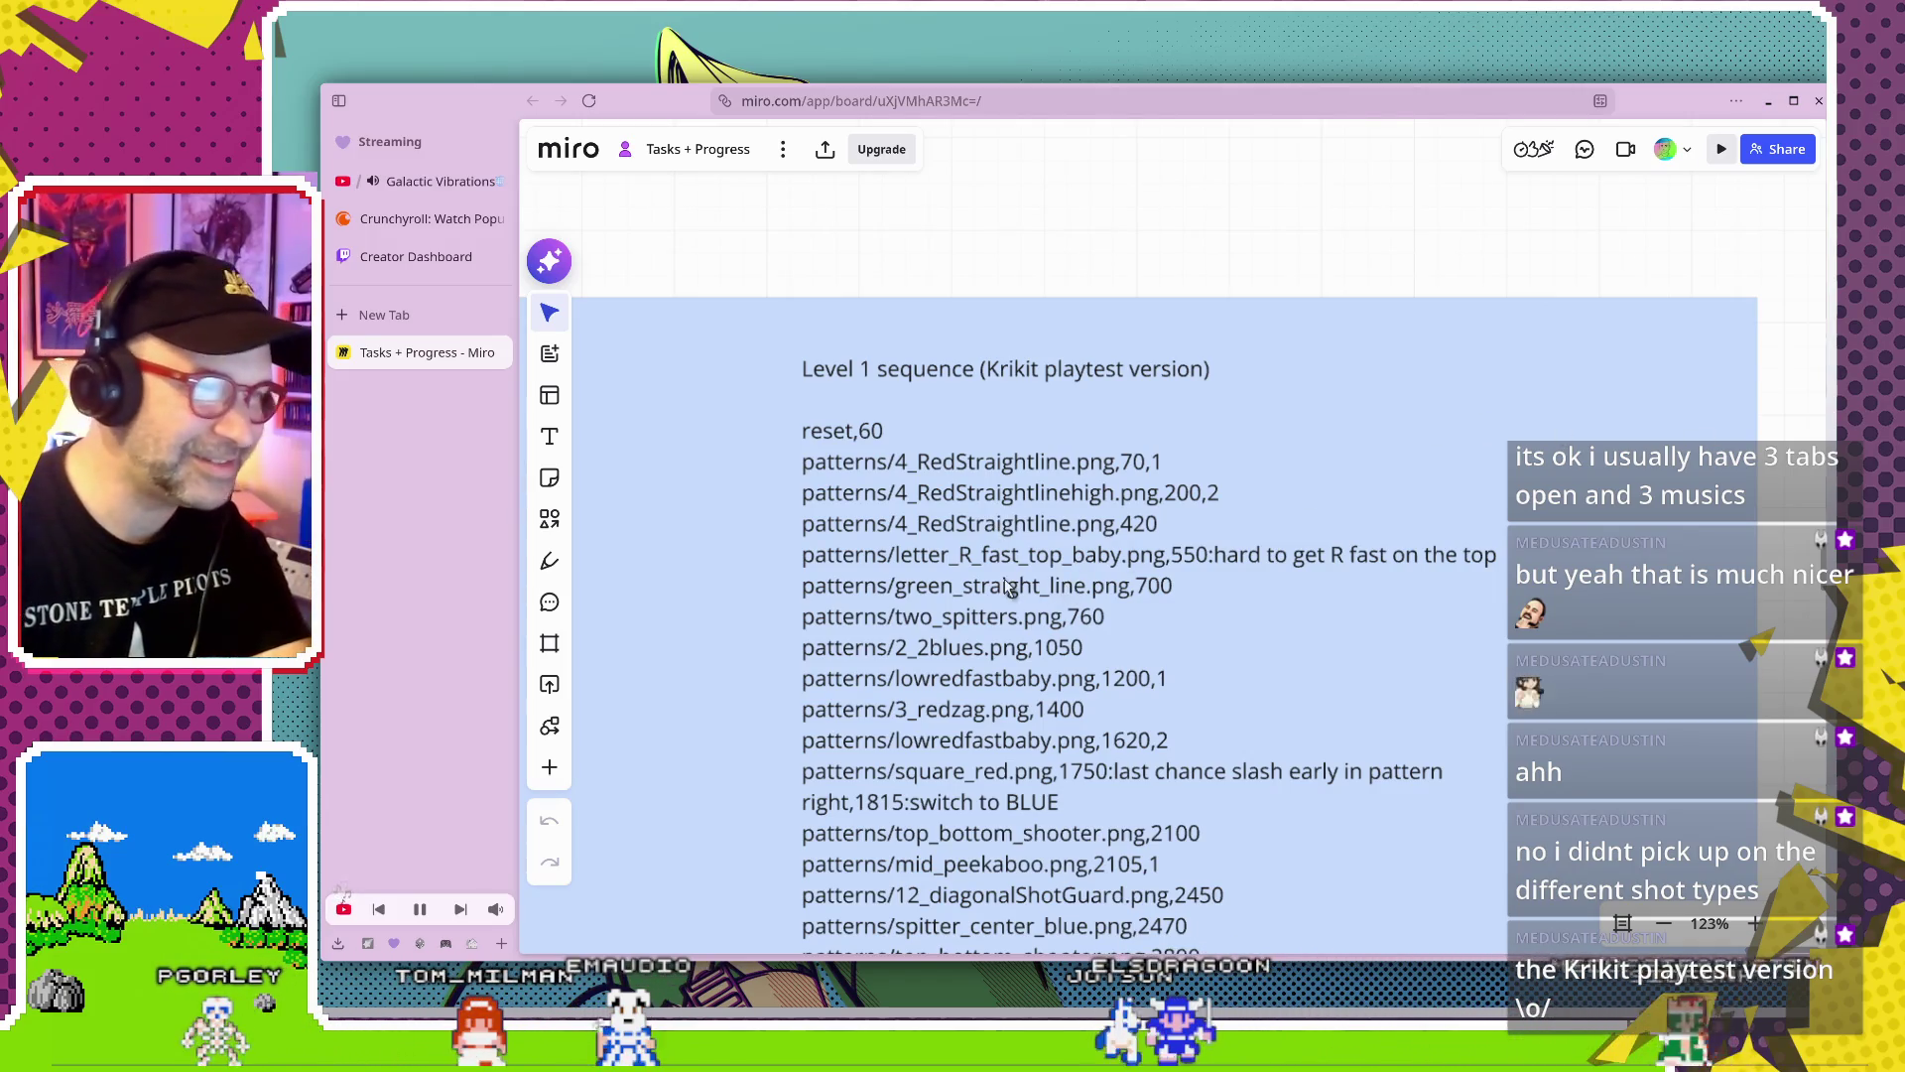
{"action": "scroll", "coordinate": [940, 511], "scroll_direction": "up", "scroll_amount": 2}
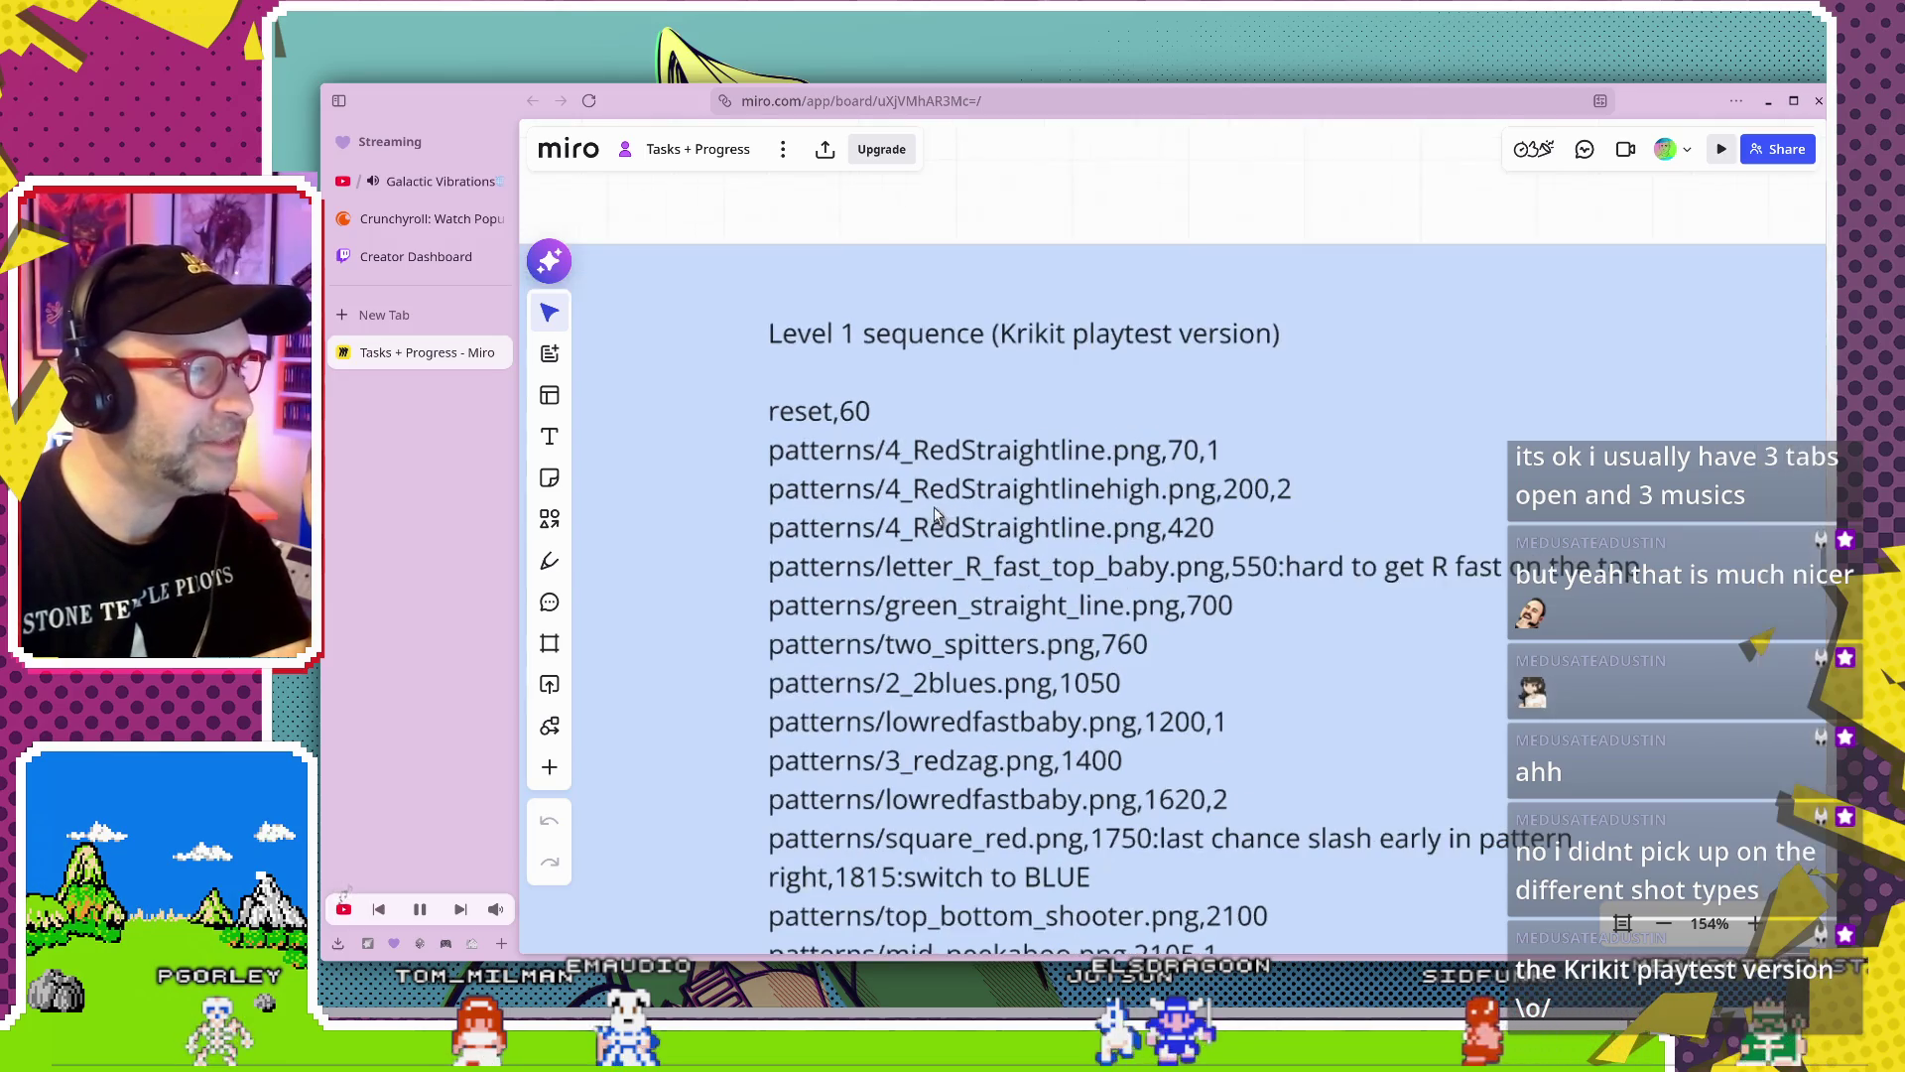
{"action": "scroll", "coordinate": [1199, 464], "scroll_direction": "up", "scroll_amount": 1}
{"action": "scroll", "coordinate": [1181, 461], "scroll_direction": "up", "scroll_amount": 1}
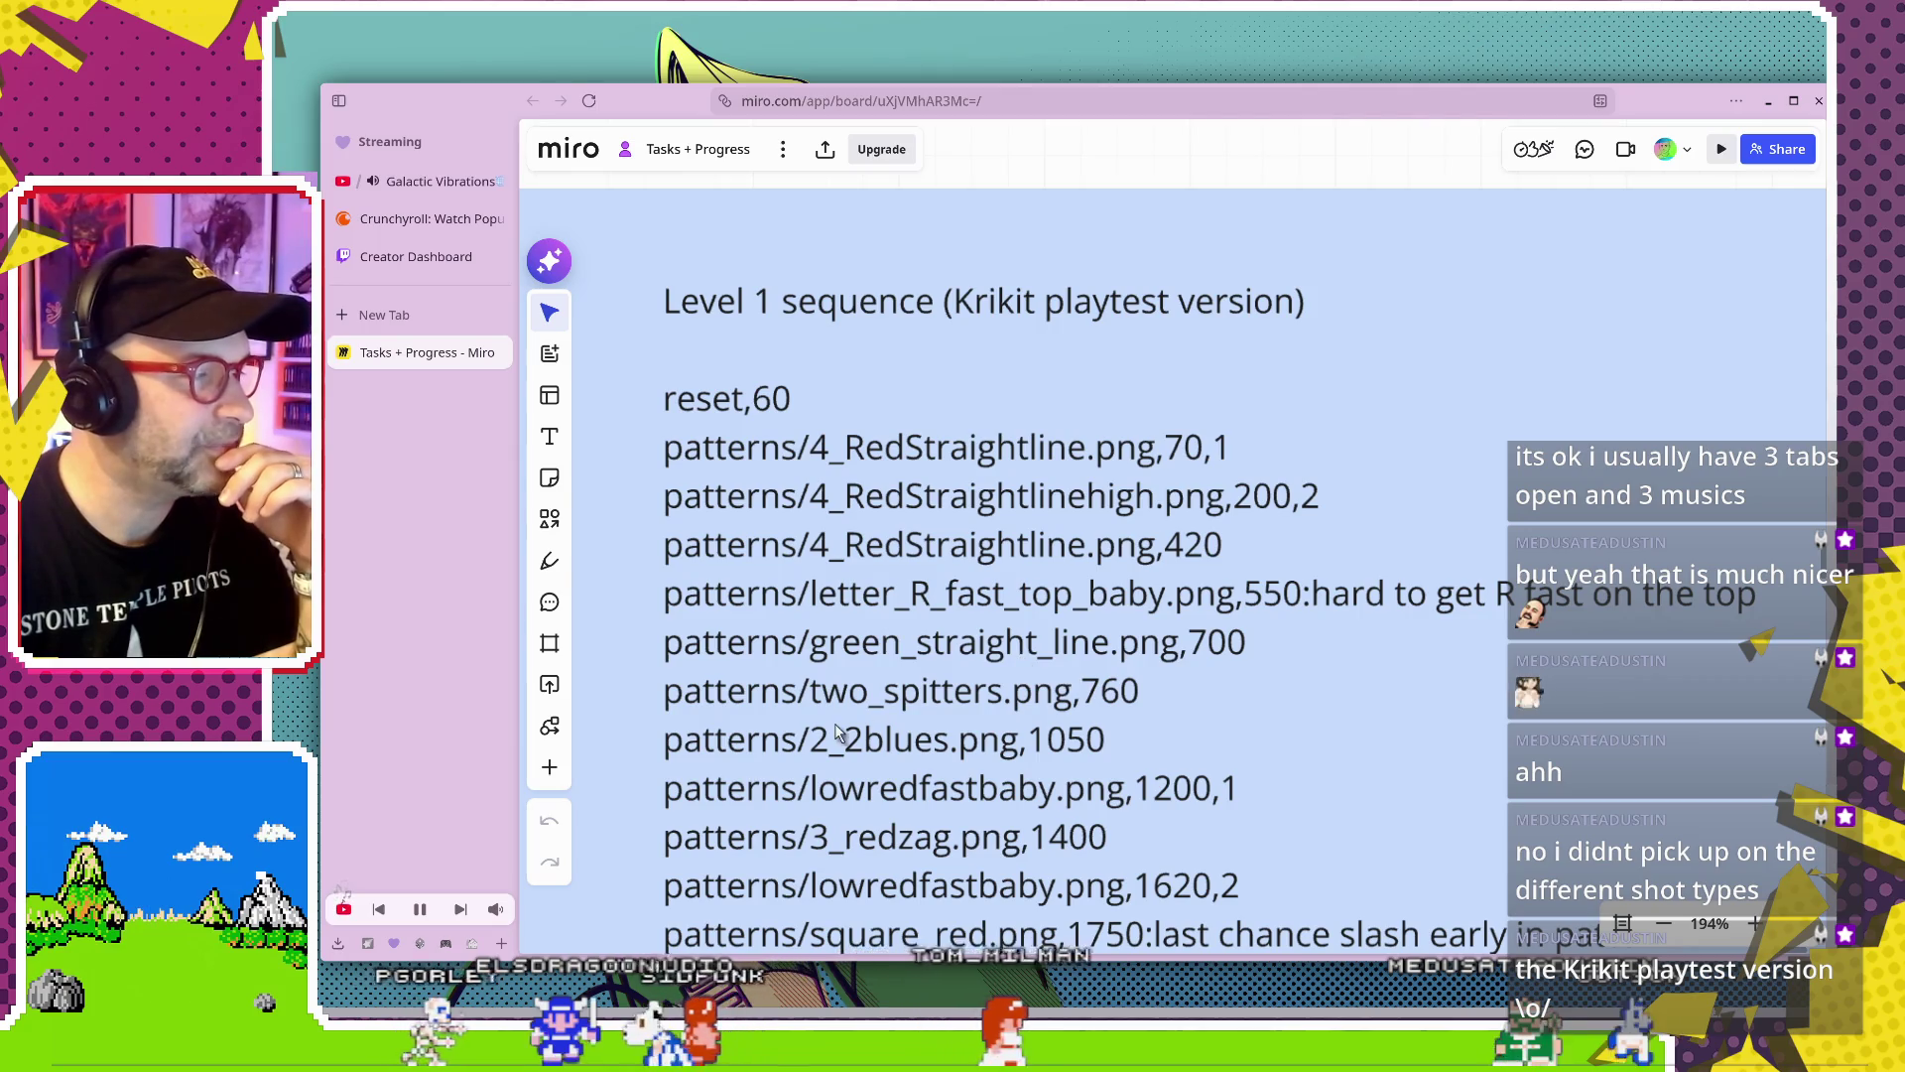
{"action": "scroll", "coordinate": [1073, 682], "scroll_direction": "down", "scroll_amount": 5}
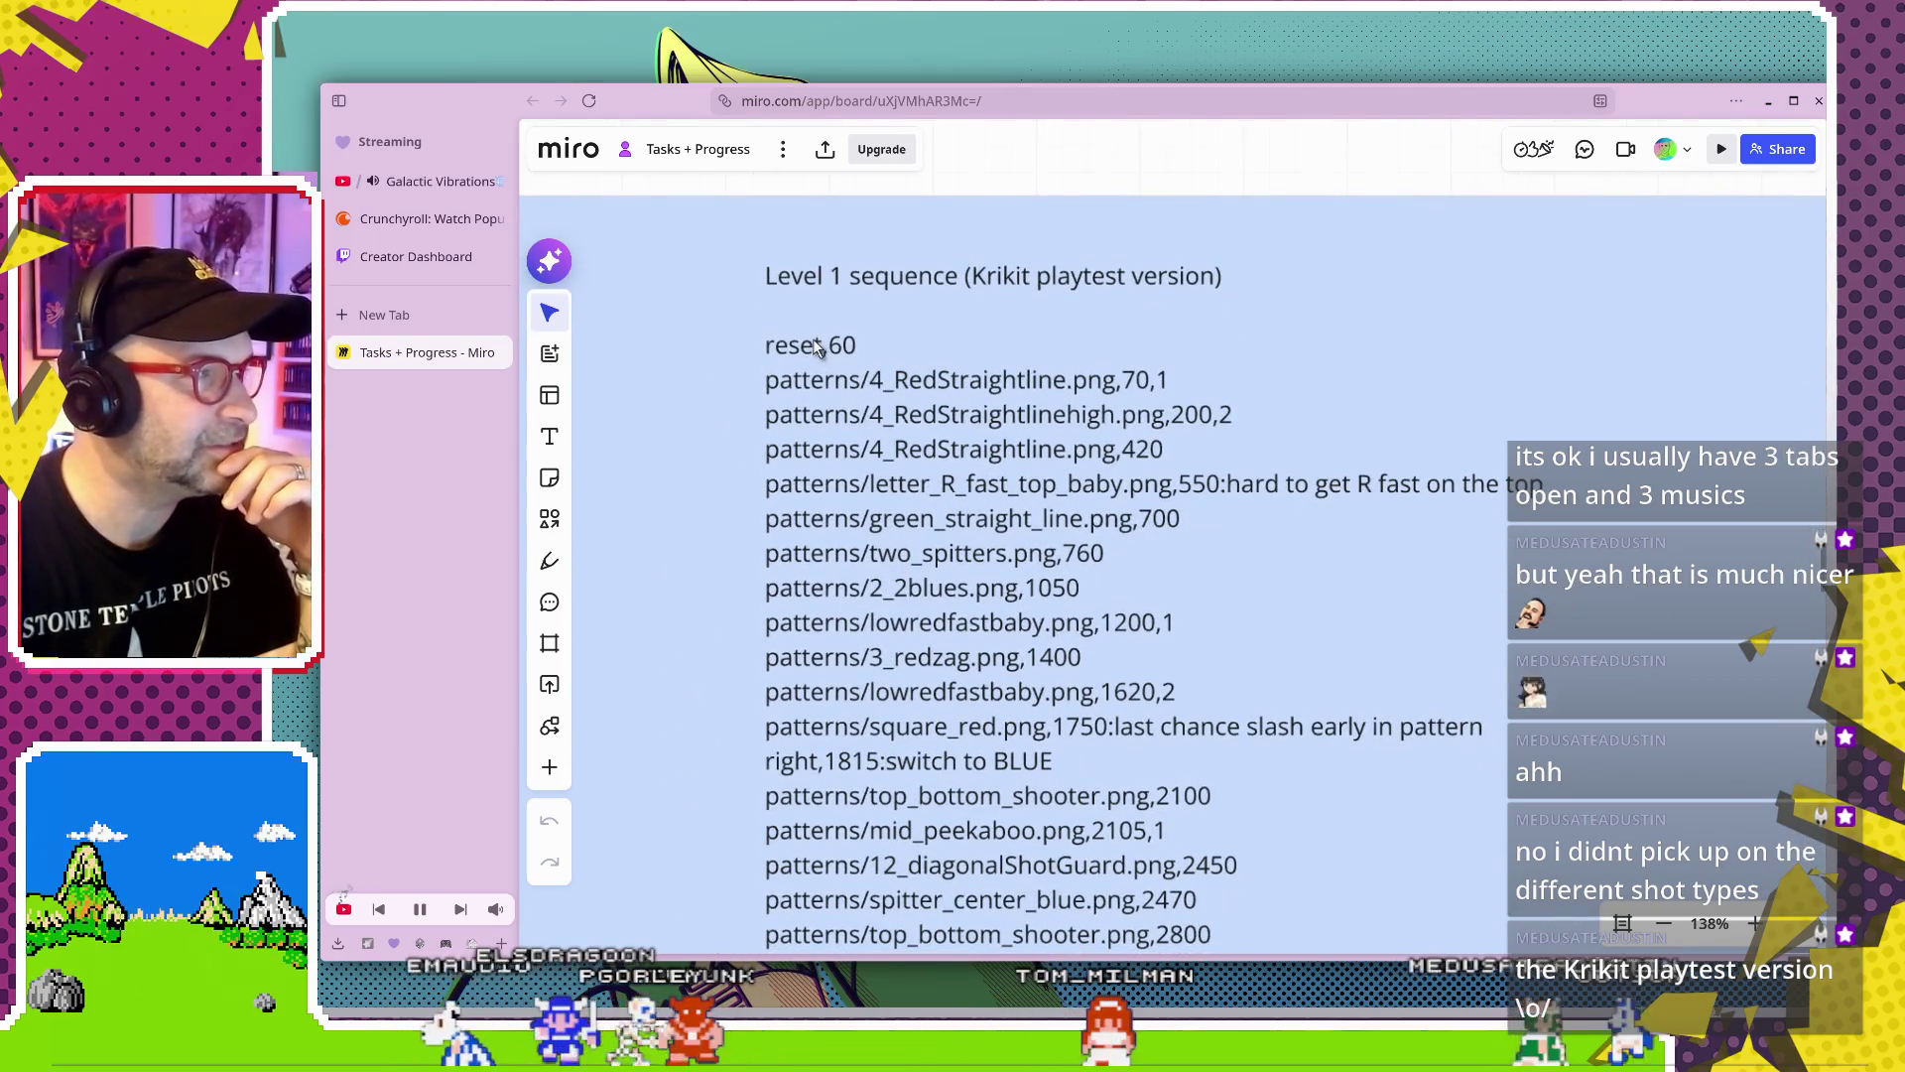
{"action": "scroll", "coordinate": [845, 740], "scroll_direction": "down", "scroll_amount": 1}
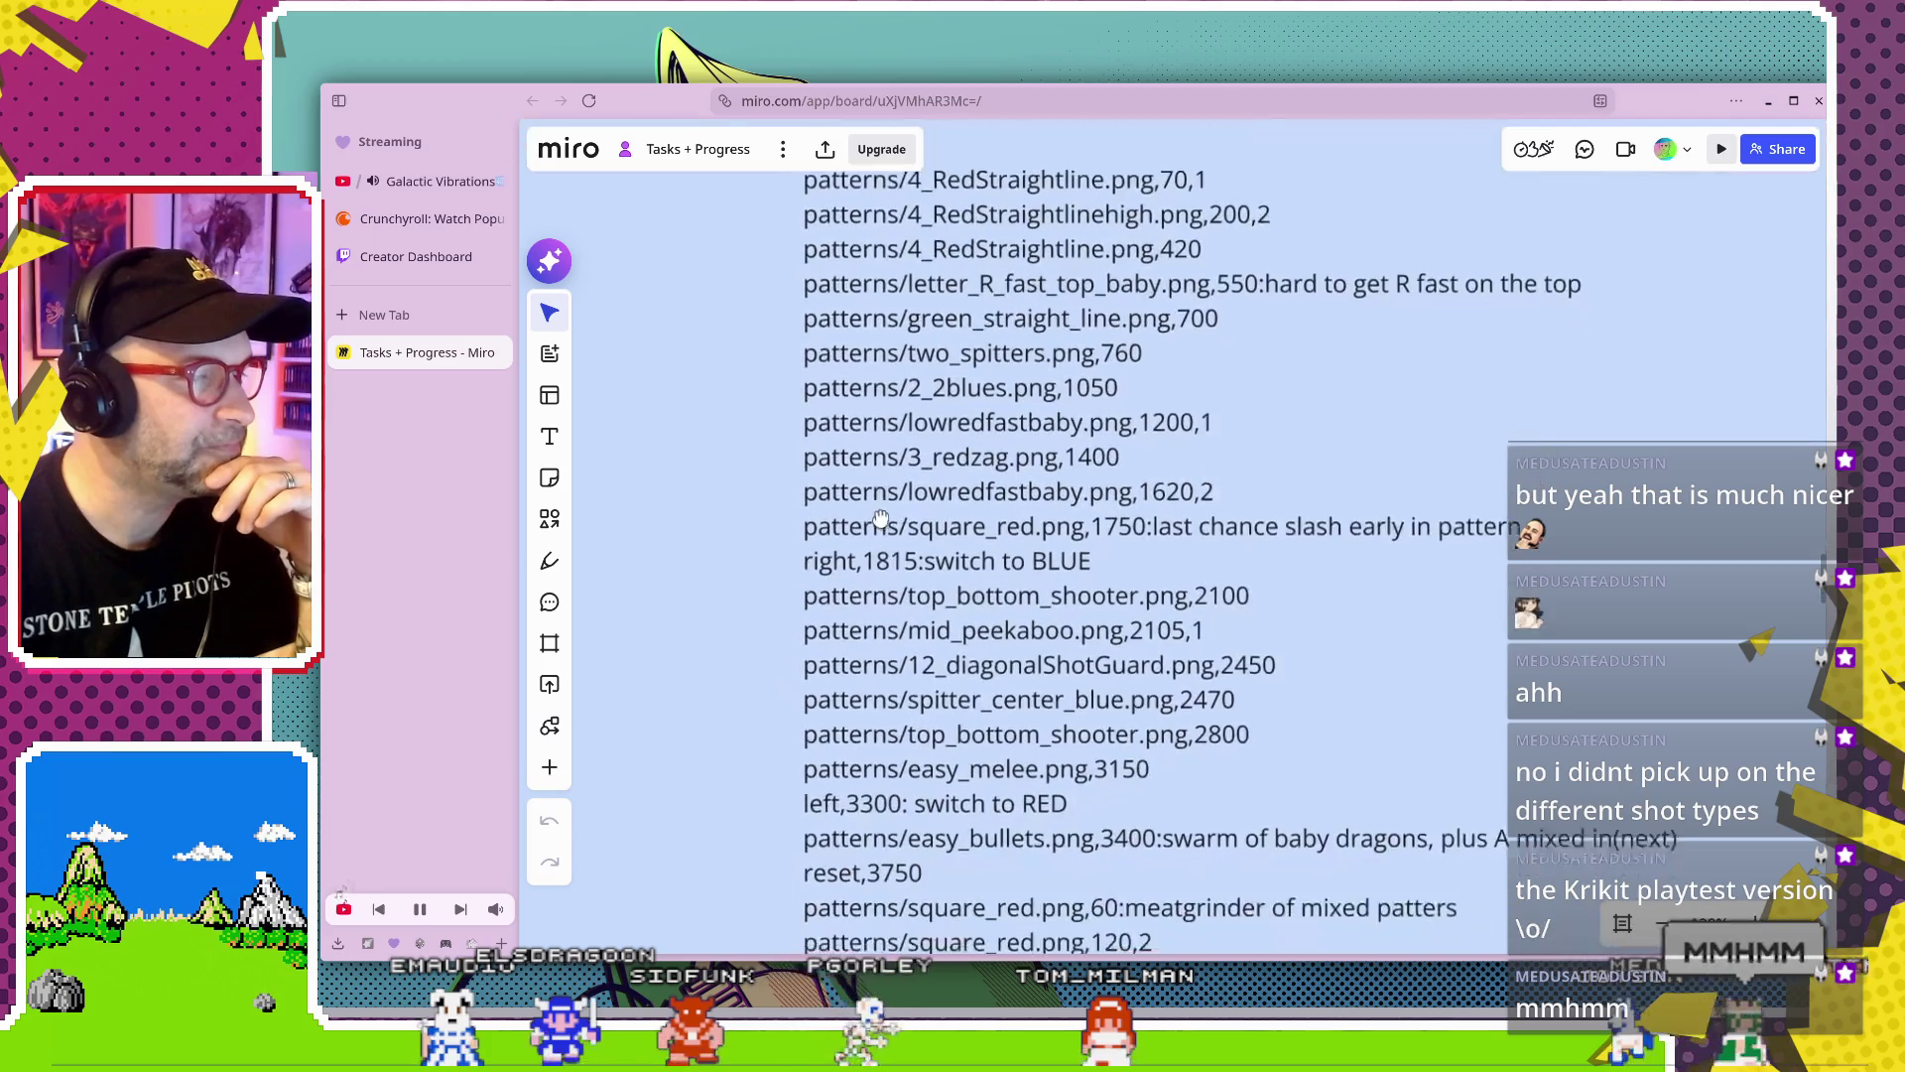
{"action": "scroll", "coordinate": [874, 760], "scroll_direction": "down", "scroll_amount": 2}
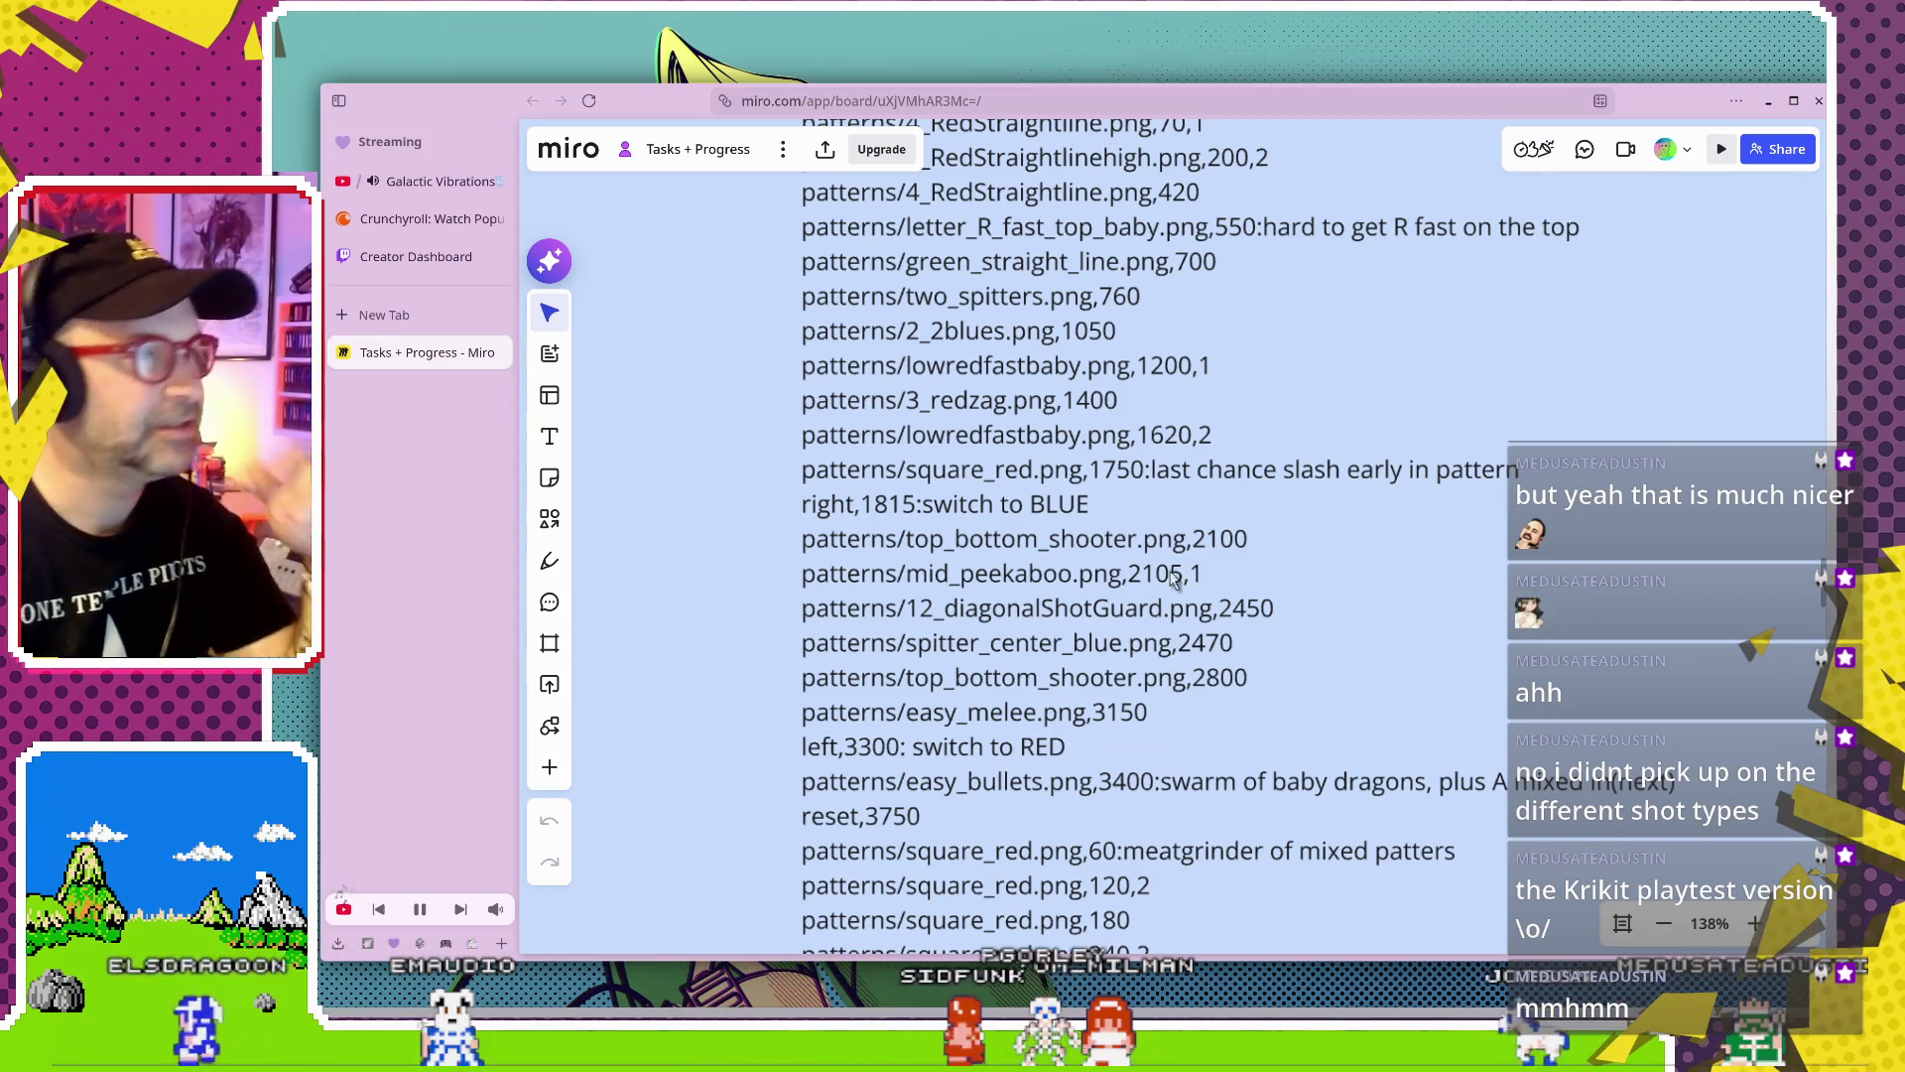
{"action": "scroll", "coordinate": [1181, 566], "scroll_direction": "up", "scroll_amount": 4}
{"action": "scroll", "coordinate": [1218, 528], "scroll_direction": "up", "scroll_amount": 3}
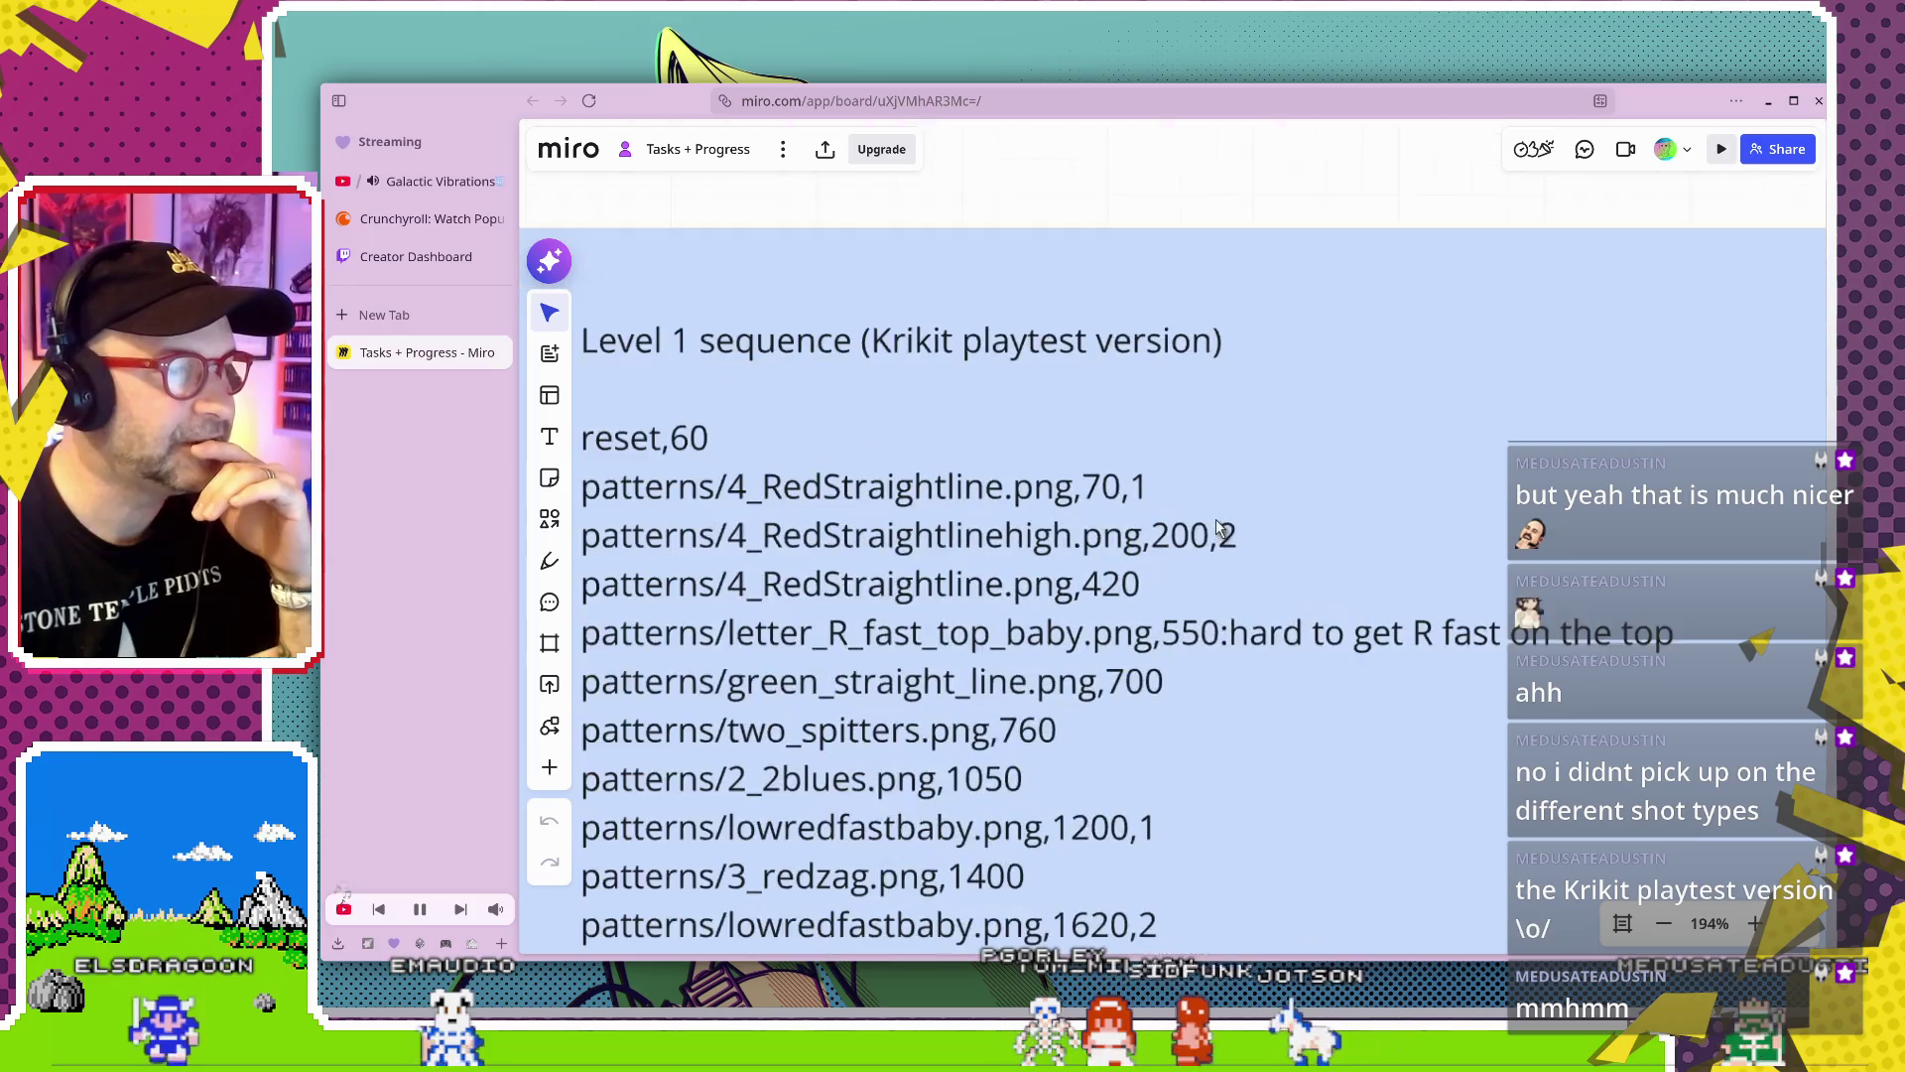
{"action": "scroll", "coordinate": [1137, 493], "scroll_direction": "up", "scroll_amount": 1}
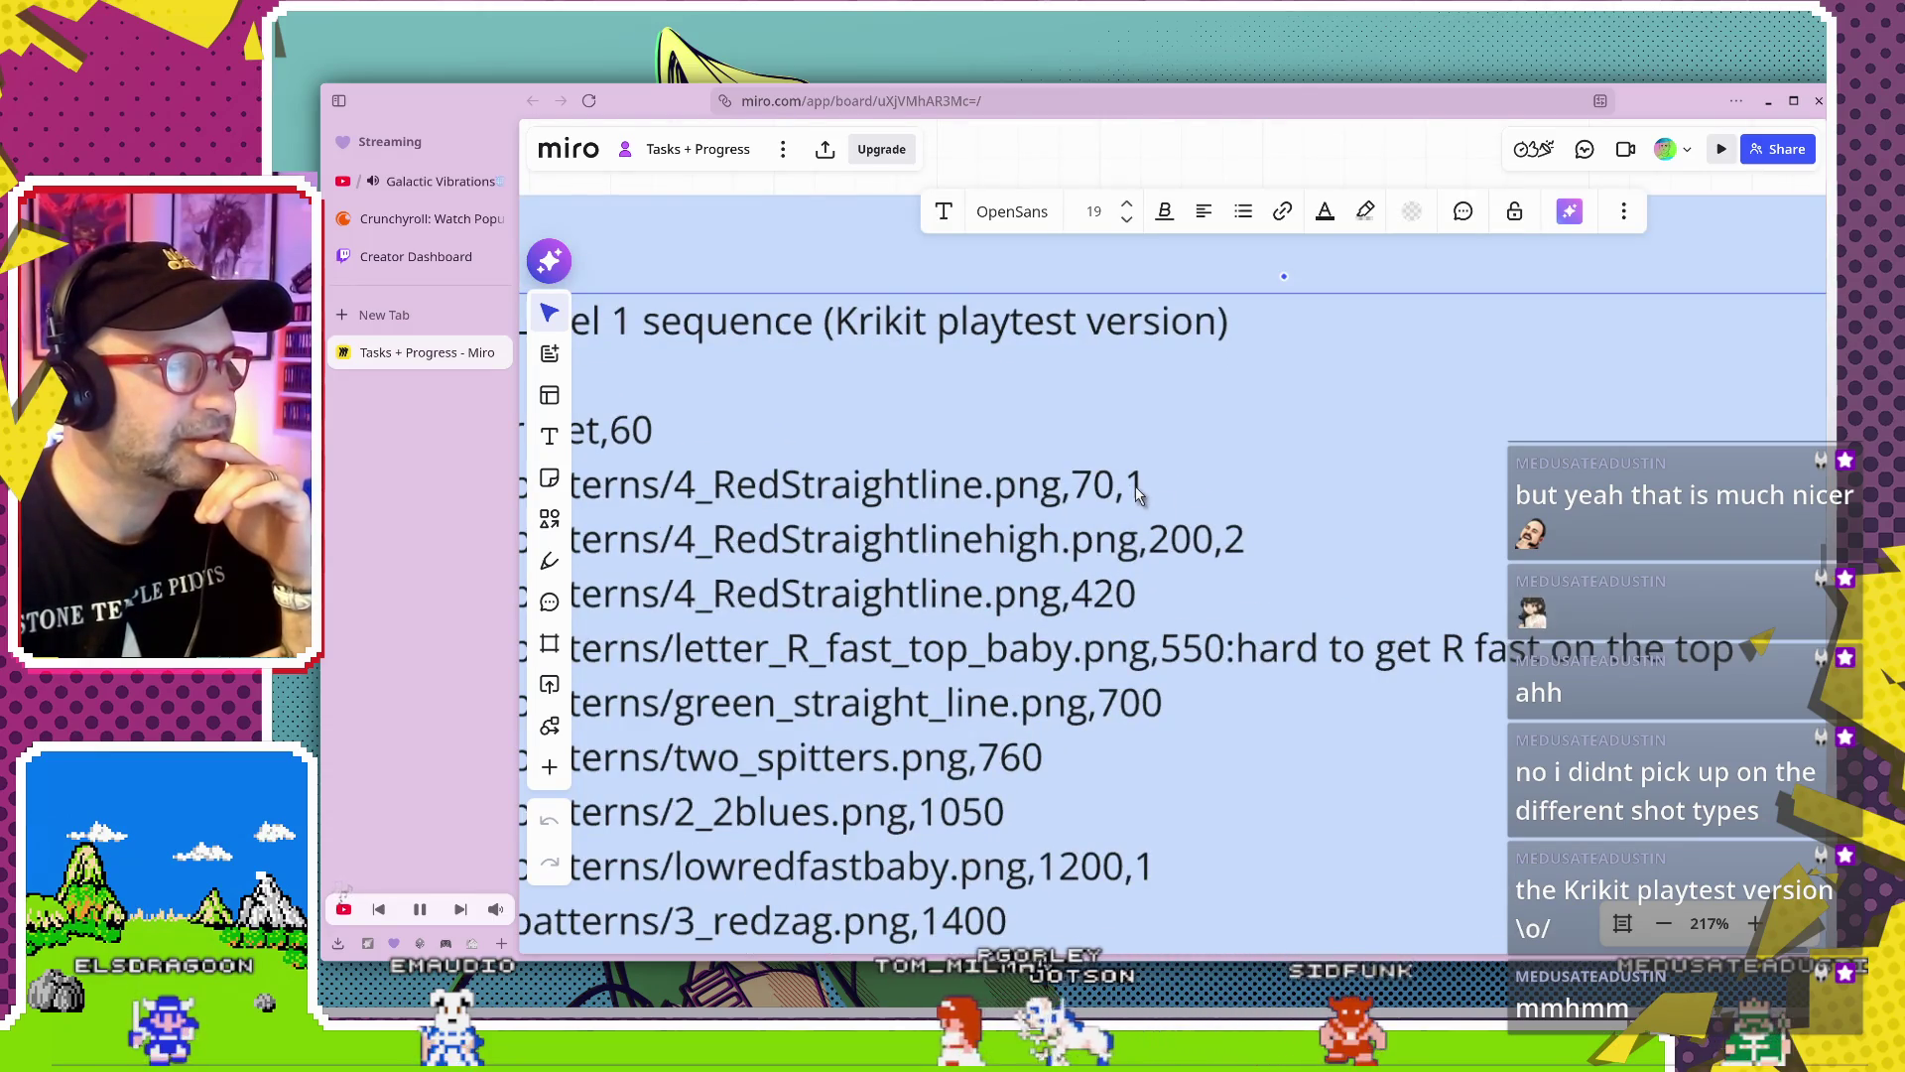
{"action": "scroll", "coordinate": [1137, 594], "scroll_direction": "down", "scroll_amount": 2}
{"action": "scroll", "coordinate": [1137, 594], "scroll_direction": "down", "scroll_amount": 3}
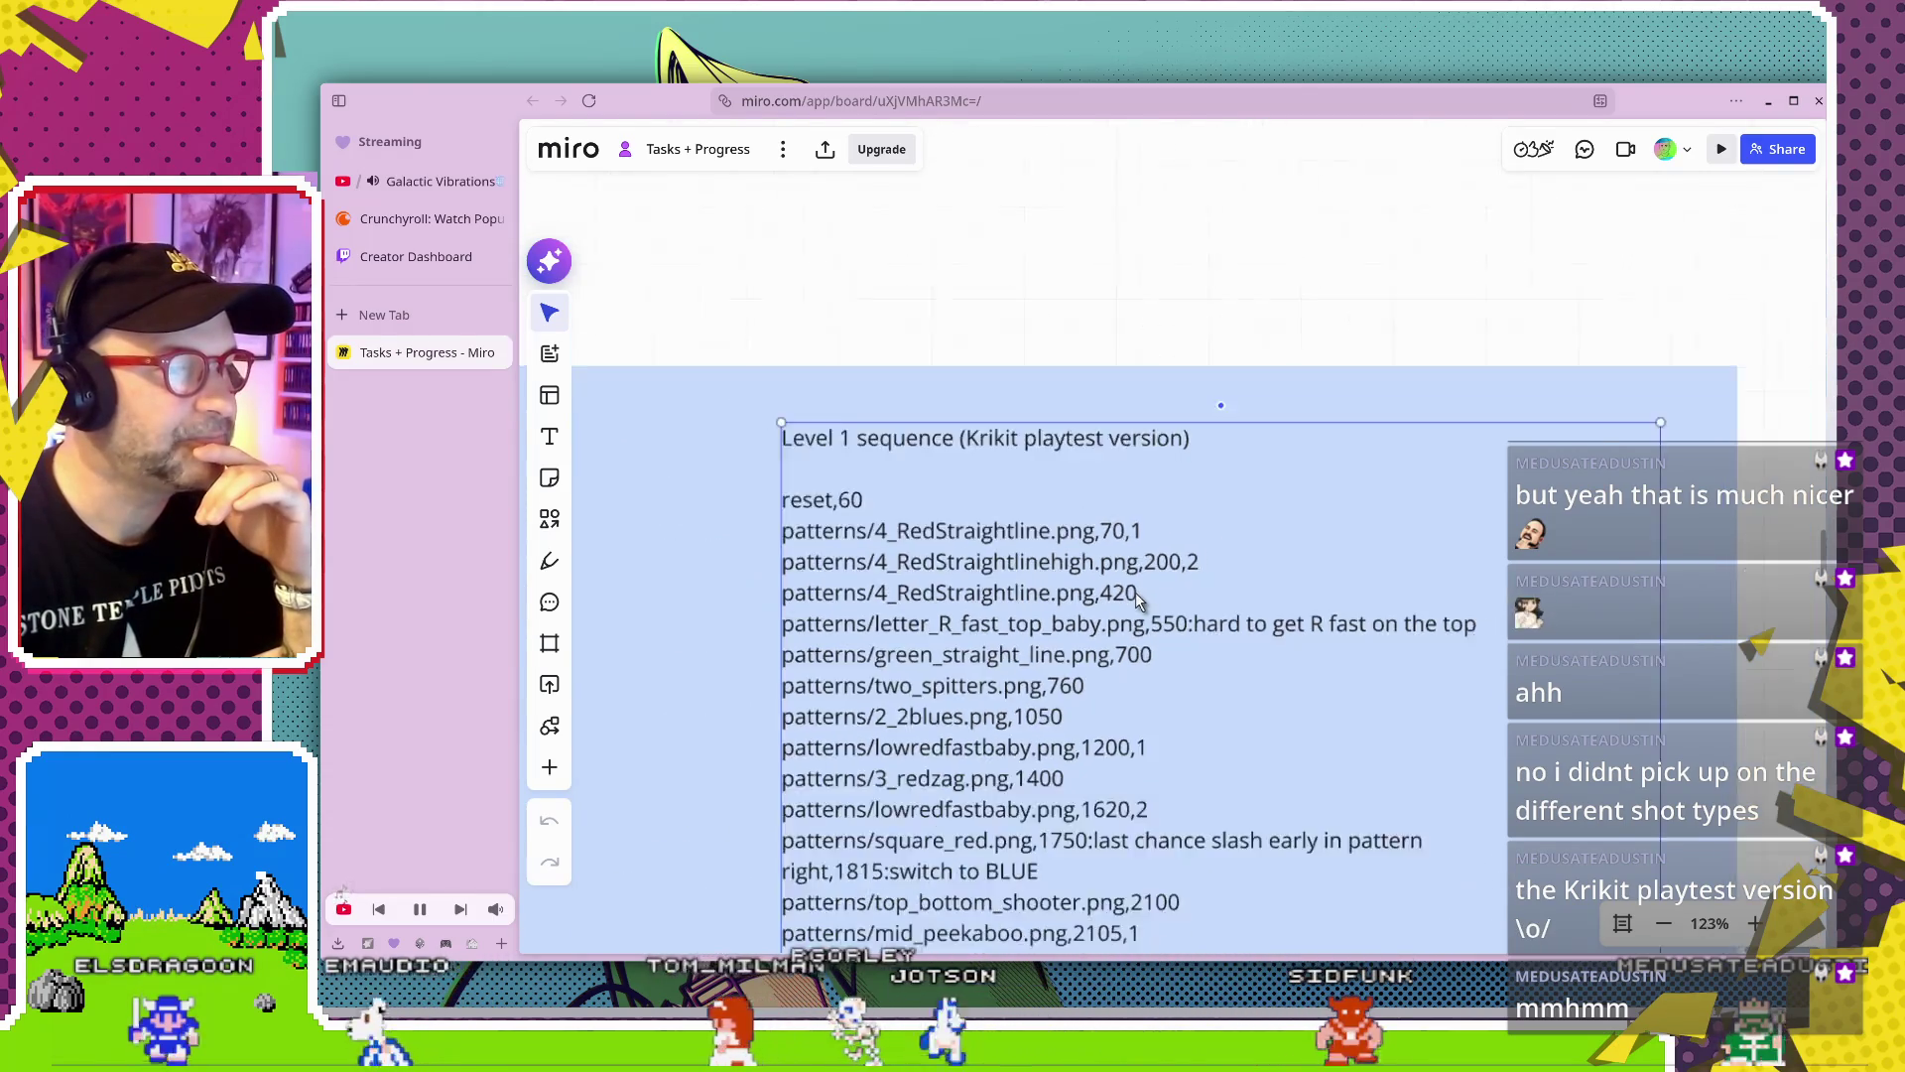
{"action": "scroll", "coordinate": [1135, 593], "scroll_direction": "down", "scroll_amount": 1}
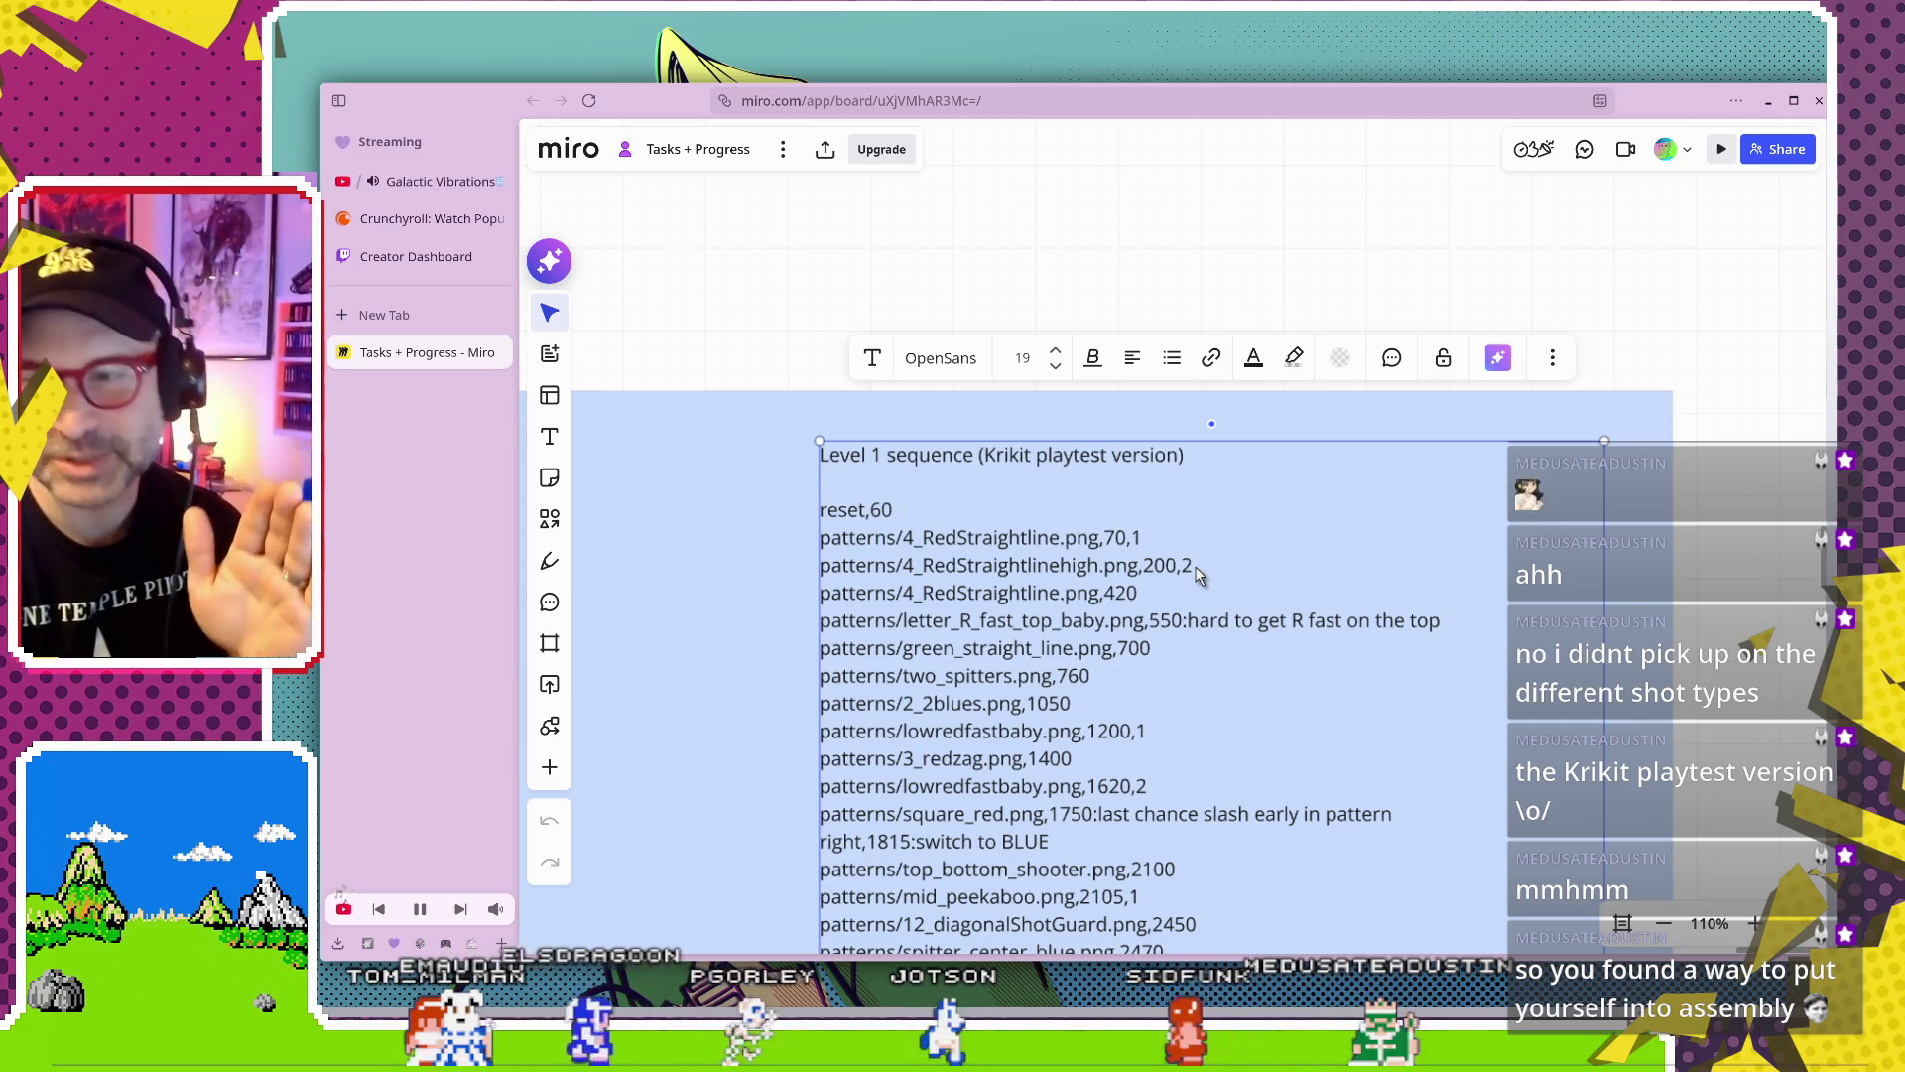
{"action": "scroll", "coordinate": [1195, 566], "scroll_direction": "up", "scroll_amount": 3}
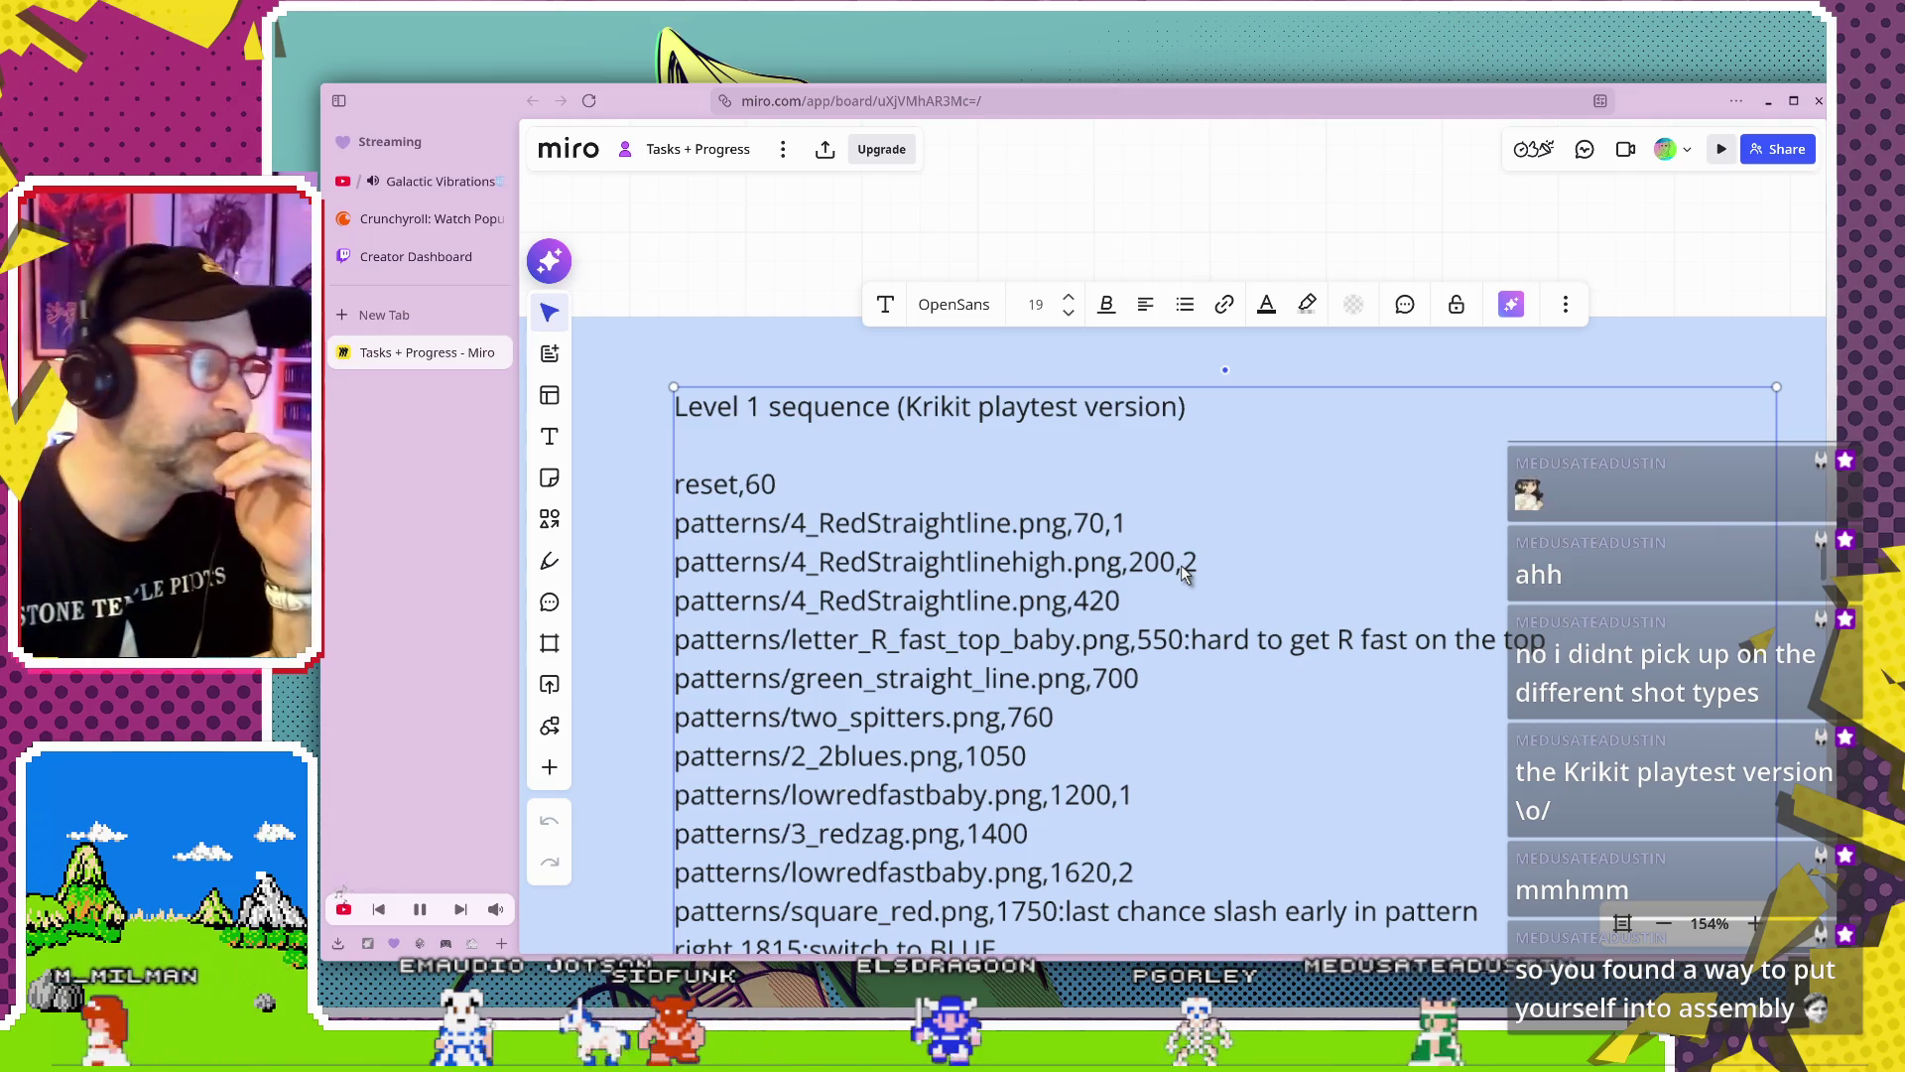
{"action": "scroll", "coordinate": [834, 568], "scroll_direction": "up", "scroll_amount": 2}
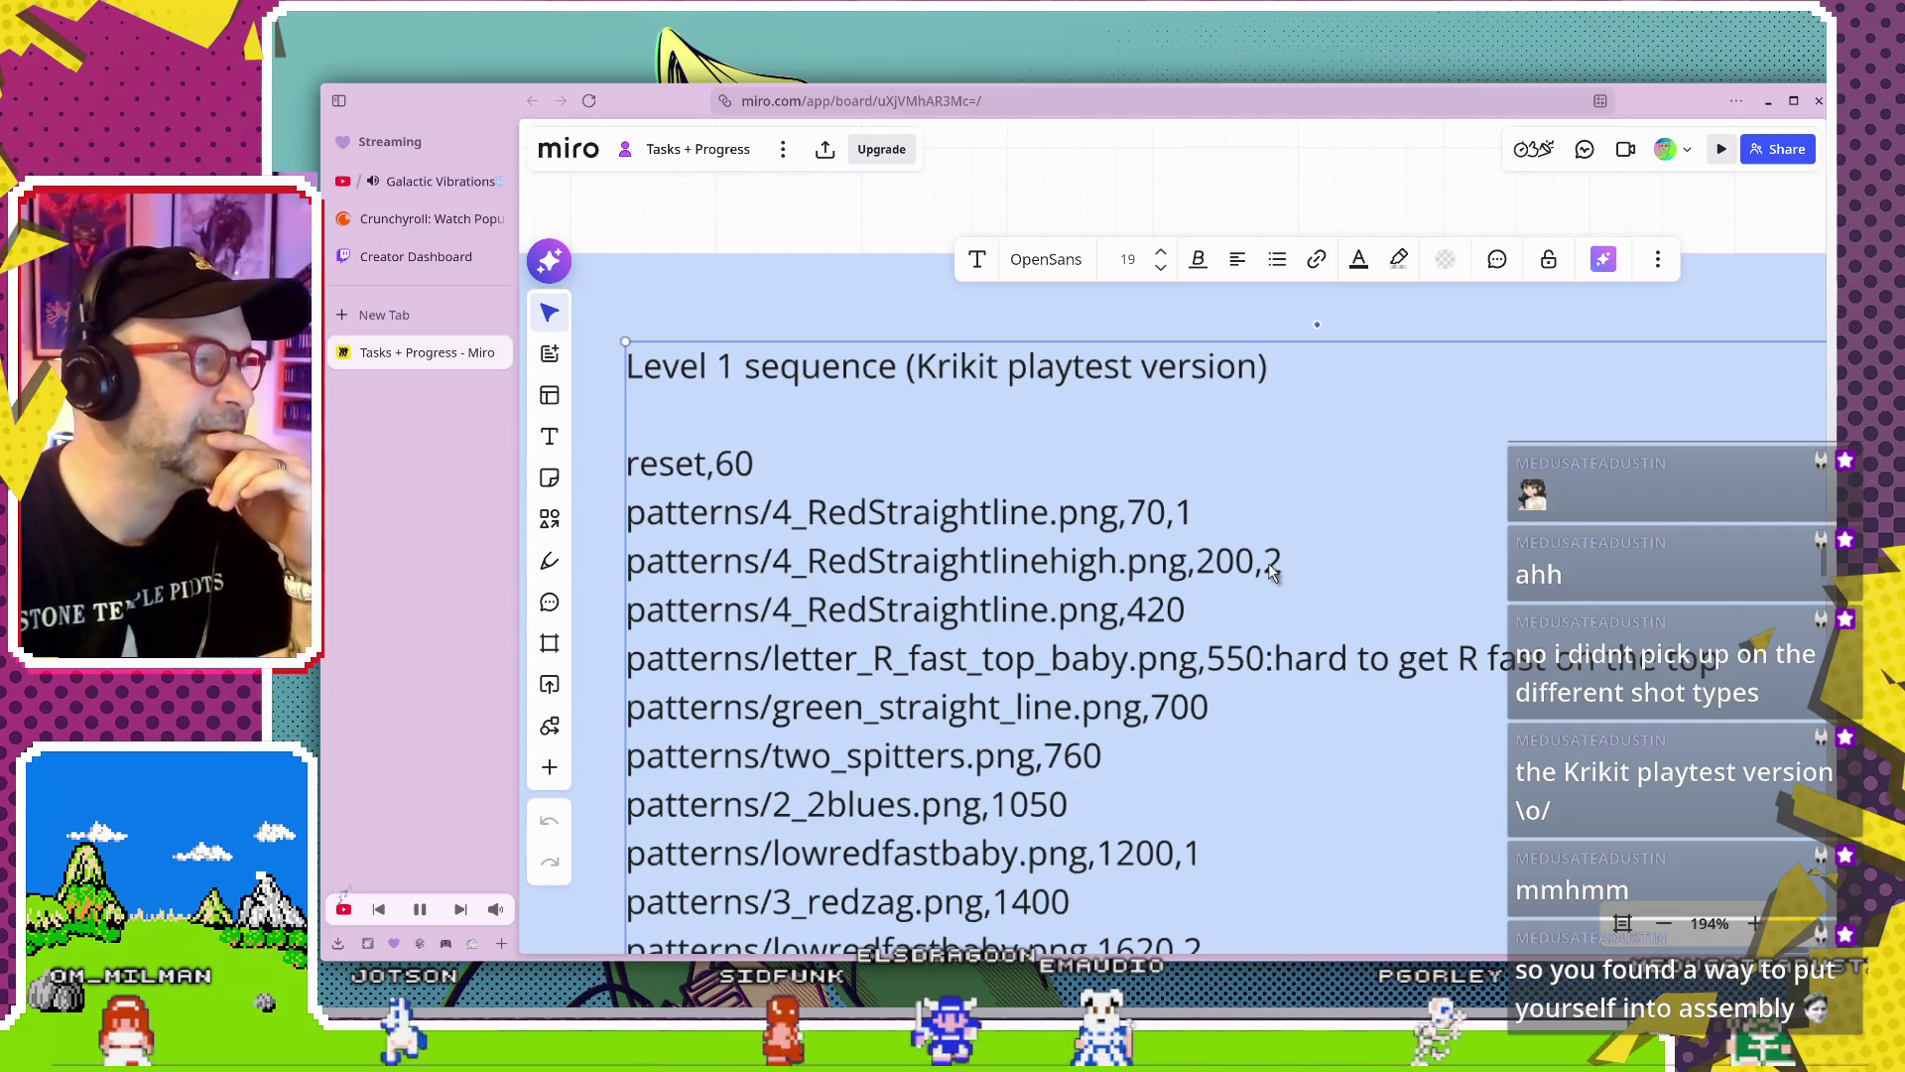
{"action": "scroll", "coordinate": [1191, 645], "scroll_direction": "down", "scroll_amount": 3}
{"action": "scroll", "coordinate": [1169, 667], "scroll_direction": "down", "scroll_amount": 2}
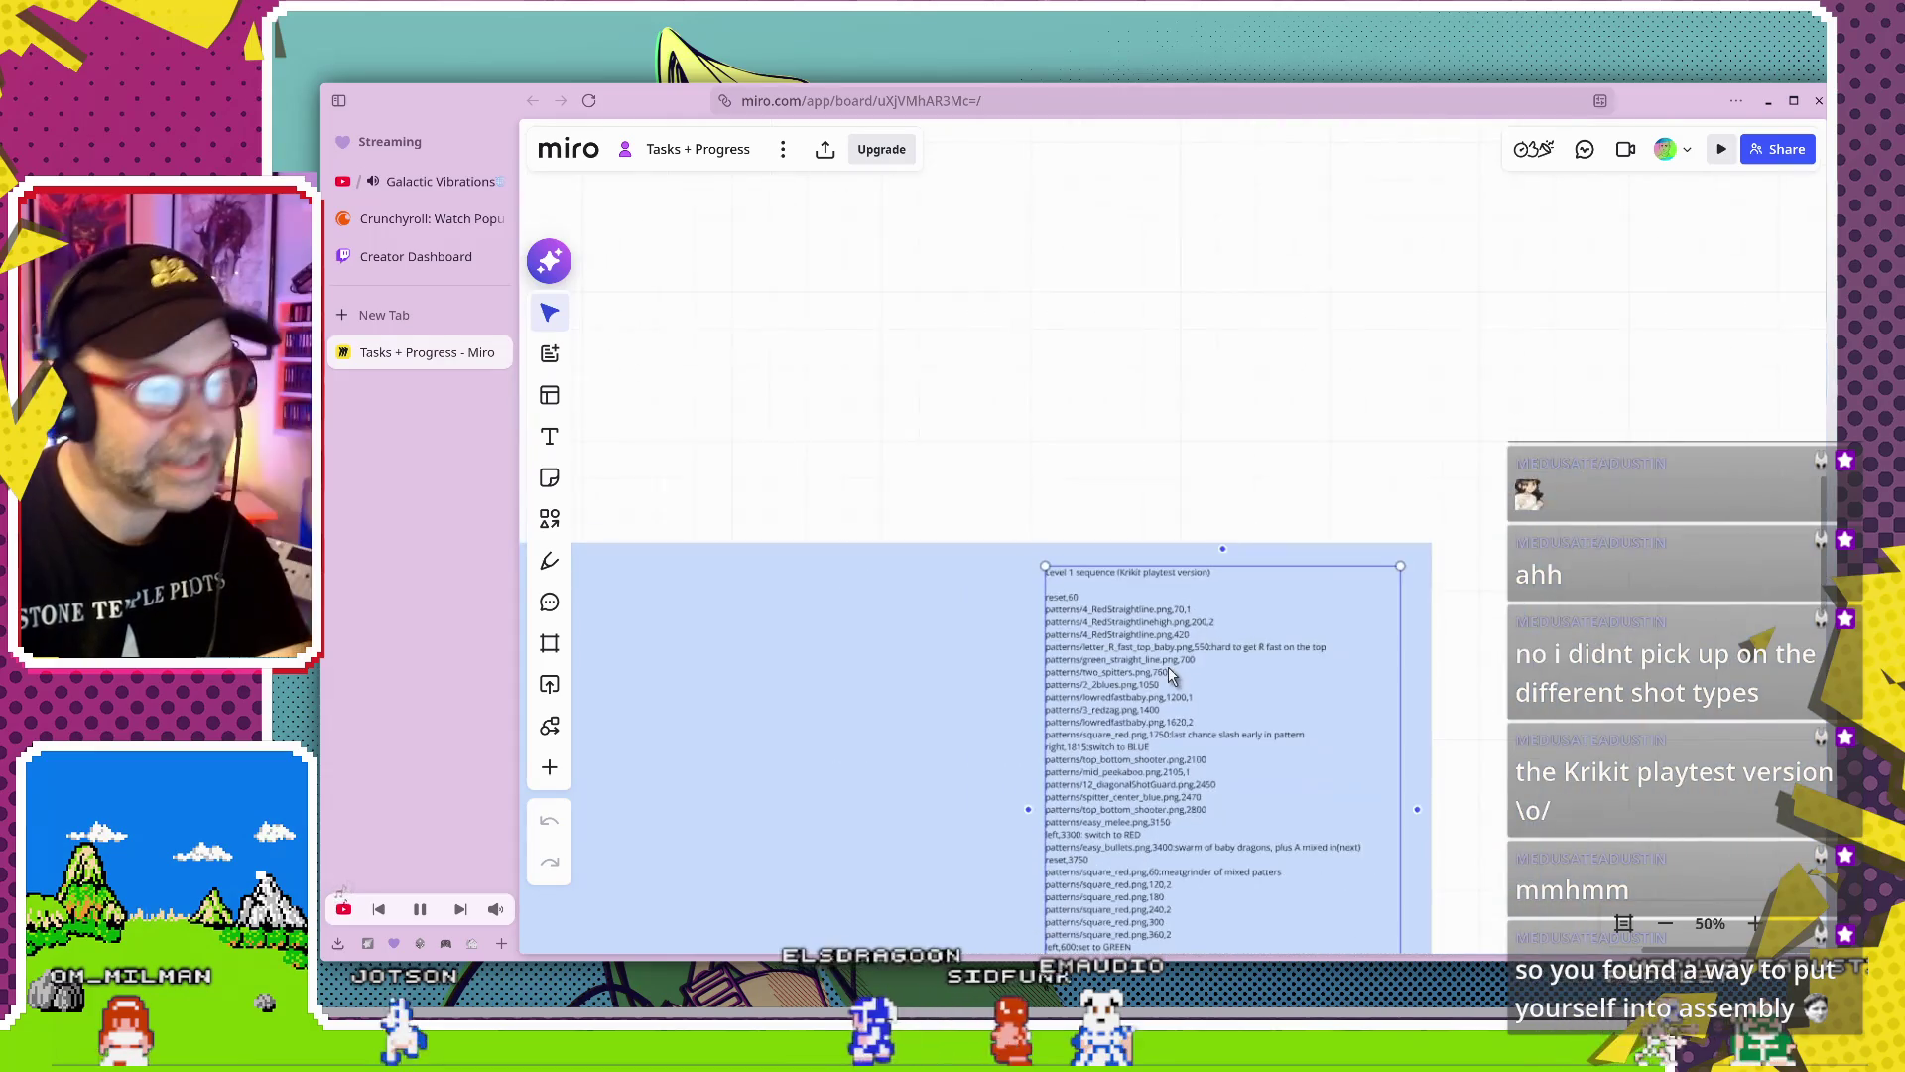
{"action": "scroll", "coordinate": [1163, 761], "scroll_direction": "down", "scroll_amount": 2}
{"action": "left_click_drag", "start_coordinate": [1164, 760], "coordinate": [1177, 510]}
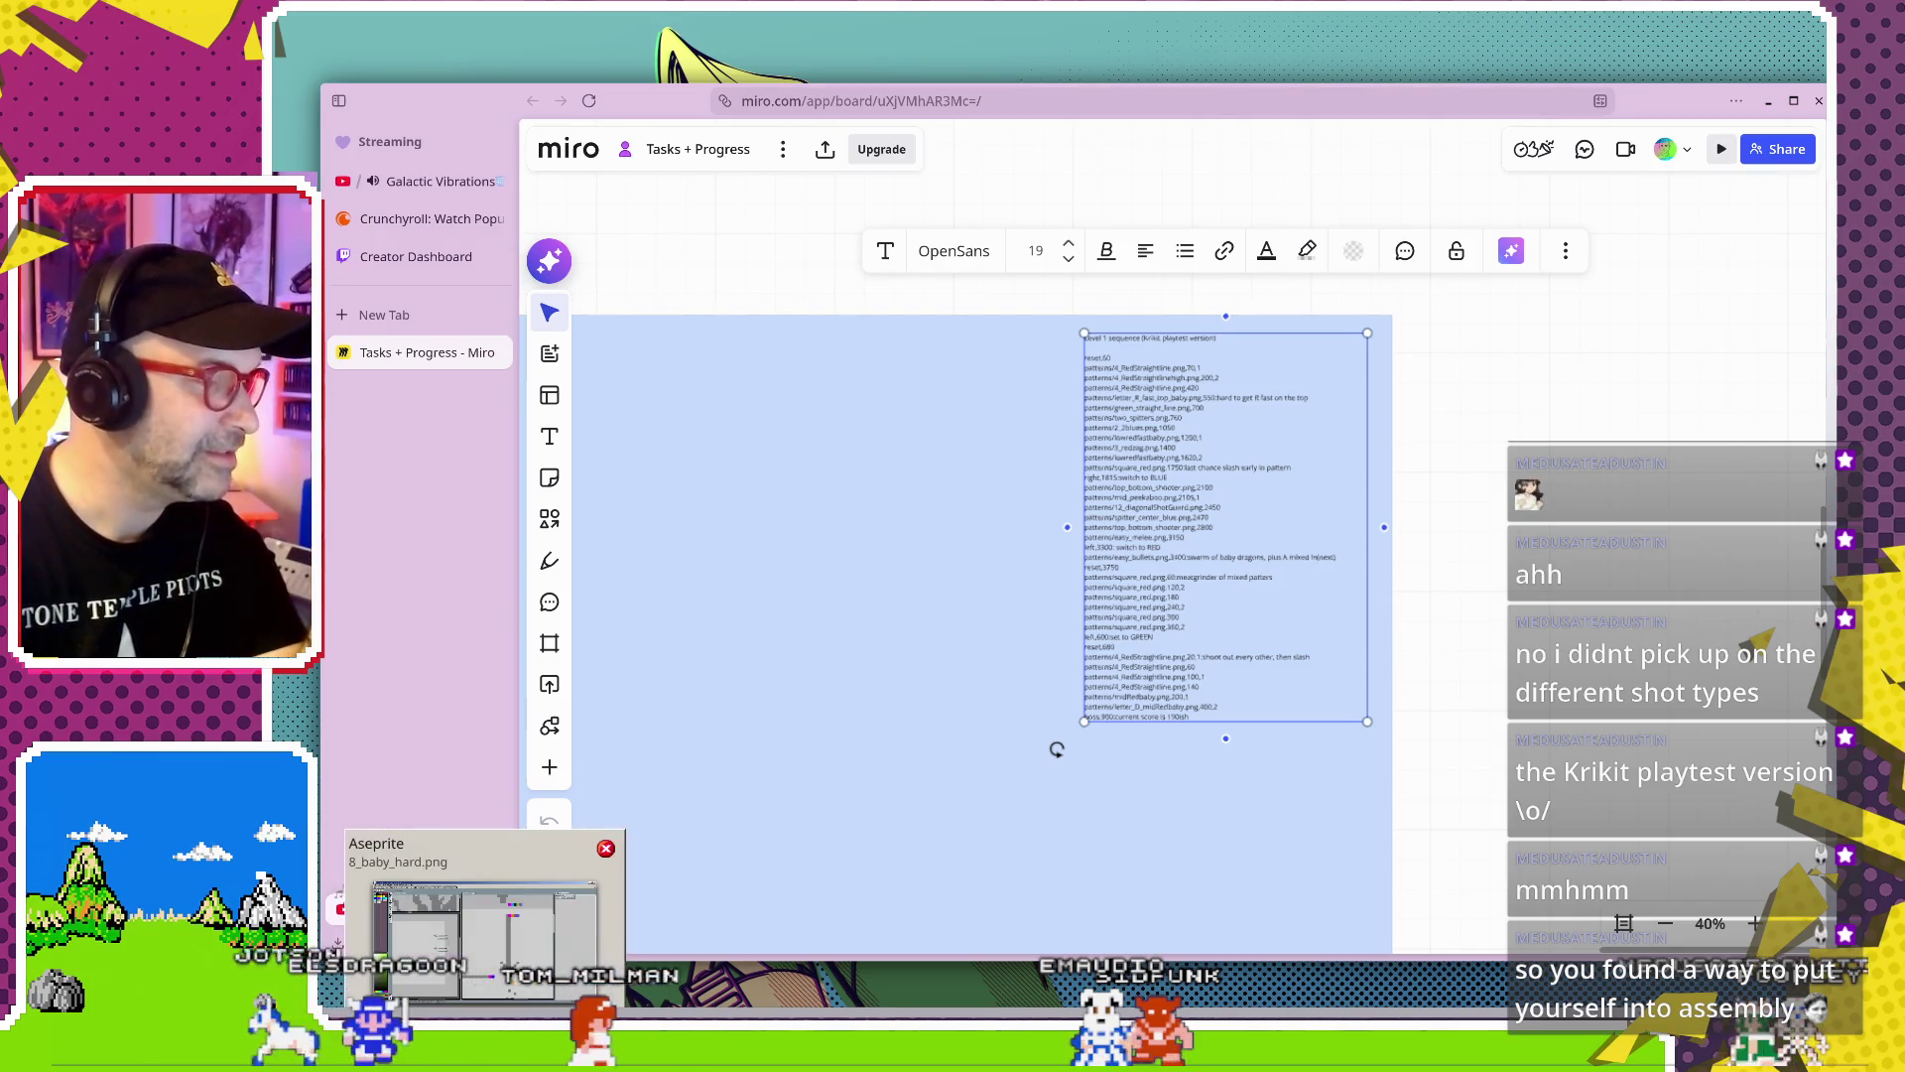
Back in Aseprite, close the 8_baby_hard, 7_baby_easy and 6_squareBlue sprite tabs
{"action": "key", "text": "alt+Tab"}
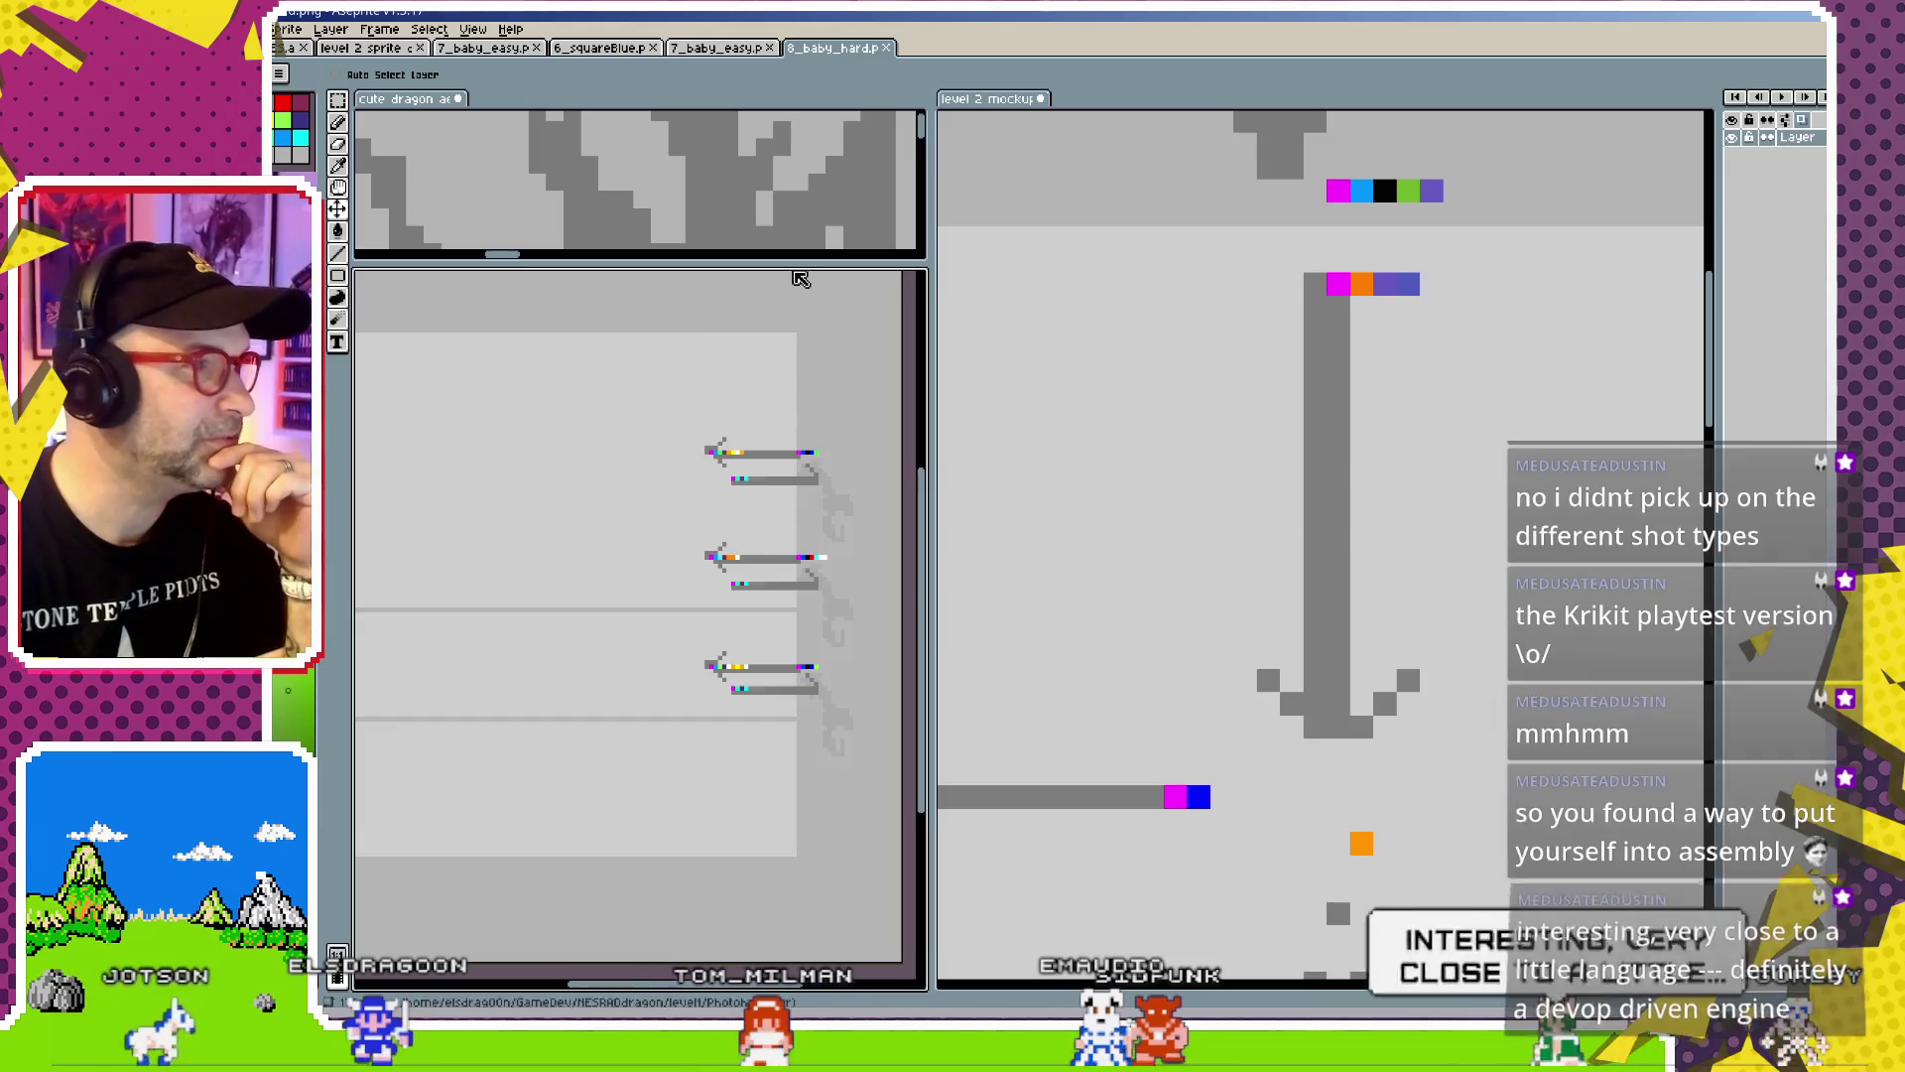
{"action": "left_click", "coordinate": [887, 48]}
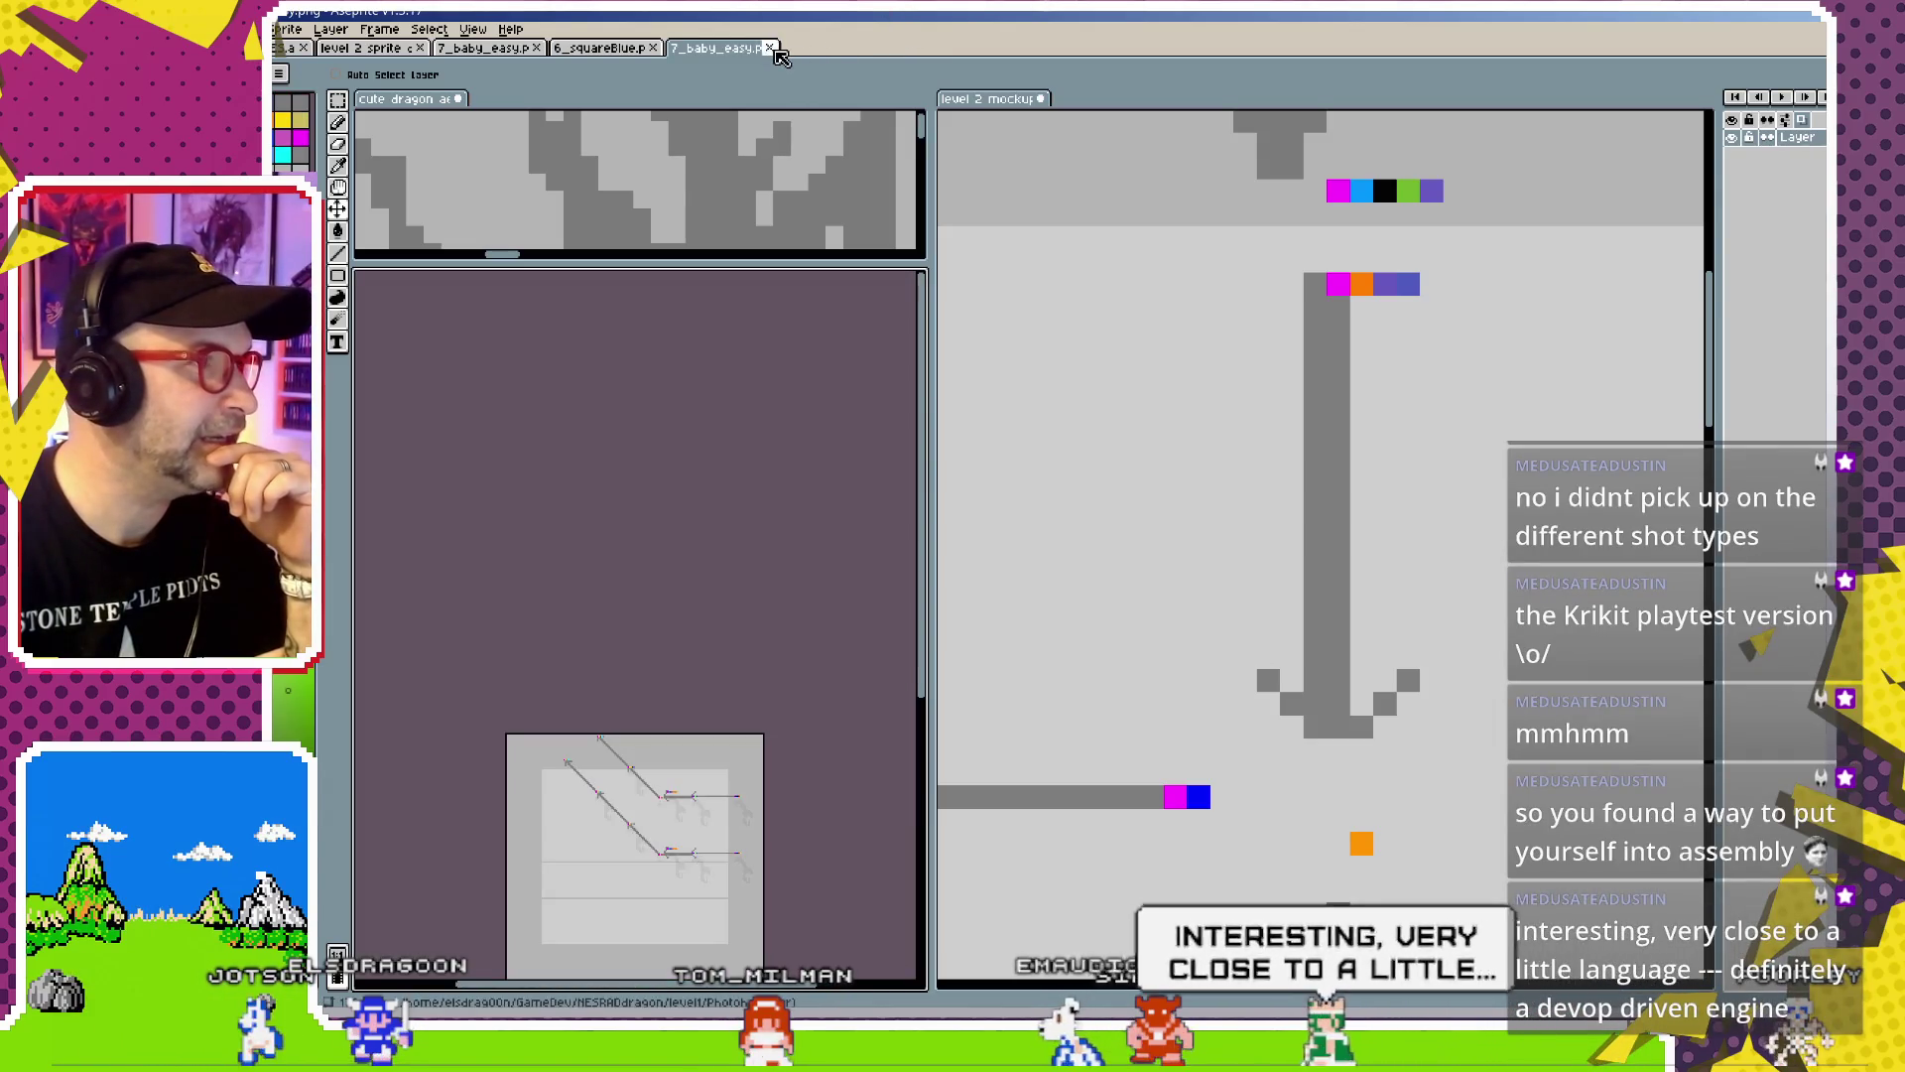
{"action": "left_click", "coordinate": [771, 48]}
{"action": "left_click", "coordinate": [653, 47]}
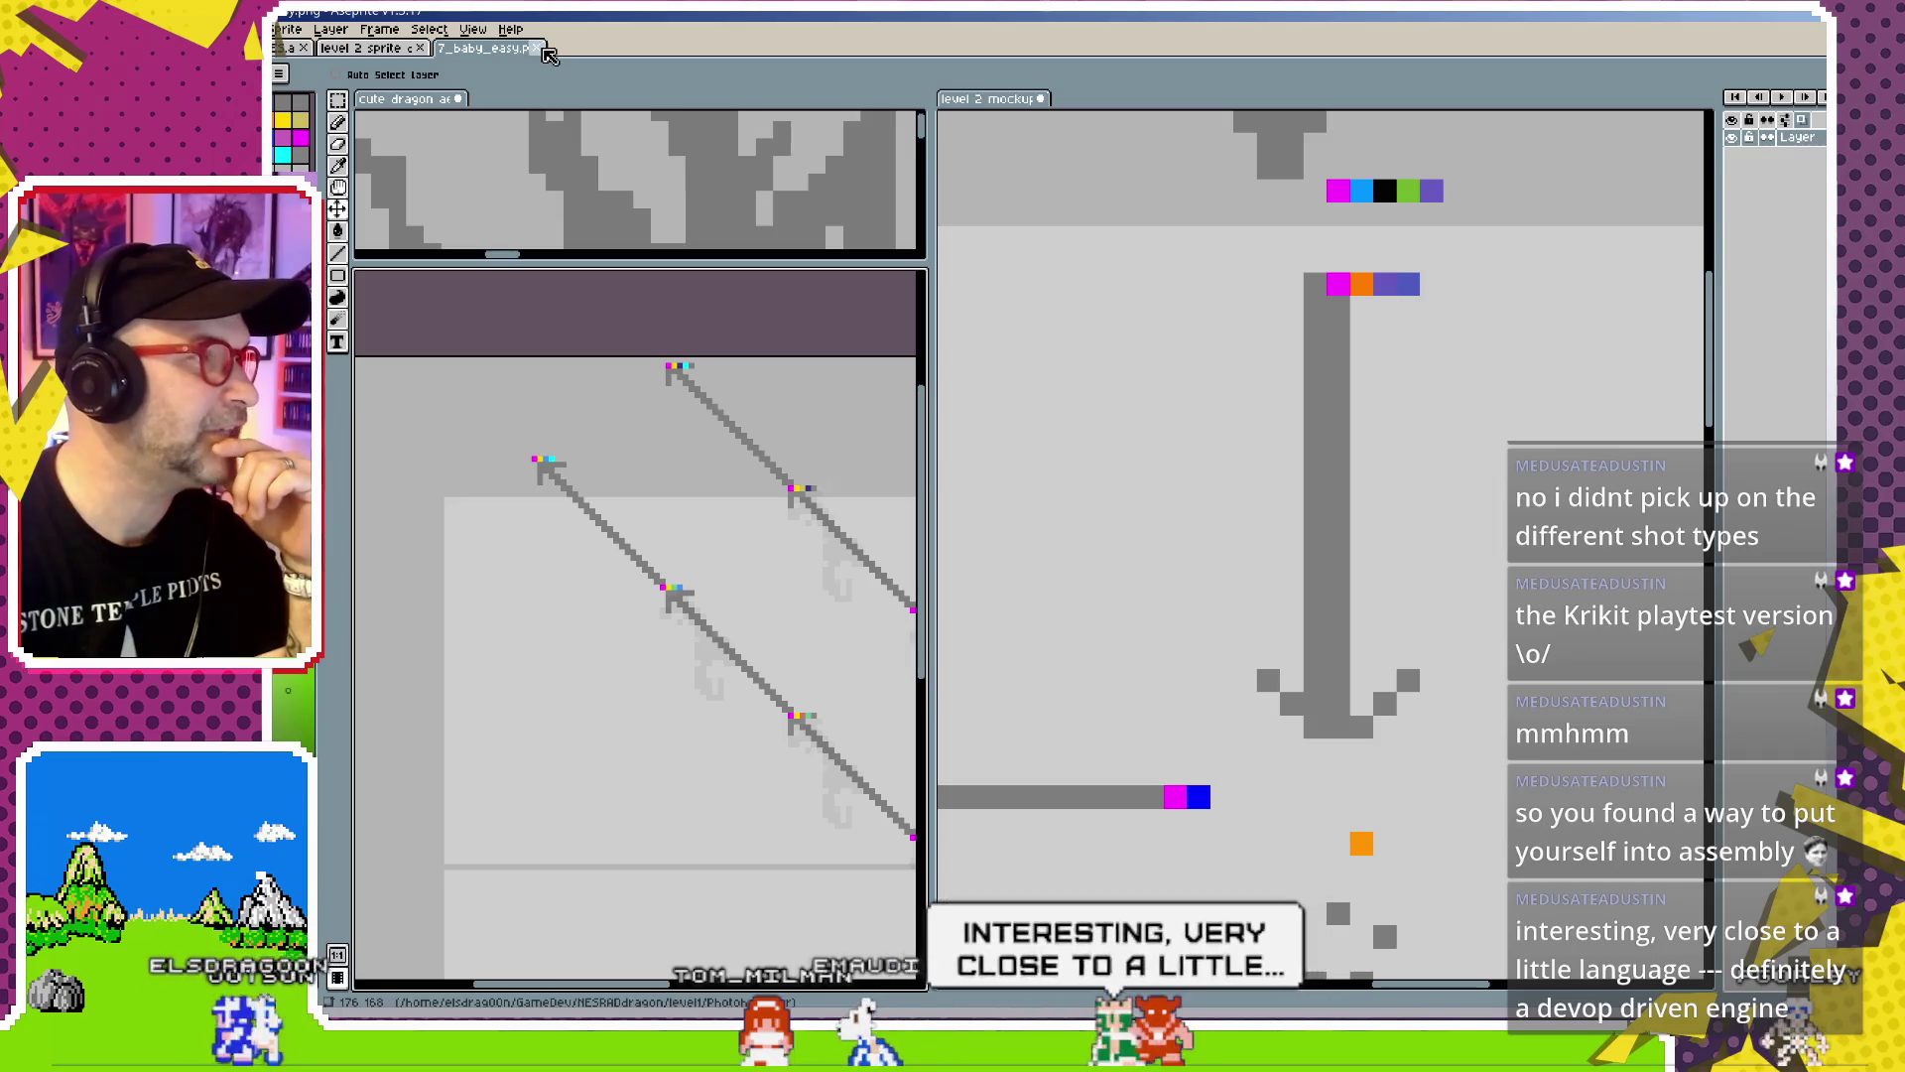
{"action": "left_click", "coordinate": [536, 48]}
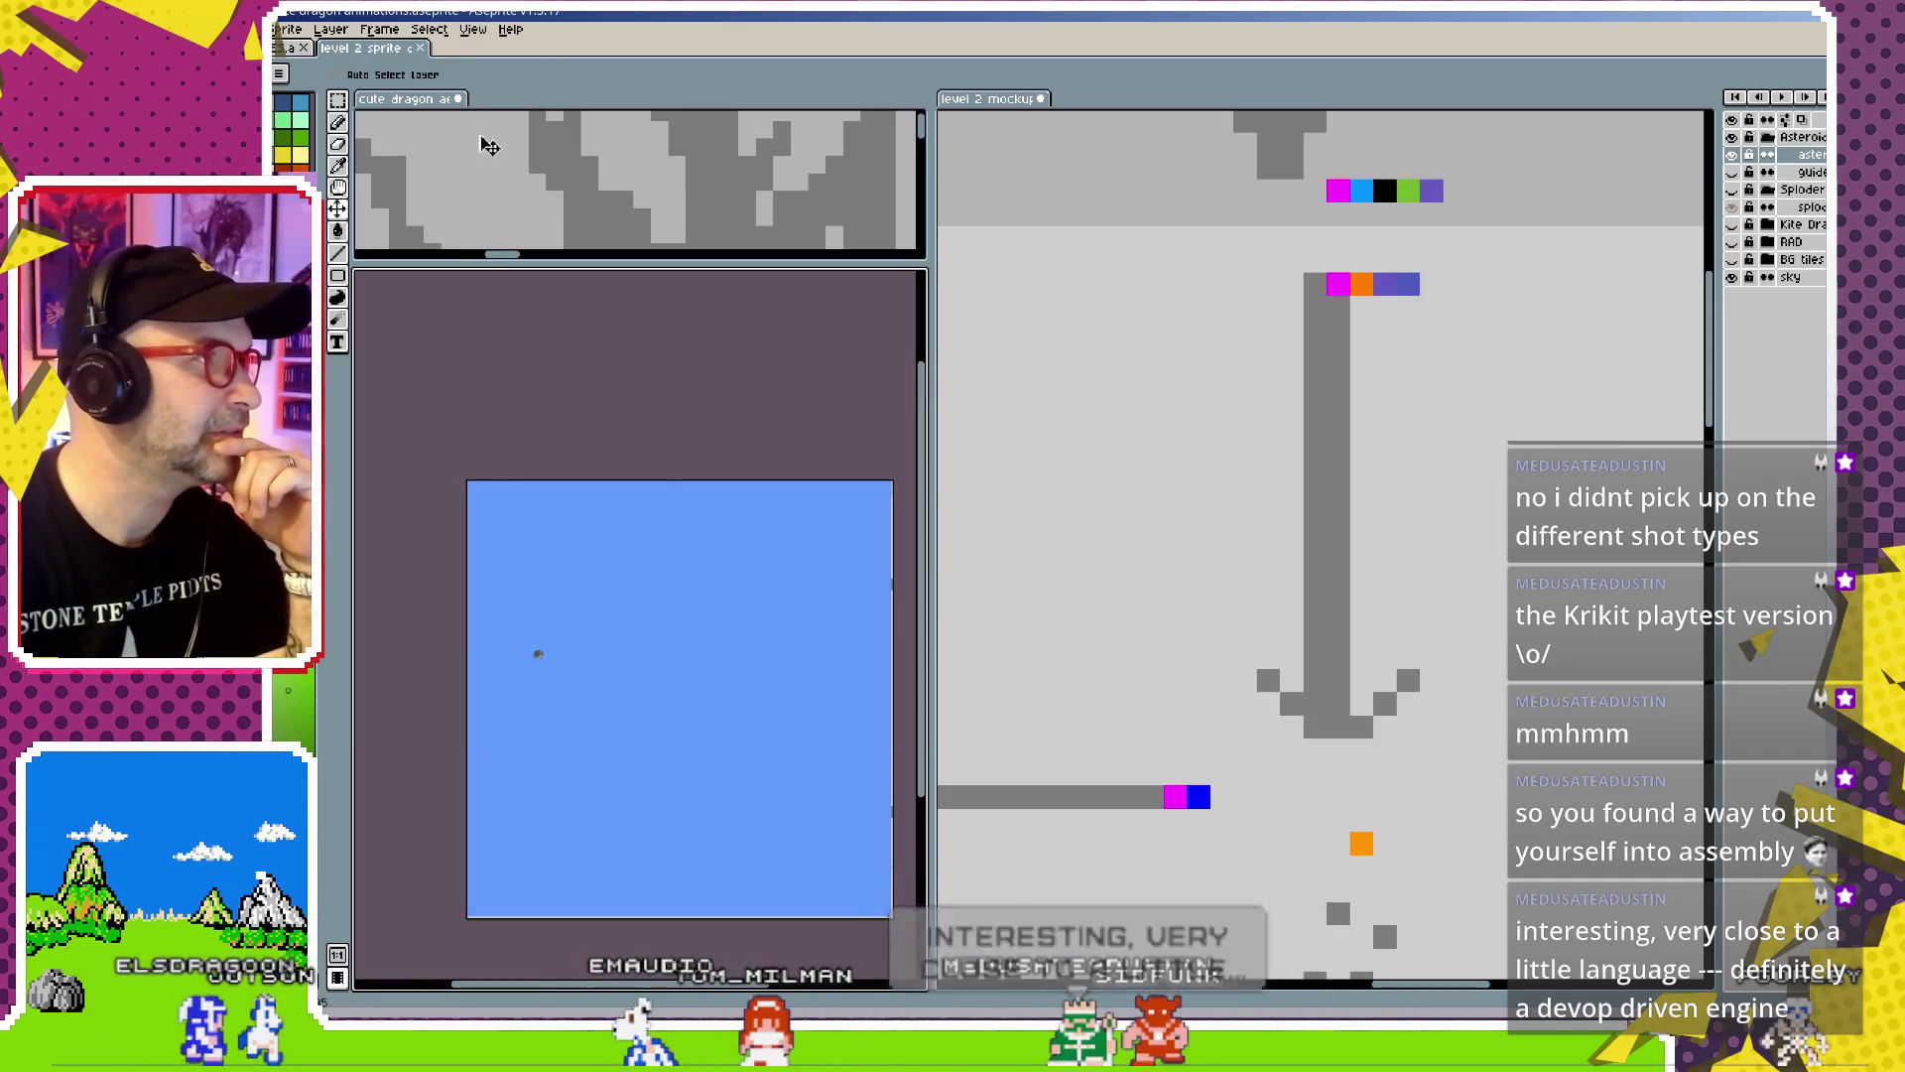
Enlarge the cute dragon editor pane by dragging the splitters down and right
{"action": "scroll", "coordinate": [757, 646], "scroll_direction": "right", "scroll_amount": 2}
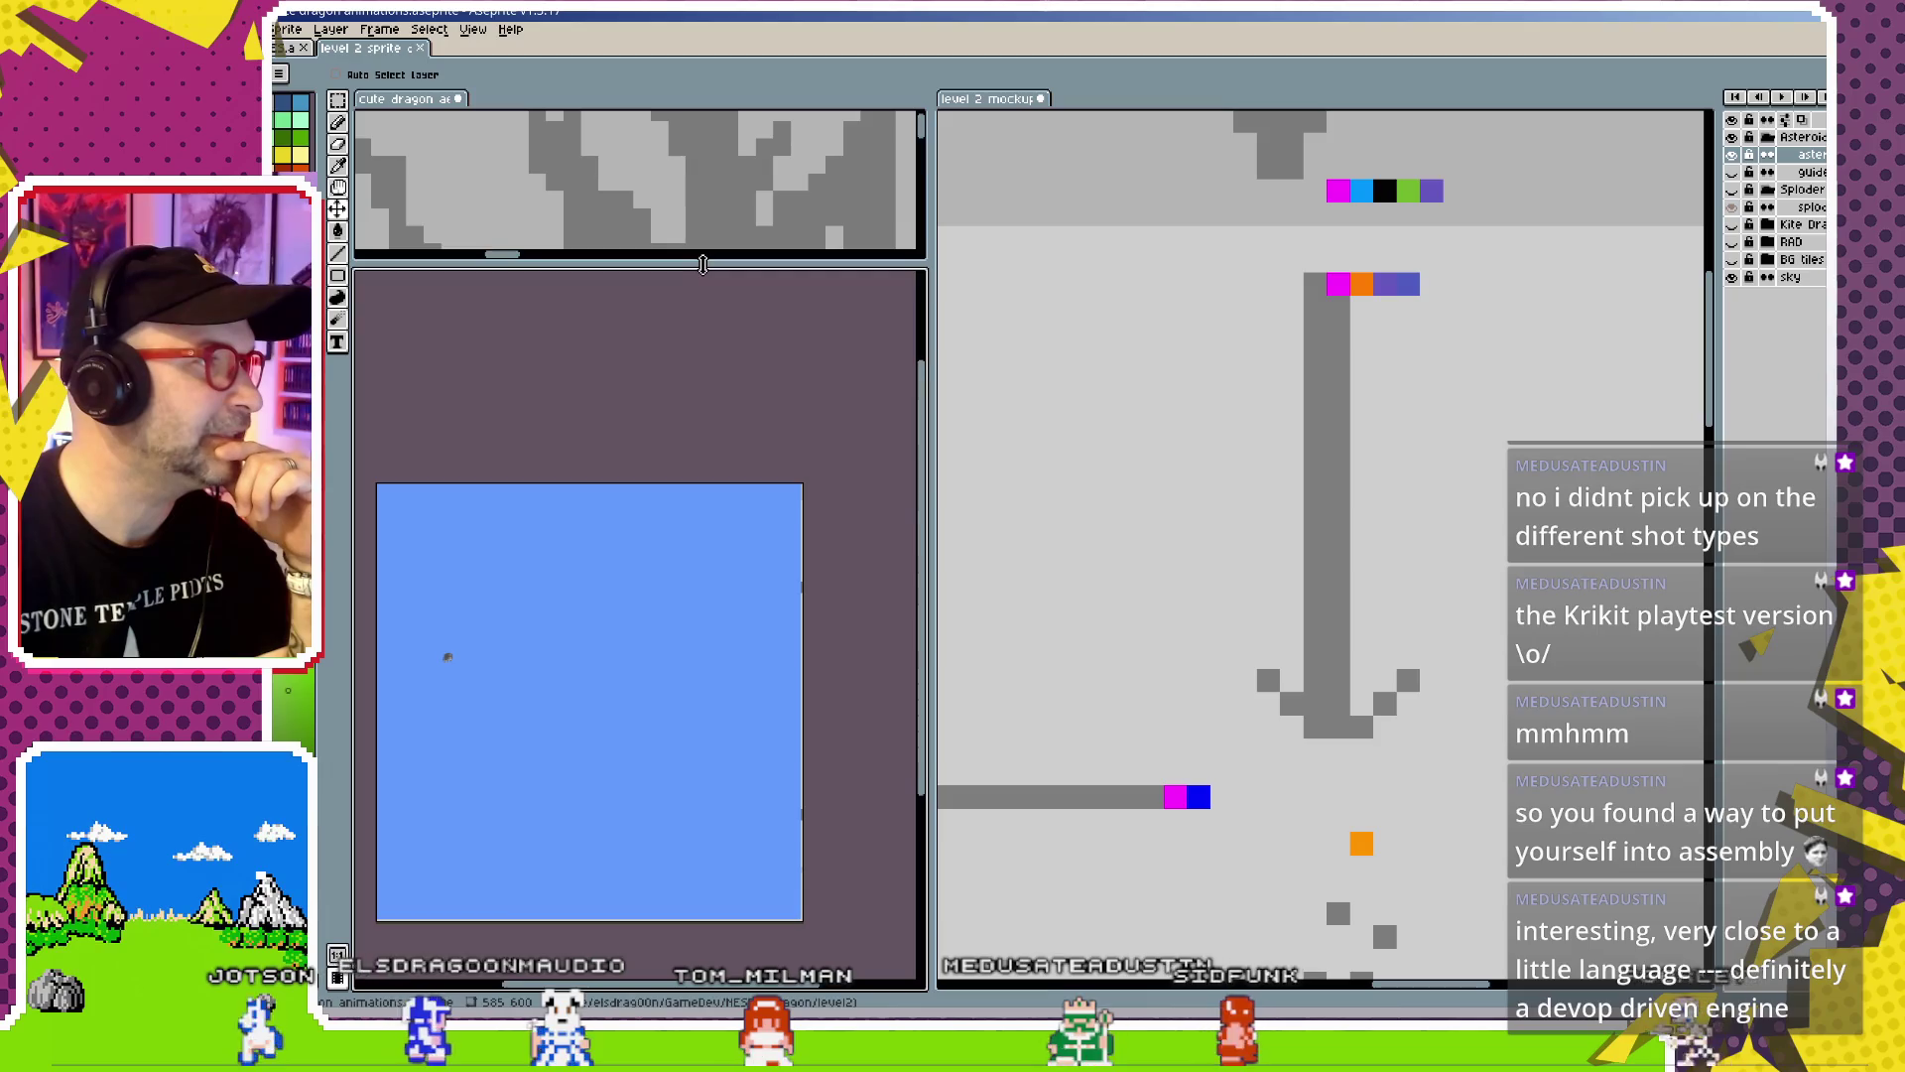
{"action": "left_click_drag", "start_coordinate": [710, 261], "coordinate": [710, 869]}
{"action": "scroll", "coordinate": [667, 519], "scroll_direction": "down", "scroll_amount": 2}
{"action": "scroll", "coordinate": [667, 519], "scroll_direction": "down", "scroll_amount": 2}
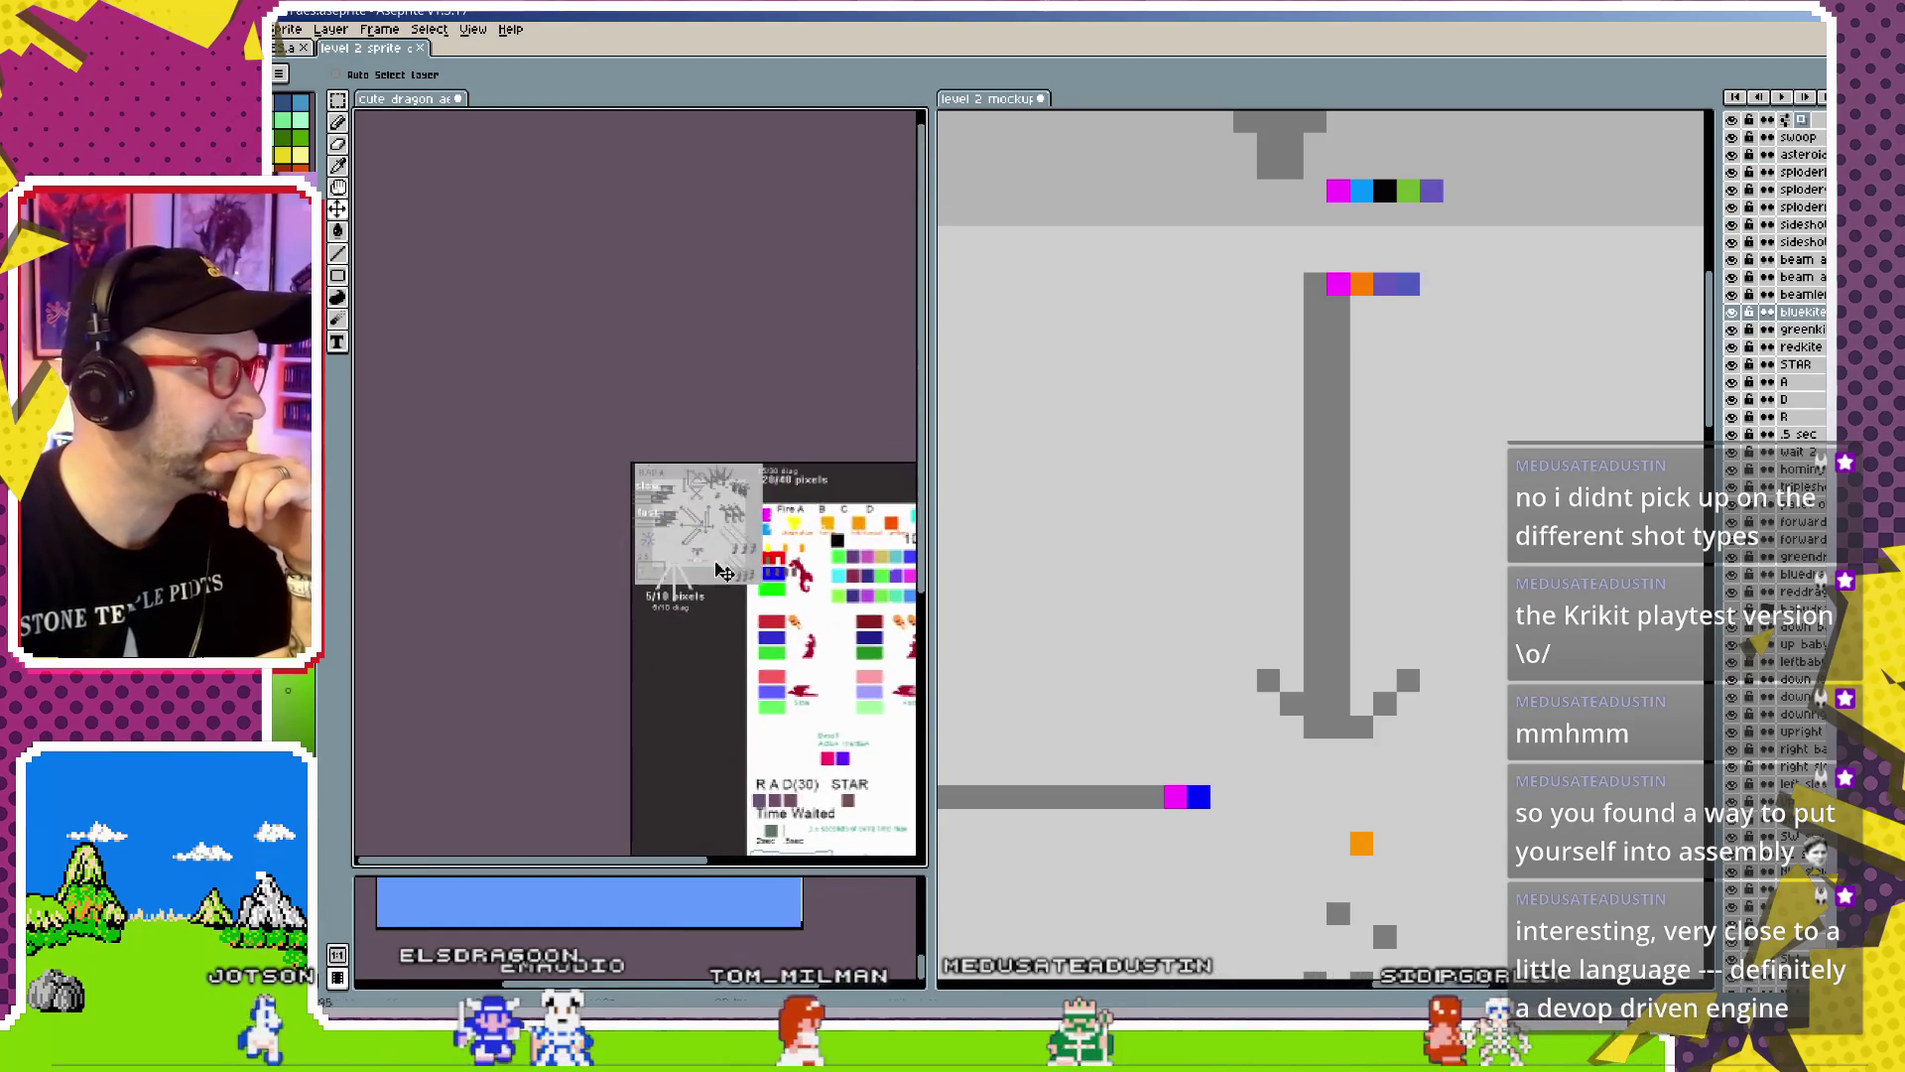
{"action": "scroll", "coordinate": [666, 519], "scroll_direction": "up", "scroll_amount": 3}
{"action": "scroll", "coordinate": [667, 519], "scroll_direction": "up", "scroll_amount": 2}
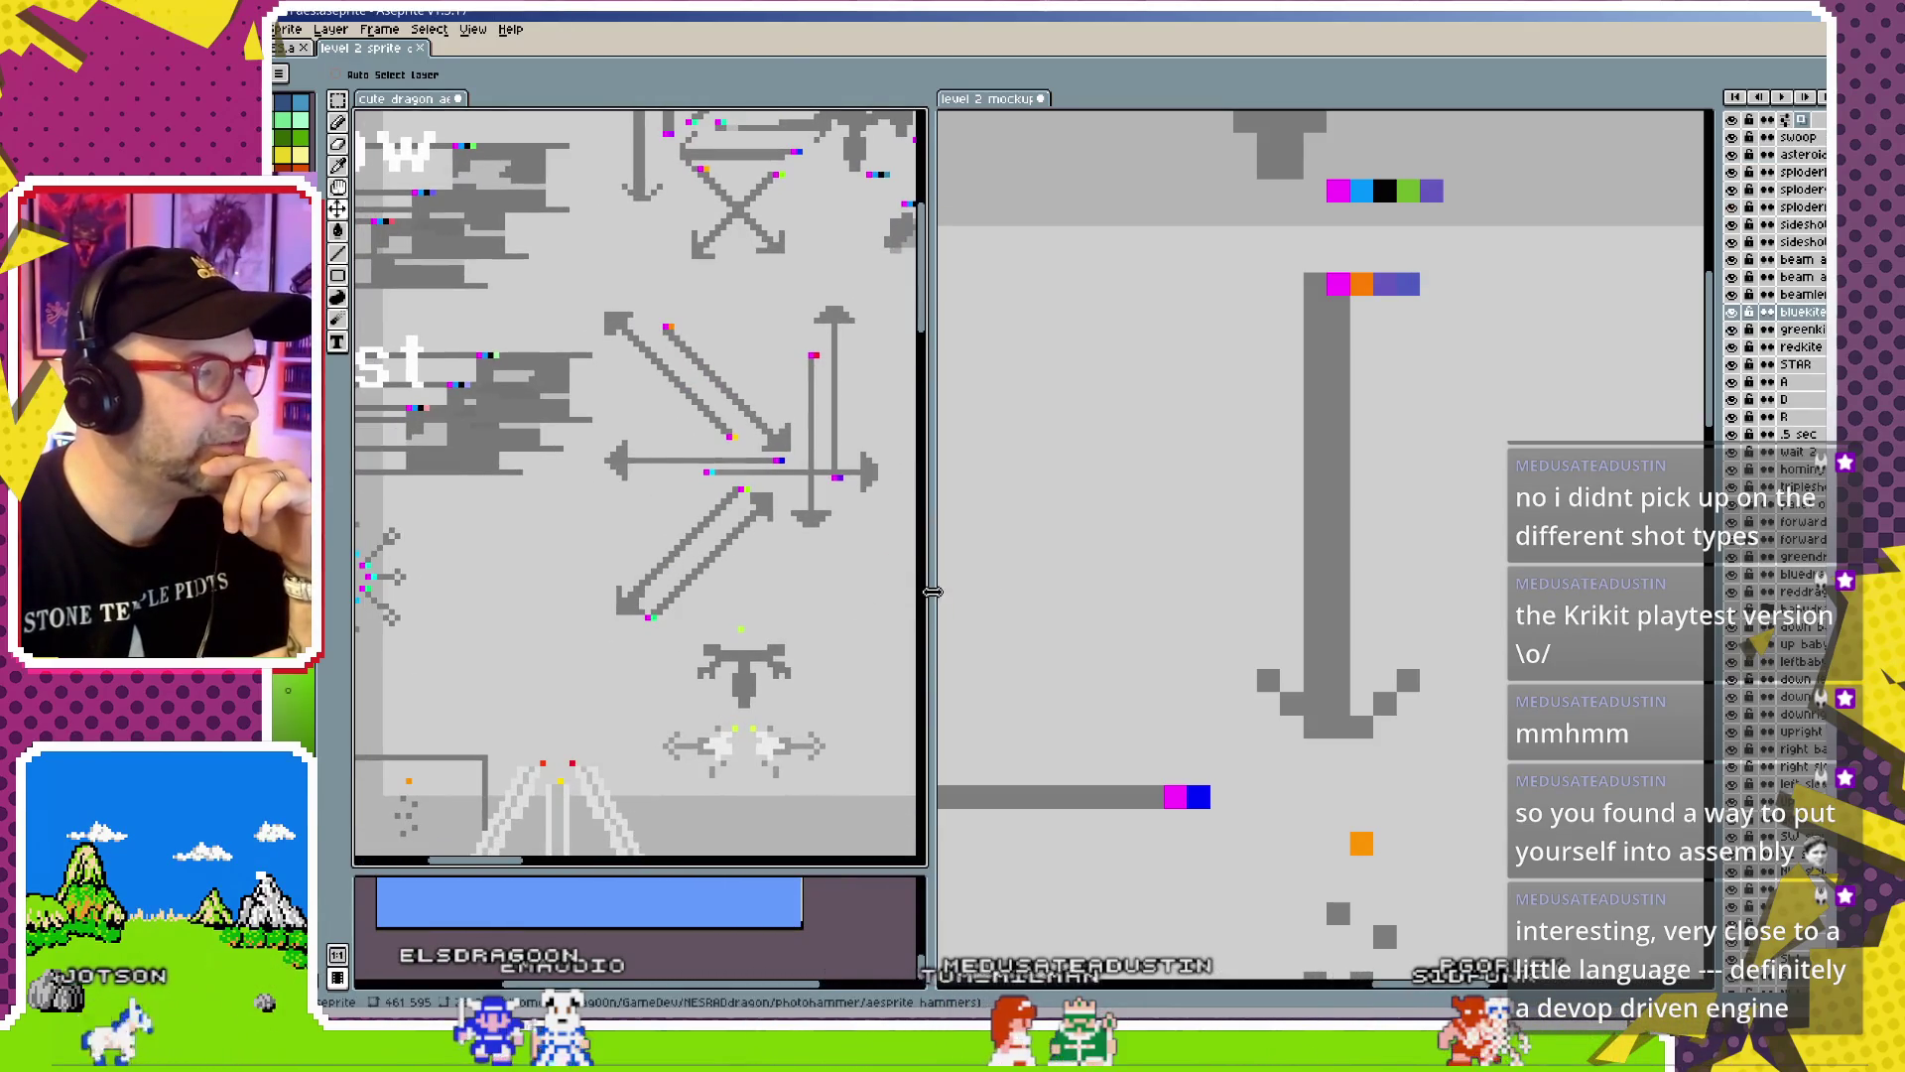
{"action": "left_click_drag", "start_coordinate": [933, 591], "coordinate": [1422, 591]}
{"action": "scroll", "coordinate": [890, 450], "scroll_direction": "left", "scroll_amount": 2}
{"action": "scroll", "coordinate": [890, 450], "scroll_direction": "down", "scroll_amount": 2}
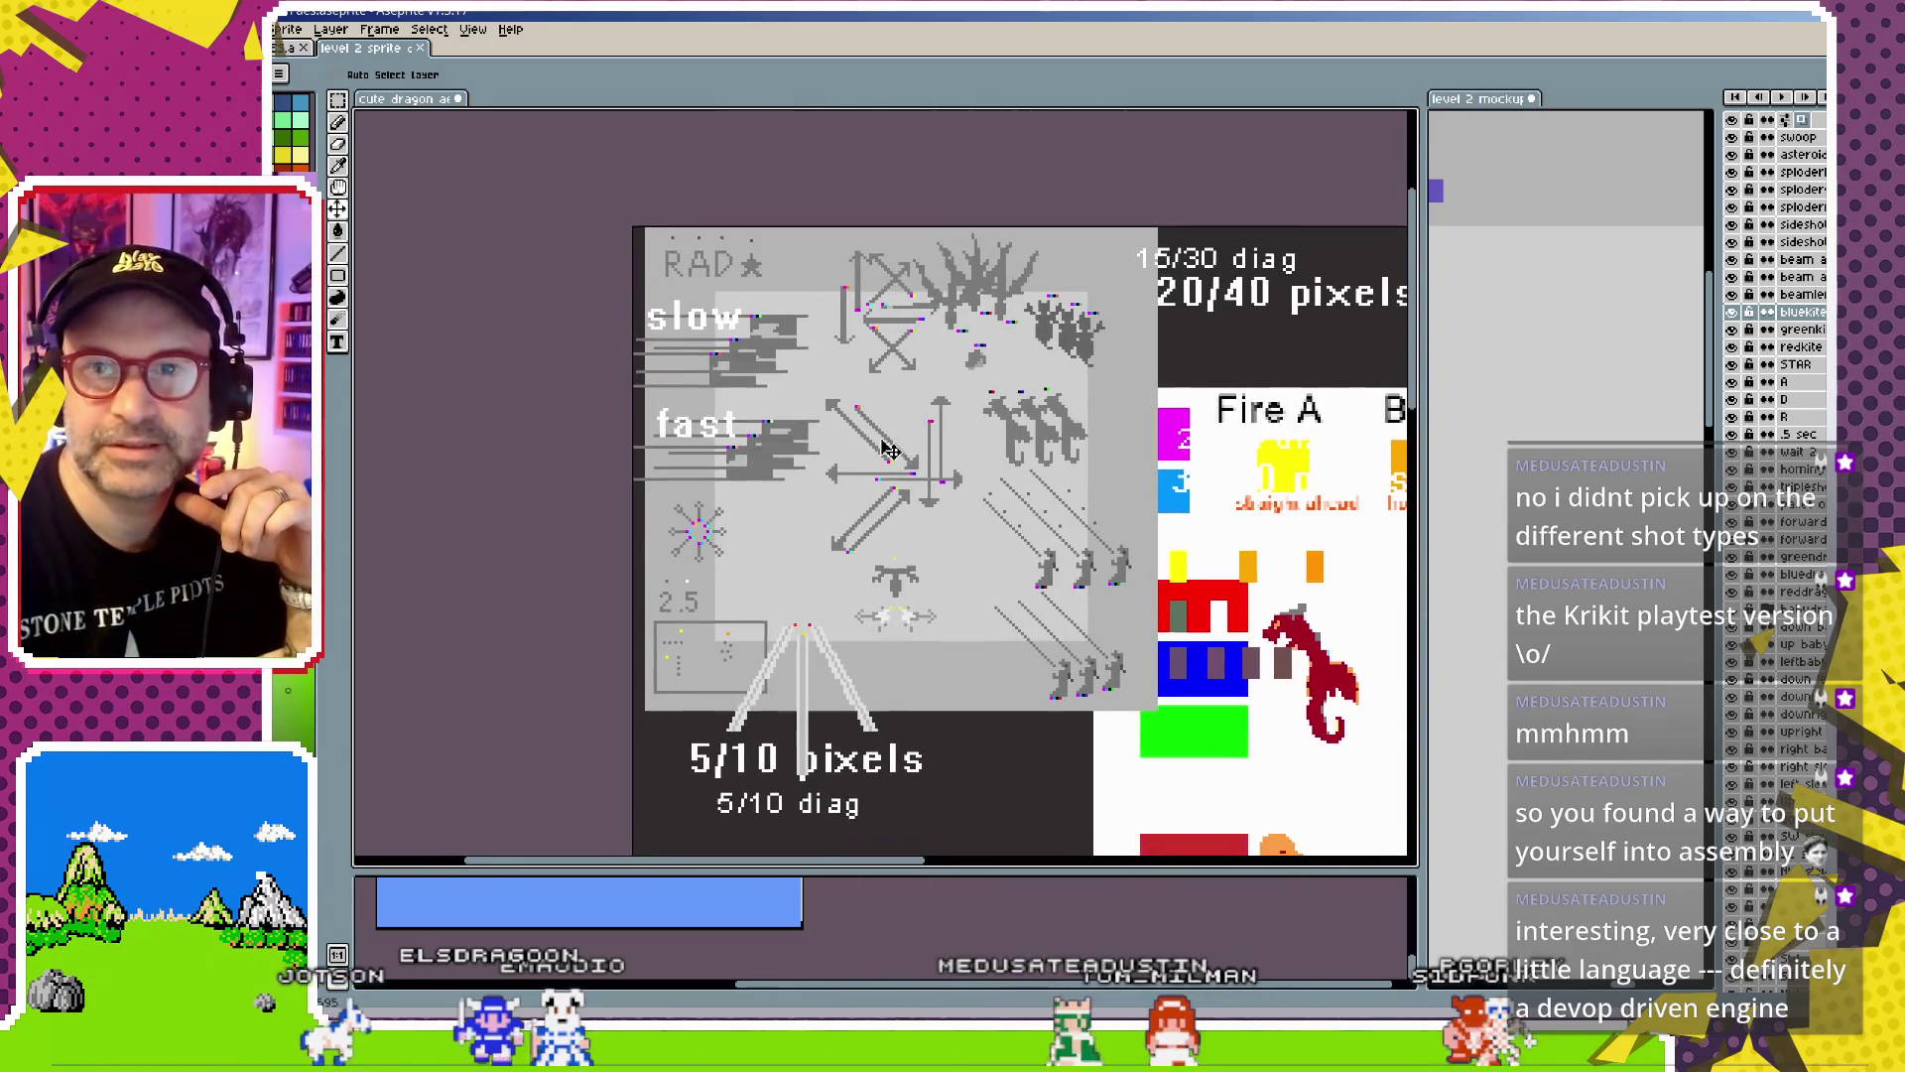
{"action": "scroll", "coordinate": [891, 450], "scroll_direction": "up", "scroll_amount": 1}
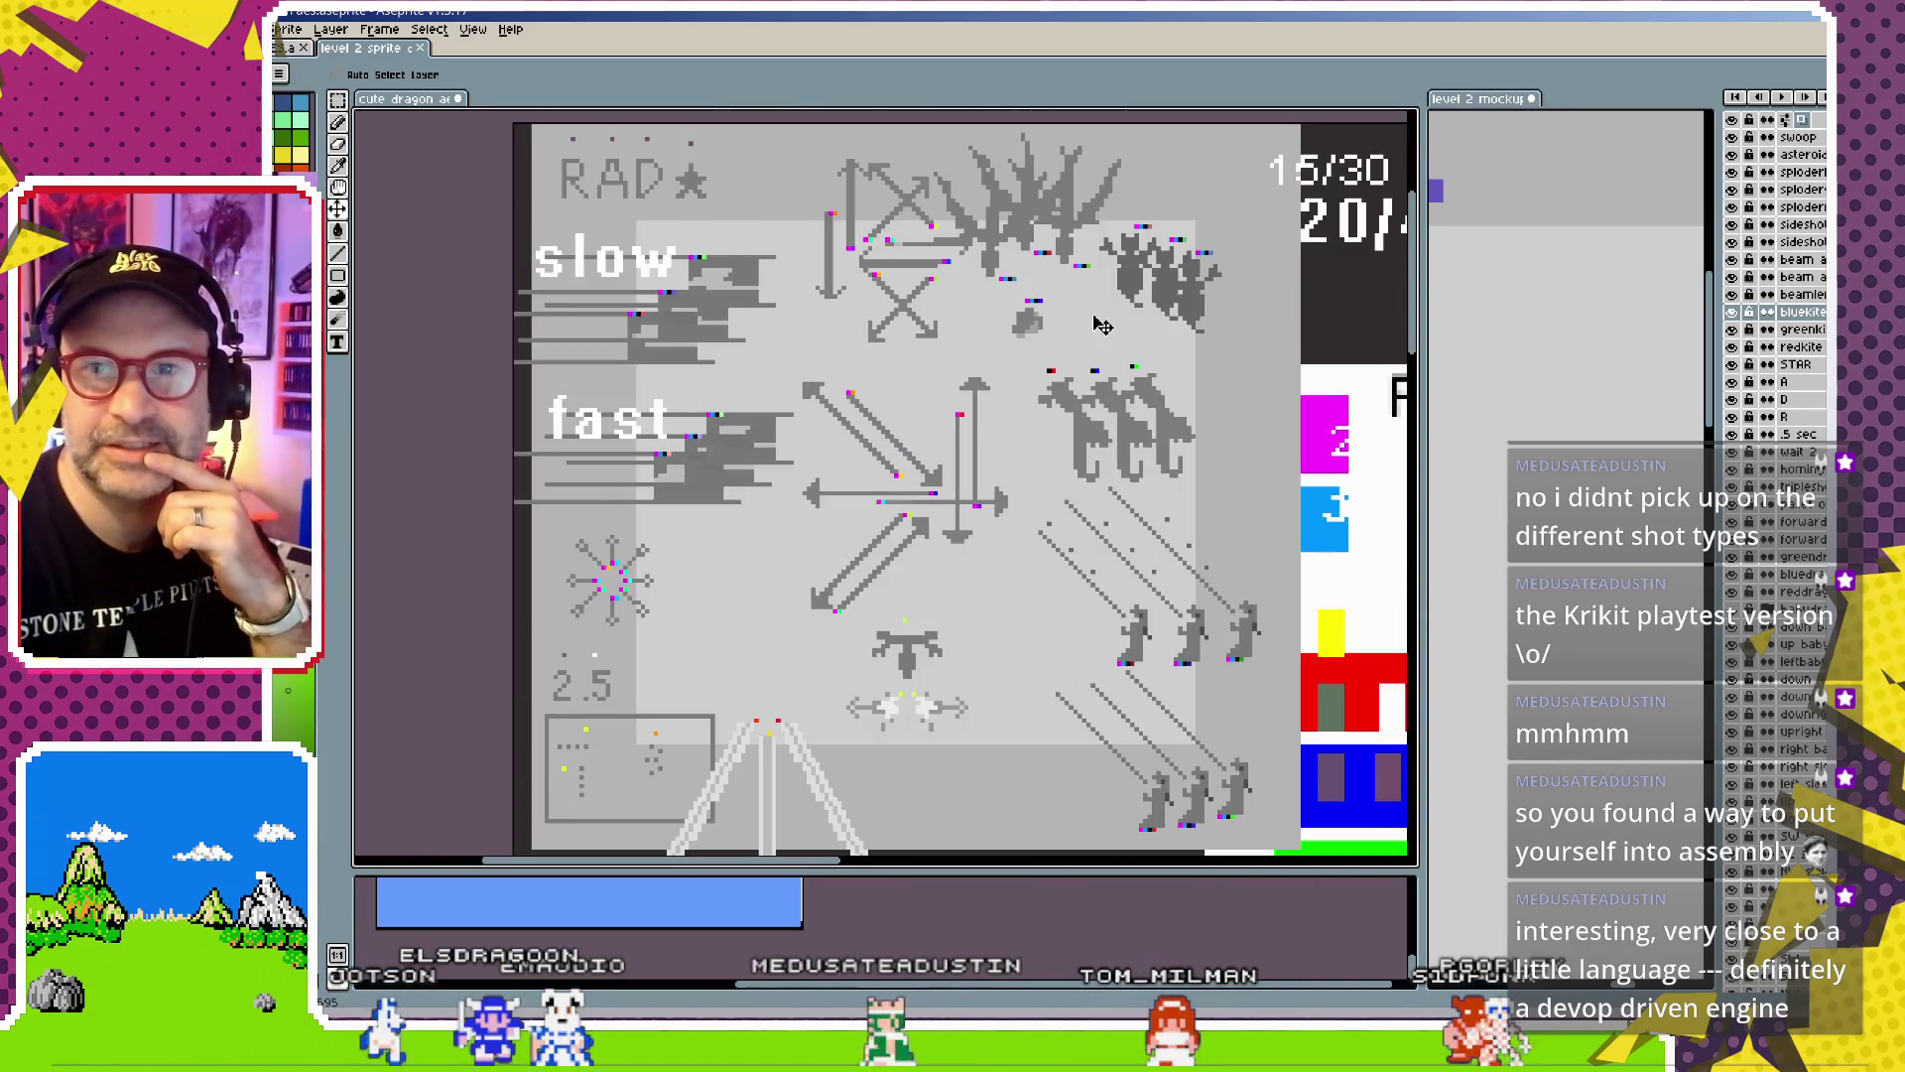
Widen the layers panel, zoom the dragon sheet to its artwork, and activate the level 2 mockup
{"action": "left_click_drag", "start_coordinate": [1715, 356], "coordinate": [1330, 355]}
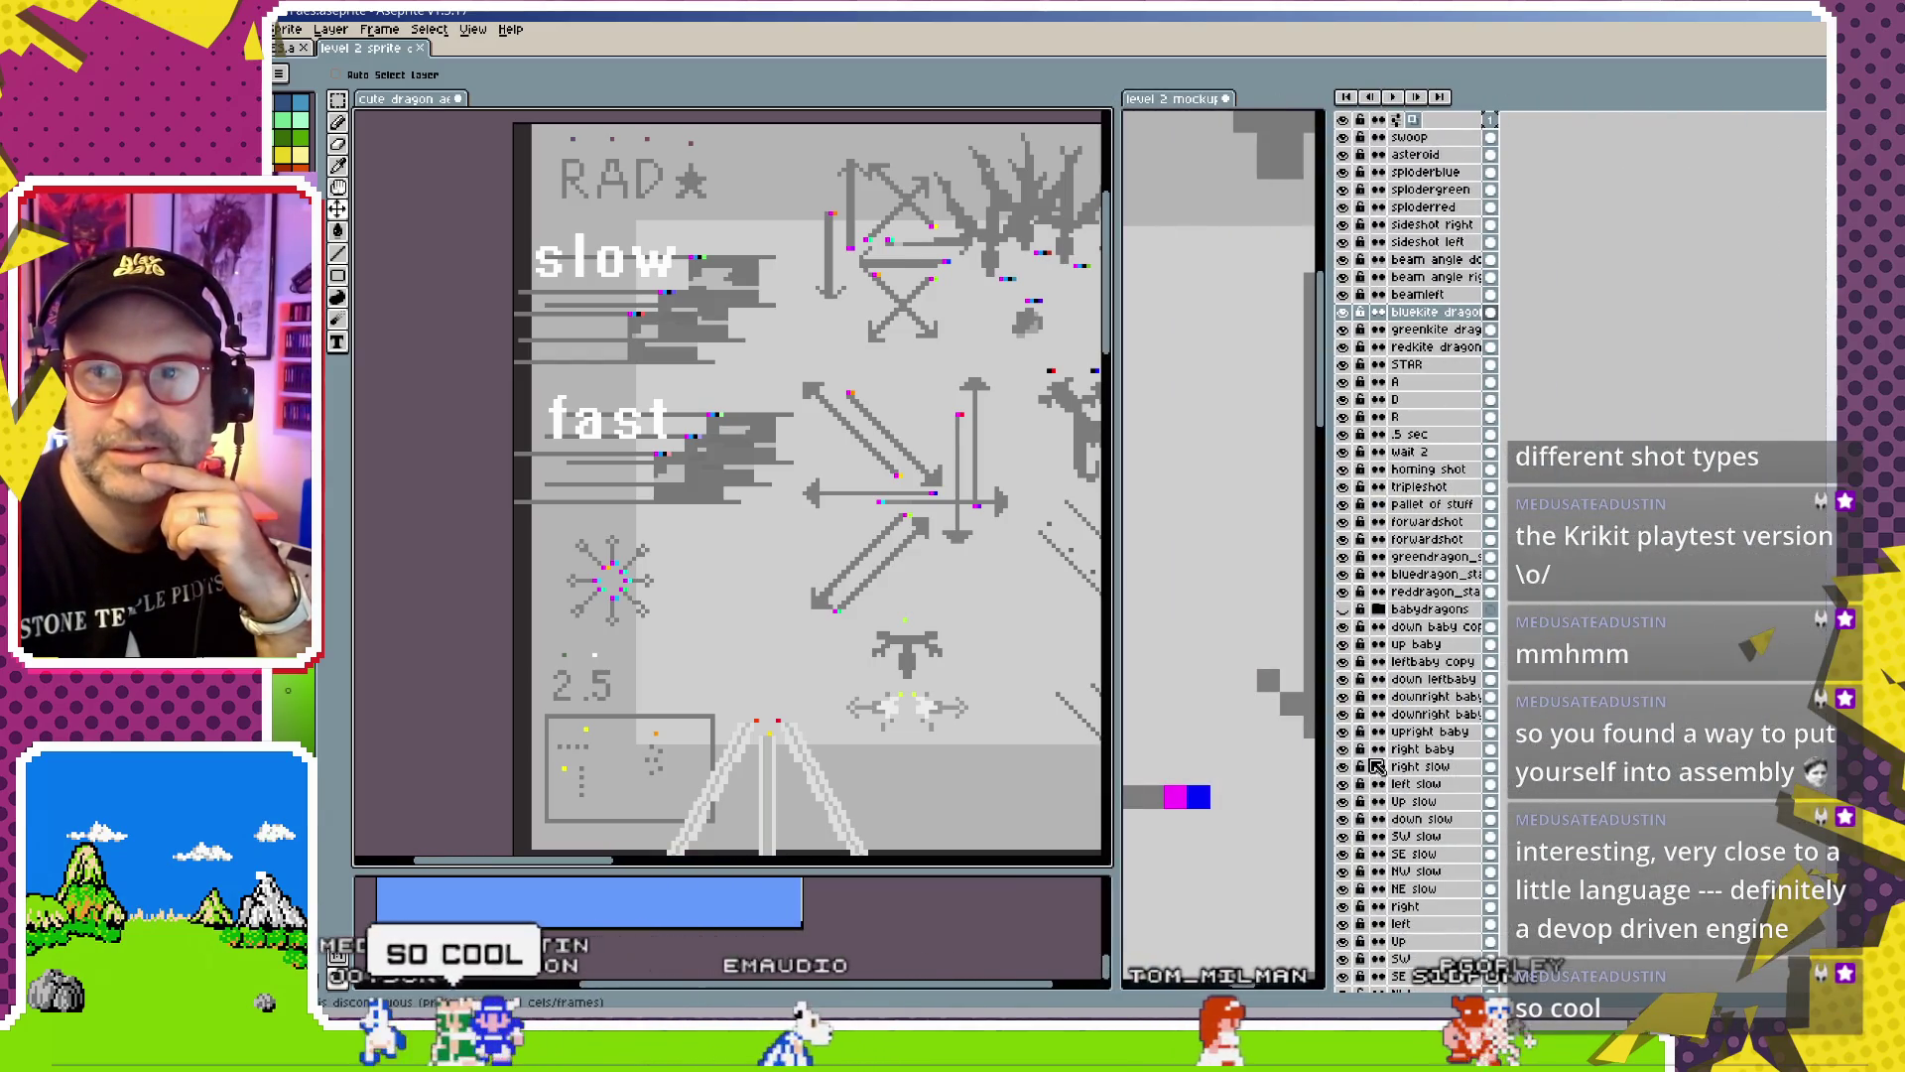
{"action": "scroll", "coordinate": [1049, 444], "scroll_direction": "down", "scroll_amount": 1}
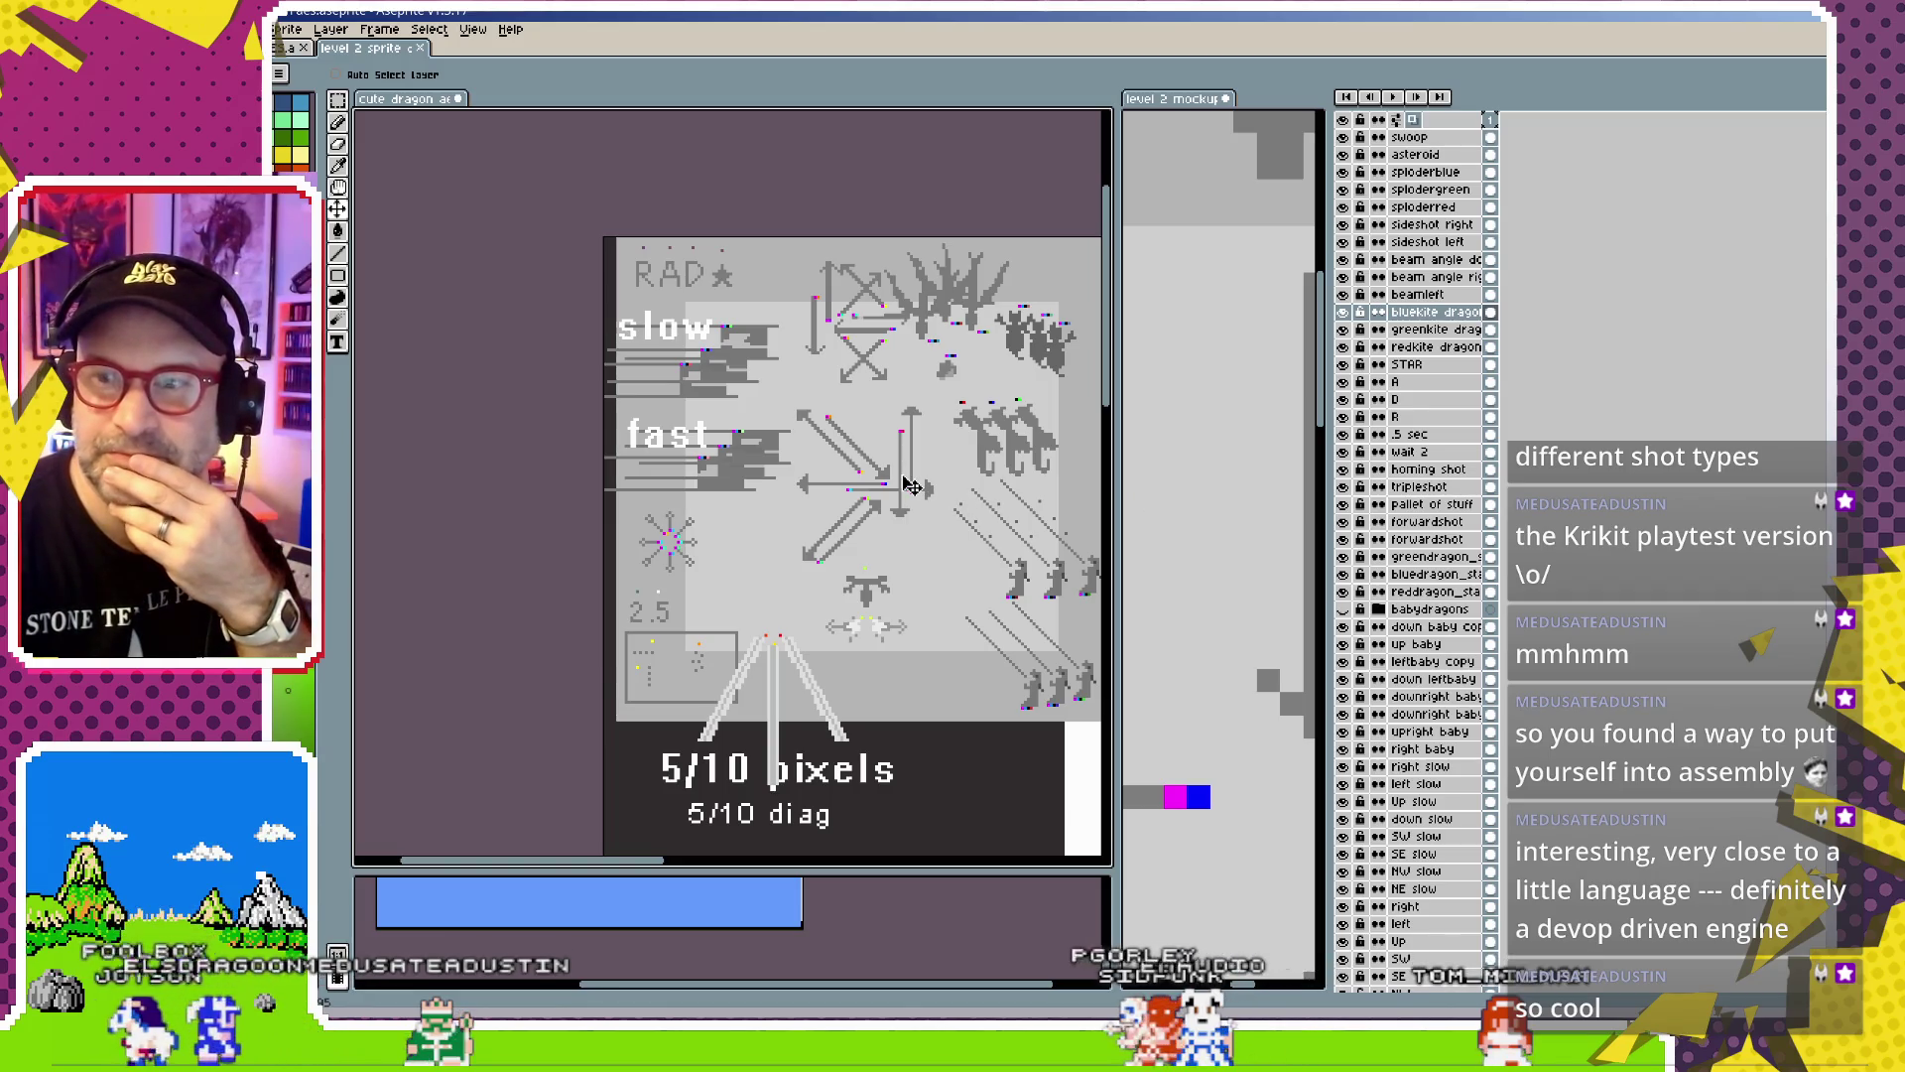
{"action": "left_click_drag", "start_coordinate": [757, 490], "coordinate": [751, 441]}
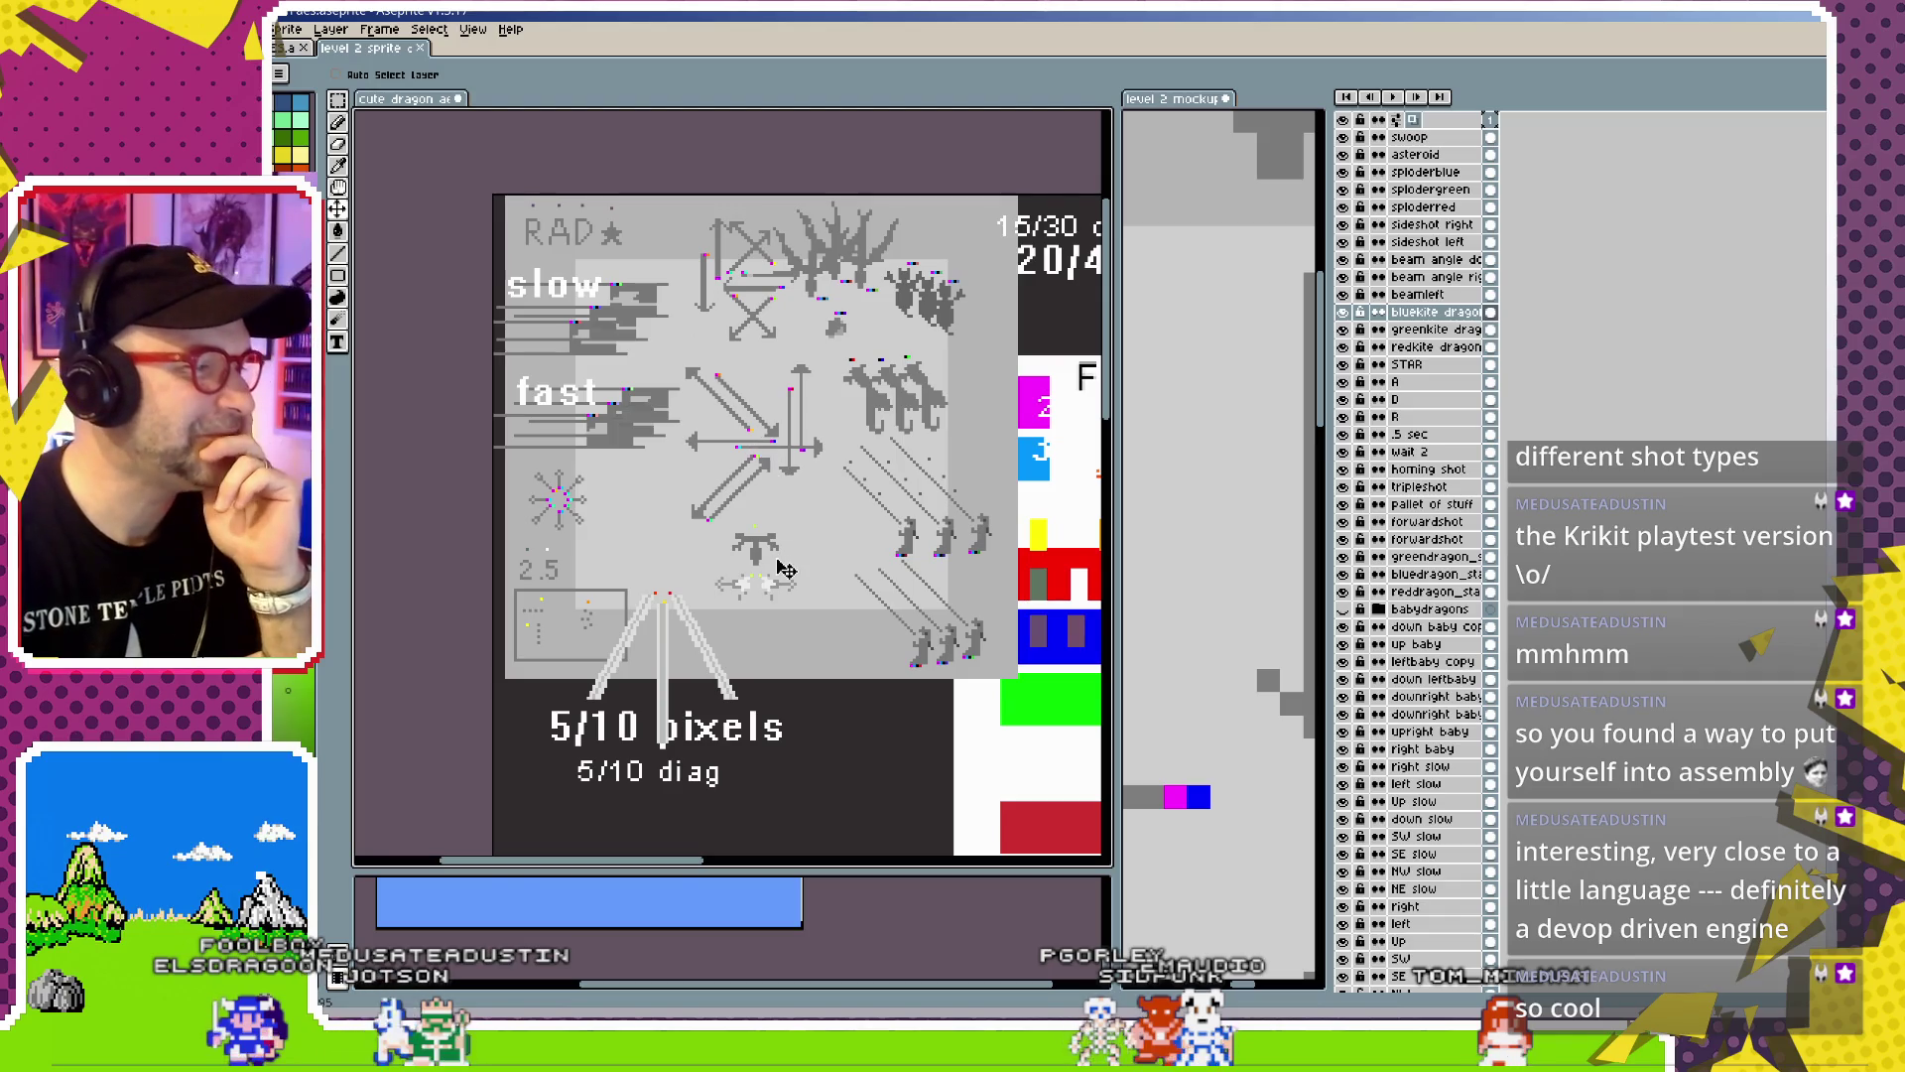
{"action": "scroll", "coordinate": [784, 568], "scroll_direction": "up", "scroll_amount": 1}
{"action": "scroll", "coordinate": [777, 572], "scroll_direction": "up", "scroll_amount": 1}
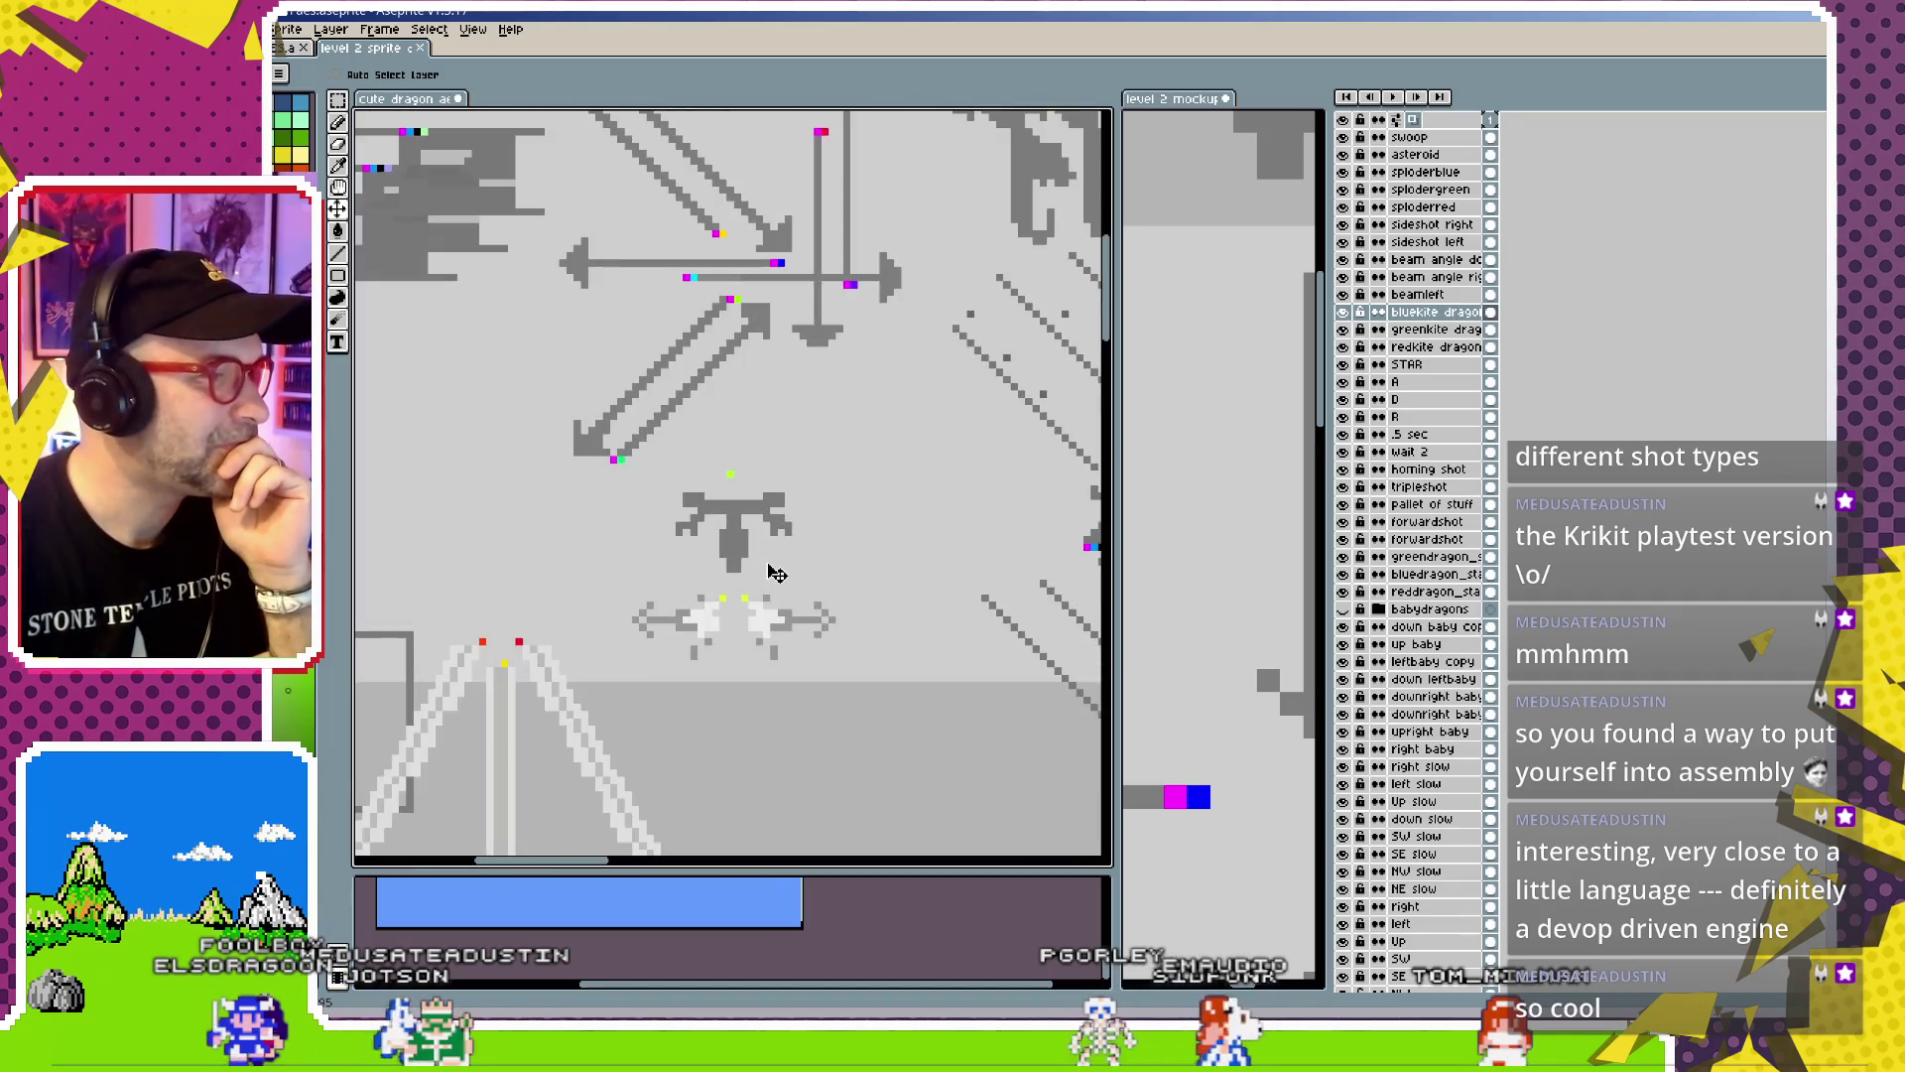
{"action": "scroll", "coordinate": [774, 568], "scroll_direction": "down", "scroll_amount": 1}
{"action": "scroll", "coordinate": [772, 562], "scroll_direction": "down", "scroll_amount": 1}
{"action": "scroll", "coordinate": [771, 556], "scroll_direction": "down", "scroll_amount": 1}
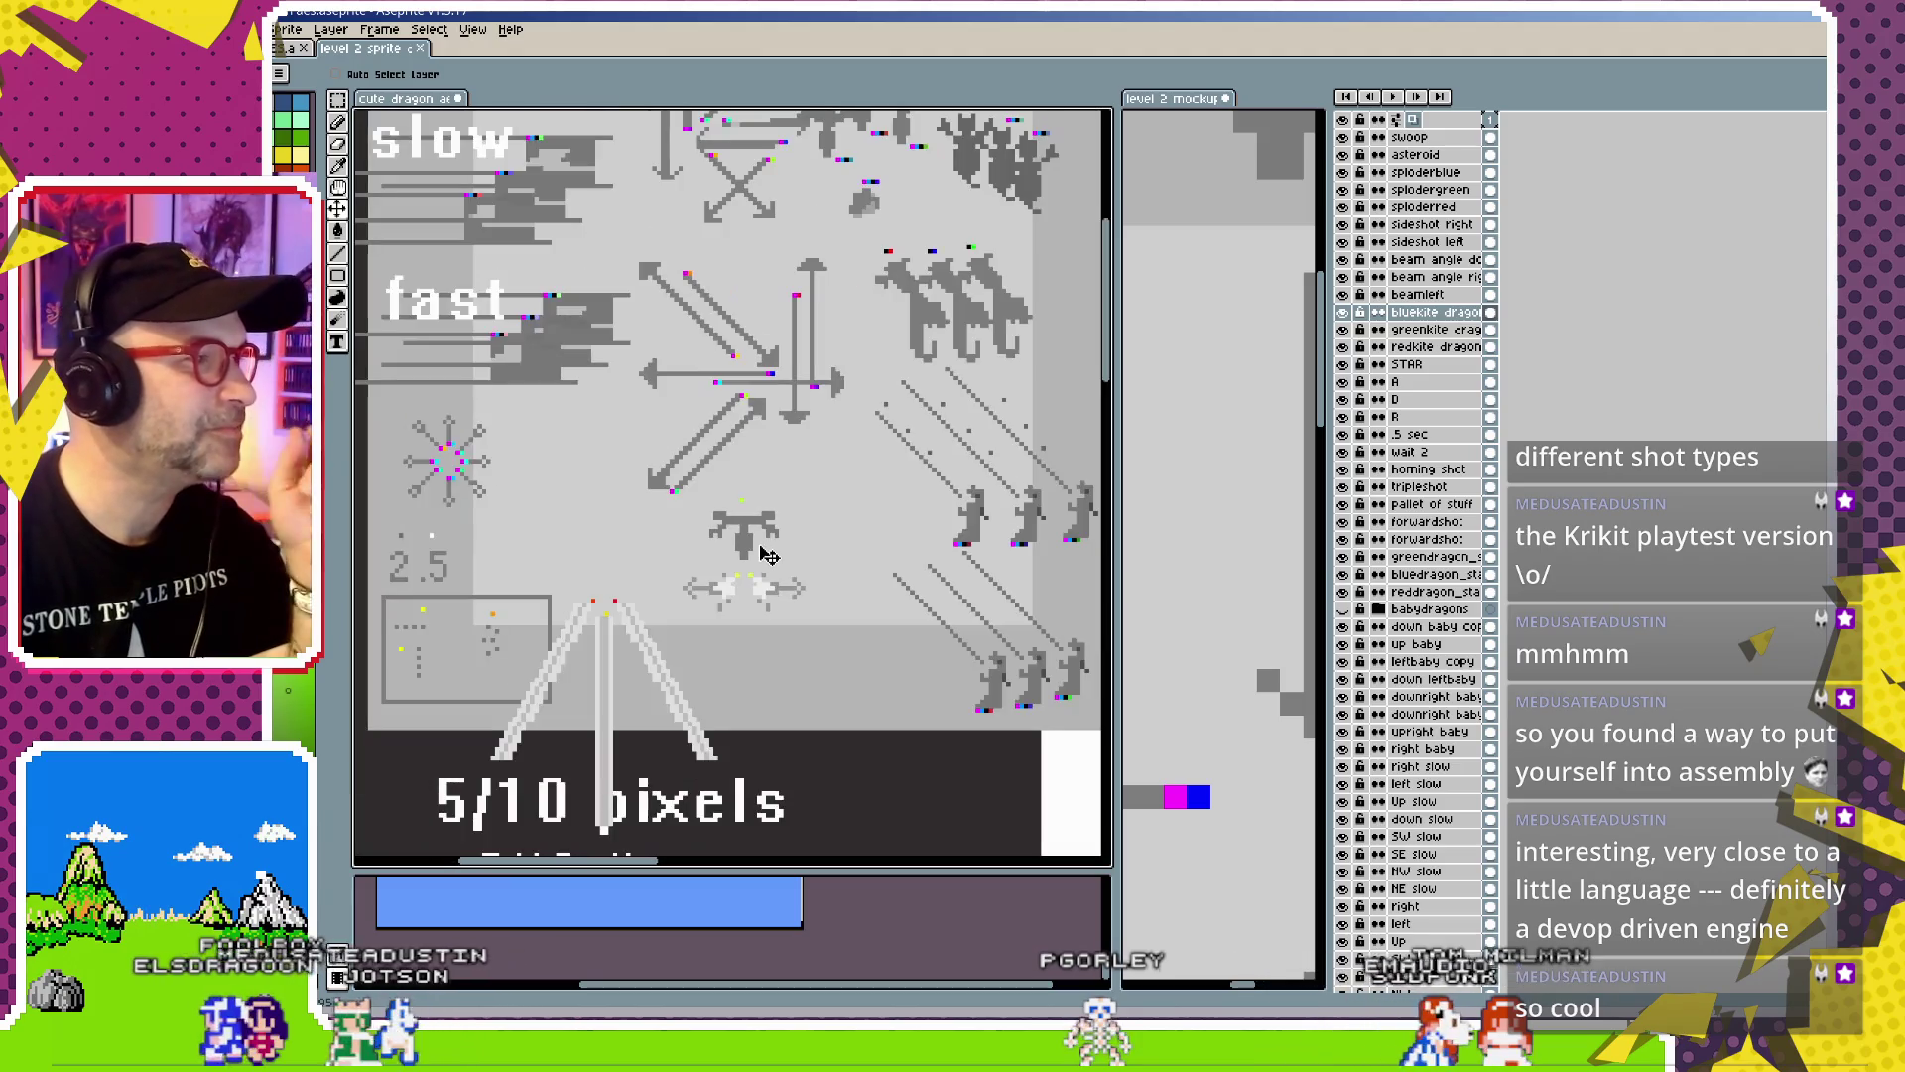
{"action": "scroll", "coordinate": [769, 553], "scroll_direction": "down", "scroll_amount": 1}
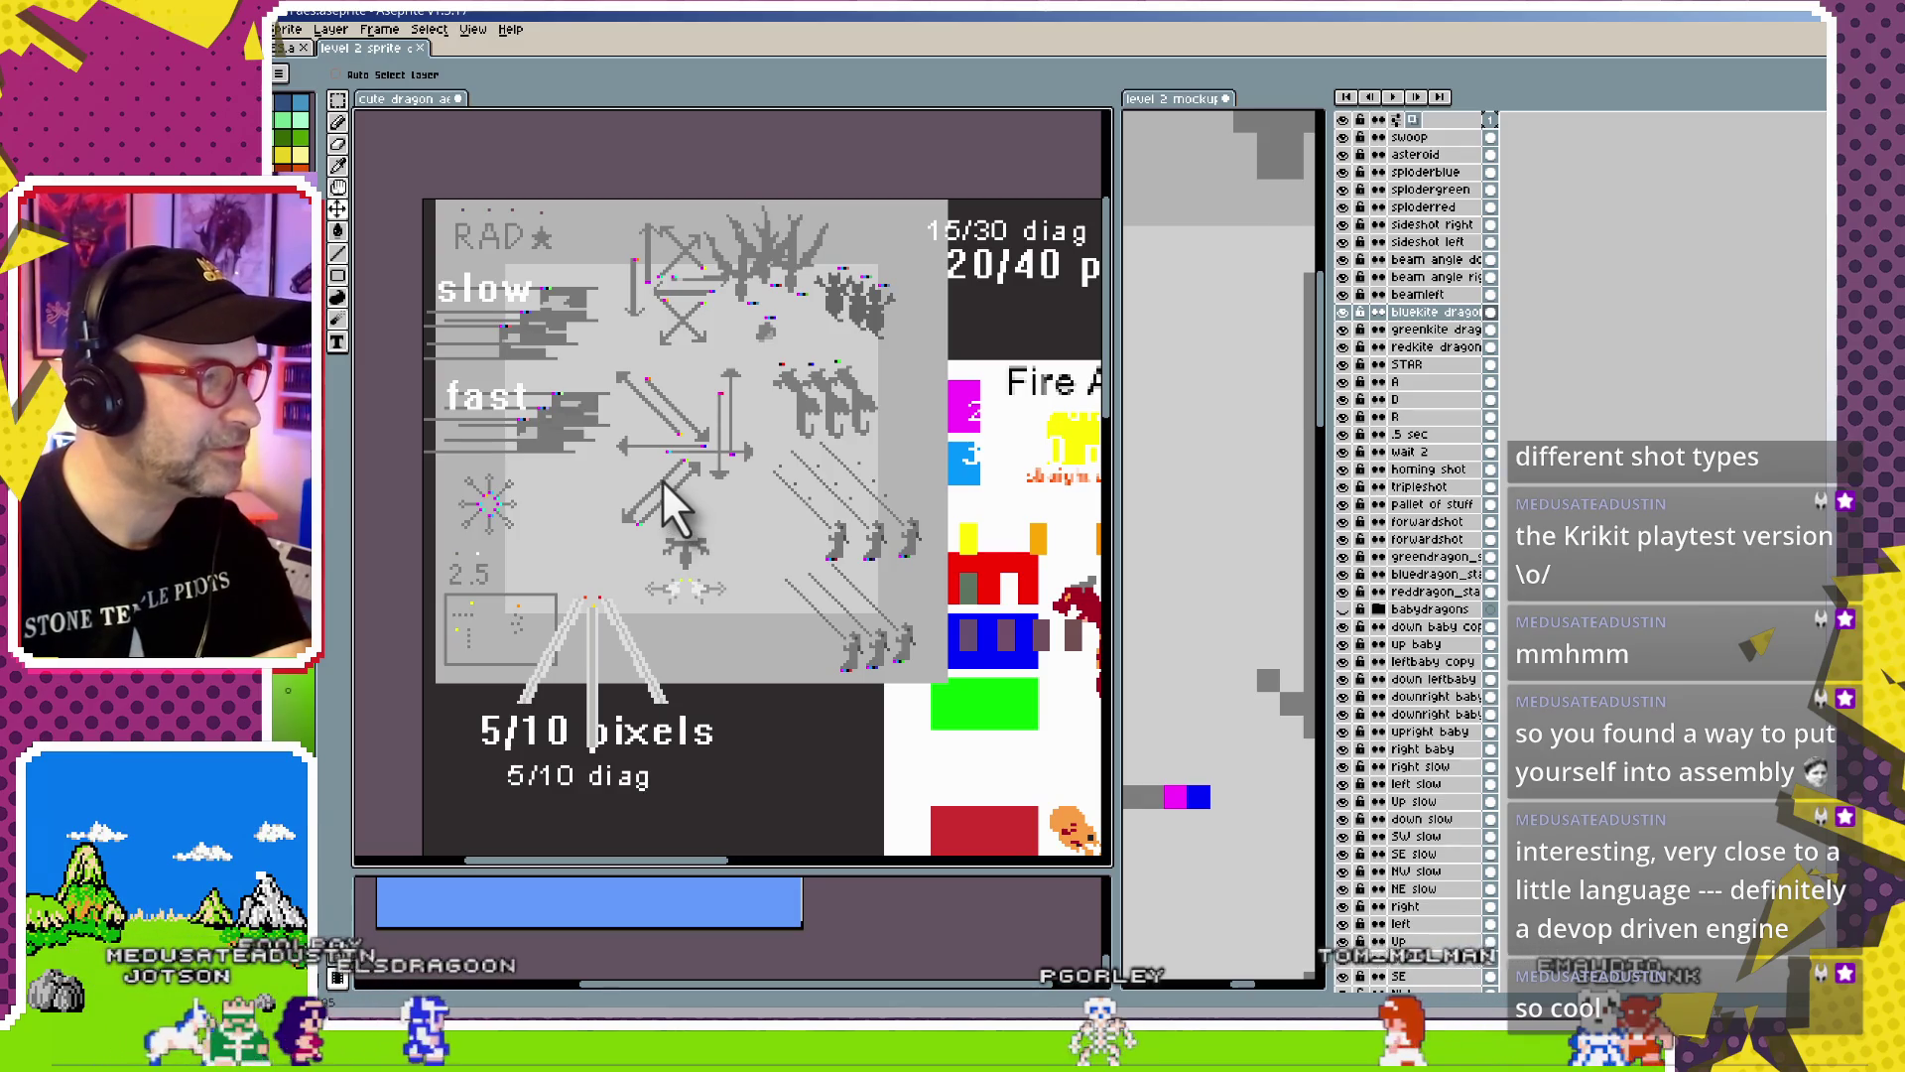
{"action": "left_click", "coordinate": [1242, 540]}
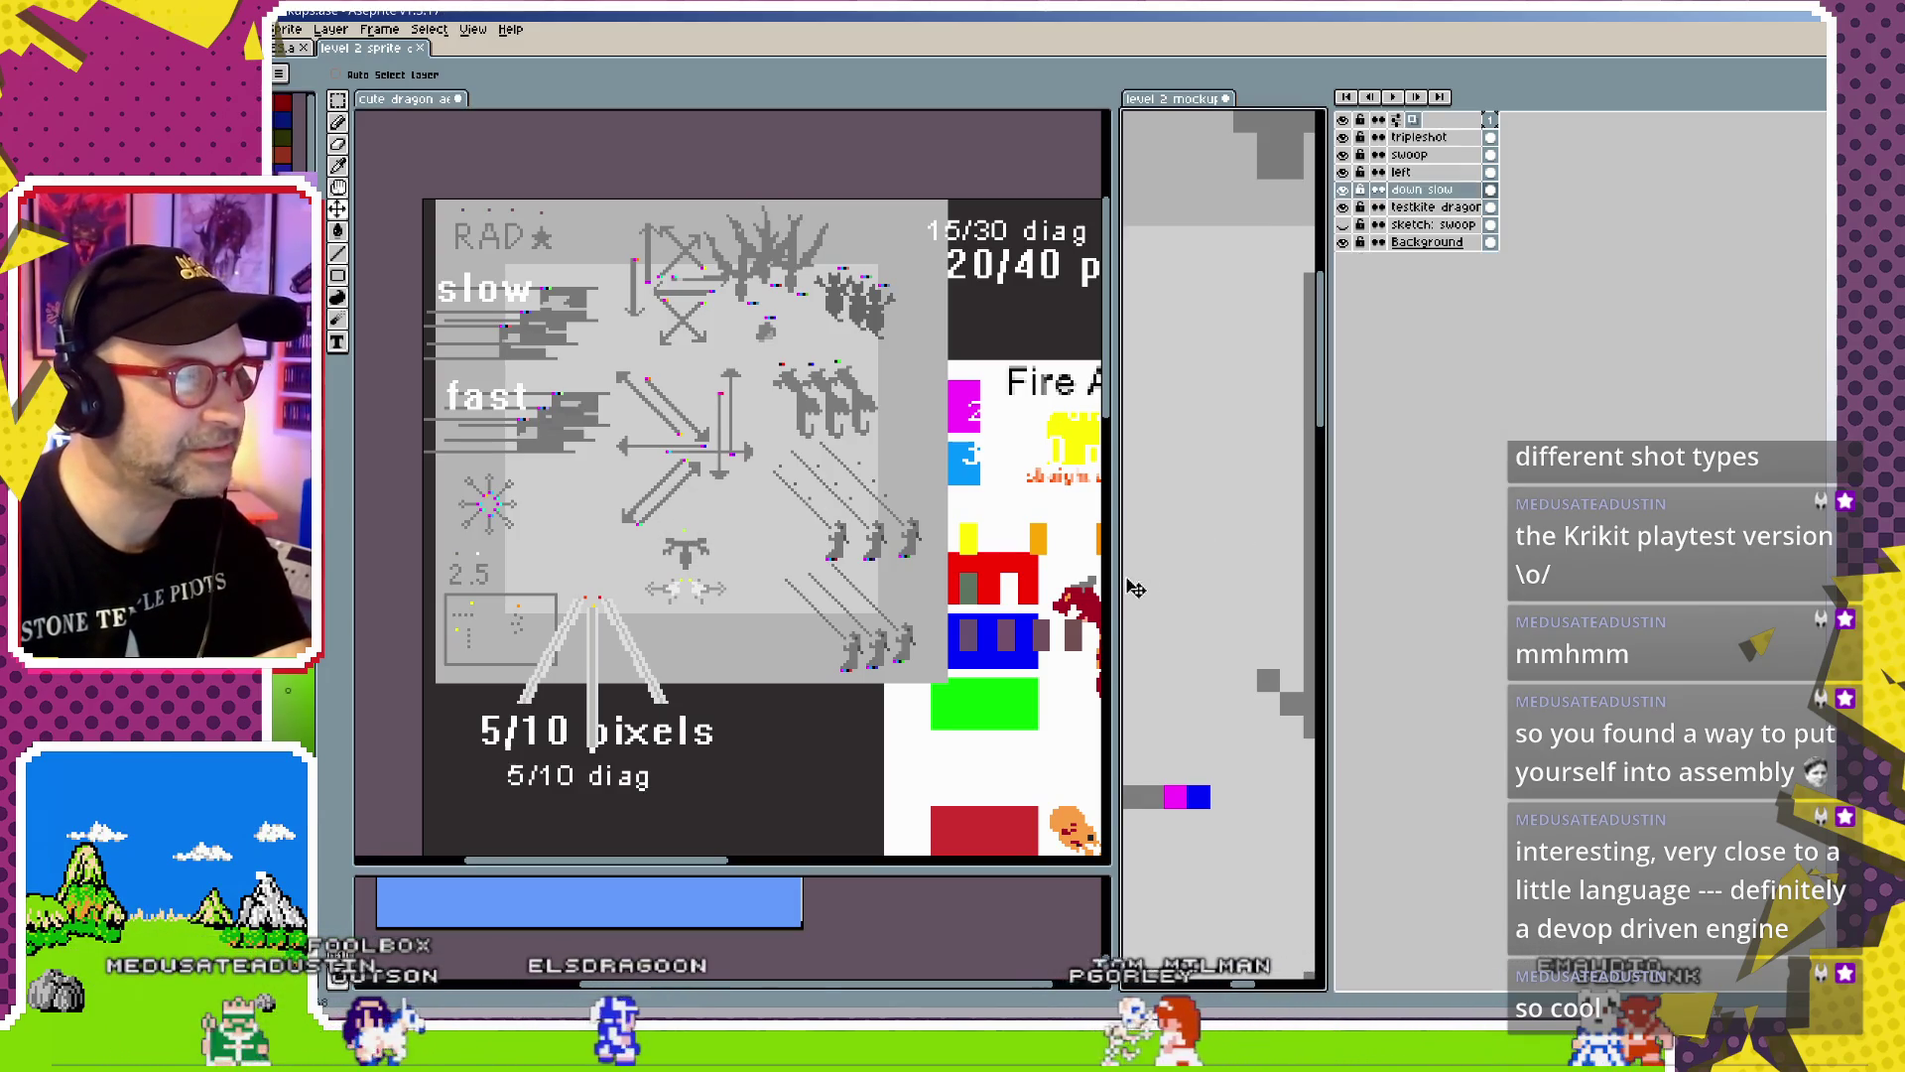
{"action": "left_click_drag", "start_coordinate": [1117, 555], "coordinate": [590, 595]}
{"action": "scroll", "coordinate": [938, 608], "scroll_direction": "down", "scroll_amount": 3}
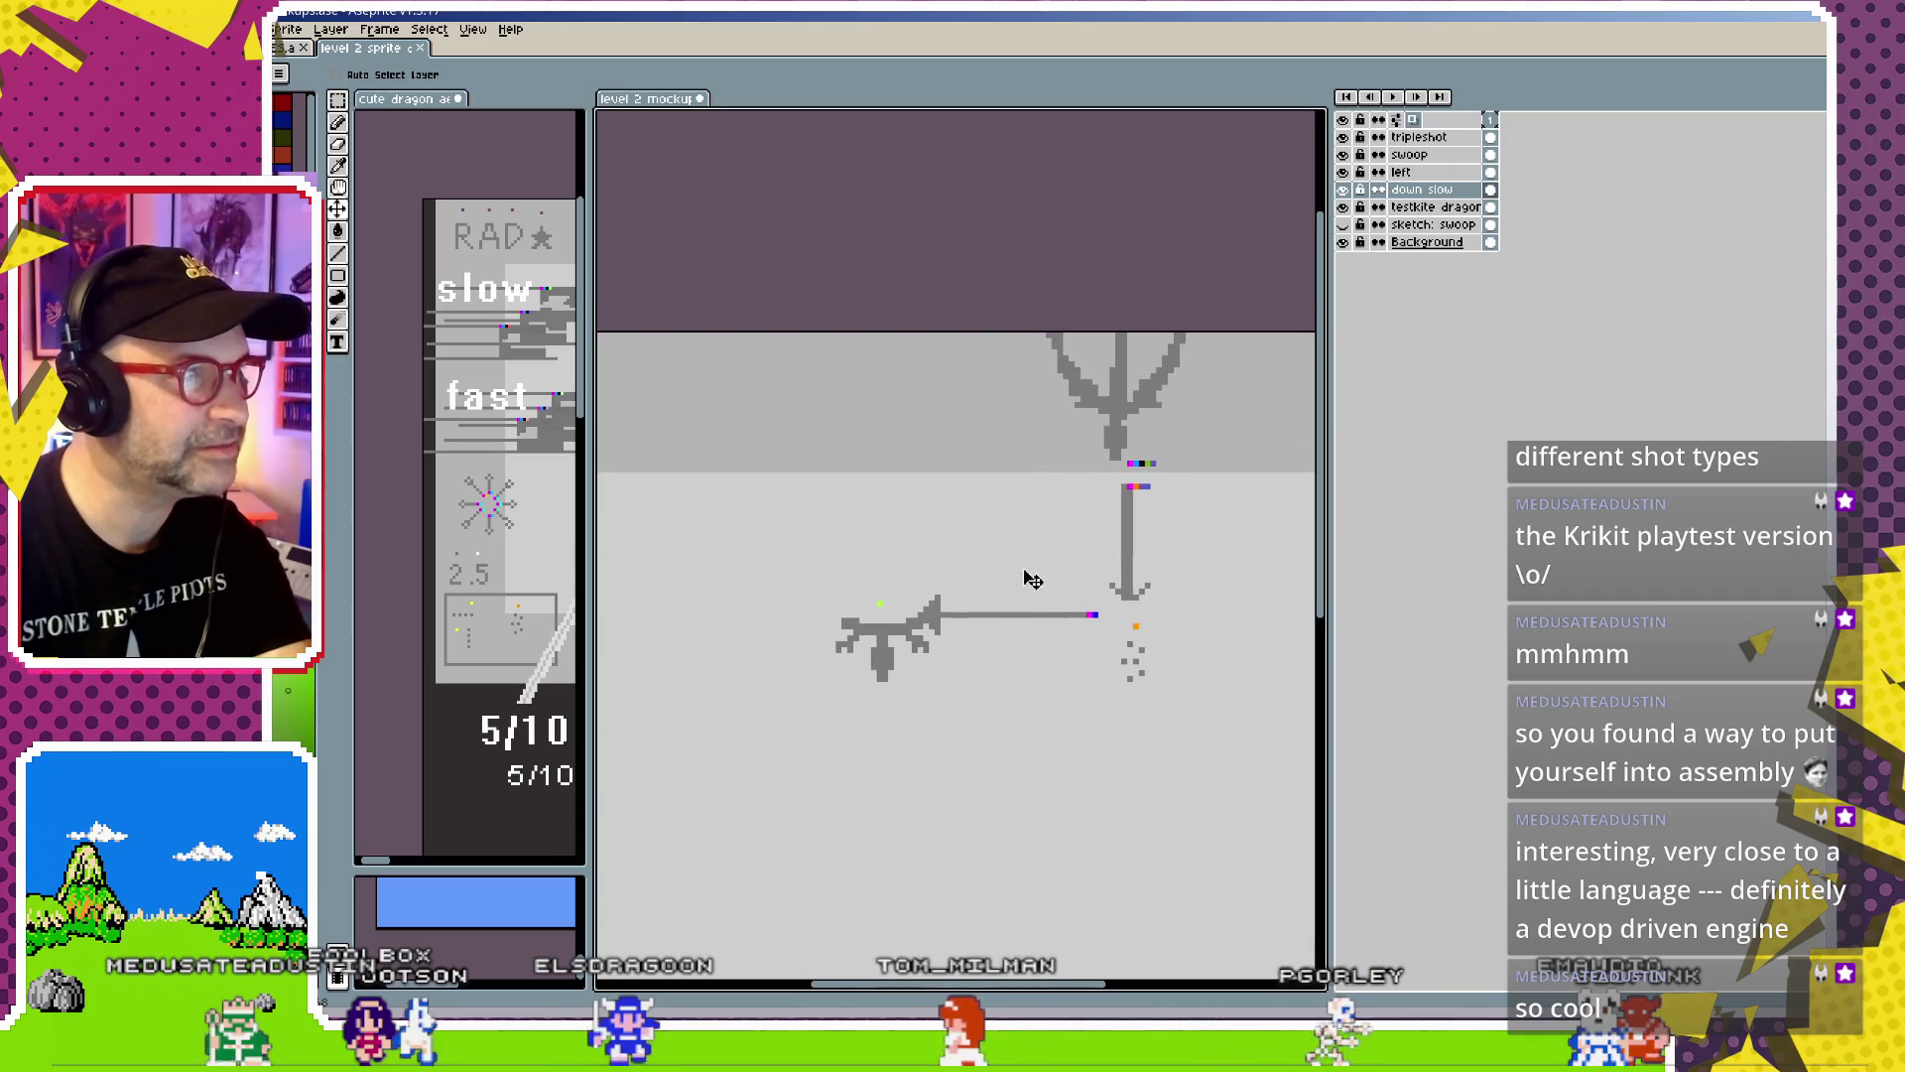
{"action": "scroll", "coordinate": [1022, 596], "scroll_direction": "down", "scroll_amount": 2}
{"action": "scroll", "coordinate": [999, 615], "scroll_direction": "up", "scroll_amount": 2}
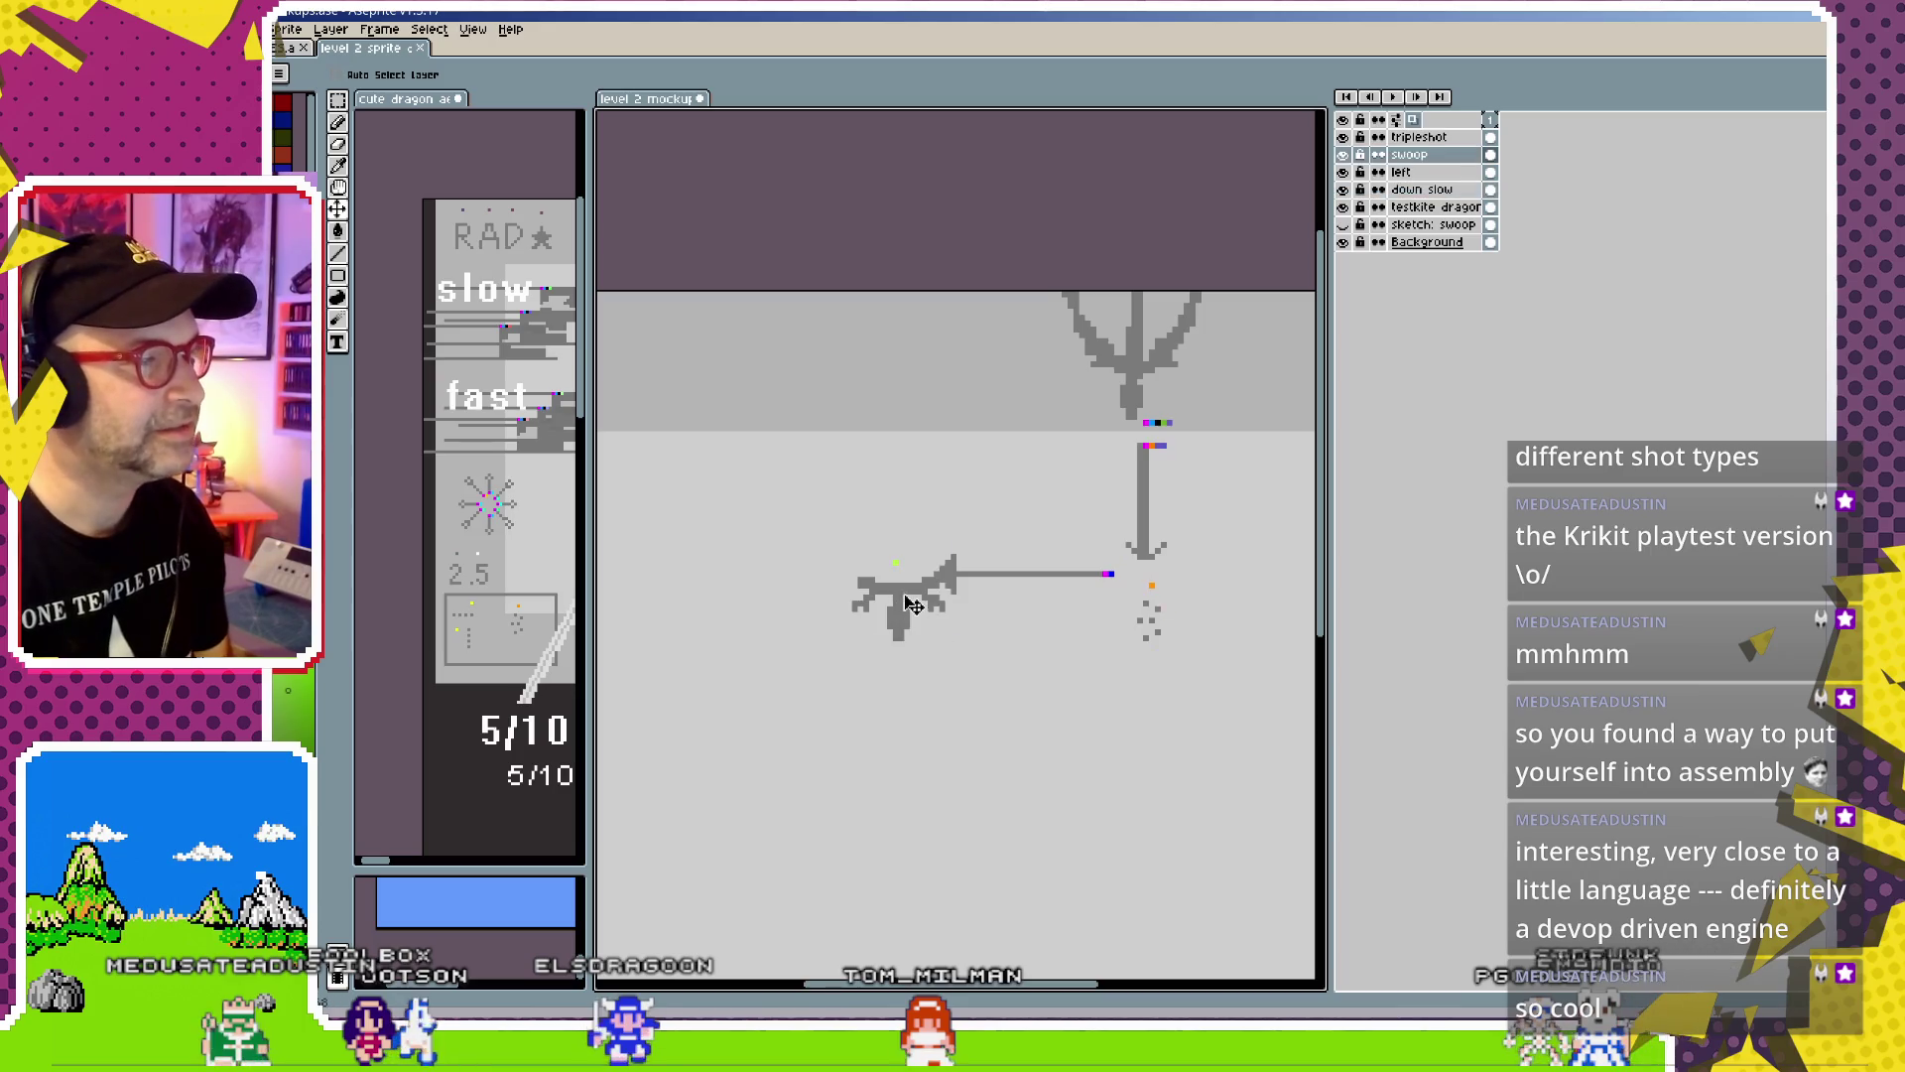
{"action": "left_click", "coordinate": [1101, 573], "text": "ctrl"}
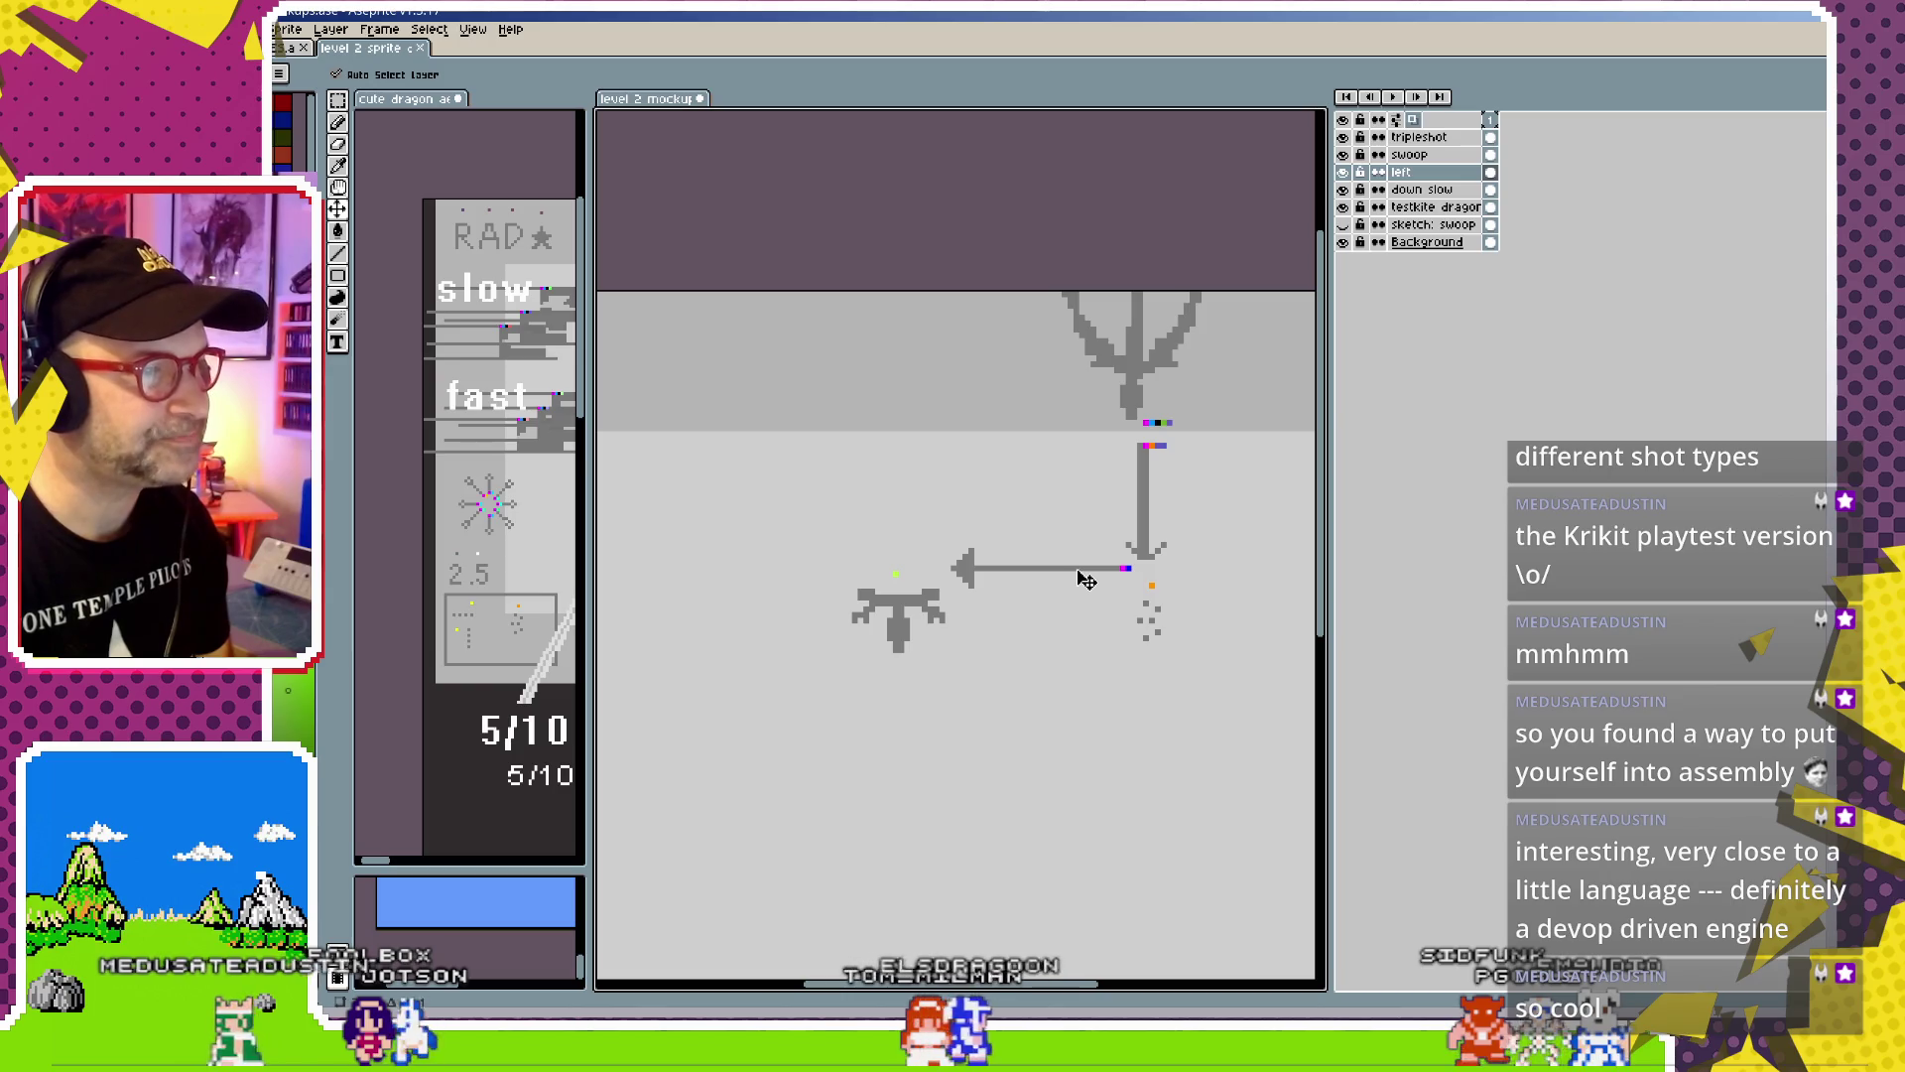
{"action": "left_click_drag", "start_coordinate": [1149, 603], "coordinate": [1144, 586]}
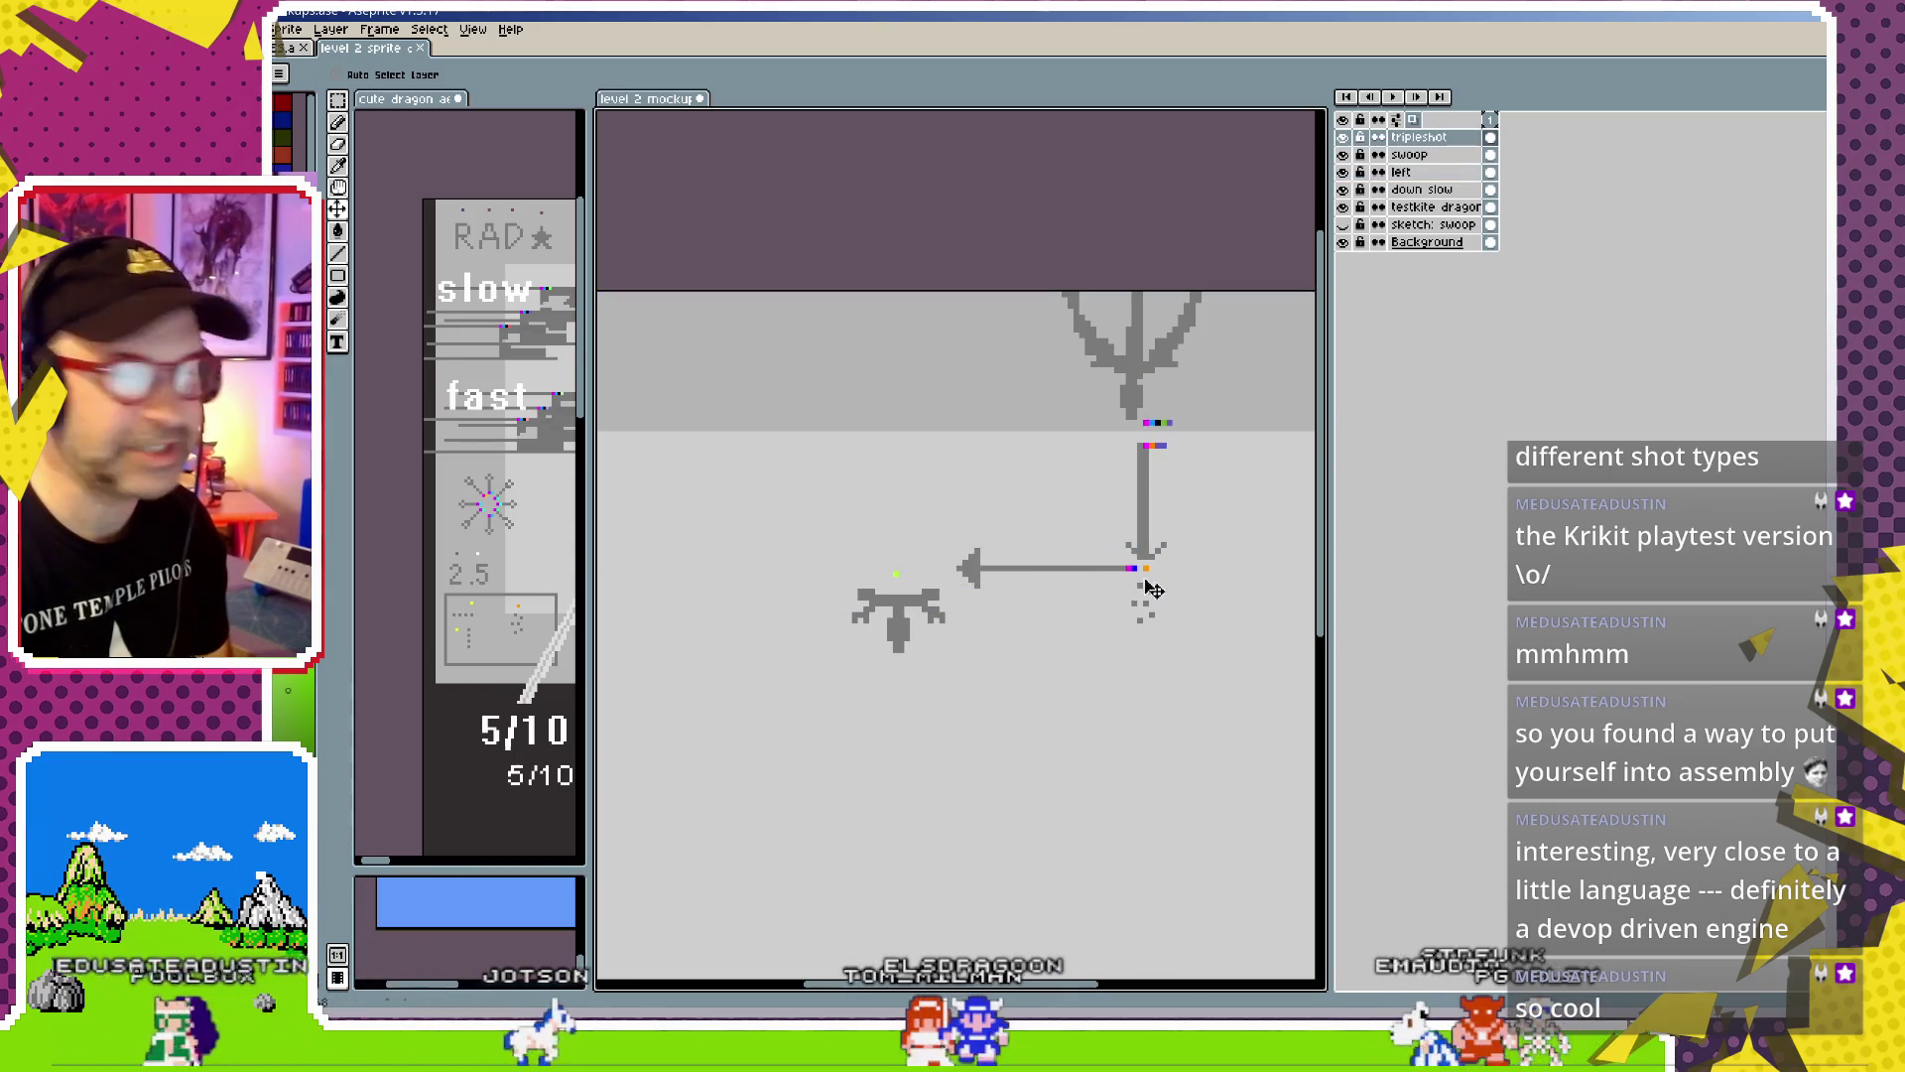
{"action": "left_click", "coordinate": [903, 610], "text": "ctrl"}
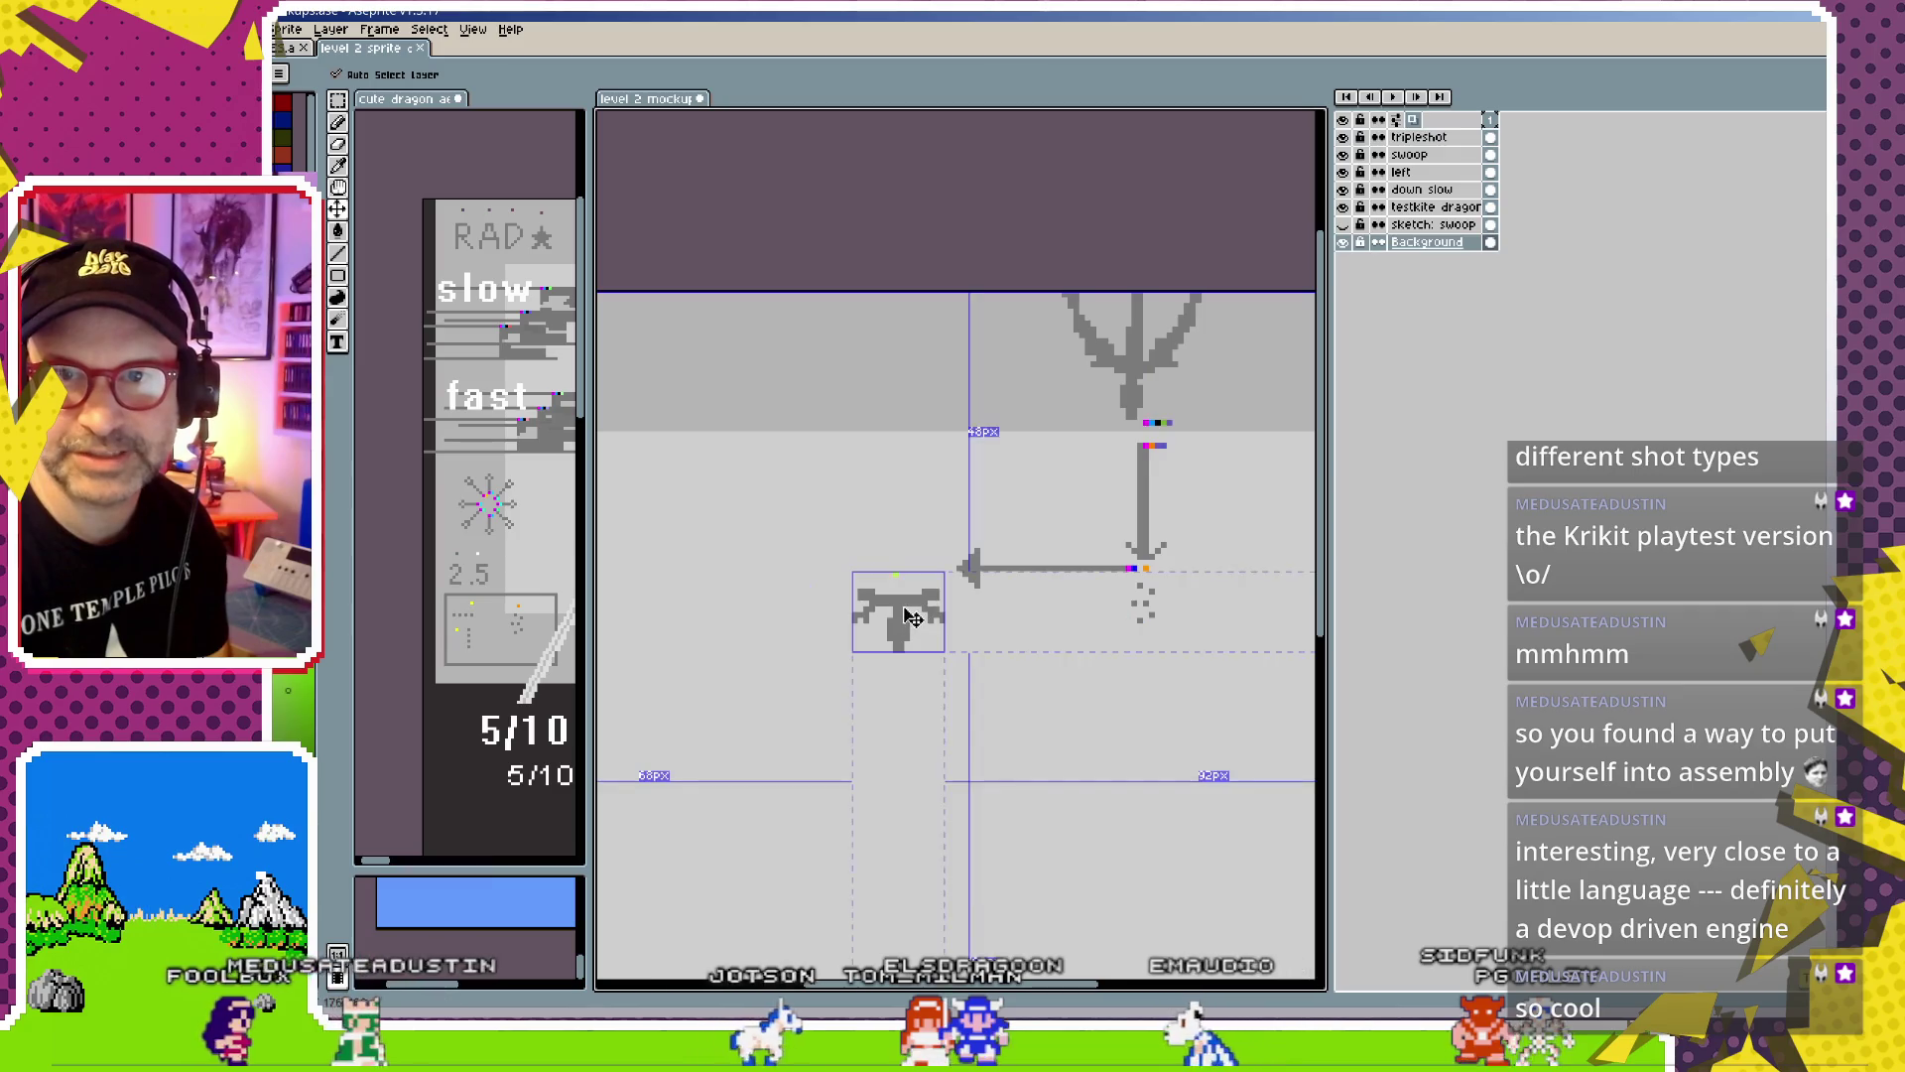
{"action": "left_click", "coordinate": [905, 619], "text": "ctrl"}
{"action": "left_click_drag", "start_coordinate": [911, 628], "coordinate": [940, 621]}
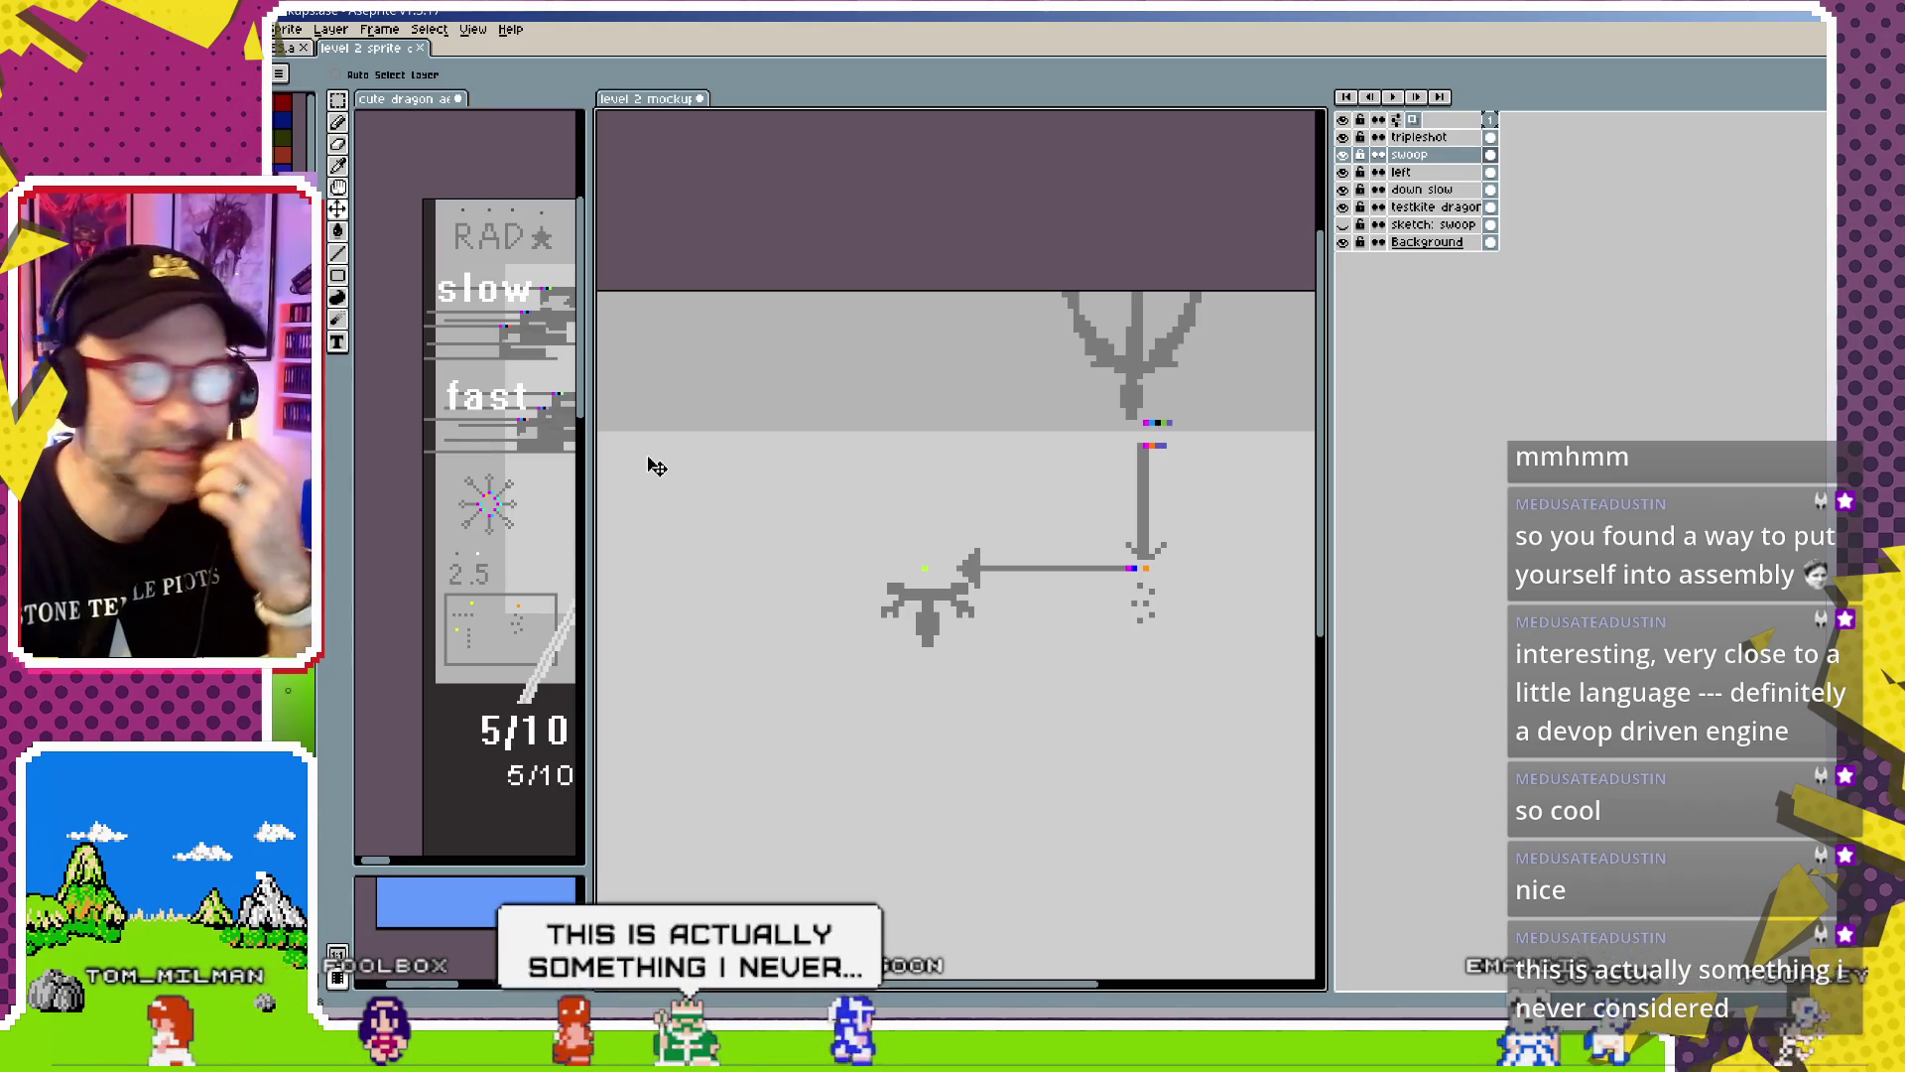
{"action": "scroll", "coordinate": [820, 585], "scroll_direction": "down", "scroll_amount": 1}
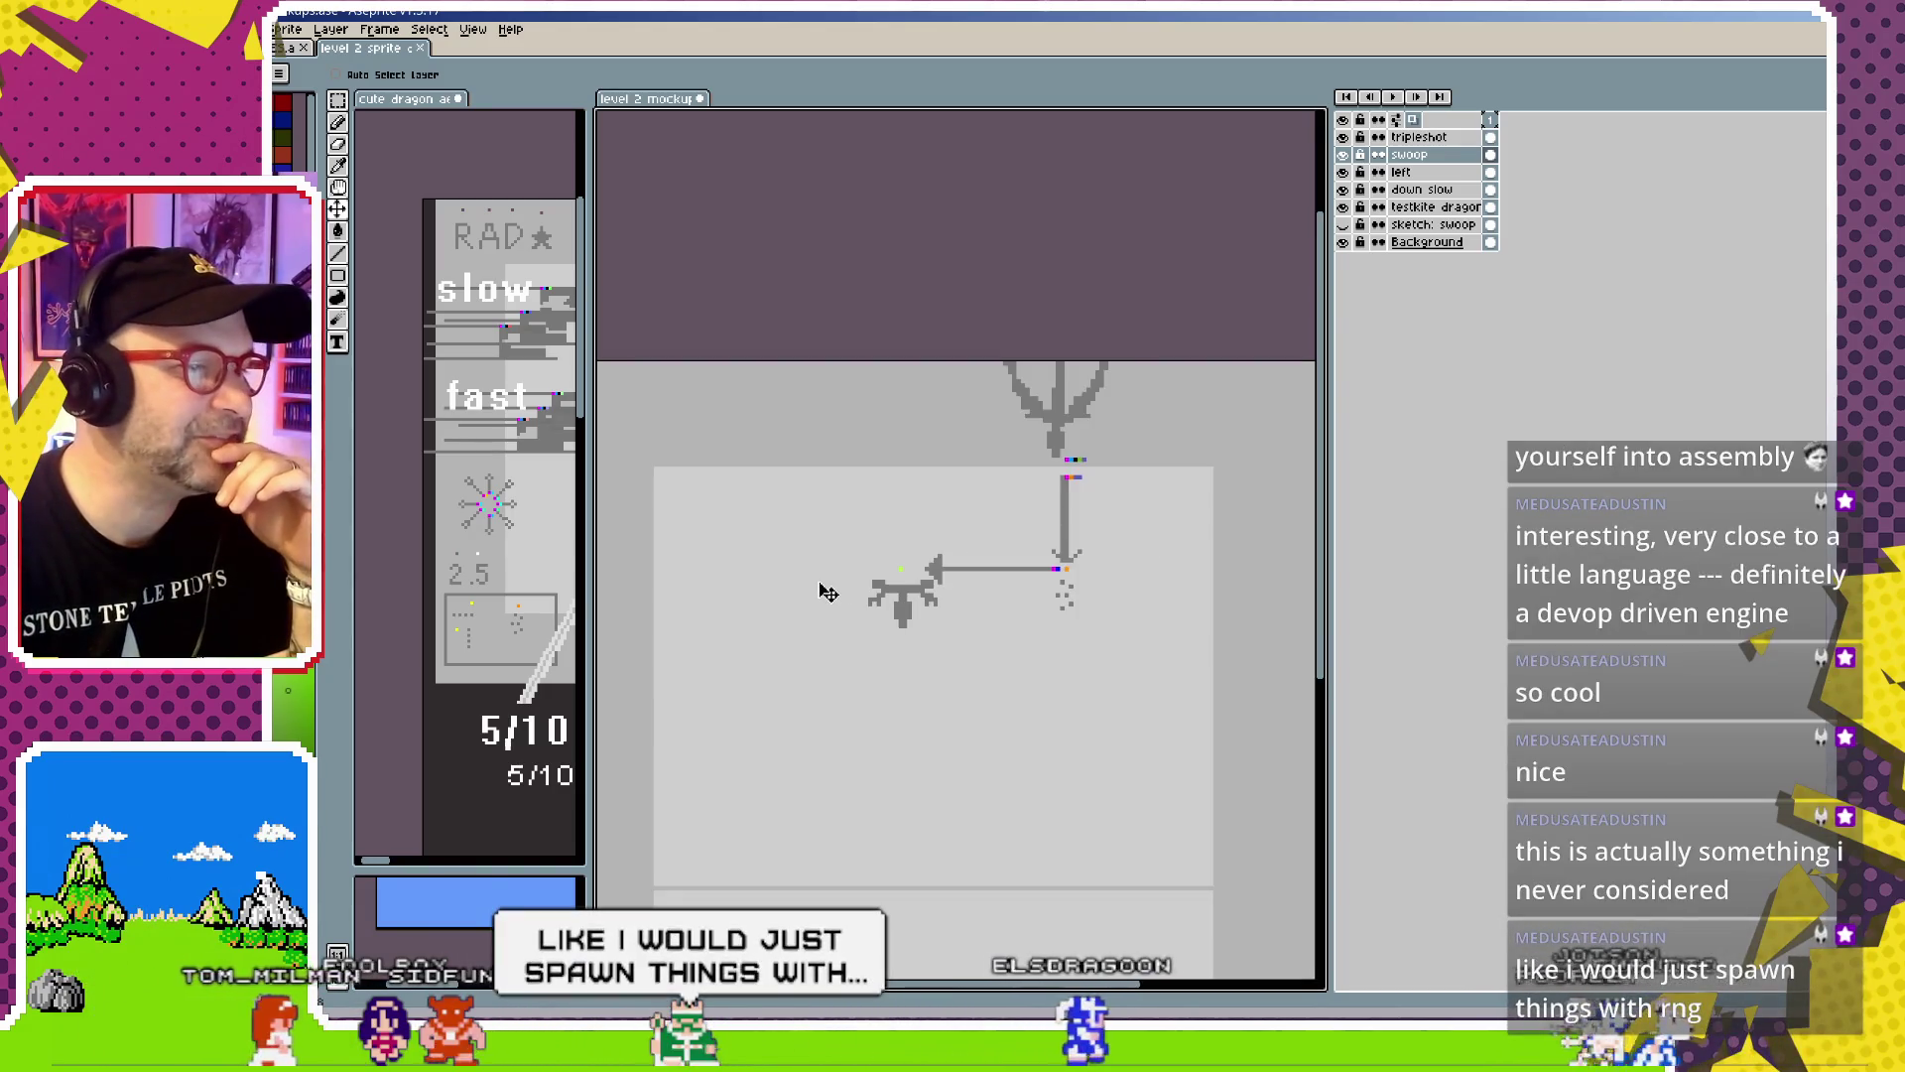
Recentre and zoom out the level 2 mockup, then widen and pan the cute dragon sheet's pane
{"action": "left_click_drag", "start_coordinate": [828, 593], "coordinate": [854, 554]}
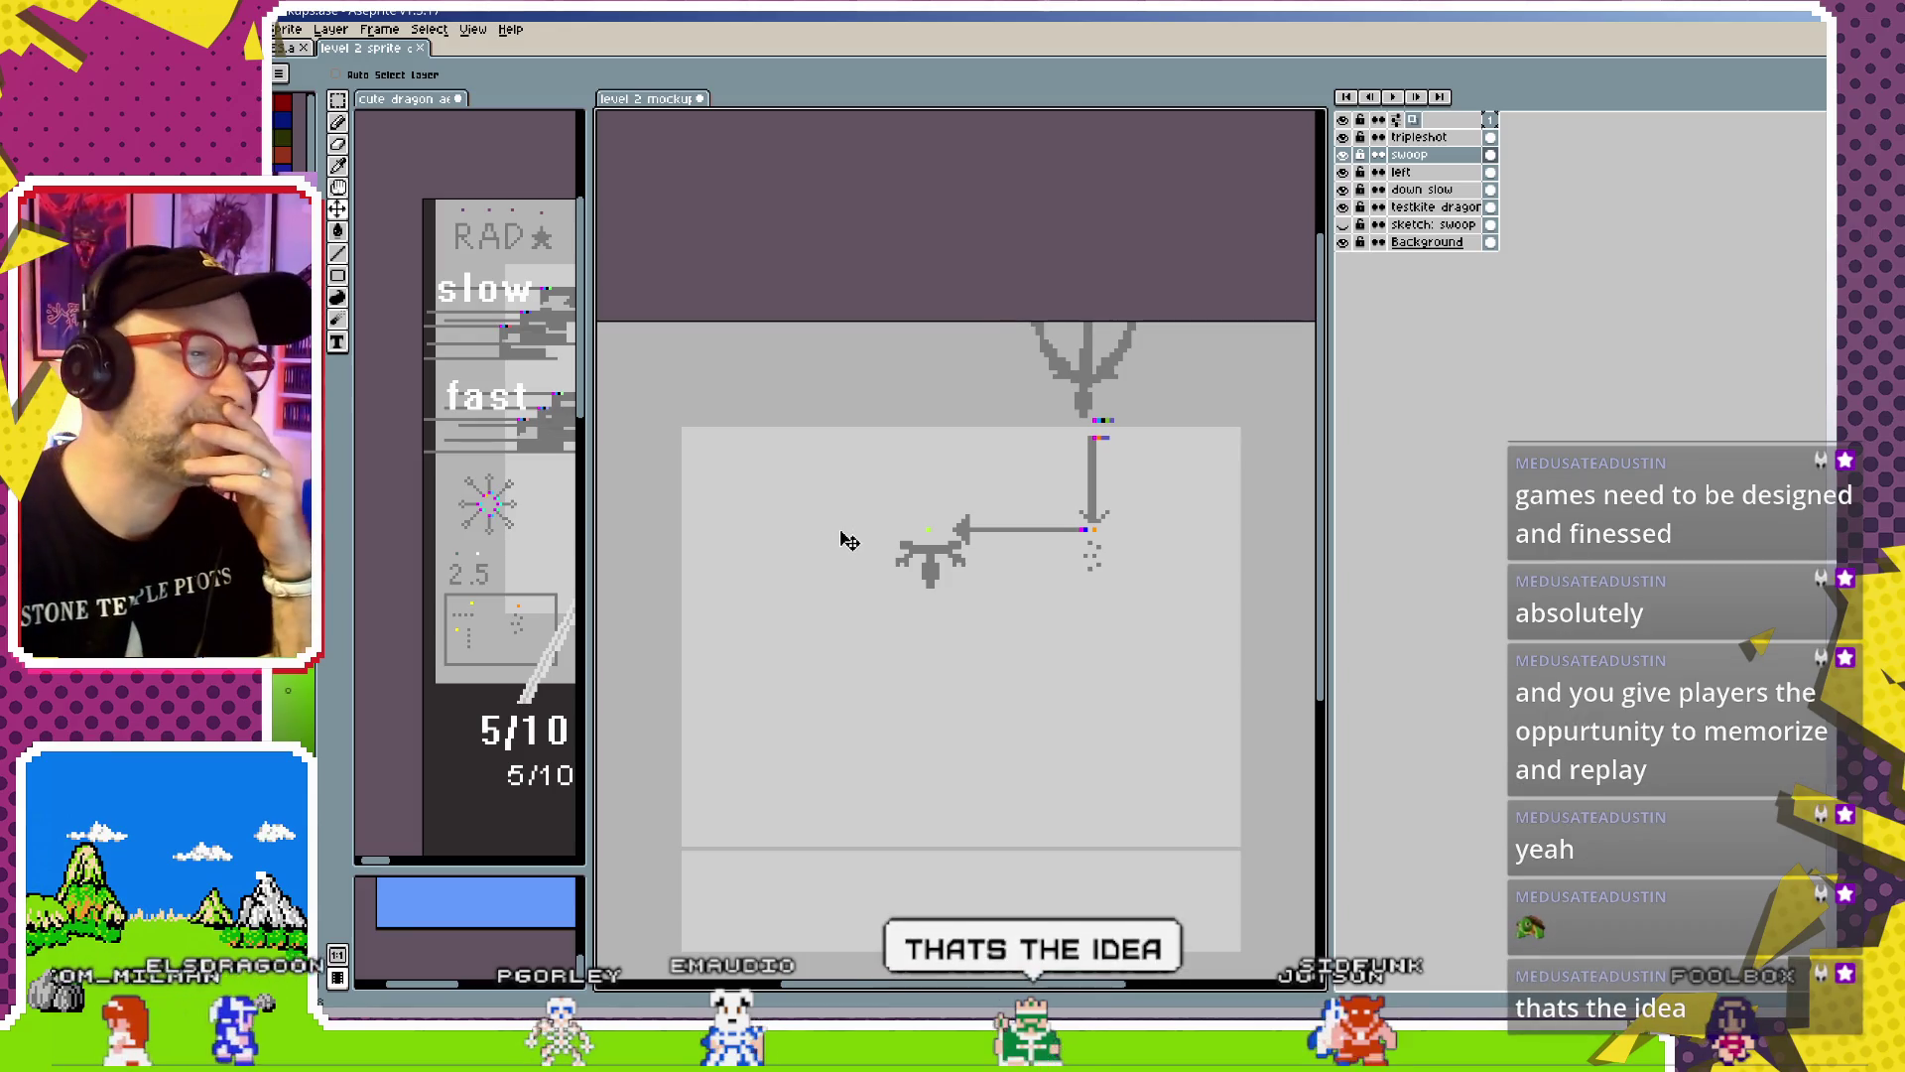
{"action": "left_click_drag", "start_coordinate": [841, 541], "coordinate": [900, 608]}
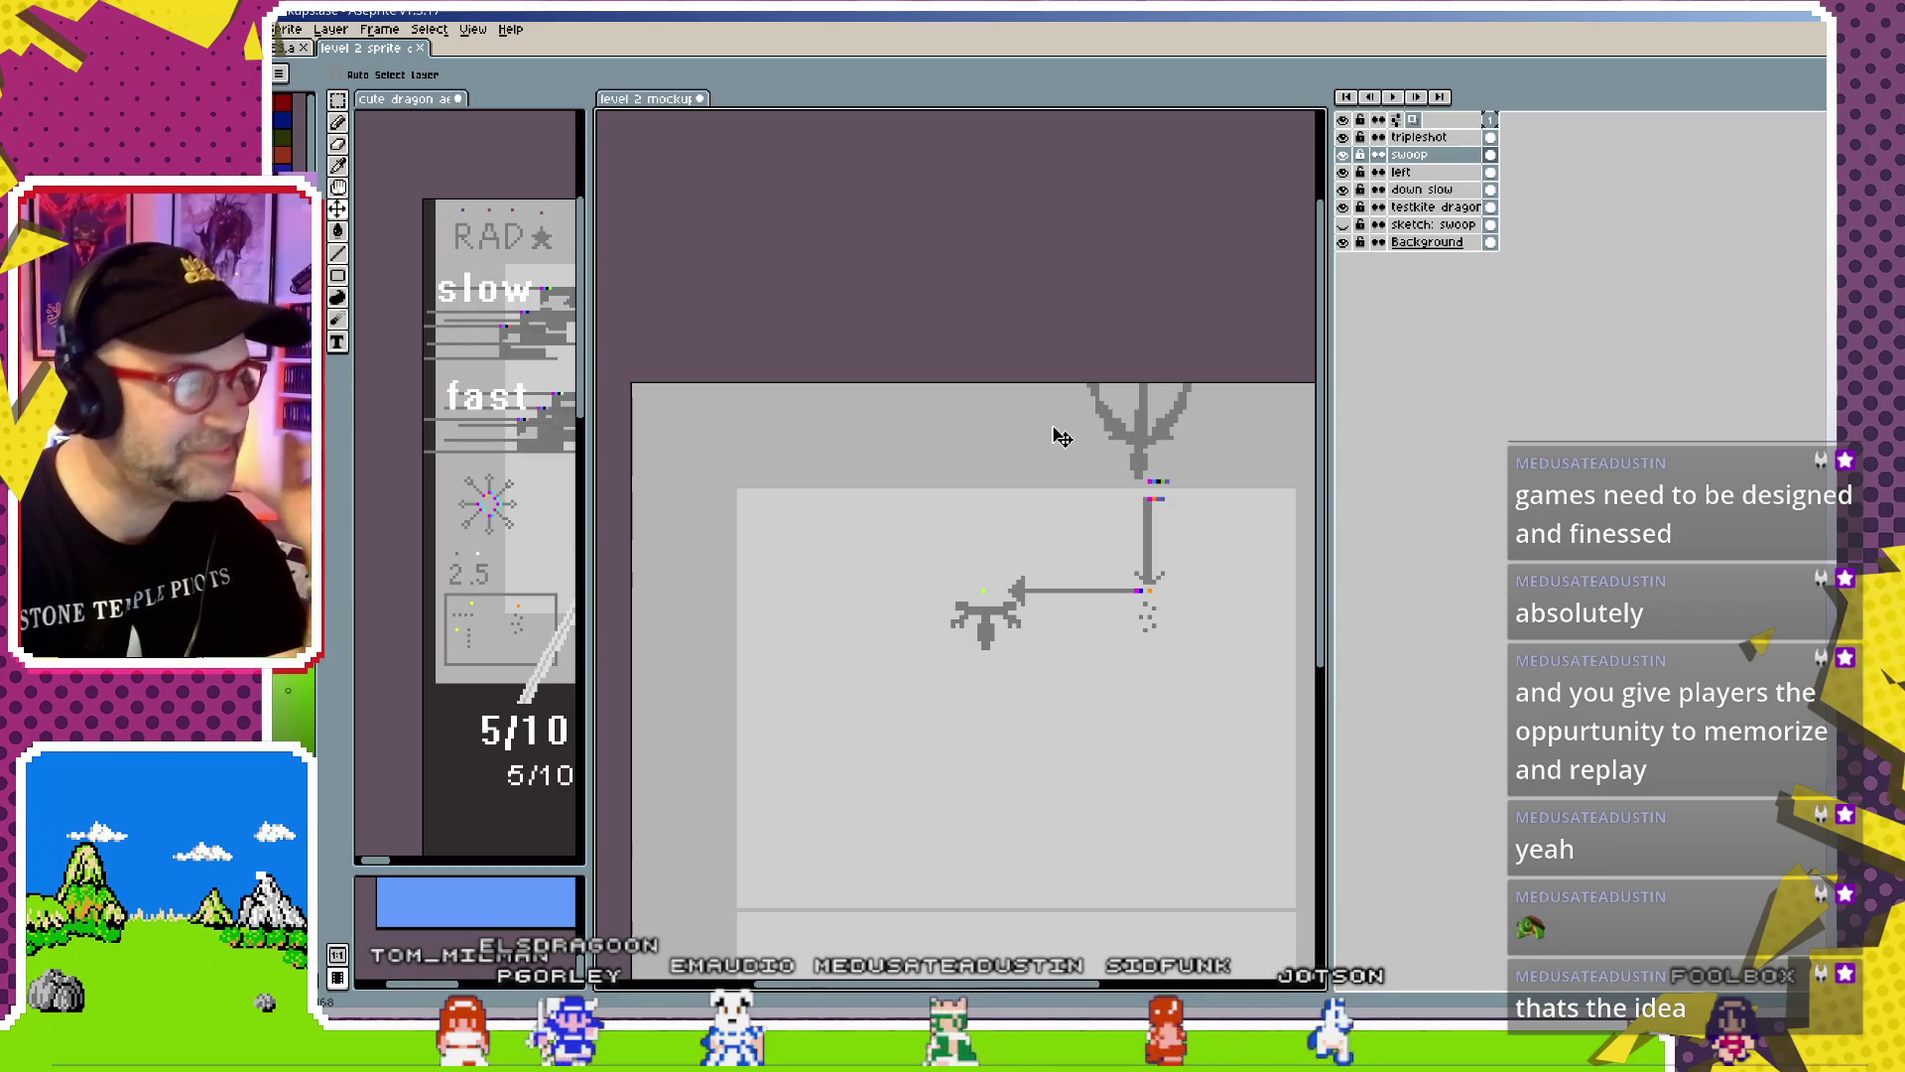
{"action": "scroll", "coordinate": [1010, 573], "scroll_direction": "down", "scroll_amount": 1}
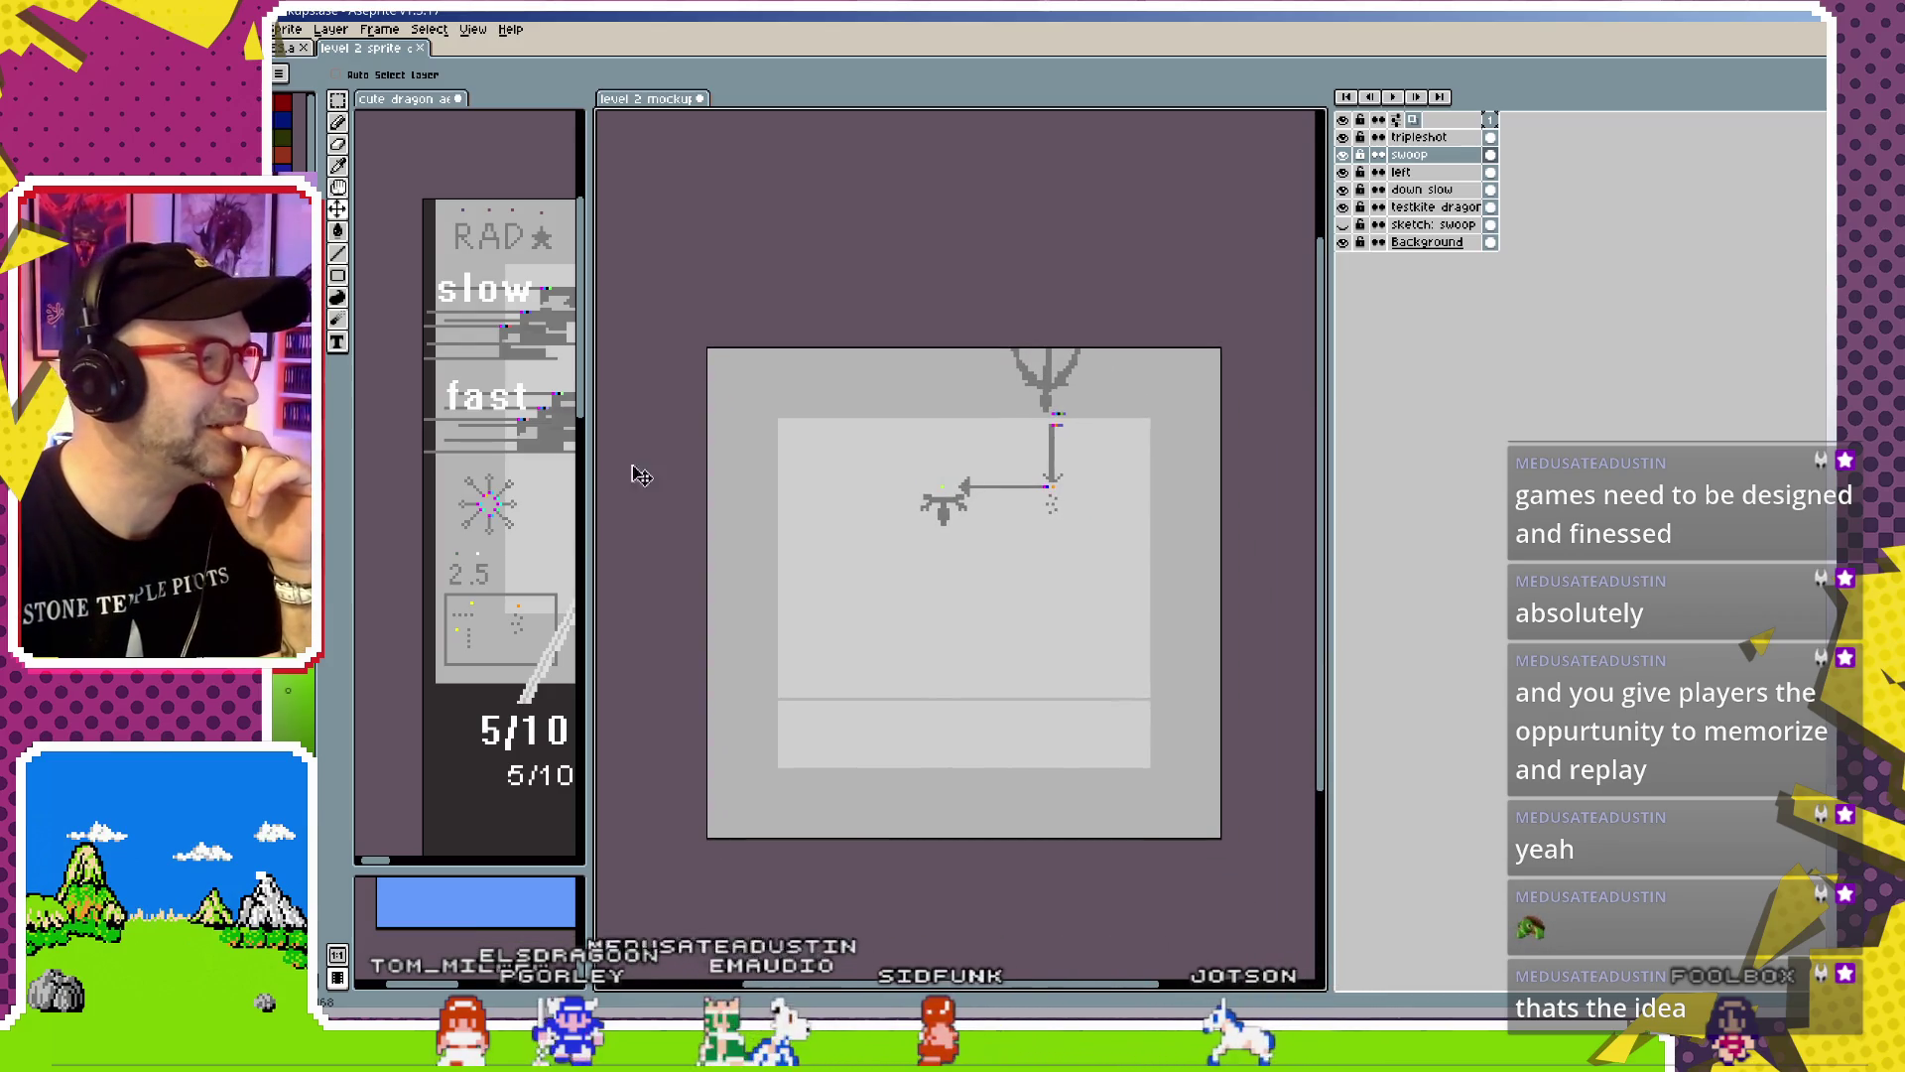
{"action": "left_click_drag", "start_coordinate": [589, 484], "coordinate": [807, 487]}
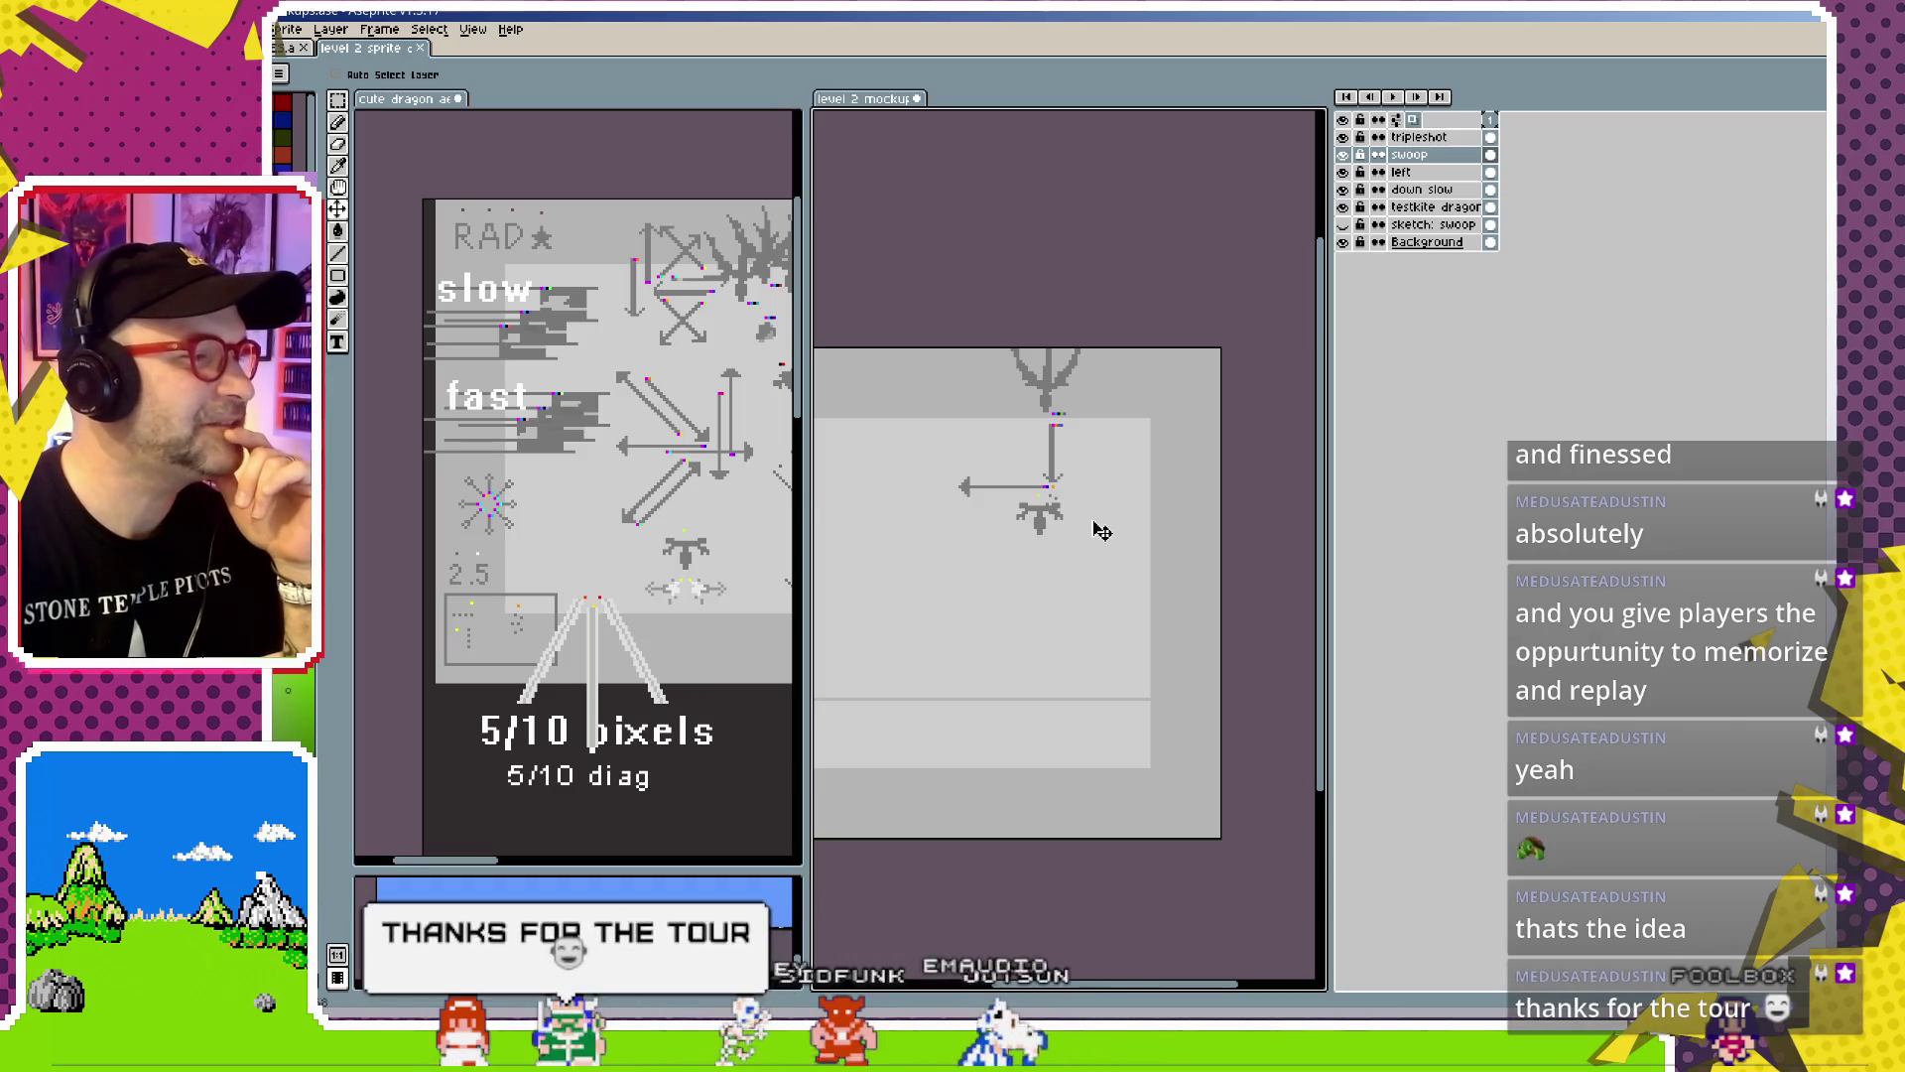
{"action": "left_click_drag", "start_coordinate": [725, 533], "coordinate": [564, 583]}
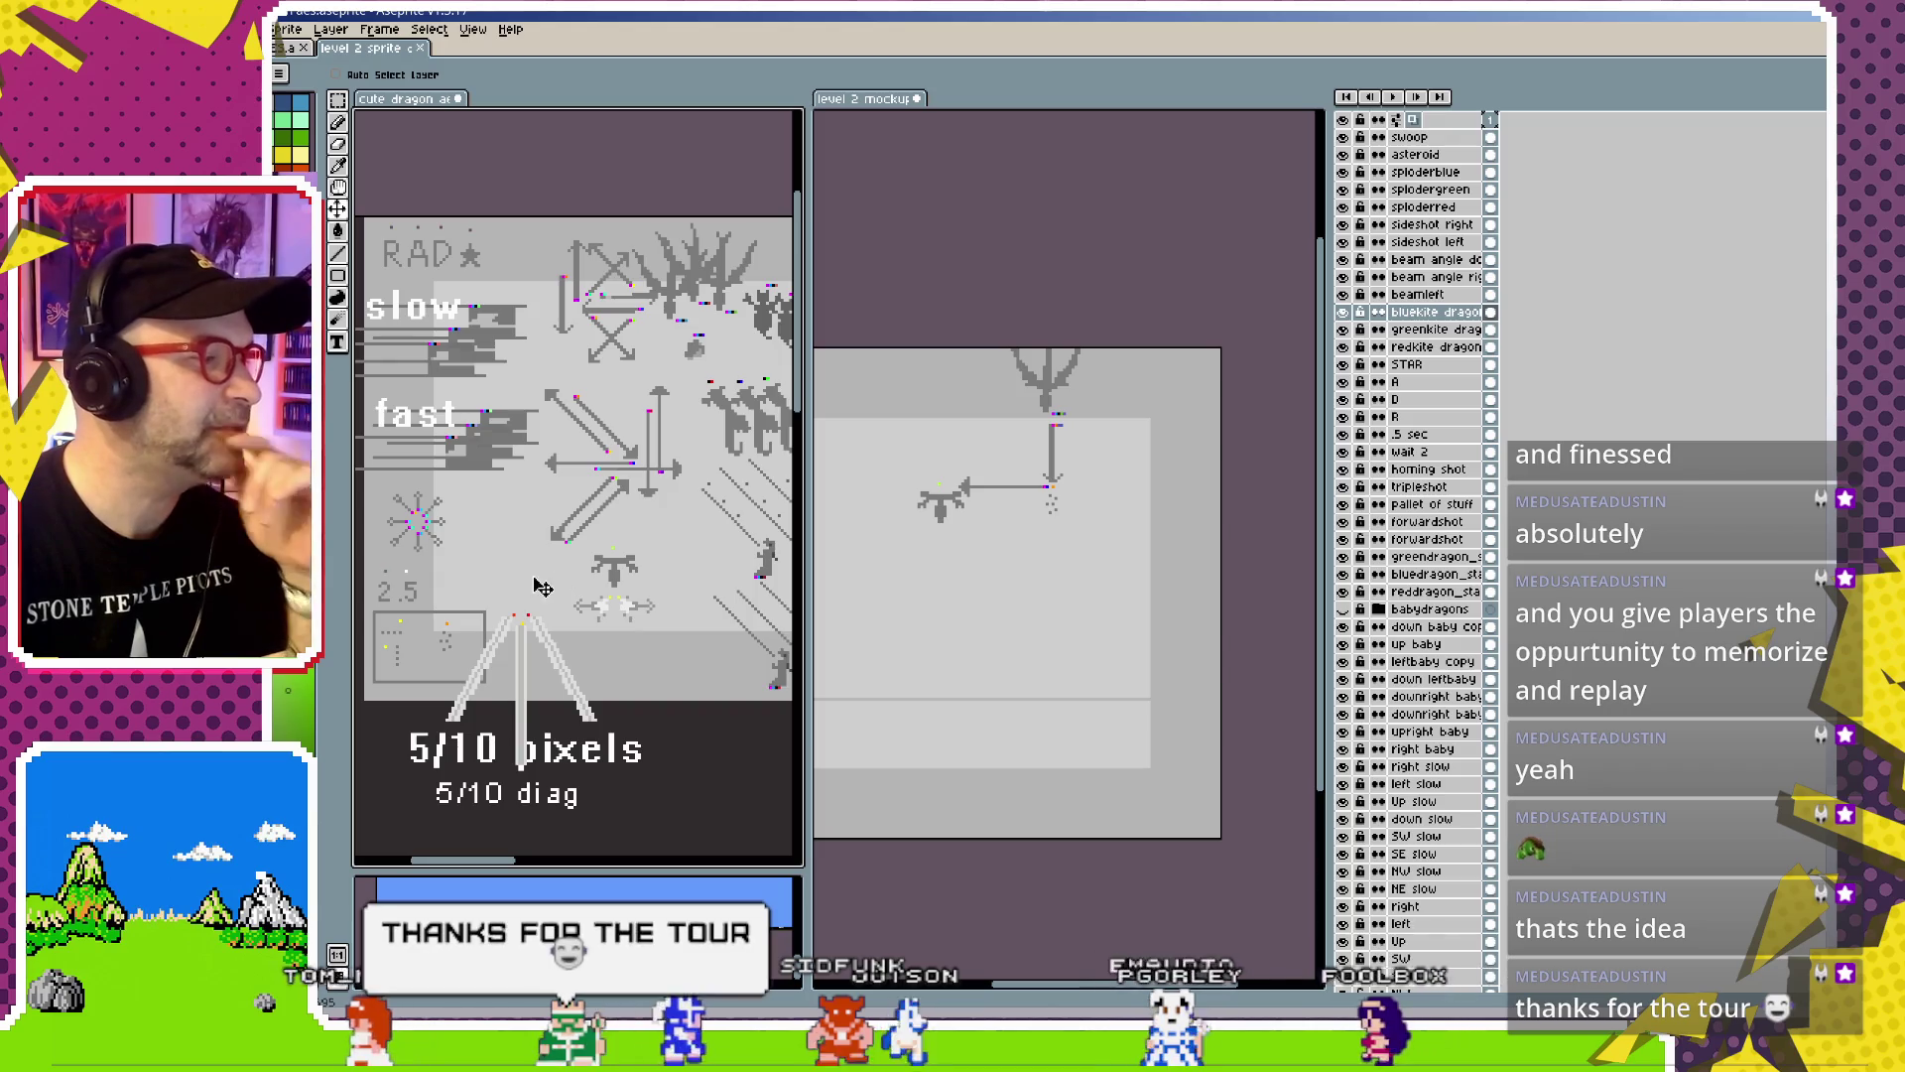
Zoom the mockup in on the dragon and arrows, widening both editors over the layers panel, then return to Miro
{"action": "left_click_drag", "start_coordinate": [959, 505], "coordinate": [1035, 490]}
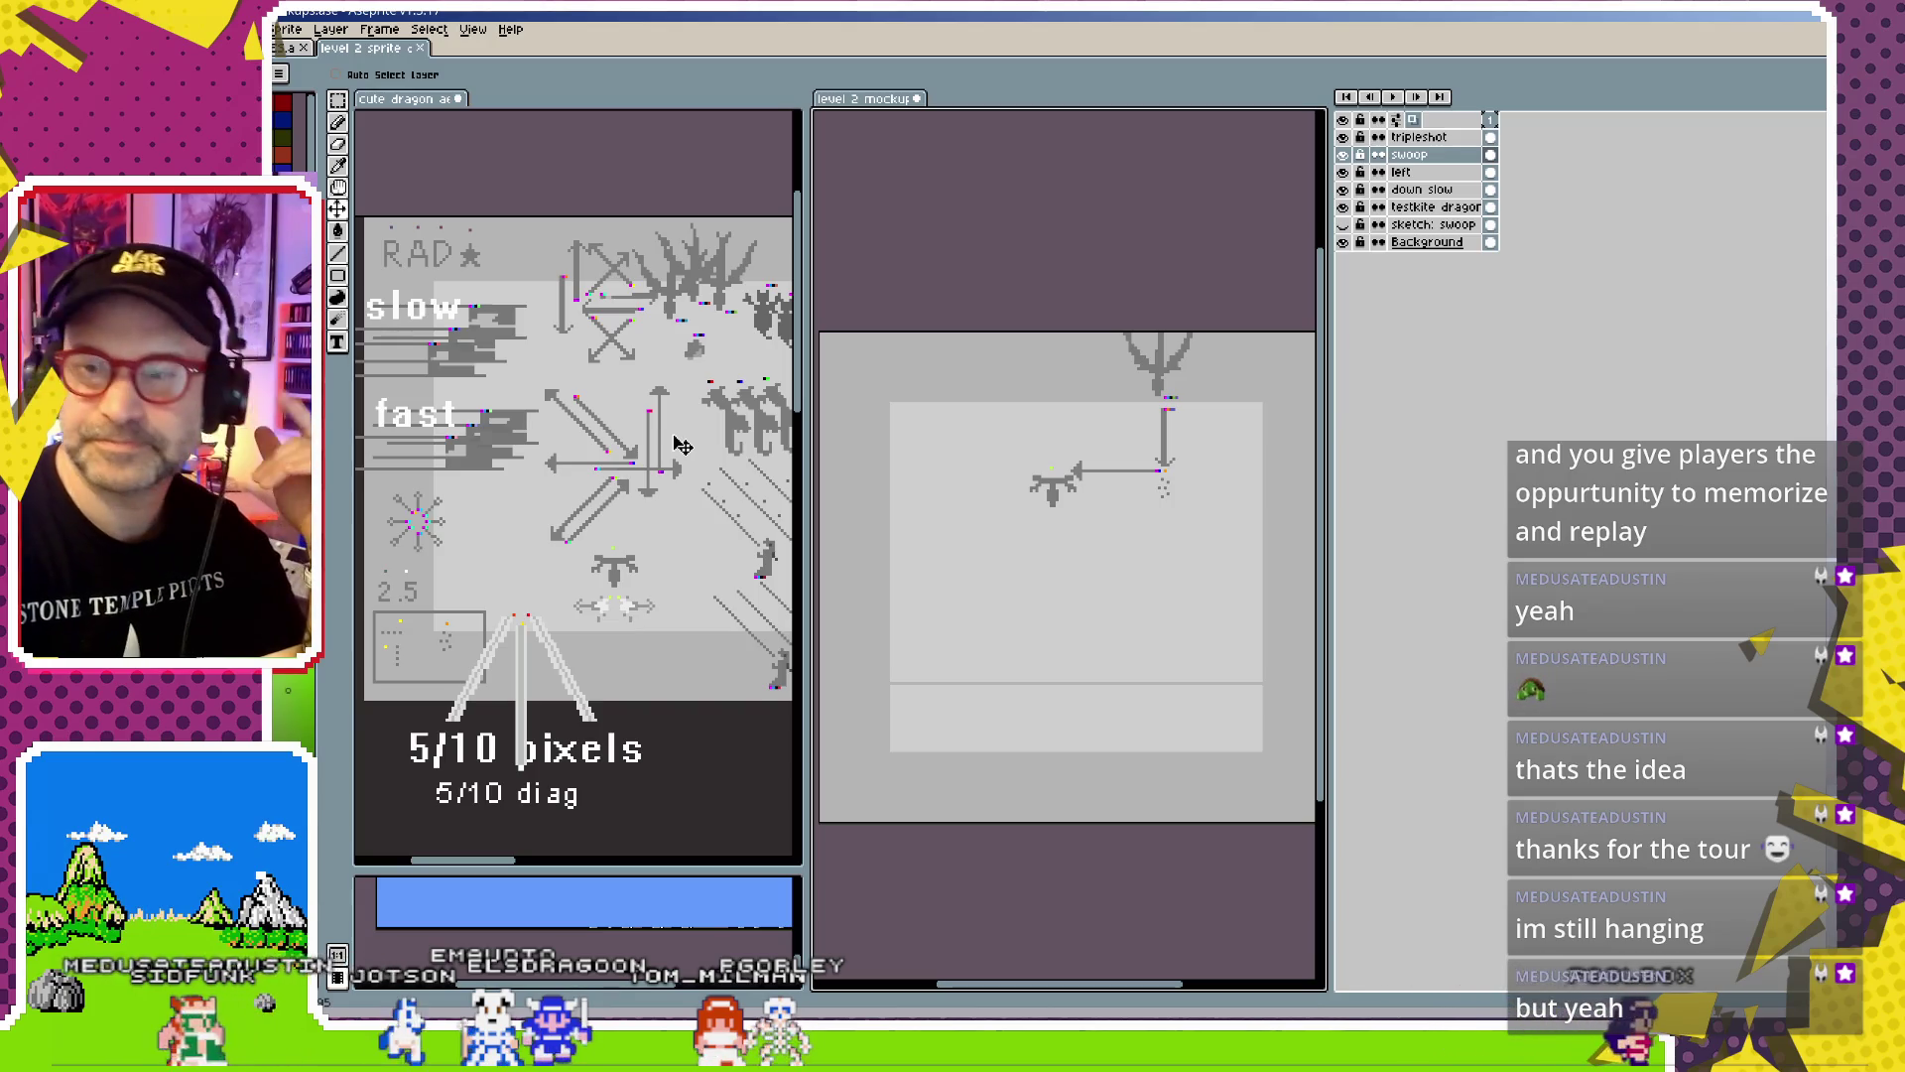
{"action": "scroll", "coordinate": [1119, 430], "scroll_direction": "up", "scroll_amount": 1}
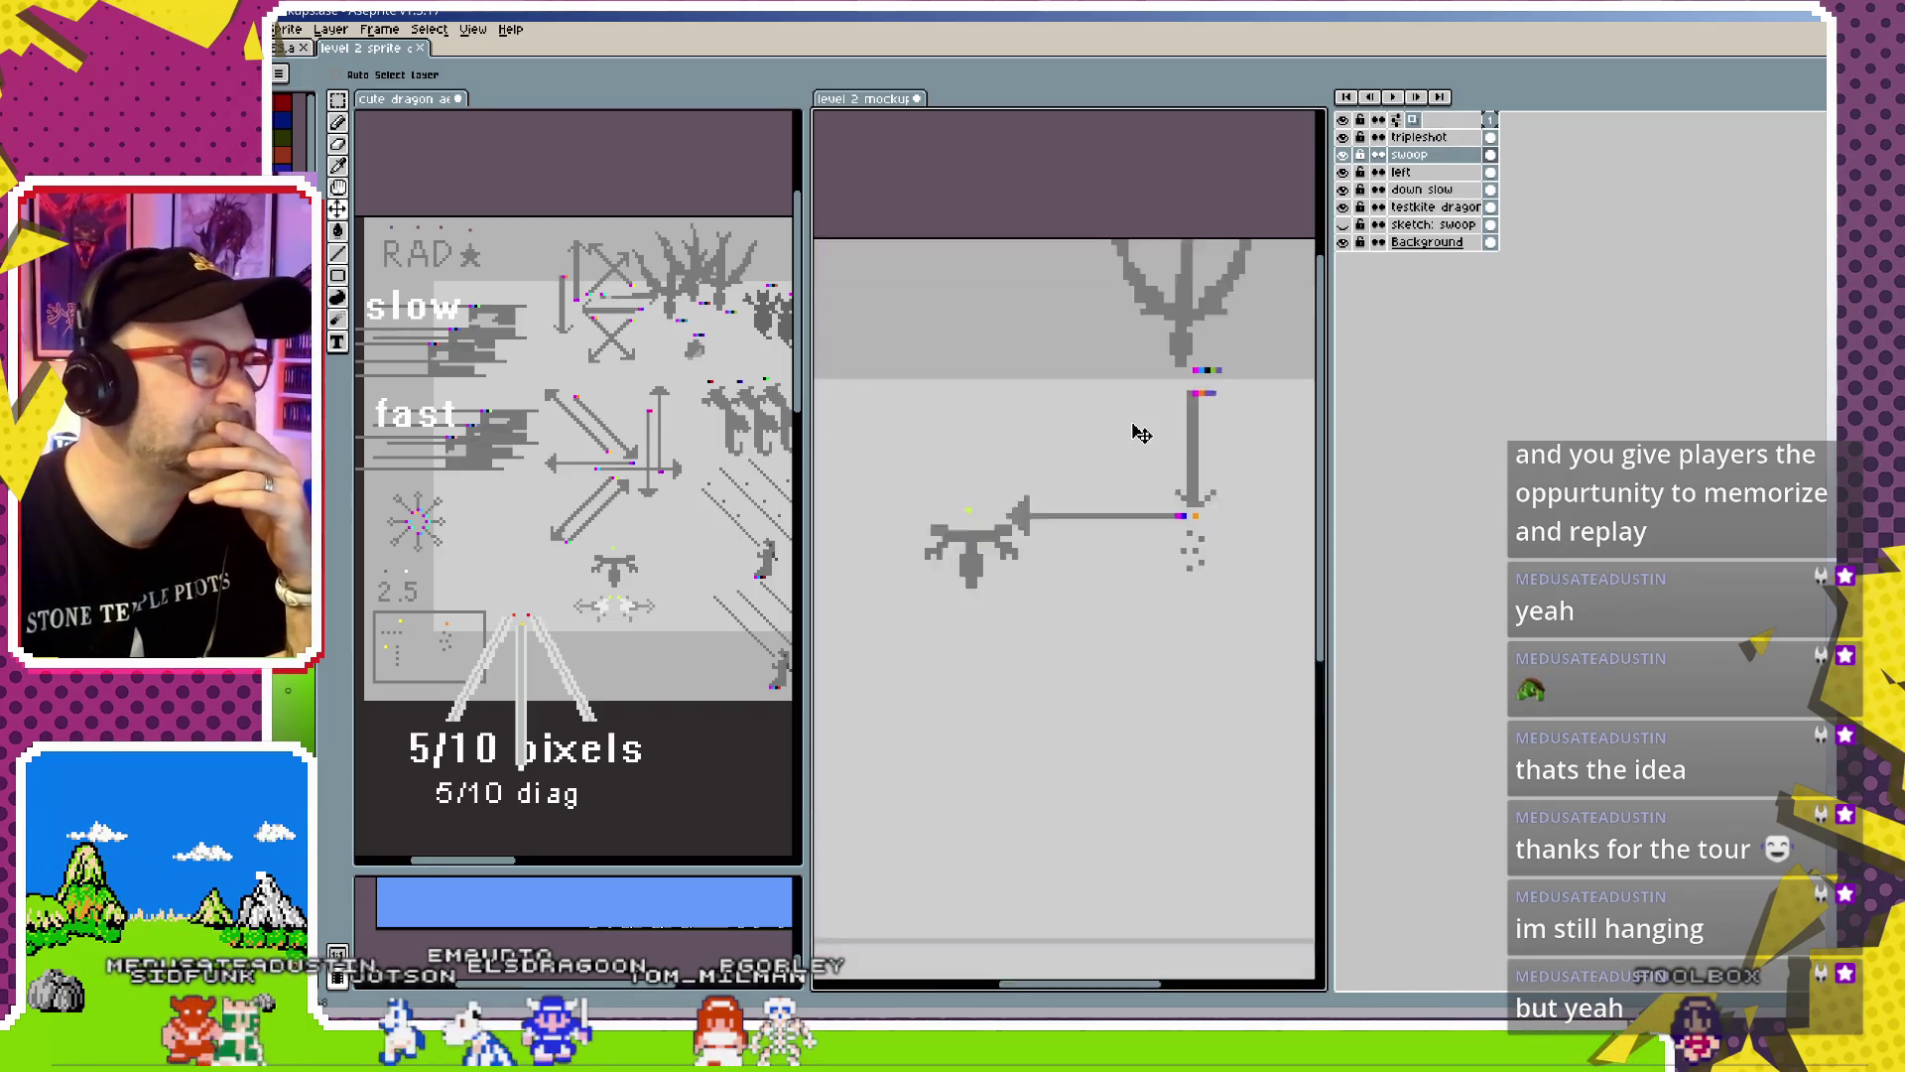
{"action": "scroll", "coordinate": [1141, 455], "scroll_direction": "up", "scroll_amount": 1}
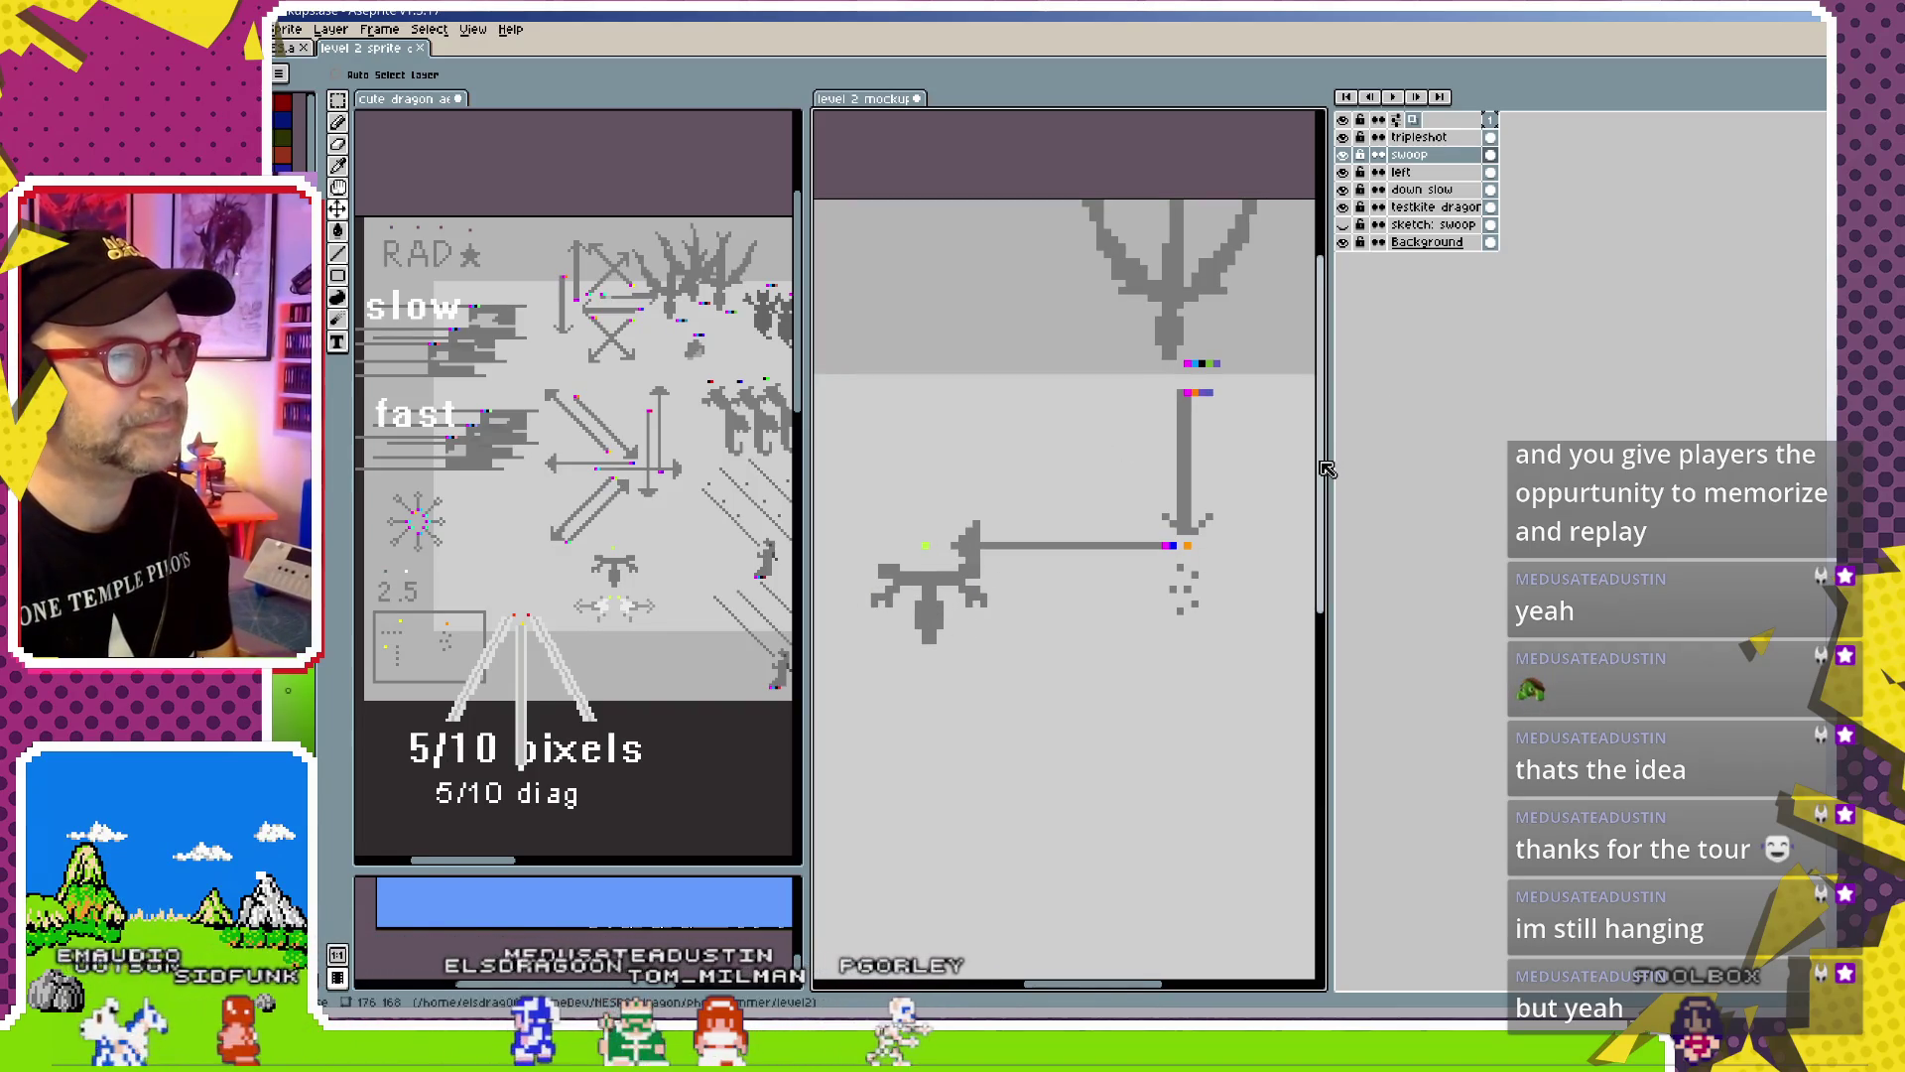
{"action": "left_click_drag", "start_coordinate": [1328, 462], "coordinate": [1762, 451]}
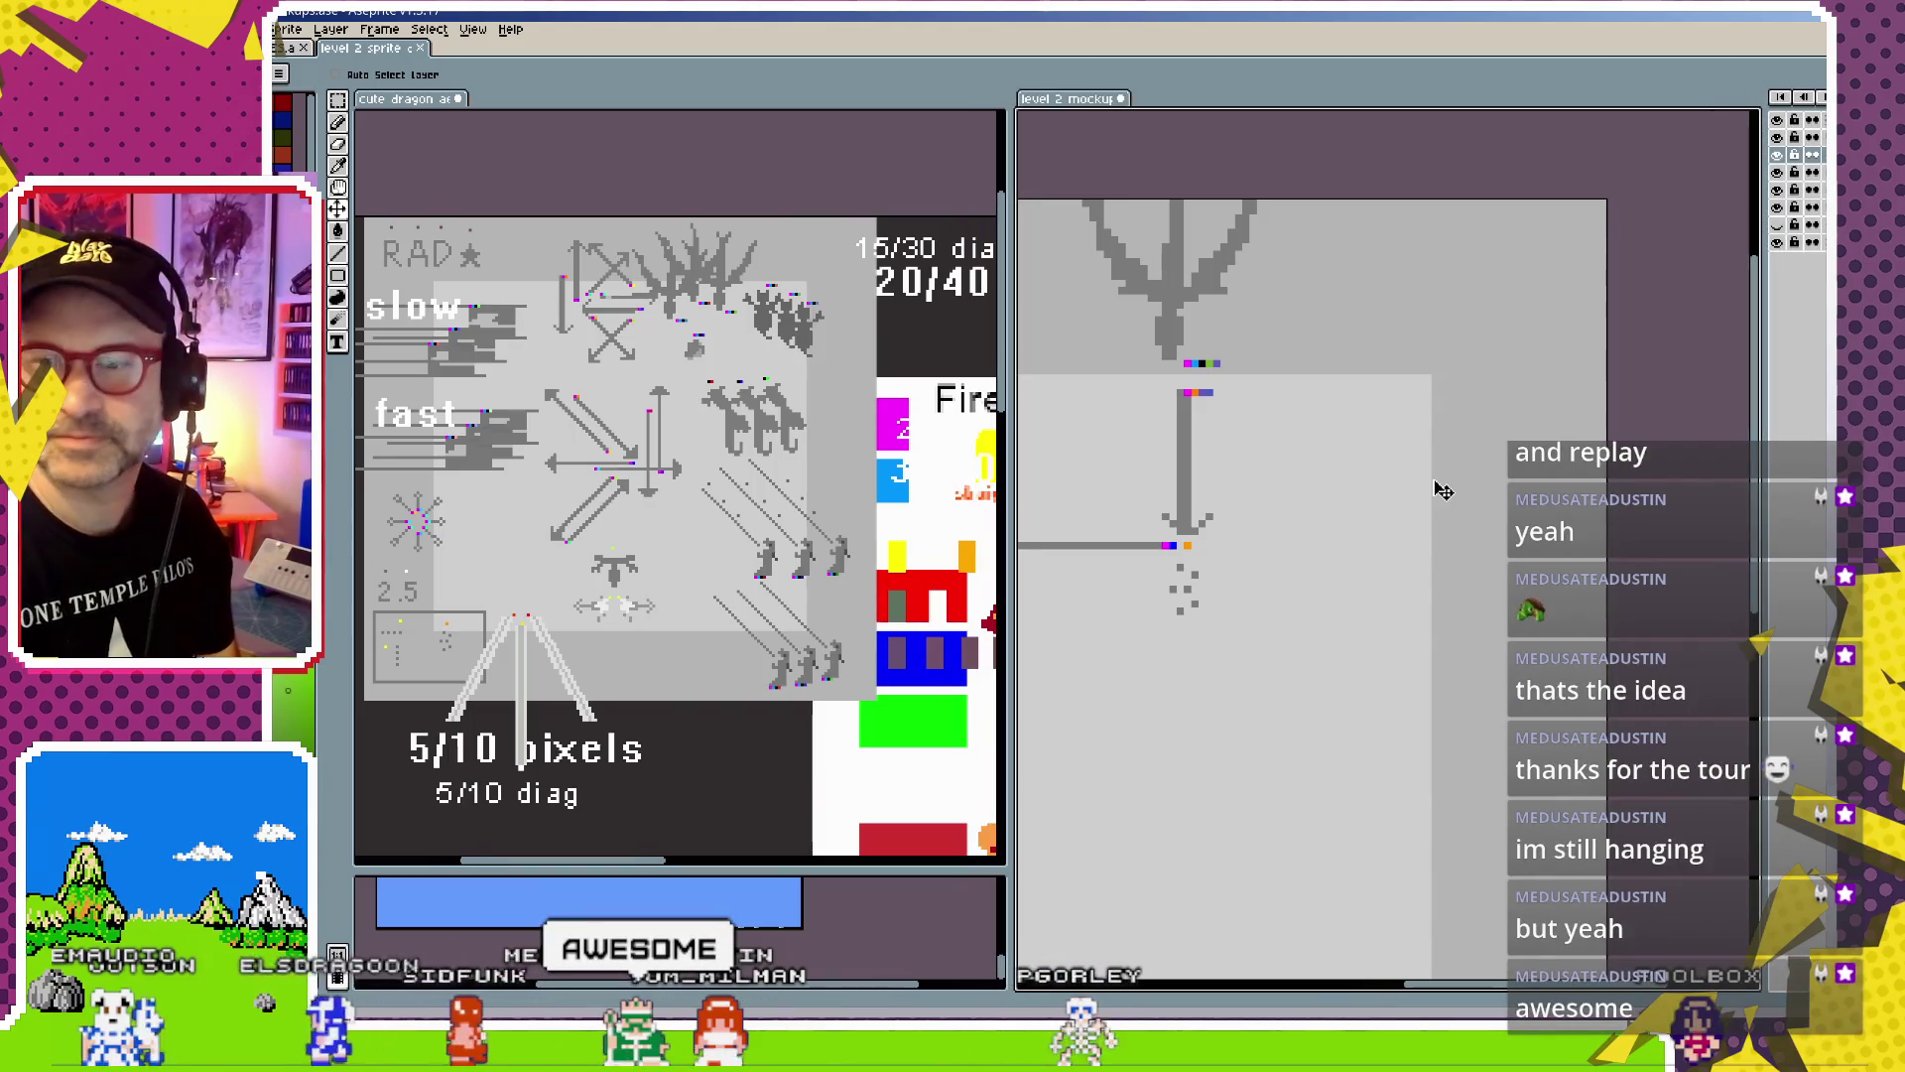
{"action": "scroll", "coordinate": [1350, 491], "scroll_direction": "left", "scroll_amount": 5}
{"action": "scroll", "coordinate": [1290, 502], "scroll_direction": "left", "scroll_amount": 1}
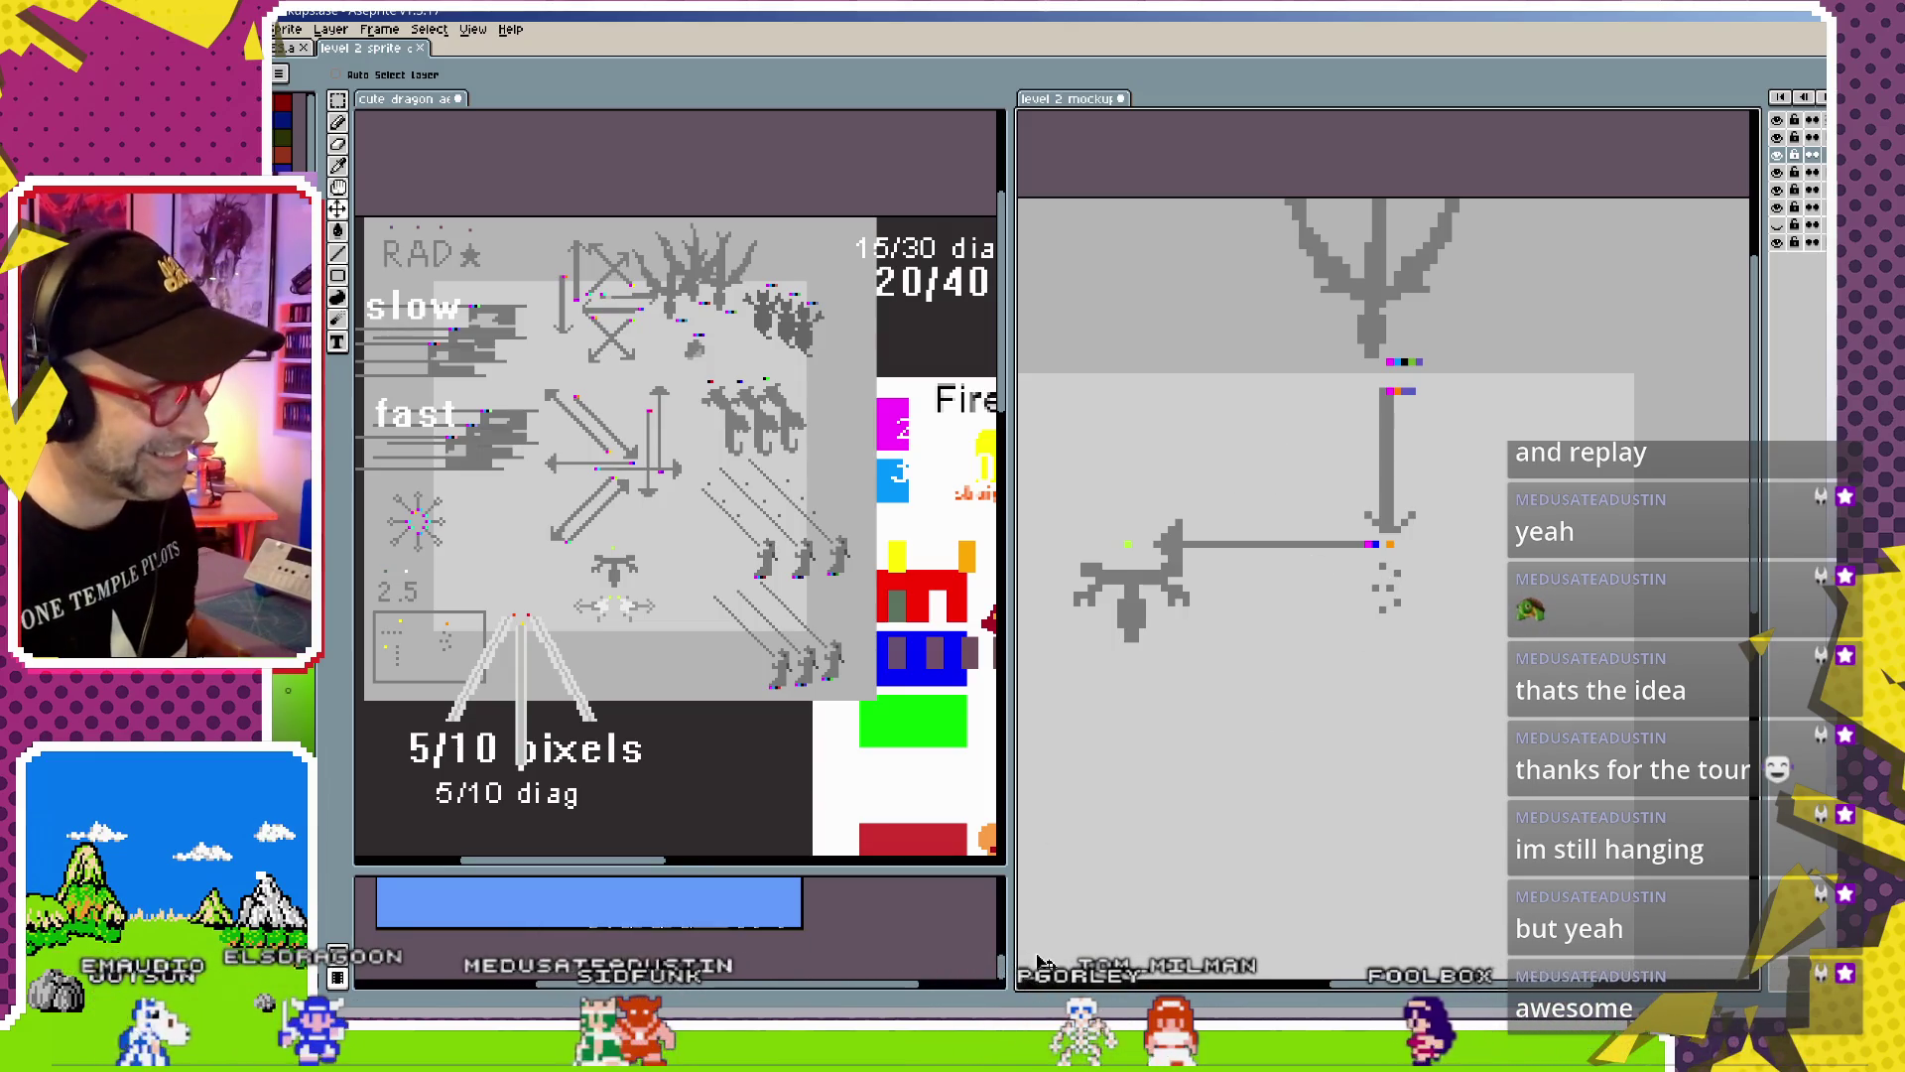
{"action": "key", "text": "alt+Tab"}
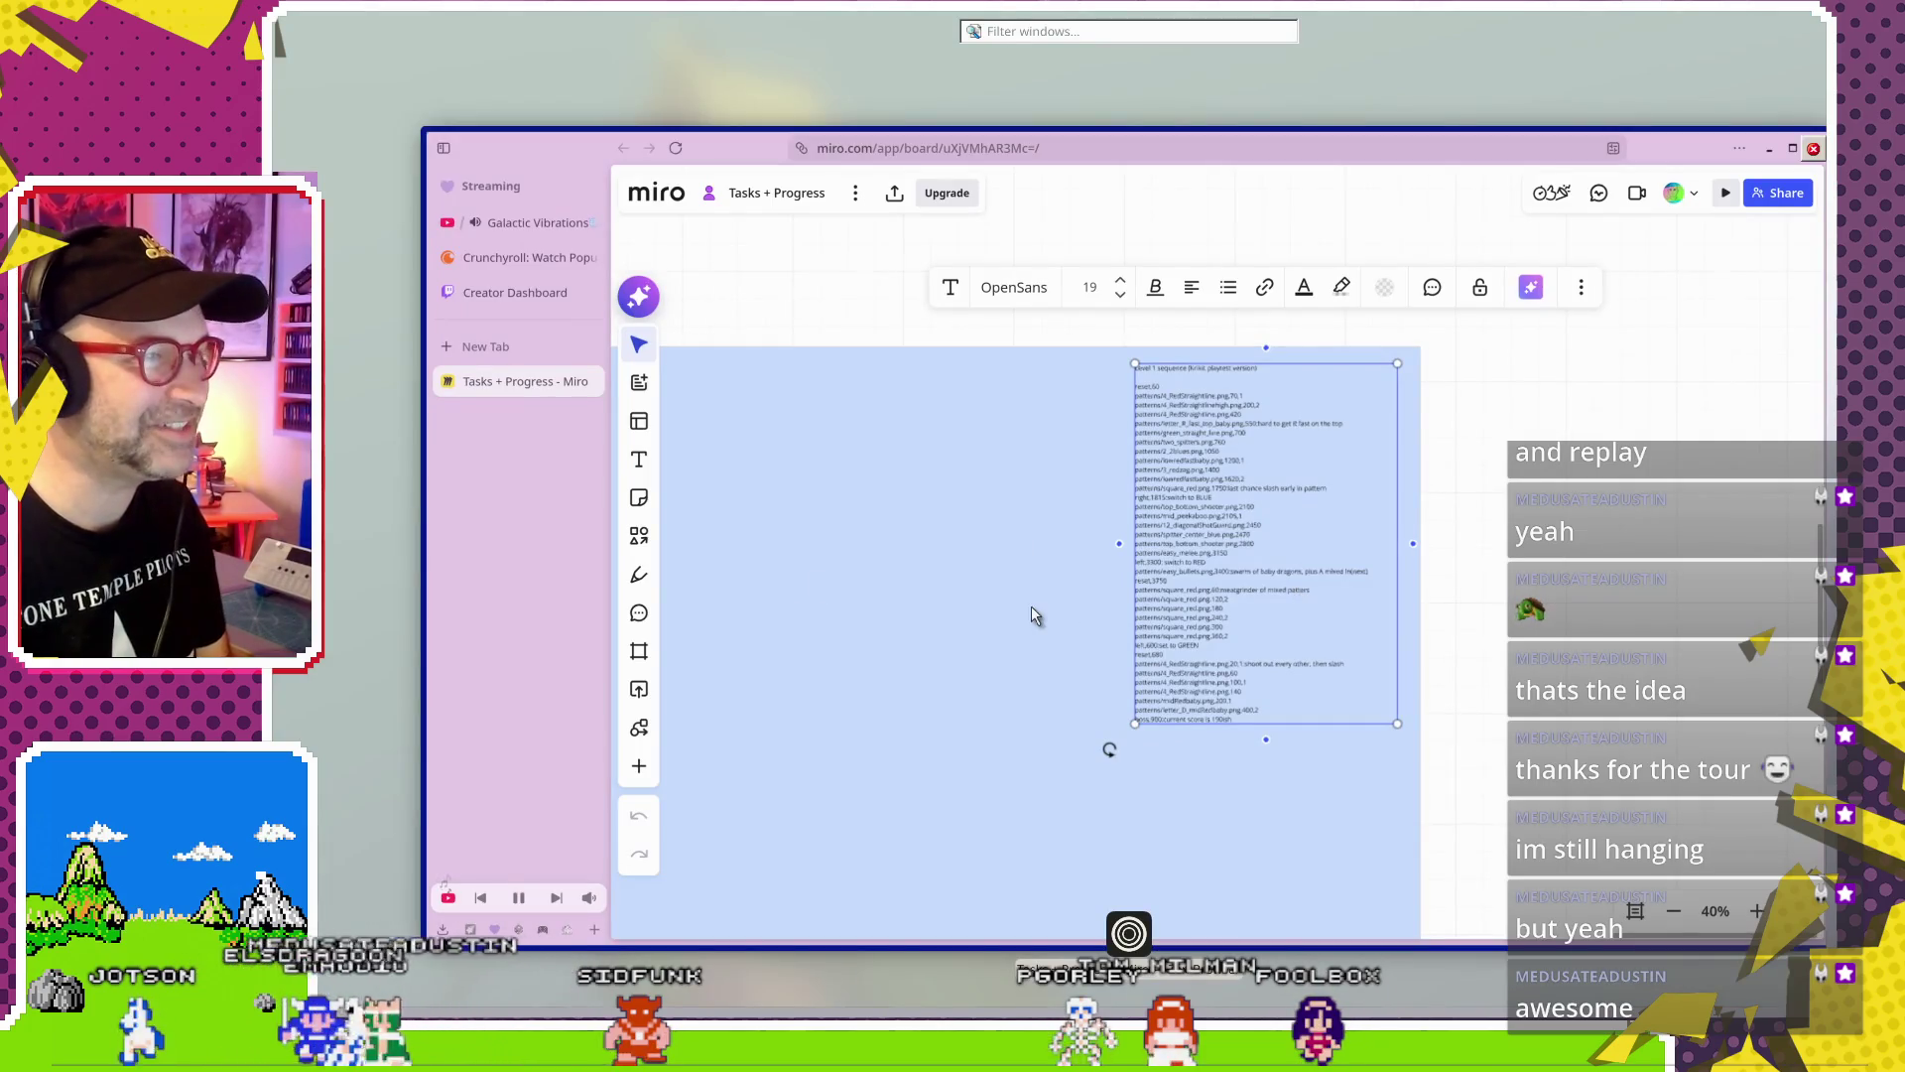
{"action": "scroll", "coordinate": [843, 532], "scroll_direction": "down", "scroll_amount": 3}
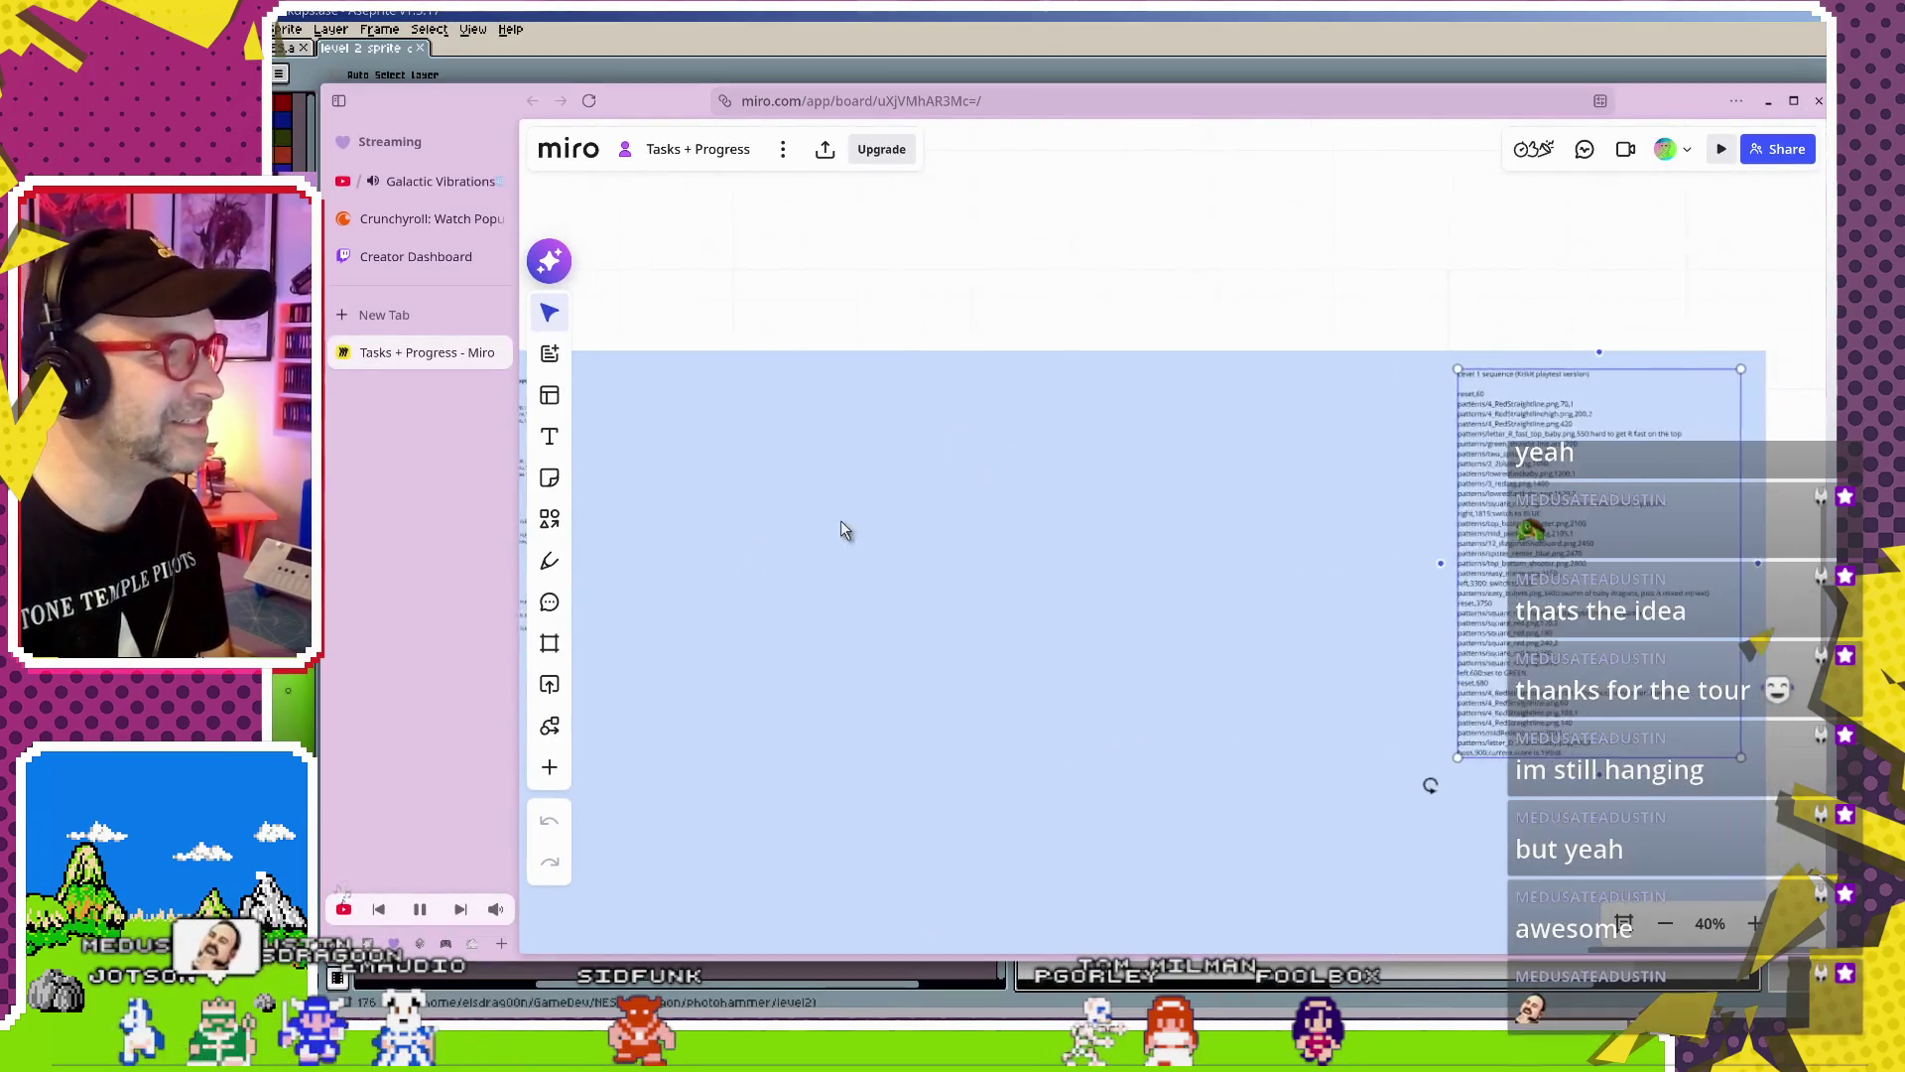
{"action": "scroll", "coordinate": [906, 479], "scroll_direction": "up", "scroll_amount": 4}
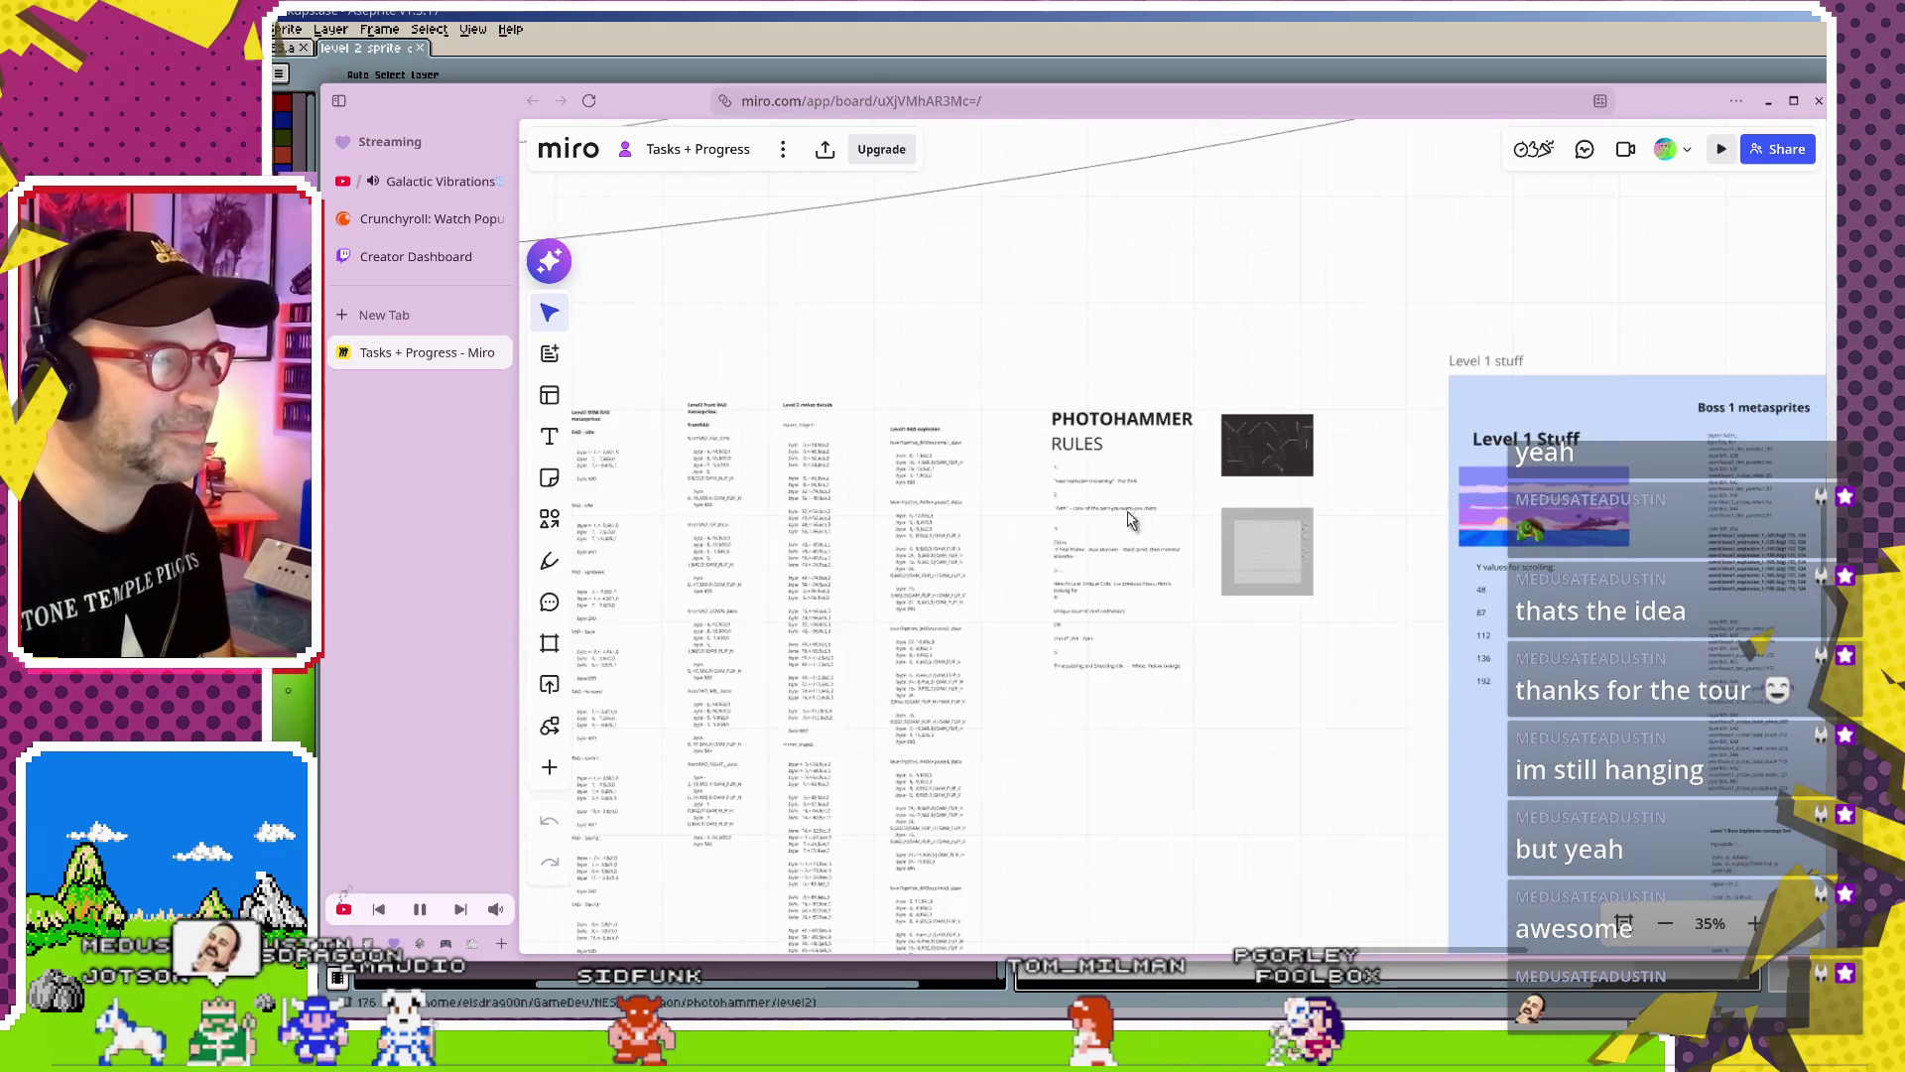
{"action": "scroll", "coordinate": [1131, 536], "scroll_direction": "up", "scroll_amount": 5}
{"action": "scroll", "coordinate": [1085, 532], "scroll_direction": "up", "scroll_amount": 1}
{"action": "scroll", "coordinate": [1081, 532], "scroll_direction": "up", "scroll_amount": 2}
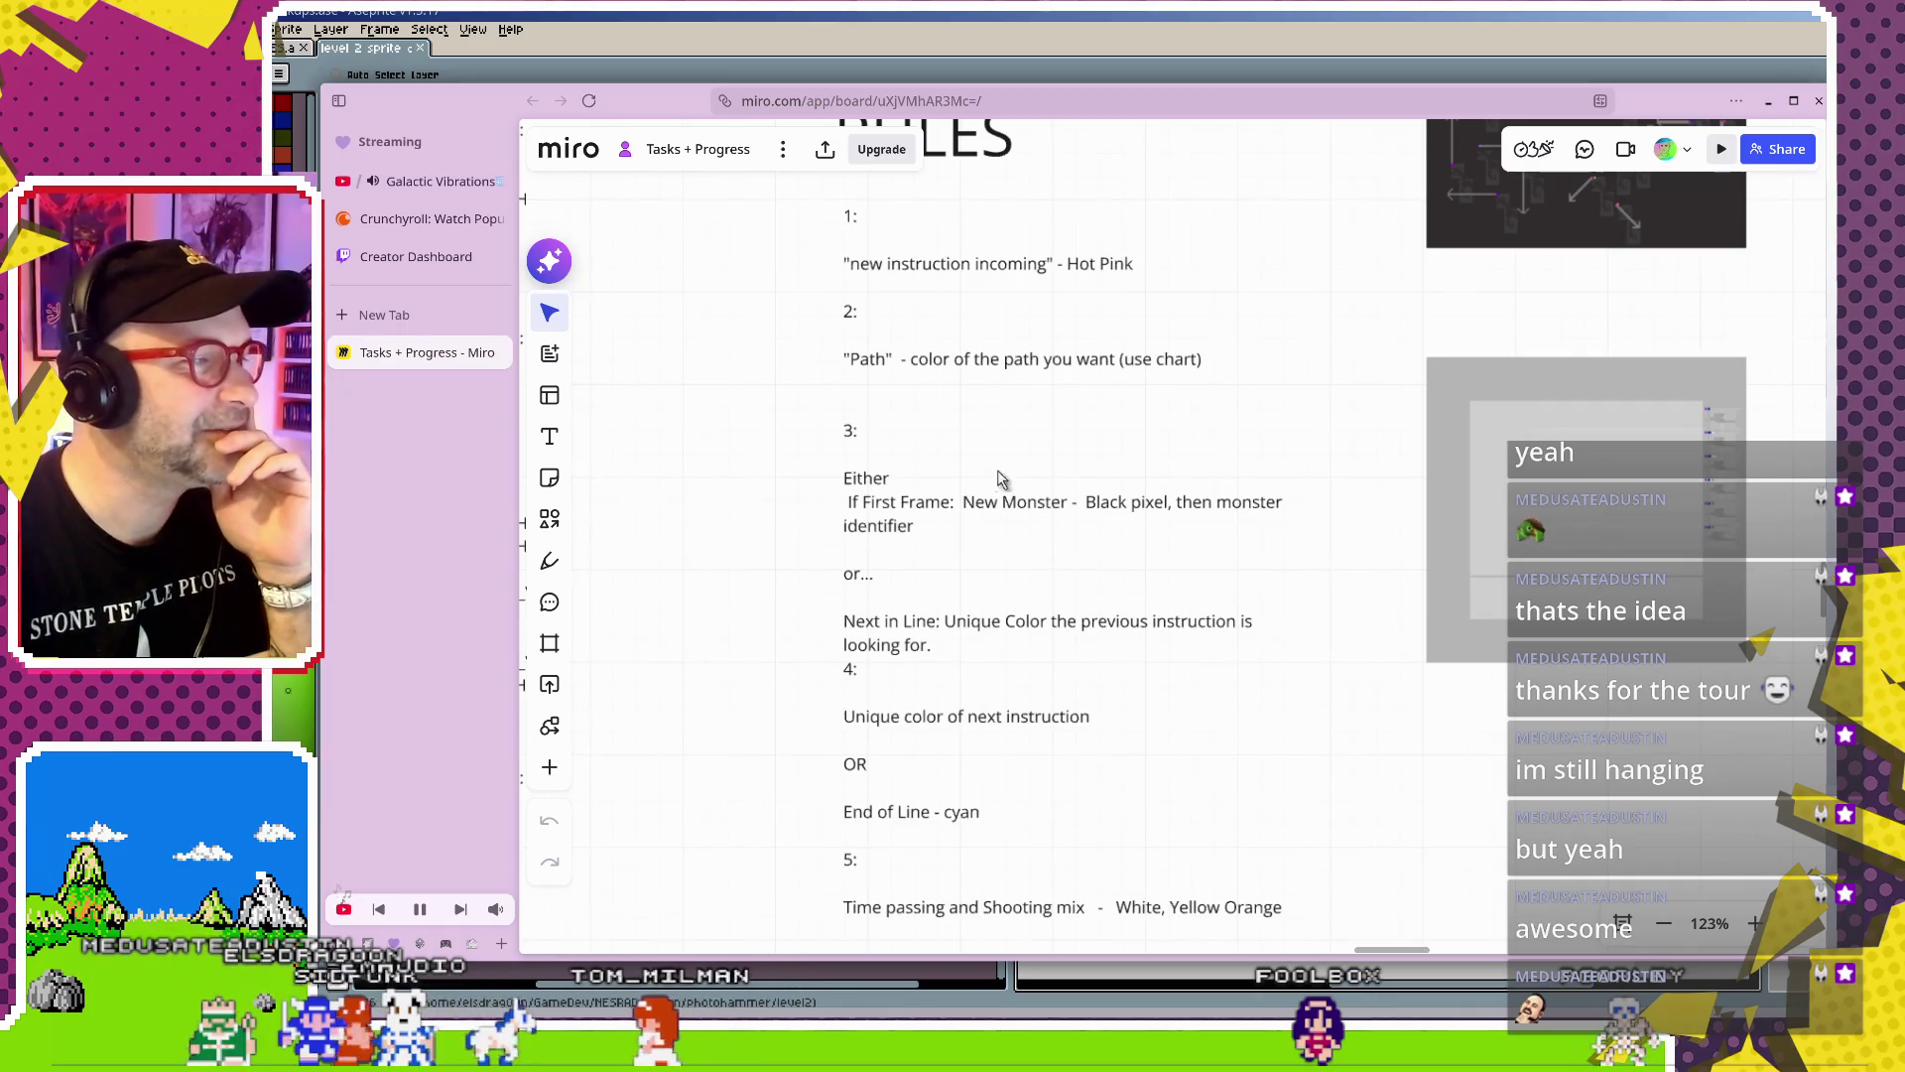
{"action": "scroll", "coordinate": [1136, 524], "scroll_direction": "up", "scroll_amount": 2}
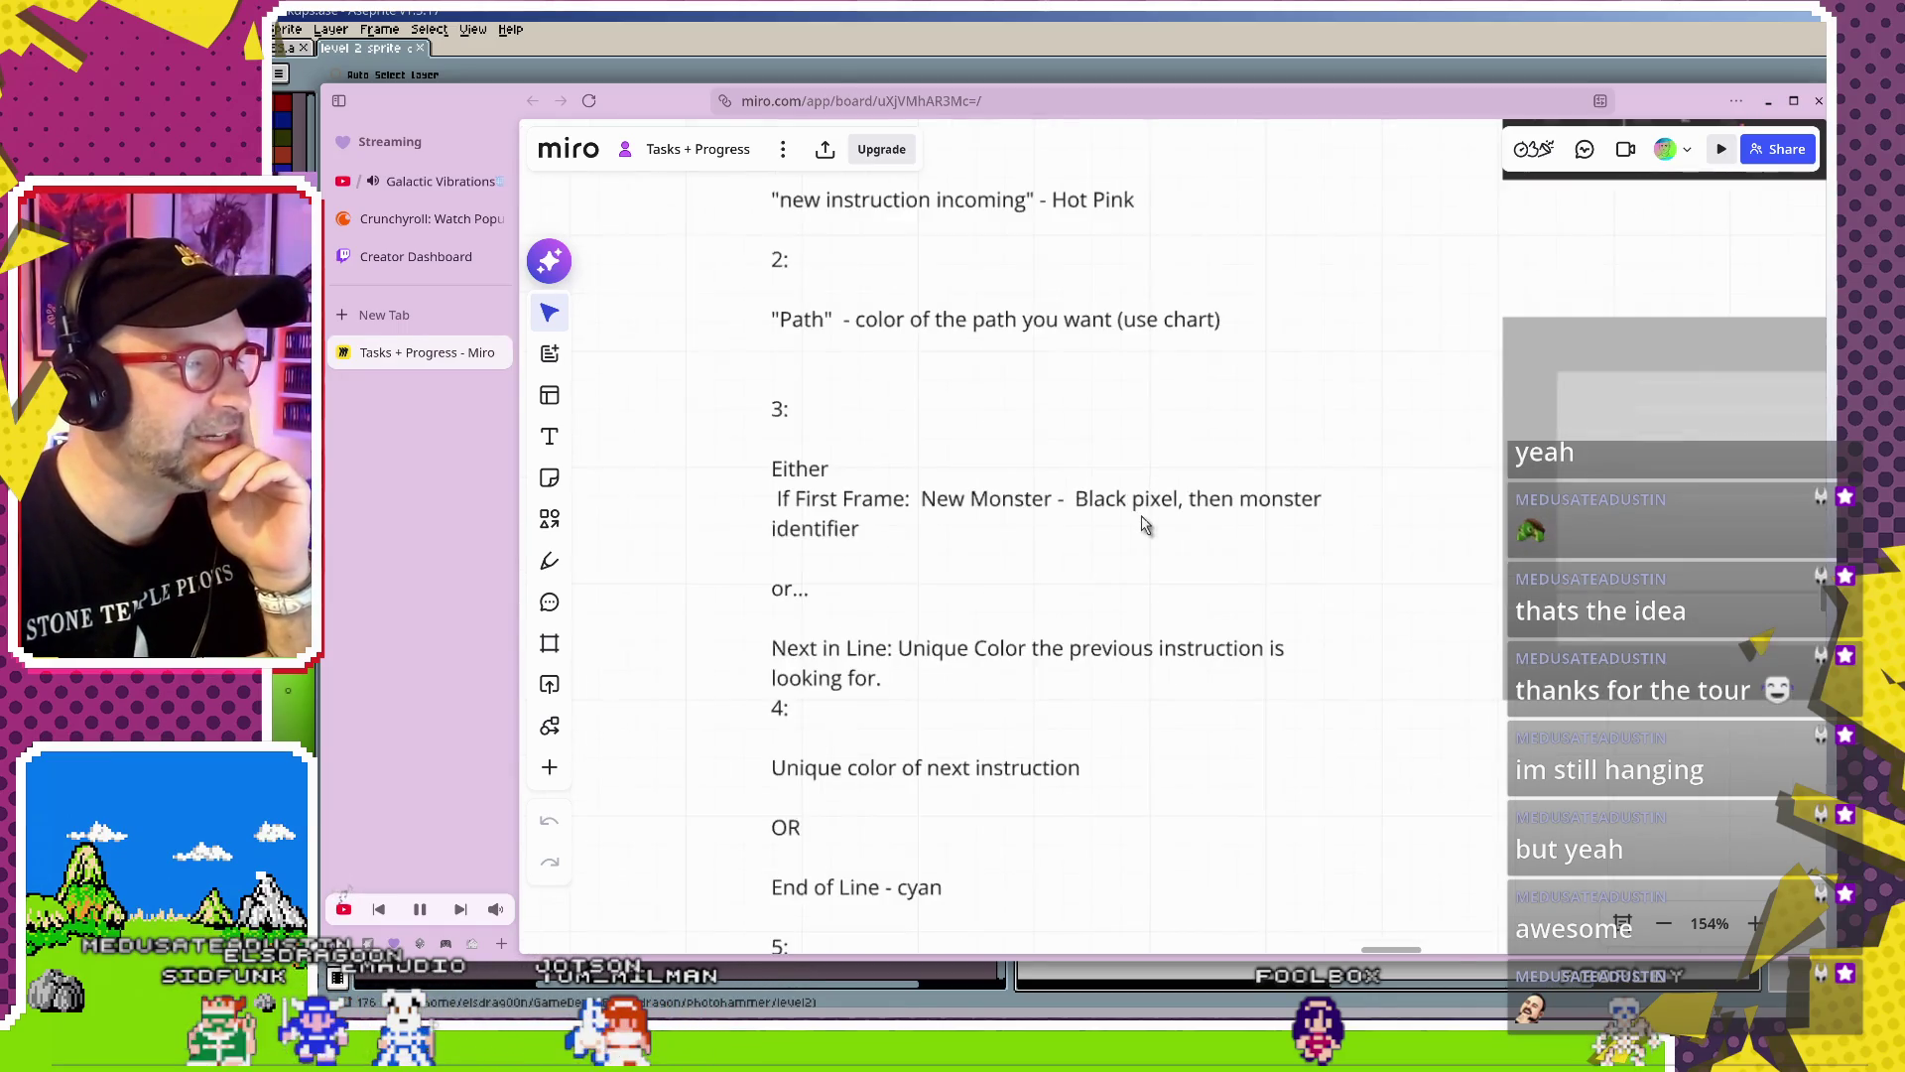
{"action": "left_click_drag", "start_coordinate": [1161, 517], "coordinate": [1149, 385]}
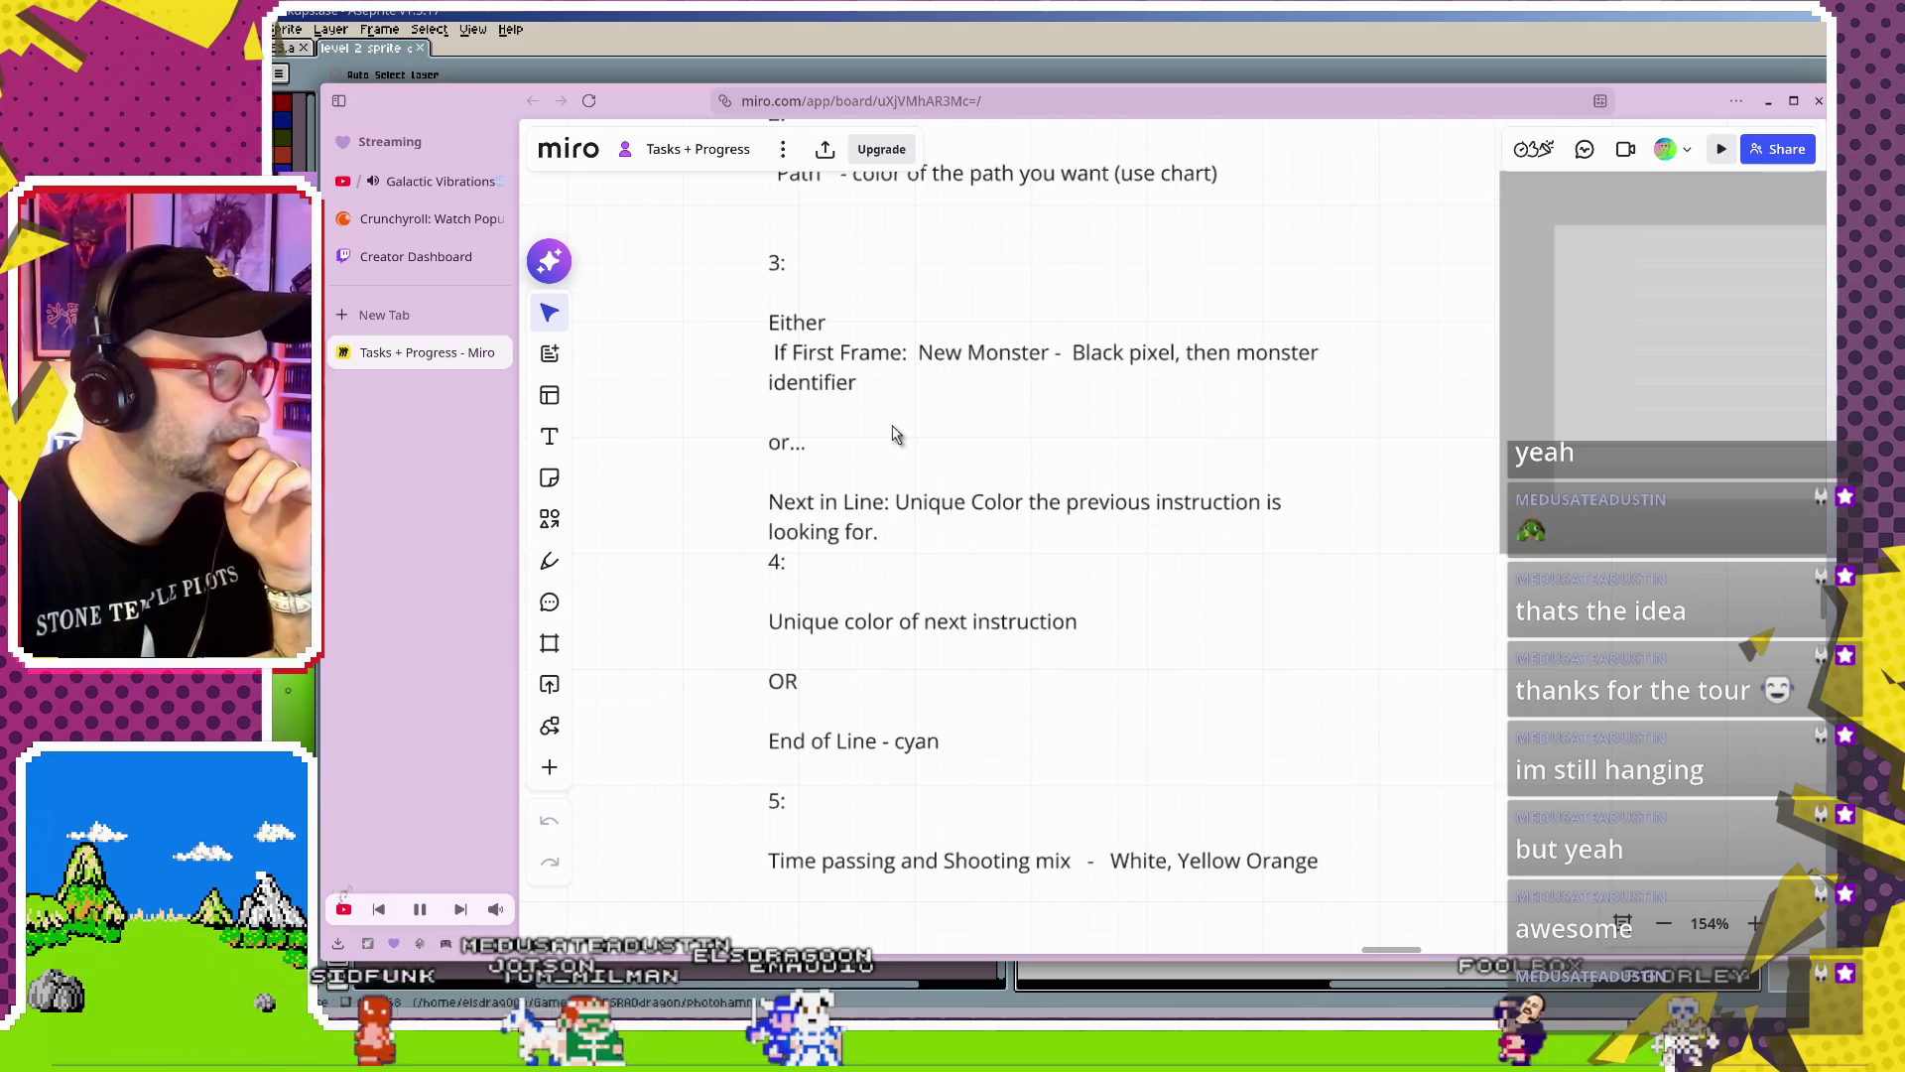
{"action": "double_click", "coordinate": [890, 537]}
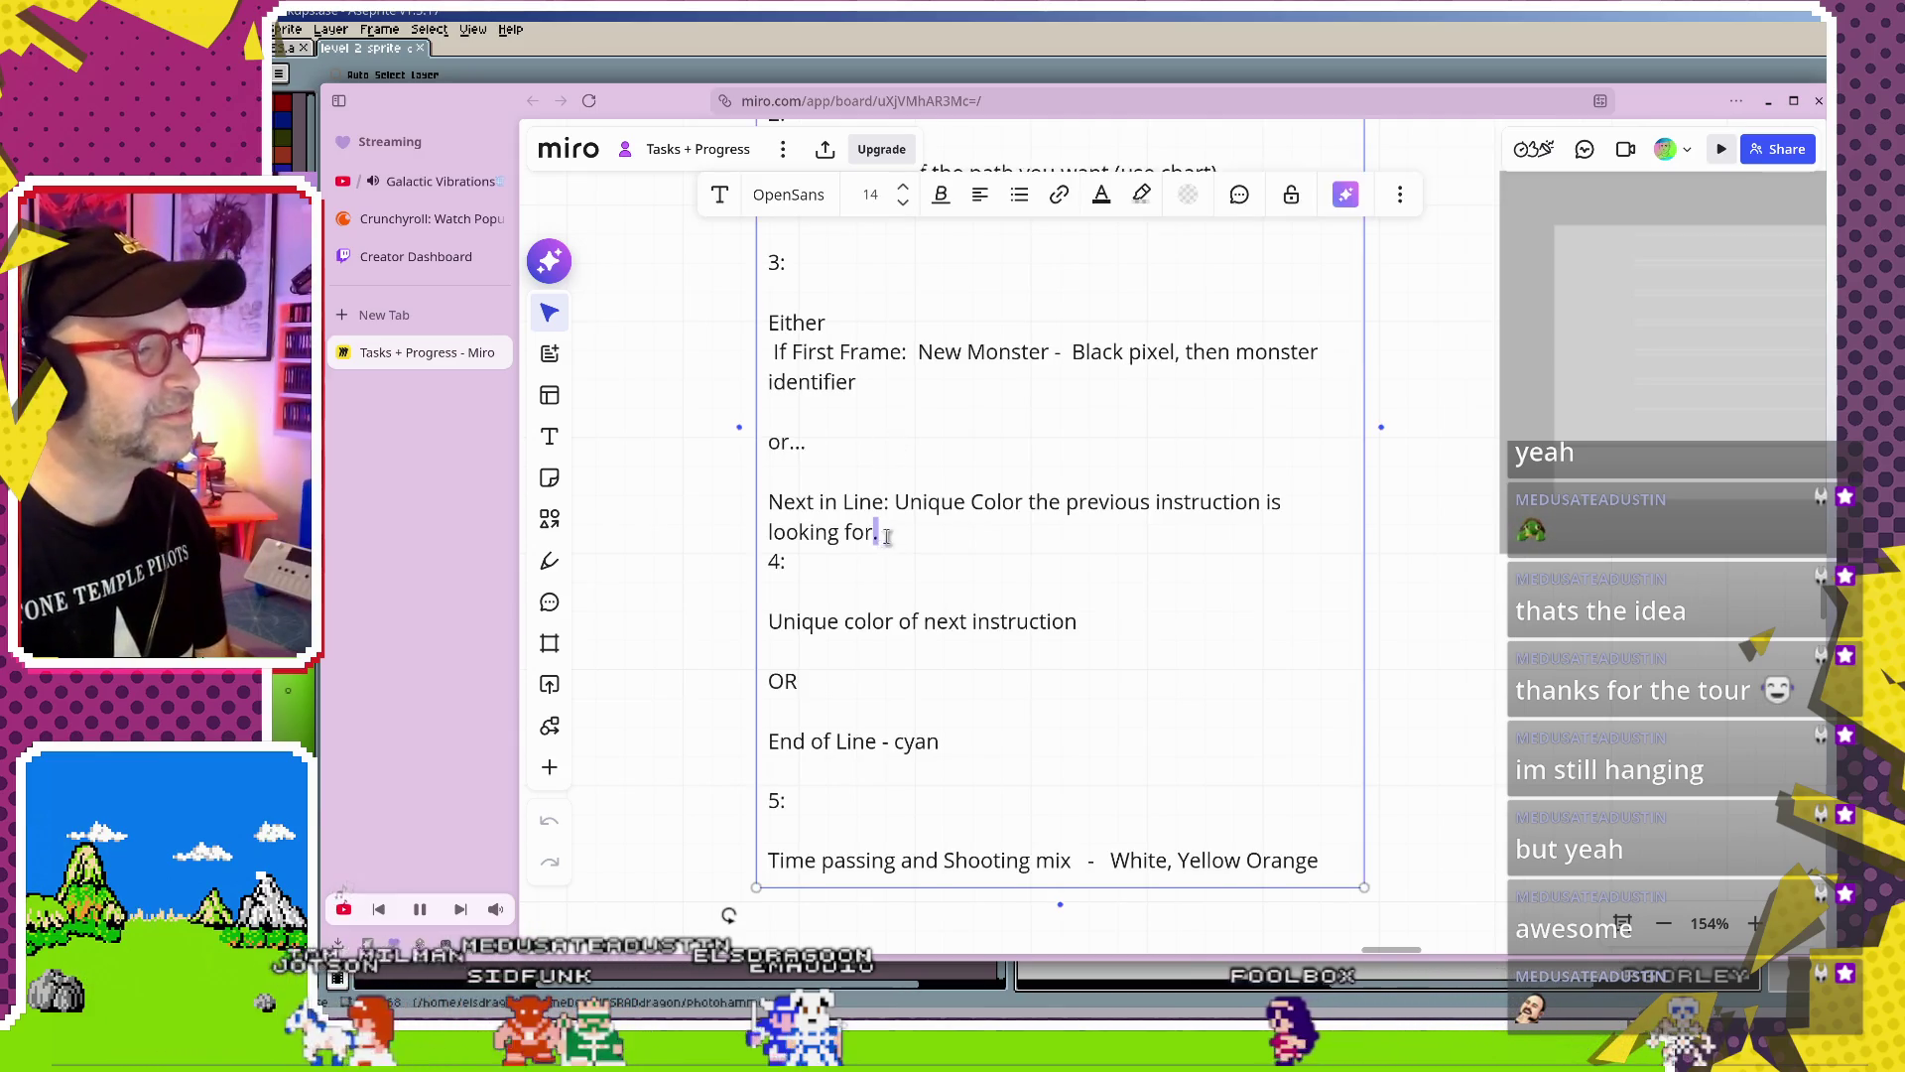
{"action": "triple_click", "coordinate": [890, 537]}
{"action": "left_click_drag", "start_coordinate": [771, 323], "coordinate": [906, 545]}
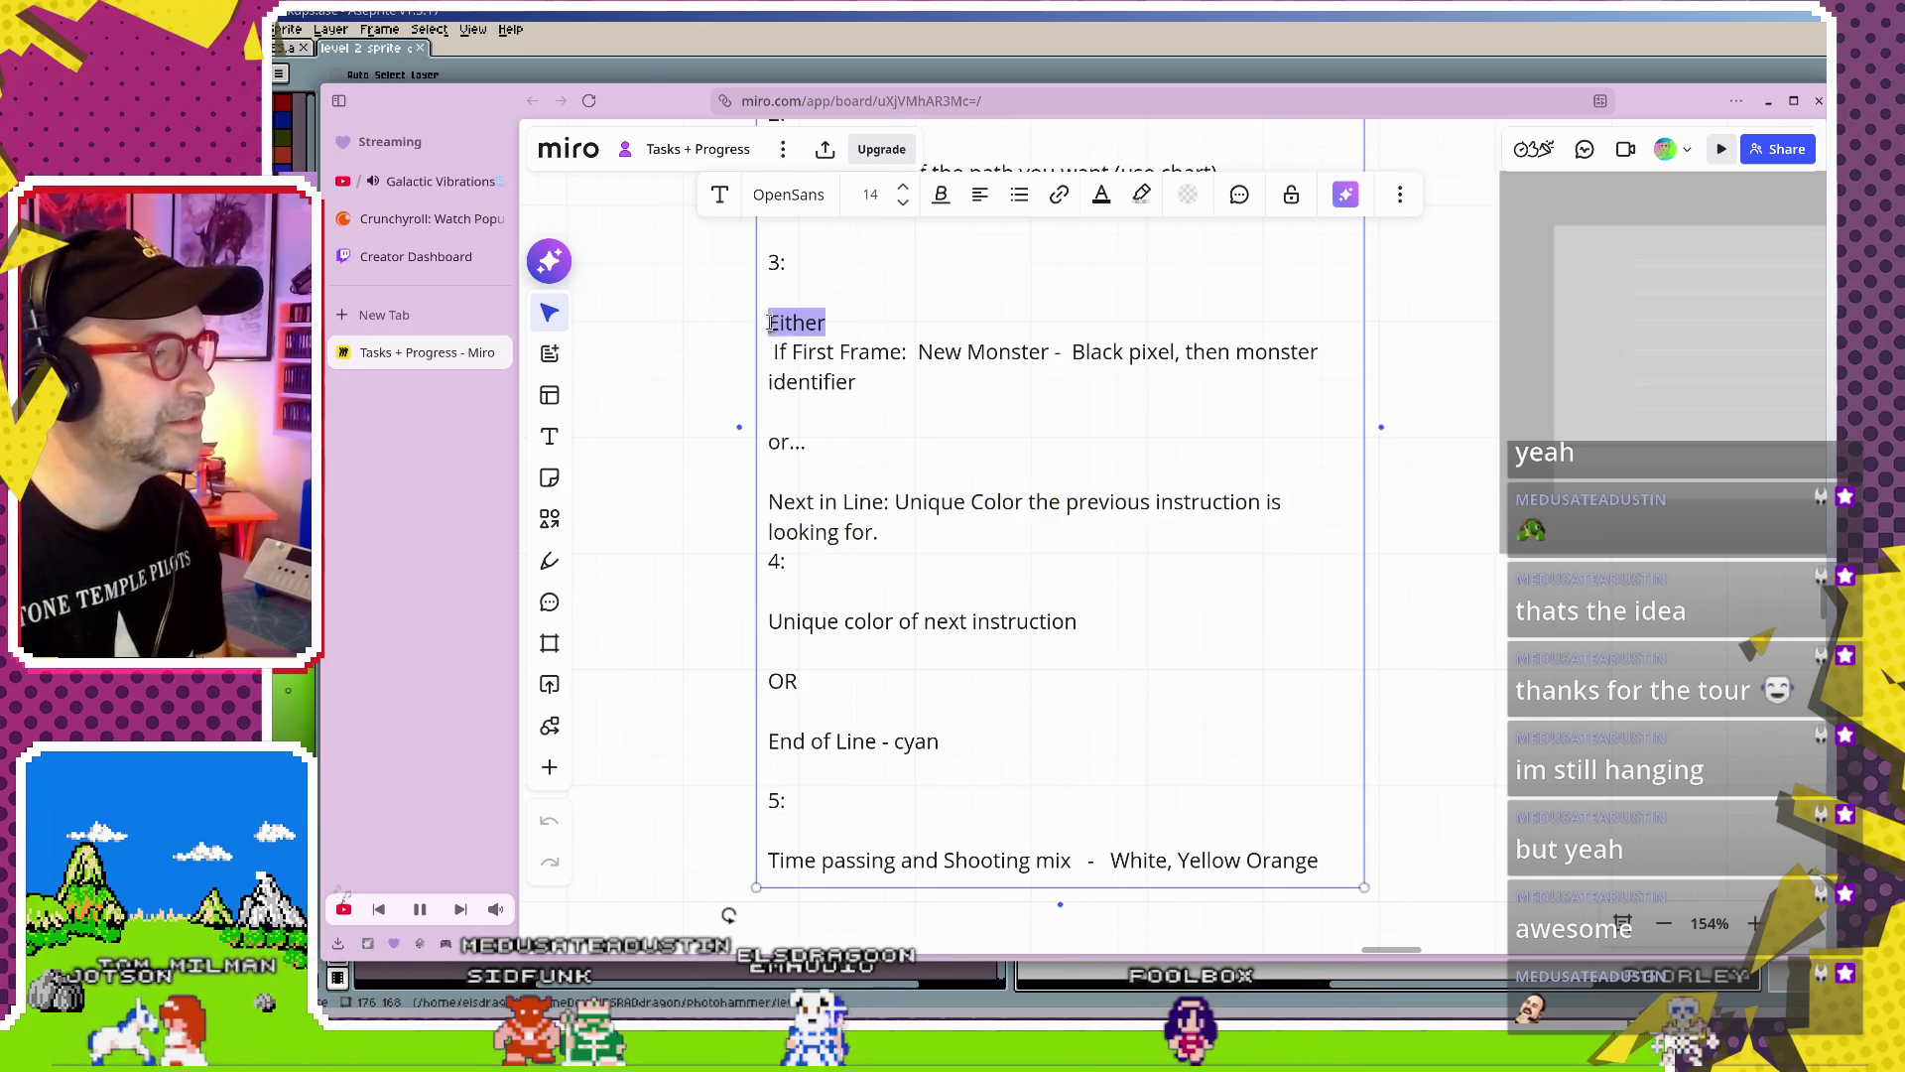
{"action": "left_click", "coordinate": [906, 502]}
{"action": "left_click", "coordinate": [894, 621]}
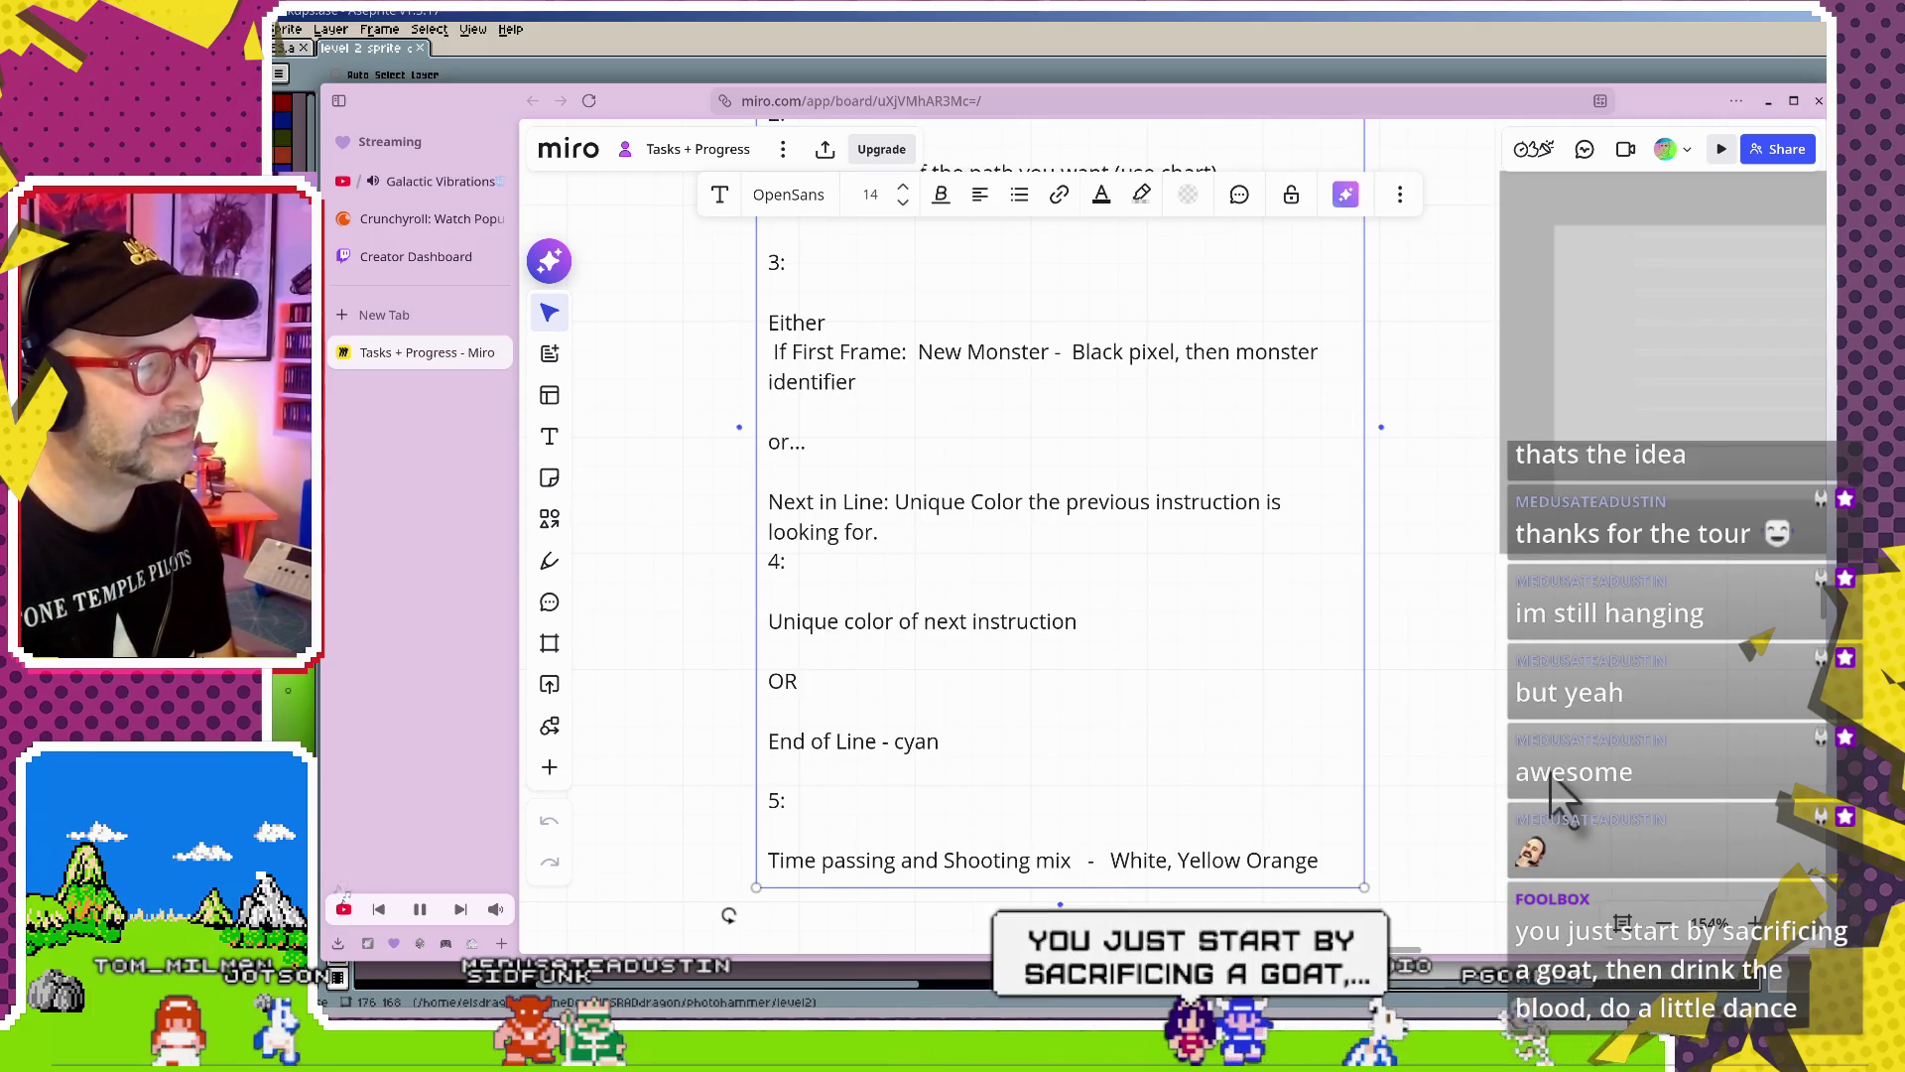
{"action": "key", "text": "Escape"}
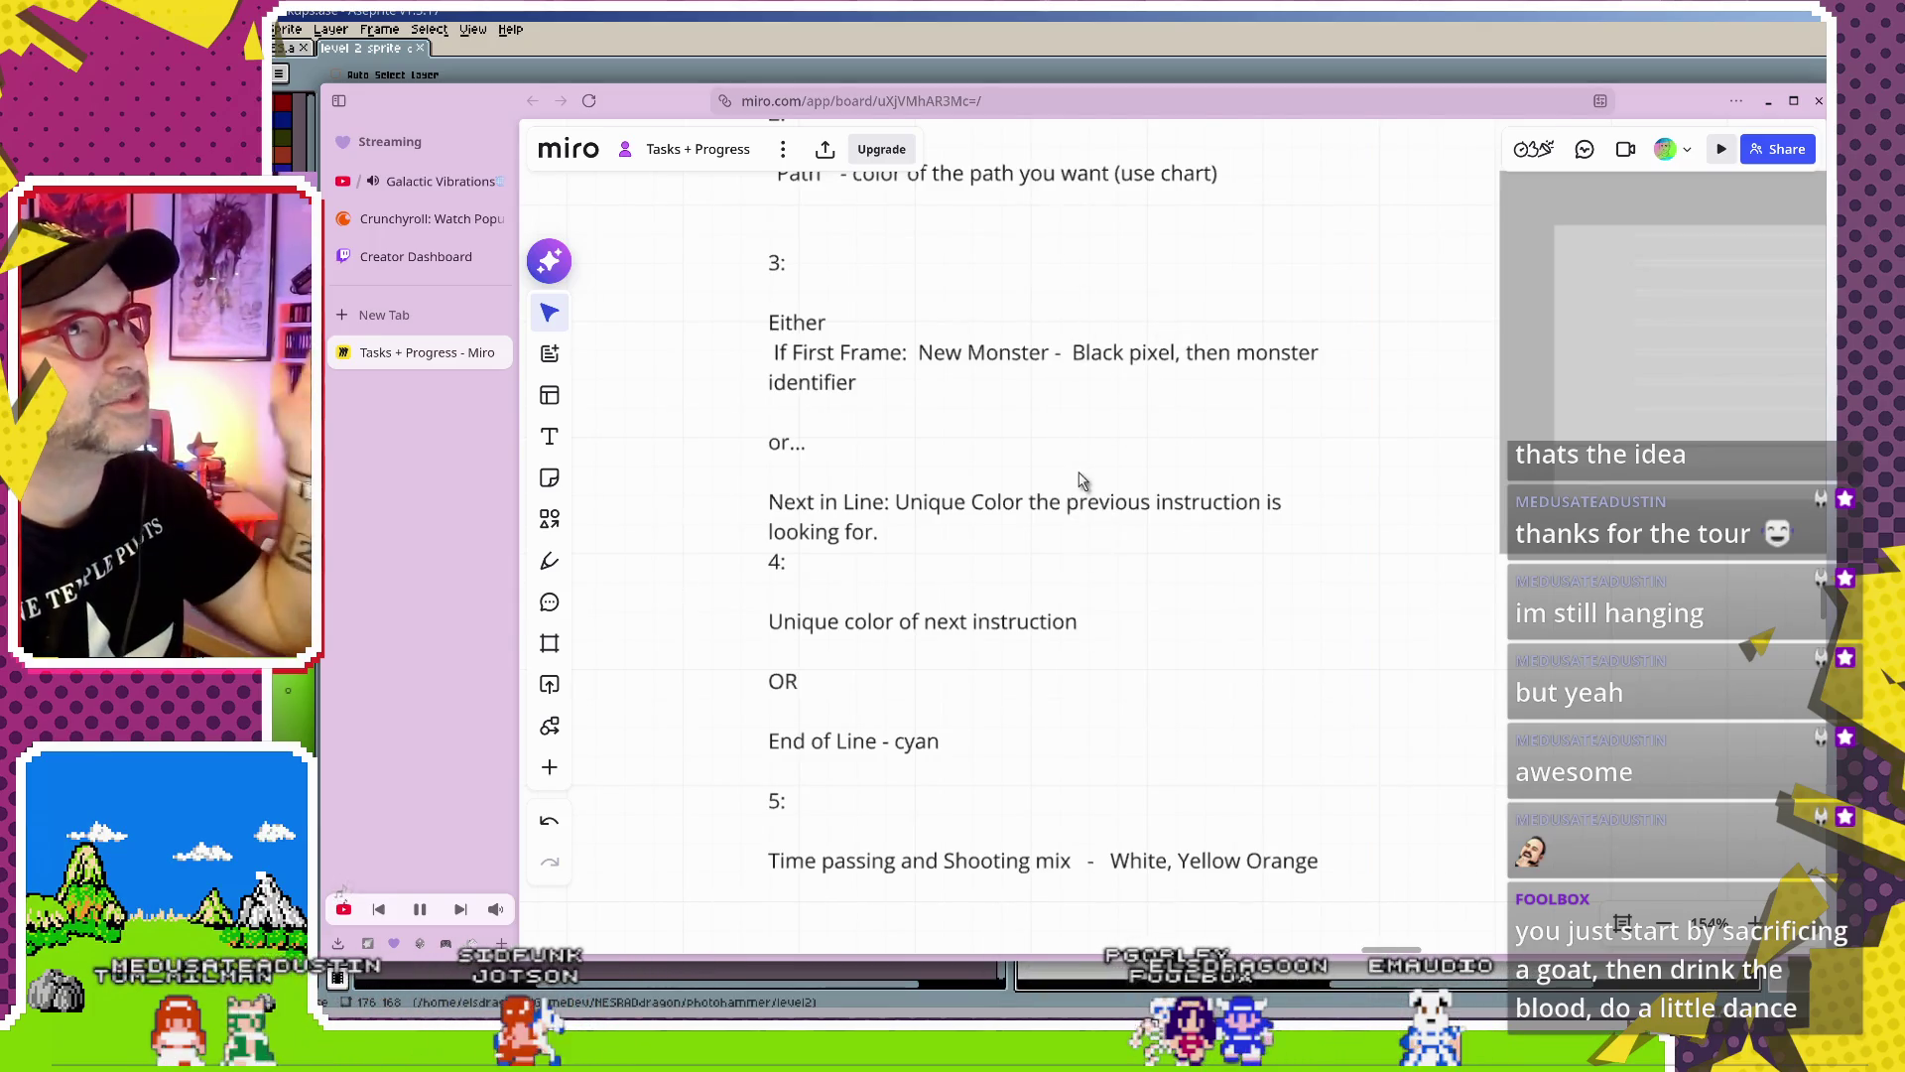
{"action": "key", "text": "alt+Tab"}
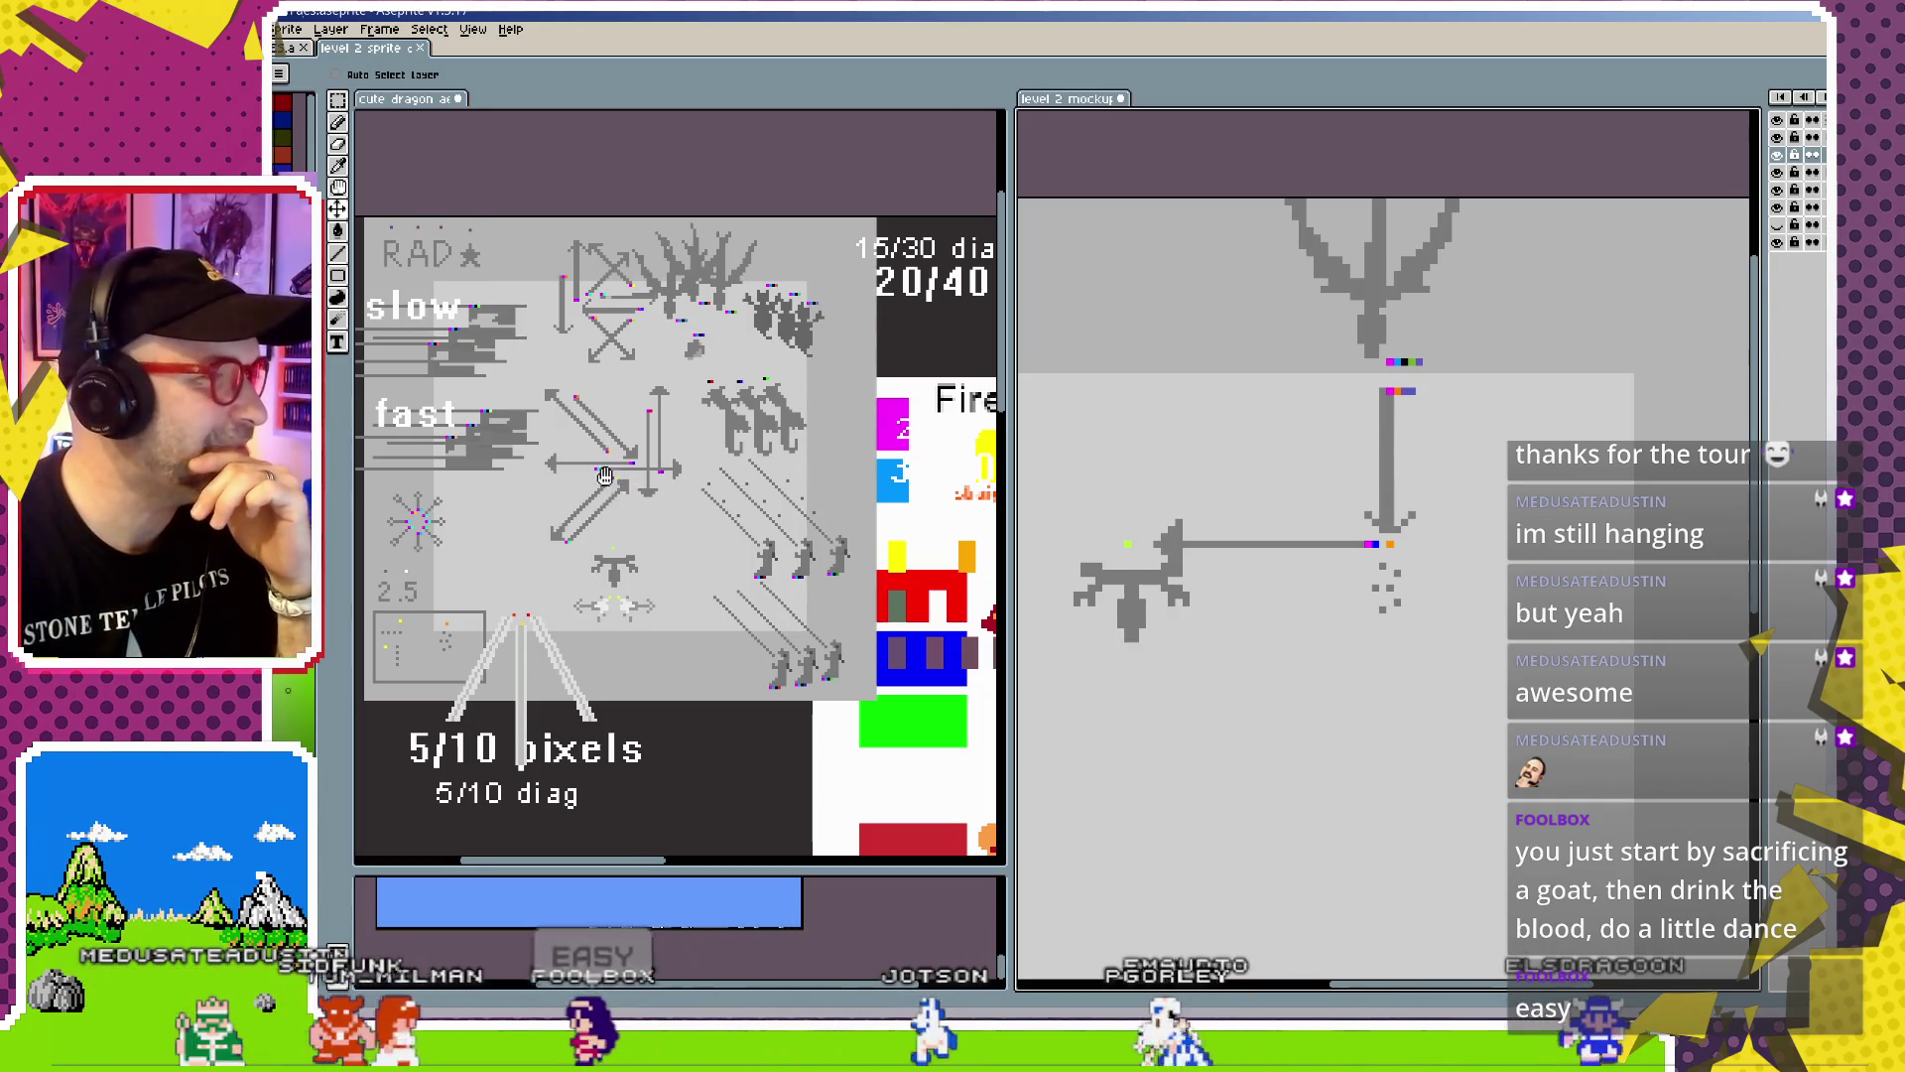
Bring the sheet's arrow sprites into view and shift the mockup's dragon left, clear of the arrowhead
{"action": "left_click_drag", "start_coordinate": [638, 516], "coordinate": [691, 541]}
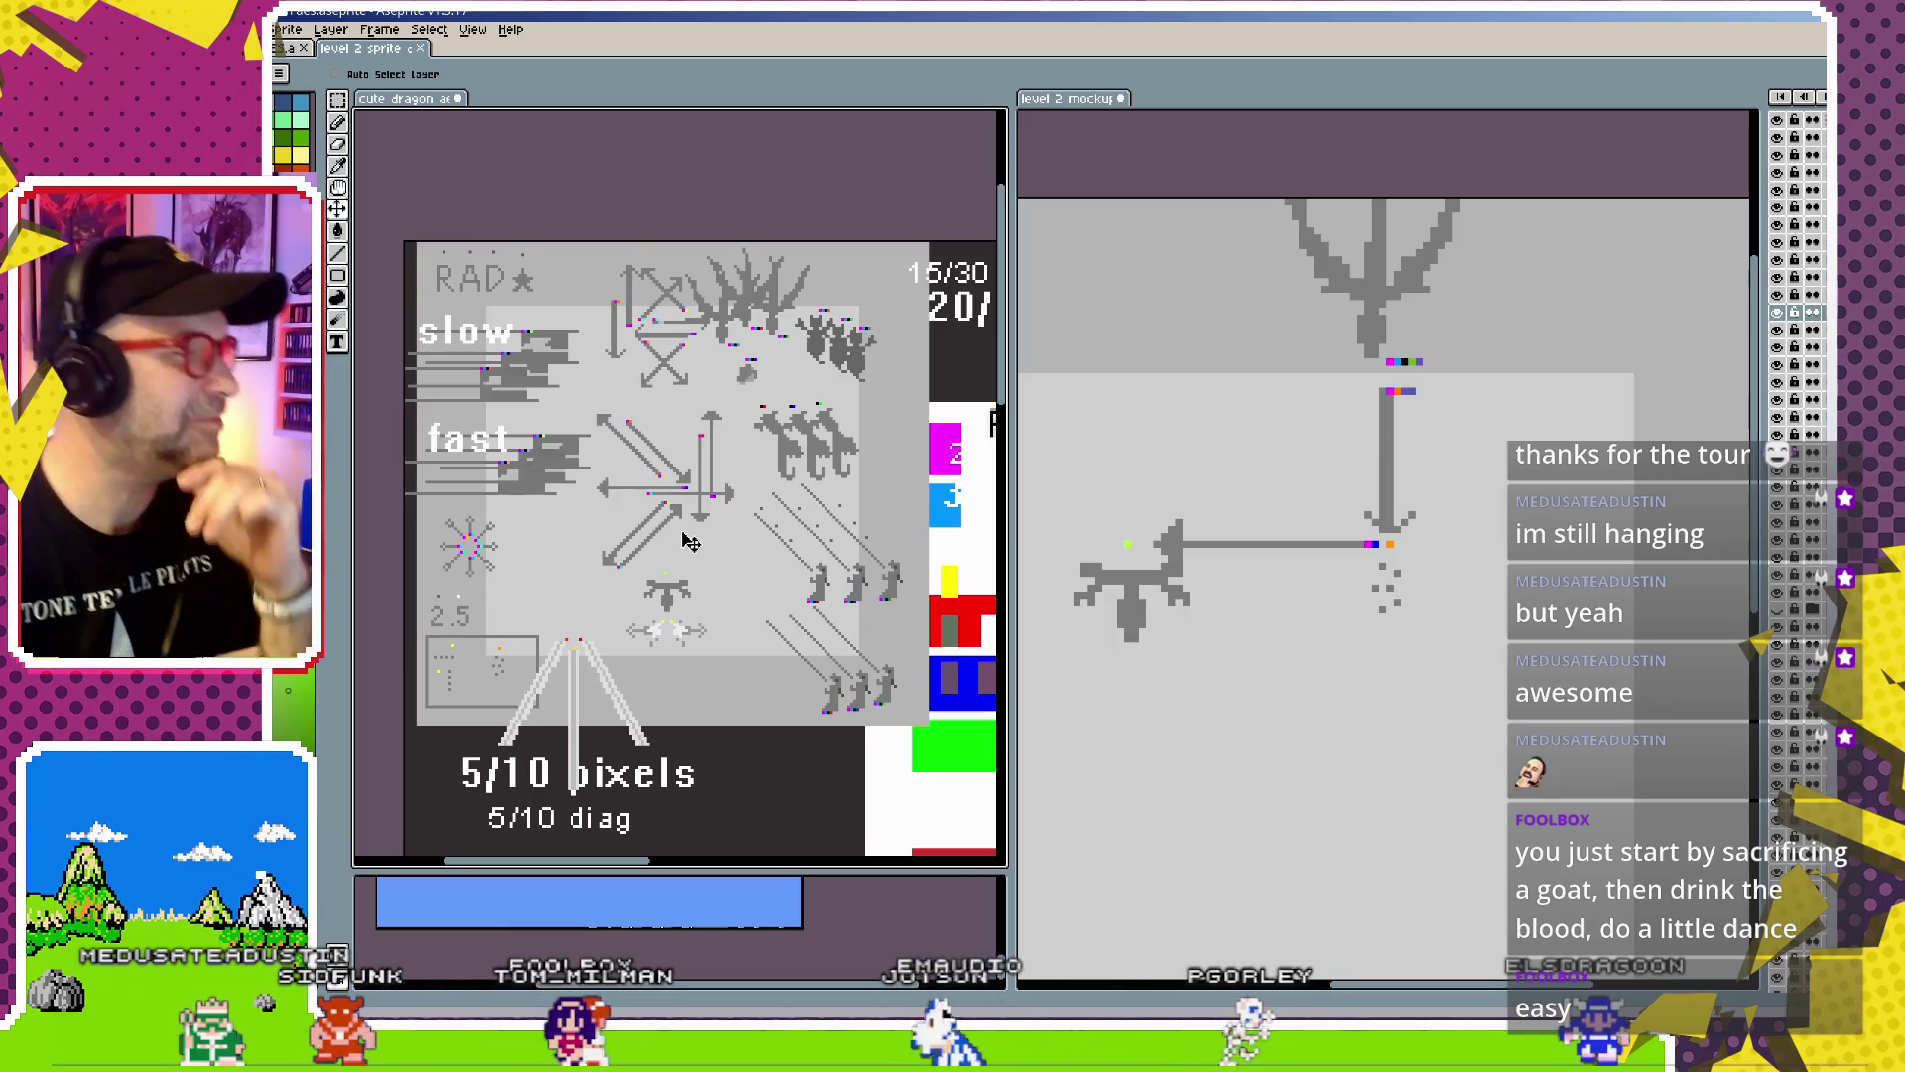
{"action": "scroll", "coordinate": [691, 541], "scroll_direction": "up", "scroll_amount": 1}
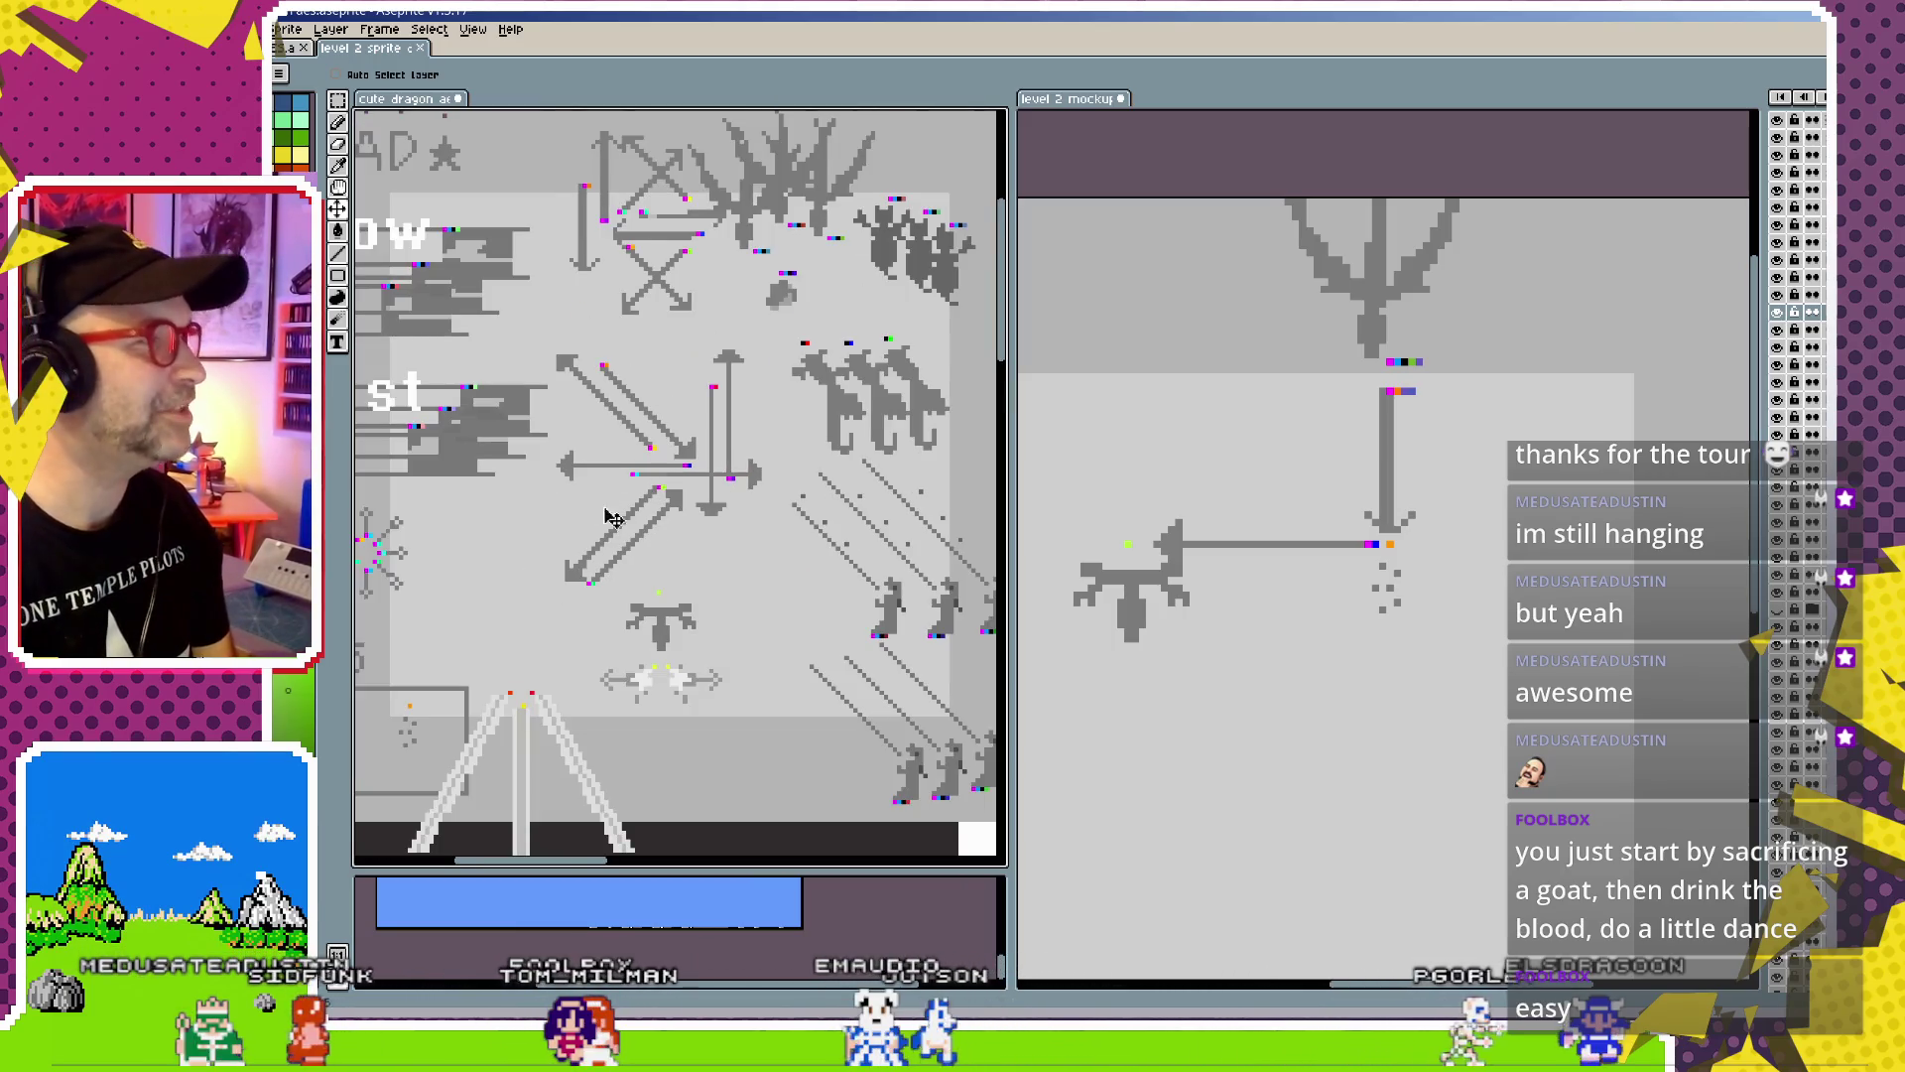
{"action": "left_click_drag", "start_coordinate": [613, 517], "coordinate": [606, 581]}
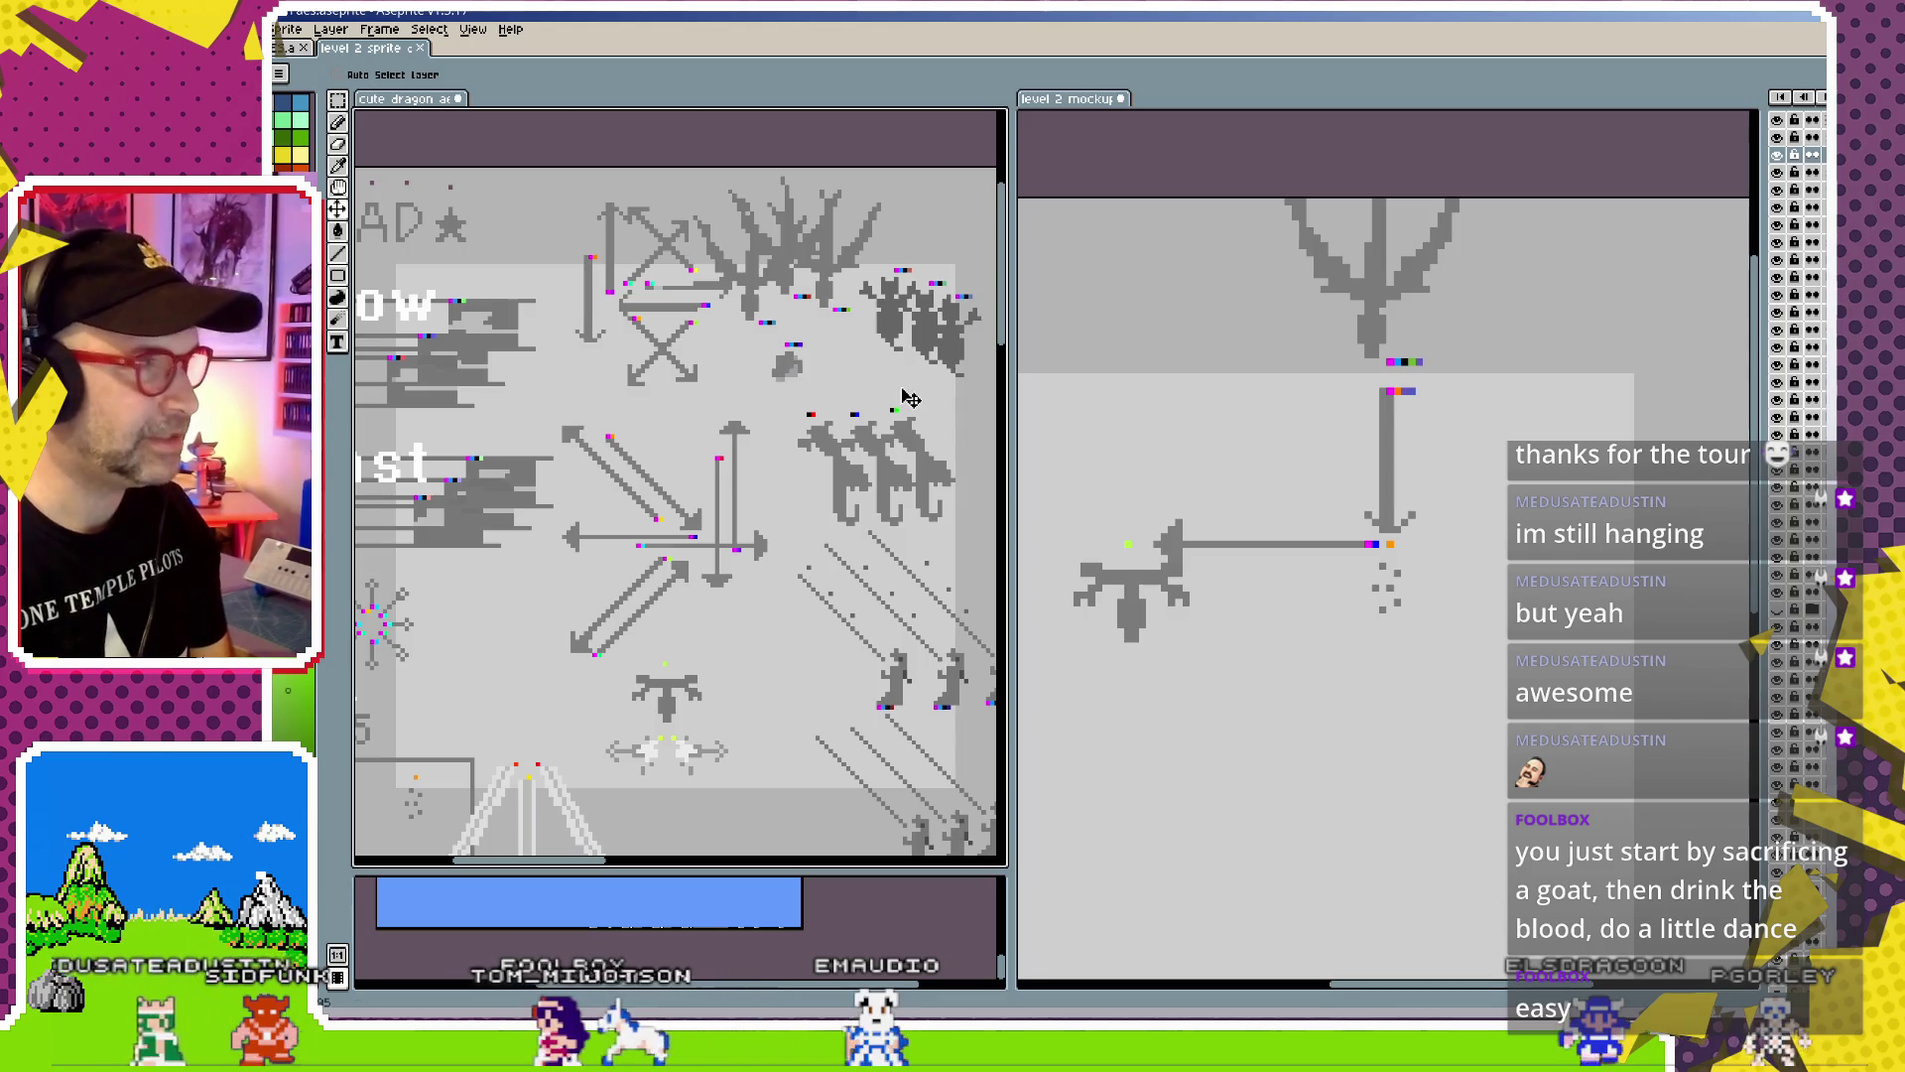
{"action": "left_click_drag", "start_coordinate": [1239, 557], "coordinate": [1335, 529]}
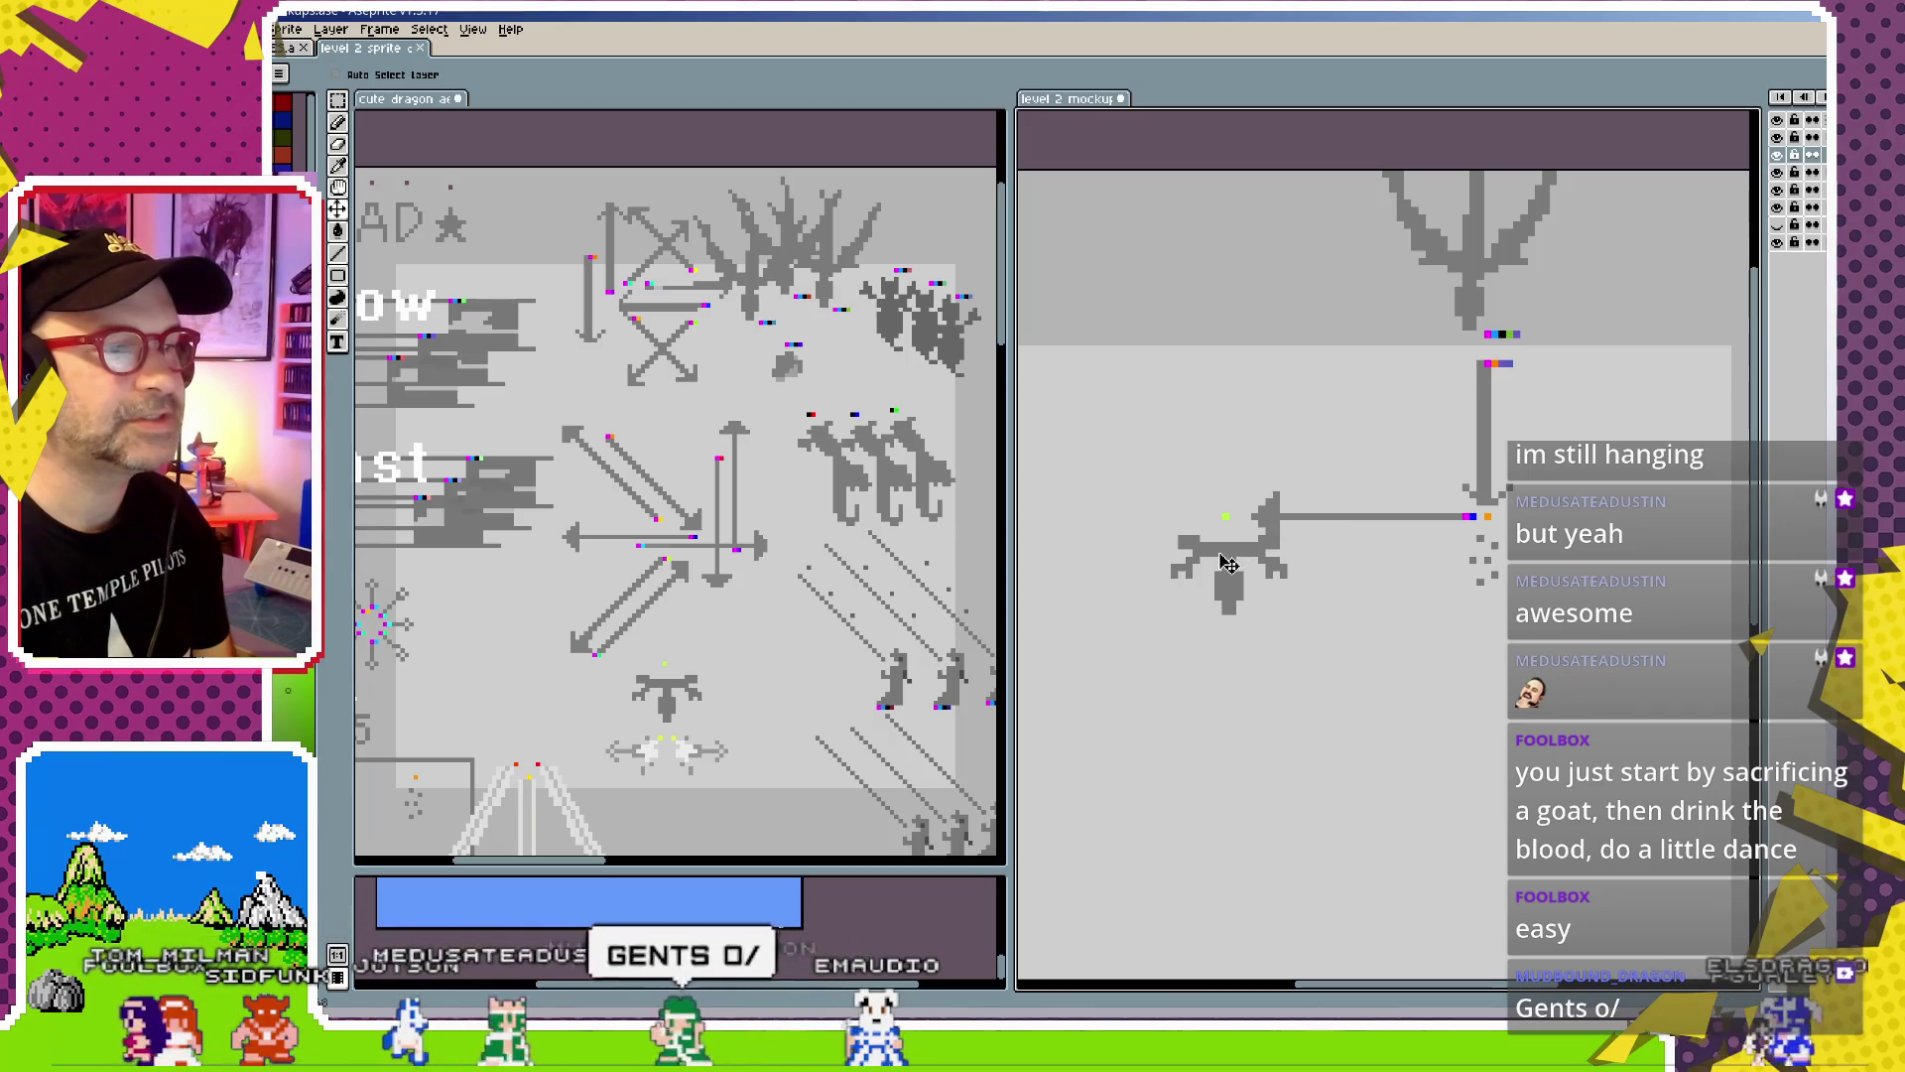
{"action": "left_click_drag", "start_coordinate": [1228, 563], "coordinate": [1192, 563]}
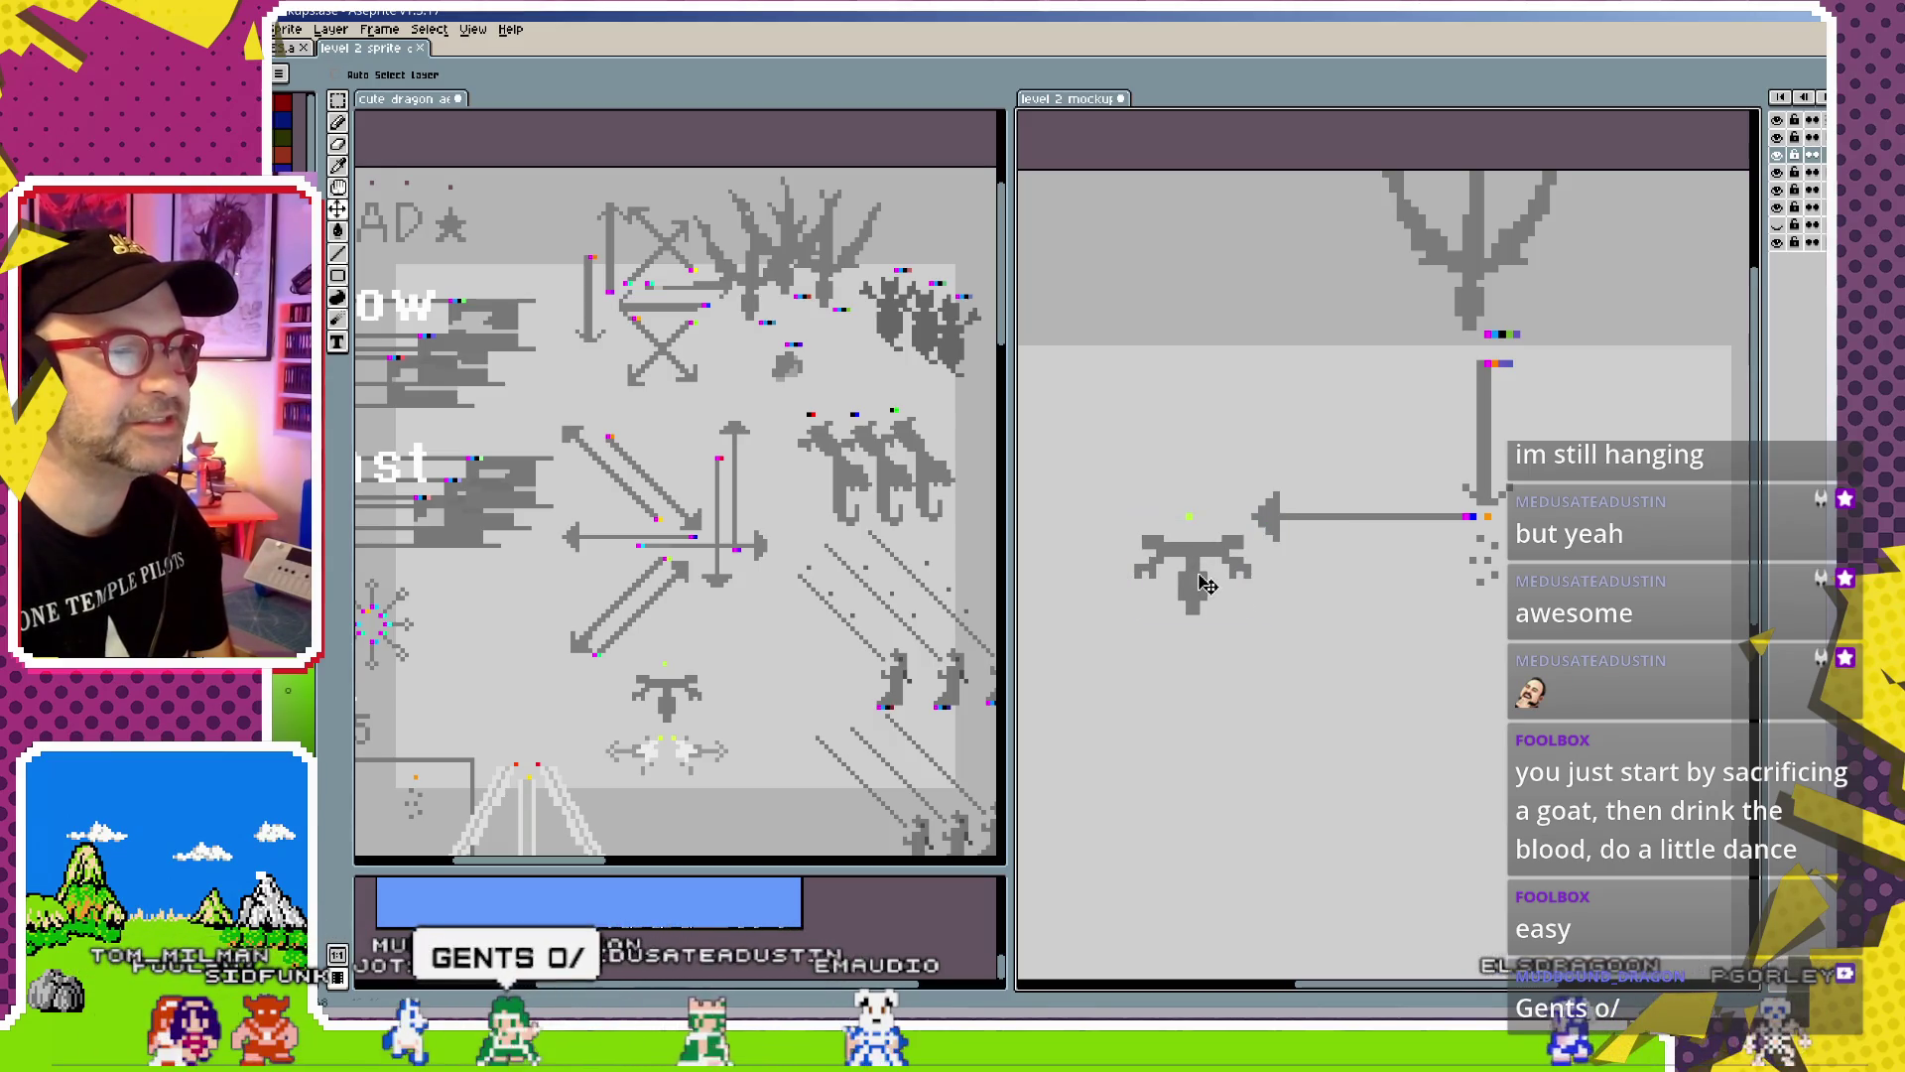
{"action": "left_click", "coordinate": [1202, 590]}
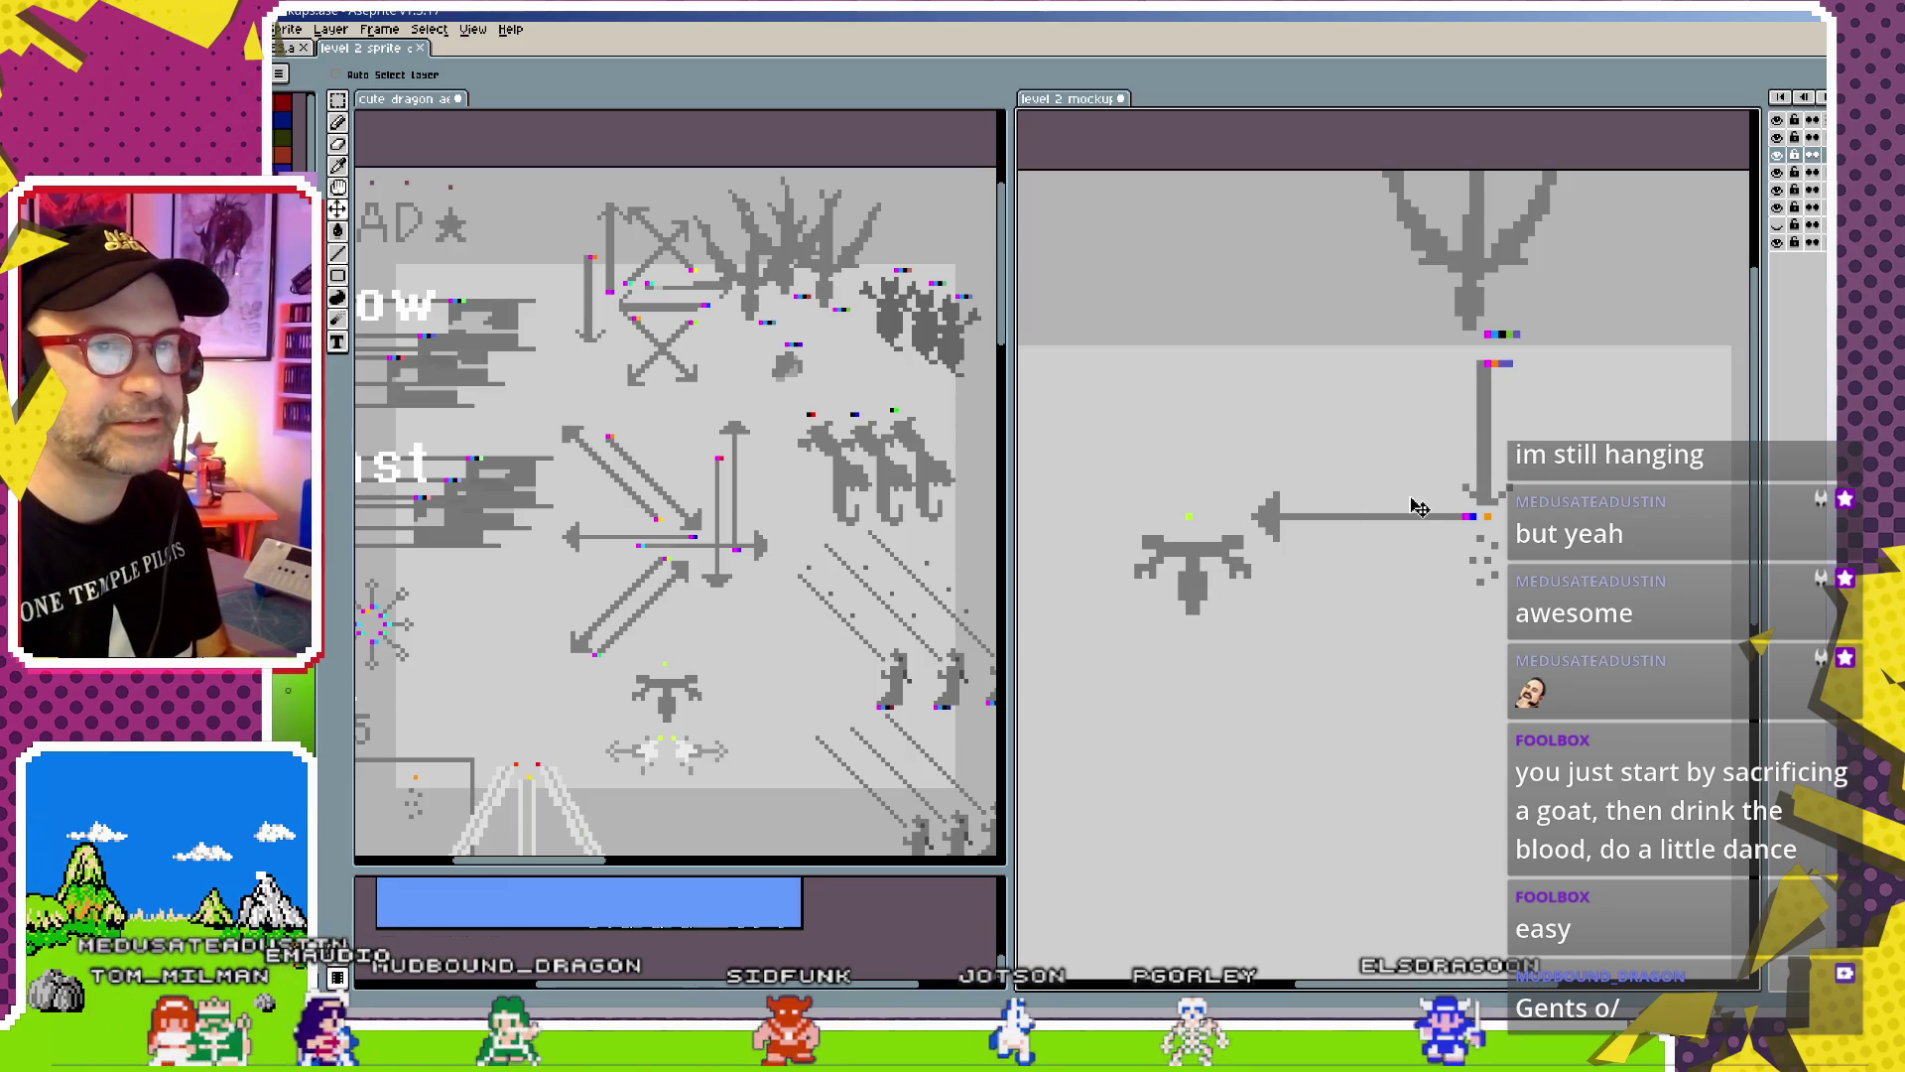
Return to the Pencil tool and zoom the level 2 mockup in close on the dragon sprite
{"action": "scroll", "coordinate": [1468, 451], "scroll_direction": "up", "scroll_amount": 1}
{"action": "key", "text": "Down"}
{"action": "key", "text": "Down"}
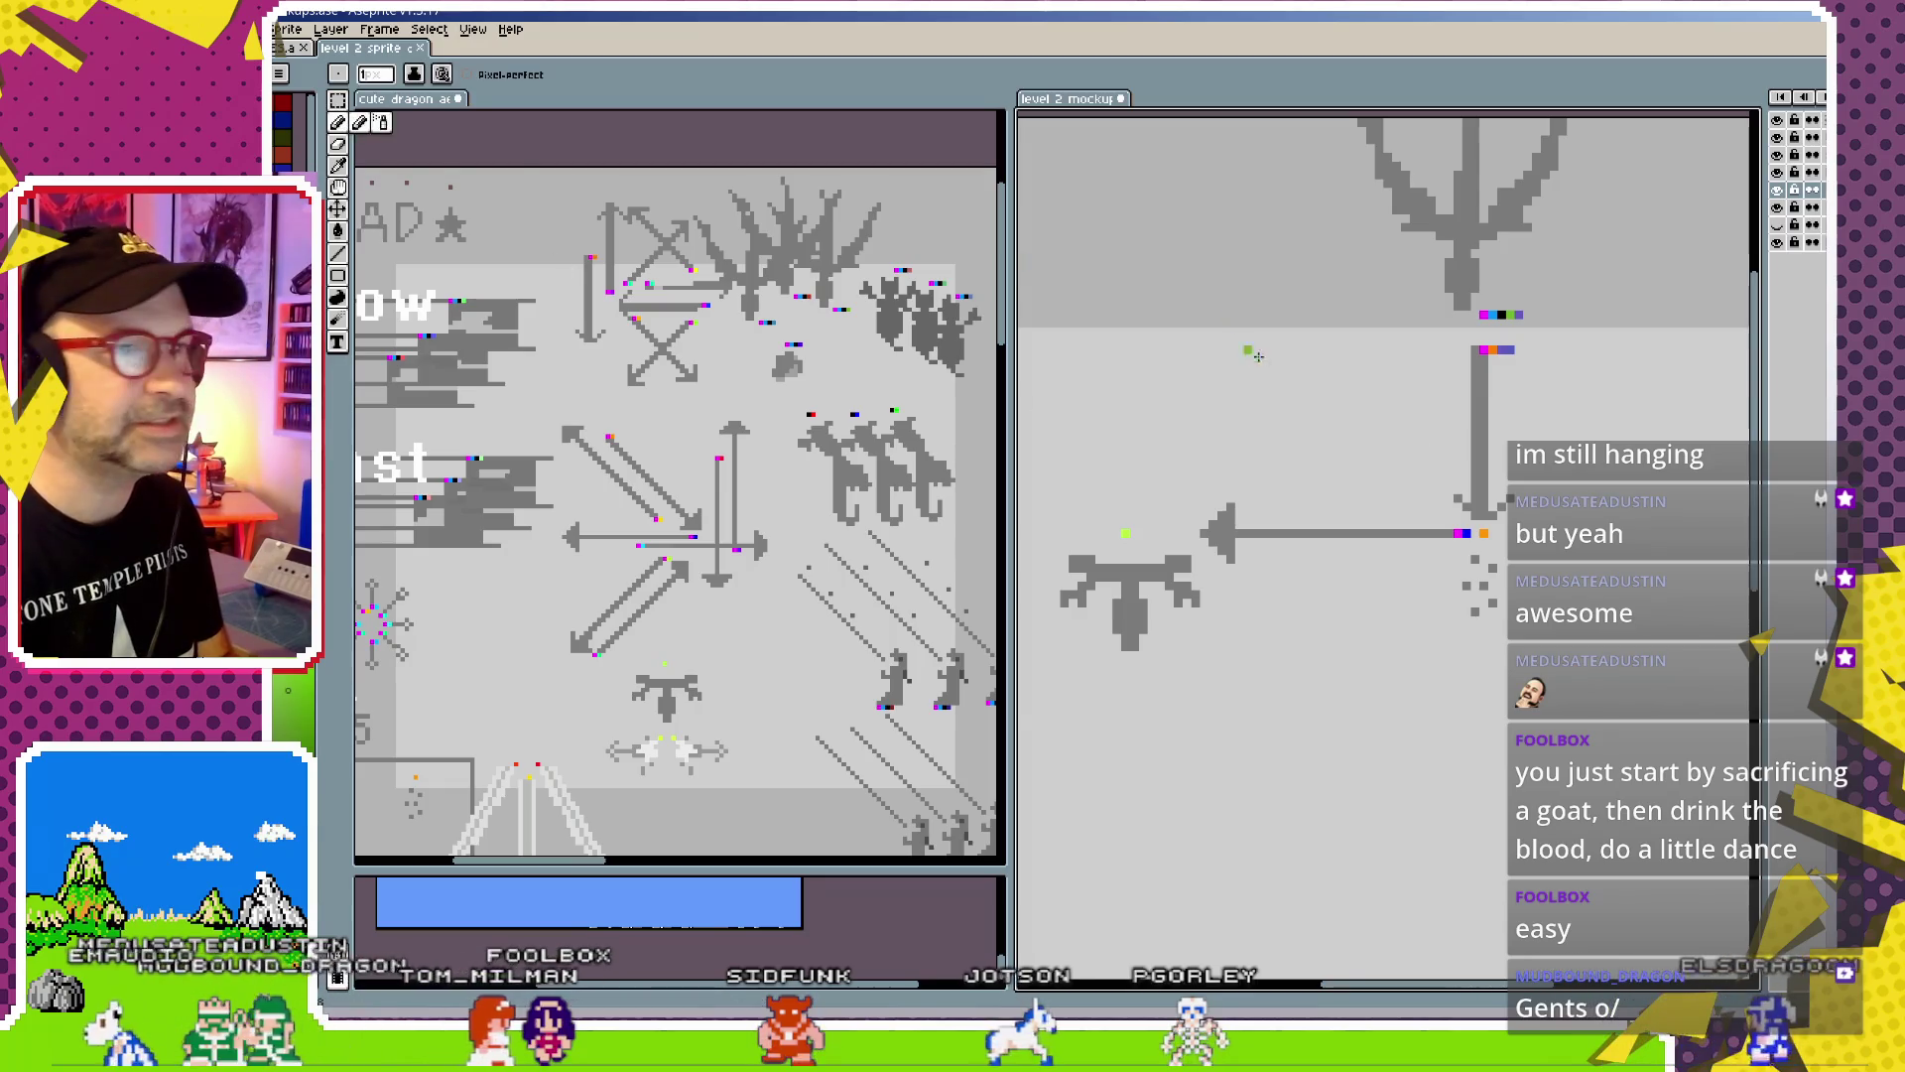
{"action": "scroll", "coordinate": [1380, 392], "scroll_direction": "up", "scroll_amount": 2}
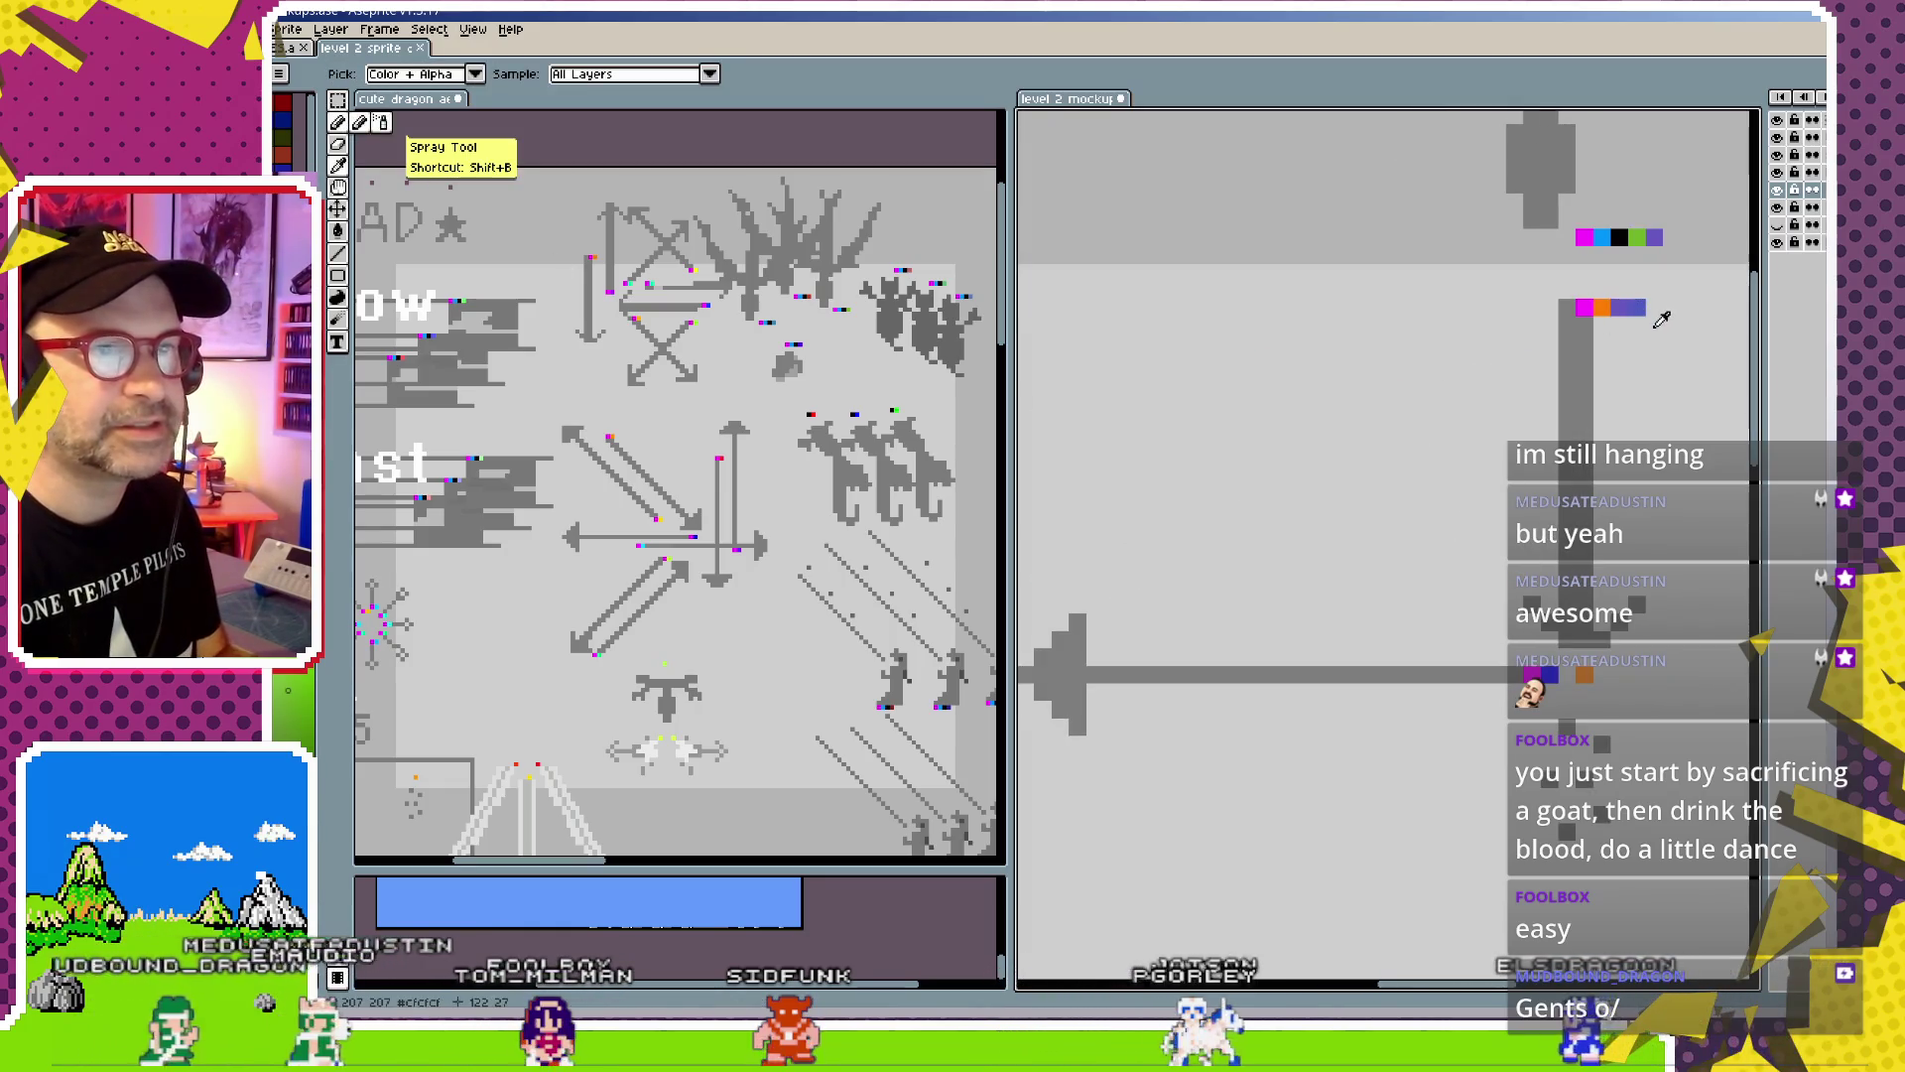
{"action": "left_click", "coordinate": [1645, 296], "text": "alt"}
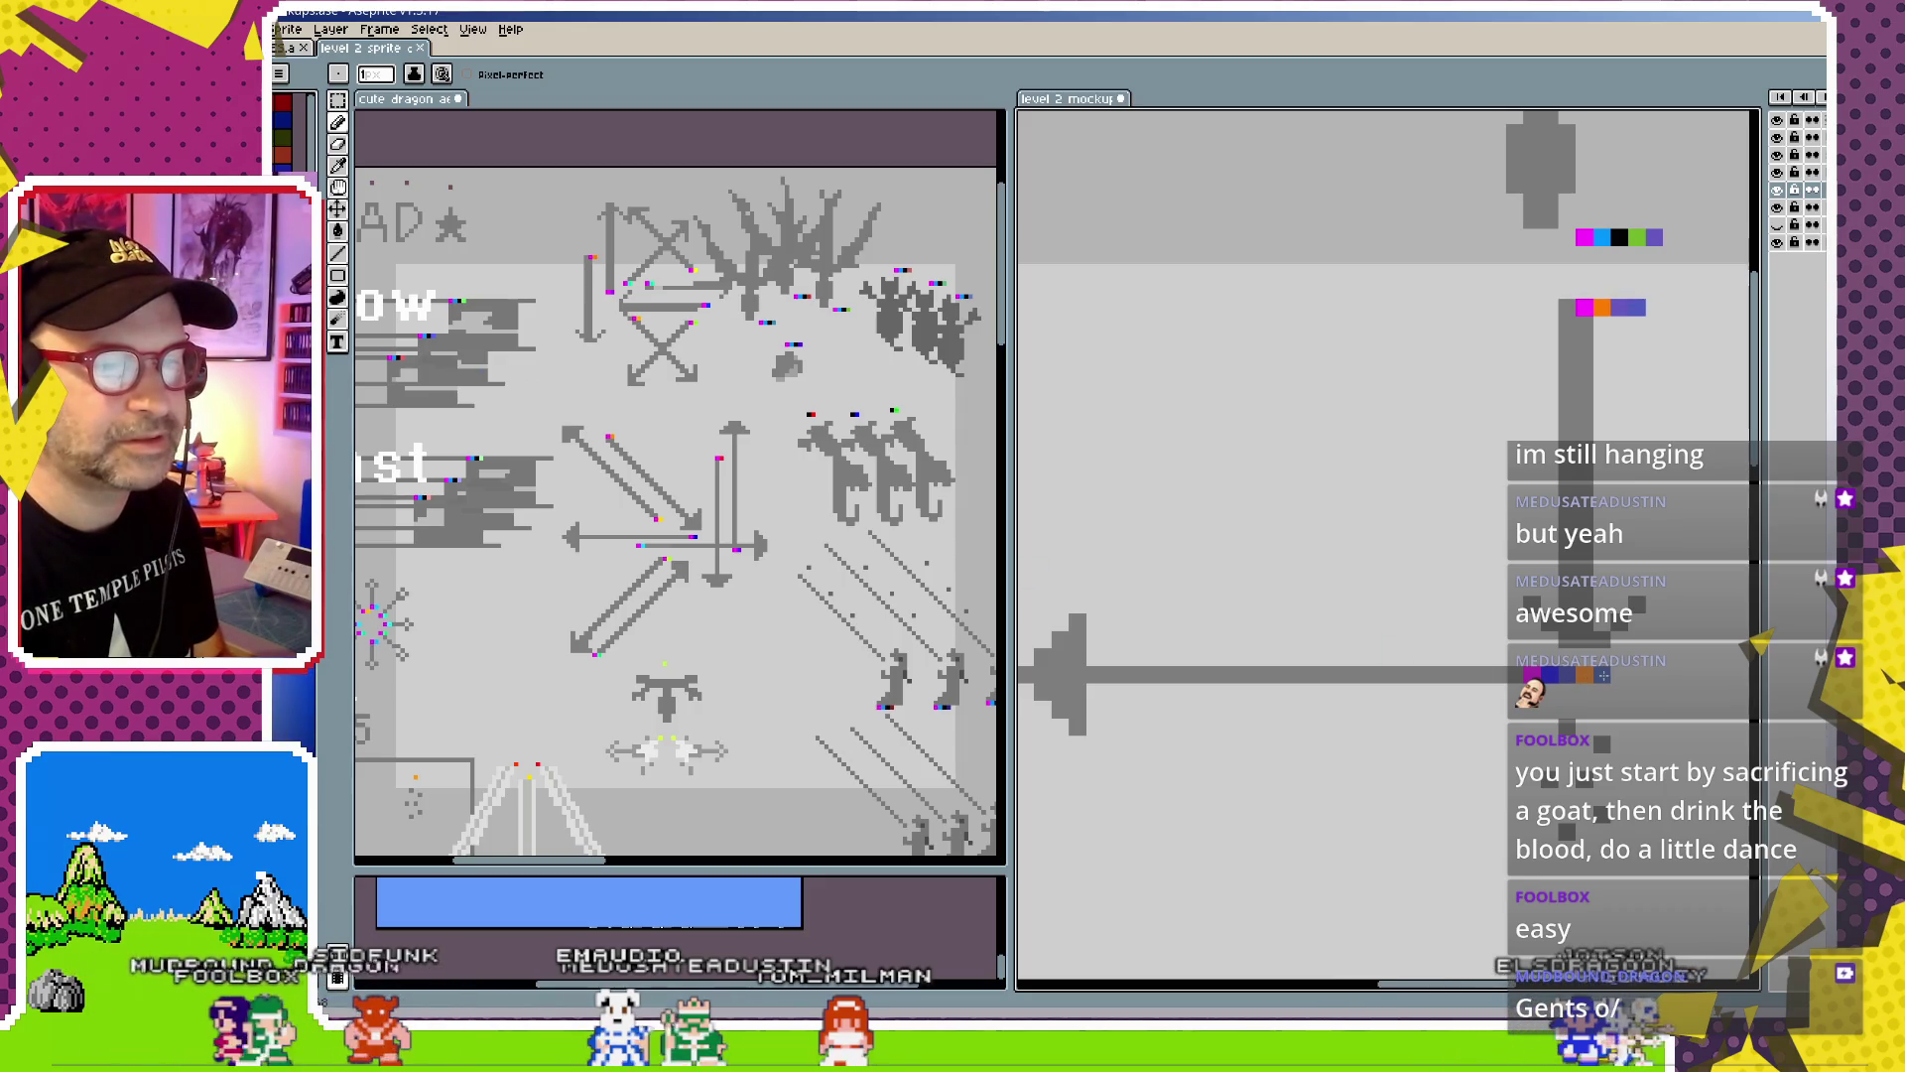
{"action": "left_click_drag", "start_coordinate": [1325, 766], "coordinate": [1611, 767]}
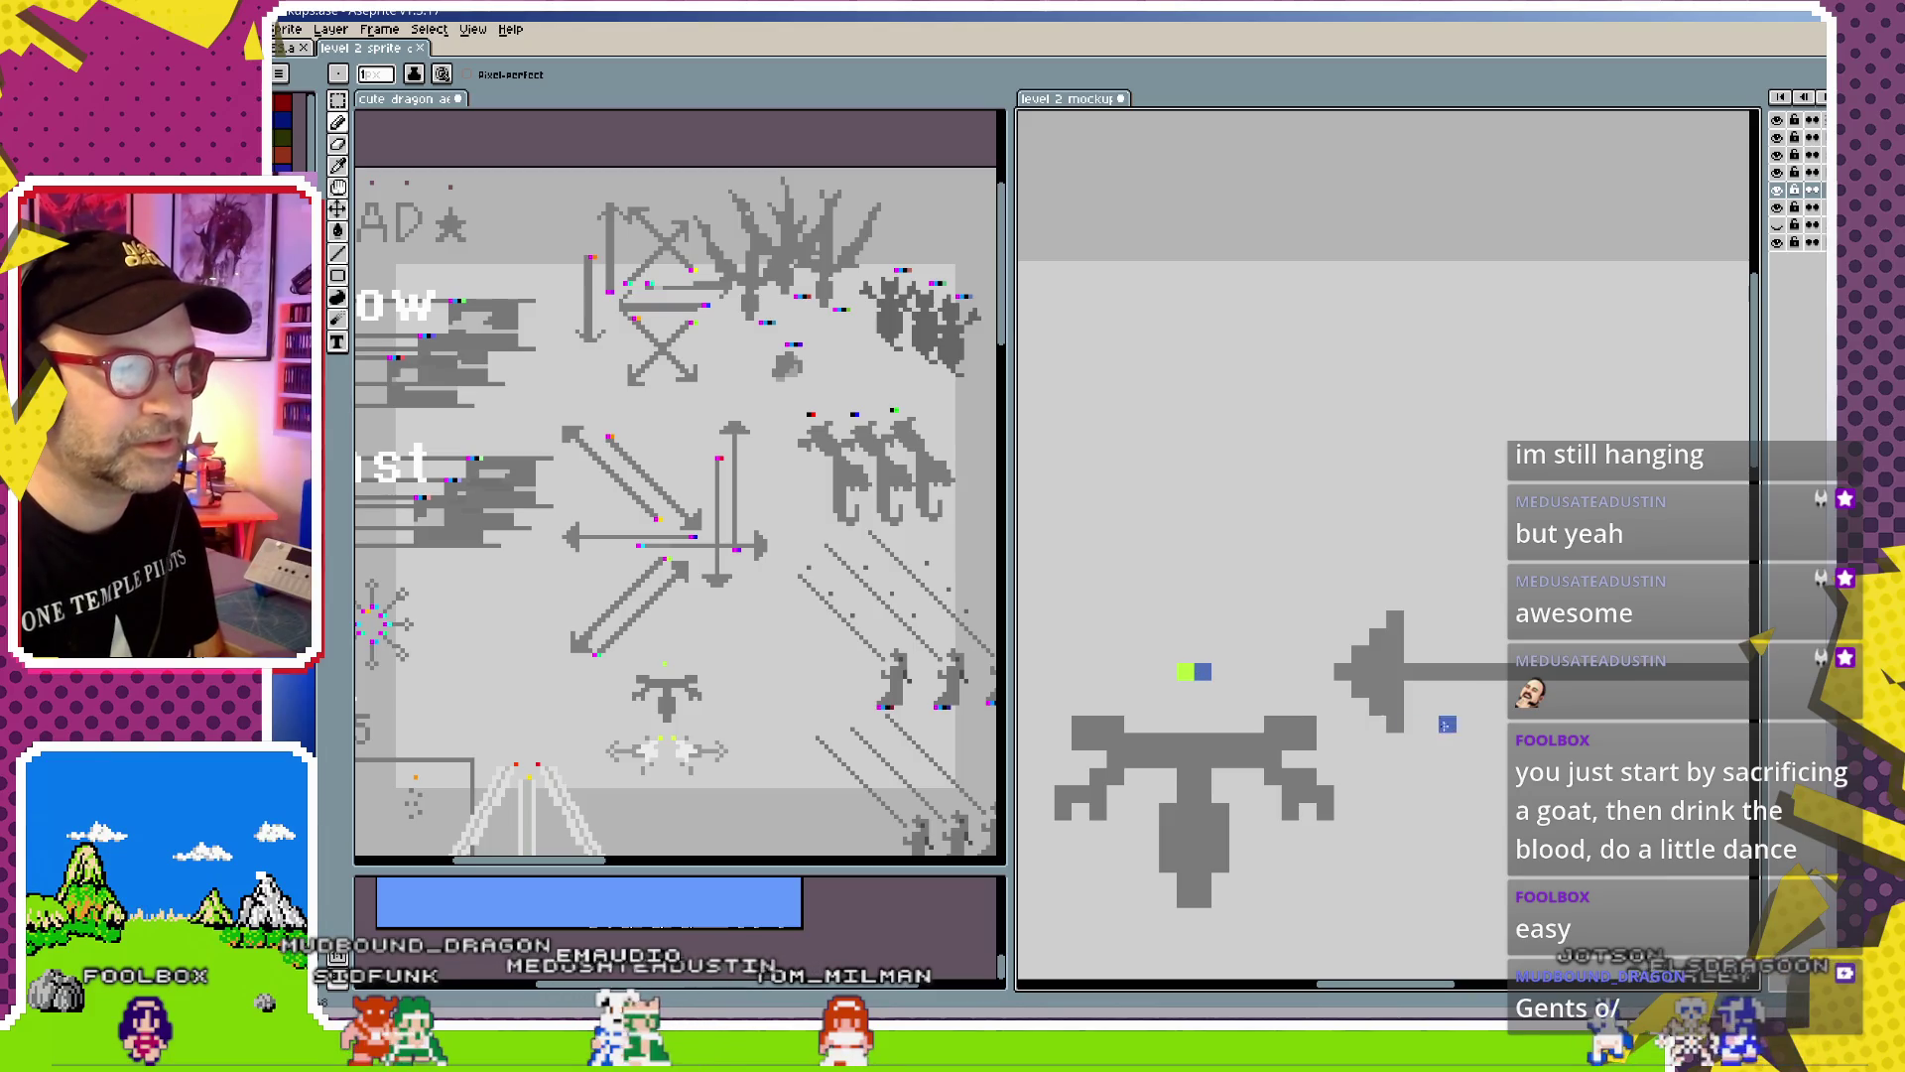
{"action": "scroll", "coordinate": [1312, 726], "scroll_direction": "down", "scroll_amount": 2}
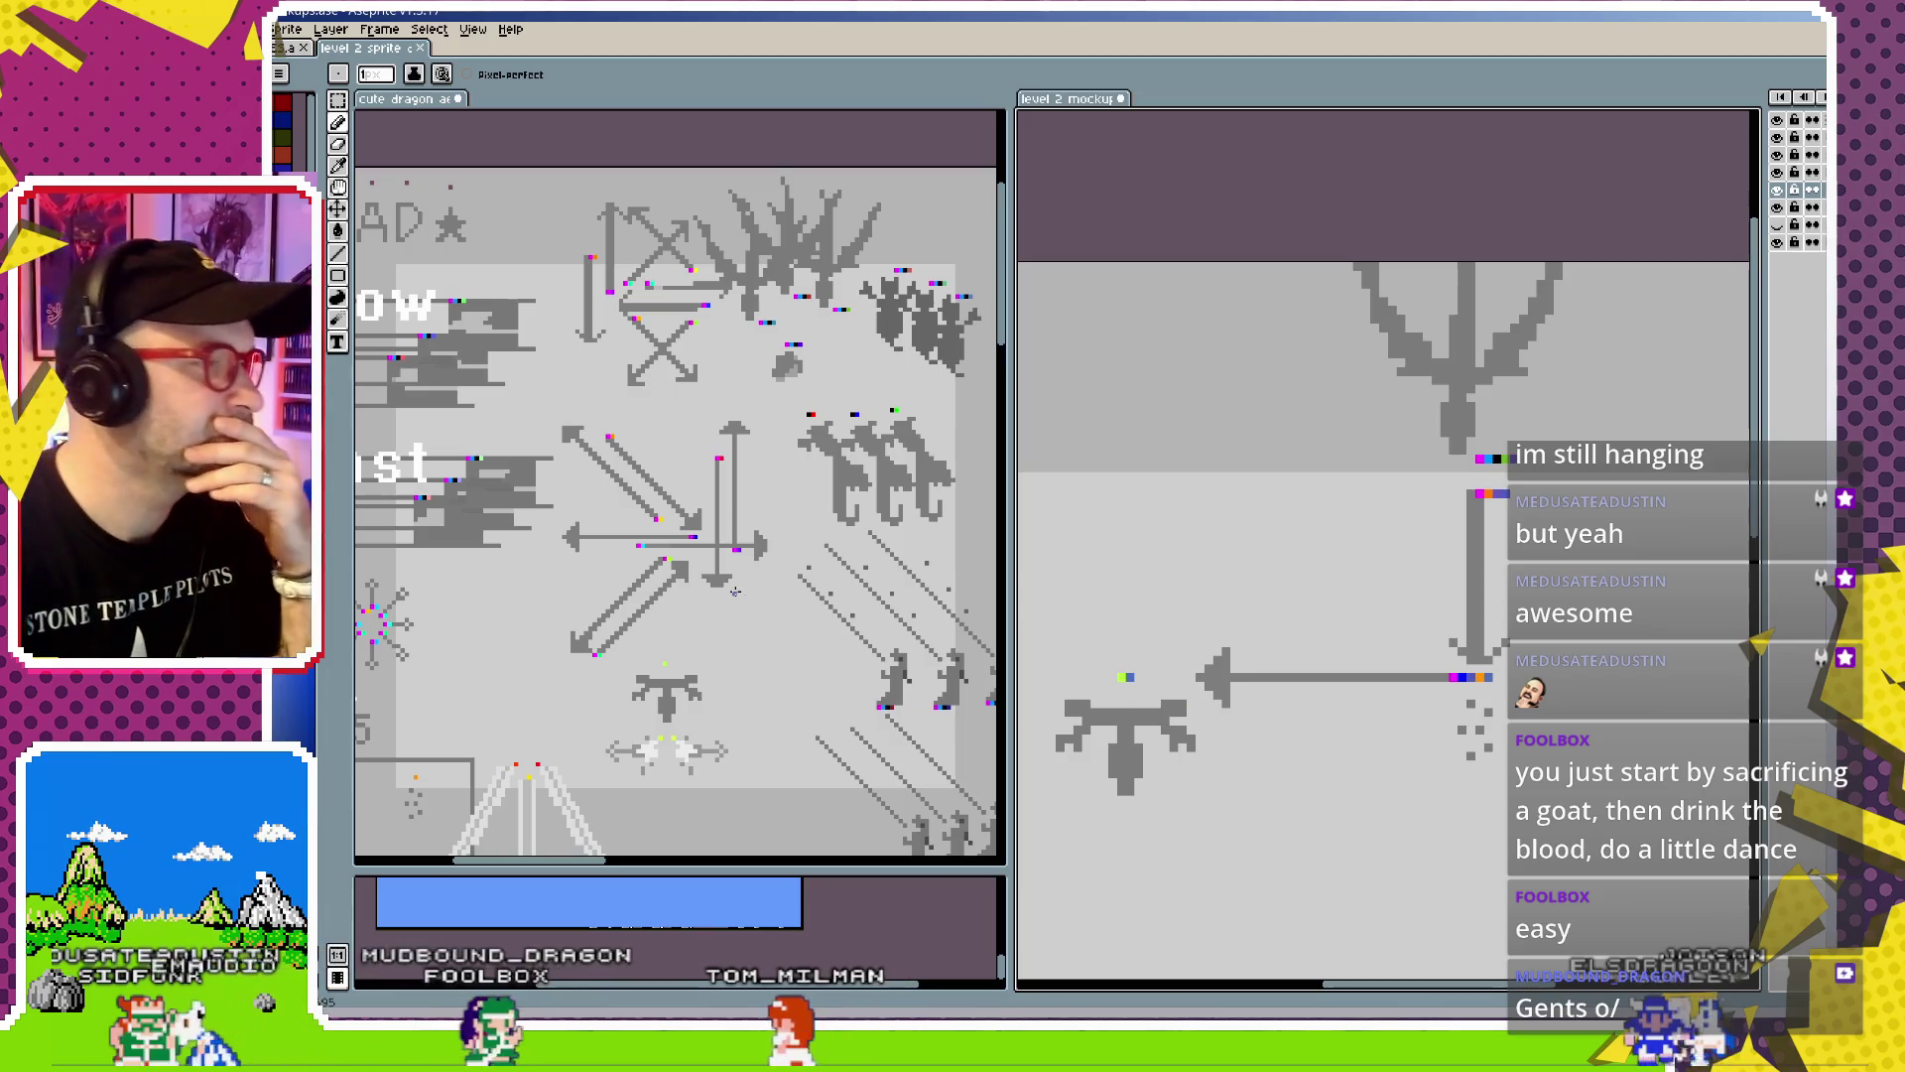
{"action": "scroll", "coordinate": [1131, 695], "scroll_direction": "up", "scroll_amount": 1}
{"action": "scroll", "coordinate": [1137, 686], "scroll_direction": "up", "scroll_amount": 1}
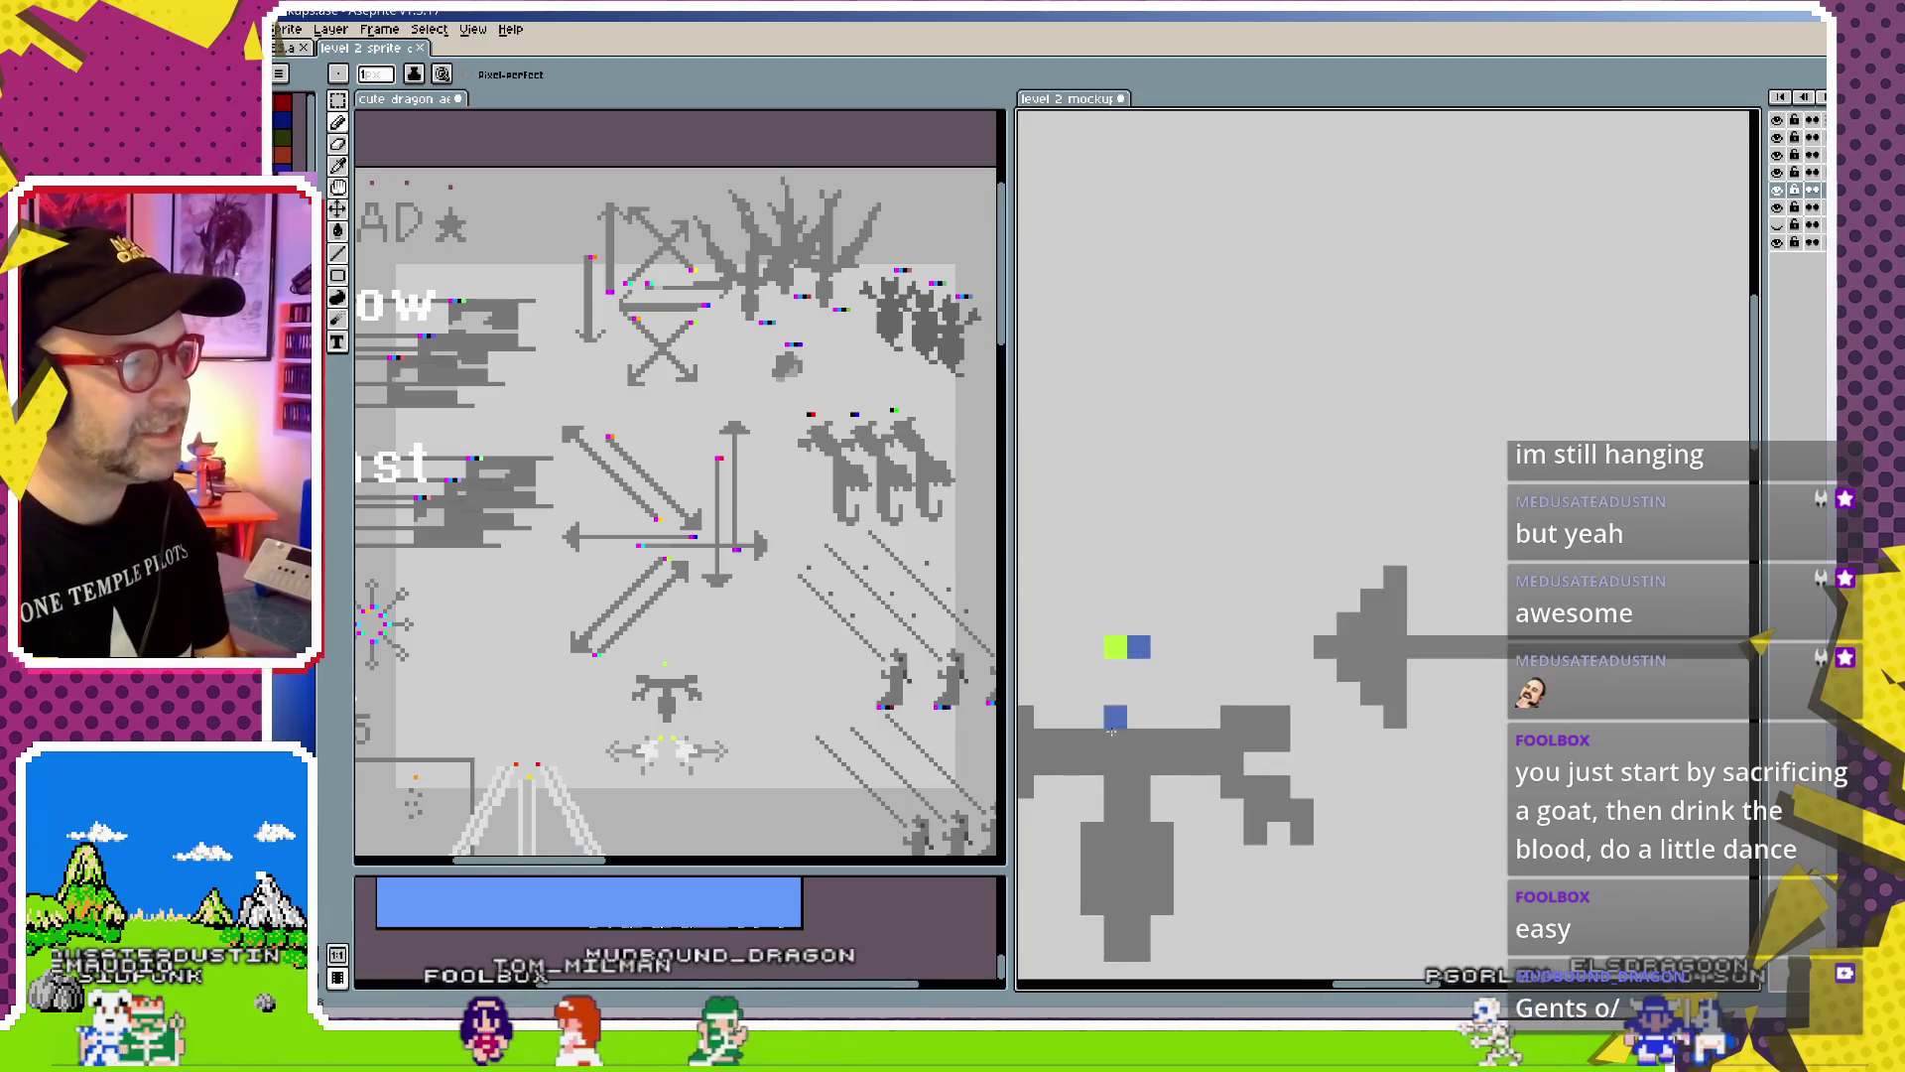
{"action": "left_click", "coordinate": [446, 594]}
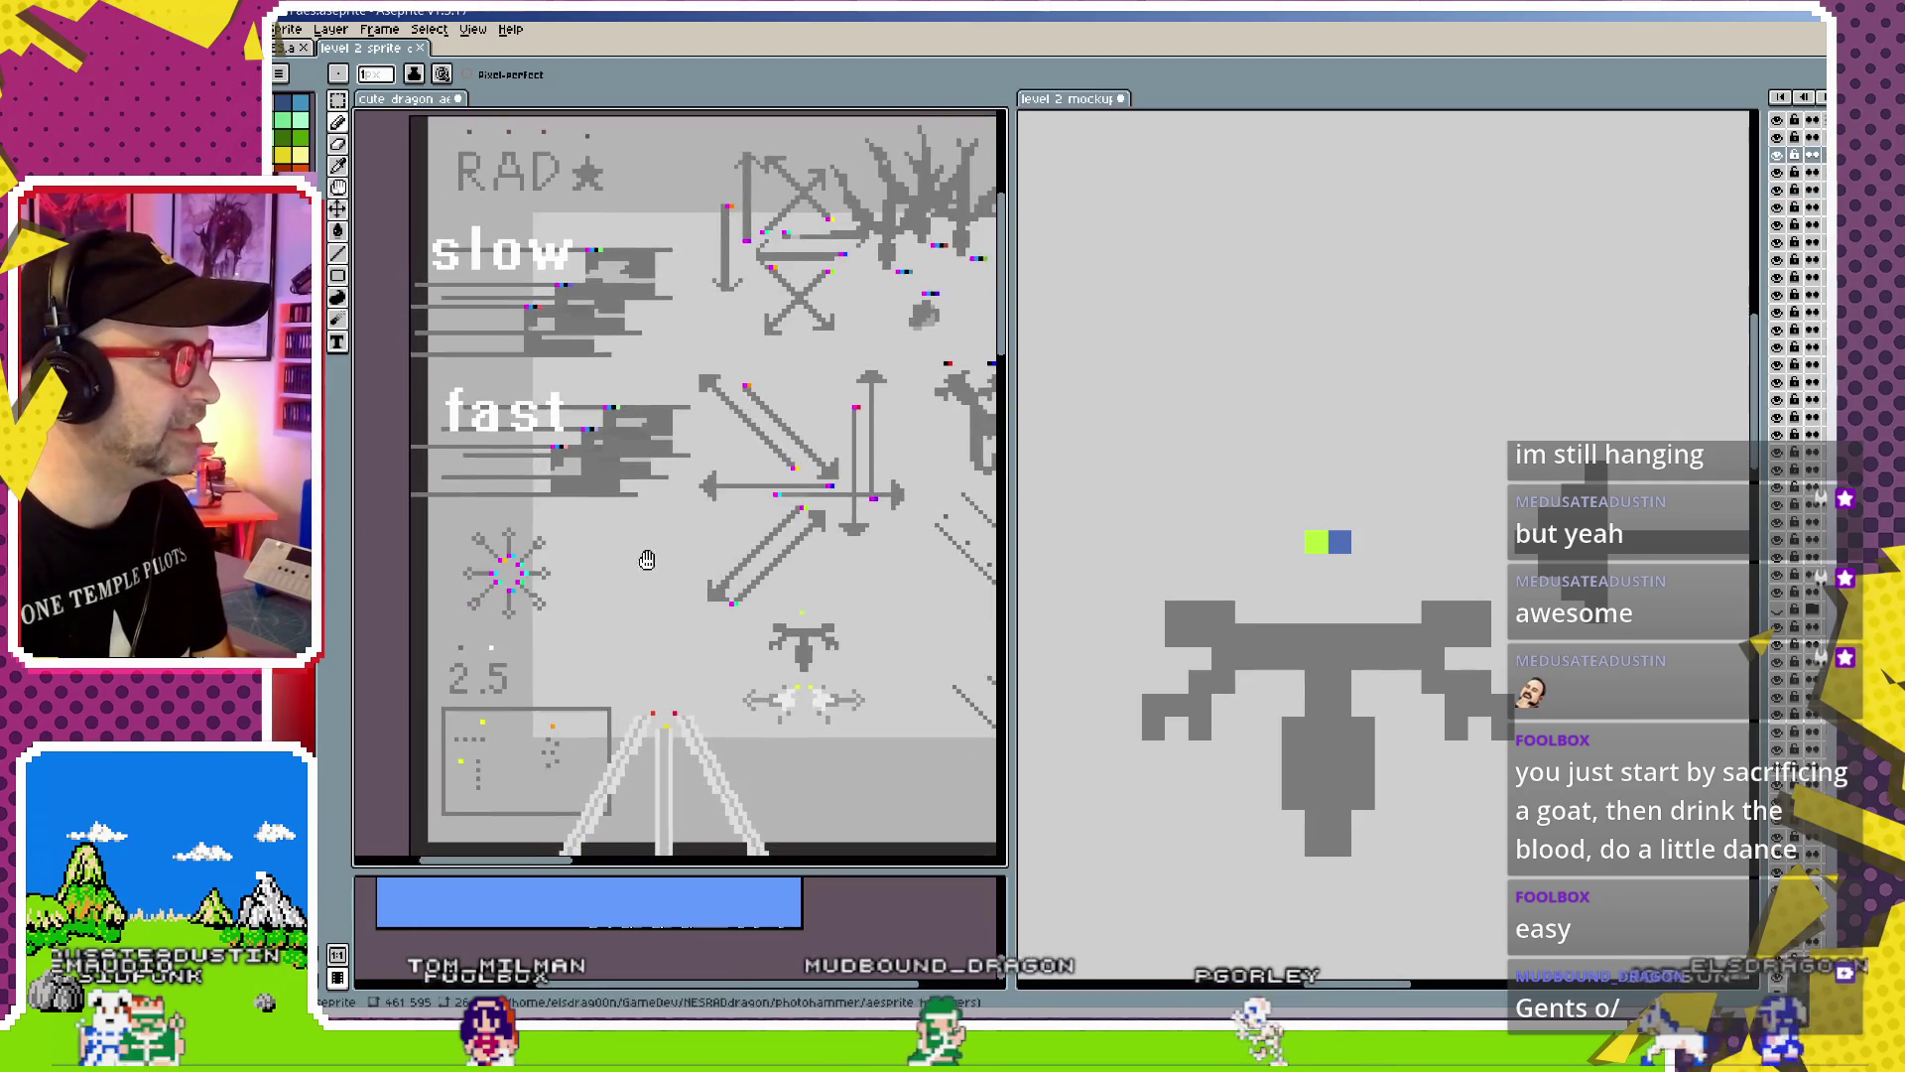
Pick the star burst layer and zoom the cute dragon sheet around the fast label, ending on Pencil
{"action": "key", "text": "ctrl"}
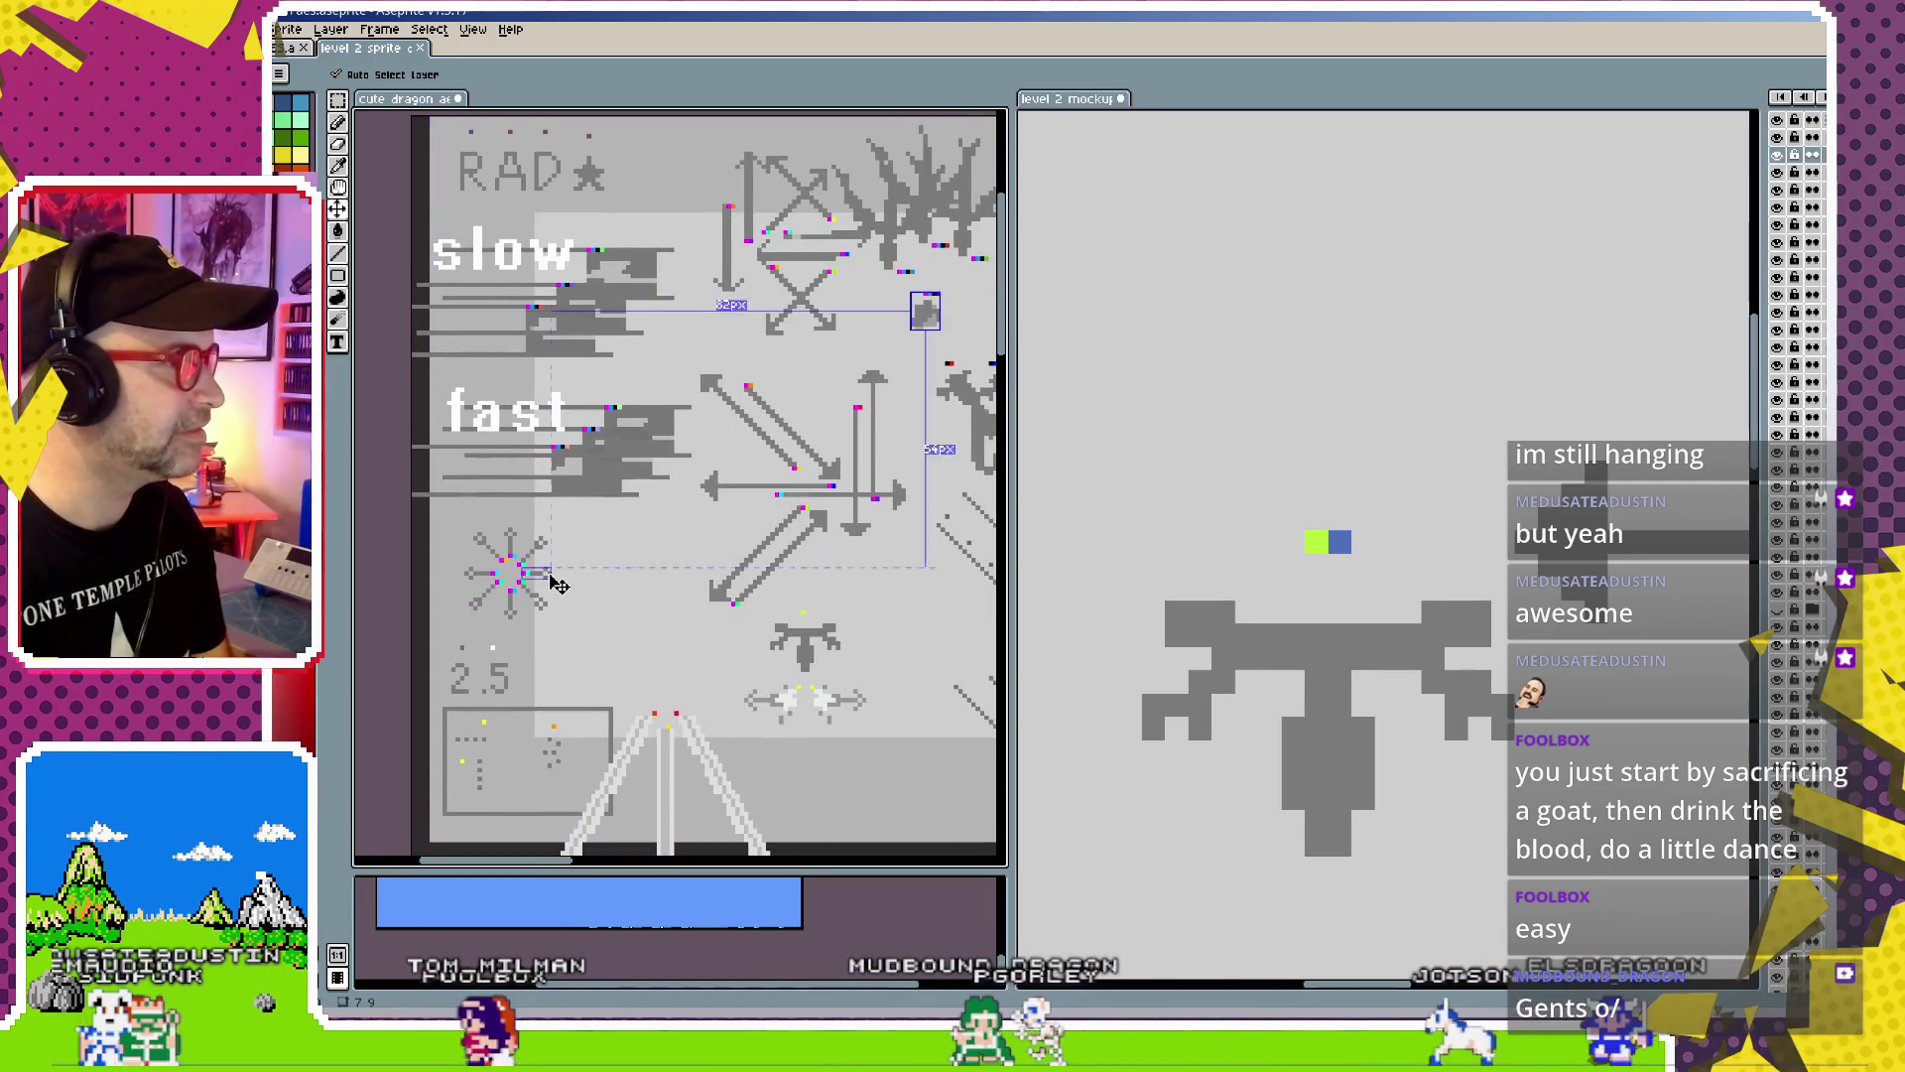
{"action": "left_click", "coordinate": [546, 578], "text": "ctrl"}
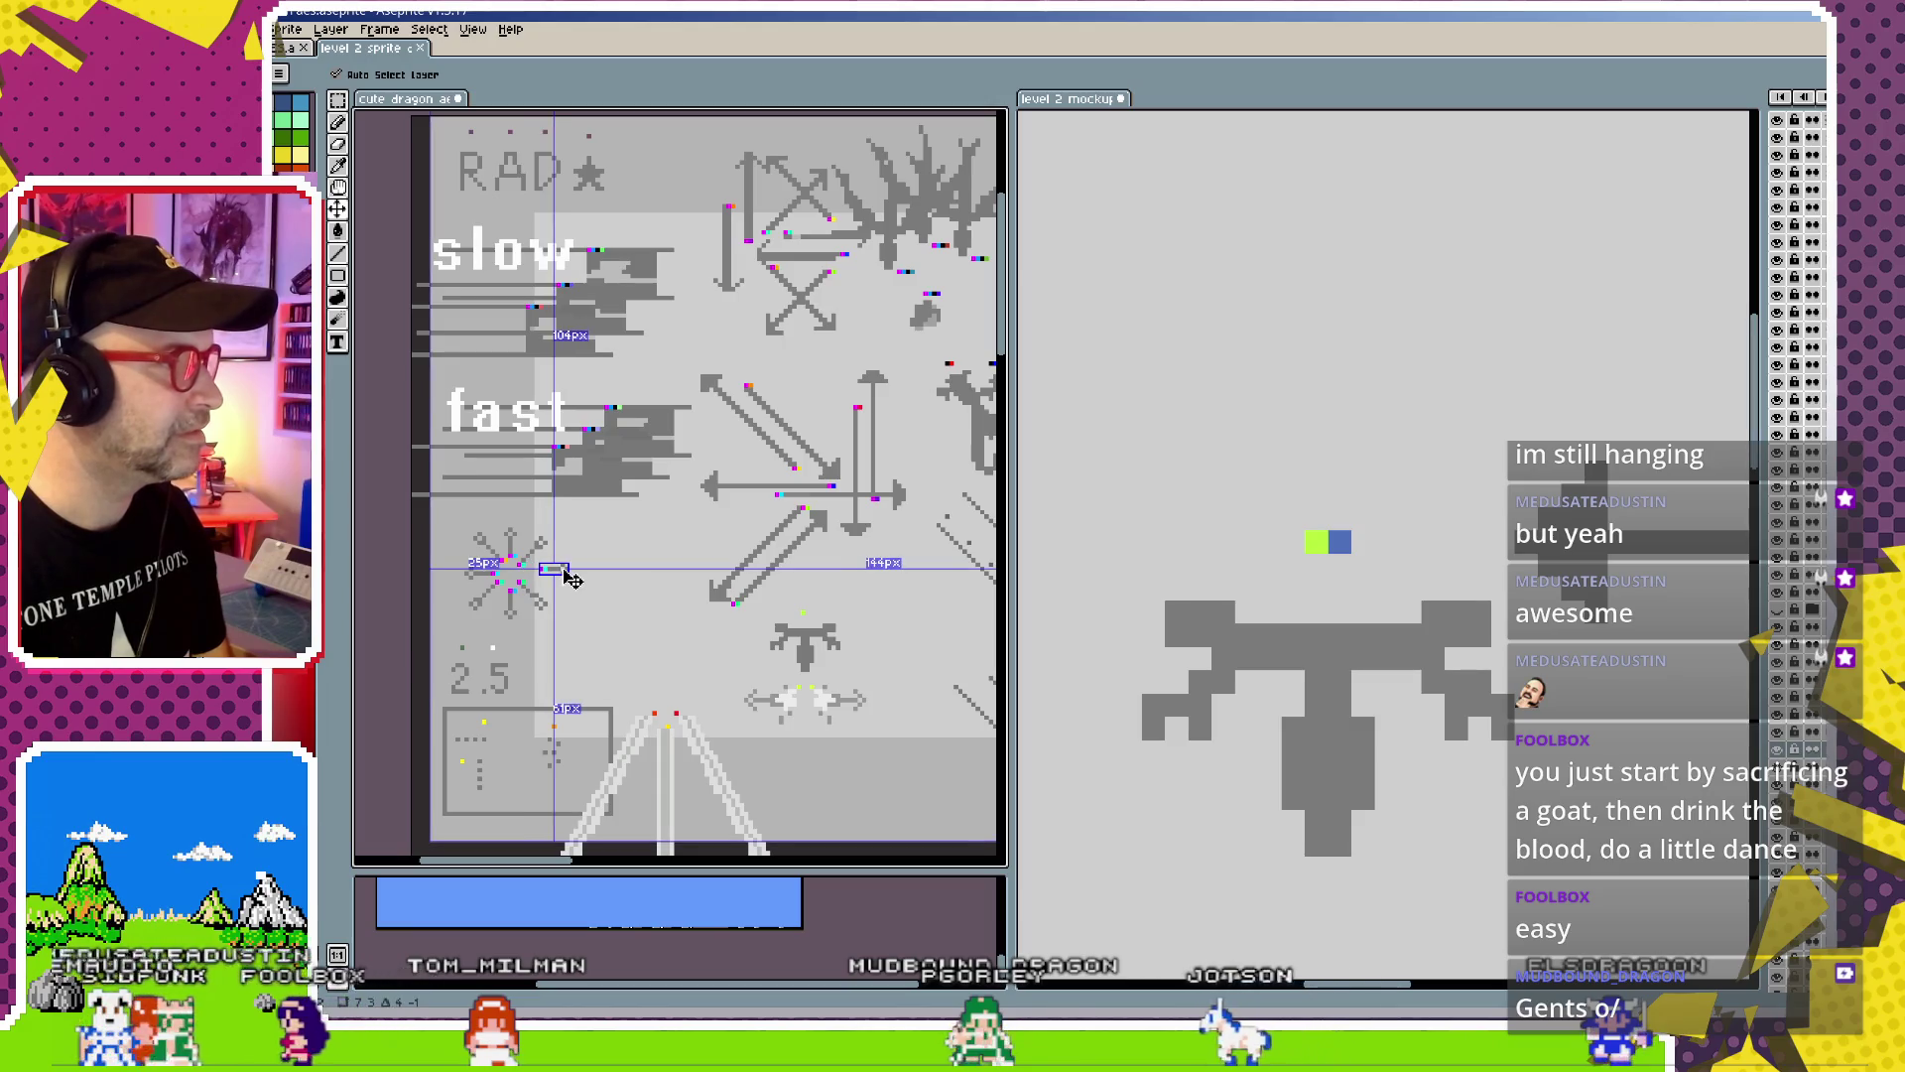
{"action": "mouse_move", "coordinate": [739, 563]}
{"action": "left_mouse_down"}
{"action": "mouse_move", "coordinate": [720, 558]}
{"action": "mouse_move", "coordinate": [749, 507]}
{"action": "left_mouse_up"}
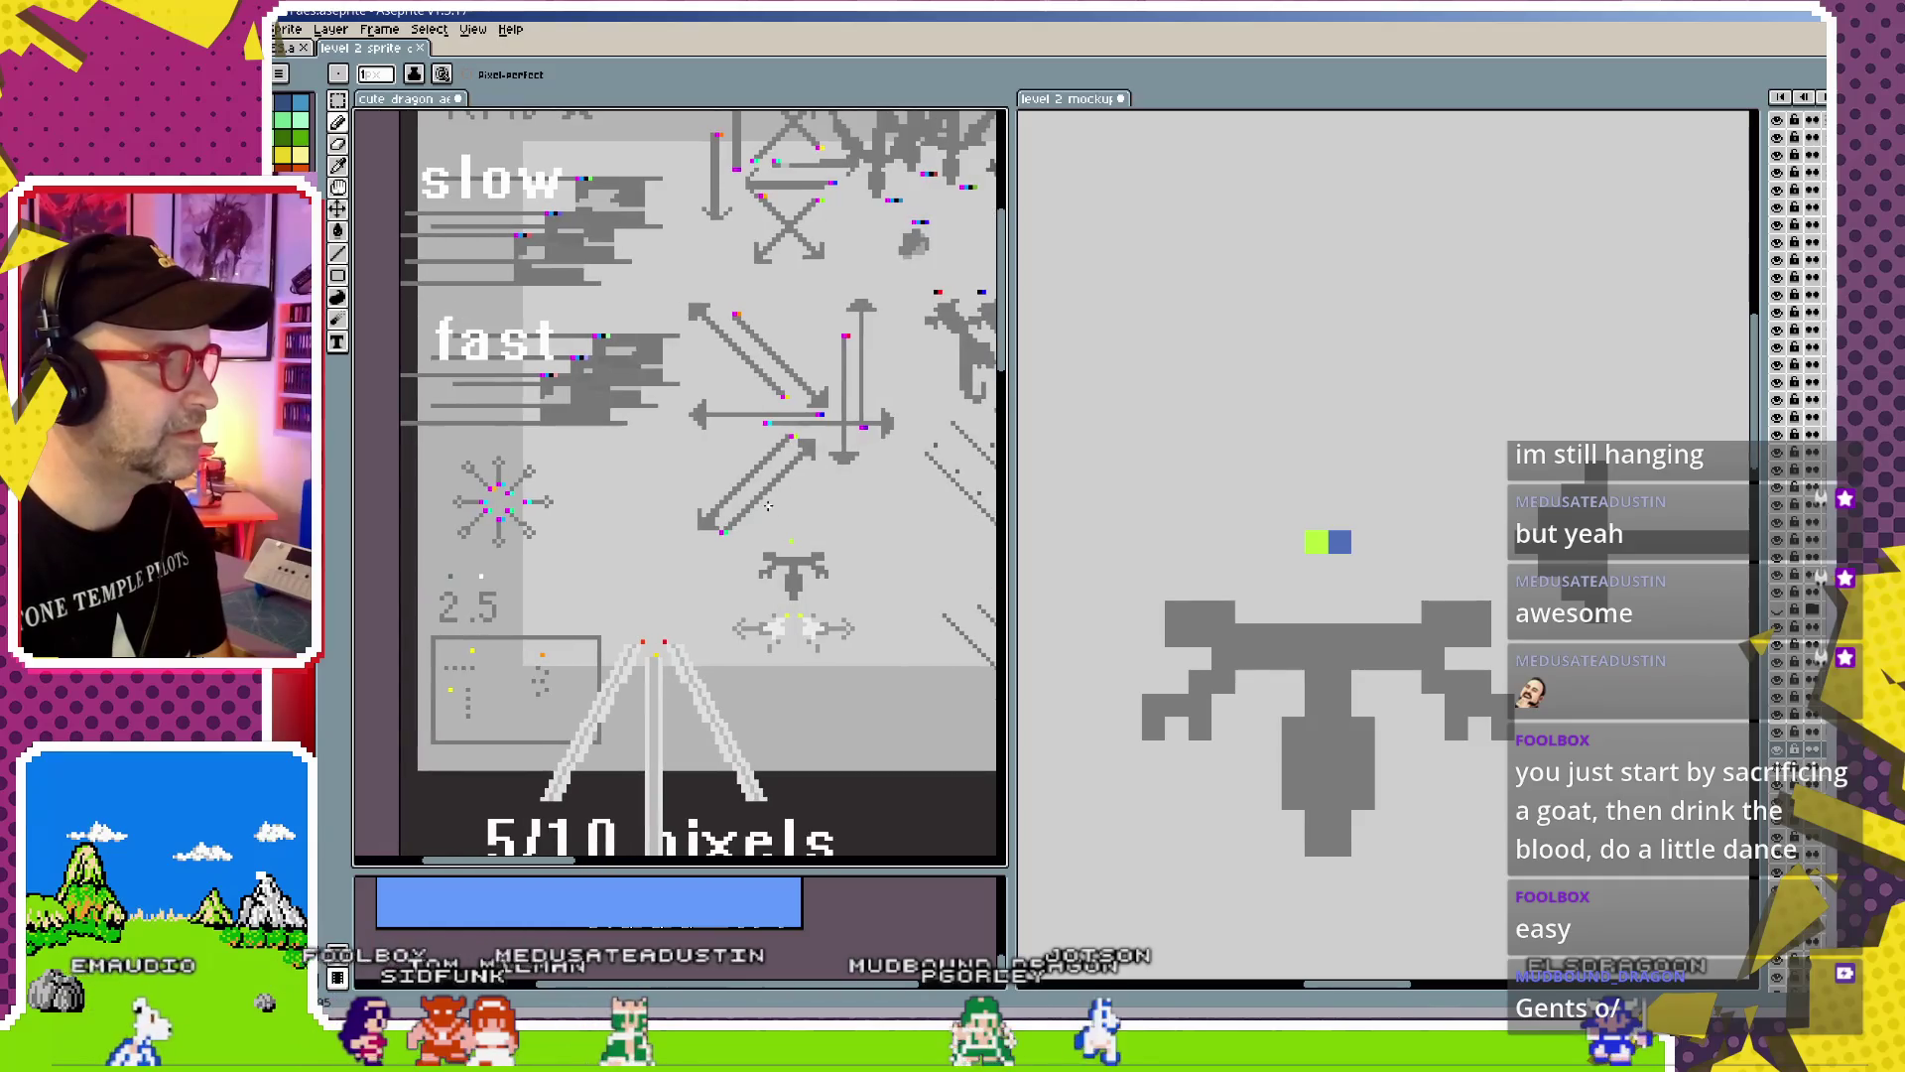
{"action": "scroll", "coordinate": [750, 507], "scroll_direction": "up", "scroll_amount": 2}
{"action": "scroll", "coordinate": [749, 507], "scroll_direction": "down", "scroll_amount": 1}
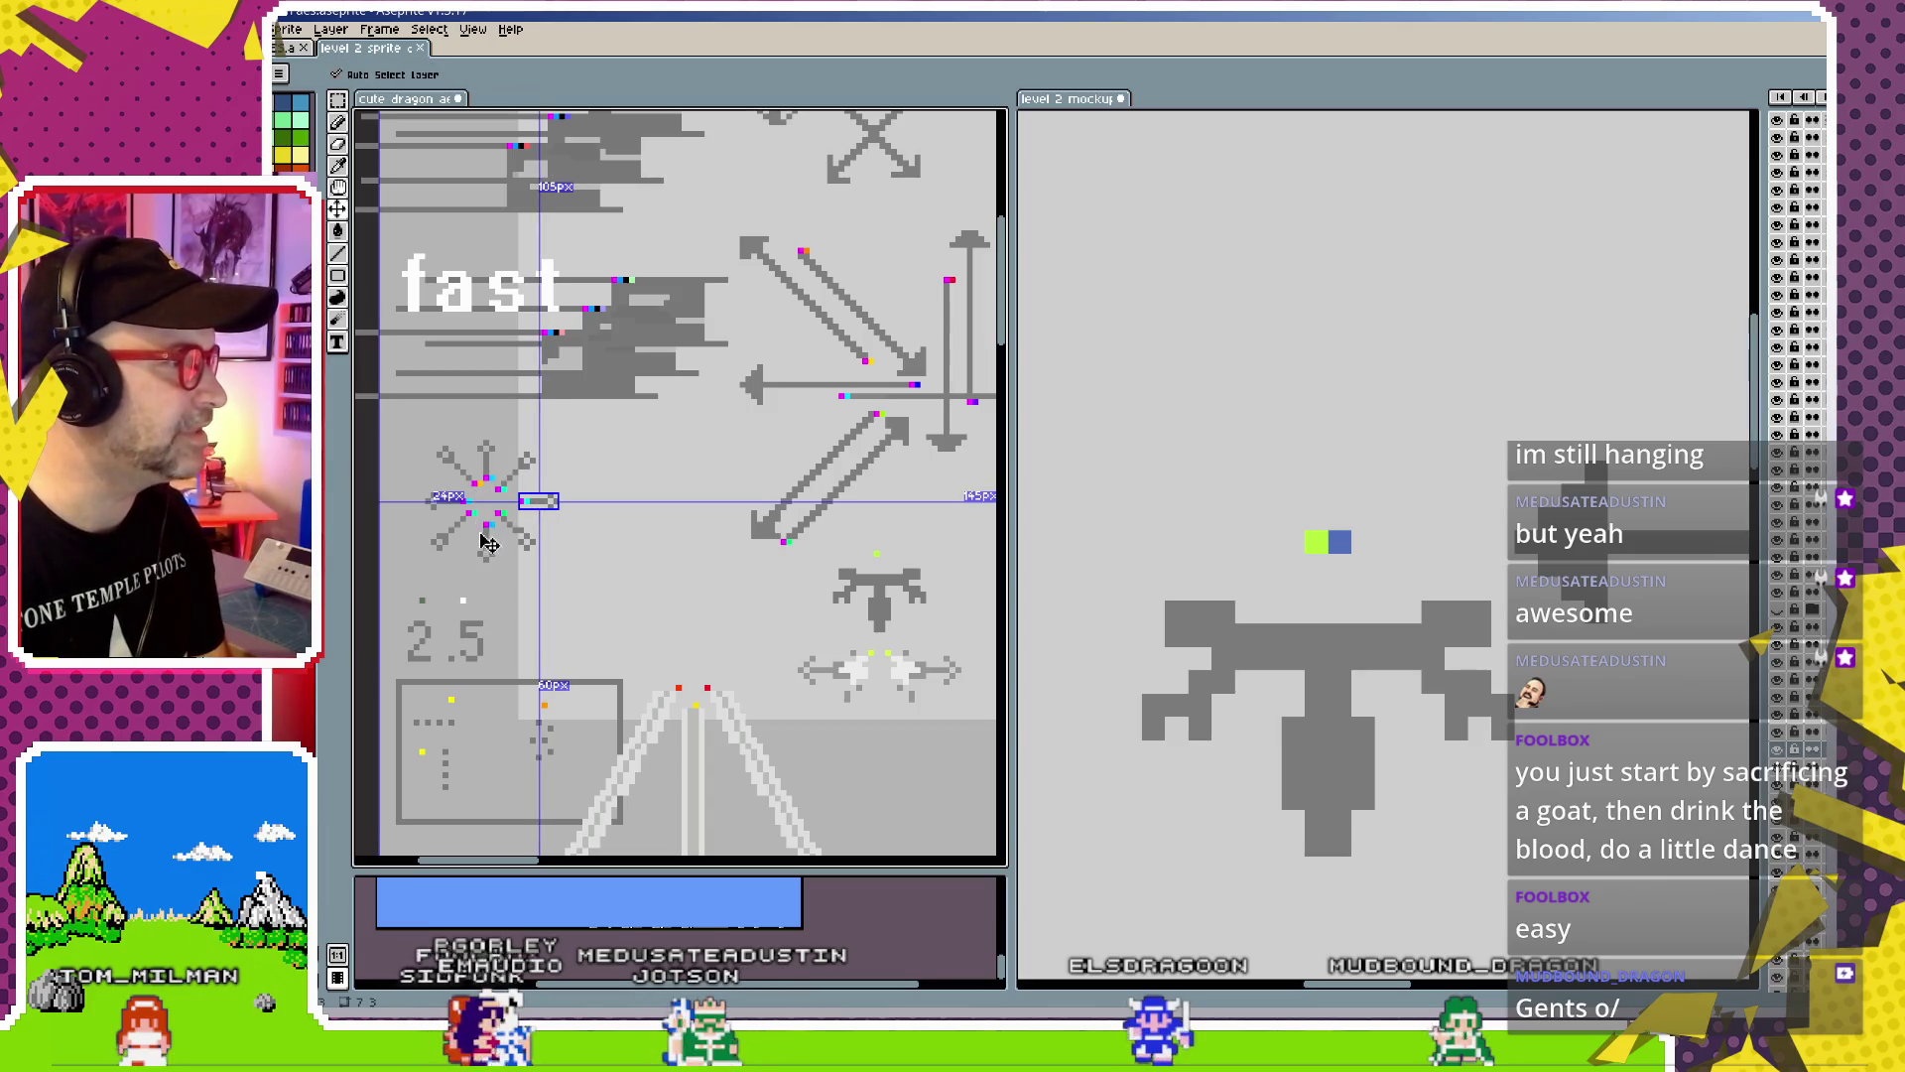
{"action": "key", "text": "b"}
{"action": "key", "text": "v"}
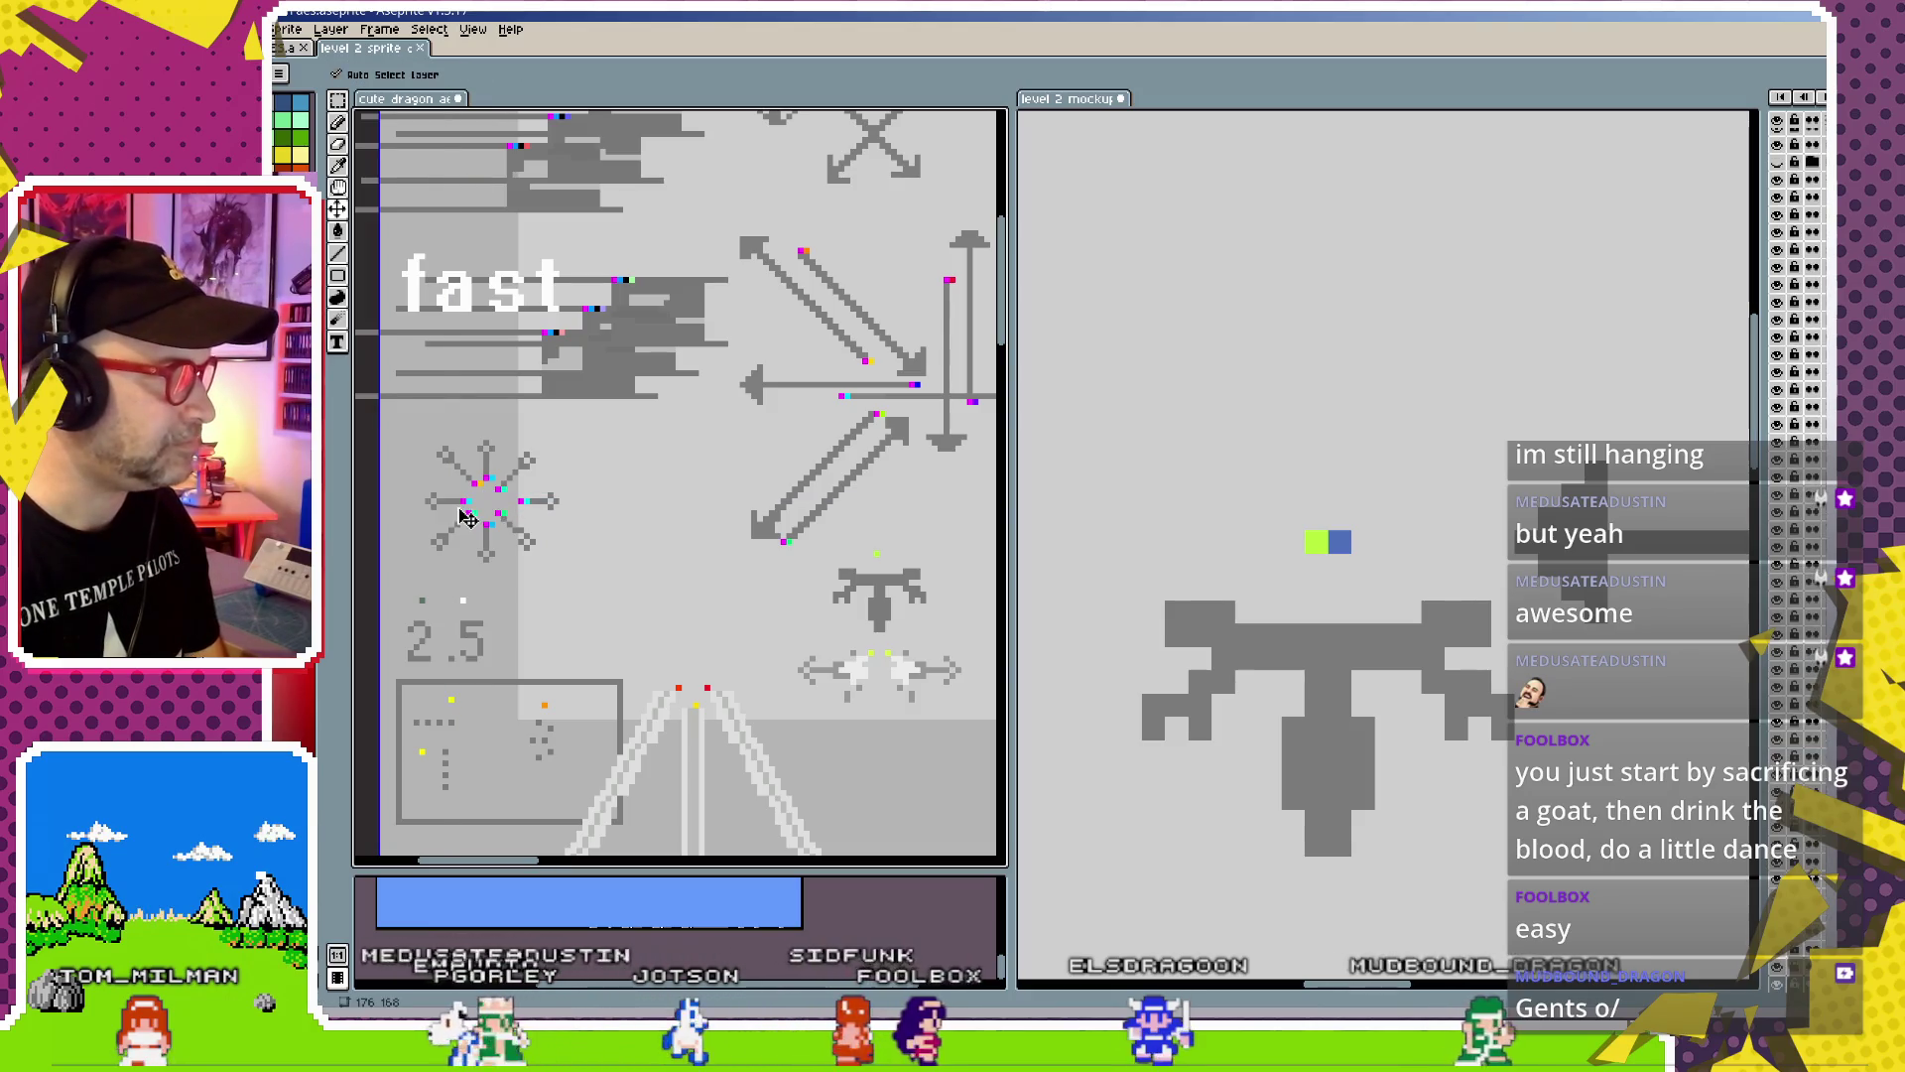
{"action": "key", "text": "b"}
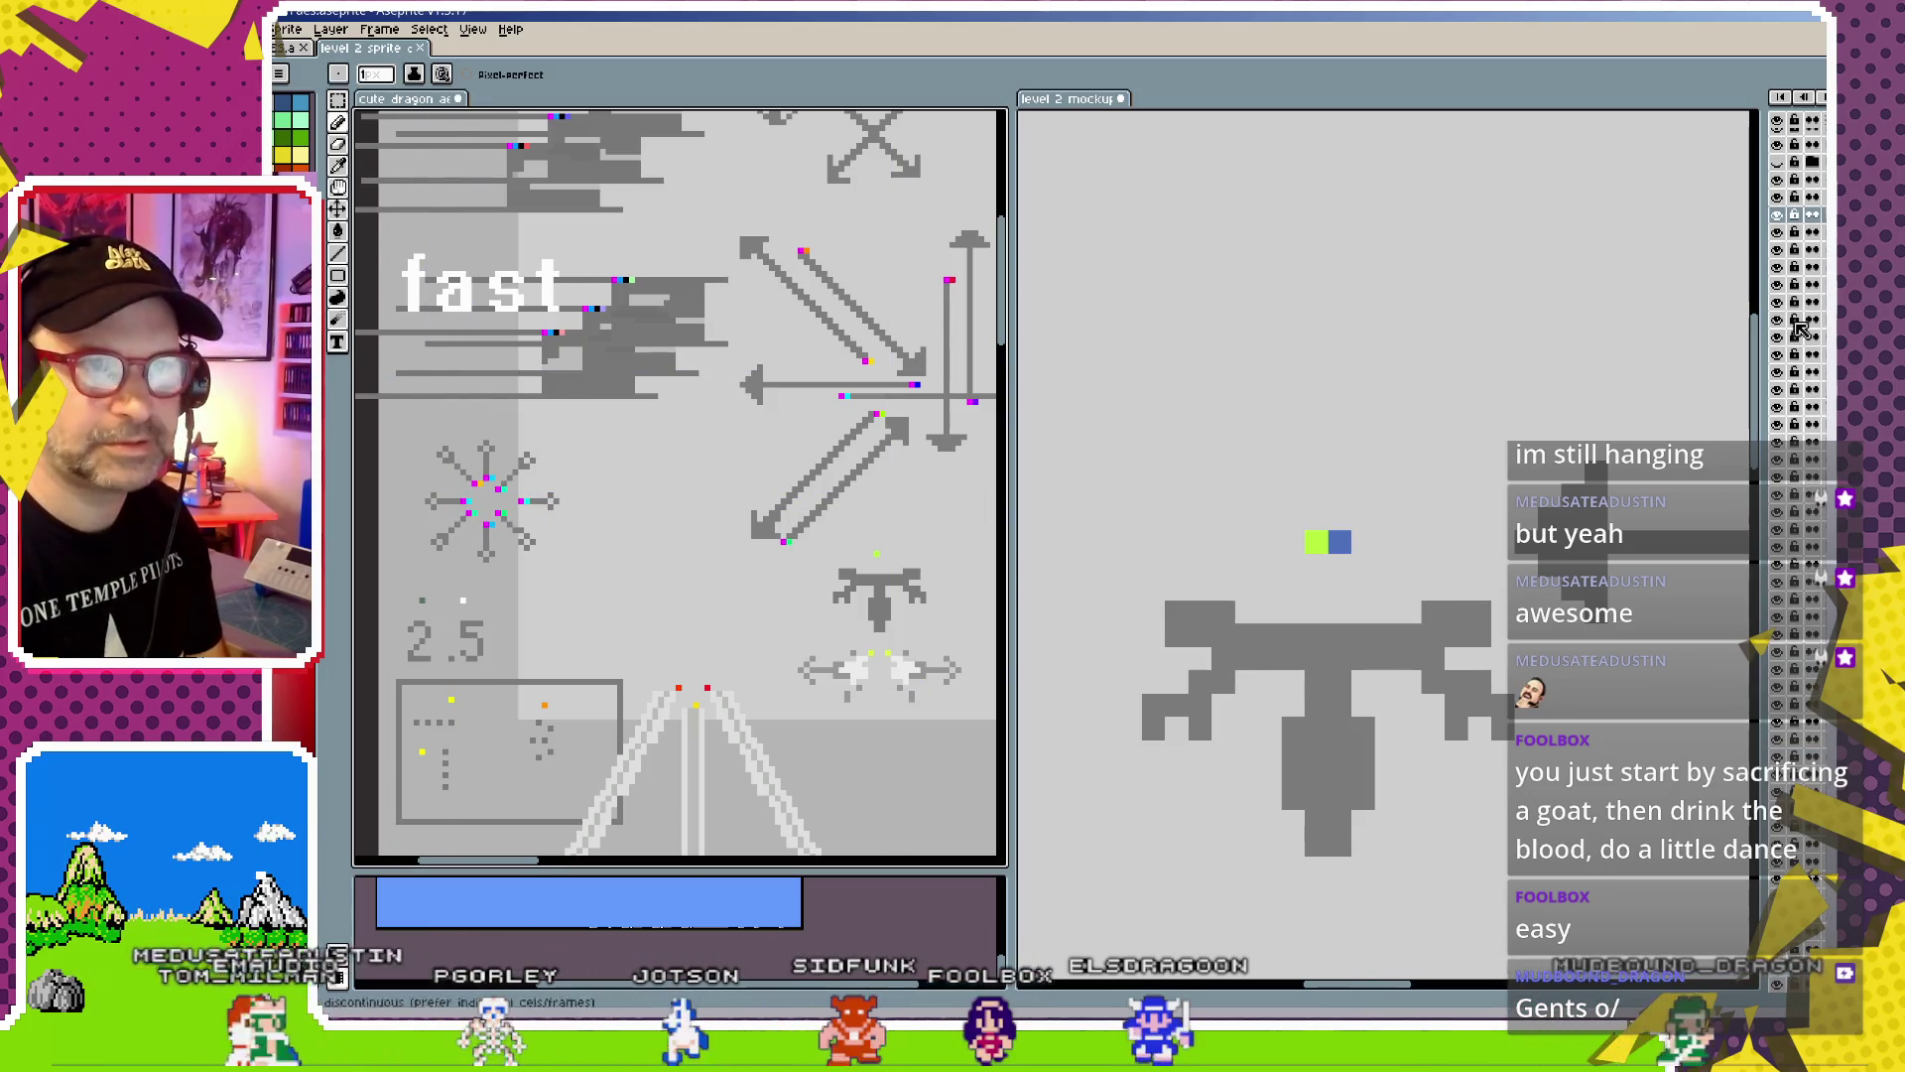
Bring the dragon back into view on the mockup and move the dragon layer to the right
{"action": "left_click", "coordinate": [1394, 397]}
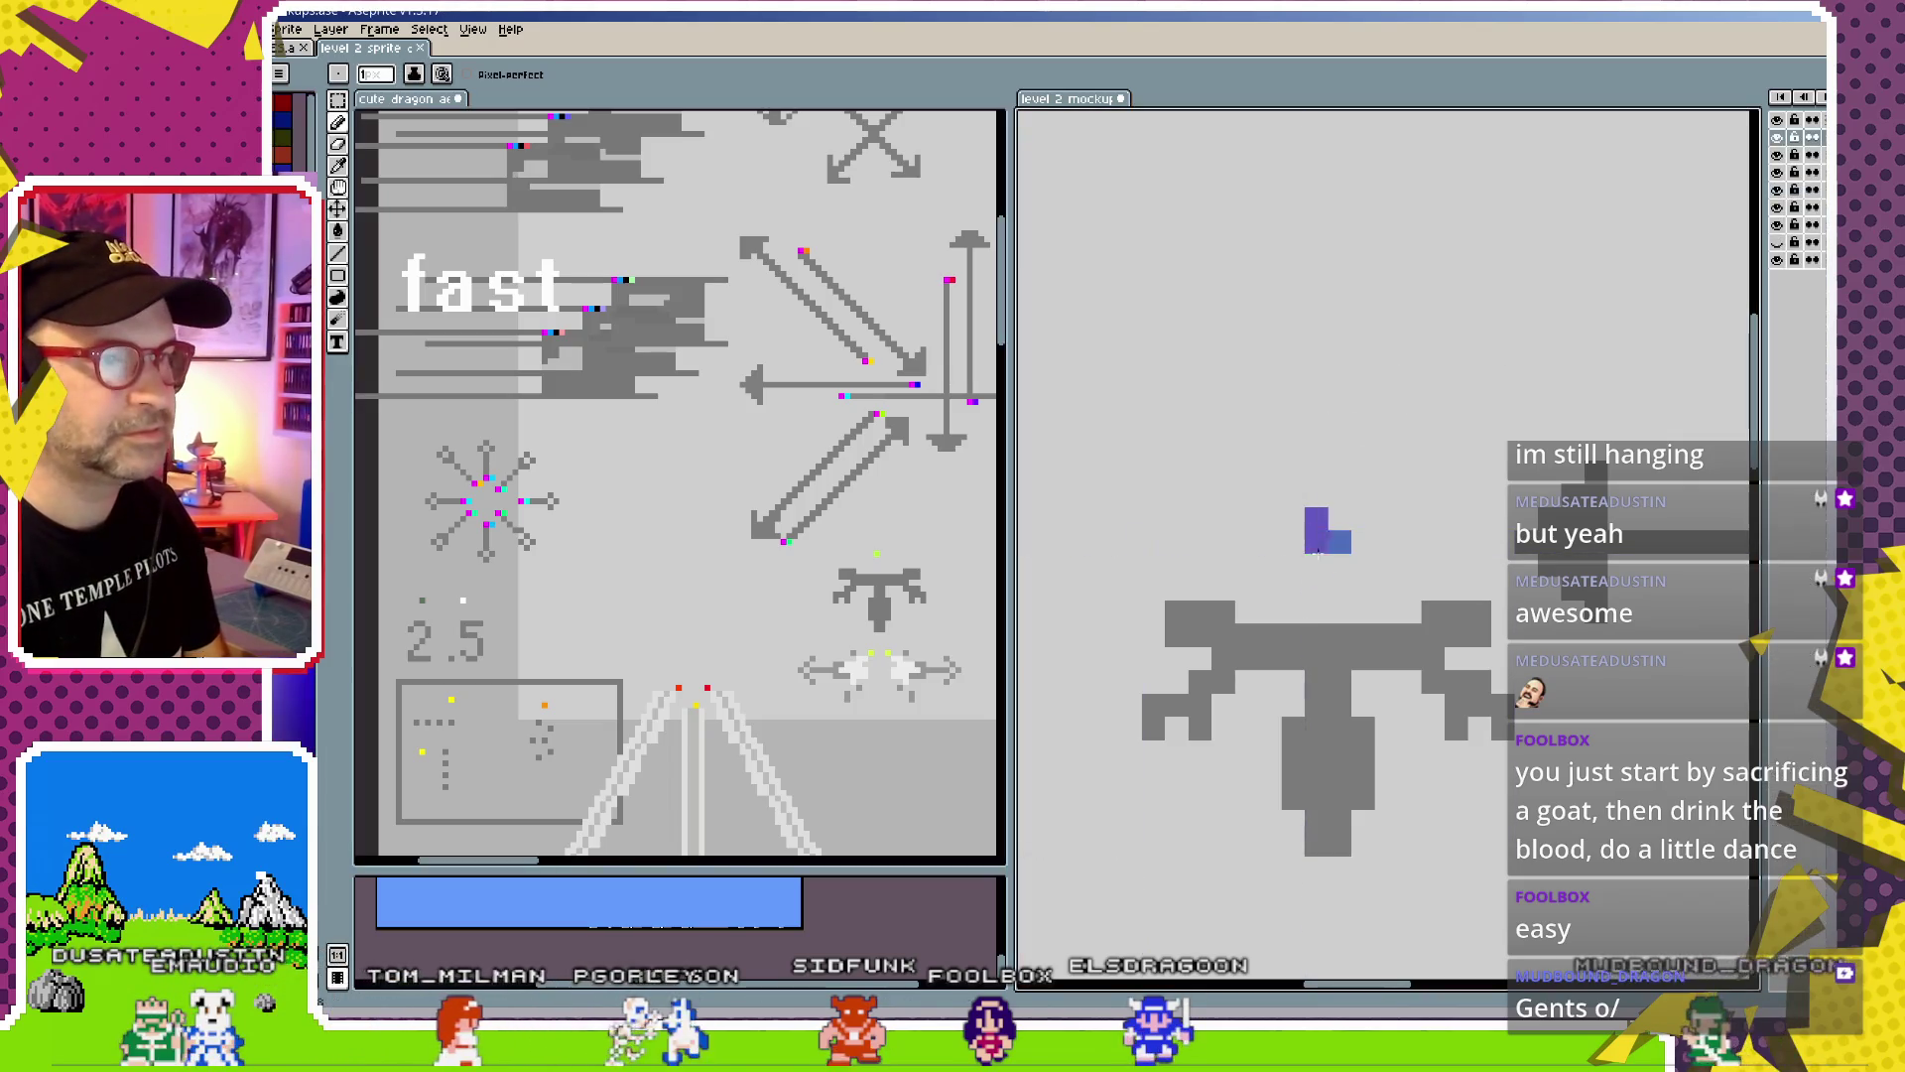
{"action": "scroll", "coordinate": [1332, 741], "scroll_direction": "down", "scroll_amount": 4}
{"action": "scroll", "coordinate": [1333, 742], "scroll_direction": "down", "scroll_amount": 1}
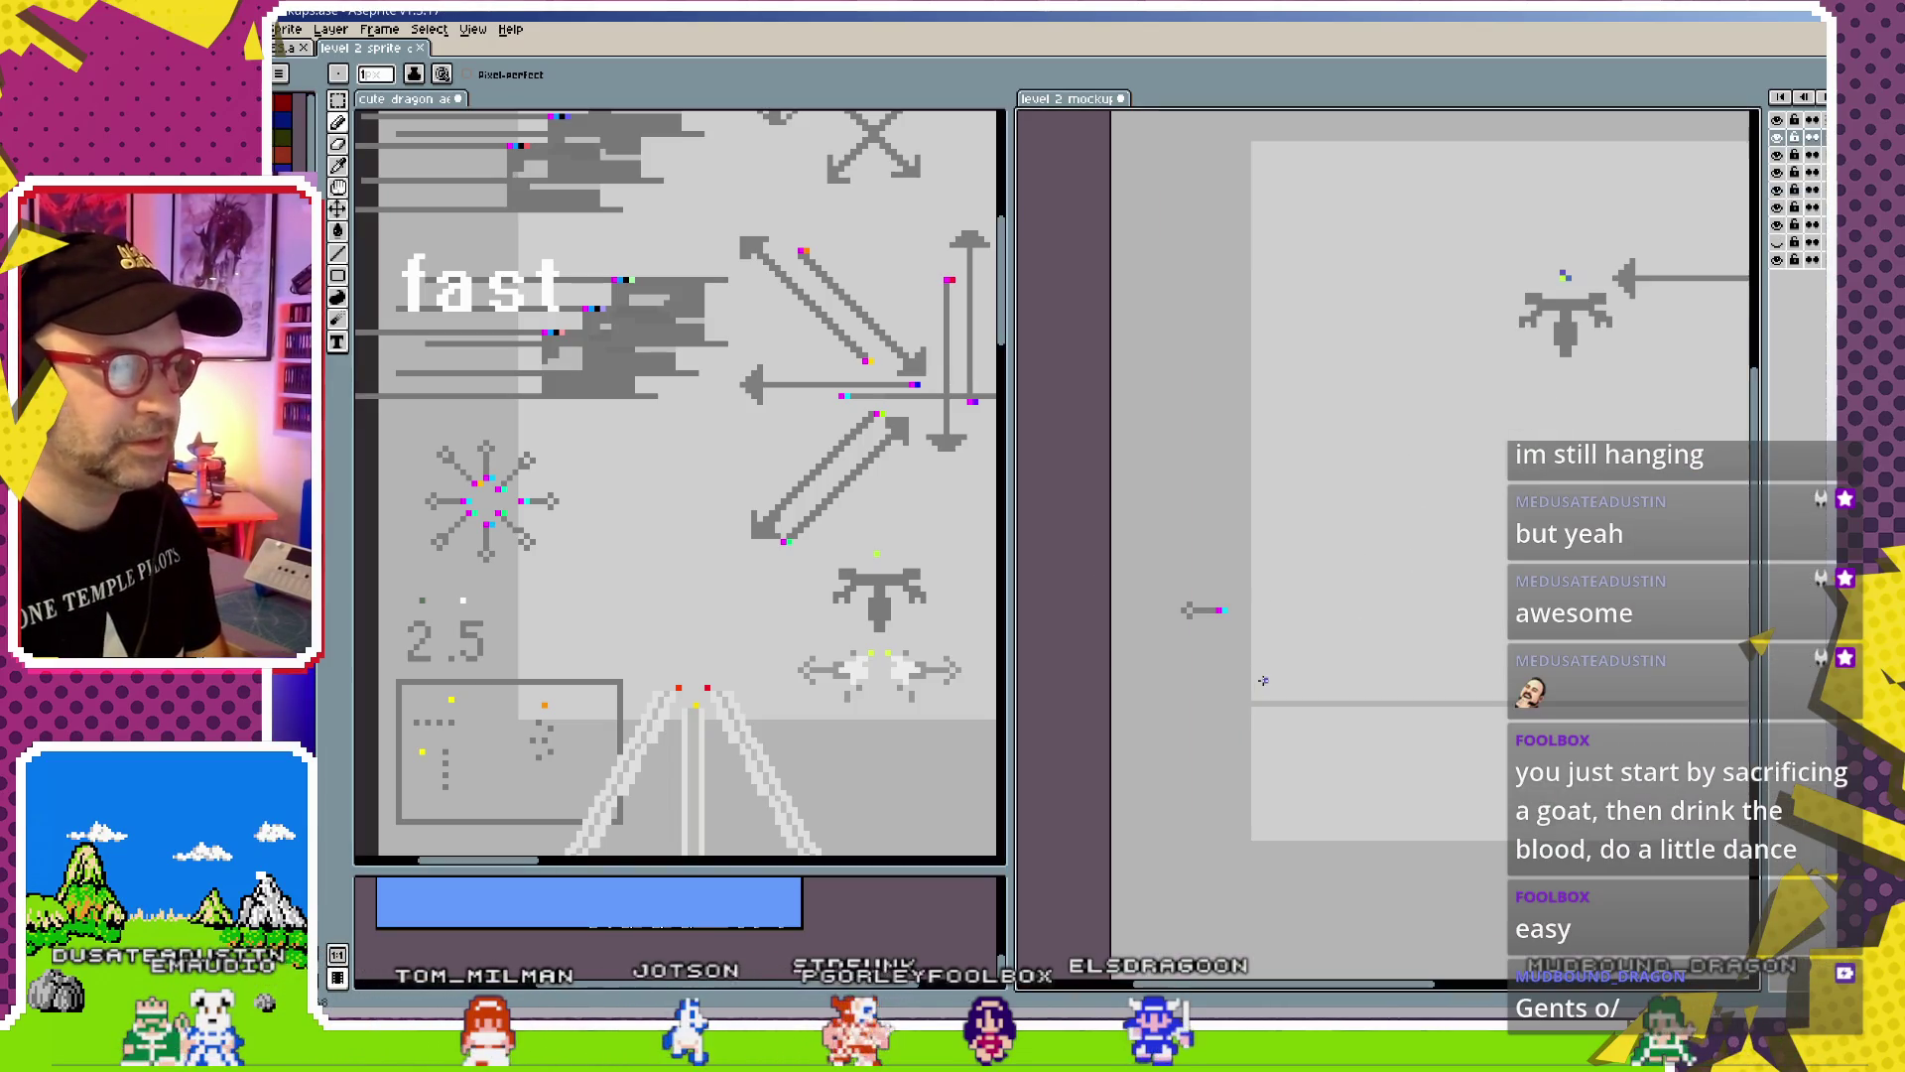
{"action": "scroll", "coordinate": [1333, 741], "scroll_direction": "up", "scroll_amount": 3}
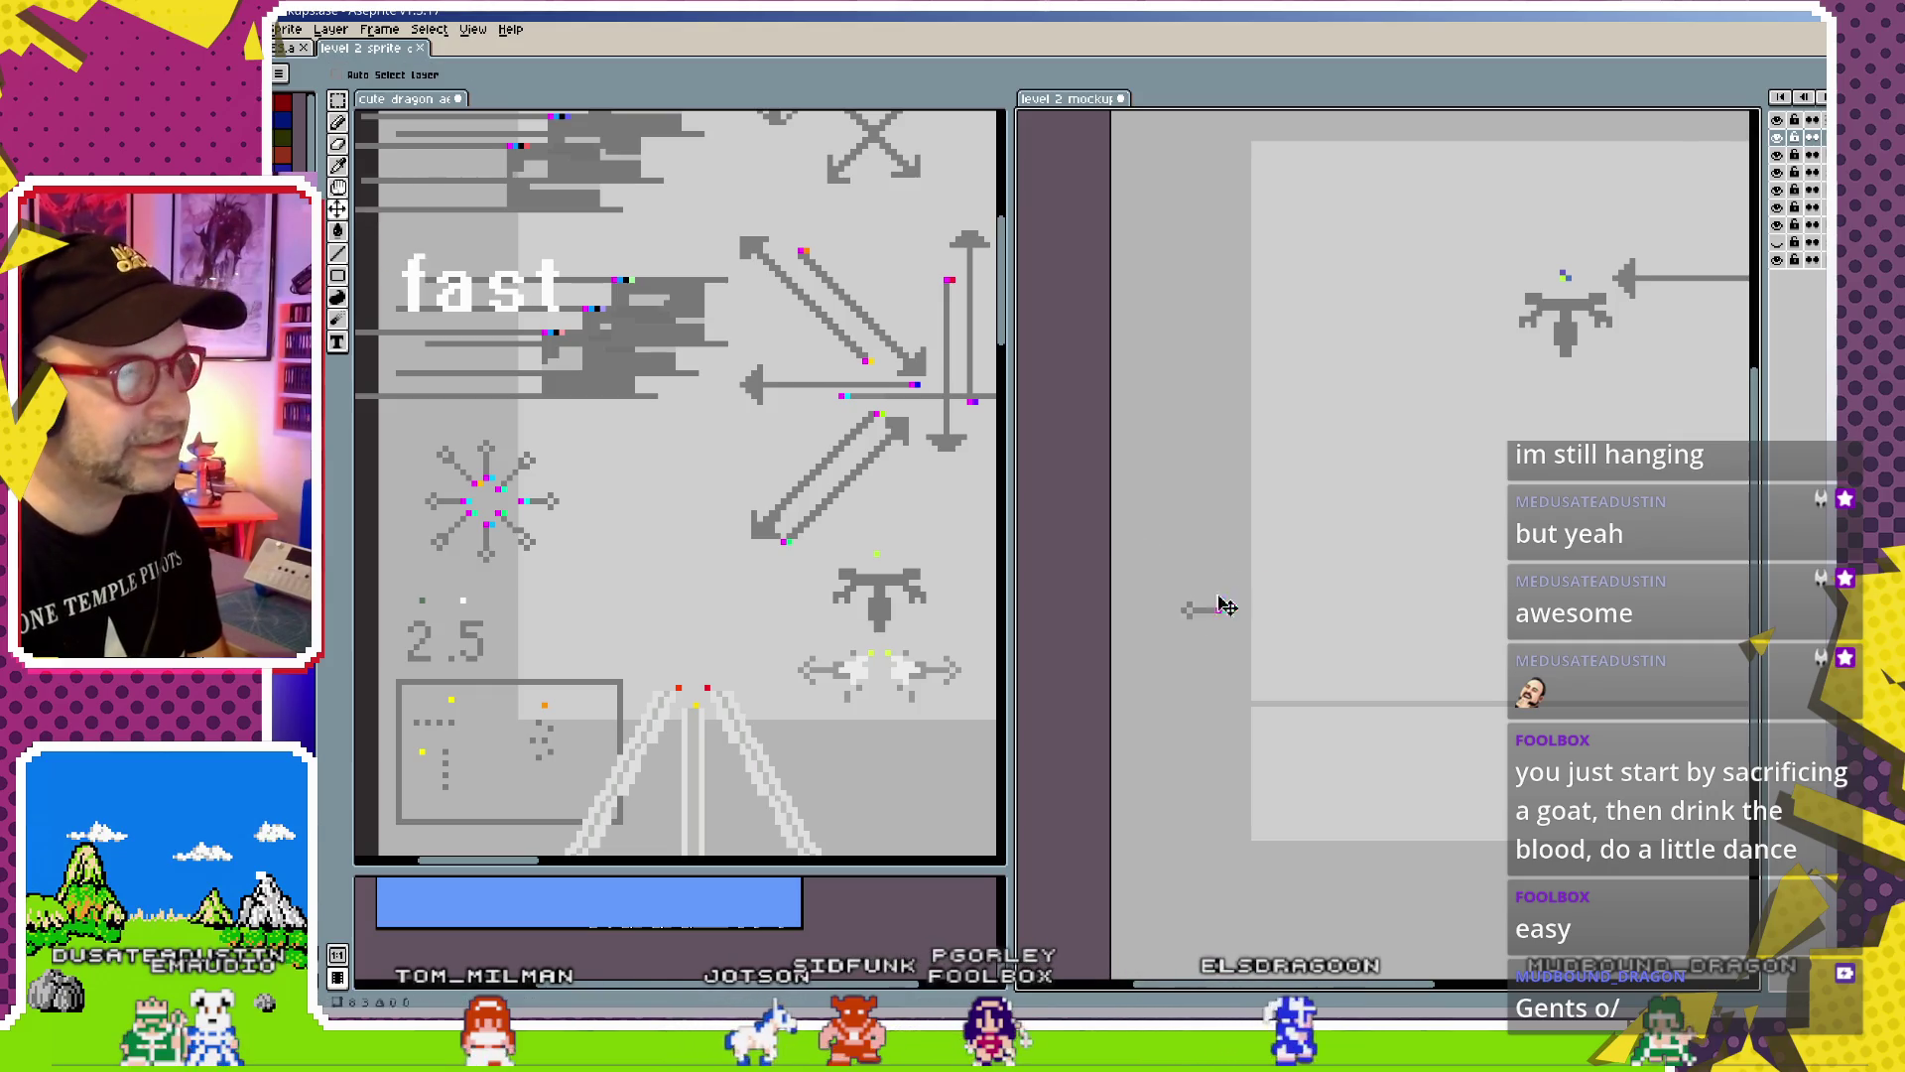
{"action": "key", "text": "v"}
{"action": "mouse_move", "coordinate": [1458, 302]}
{"action": "left_mouse_down"}
{"action": "mouse_move", "coordinate": [1231, 600]}
{"action": "mouse_move", "coordinate": [1347, 578]}
{"action": "left_mouse_up"}
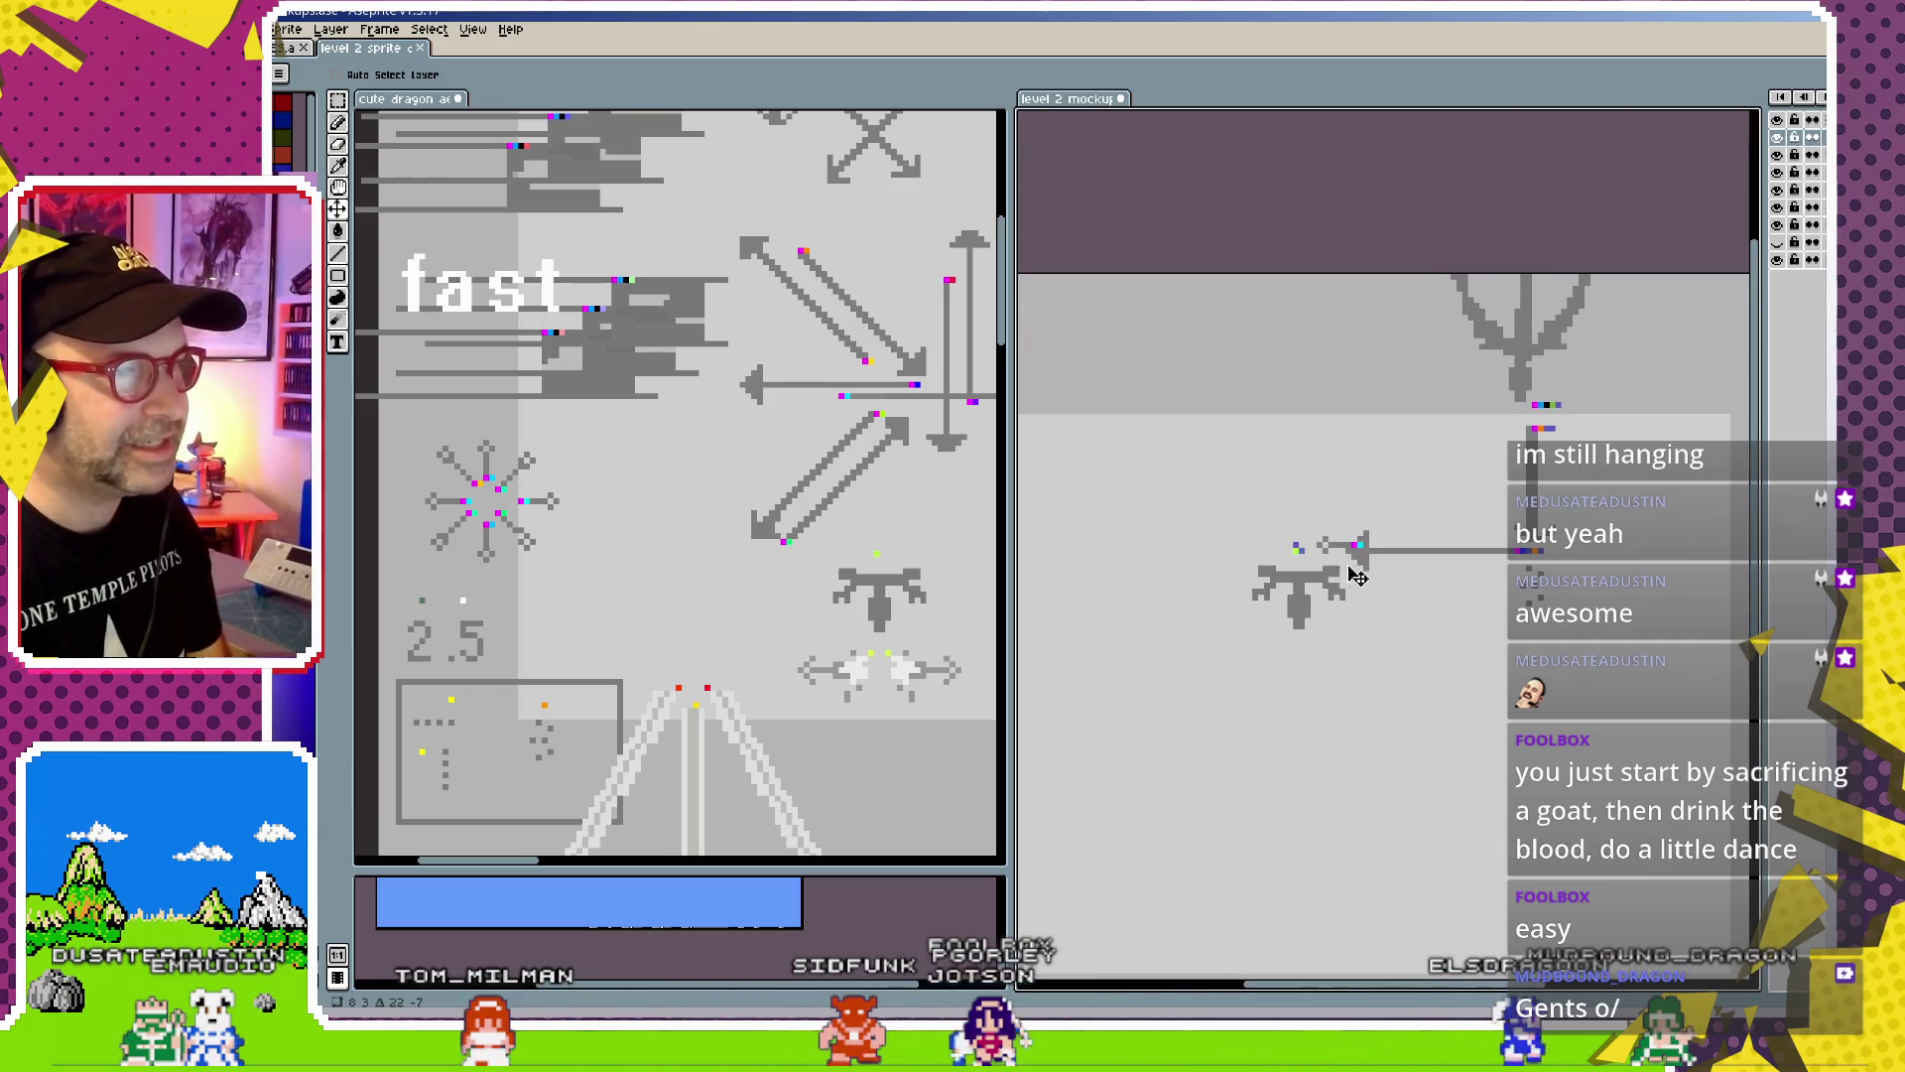
{"action": "scroll", "coordinate": [1319, 566], "scroll_direction": "up", "scroll_amount": 1}
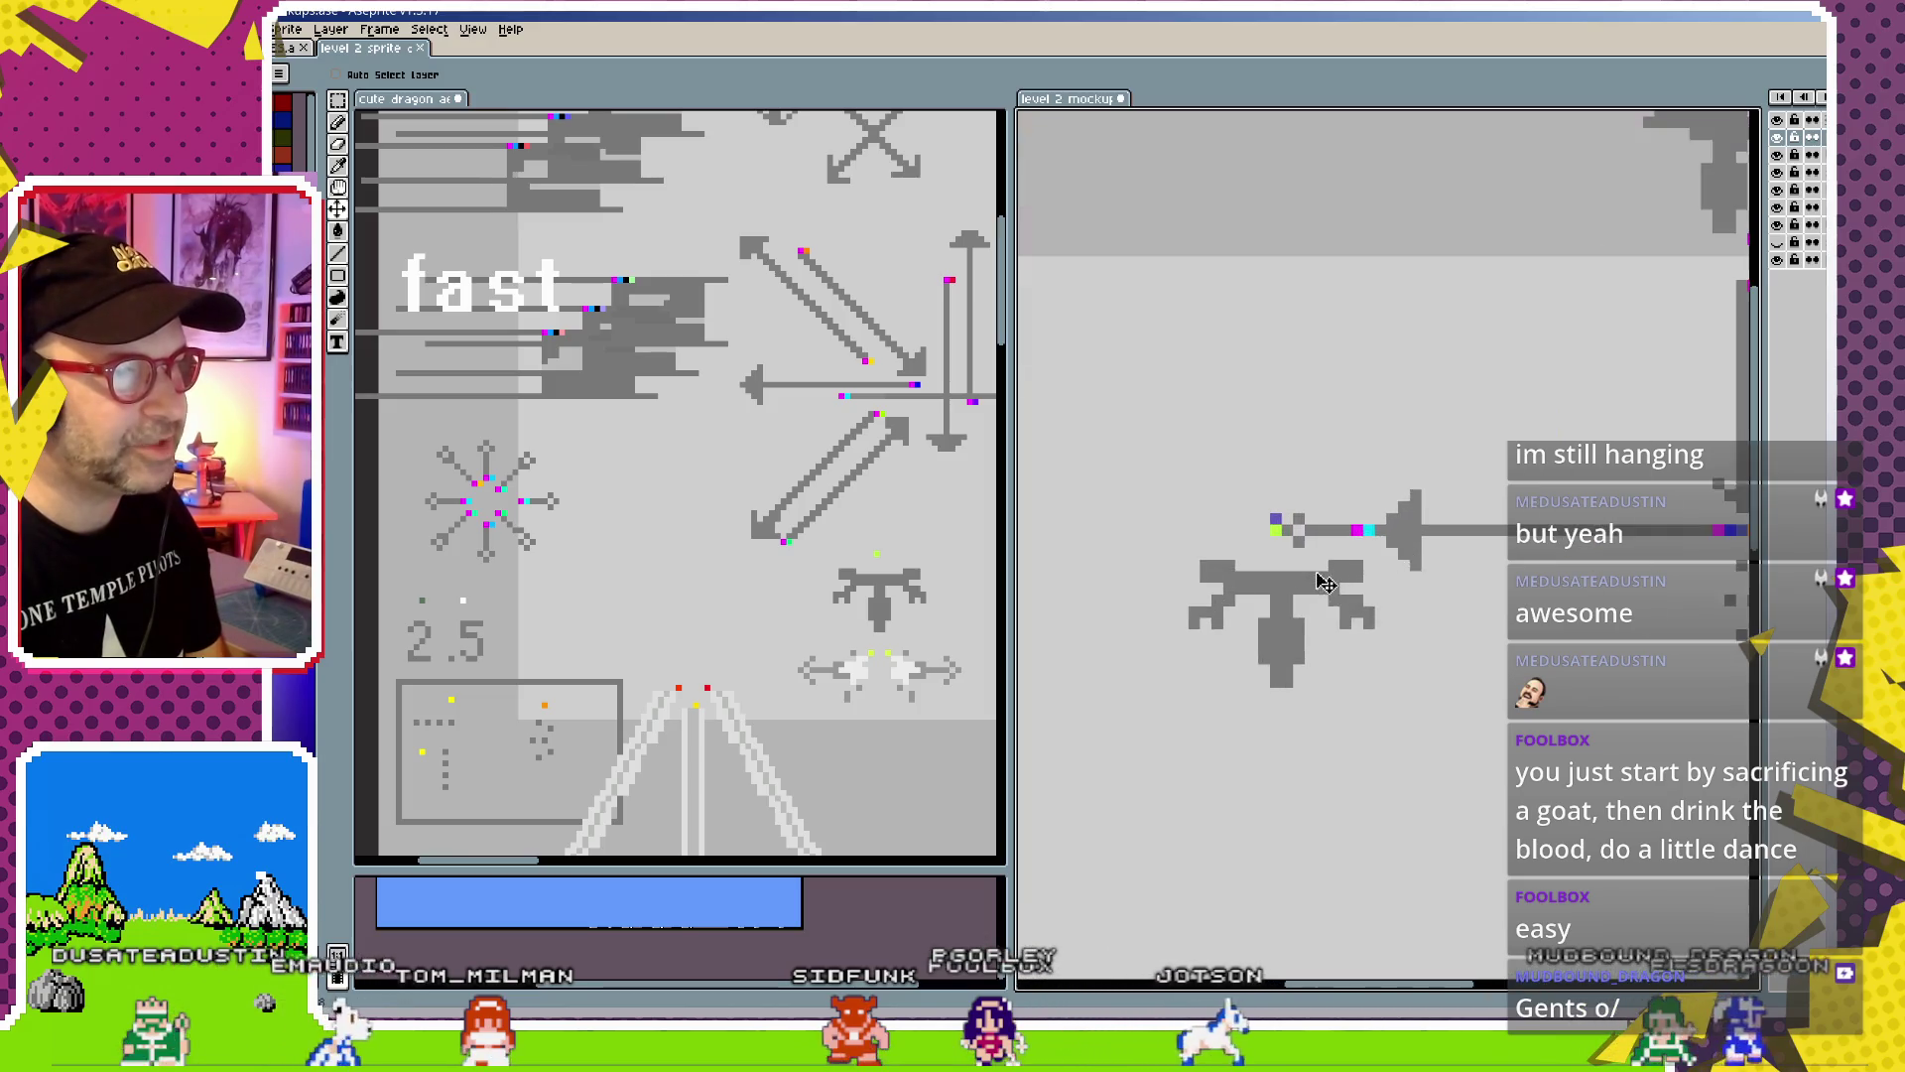
{"action": "scroll", "coordinate": [1281, 526], "scroll_direction": "up", "scroll_amount": 2}
{"action": "mouse_move", "coordinate": [1263, 501]}
{"action": "left_mouse_down"}
{"action": "mouse_move", "coordinate": [1498, 503]}
{"action": "mouse_move", "coordinate": [1453, 502]}
{"action": "left_mouse_up"}
Select the purple pixel's layer and move the magenta-and-cyan line piece left and down
{"action": "left_click", "coordinate": [1259, 474]}
{"action": "left_click_drag", "start_coordinate": [1259, 474], "coordinate": [1146, 593]}
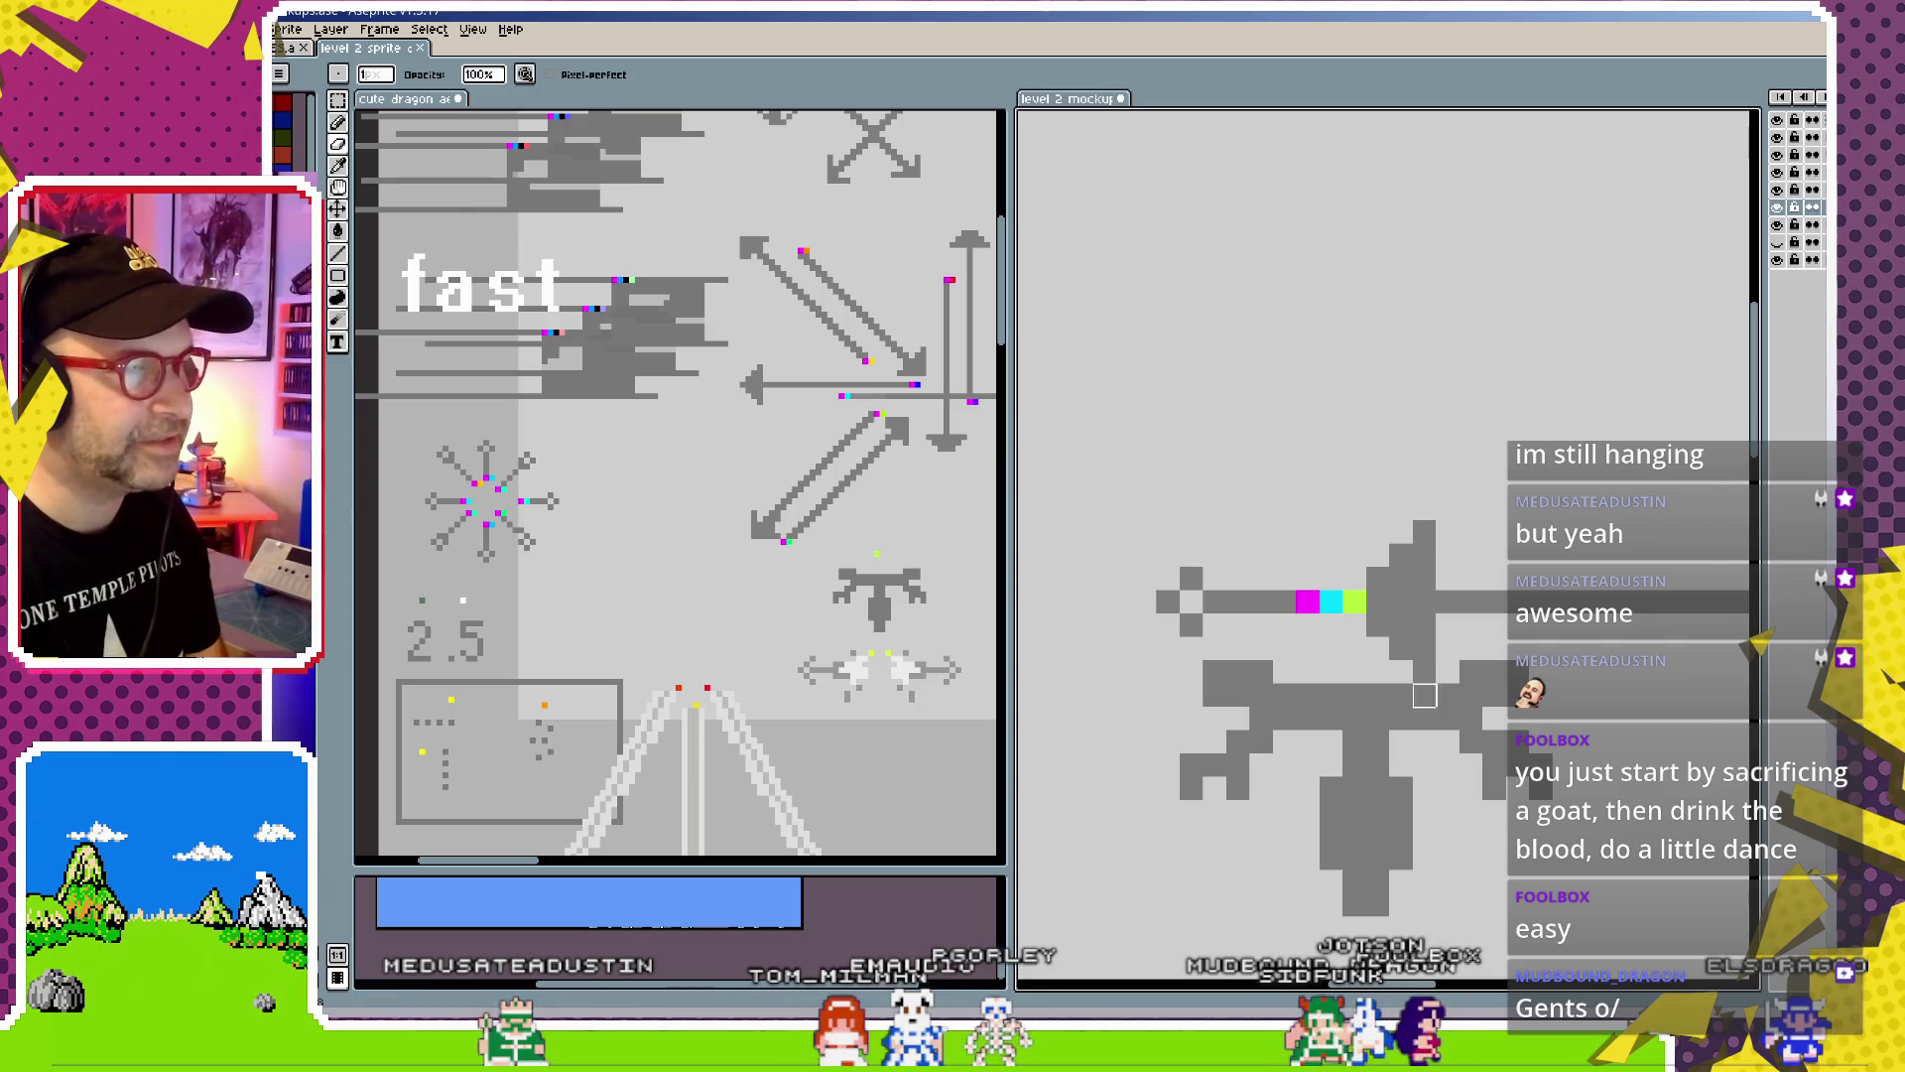
{"action": "scroll", "coordinate": [1425, 694], "scroll_direction": "down", "scroll_amount": 3}
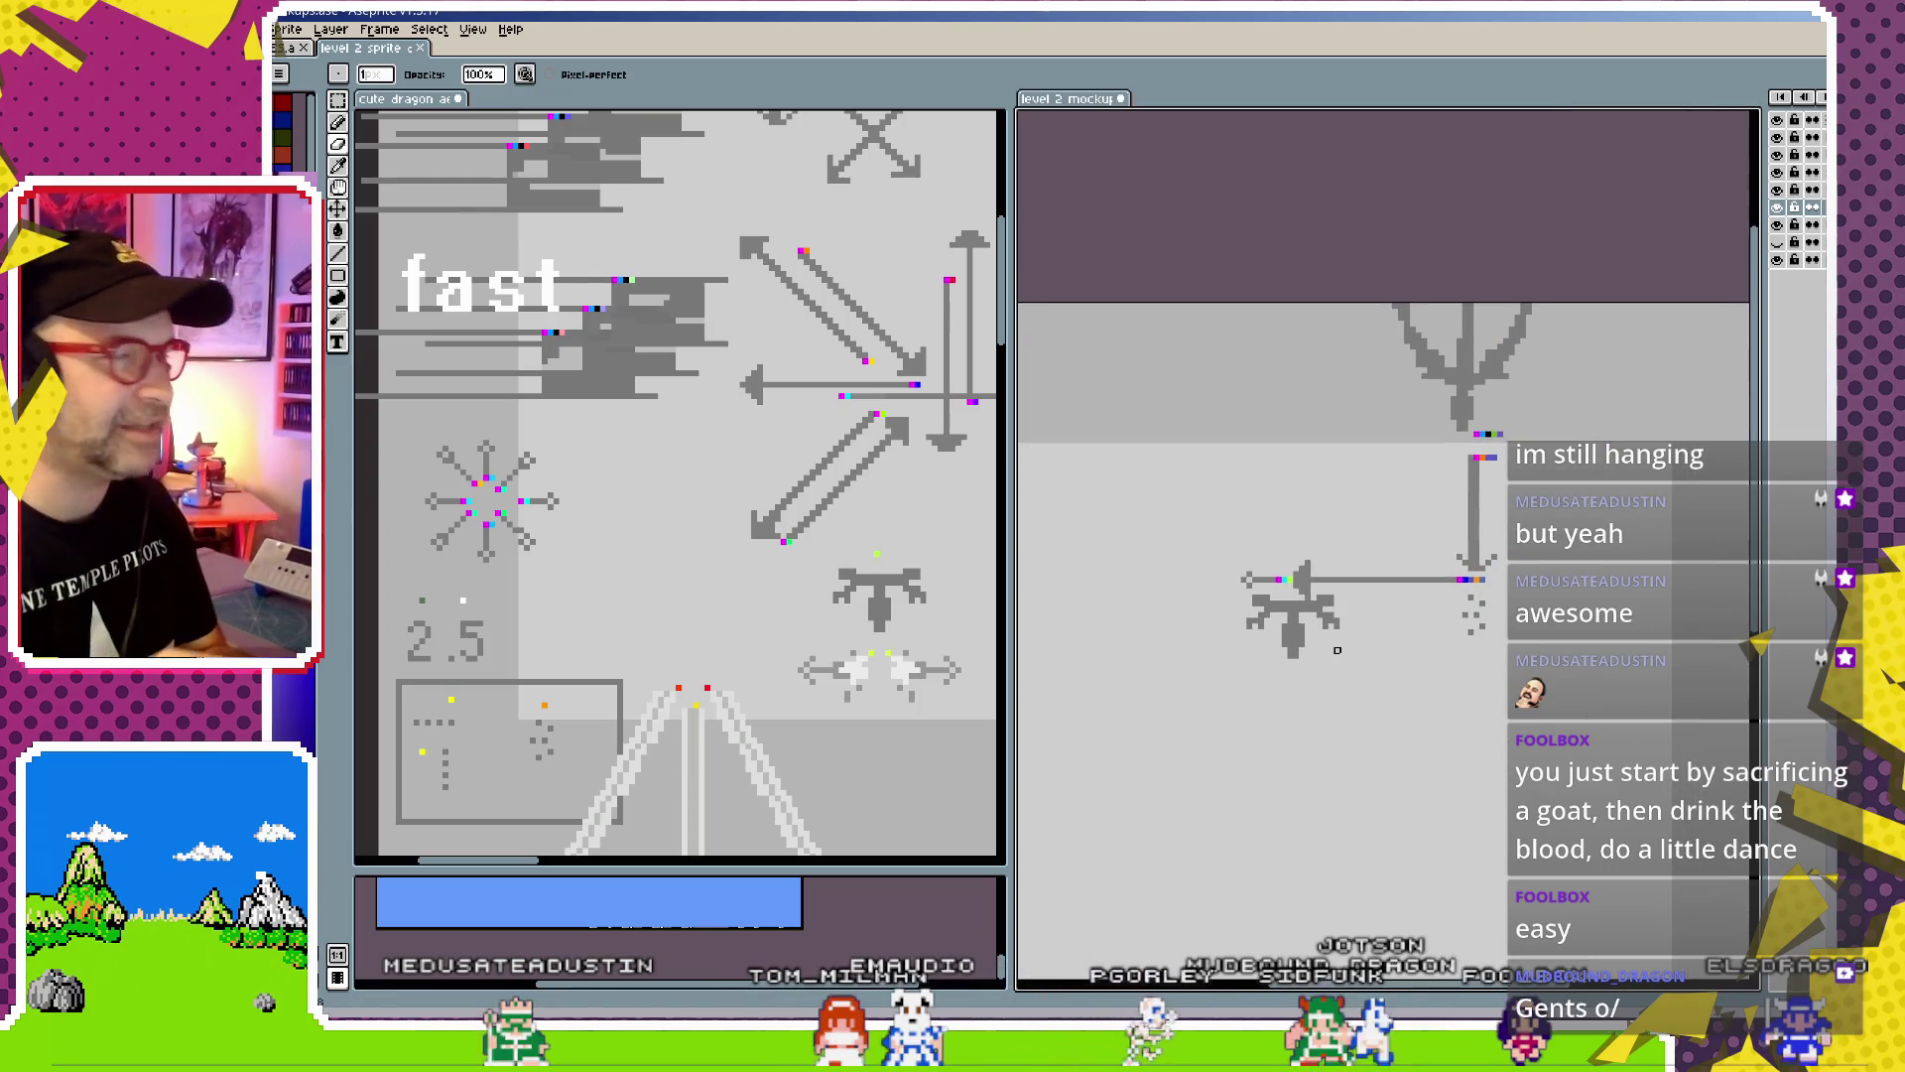
{"action": "scroll", "coordinate": [1330, 640], "scroll_direction": "up", "scroll_amount": 2}
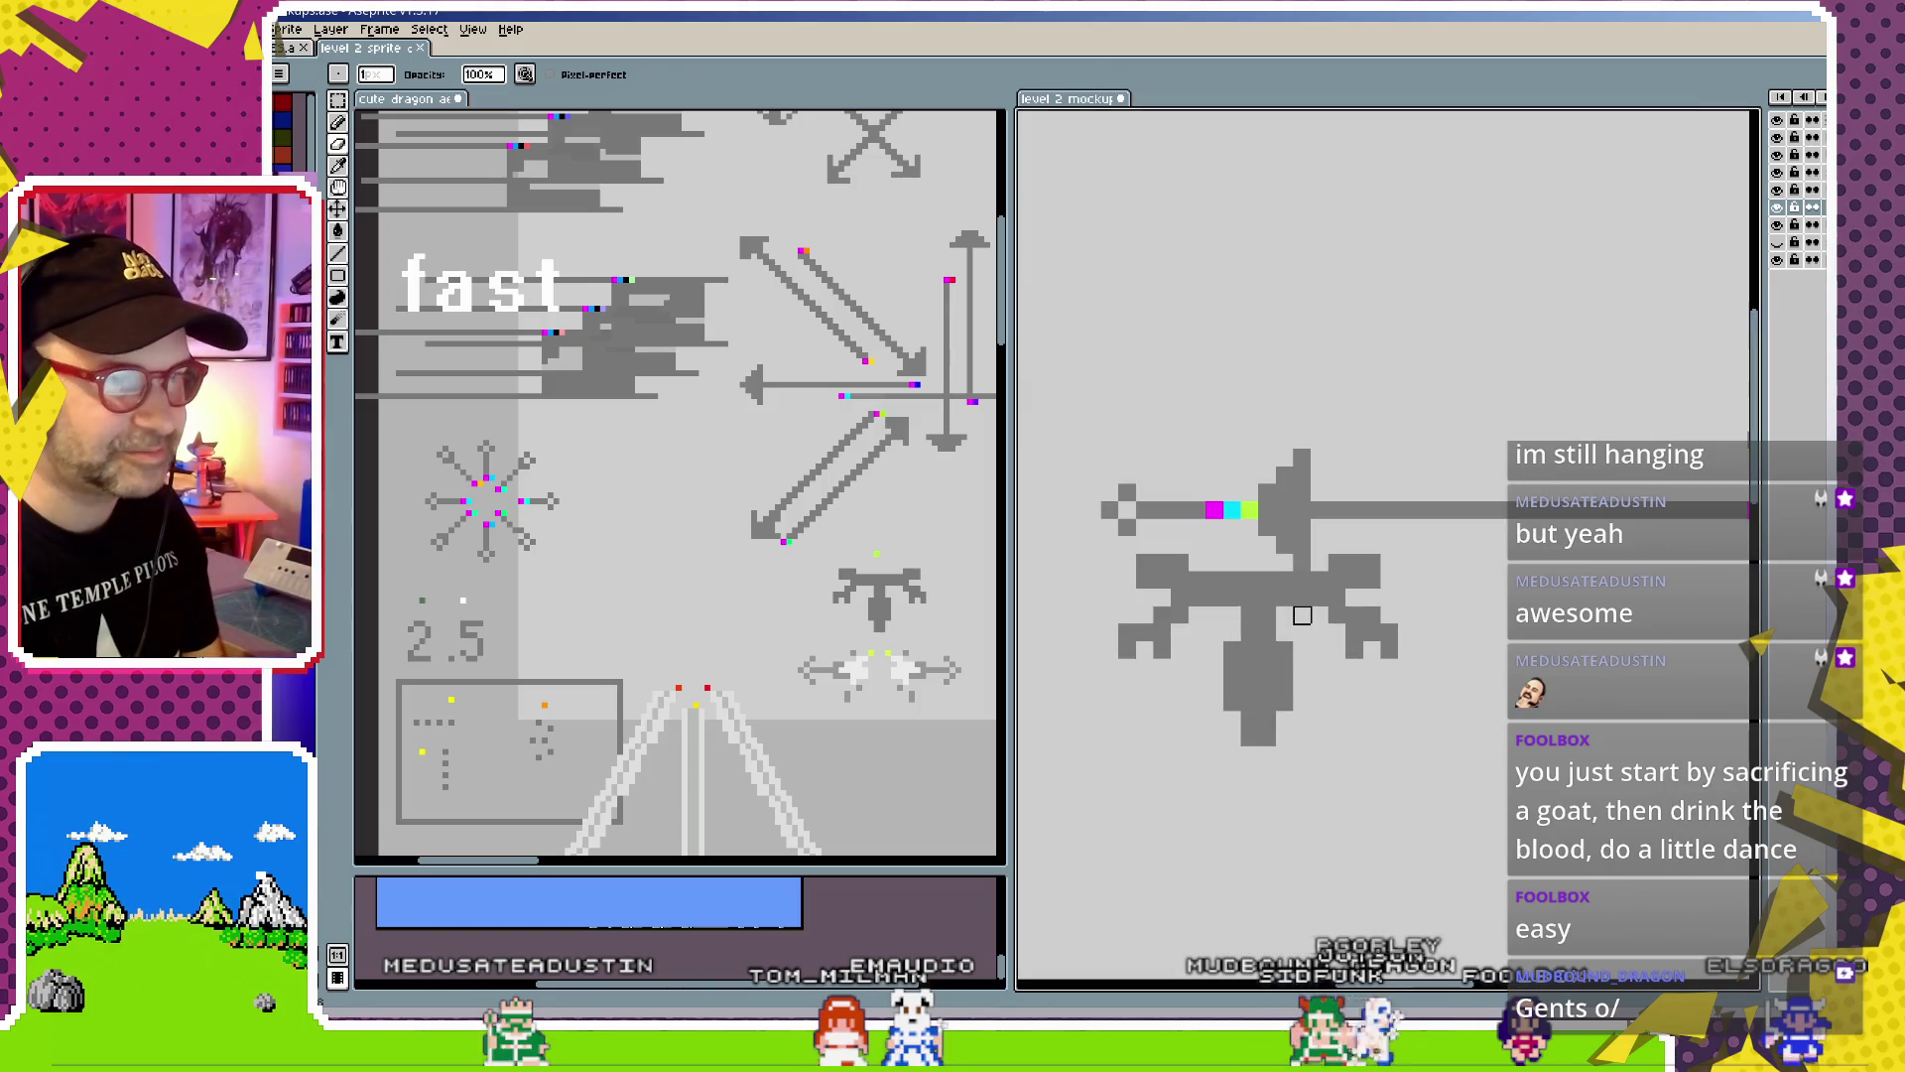
{"action": "scroll", "coordinate": [1308, 616], "scroll_direction": "up", "scroll_amount": 1}
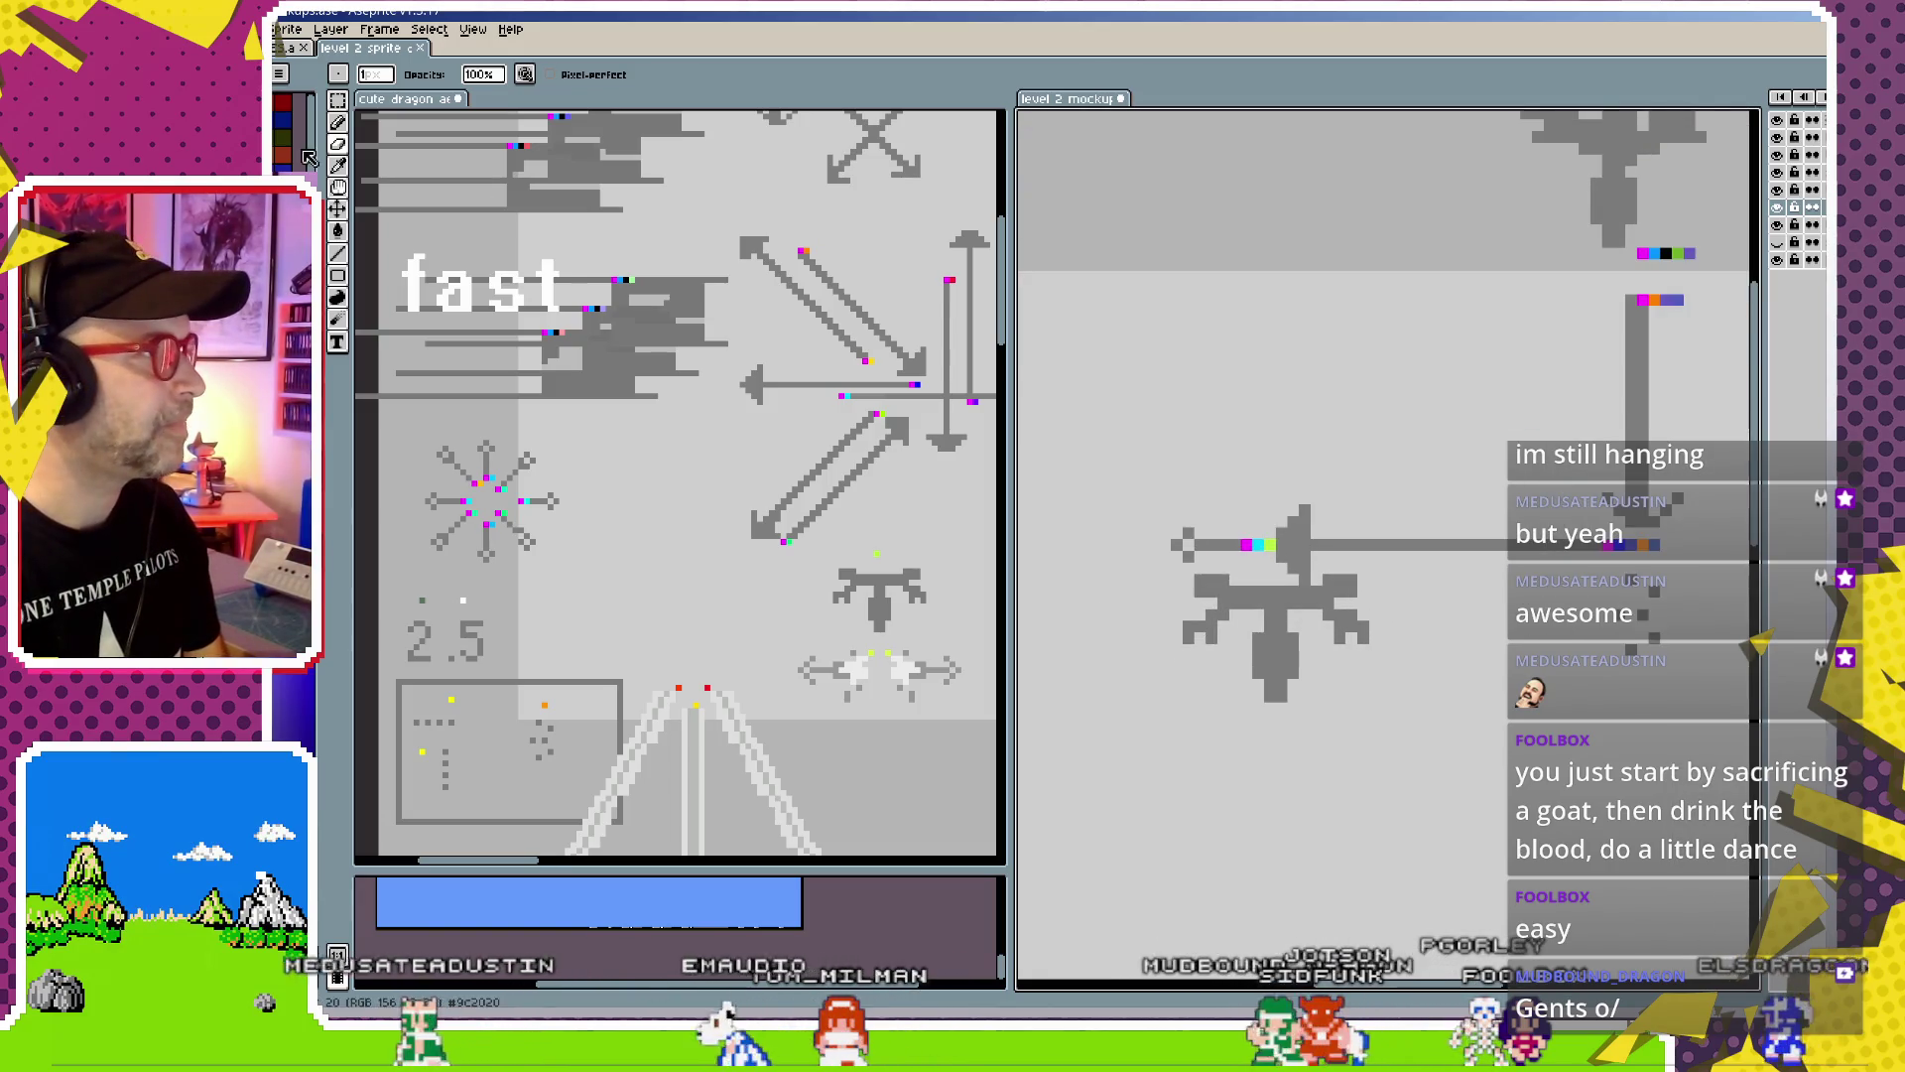
{"action": "key", "text": "v"}
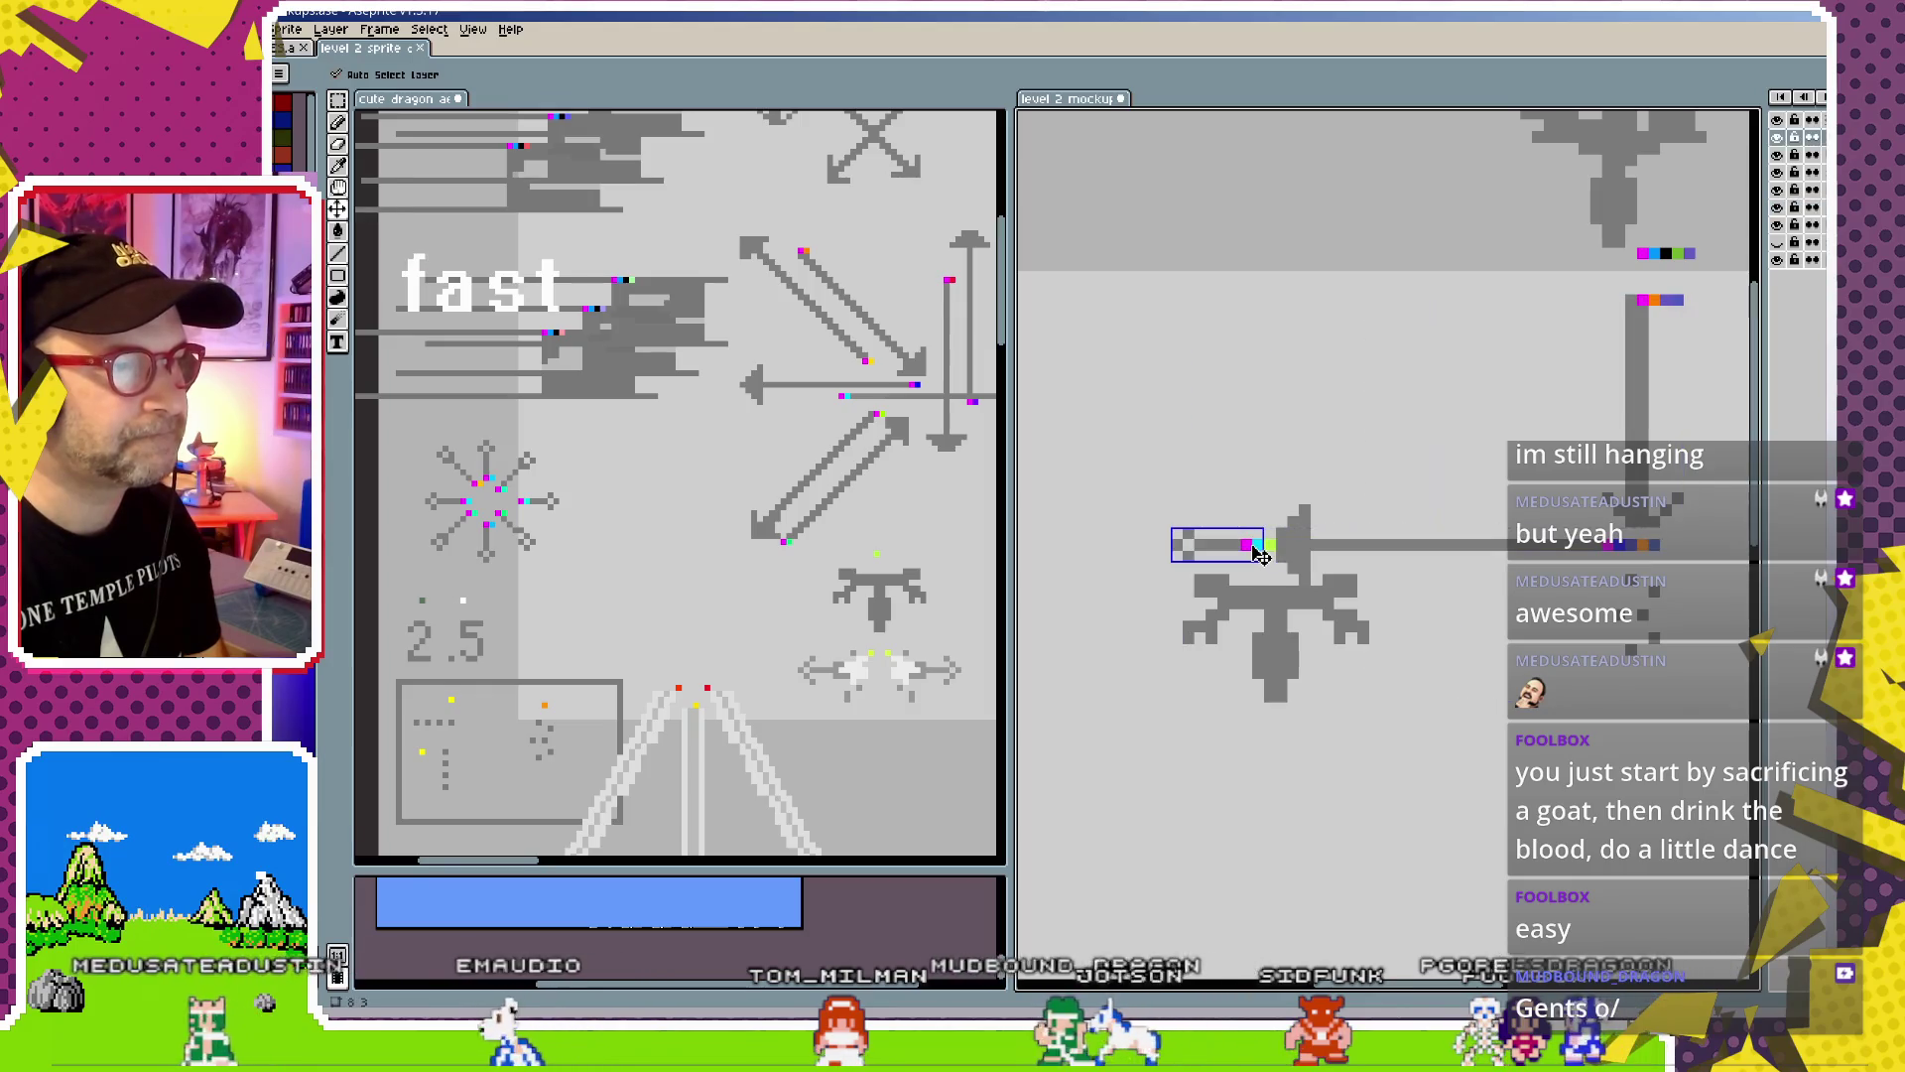
{"action": "mouse_move", "coordinate": [1262, 552]}
{"action": "left_mouse_down"}
{"action": "mouse_move", "coordinate": [1249, 565]}
{"action": "mouse_move", "coordinate": [1285, 619]}
{"action": "left_mouse_up"}
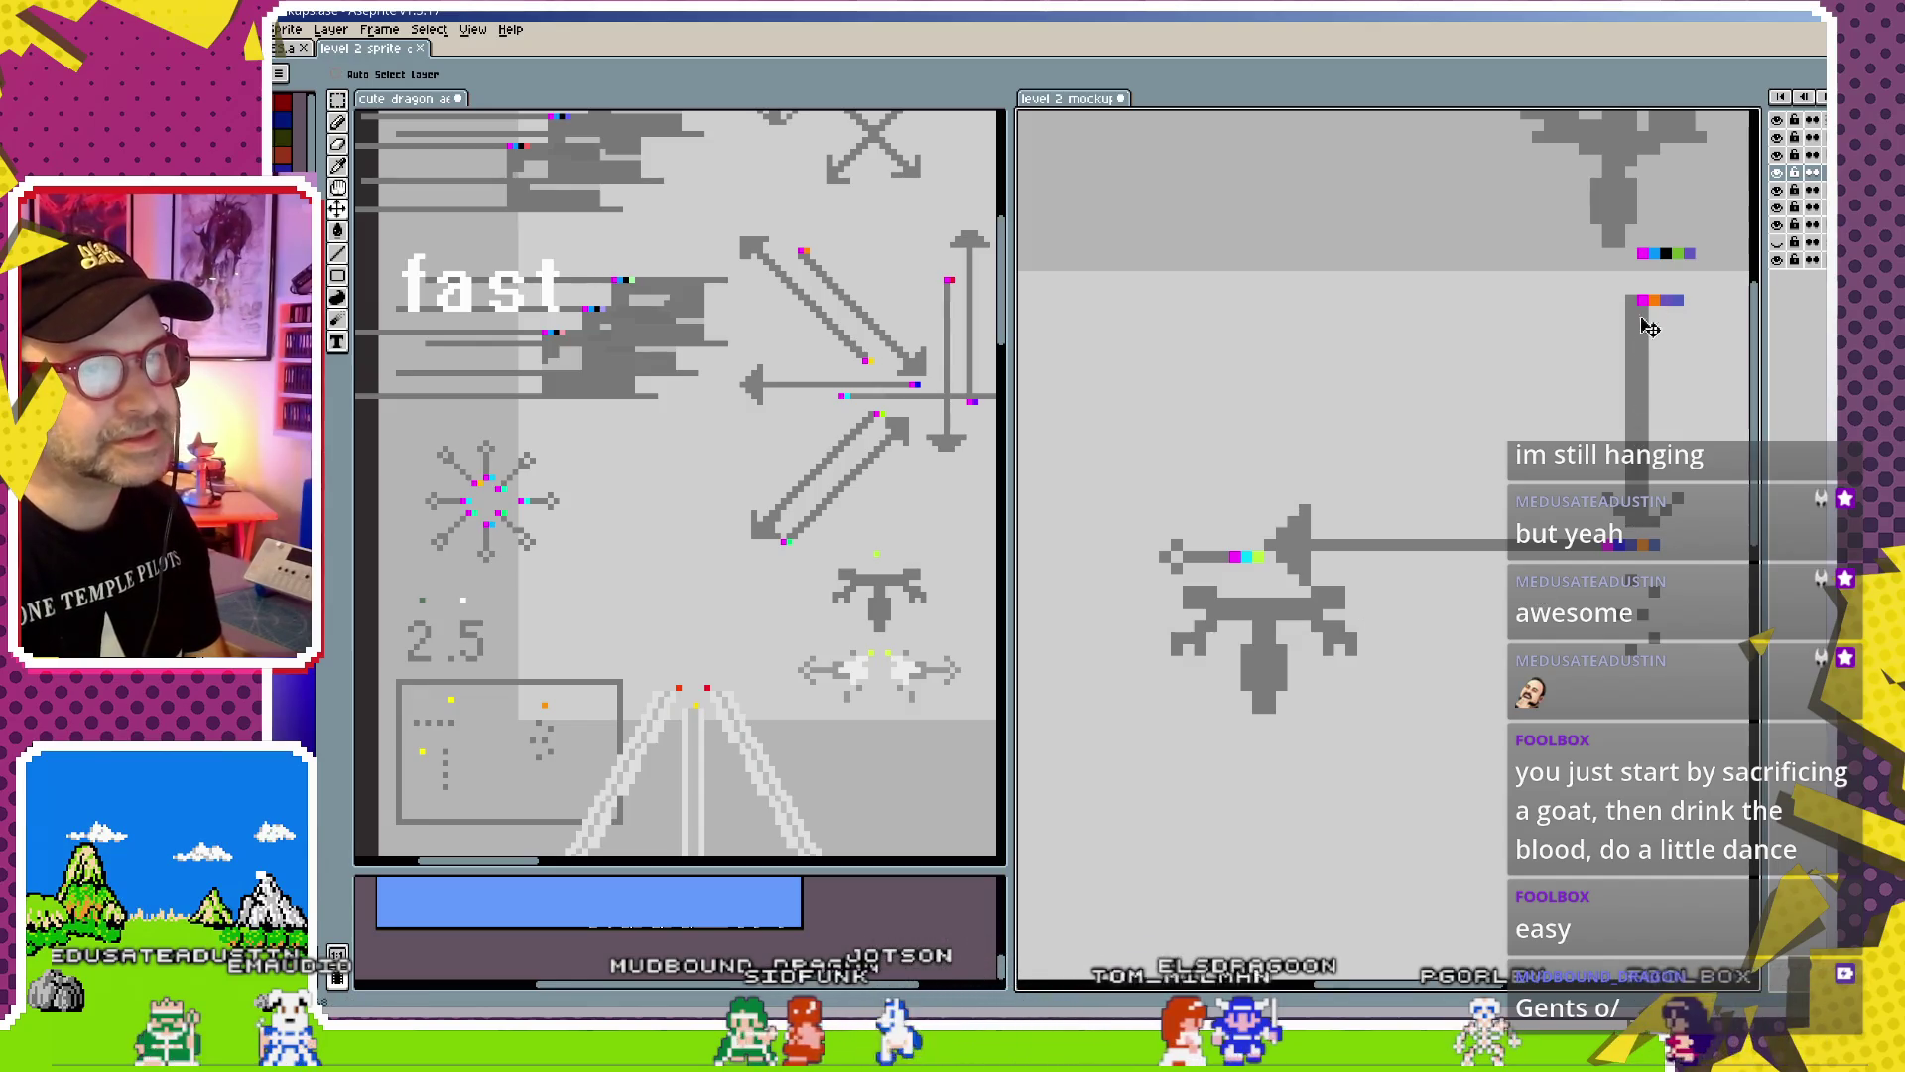
Sample a canvas colour and nudge the sword's lower layer one pixel right
{"action": "key", "text": "i"}
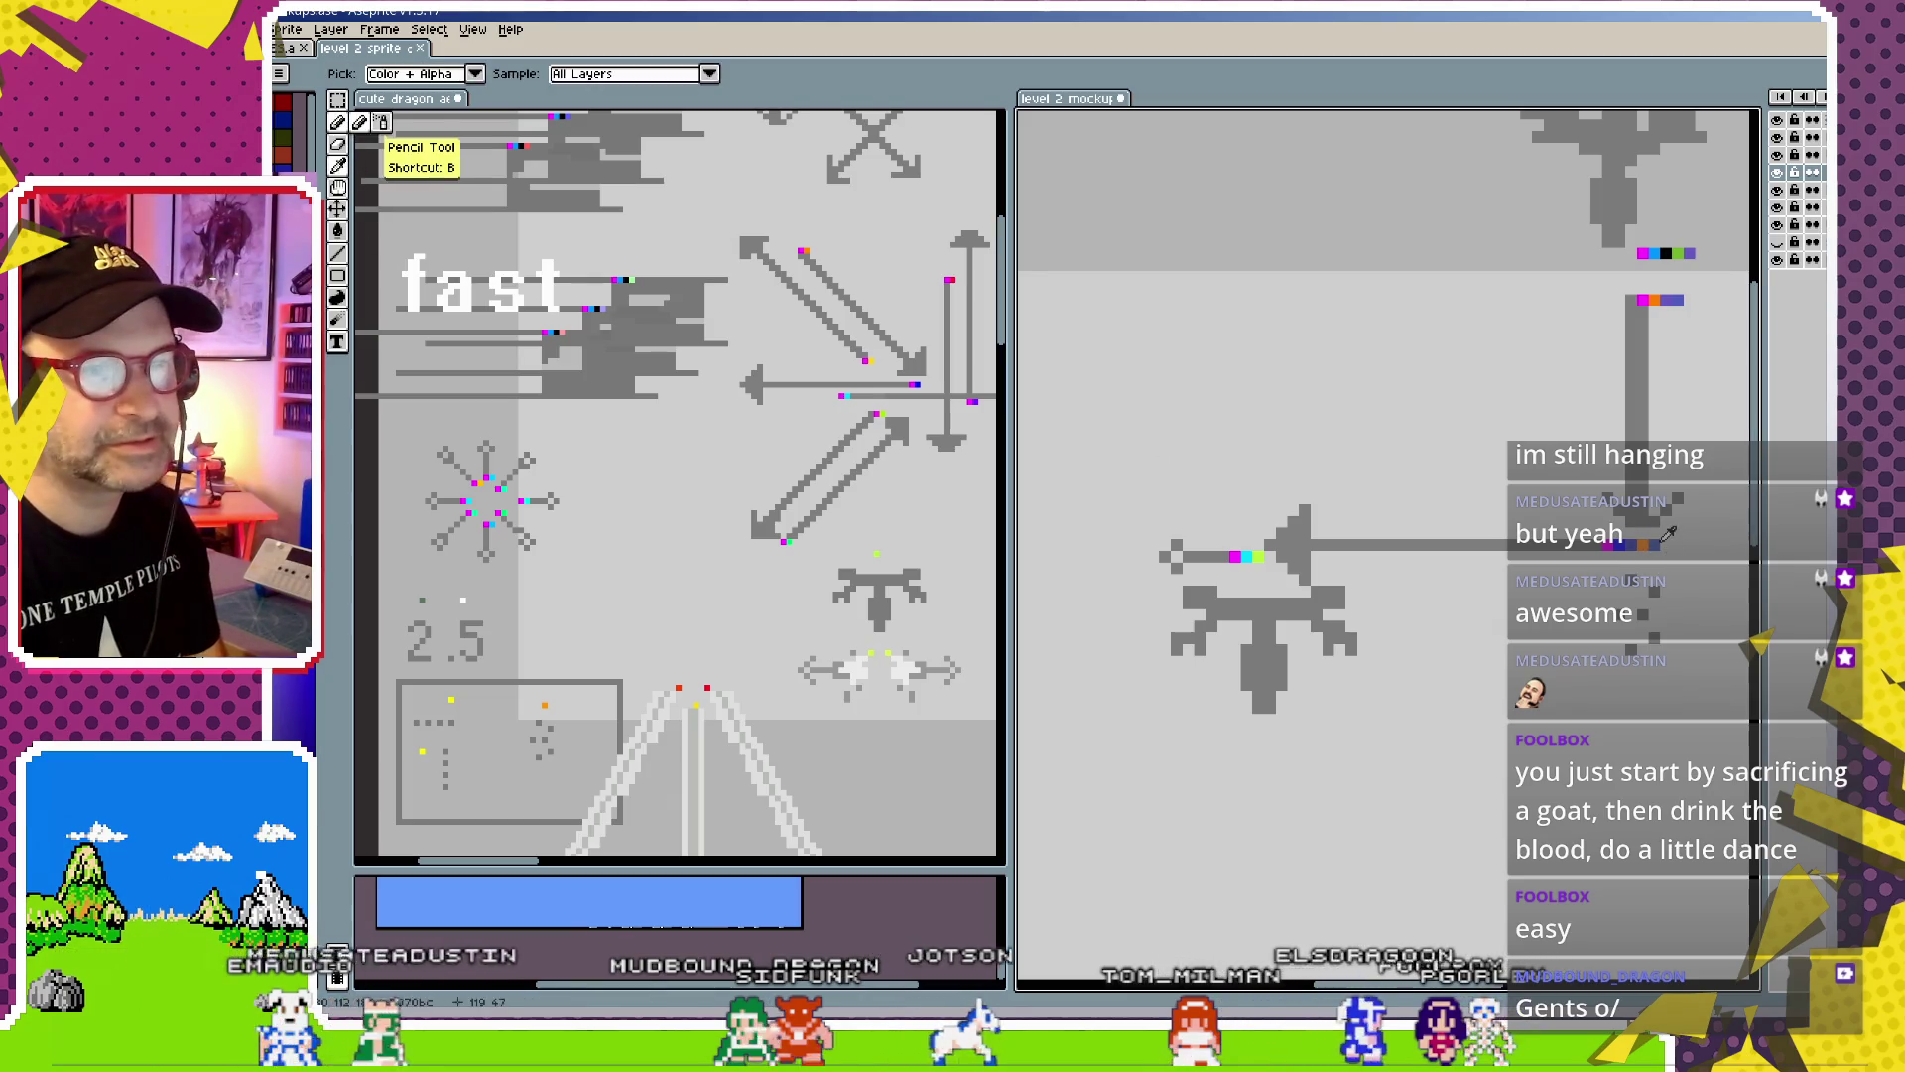
{"action": "key", "text": "b"}
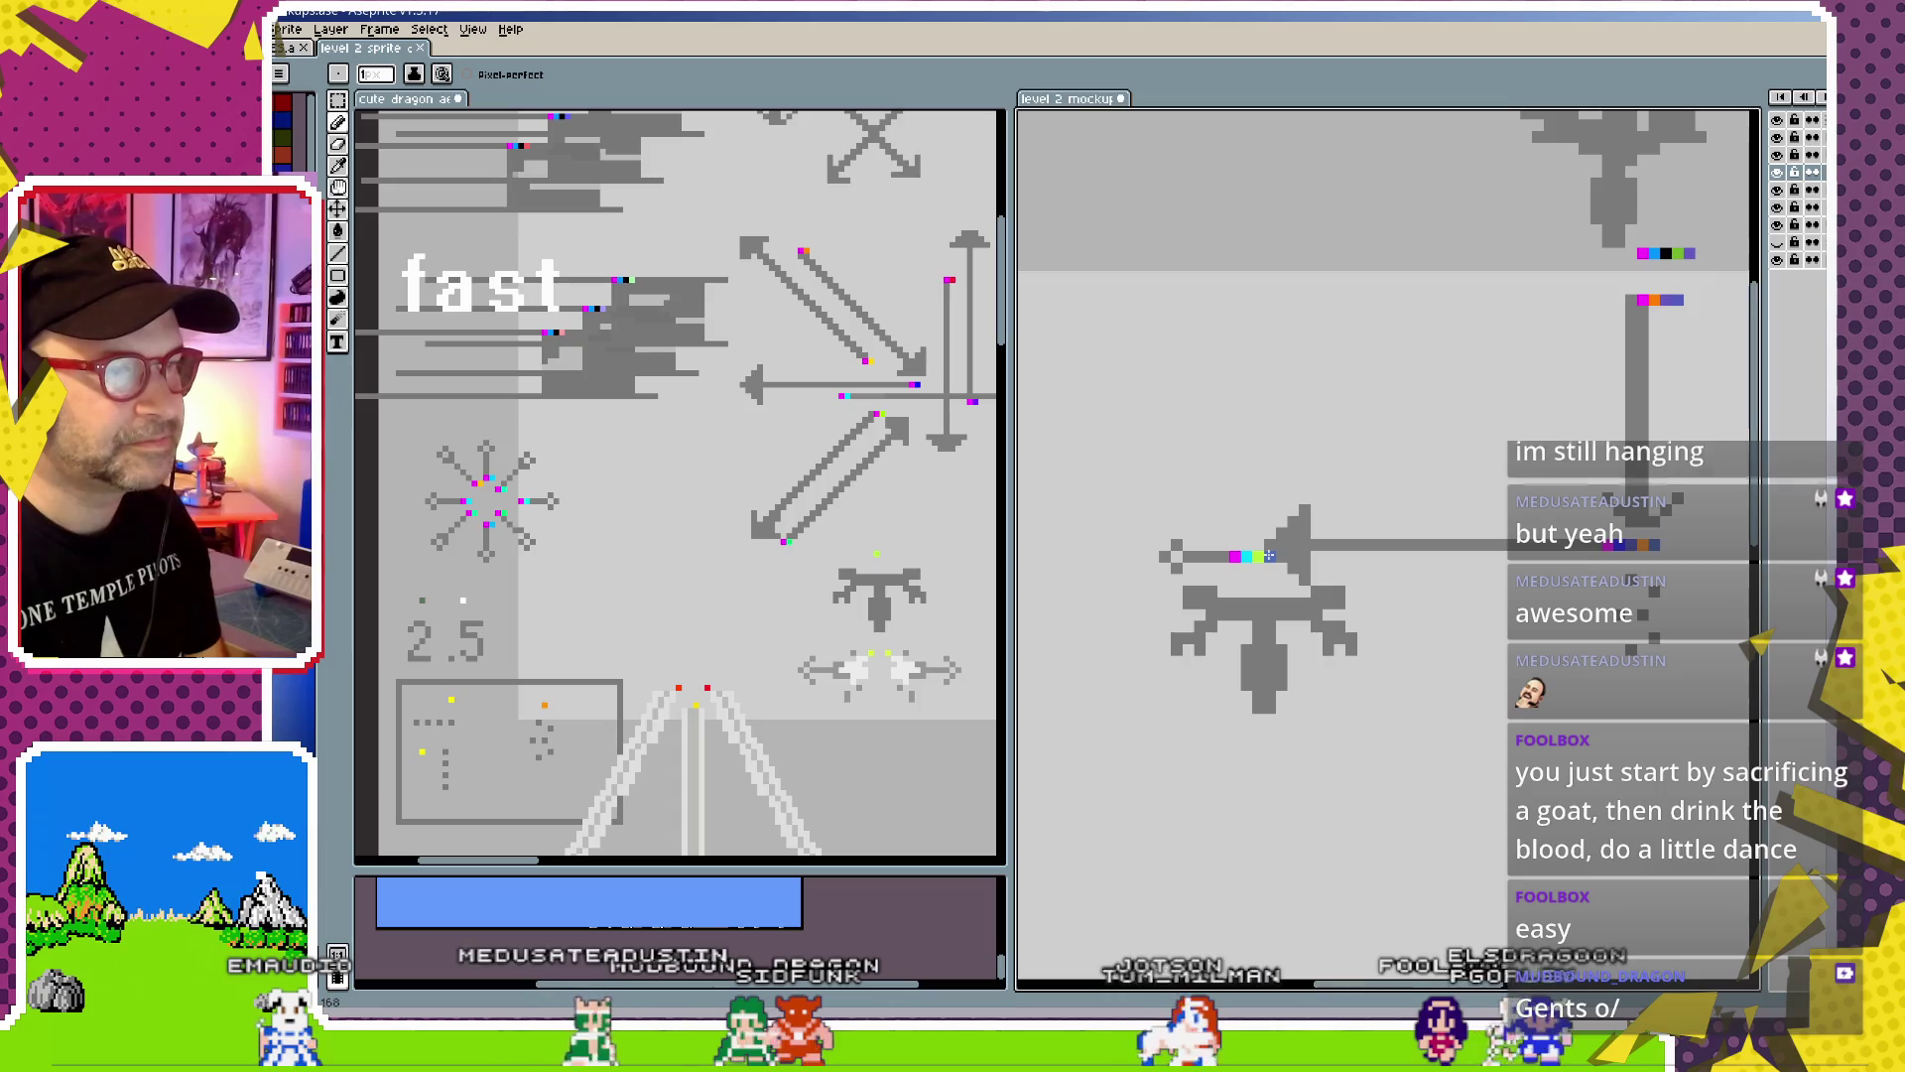
{"action": "scroll", "coordinate": [1269, 556], "scroll_direction": "up", "scroll_amount": 1}
{"action": "key", "text": "v"}
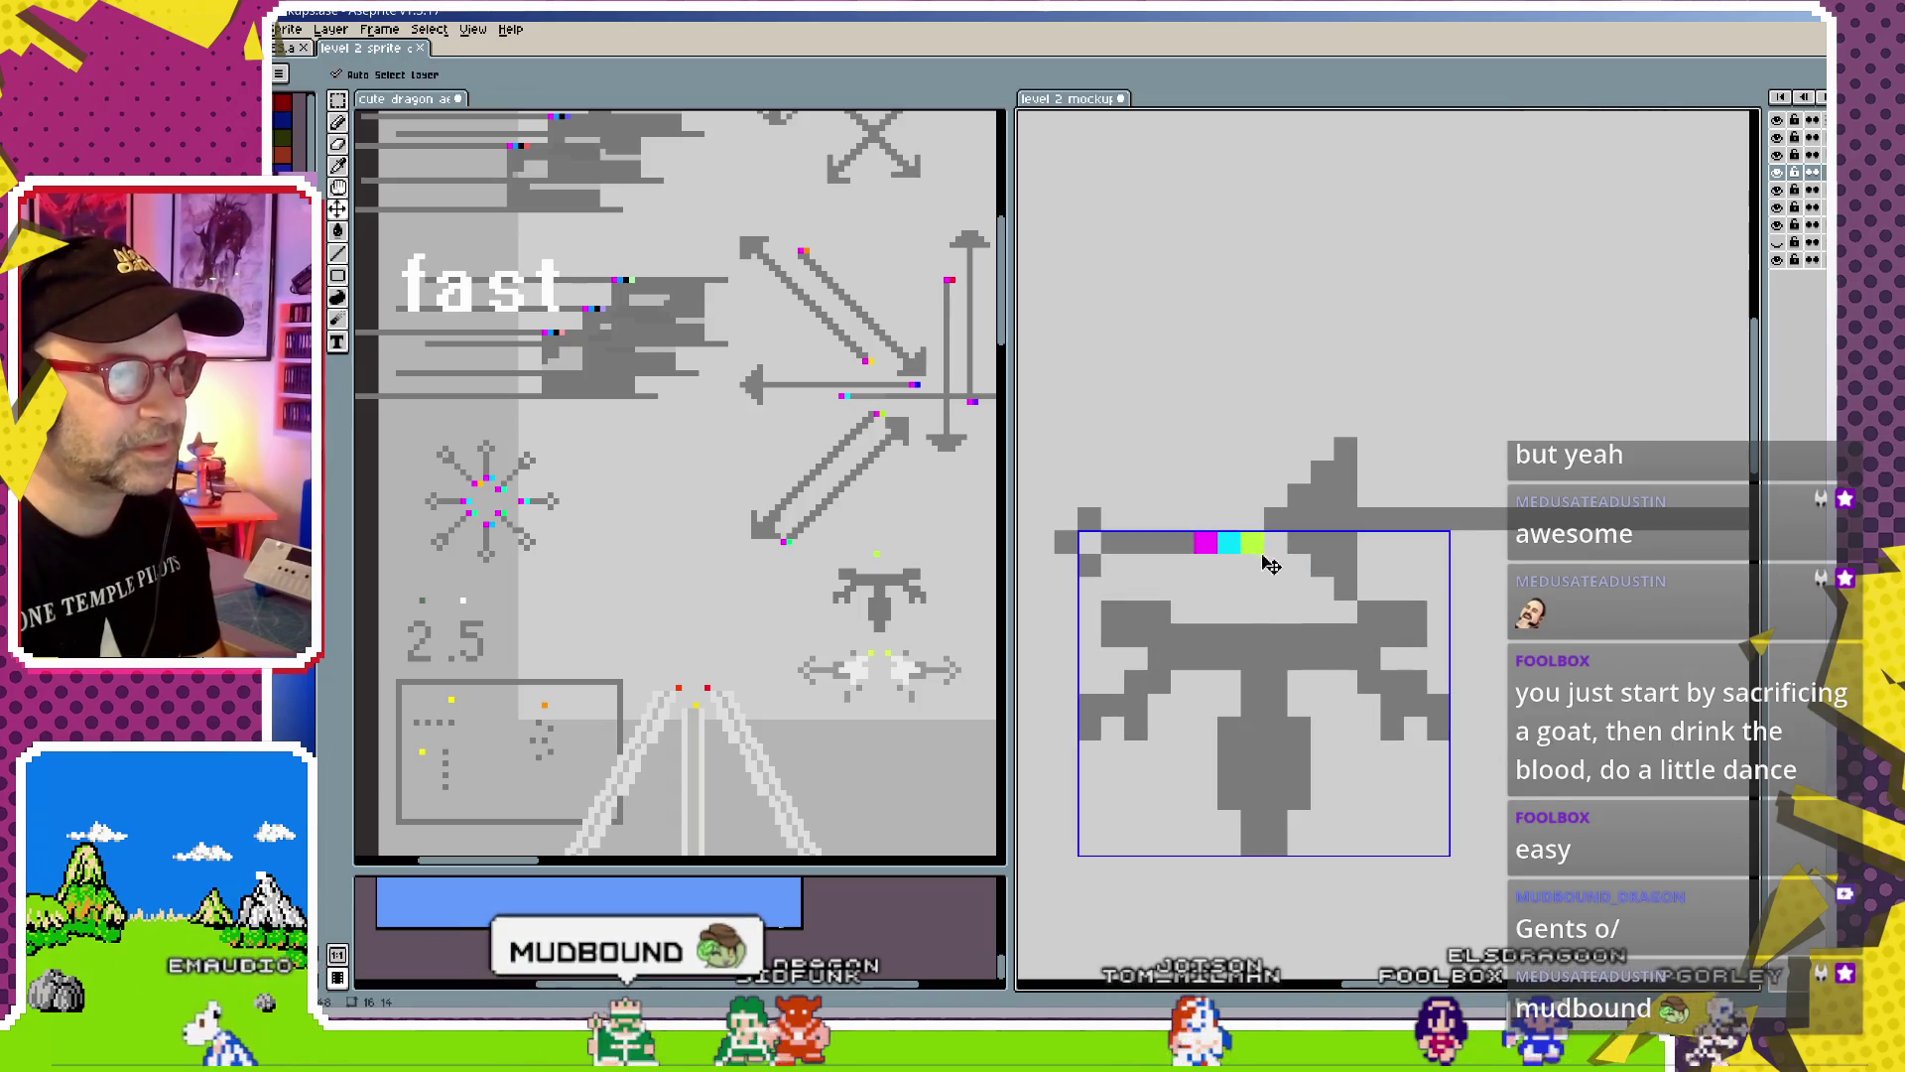
{"action": "left_click_drag", "start_coordinate": [1275, 553], "coordinate": [1288, 556]}
{"action": "key", "text": "b"}
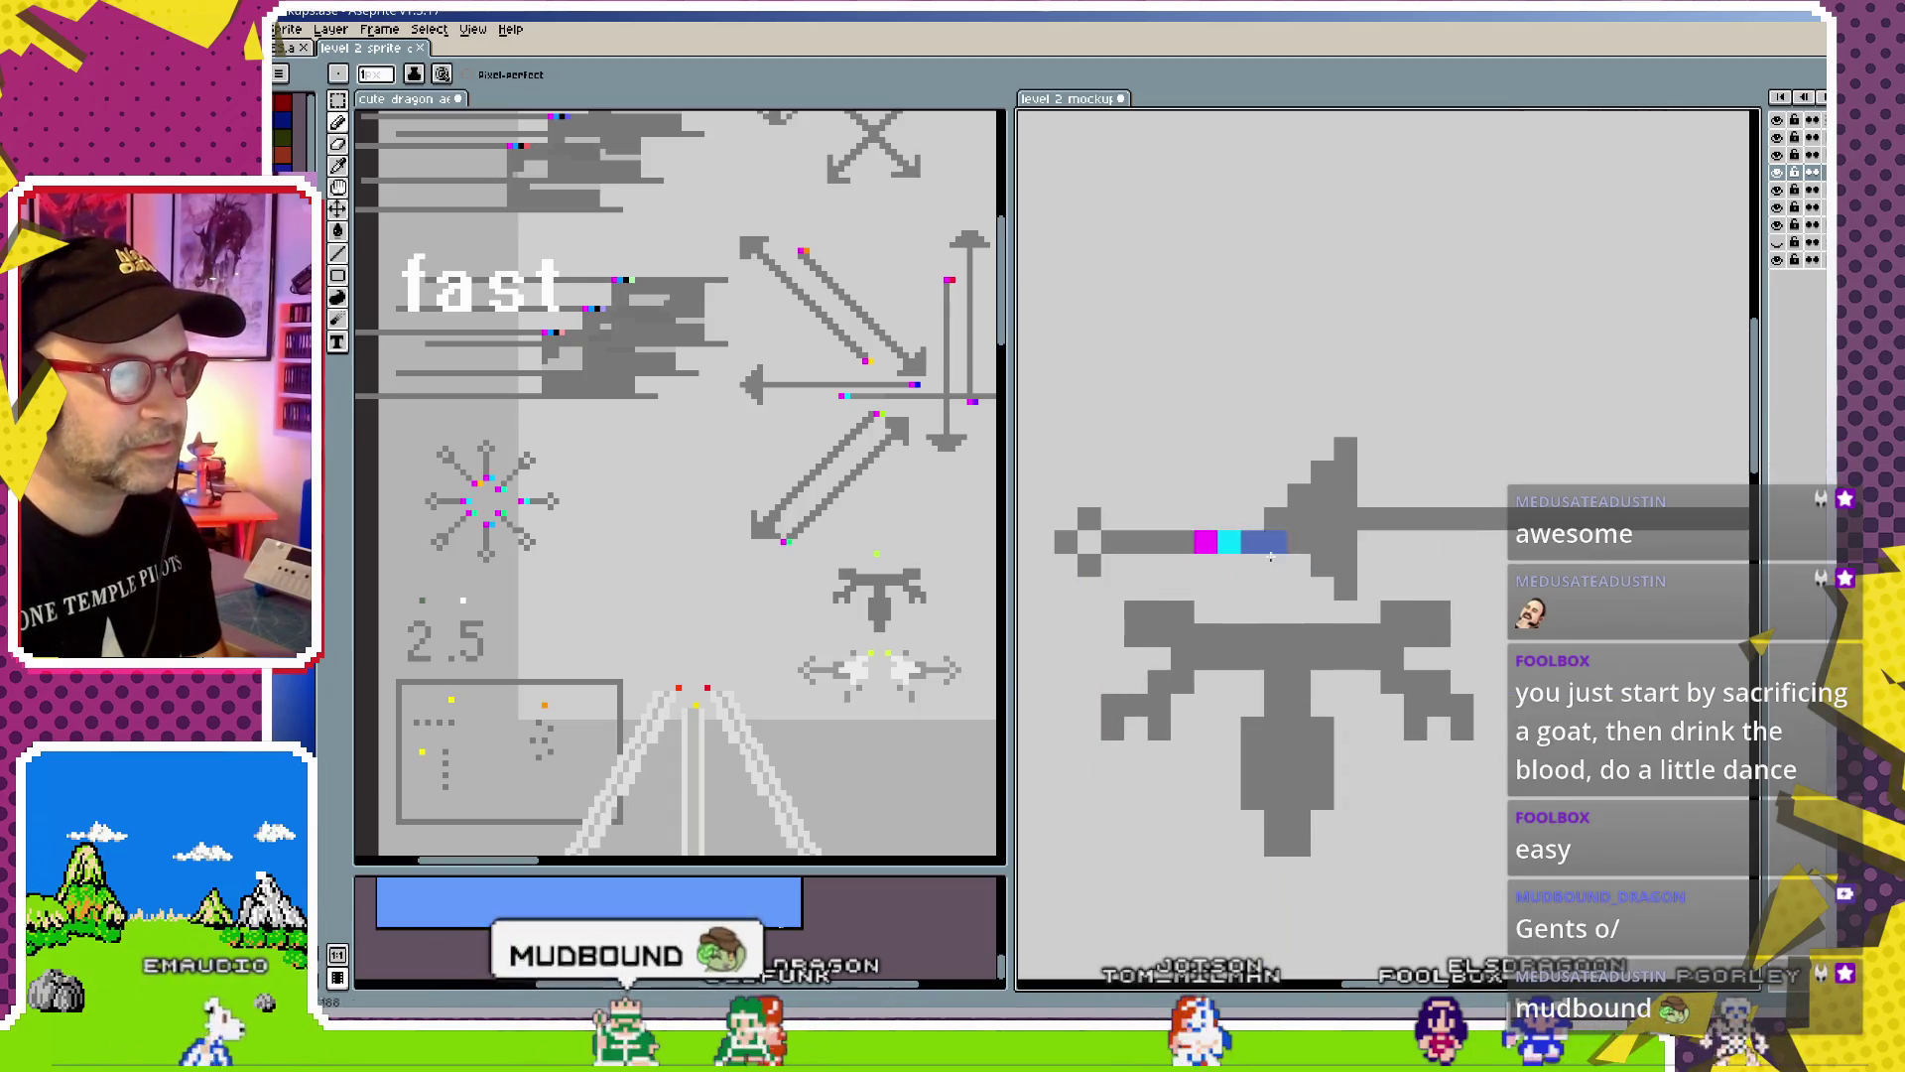
Zoom out to review the arrows and dragon, then save the level 2 mockup
{"action": "scroll", "coordinate": [1367, 638], "scroll_direction": "down", "scroll_amount": 1}
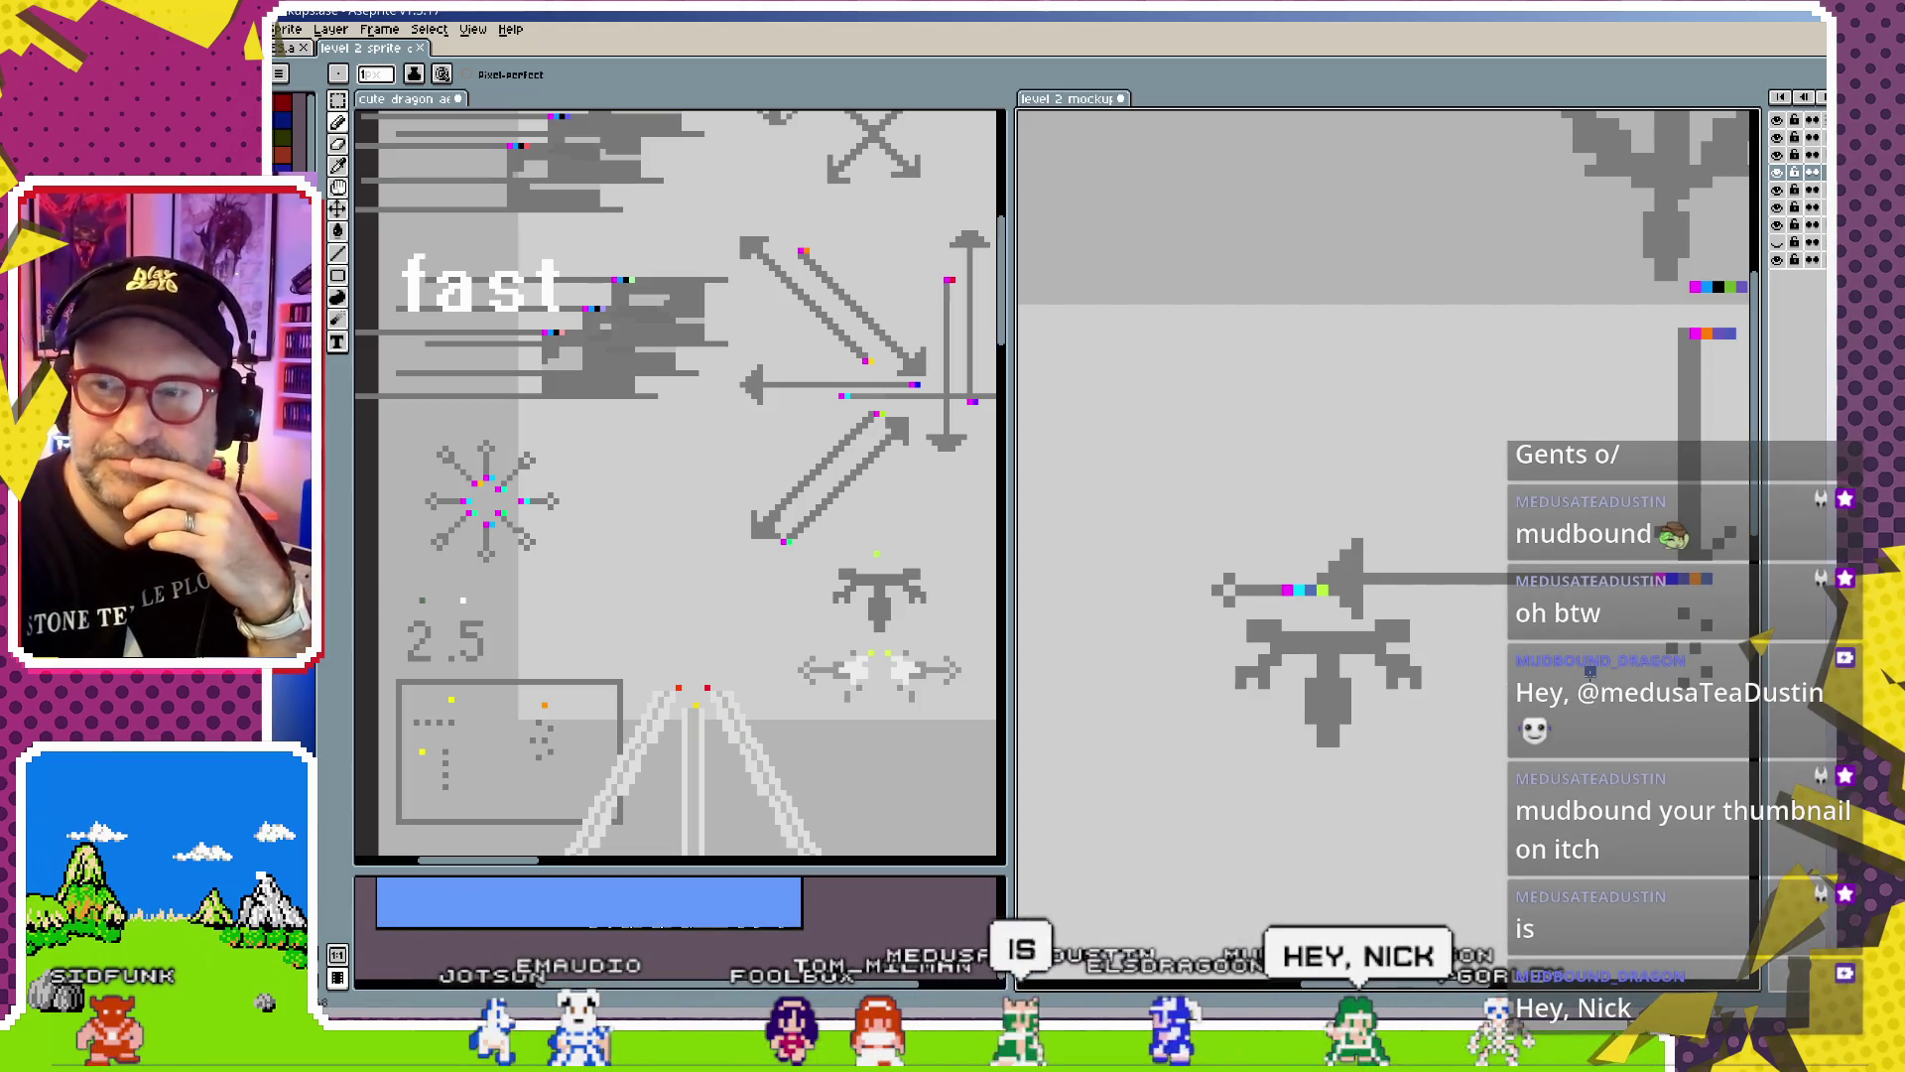
{"action": "scroll", "coordinate": [1194, 589], "scroll_direction": "down", "scroll_amount": 2}
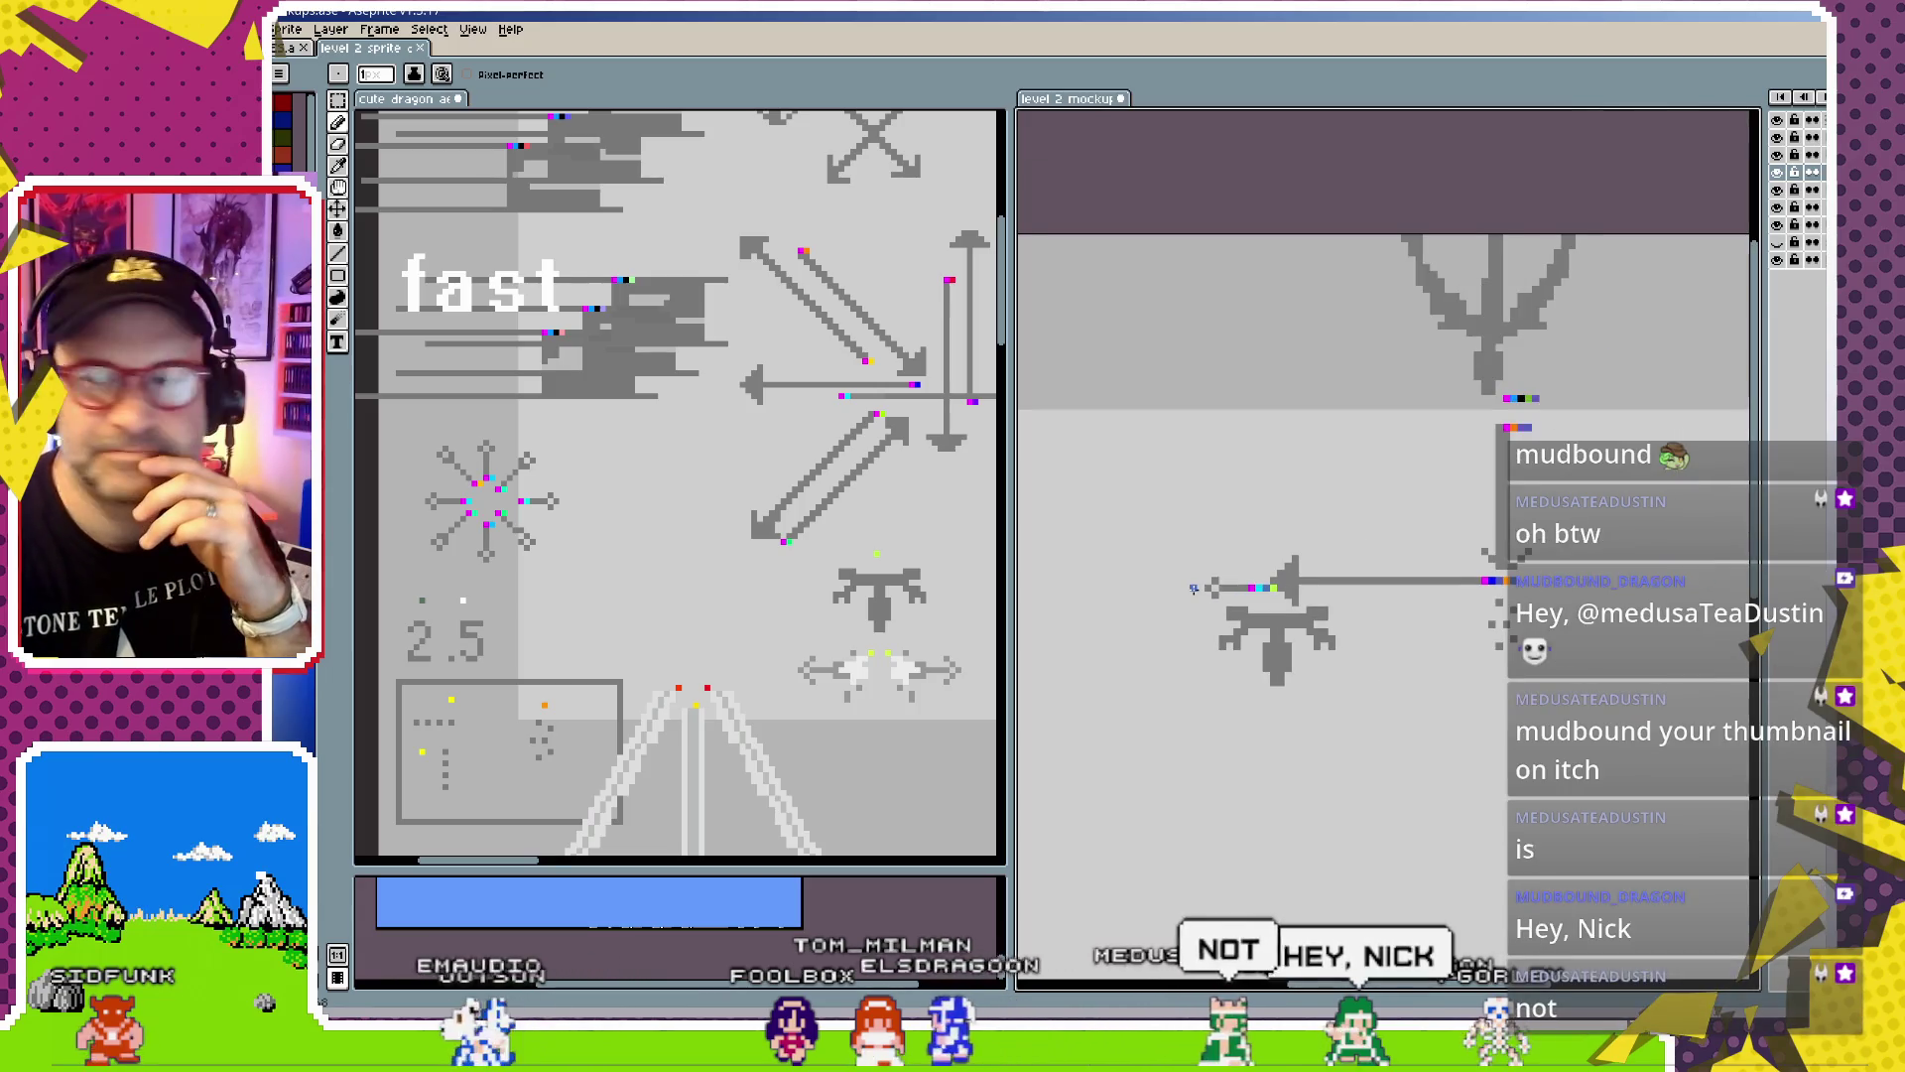
{"action": "scroll", "coordinate": [1230, 611], "scroll_direction": "down", "scroll_amount": 1}
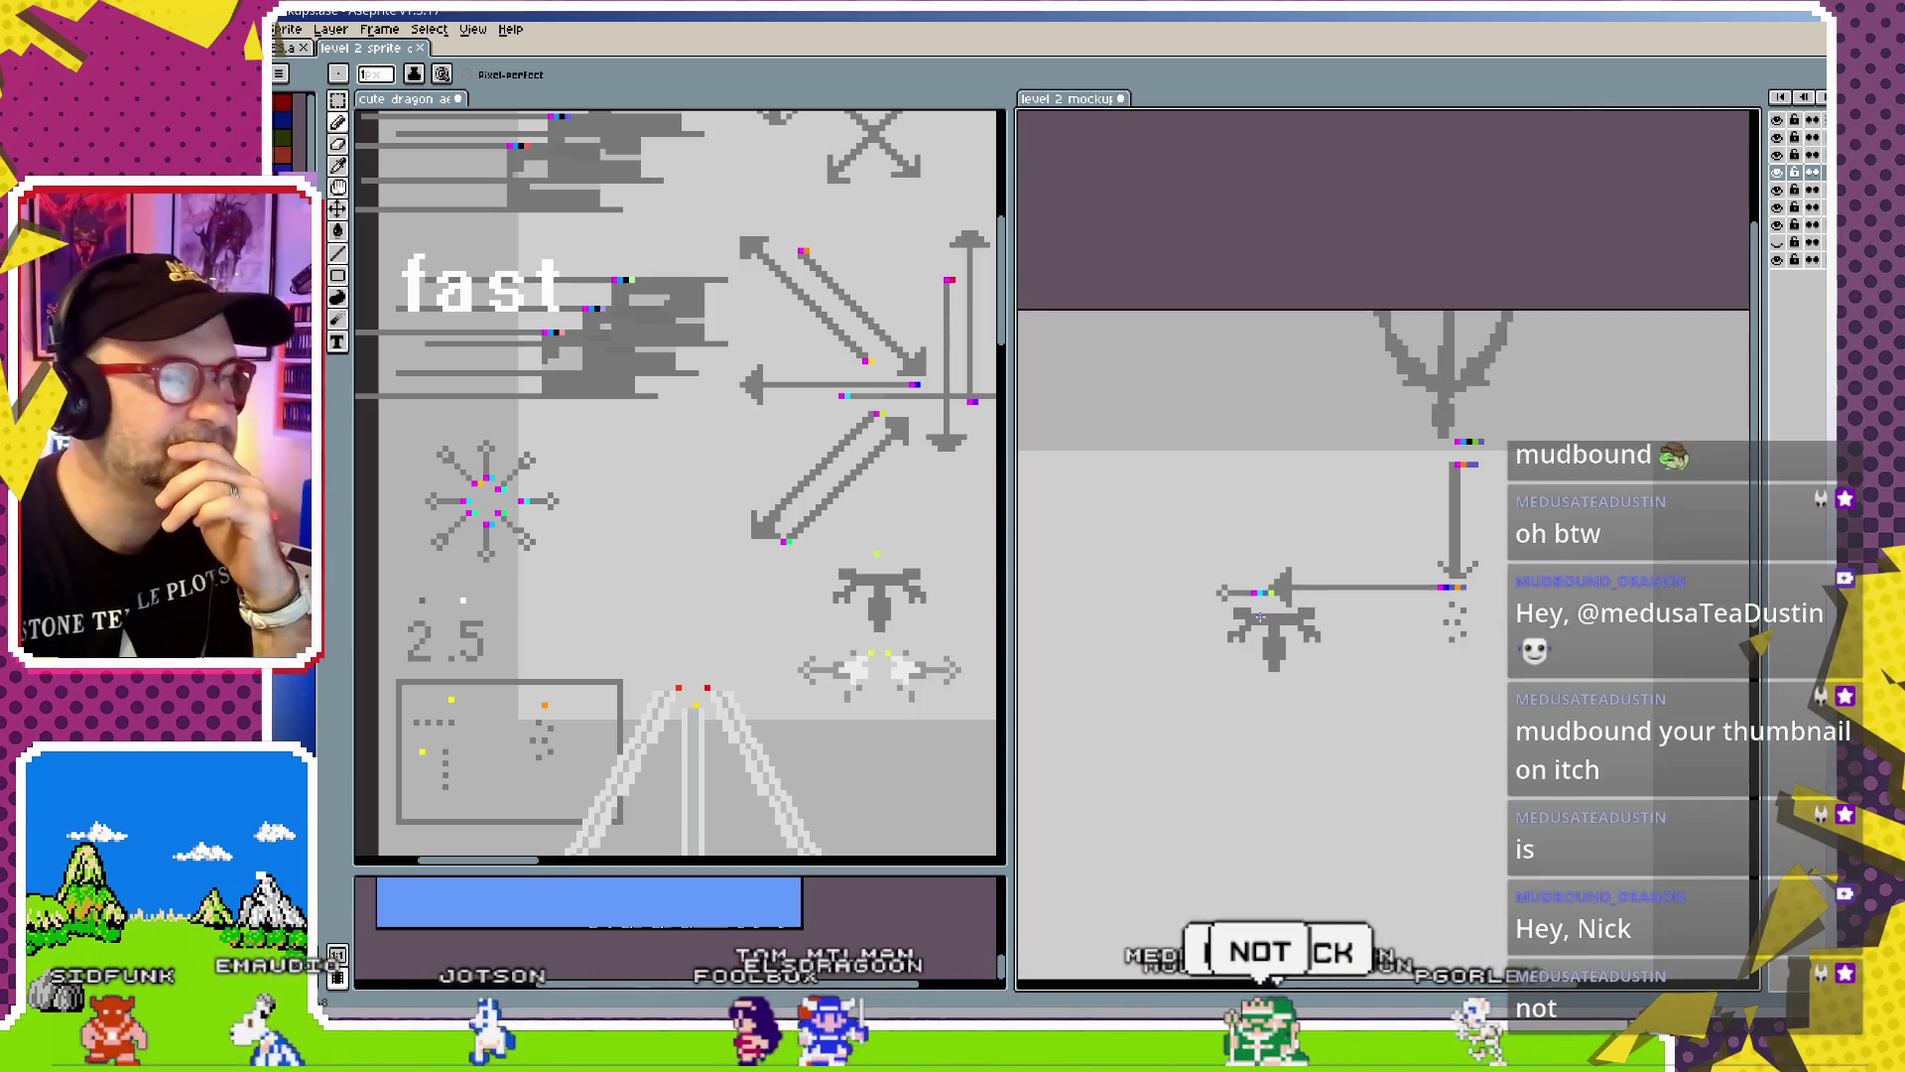
{"action": "scroll", "coordinate": [1301, 650], "scroll_direction": "up", "scroll_amount": 1}
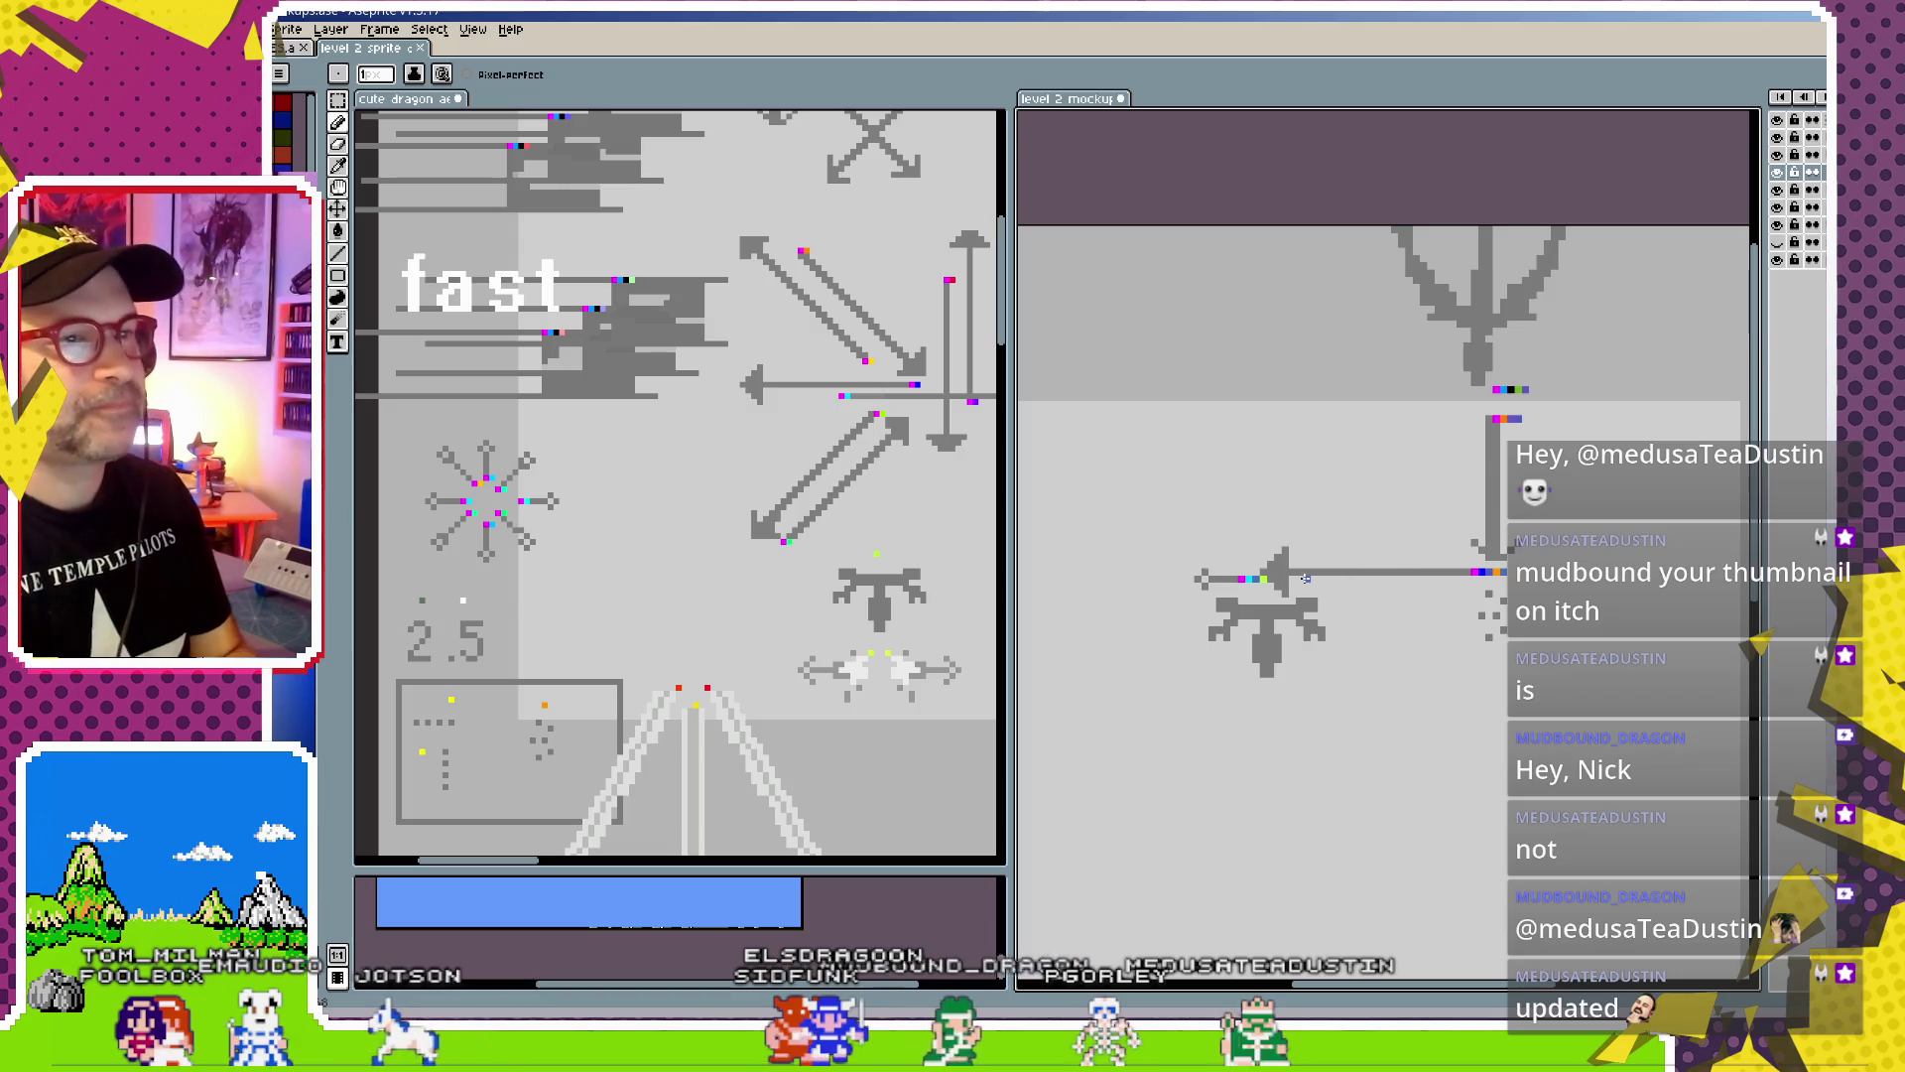
{"action": "scroll", "coordinate": [1305, 579], "scroll_direction": "down", "scroll_amount": 2}
{"action": "key", "text": "ctrl+s"}
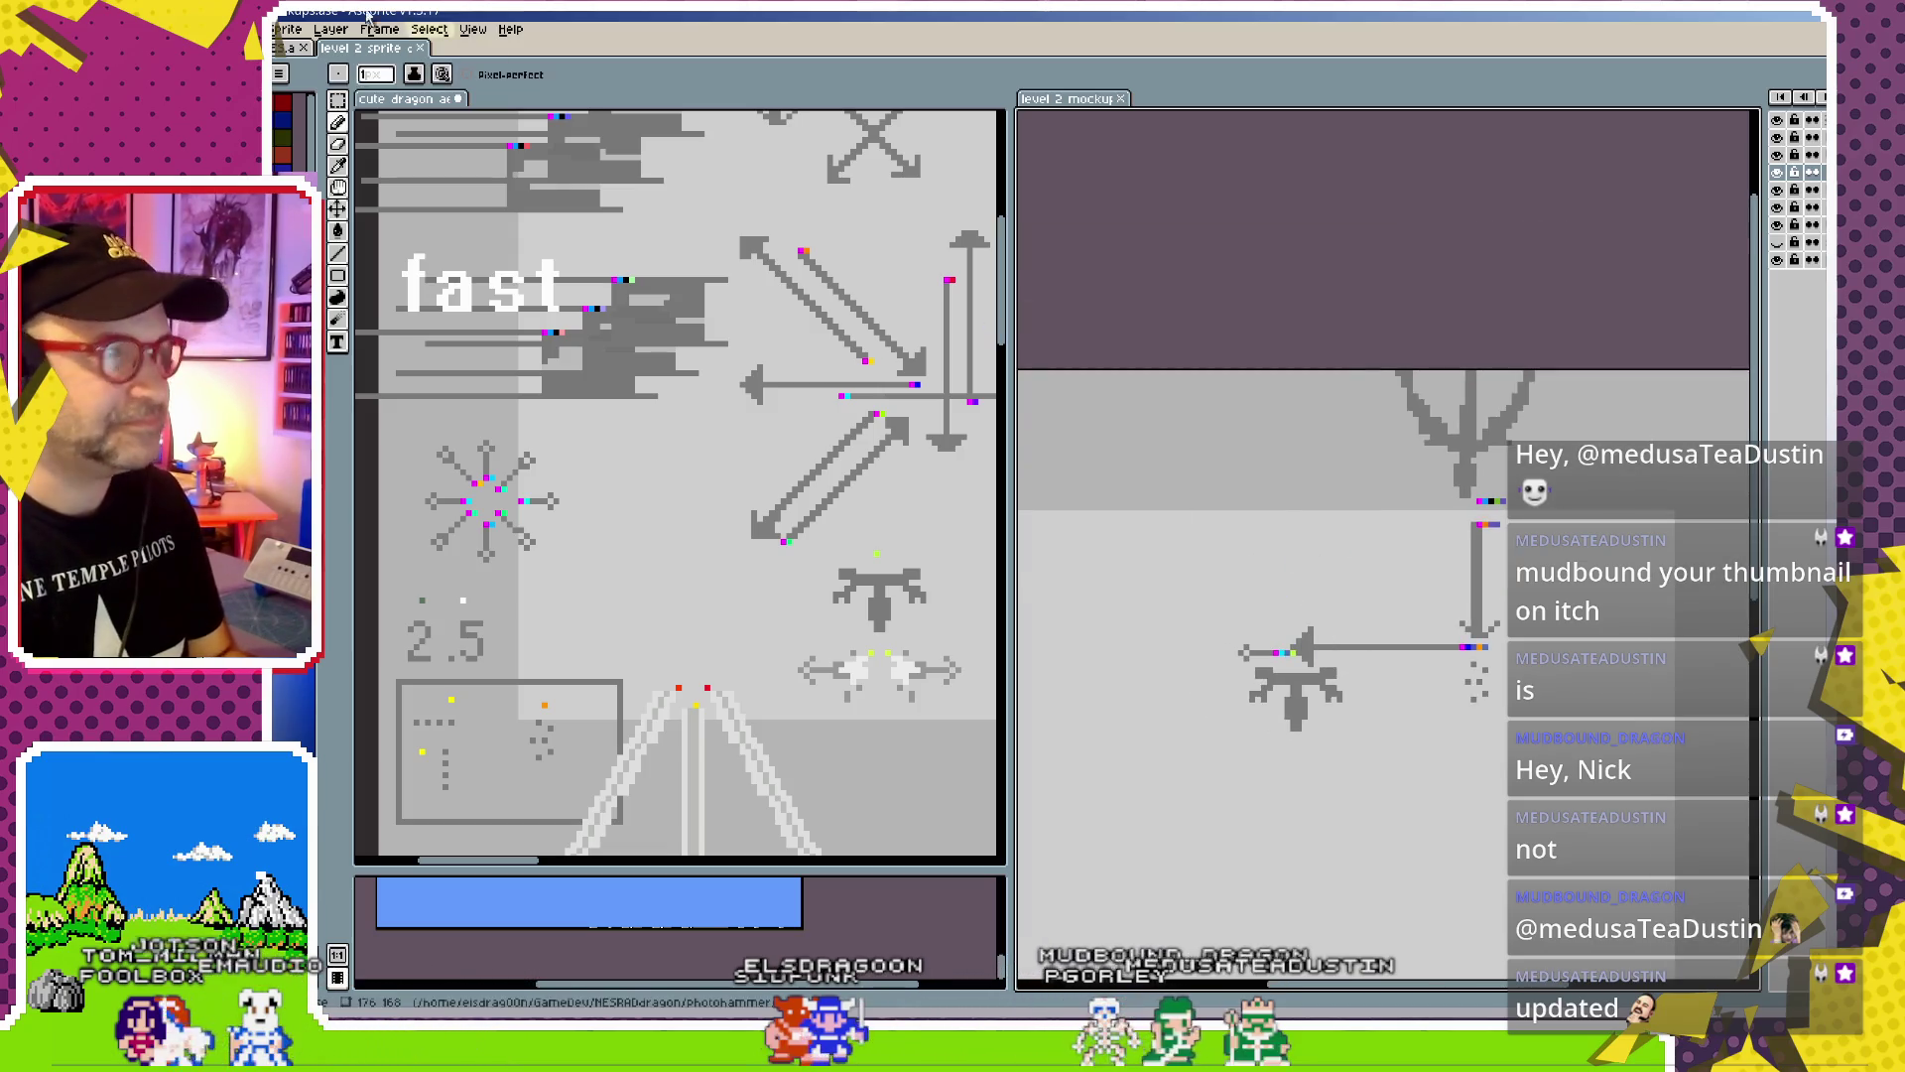
Export the mockup as a PNG named 'lv2_greenkite with spread and lunge.png'
{"action": "left_click", "coordinate": [219, 28]}
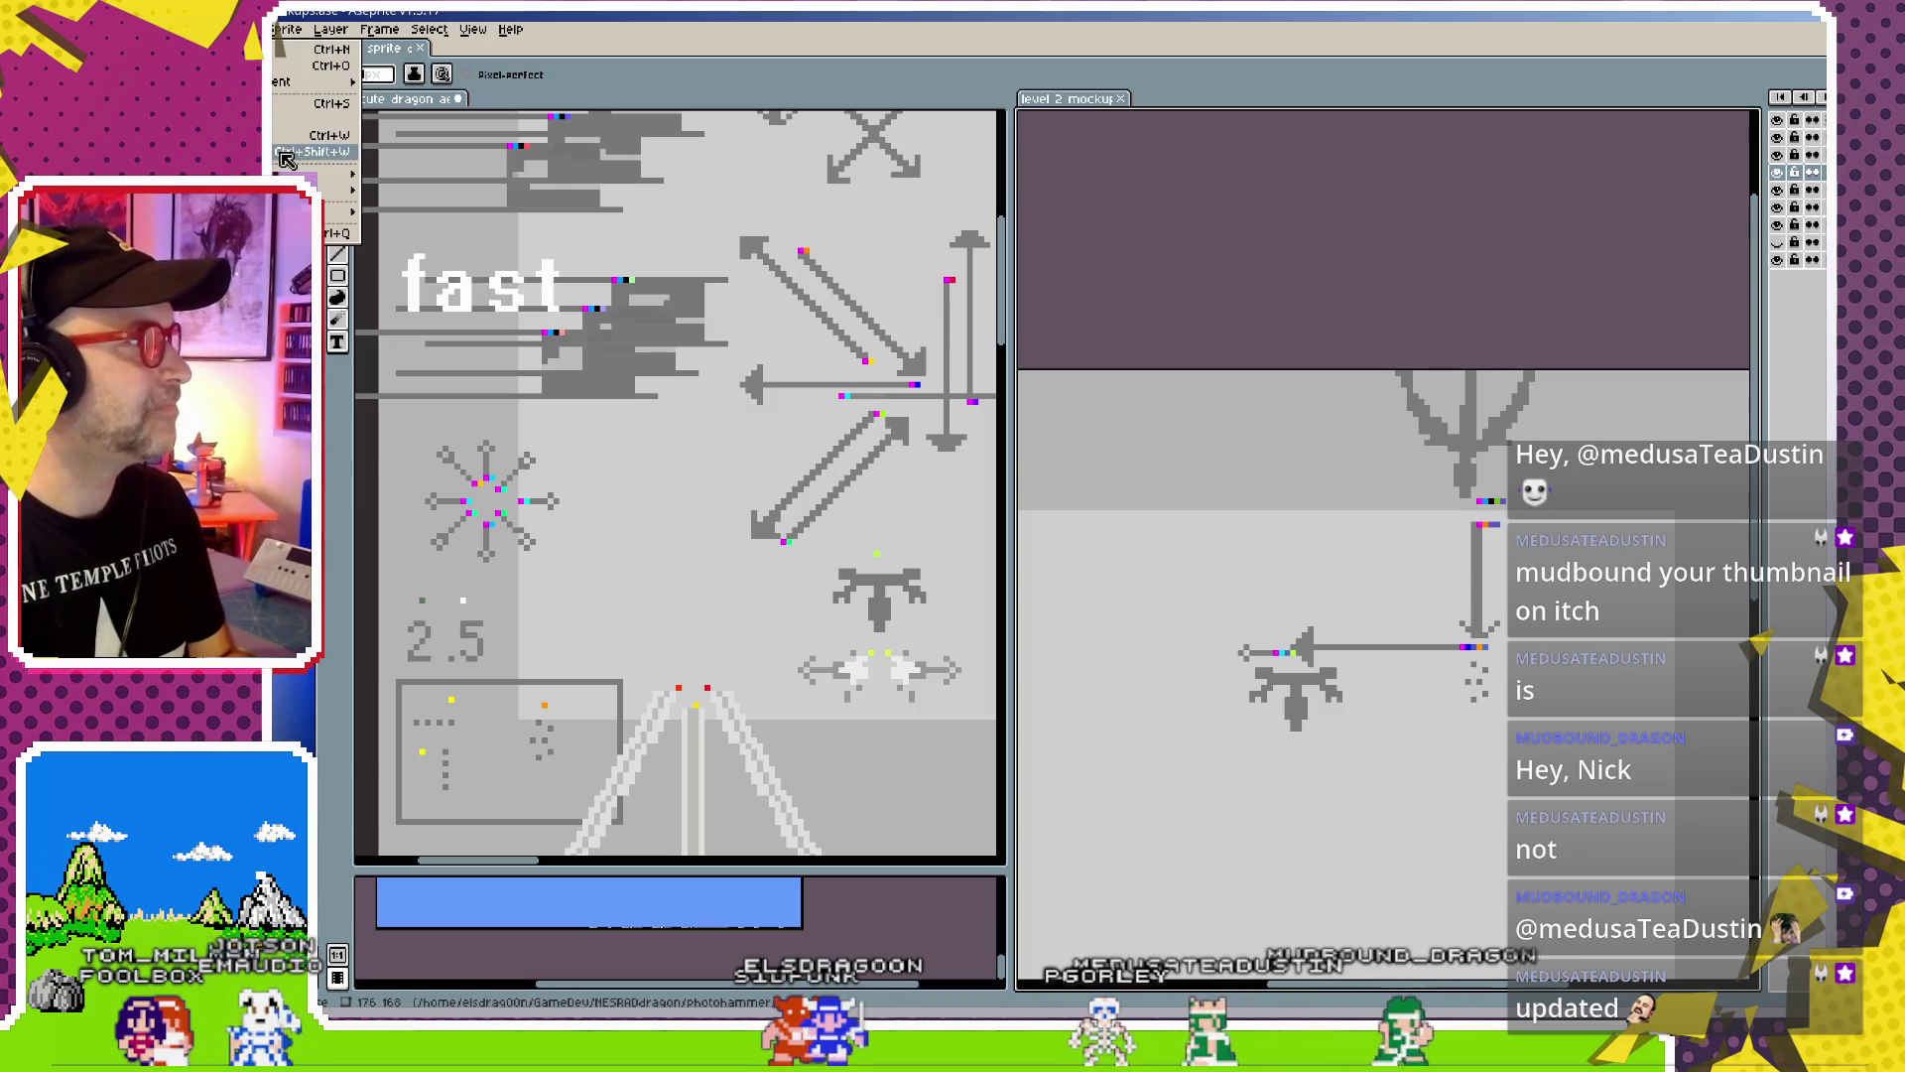
{"action": "mouse_move", "coordinate": [472, 29]}
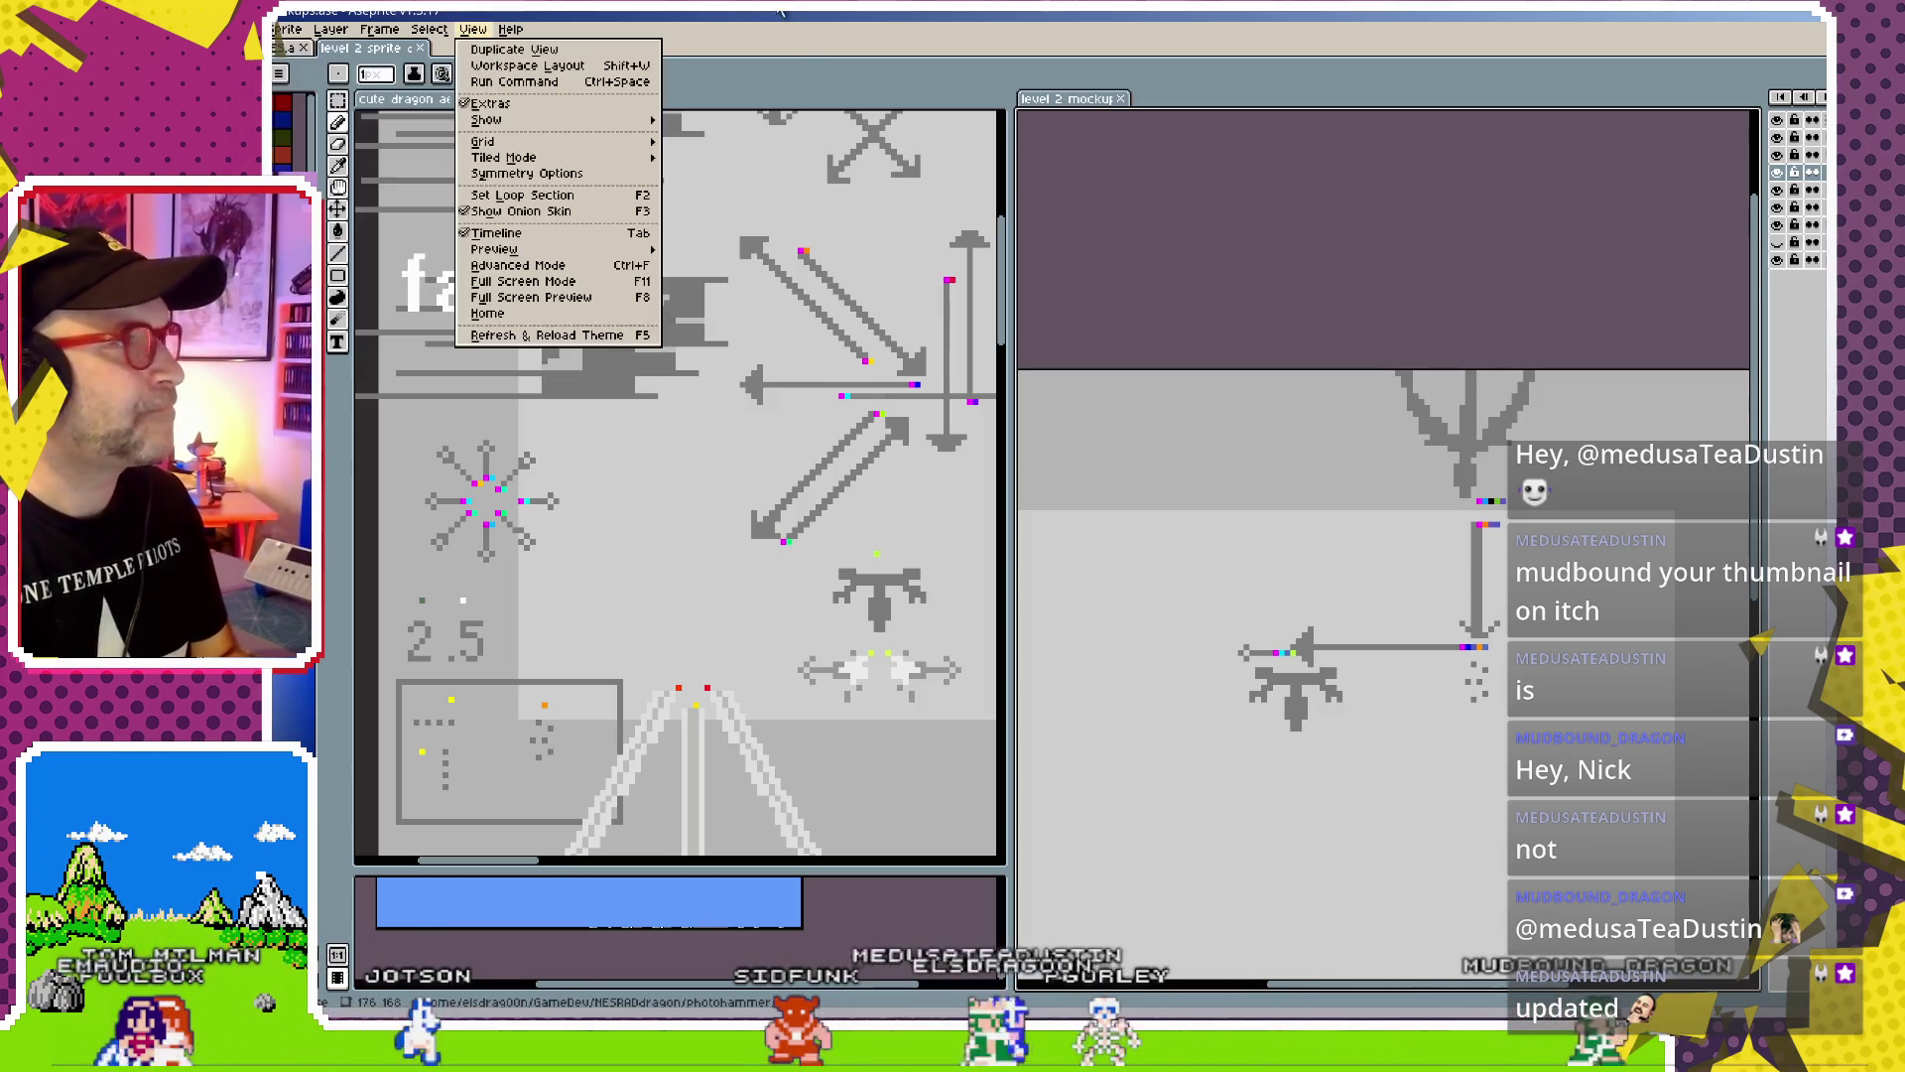
{"action": "key", "text": "ctrl+shift+e"}
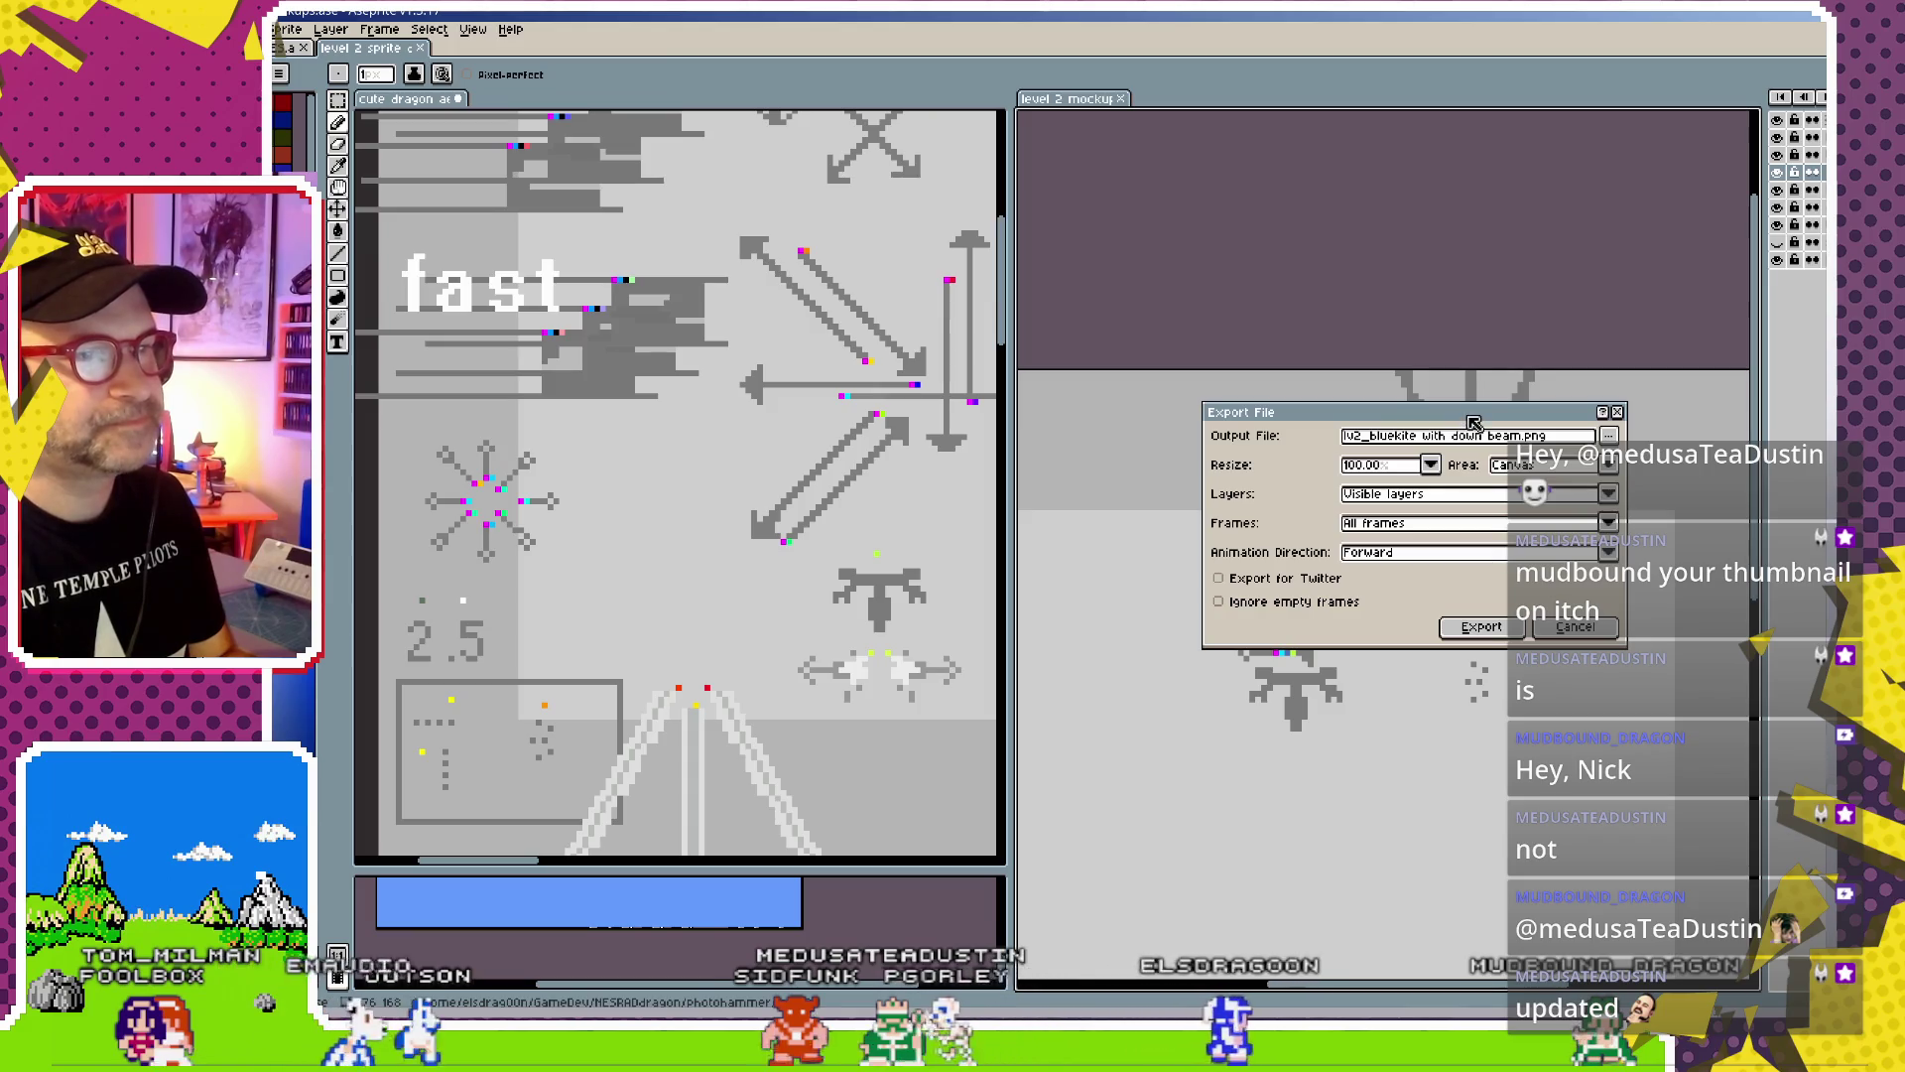
{"action": "left_click_drag", "start_coordinate": [1473, 422], "coordinate": [999, 499]}
{"action": "left_click", "coordinate": [920, 523]}
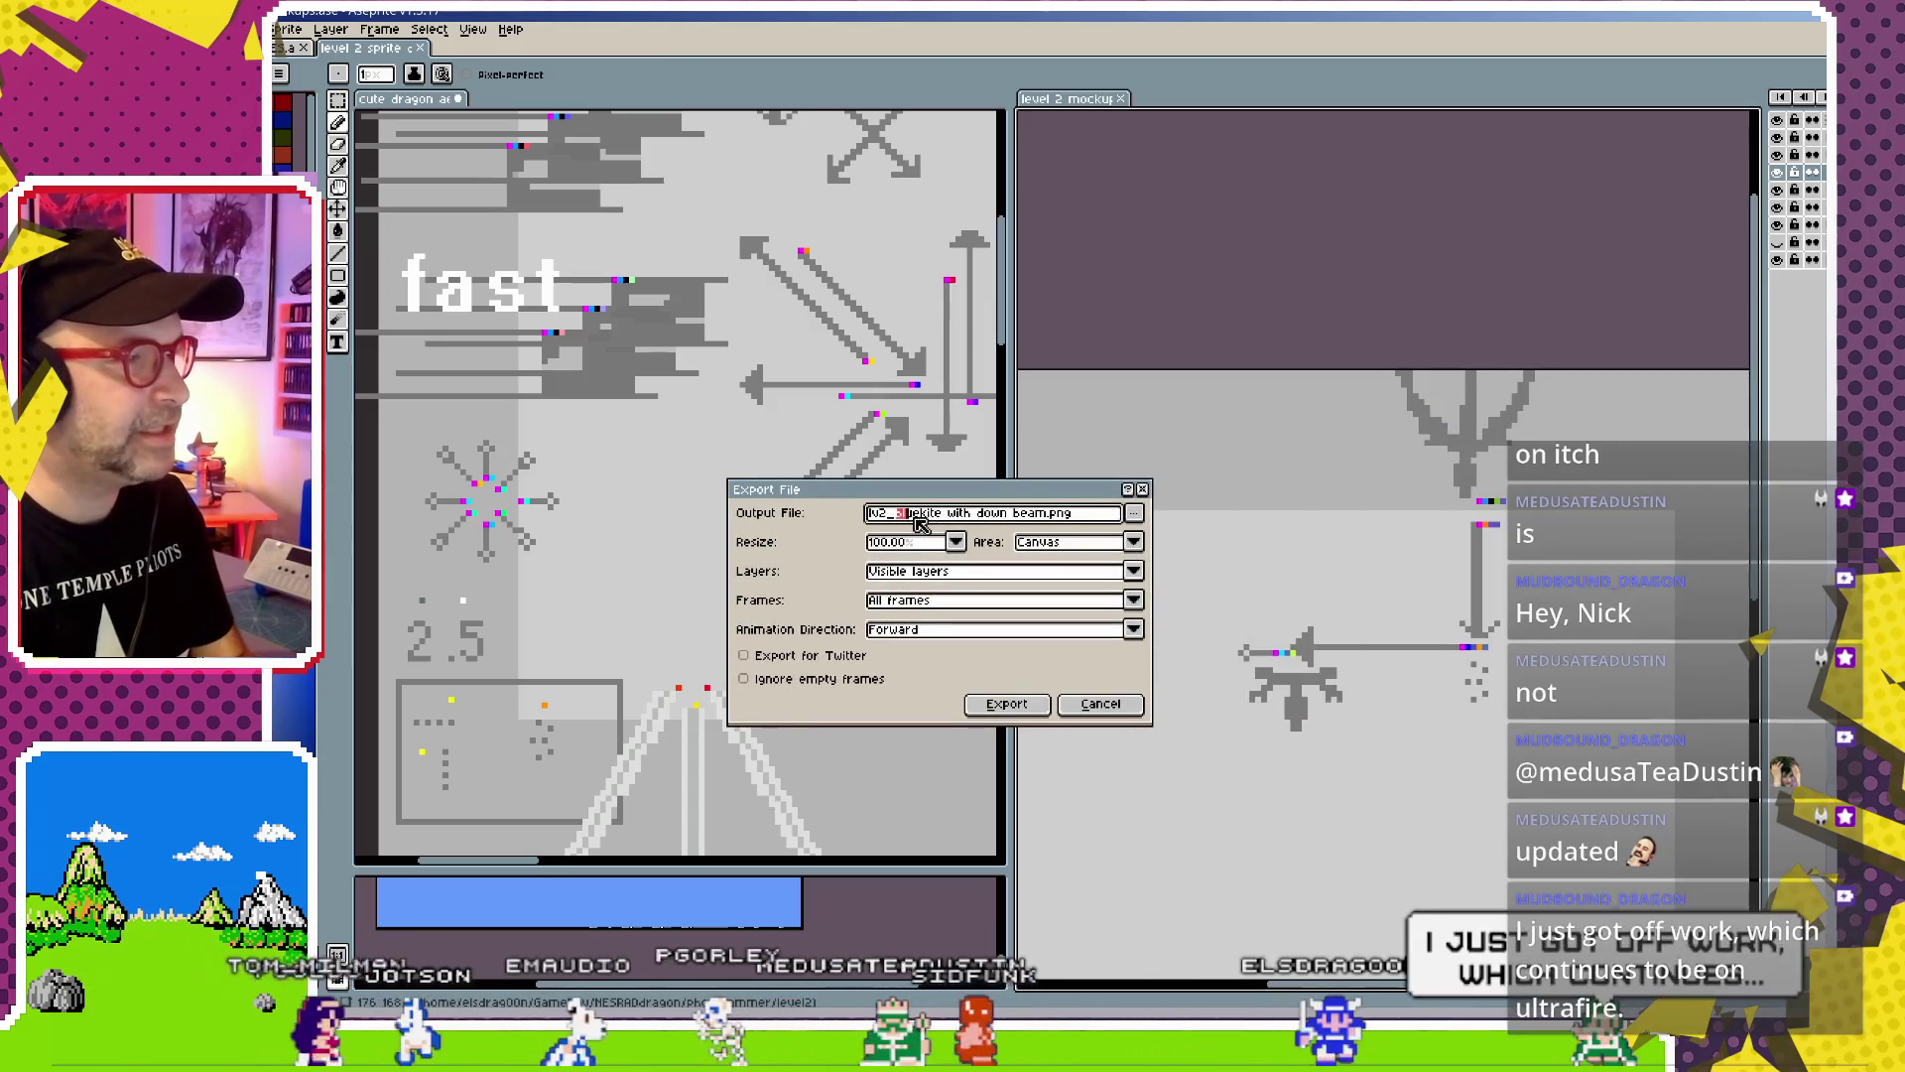
{"action": "left_click", "coordinate": [925, 514]}
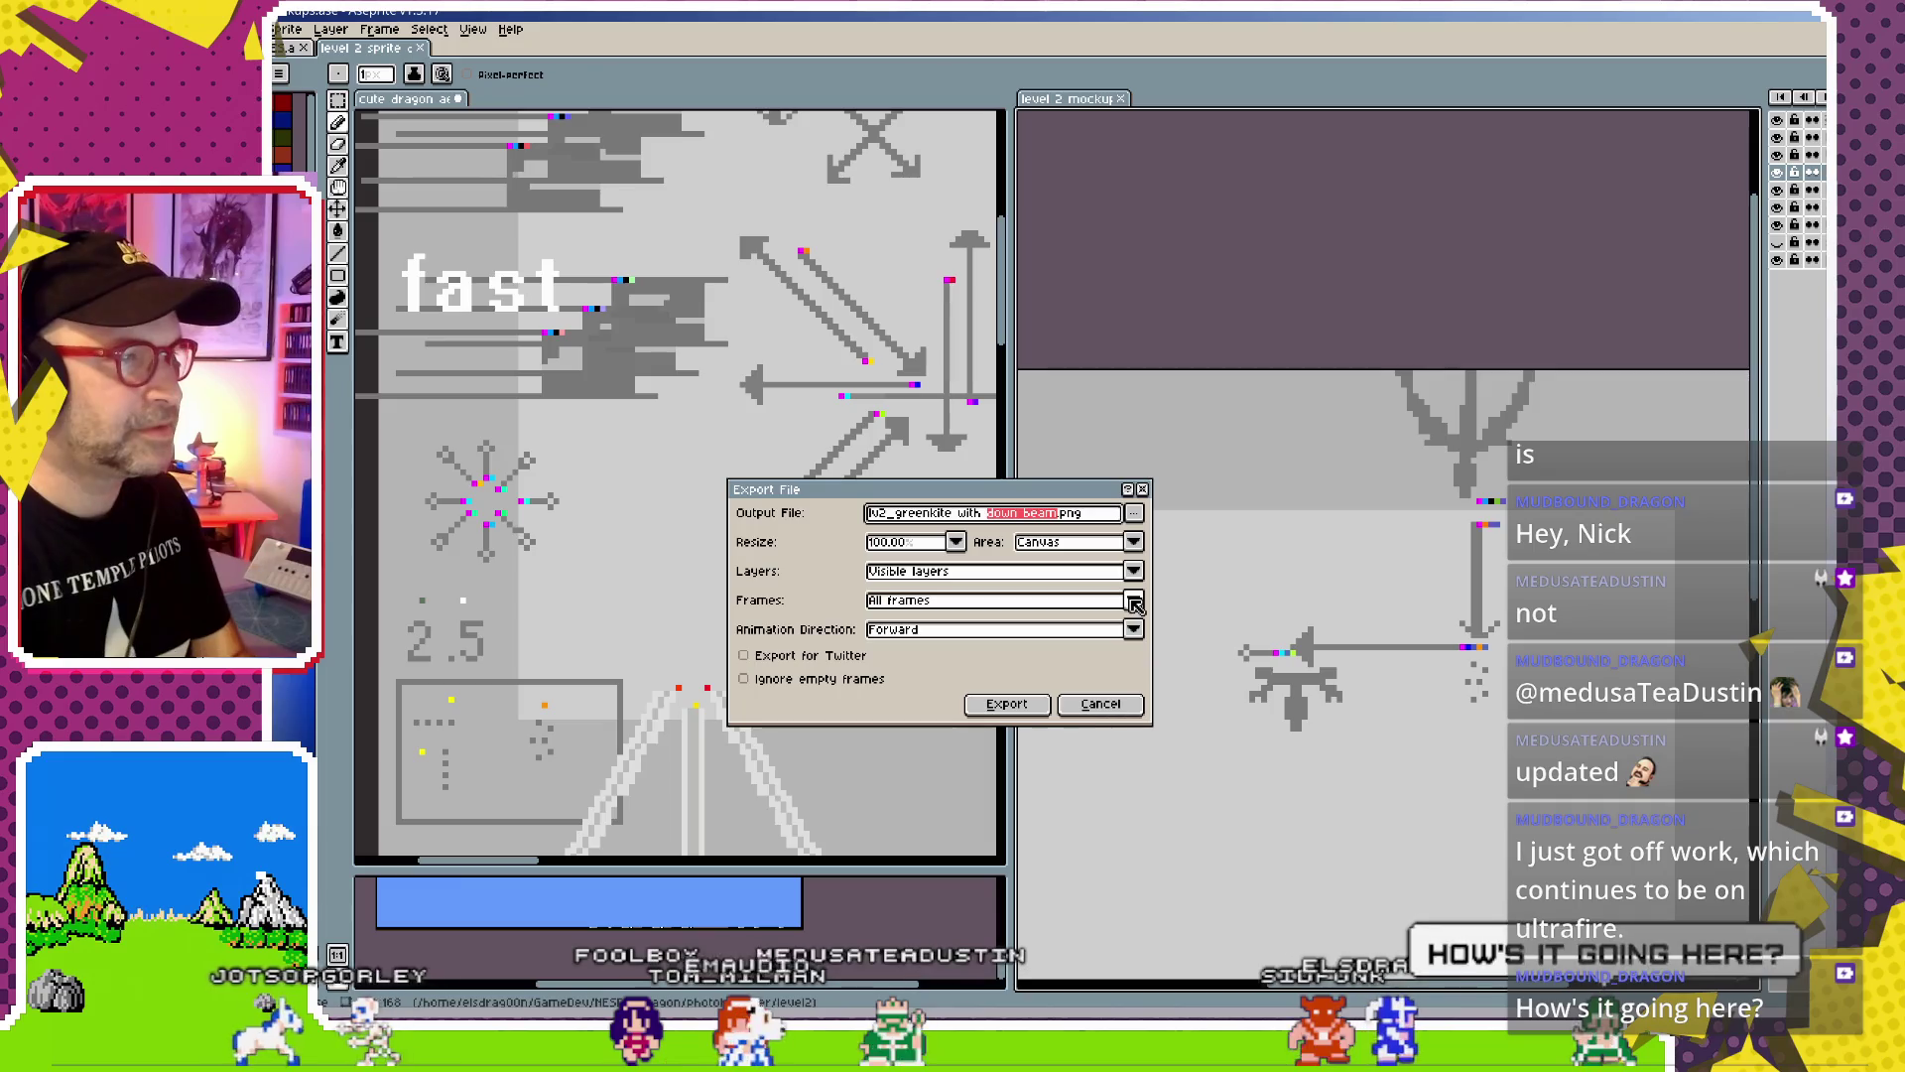
{"action": "type", "text": "spread and lun"}
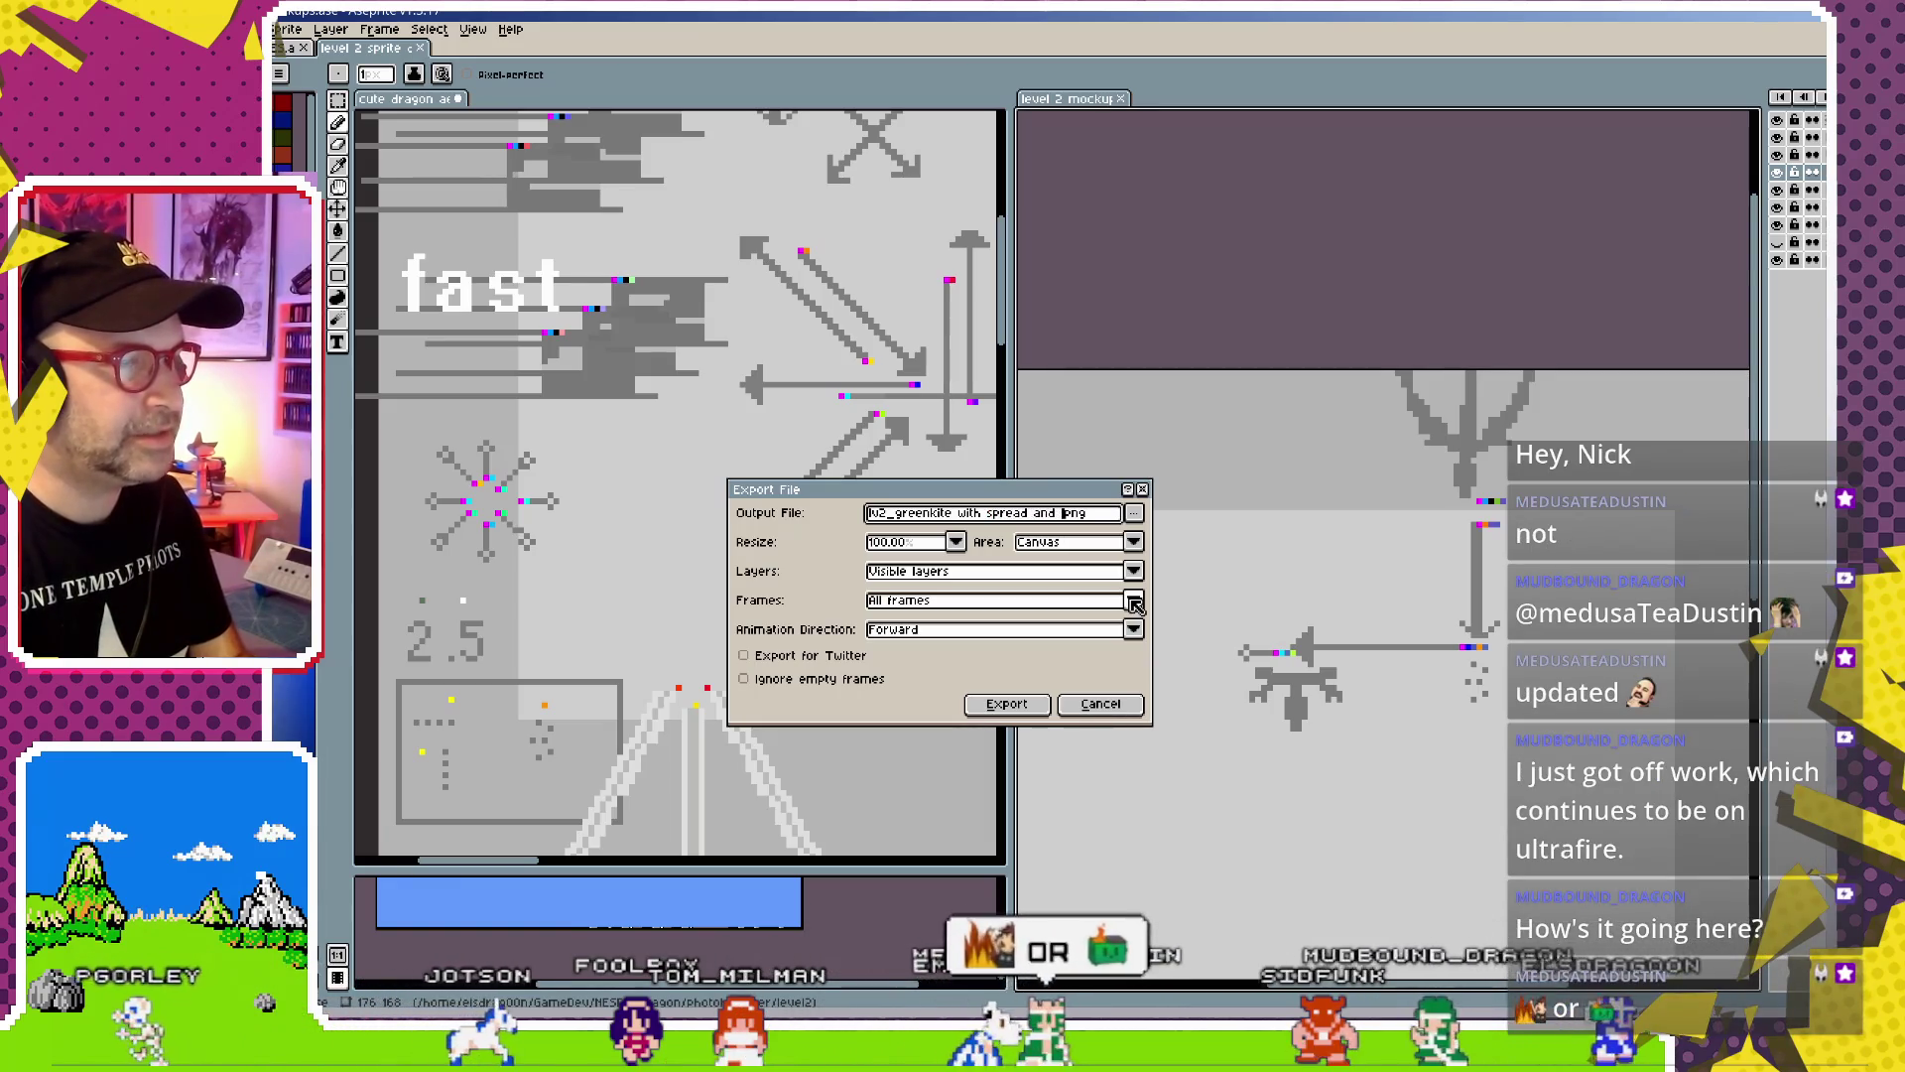
{"action": "type", "text": "ge"}
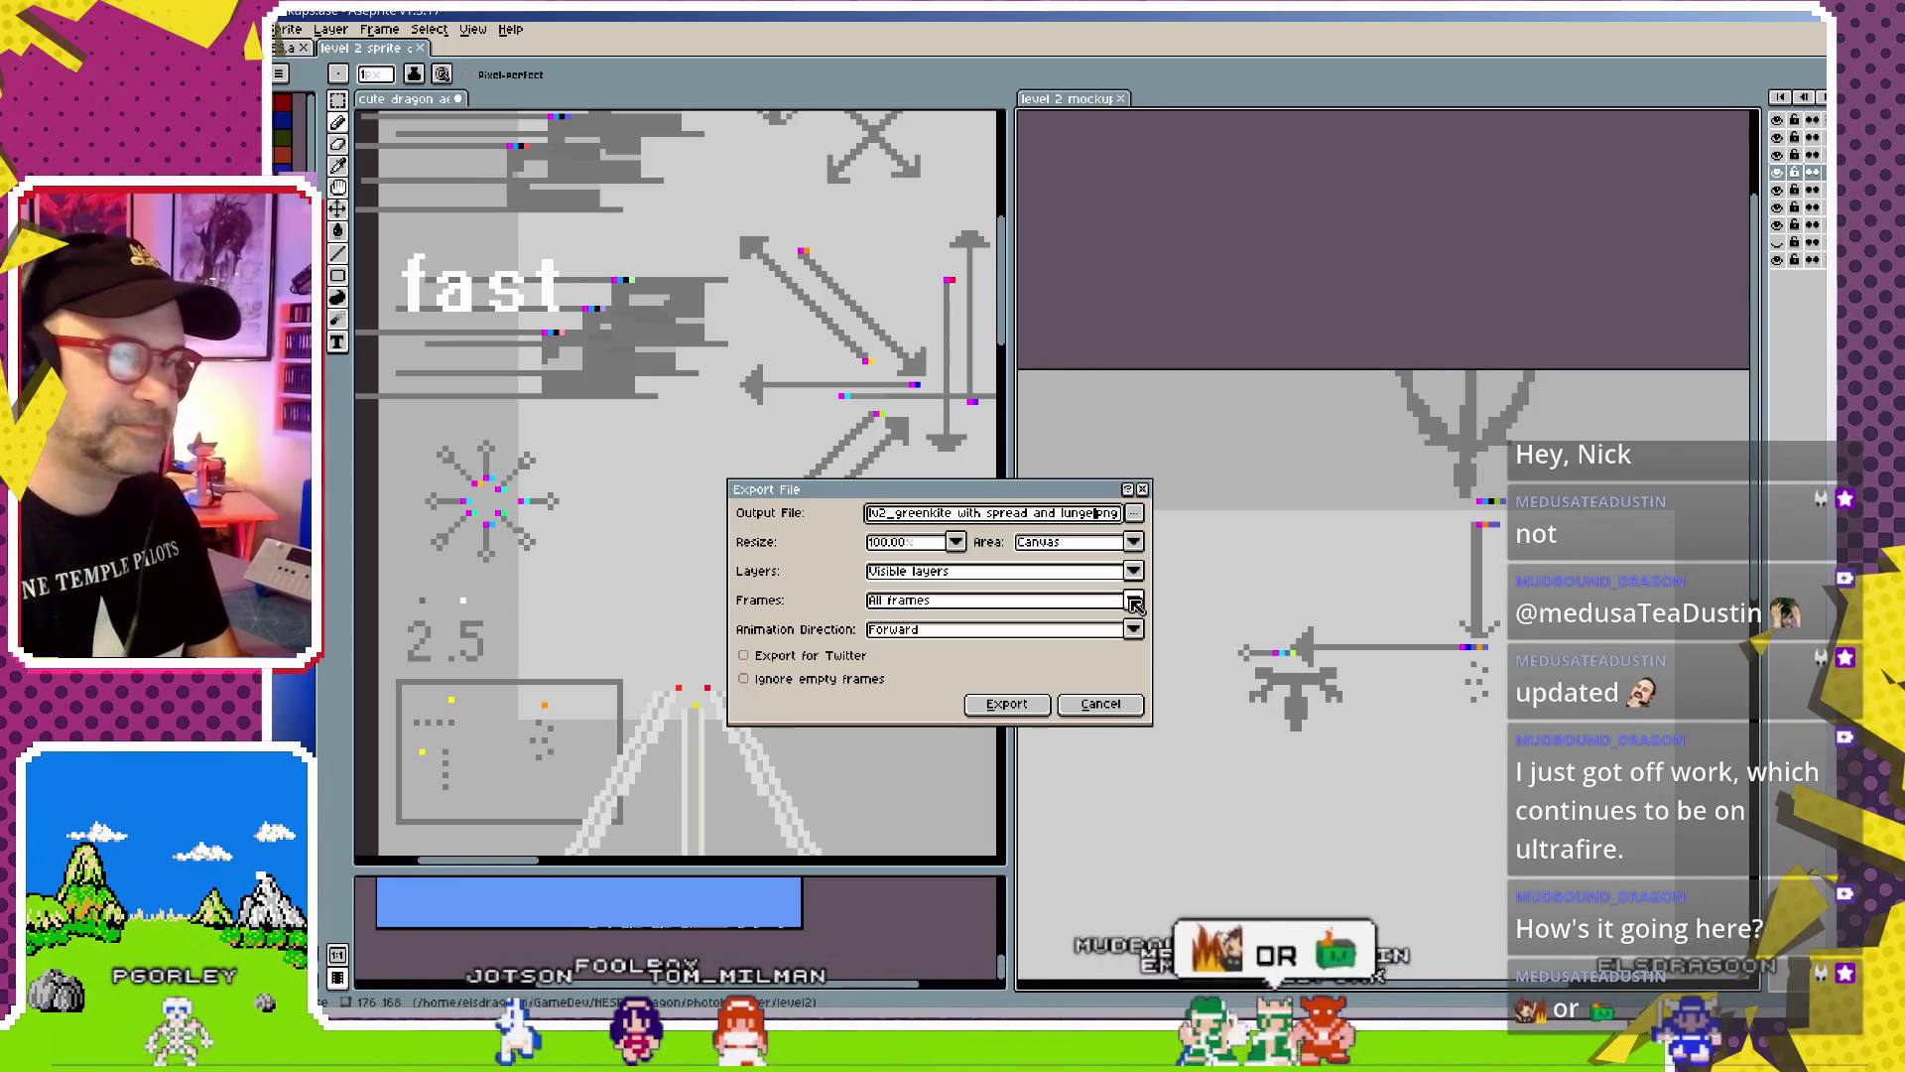
{"action": "key", "text": "Return"}
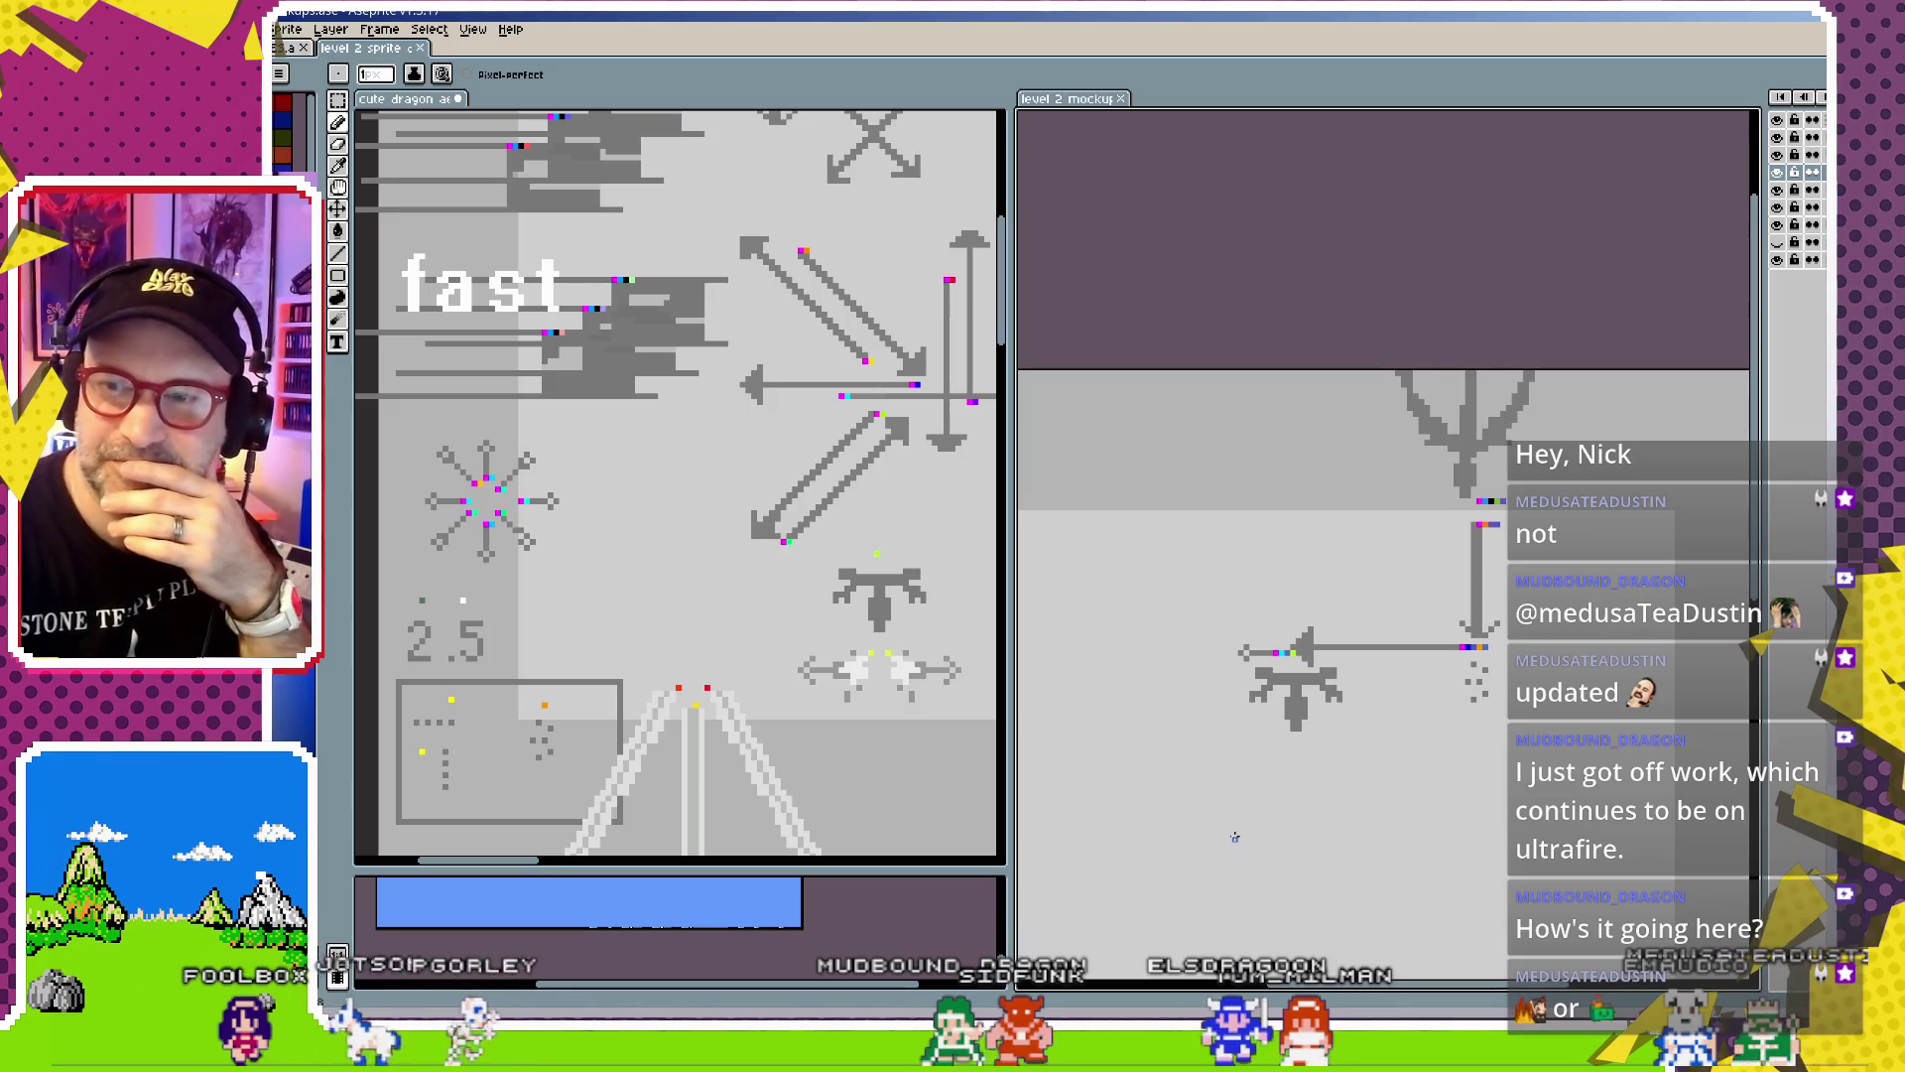
{"action": "scroll", "coordinate": [1323, 730], "scroll_direction": "down", "scroll_amount": 1}
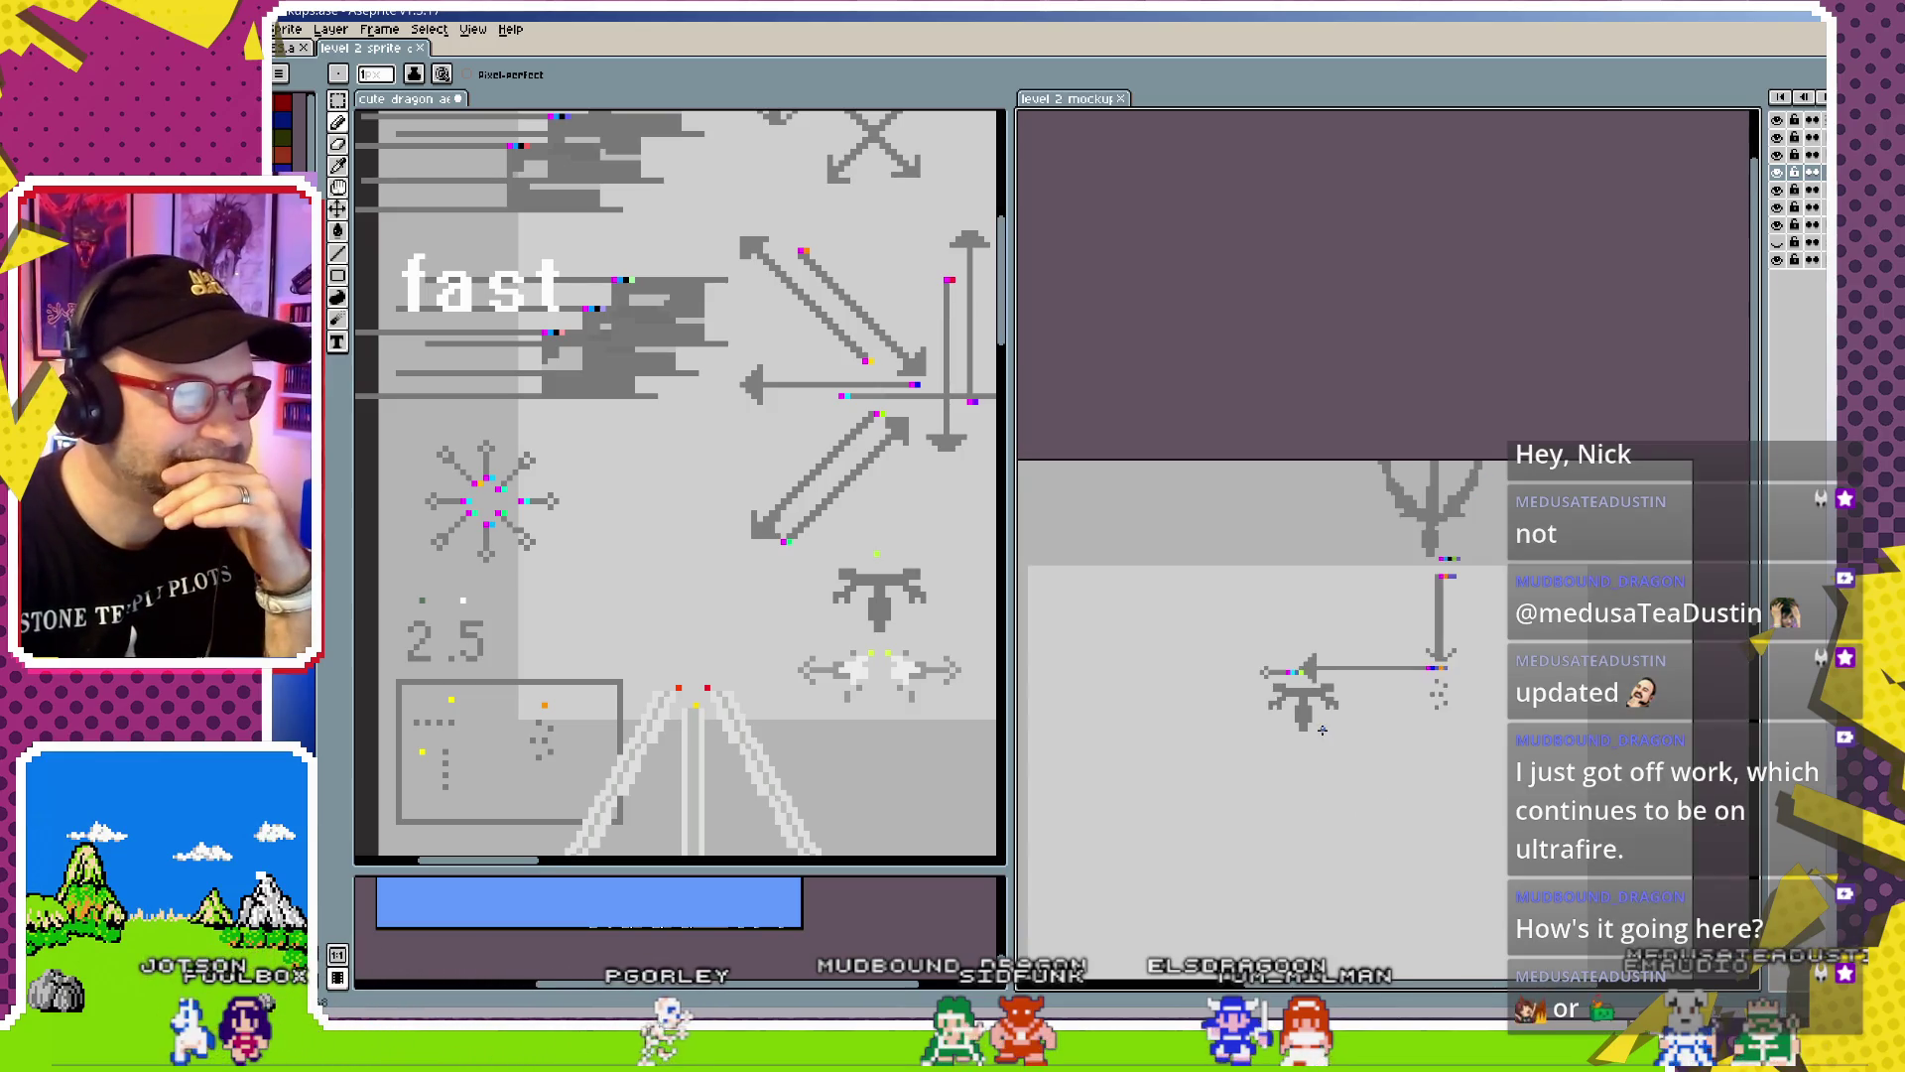
{"action": "scroll", "coordinate": [1323, 730], "scroll_direction": "down", "scroll_amount": 2}
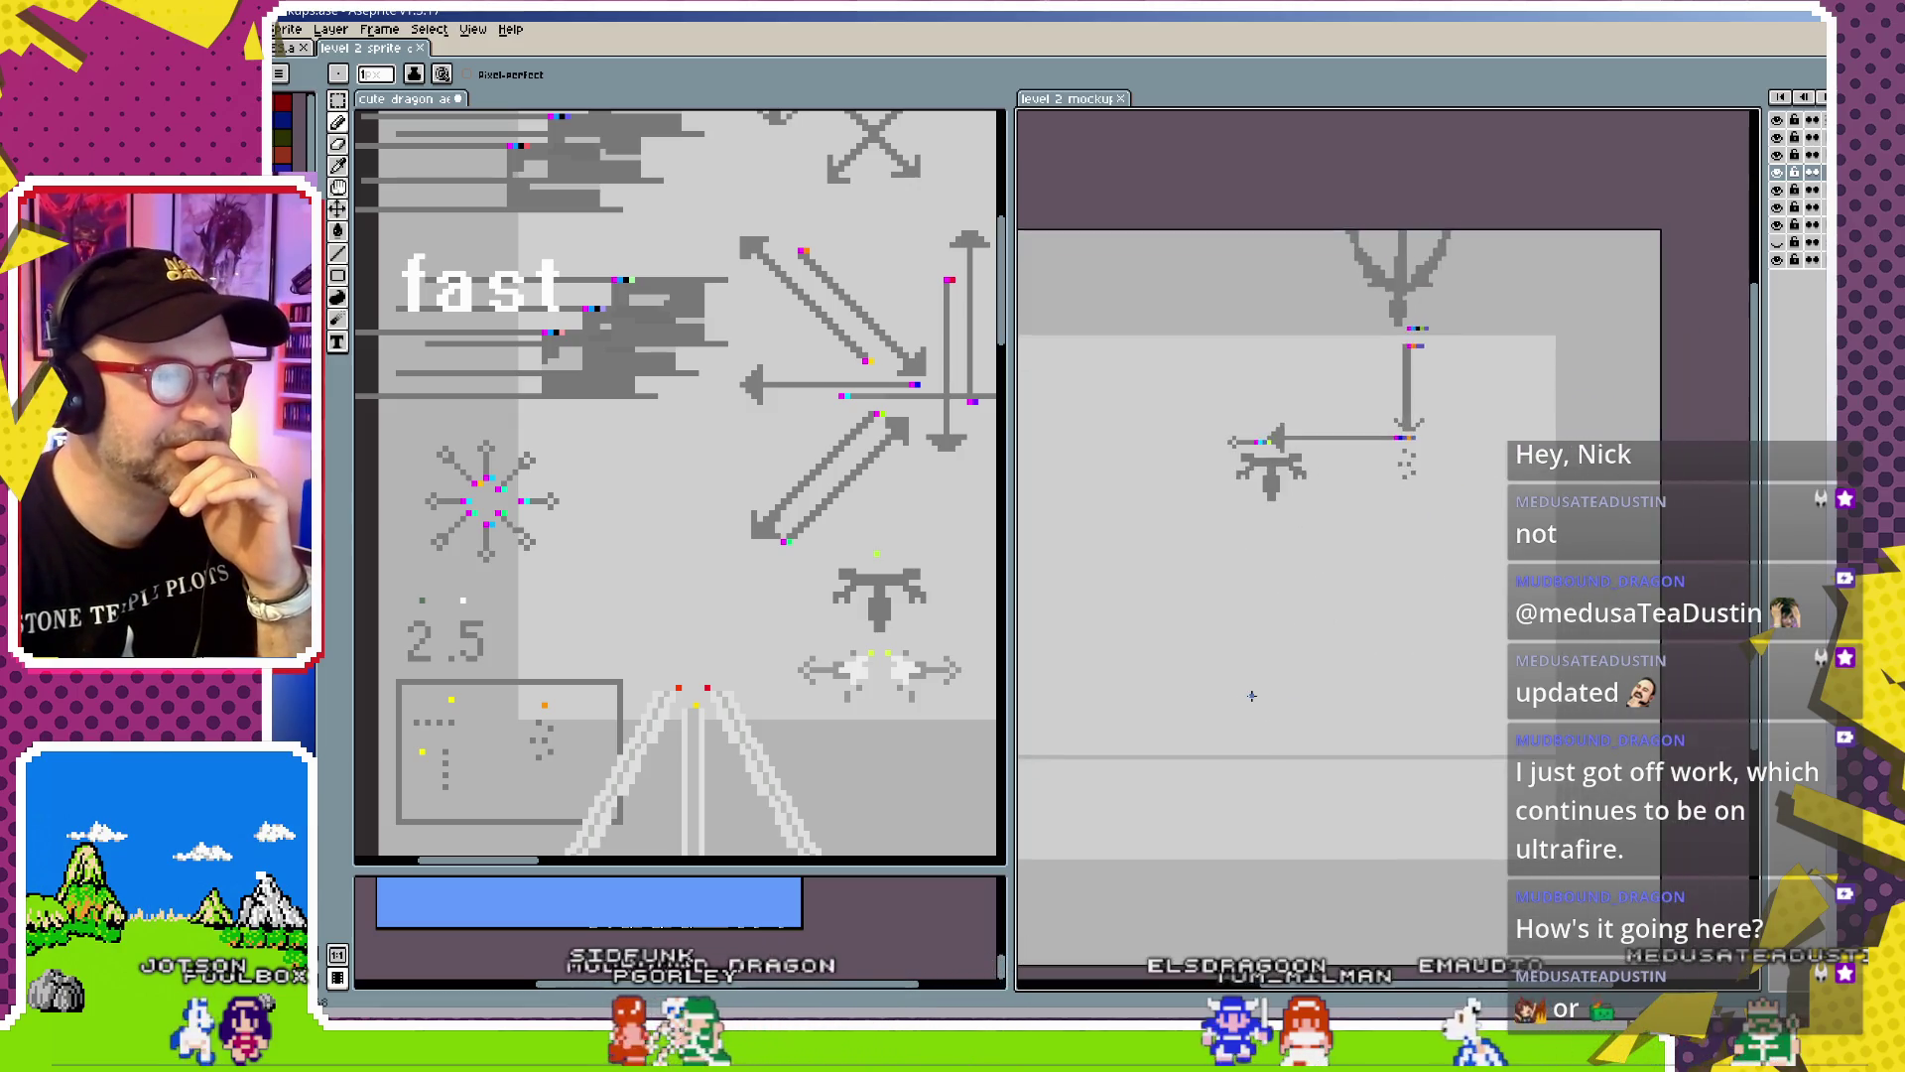
{"action": "scroll", "coordinate": [1246, 688], "scroll_direction": "down", "scroll_amount": 3}
{"action": "scroll", "coordinate": [1280, 655], "scroll_direction": "up", "scroll_amount": 1}
{"action": "scroll", "coordinate": [1304, 631], "scroll_direction": "up", "scroll_amount": 3}
{"action": "scroll", "coordinate": [1304, 631], "scroll_direction": "up", "scroll_amount": 2}
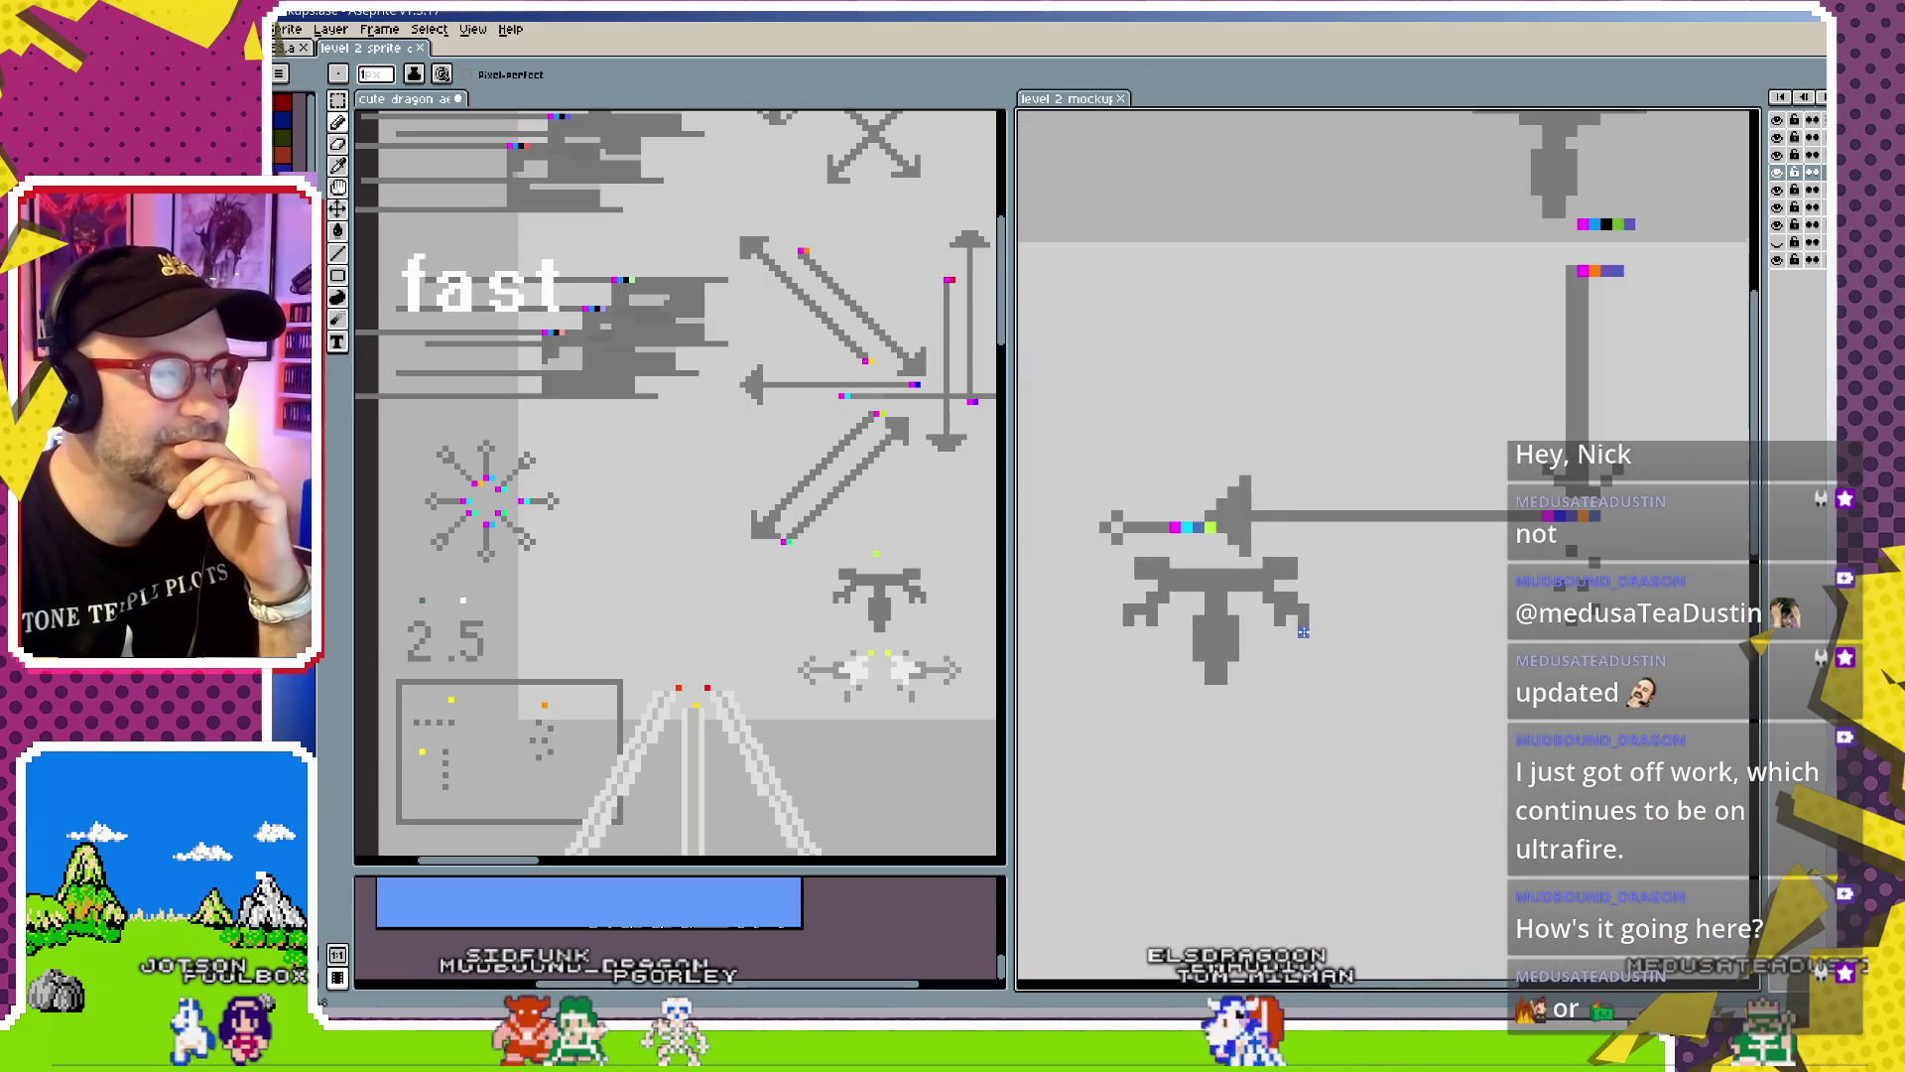
{"action": "scroll", "coordinate": [1454, 493], "scroll_direction": "up", "scroll_amount": 1}
{"action": "scroll", "coordinate": [1315, 643], "scroll_direction": "down", "scroll_amount": 1}
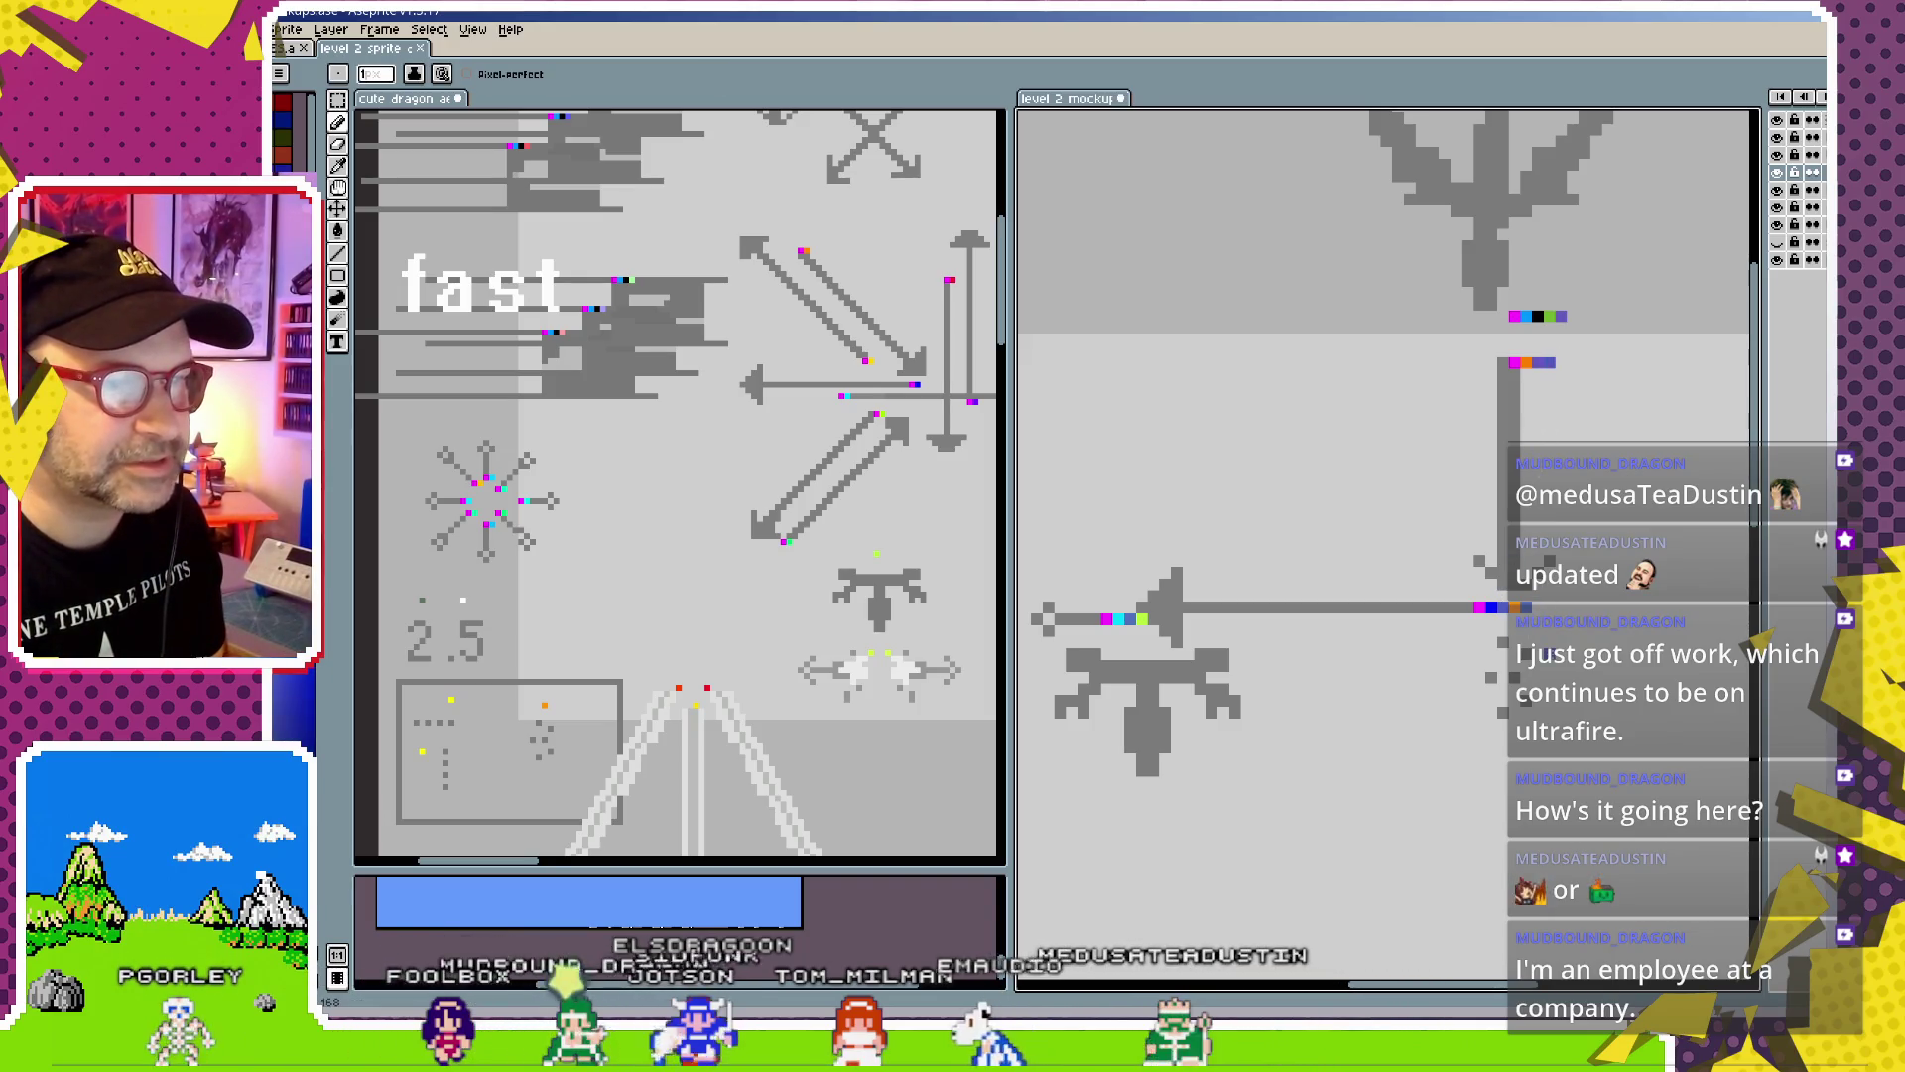
{"action": "scroll", "coordinate": [1545, 649], "scroll_direction": "up", "scroll_amount": 1}
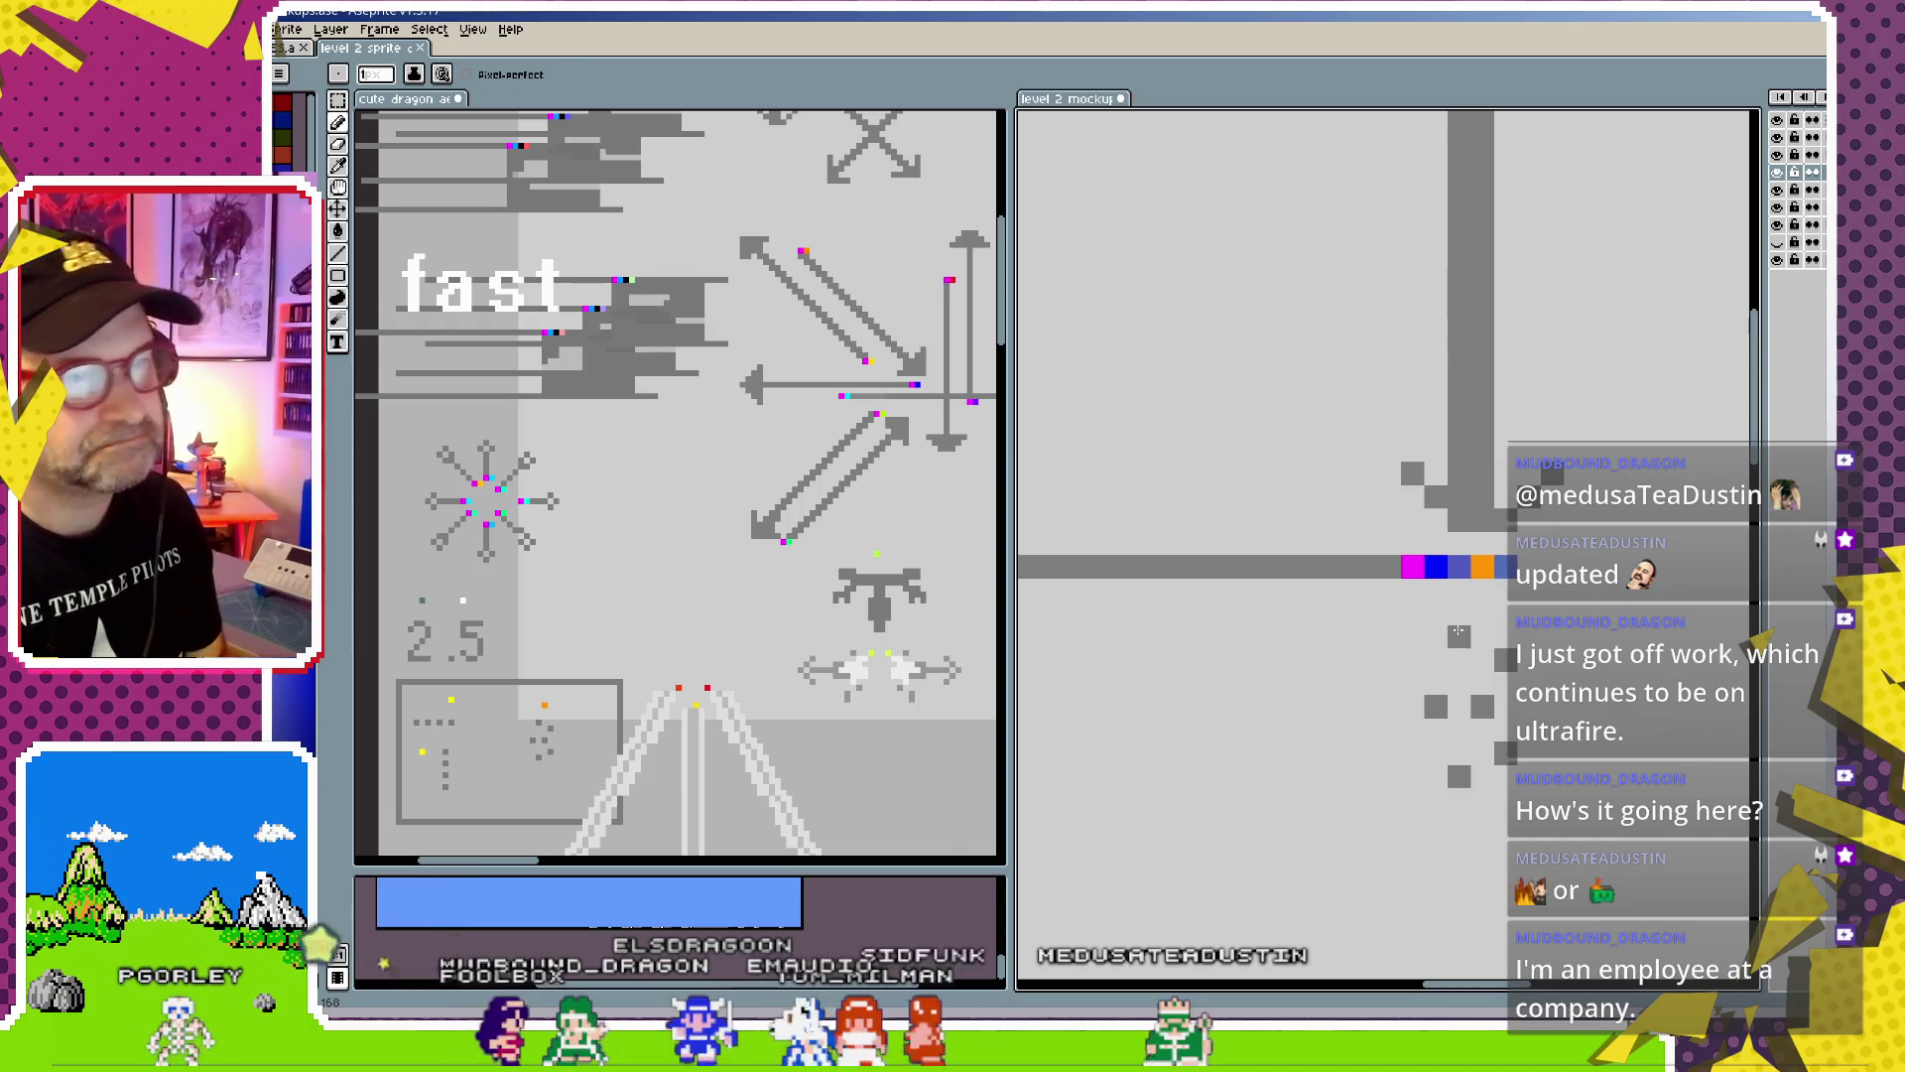
{"action": "key", "text": "i"}
{"action": "left_click_drag", "start_coordinate": [1503, 572], "coordinate": [1204, 602]}
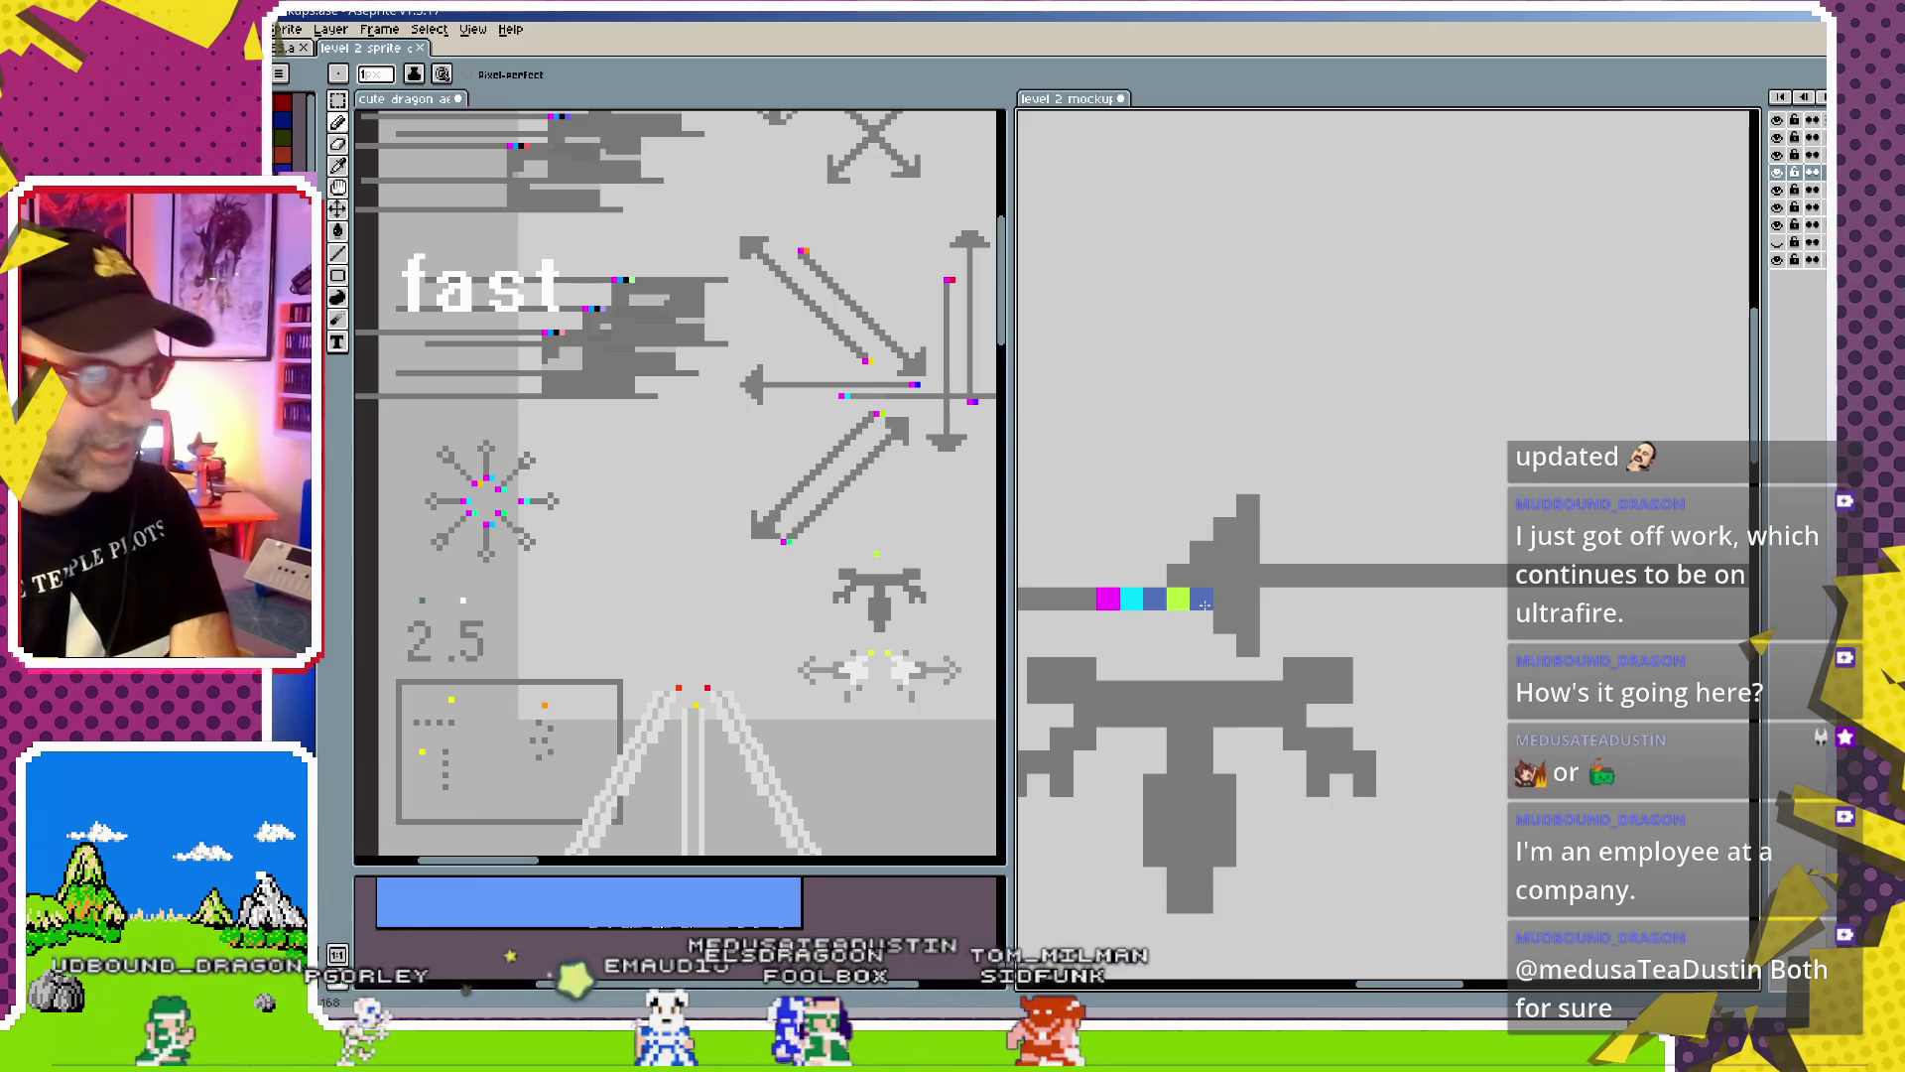
{"action": "scroll", "coordinate": [1204, 604], "scroll_direction": "down", "scroll_amount": 3}
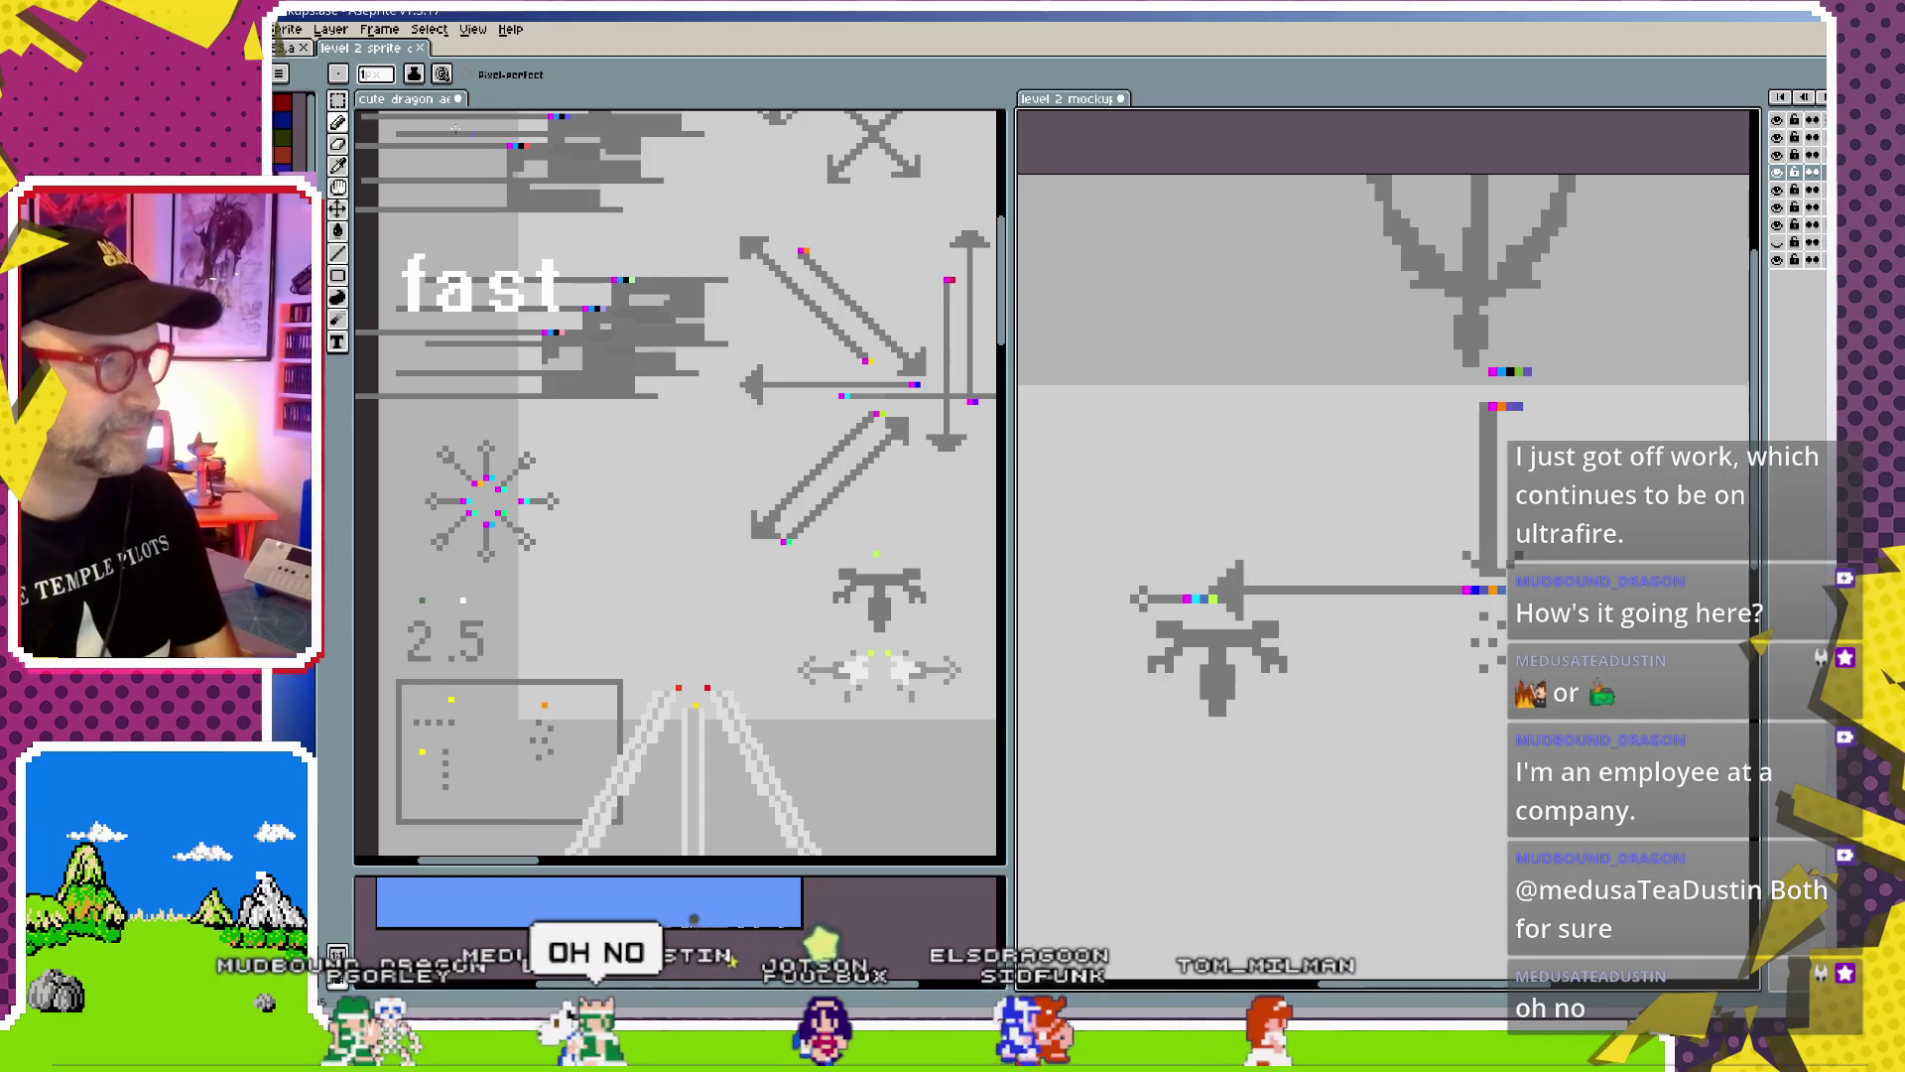
{"action": "key", "text": "v"}
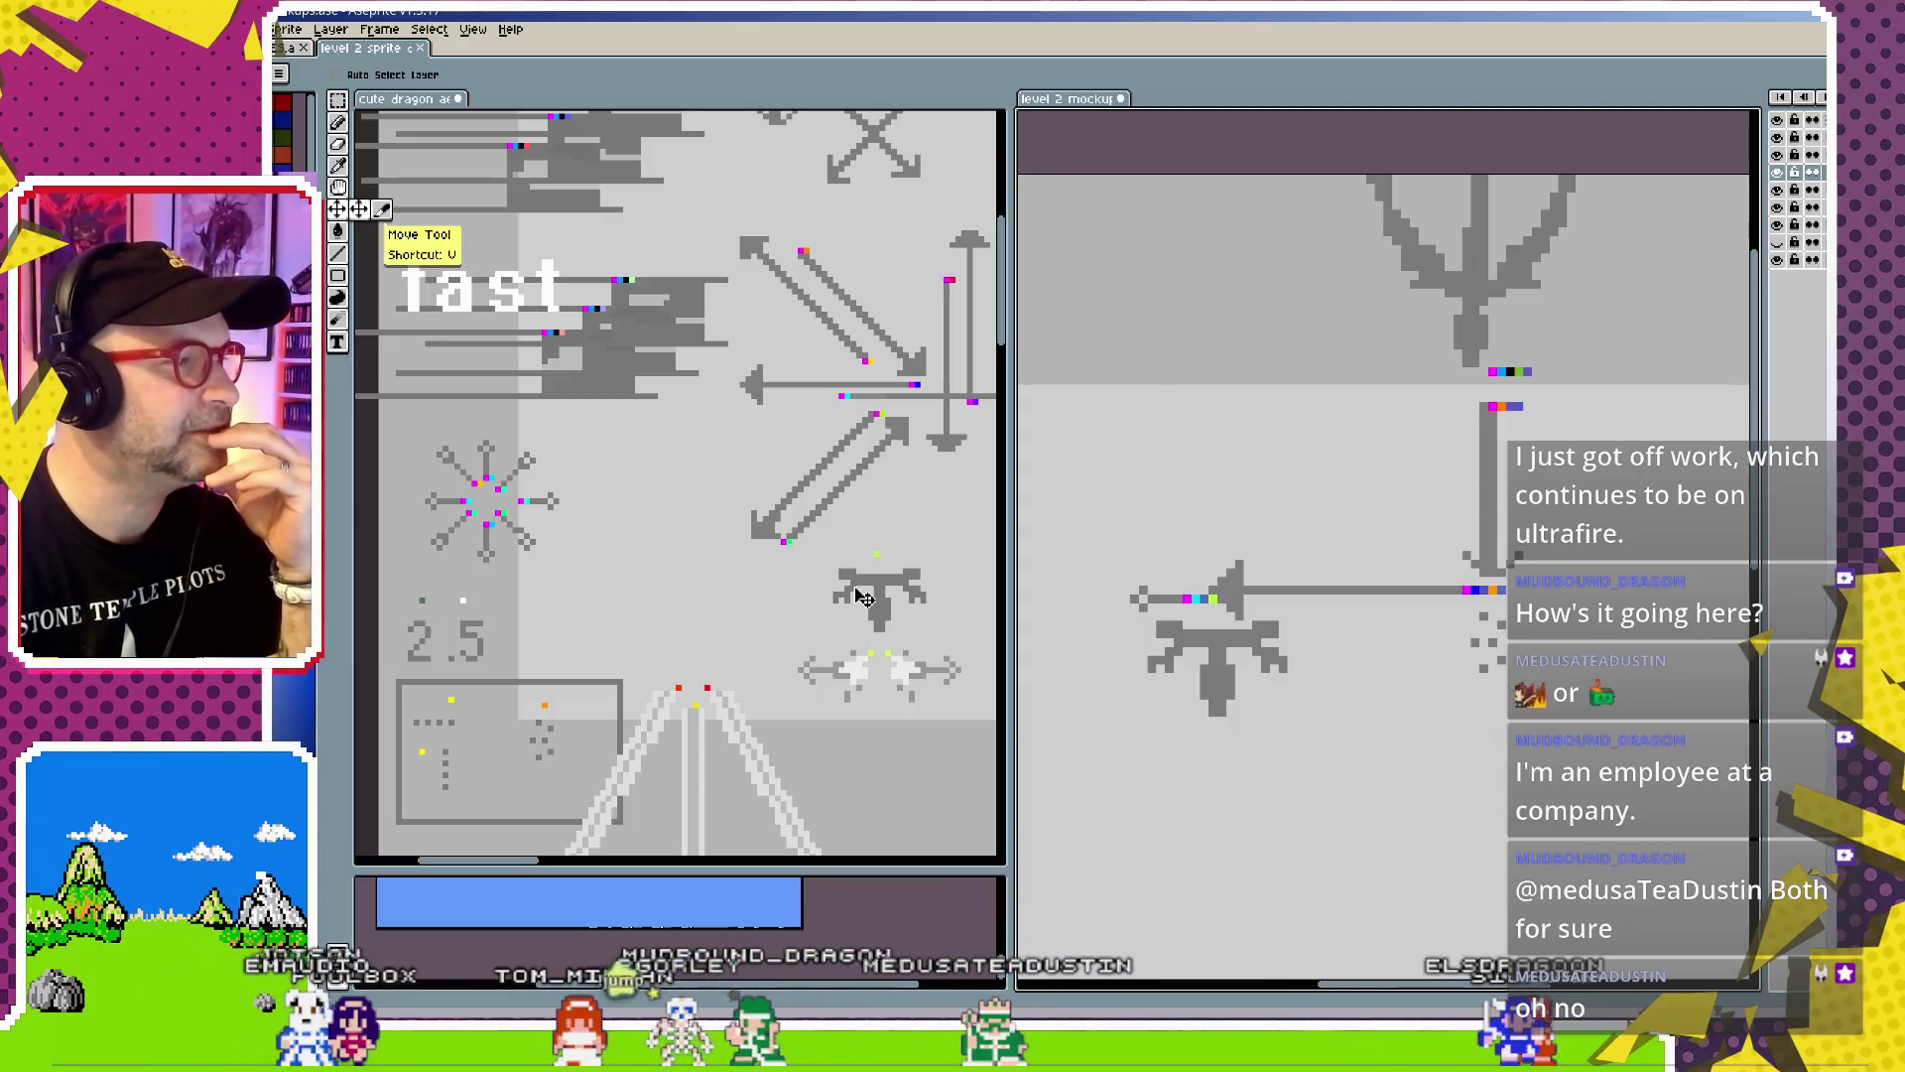
{"action": "scroll", "coordinate": [1286, 502], "scroll_direction": "down", "scroll_amount": 3}
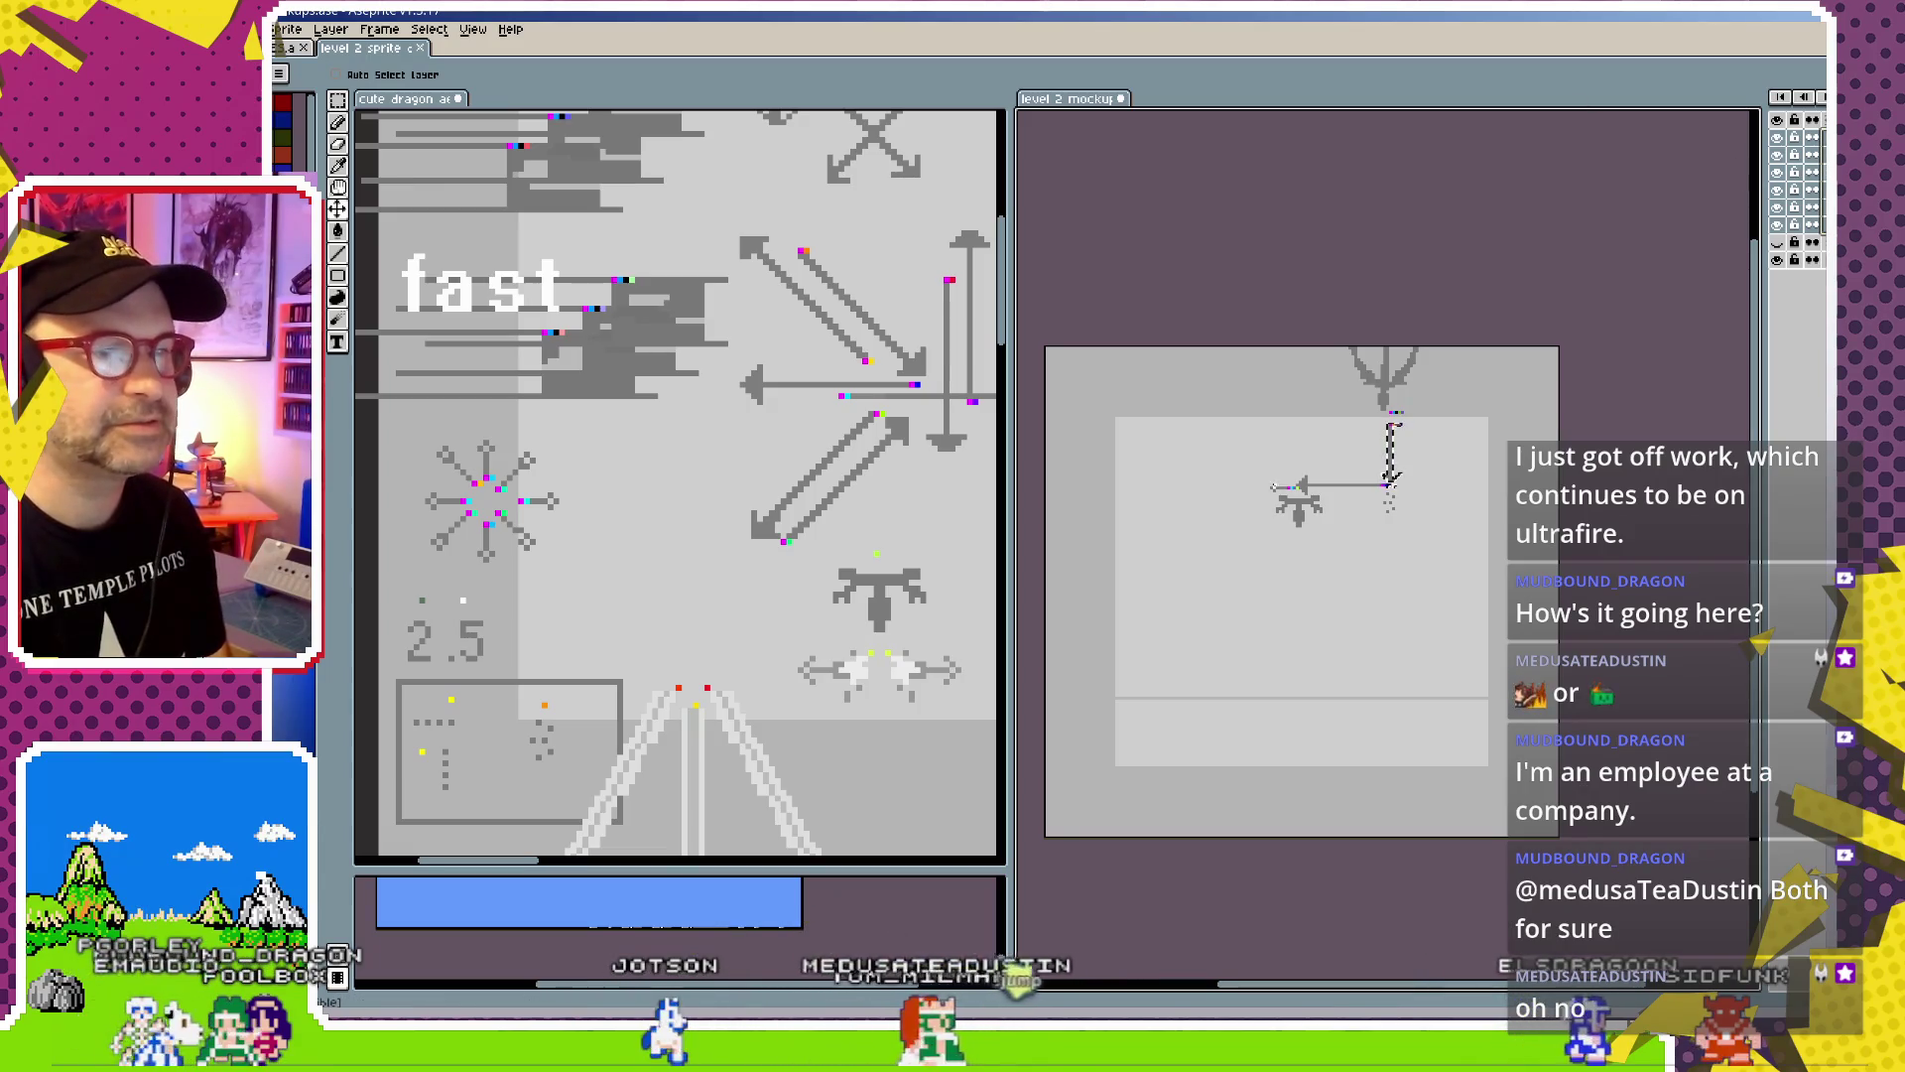
Select and remove the mockup's figure and dot layers
{"action": "key", "text": "ctrl+d"}
{"action": "left_click", "coordinate": [1812, 172]}
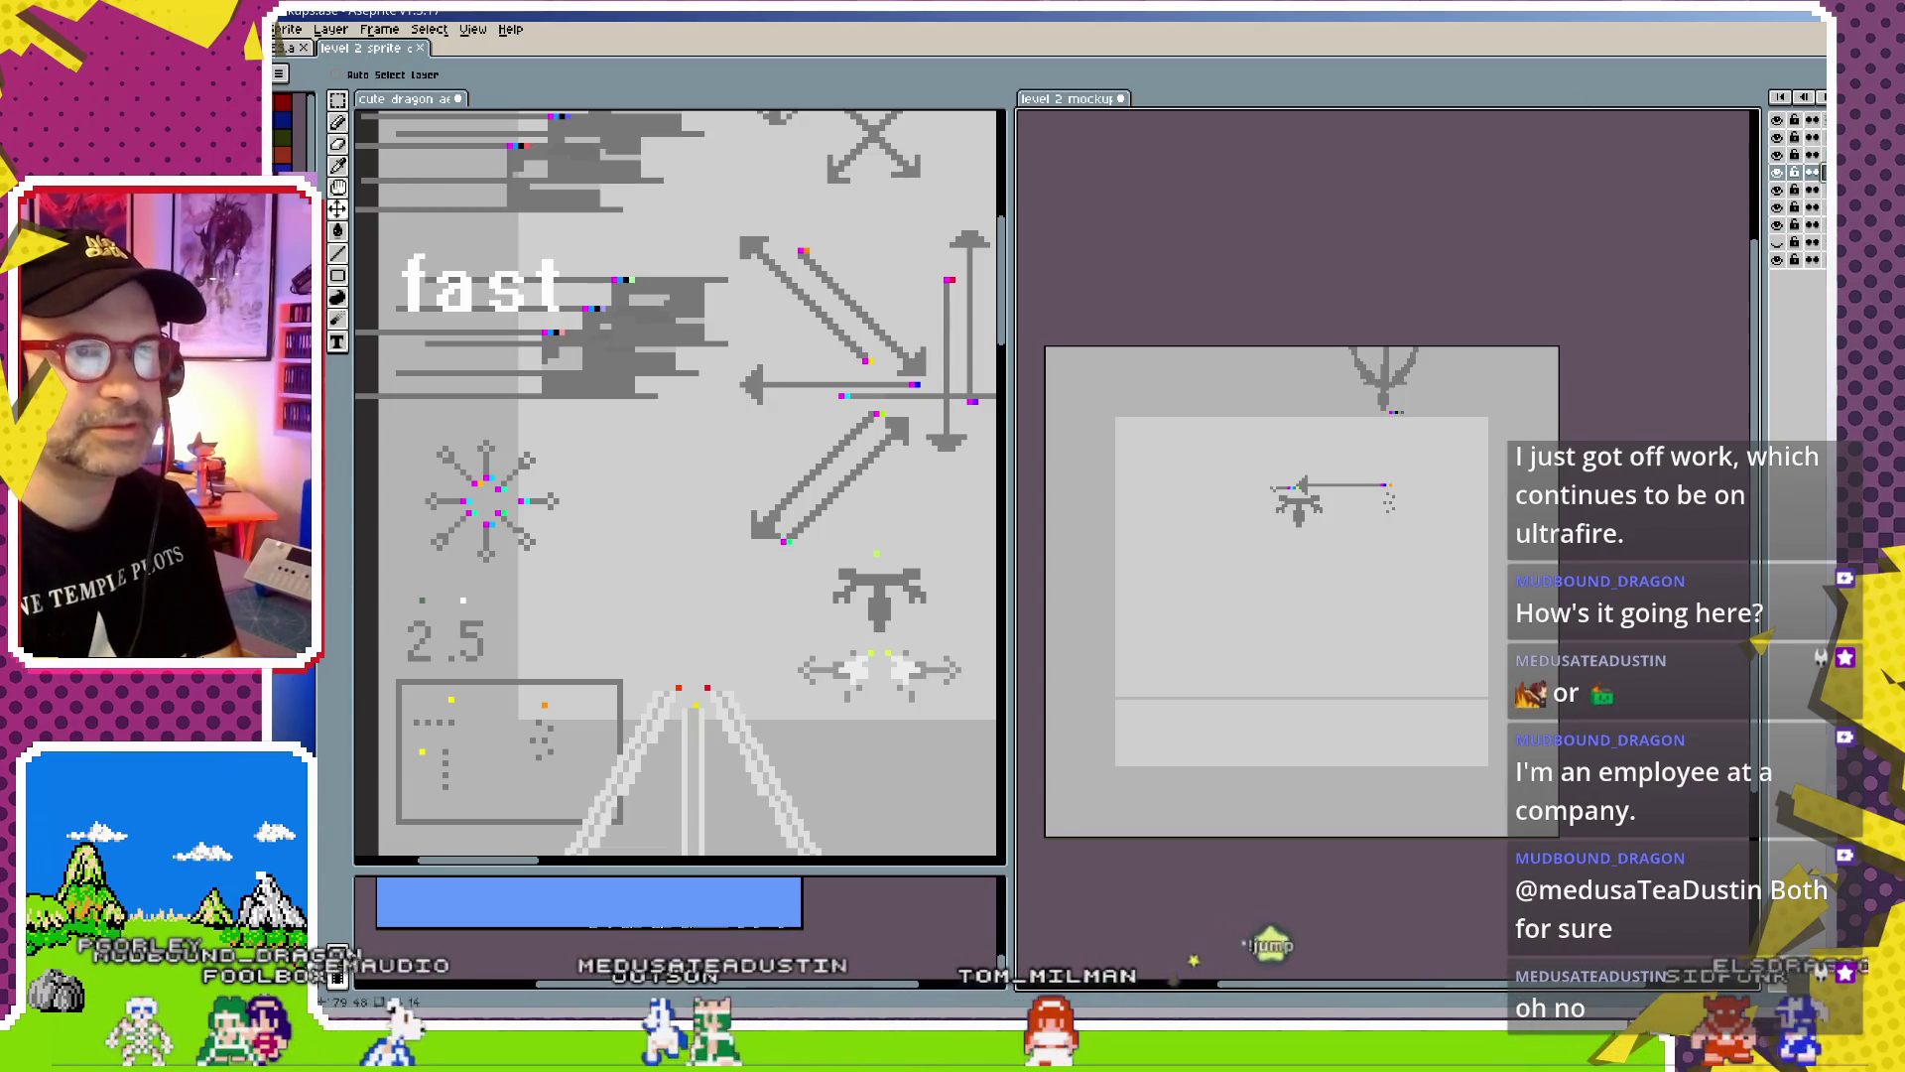
{"action": "key", "text": "ctrl+z"}
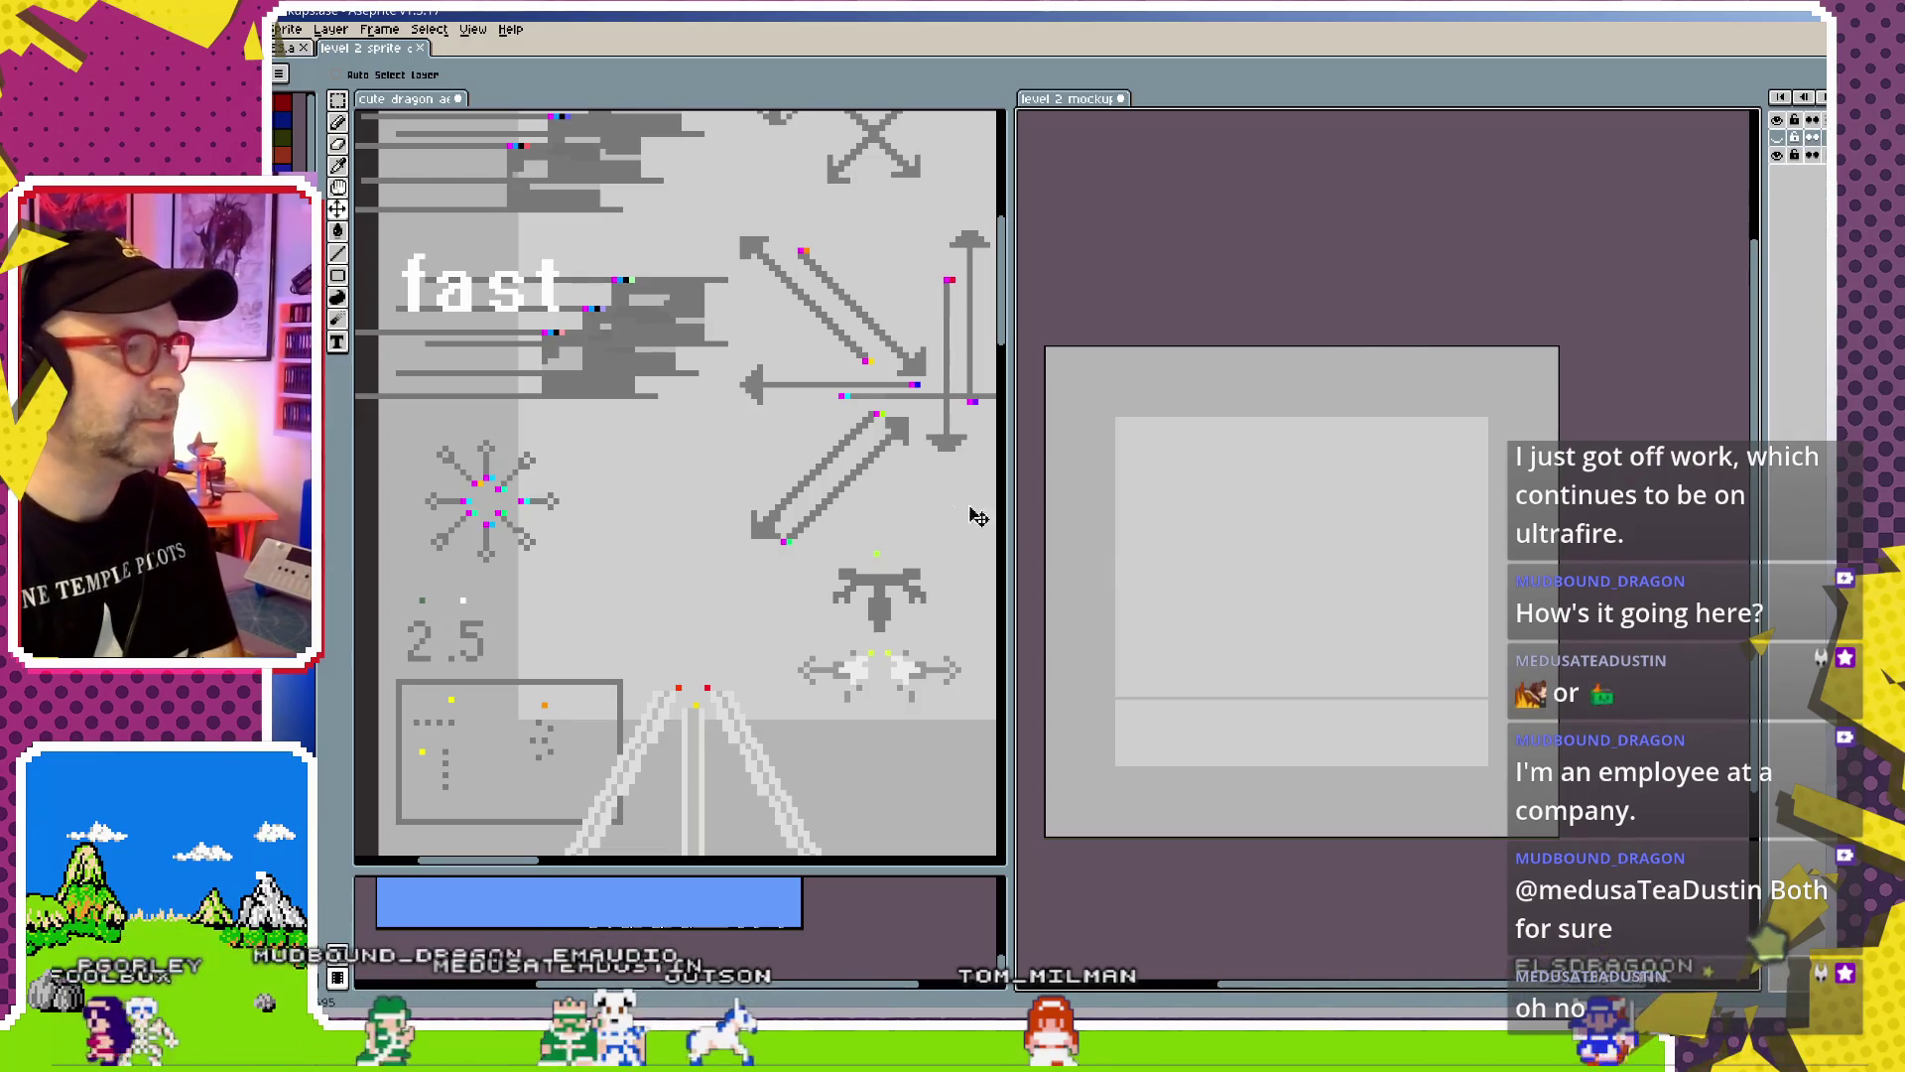
Copy the dragon enemy from the cute dragon sheet into the mockup's upper play area
{"action": "mouse_move", "coordinate": [717, 558]}
{"action": "left_mouse_down"}
{"action": "mouse_move", "coordinate": [705, 506]}
{"action": "mouse_move", "coordinate": [427, 526]}
{"action": "left_mouse_up"}
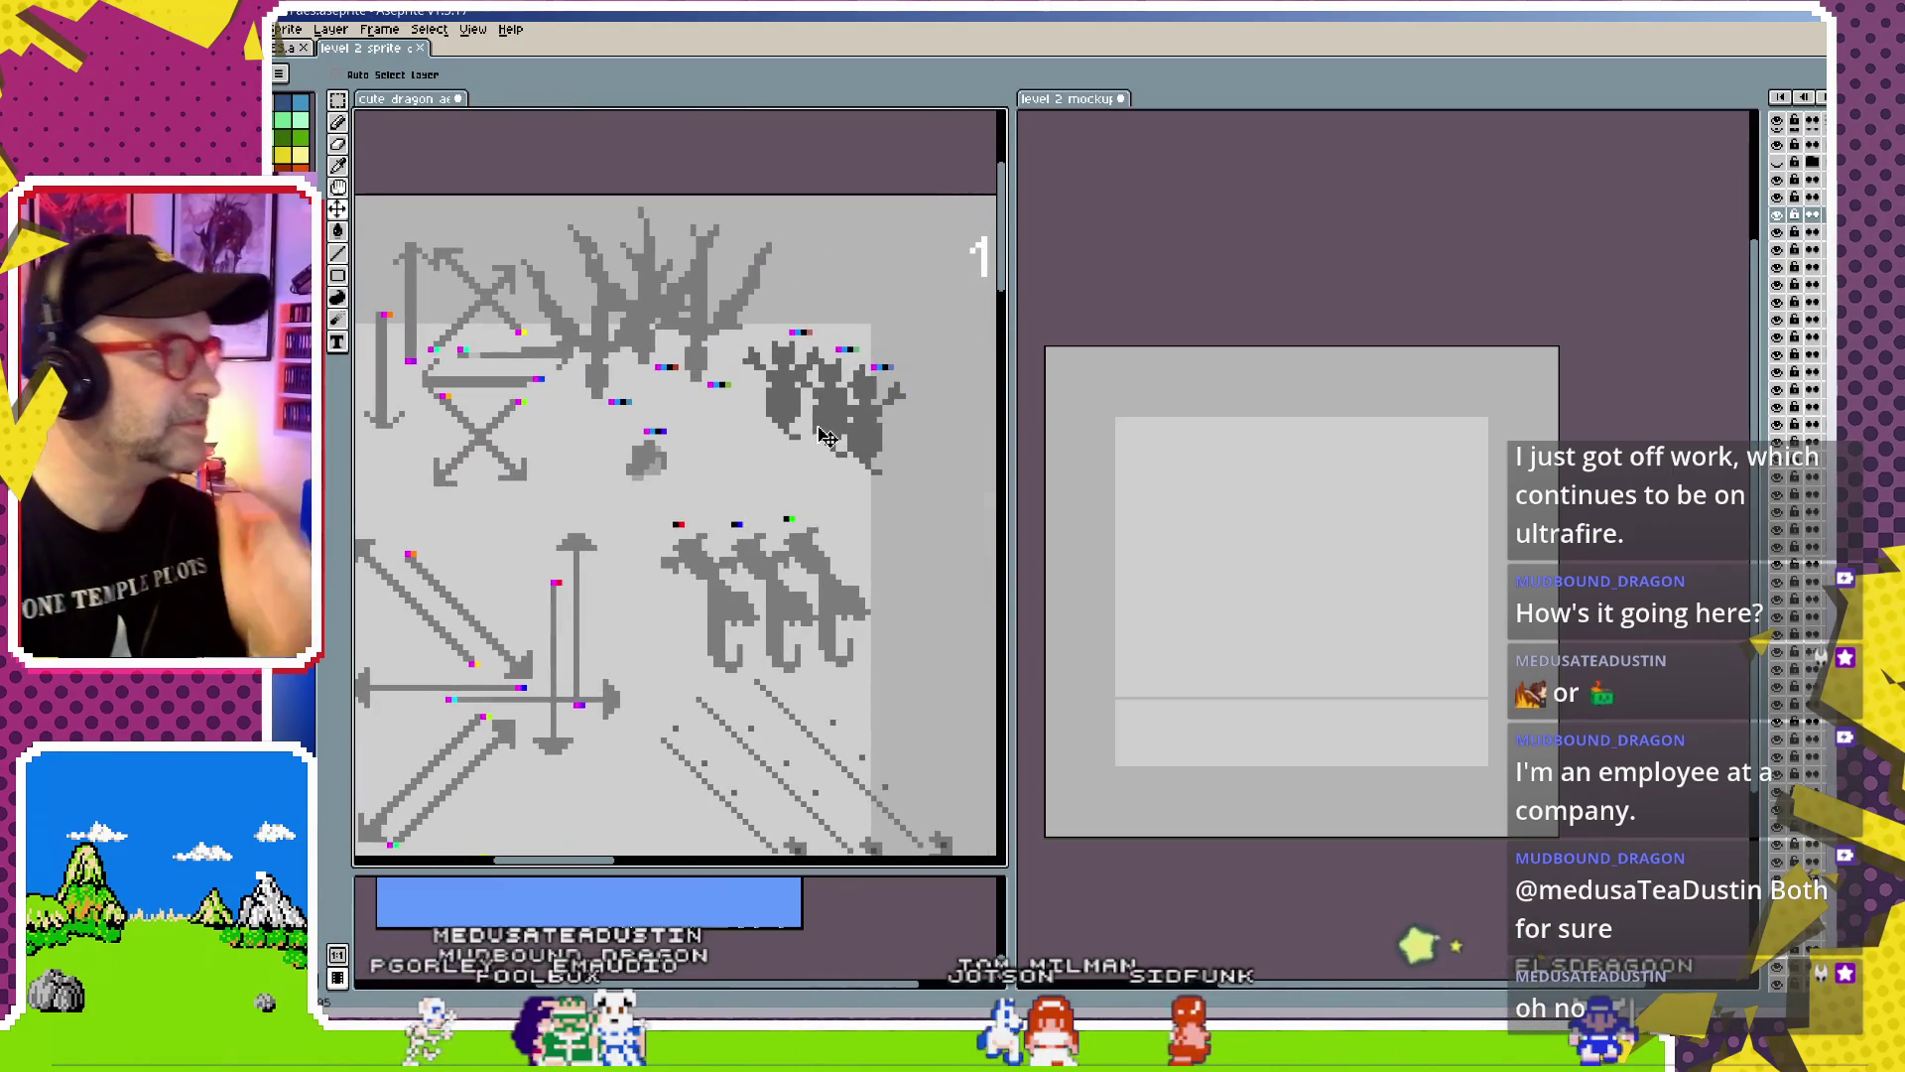
{"action": "left_click", "coordinate": [802, 405], "text": "ctrl"}
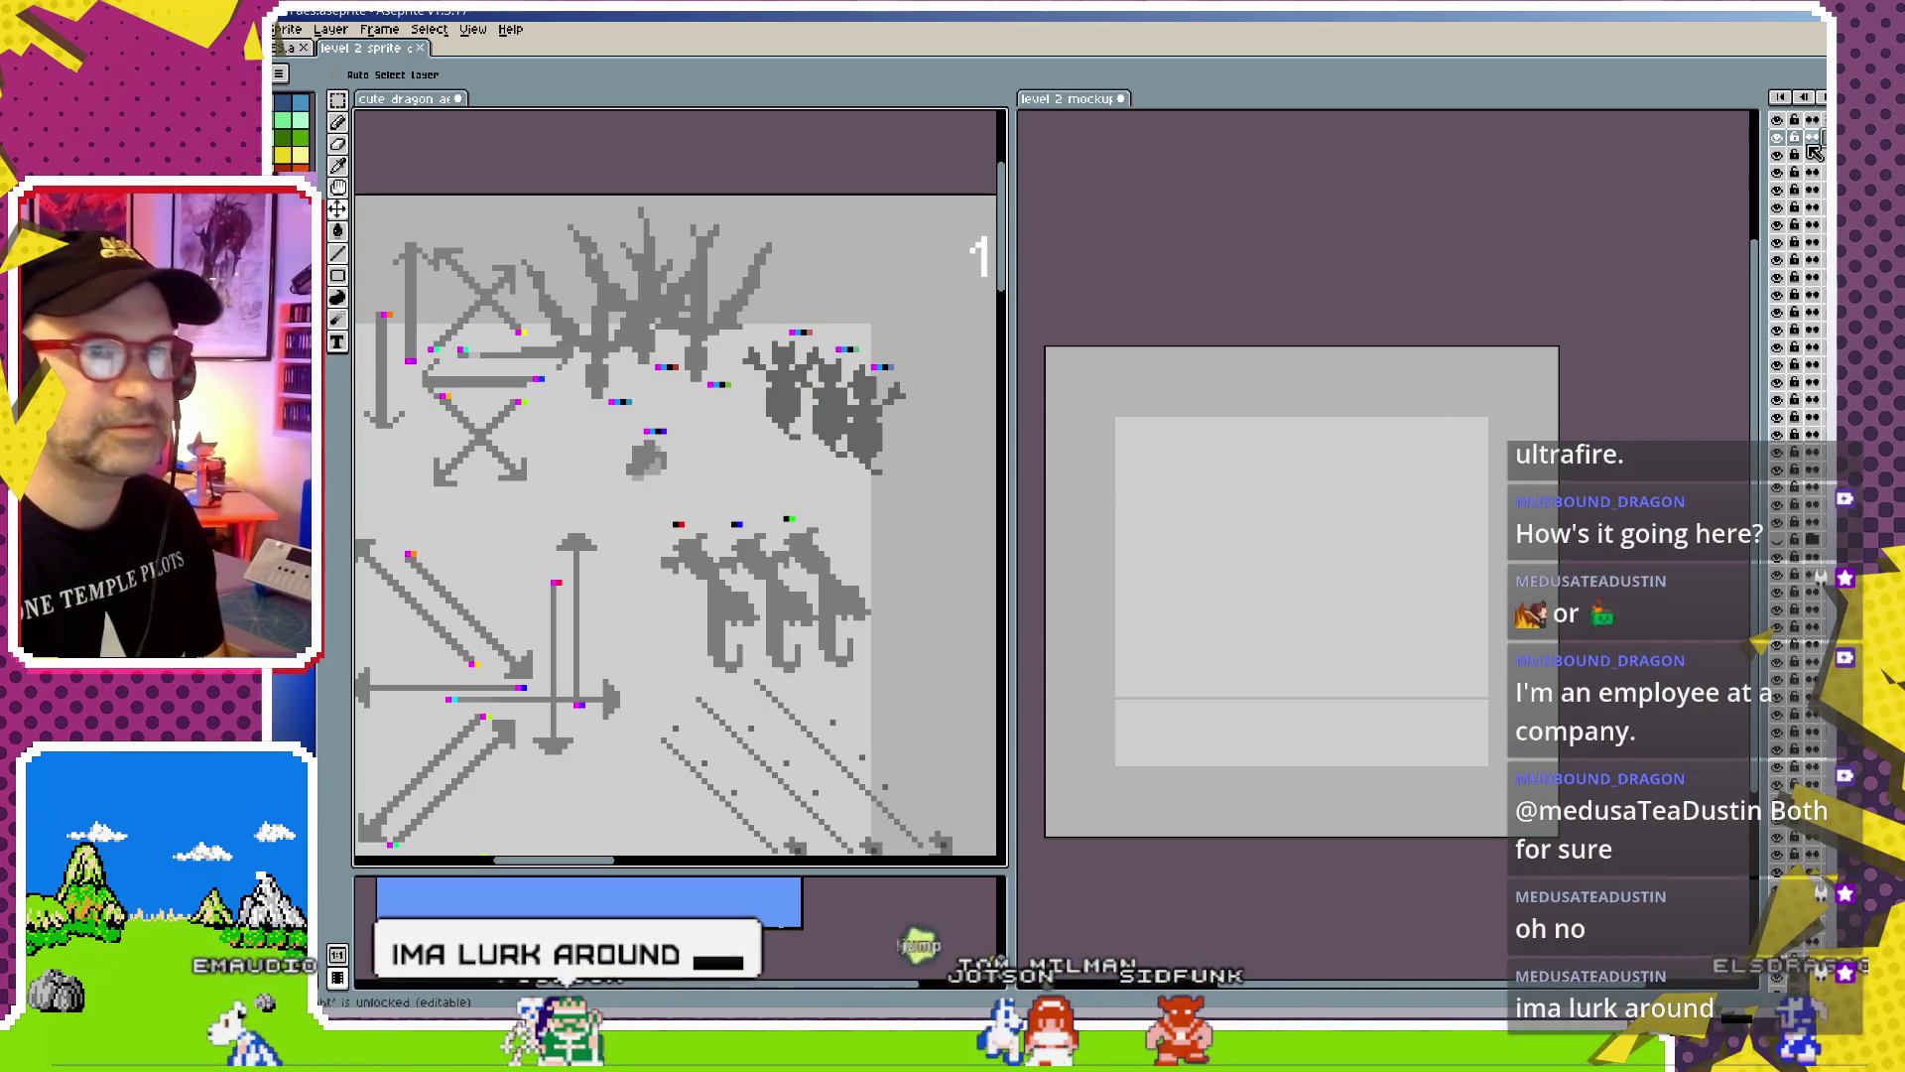
{"action": "key", "text": "ctrl"}
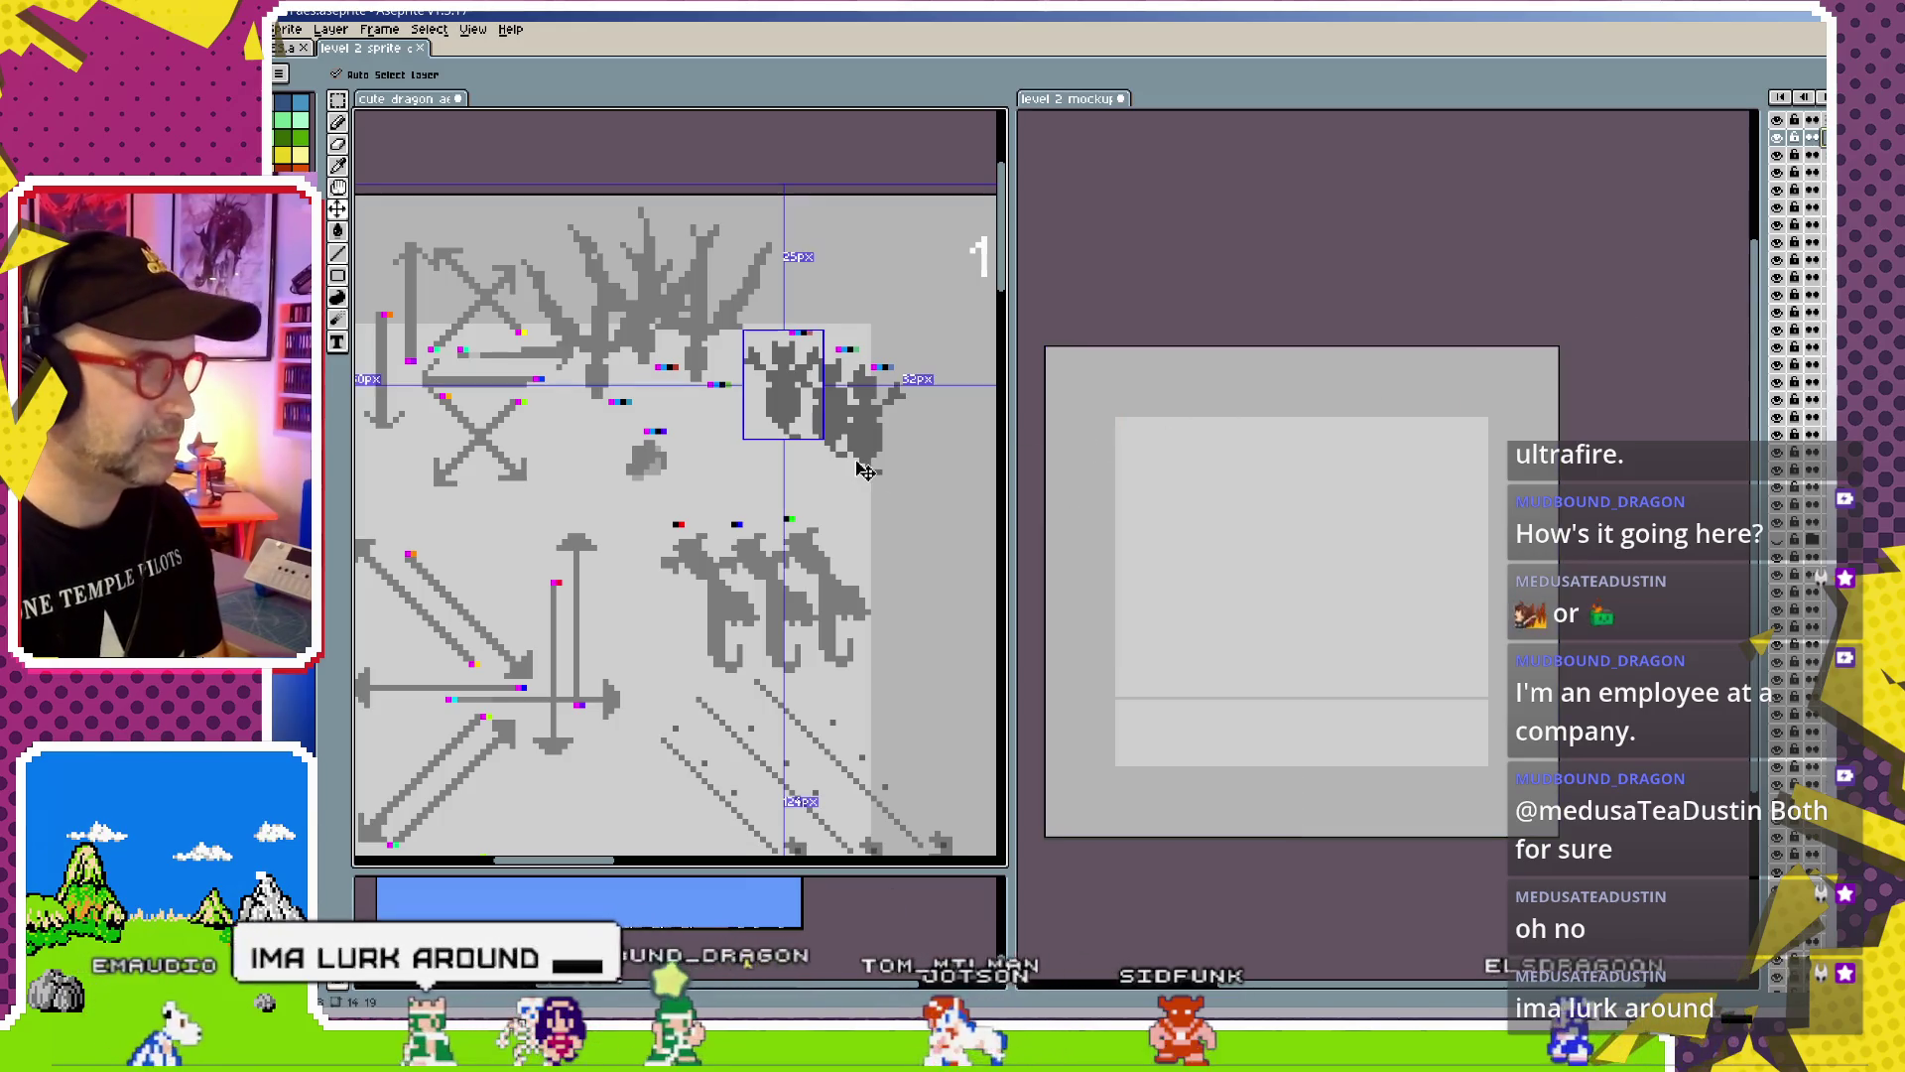
{"action": "mouse_move", "coordinate": [814, 404]}
{"action": "left_mouse_down"}
{"action": "mouse_move", "coordinate": [1383, 526]}
{"action": "mouse_move", "coordinate": [1238, 570]}
{"action": "left_mouse_up"}
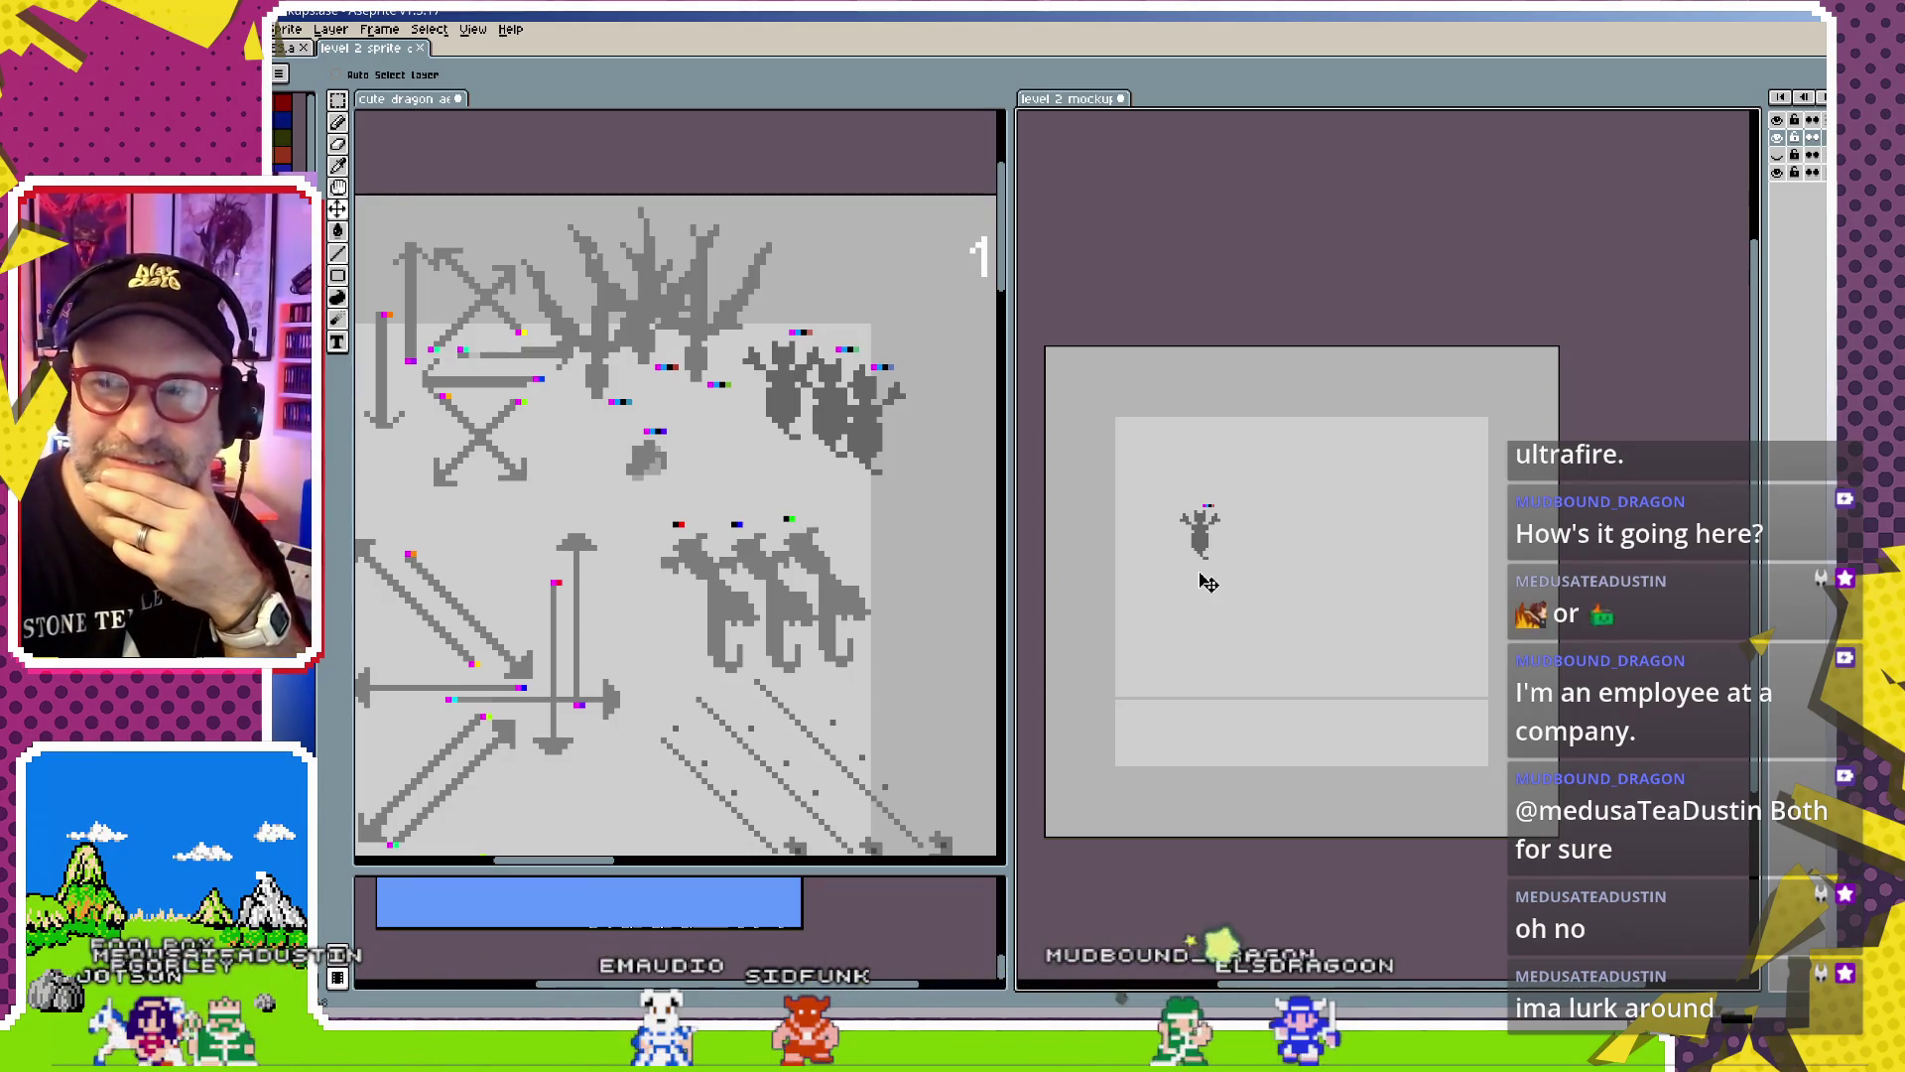
Widen the mockup editor and enlarge the lower panel
{"action": "scroll", "coordinate": [1211, 565], "scroll_direction": "up", "scroll_amount": 1}
{"action": "scroll", "coordinate": [1214, 546], "scroll_direction": "down", "scroll_amount": 1}
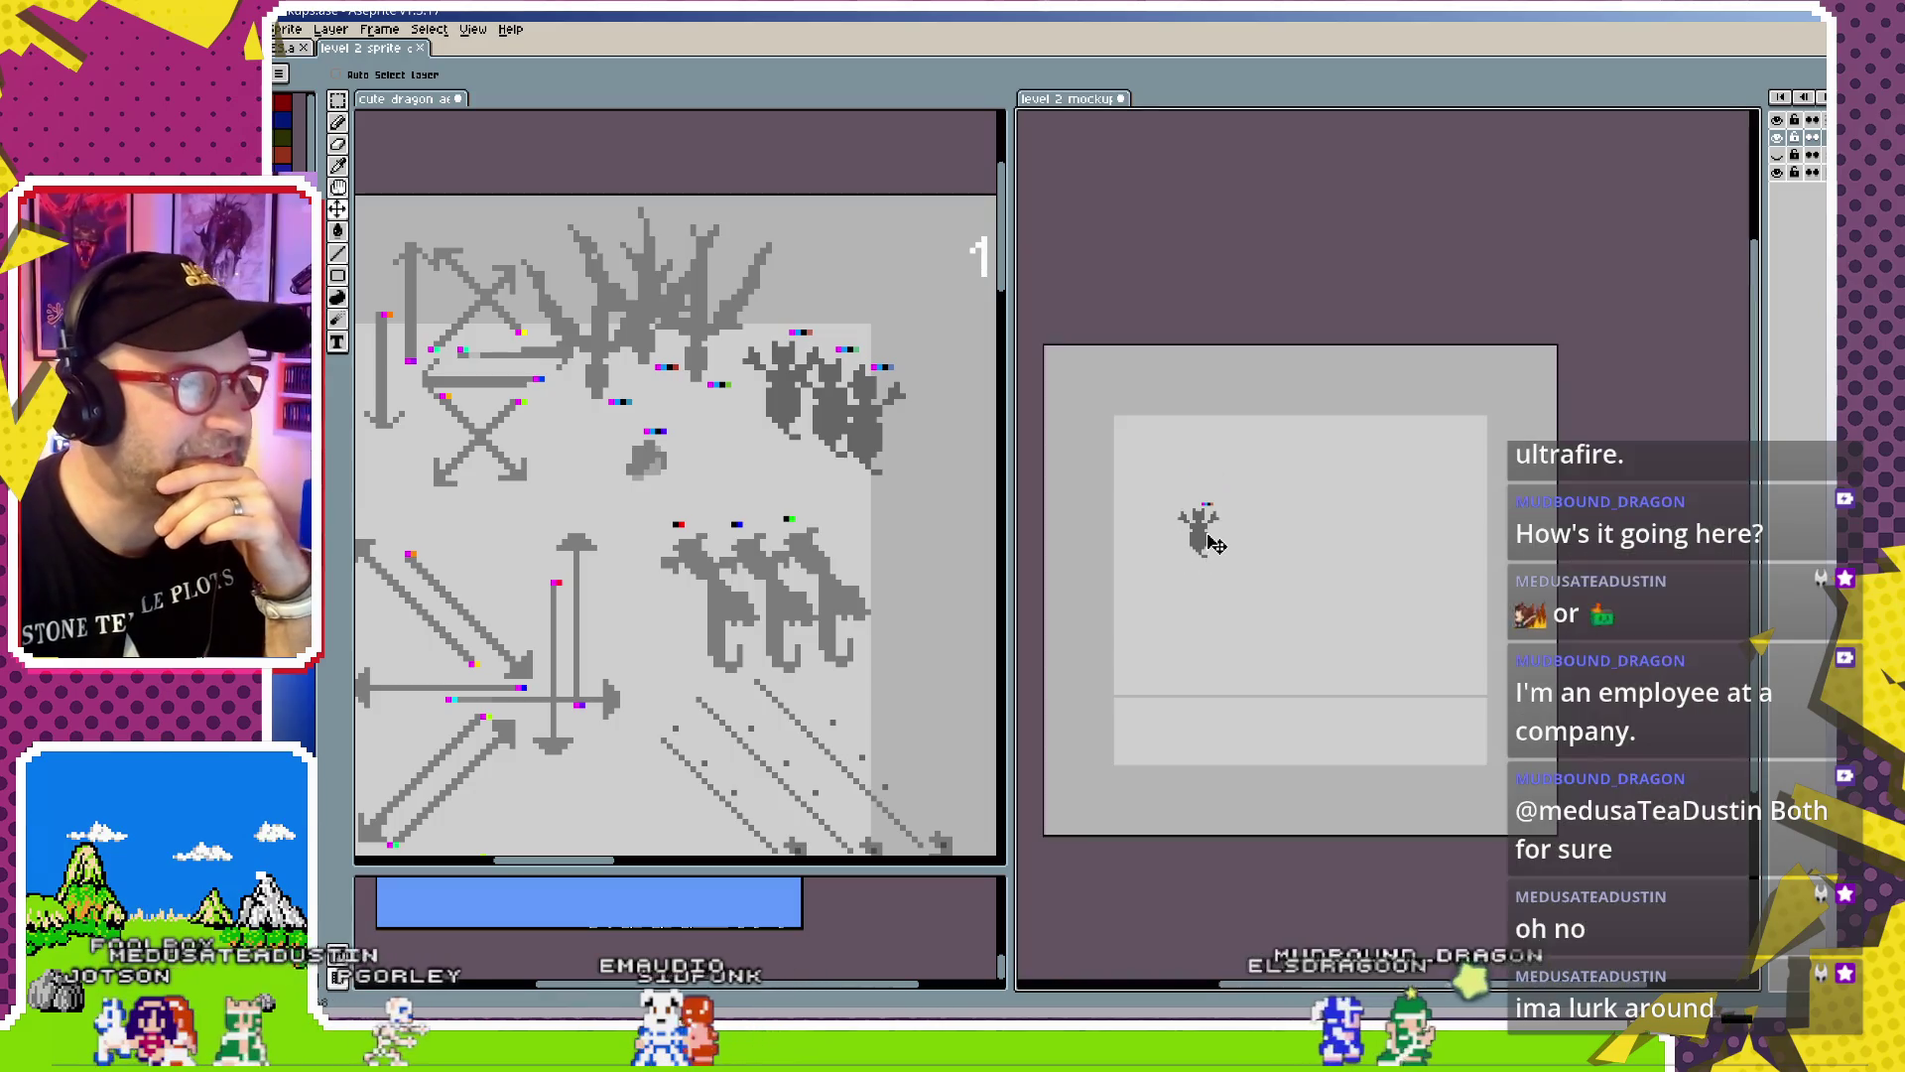
{"action": "left_click_drag", "start_coordinate": [1009, 554], "coordinate": [939, 554]}
{"action": "left_click_drag", "start_coordinate": [595, 868], "coordinate": [596, 687]}
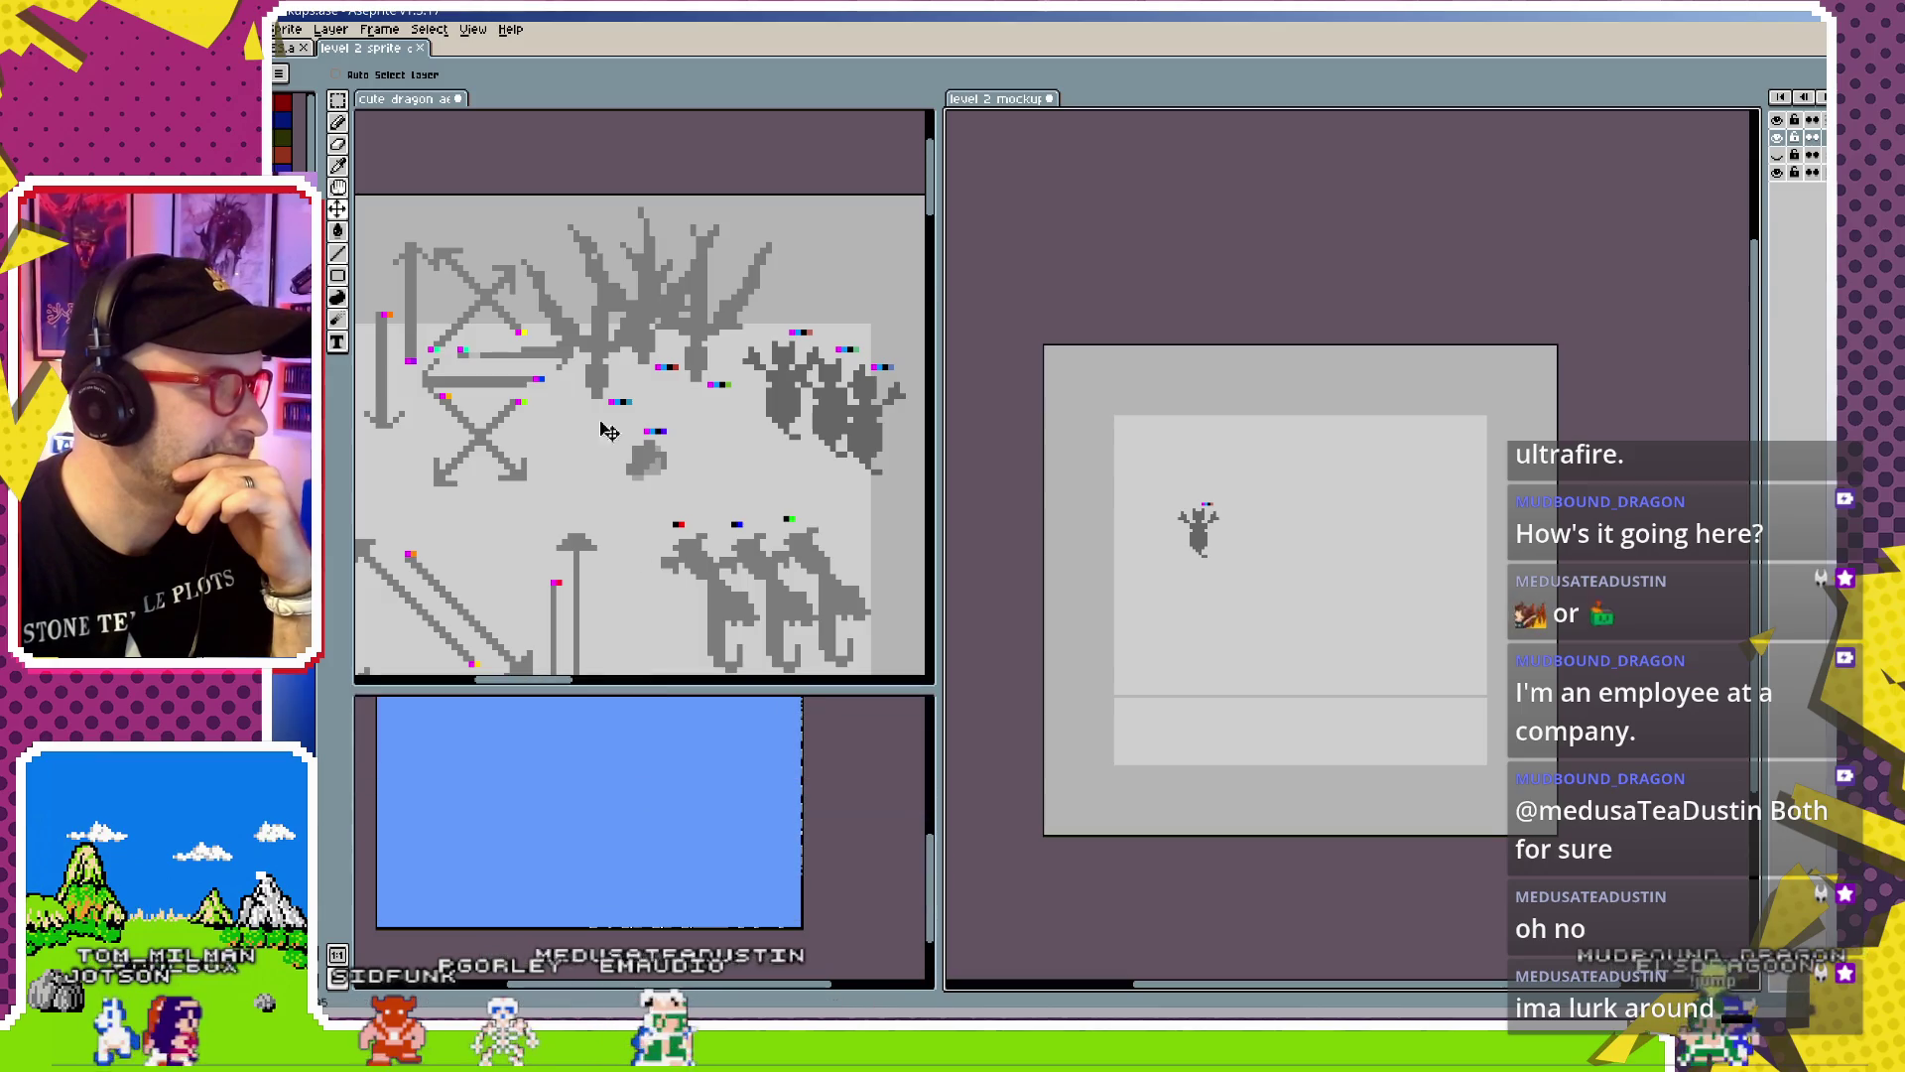
{"action": "scroll", "coordinate": [608, 430], "scroll_direction": "down", "scroll_amount": 3}
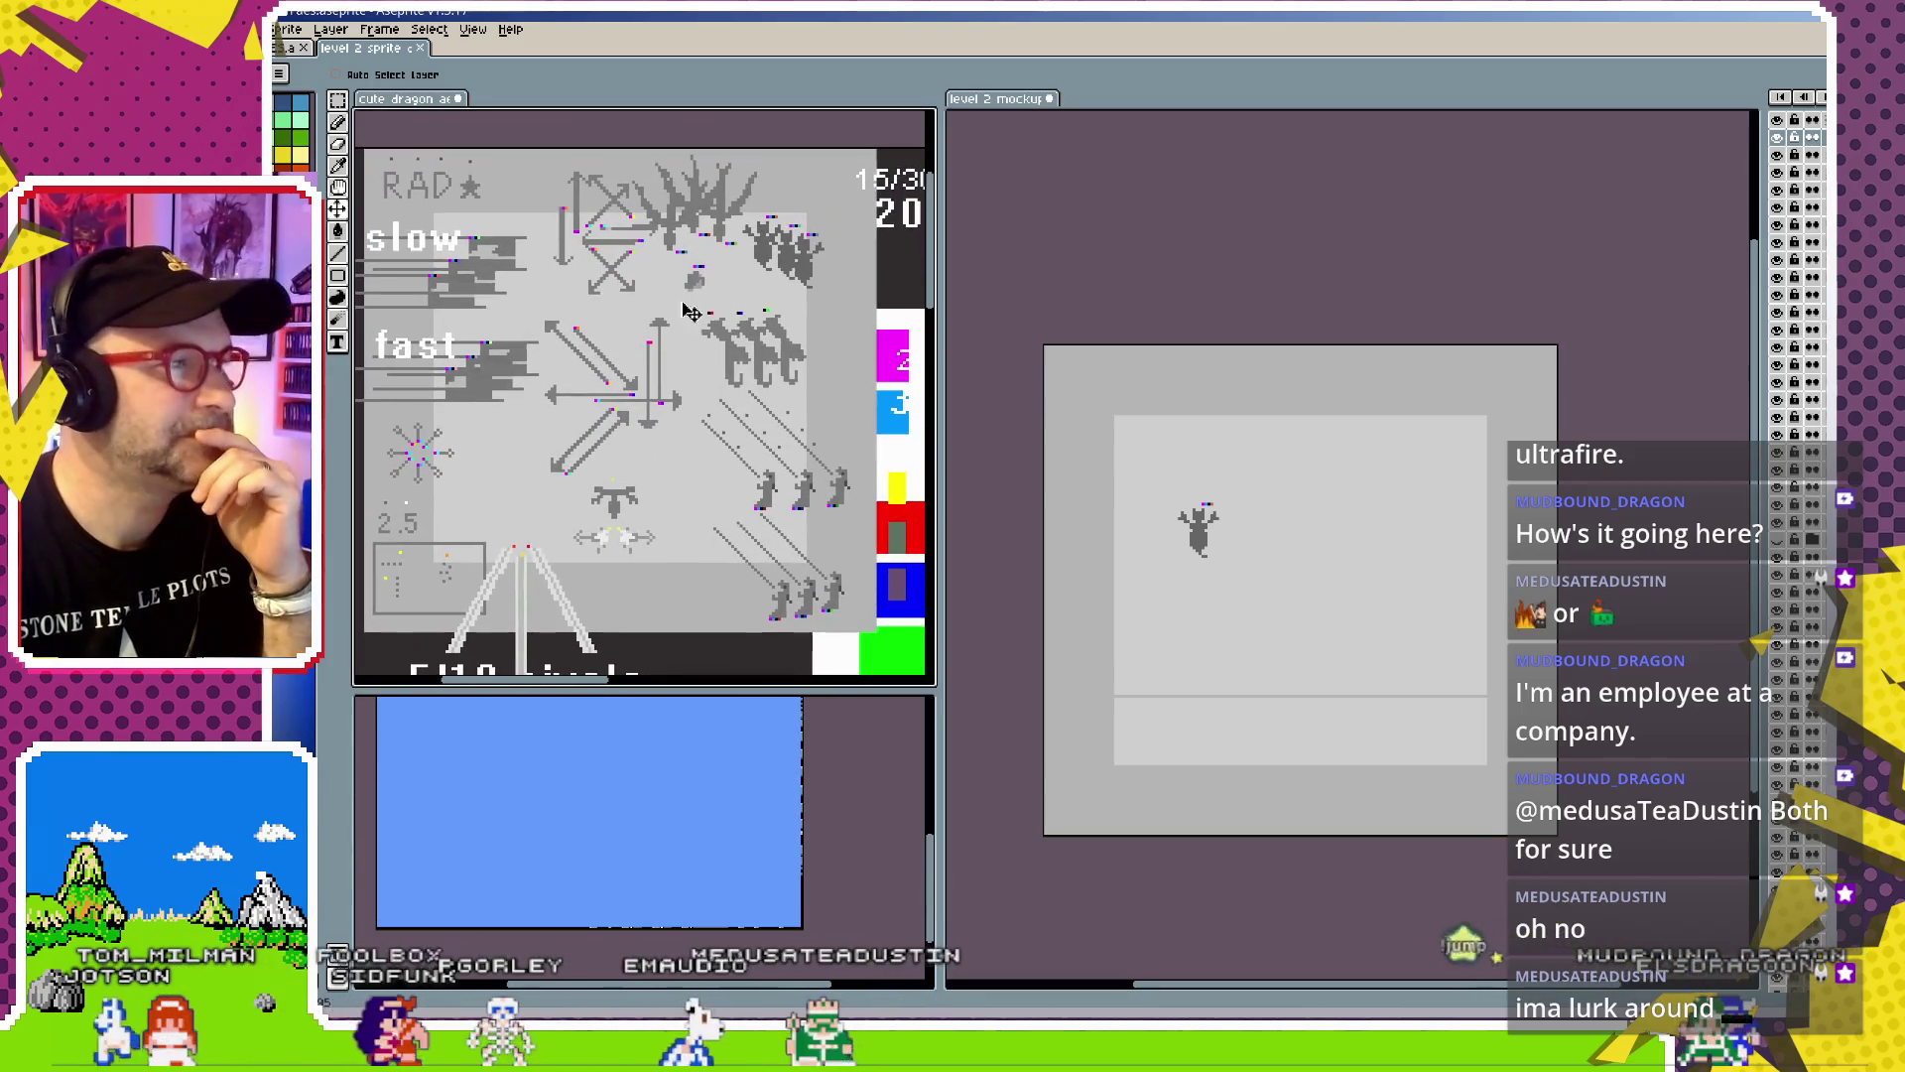
Place the dragon at the mockup's left edge, halfway down, and paste the diagonal arrow near the top
{"action": "left_click", "coordinate": [1209, 544]}
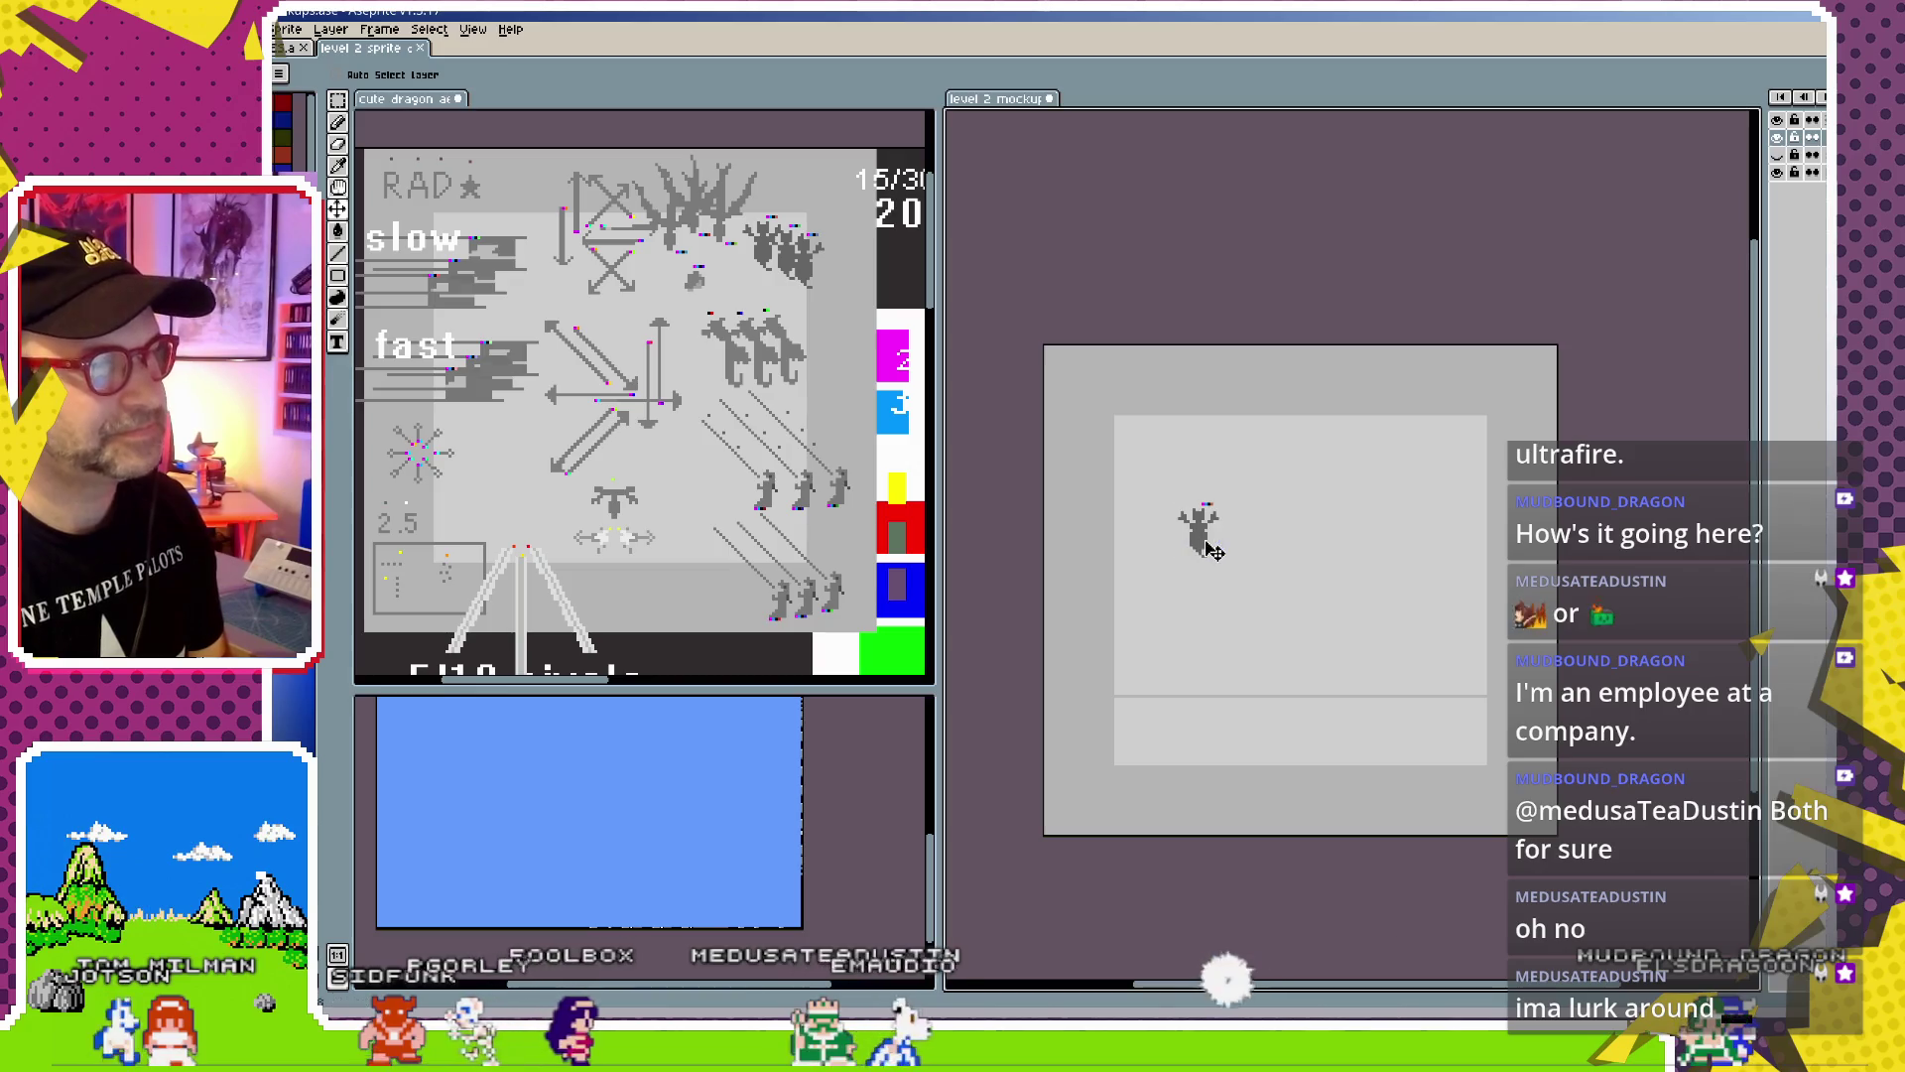
{"action": "mouse_move", "coordinate": [1210, 544]}
{"action": "left_mouse_down"}
{"action": "mouse_move", "coordinate": [1163, 480]}
{"action": "mouse_move", "coordinate": [1208, 523]}
{"action": "left_mouse_up"}
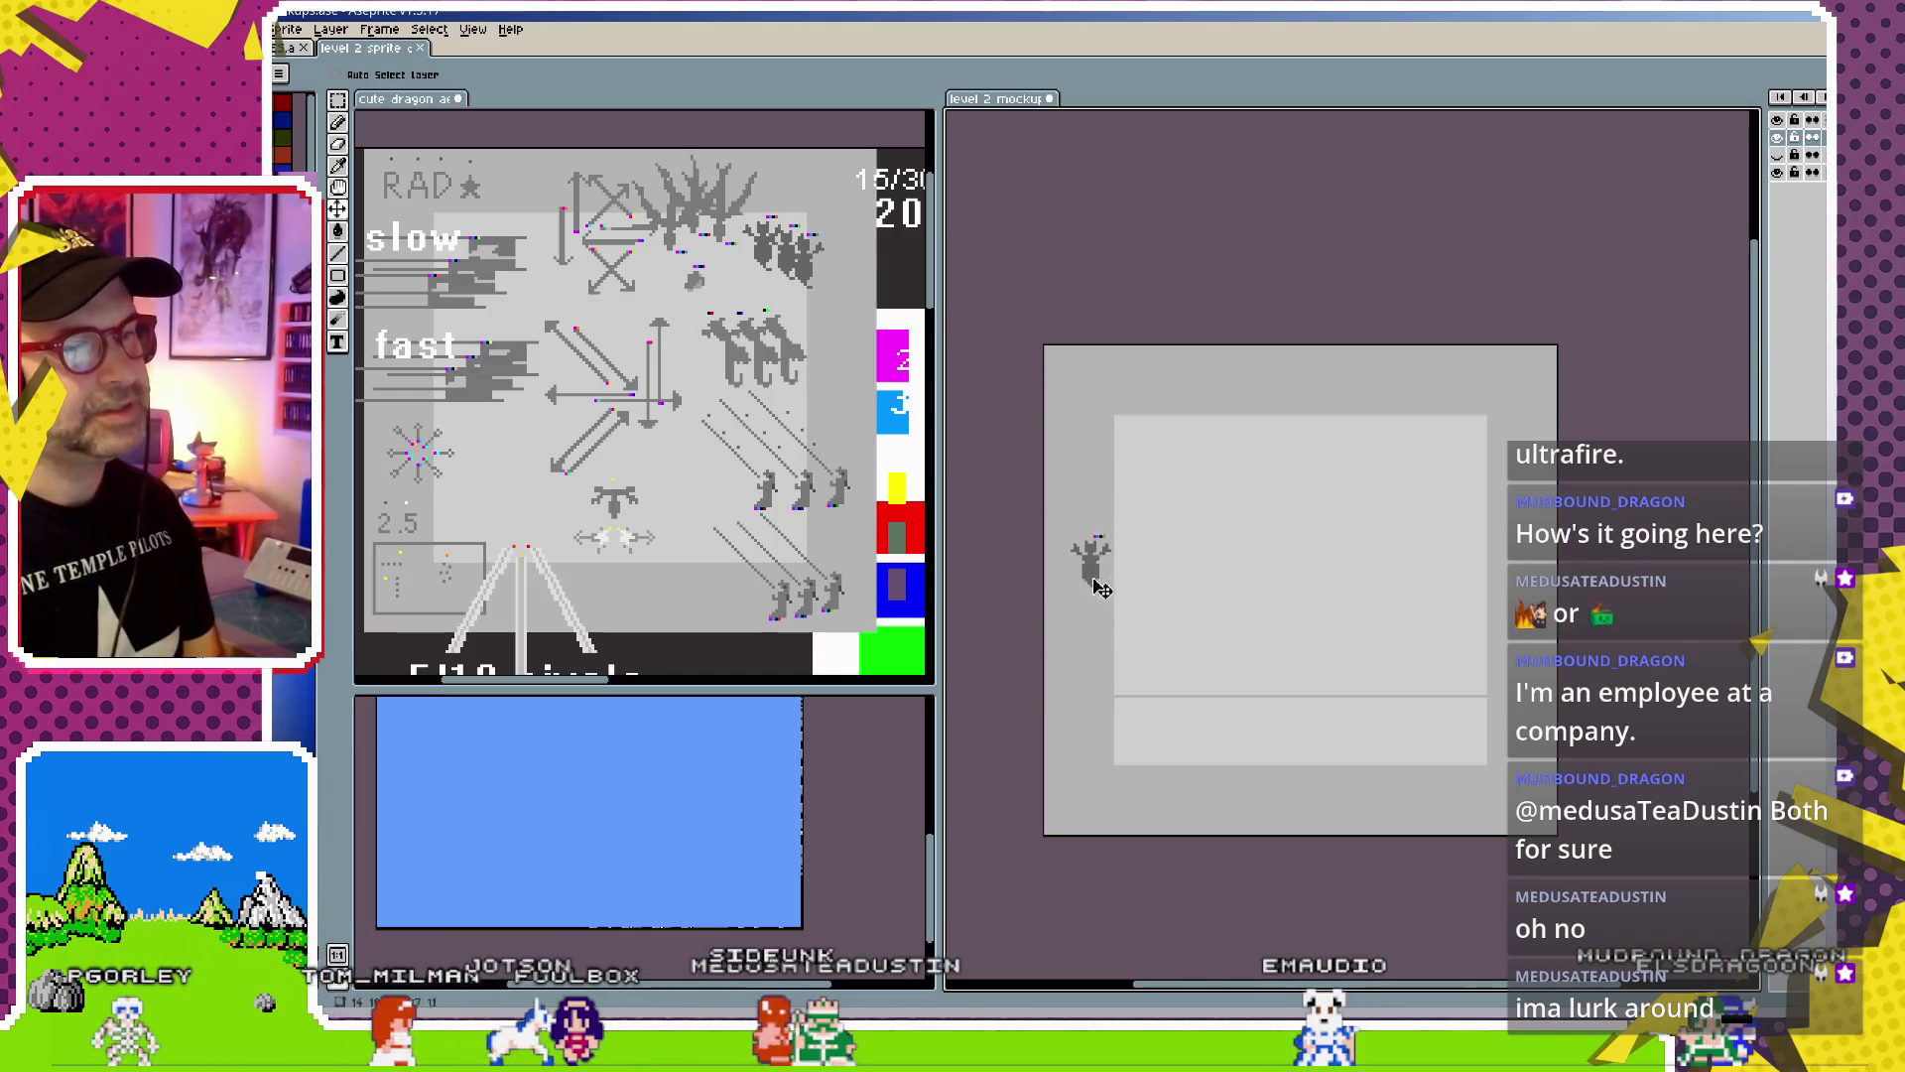
{"action": "left_click_drag", "start_coordinate": [1303, 539], "coordinate": [1545, 598]}
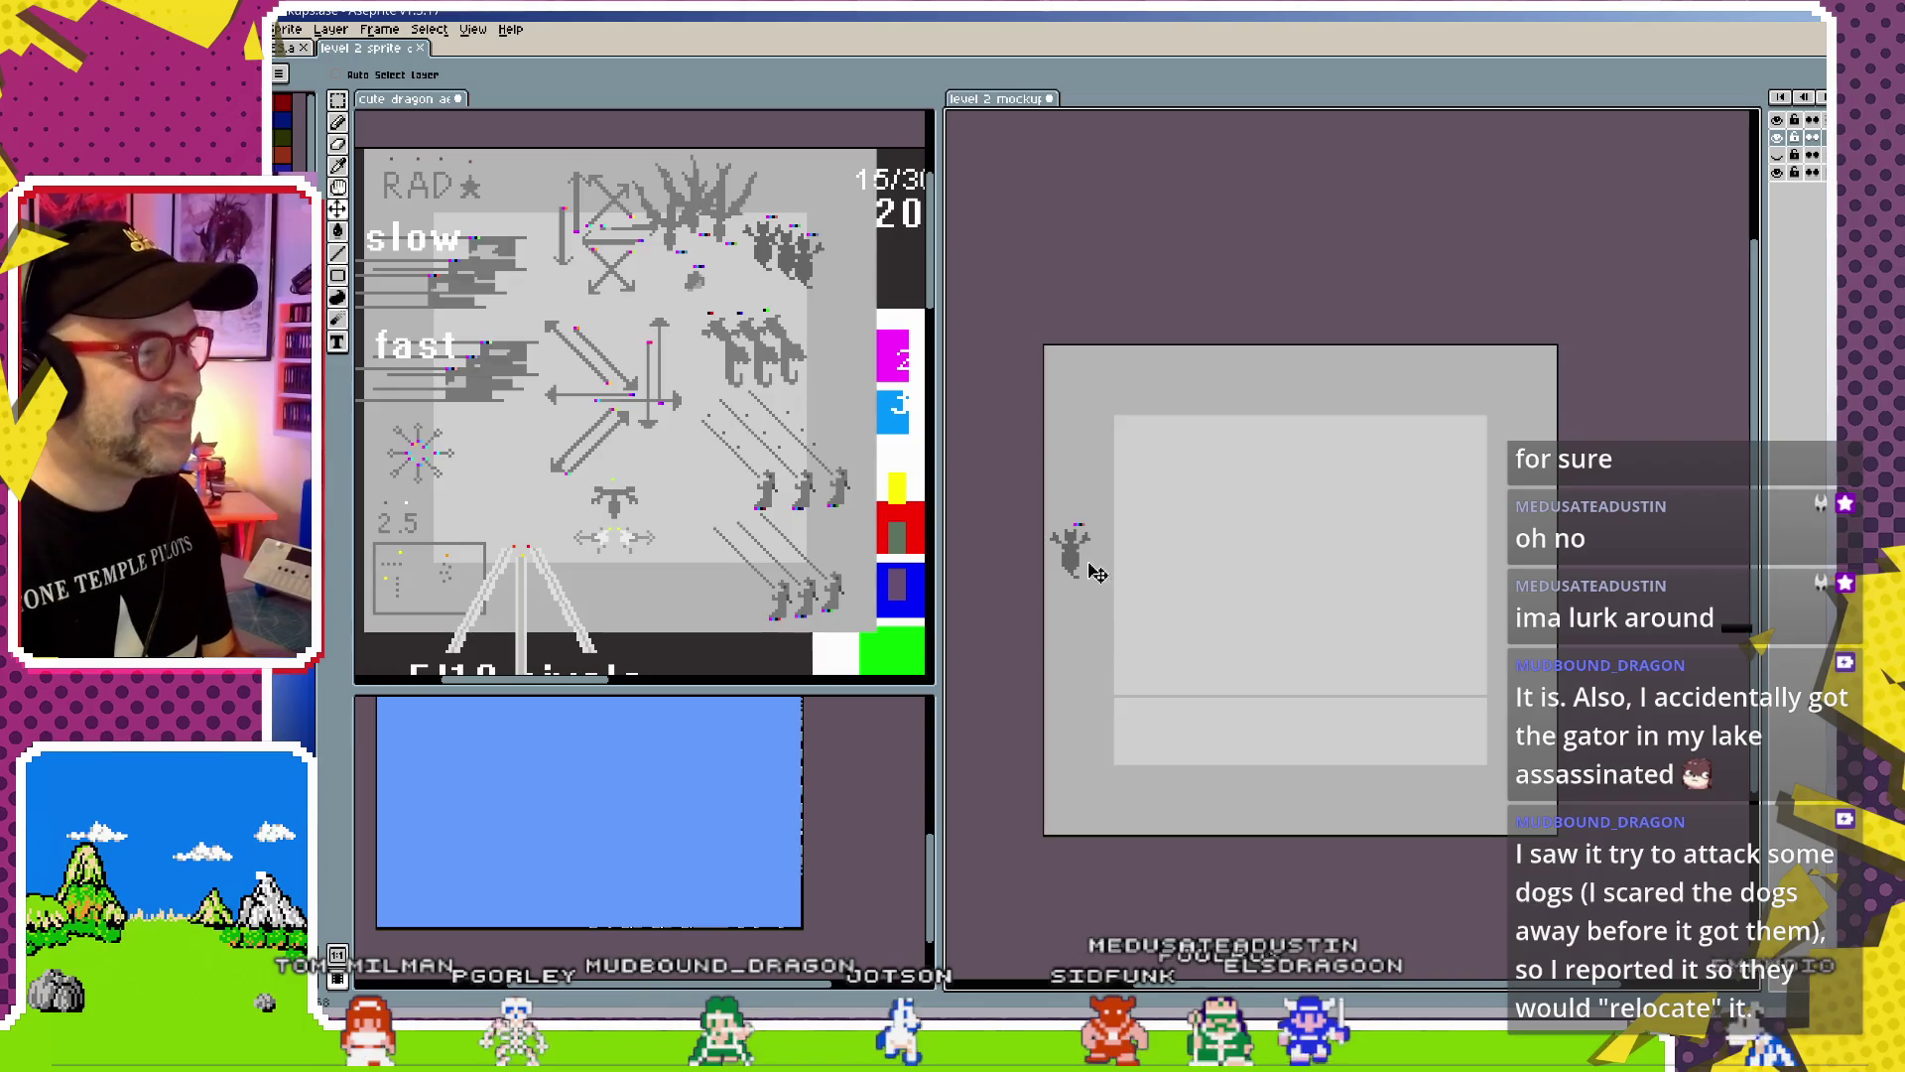
{"action": "left_click_drag", "start_coordinate": [1080, 552], "coordinate": [1097, 593]}
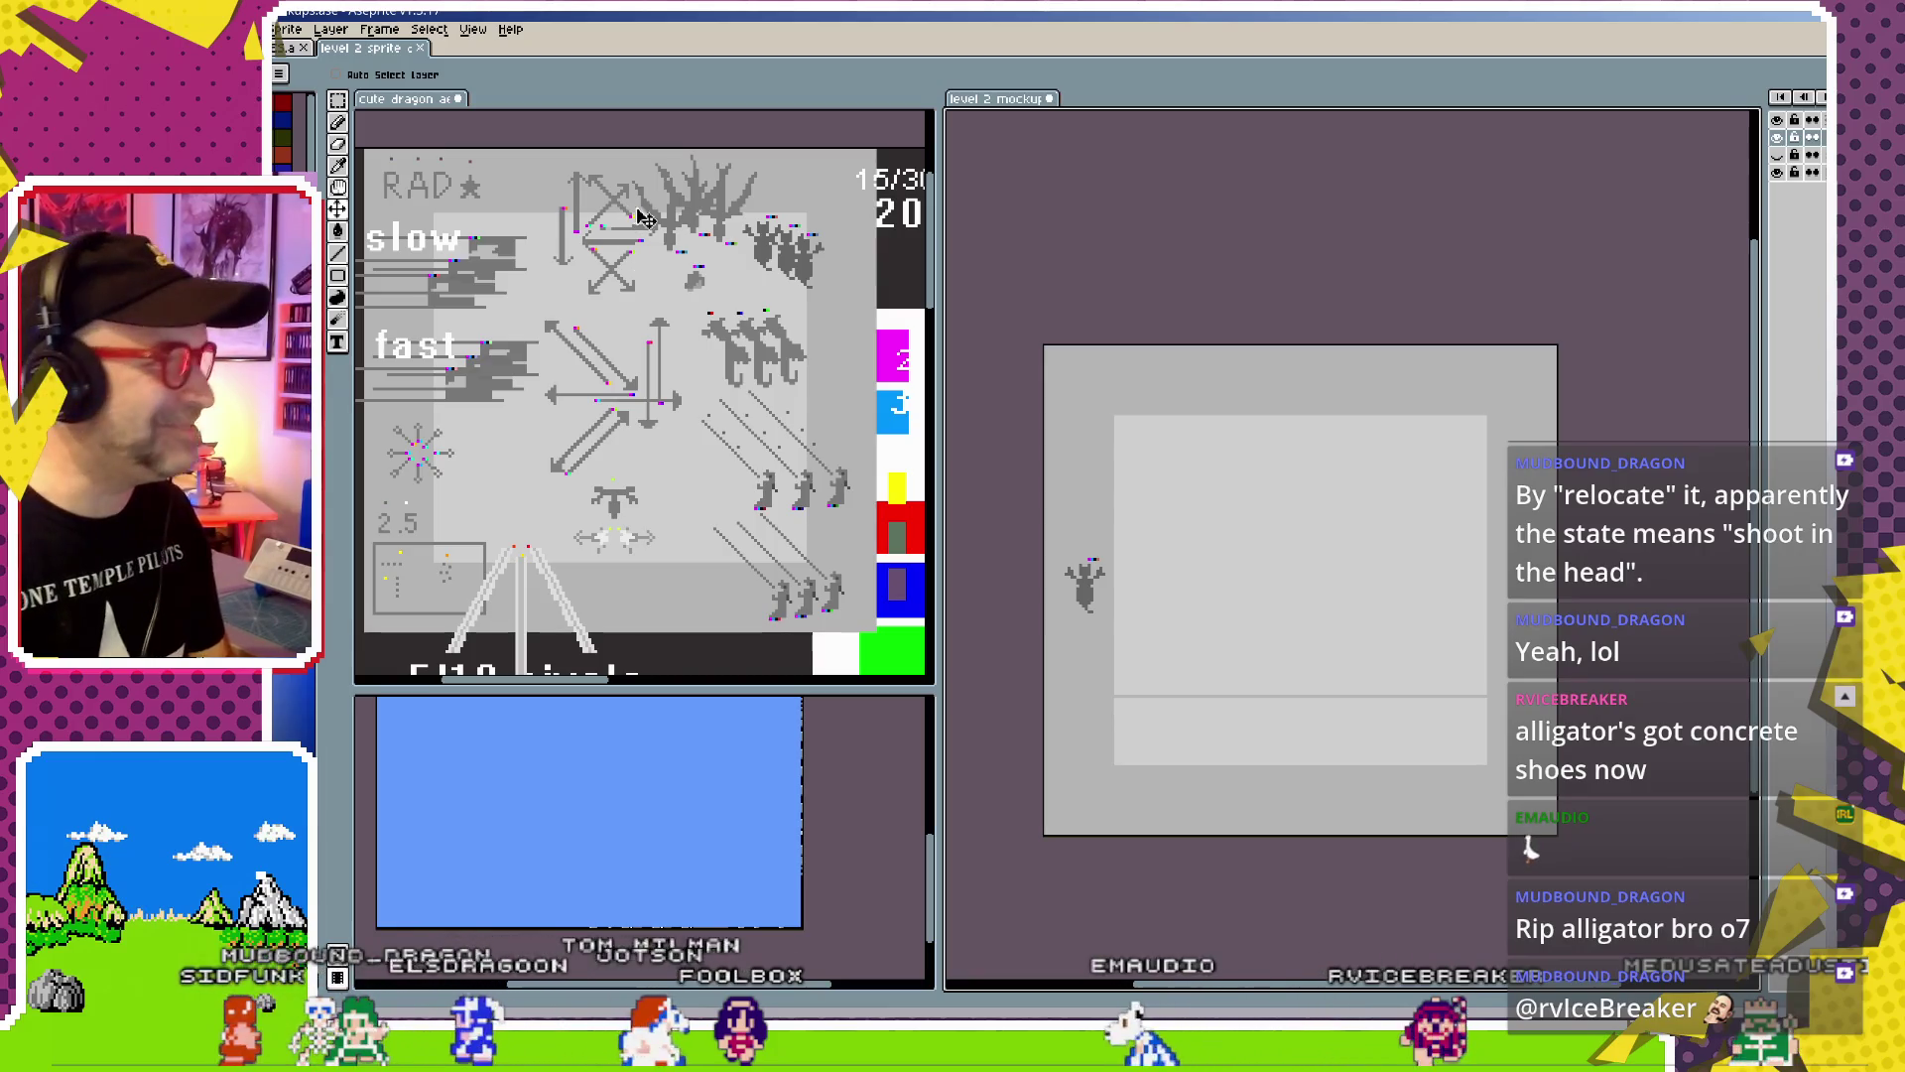
{"action": "left_click", "coordinate": [1762, 804]}
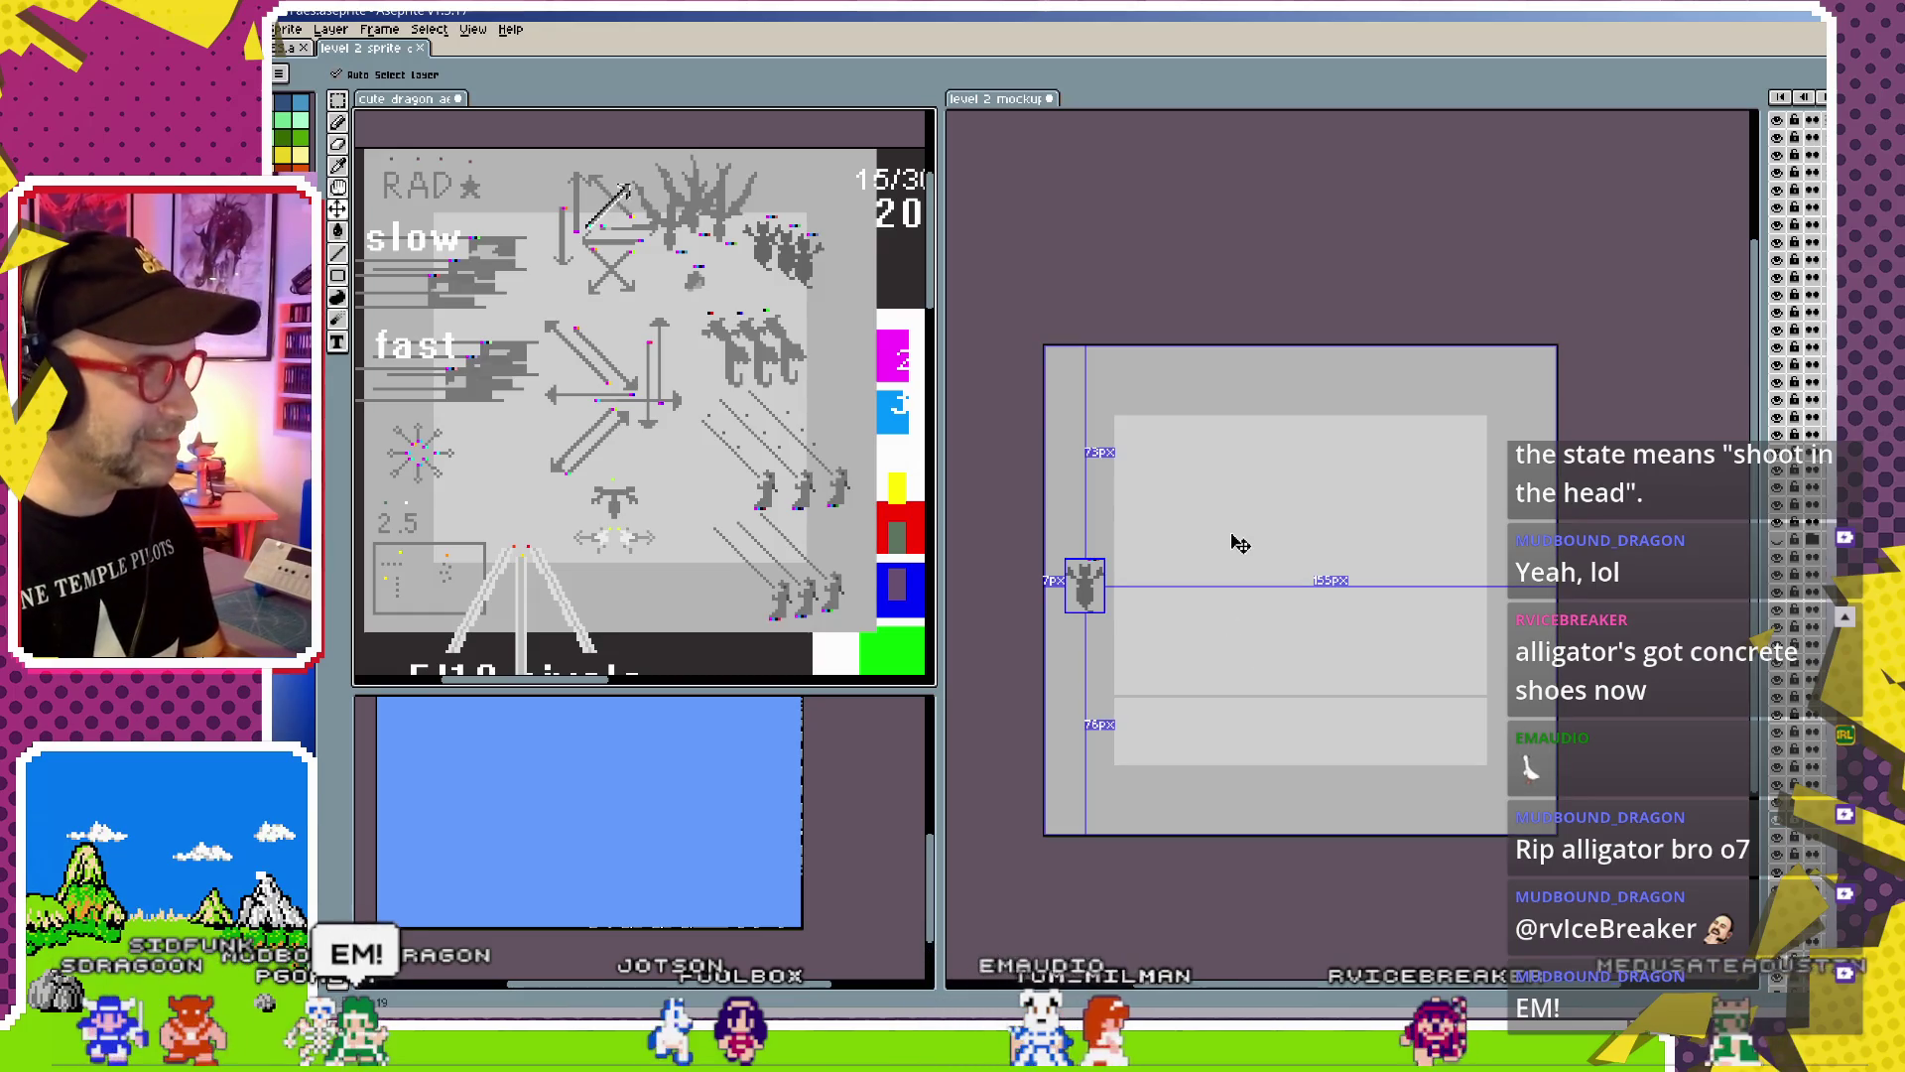
{"action": "key", "text": "ctrl+v"}
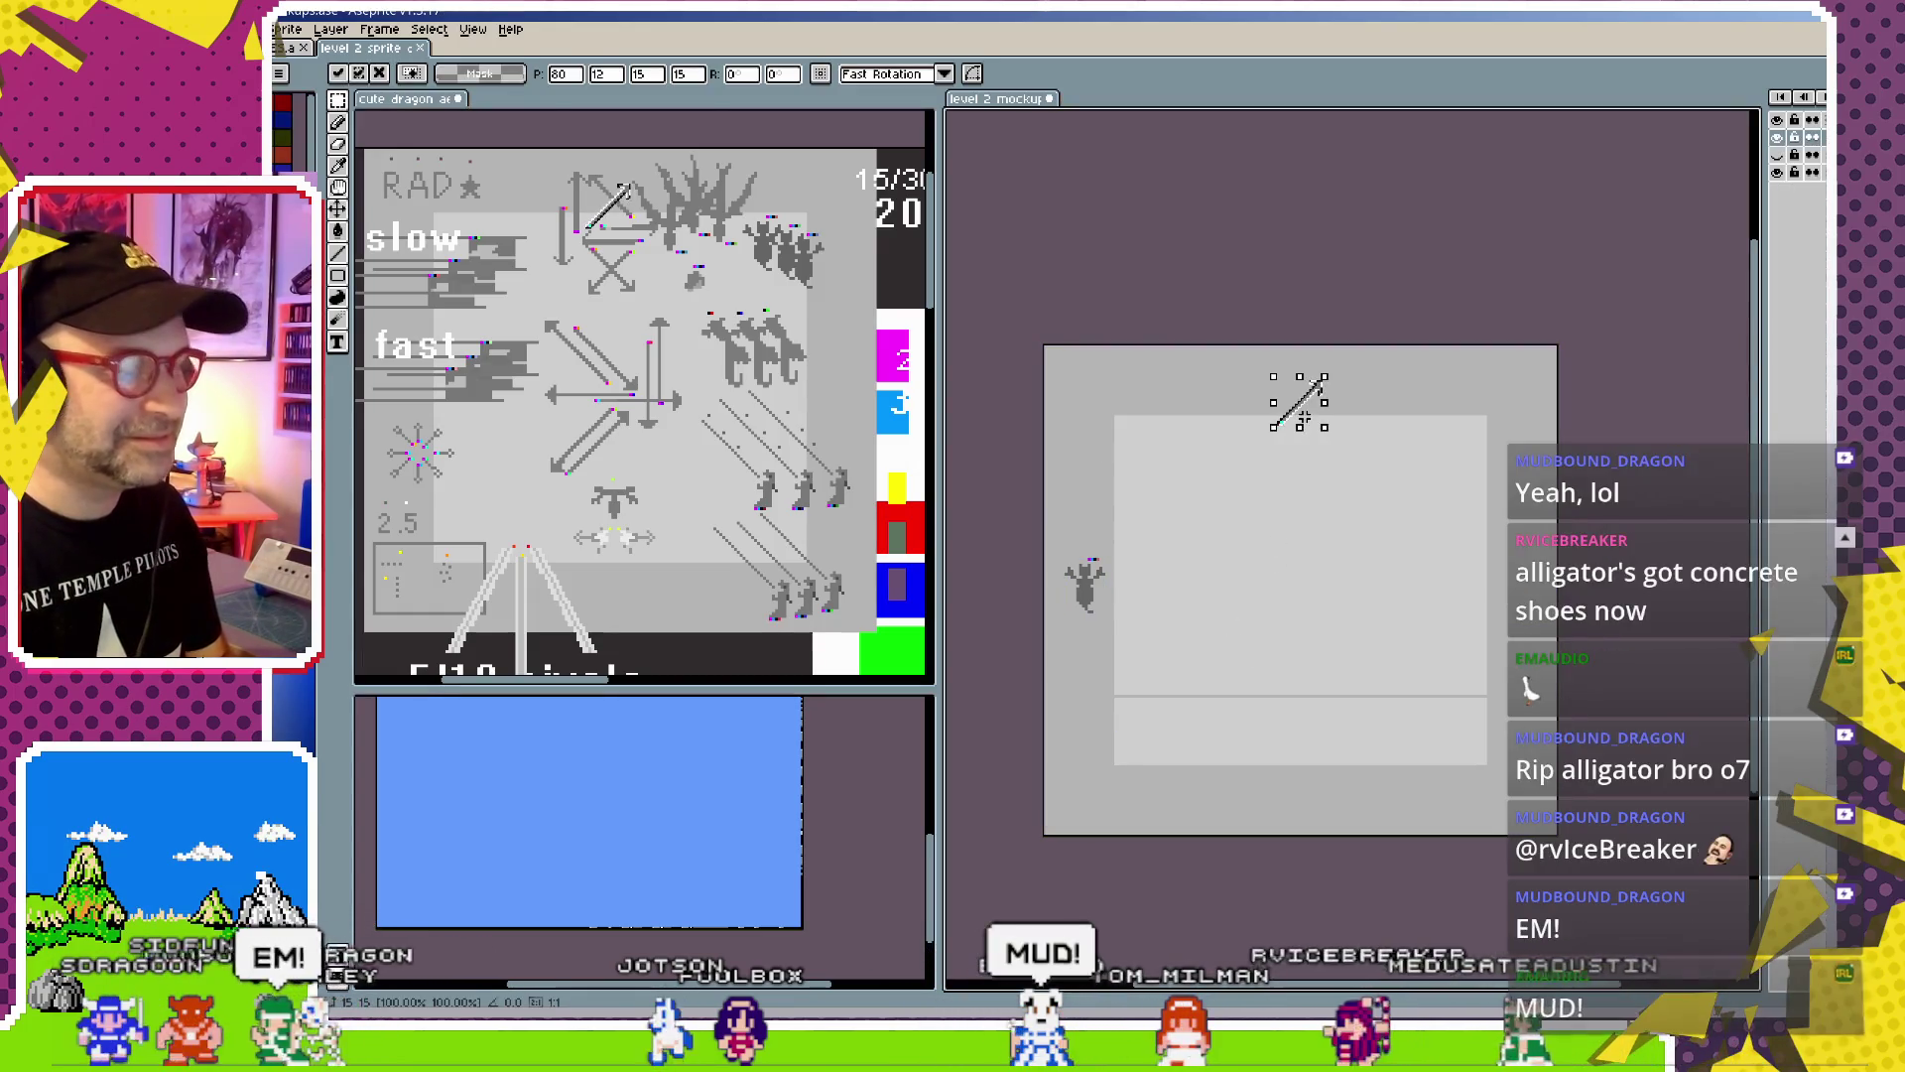
{"action": "key", "text": "Return"}
{"action": "key", "text": "v"}
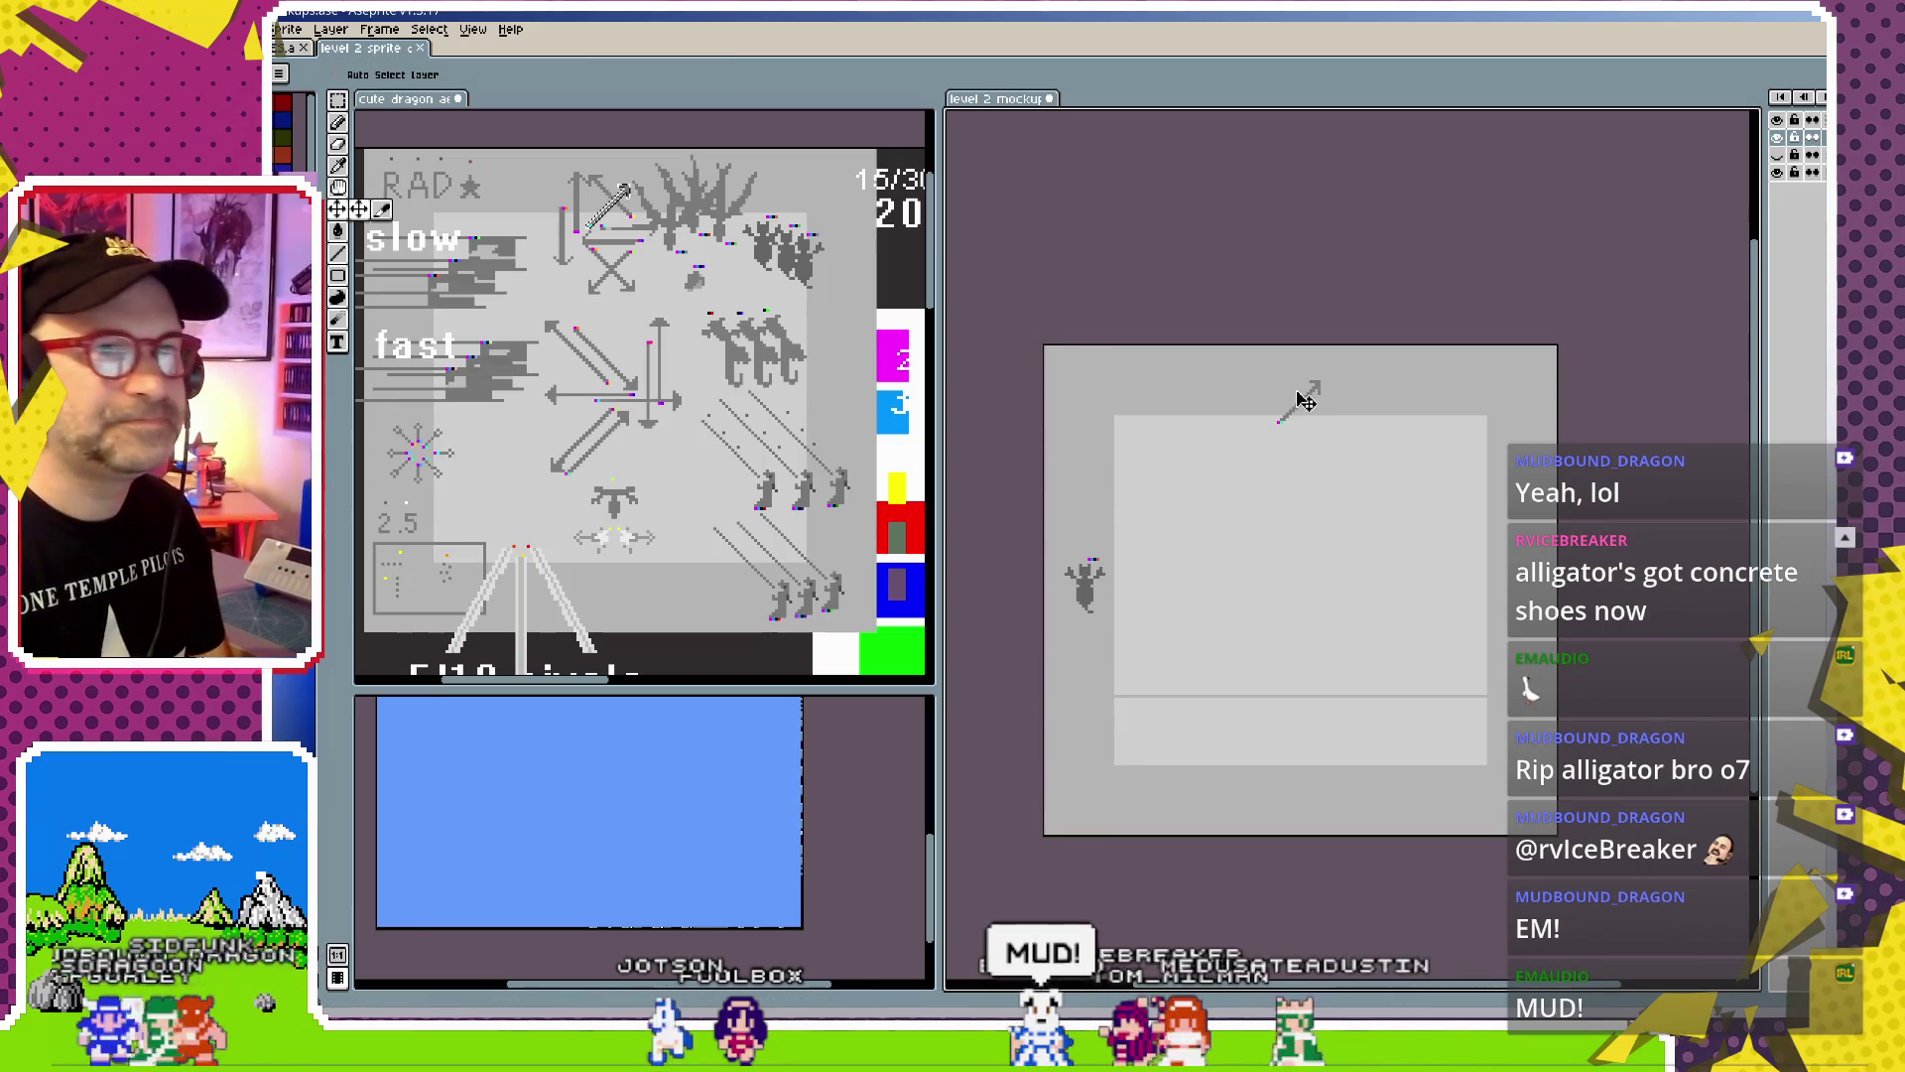
{"action": "key", "text": "ctrl"}
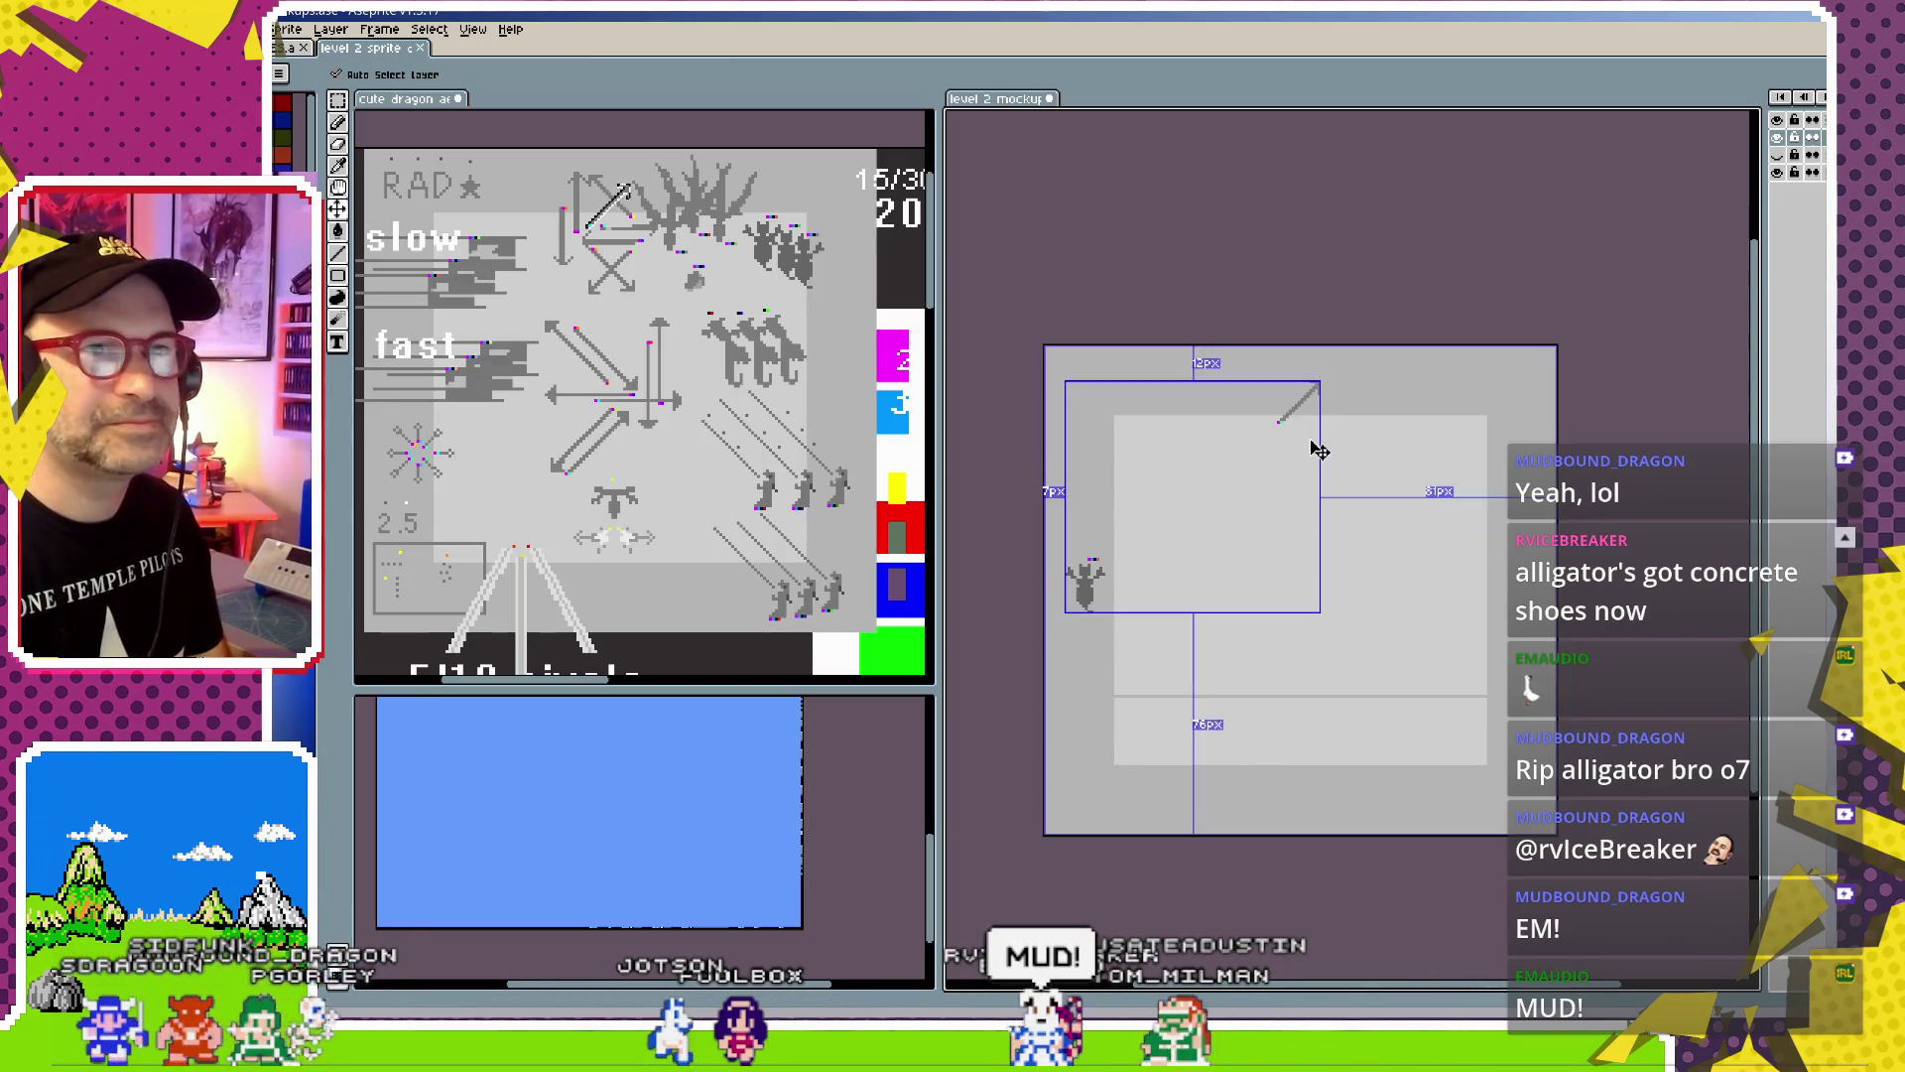
{"action": "key", "text": "ctrl+z"}
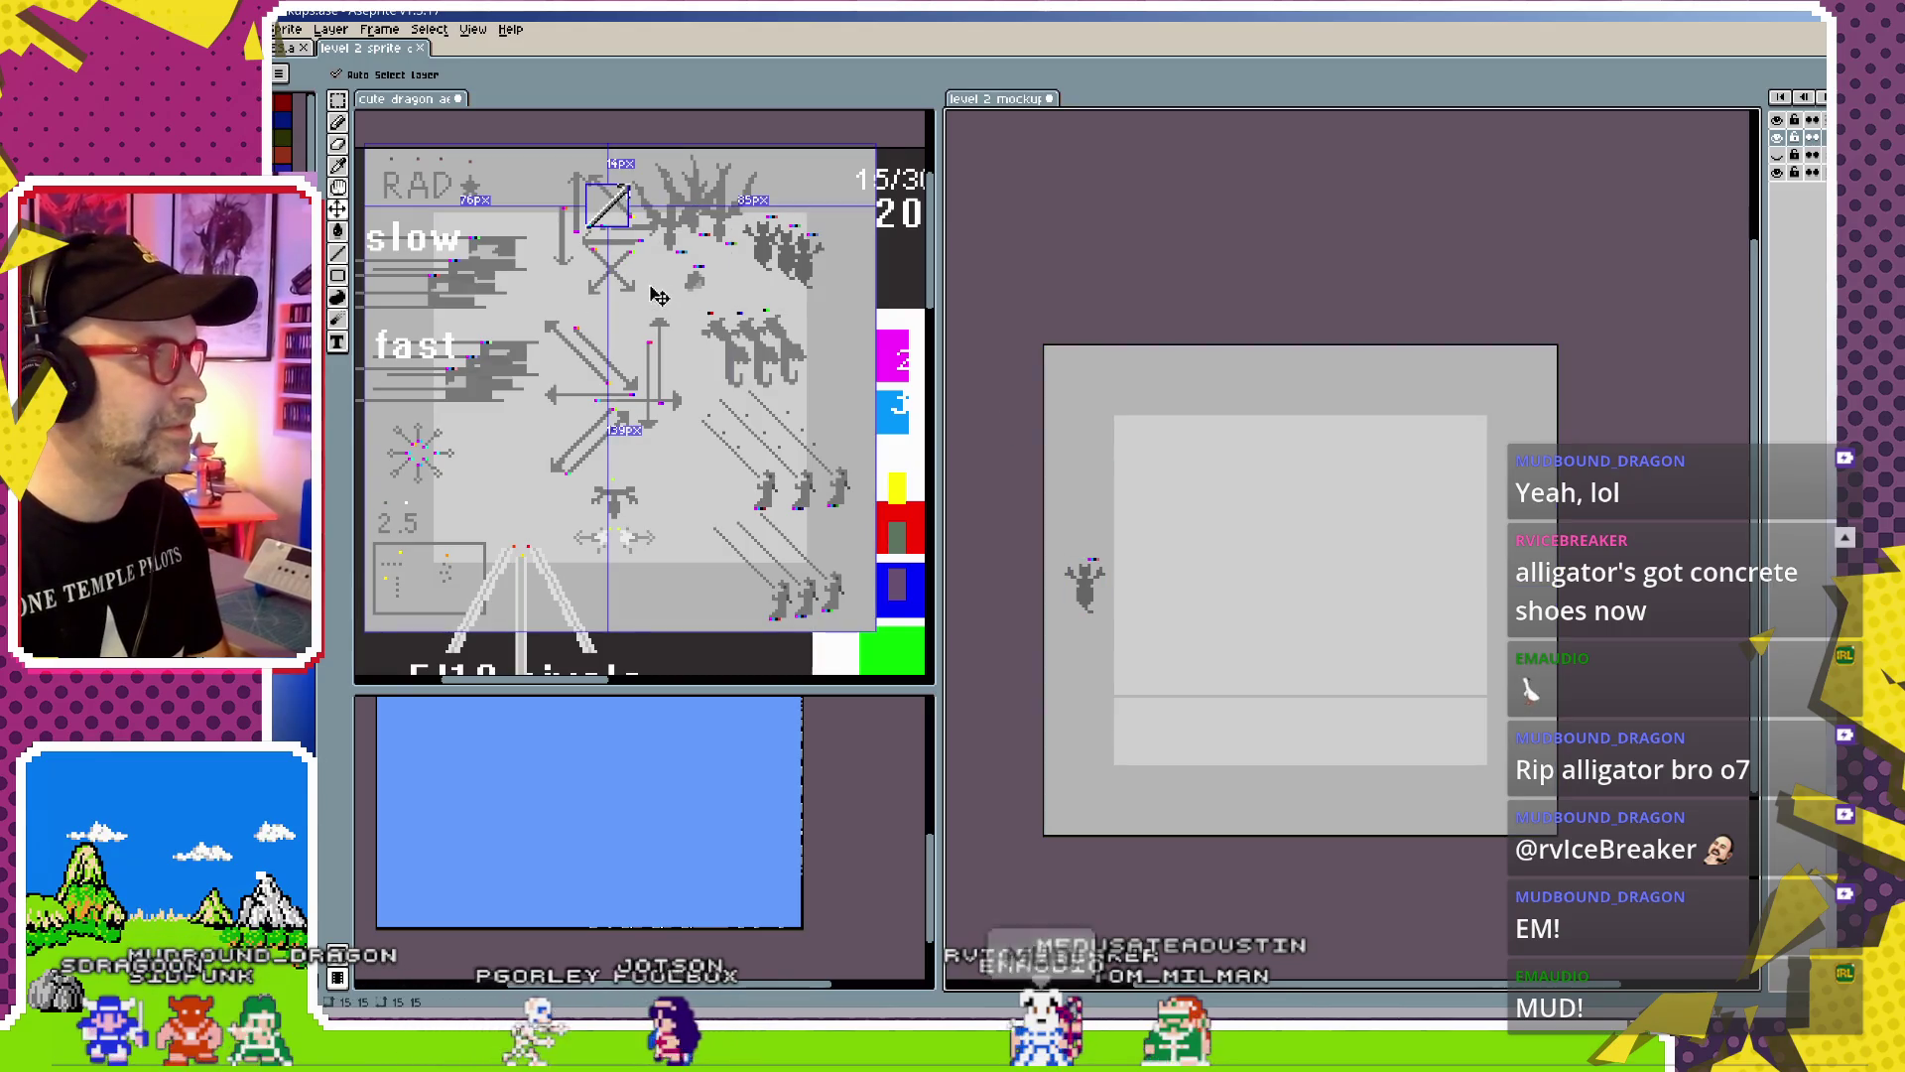
{"action": "left_click", "coordinate": [658, 290], "text": "ctrl"}
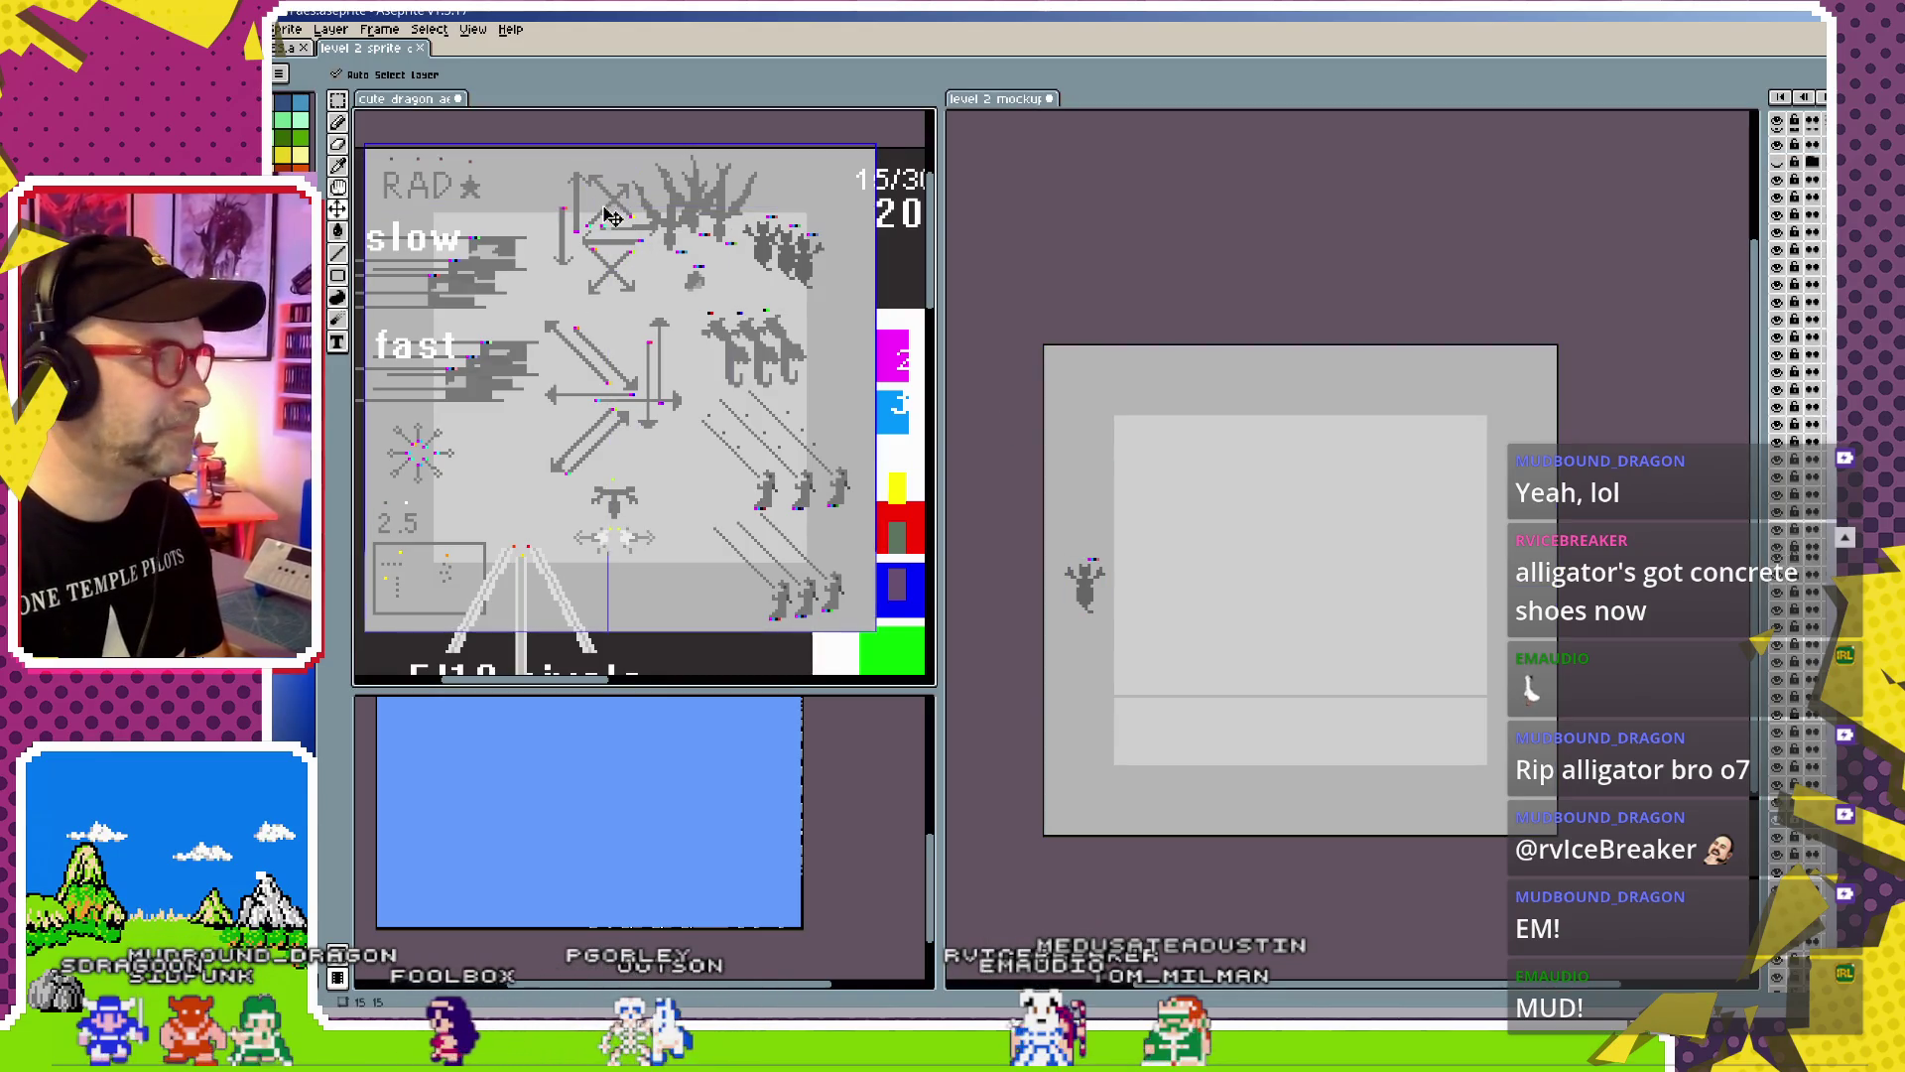
{"action": "key", "text": "XF86AudioLowerVolume"}
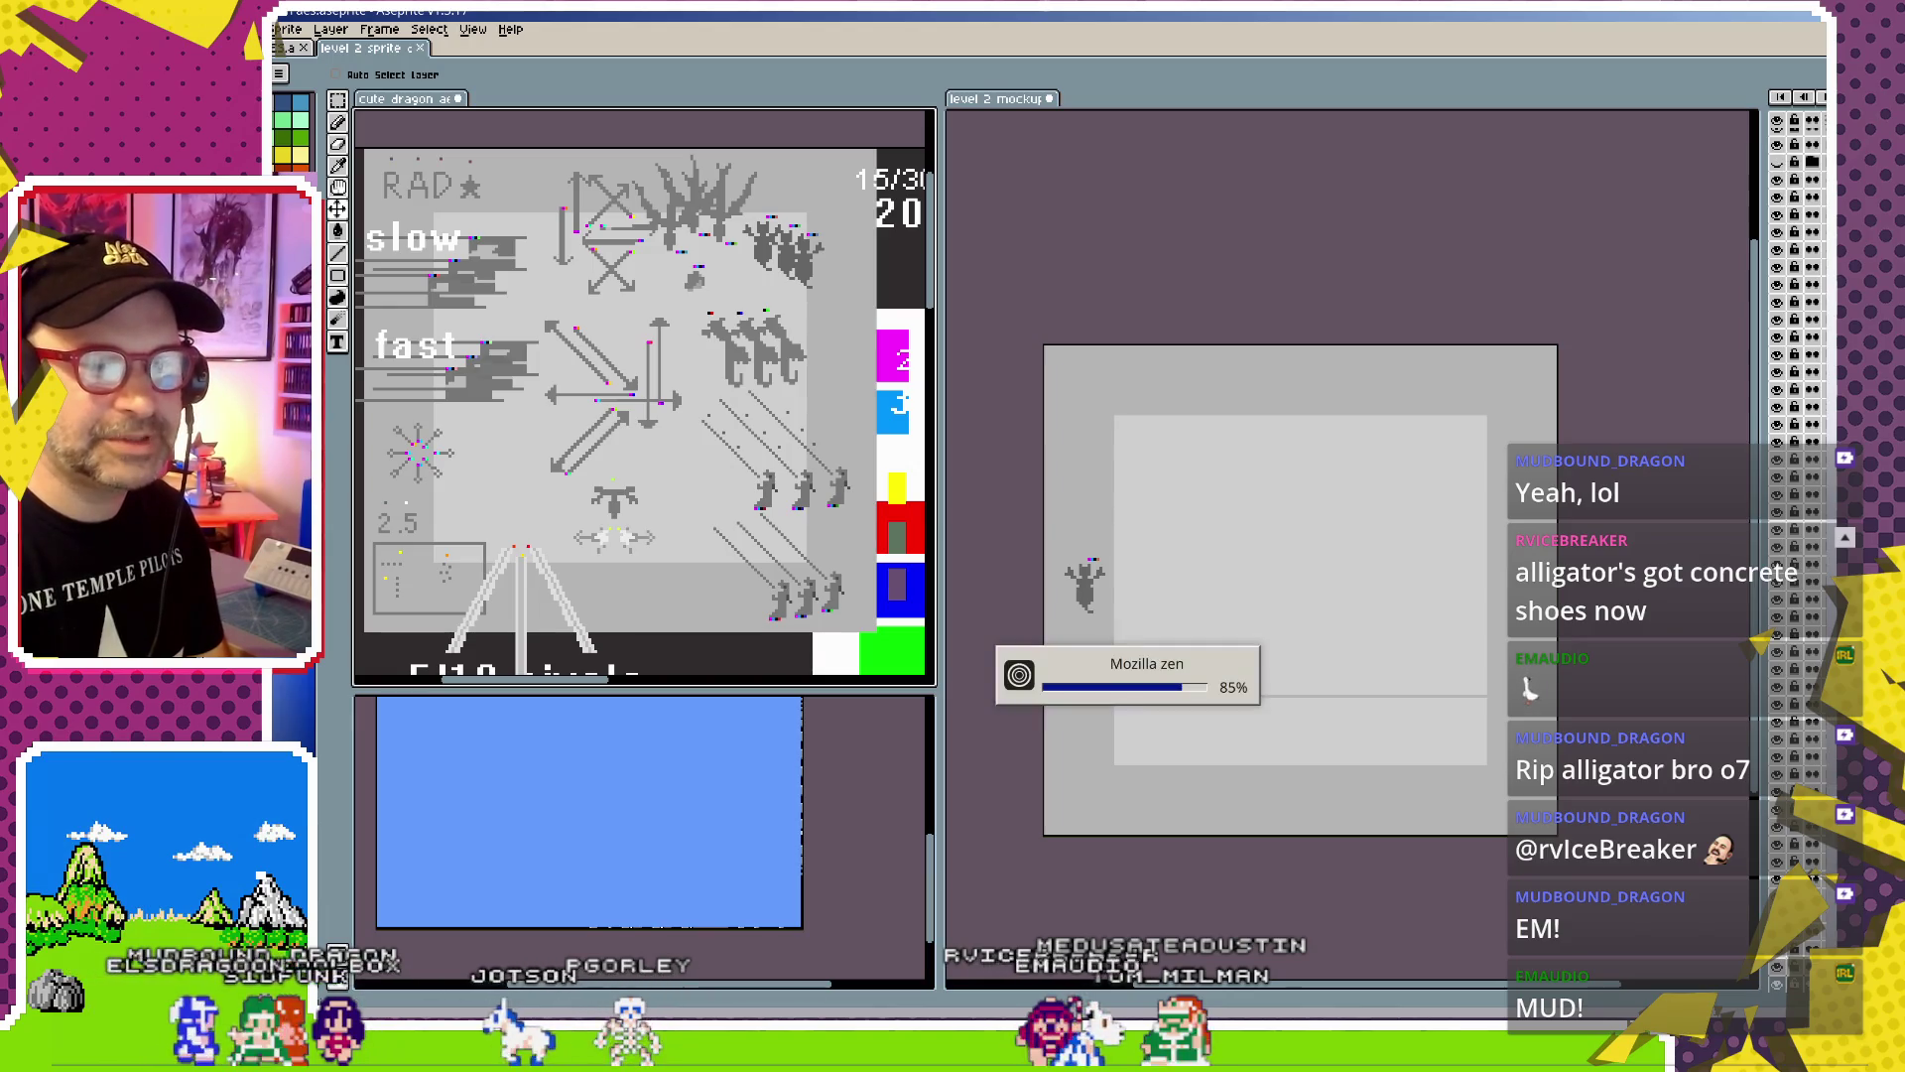
{"action": "scroll", "coordinate": [1291, 675], "scroll_direction": "up", "scroll_amount": 2}
{"action": "scroll", "coordinate": [1290, 675], "scroll_direction": "down", "scroll_amount": 1}
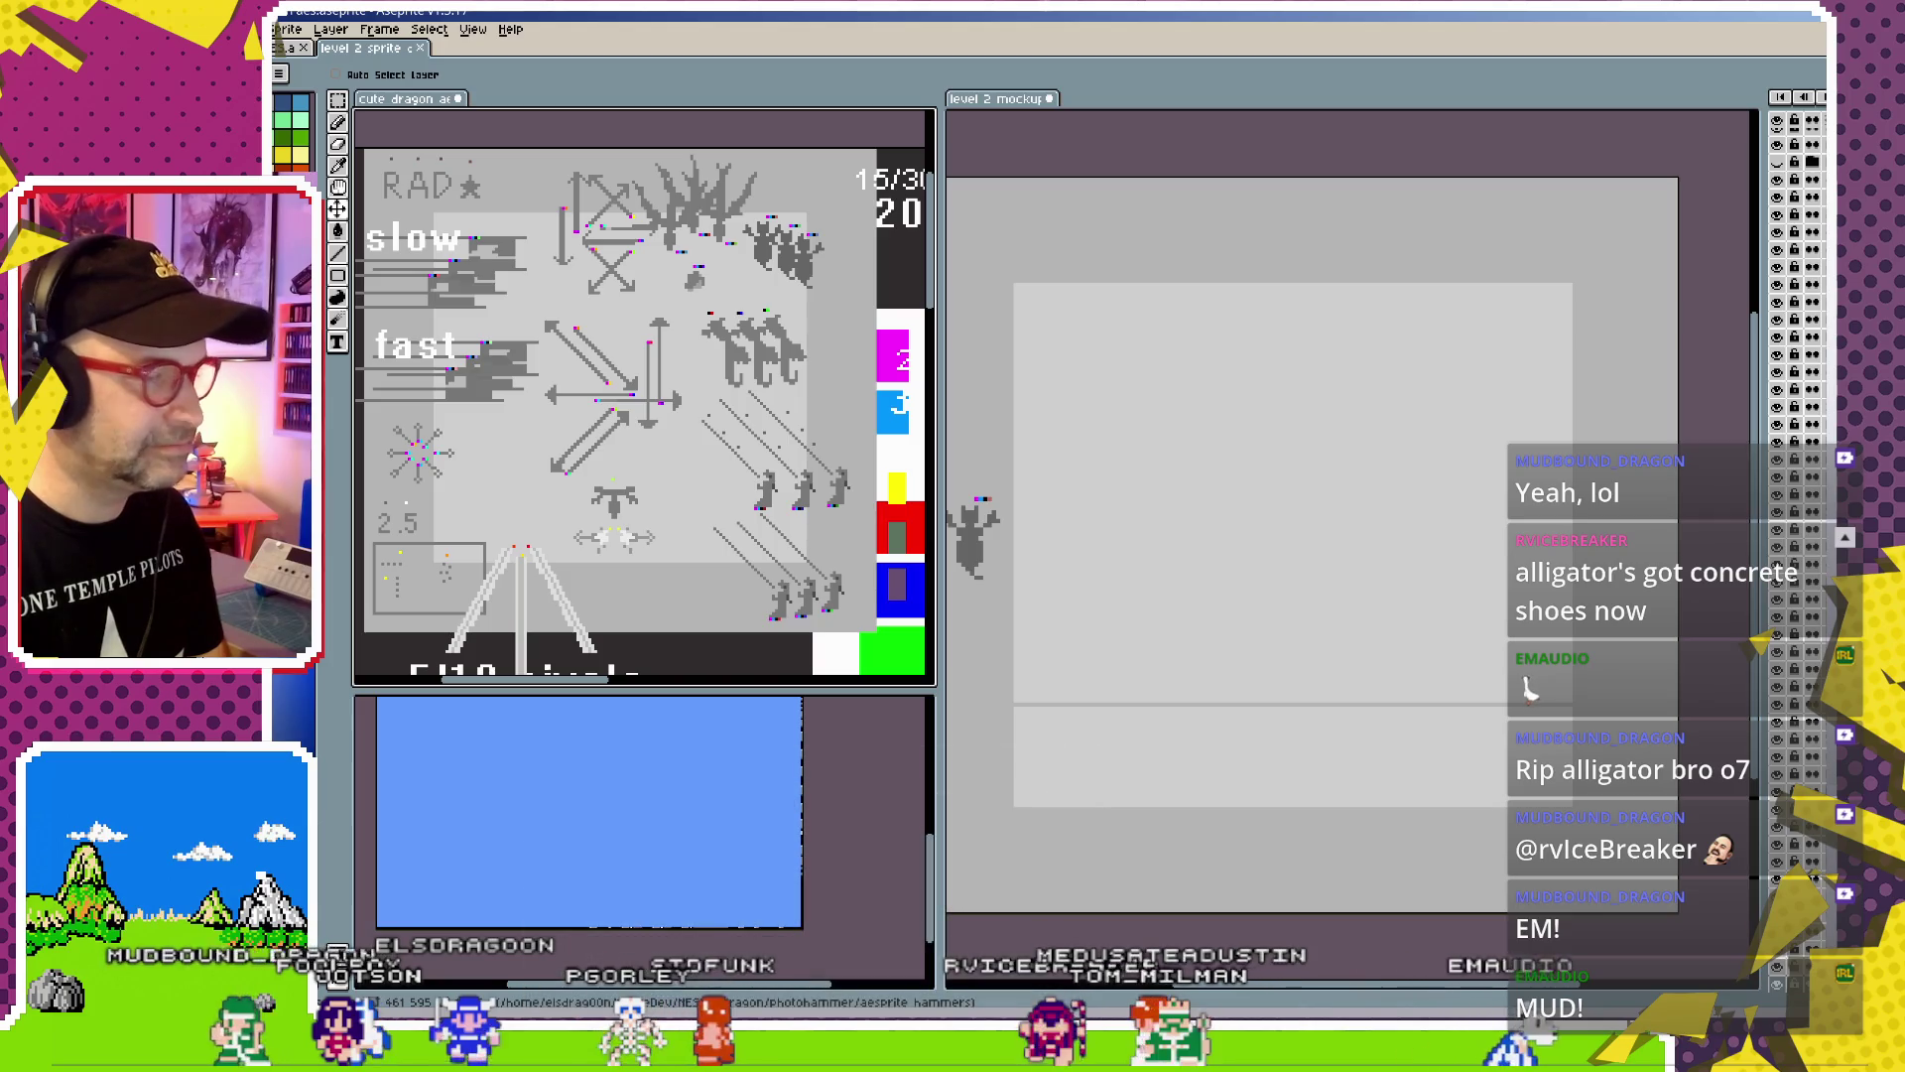
{"action": "key", "text": "ctrl"}
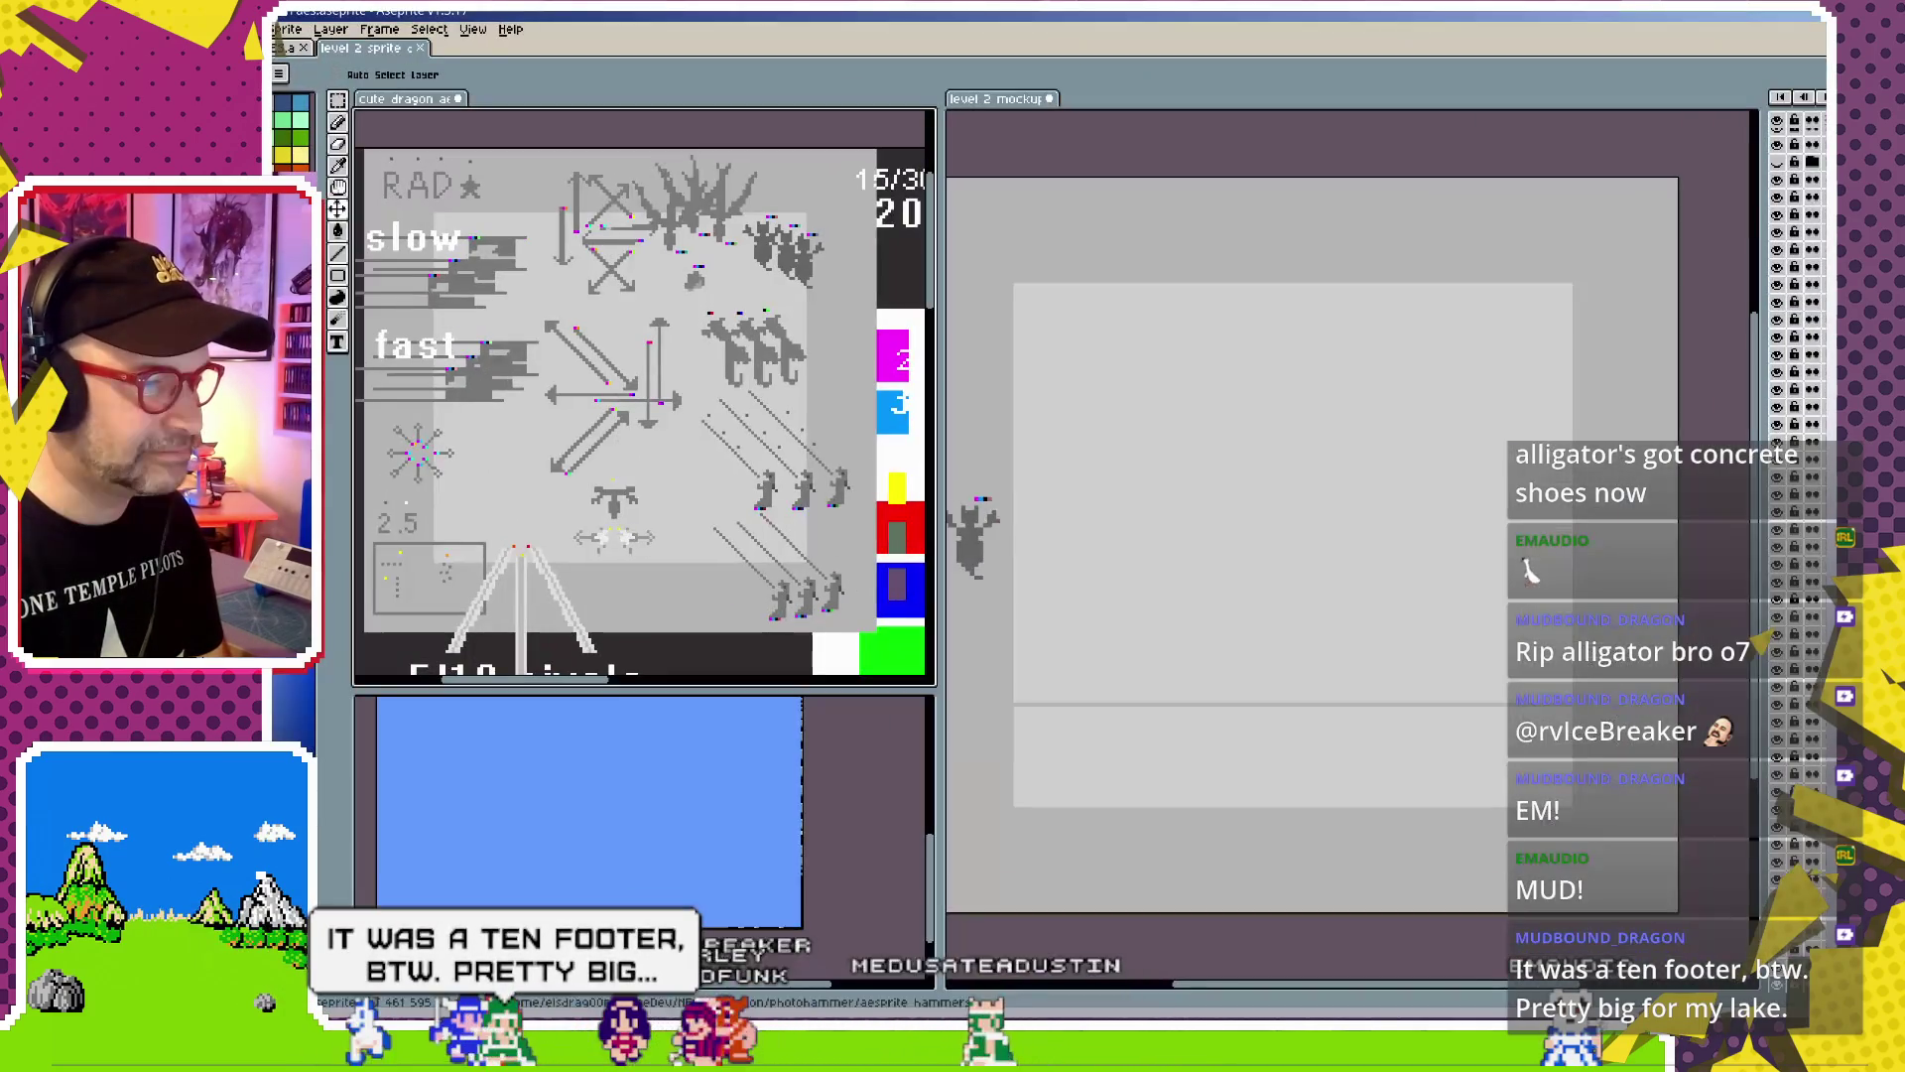
{"action": "key", "text": "XF86AudioLowerVolume"}
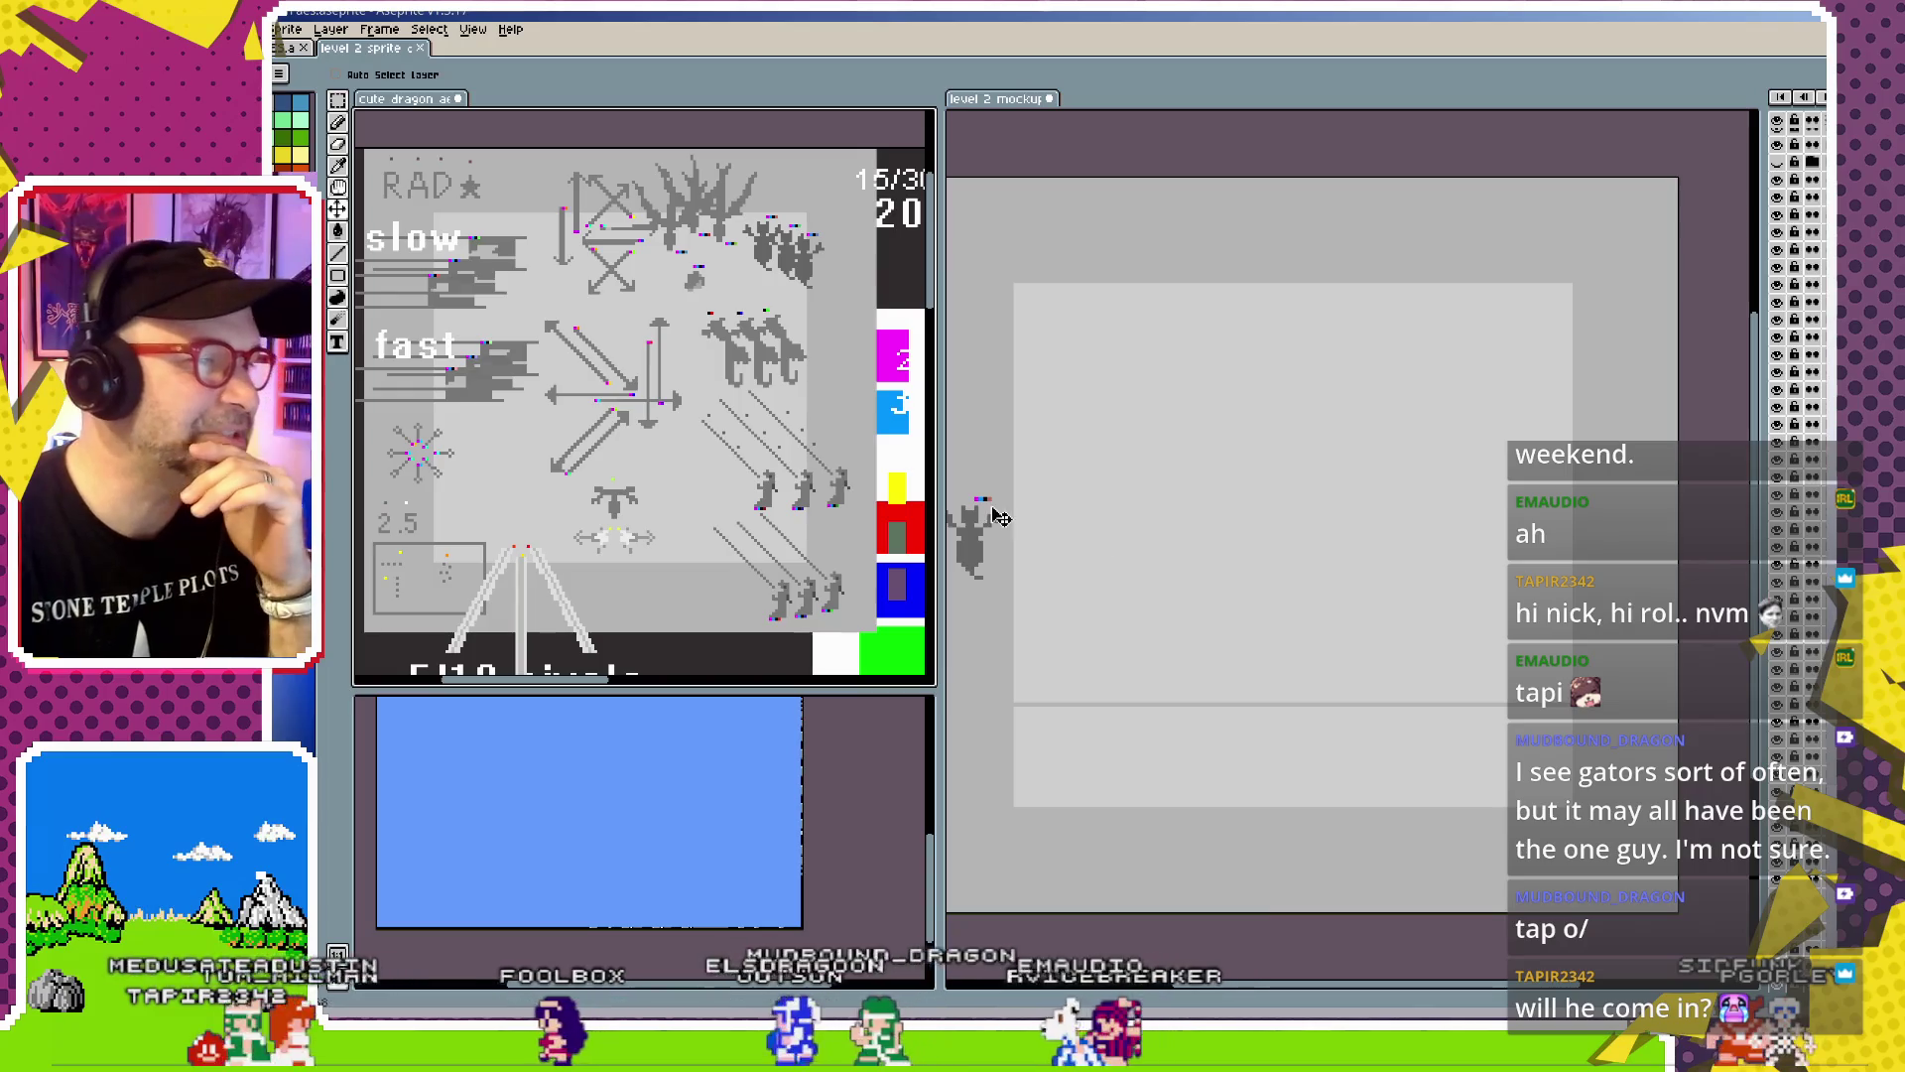
Turn on Auto Select Layer and move the NE arrow so it starts against the dragon
{"action": "left_click", "coordinate": [336, 74]}
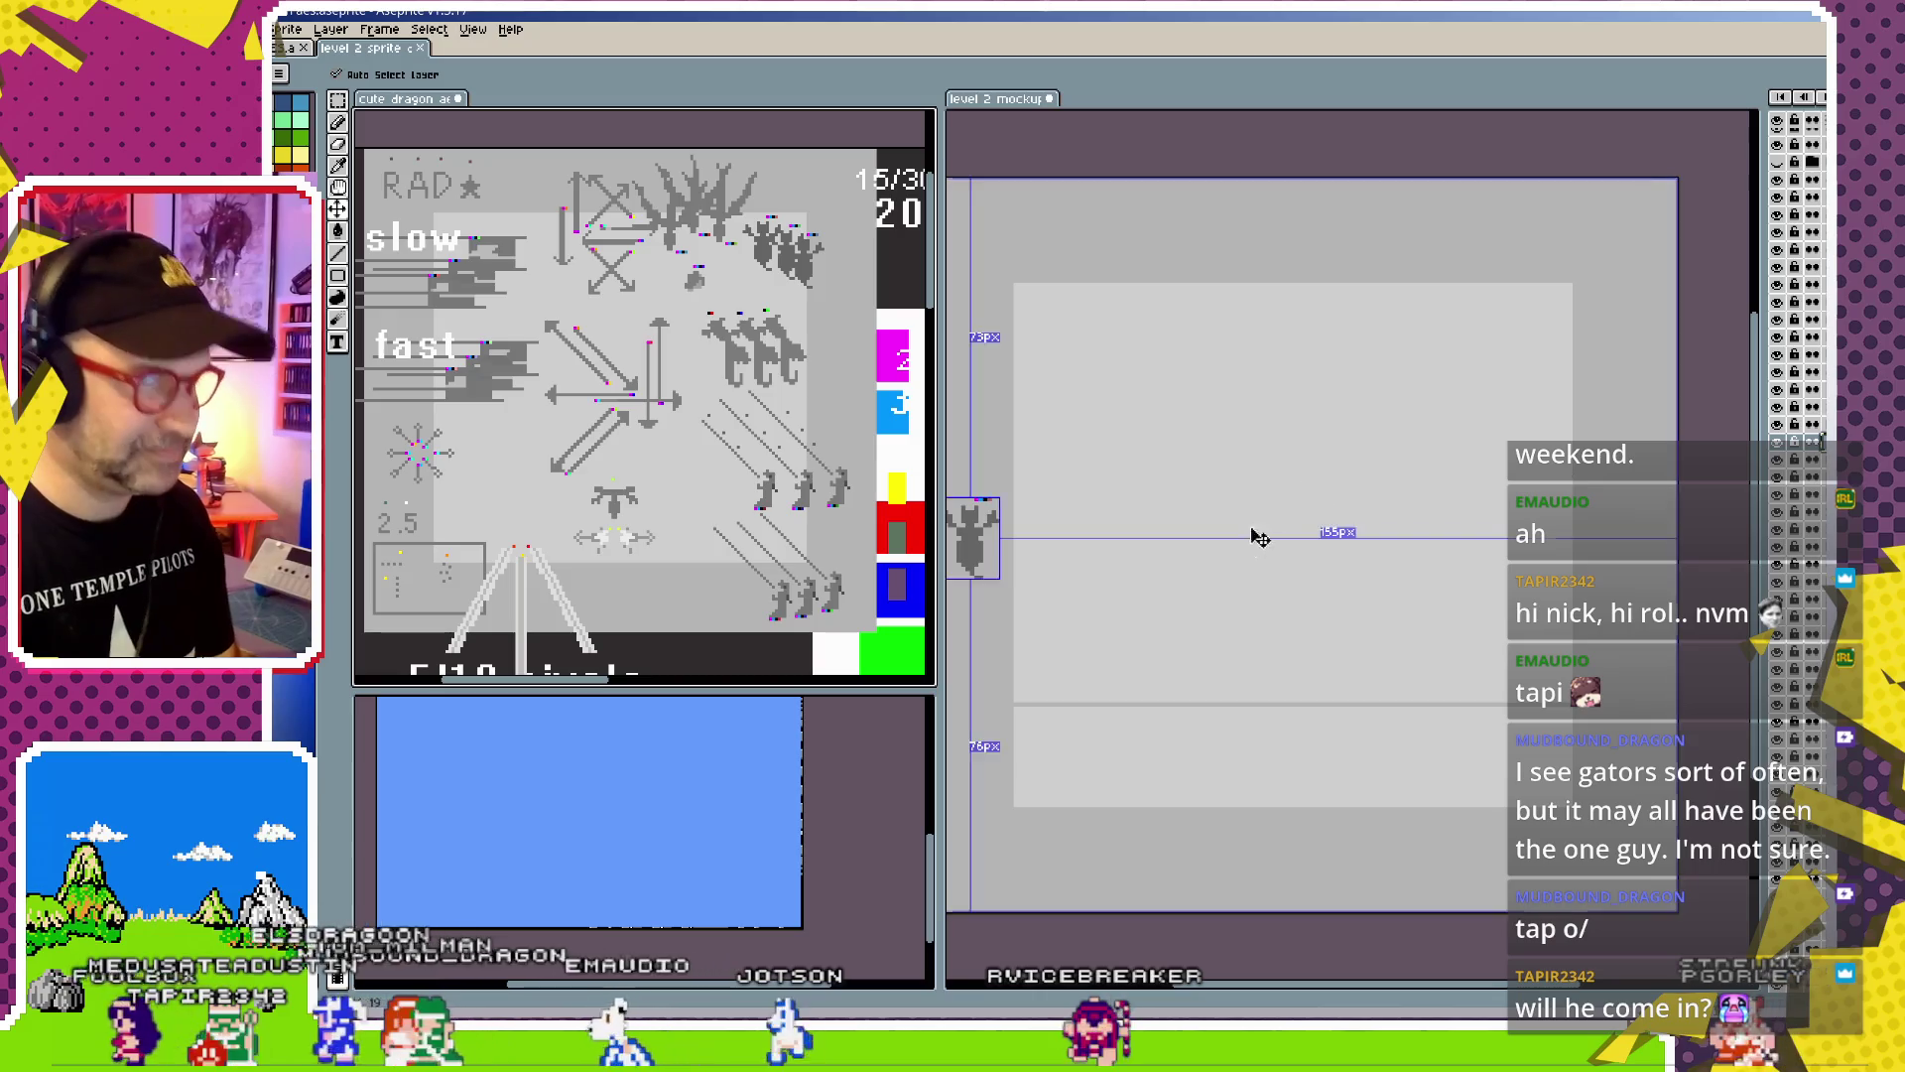
{"action": "left_click", "coordinate": [1184, 566]}
{"action": "left_click_drag", "start_coordinate": [1087, 480], "coordinate": [1052, 487]}
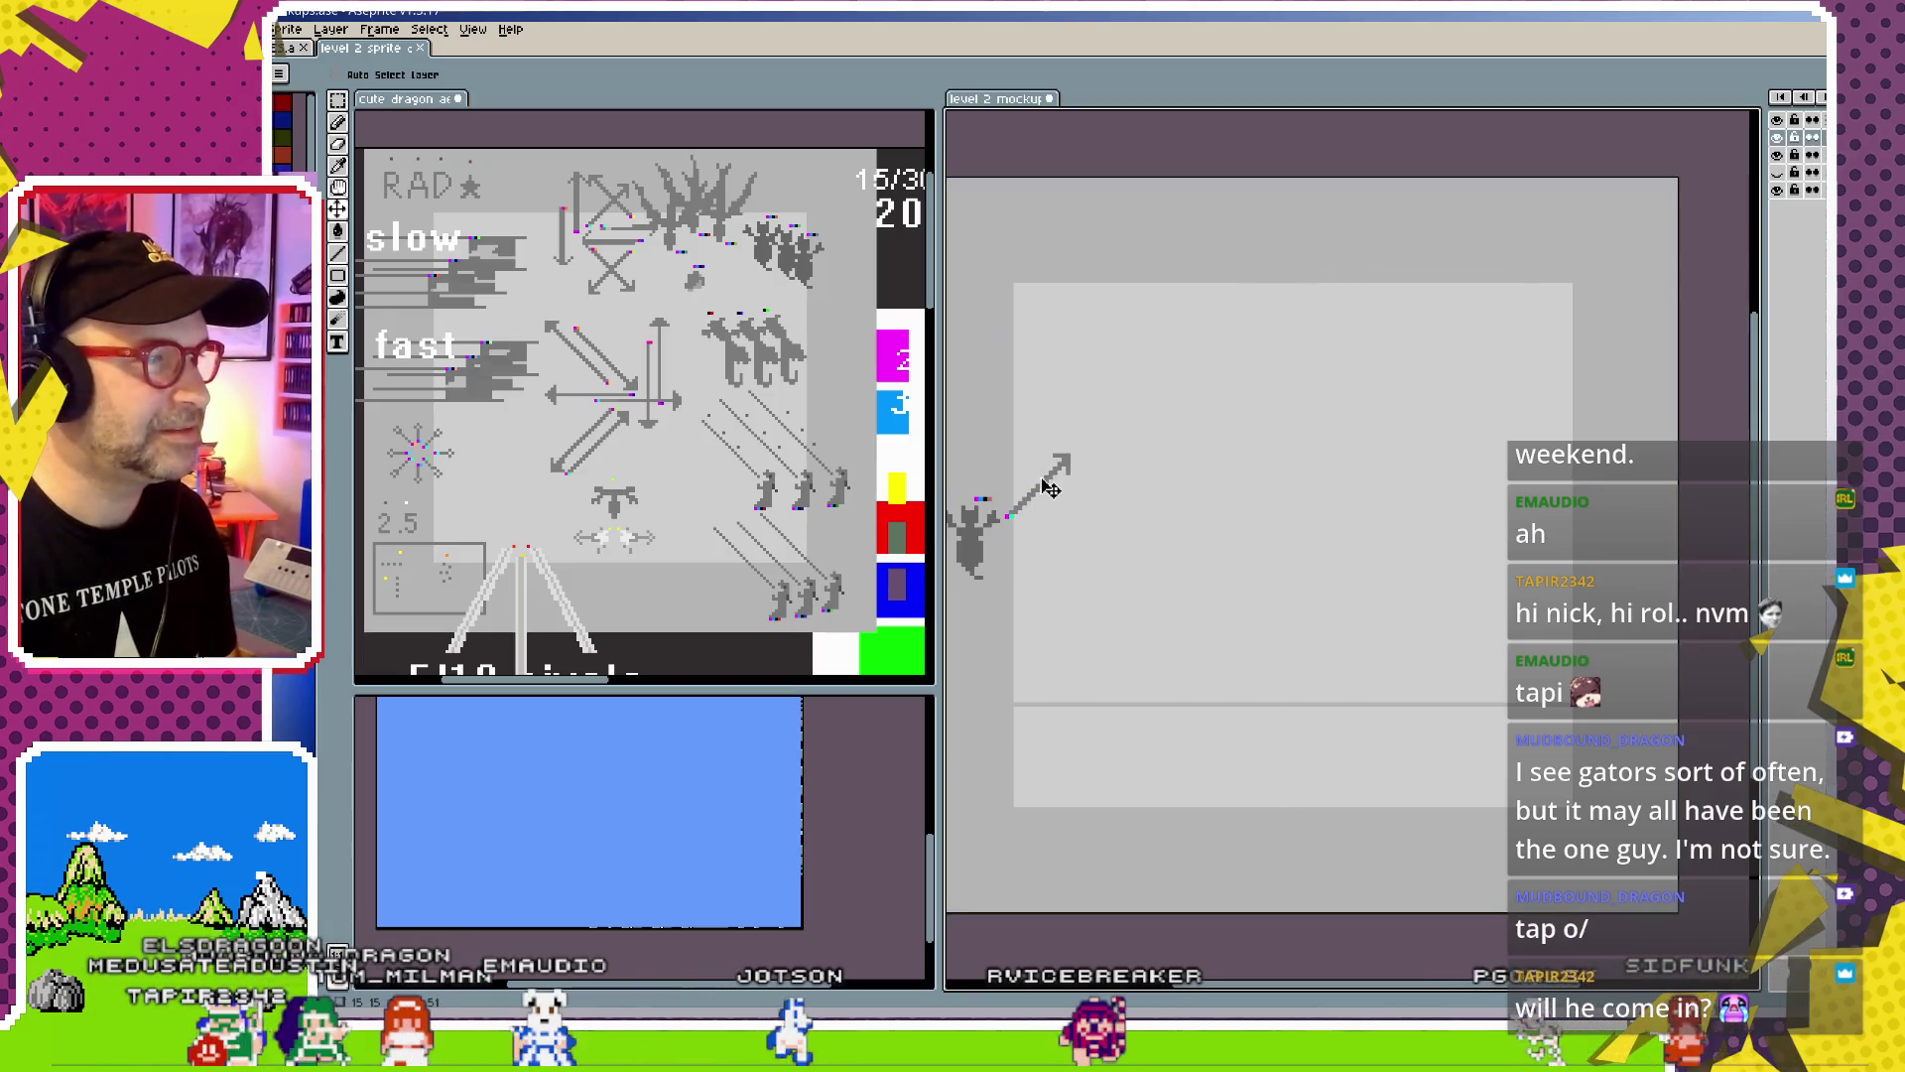
{"action": "left_click", "coordinate": [633, 293]}
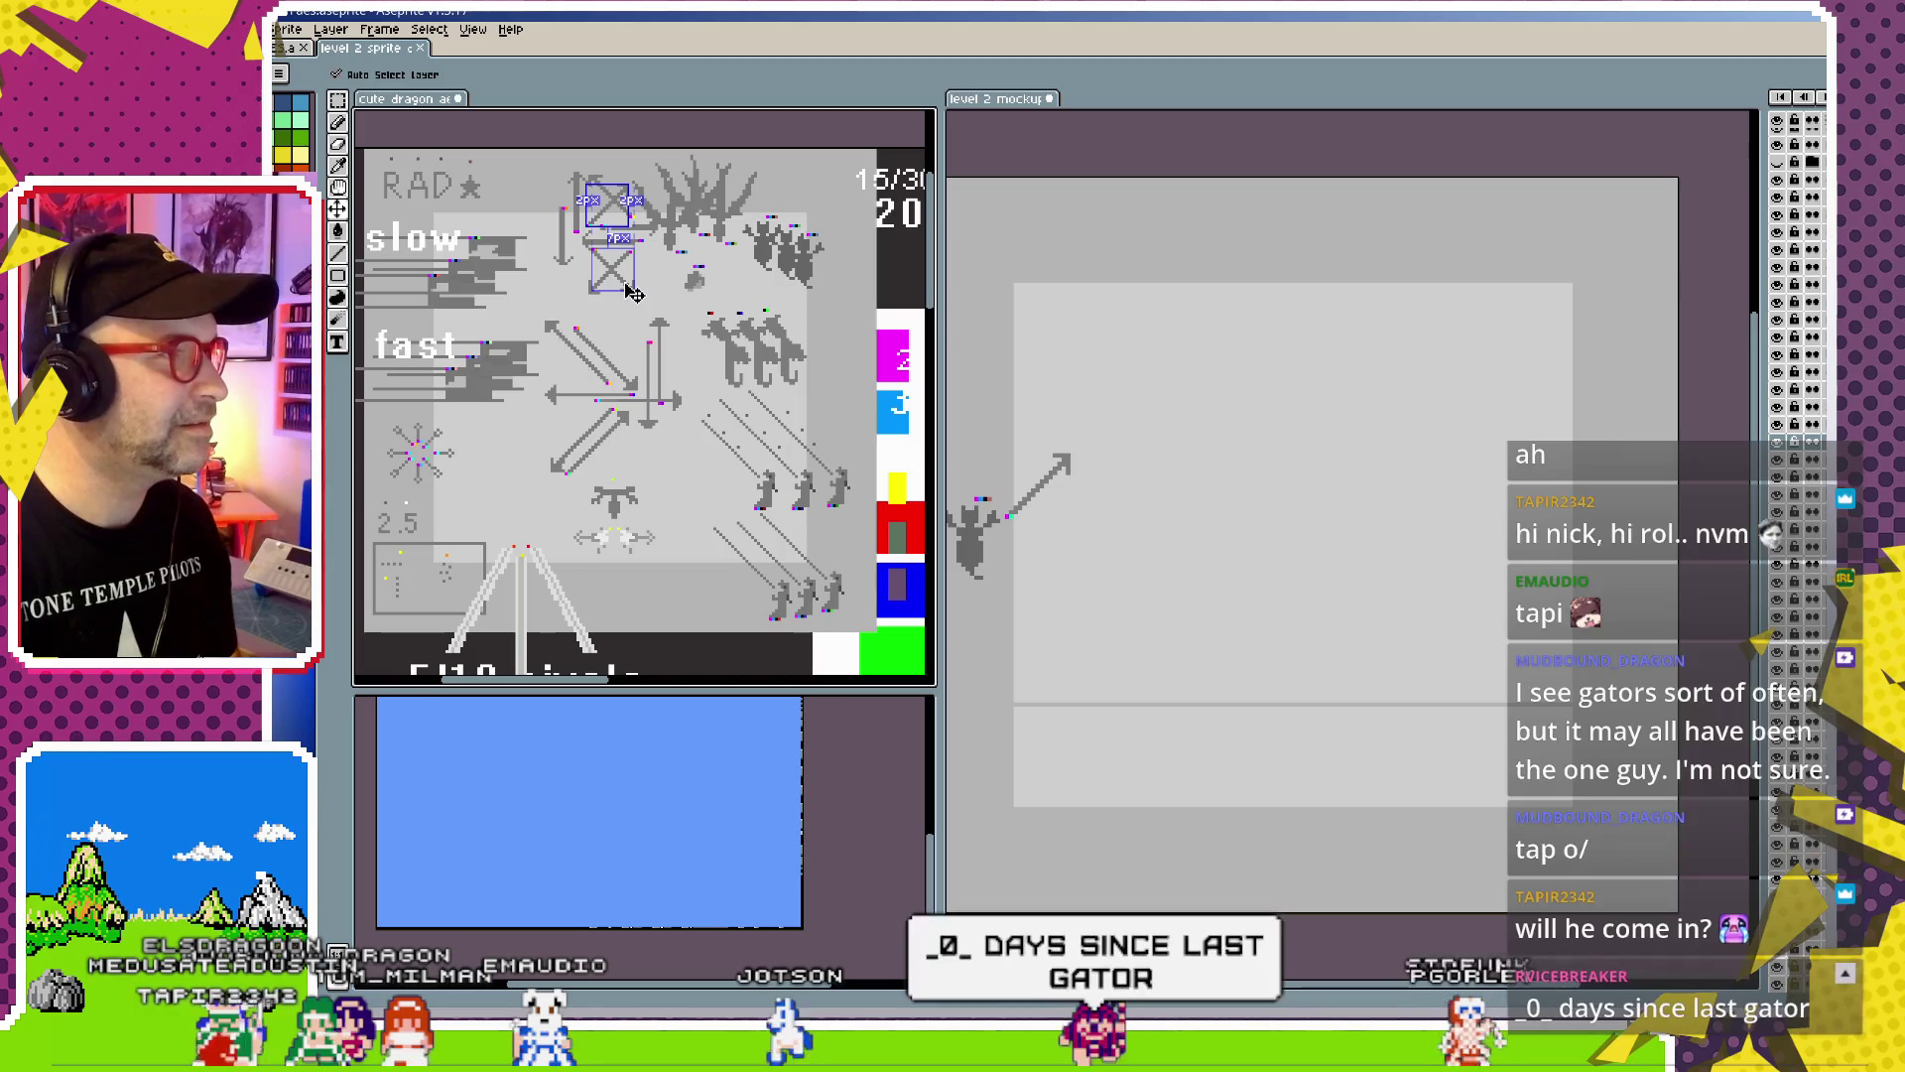
Bring a down-right SE arrow from the reference sheet and set it on the NE arrow's tip
{"action": "left_click", "coordinate": [640, 298]}
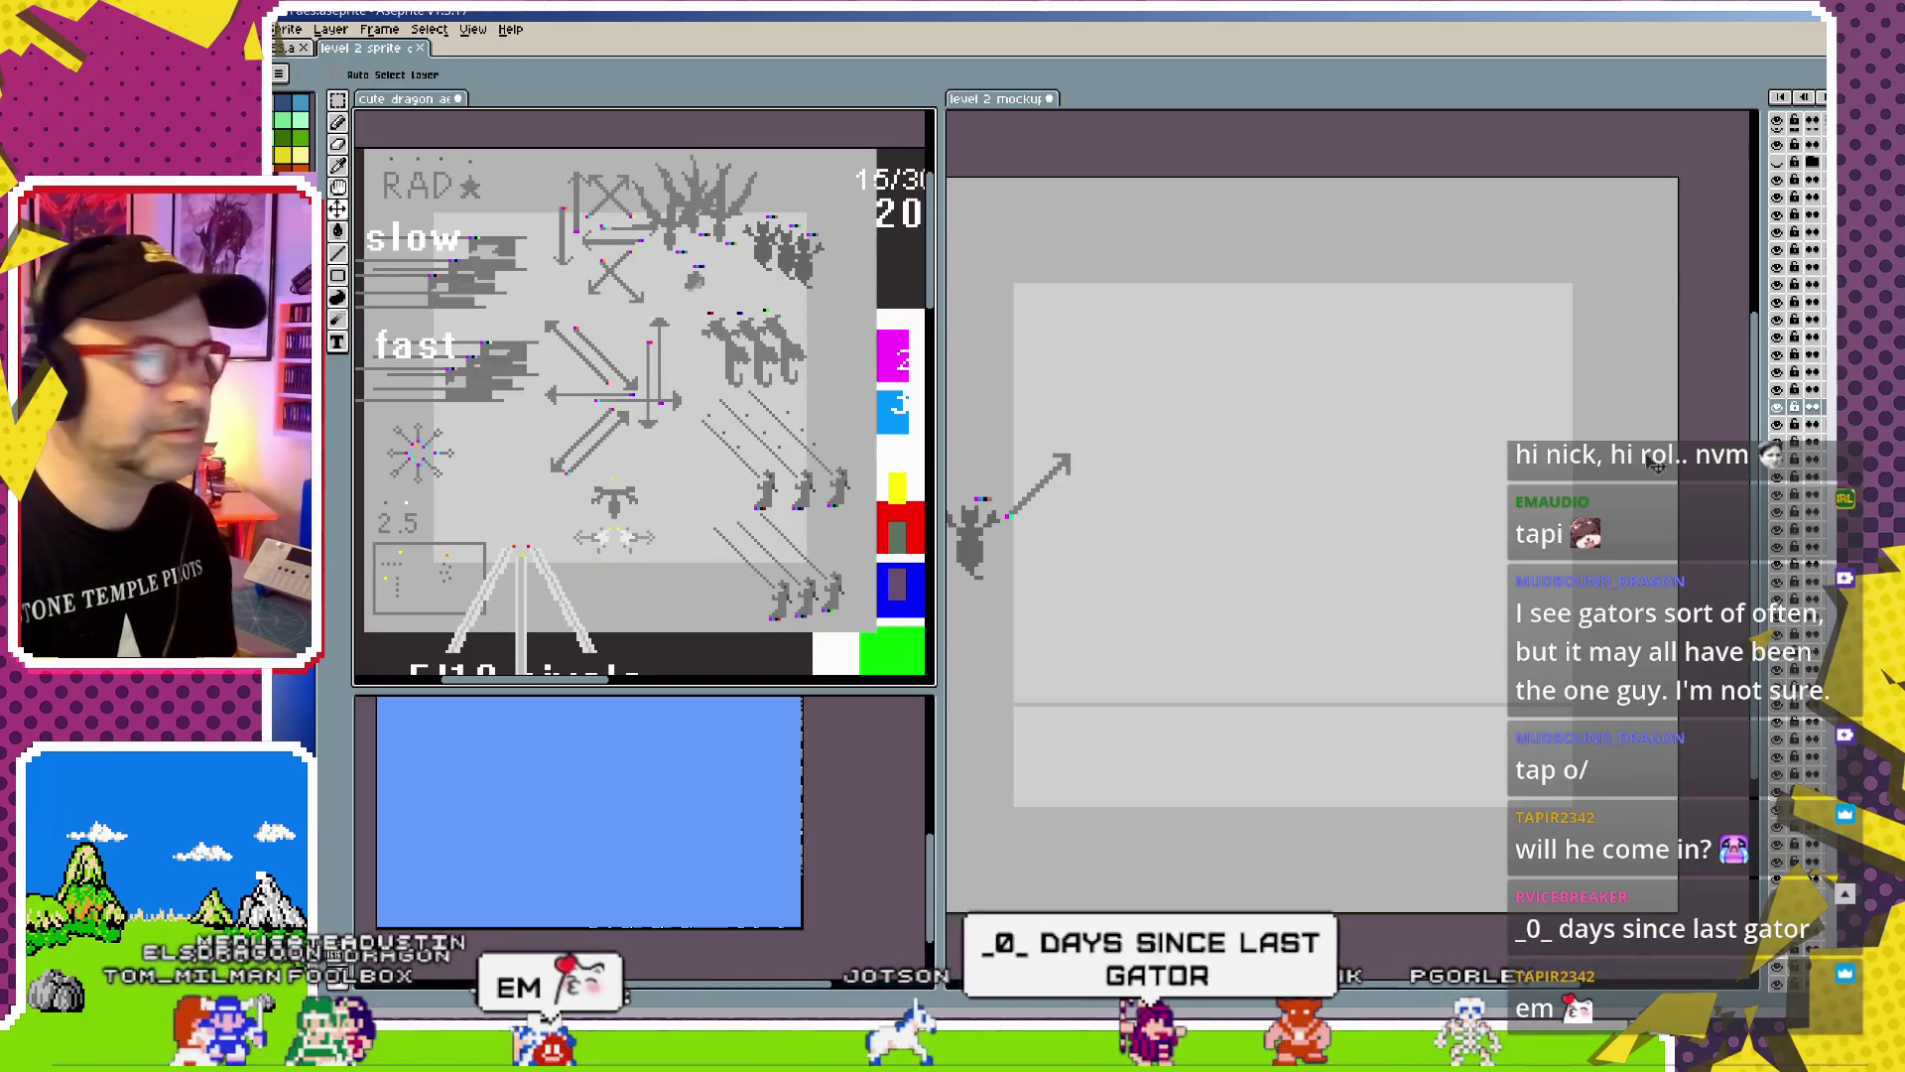
{"action": "left_click", "coordinate": [1462, 466]}
{"action": "left_click_drag", "start_coordinate": [1462, 466], "coordinate": [1367, 369]}
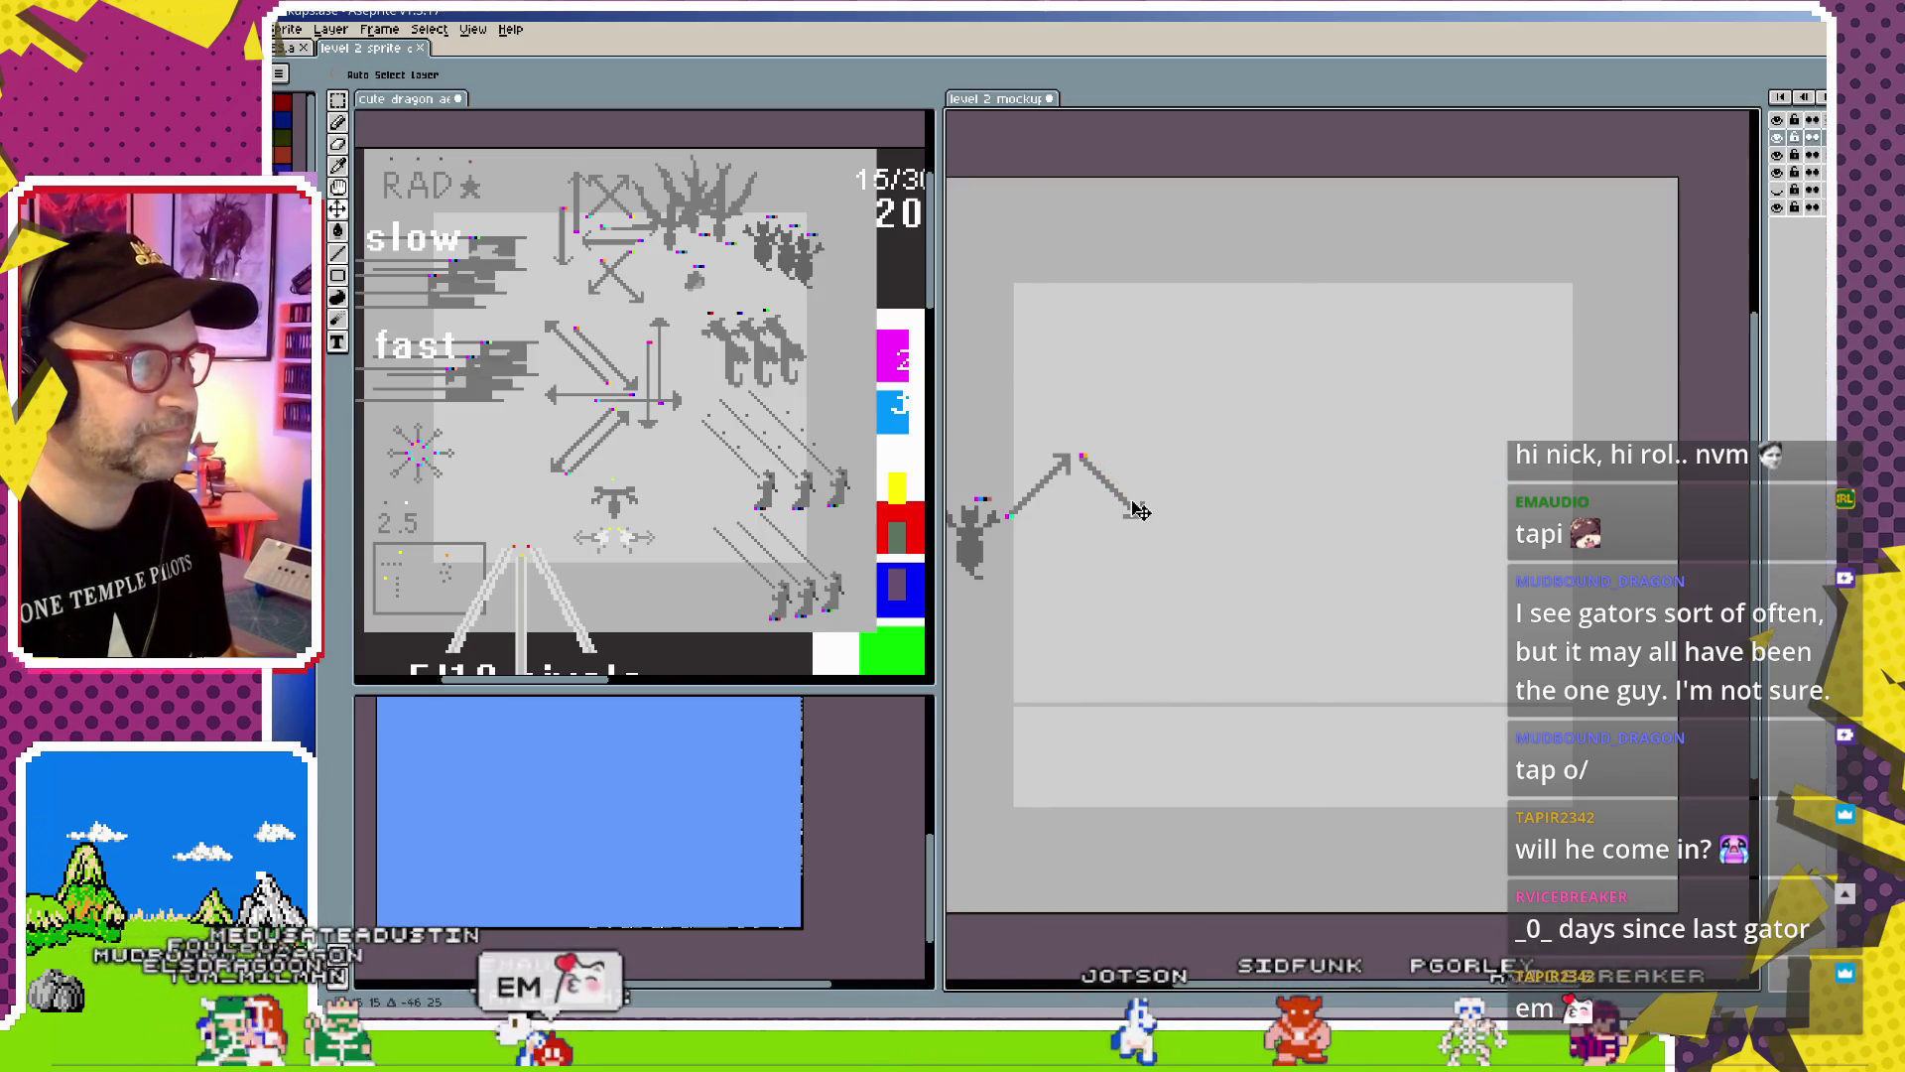
{"action": "left_click_drag", "start_coordinate": [1140, 510], "coordinate": [1134, 517]}
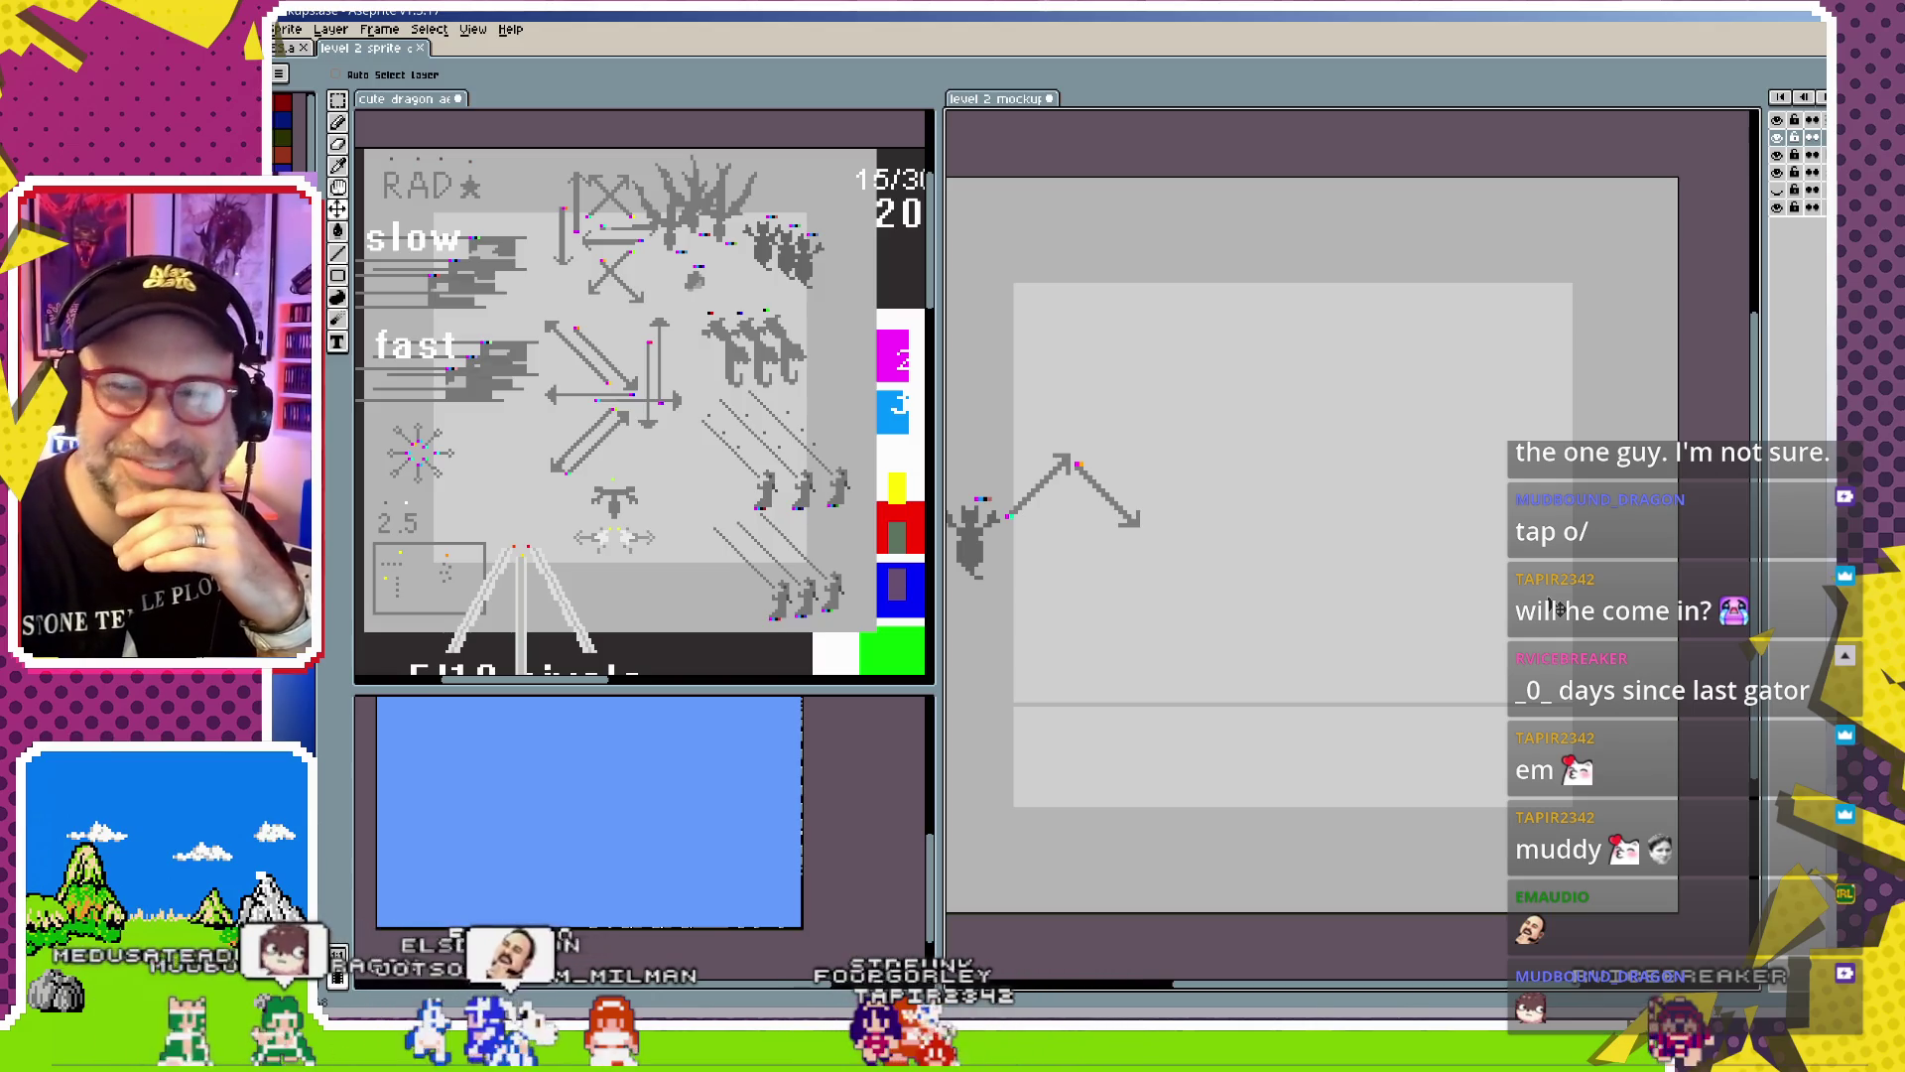
{"action": "scroll", "coordinate": [1166, 549], "scroll_direction": "up", "scroll_amount": 1}
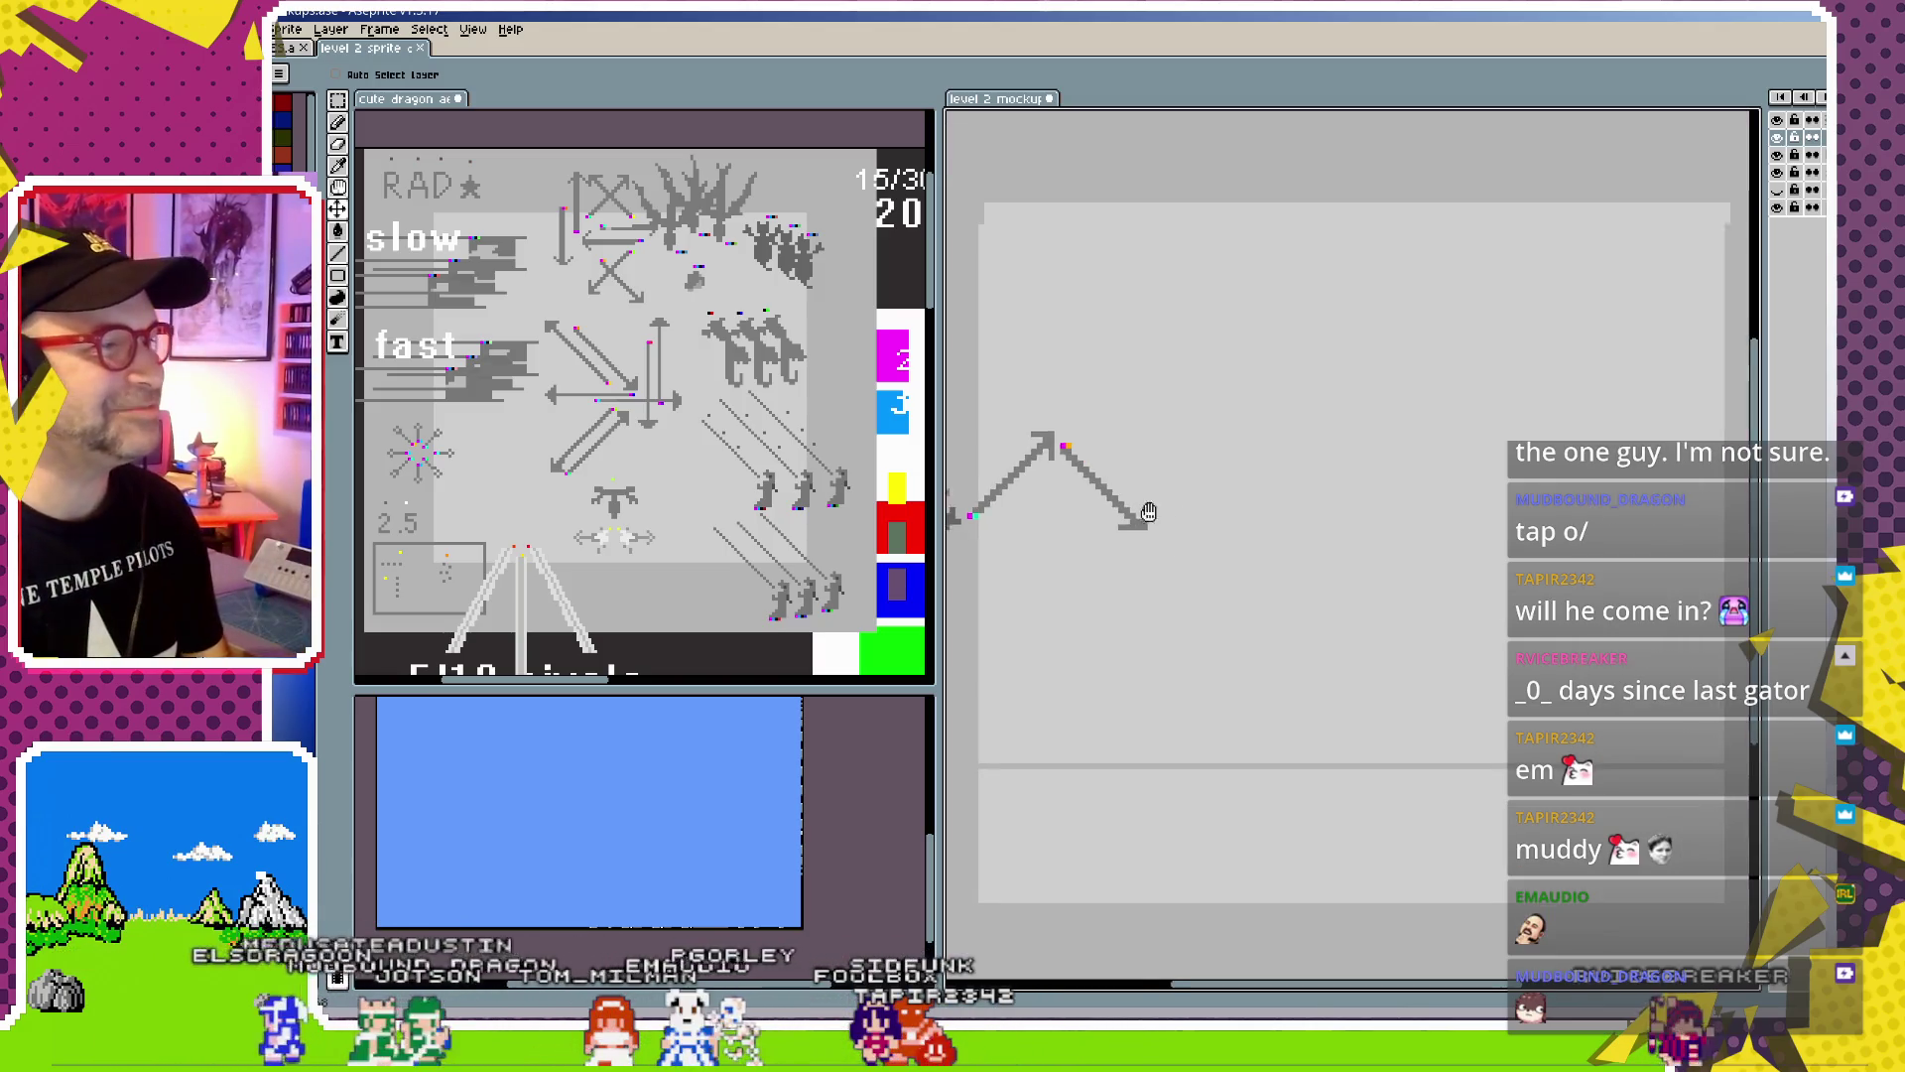
{"action": "scroll", "coordinate": [1165, 544], "scroll_direction": "up", "scroll_amount": 1}
{"action": "scroll", "coordinate": [1163, 535], "scroll_direction": "up", "scroll_amount": 1}
{"action": "left_click_drag", "start_coordinate": [1163, 535], "coordinate": [1300, 574]}
{"action": "key", "text": "ctrl"}
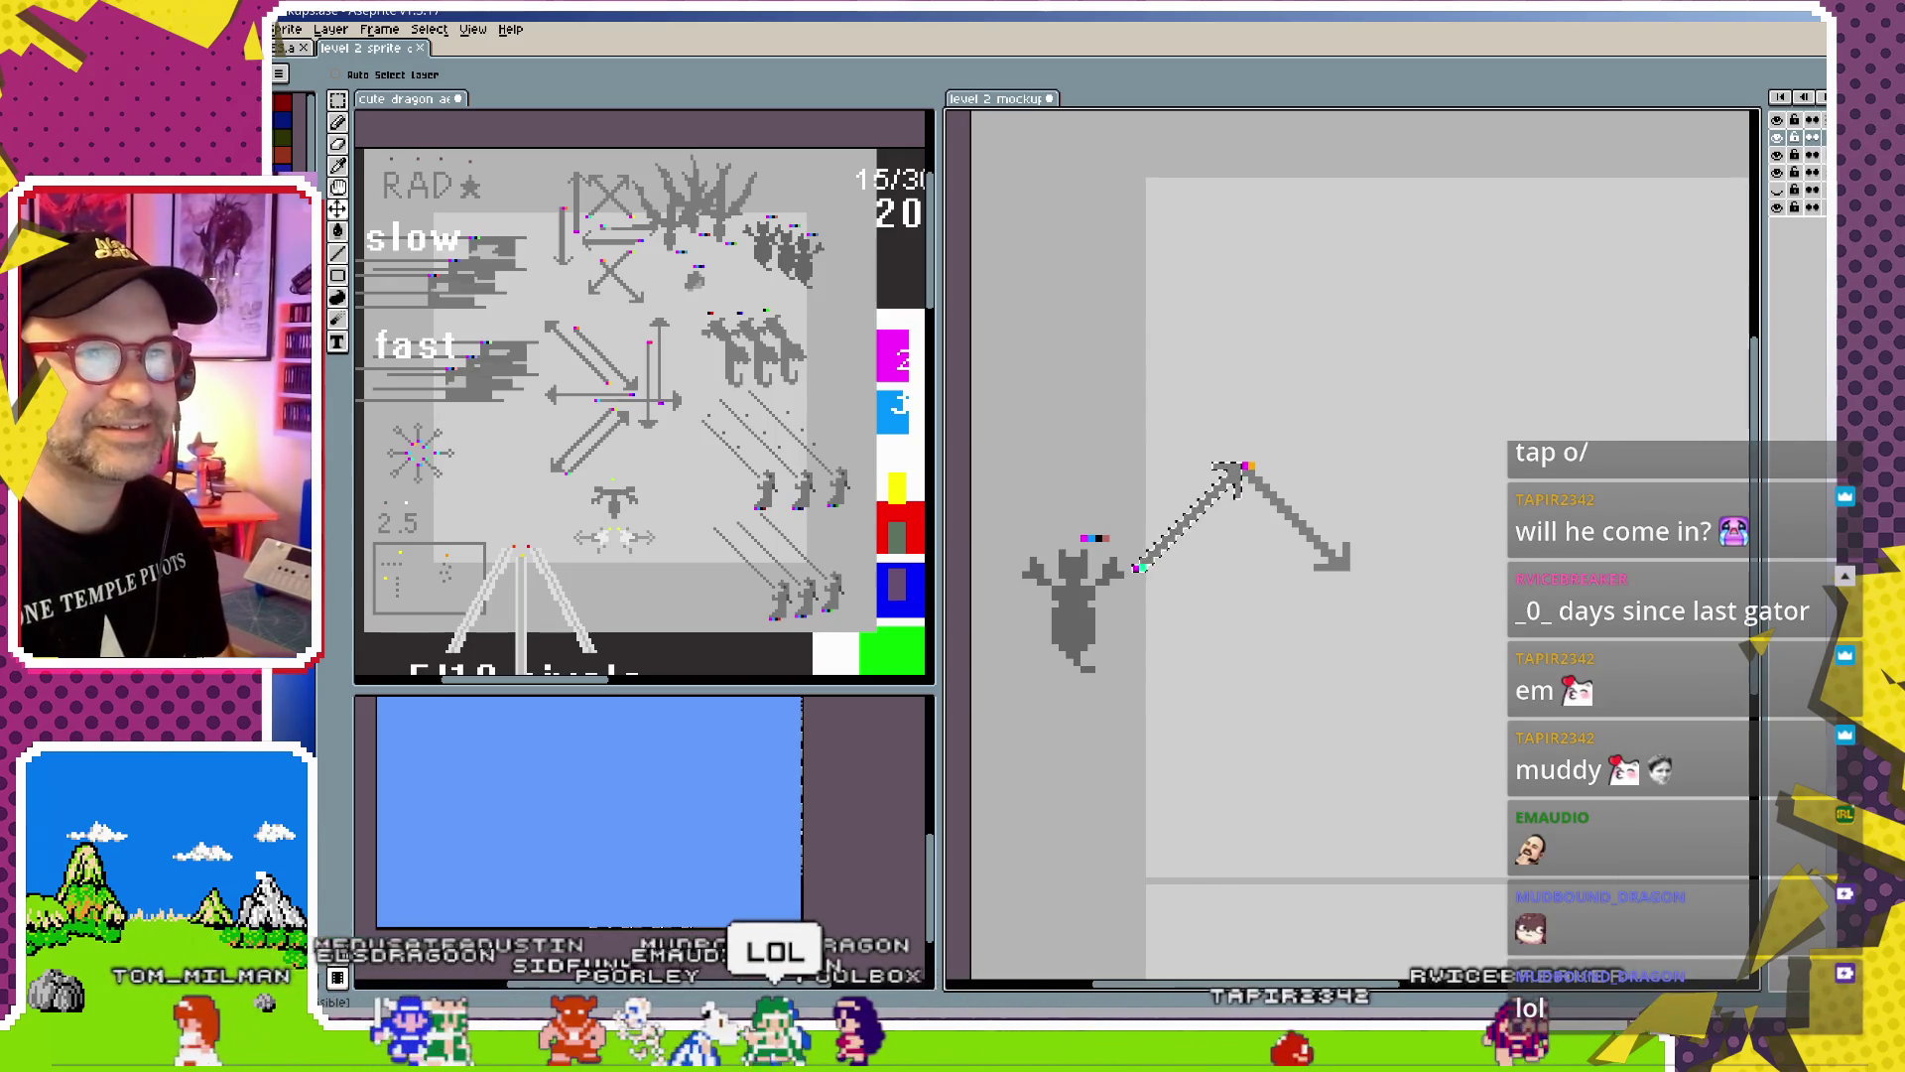
Check both arrows' bounds, then widen the Layers panel to read NE slow, SE slow and Background
{"action": "key", "text": "ctrl"}
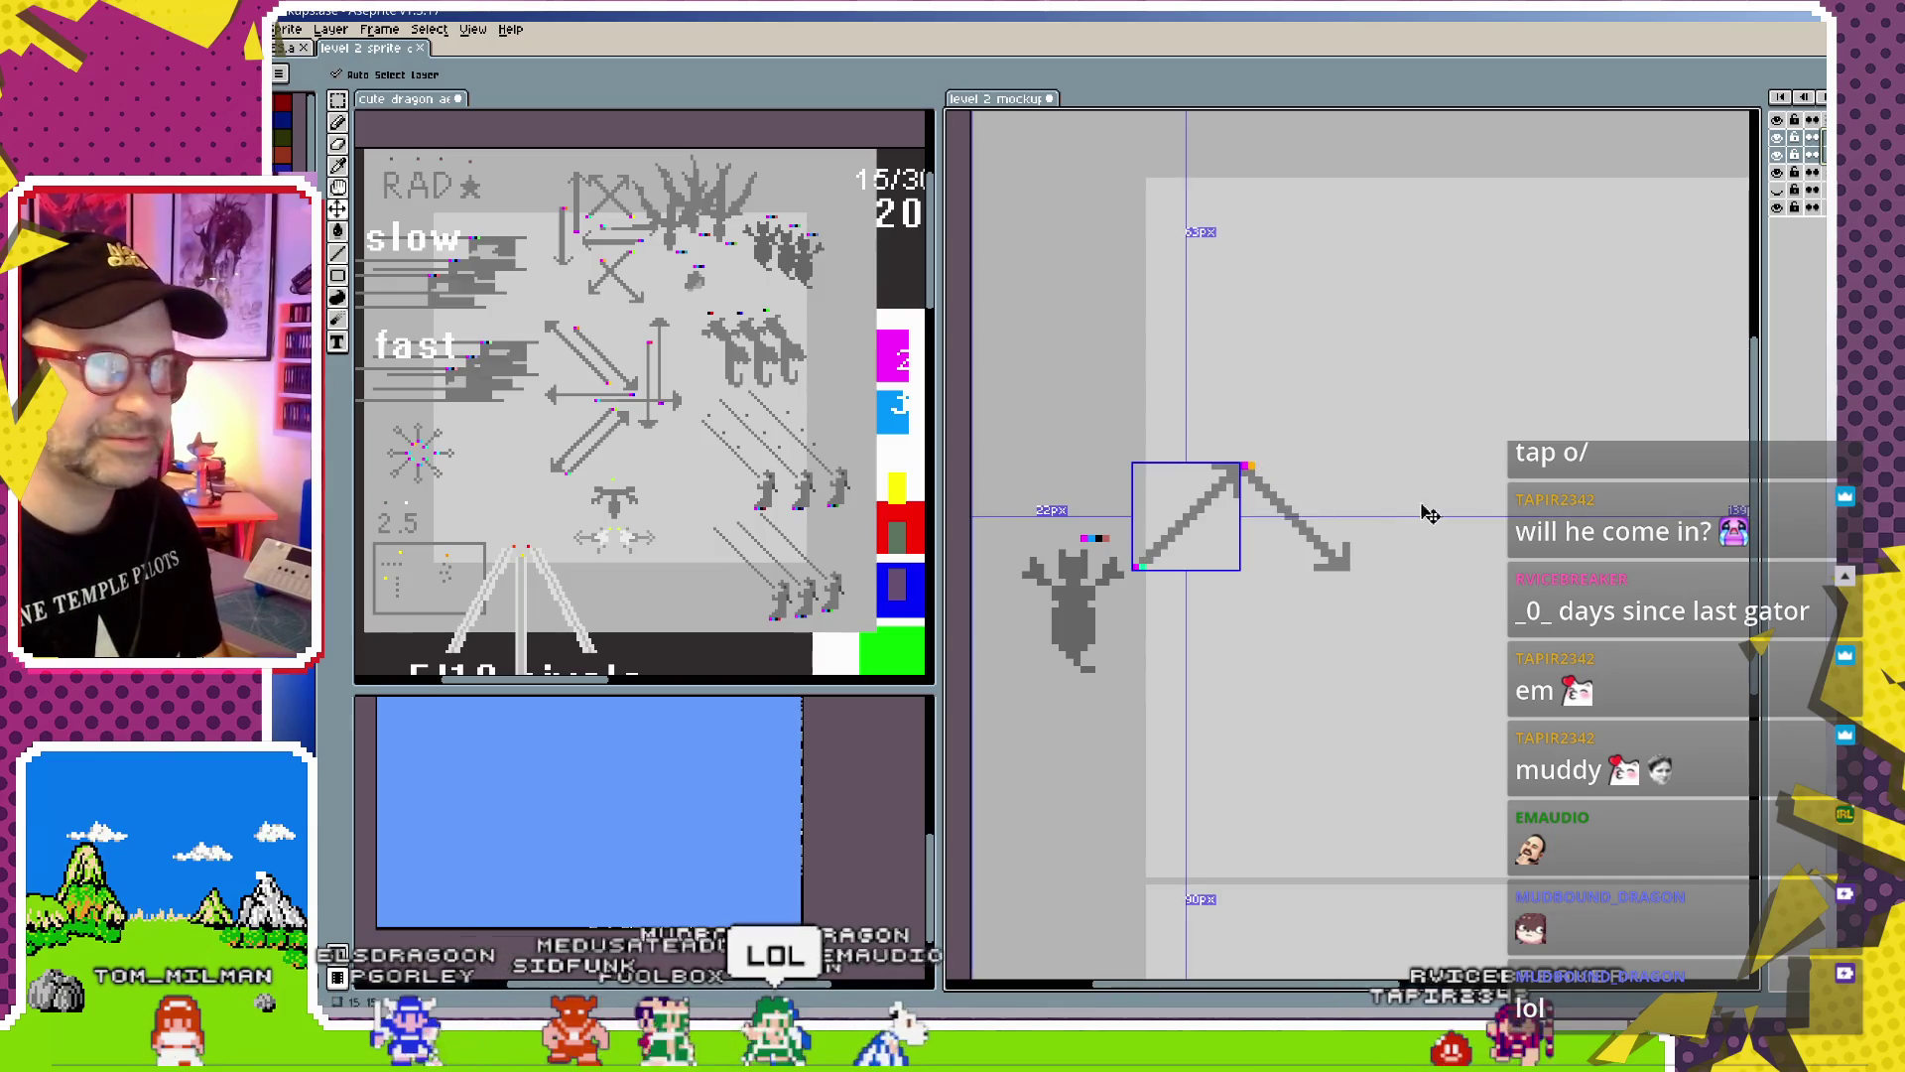
{"action": "left_click", "coordinate": [1305, 526], "text": "ctrl"}
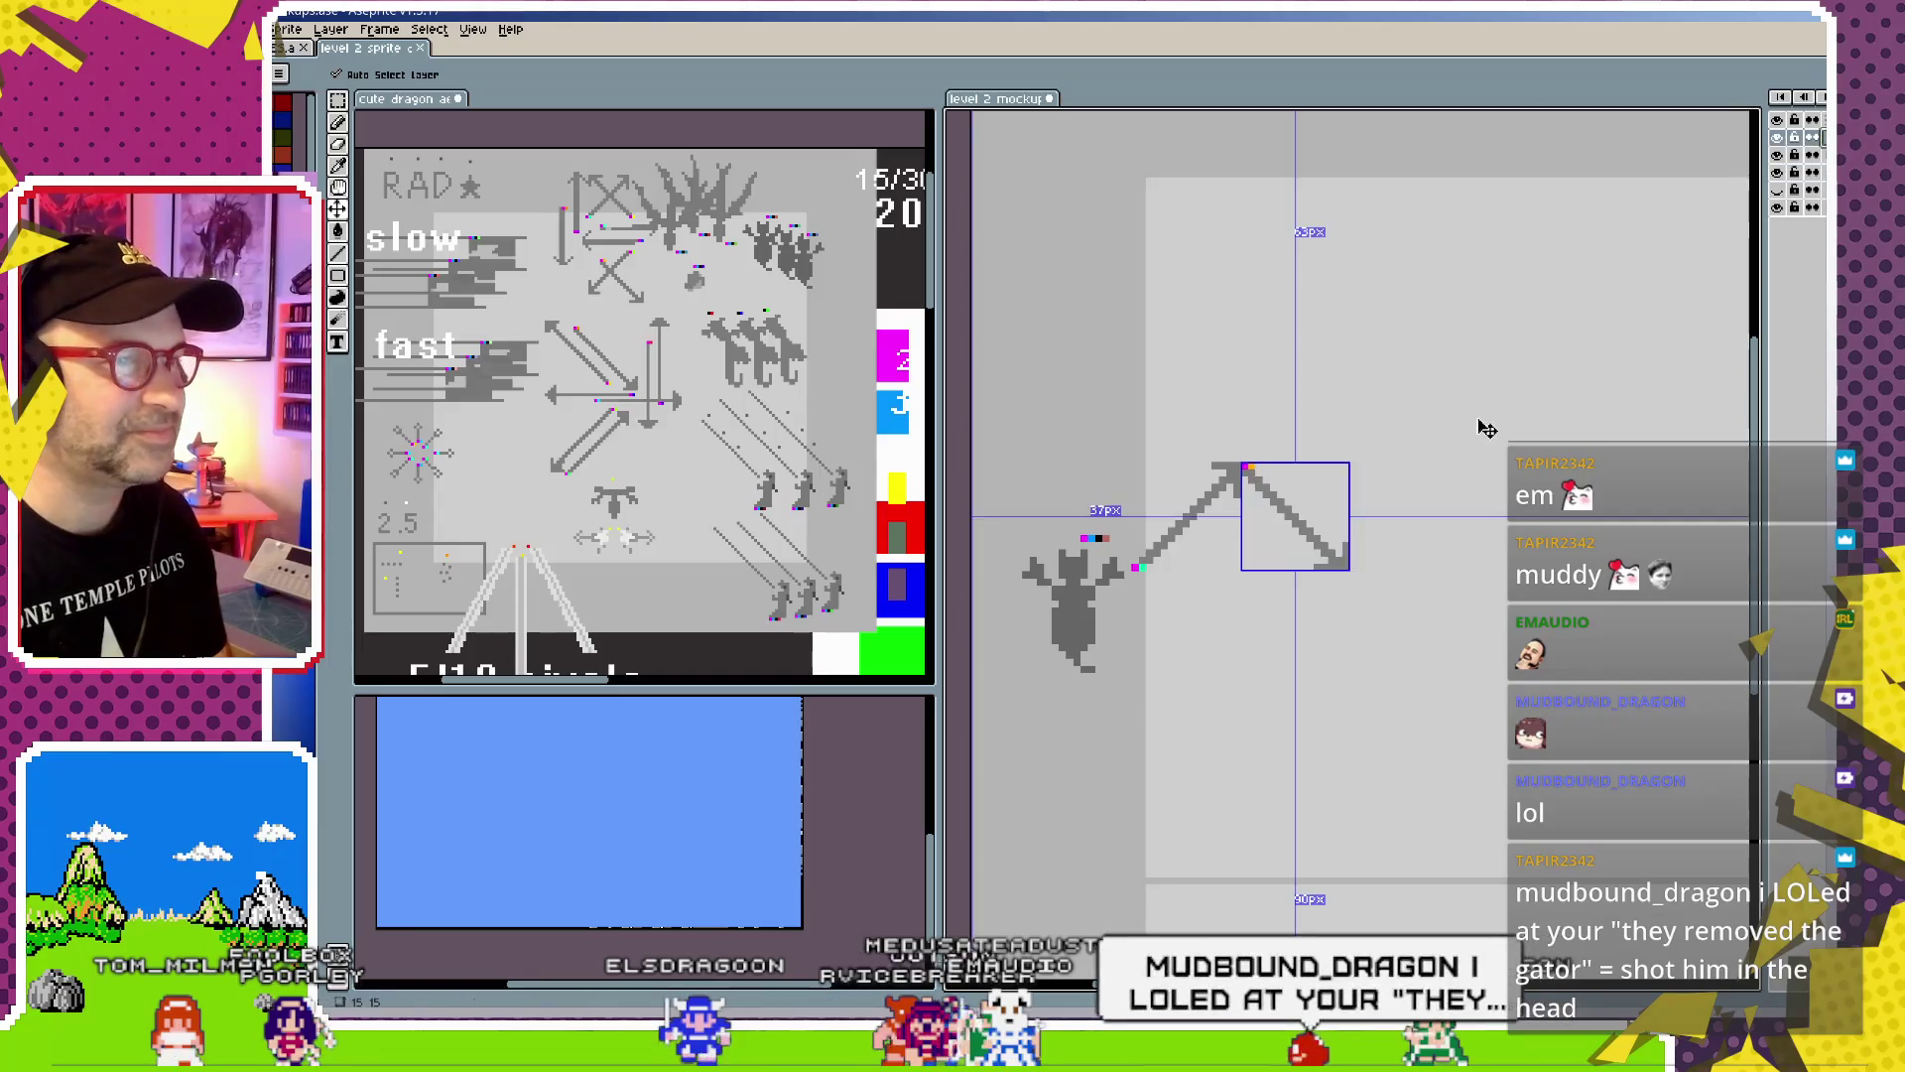
{"action": "key", "text": "ctrl"}
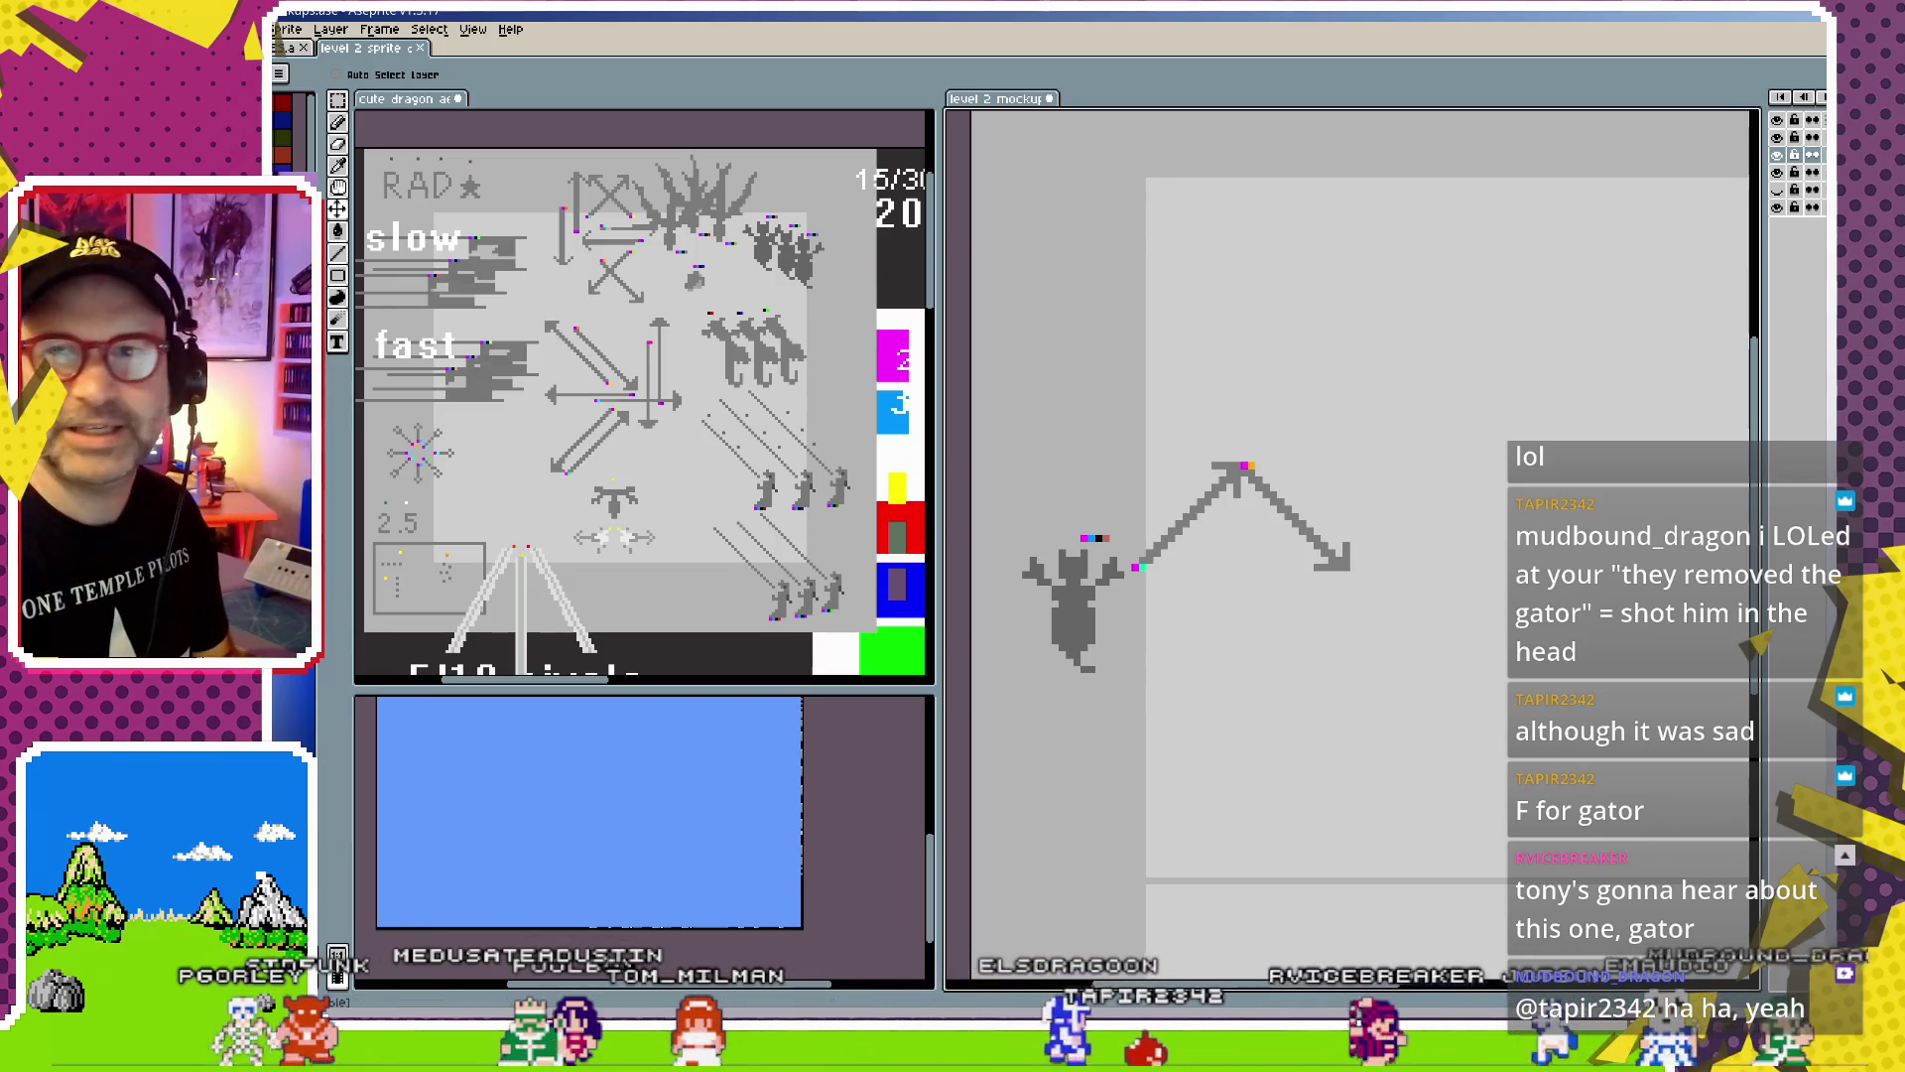
{"action": "left_click_drag", "start_coordinate": [1764, 395], "coordinate": [1615, 395]}
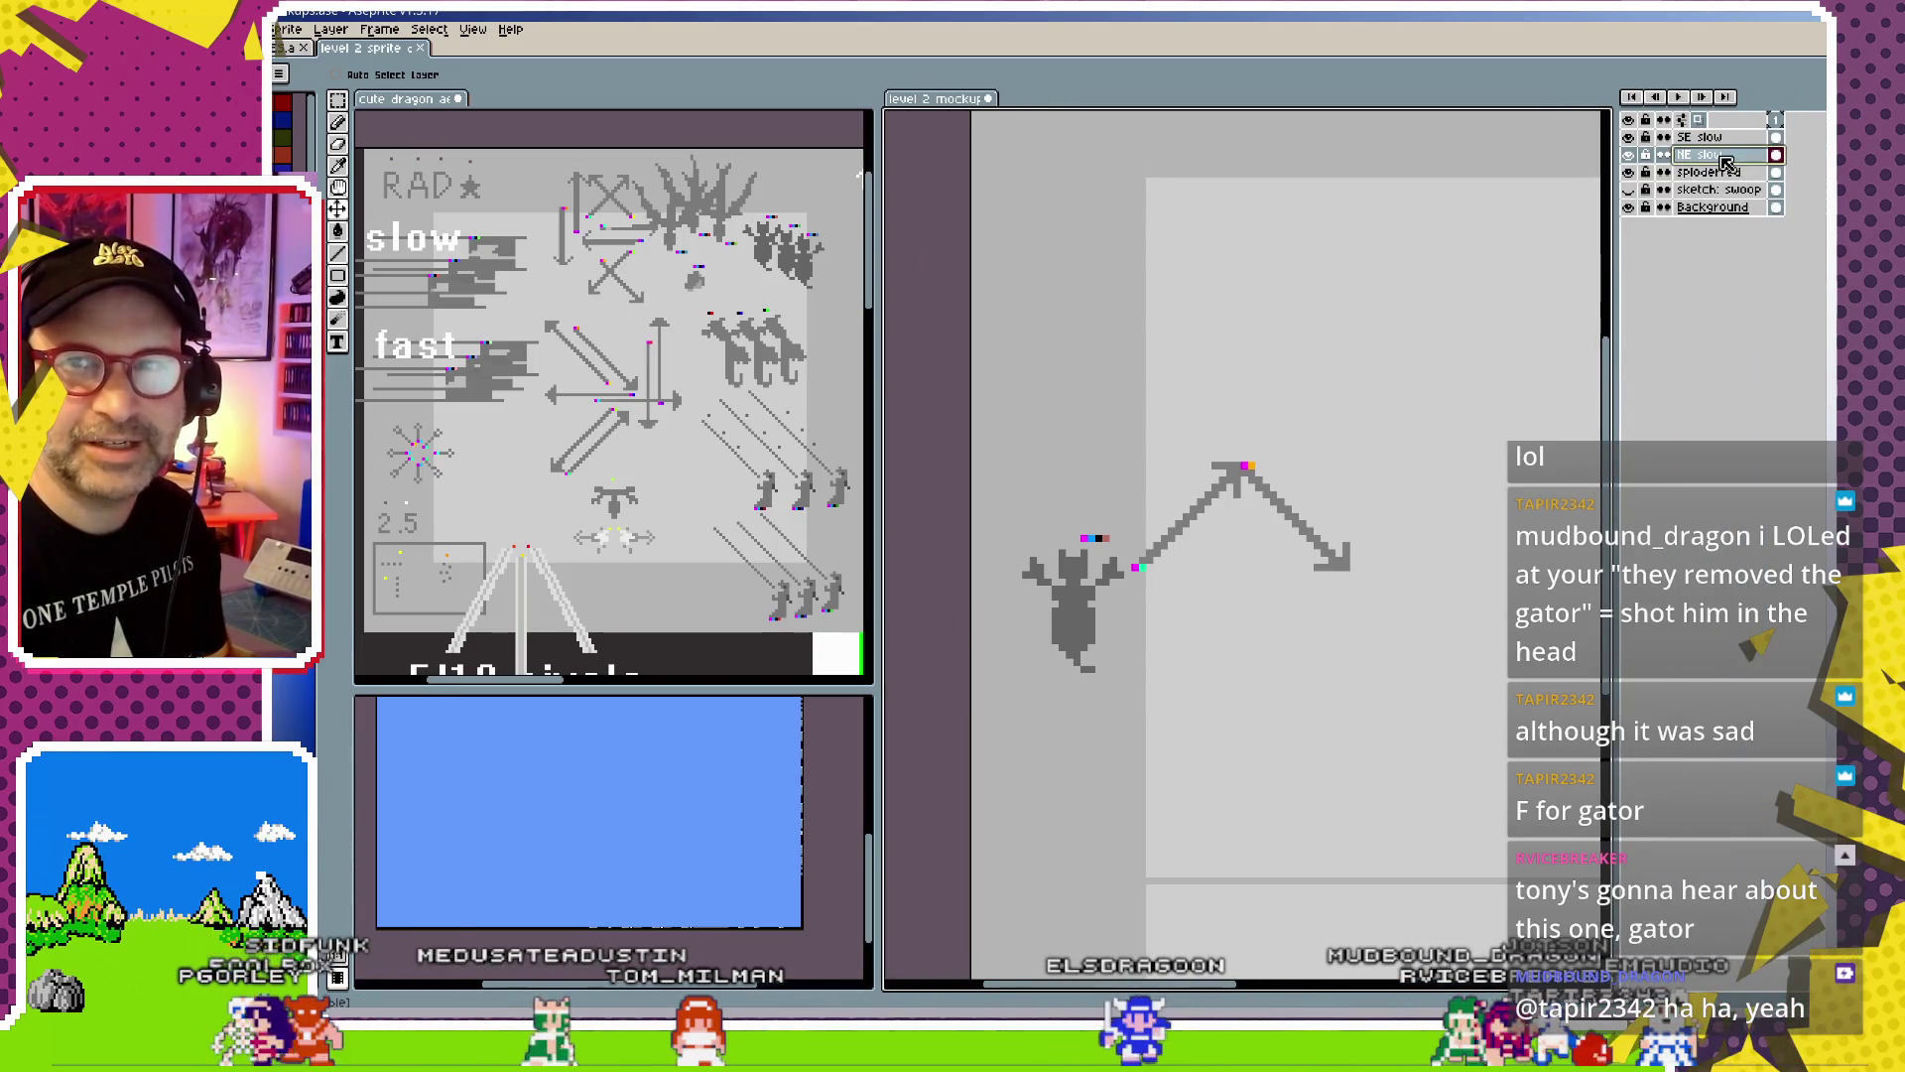
Duplicate the NE slow layer and move the copy so it rises from the SE arrow's end
{"action": "left_click", "coordinate": [1702, 137]}
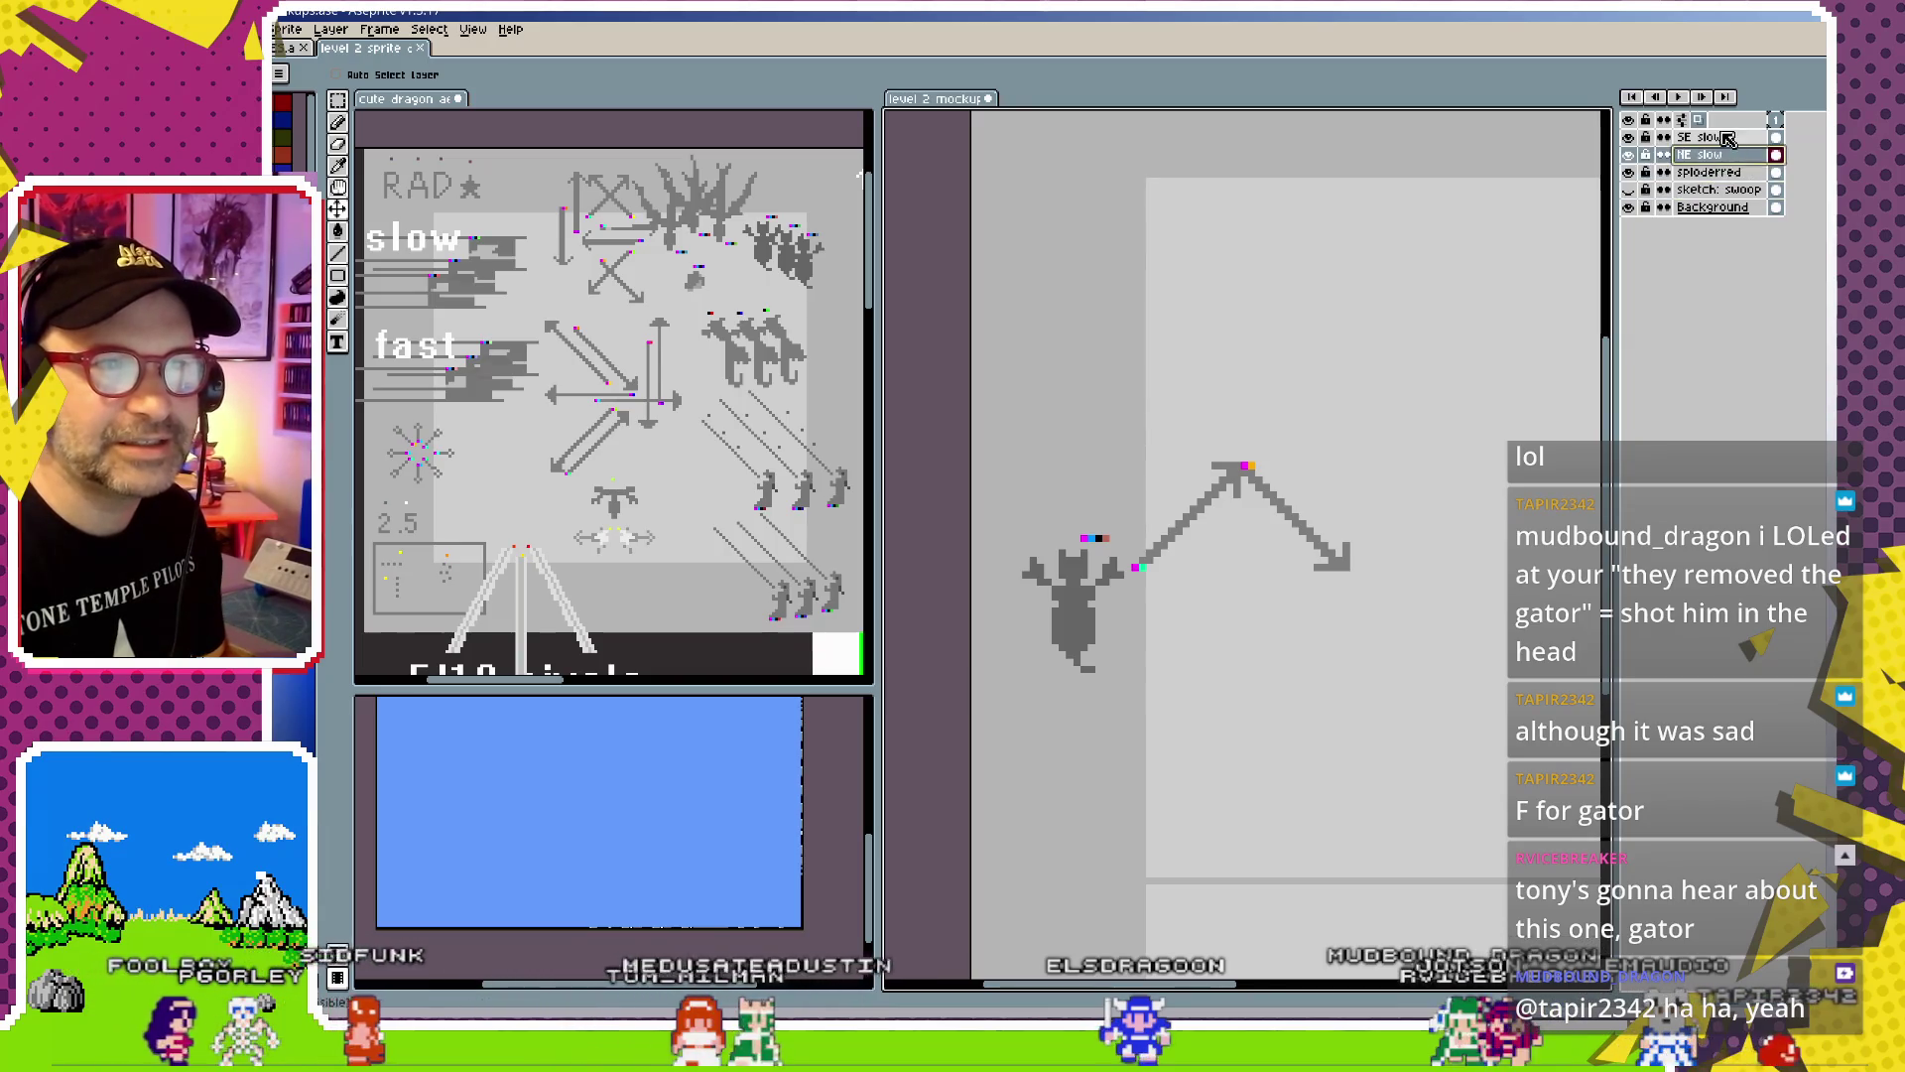
{"action": "left_click", "coordinate": [1188, 537], "text": "ctrl"}
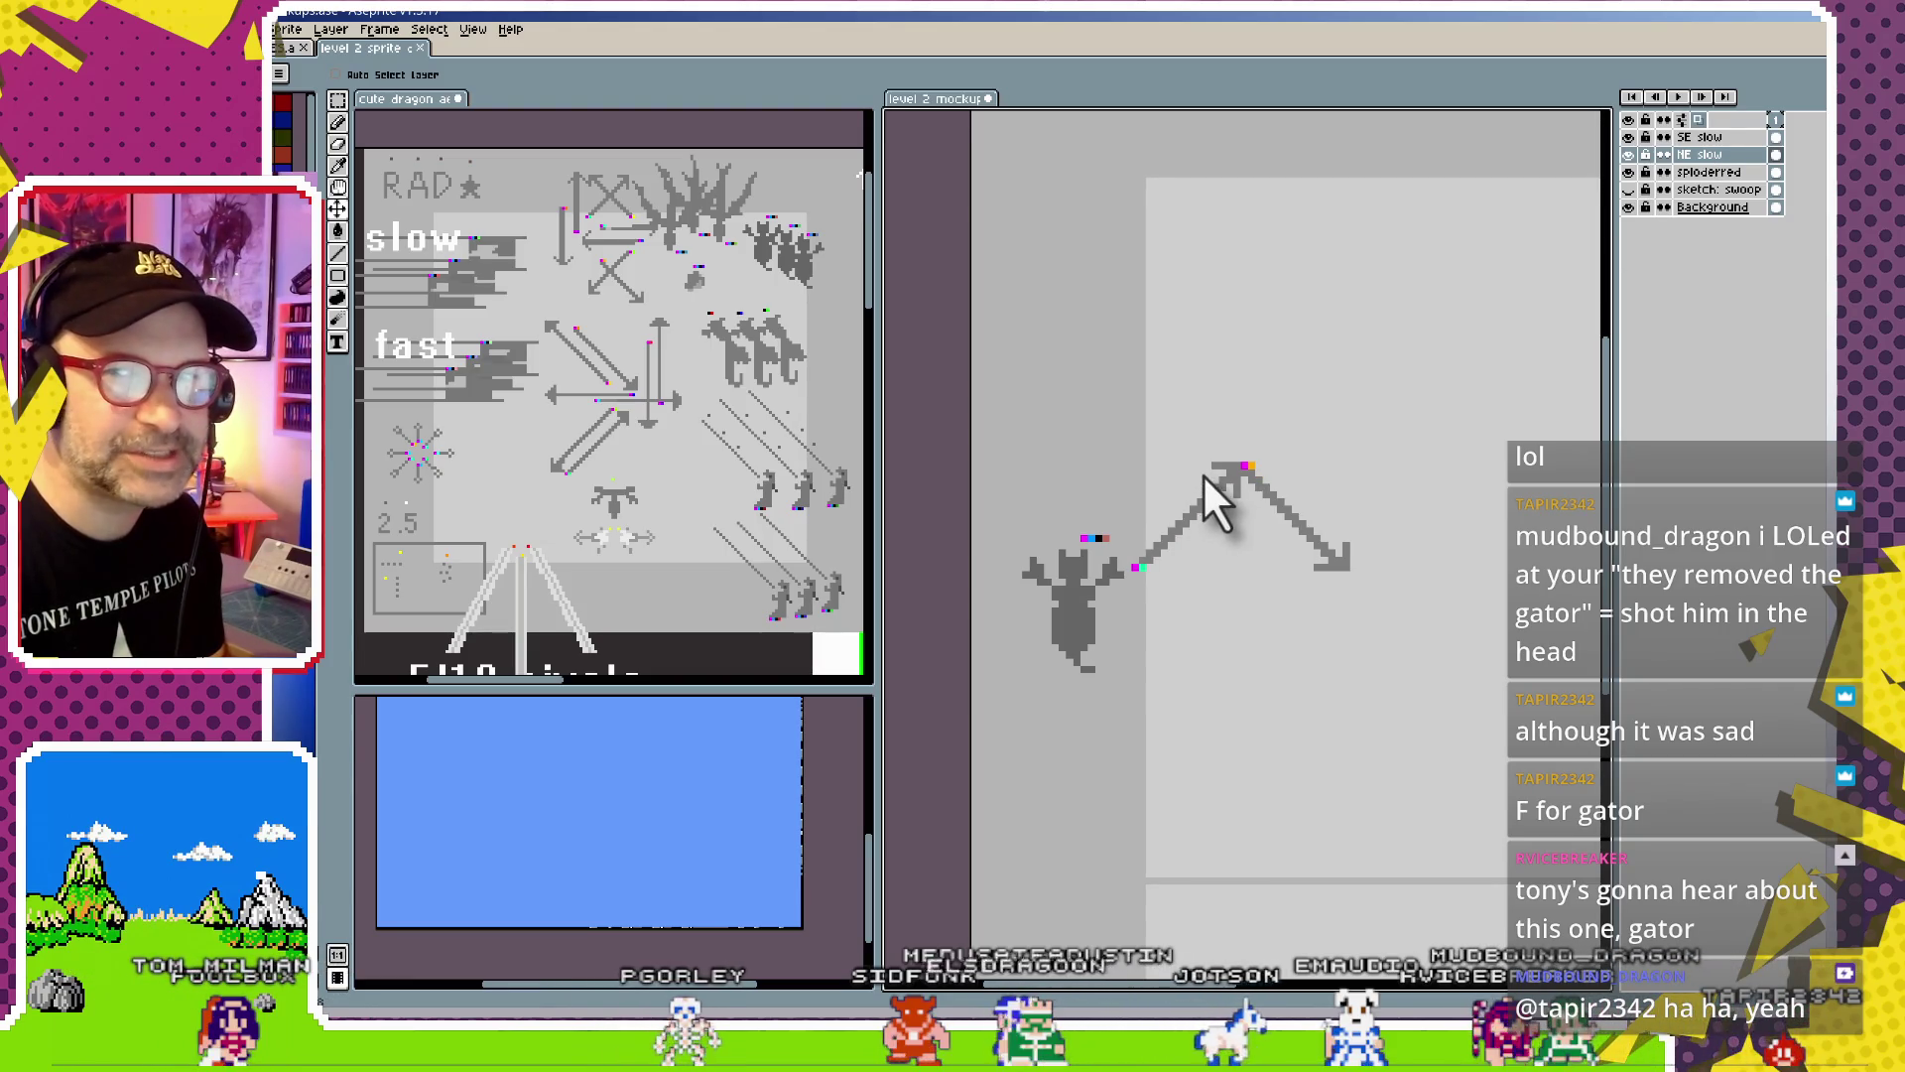
{"action": "left_click", "coordinate": [1714, 157]}
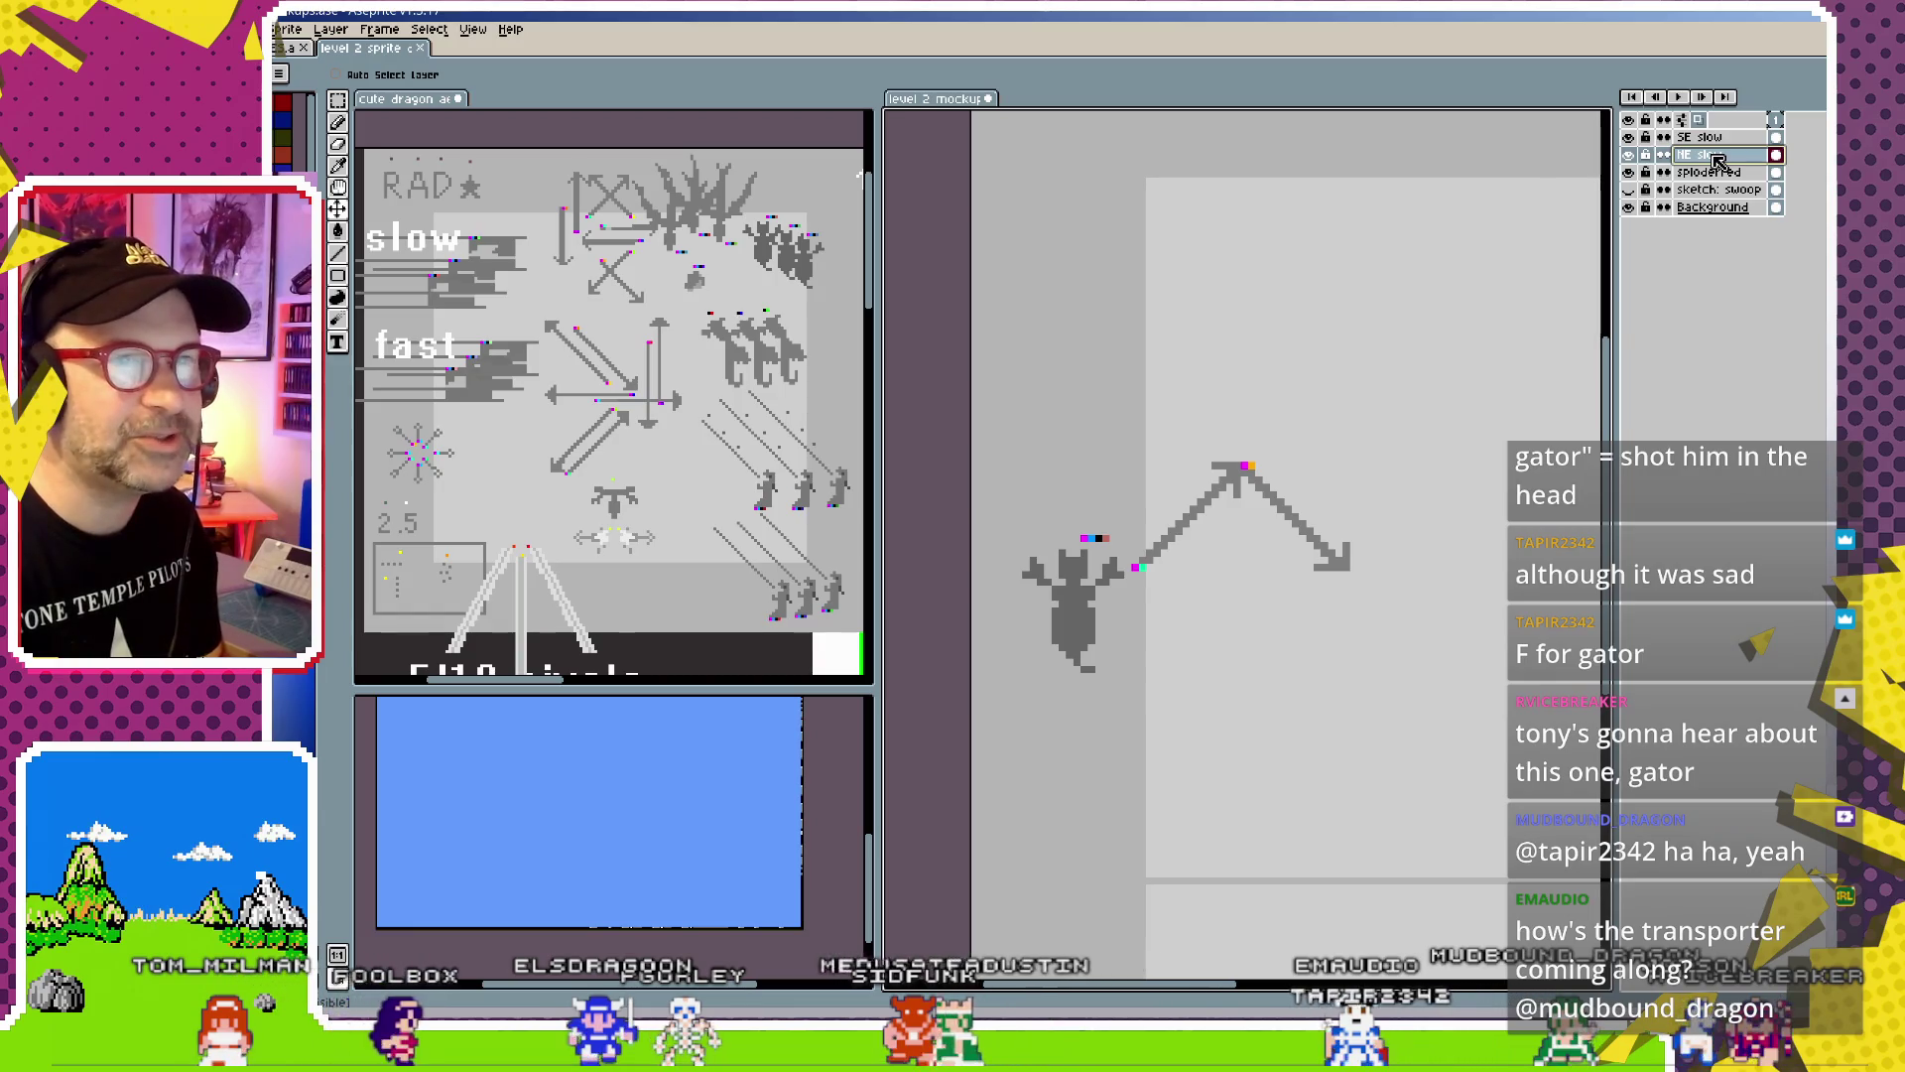
{"action": "key", "text": "ctrl+j"}
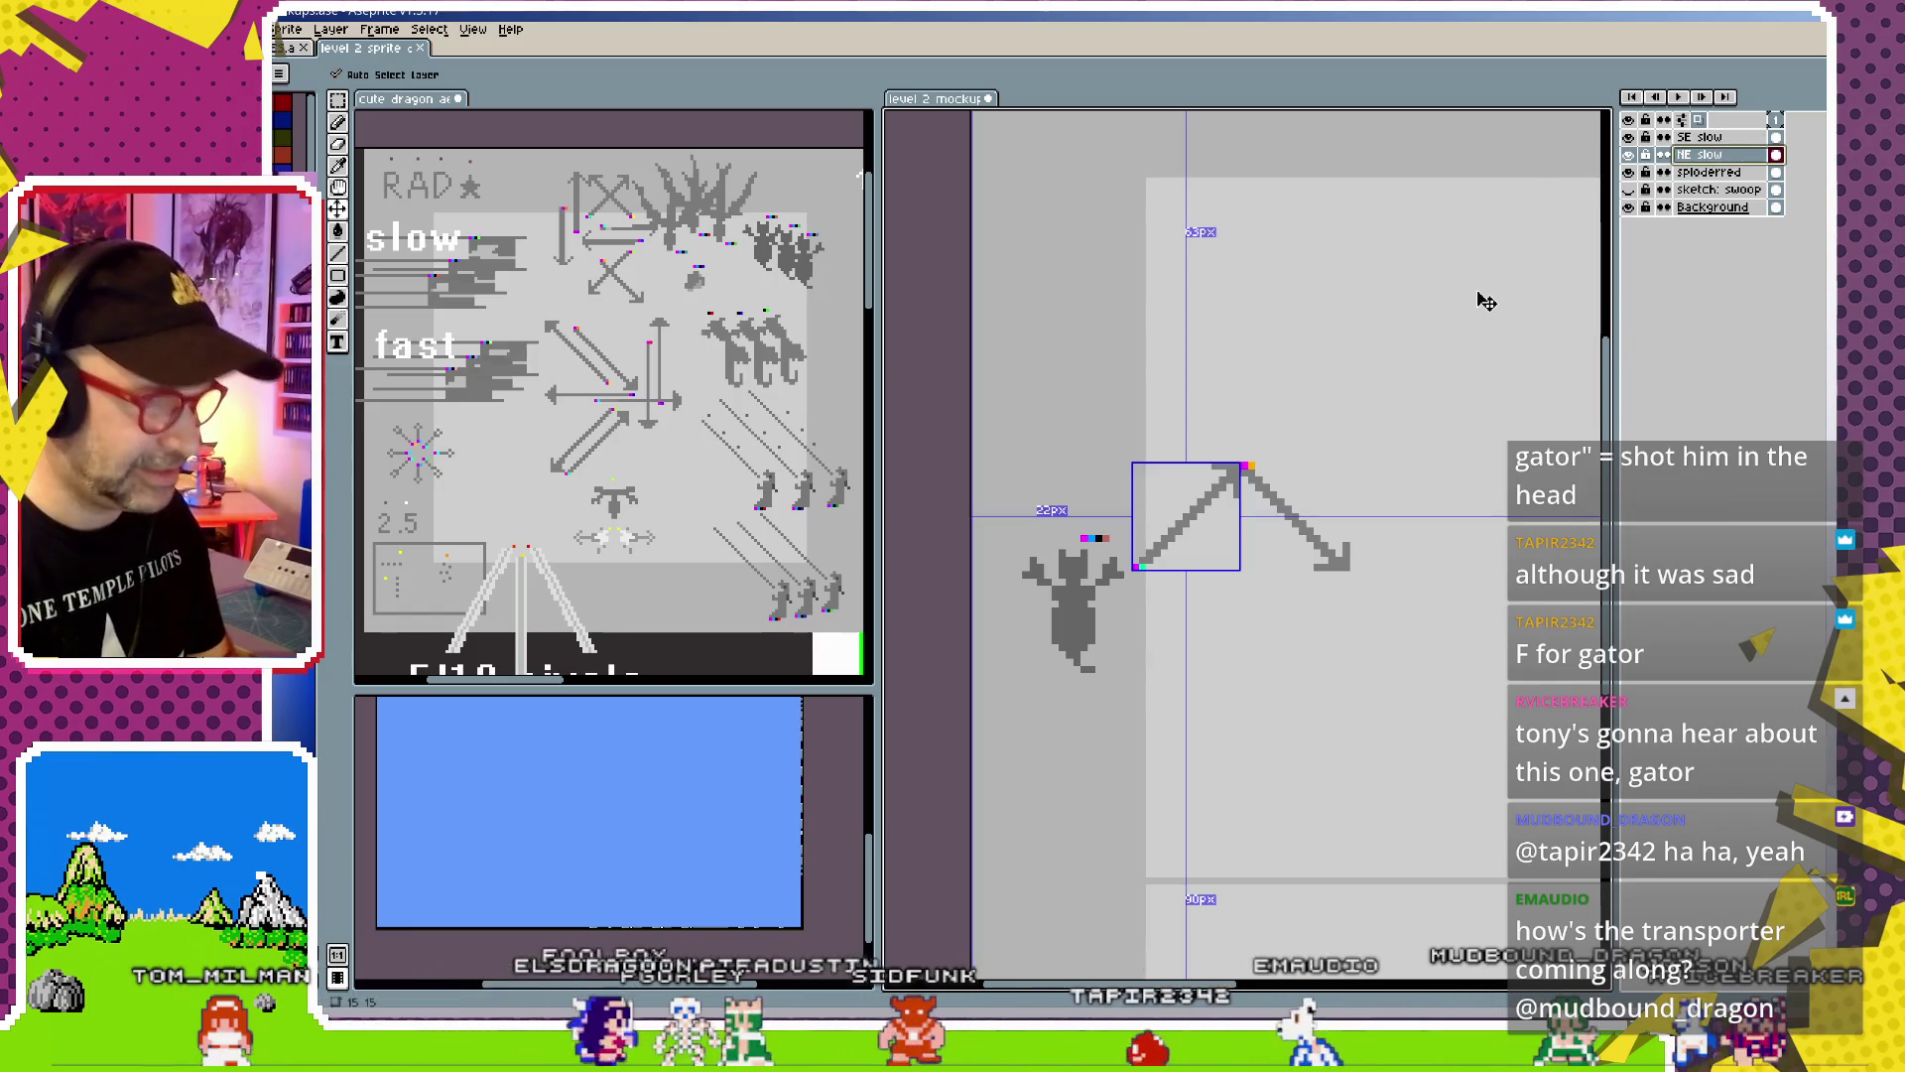
{"action": "mouse_move", "coordinate": [1223, 513]}
{"action": "left_mouse_down"}
{"action": "mouse_move", "coordinate": [1436, 511]}
{"action": "mouse_move", "coordinate": [1148, 512]}
{"action": "left_mouse_up"}
{"action": "left_click", "coordinate": [1717, 155]}
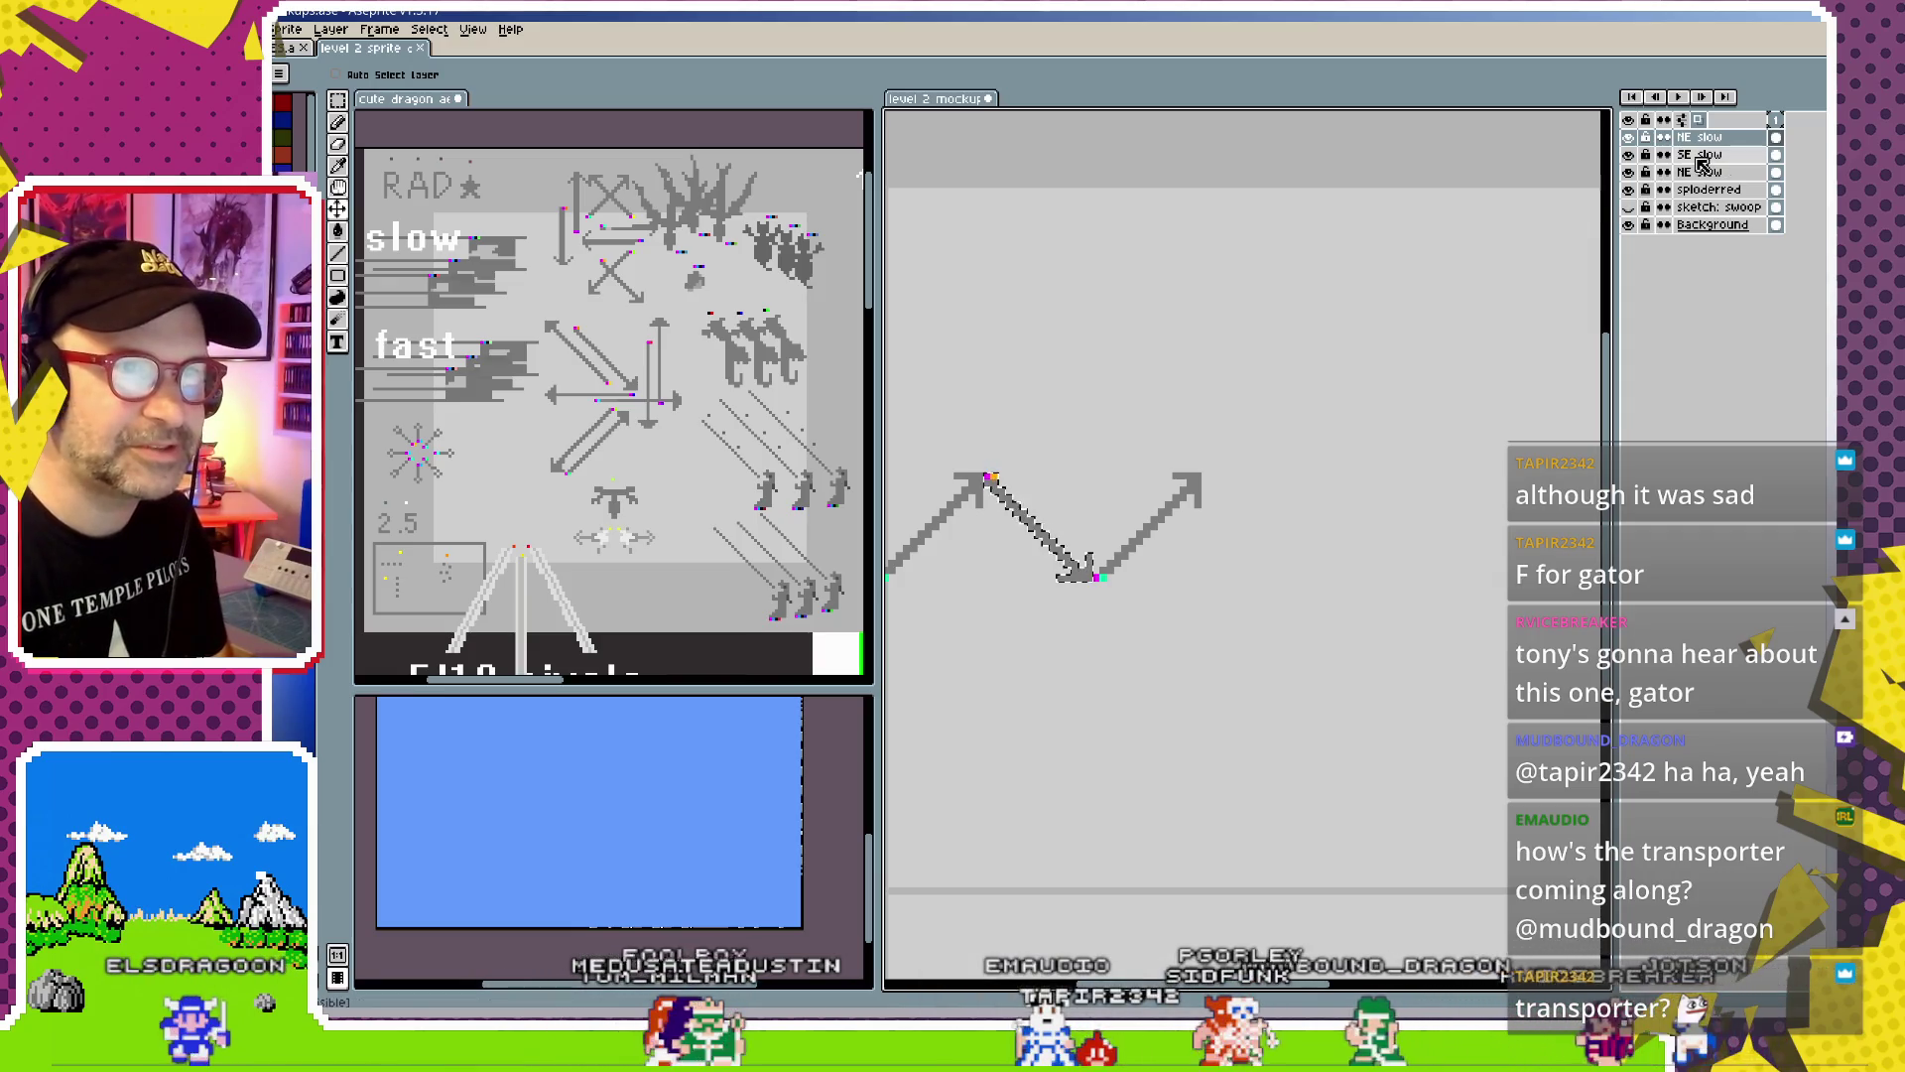
Duplicate the NE slow/SE slow arrow layers, undoing a misplaced move of the copy
{"action": "left_click", "coordinate": [1699, 171]}
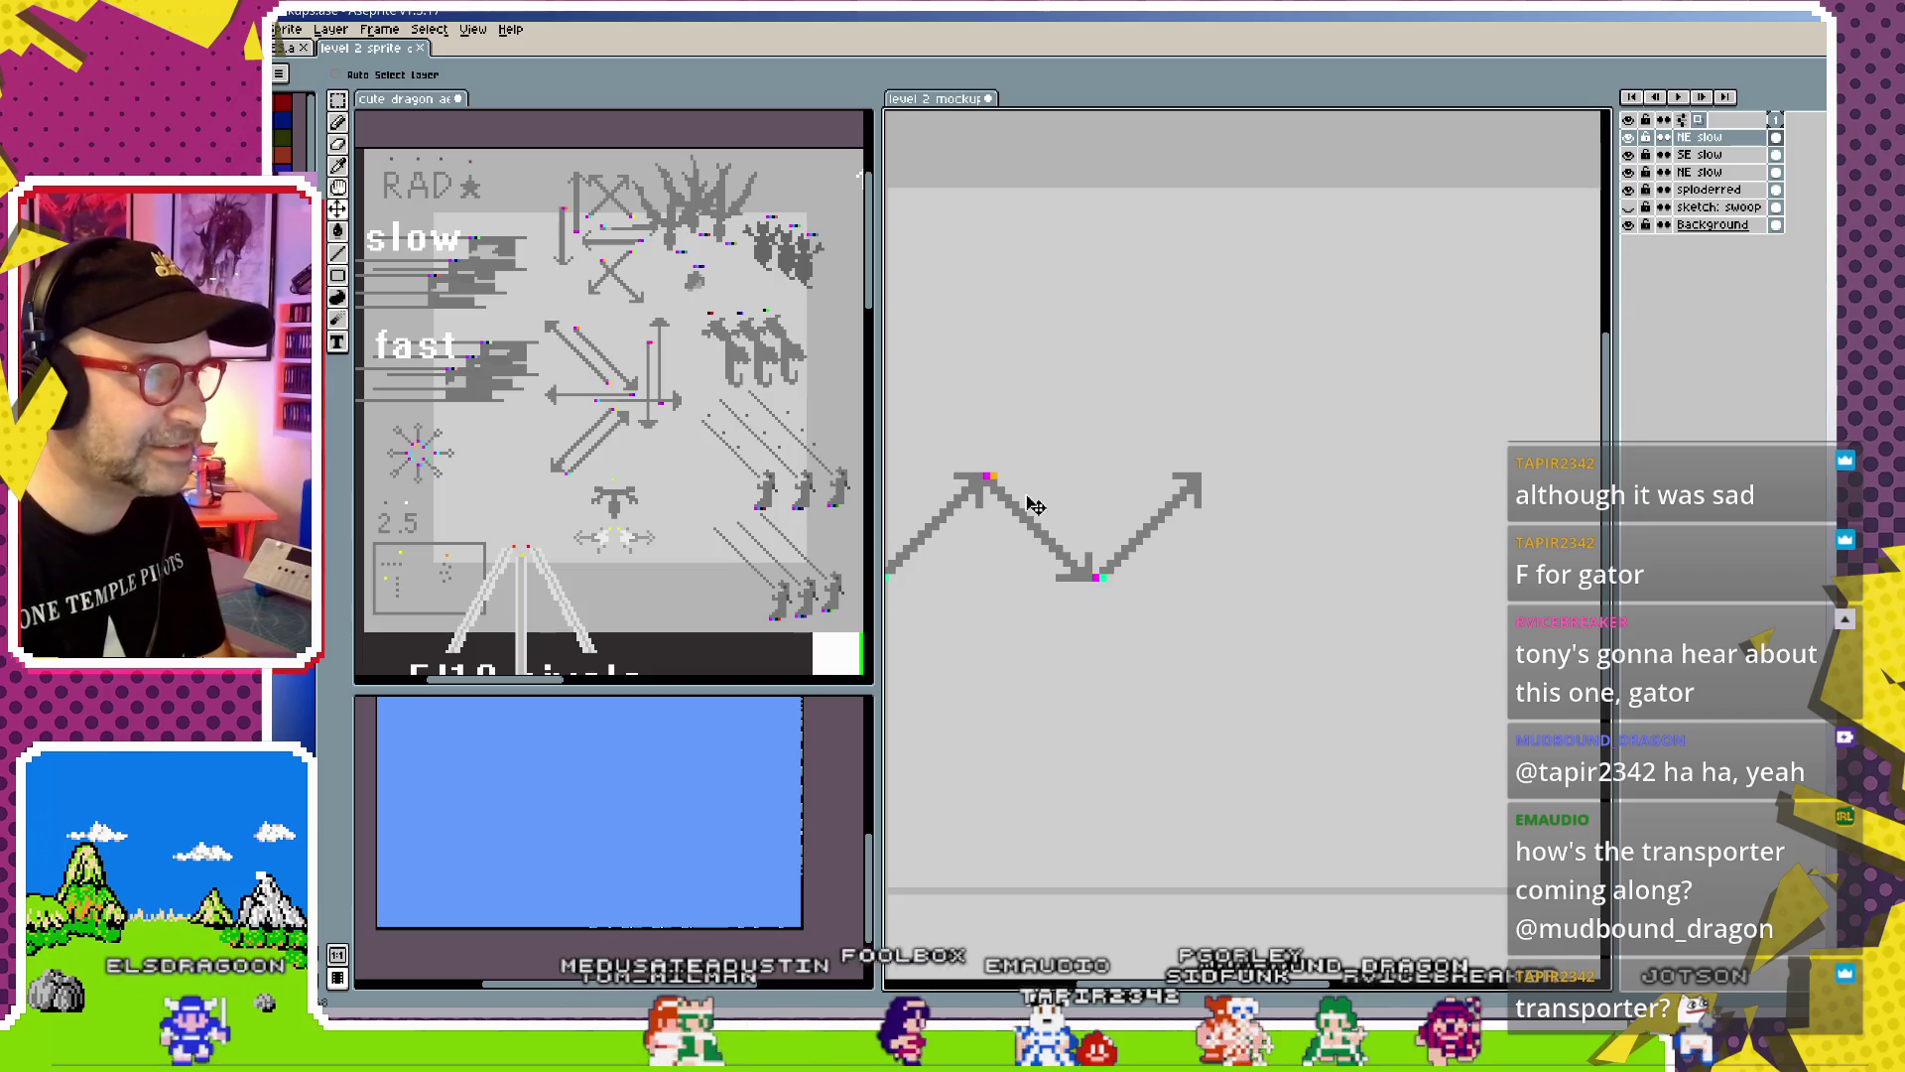
{"action": "left_click", "coordinate": [1710, 156]}
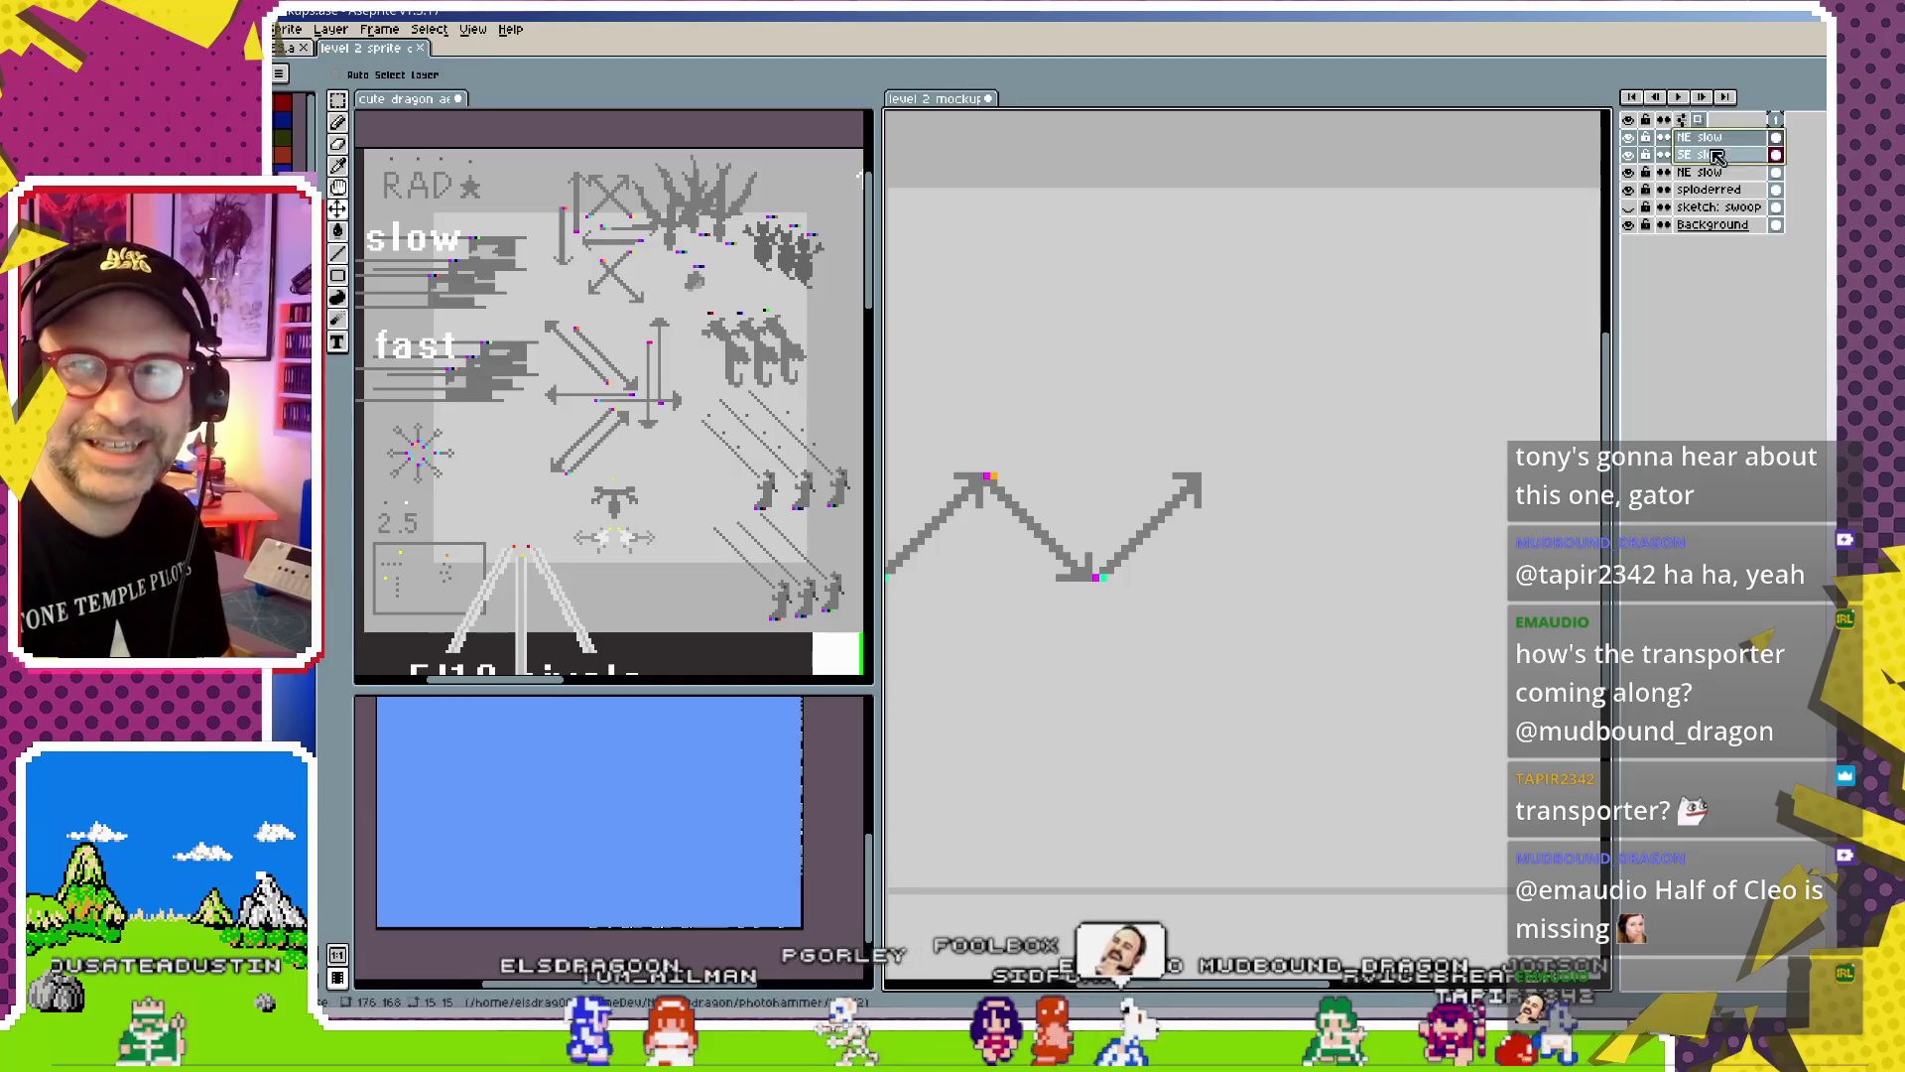
{"action": "left_click_drag", "start_coordinate": [1217, 511], "coordinate": [1362, 479]}
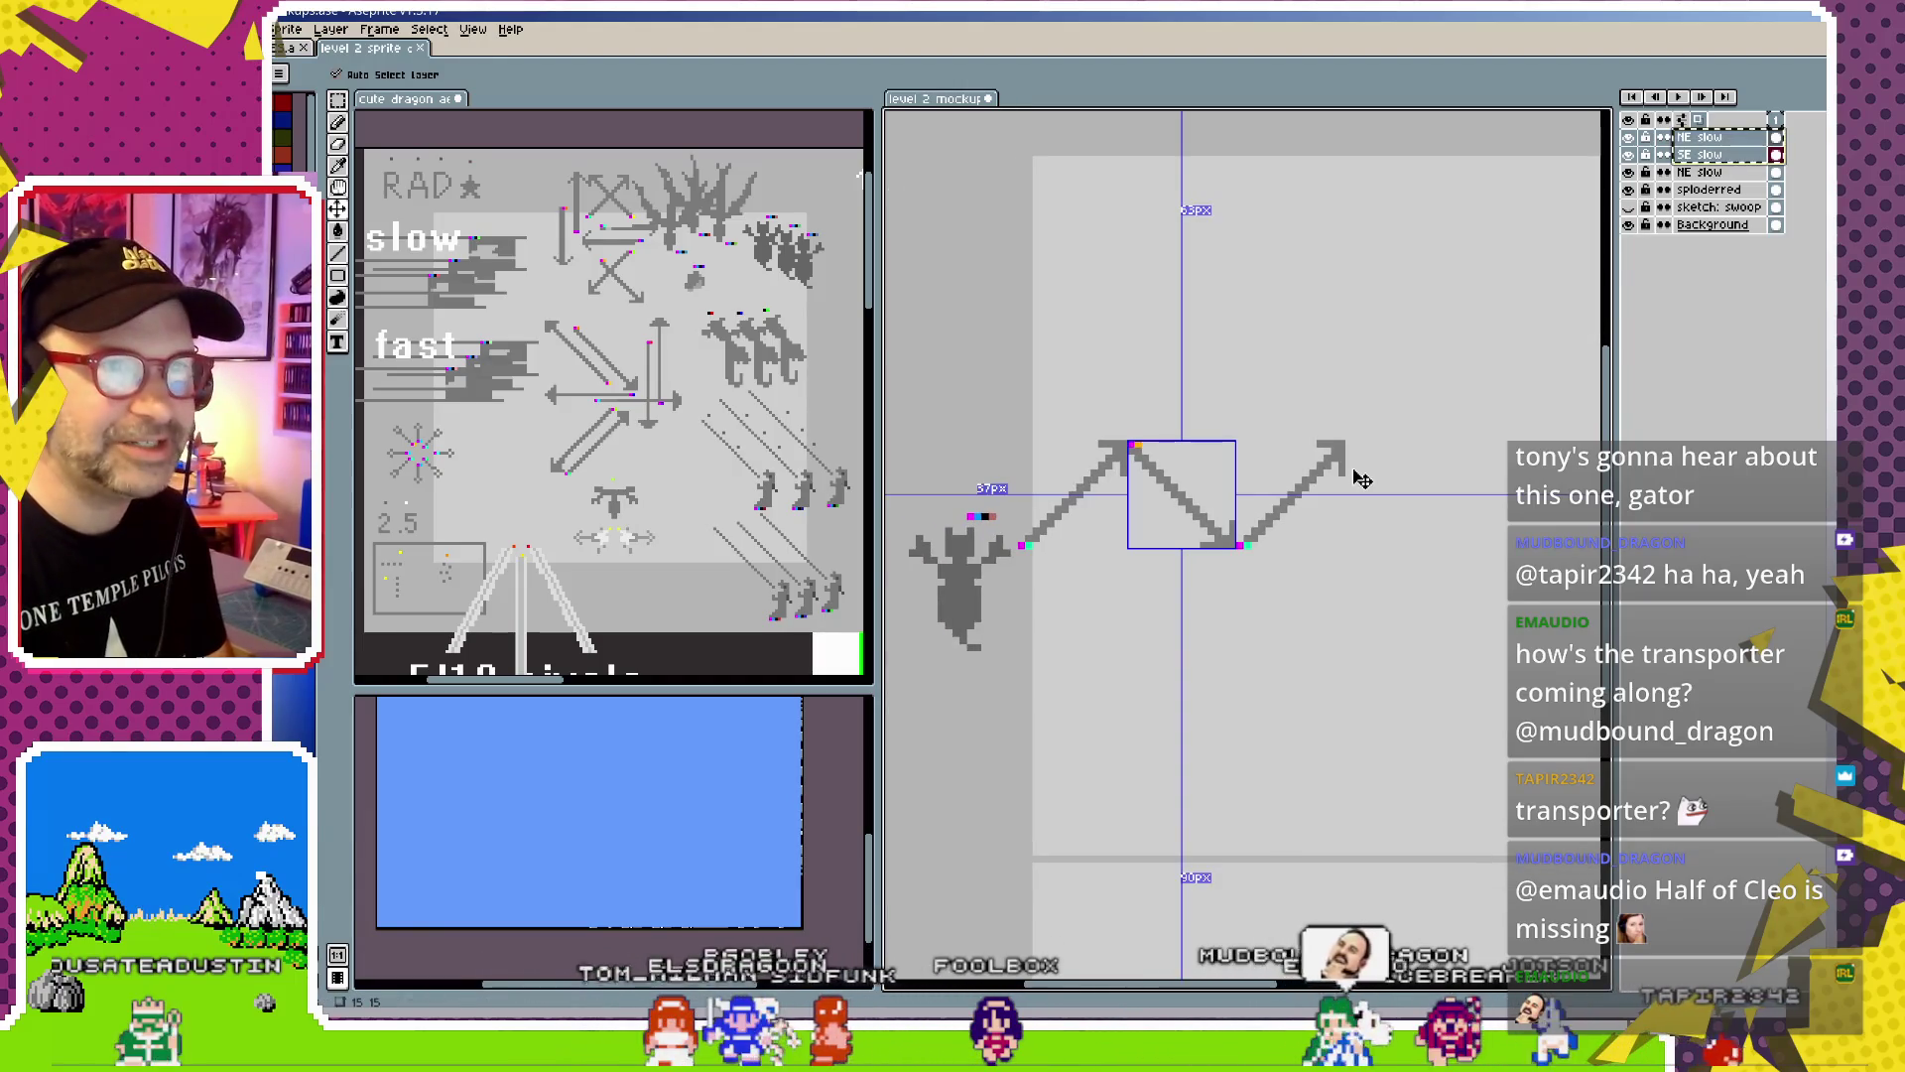
{"action": "key", "text": "ctrl+j"}
{"action": "left_click_drag", "start_coordinate": [1421, 460], "coordinate": [1405, 536]}
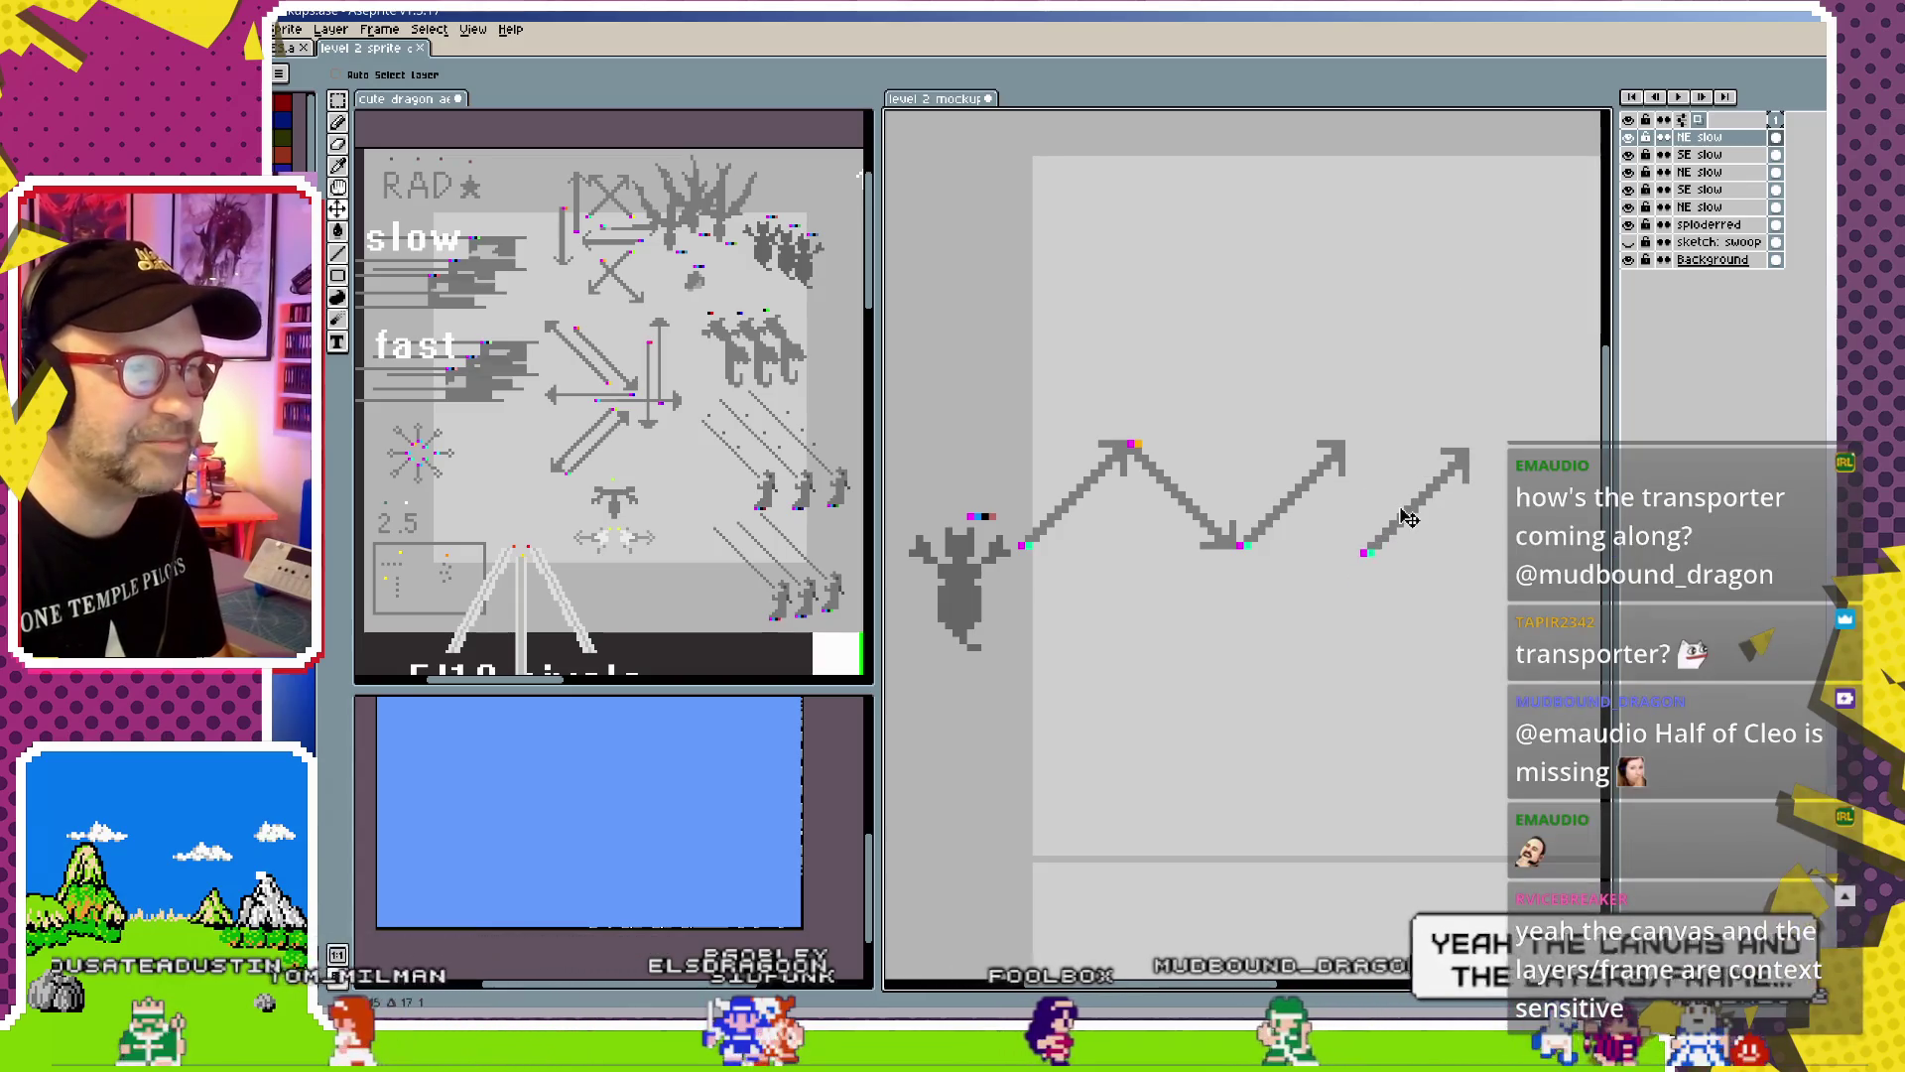
{"action": "key", "text": "ctrl+z"}
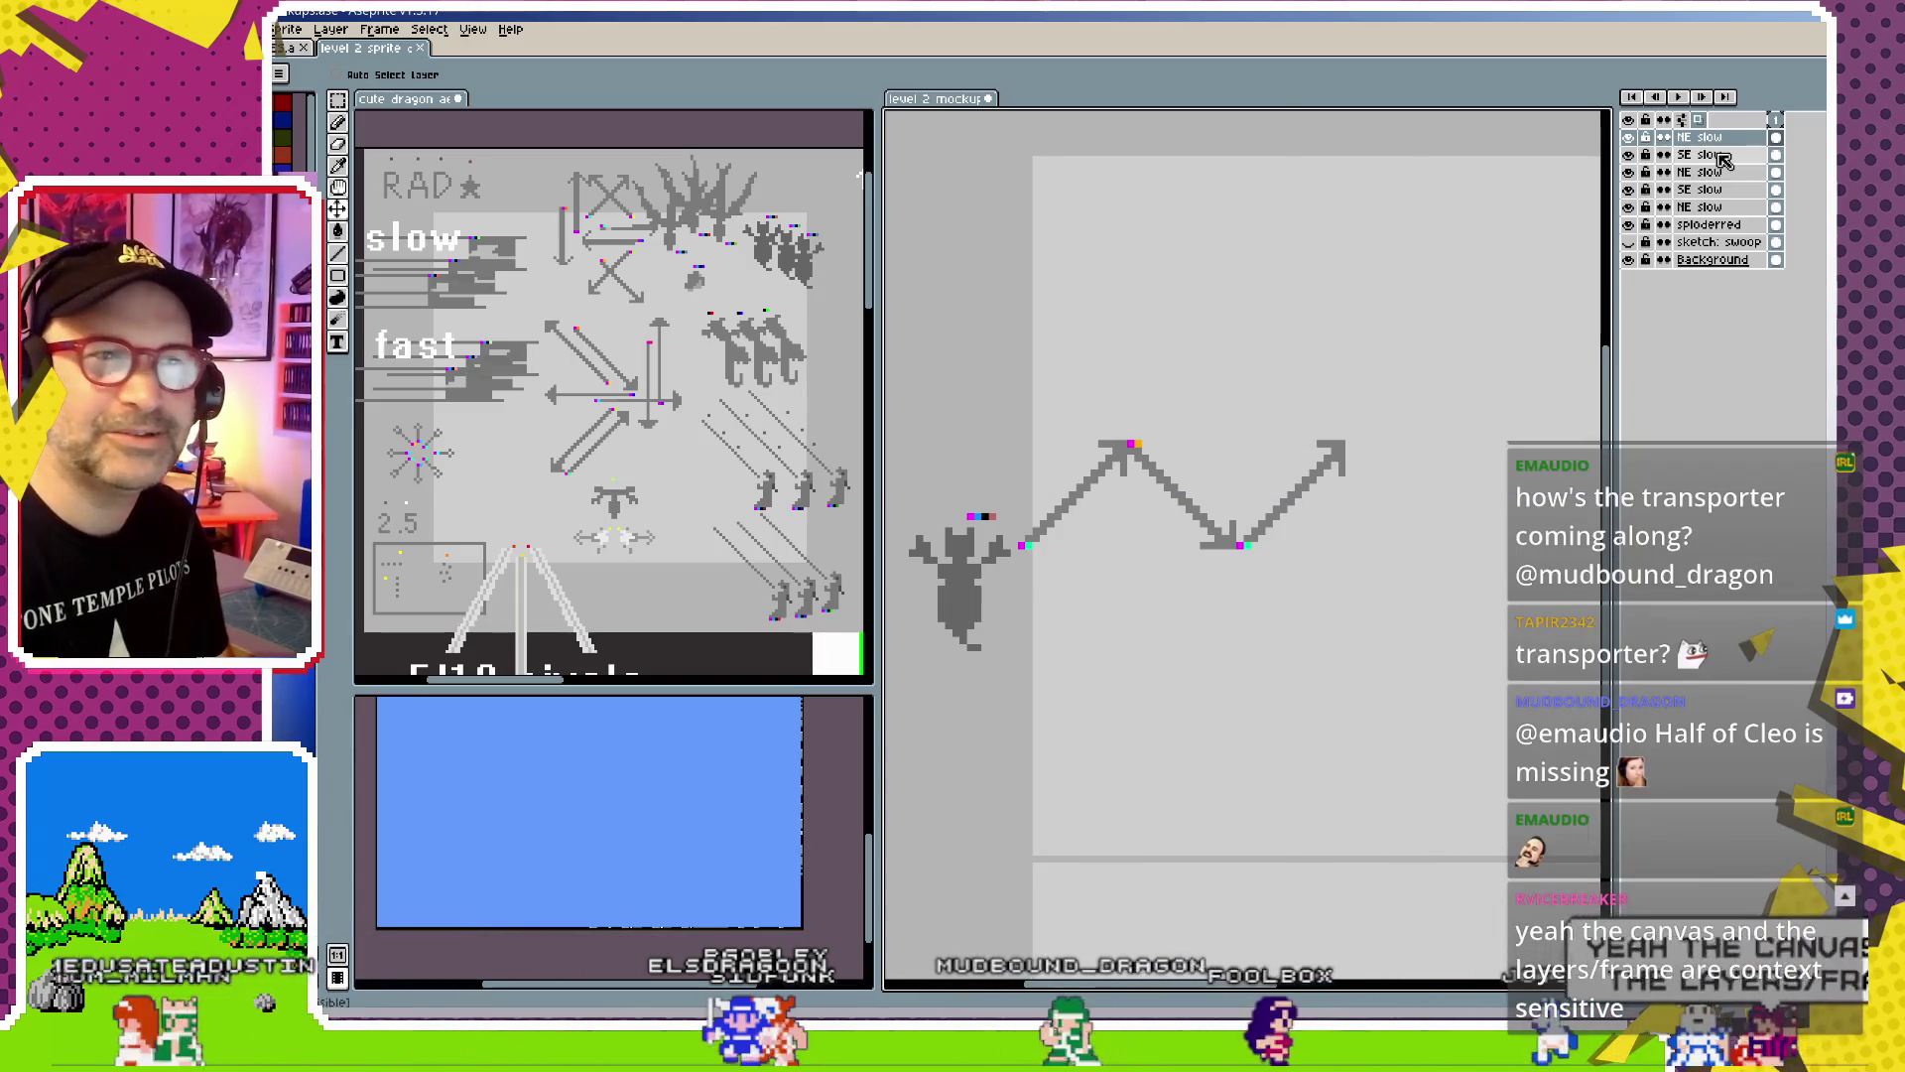
Position the copied SE slow arrows so they continue from the zigzag's end
{"action": "left_click", "coordinate": [1720, 156]}
{"action": "left_click_drag", "start_coordinate": [1272, 421], "coordinate": [1347, 320]}
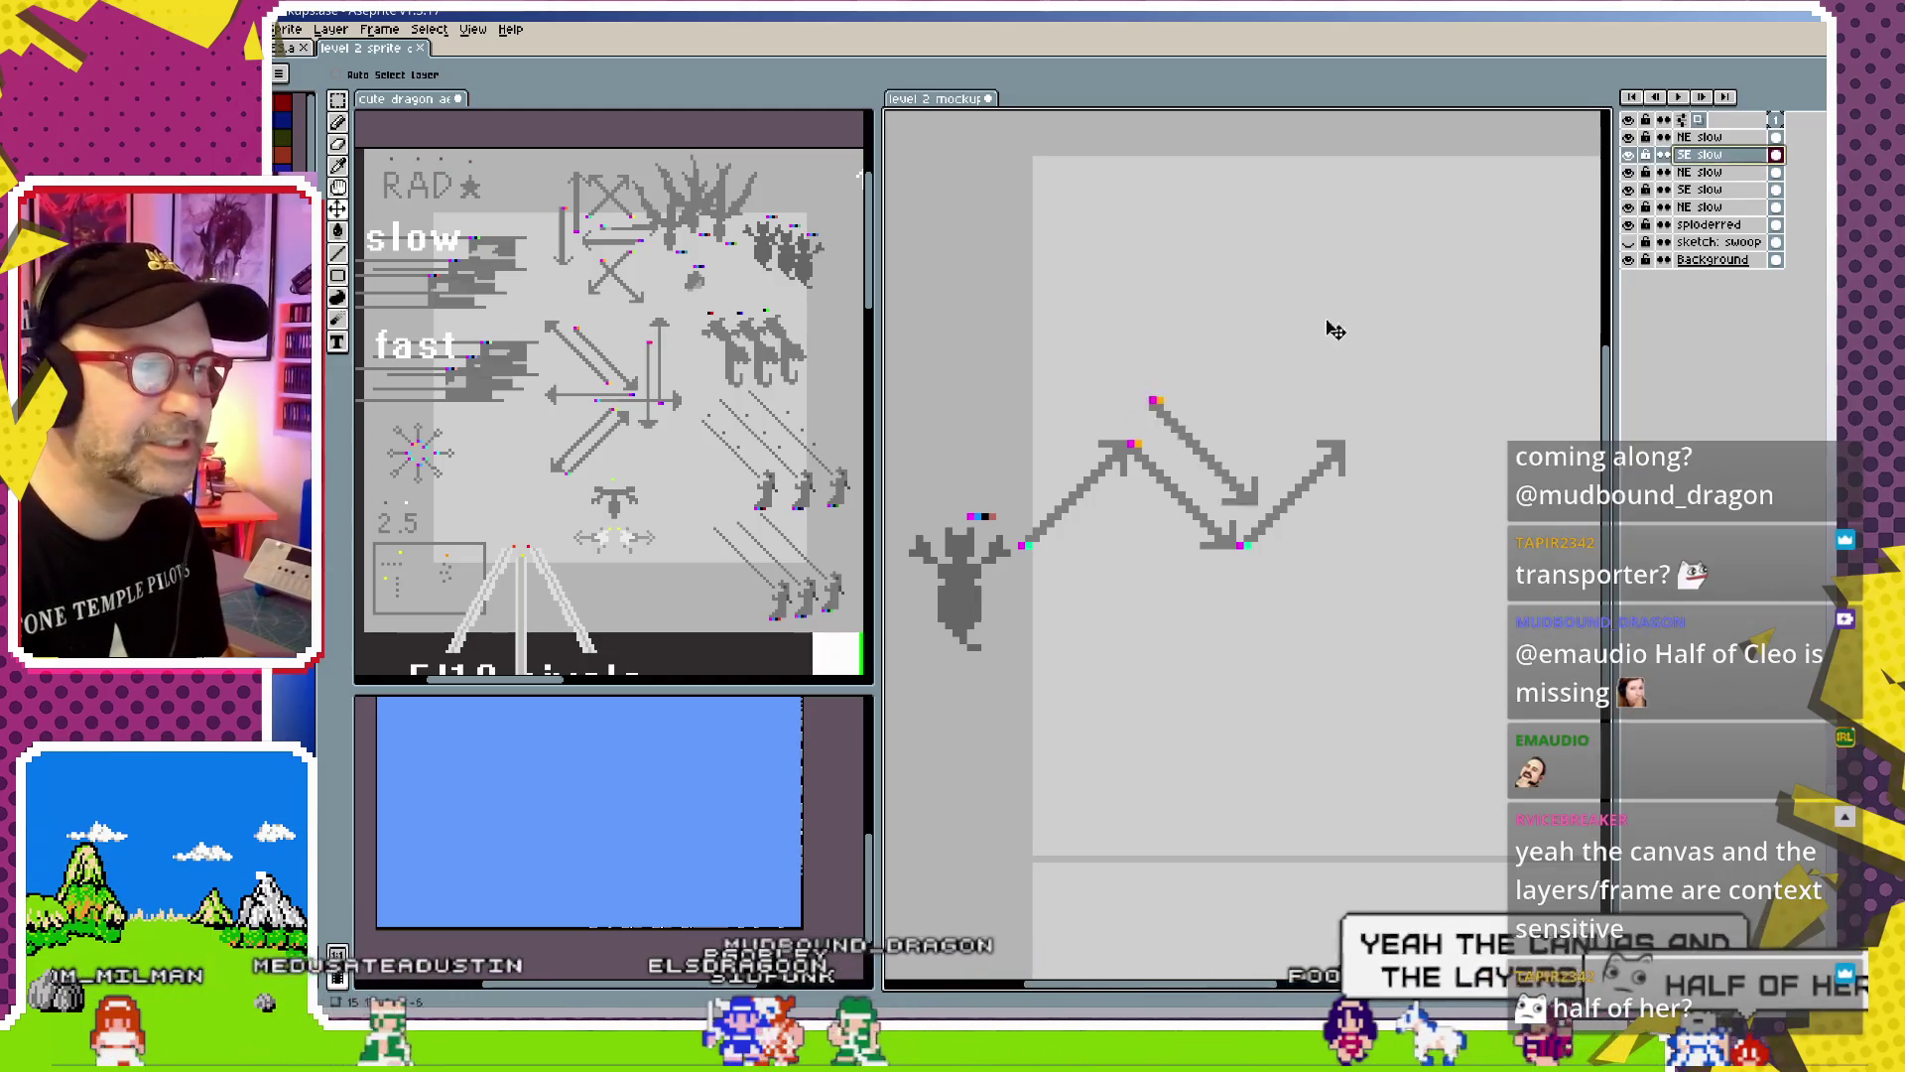
{"action": "left_click_drag", "start_coordinate": [1254, 412], "coordinate": [1420, 490]}
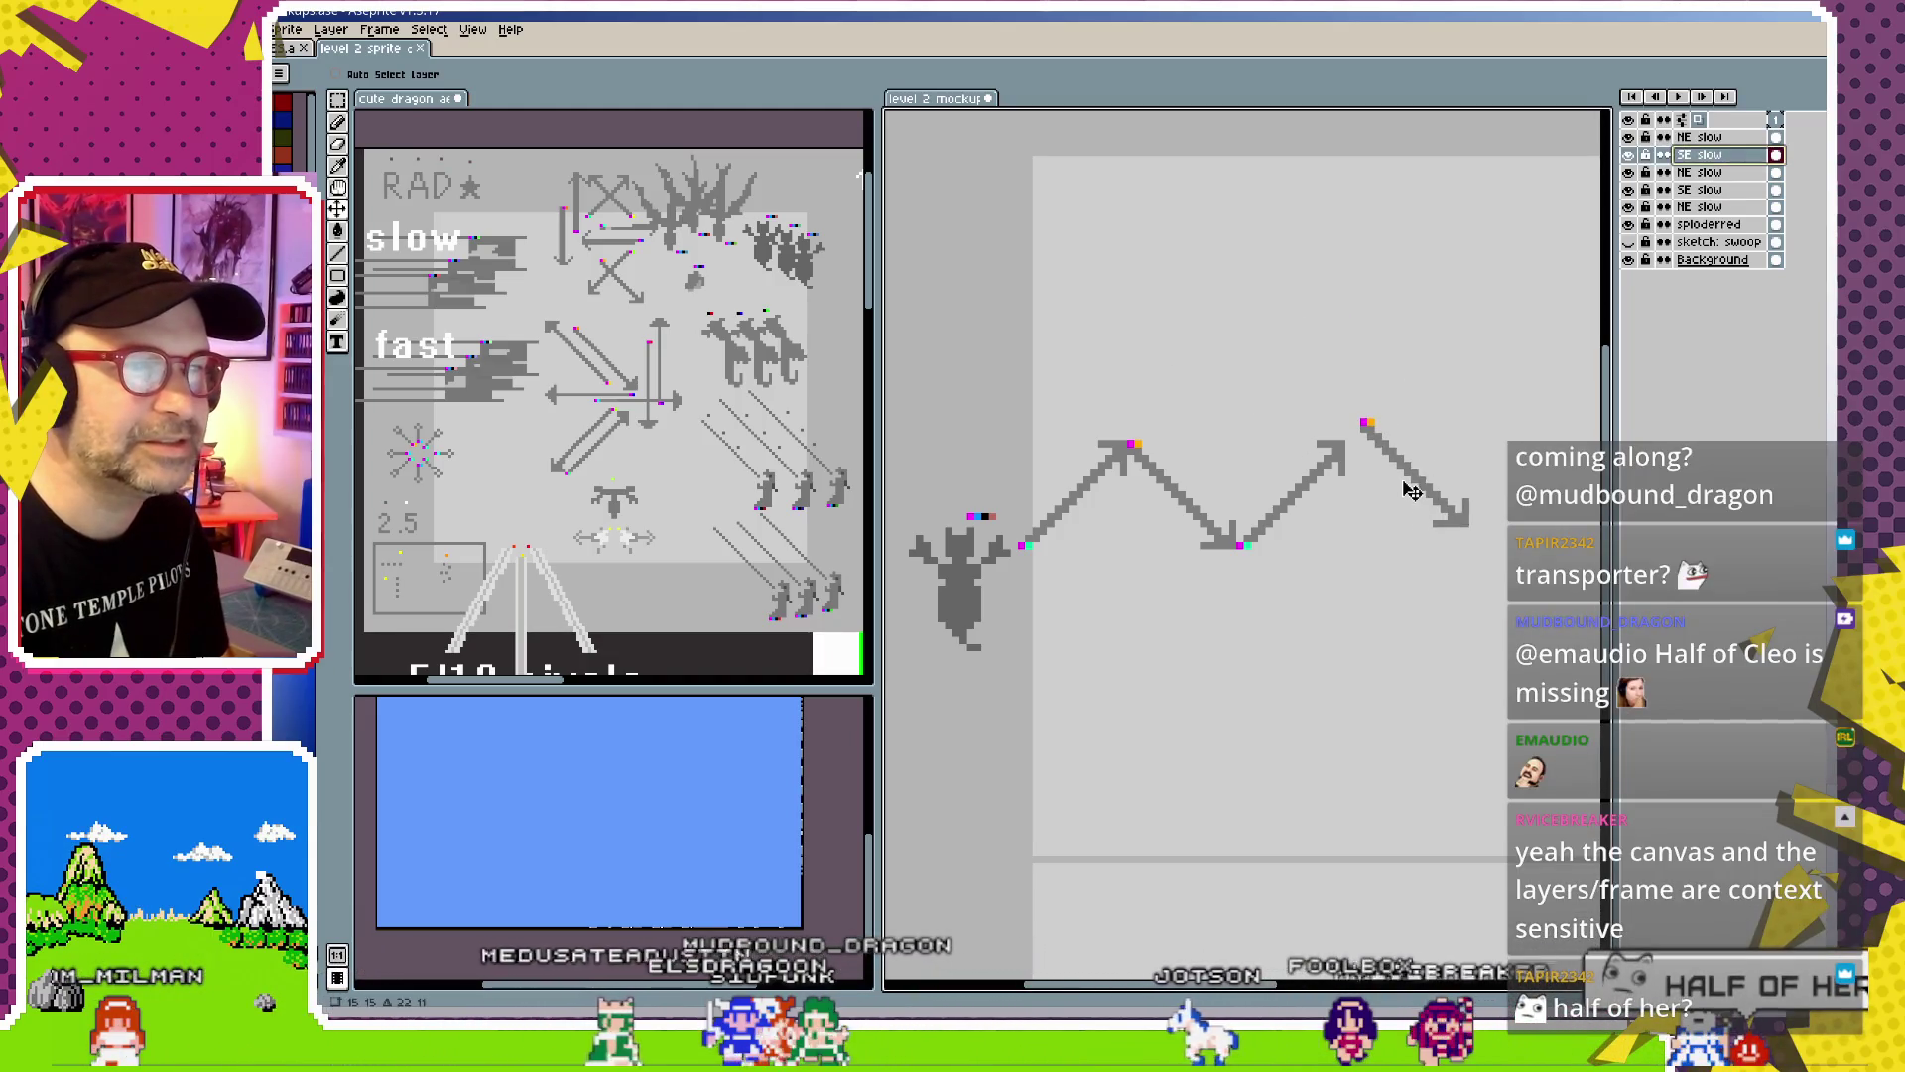
{"action": "left_click", "coordinate": [1699, 195]}
{"action": "left_click_drag", "start_coordinate": [1353, 369], "coordinate": [1417, 298]}
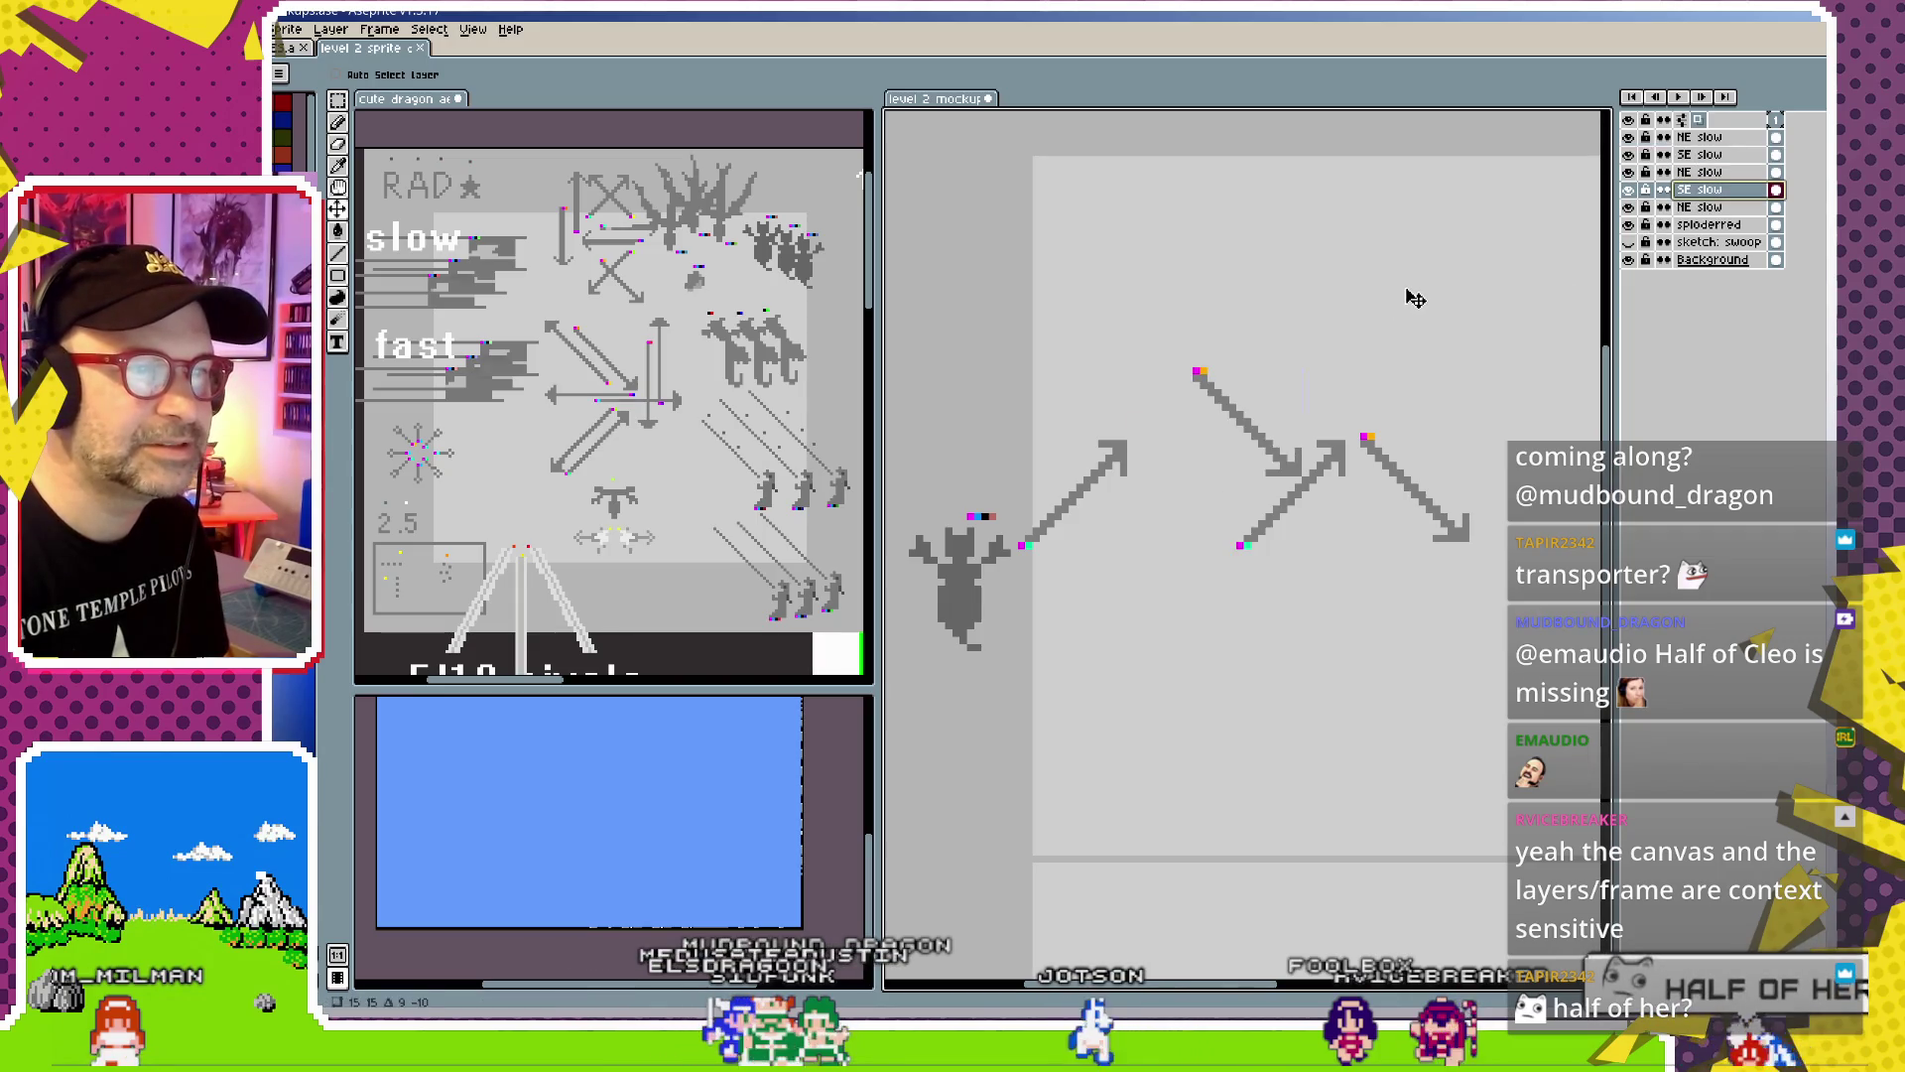
{"action": "left_click", "coordinate": [1400, 474]}
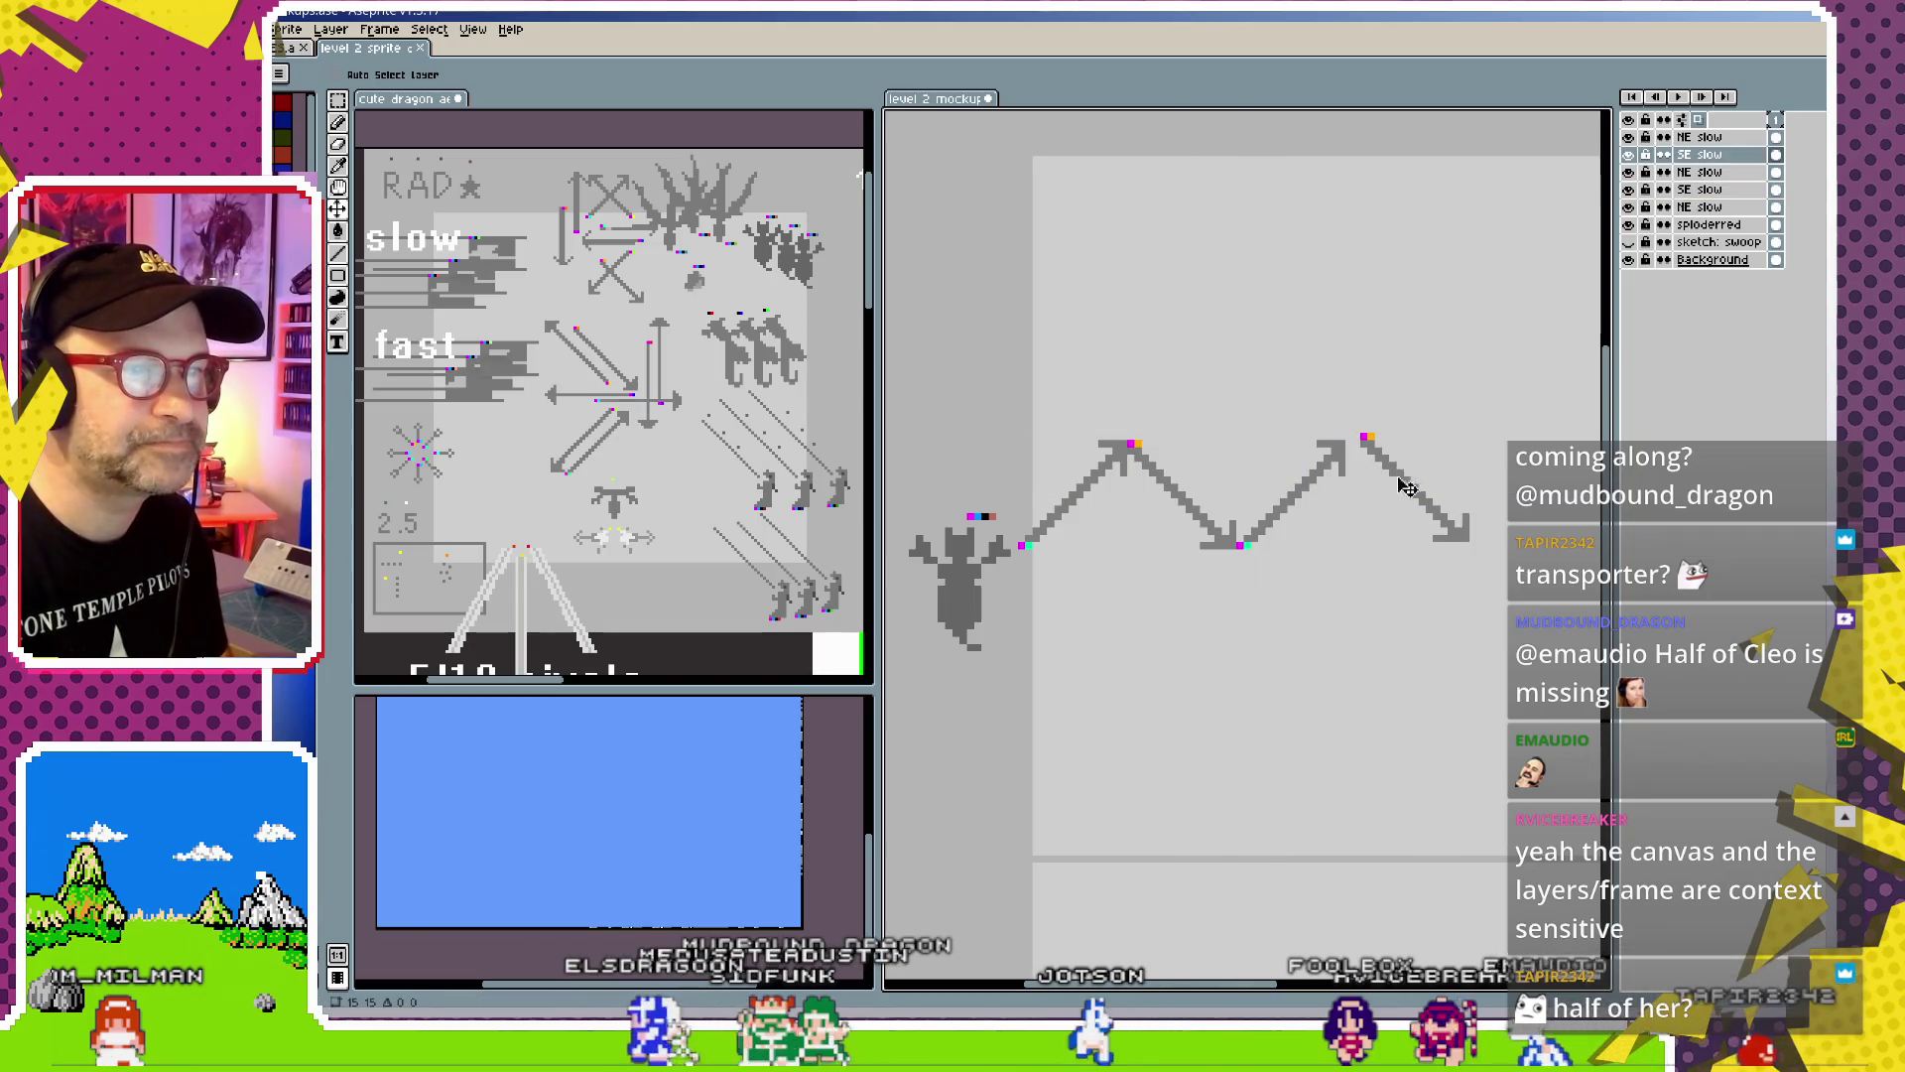
{"action": "left_click_drag", "start_coordinate": [1407, 487], "coordinate": [1393, 494]}
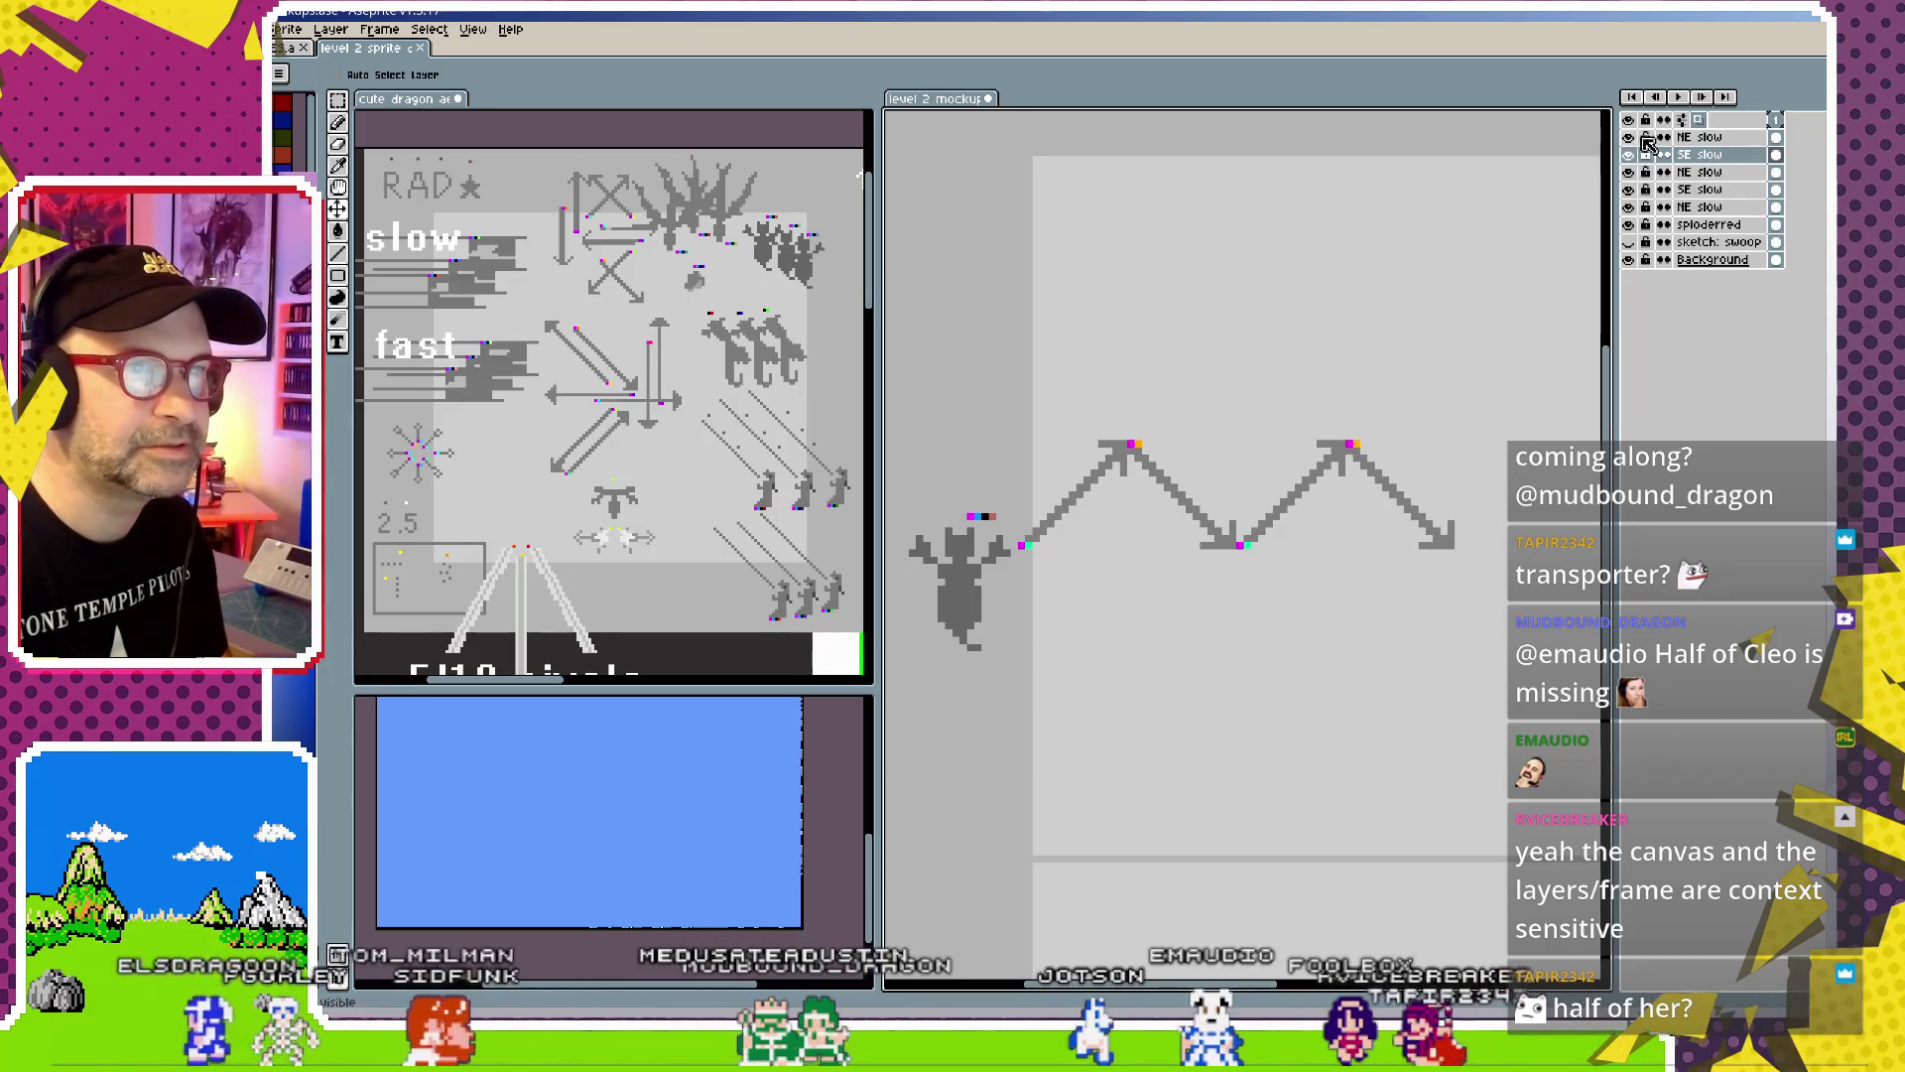
{"action": "left_click", "coordinate": [1647, 144]}
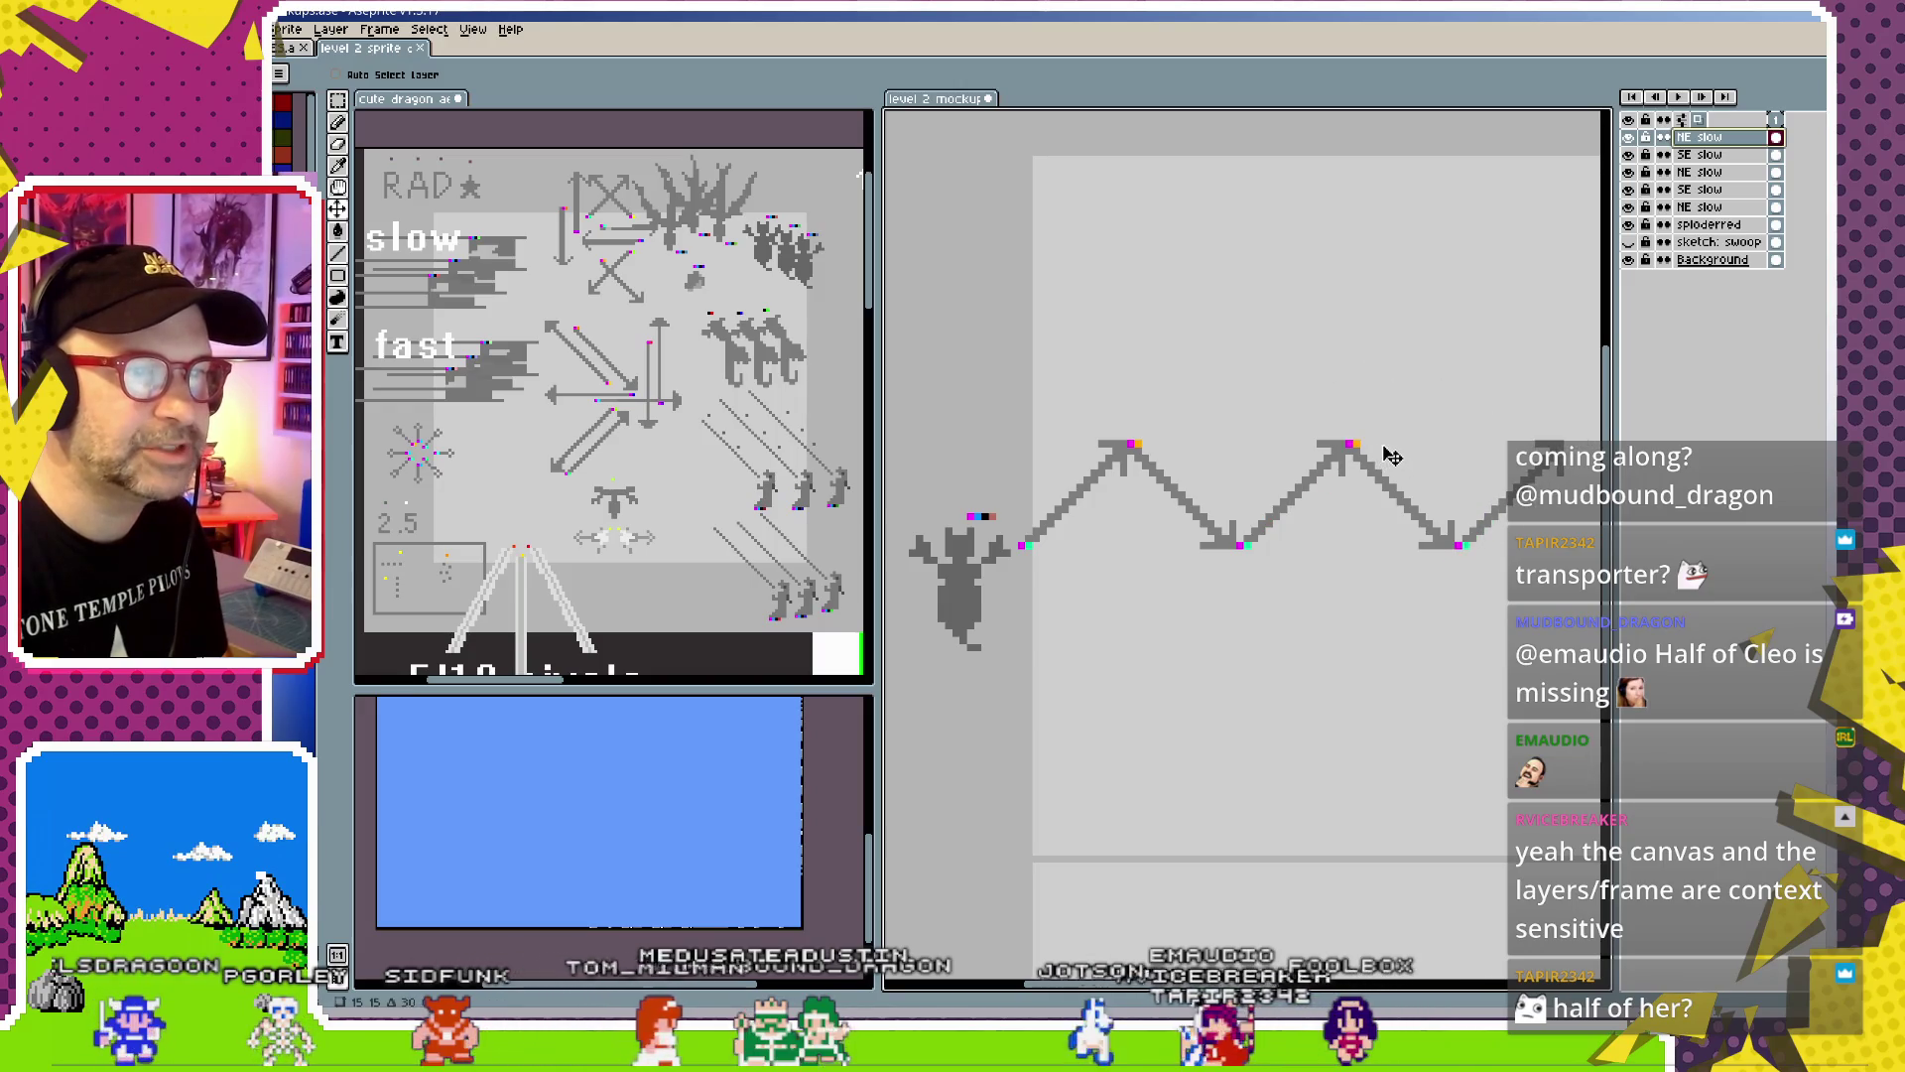
Duplicate the NE/SE slow pair again and shift the new arrows right onto the zigzag
{"action": "scroll", "coordinate": [1330, 491], "scroll_direction": "right", "scroll_amount": 5}
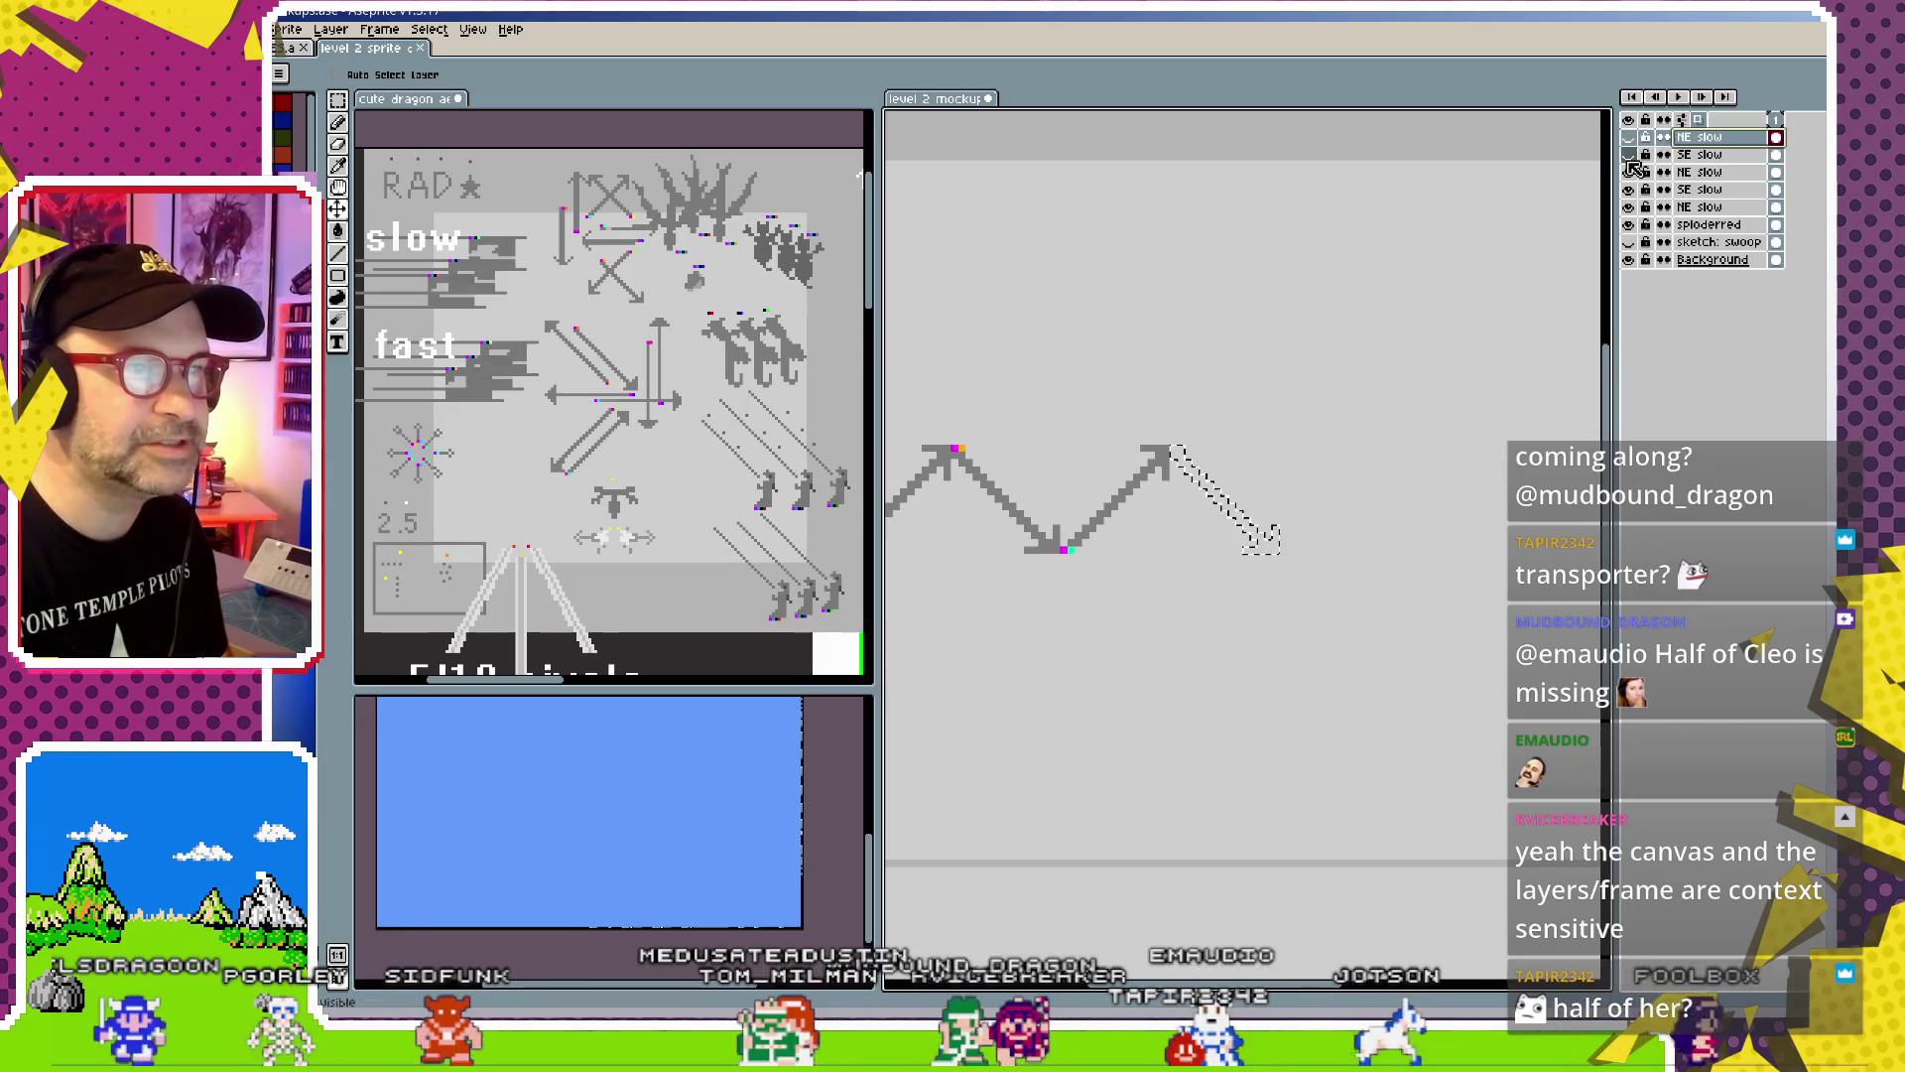
{"action": "left_click", "coordinate": [1707, 155]}
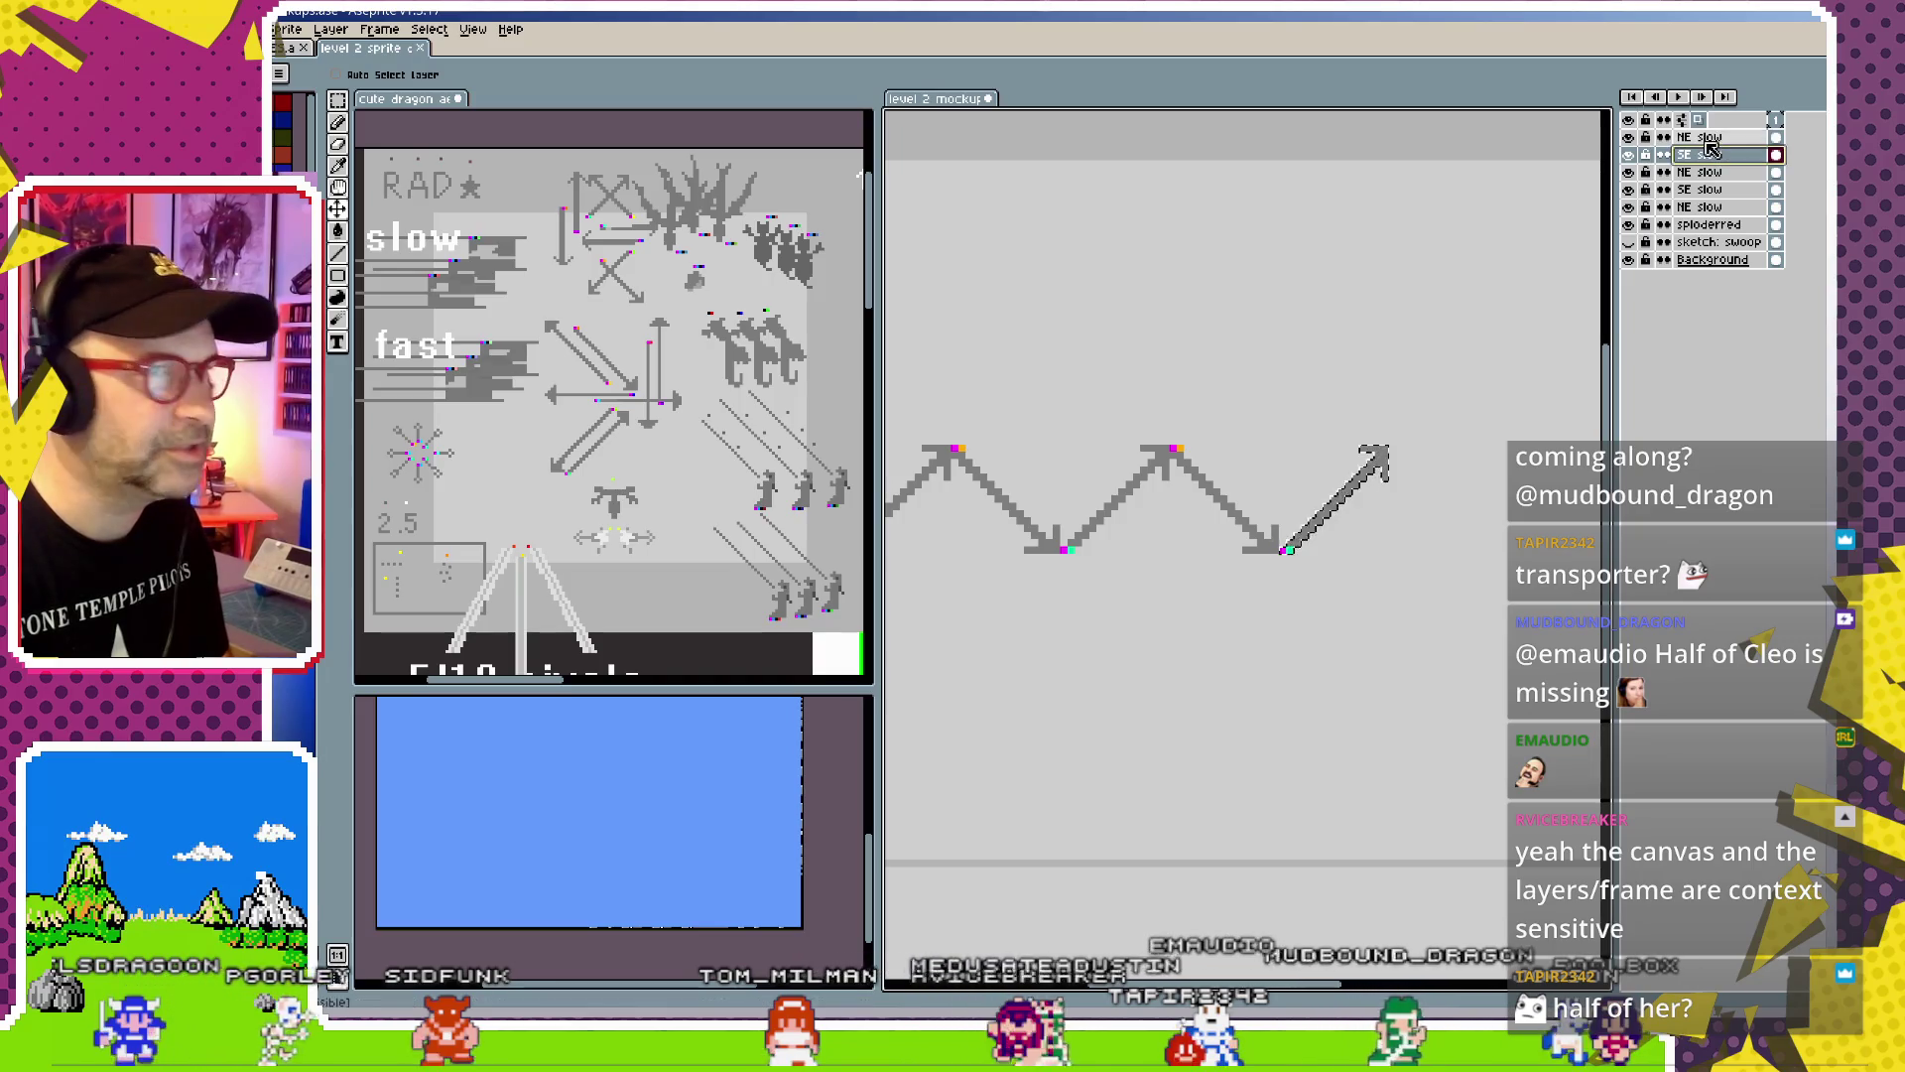
{"action": "left_click", "coordinate": [1699, 137], "text": "ctrl"}
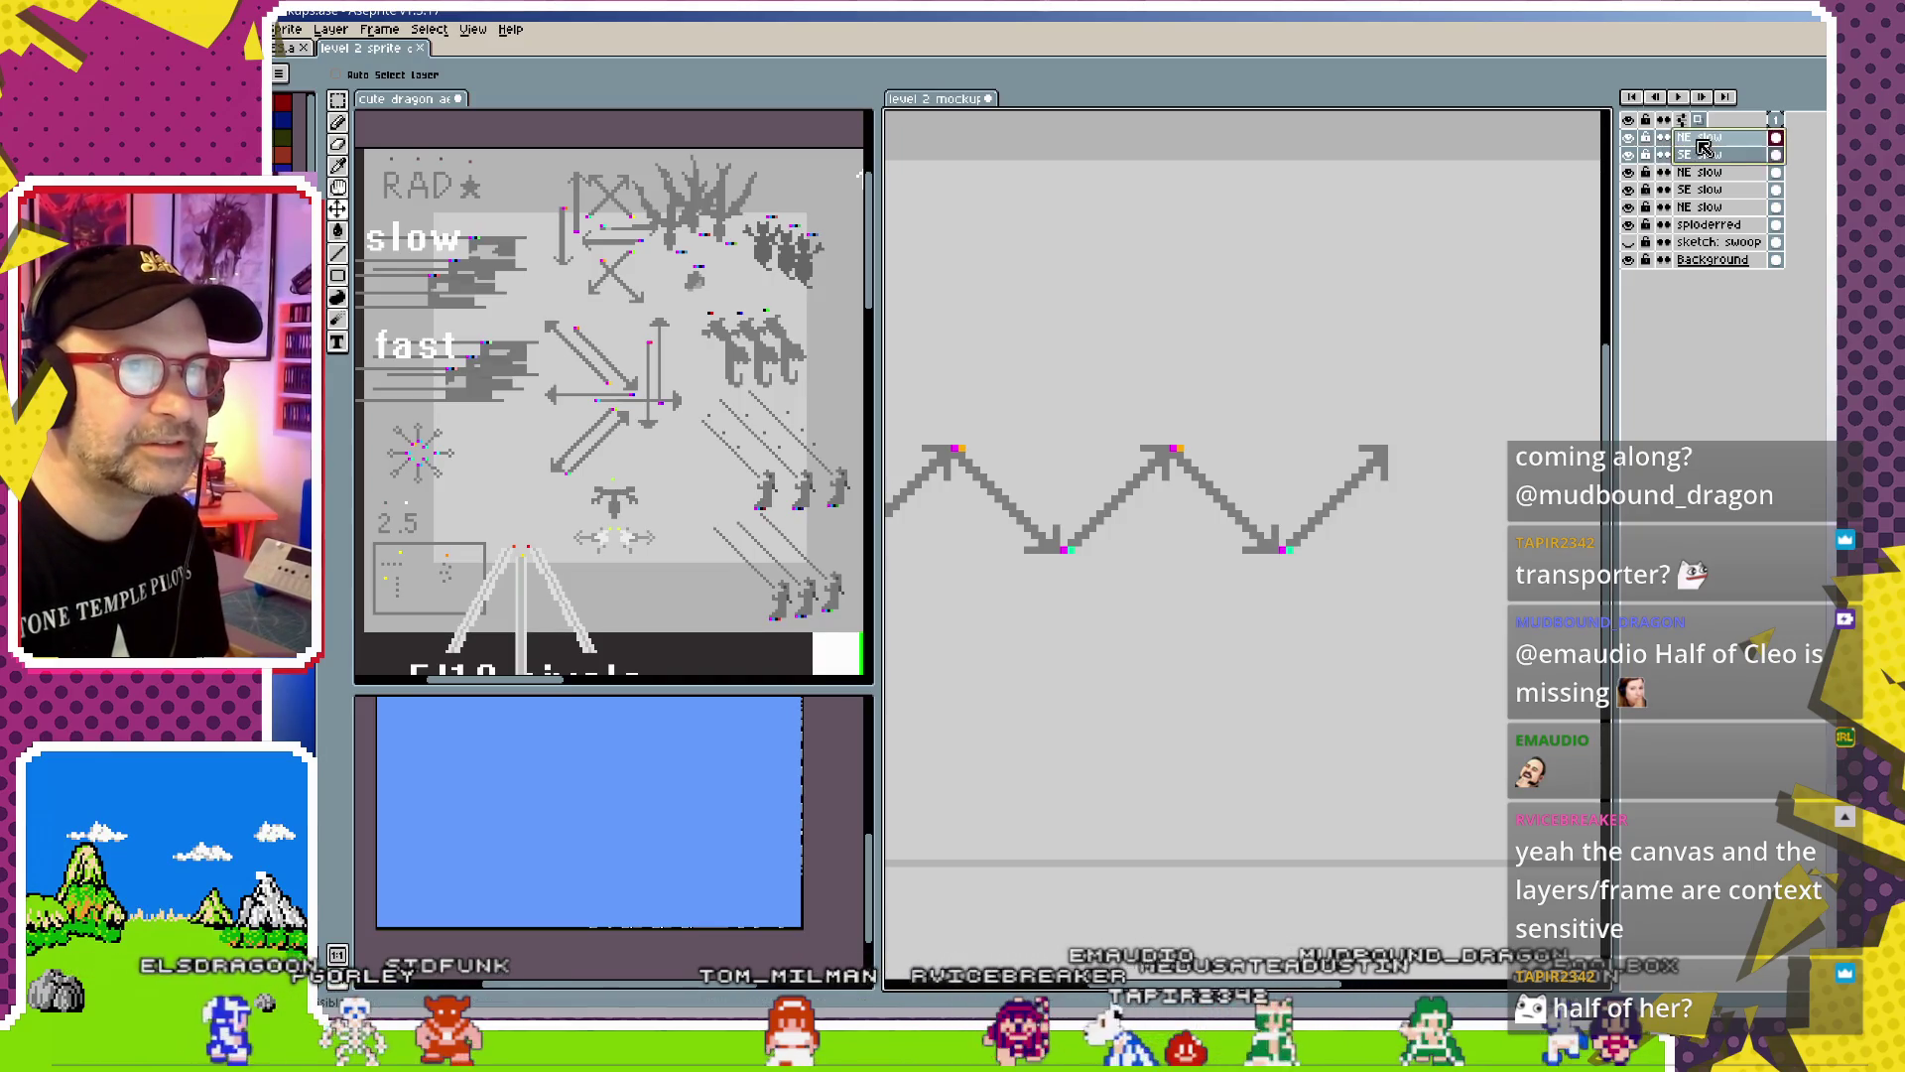
{"action": "key", "text": "ctrl+j"}
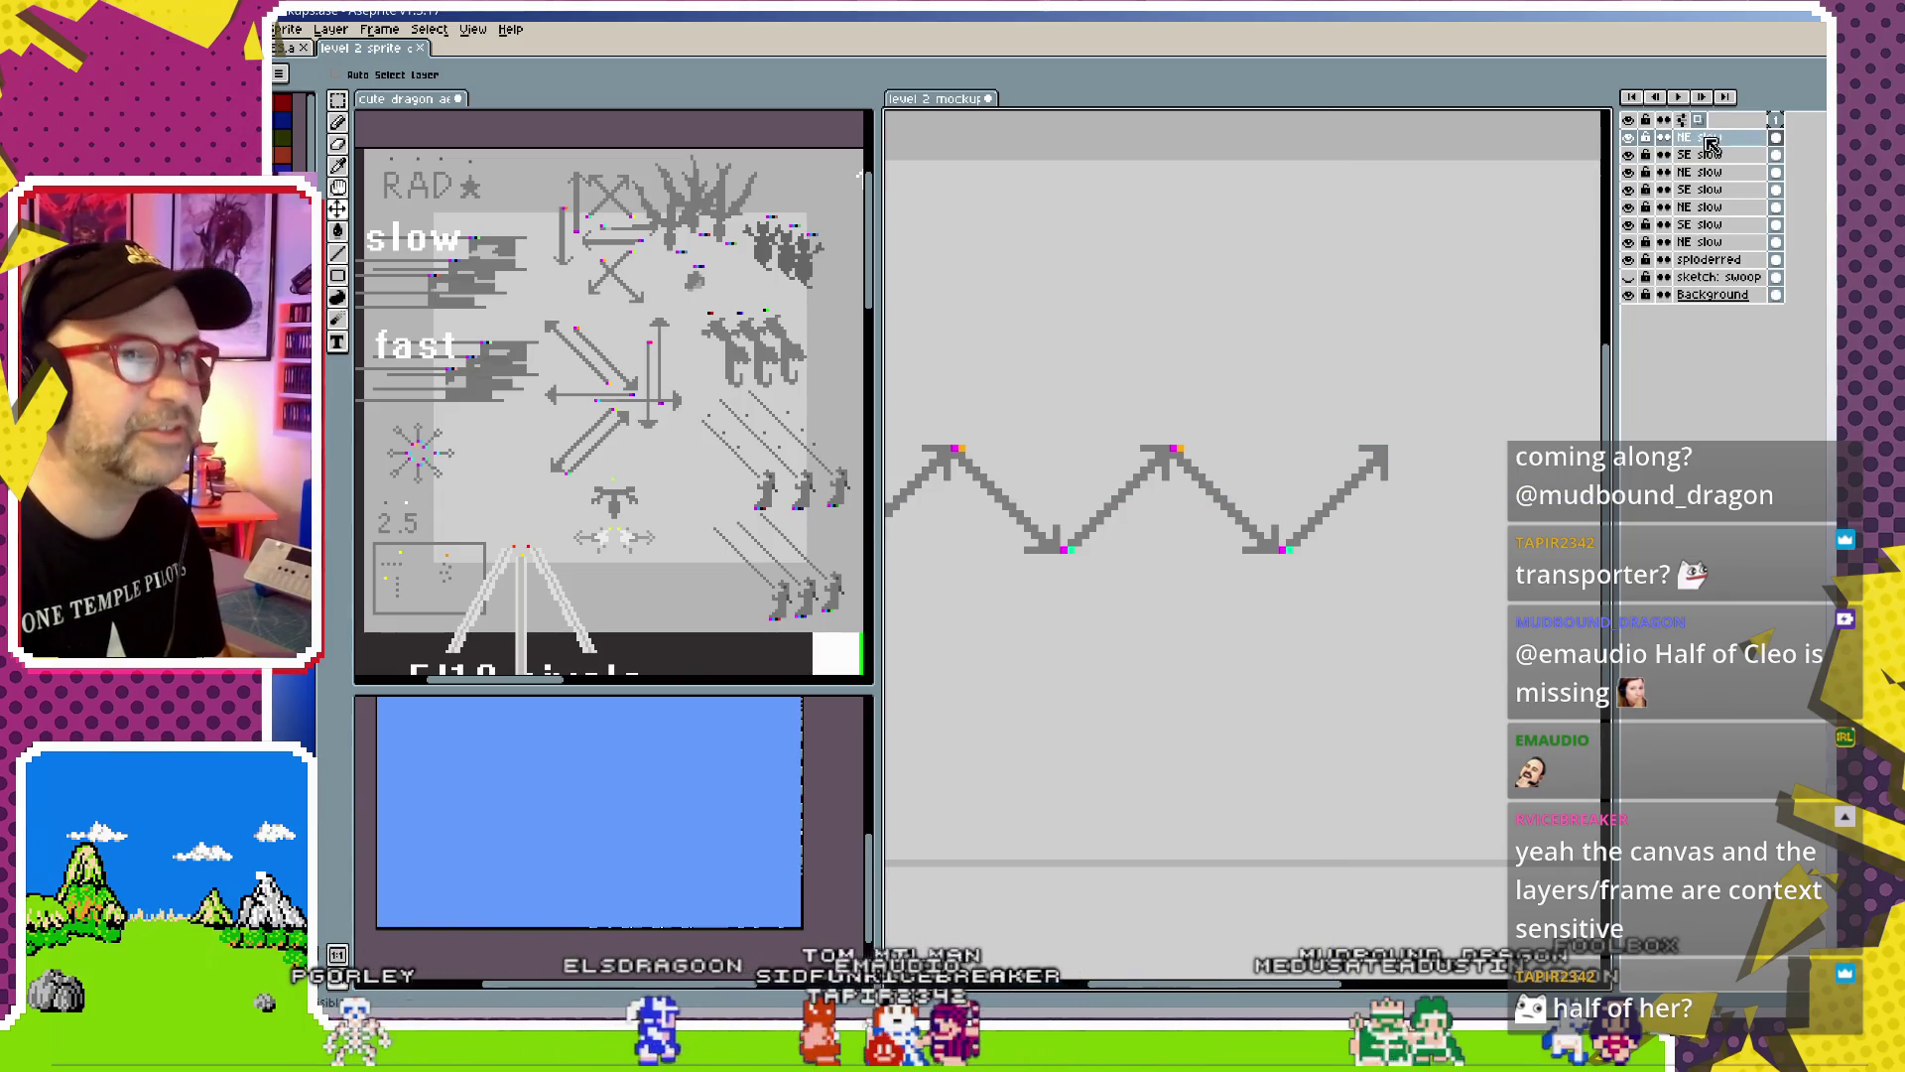
{"action": "left_click", "coordinate": [1714, 145]}
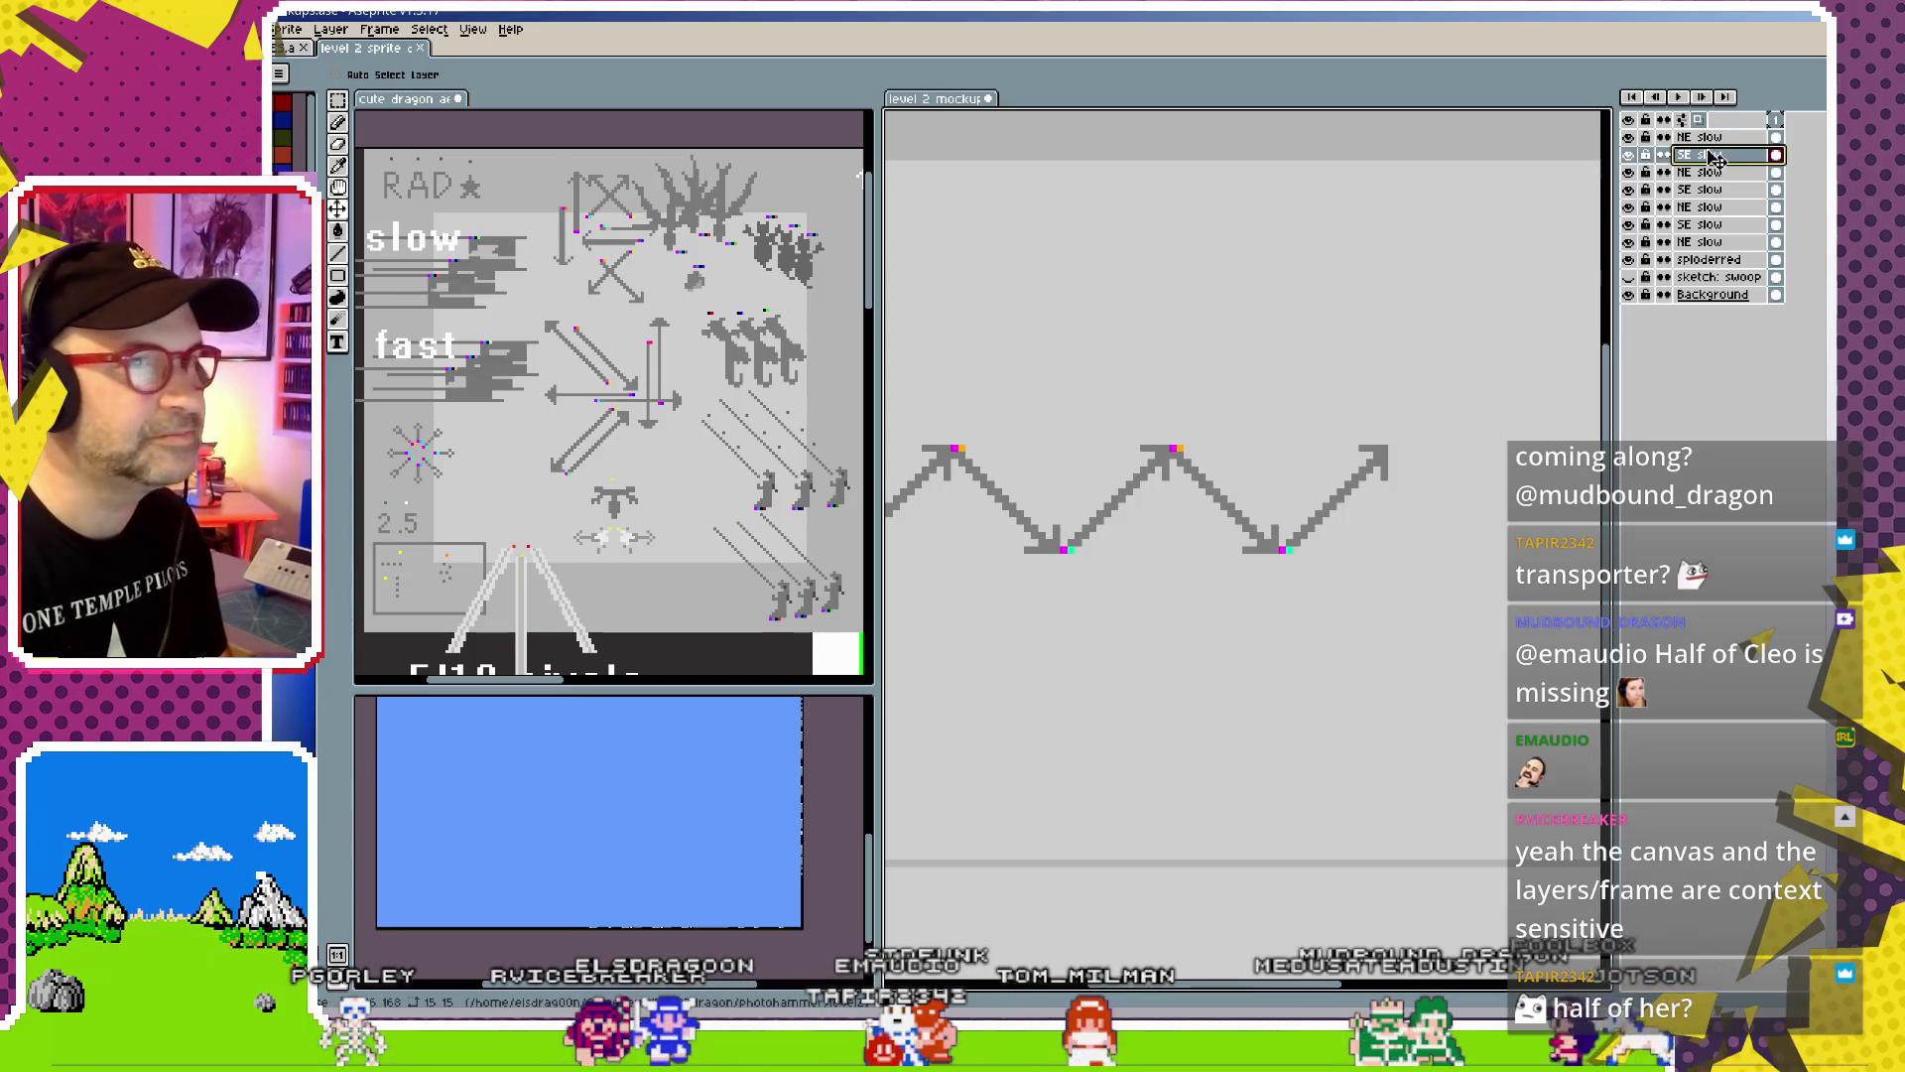
{"action": "left_click", "coordinate": [1711, 139], "text": "shift"}
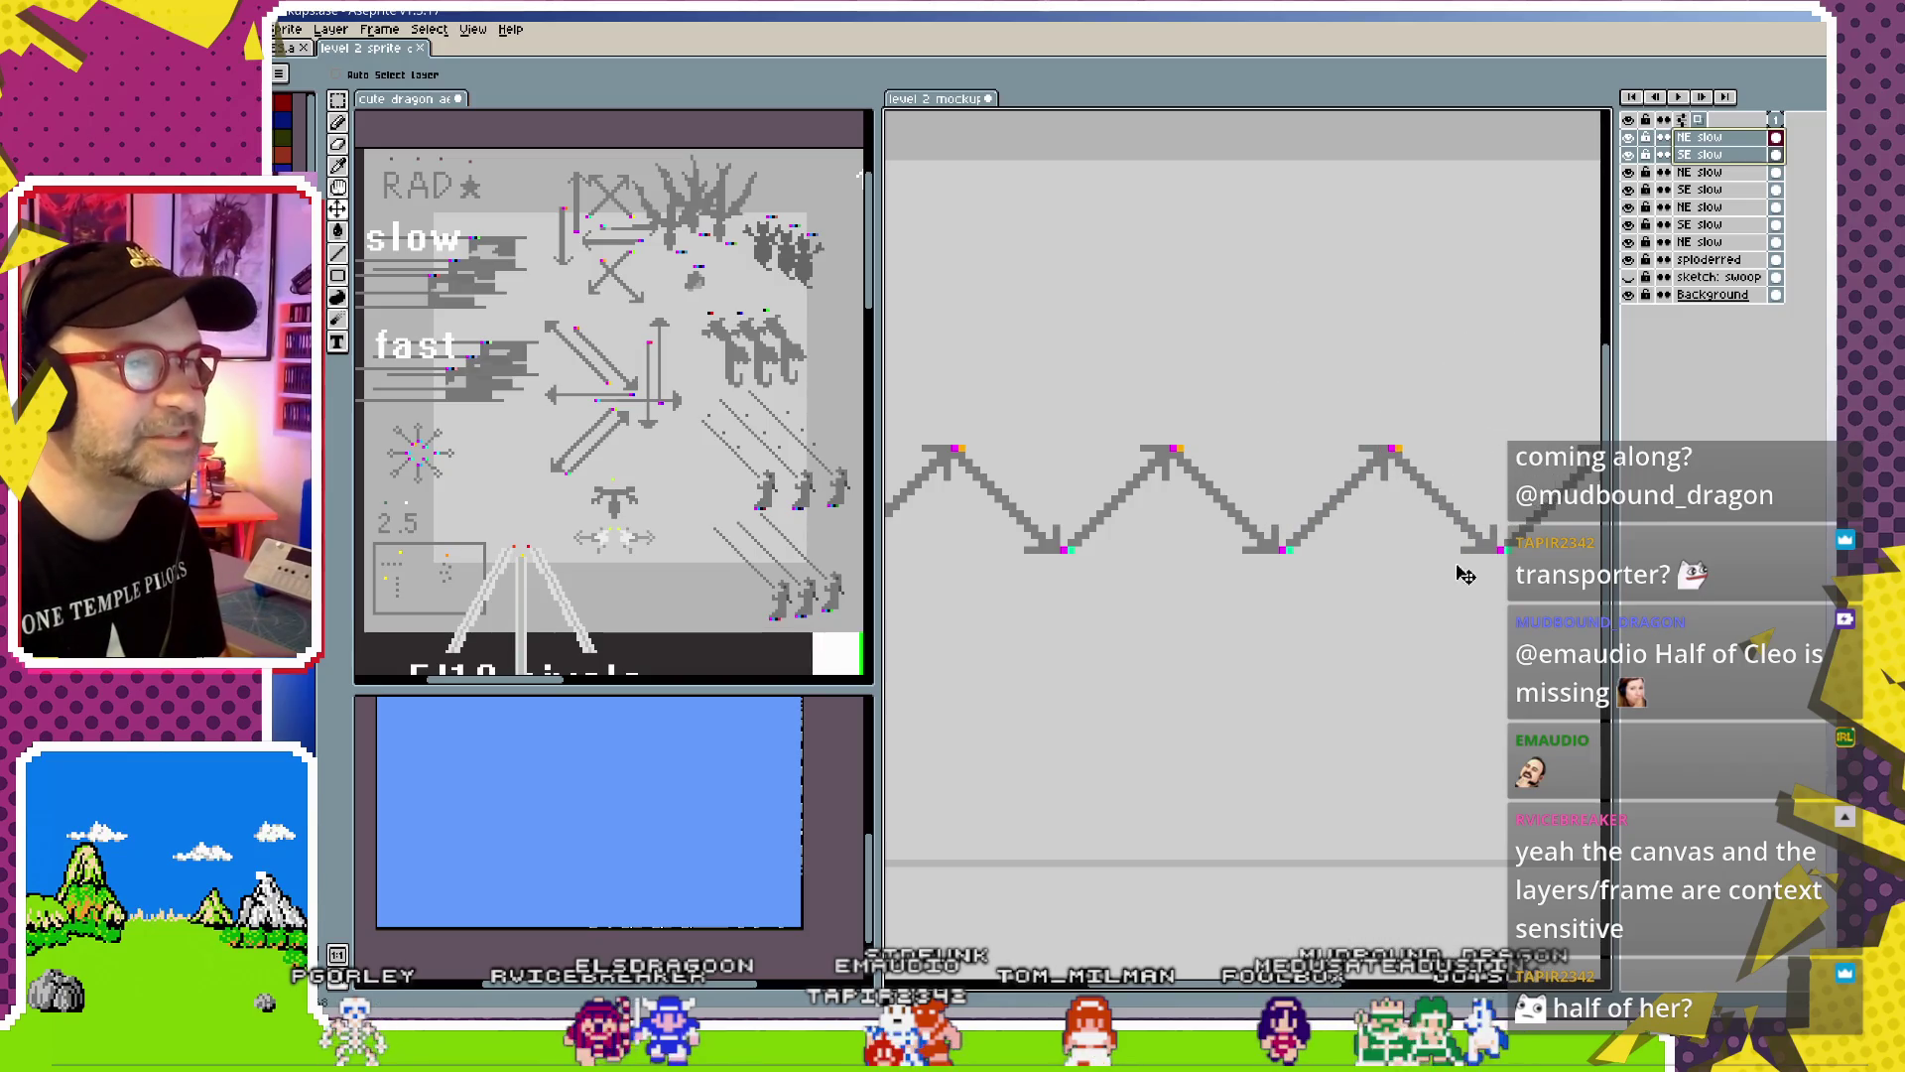
{"action": "left_click_drag", "start_coordinate": [1465, 575], "coordinate": [1097, 608]}
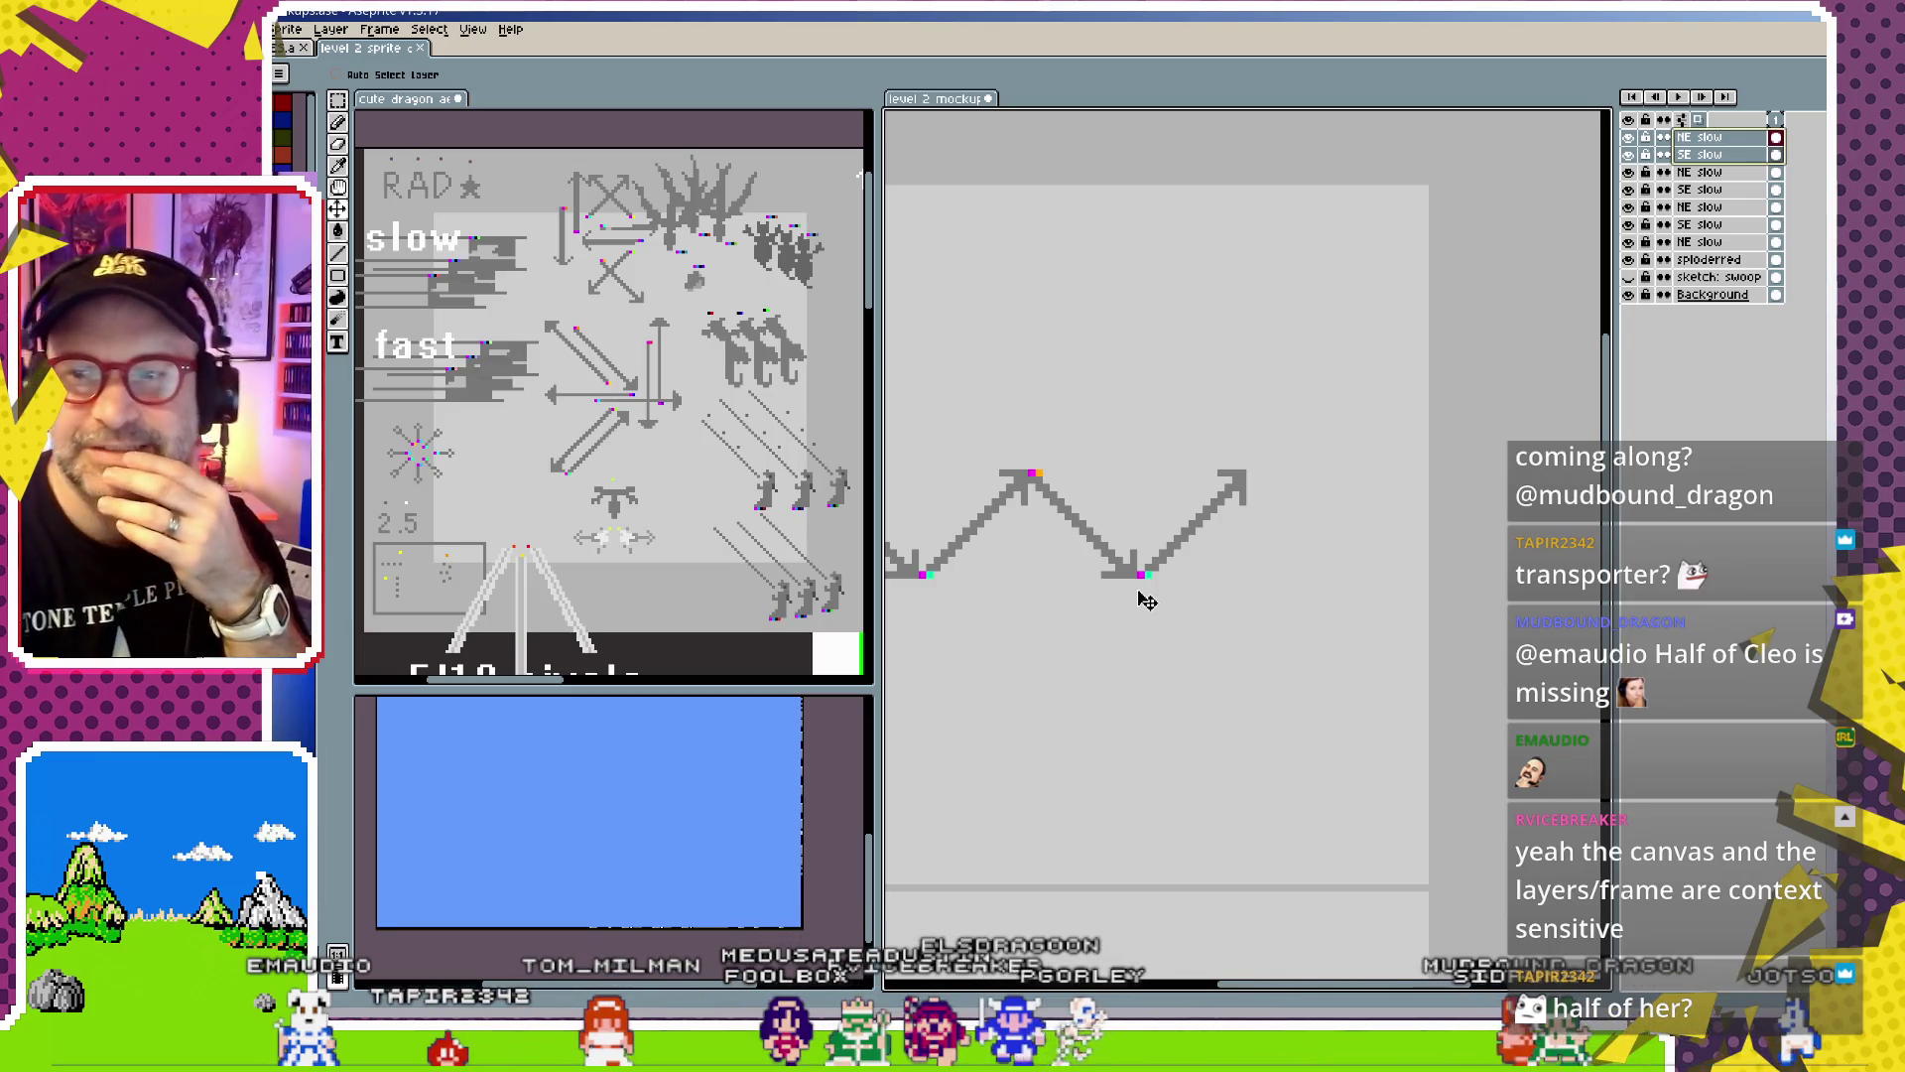
{"action": "key", "text": "ctrl+z"}
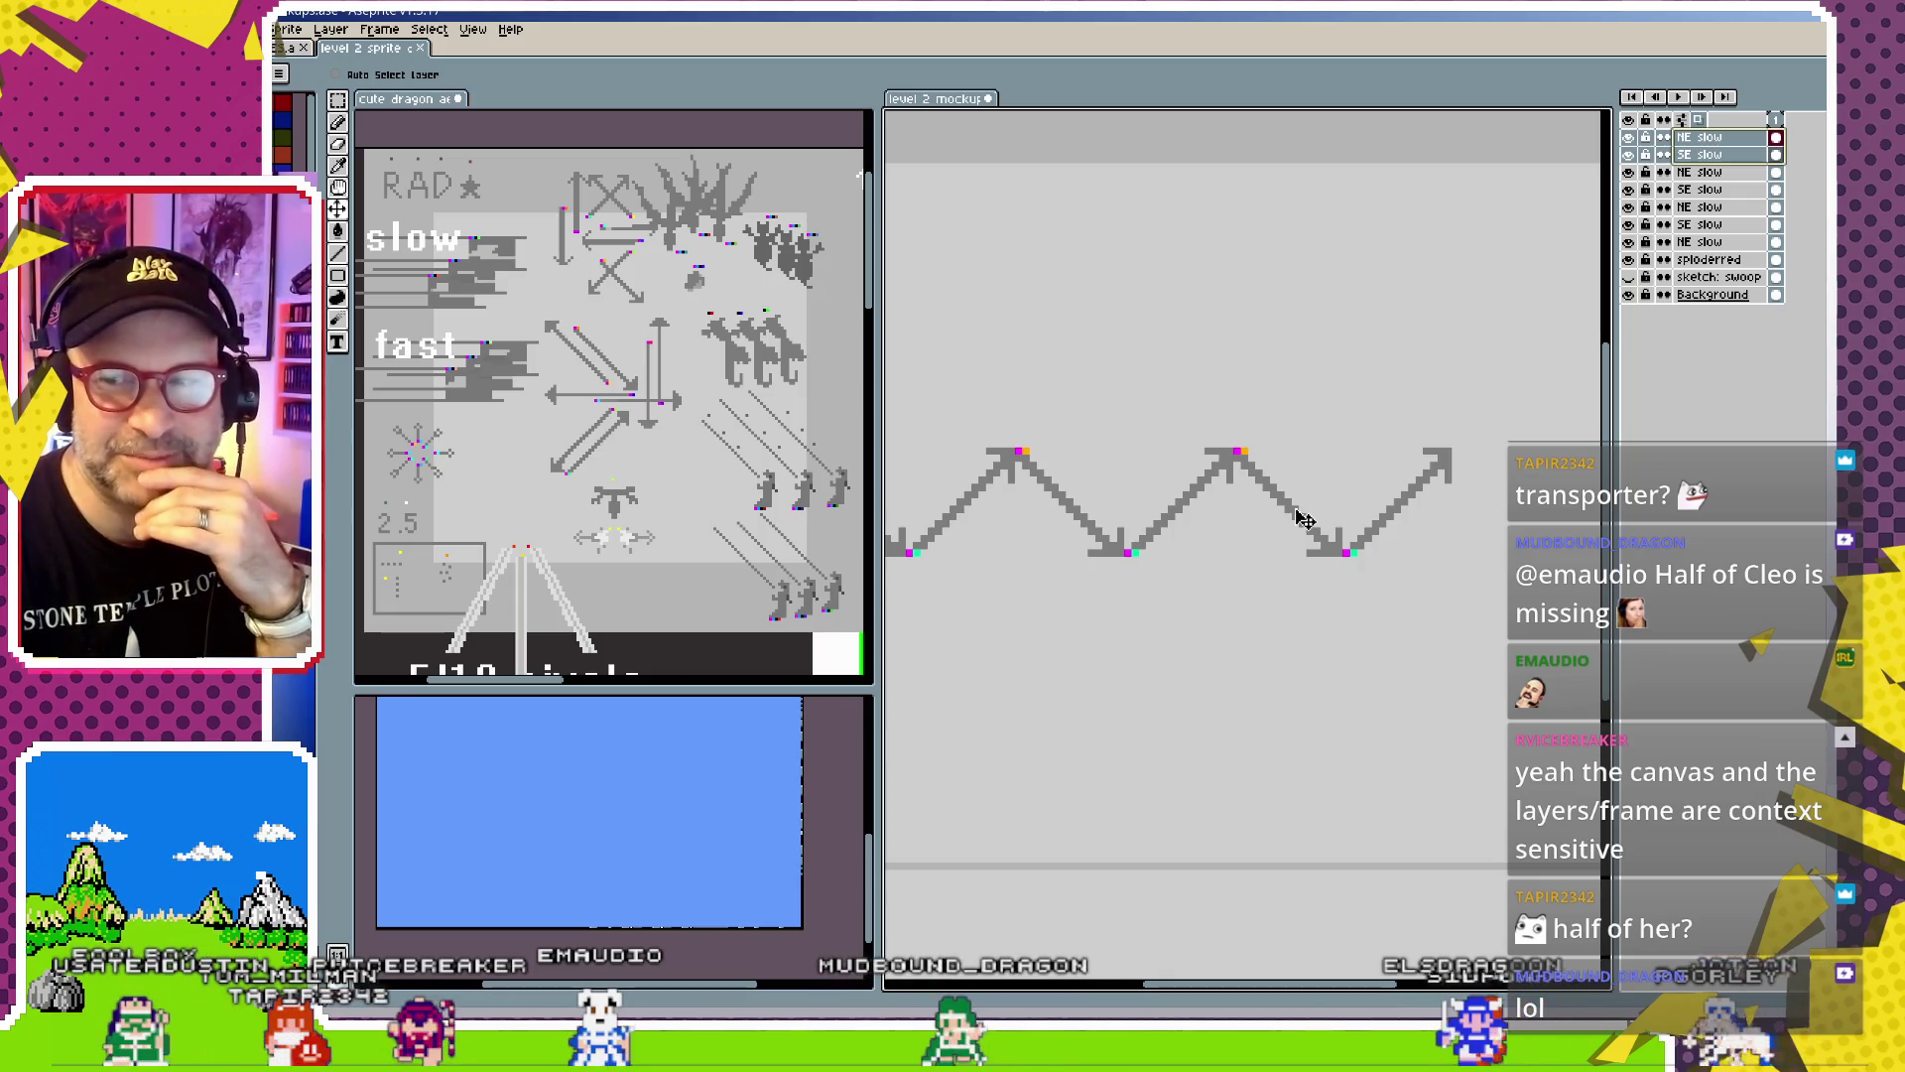
{"action": "left_click_drag", "start_coordinate": [1308, 527], "coordinate": [1321, 528]}
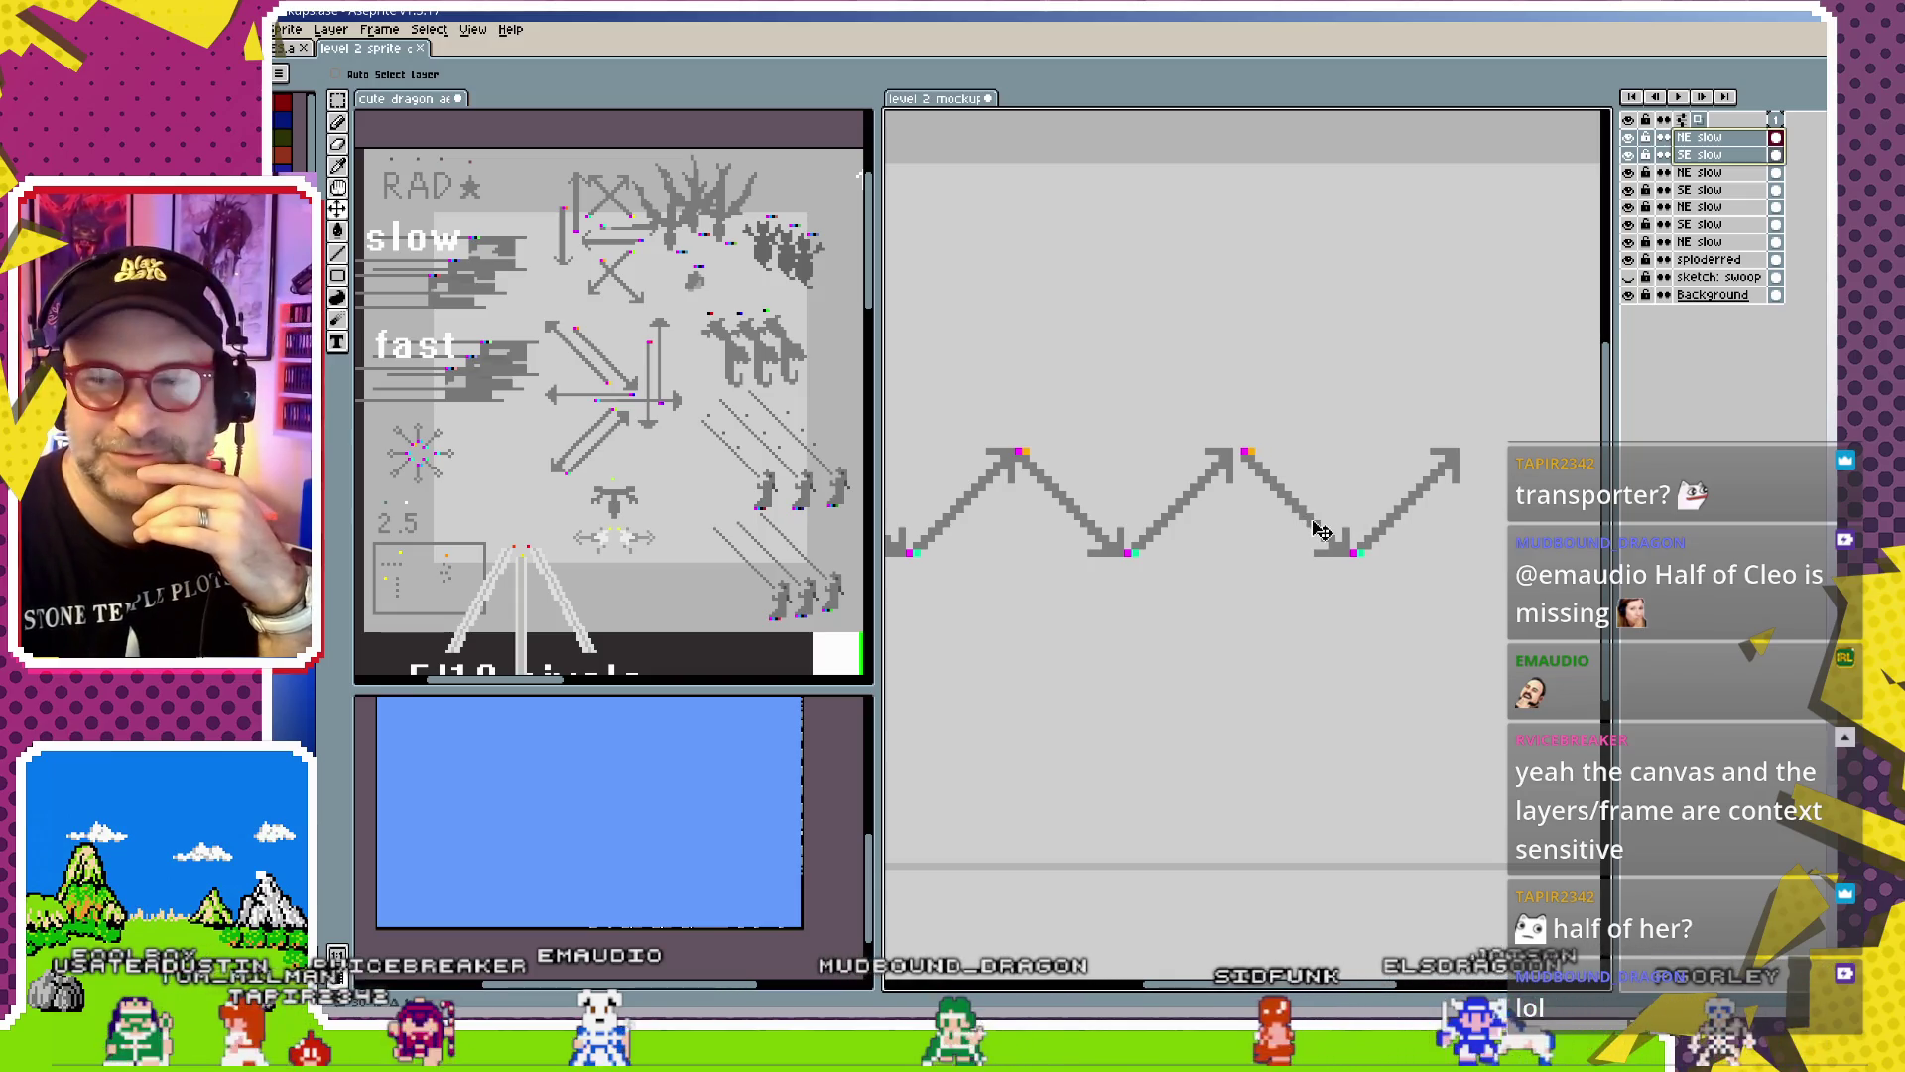
Zoom out and enable Auto Select Layer to pick arrow layers directly on the canvas
{"action": "scroll", "coordinate": [1222, 680], "scroll_direction": "down", "scroll_amount": 2}
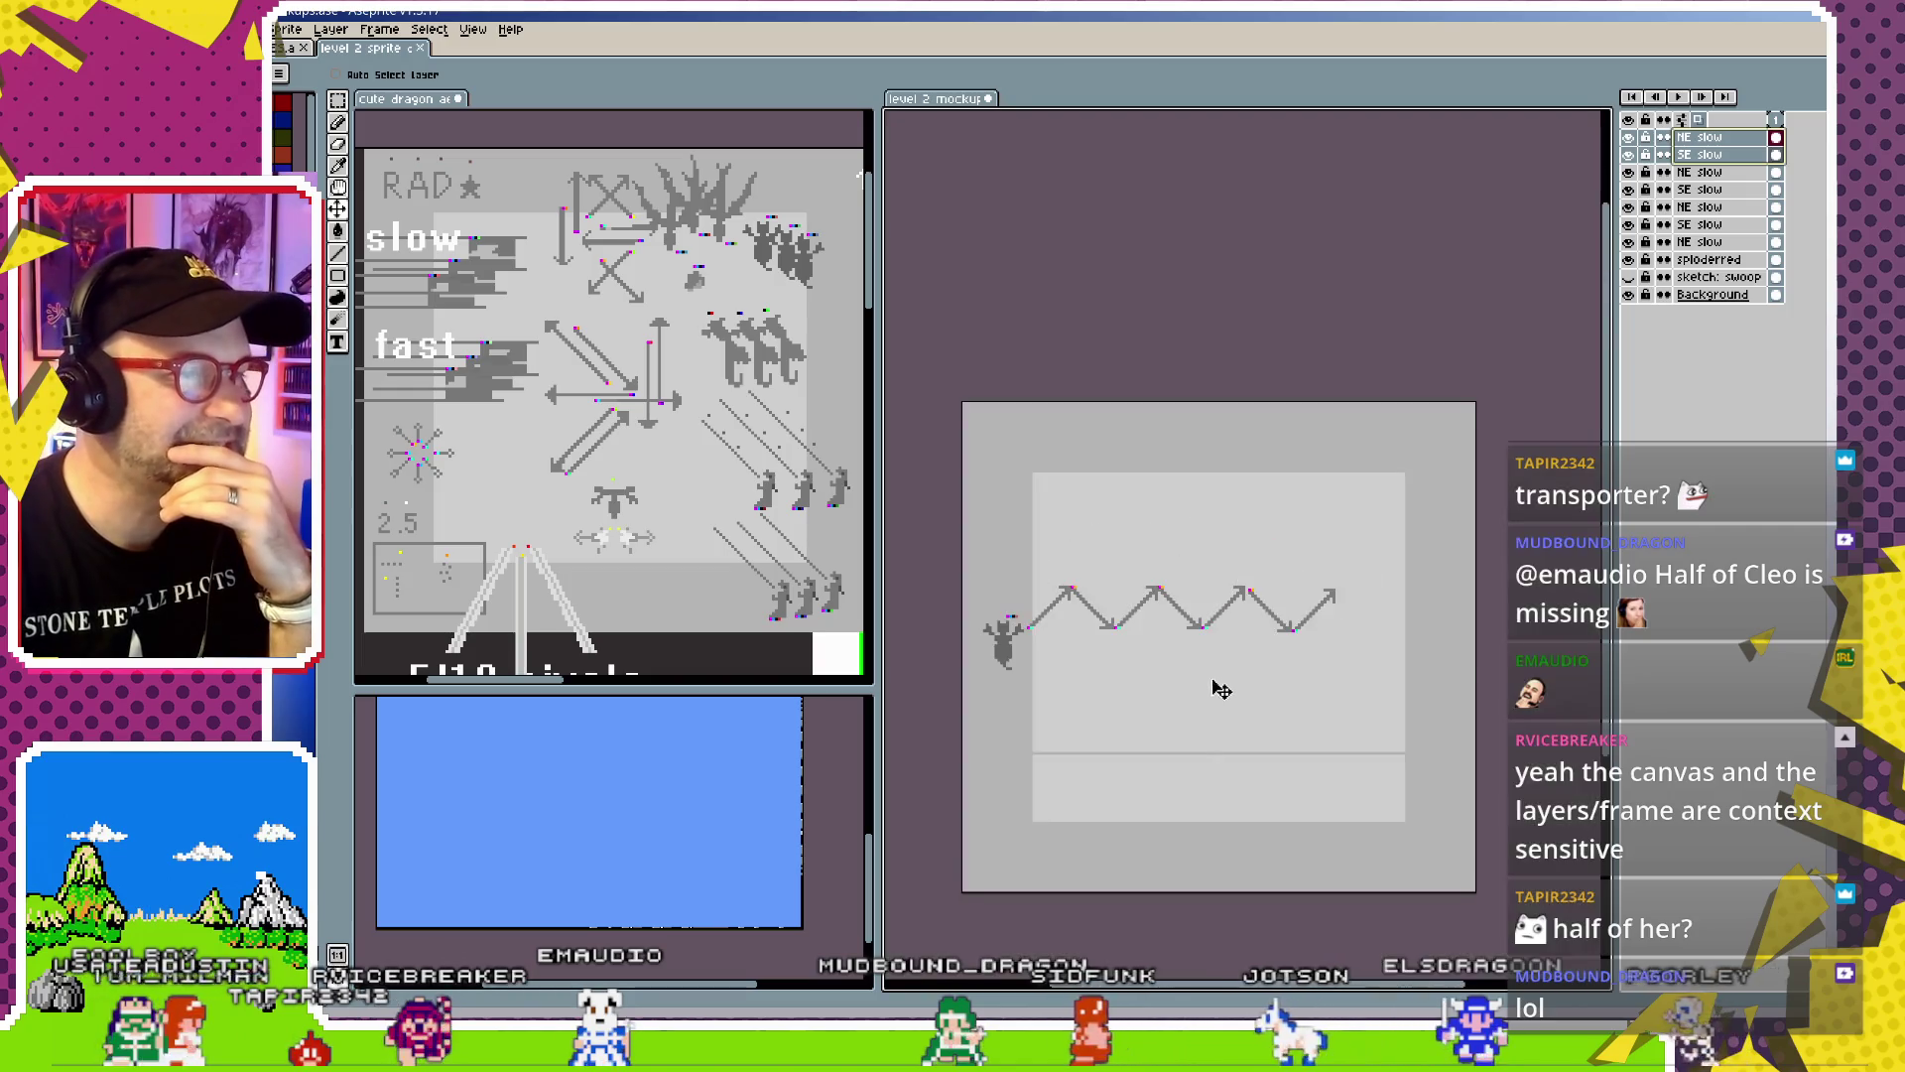
{"action": "scroll", "coordinate": [1179, 661], "scroll_direction": "up", "scroll_amount": 2}
{"action": "scroll", "coordinate": [1137, 605], "scroll_direction": "down", "scroll_amount": 1}
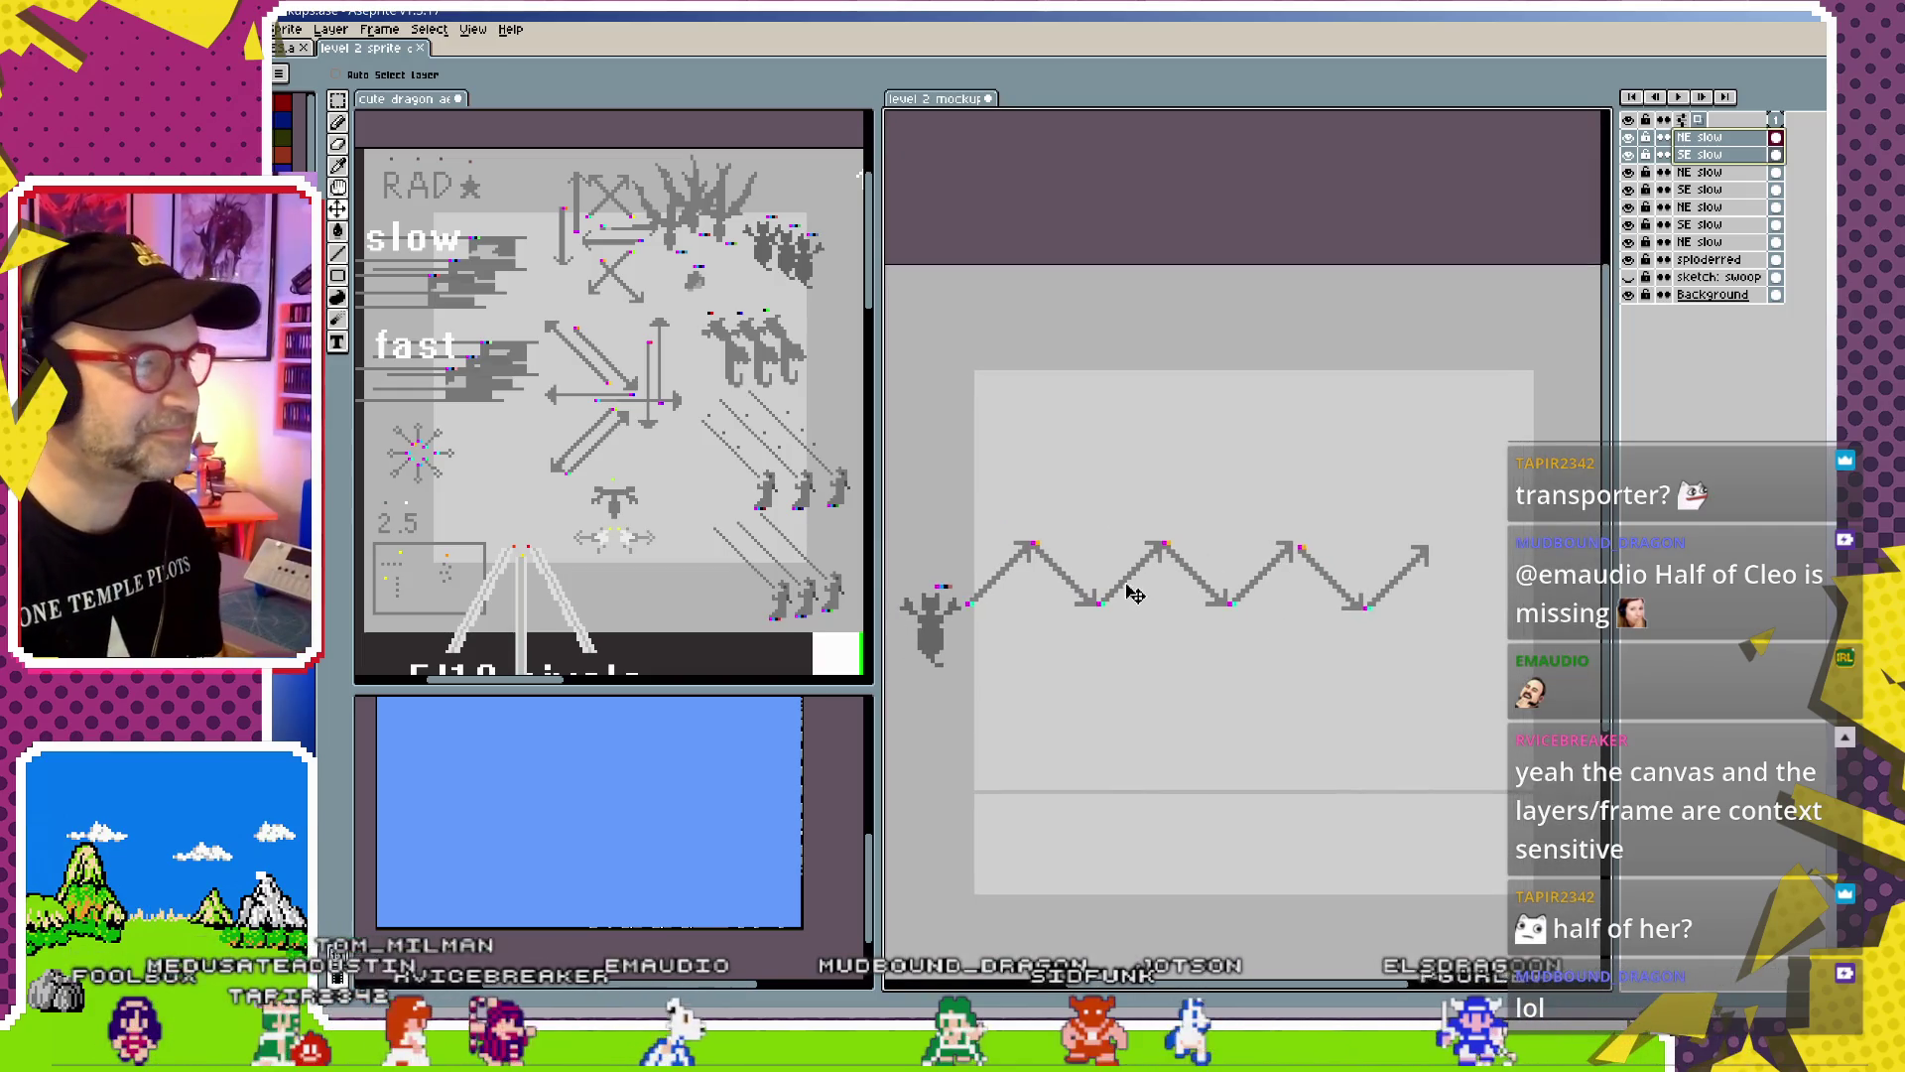
{"action": "left_click", "coordinate": [1132, 595], "text": "ctrl"}
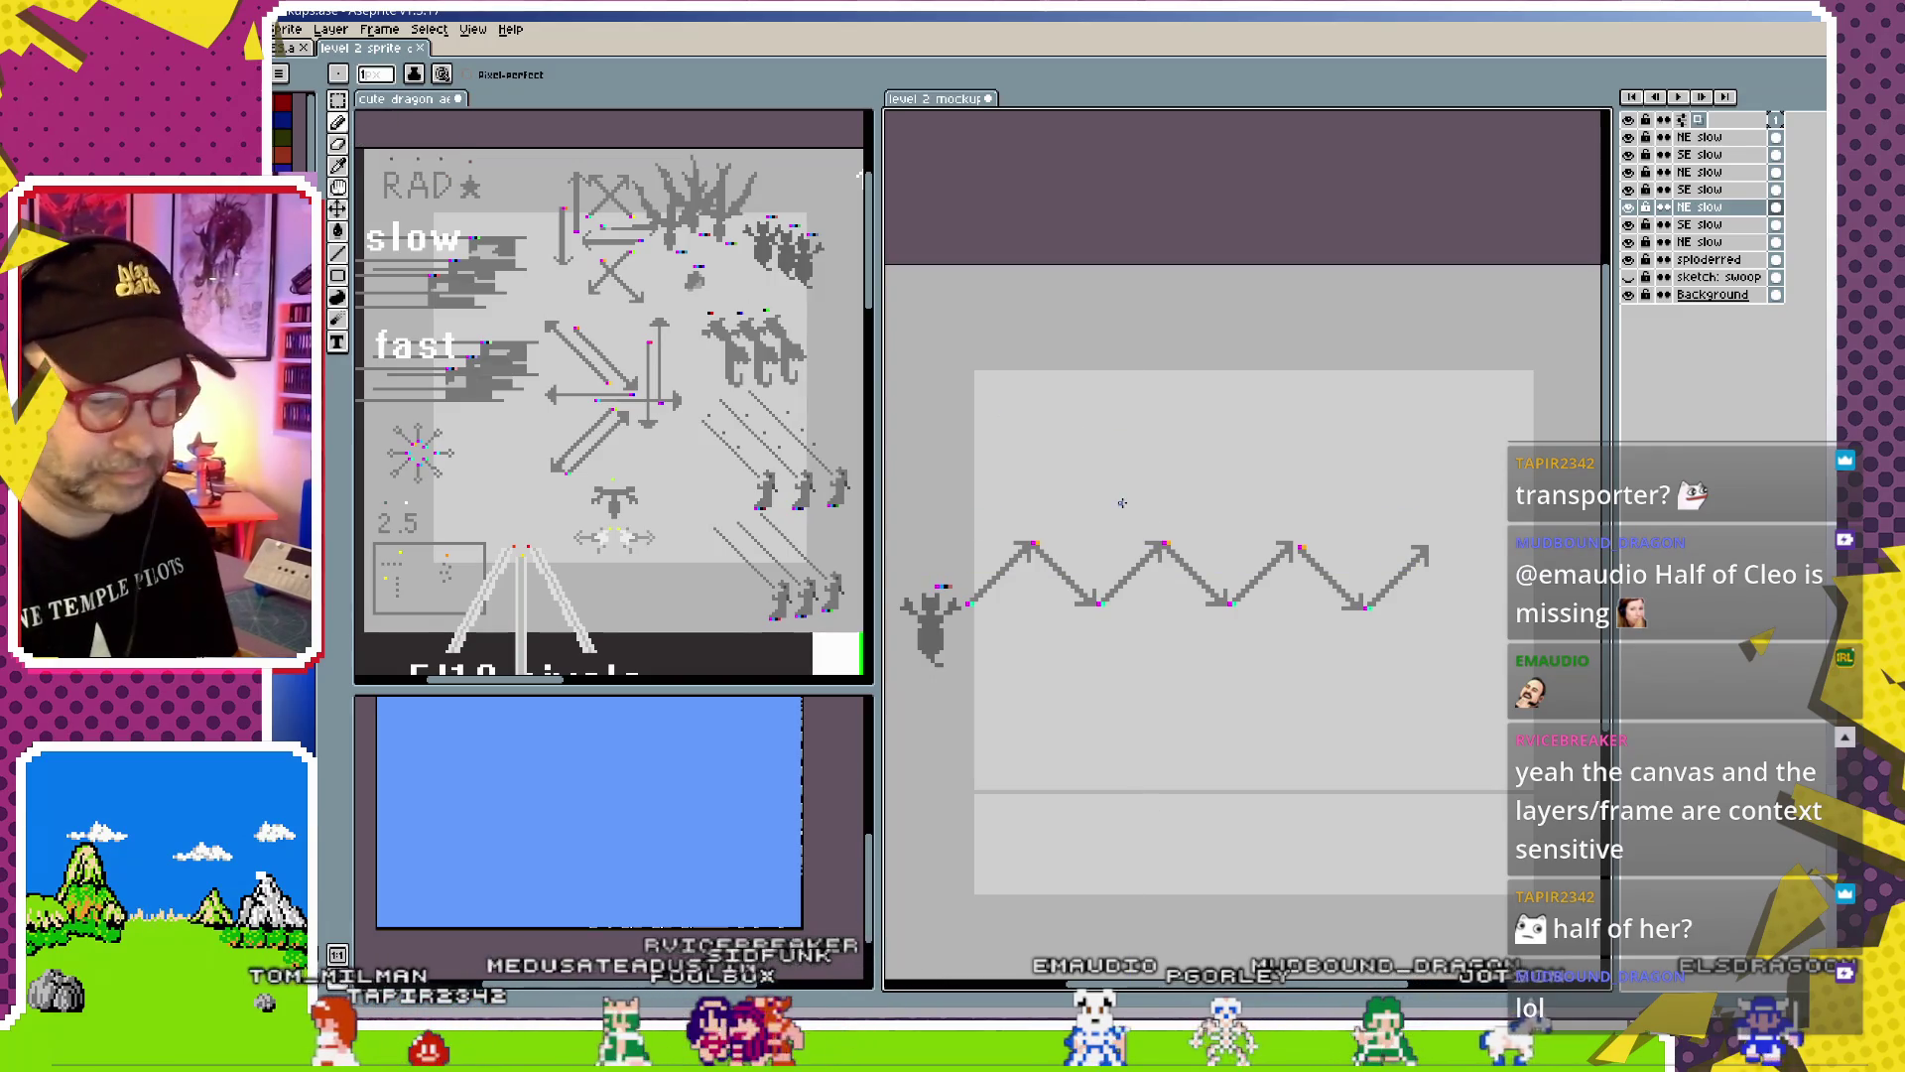
{"action": "left_click", "coordinate": [338, 209]}
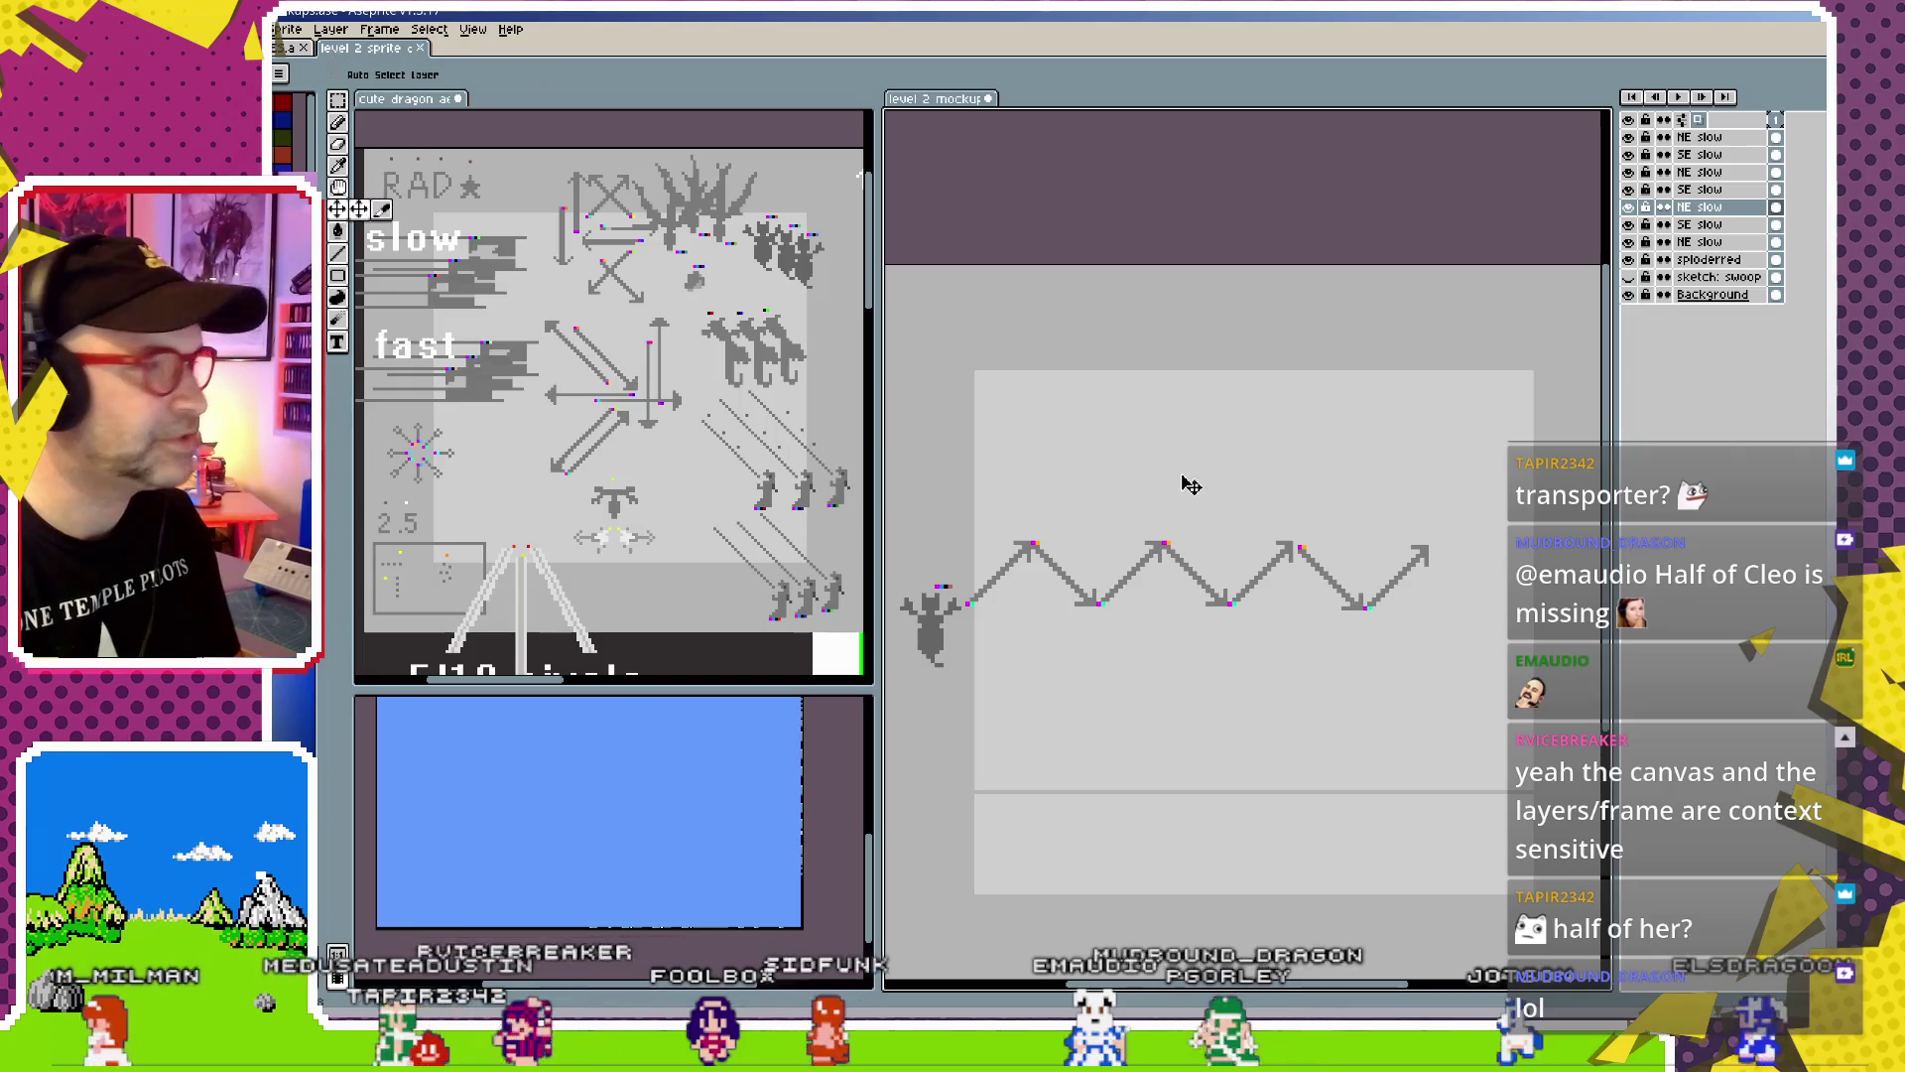
{"action": "left_click", "coordinate": [1146, 563]}
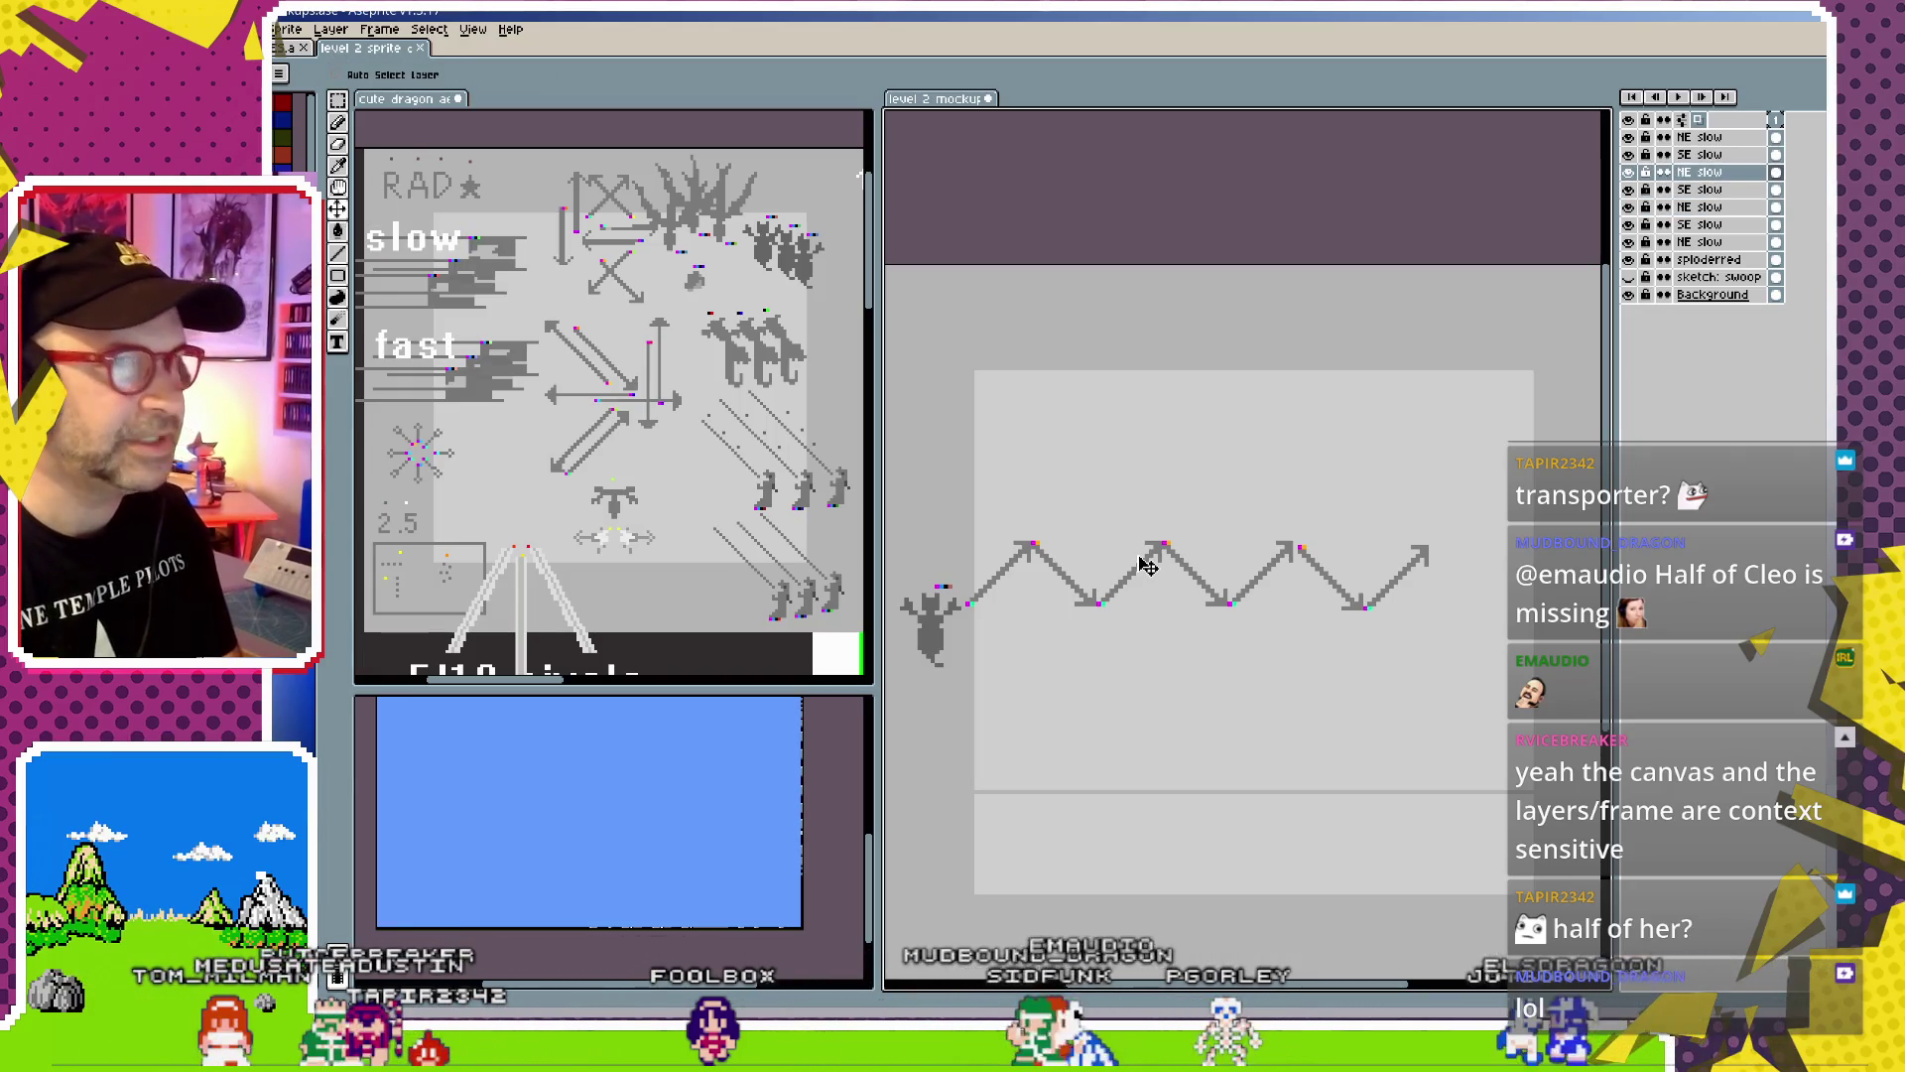
{"action": "left_click", "coordinate": [1147, 563]}
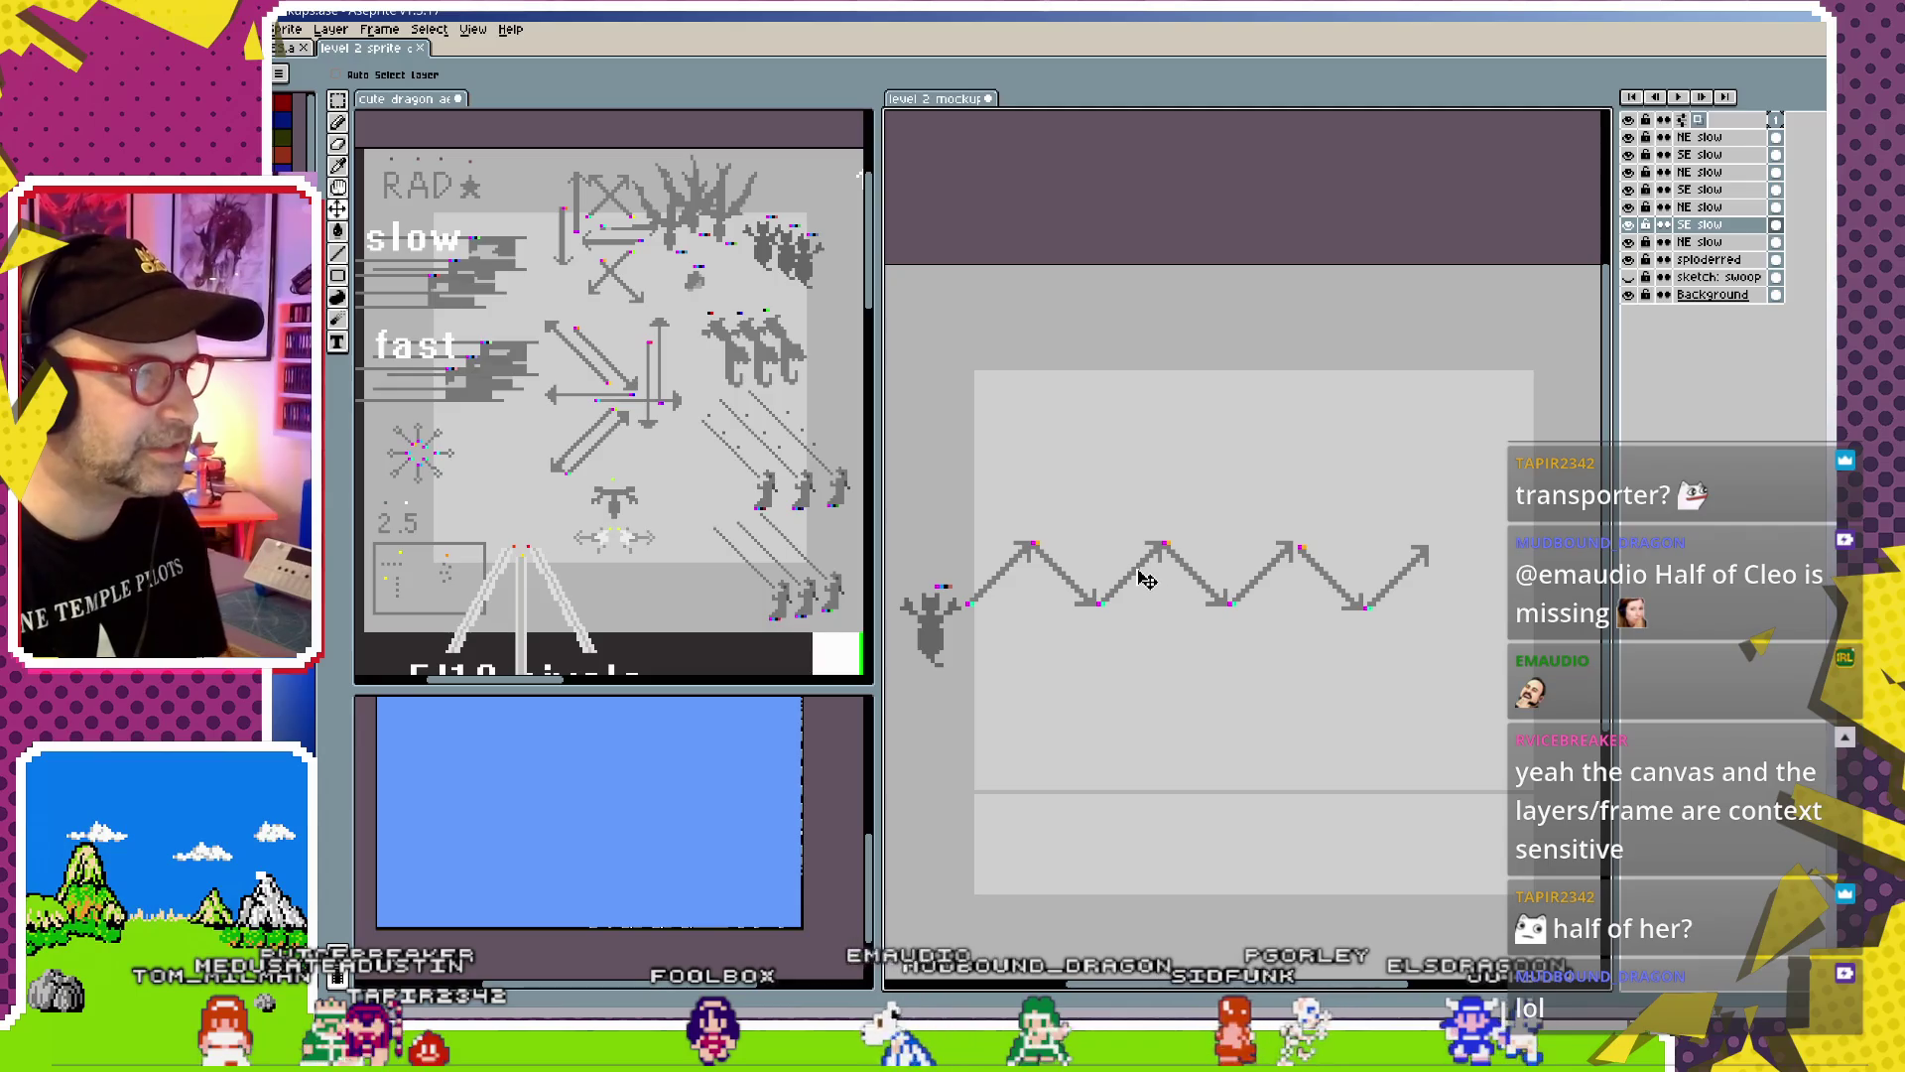
Check the zigzag's arrow segments and drag the misaligned NE arrow left to meet the SE end
{"action": "left_click", "coordinate": [1146, 581]}
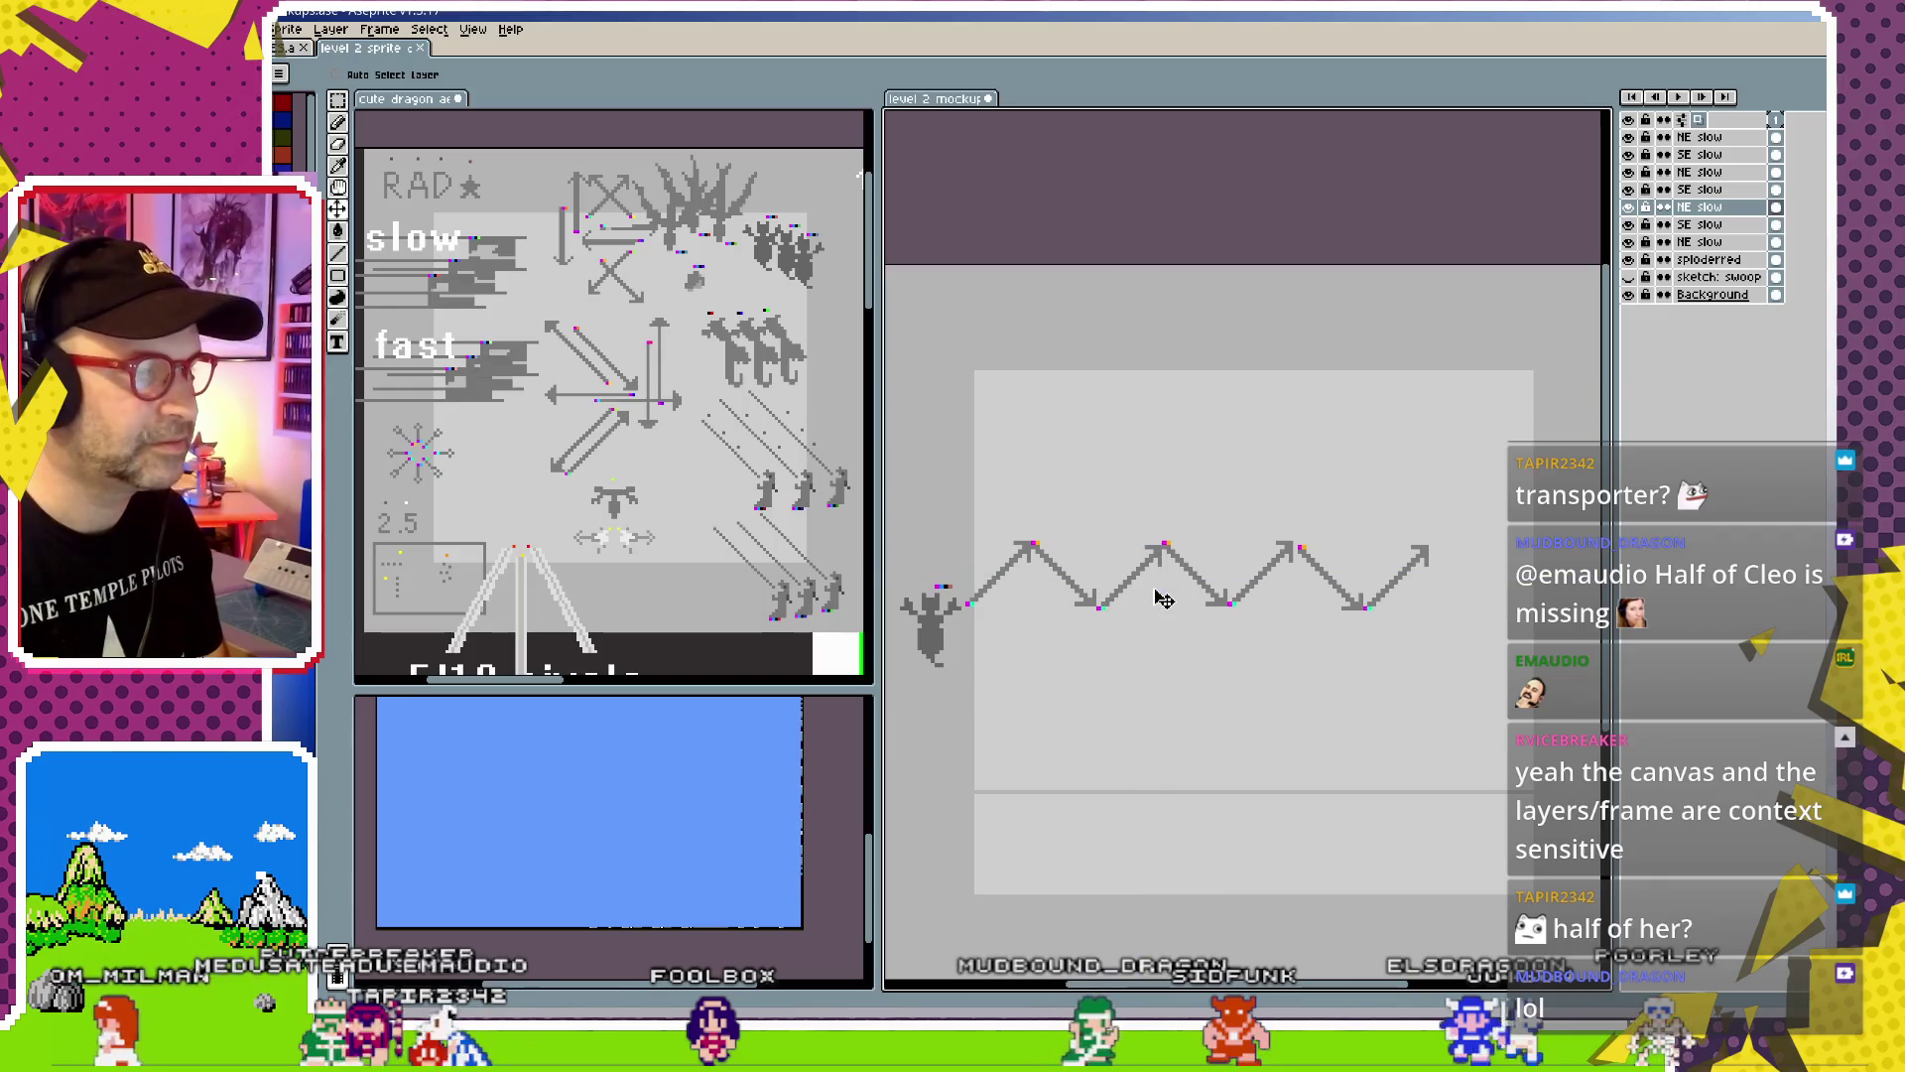
{"action": "left_click", "coordinate": [1197, 580], "text": "ctrl"}
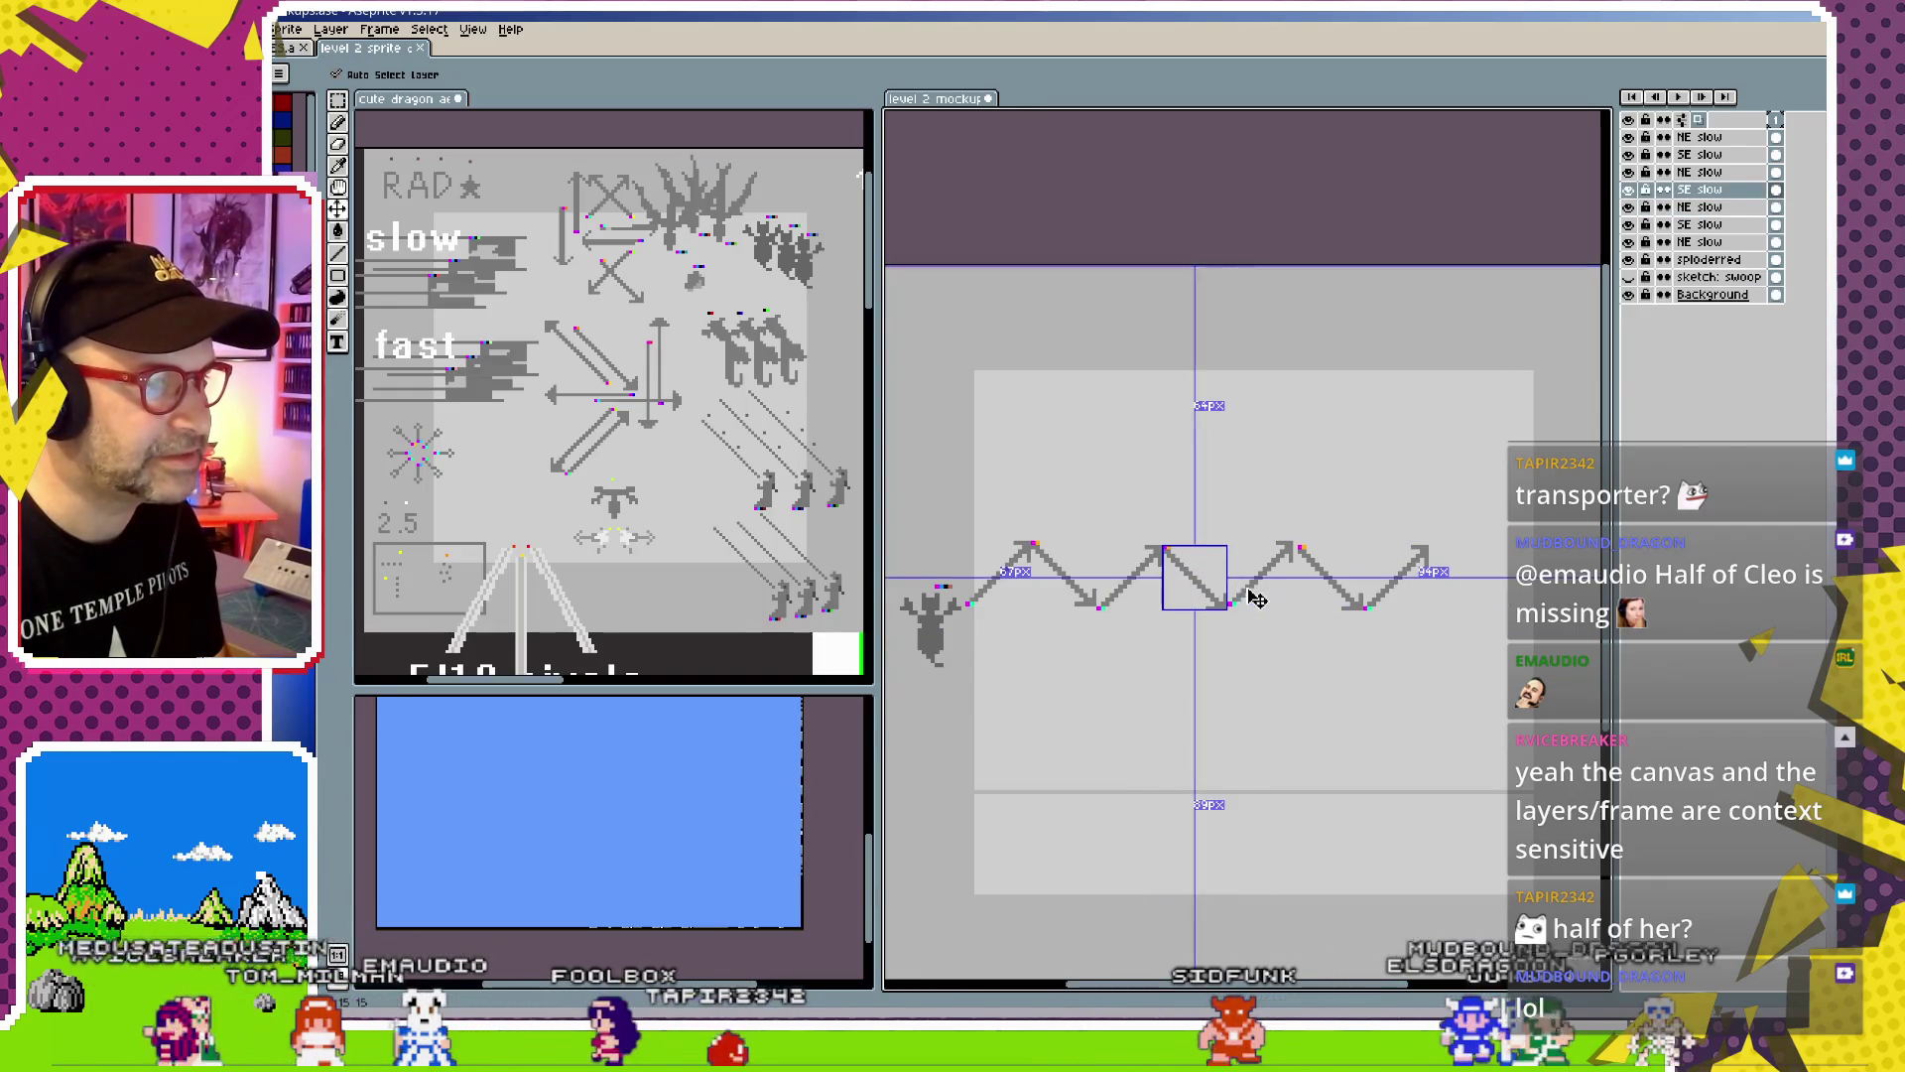
{"action": "left_click", "coordinate": [1270, 572], "text": "ctrl"}
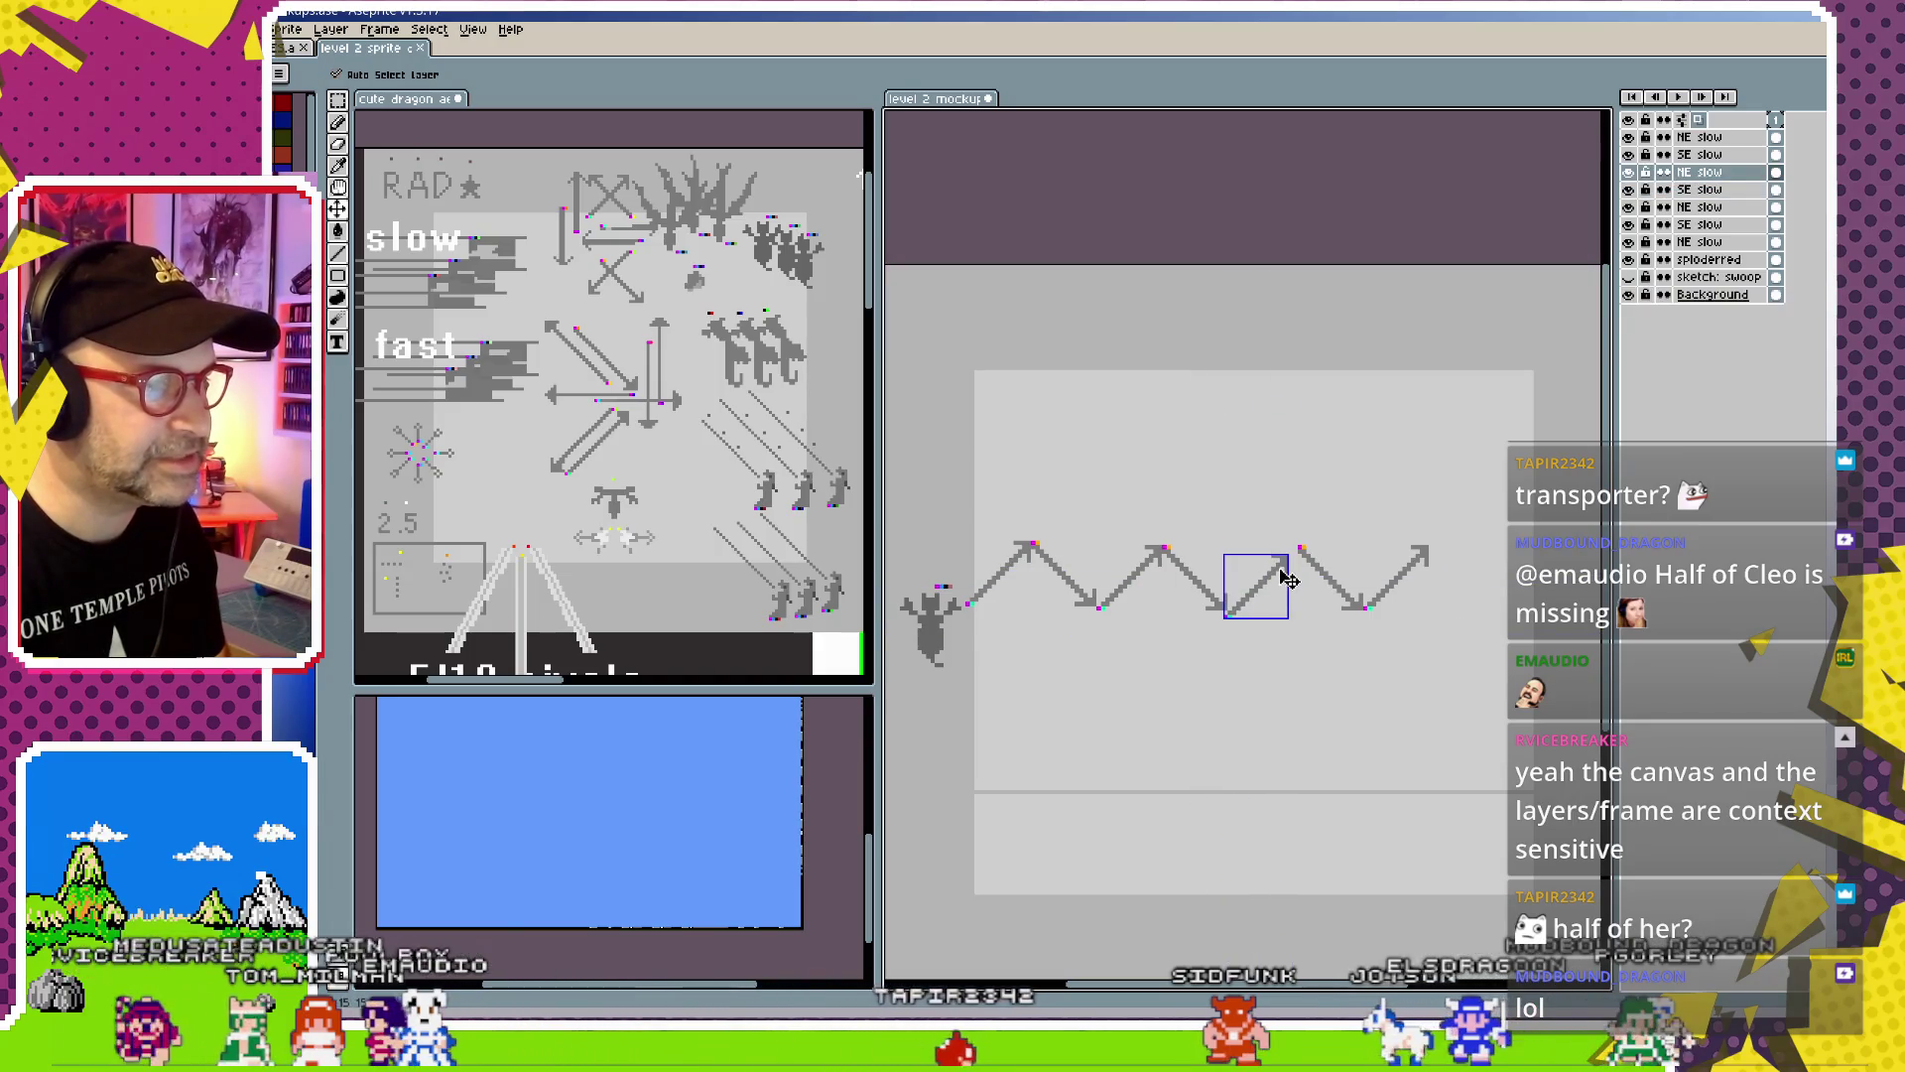
{"action": "left_click", "coordinate": [1333, 581], "text": "ctrl"}
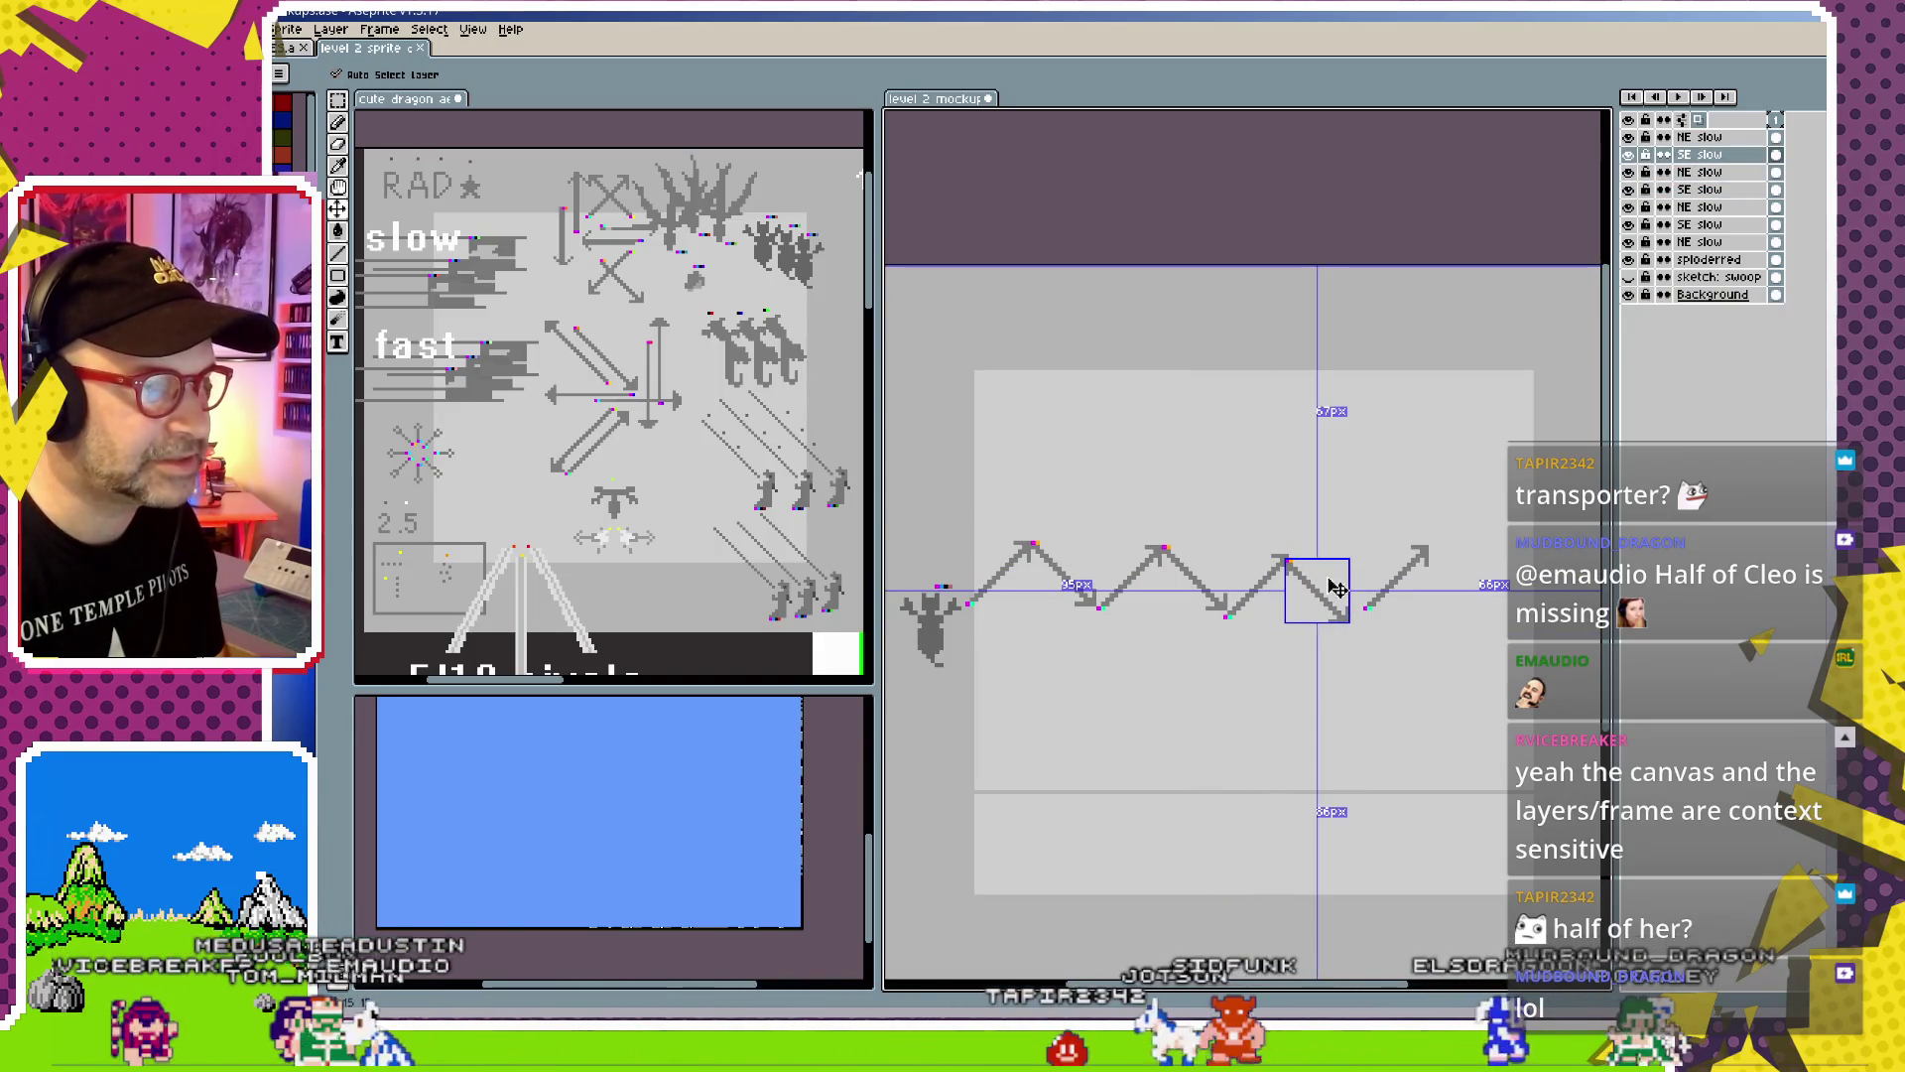
{"action": "left_click_drag", "start_coordinate": [1413, 583], "coordinate": [1391, 592]}
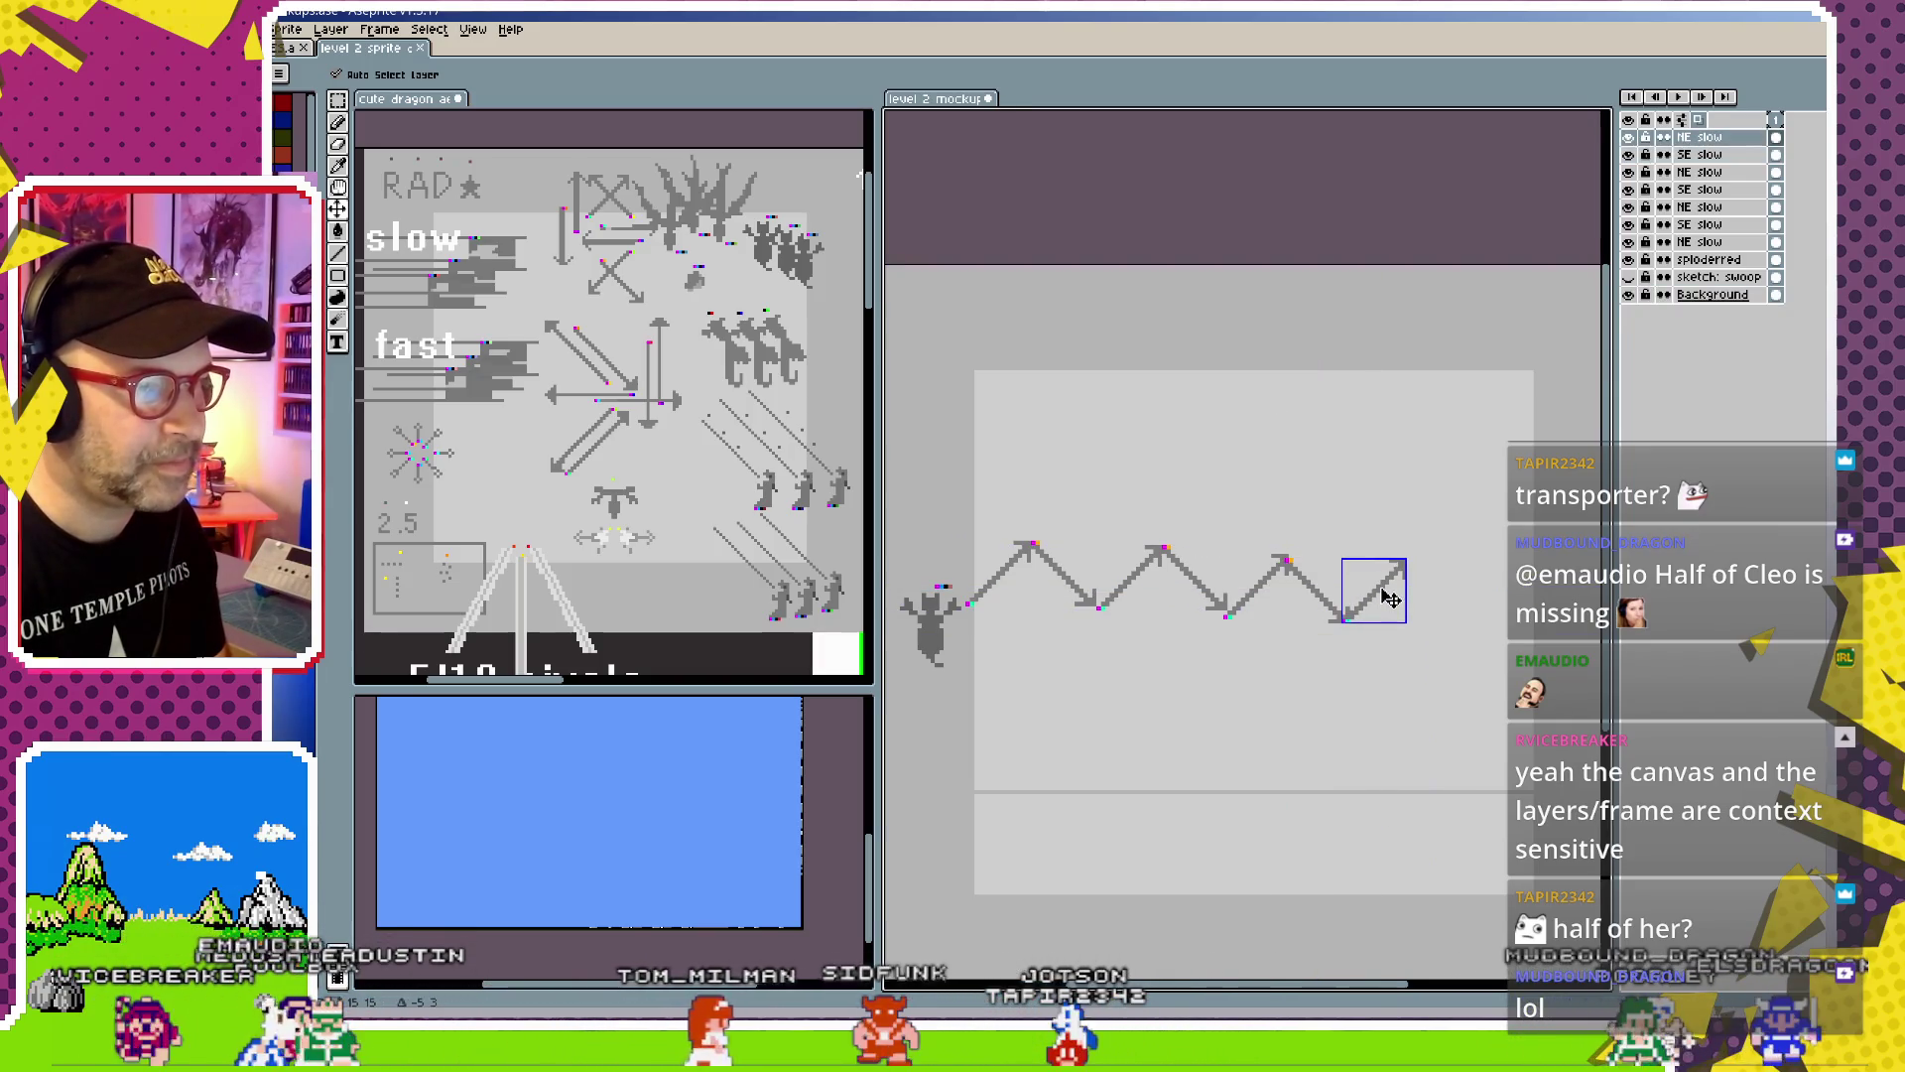
{"action": "scroll", "coordinate": [1379, 605], "scroll_direction": "up", "scroll_amount": 1}
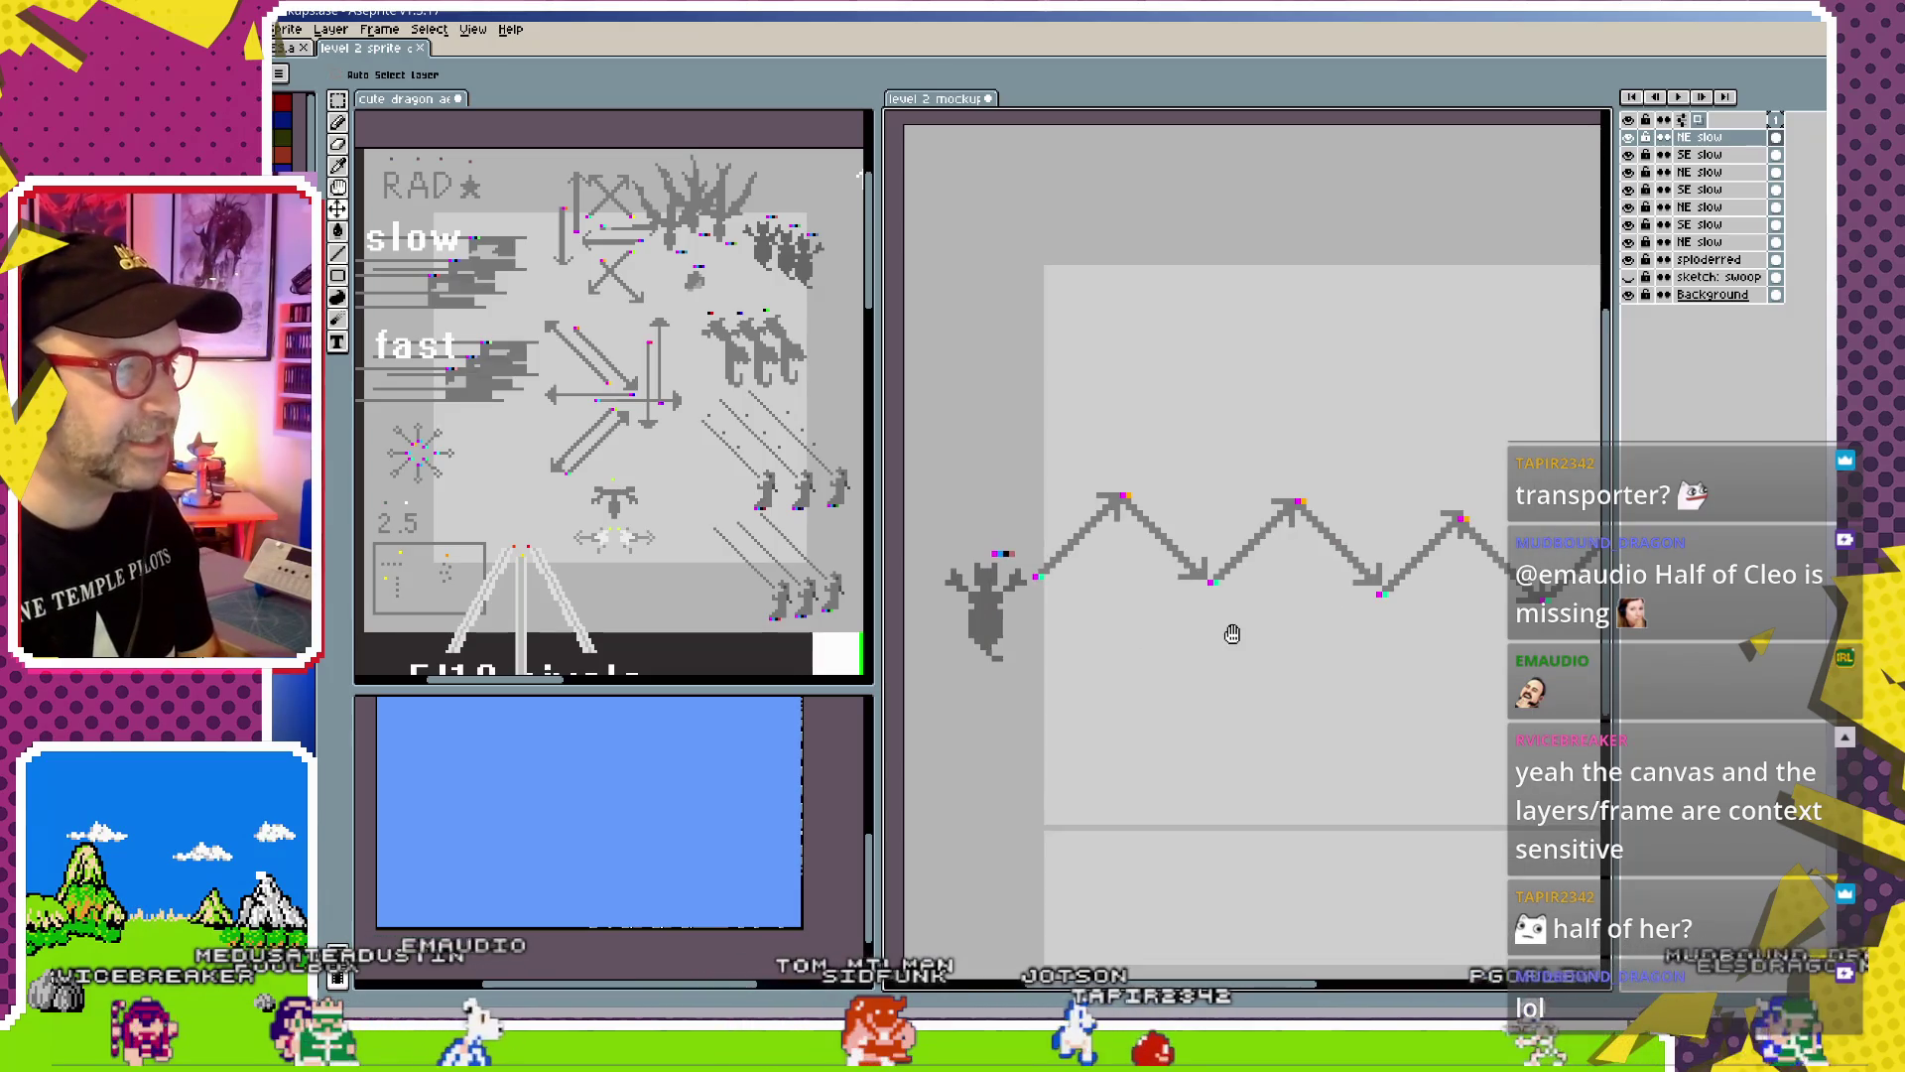
{"action": "scroll", "coordinate": [1138, 610], "scroll_direction": "up", "scroll_amount": 1}
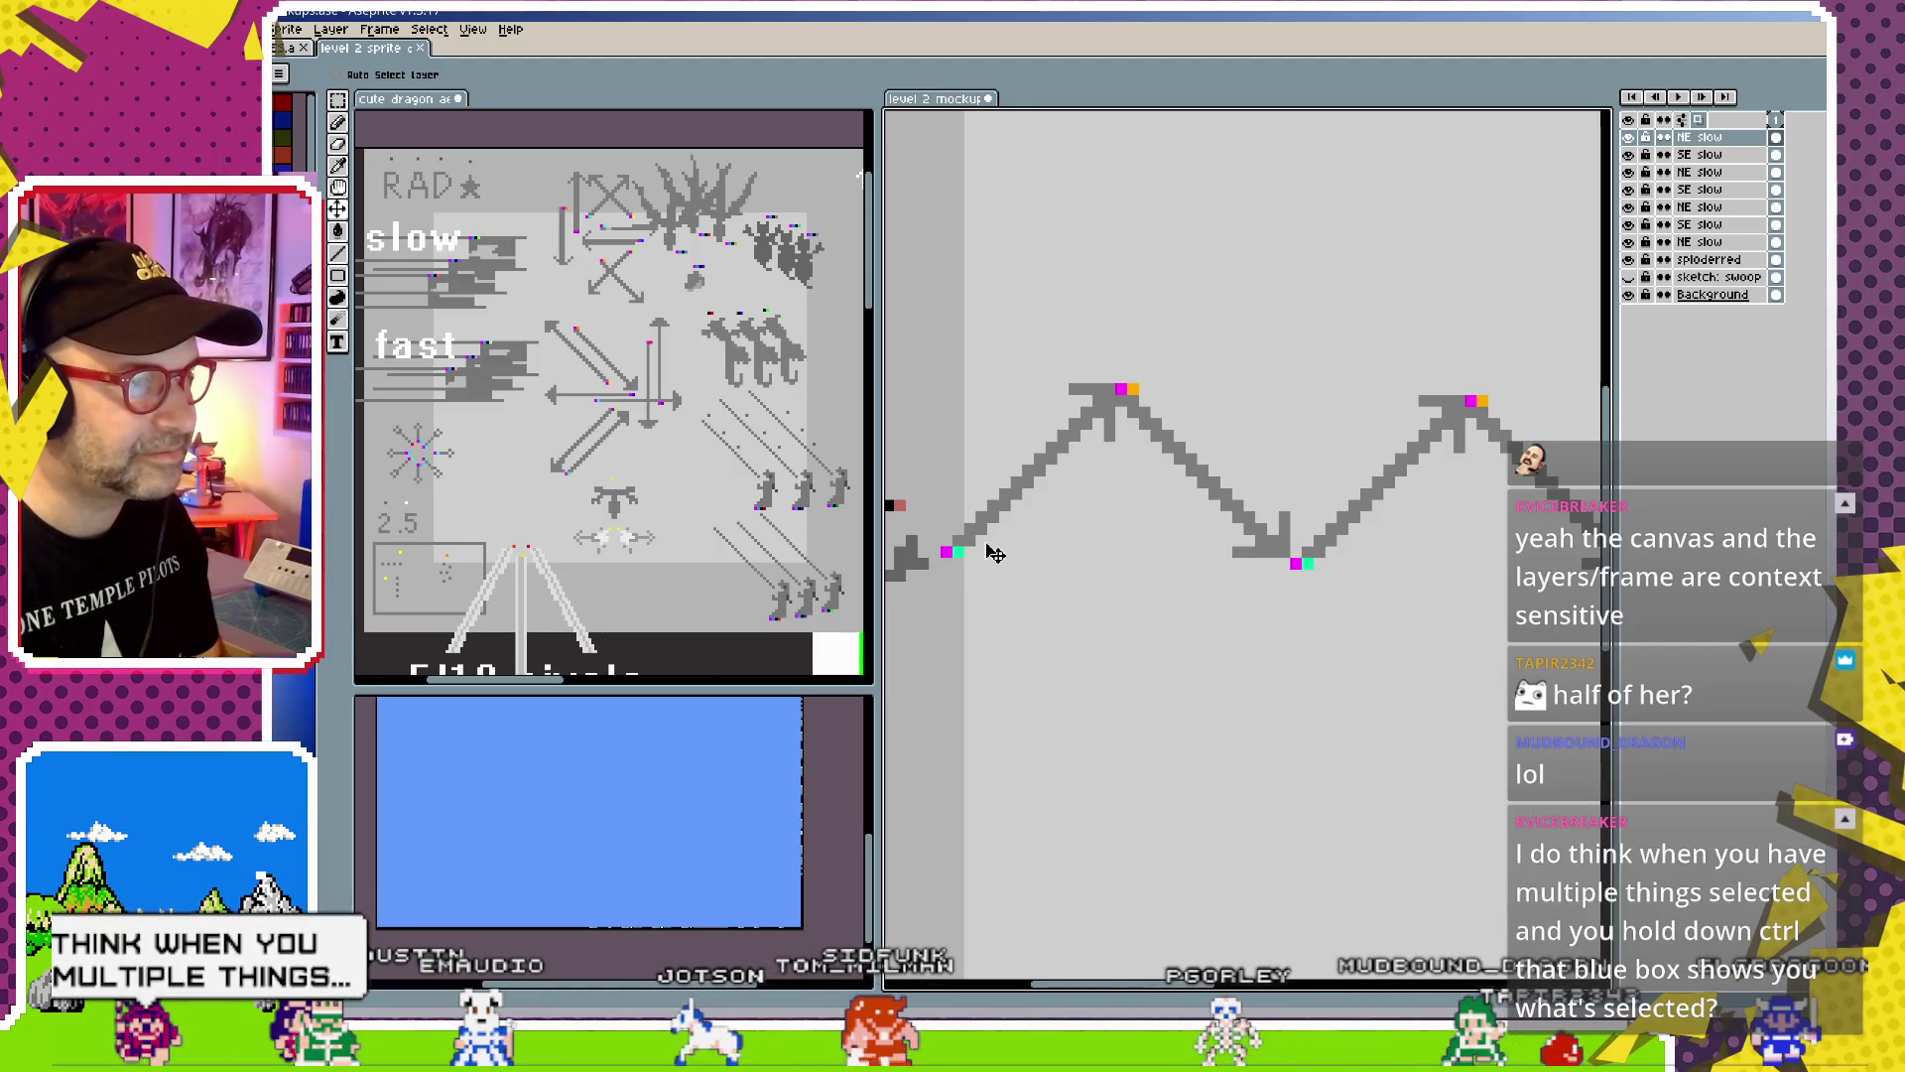
{"action": "left_click_drag", "start_coordinate": [1293, 563], "coordinate": [1307, 605]}
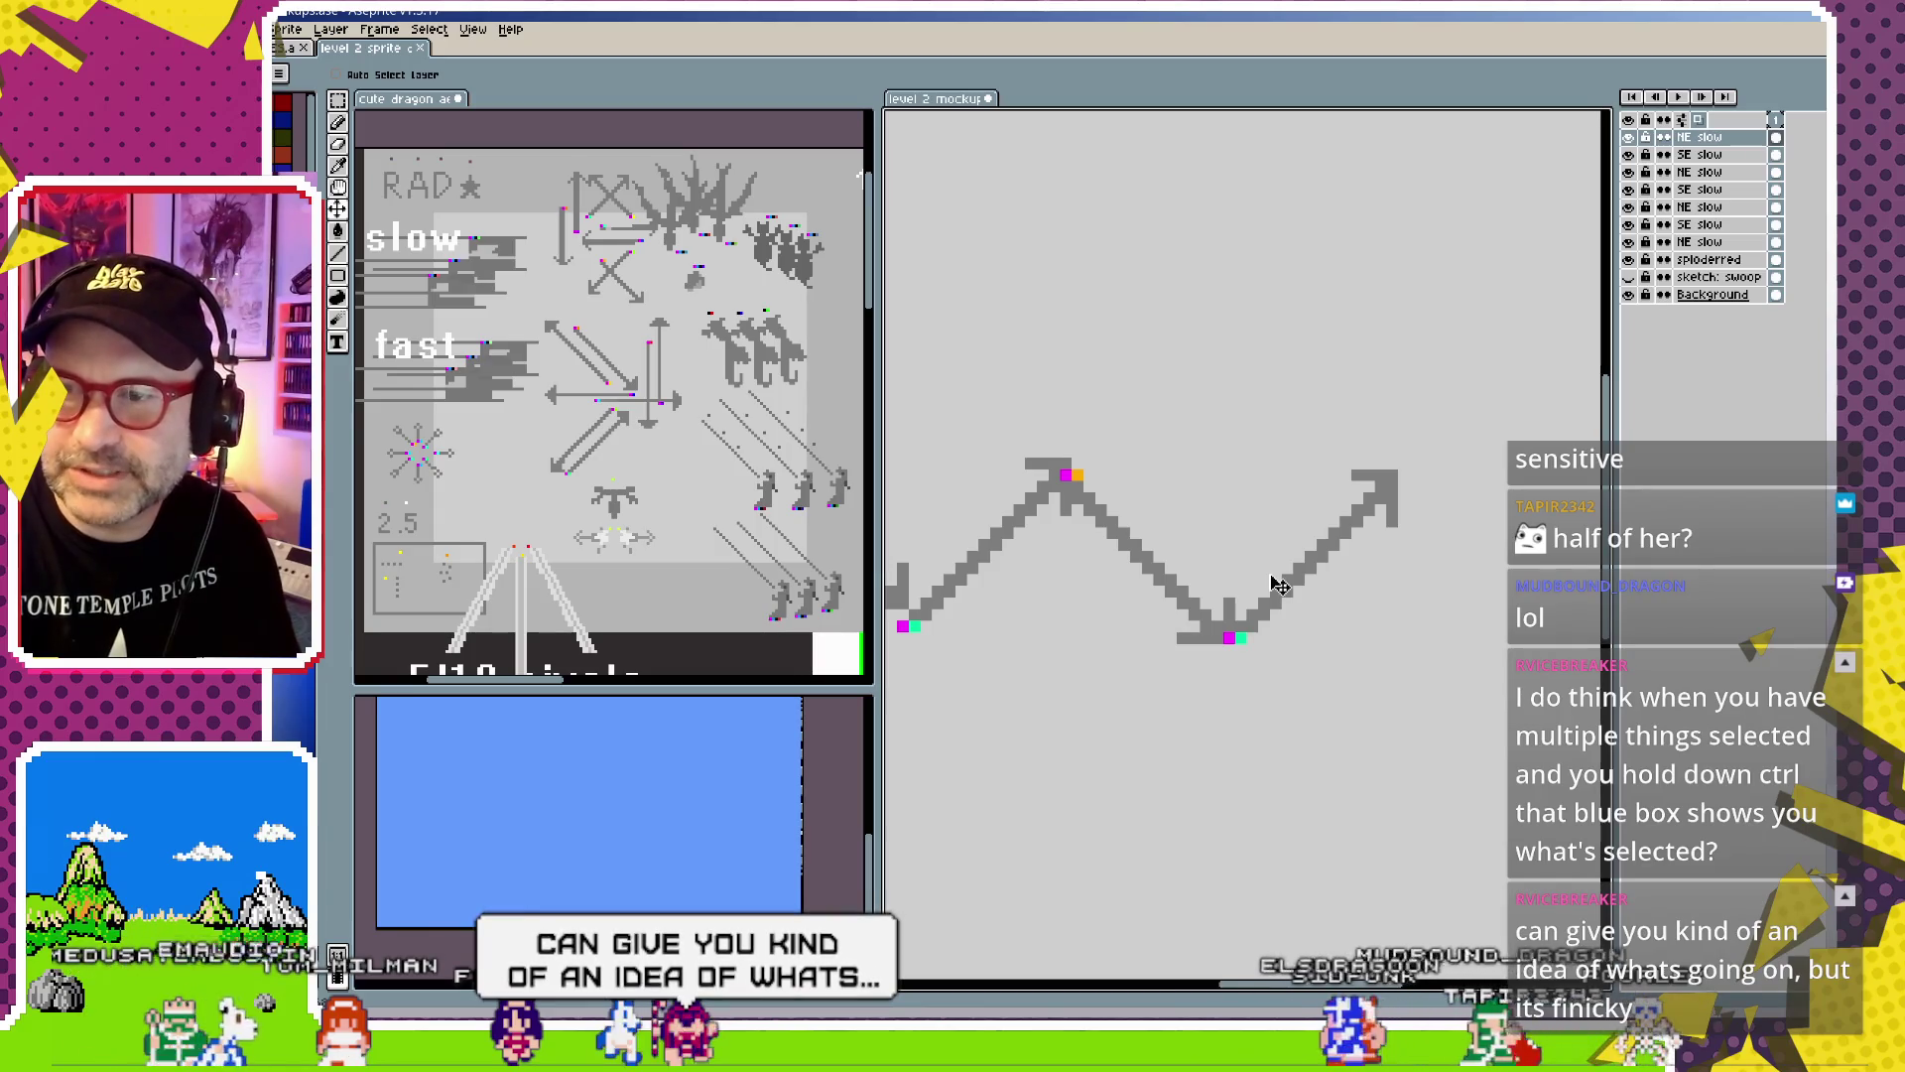
{"action": "key", "text": "ctrl"}
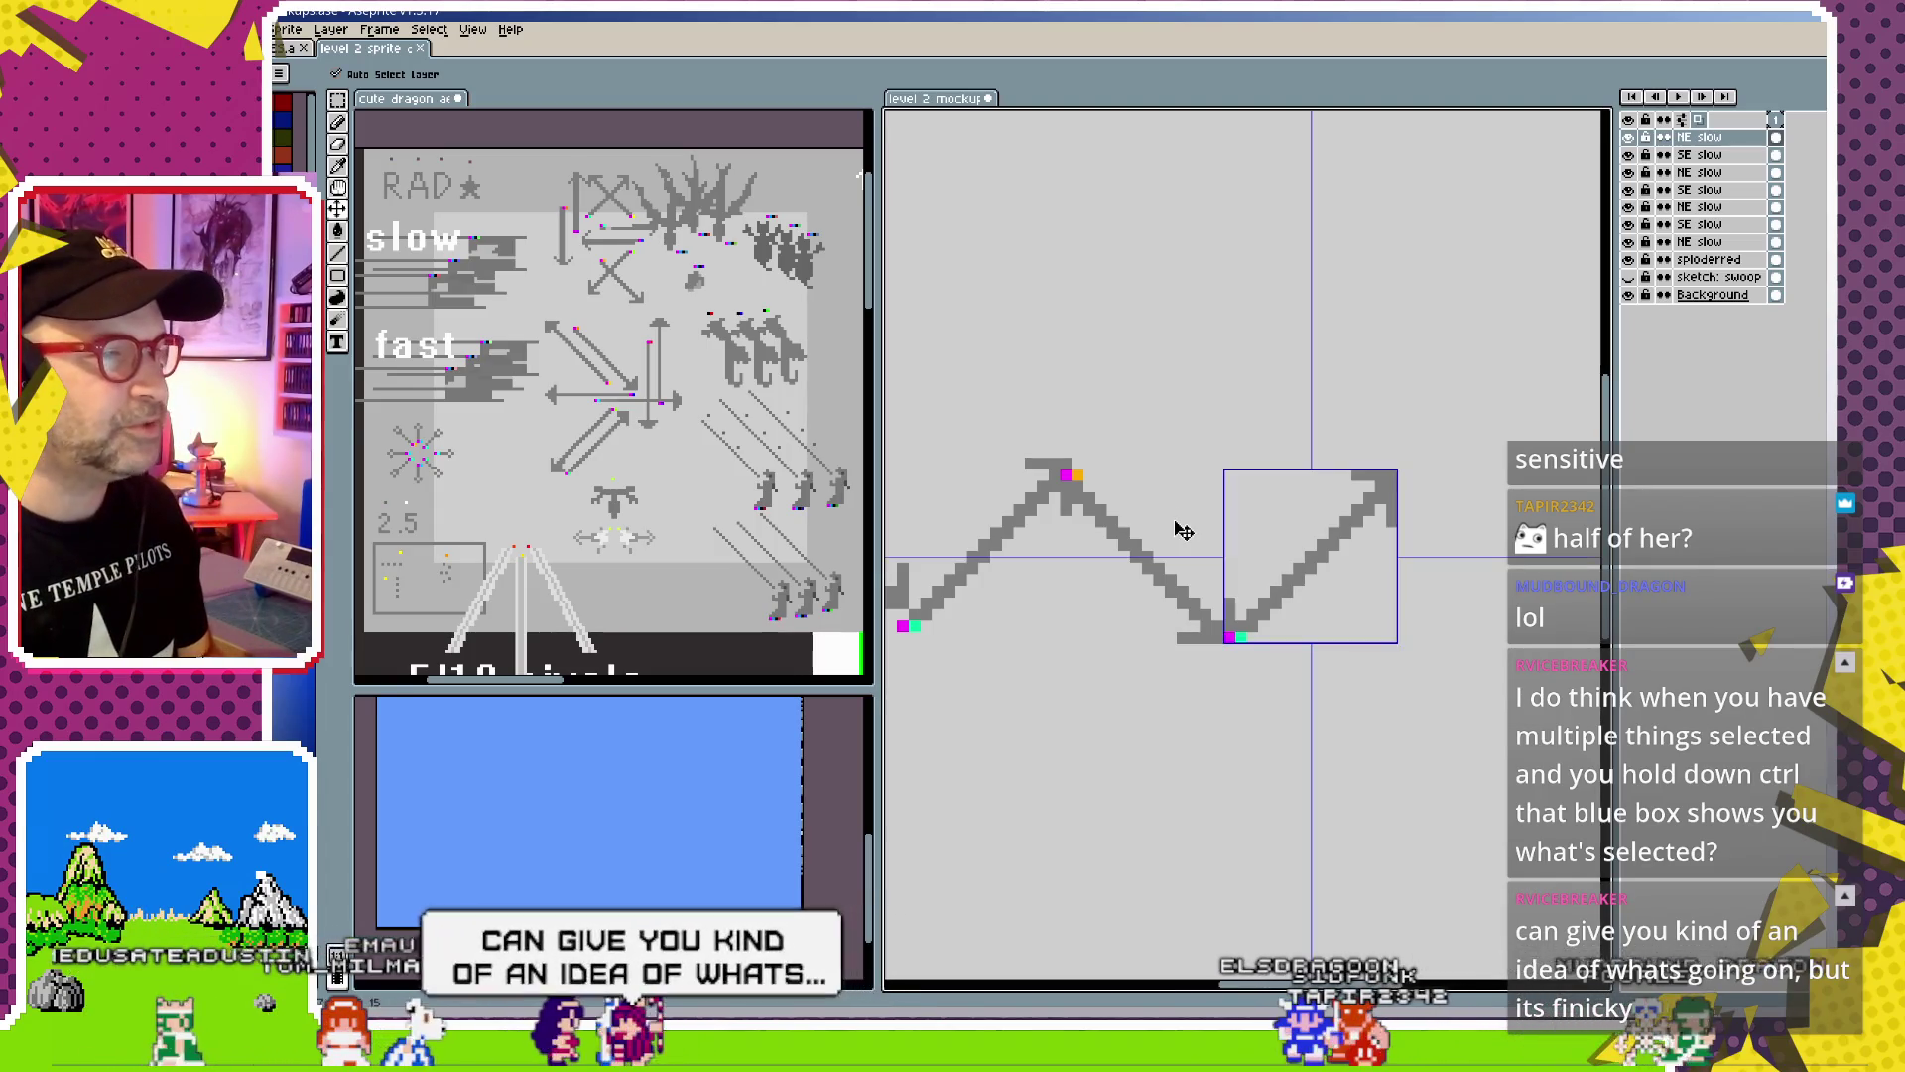
{"action": "scroll", "coordinate": [1044, 643], "scroll_direction": "down", "scroll_amount": 2}
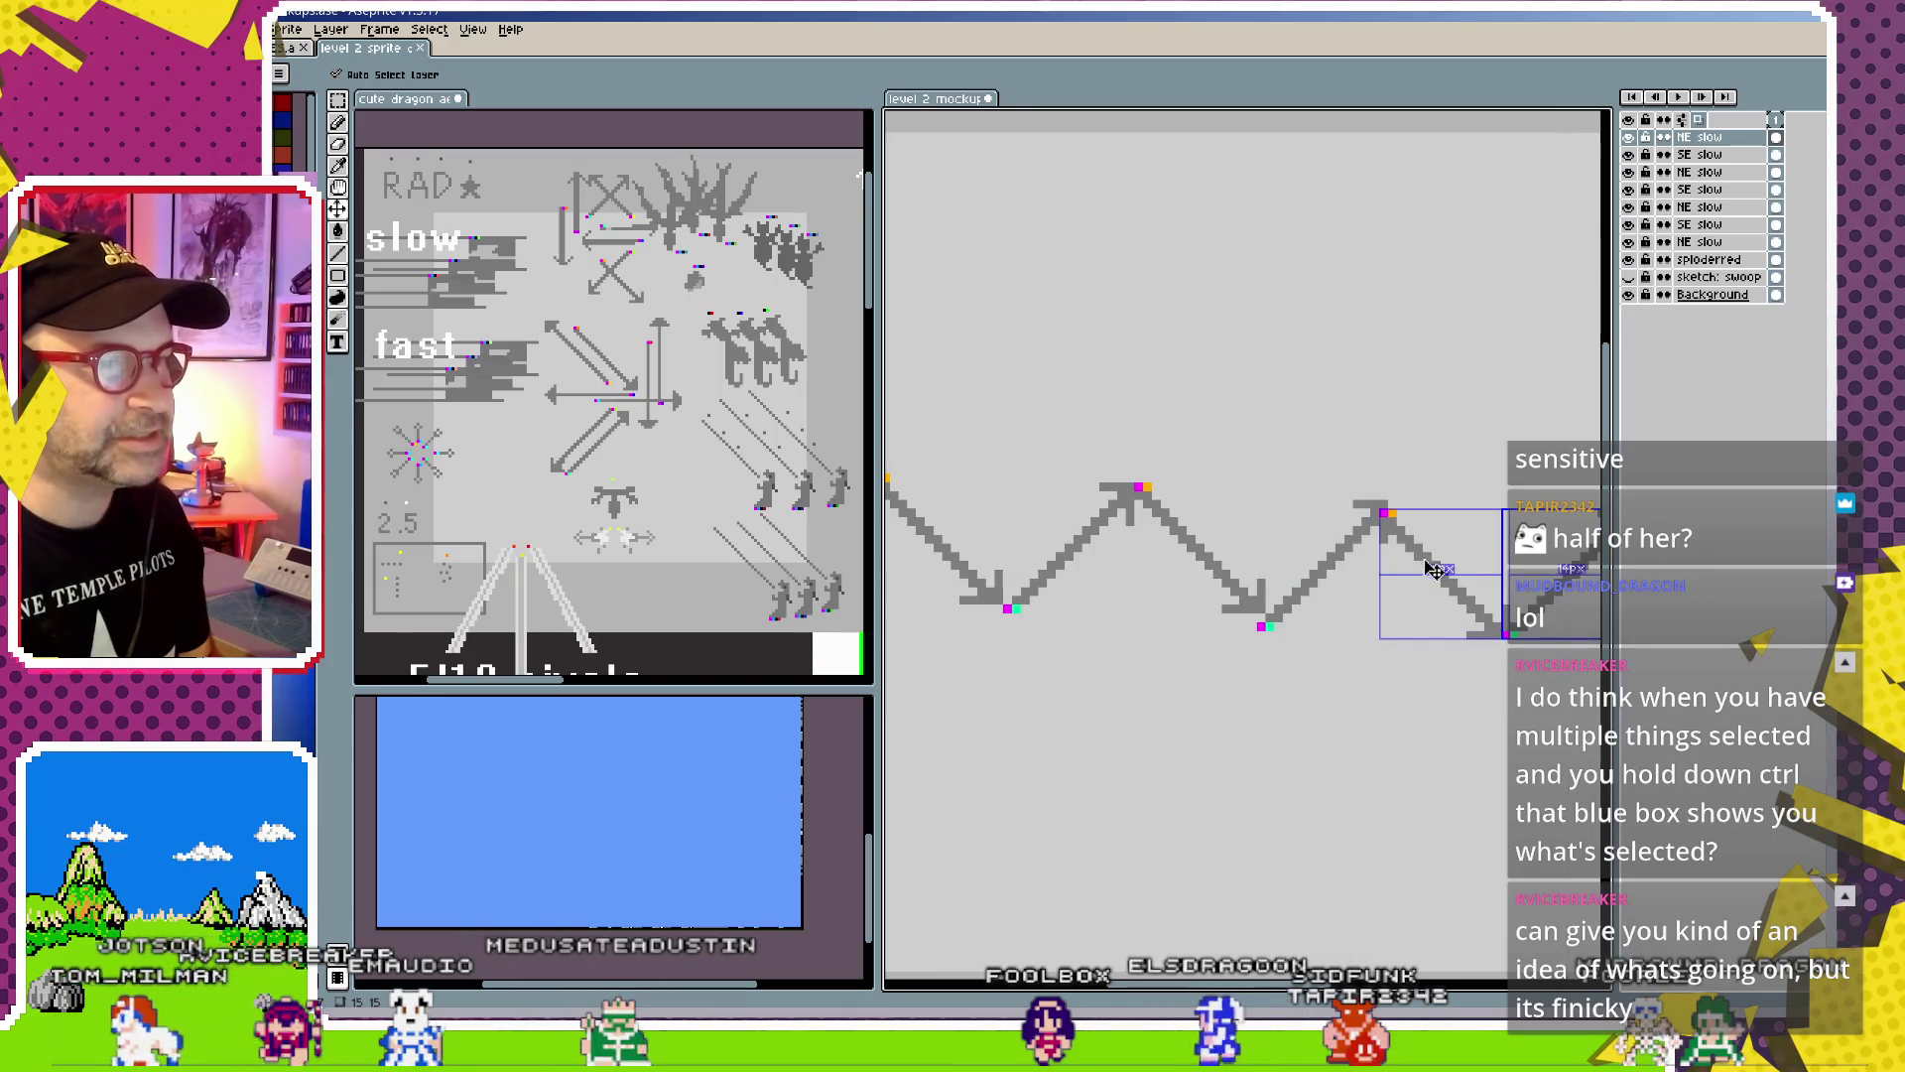
{"action": "scroll", "coordinate": [1241, 526], "scroll_direction": "left", "scroll_amount": 2}
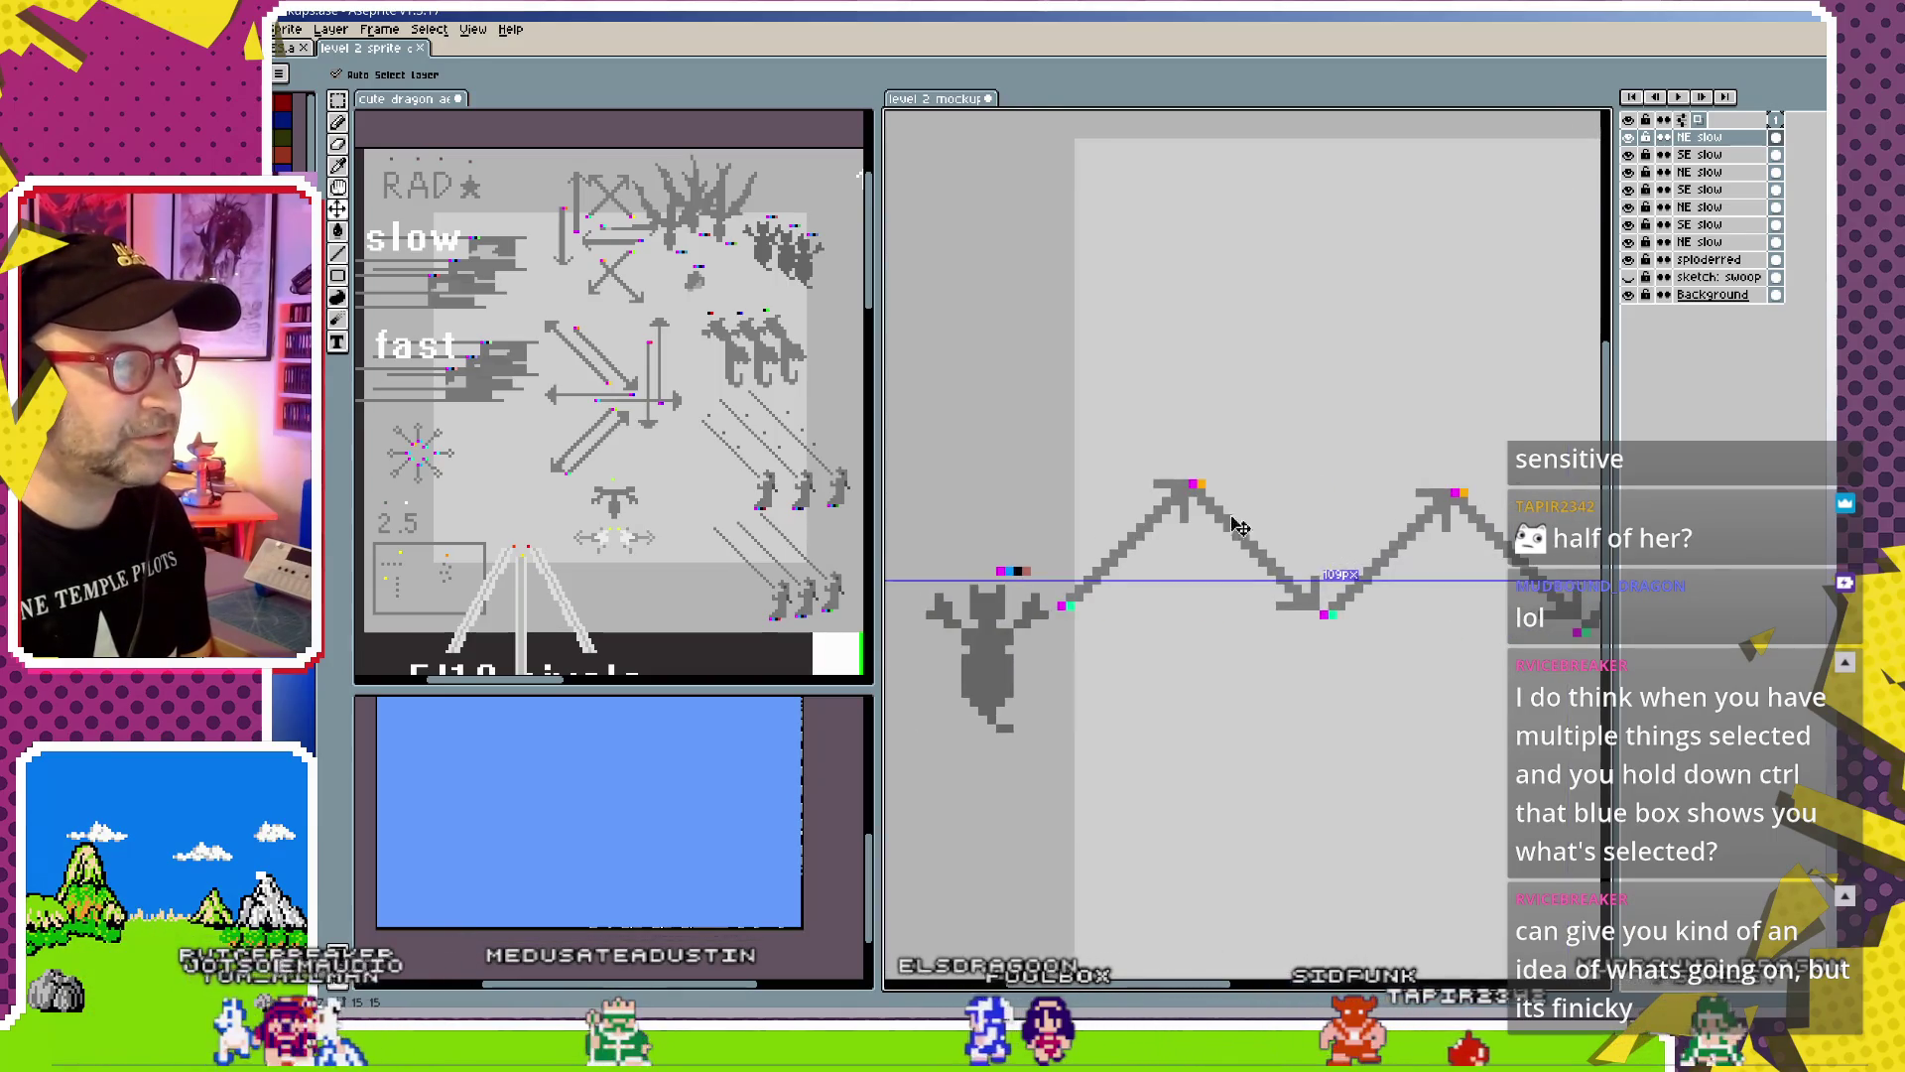
{"action": "scroll", "coordinate": [1324, 617], "scroll_direction": "right", "scroll_amount": 3}
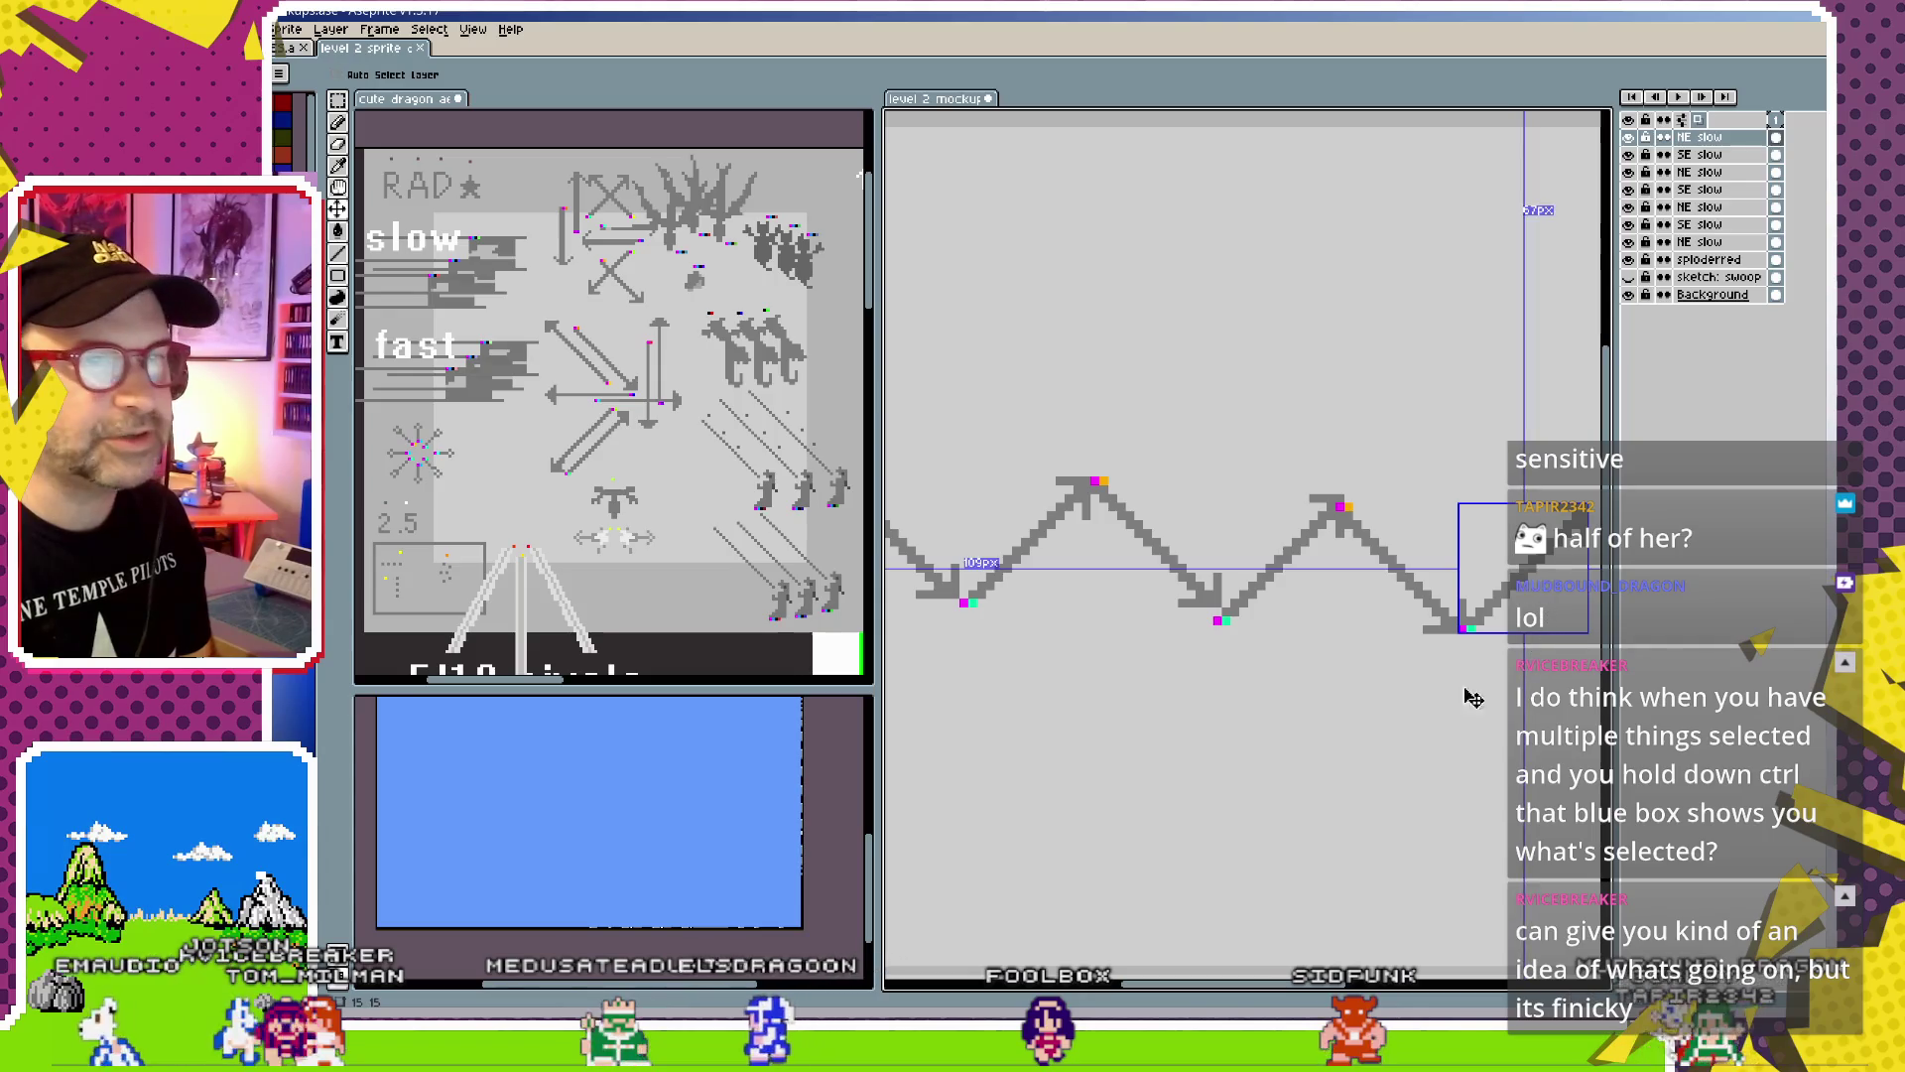
{"action": "left_click_drag", "start_coordinate": [1340, 722], "coordinate": [1181, 694]}
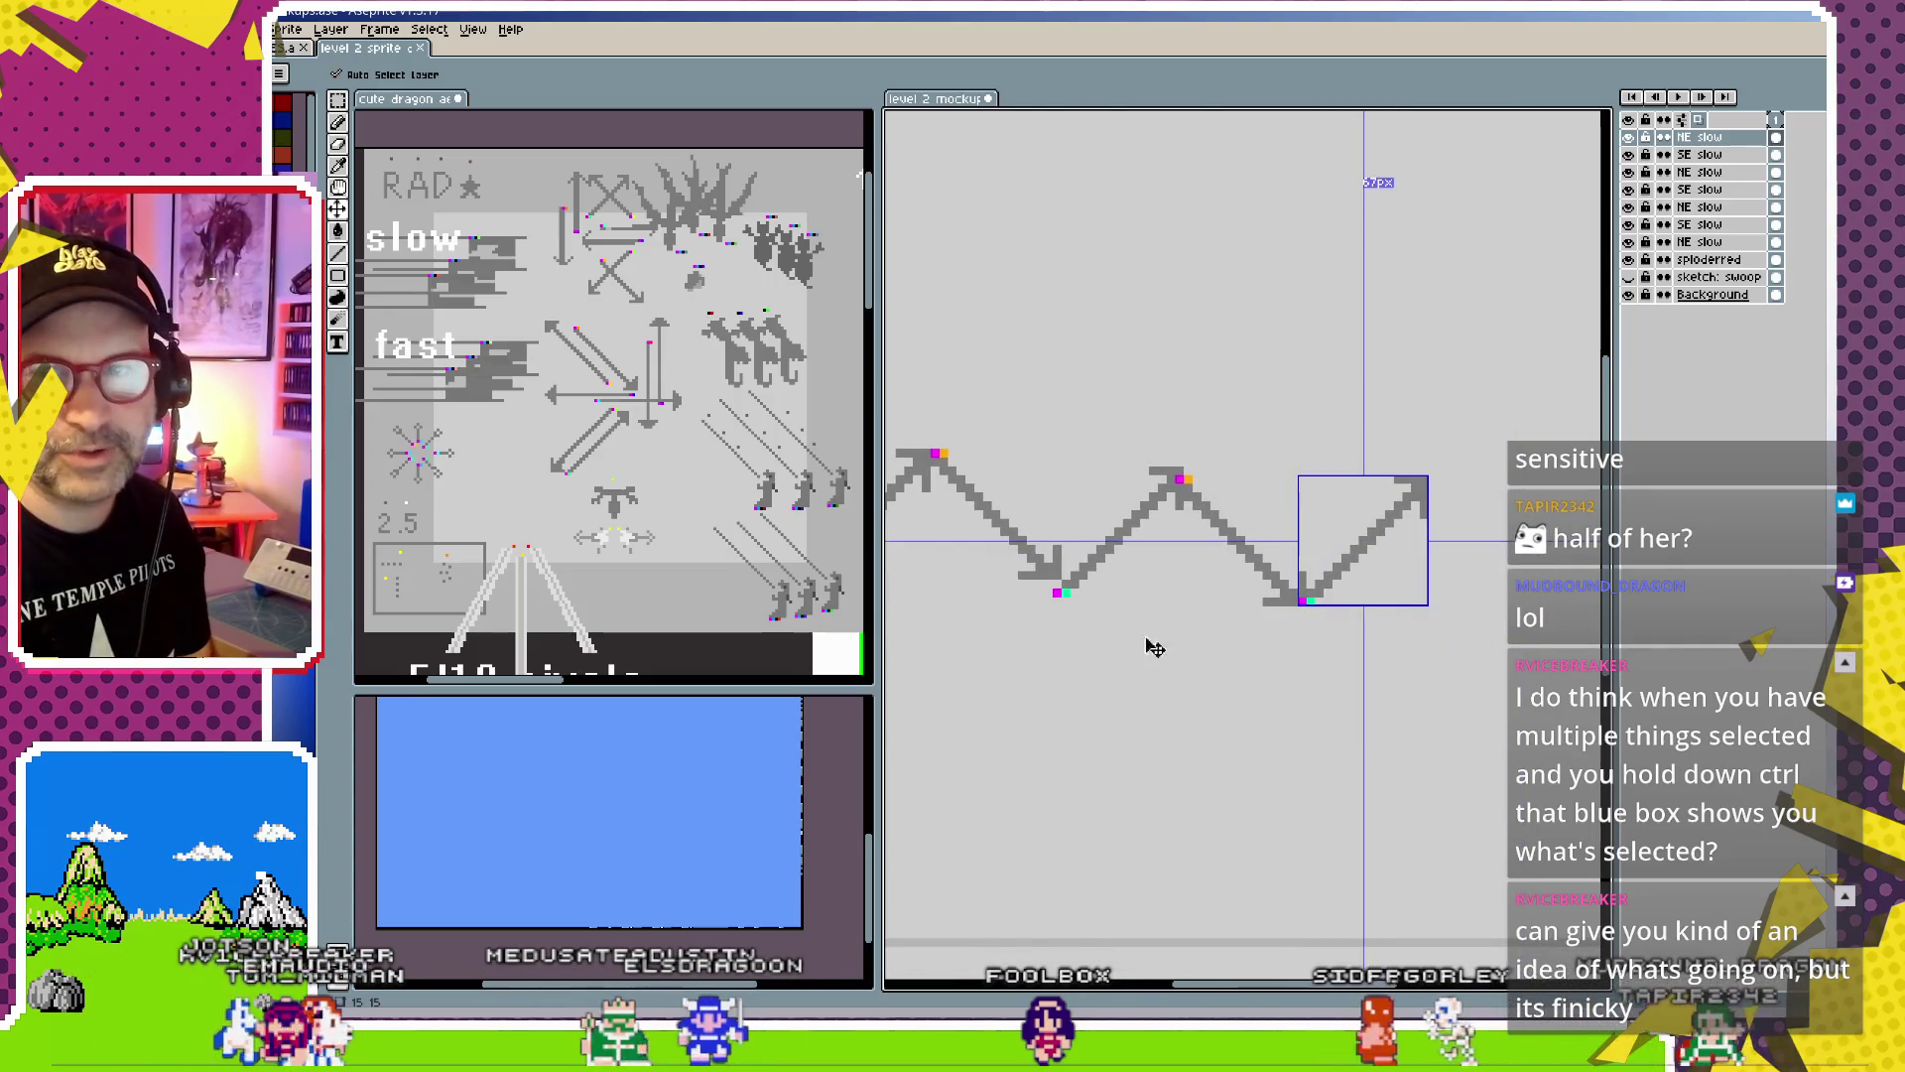
{"action": "mouse_move", "coordinate": [1132, 538]}
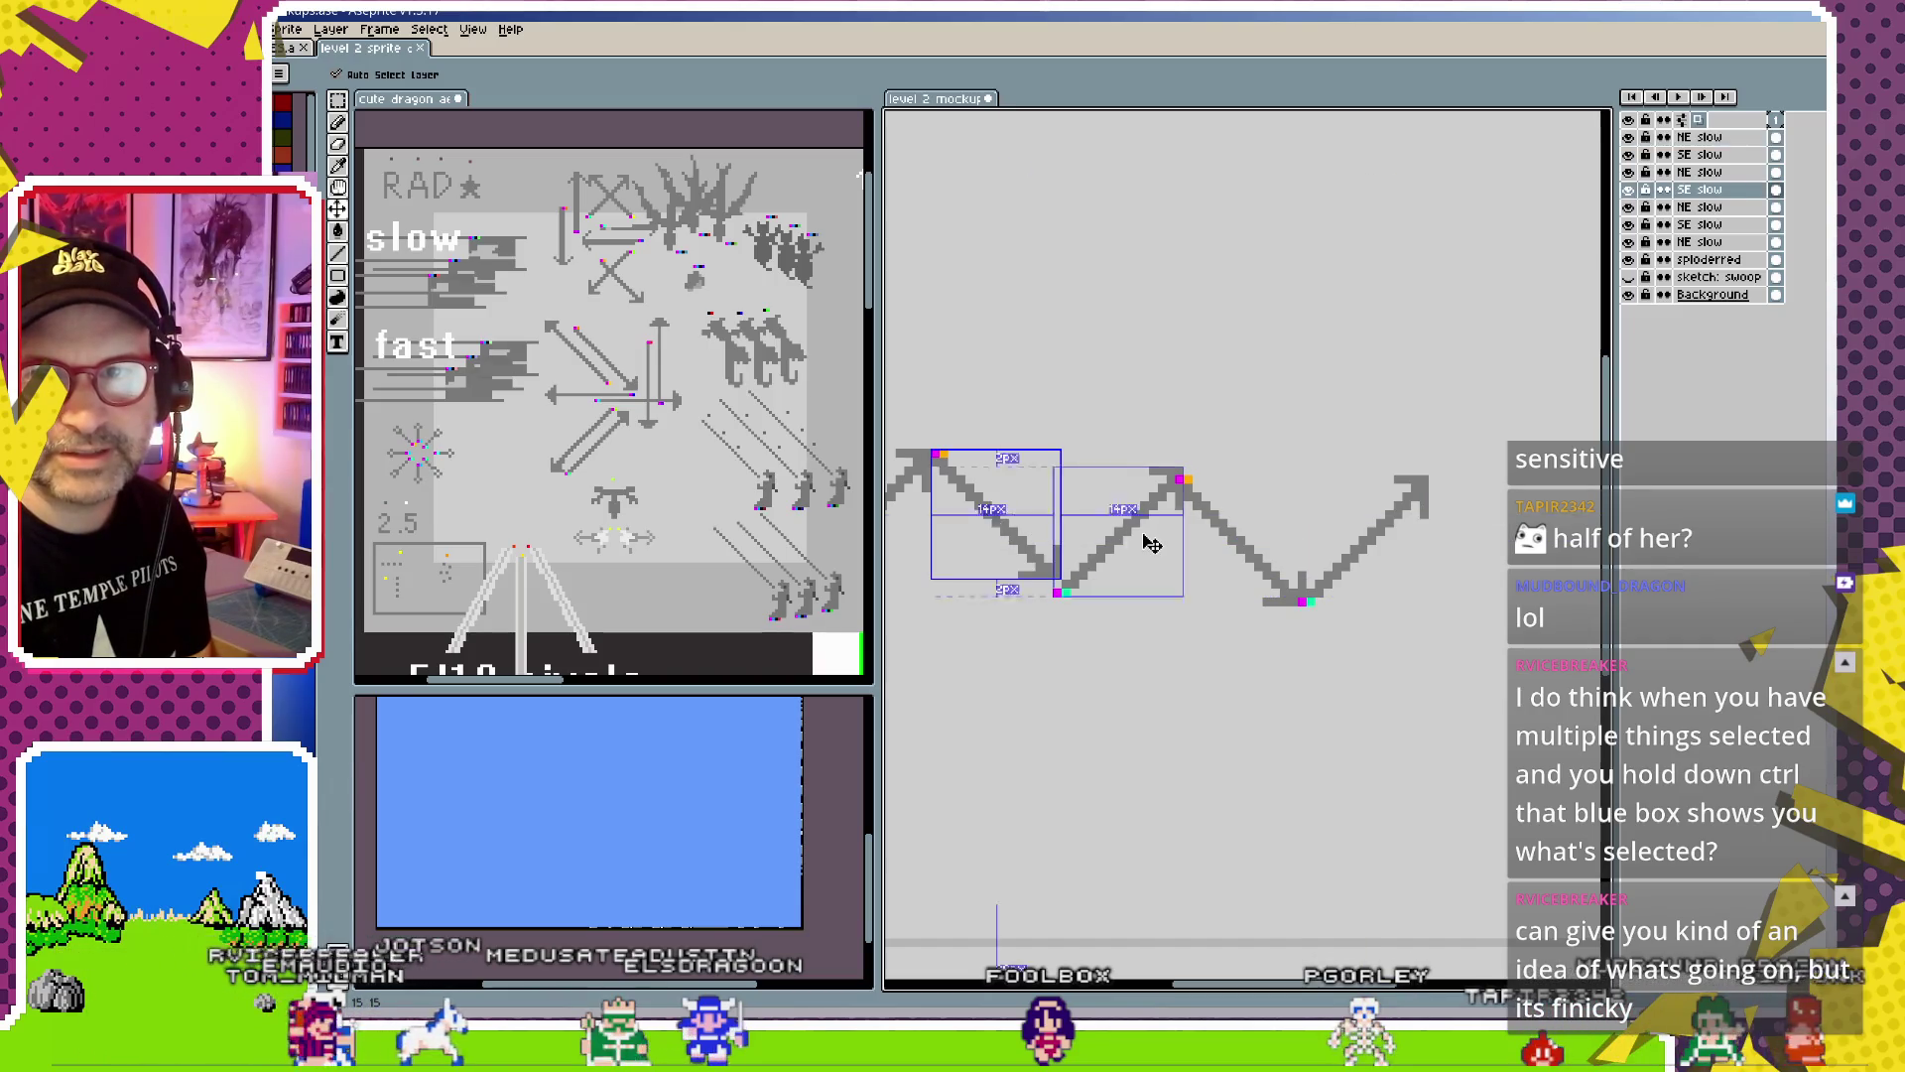
{"action": "left_click", "coordinate": [1139, 536]}
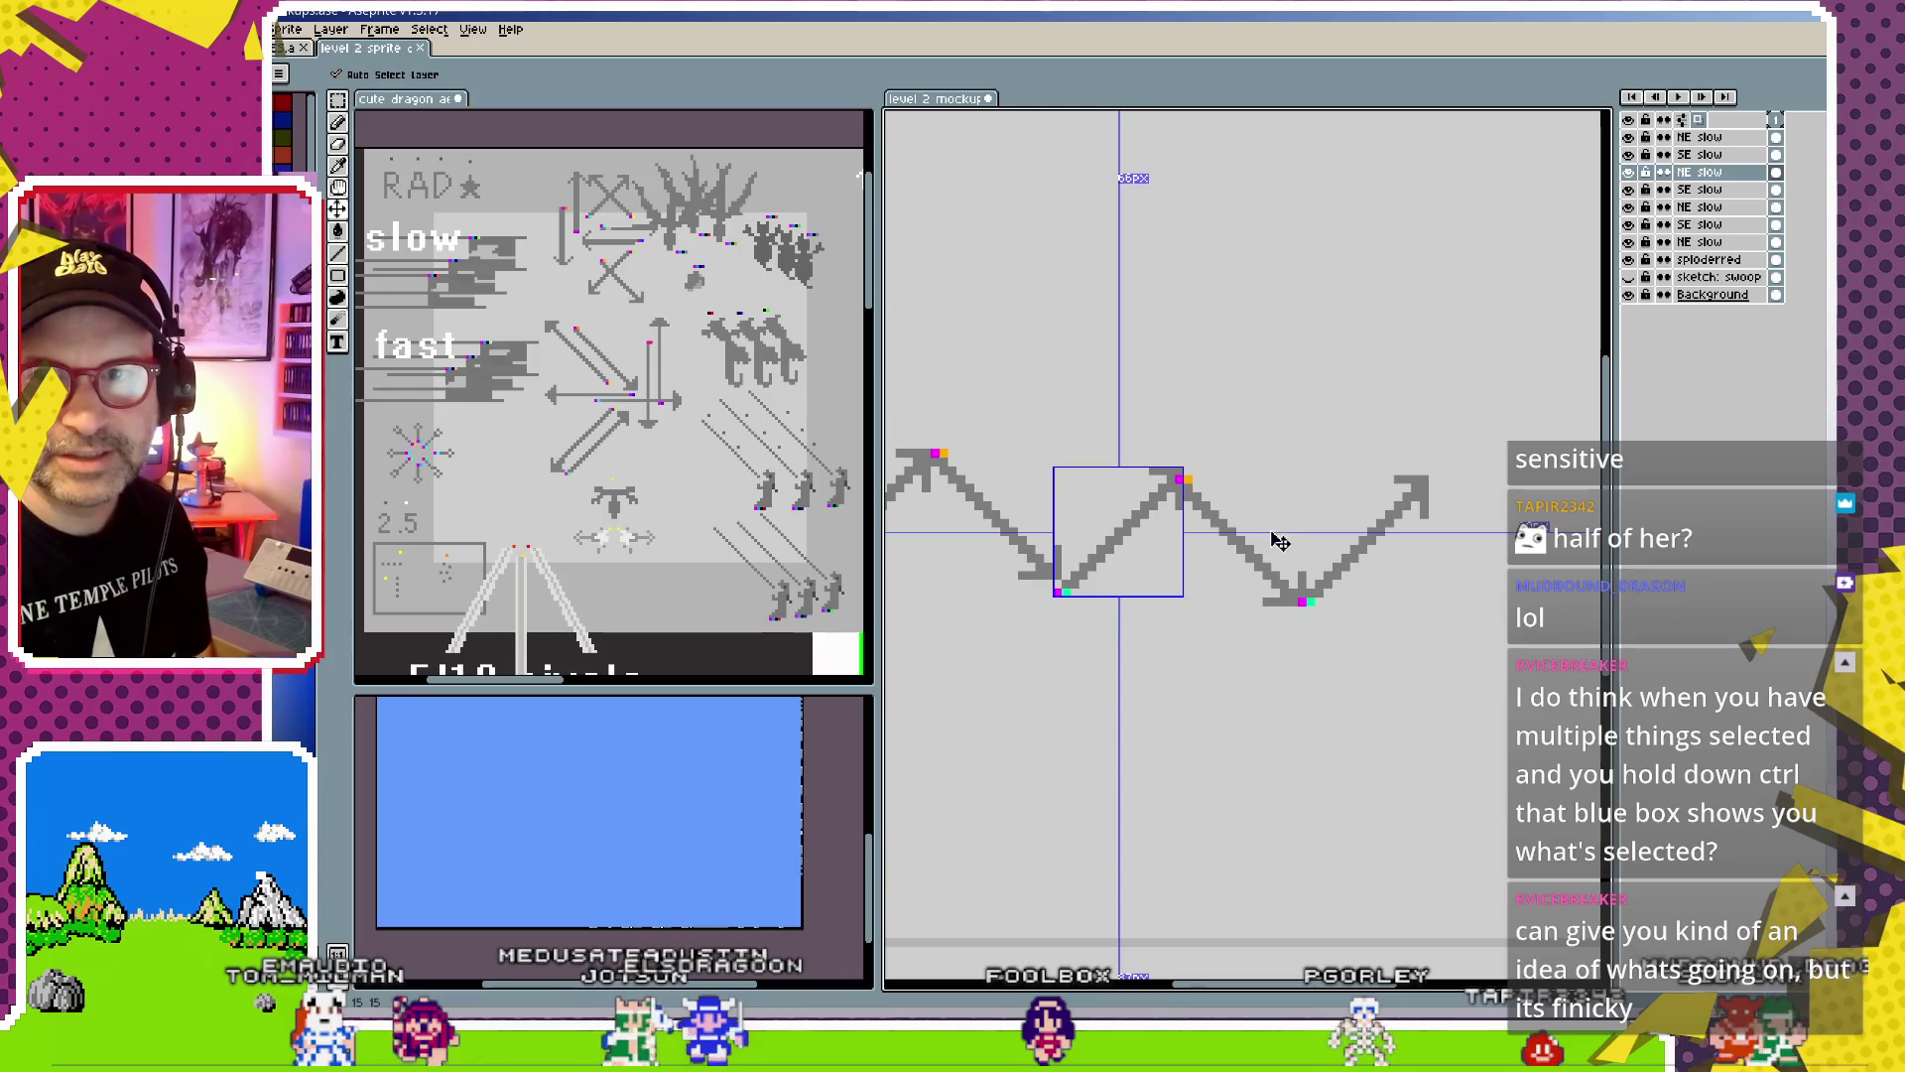
{"action": "left_click", "coordinate": [1243, 553]}
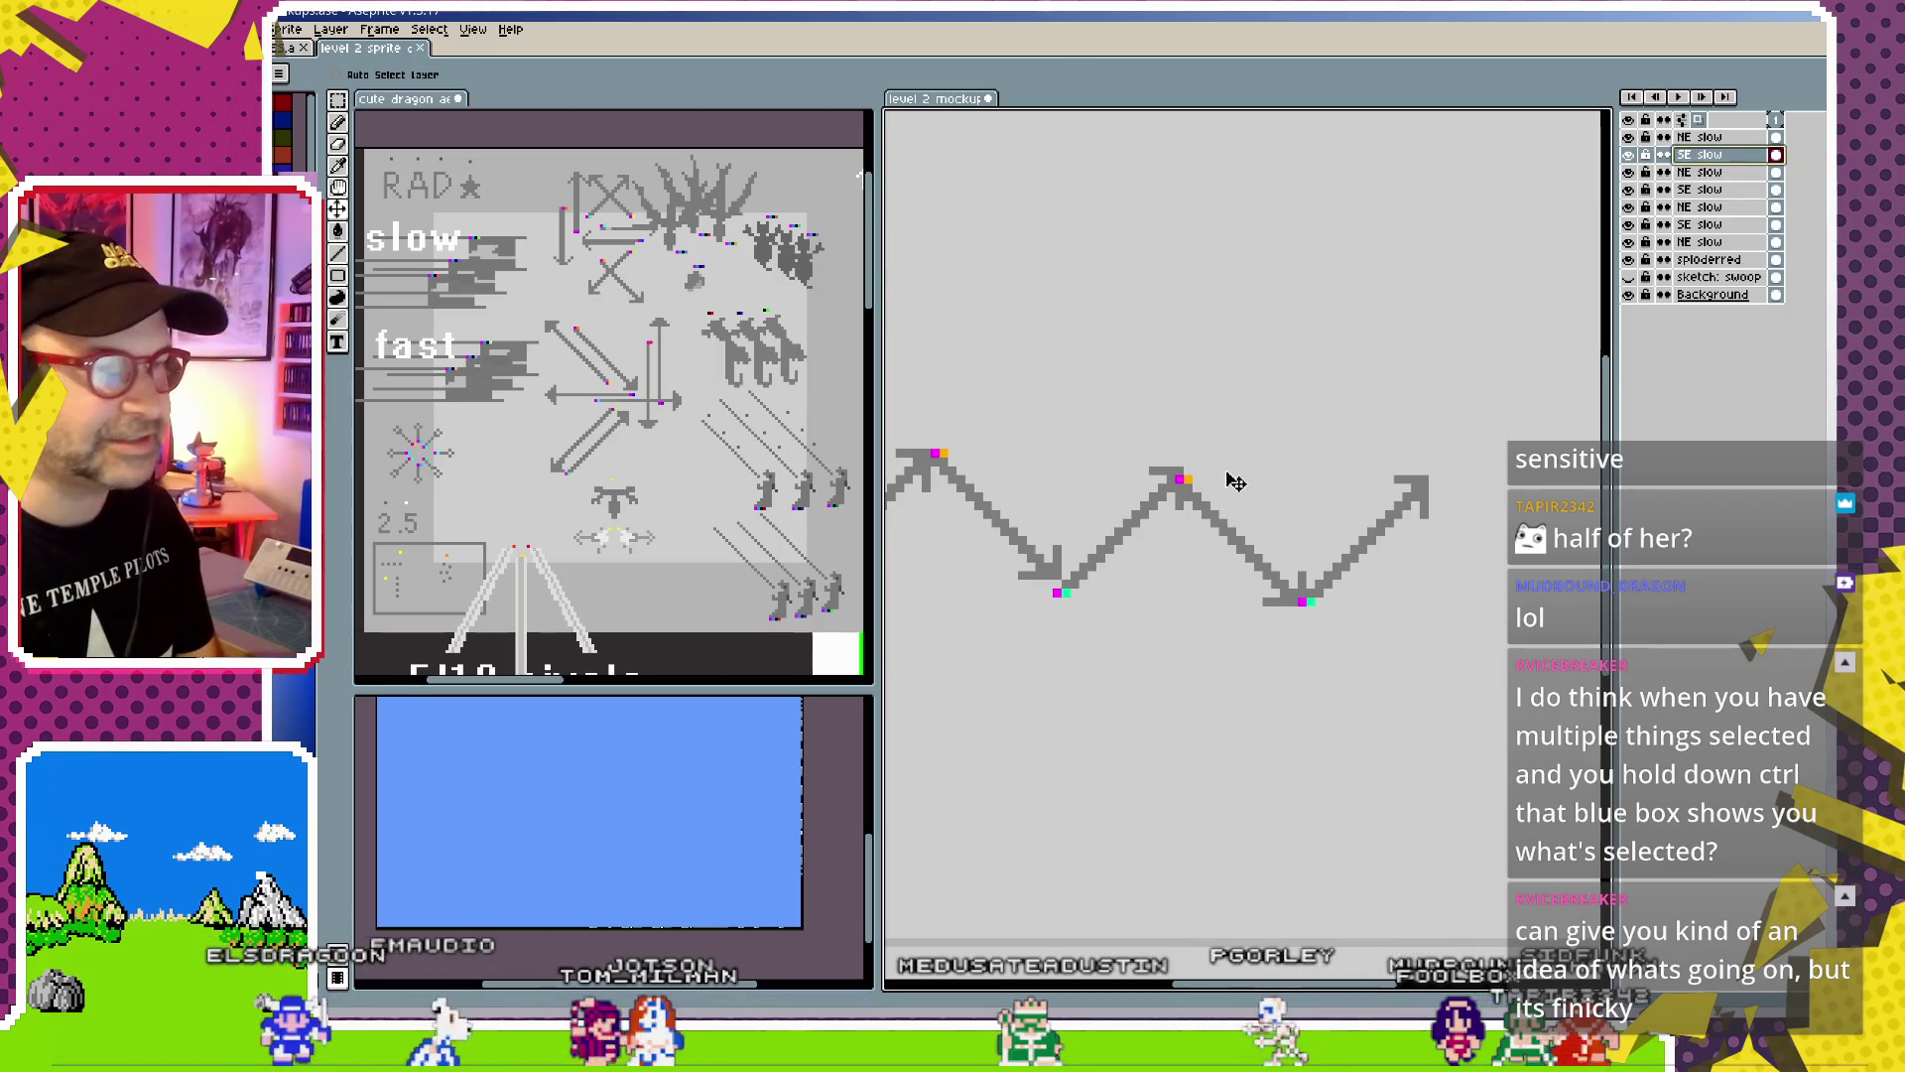
{"action": "scroll", "coordinate": [1260, 557], "scroll_direction": "down", "scroll_amount": 2}
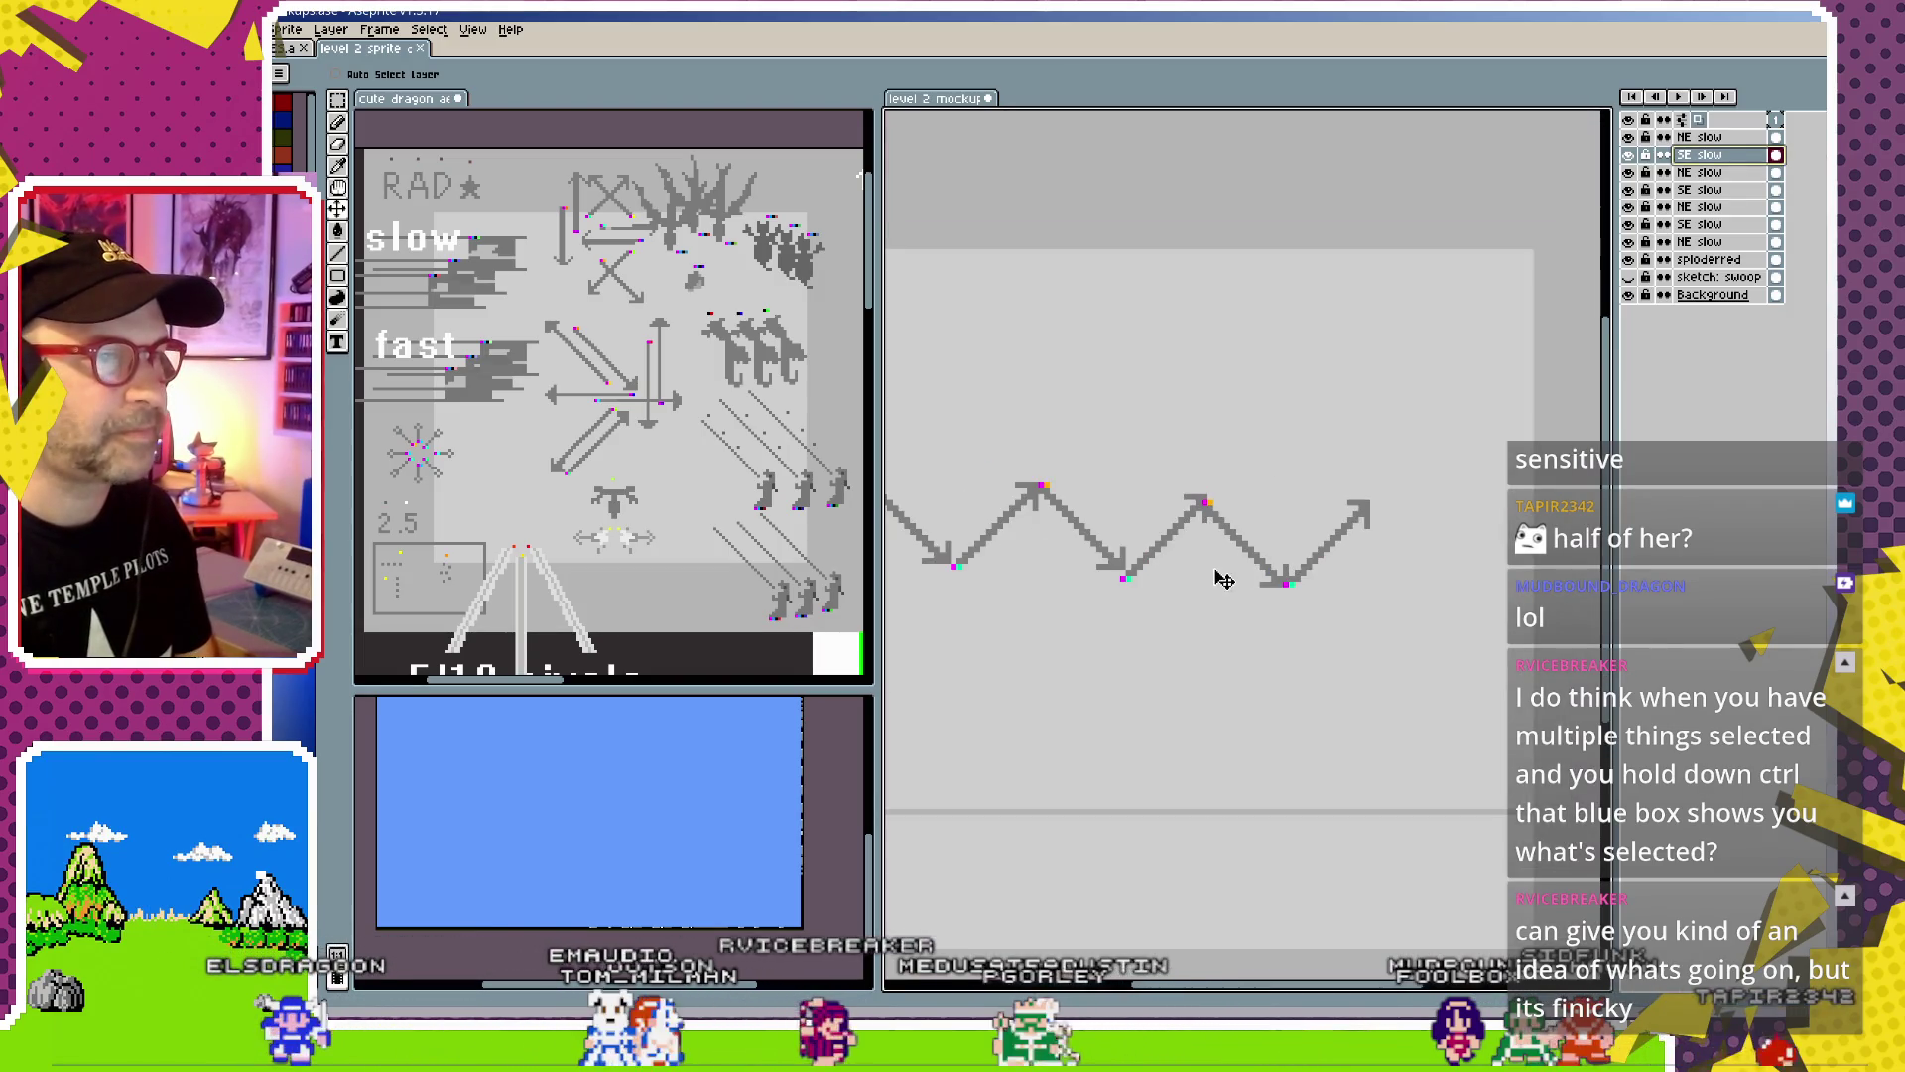
Duplicate the NE slow and SE slow layers and pick the copied NE arrow on the canvas
{"action": "left_click", "coordinate": [1705, 137]}
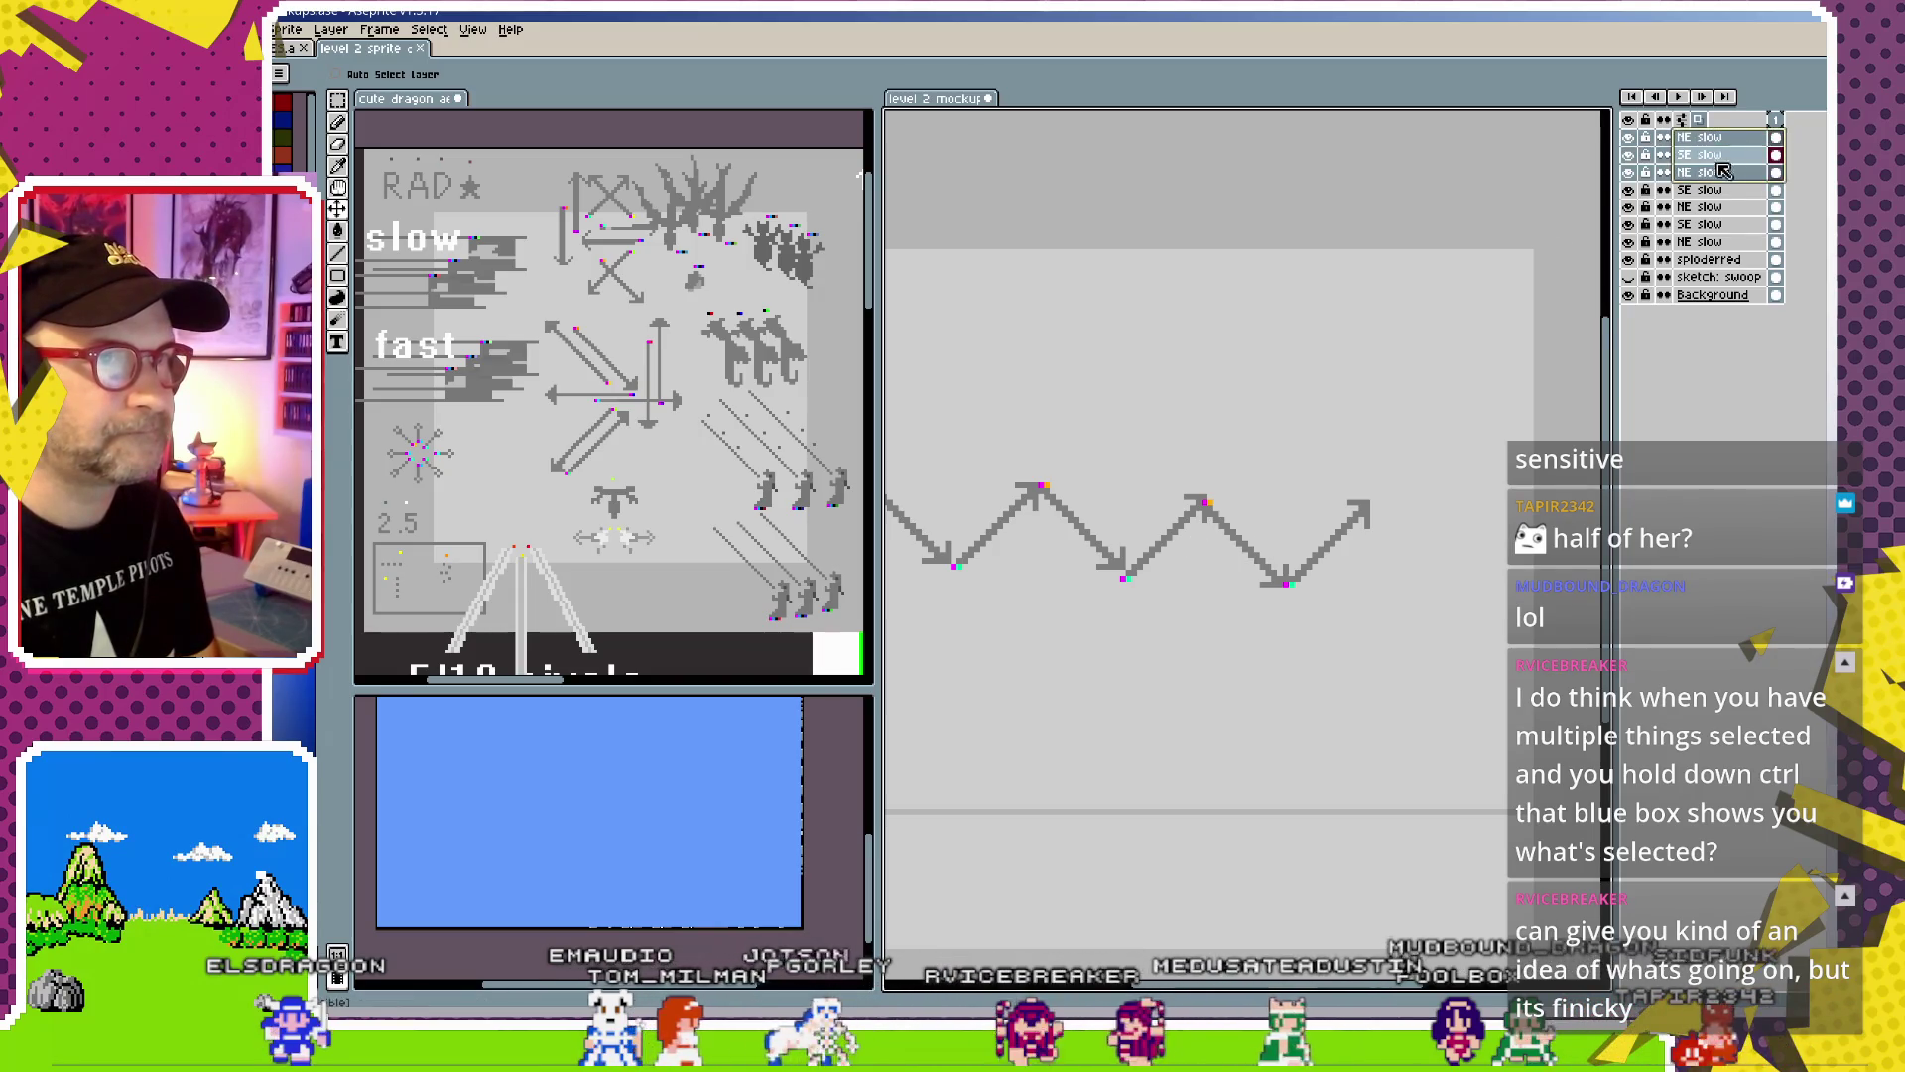
{"action": "key", "text": "ctrl+j"}
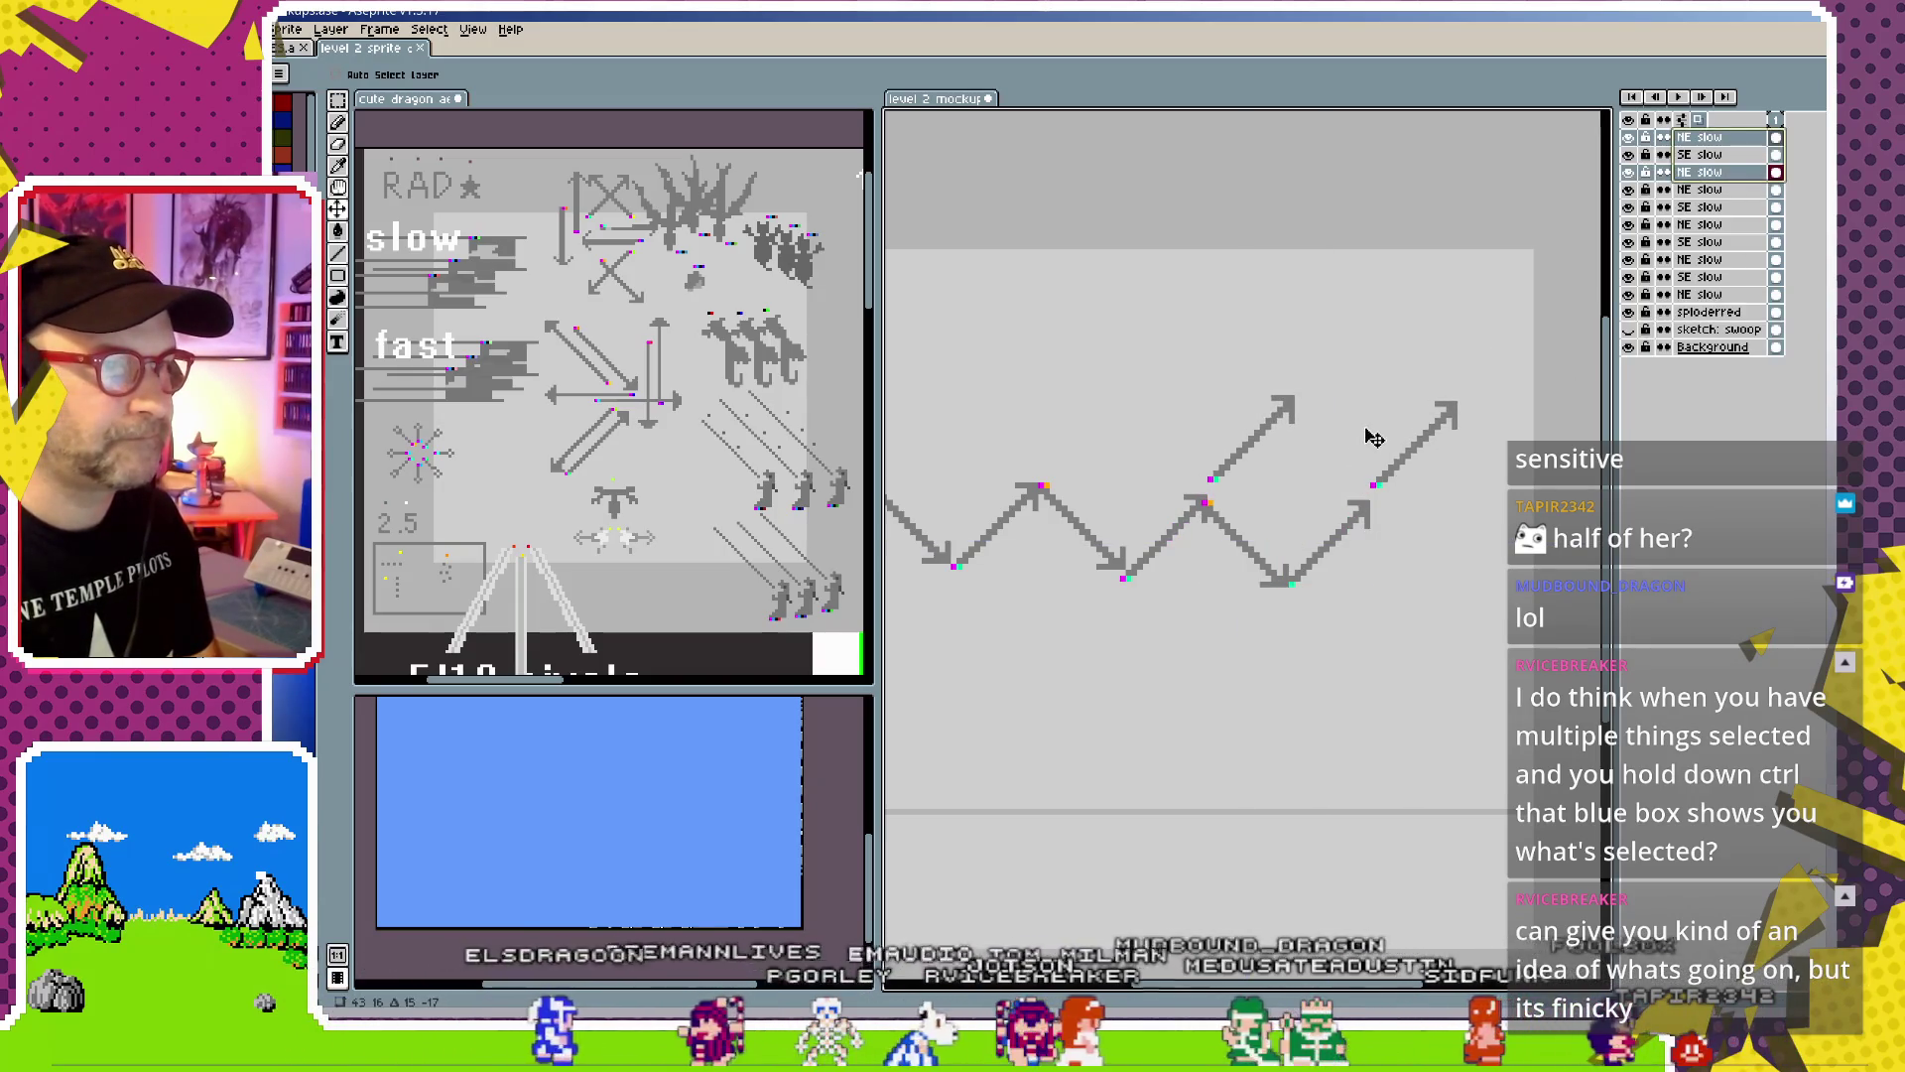
{"action": "key", "text": "ctrl"}
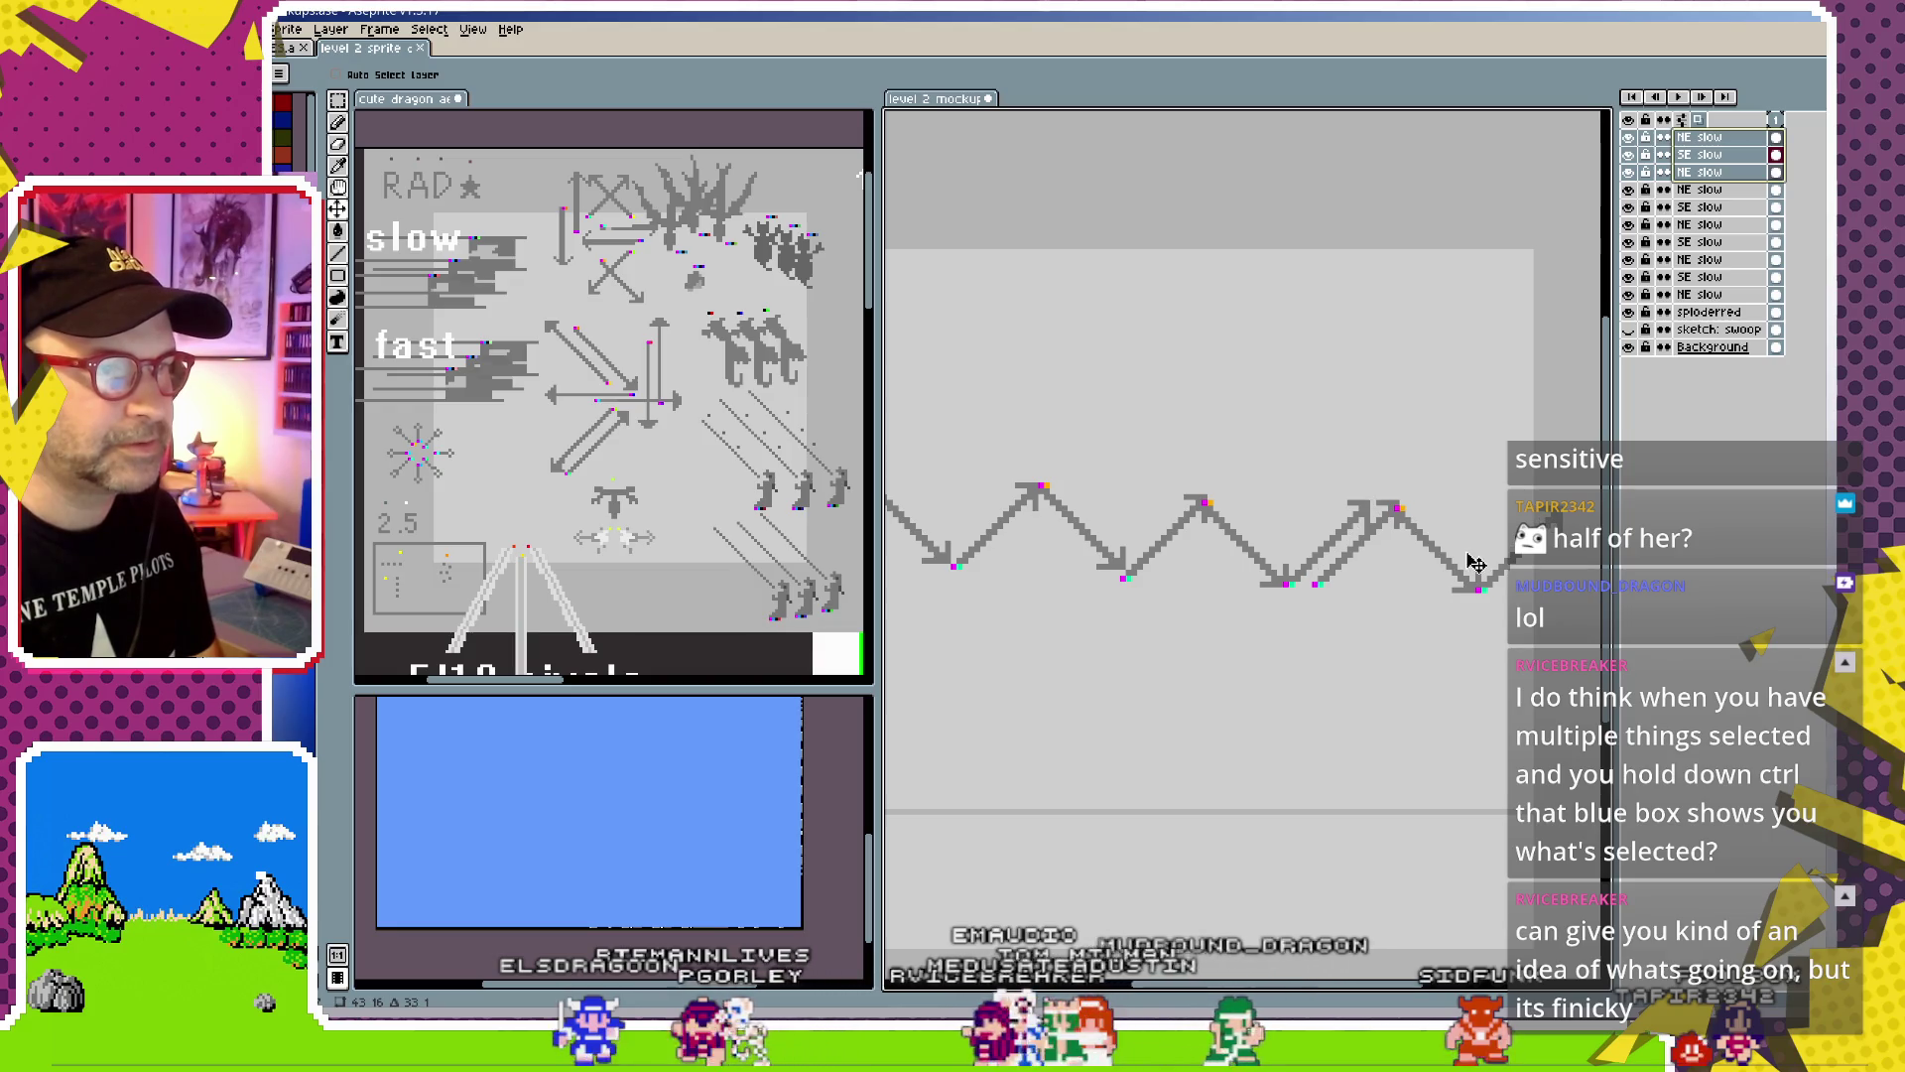
{"action": "left_click", "coordinate": [1359, 566], "text": "ctrl"}
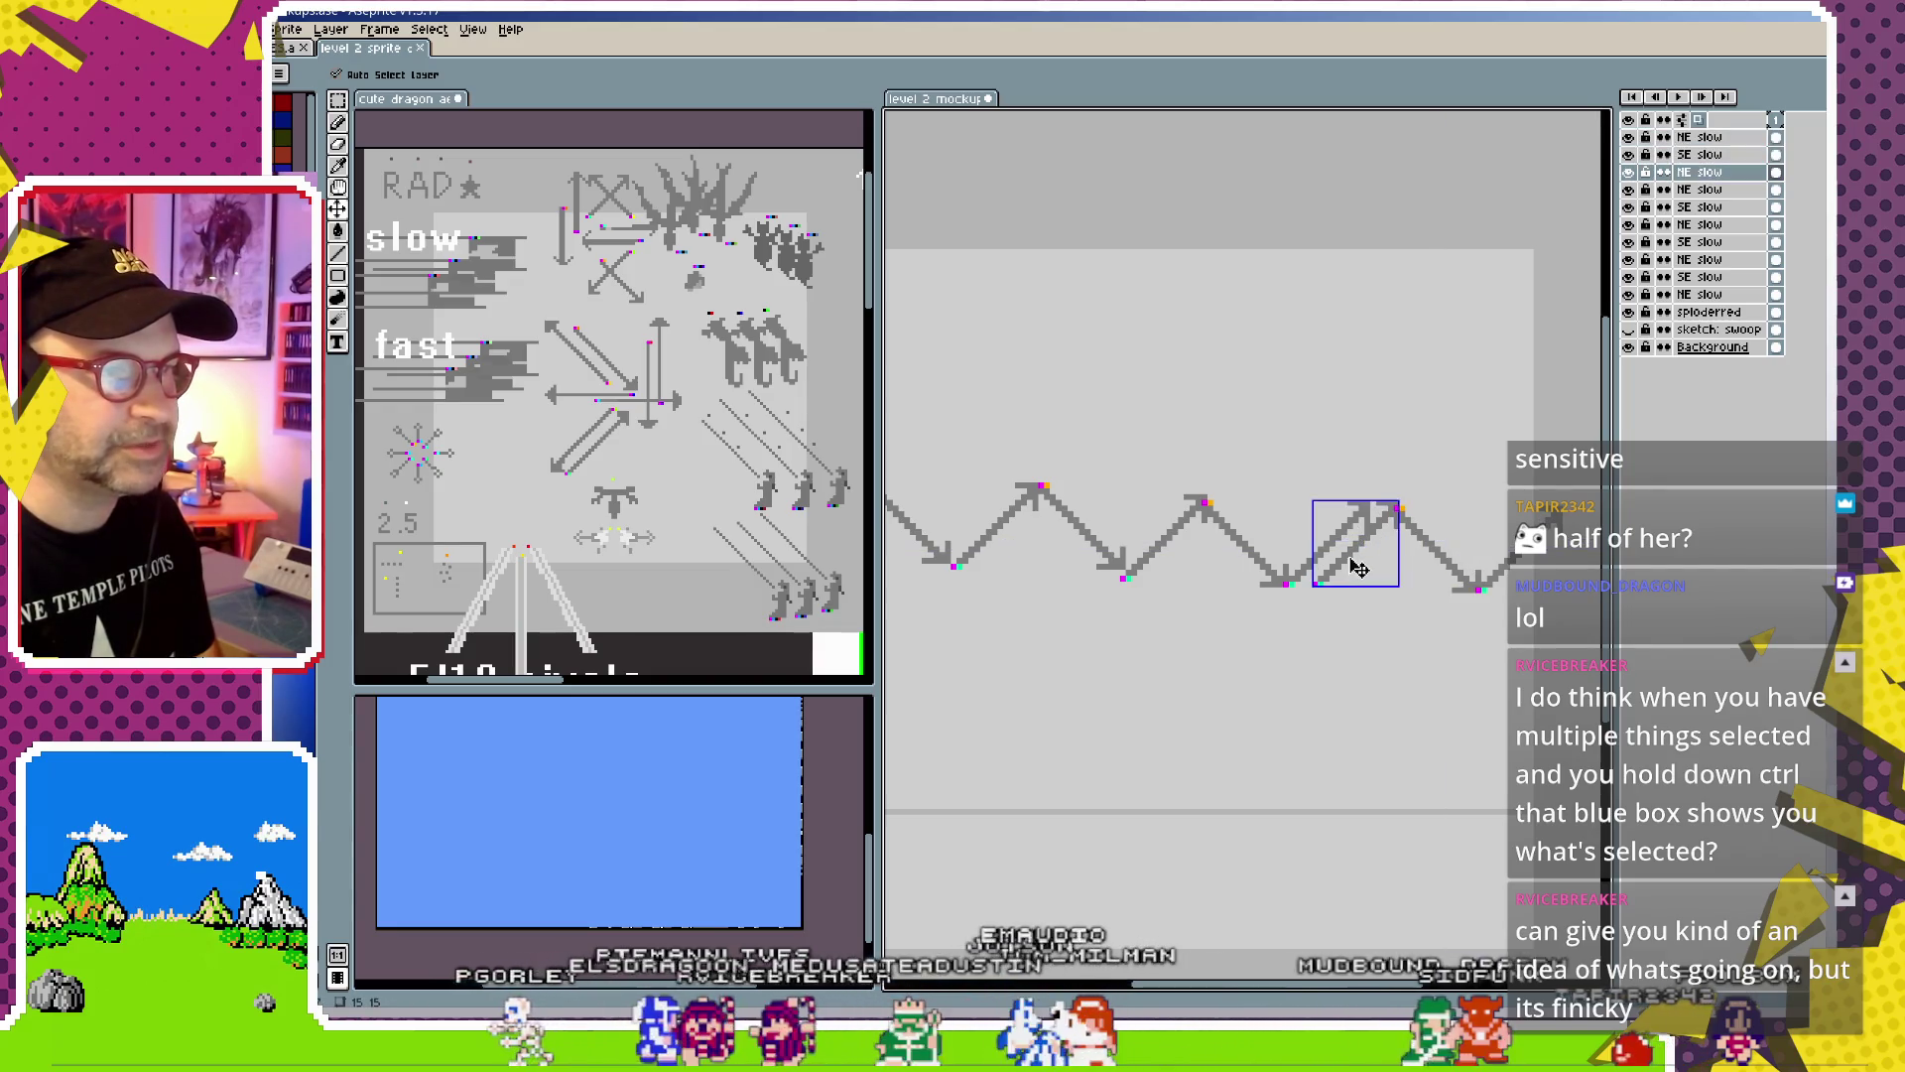
Delete the surplus NE arrow layer and check the SE and NE arrows at the path's end
{"action": "right_click", "coordinate": [1728, 187]}
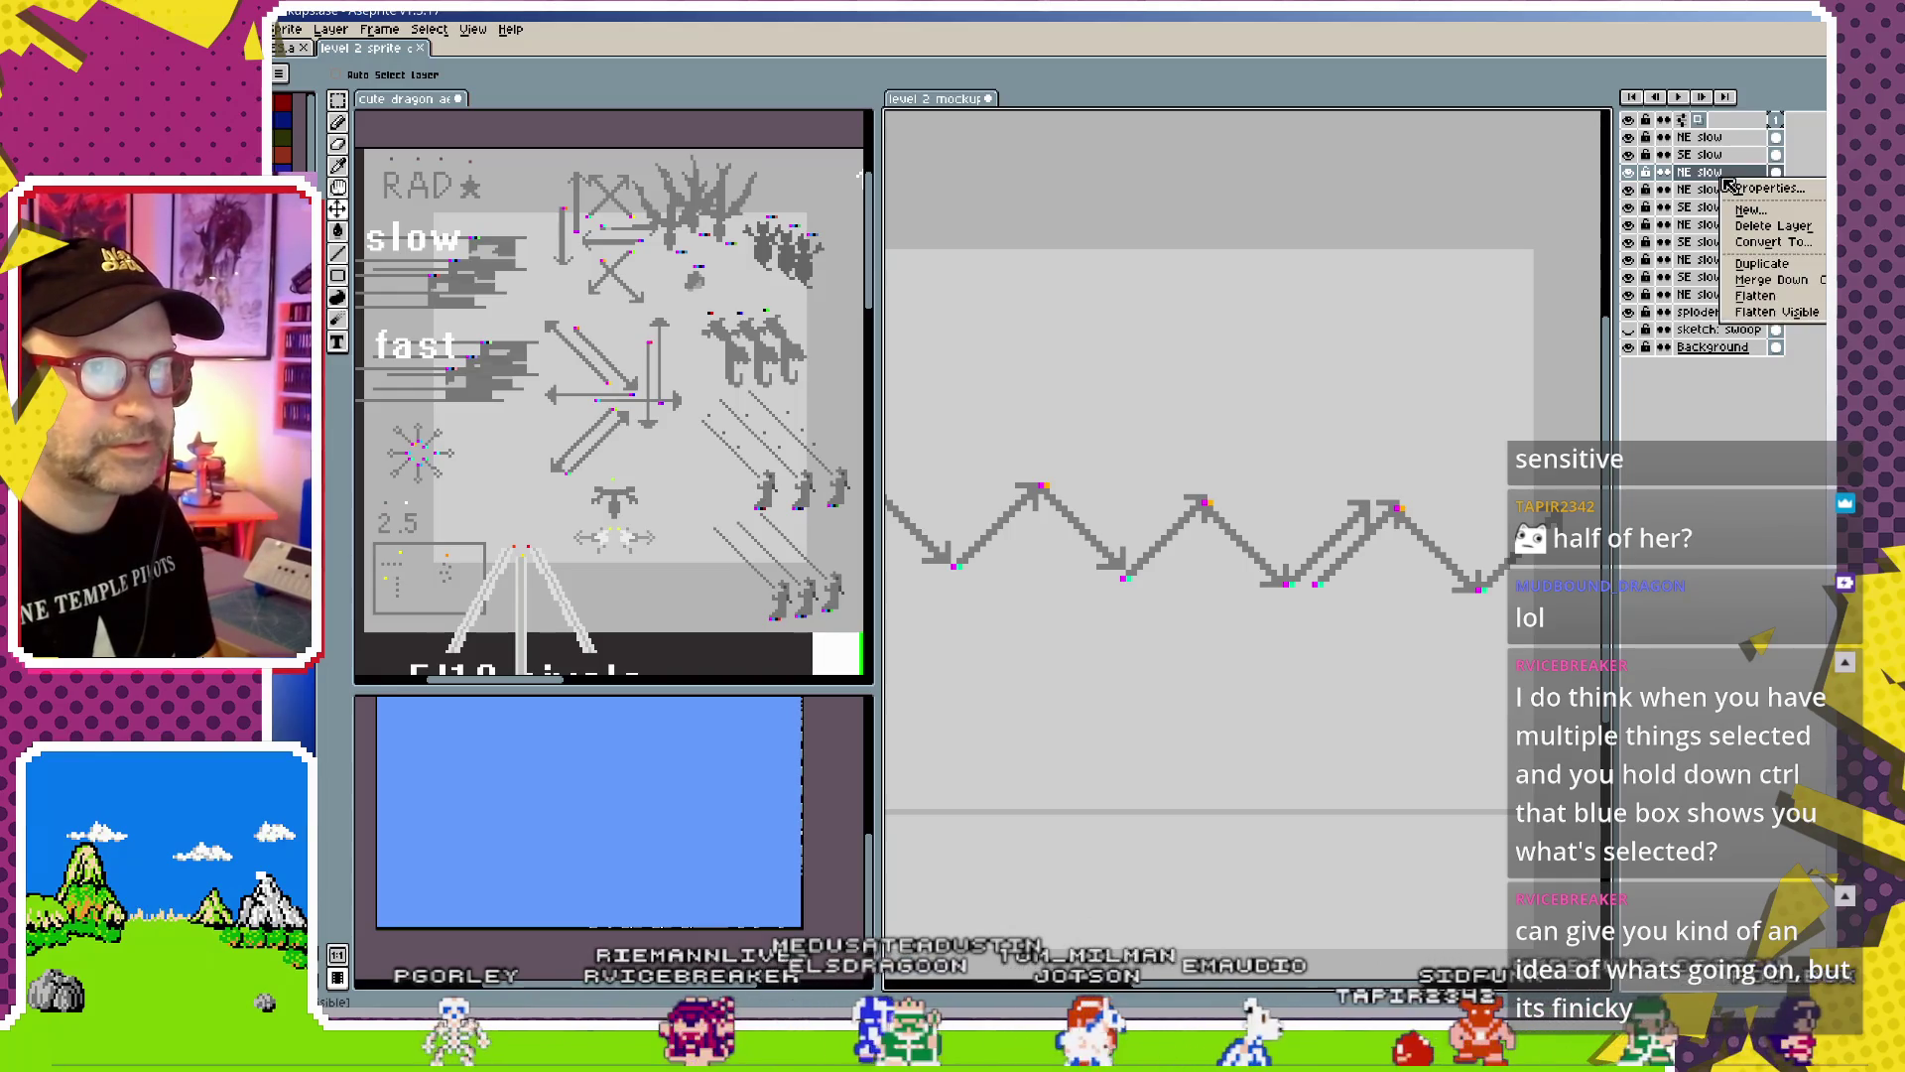
{"action": "left_click", "coordinate": [1773, 226]}
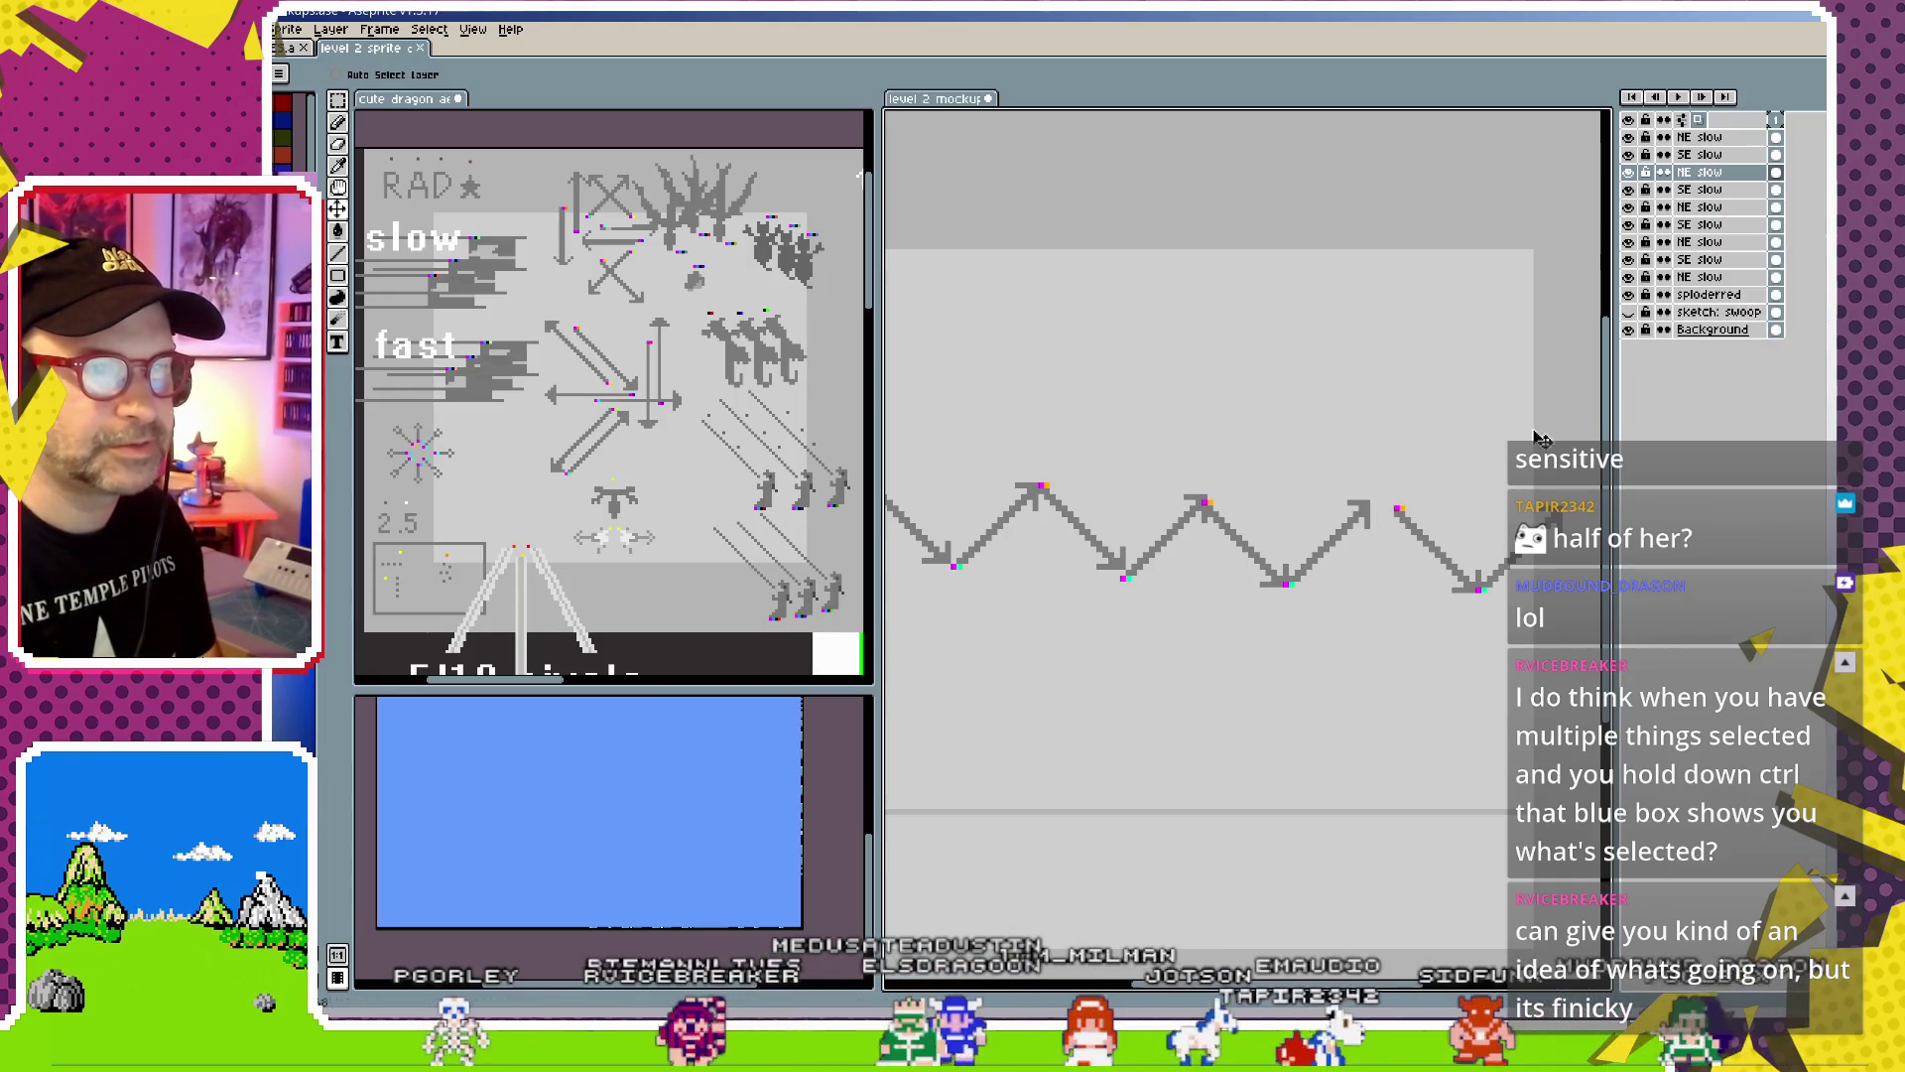
{"action": "left_click", "coordinate": [1455, 568], "text": "ctrl"}
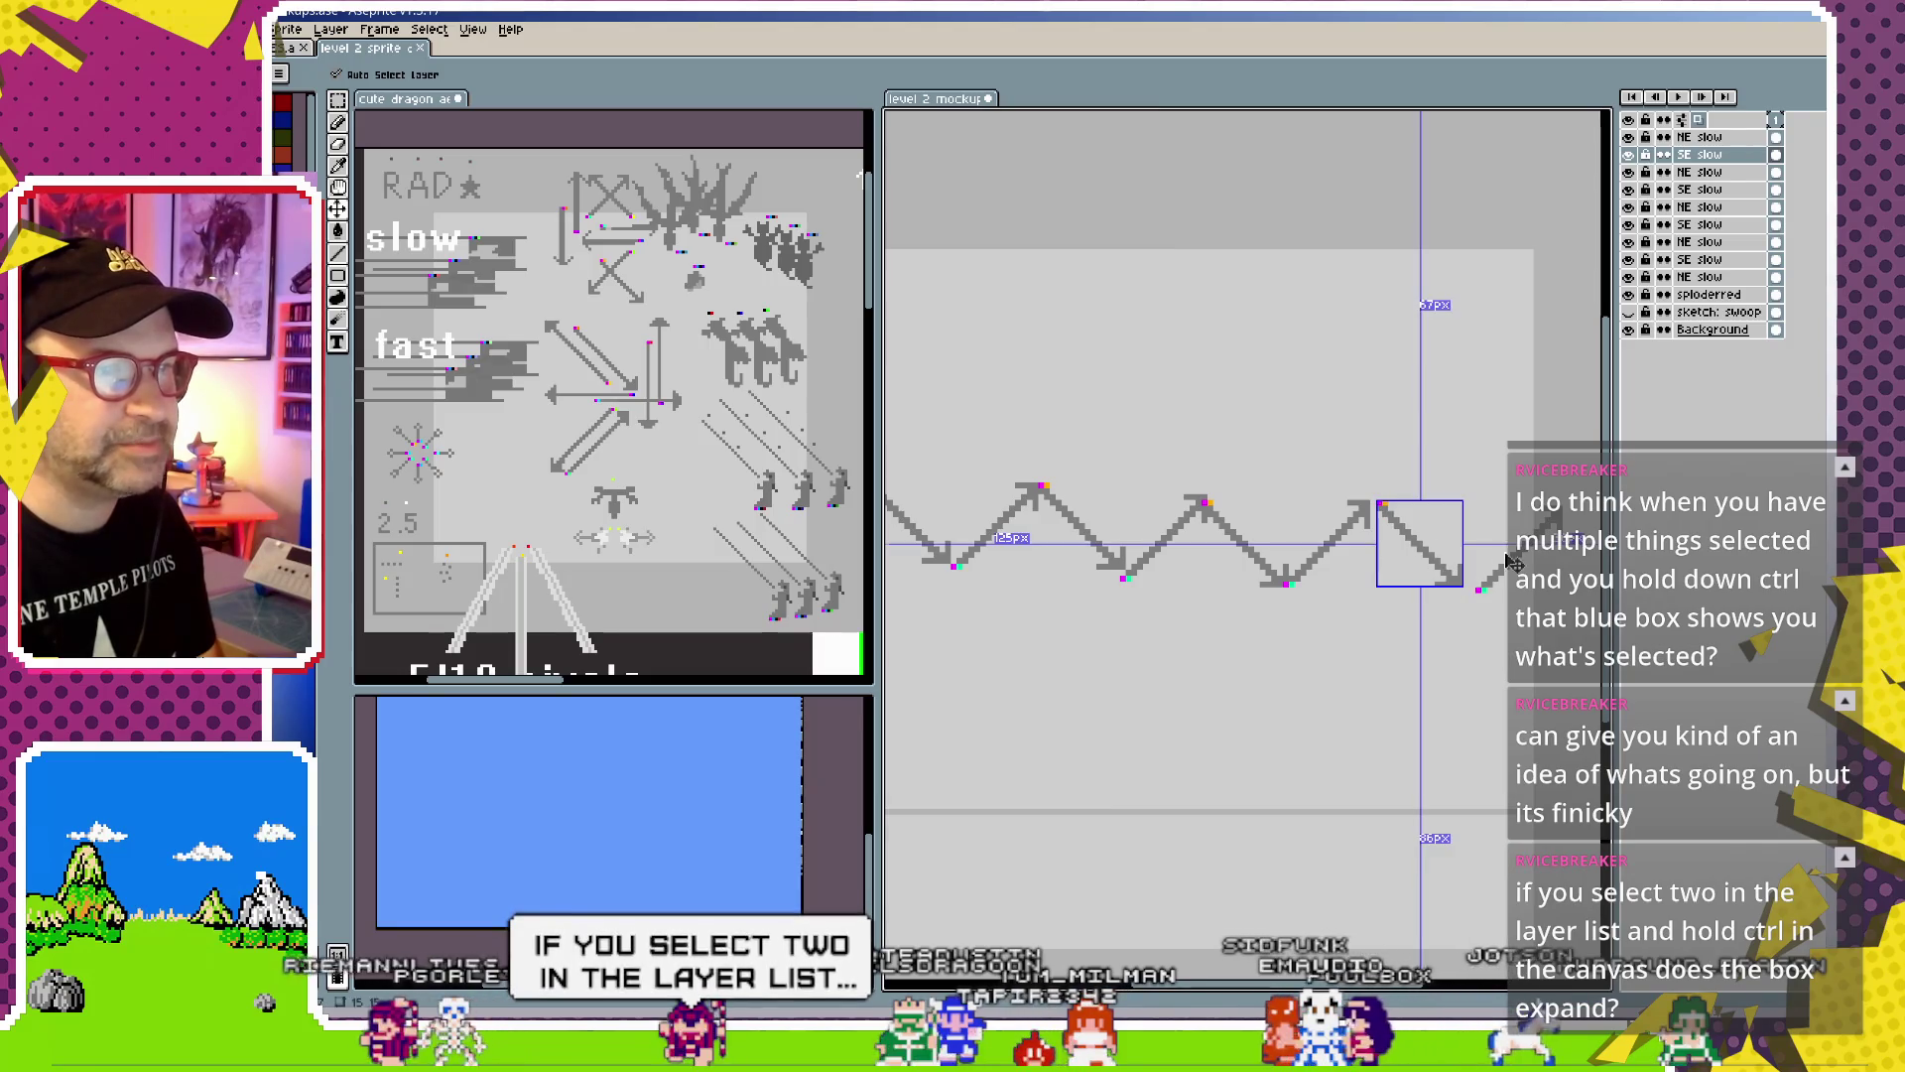
{"action": "left_click", "coordinate": [1543, 528], "text": "ctrl"}
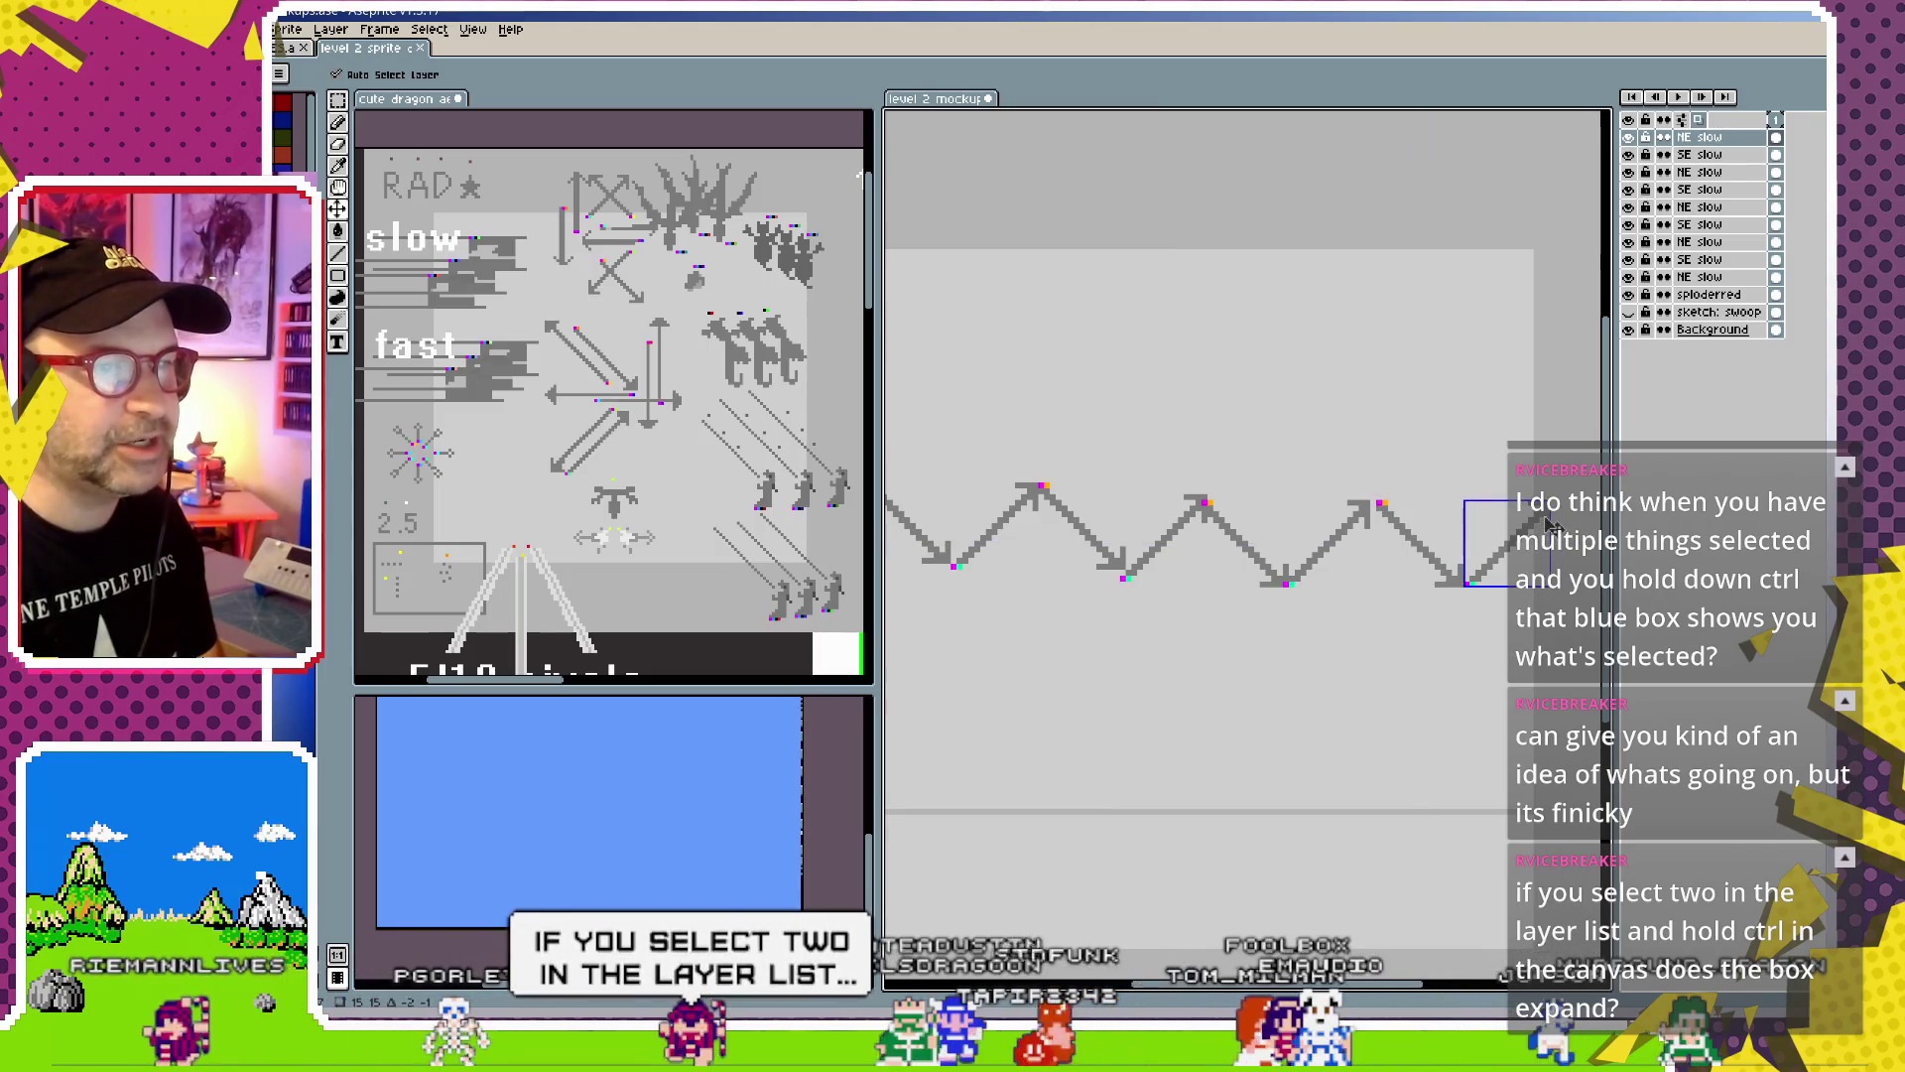
Nudge the first NE arrow a few pixels up-right at the dragon, then select the sploderred layer
{"action": "left_click_drag", "start_coordinate": [1115, 583], "coordinate": [1290, 589]}
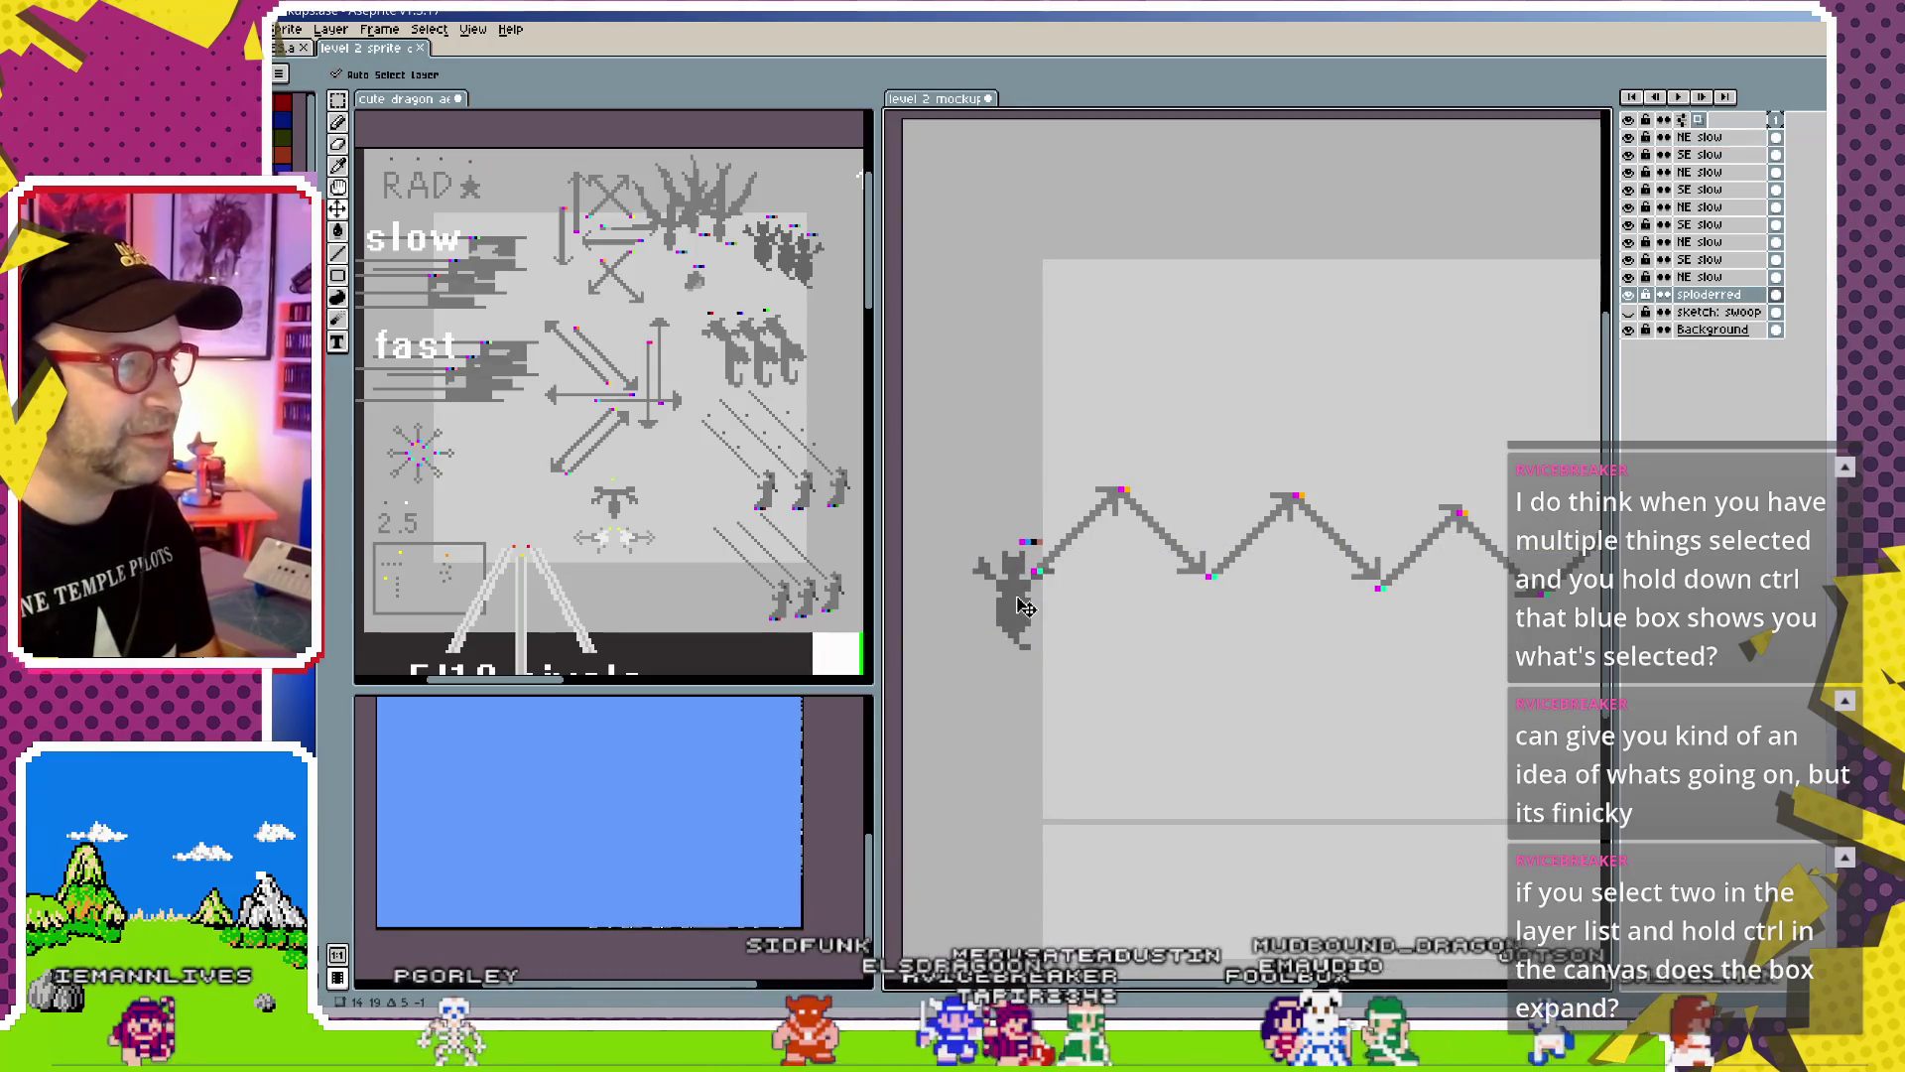
{"action": "key", "text": "ctrl"}
{"action": "left_click_drag", "start_coordinate": [1114, 527], "coordinate": [1122, 513]}
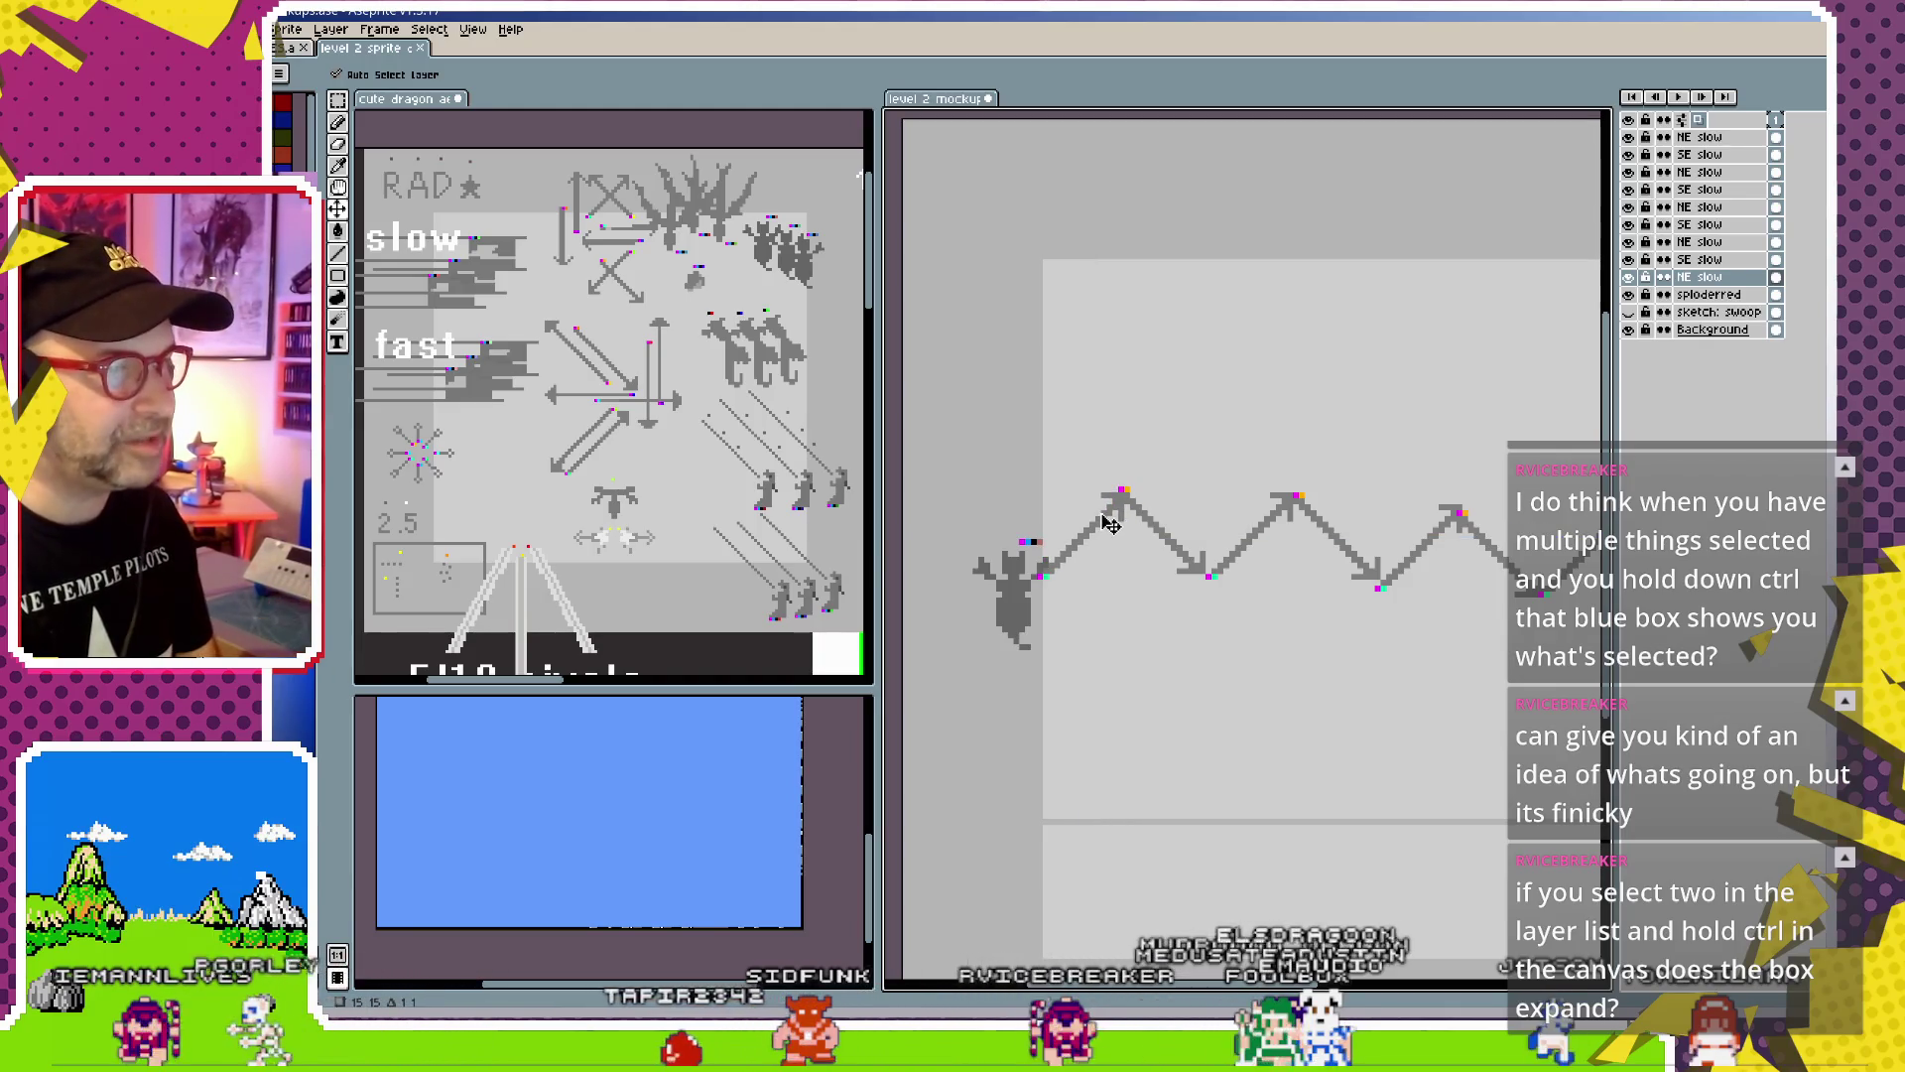
{"action": "left_click", "coordinate": [1017, 613], "text": "ctrl"}
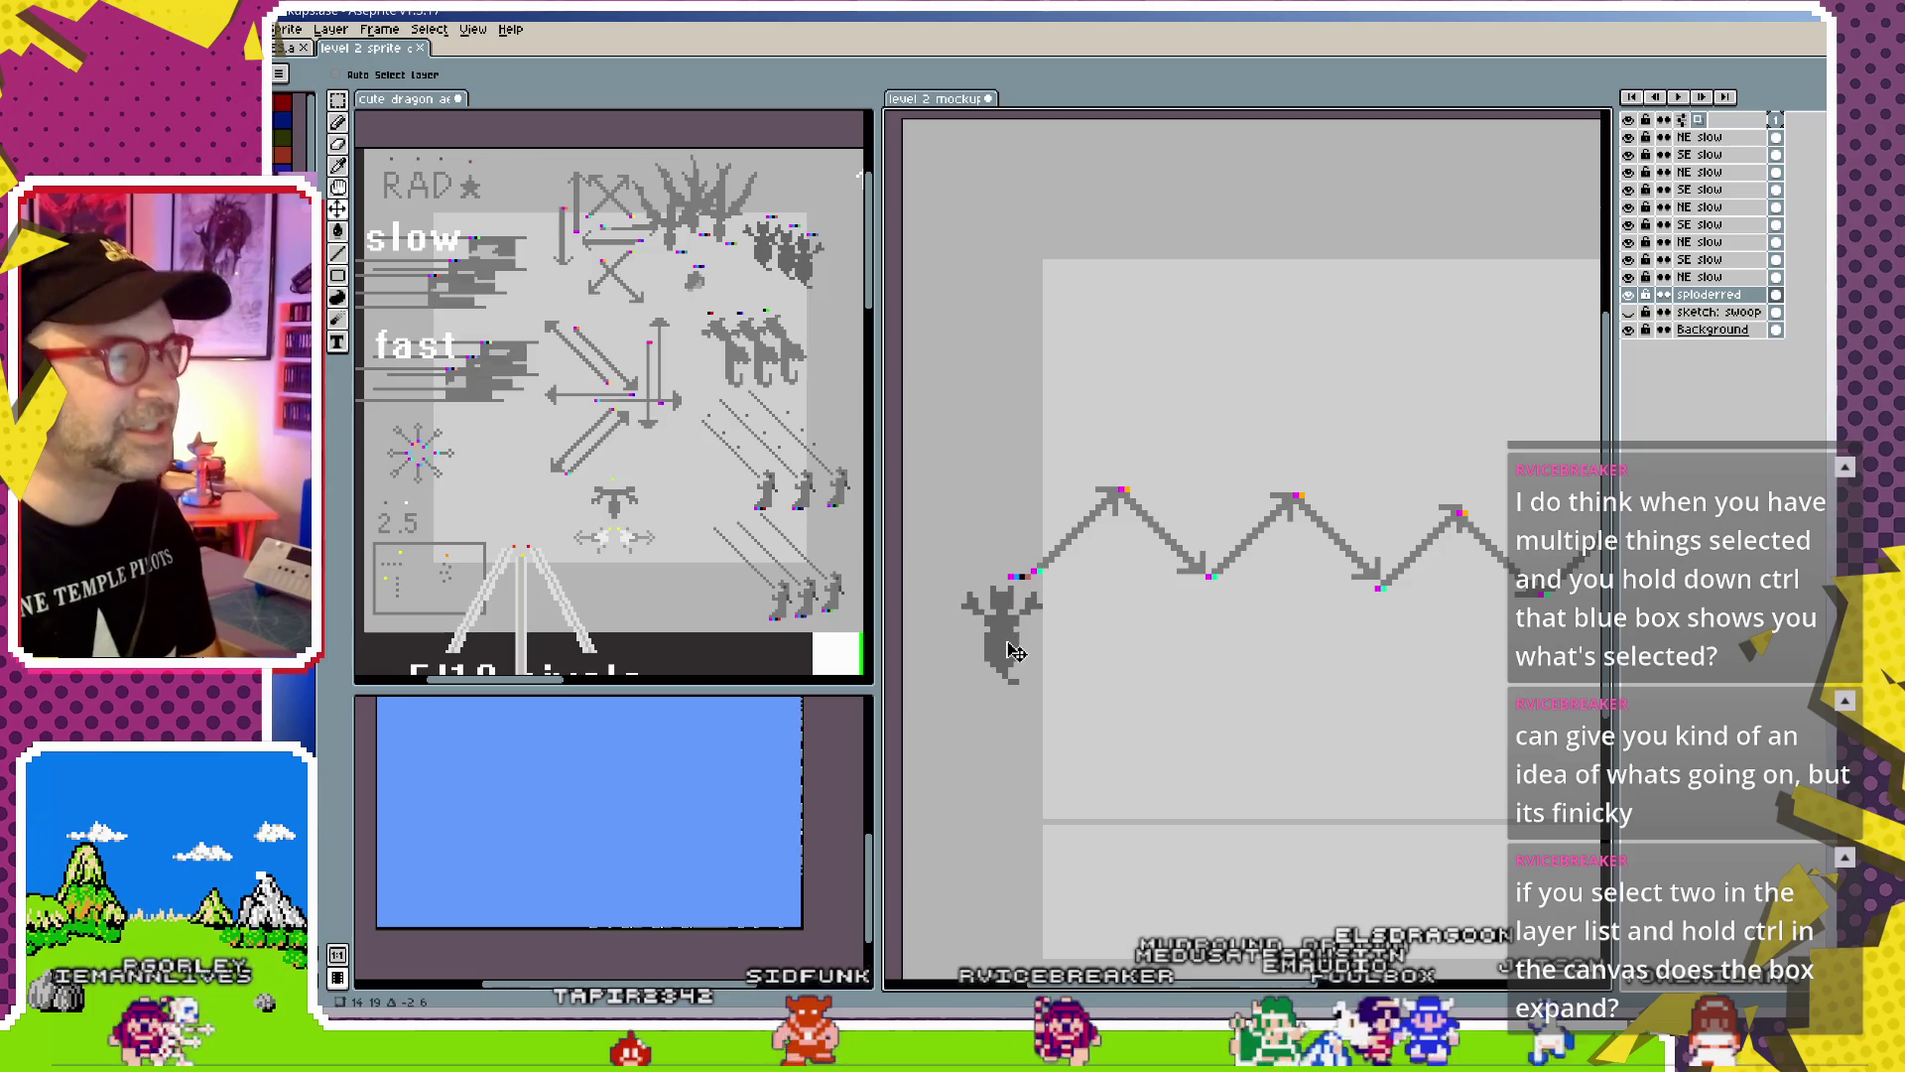
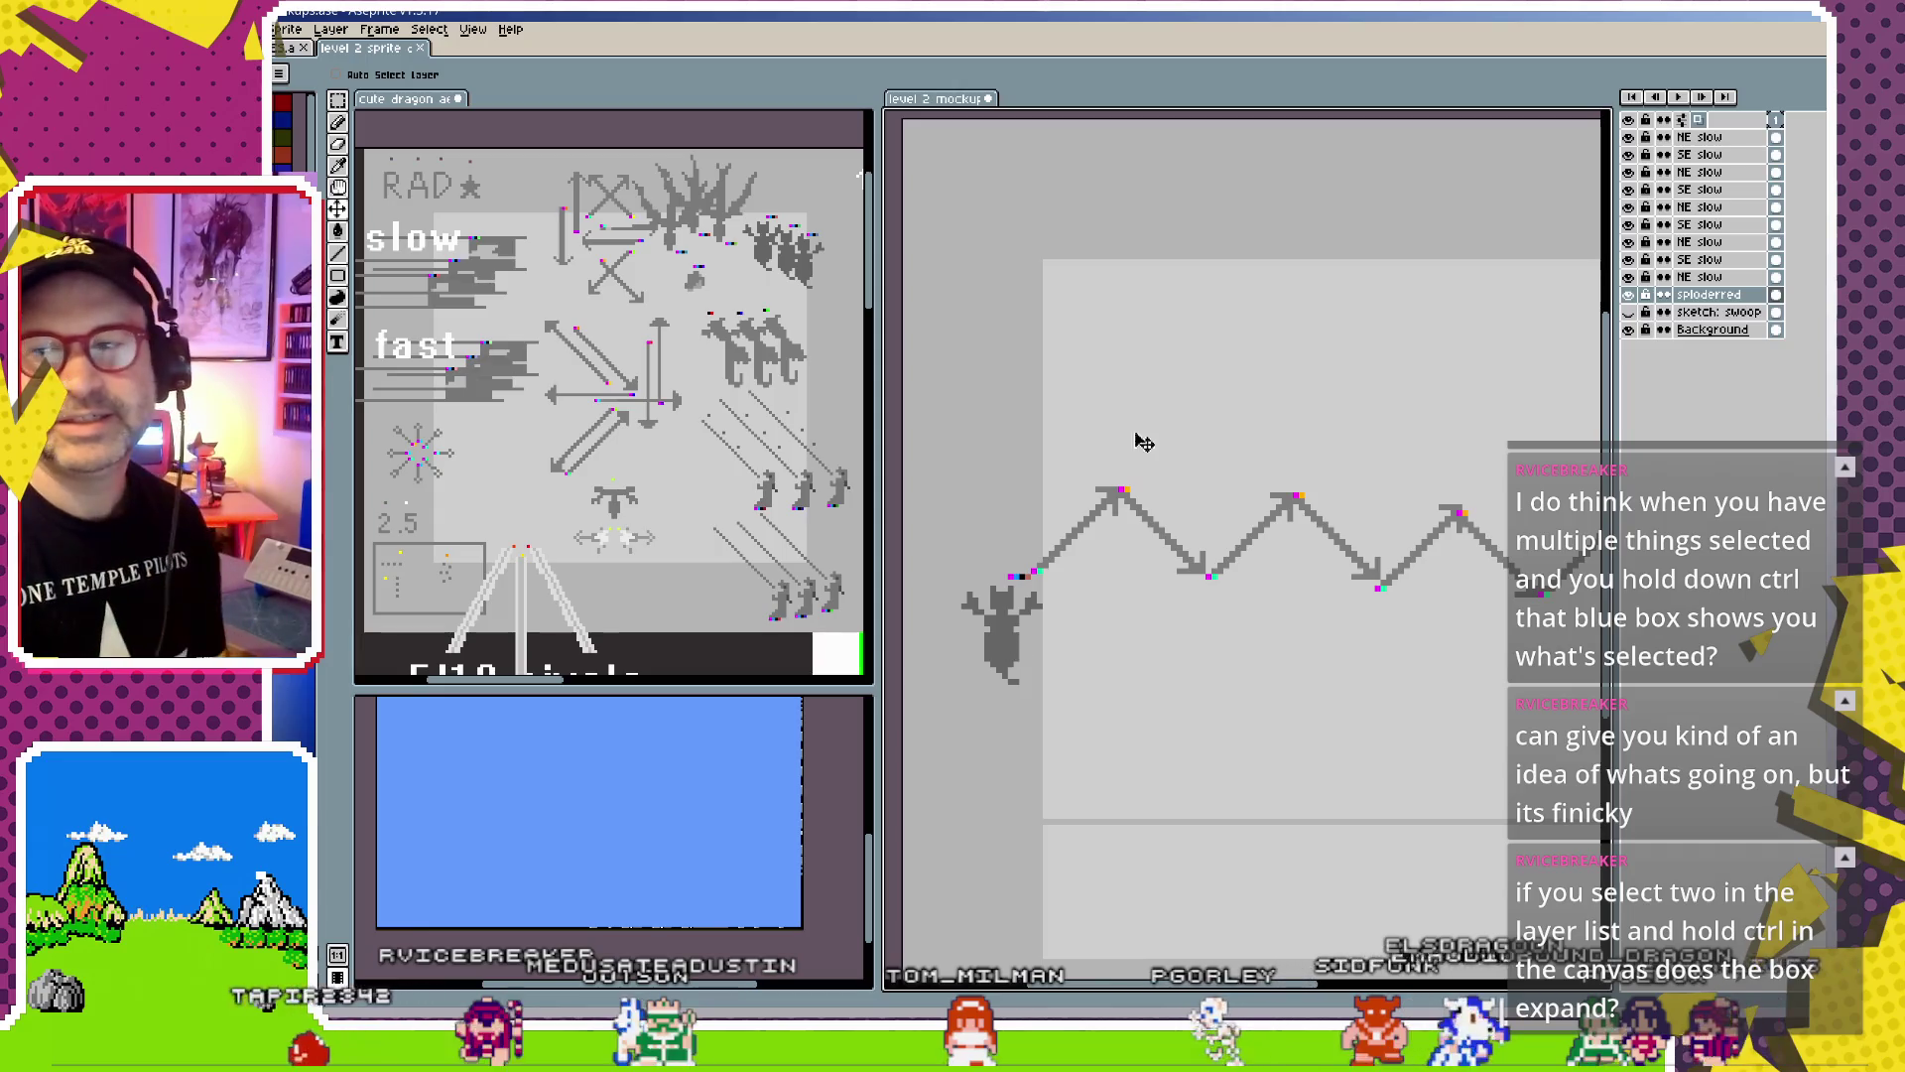
Select the NE slow and SE slow layers, then draw and undo a test pencil scribble on the mockup
{"action": "left_click", "coordinate": [1703, 138]}
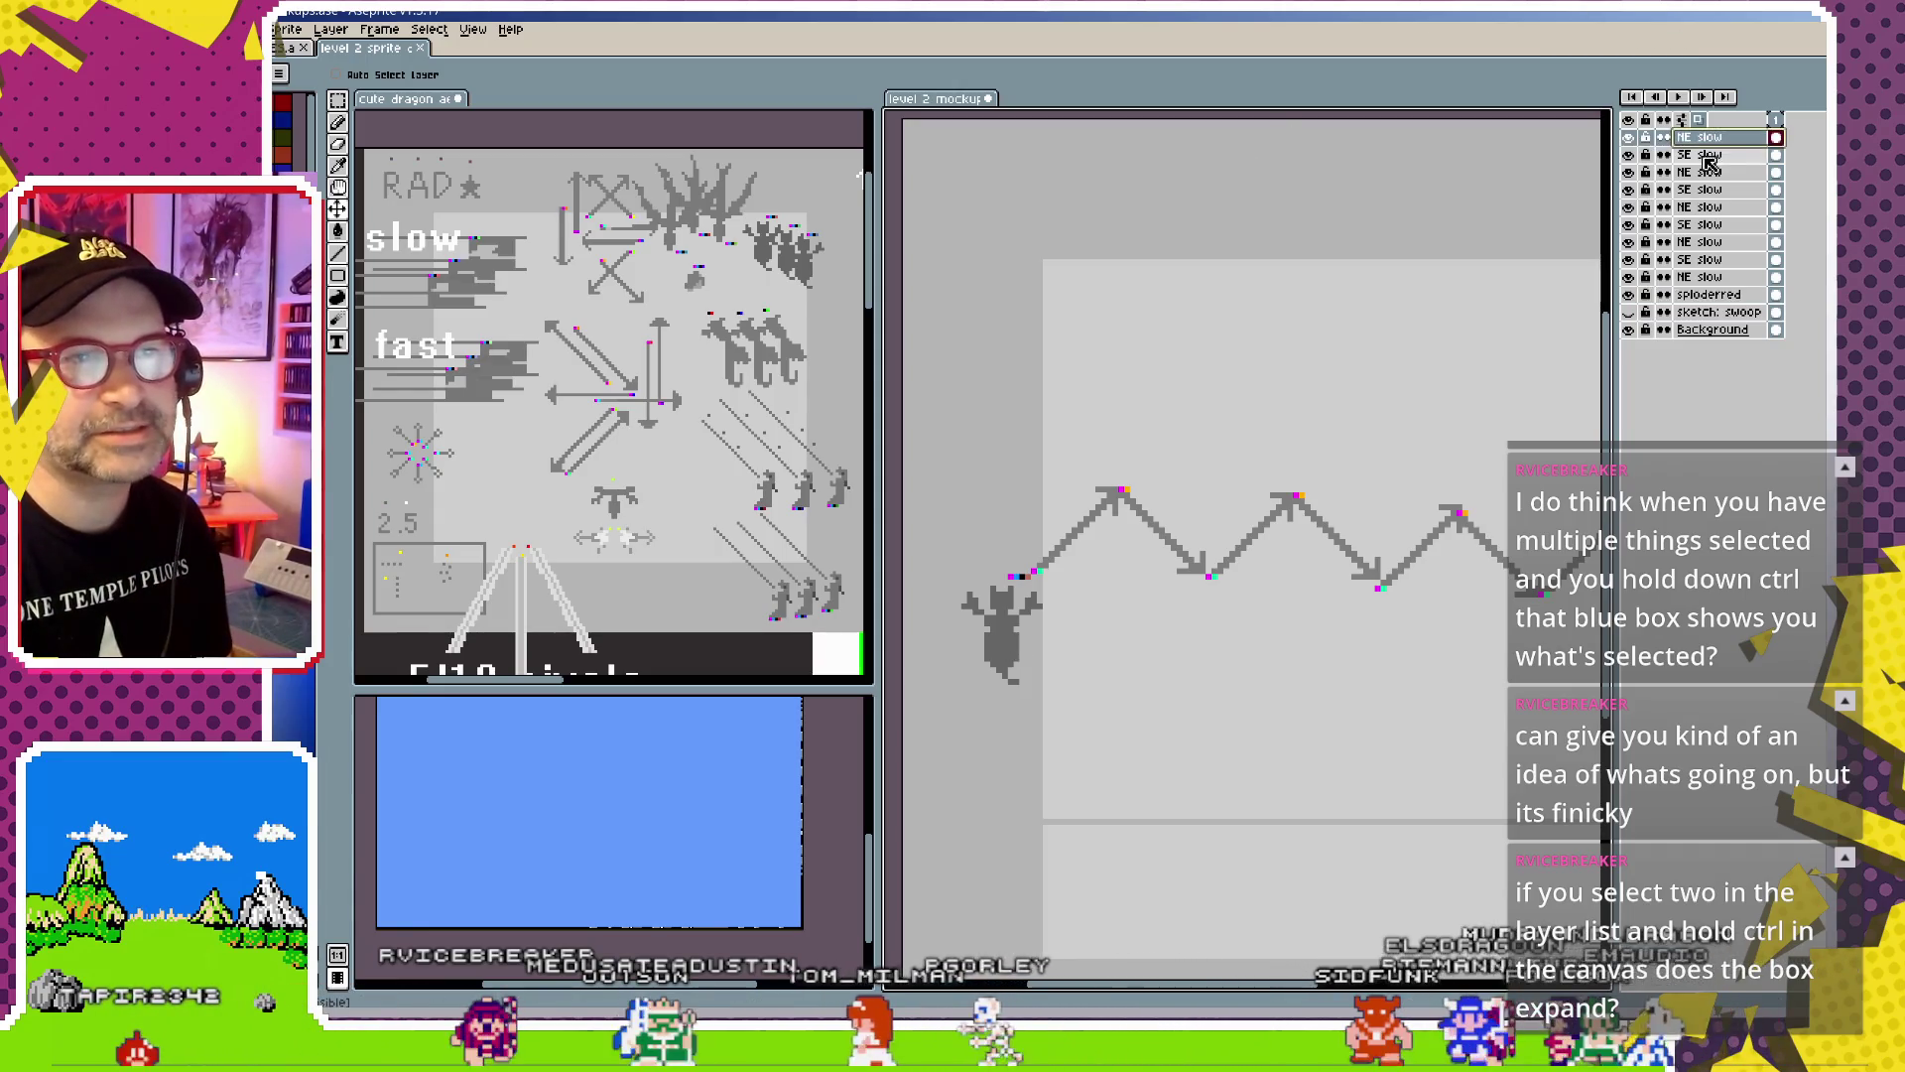
{"action": "left_click", "coordinate": [1711, 157], "text": "shift"}
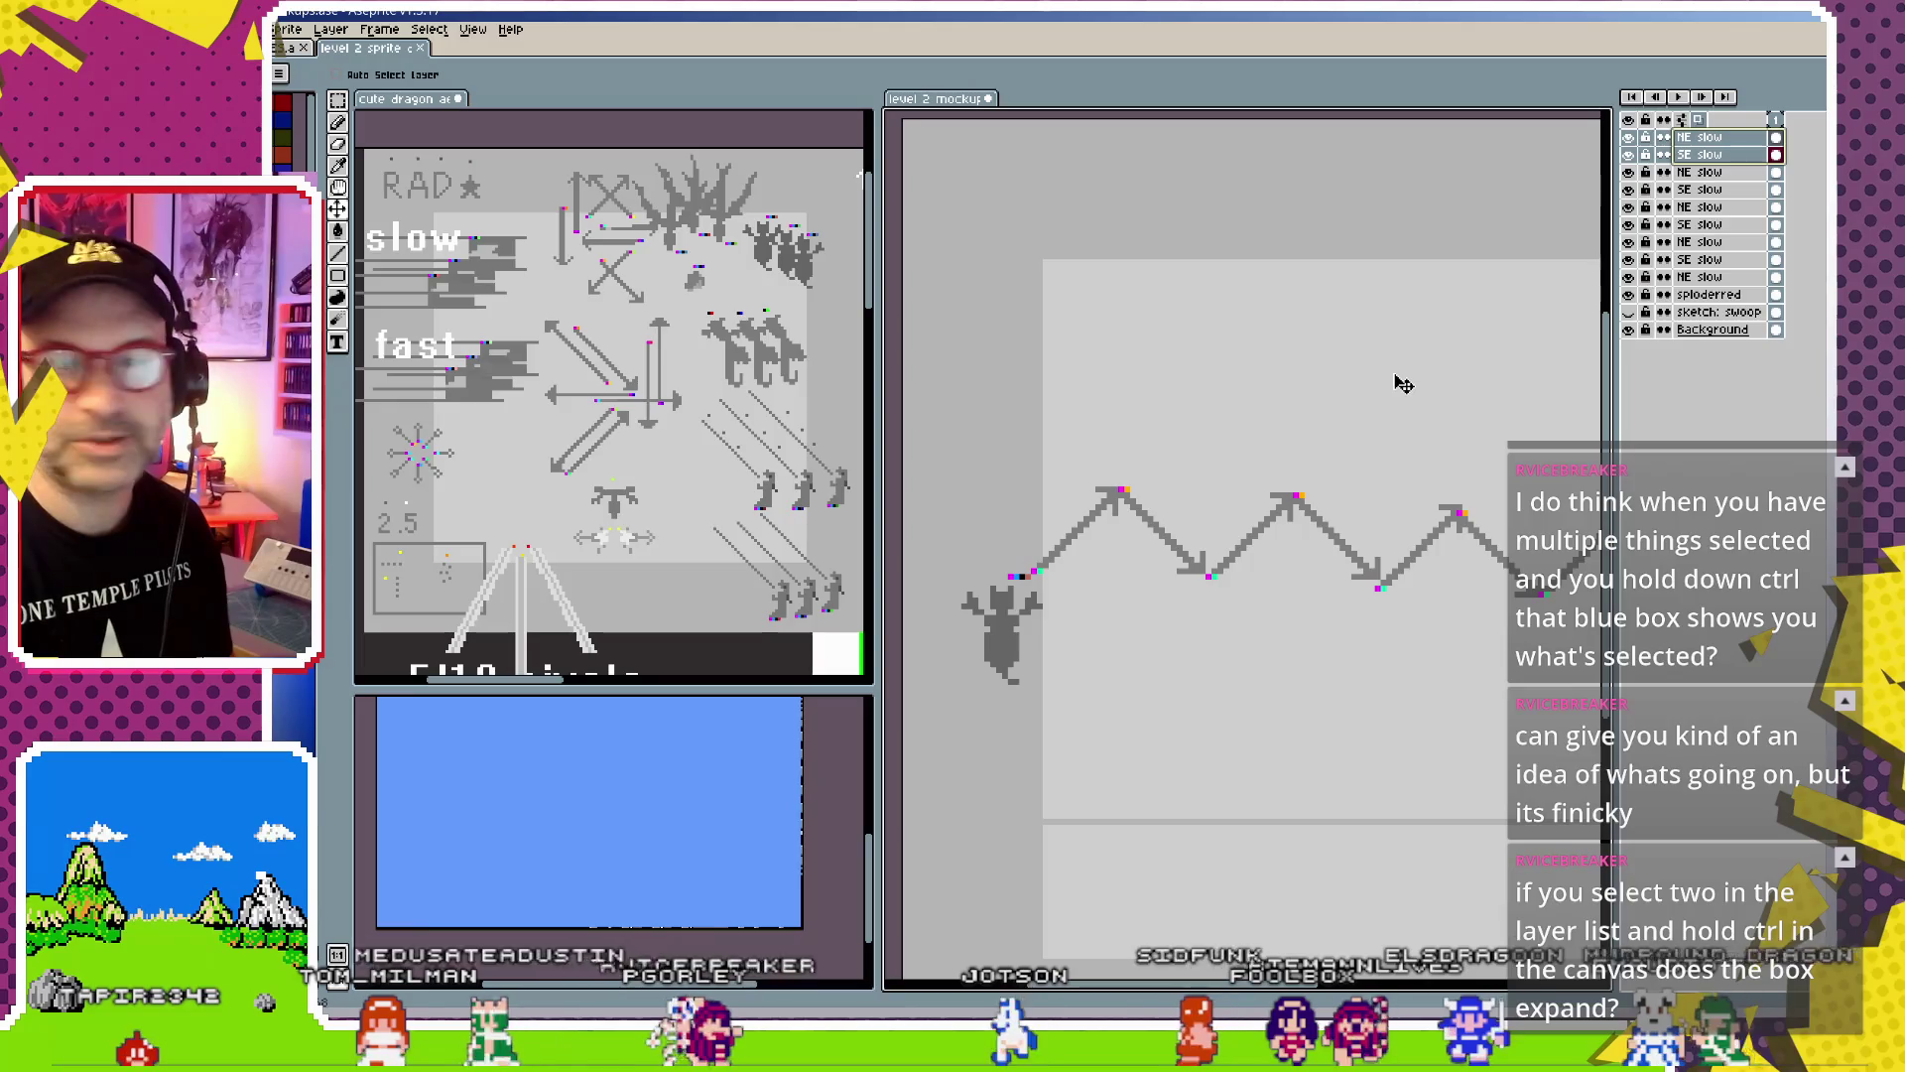
{"action": "scroll", "coordinate": [1396, 378], "scroll_direction": "down", "scroll_amount": 3}
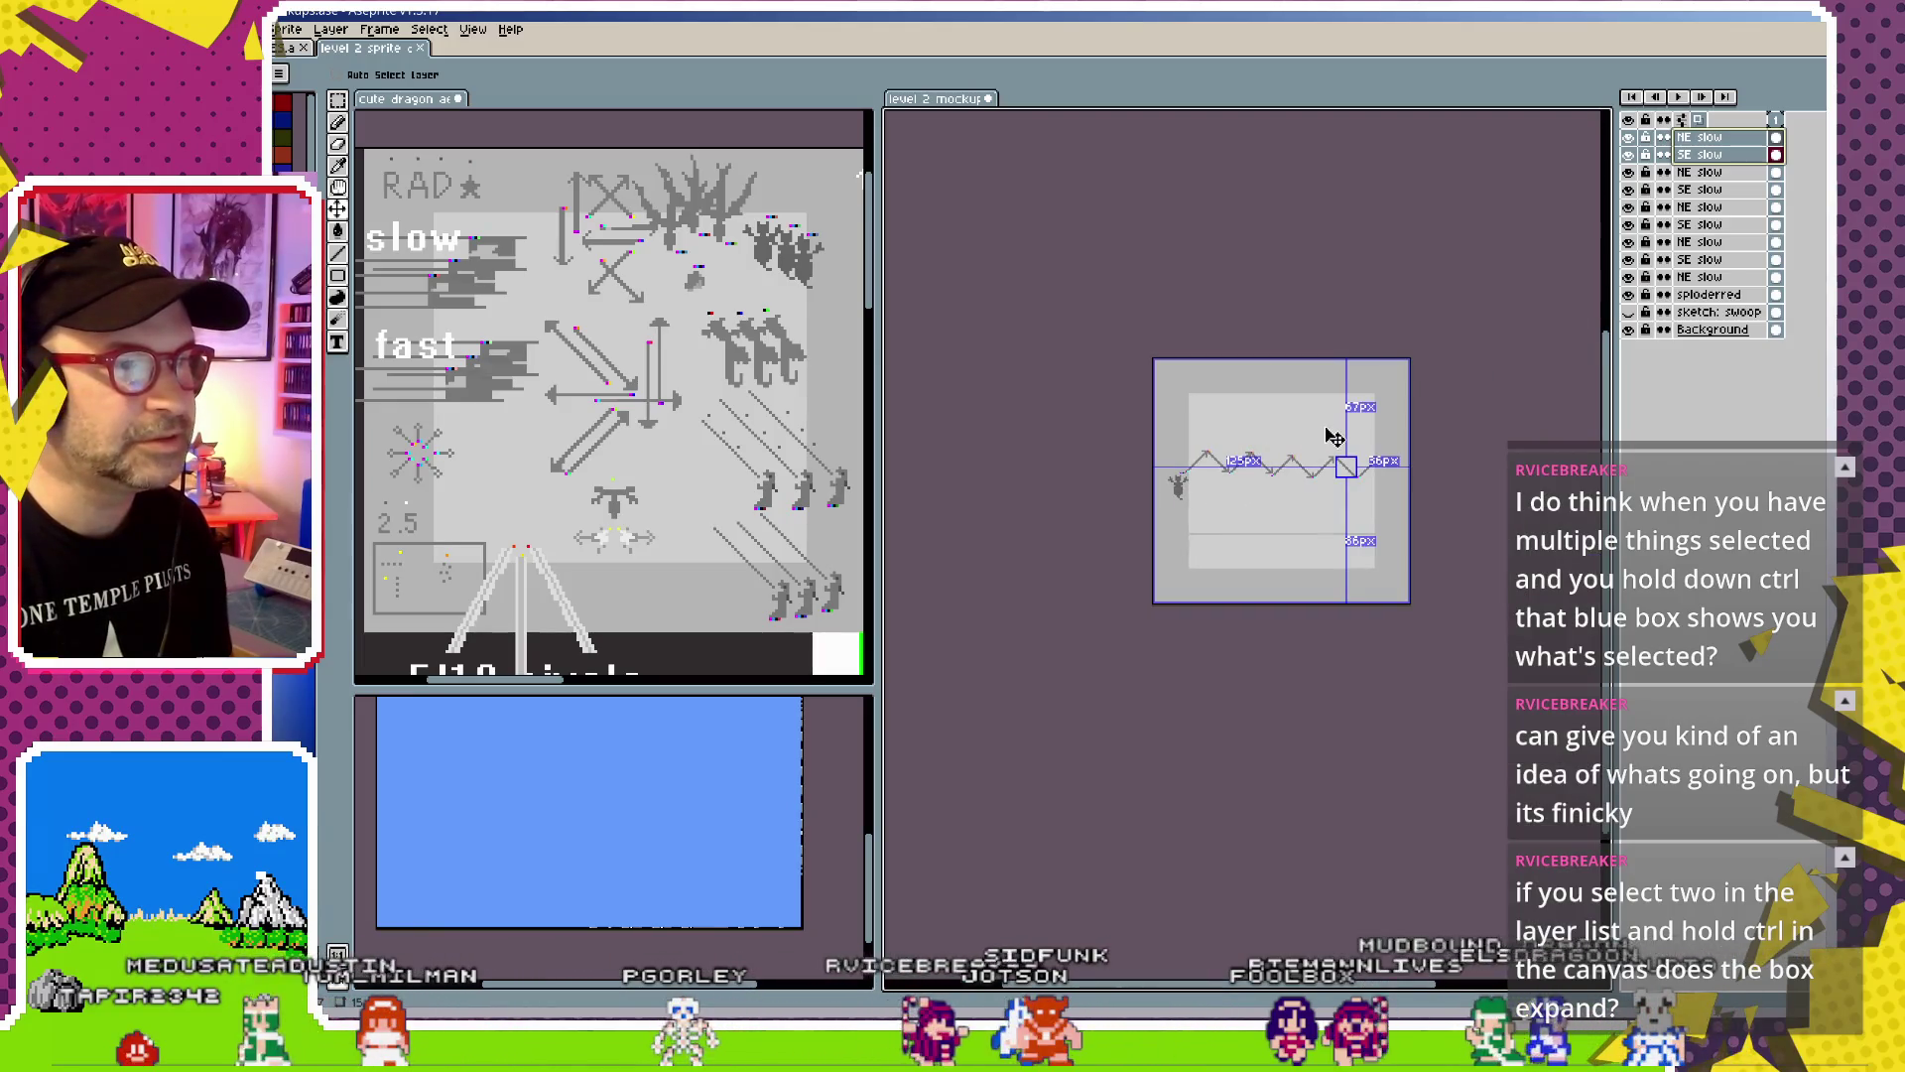
{"action": "scroll", "coordinate": [1331, 437], "scroll_direction": "up", "scroll_amount": 3}
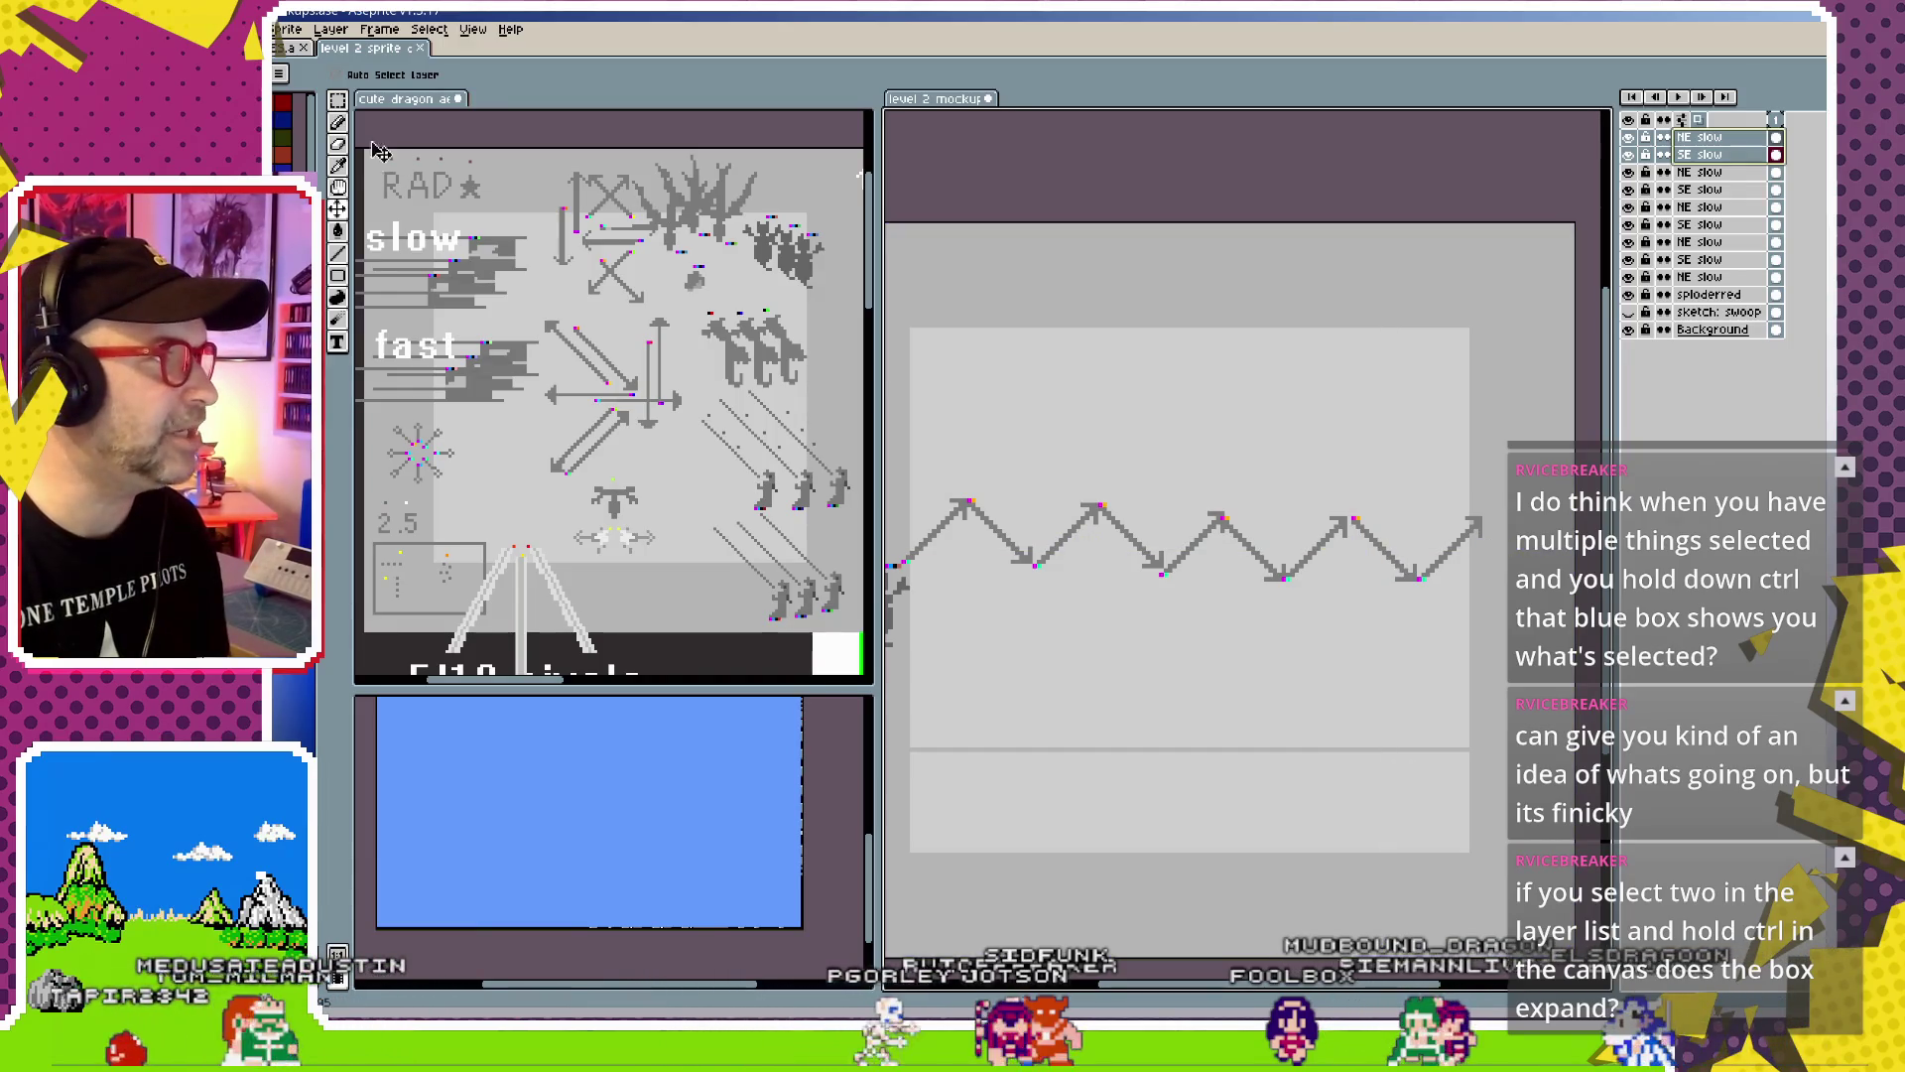
{"action": "left_click", "coordinate": [340, 126]}
{"action": "left_click_drag", "start_coordinate": [1296, 400], "coordinate": [1379, 447]}
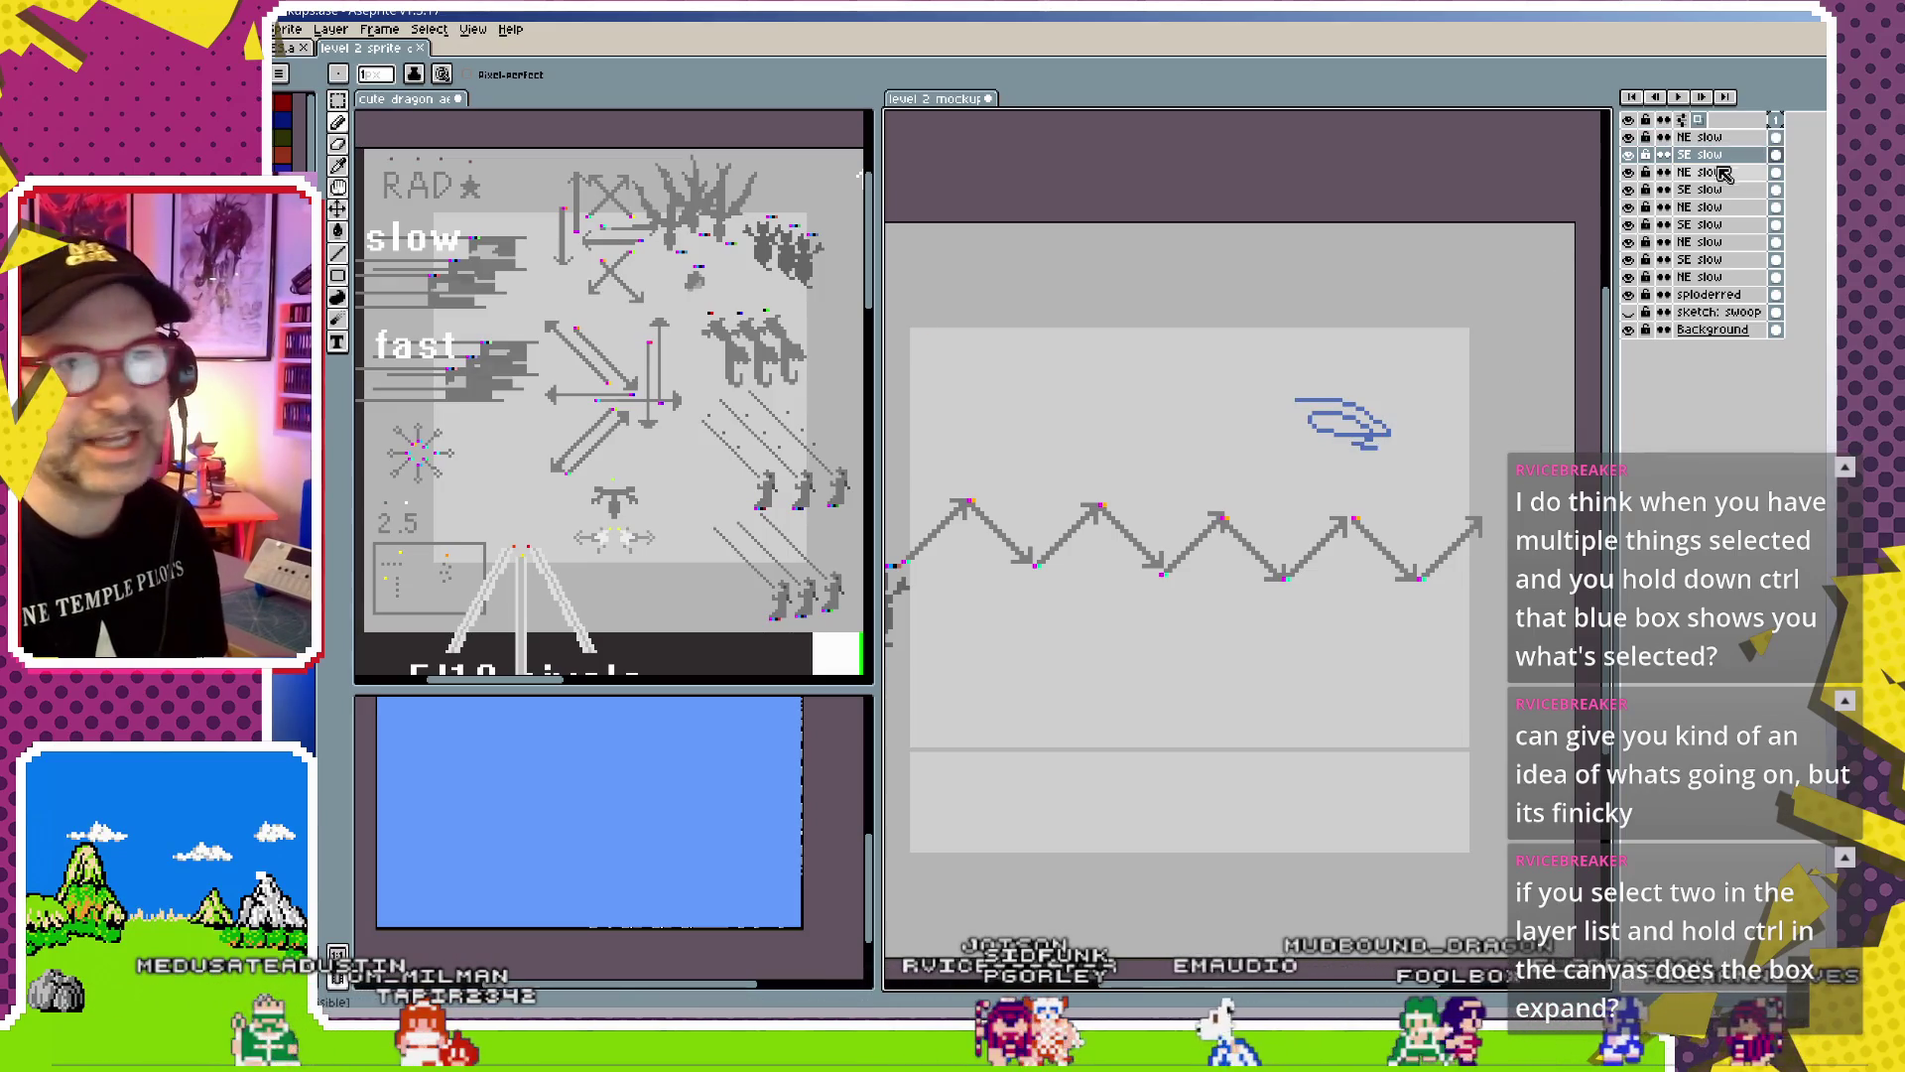
{"action": "key", "text": "ctrl+z"}
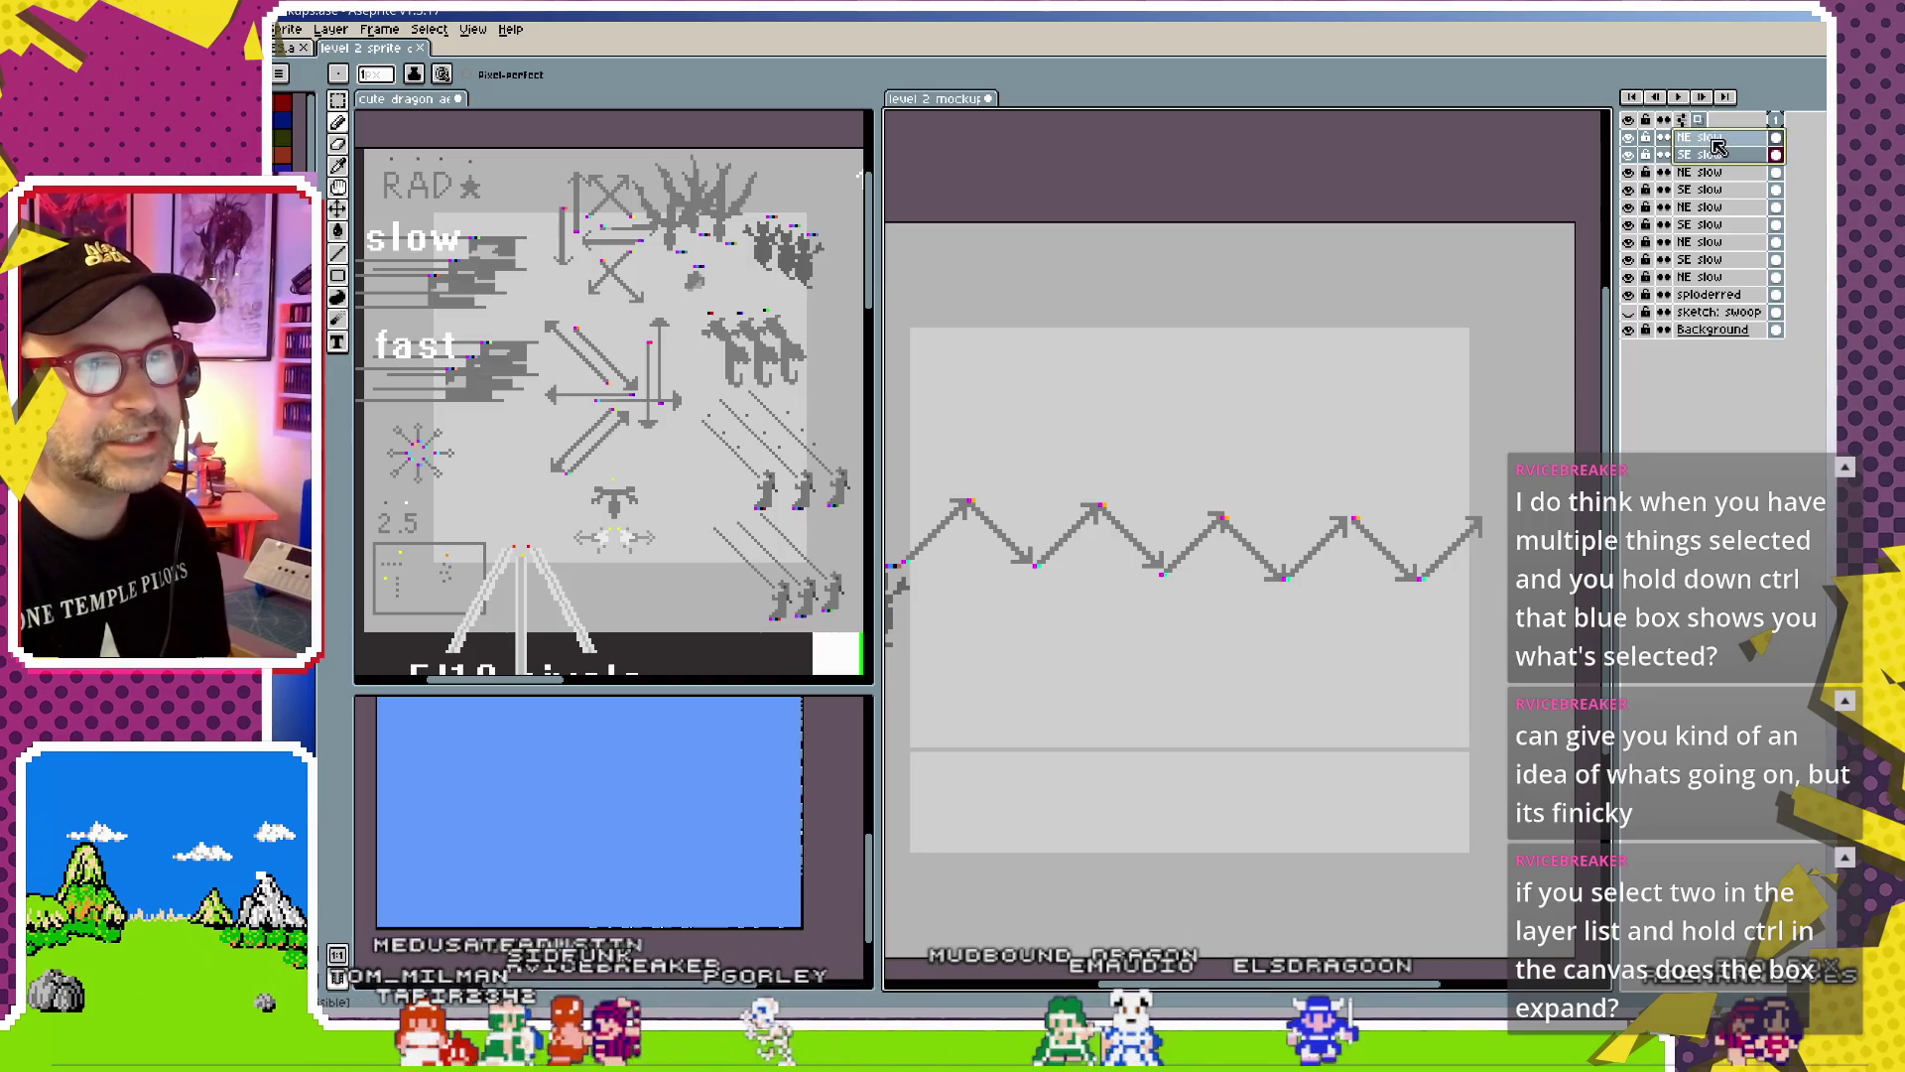
Try moving two, then three NE slow/SE slow arrow segments up the canvas, undoing each move
{"action": "left_click", "coordinate": [1746, 173]}
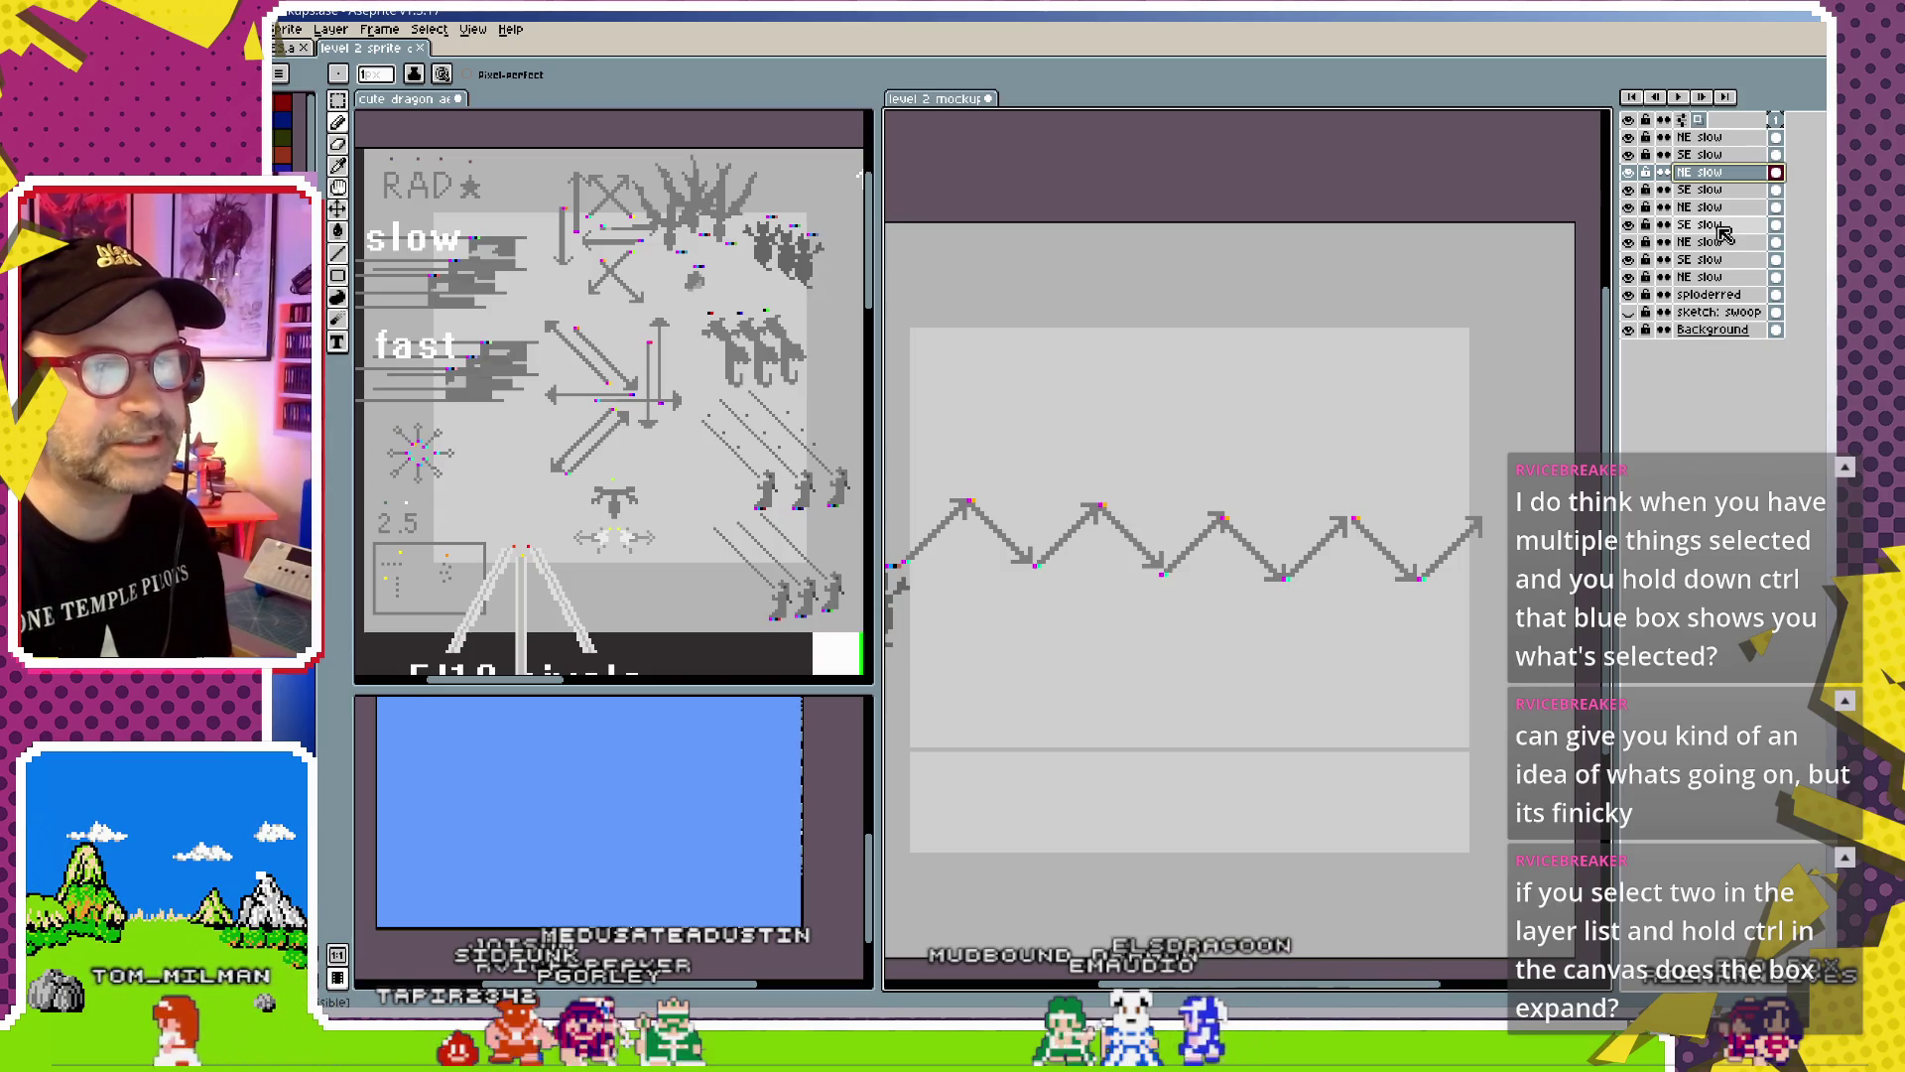
{"action": "key", "text": "ctrl"}
{"action": "left_click", "coordinate": [1721, 229], "text": "shift"}
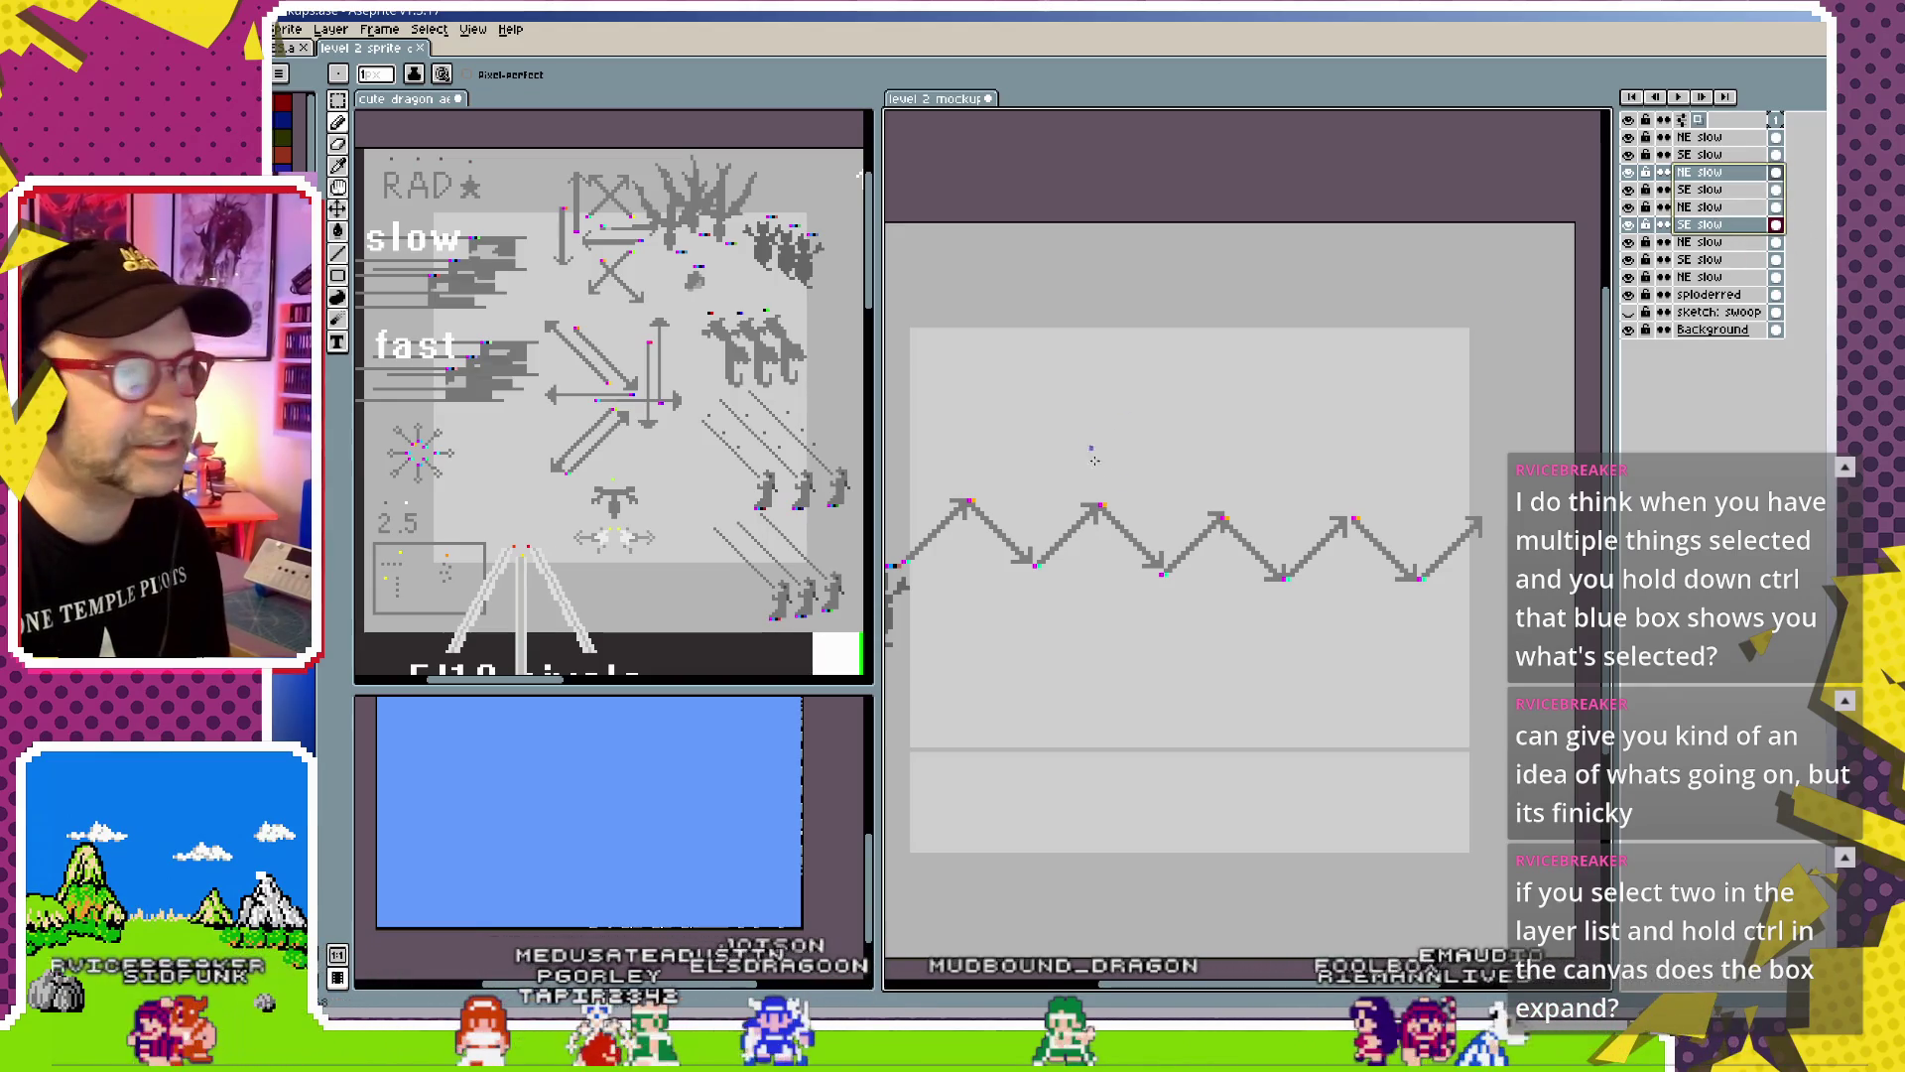
{"action": "key", "text": "ctrl"}
{"action": "left_click_drag", "start_coordinate": [1263, 464], "coordinate": [1260, 367]}
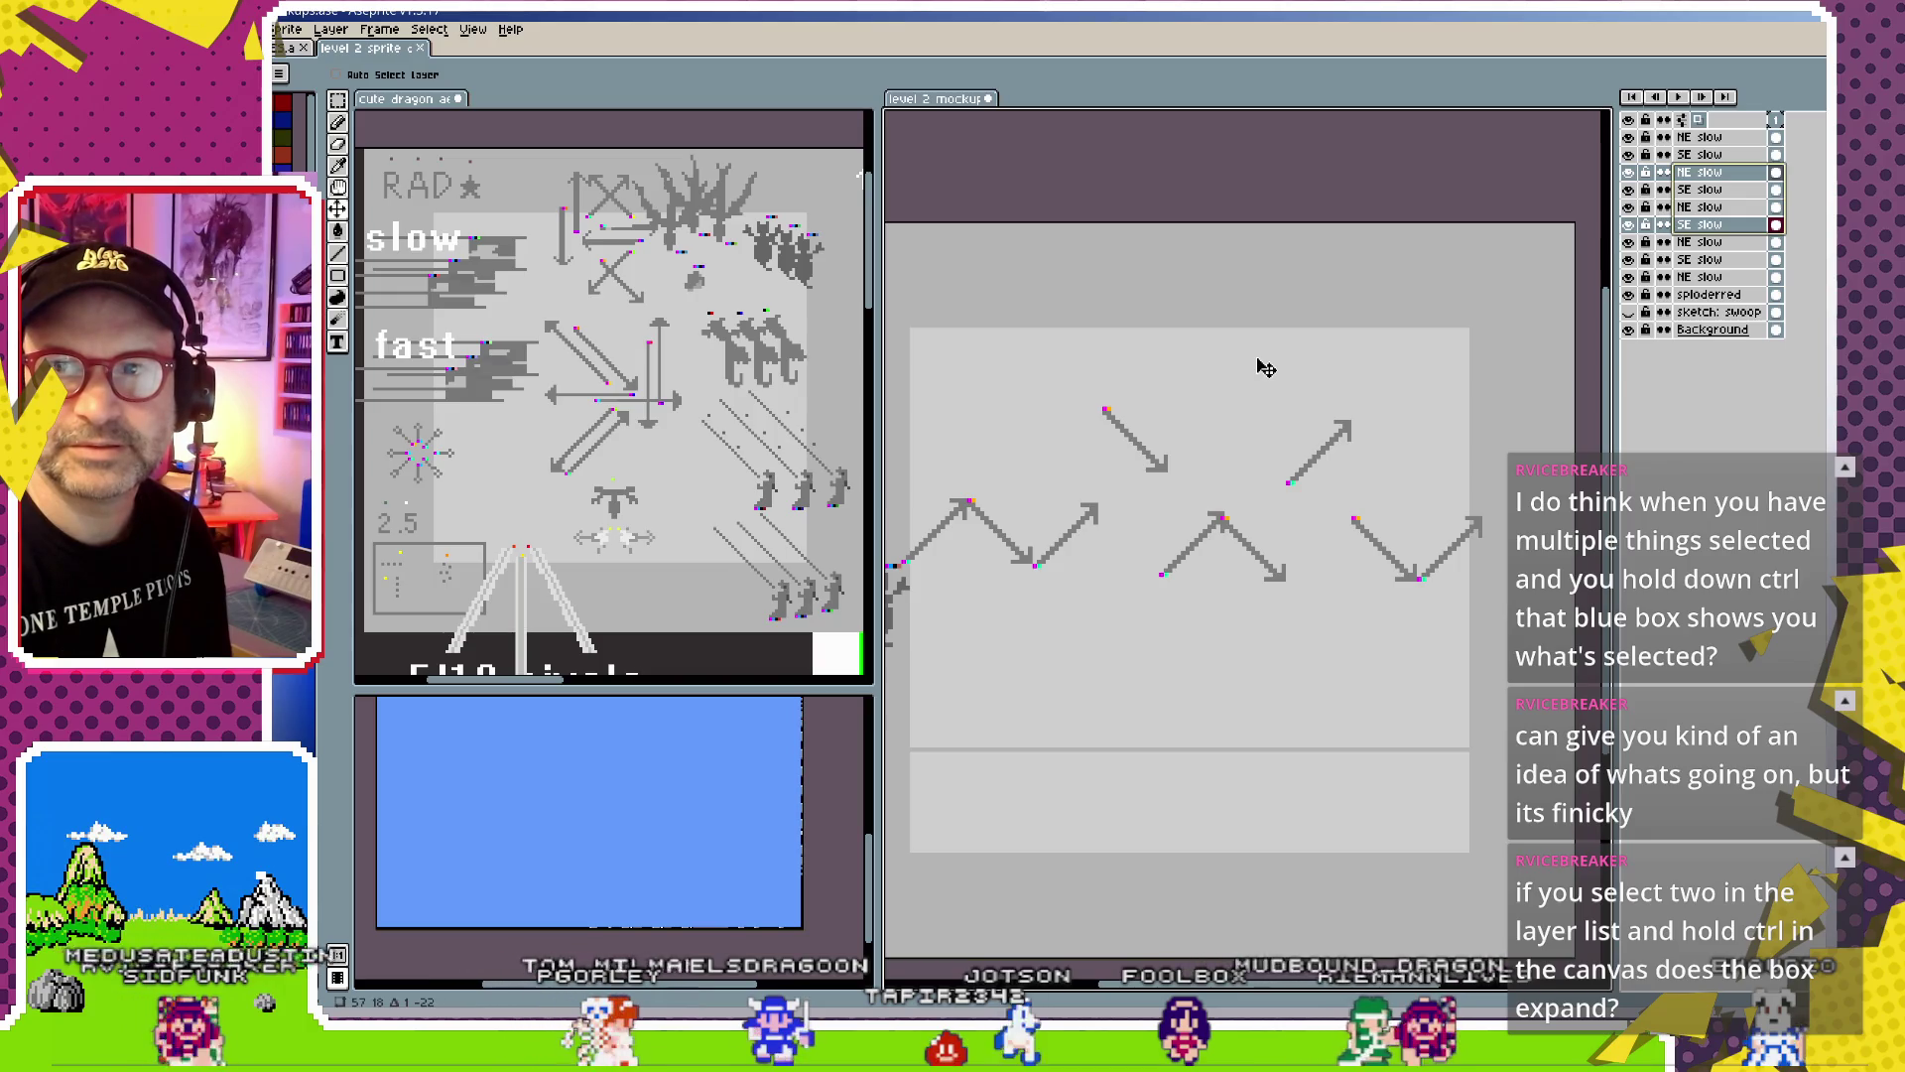
{"action": "key", "text": "ctrl+z"}
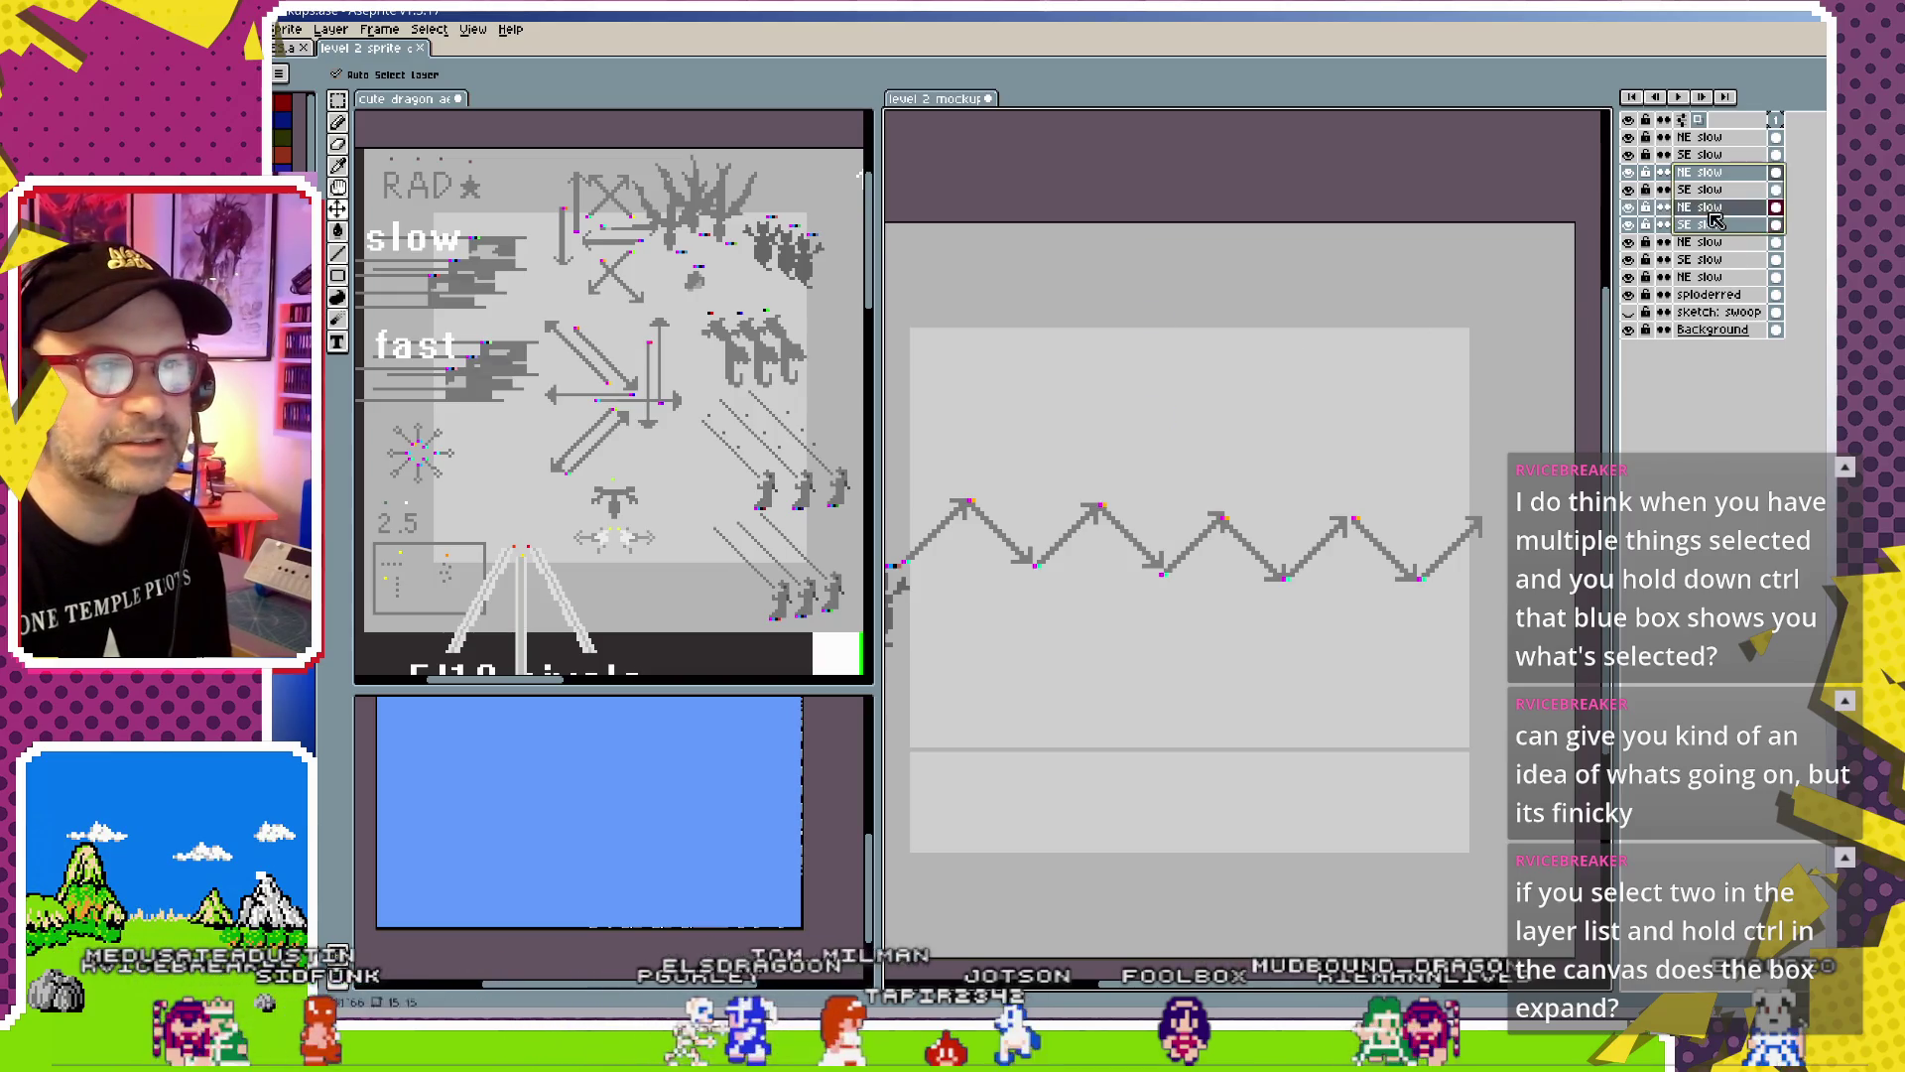
{"action": "left_click", "coordinate": [1699, 189], "text": "ctrl"}
{"action": "left_click_drag", "start_coordinate": [1306, 536], "coordinate": [1310, 436]}
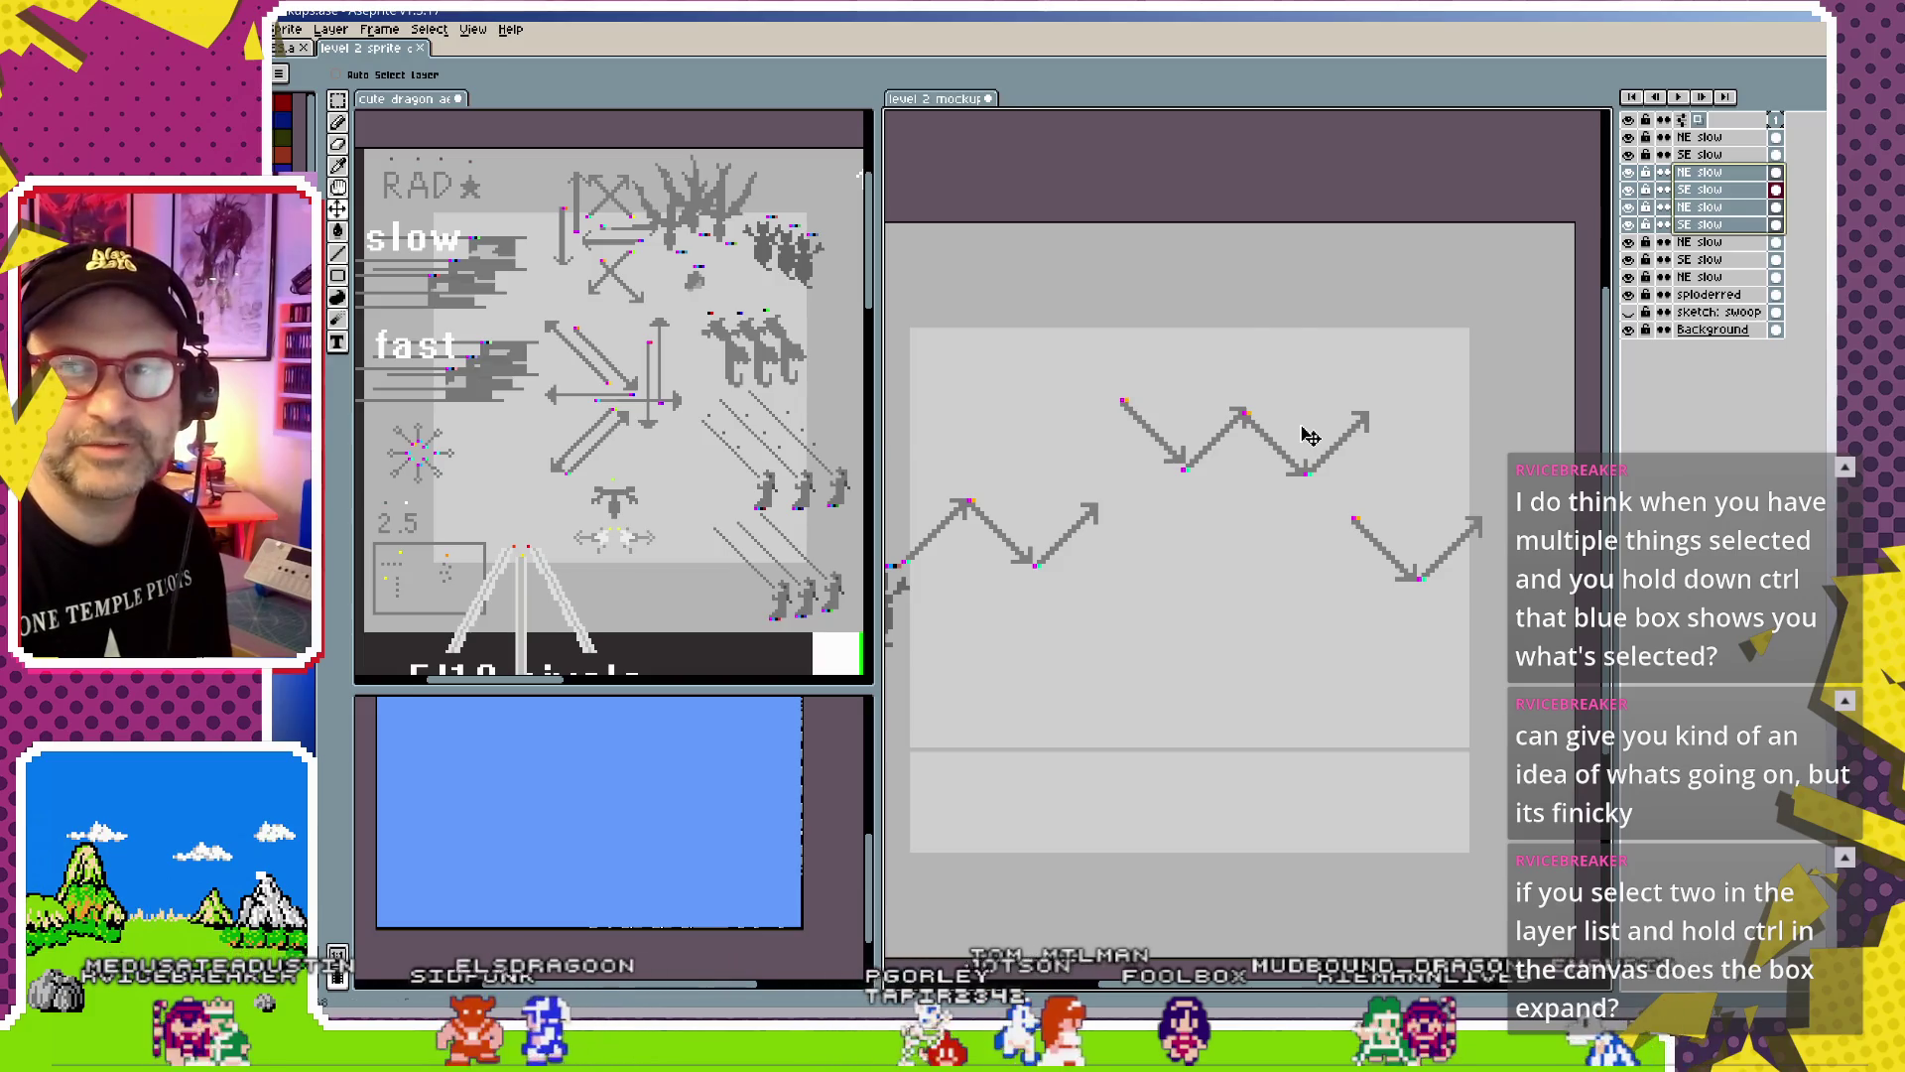
{"action": "key", "text": "ctrl+z"}
{"action": "scroll", "coordinate": [1293, 536], "scroll_direction": "down", "scroll_amount": 2}
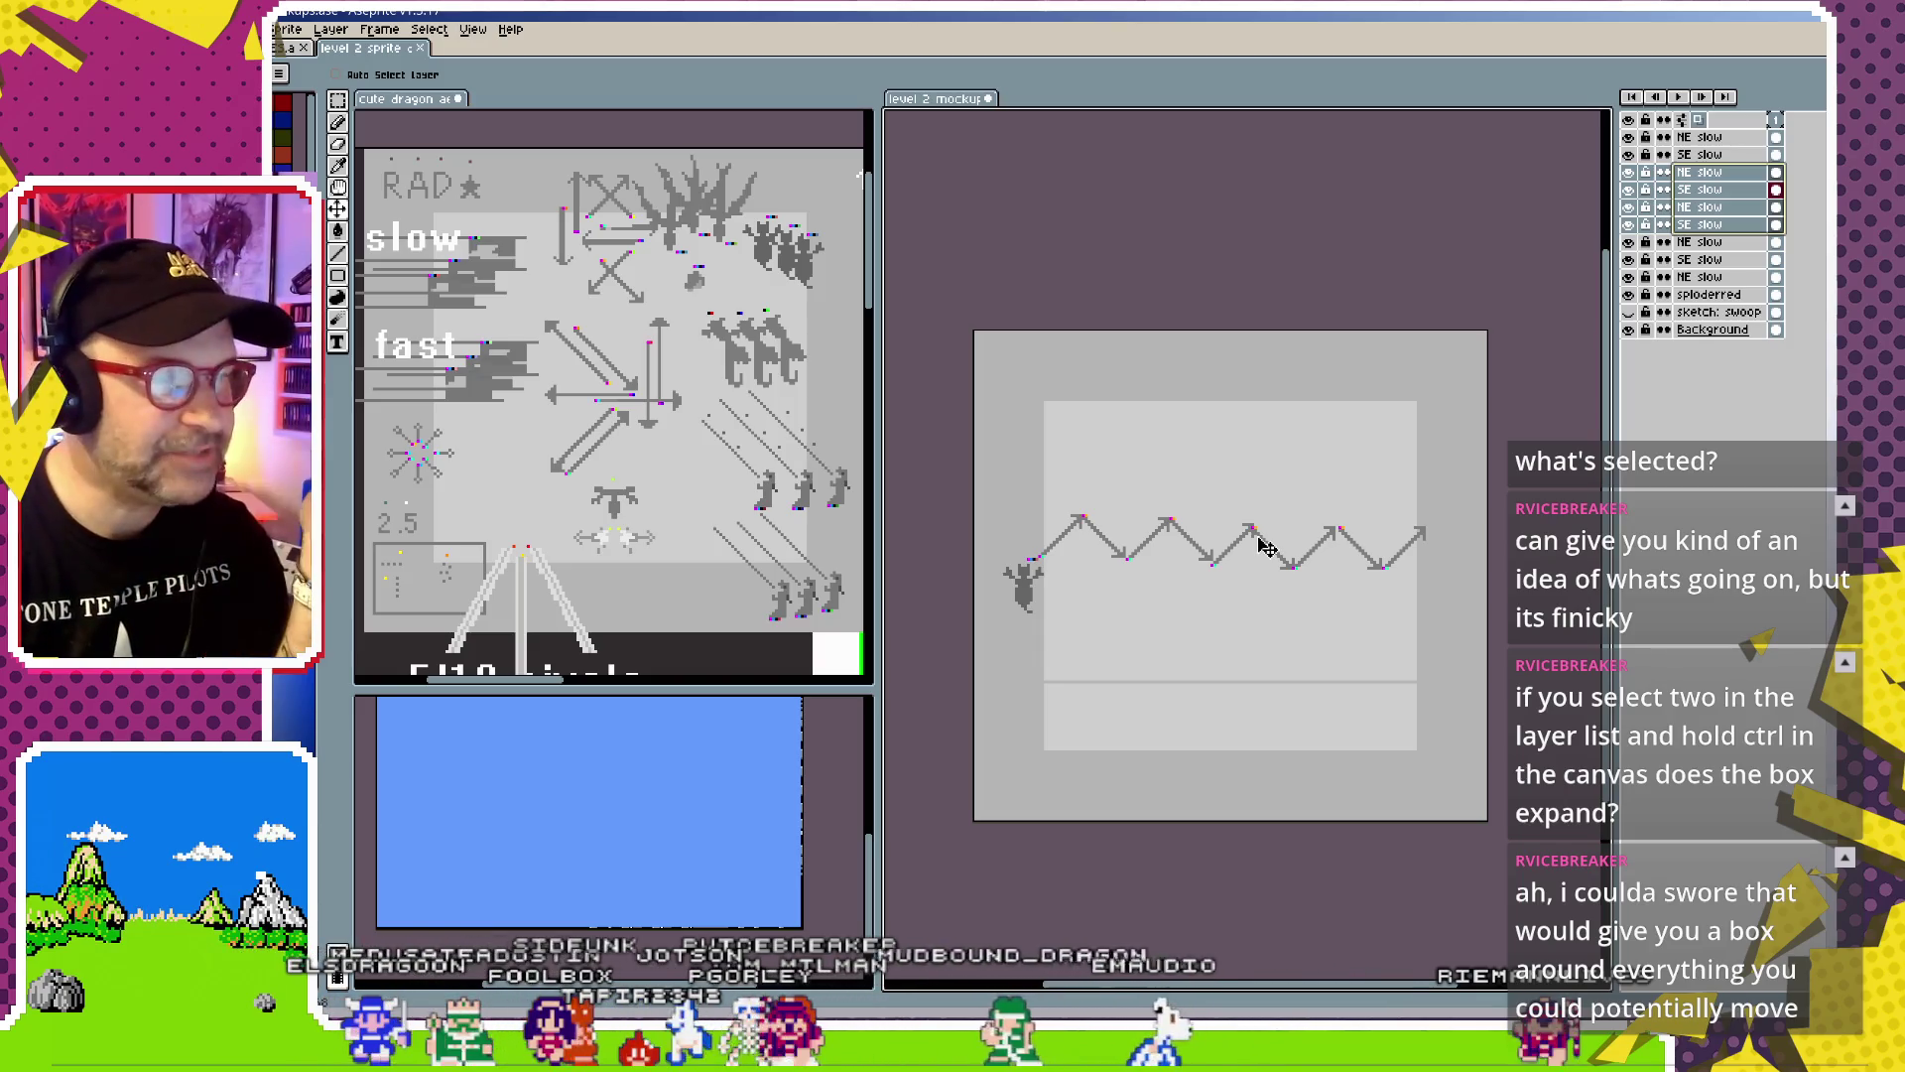
{"action": "scroll", "coordinate": [1267, 548], "scroll_direction": "up", "scroll_amount": 1}
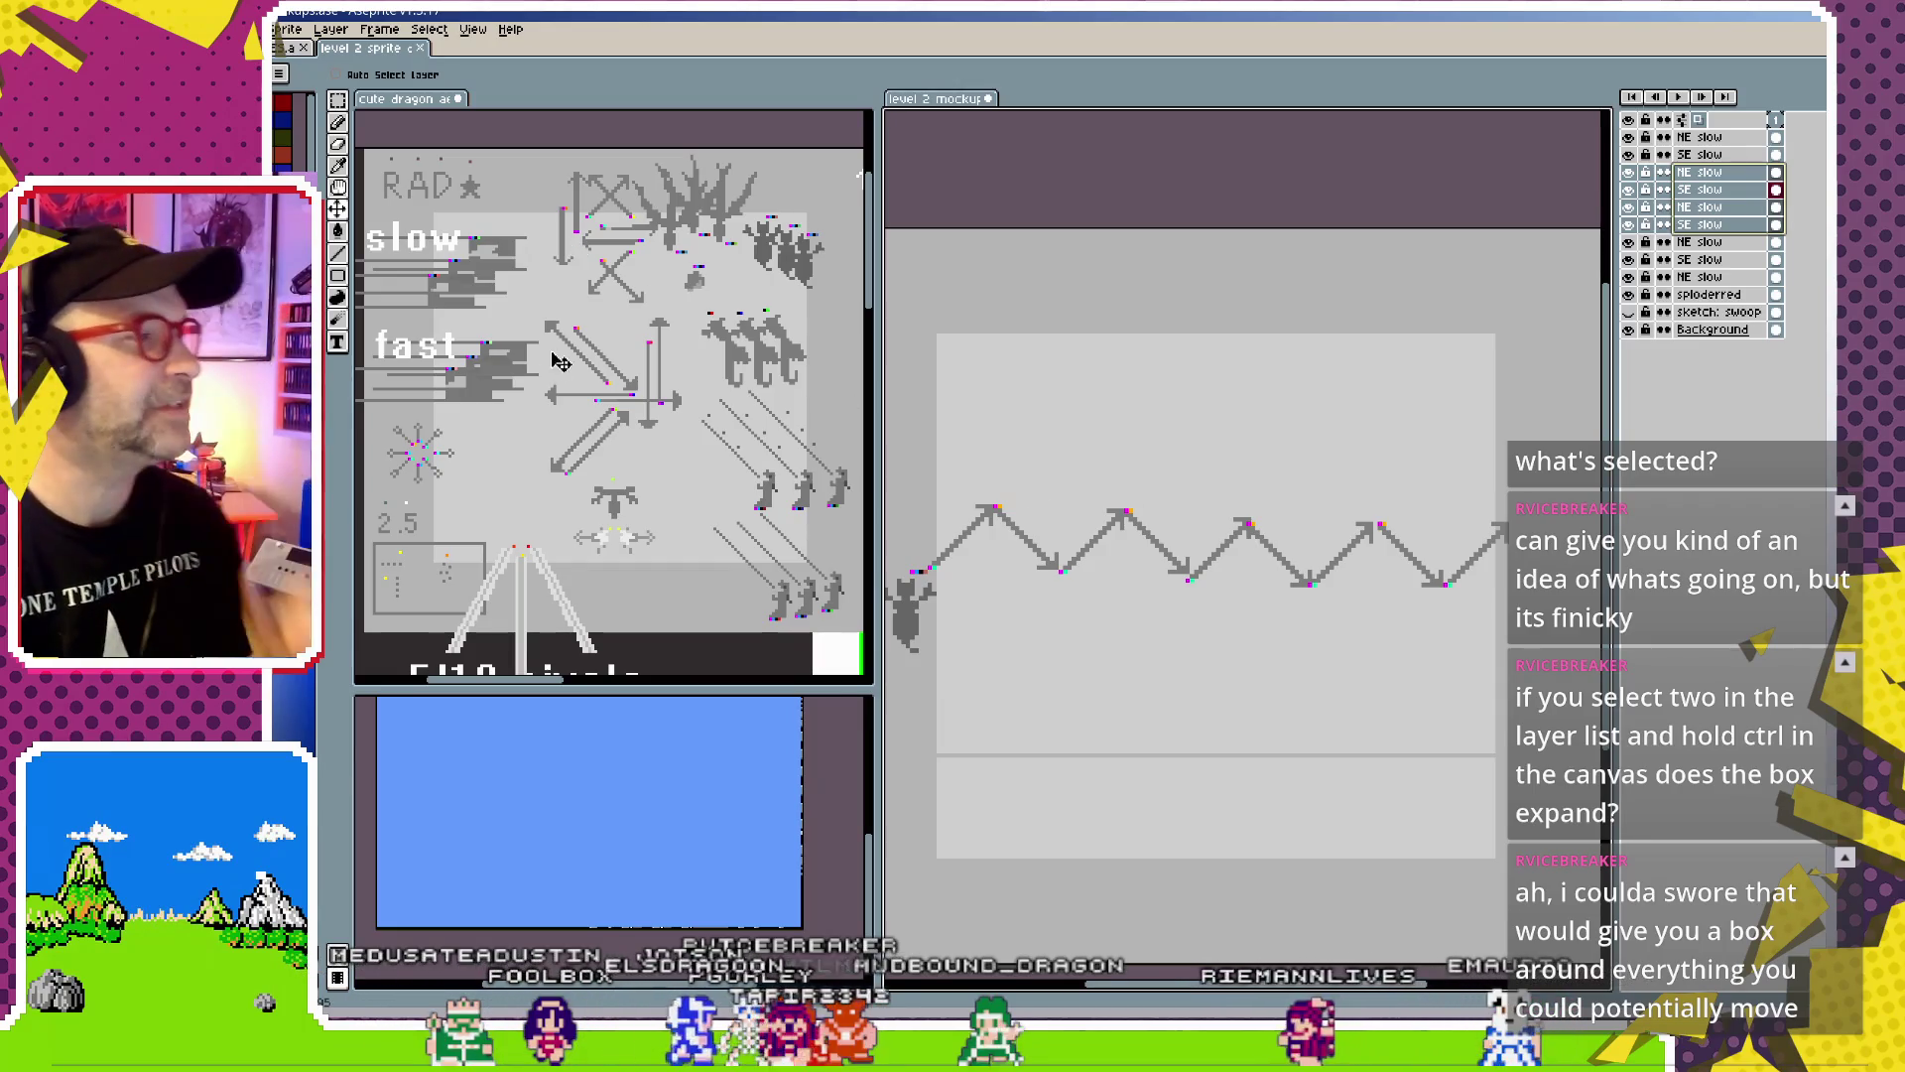
Take the down slow arrow layer from the cute dragon sheet and paste it into the level 2 mockup
{"action": "left_click", "coordinate": [556, 384]}
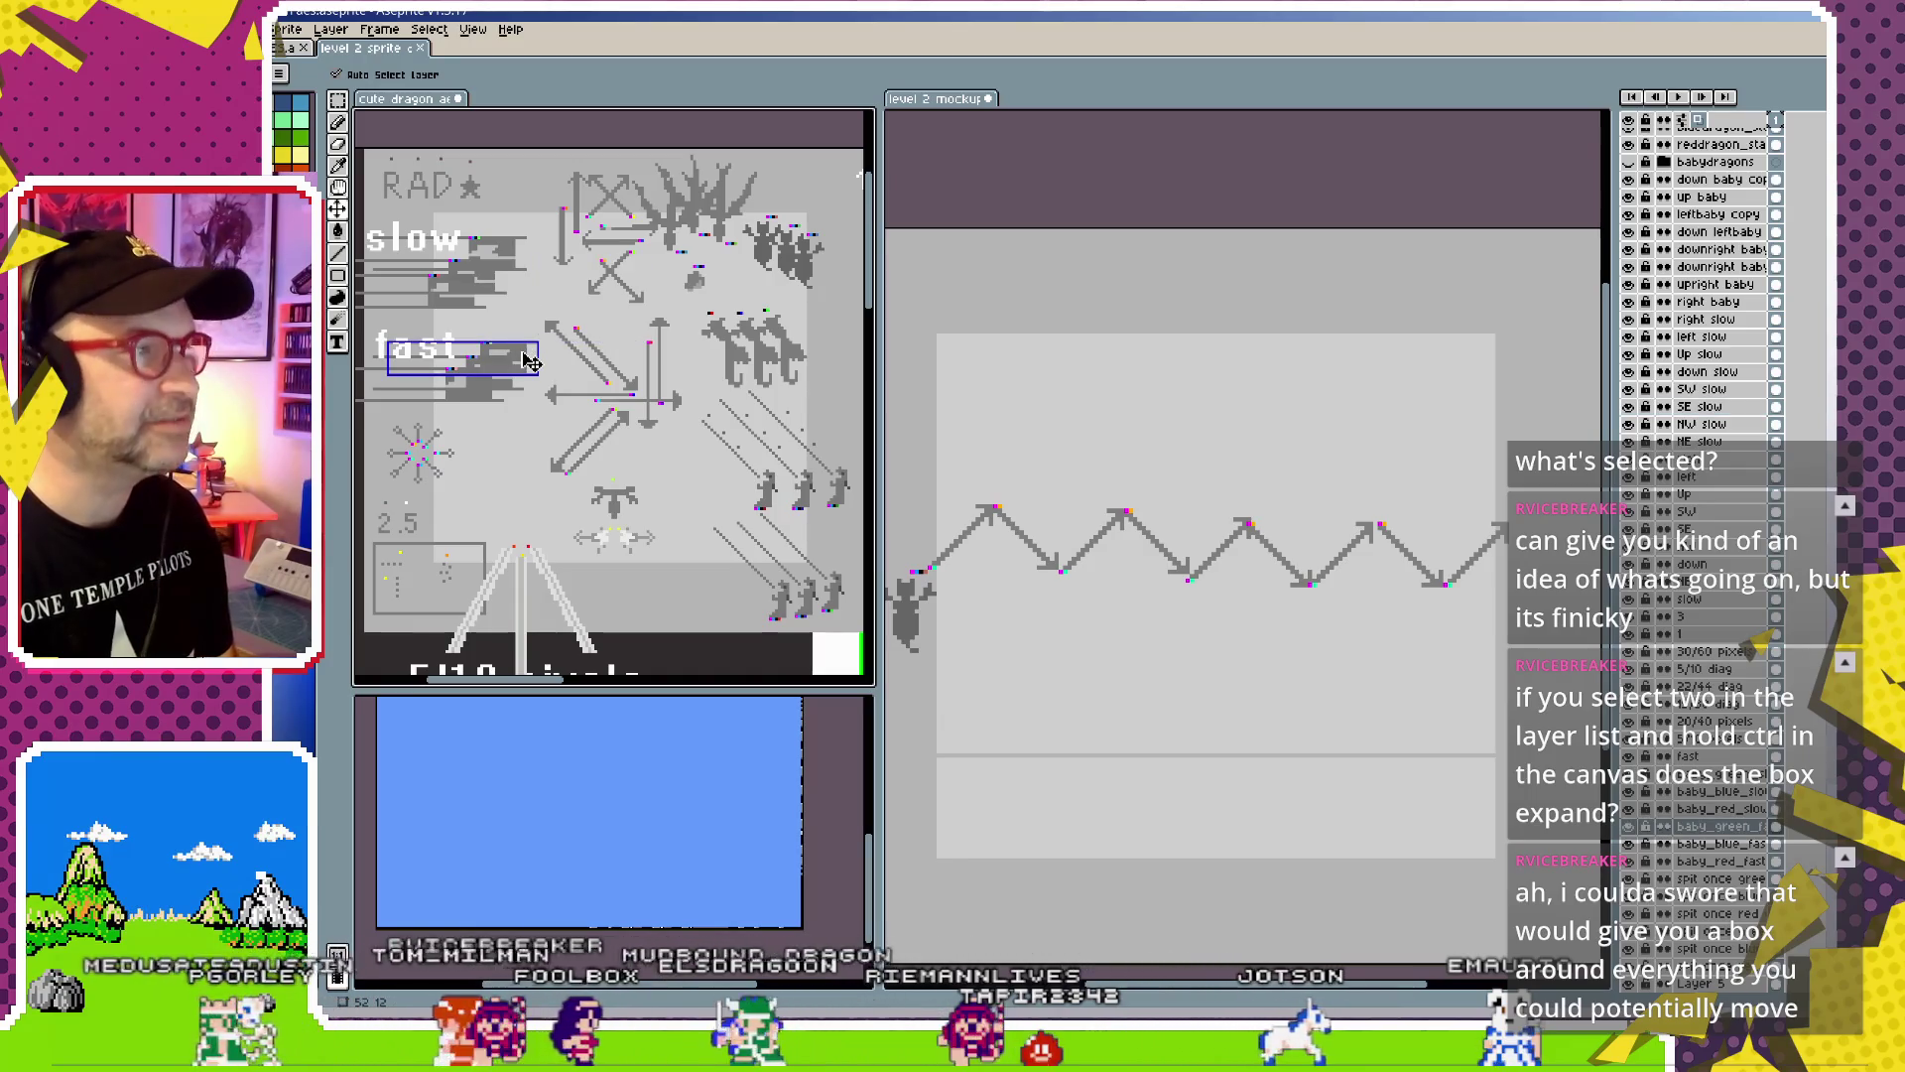
{"action": "left_click", "coordinate": [570, 256], "text": "ctrl"}
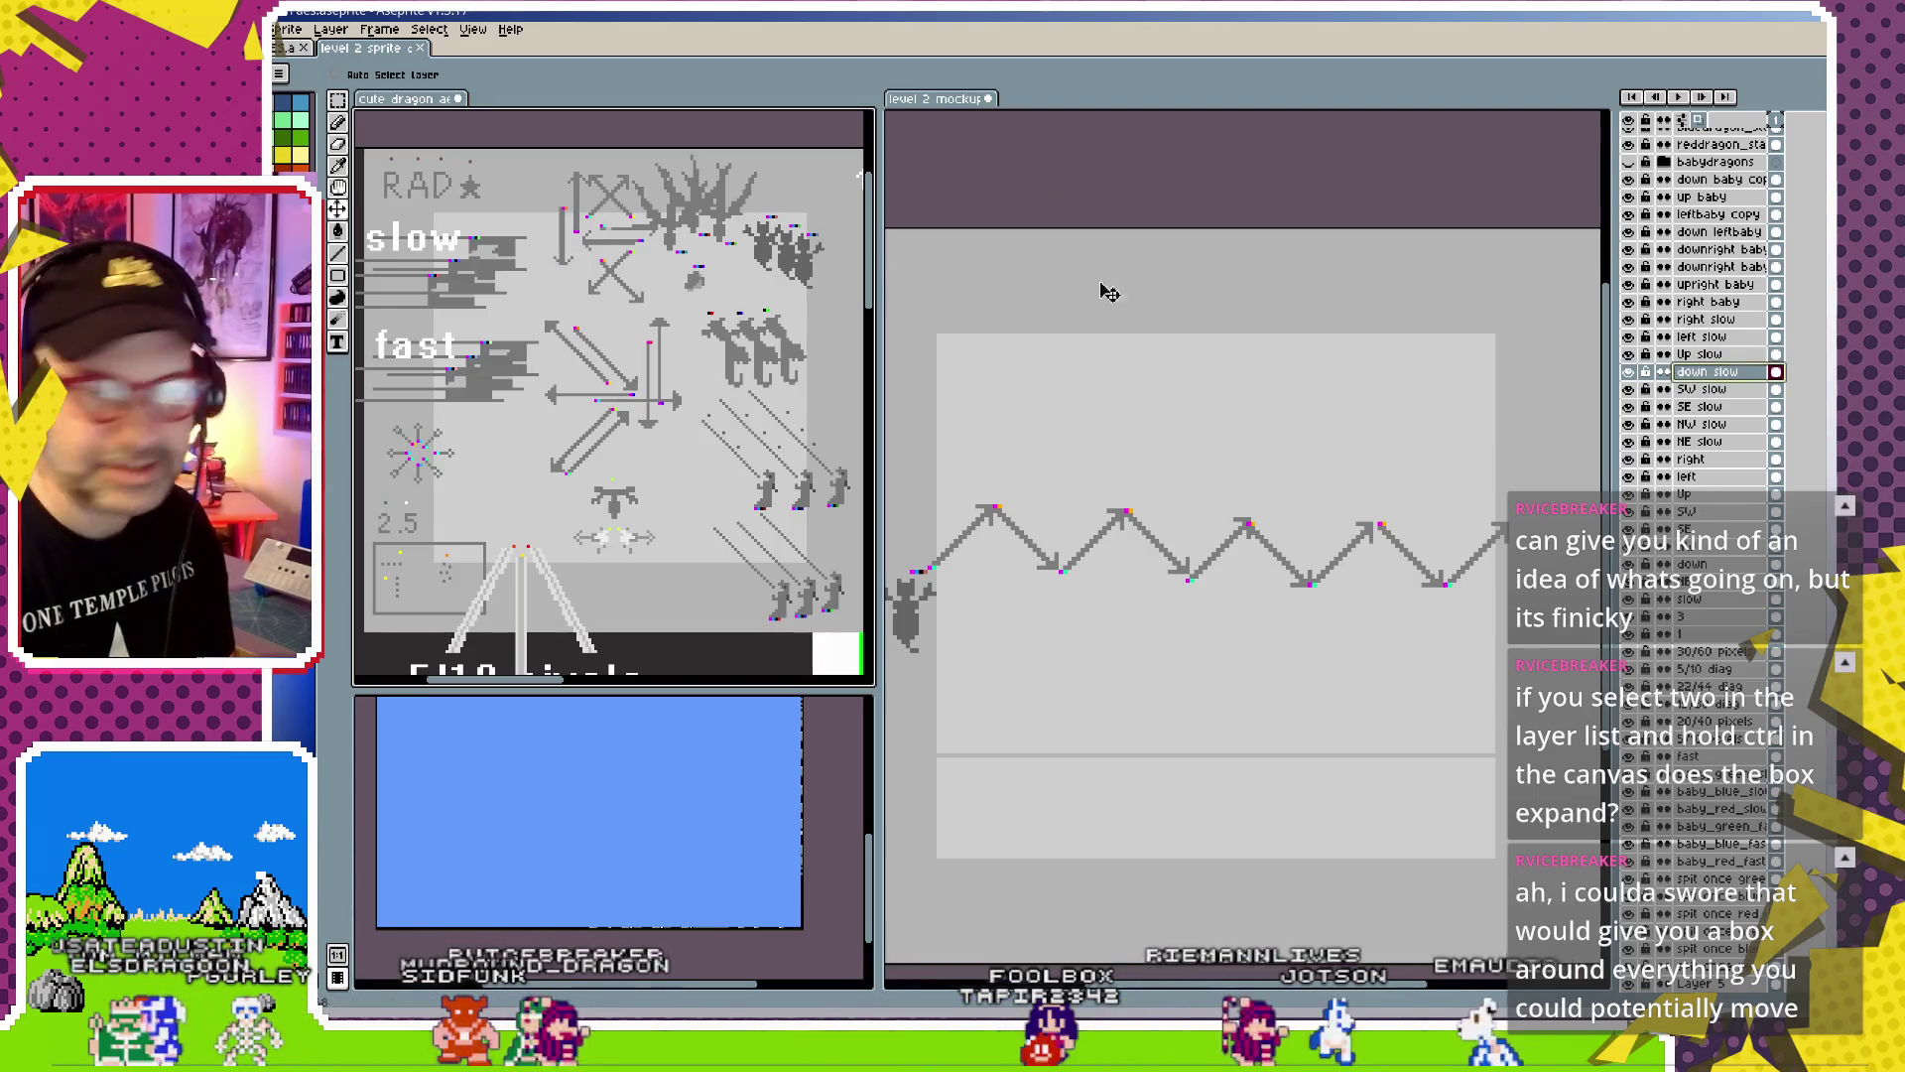
{"action": "left_click", "coordinate": [1260, 212], "text": "ctrl"}
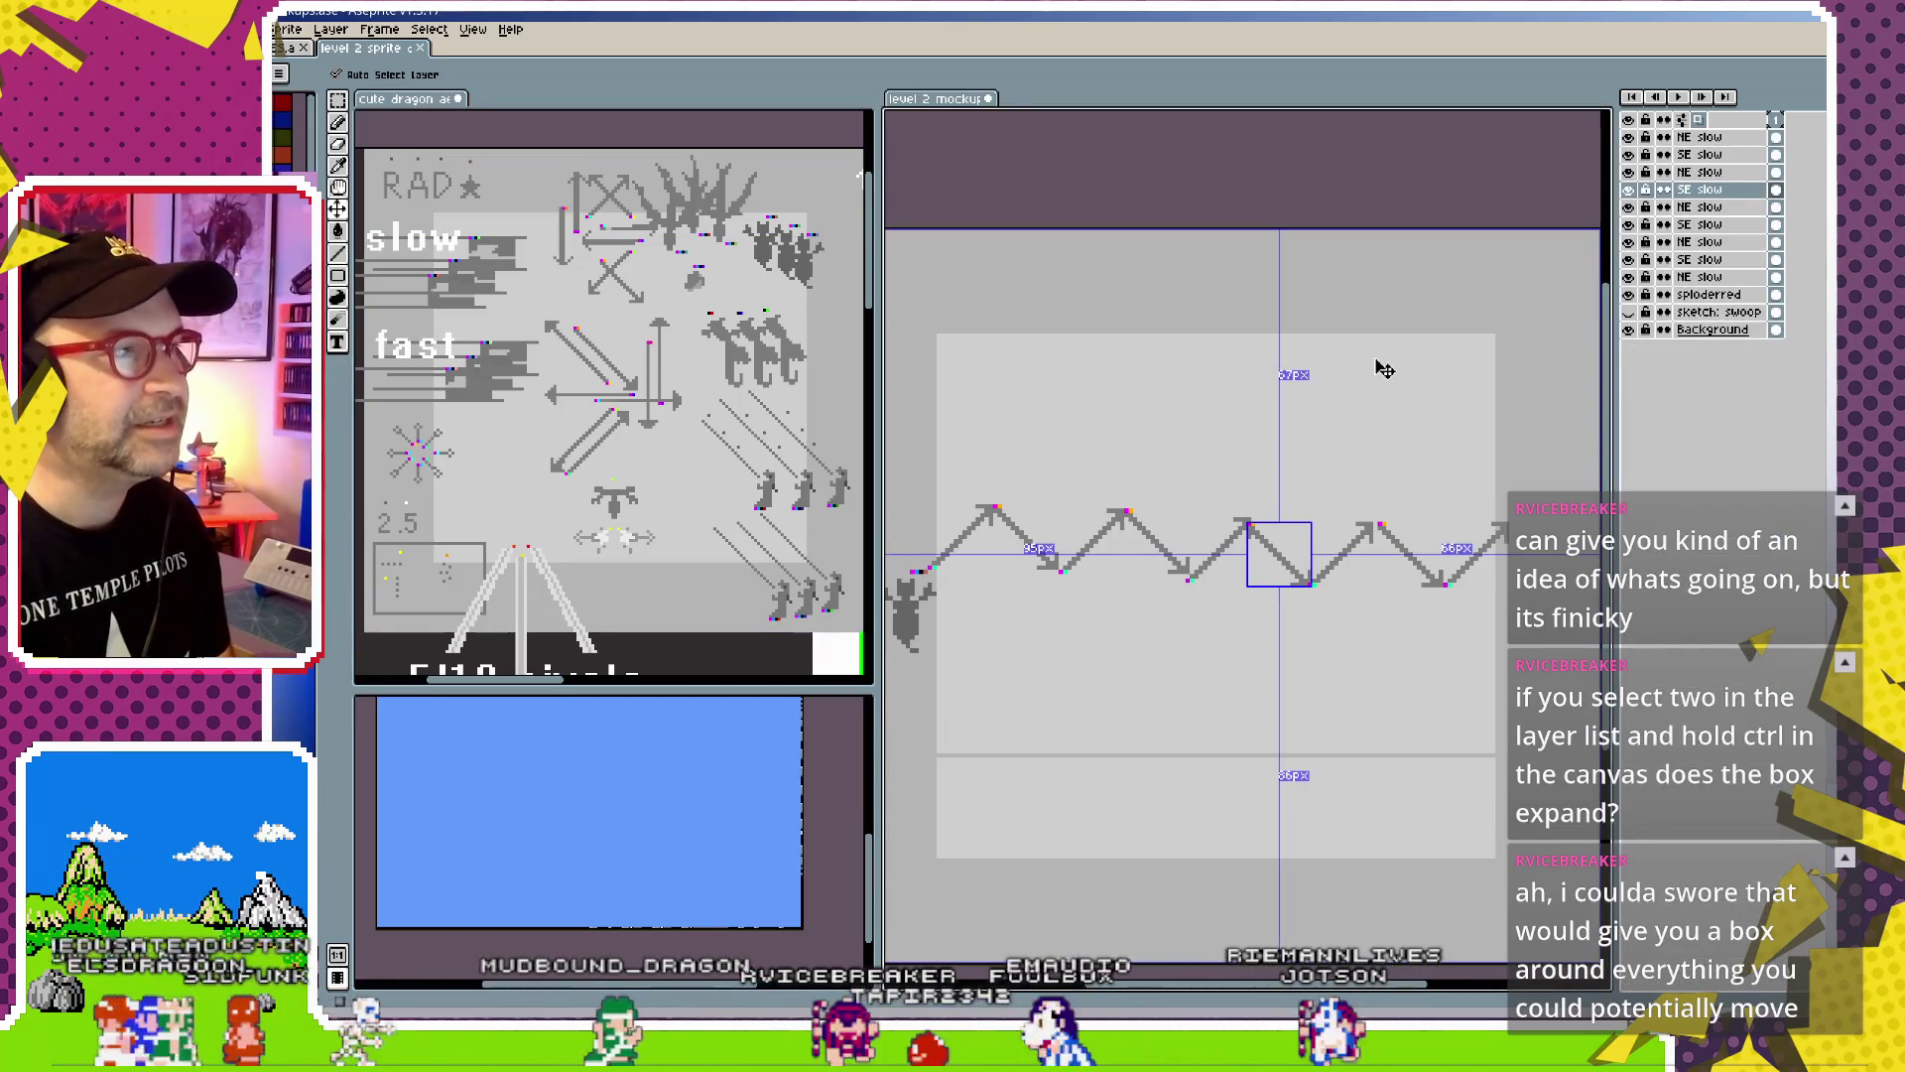
{"action": "key", "text": "ctrl+v"}
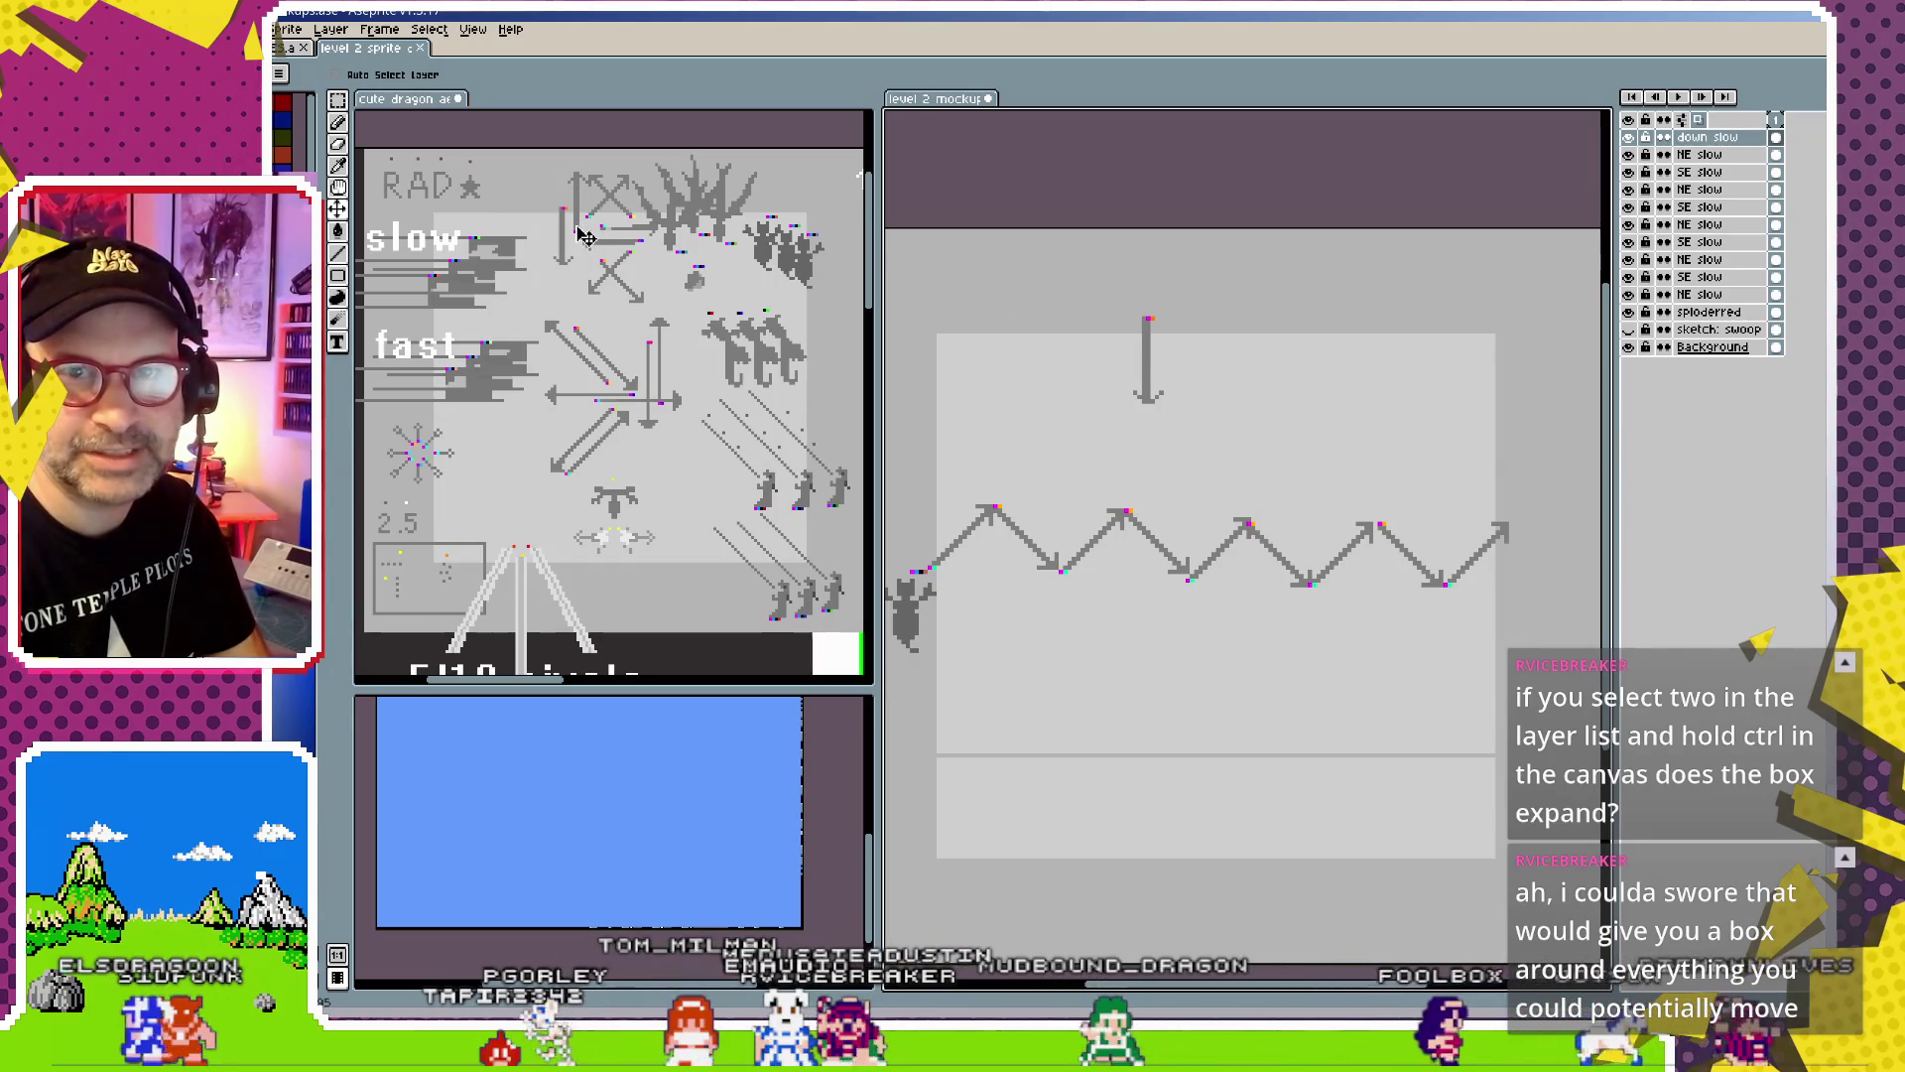
{"action": "scroll", "coordinate": [558, 461], "scroll_direction": "down", "scroll_amount": 4}
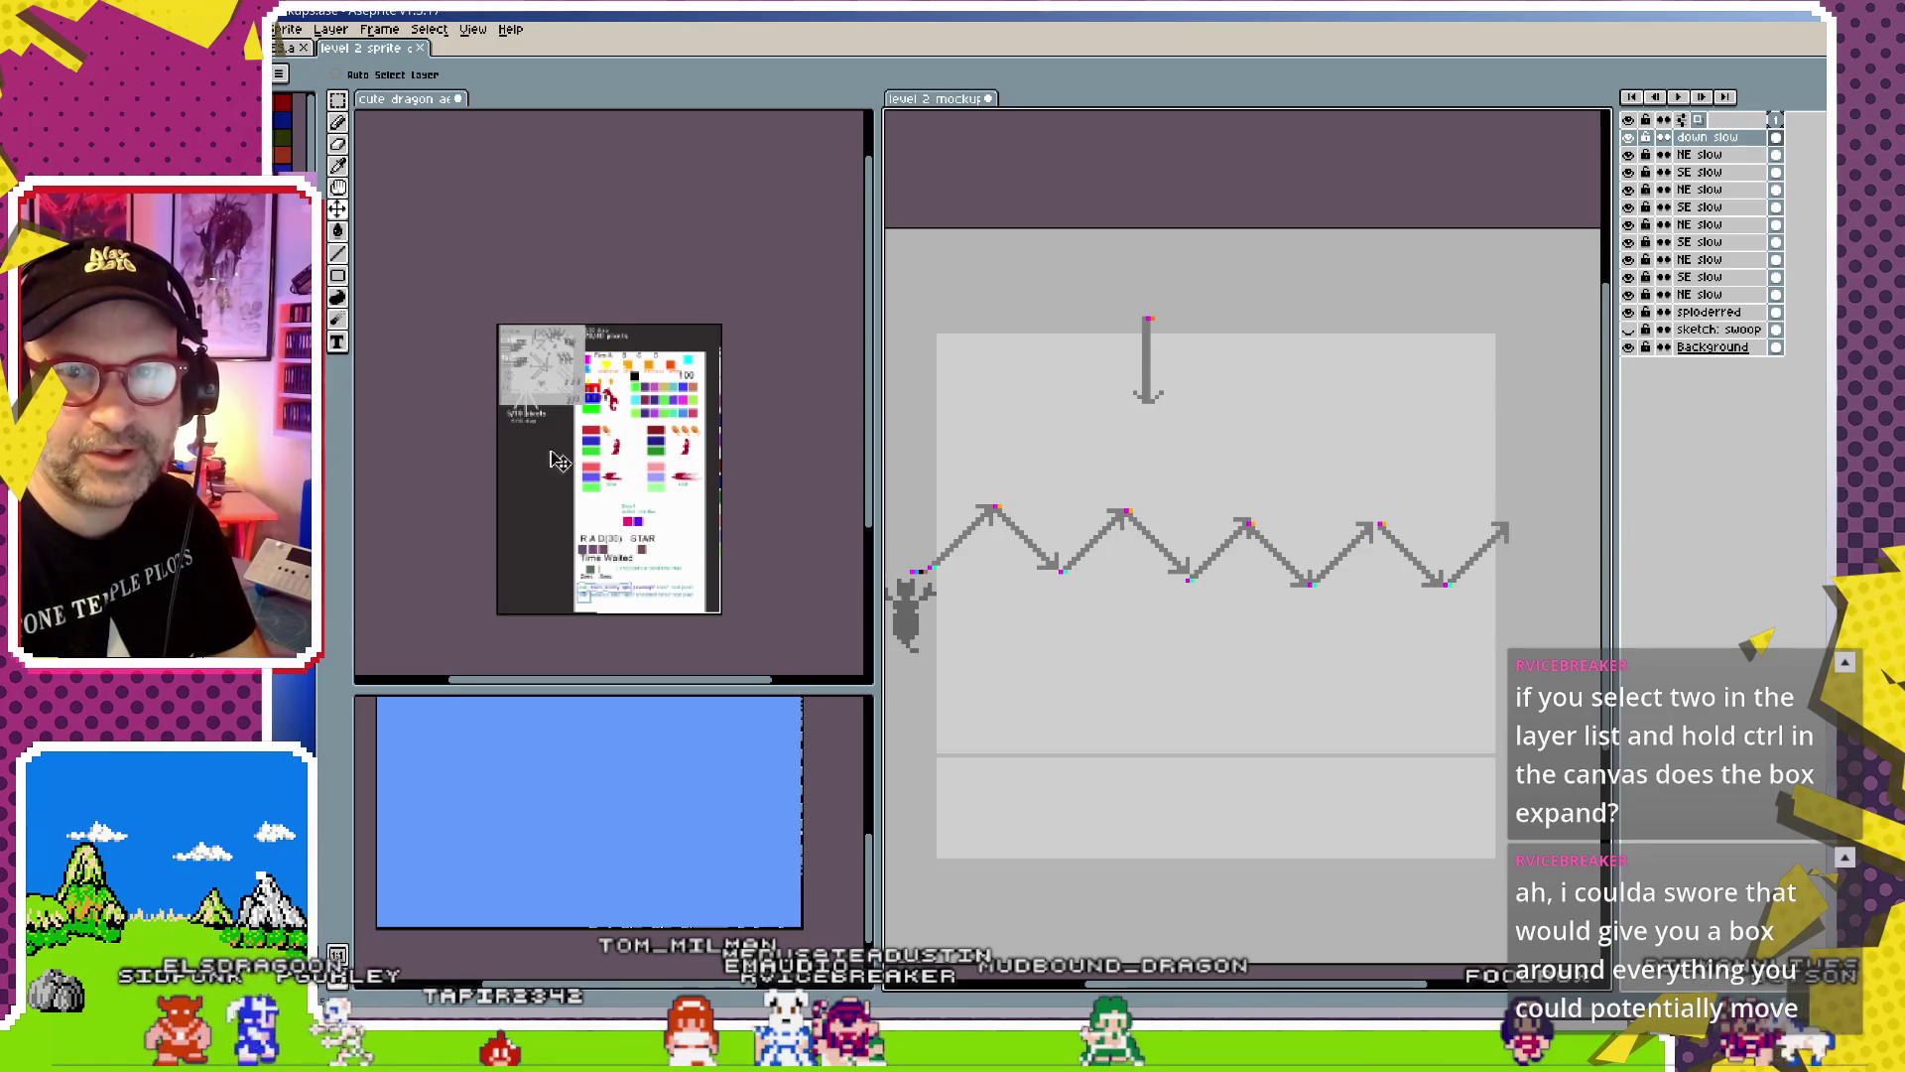
{"action": "scroll", "coordinate": [569, 370], "scroll_direction": "up", "scroll_amount": 4}
{"action": "mouse_move", "coordinate": [426, 391]}
{"action": "left_mouse_down"}
{"action": "mouse_move", "coordinate": [545, 359]}
{"action": "mouse_move", "coordinate": [578, 401]}
{"action": "left_mouse_up"}
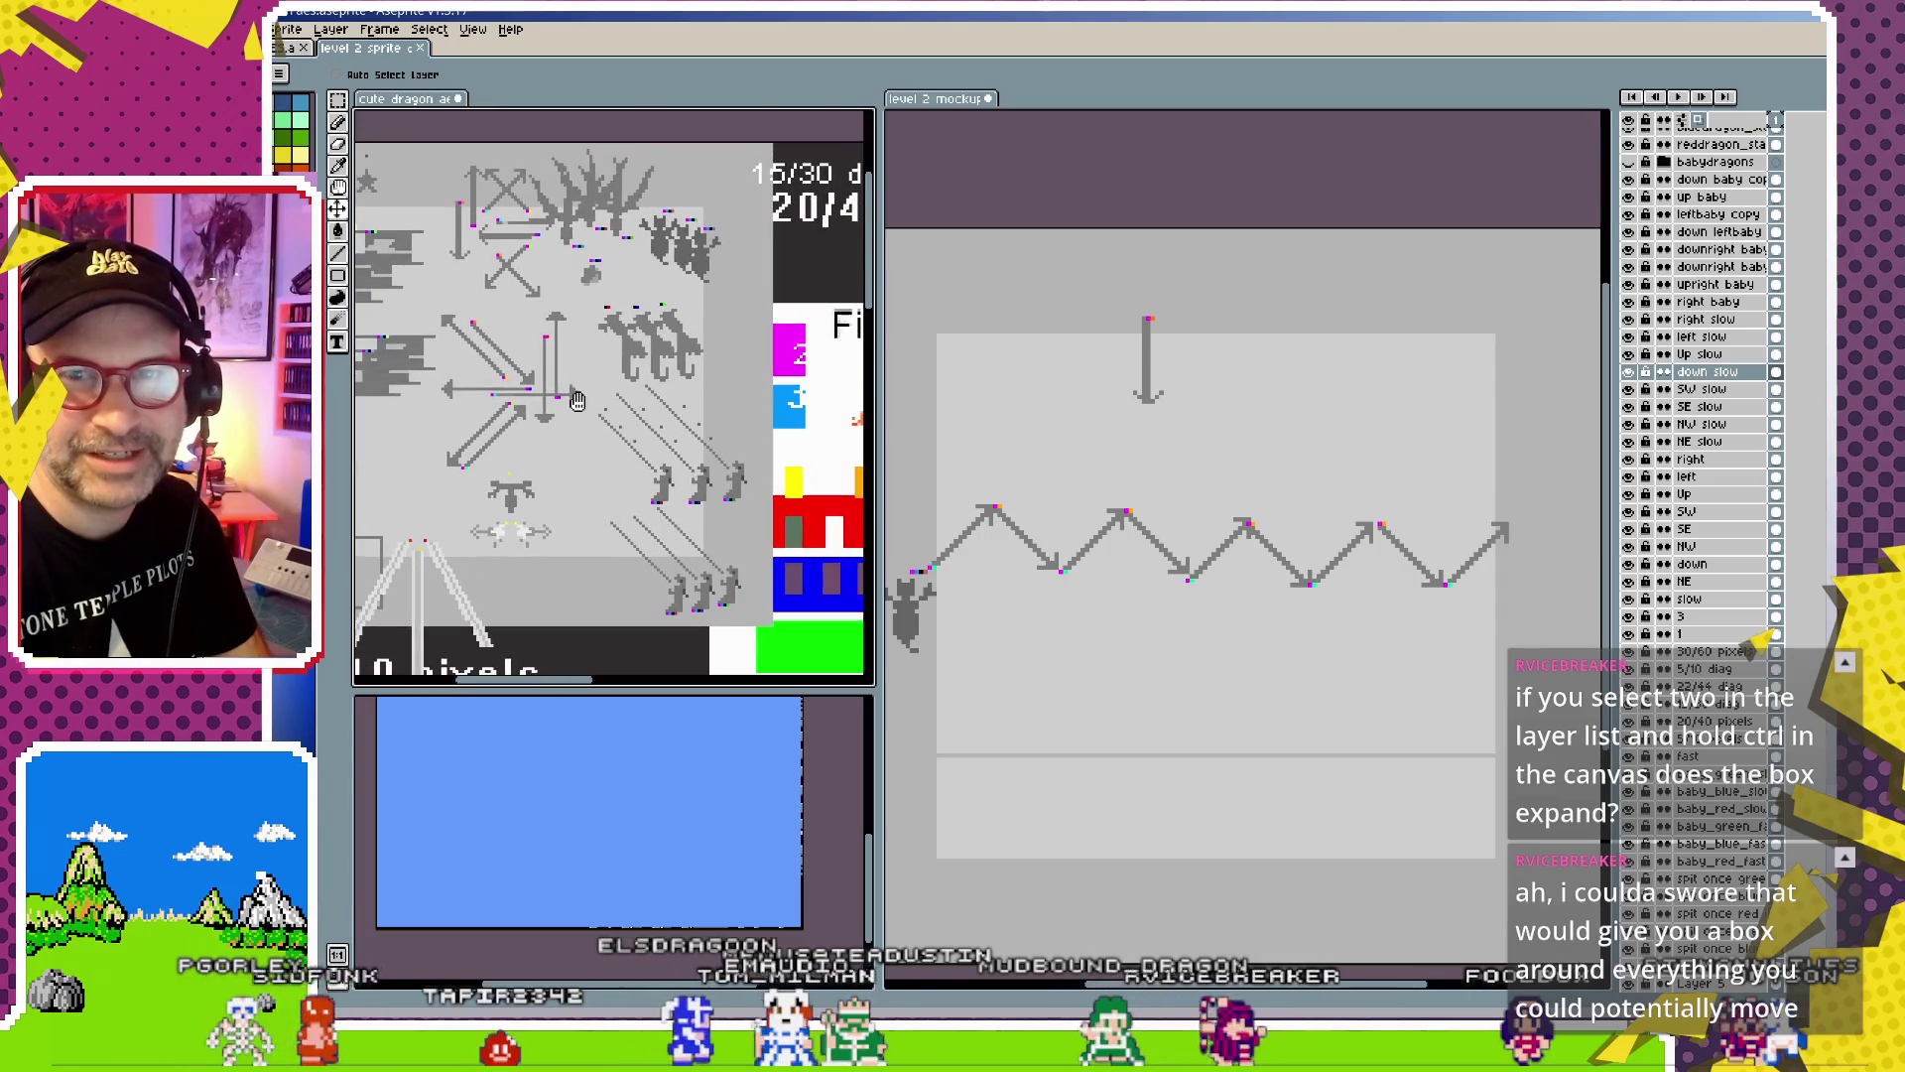
{"action": "scroll", "coordinate": [570, 372], "scroll_direction": "down", "scroll_amount": 2}
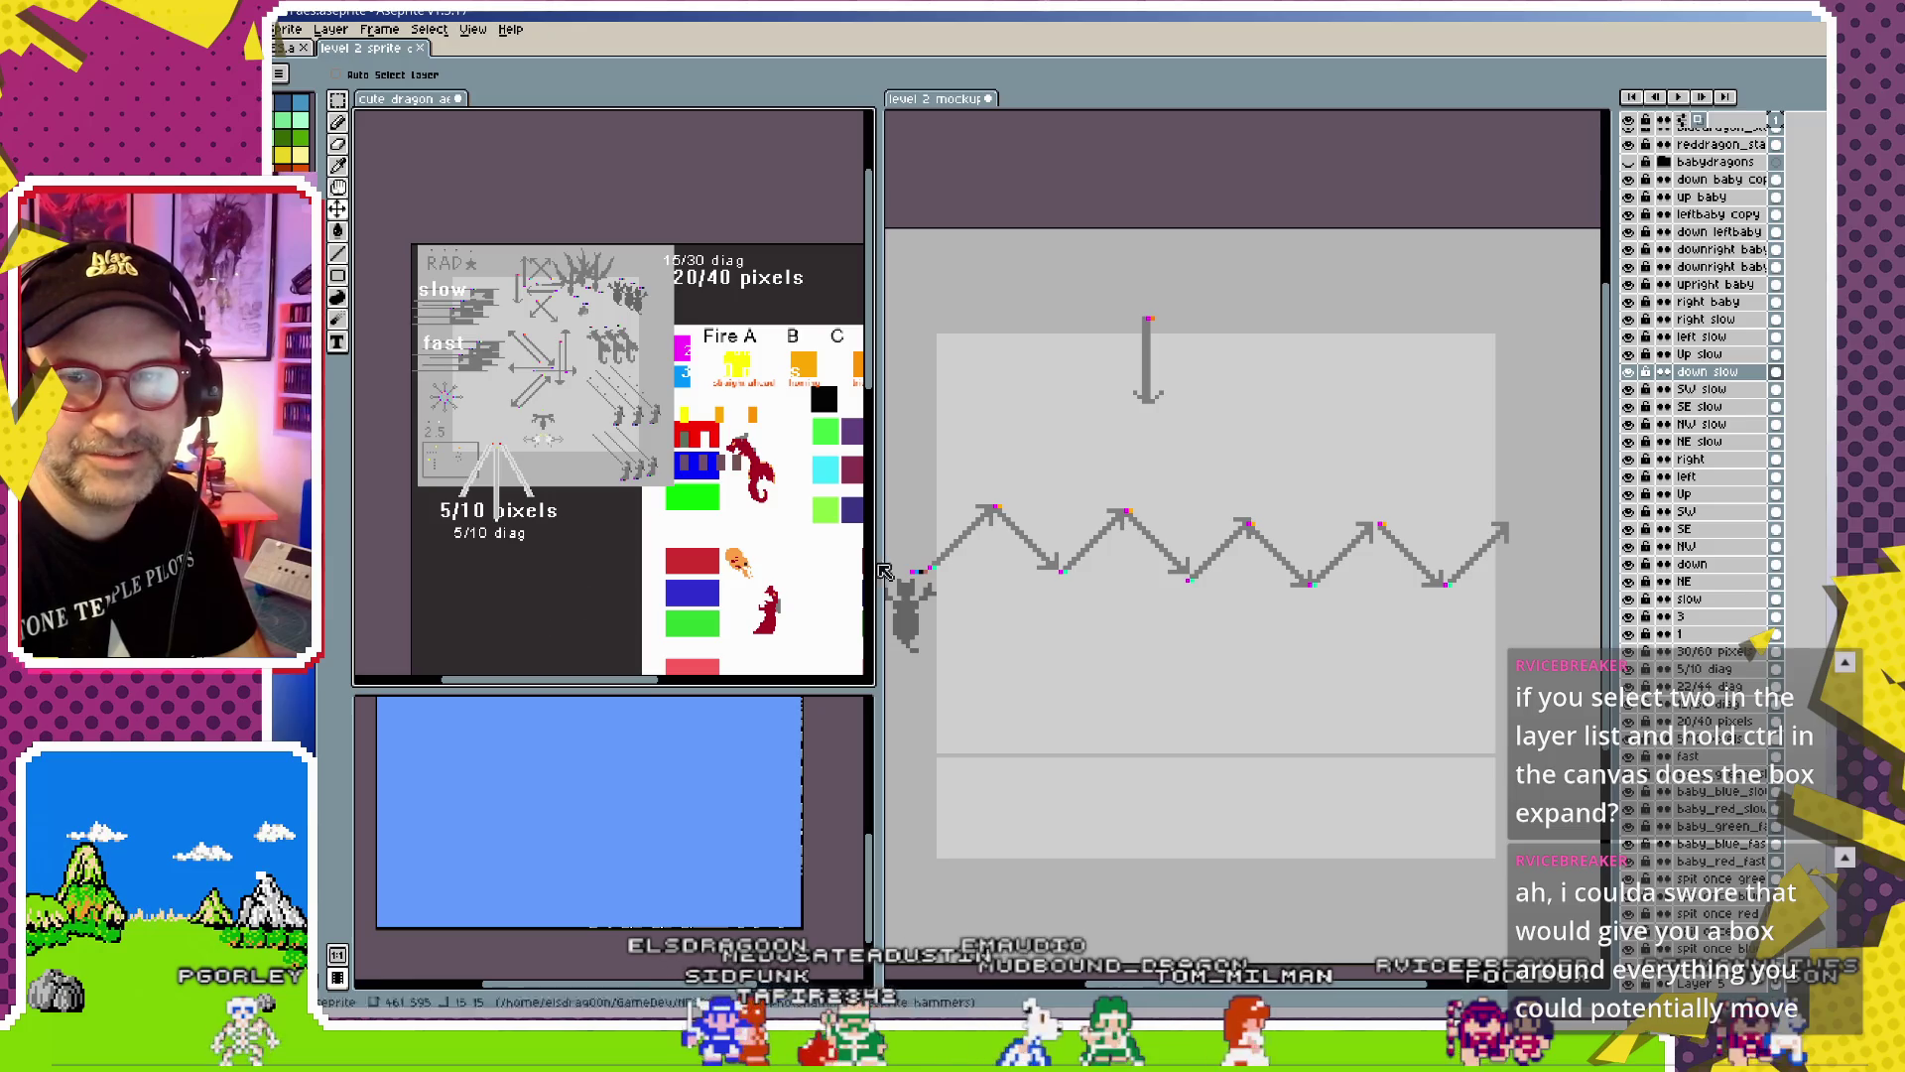
{"action": "scroll", "coordinate": [1097, 784], "scroll_direction": "down", "scroll_amount": 4}
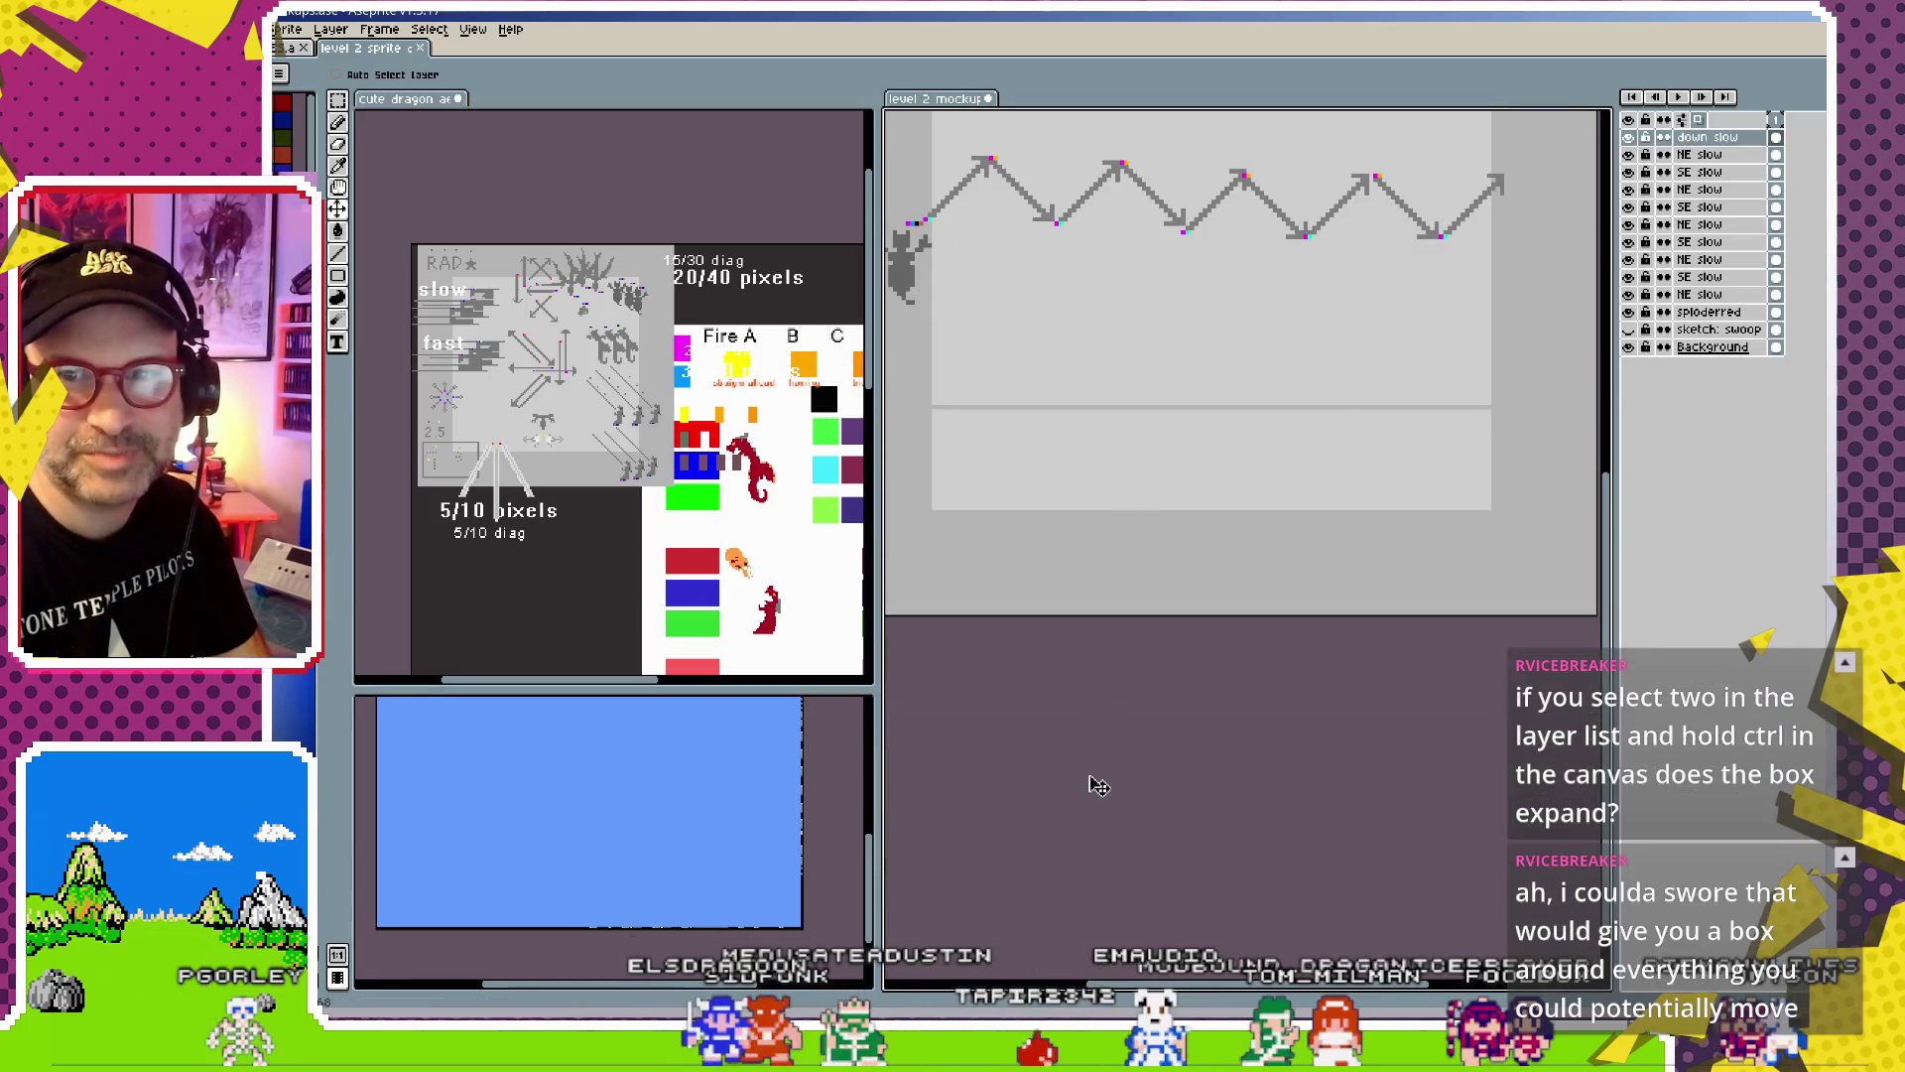
{"action": "scroll", "coordinate": [1141, 731], "scroll_direction": "down", "scroll_amount": 5}
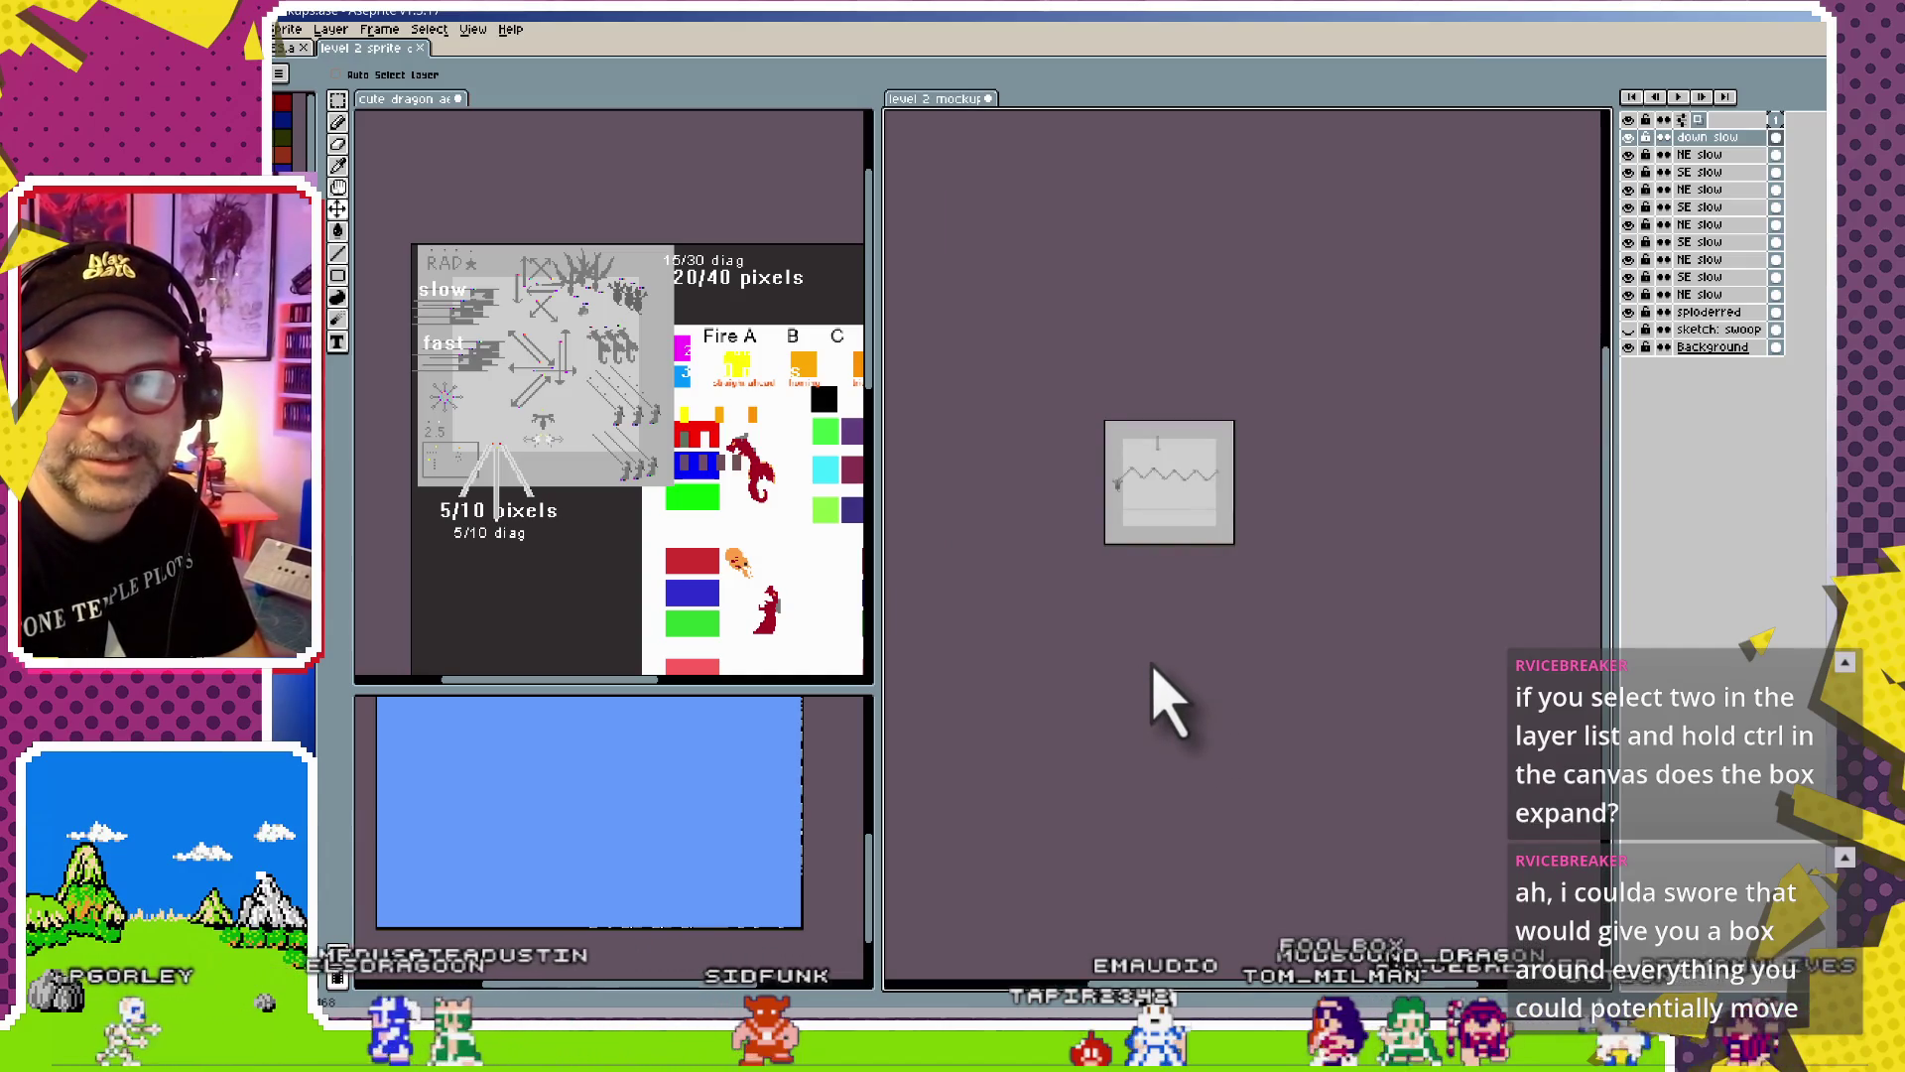
{"action": "scroll", "coordinate": [1157, 694], "scroll_direction": "up", "scroll_amount": 3}
{"action": "scroll", "coordinate": [1161, 685], "scroll_direction": "up", "scroll_amount": 2}
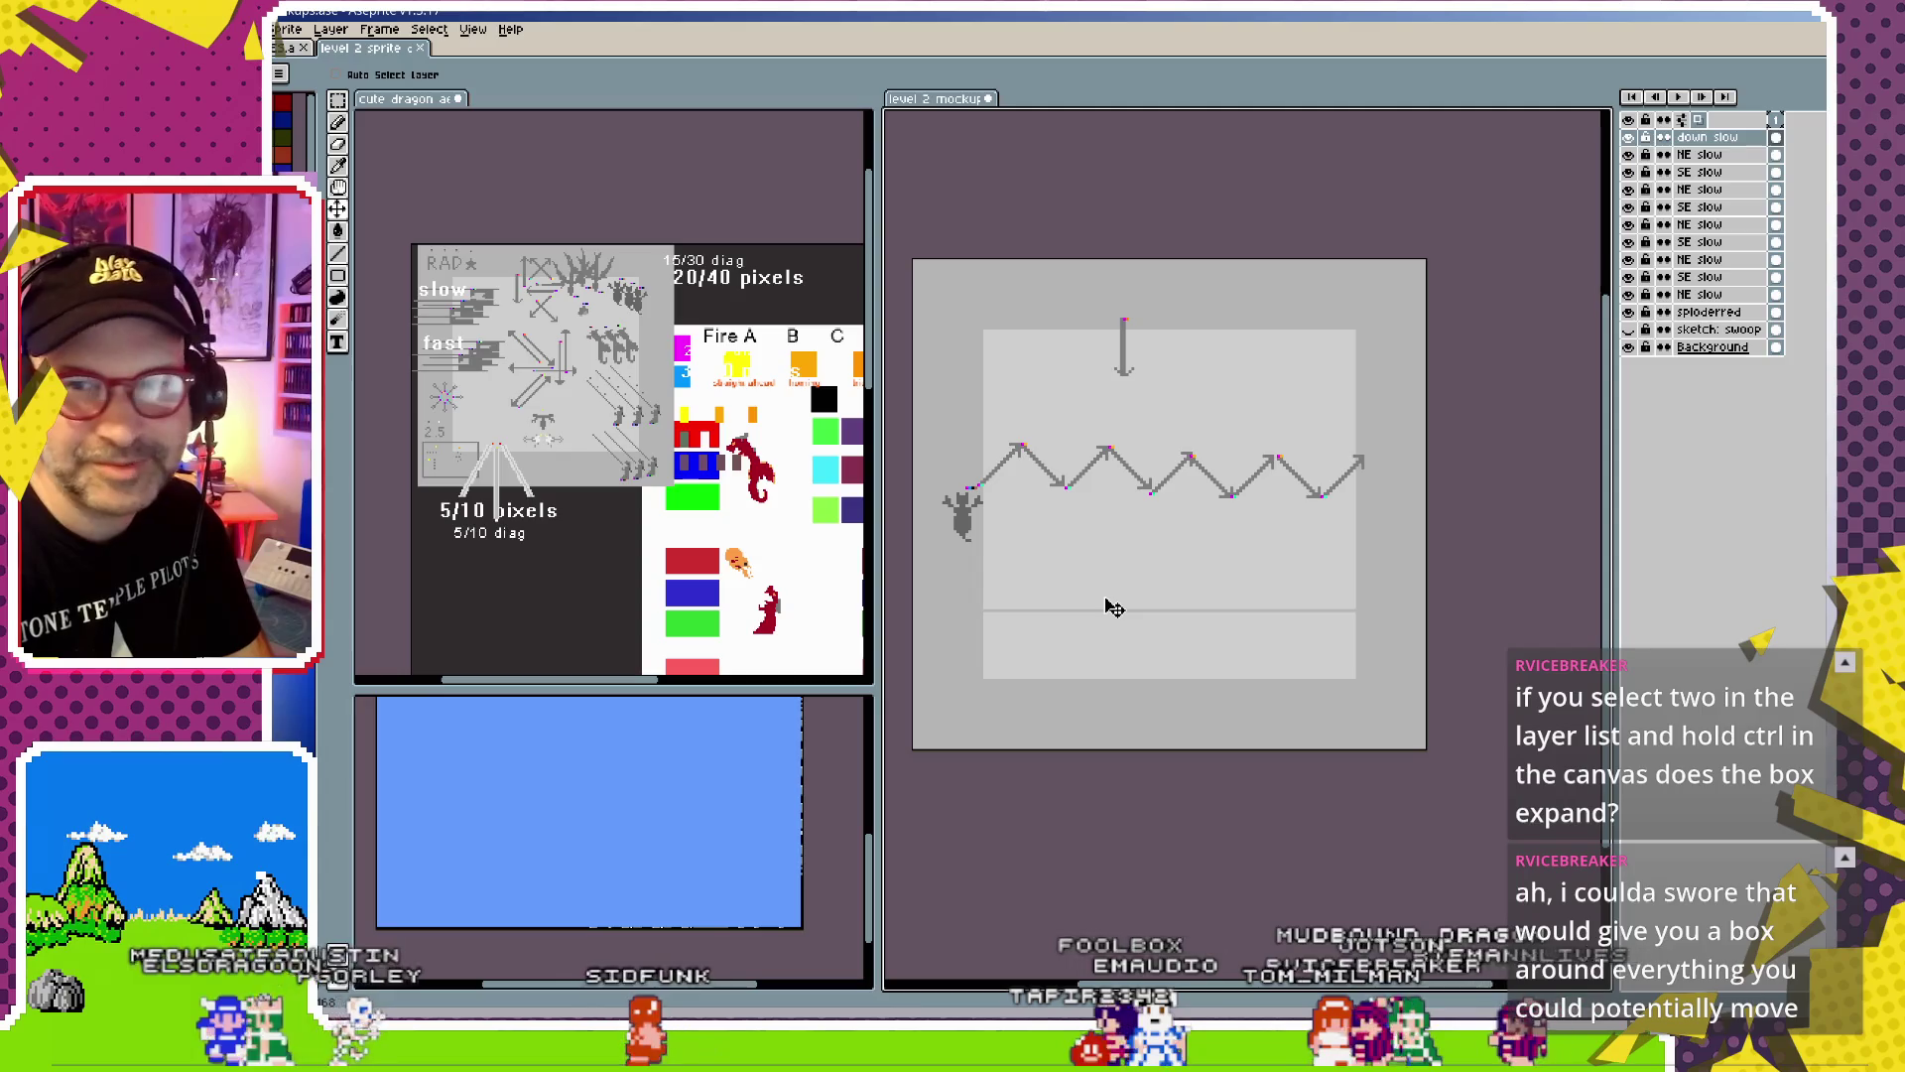
{"action": "scroll", "coordinate": [1198, 596], "scroll_direction": "up", "scroll_amount": 1}
{"action": "scroll", "coordinate": [1198, 595], "scroll_direction": "up", "scroll_amount": 1}
{"action": "scroll", "coordinate": [1162, 536], "scroll_direction": "up", "scroll_amount": 2}
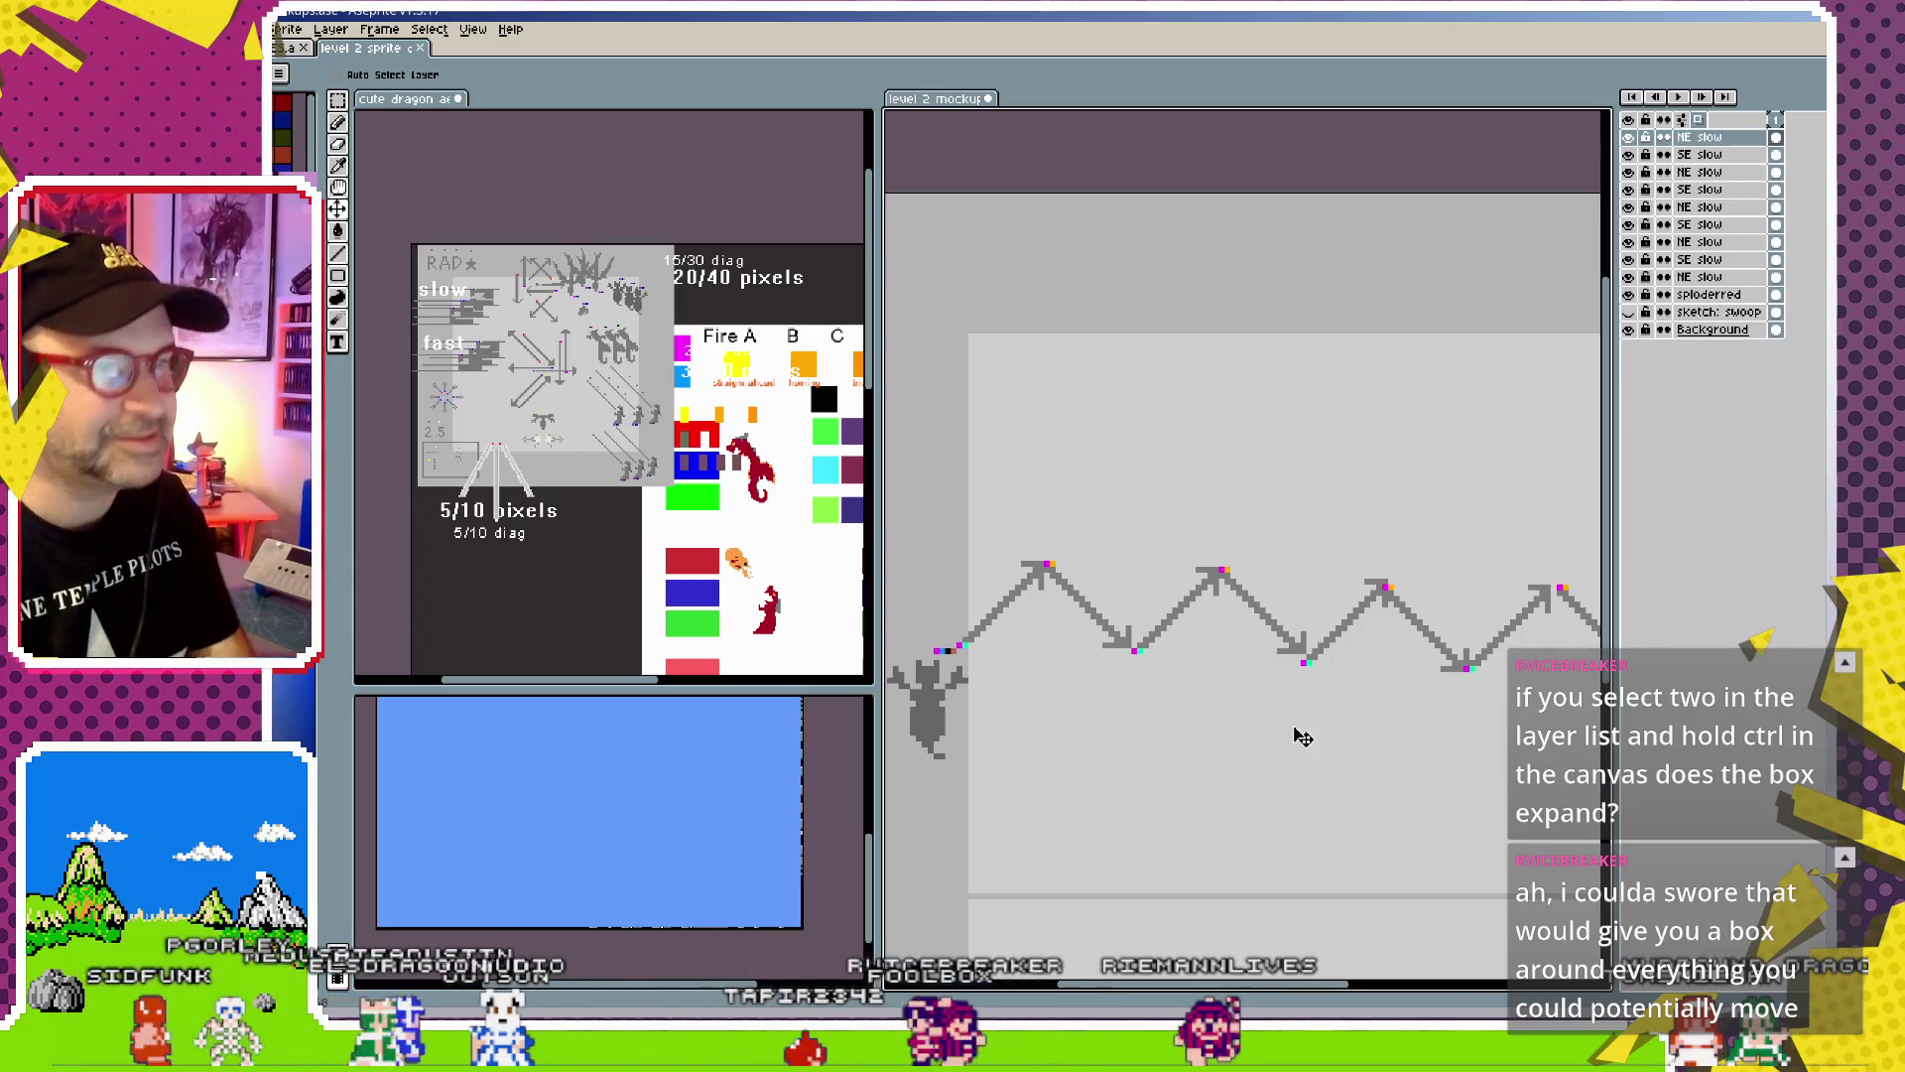
Undo the pasted down slow arrow layer and zoom the mockup canvas in and out
{"action": "key", "text": "ctrl+z"}
{"action": "scroll", "coordinate": [1201, 640], "scroll_direction": "down", "scroll_amount": 2}
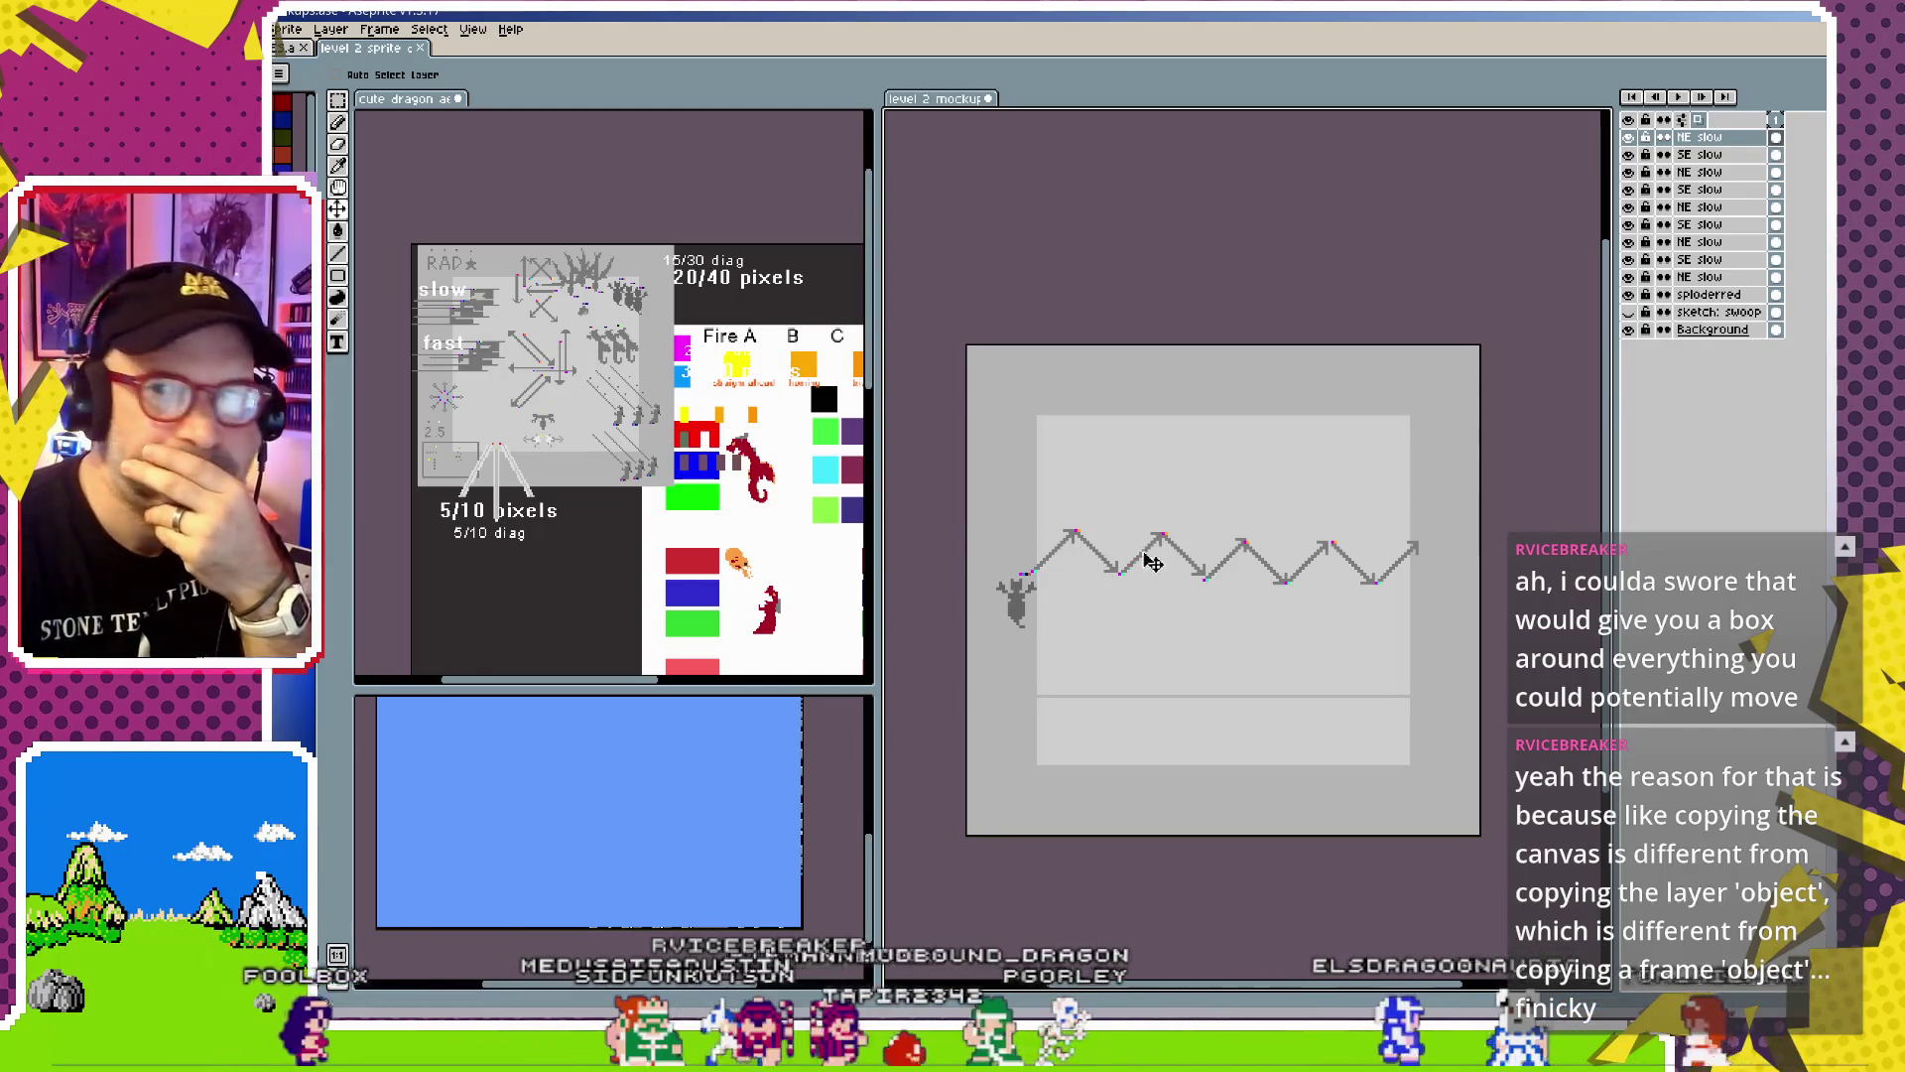
{"action": "scroll", "coordinate": [1132, 558], "scroll_direction": "up", "scroll_amount": 1}
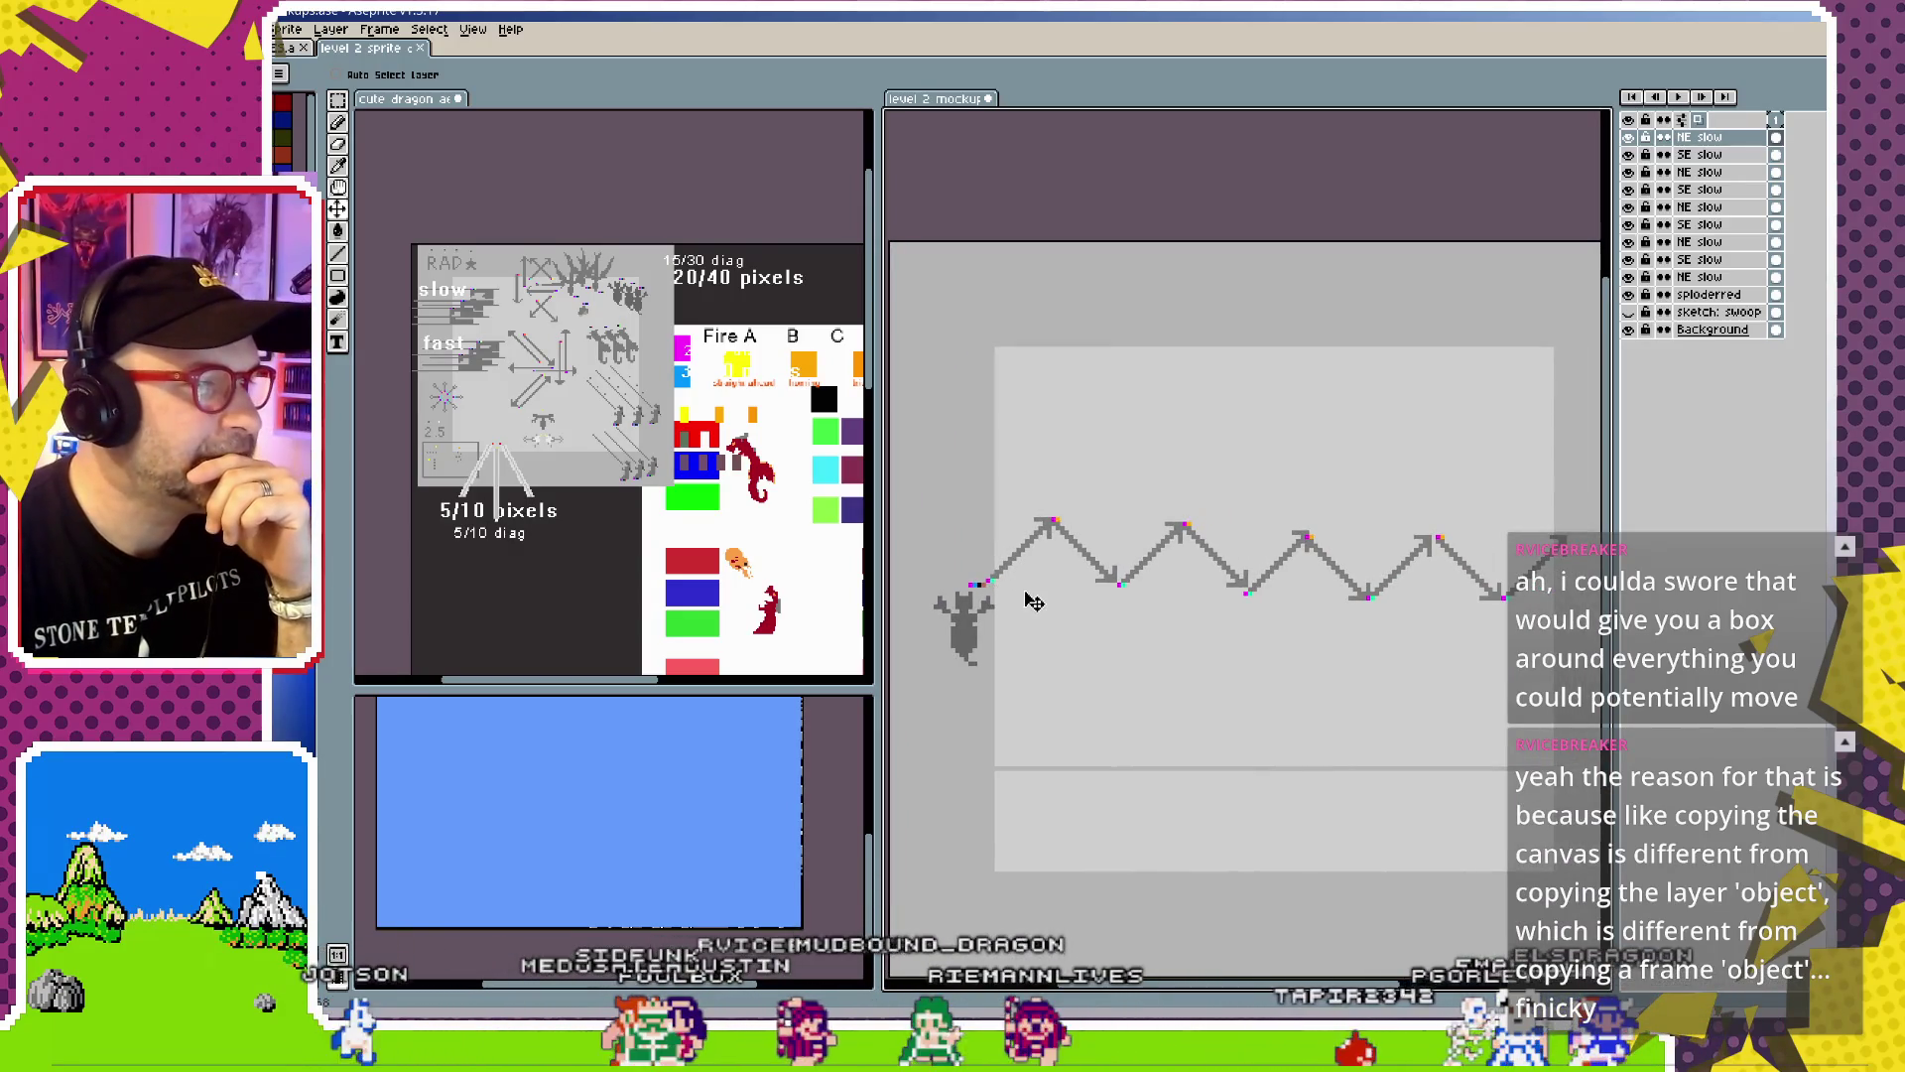
{"action": "scroll", "coordinate": [1032, 601], "scroll_direction": "up", "scroll_amount": 1}
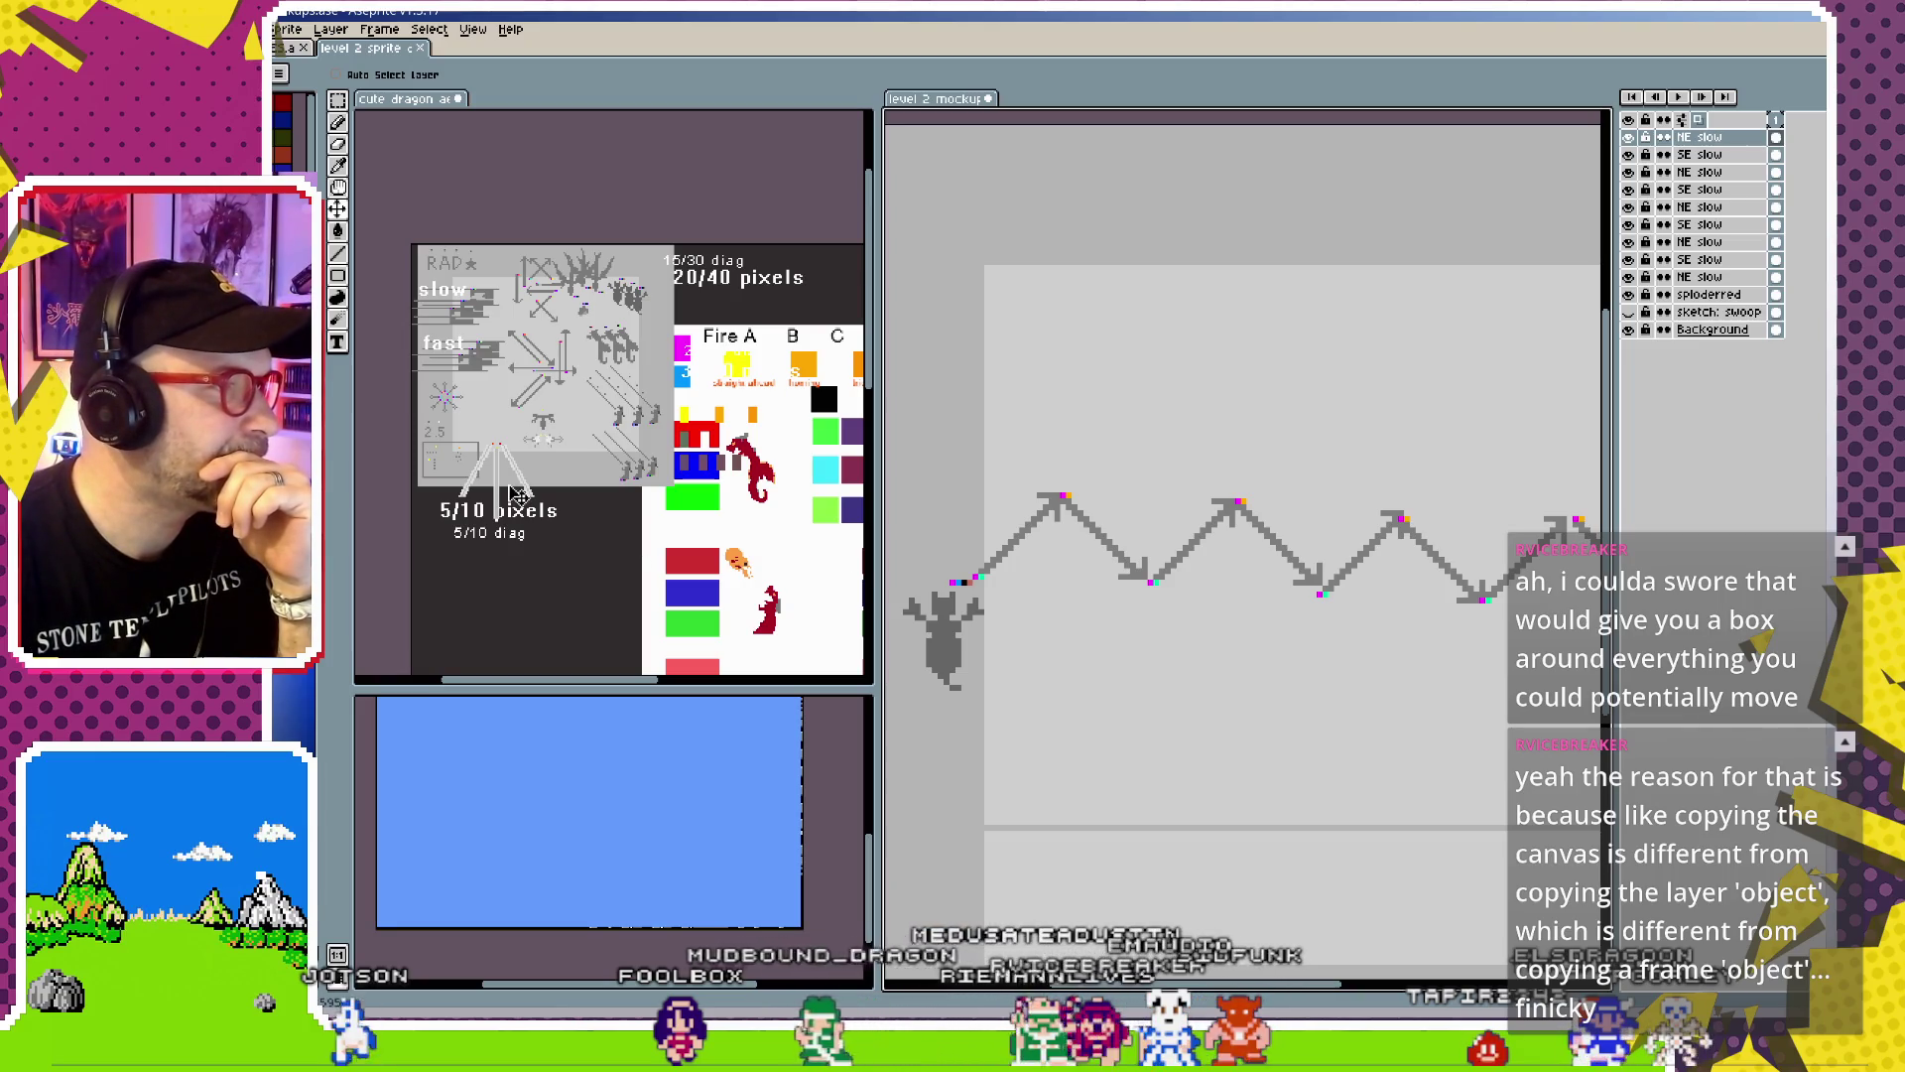
On the cute dragon sheet, pick out the forwardshot layer by its sprite
{"action": "left_click", "coordinate": [455, 473]}
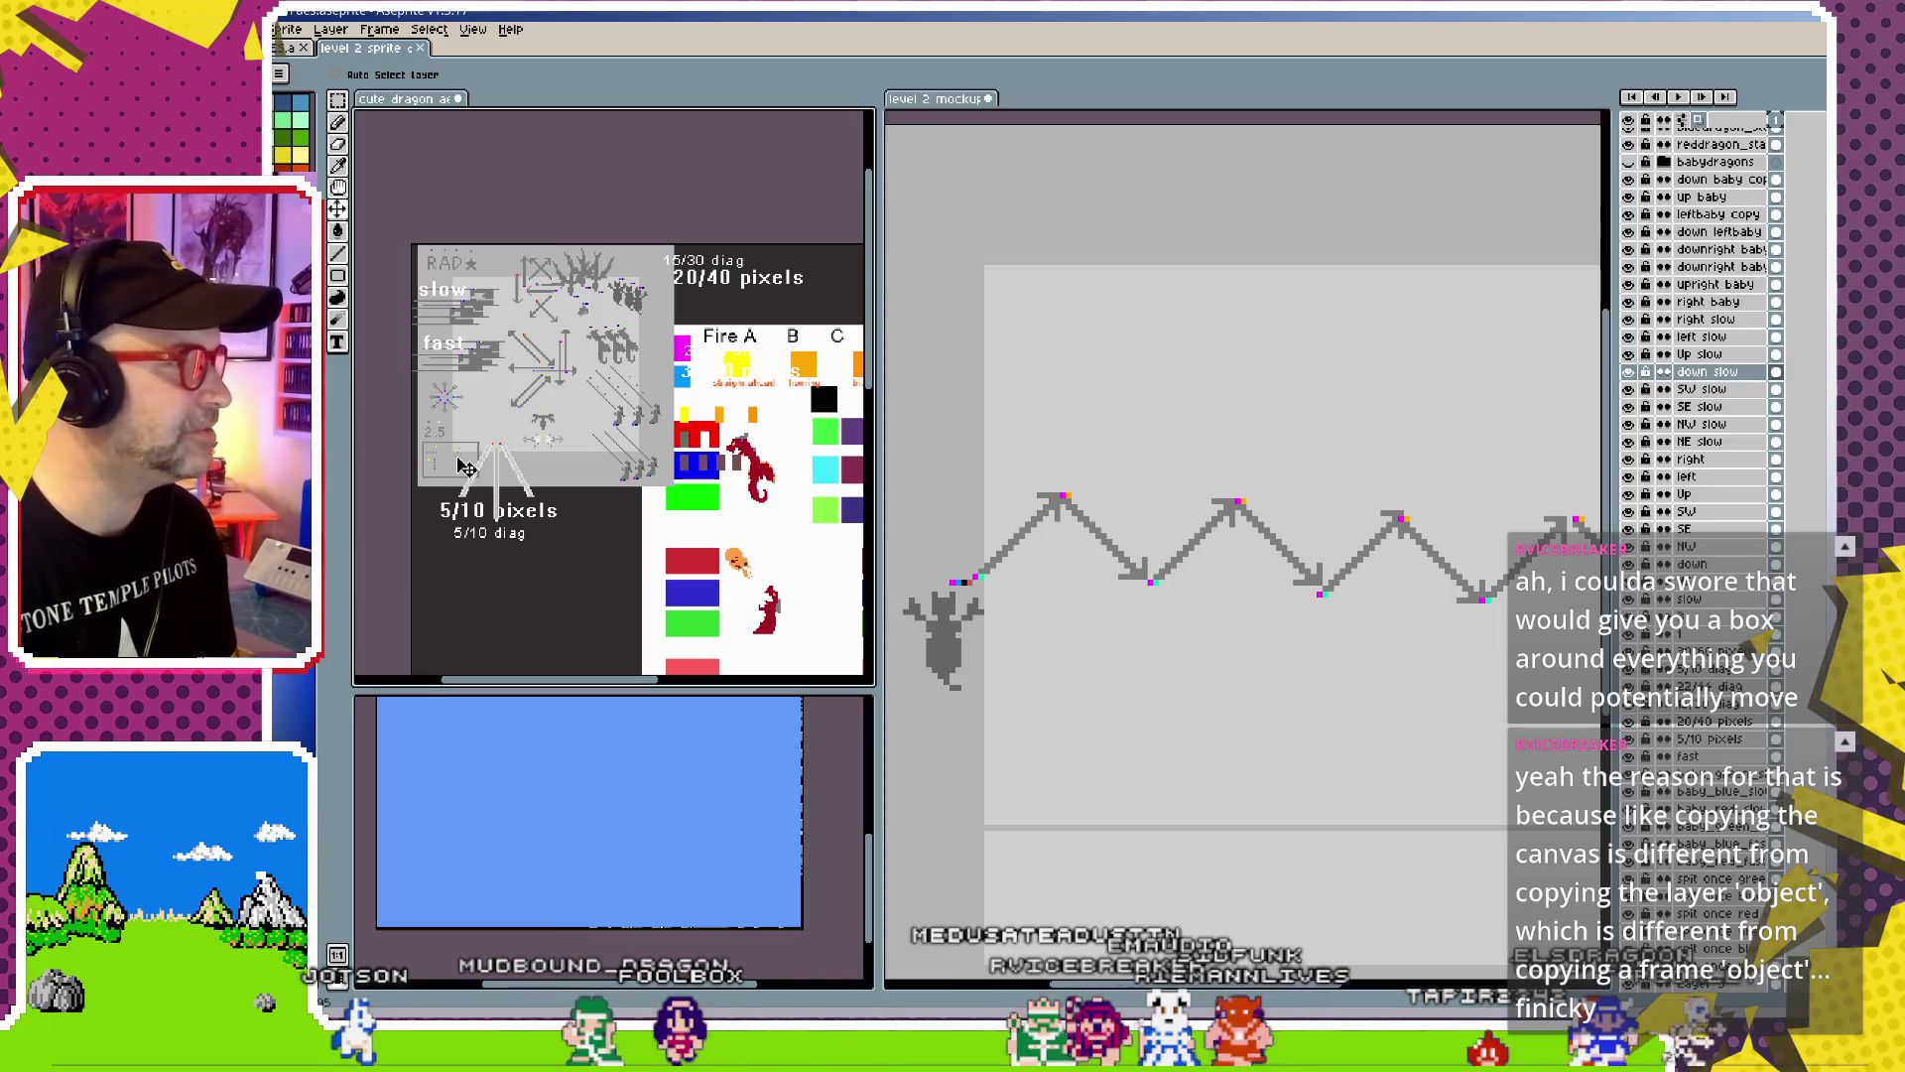
{"action": "scroll", "coordinate": [455, 473], "scroll_direction": "up", "scroll_amount": 2}
{"action": "scroll", "coordinate": [460, 459], "scroll_direction": "up", "scroll_amount": 2}
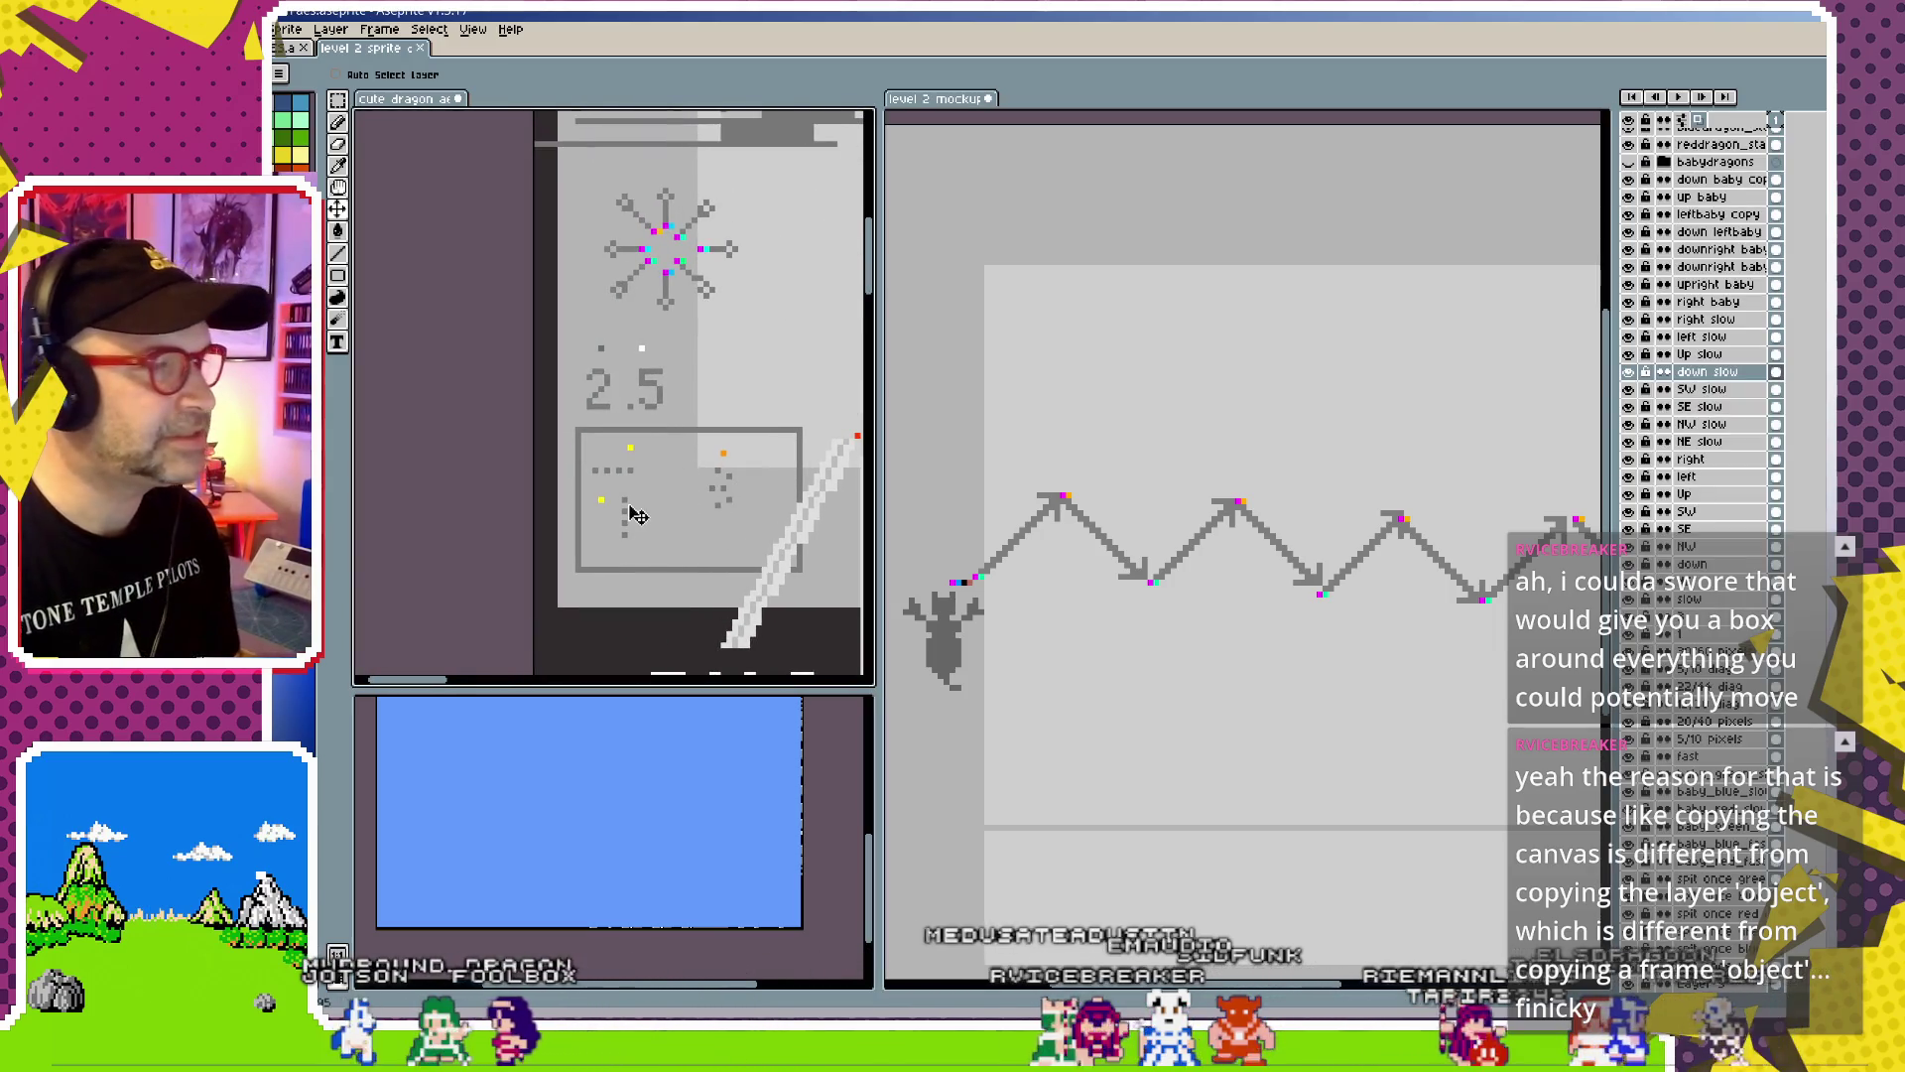
{"action": "key", "text": "ctrl"}
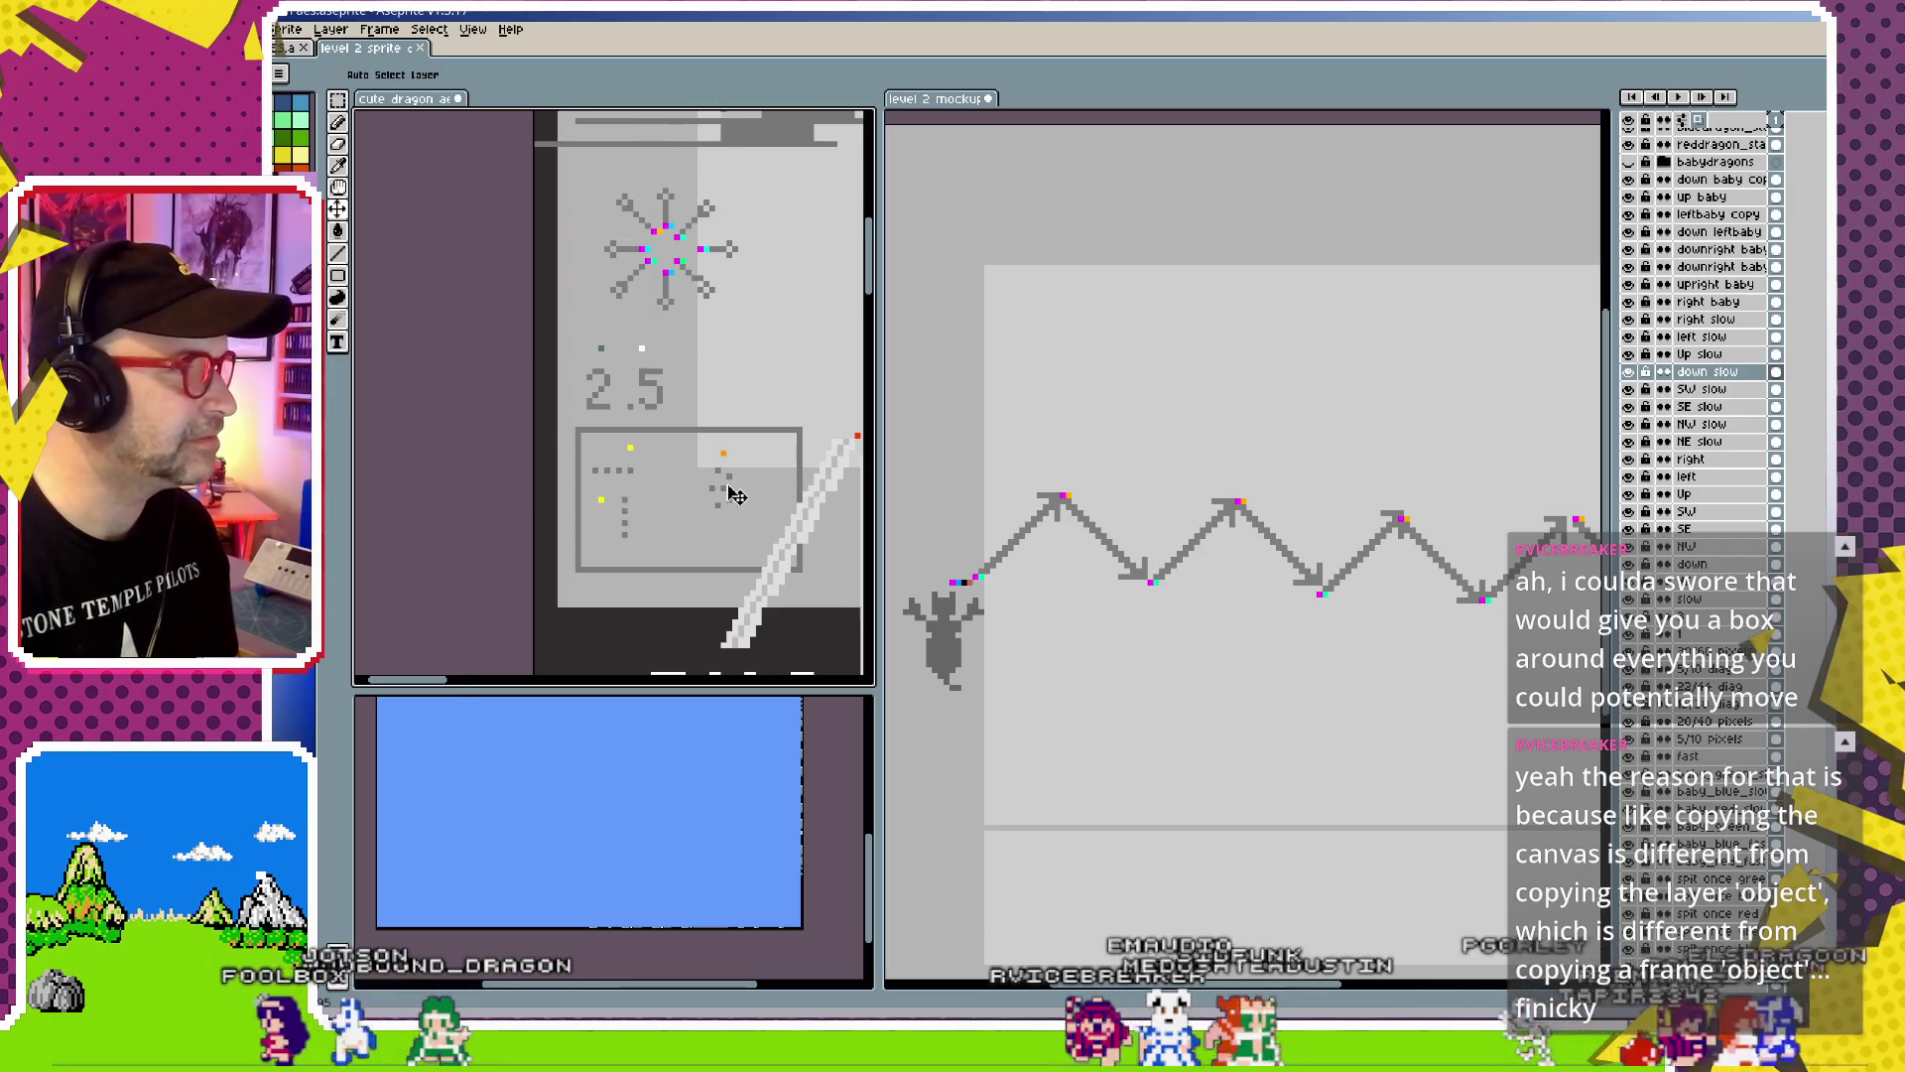
{"action": "scroll", "coordinate": [740, 503], "scroll_direction": "down", "scroll_amount": 2}
{"action": "scroll", "coordinate": [739, 503], "scroll_direction": "down", "scroll_amount": 2}
{"action": "scroll", "coordinate": [645, 506], "scroll_direction": "down", "scroll_amount": 1}
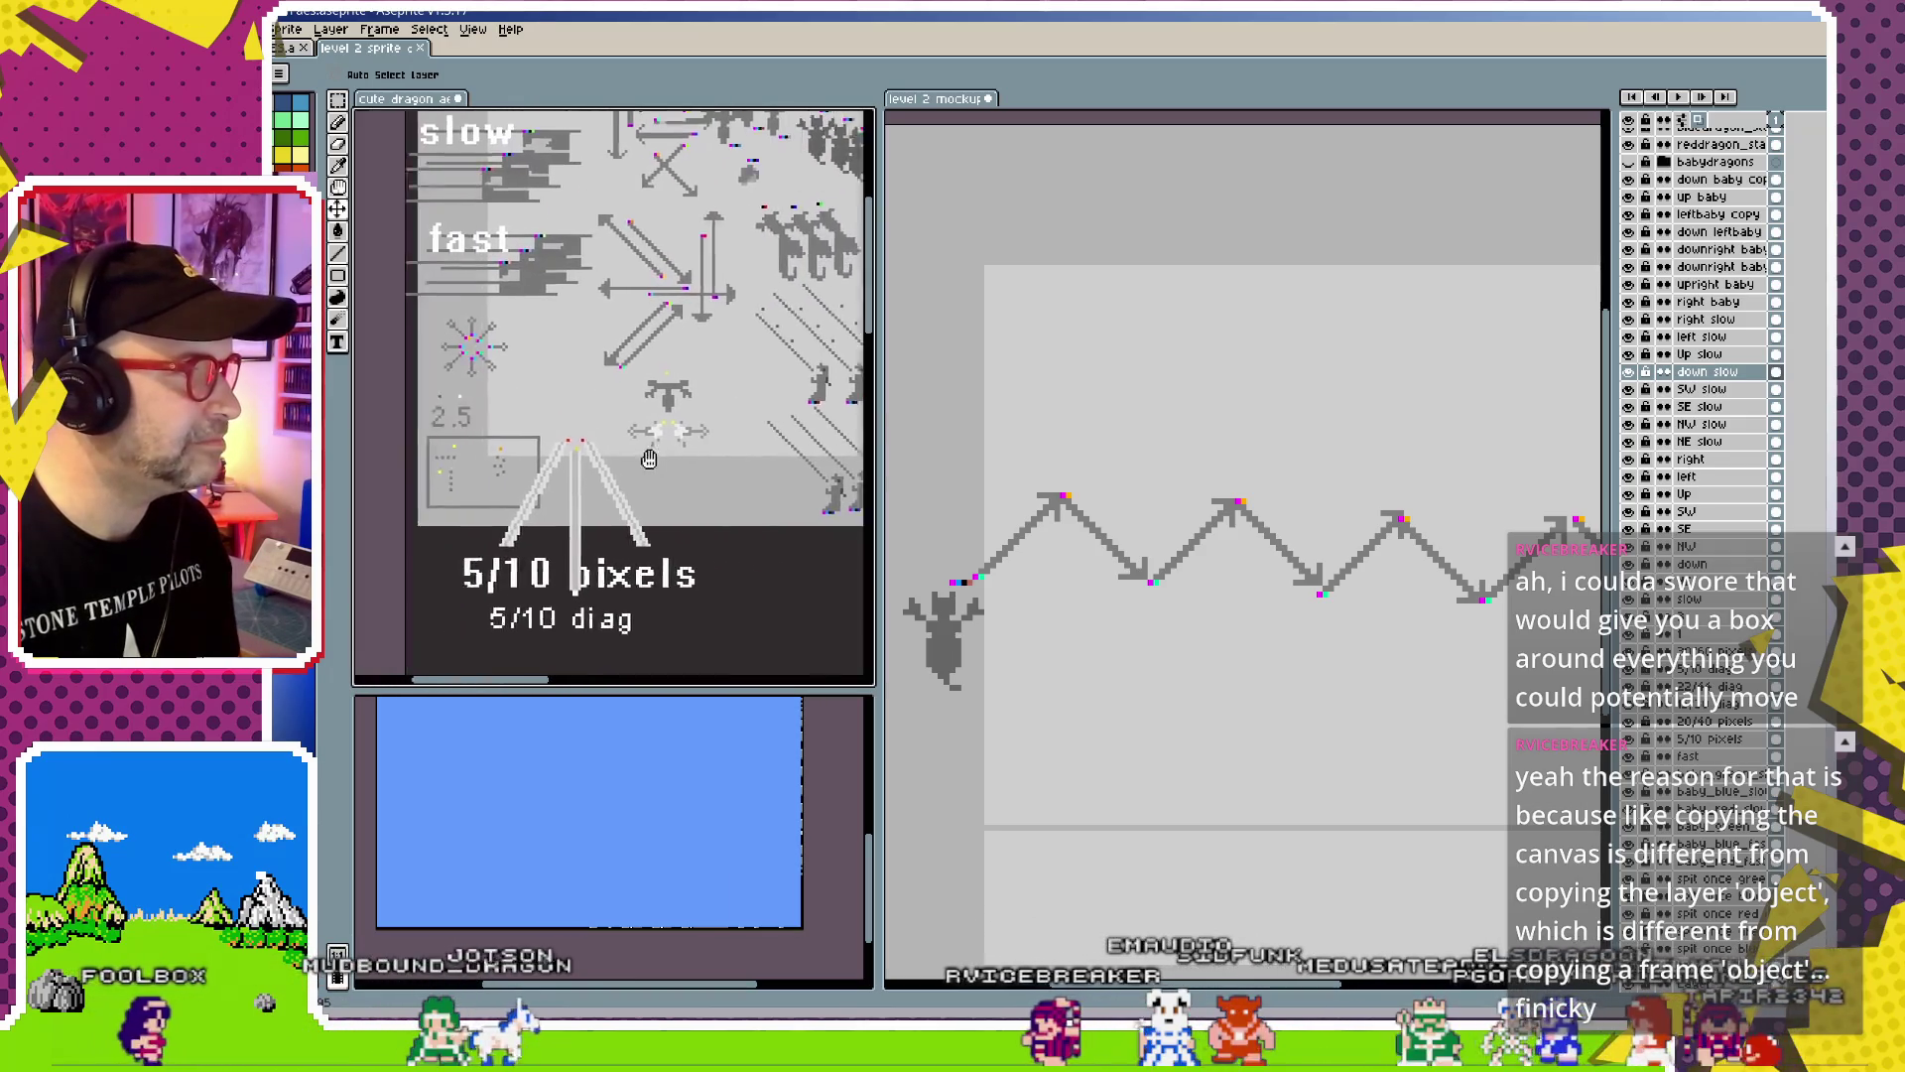
{"action": "scroll", "coordinate": [595, 506], "scroll_direction": "up", "scroll_amount": 1}
{"action": "scroll", "coordinate": [555, 509], "scroll_direction": "up", "scroll_amount": 1}
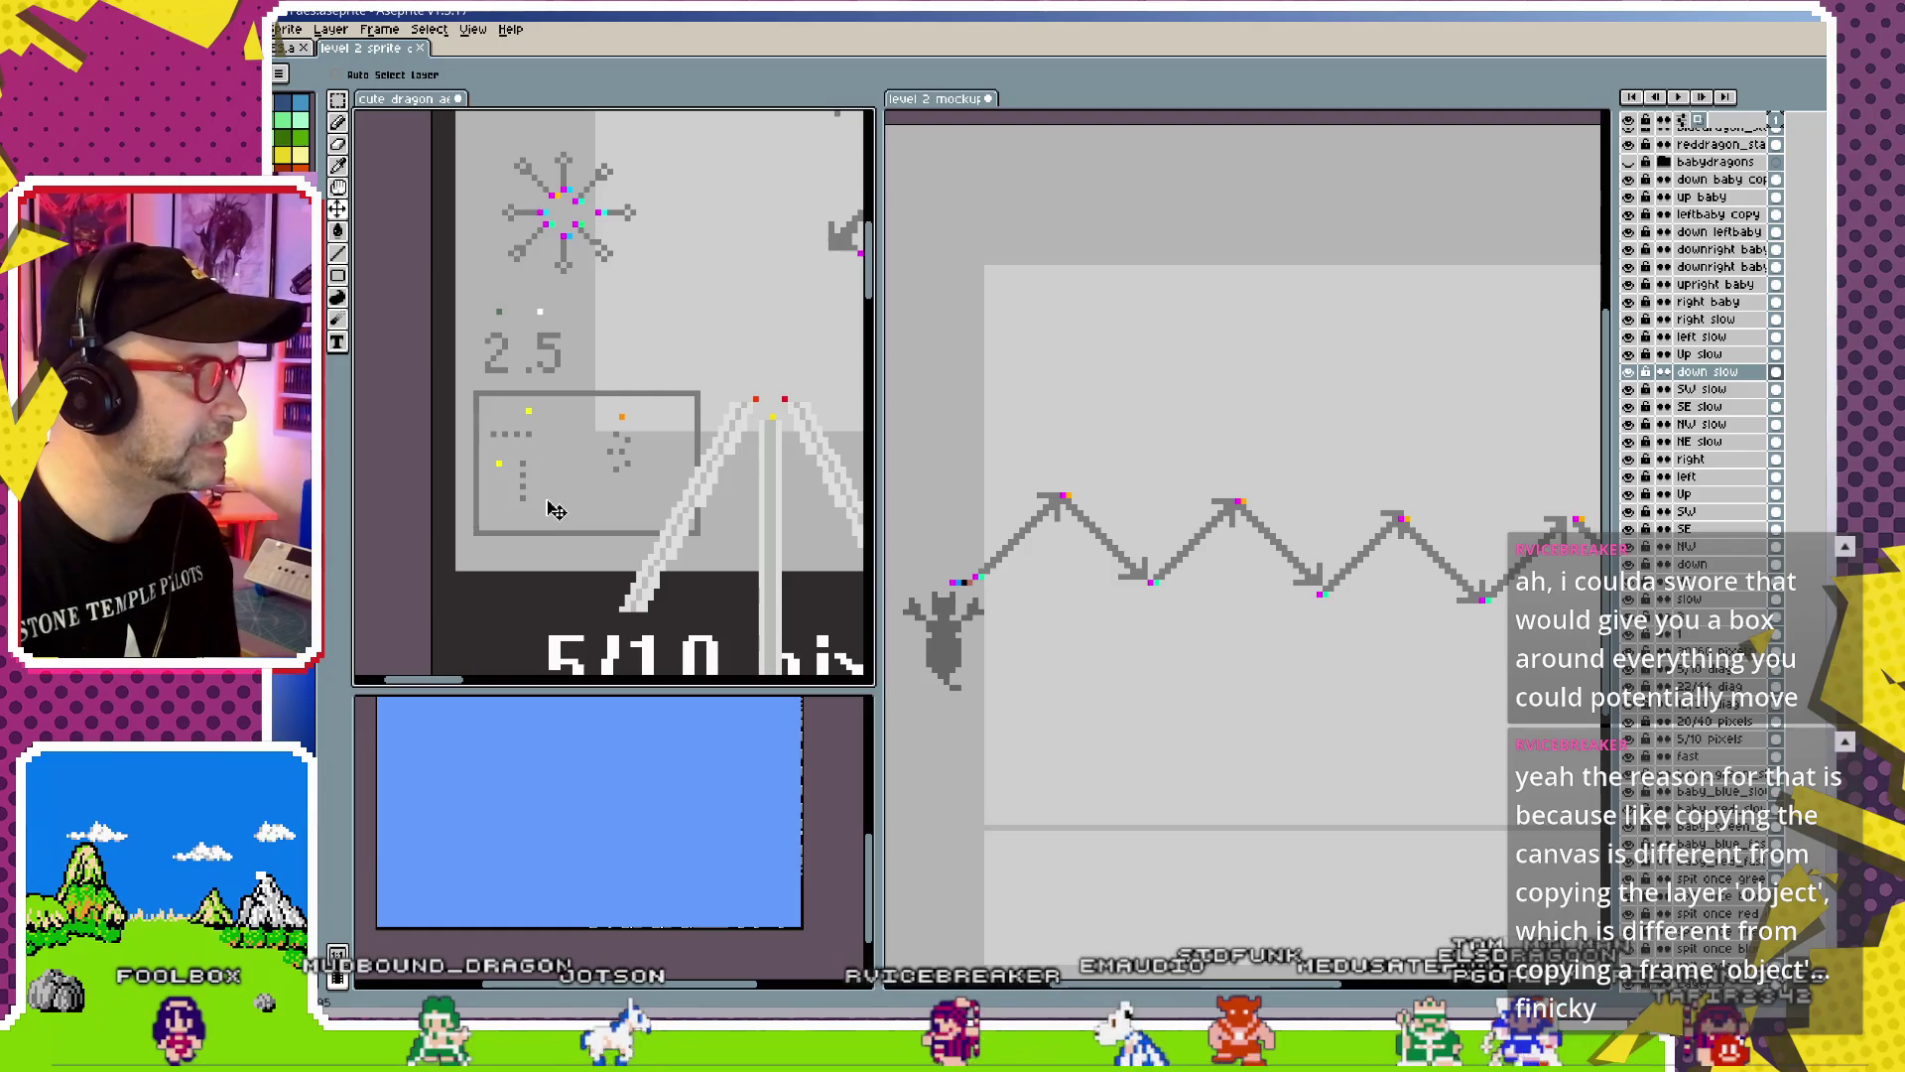
{"action": "left_click", "coordinate": [533, 422], "text": "ctrl"}
Pan the sheet to the 5/10 pixels label and bring up the File menu
{"action": "scroll", "coordinate": [702, 474], "scroll_direction": "down", "scroll_amount": 1}
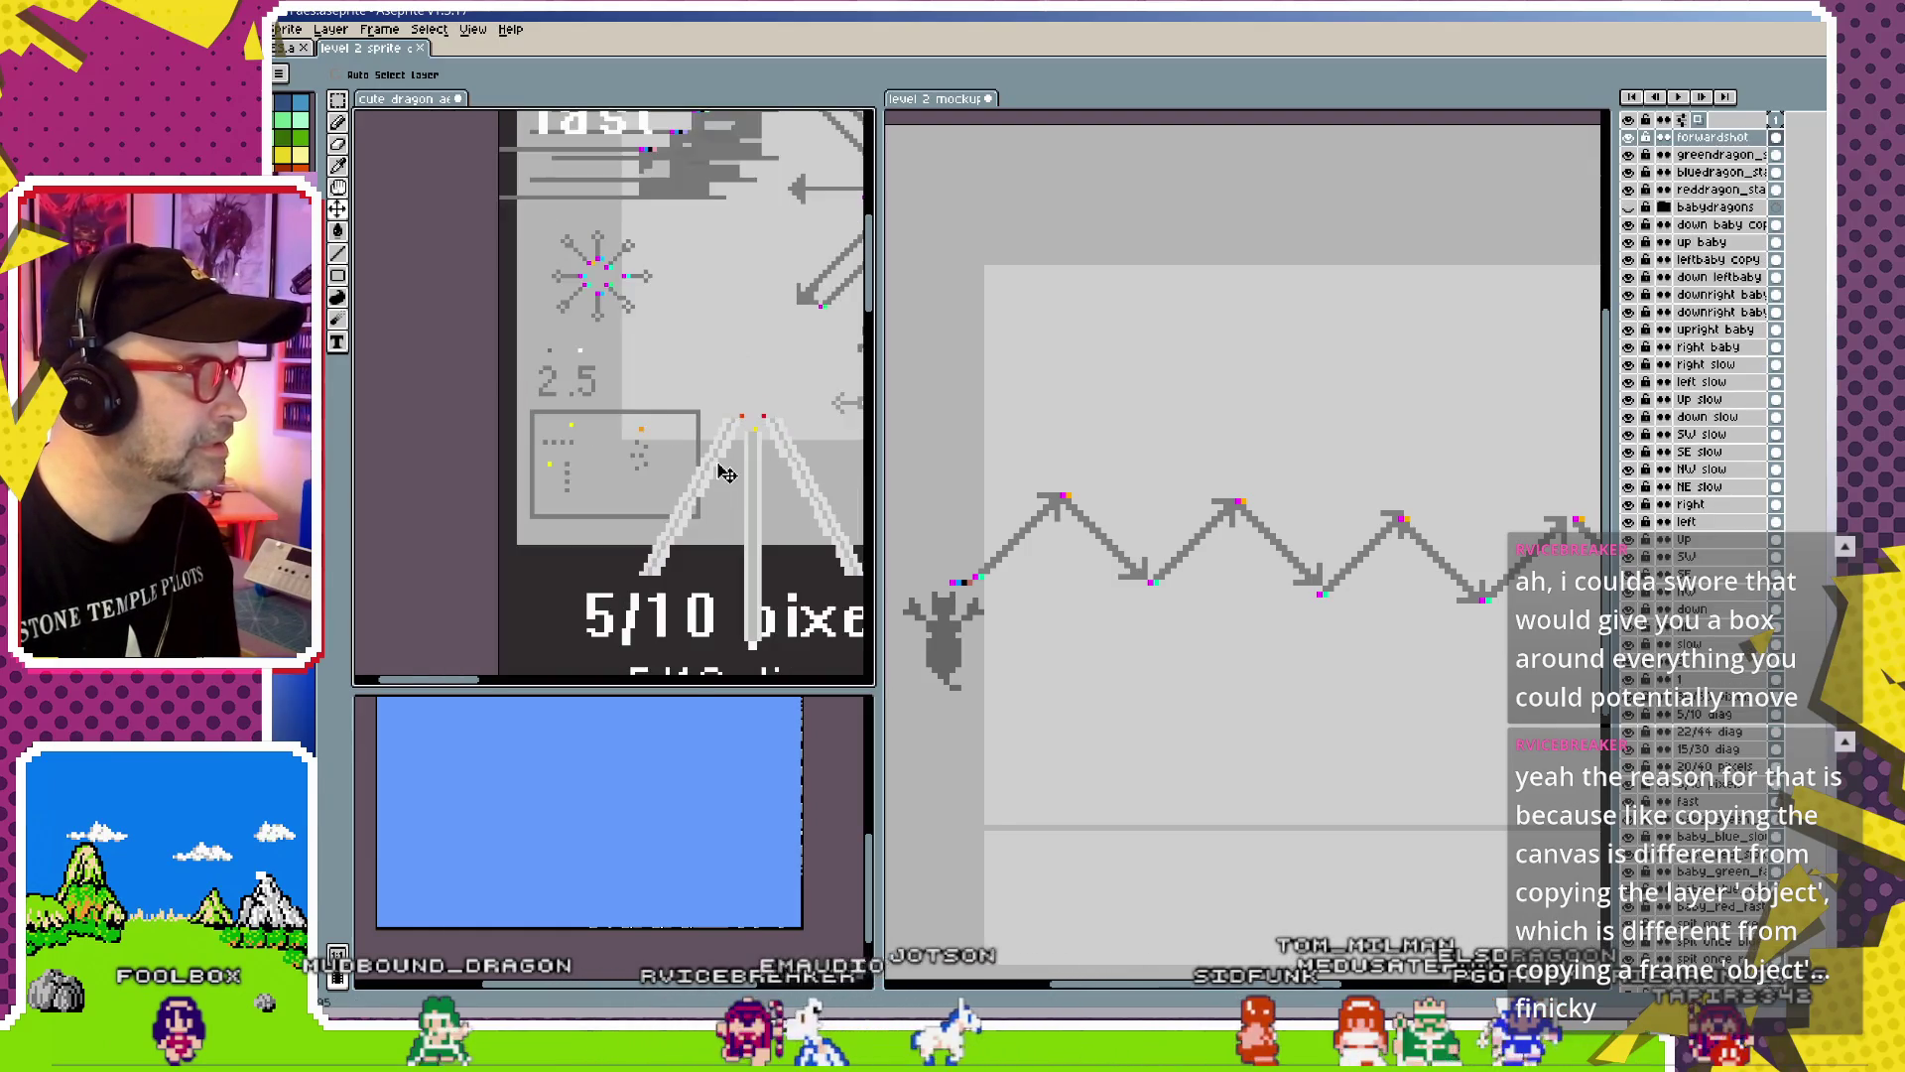
{"action": "mouse_move", "coordinate": [703, 474]}
{"action": "left_mouse_down"}
{"action": "mouse_move", "coordinate": [511, 456]}
{"action": "mouse_move", "coordinate": [599, 473]}
{"action": "left_mouse_up"}
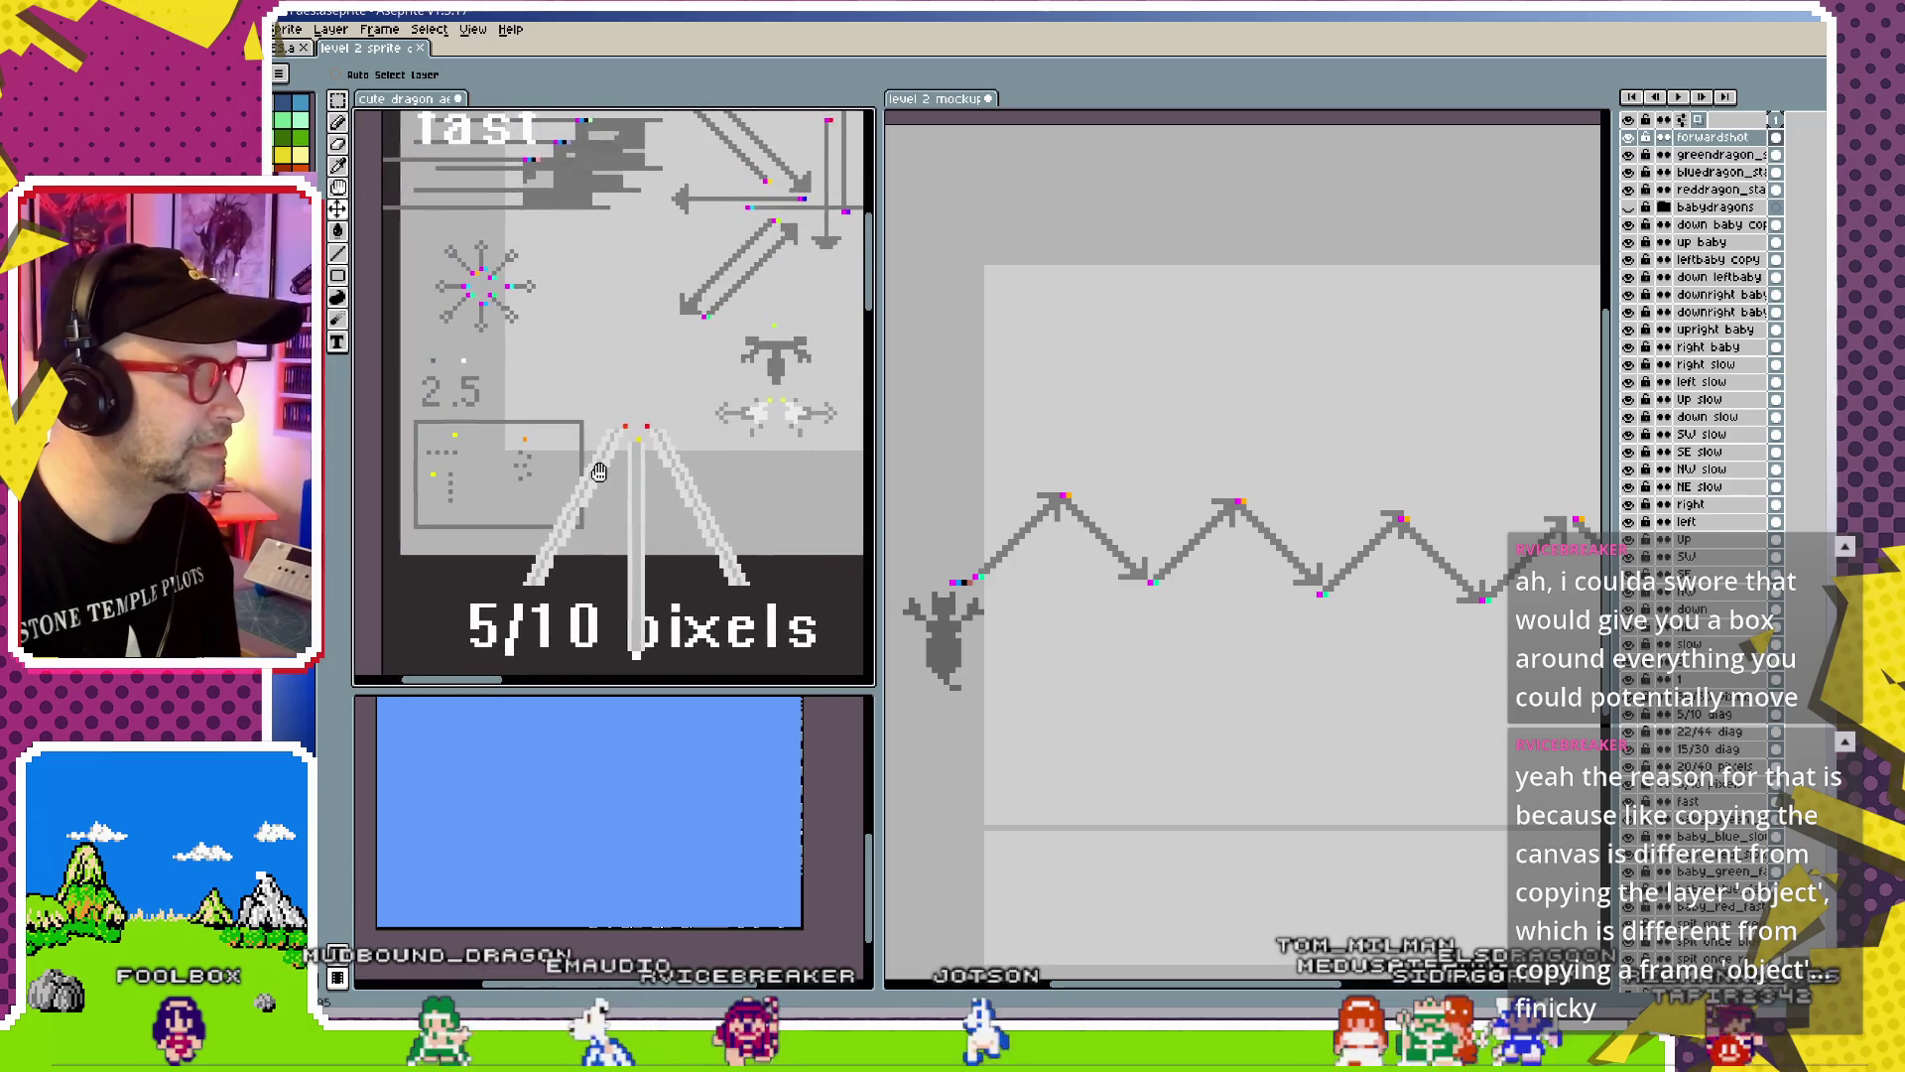
{"action": "scroll", "coordinate": [610, 483], "scroll_direction": "down", "scroll_amount": 3}
{"action": "scroll", "coordinate": [611, 484], "scroll_direction": "up", "scroll_amount": 2}
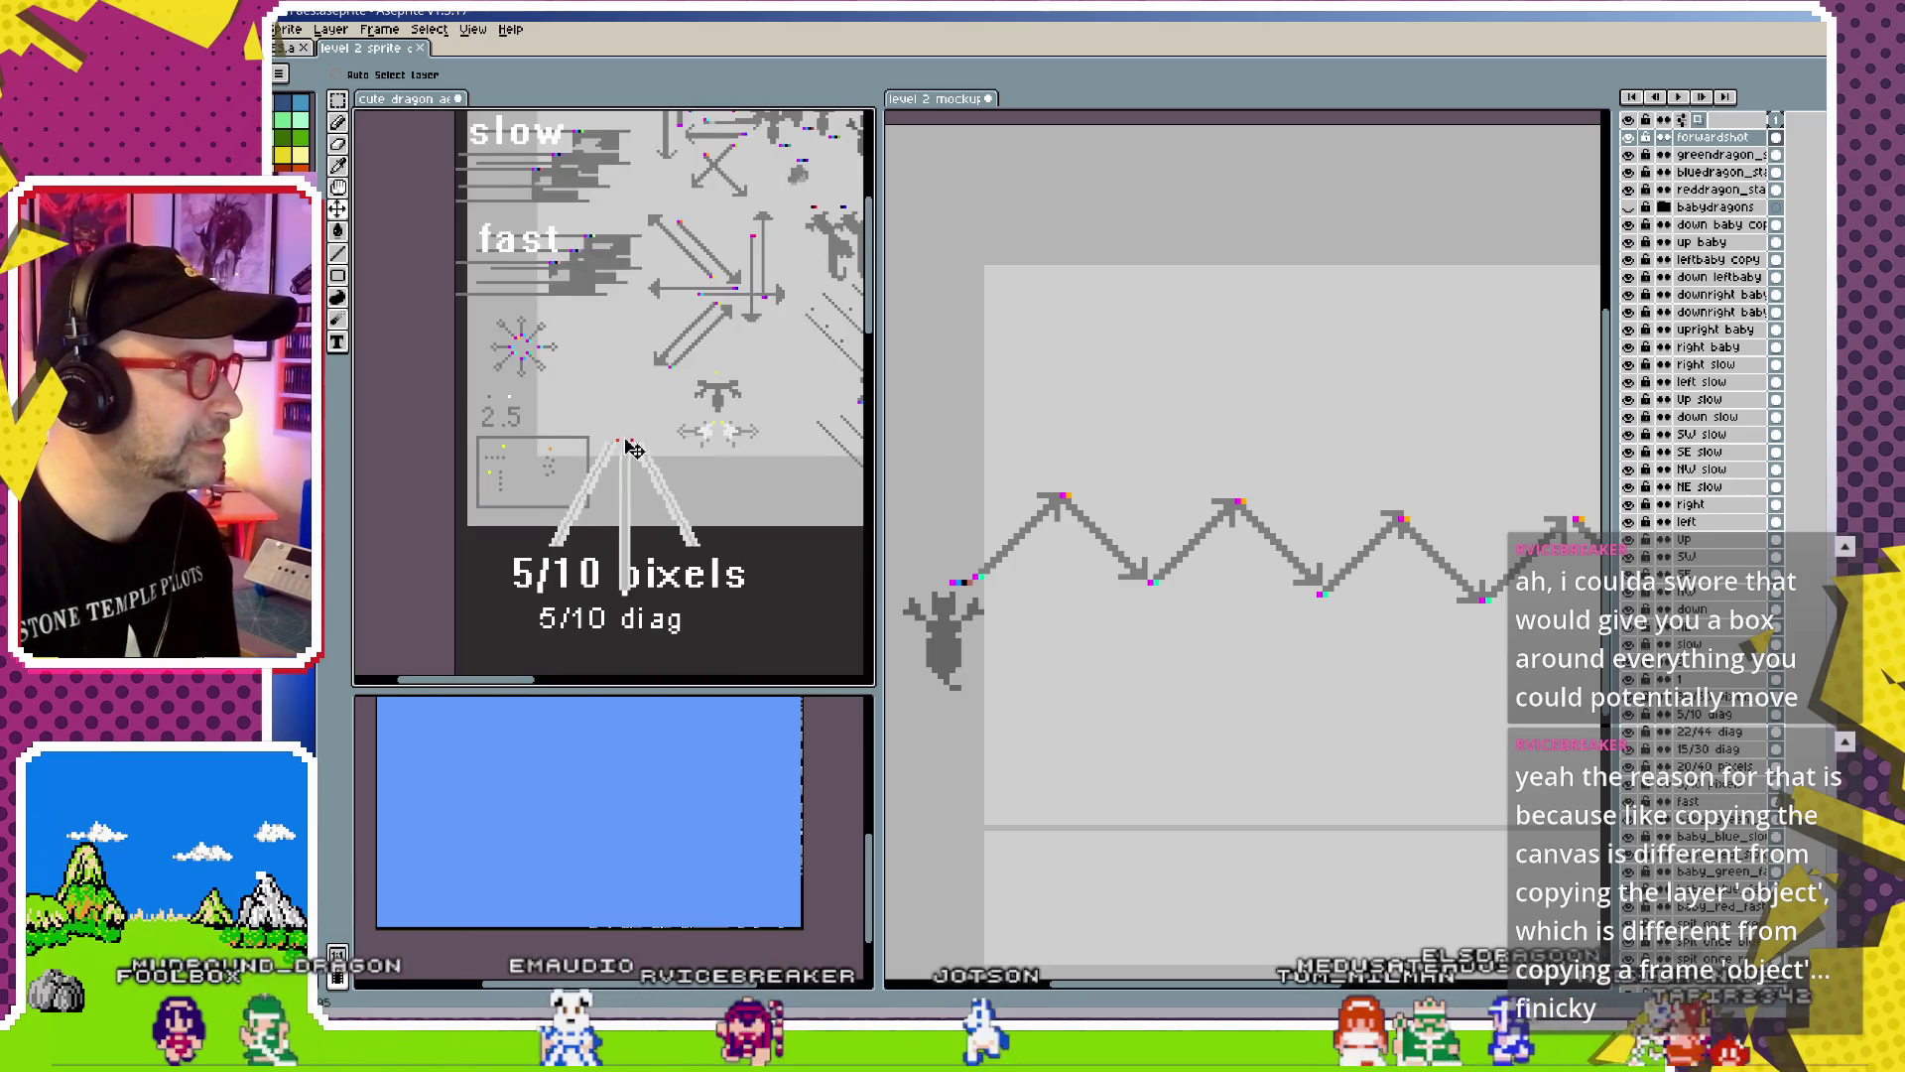
{"action": "scroll", "coordinate": [596, 496], "scroll_direction": "down", "scroll_amount": 1}
{"action": "scroll", "coordinate": [546, 526], "scroll_direction": "down", "scroll_amount": 1}
{"action": "scroll", "coordinate": [556, 526], "scroll_direction": "down", "scroll_amount": 2}
{"action": "scroll", "coordinate": [590, 538], "scroll_direction": "up", "scroll_amount": 4}
{"action": "scroll", "coordinate": [591, 538], "scroll_direction": "down", "scroll_amount": 2}
{"action": "key", "text": "alt+f"}
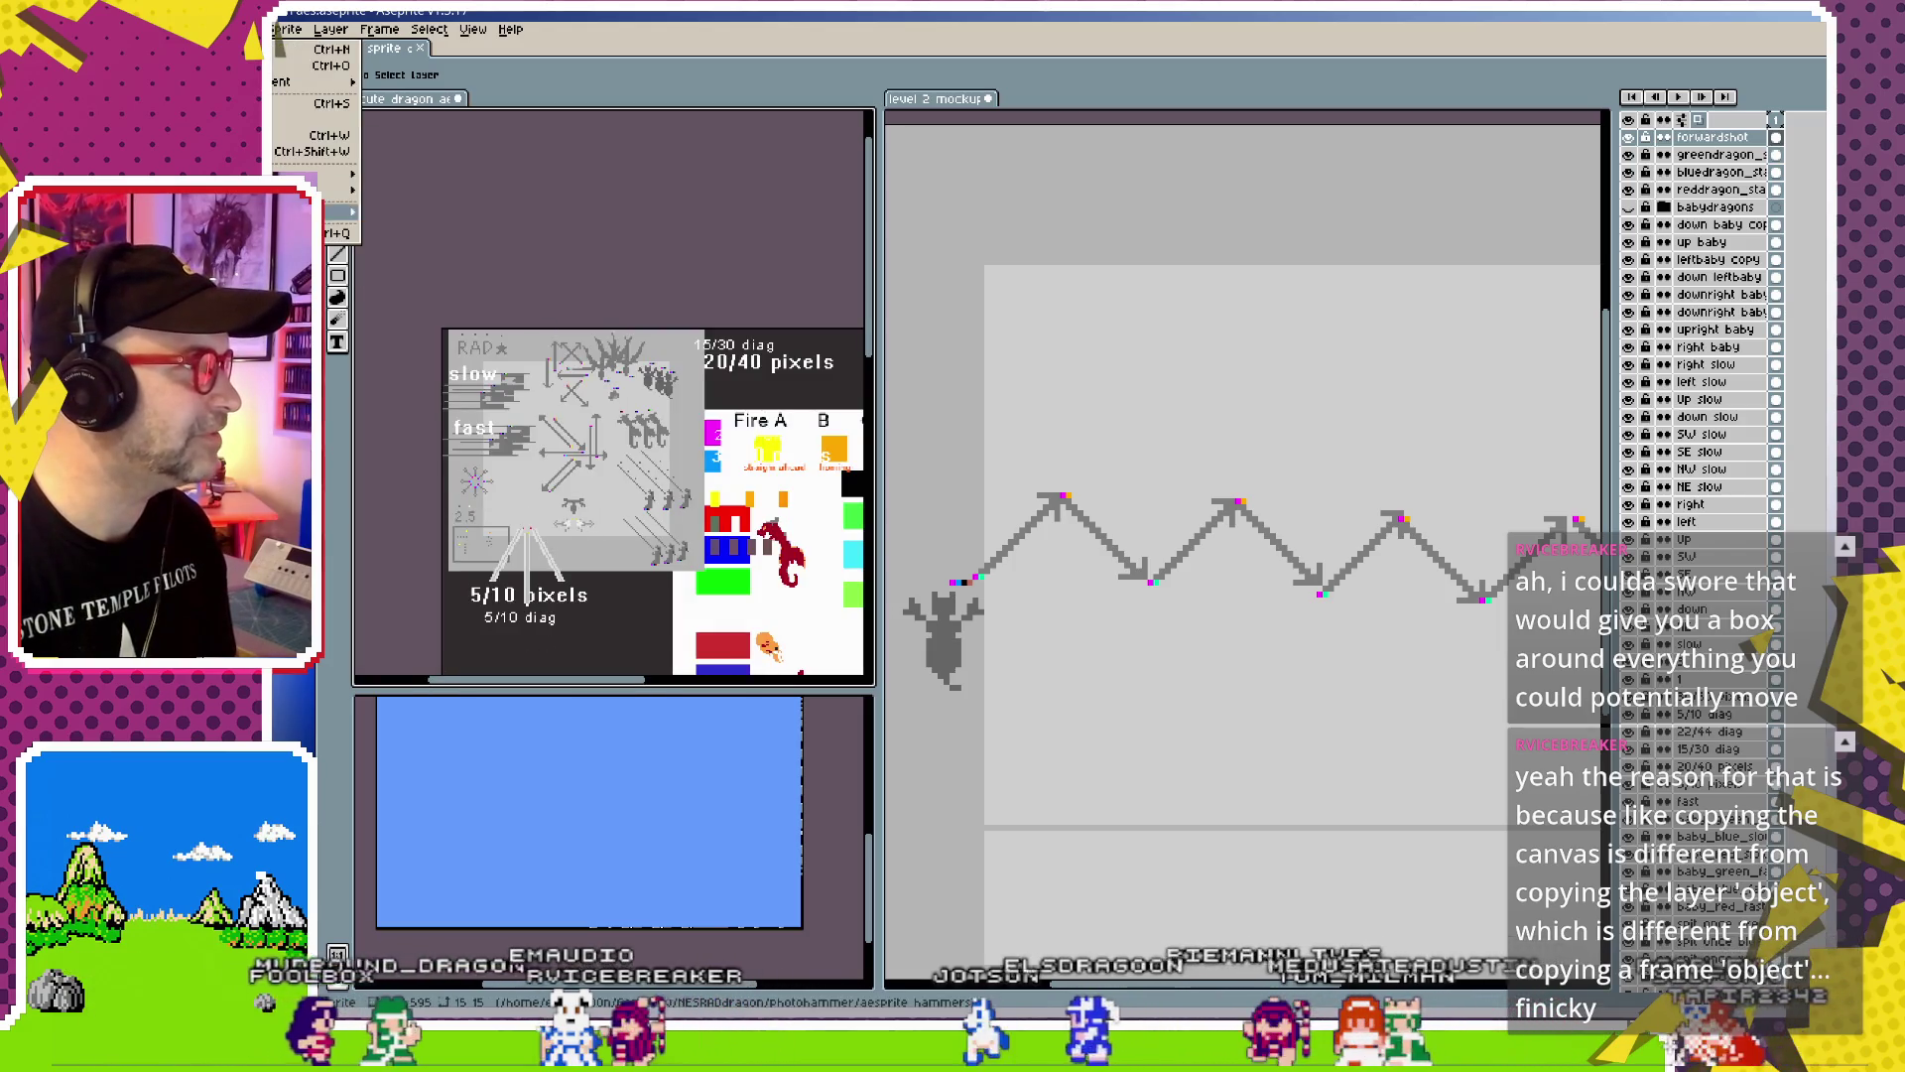
Close the cute dragon sheet with Don't Save, then bring up the Open dialog with Ctrl+O
{"action": "key", "text": "Up"}
{"action": "key", "text": "Up"}
{"action": "key", "text": "Right"}
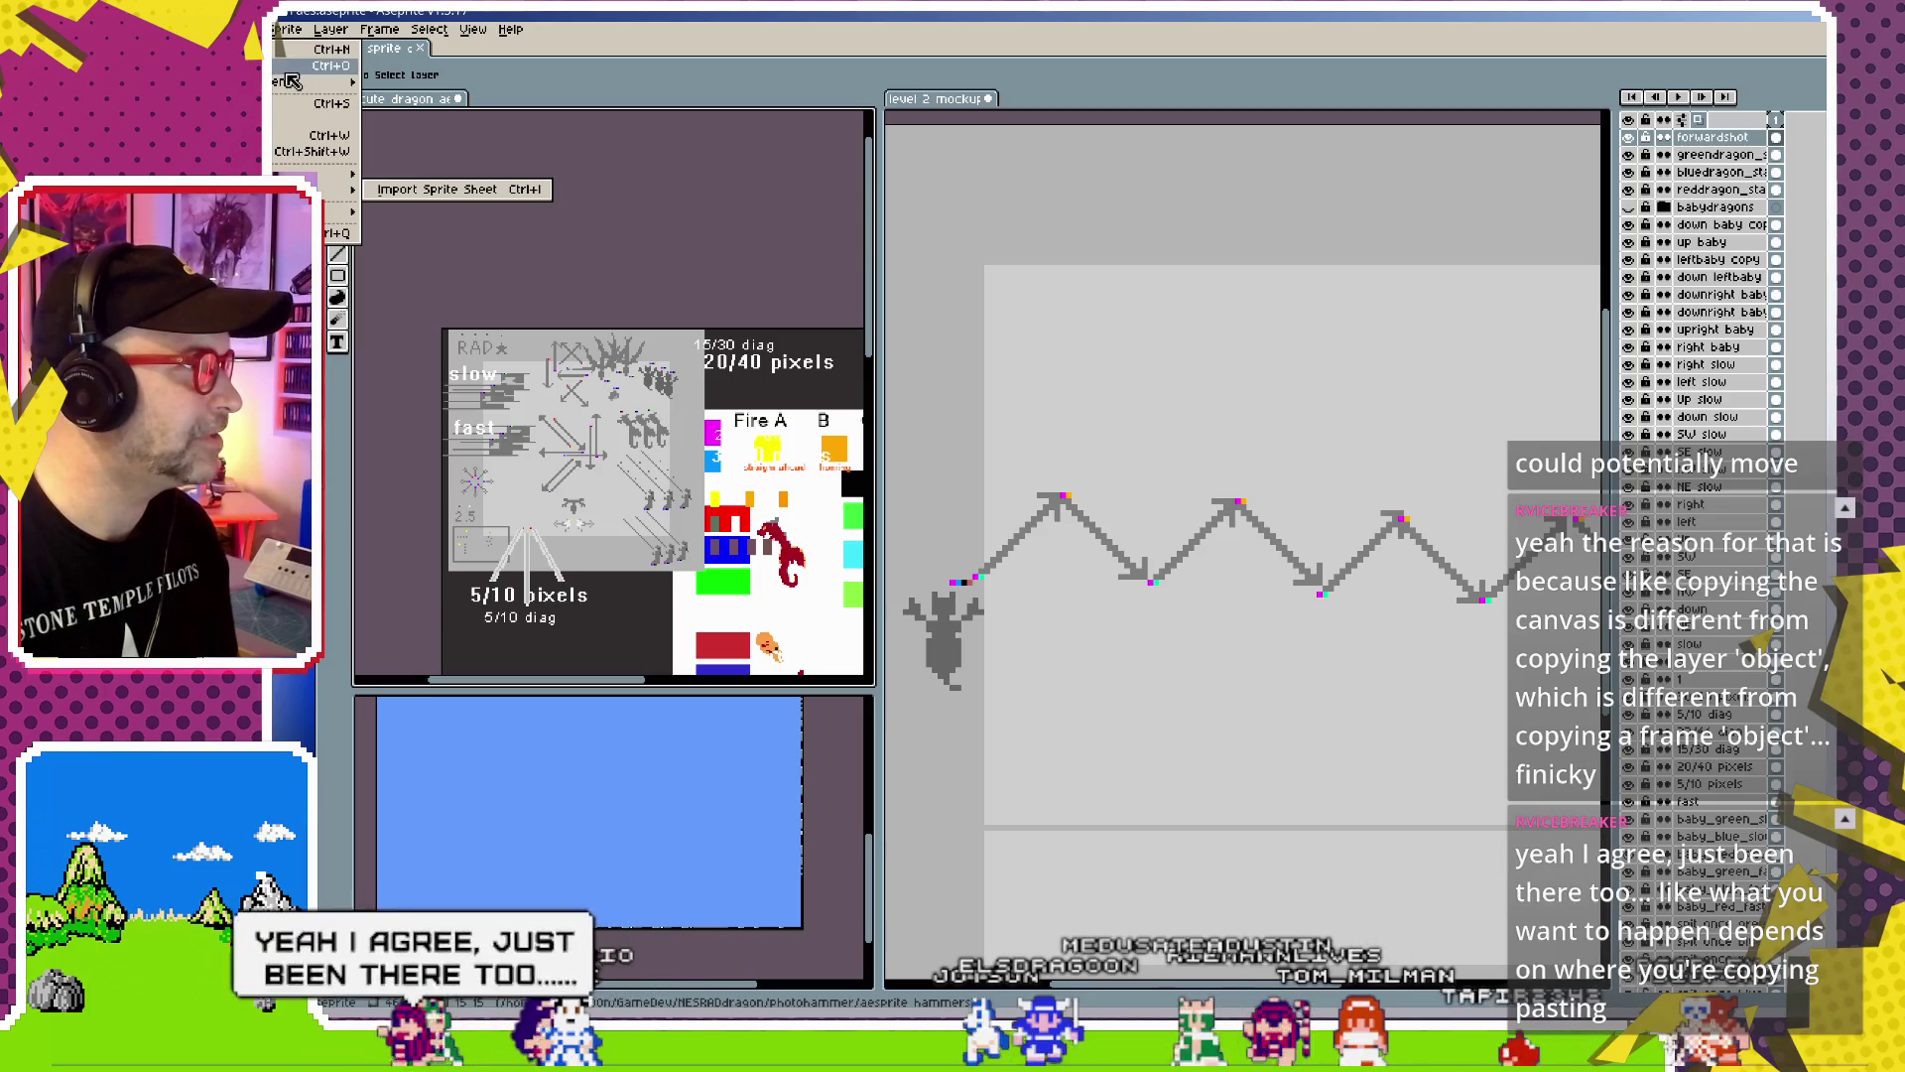
{"action": "left_click", "coordinate": [763, 100]}
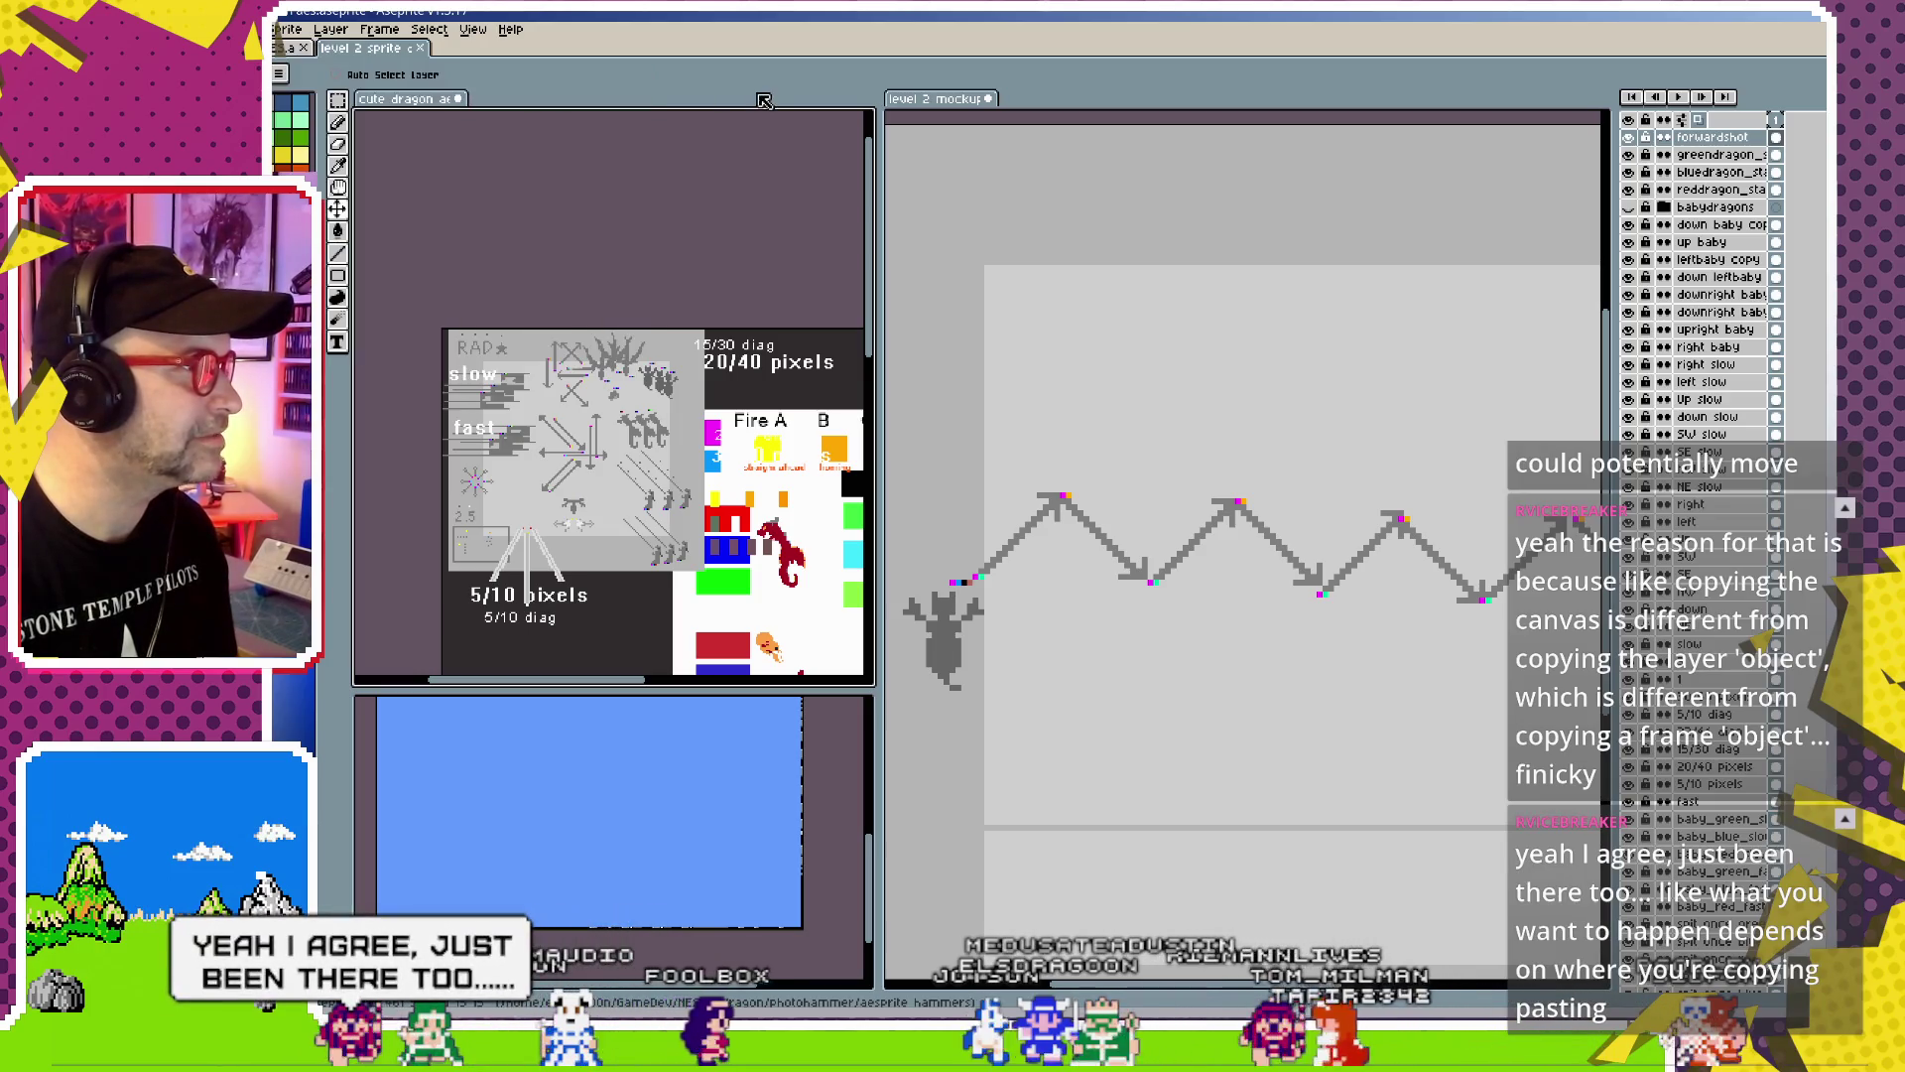
{"action": "left_click", "coordinate": [456, 99]}
{"action": "left_click", "coordinate": [1151, 556]}
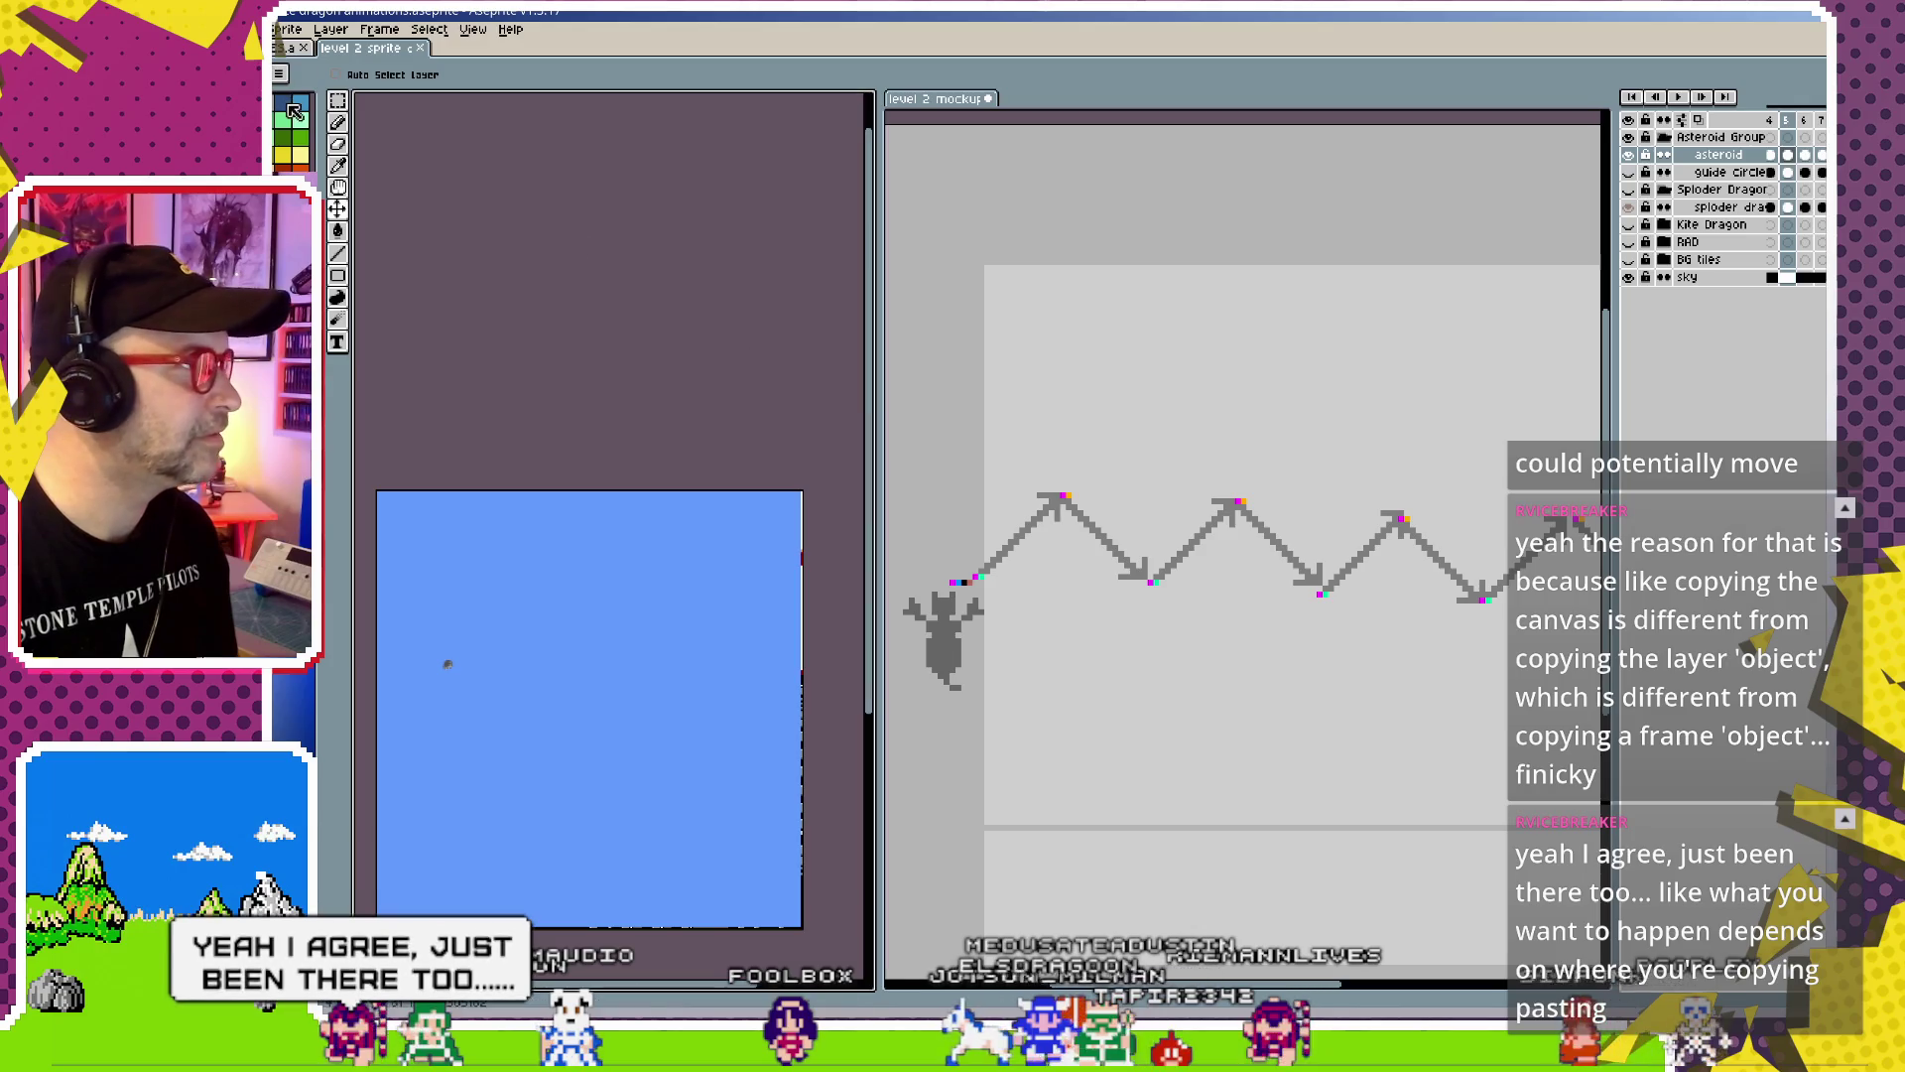
{"action": "key", "text": "ctrl+o"}
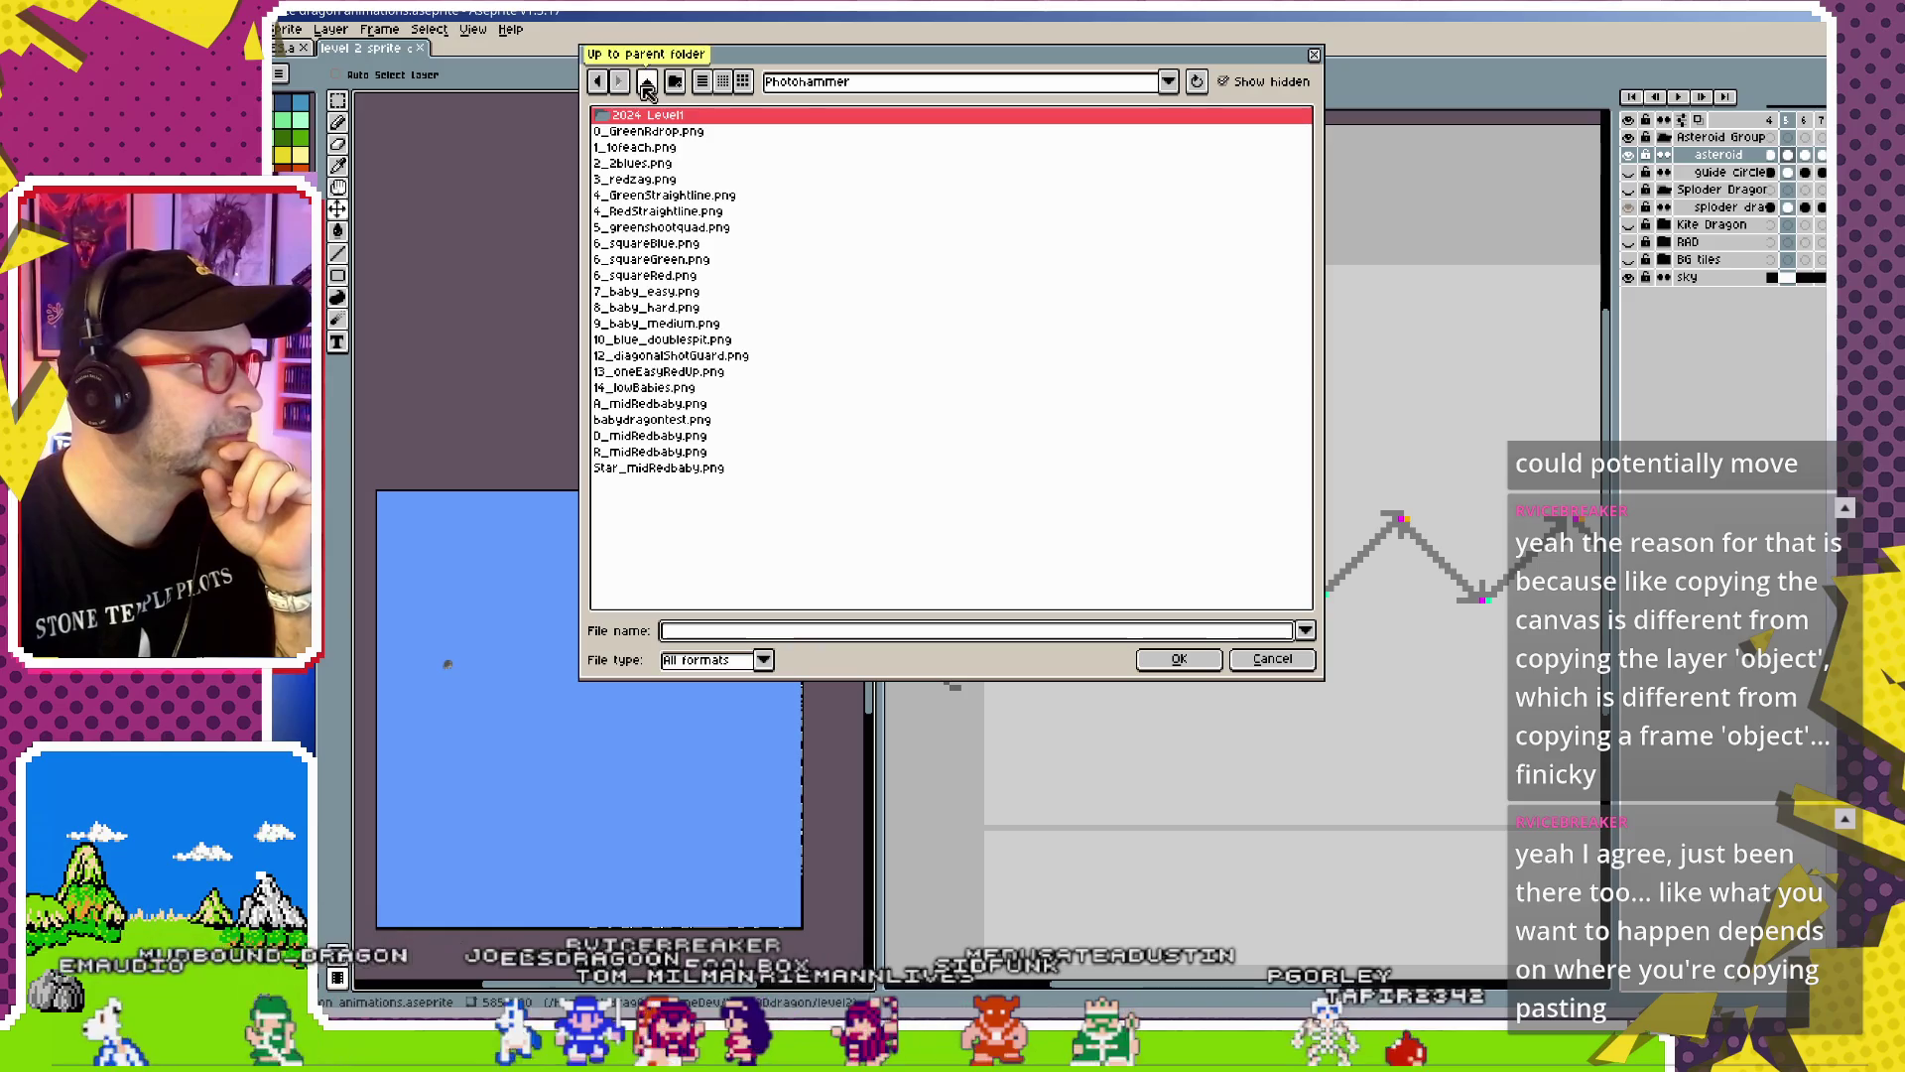
Go up two folders into photohammer > aesprite hammers and reopen the cute dragon .aseprite file
{"action": "left_click", "coordinate": [647, 82]}
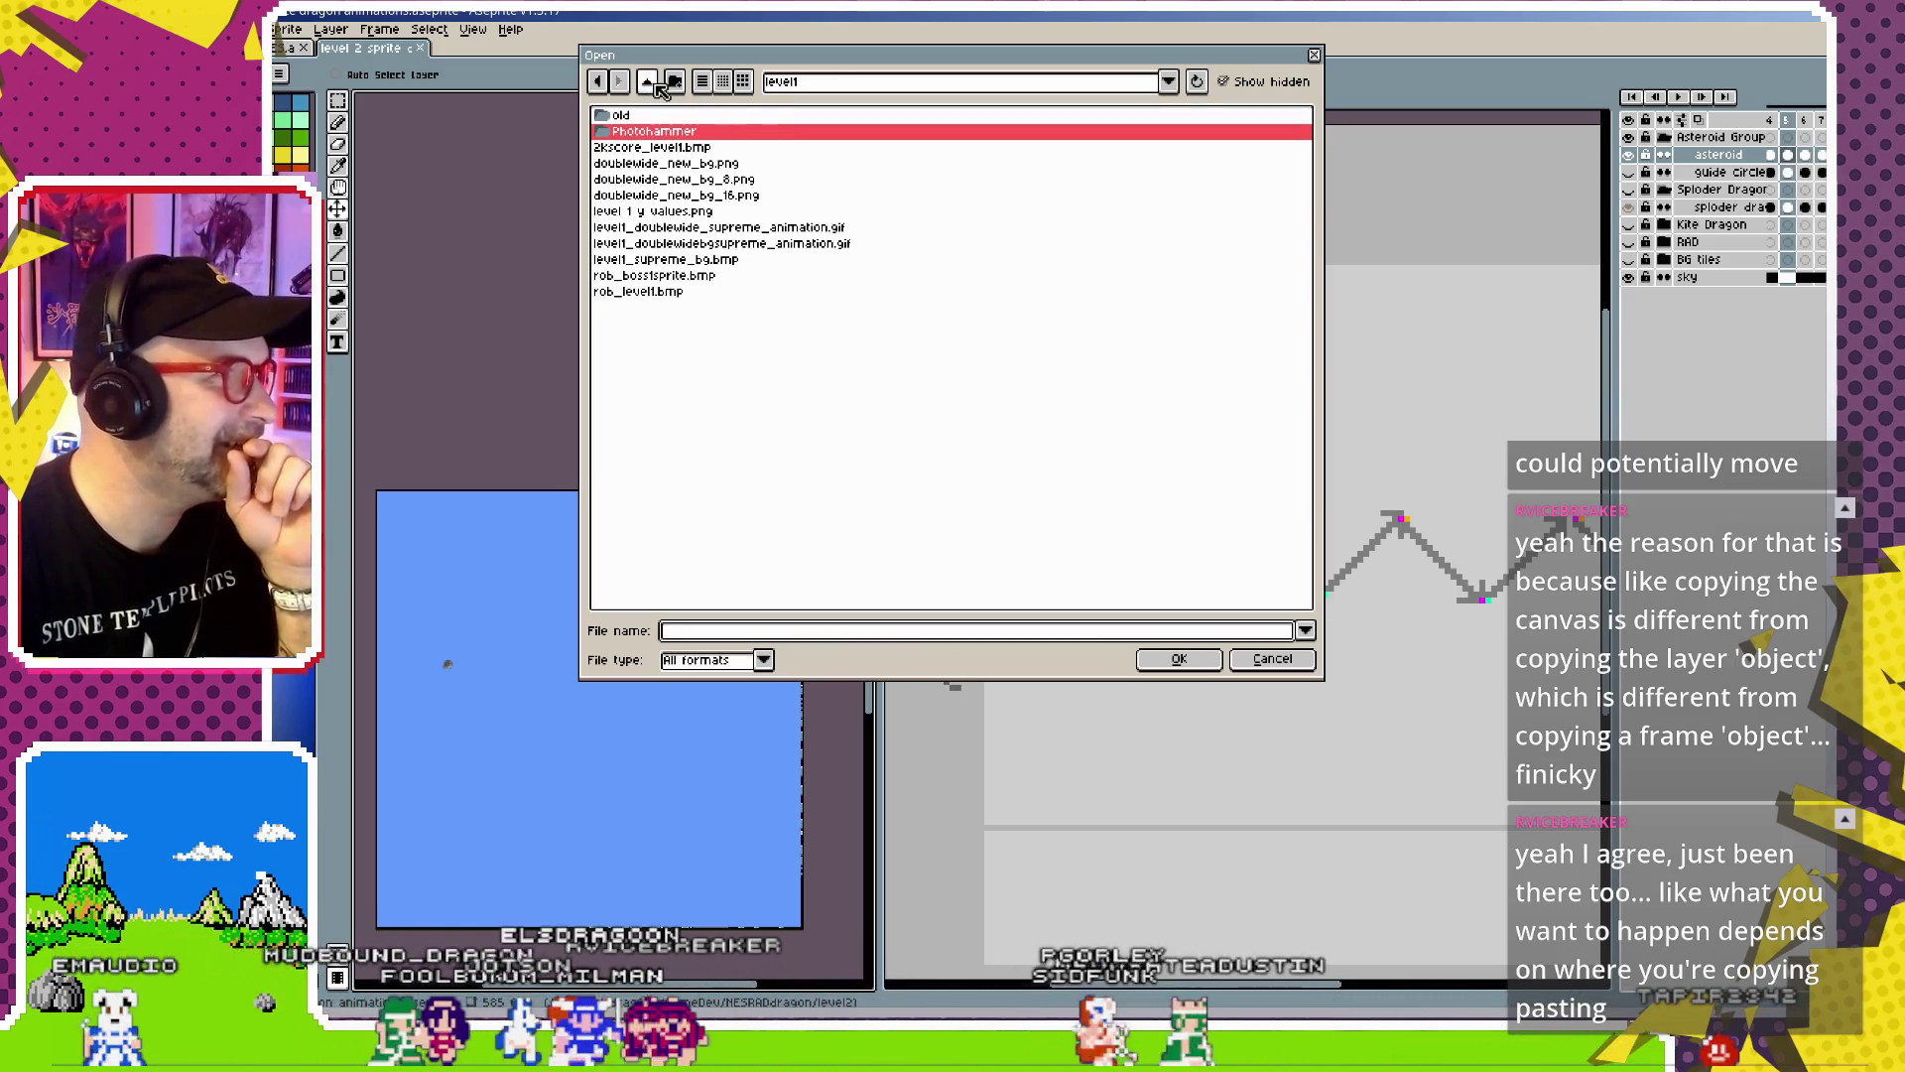
{"action": "left_click", "coordinate": [653, 86]}
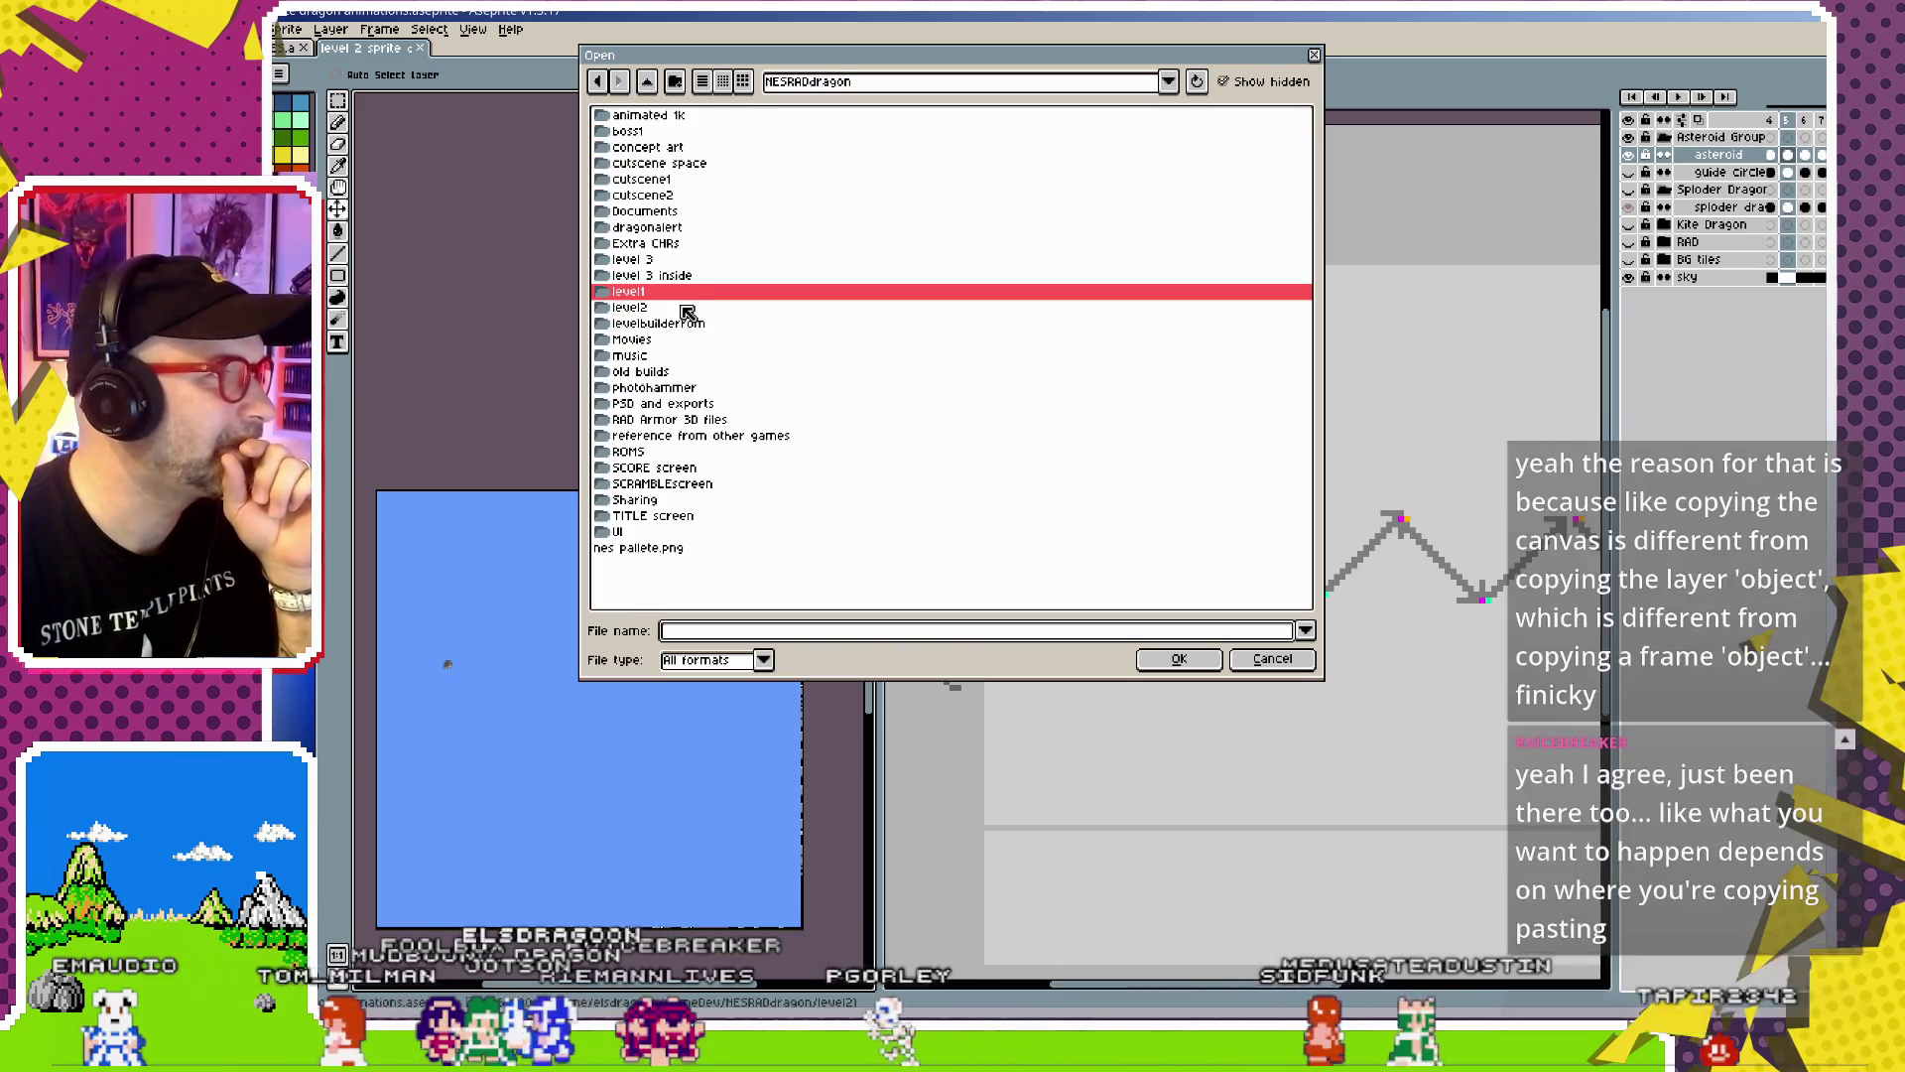
{"action": "left_click", "coordinate": [685, 388]}
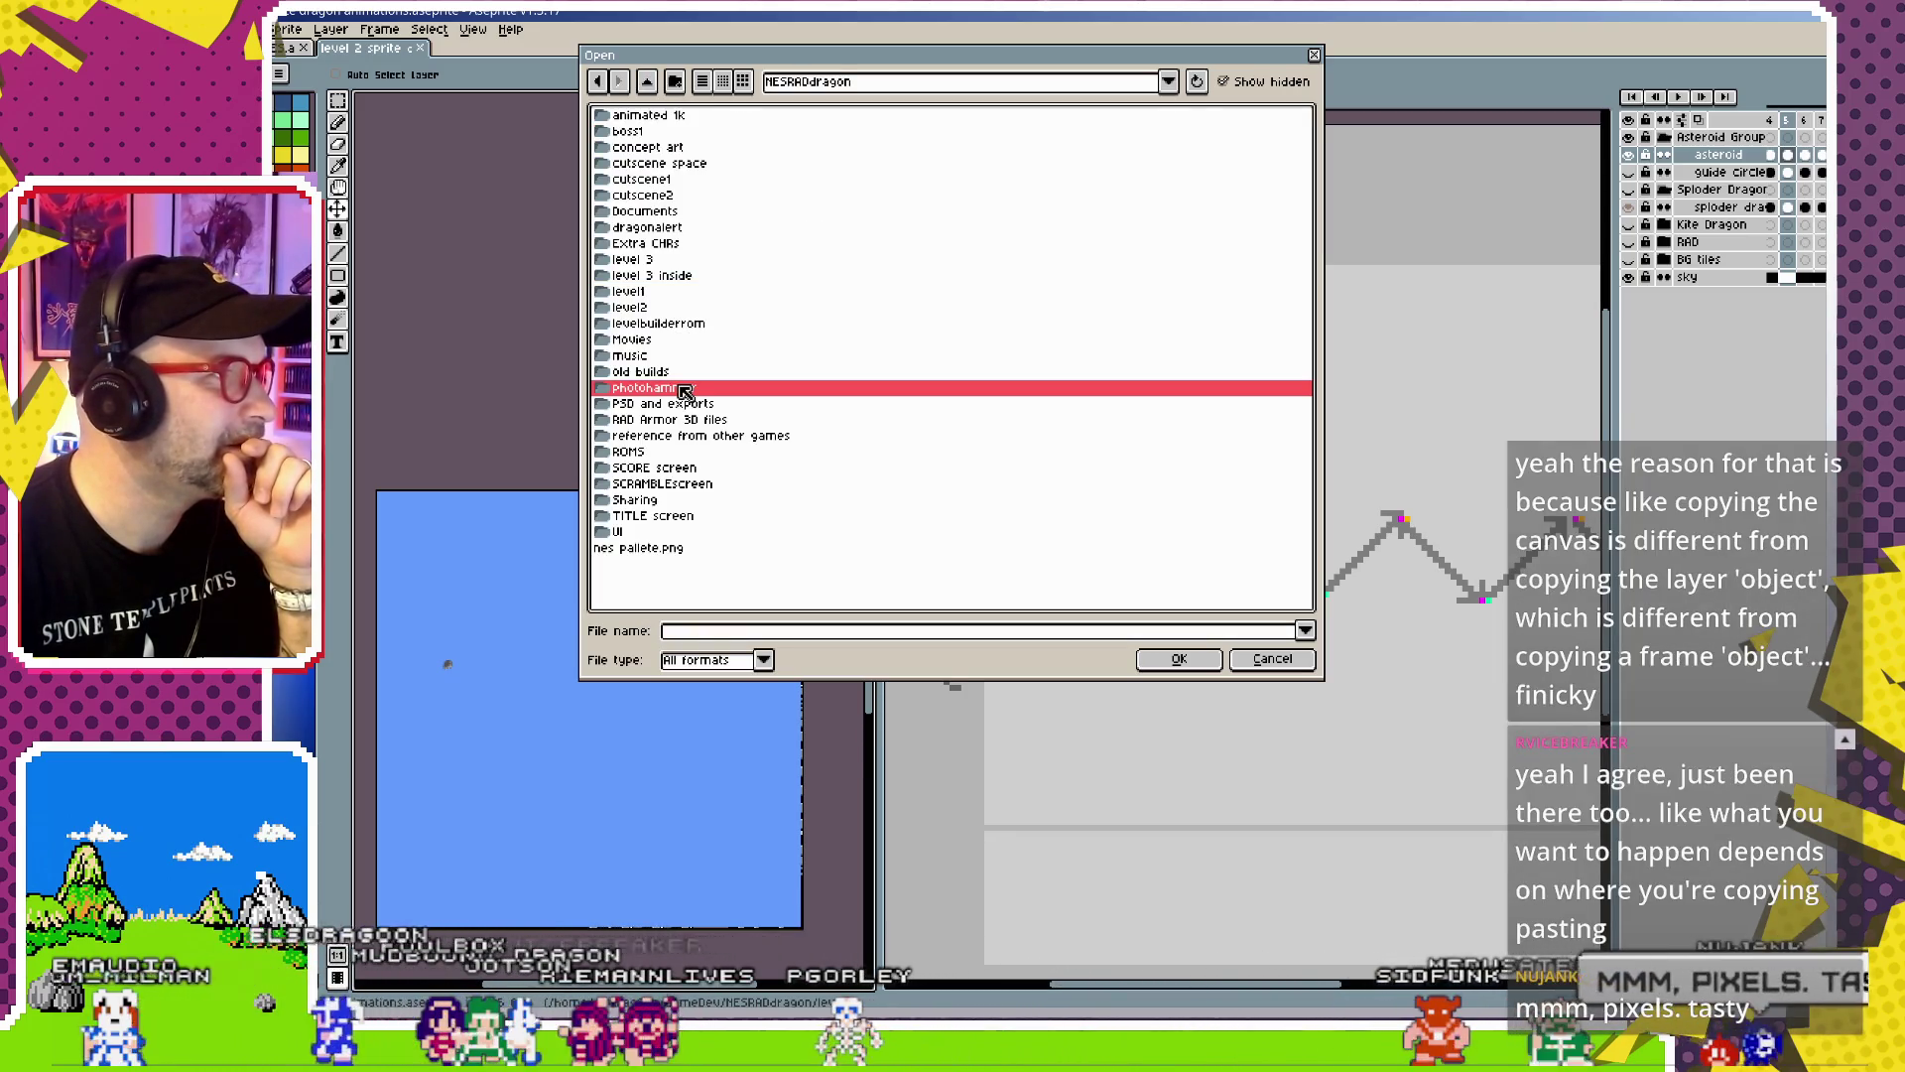
{"action": "double_click", "coordinate": [684, 388]}
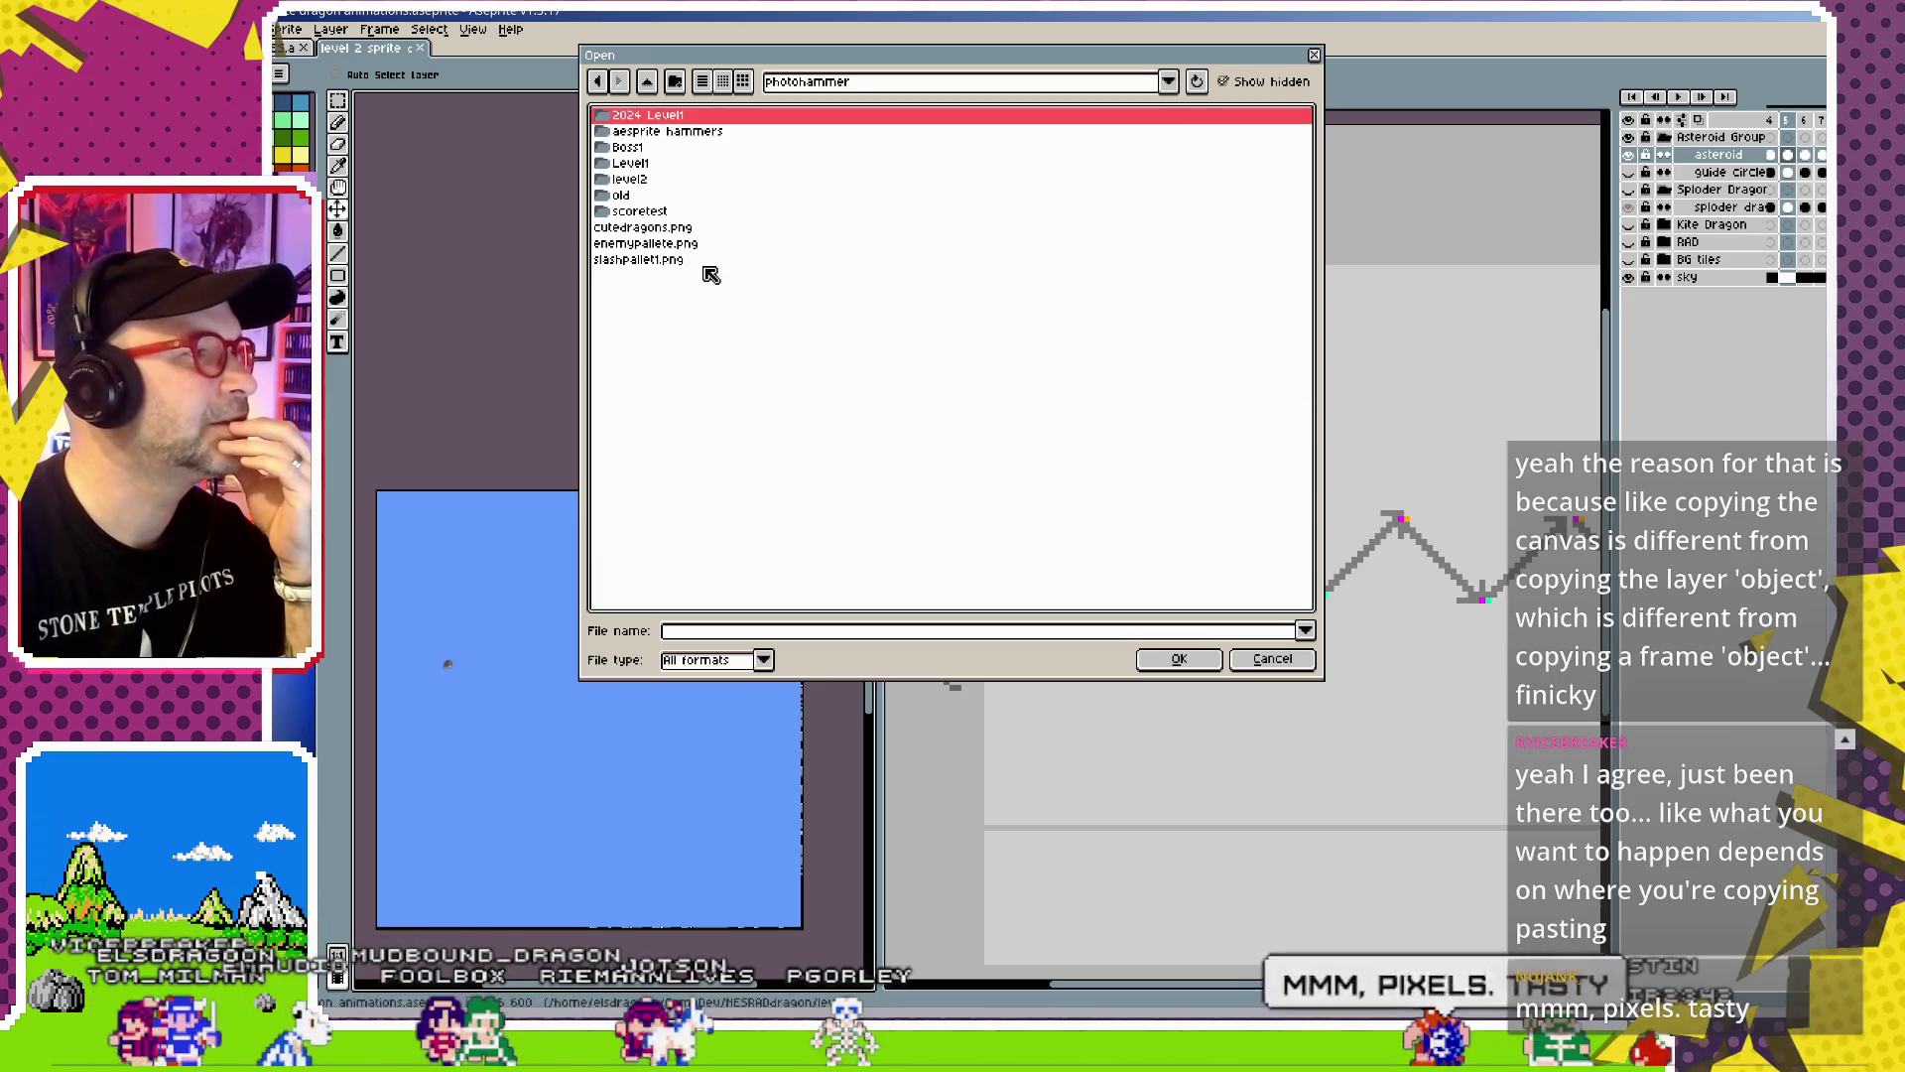
{"action": "double_click", "coordinate": [692, 132]}
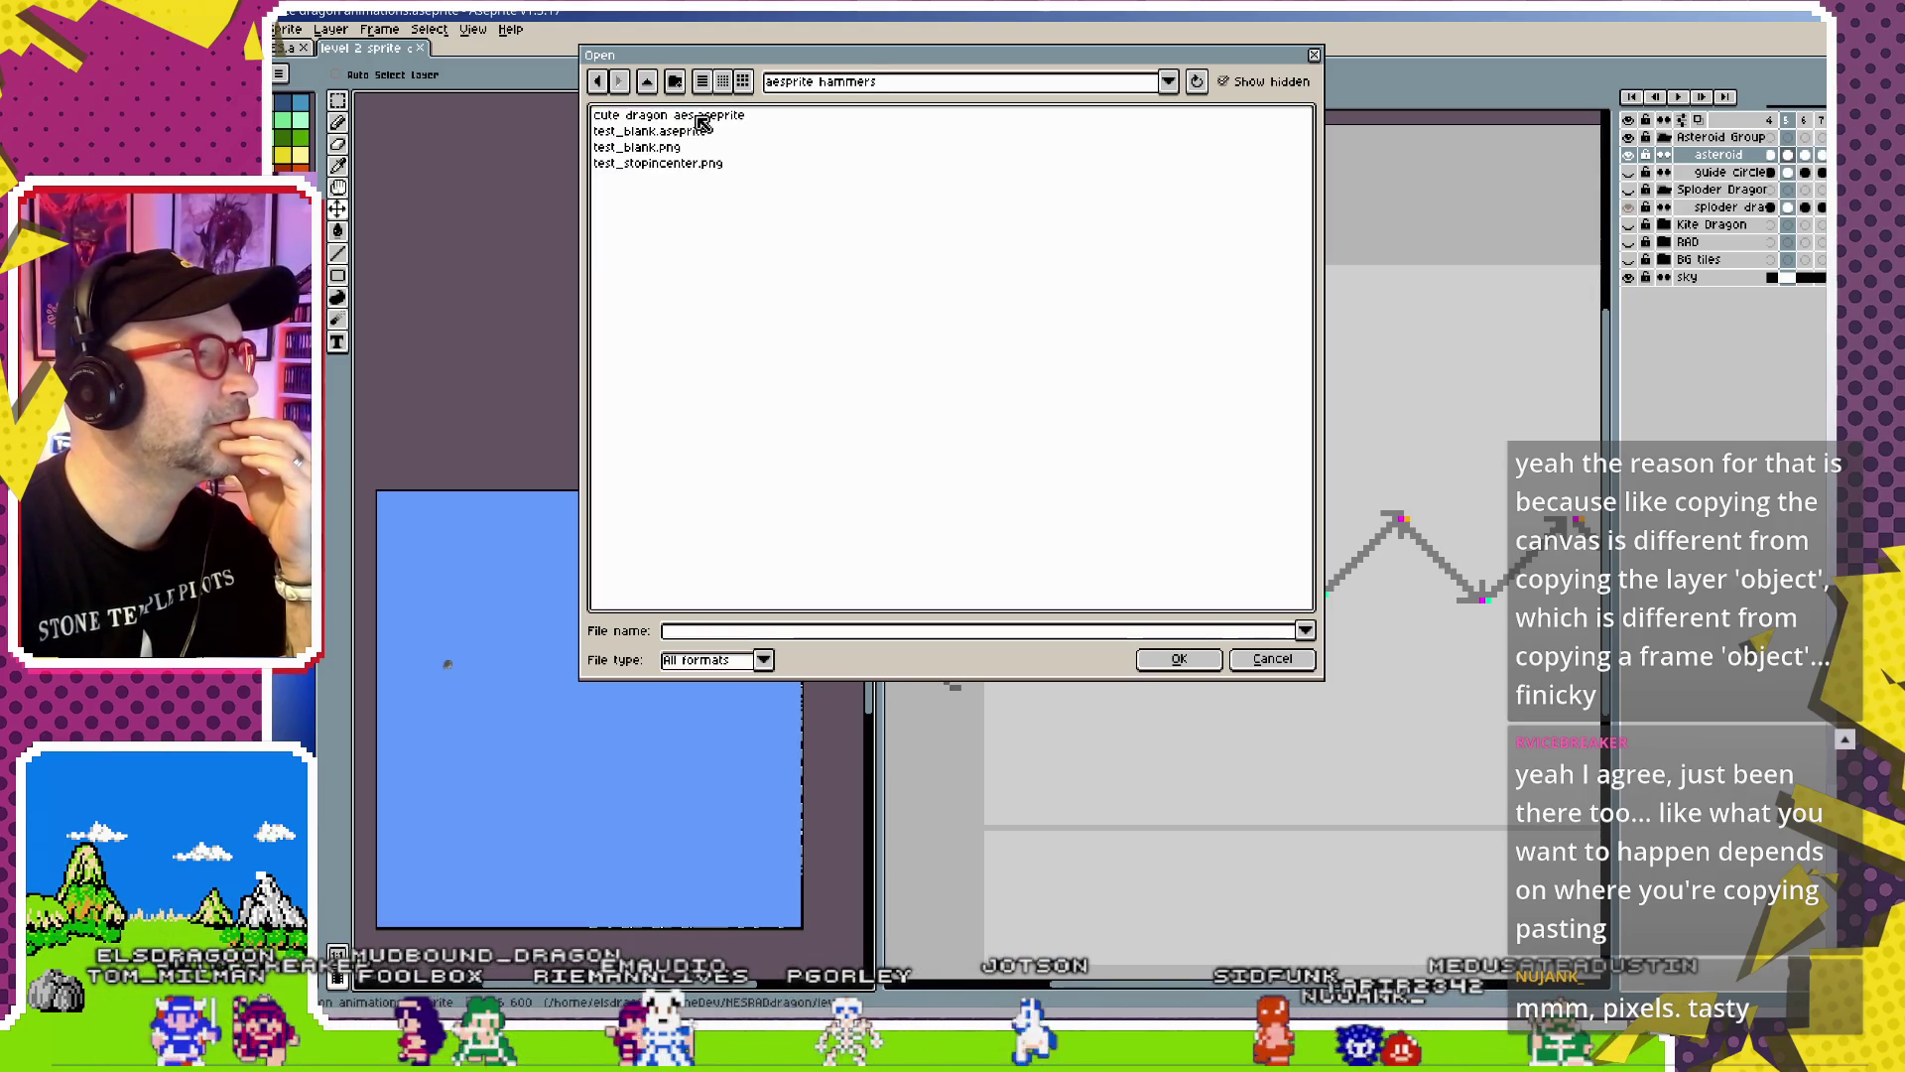
{"action": "double_click", "coordinate": [692, 129]}
{"action": "left_click_drag", "start_coordinate": [355, 290], "coordinate": [608, 340]}
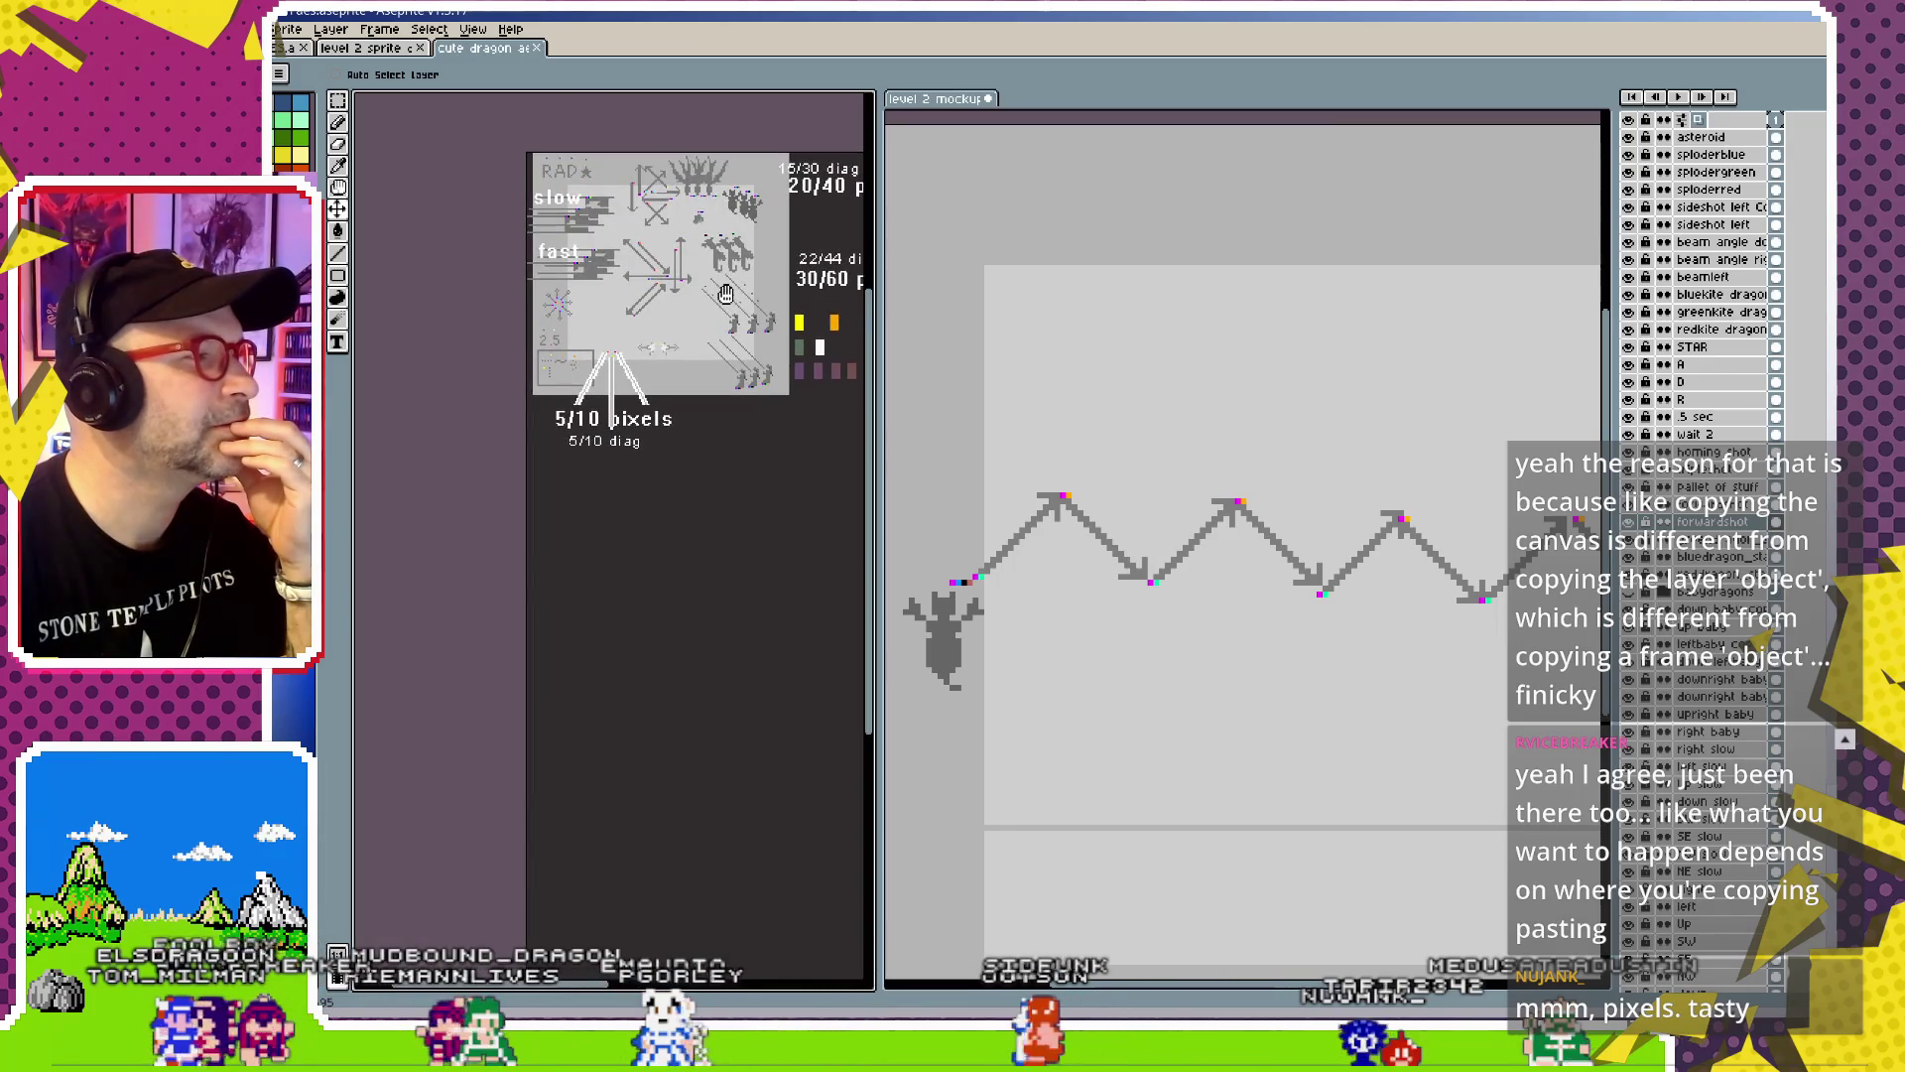
Enable Auto Select Layer and move the homing shot's orange dot and squiggle below the zigzag
{"action": "scroll", "coordinate": [601, 347], "scroll_direction": "up", "scroll_amount": 2}
{"action": "scroll", "coordinate": [583, 397], "scroll_direction": "up", "scroll_amount": 1}
{"action": "scroll", "coordinate": [591, 467], "scroll_direction": "down", "scroll_amount": 2}
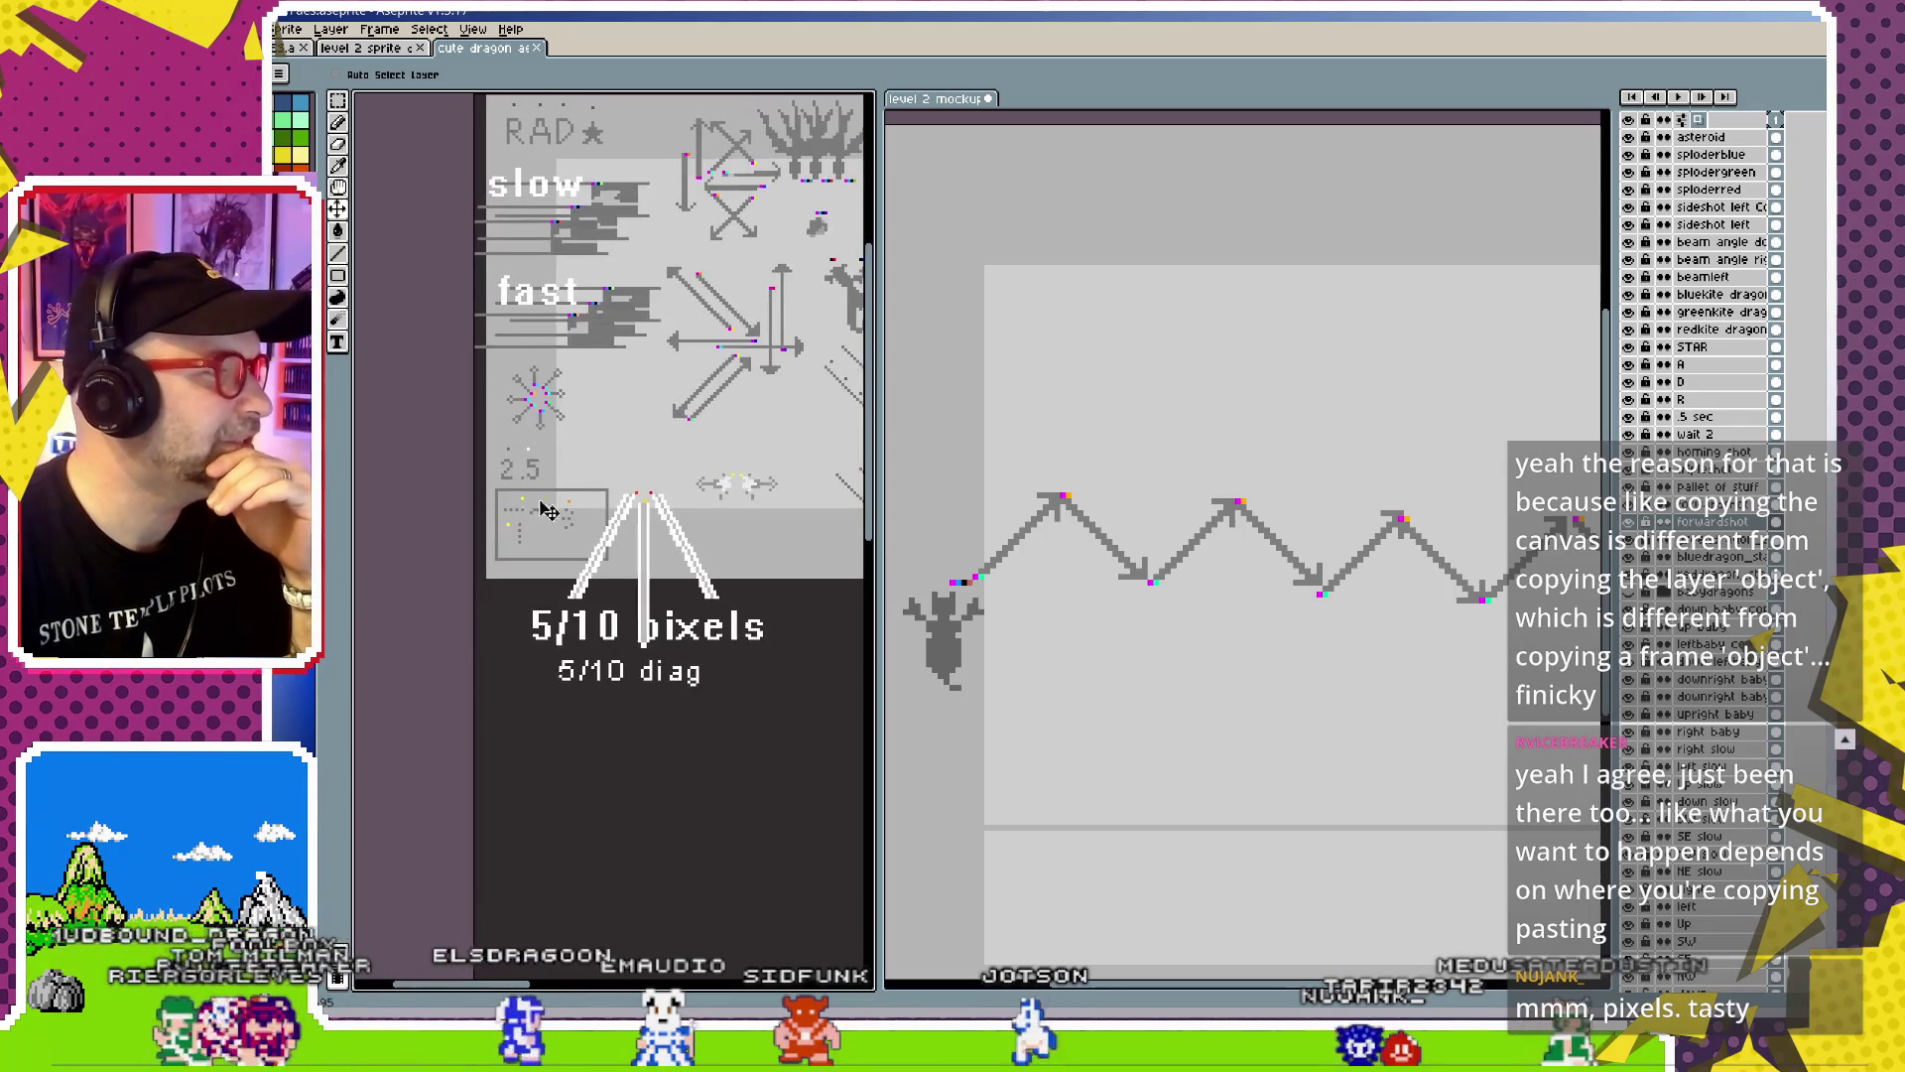
{"action": "scroll", "coordinate": [586, 514], "scroll_direction": "up", "scroll_amount": 2}
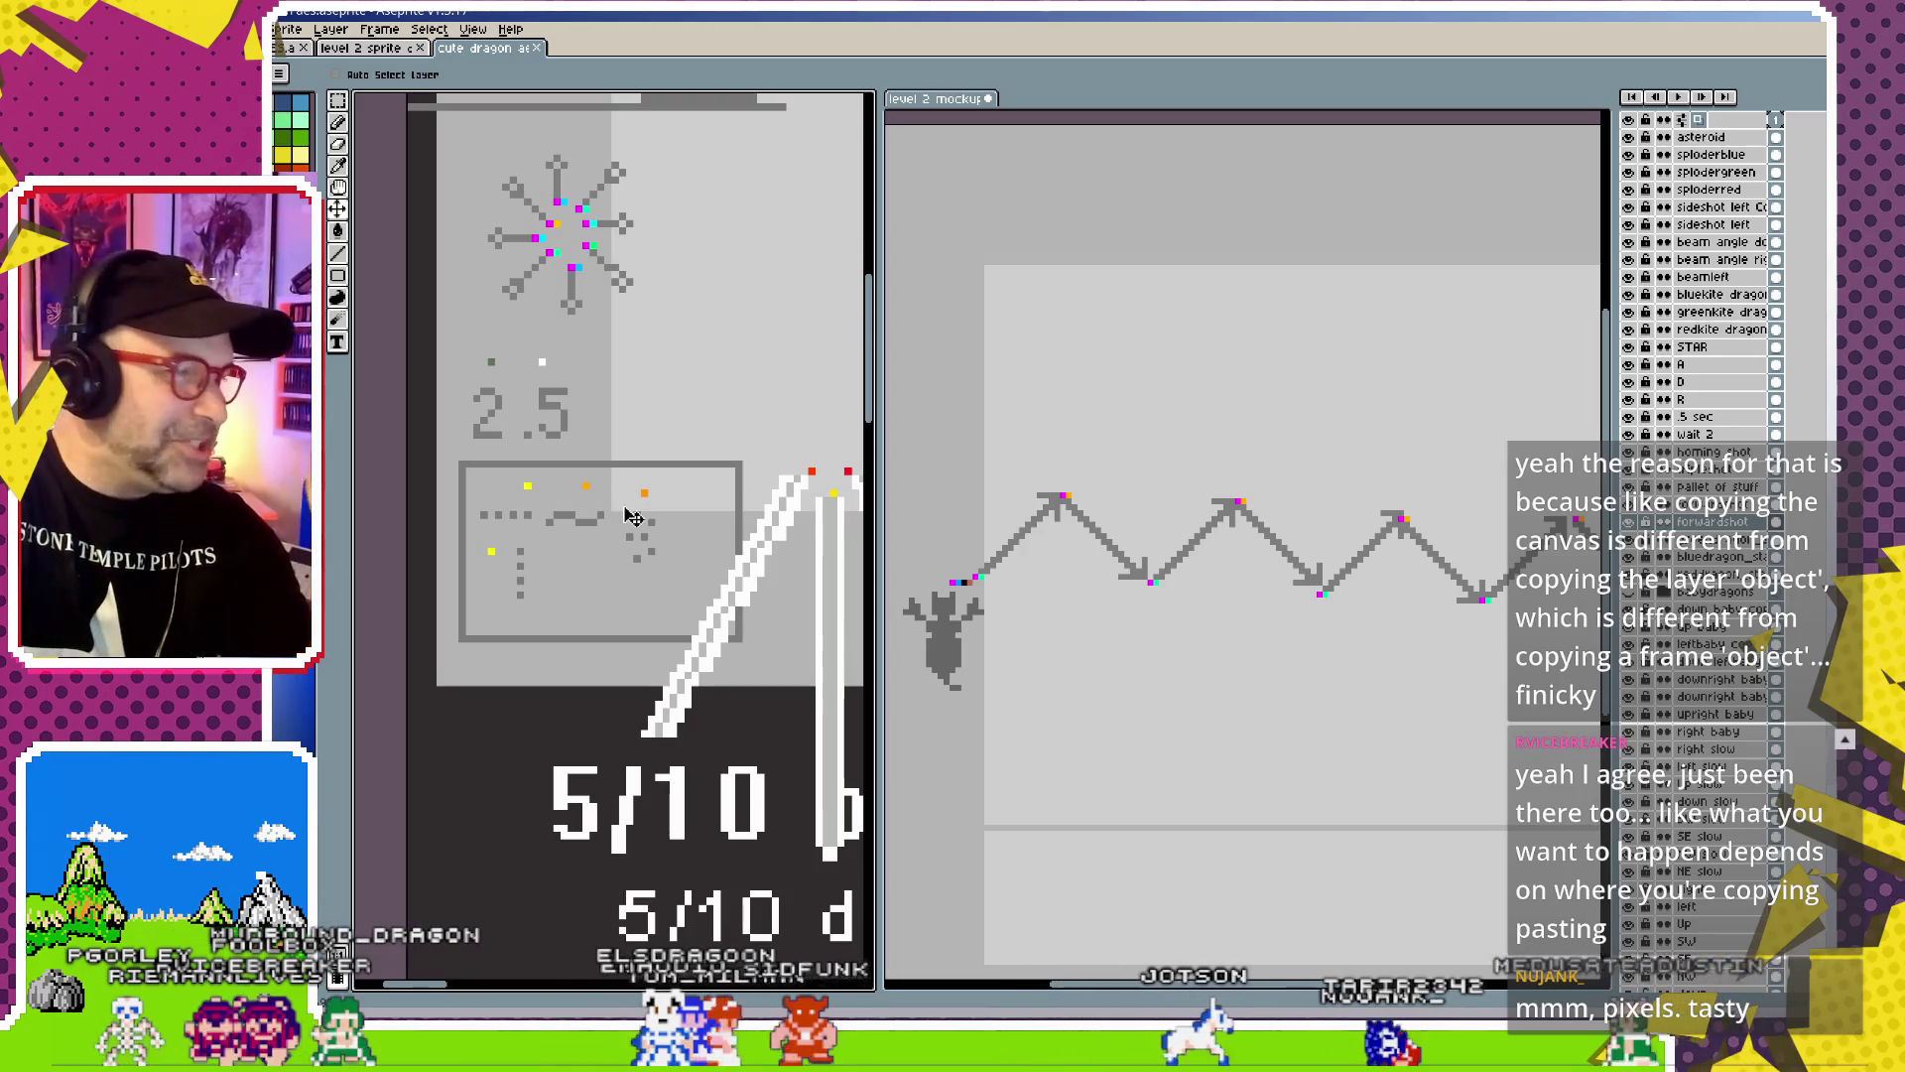
{"action": "key", "text": "ctrl"}
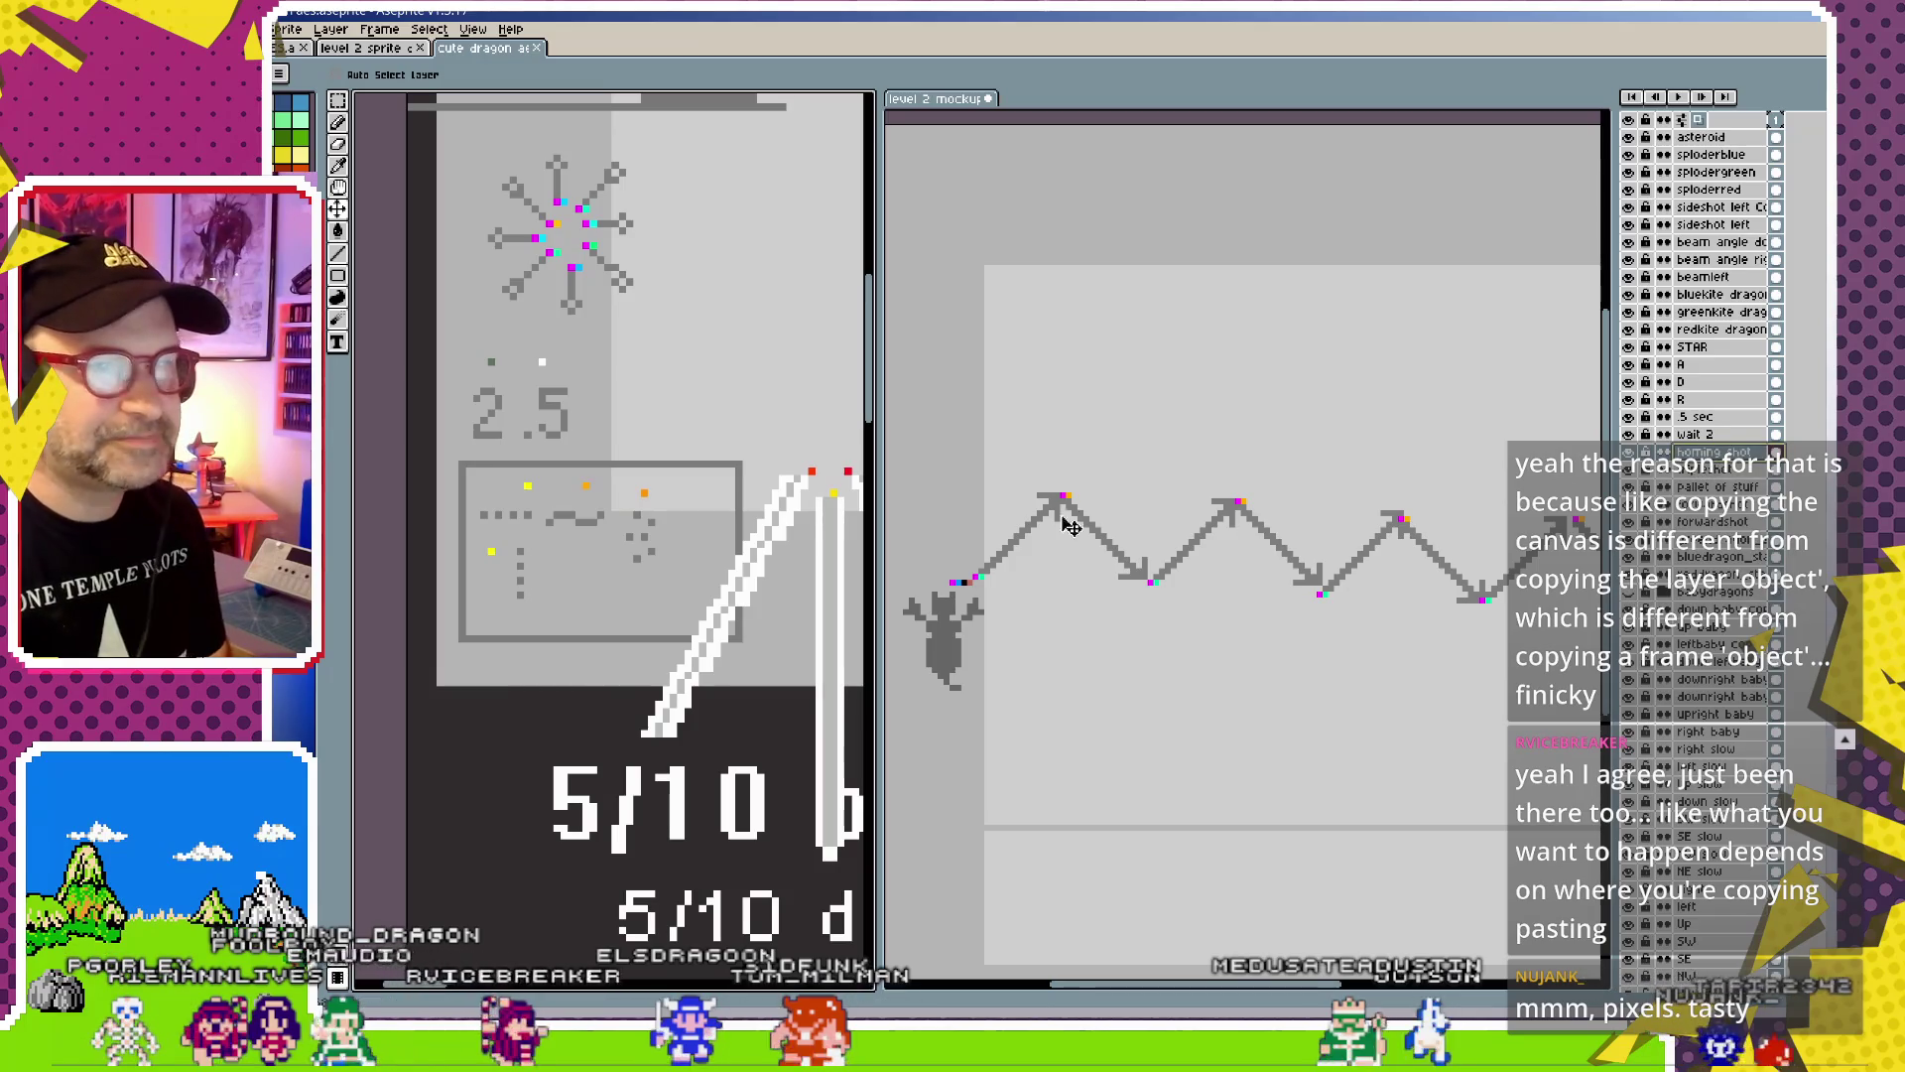
{"action": "left_click", "coordinate": [1122, 625]}
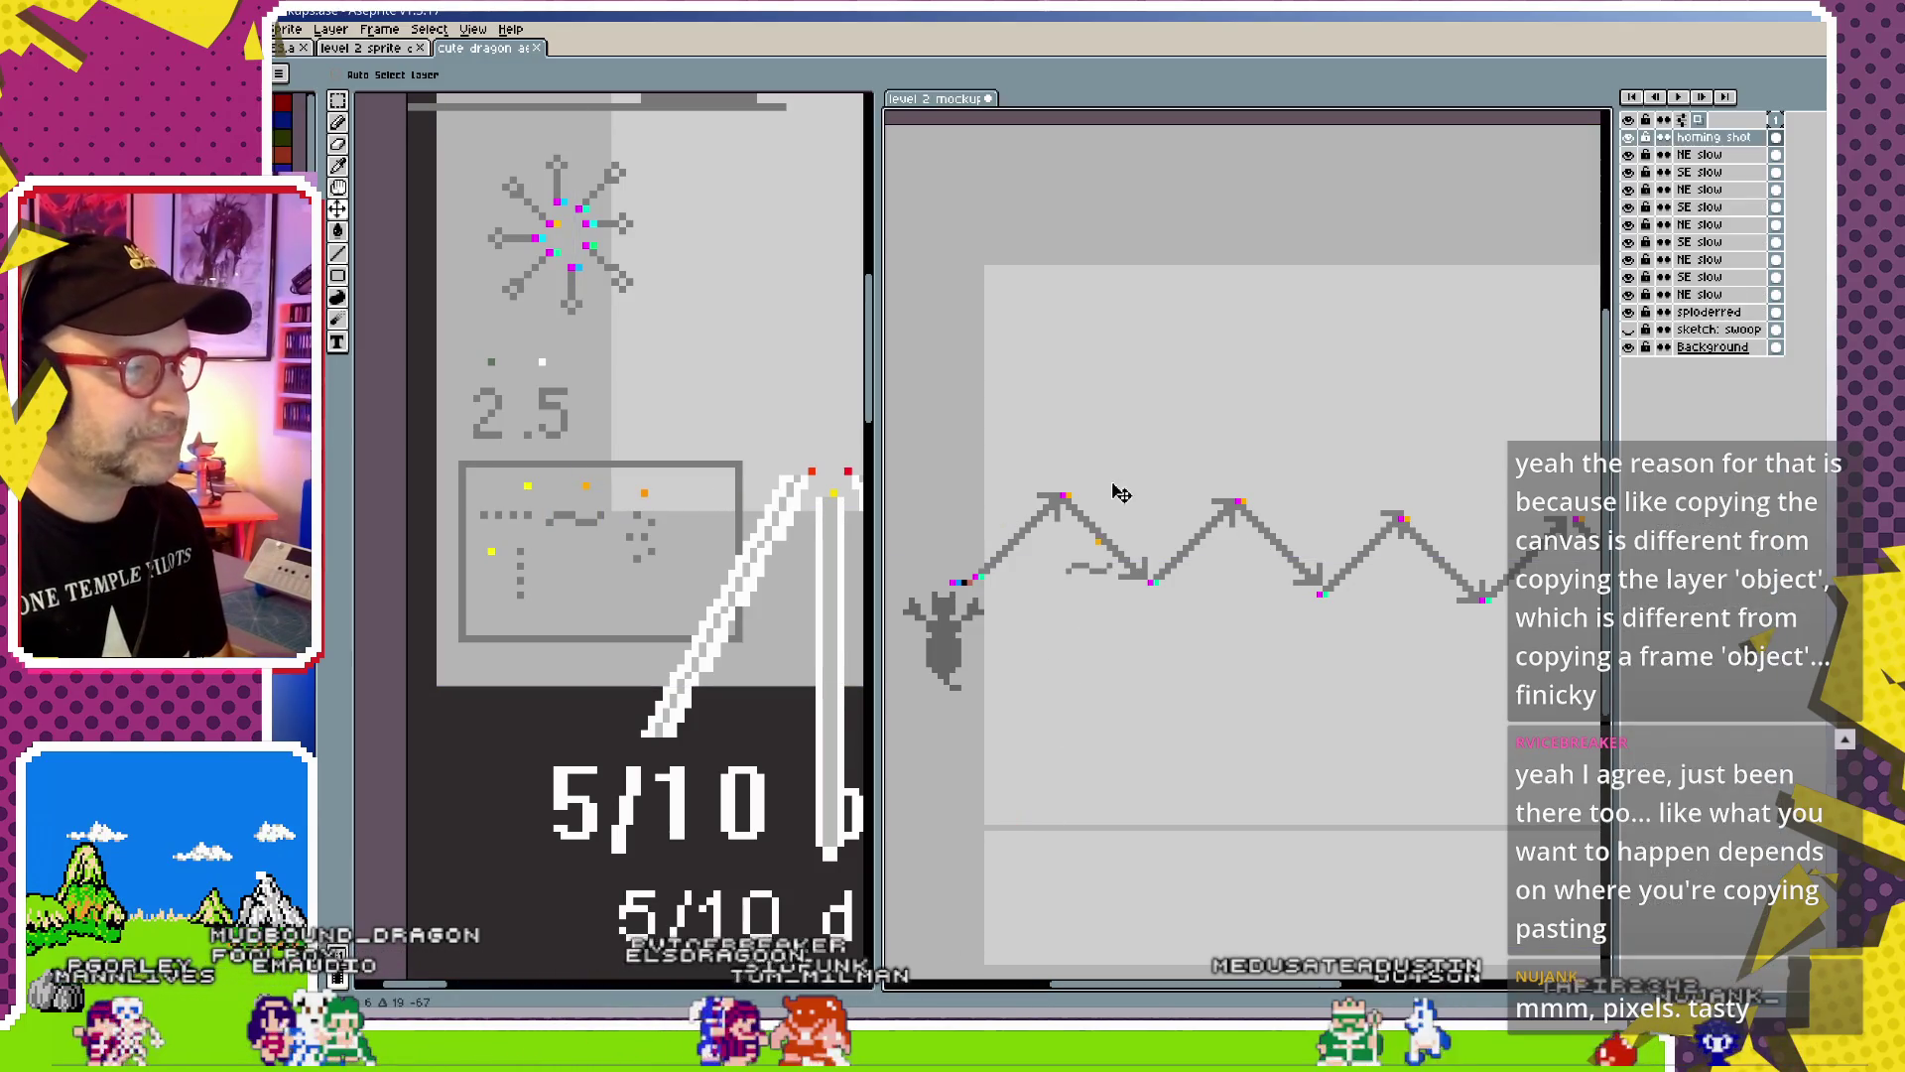
{"action": "left_click_drag", "start_coordinate": [1191, 552], "coordinate": [1173, 554]}
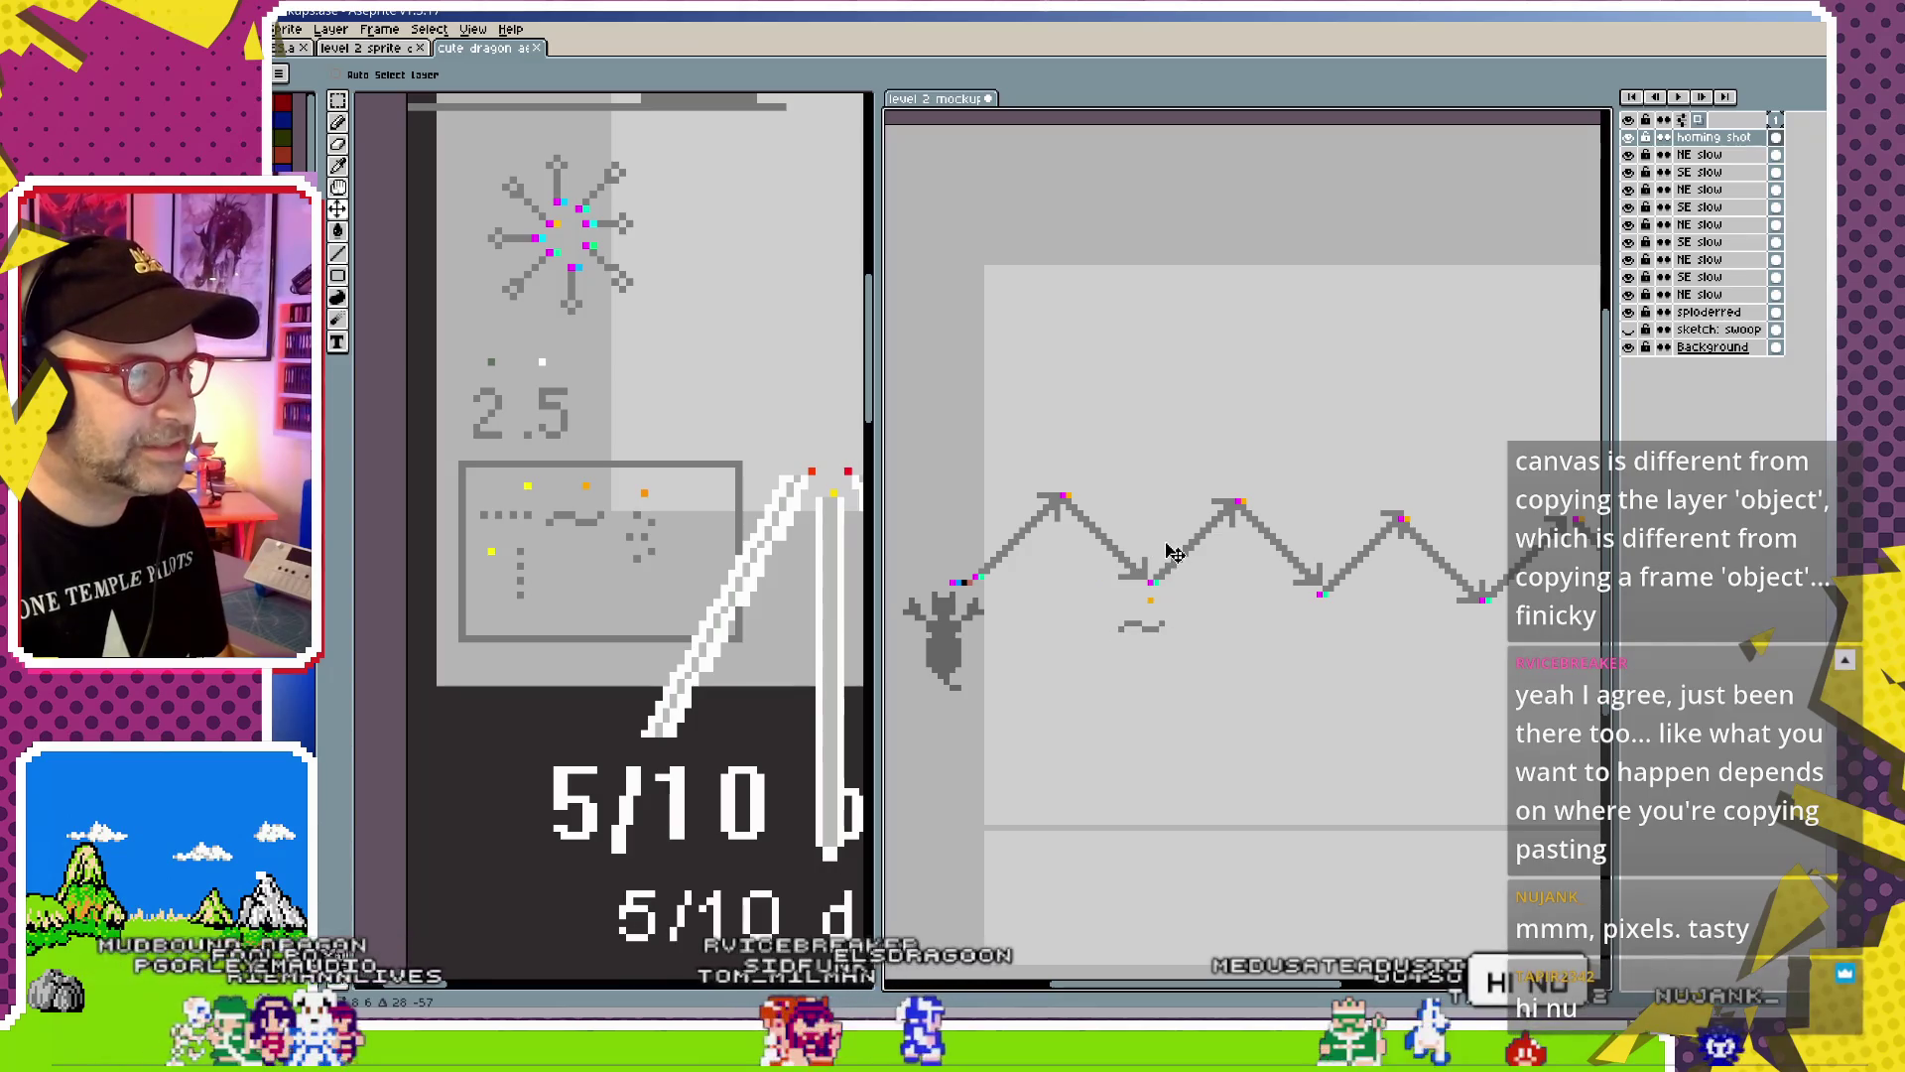
{"action": "left_click_drag", "start_coordinate": [1306, 681], "coordinate": [1157, 646]}
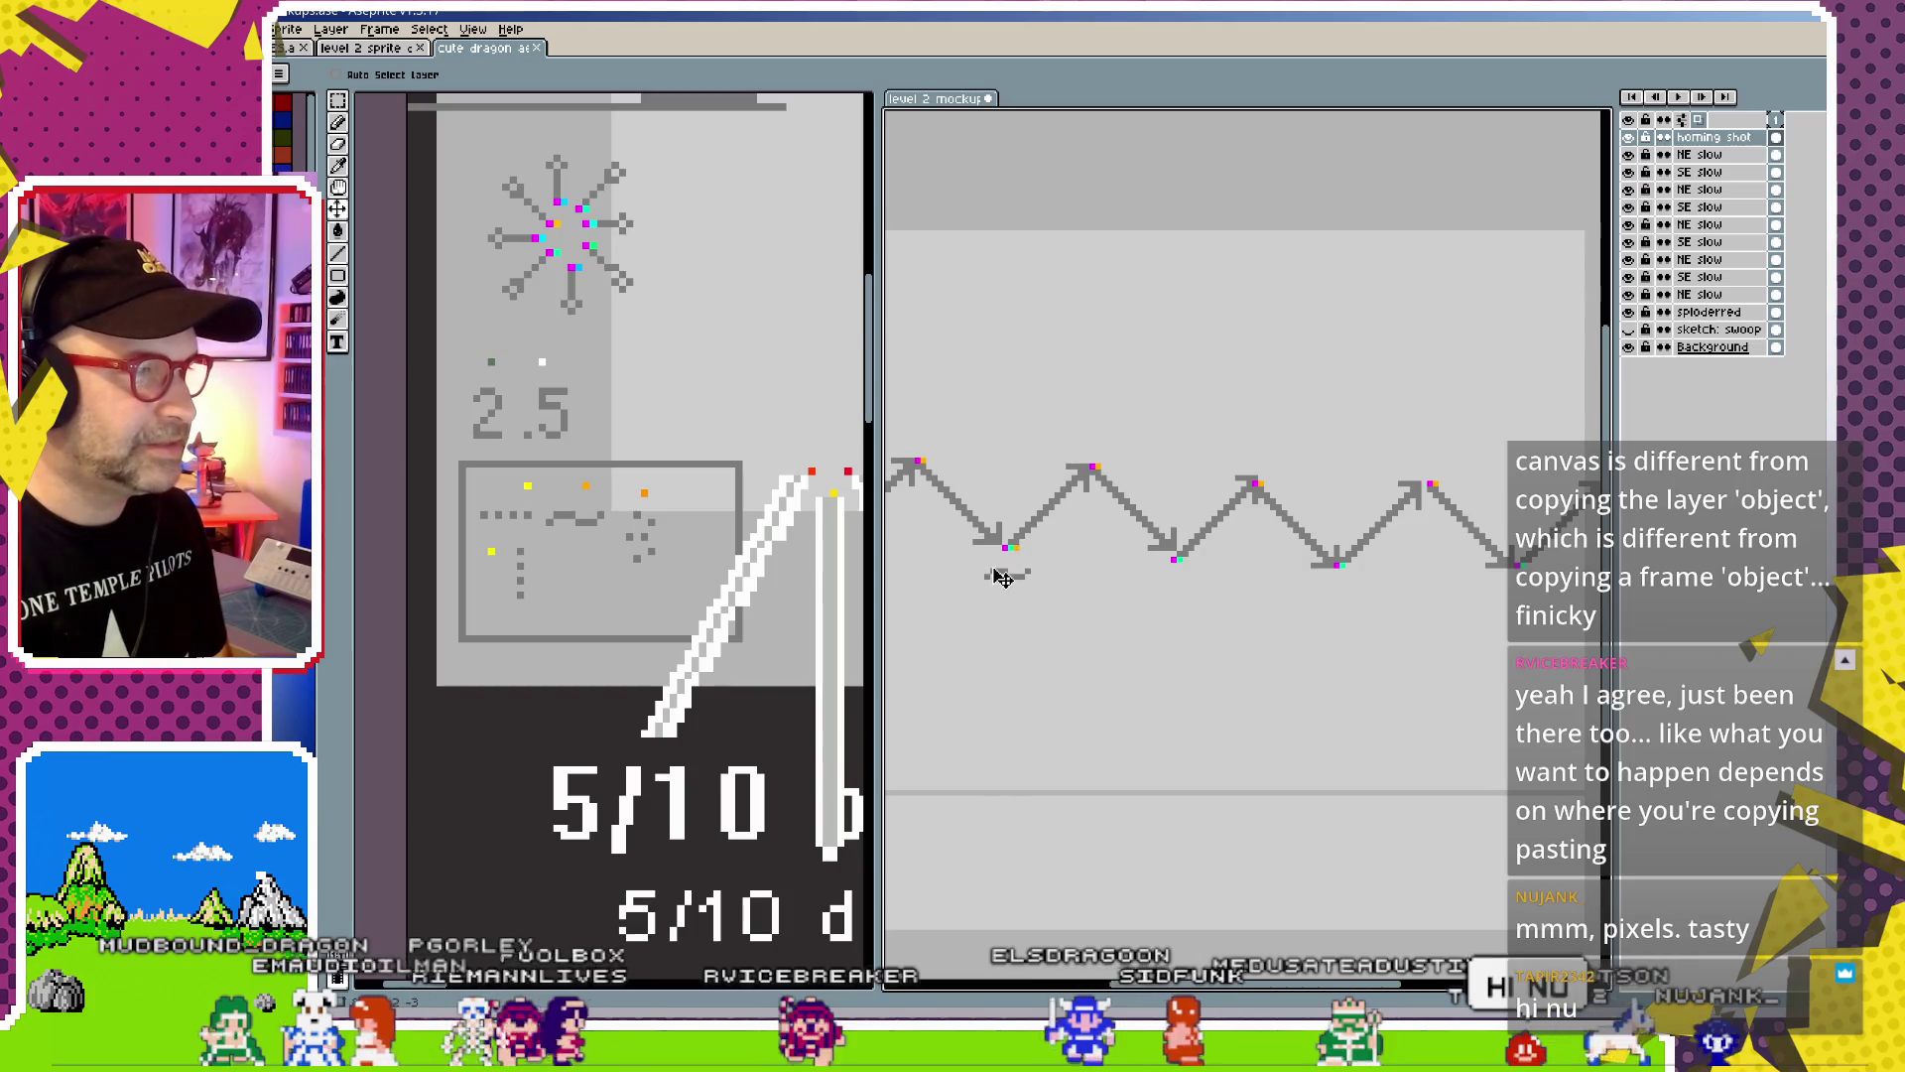
Duplicate the homing shot layer twice, giving three homing shot layers in the mockup
{"action": "key", "text": "ctrl+j"}
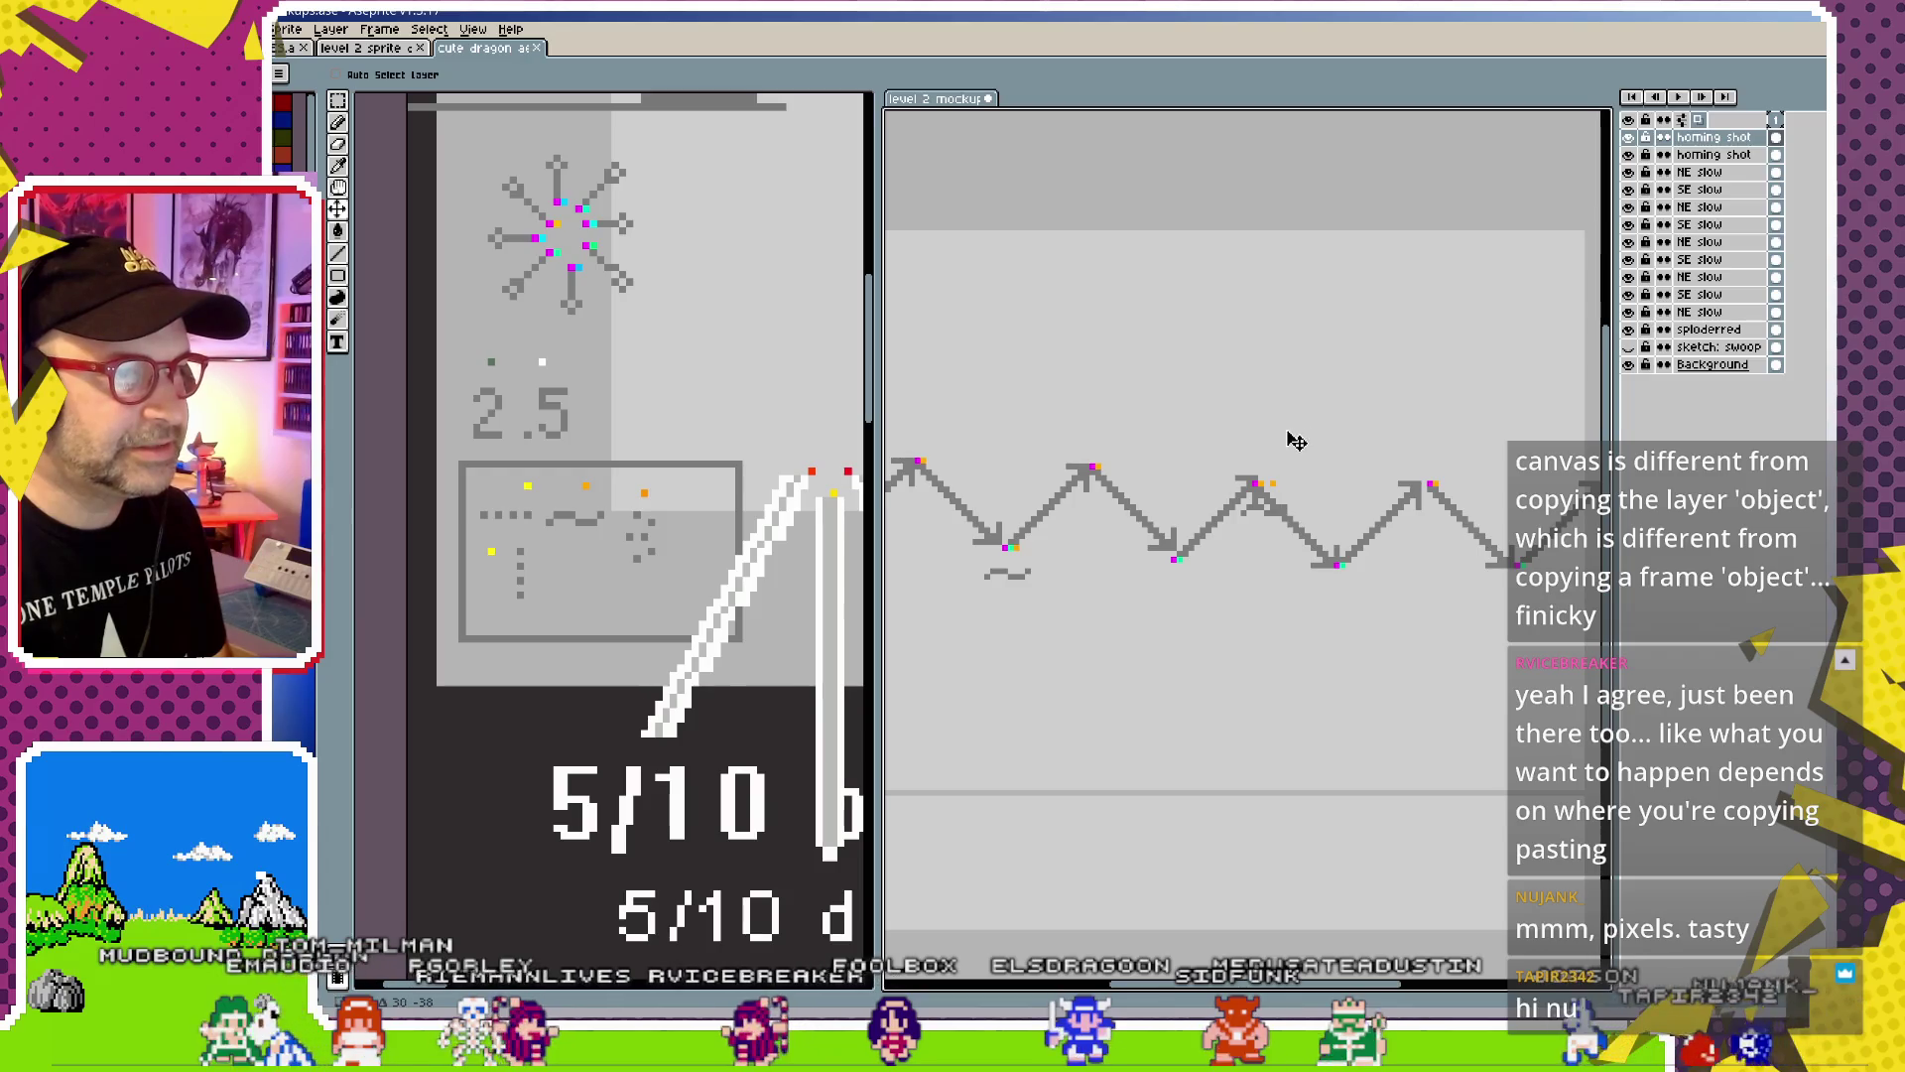
{"action": "key", "text": "ctrl+j"}
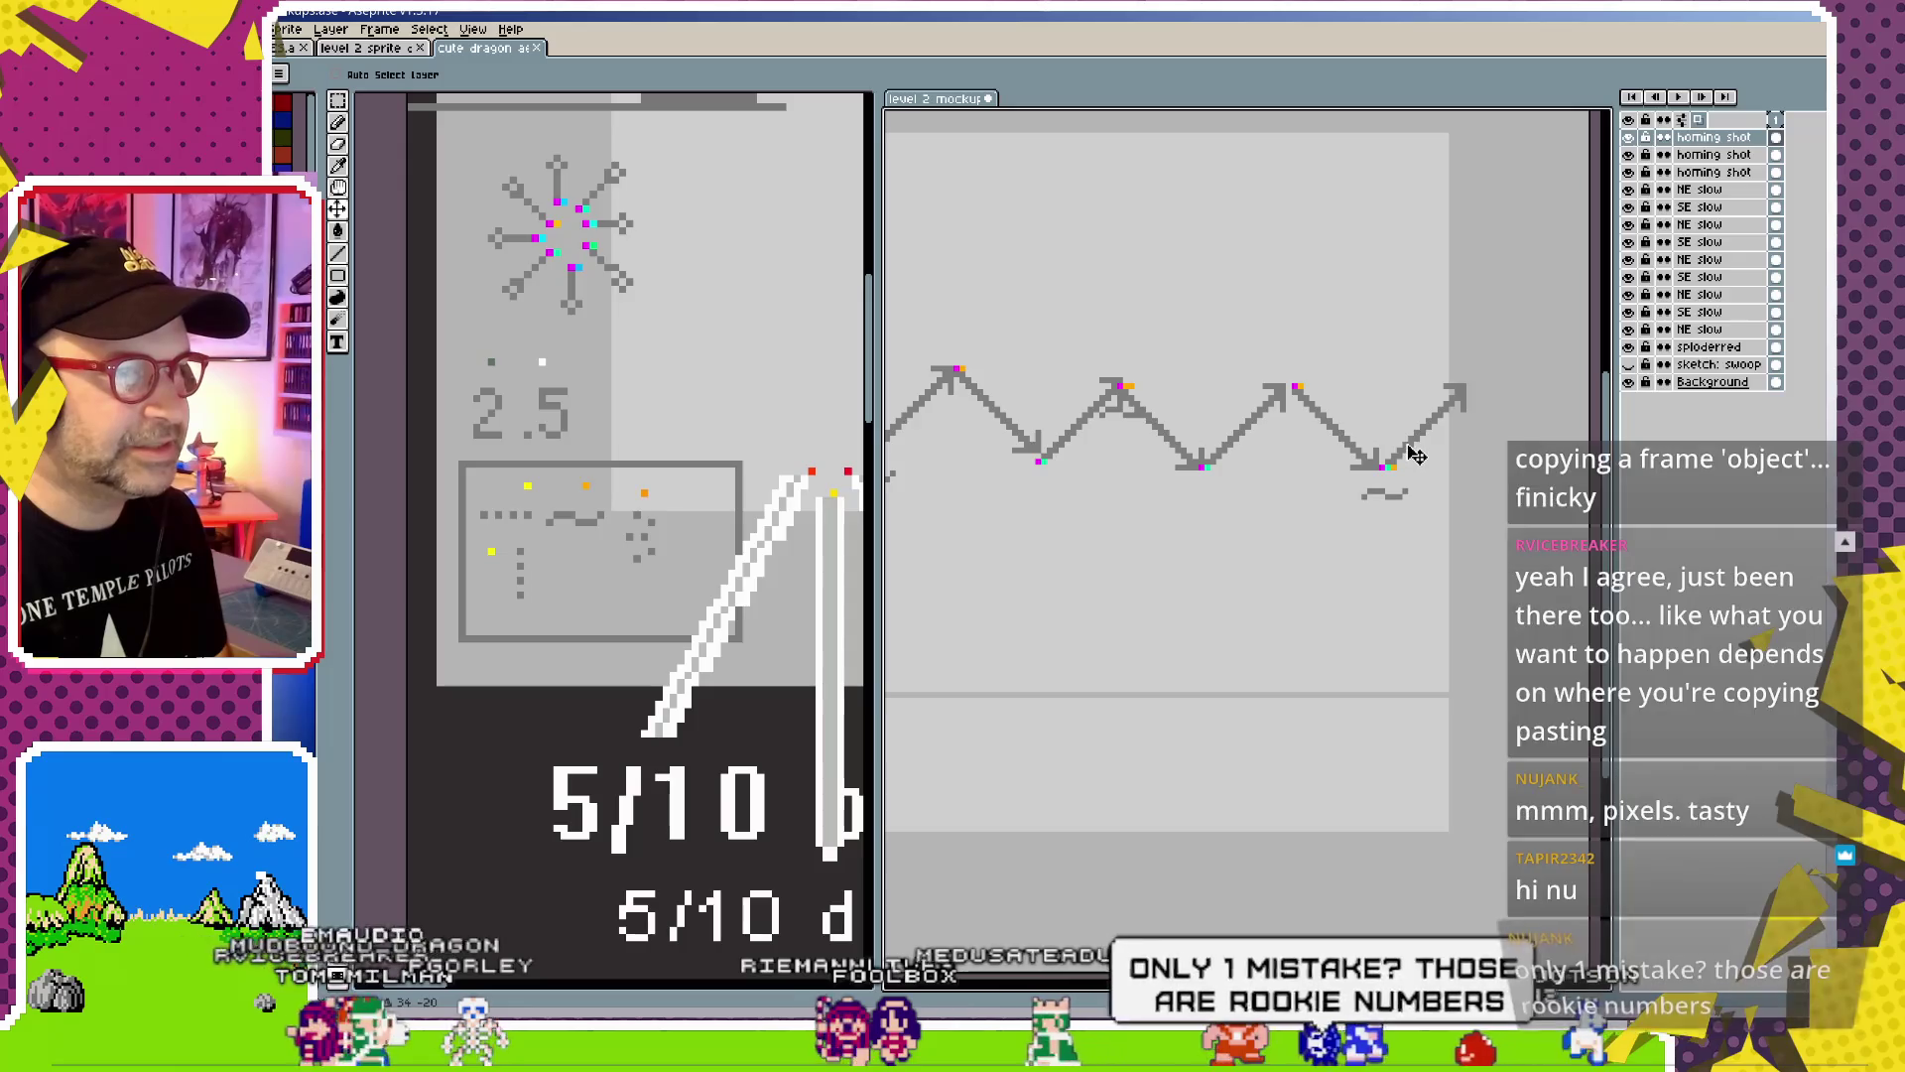
{"action": "left_click_drag", "start_coordinate": [1126, 608], "coordinate": [1138, 687]}
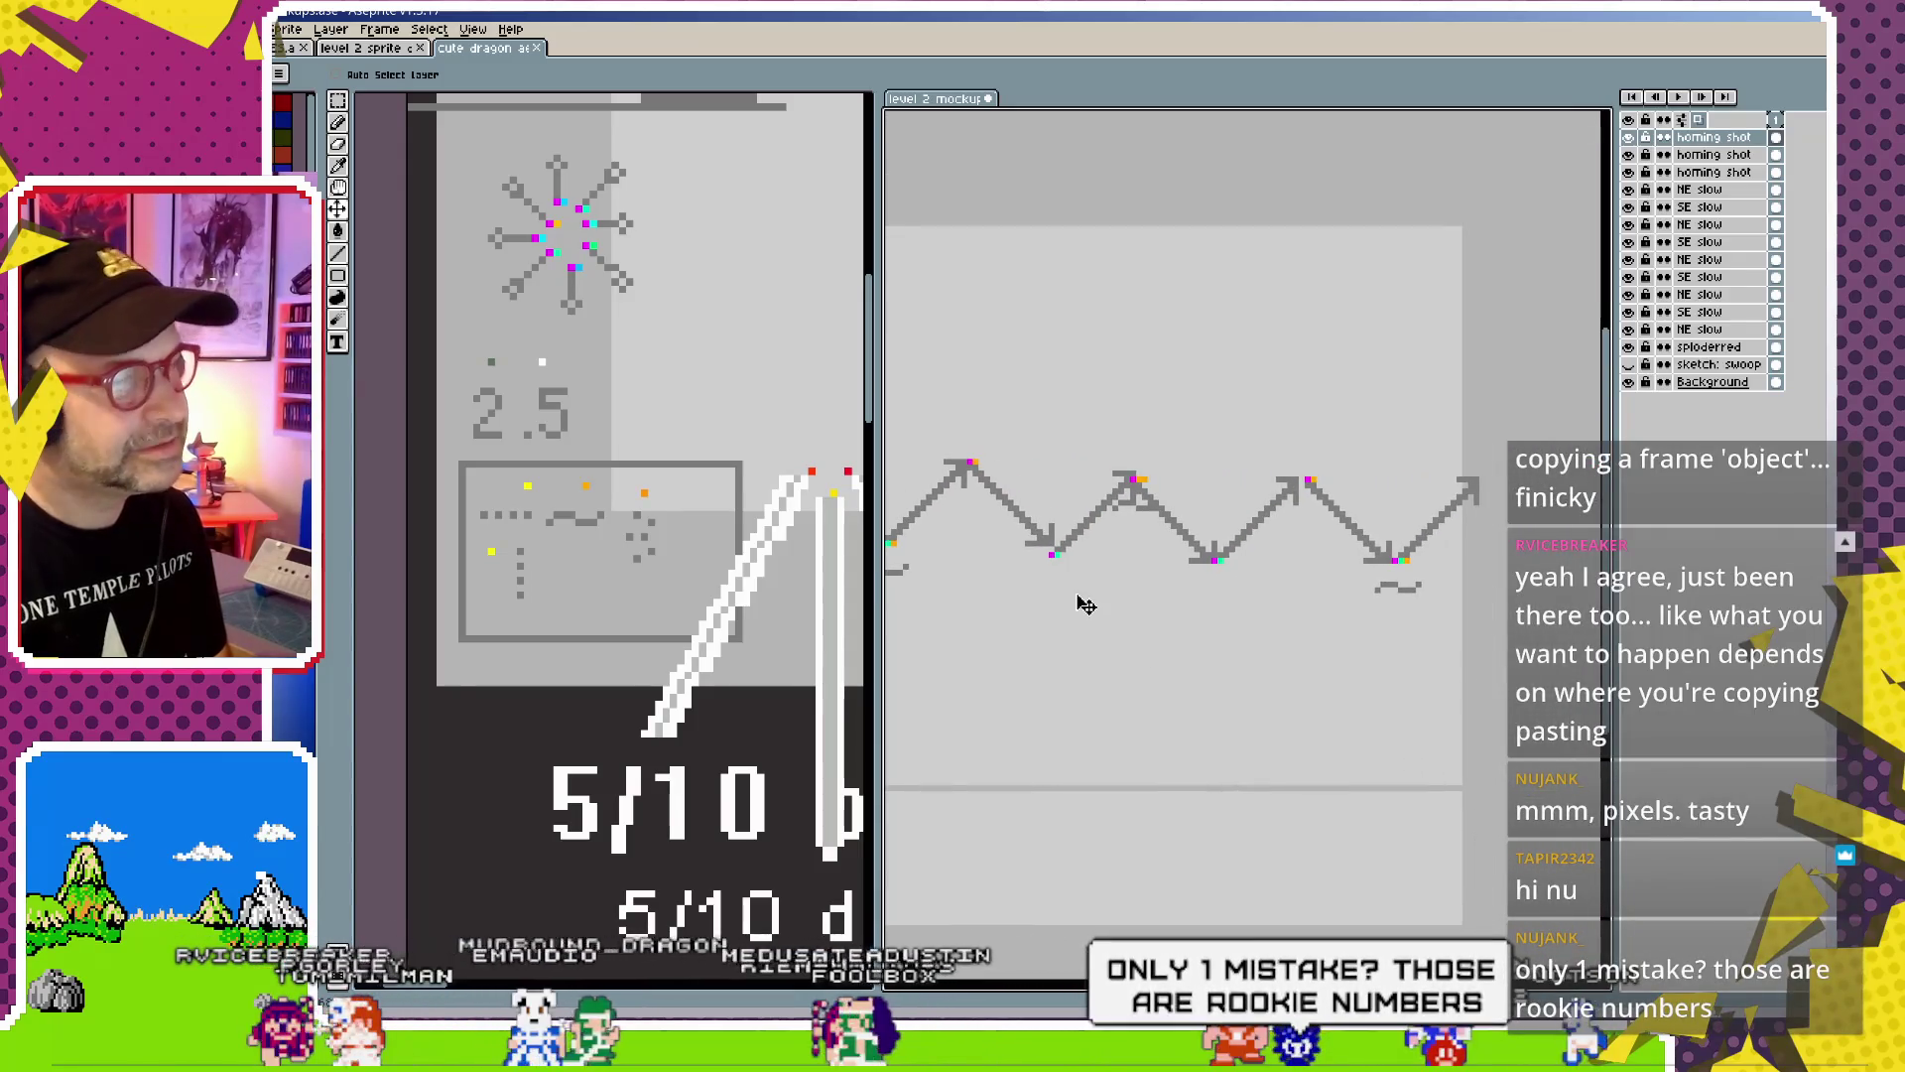
{"action": "left_click_drag", "start_coordinate": [1085, 605], "coordinate": [1152, 619]}
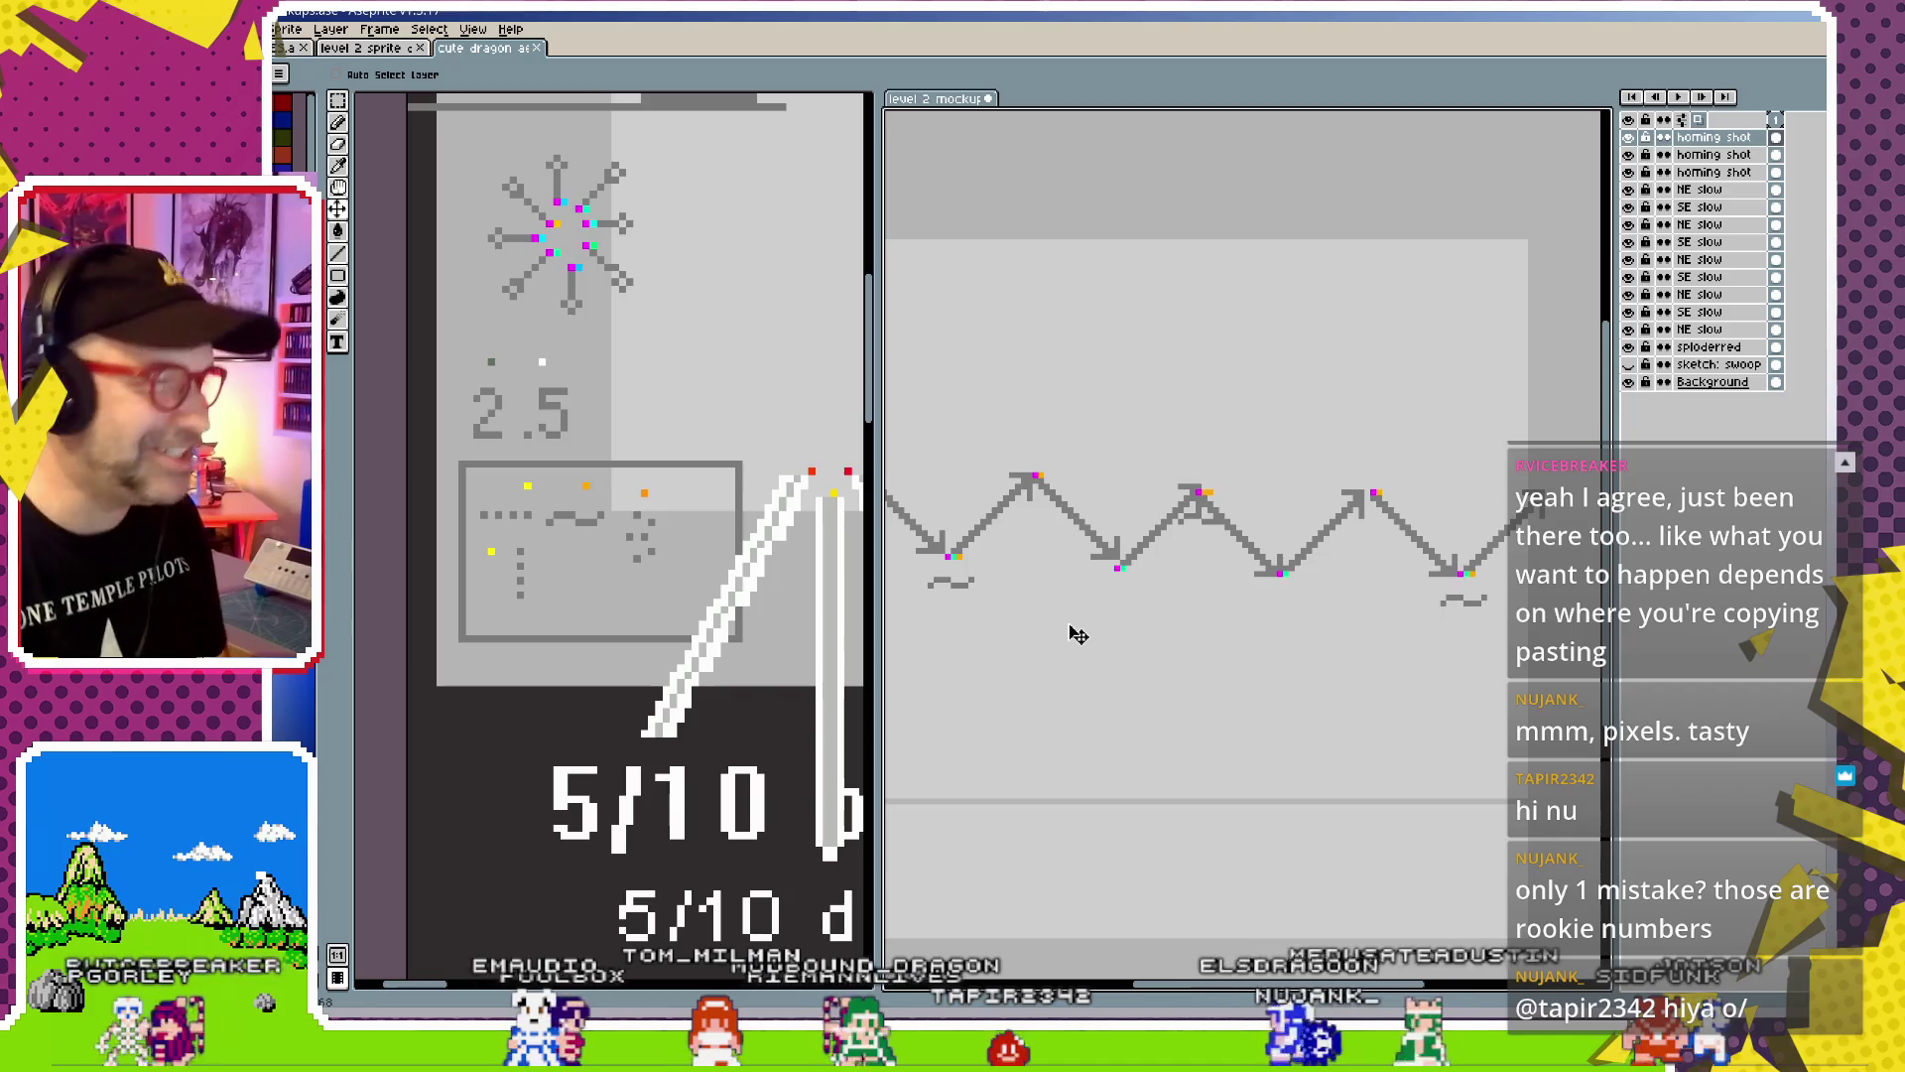
{"action": "left_click_drag", "start_coordinate": [1036, 614], "coordinate": [1193, 668]}
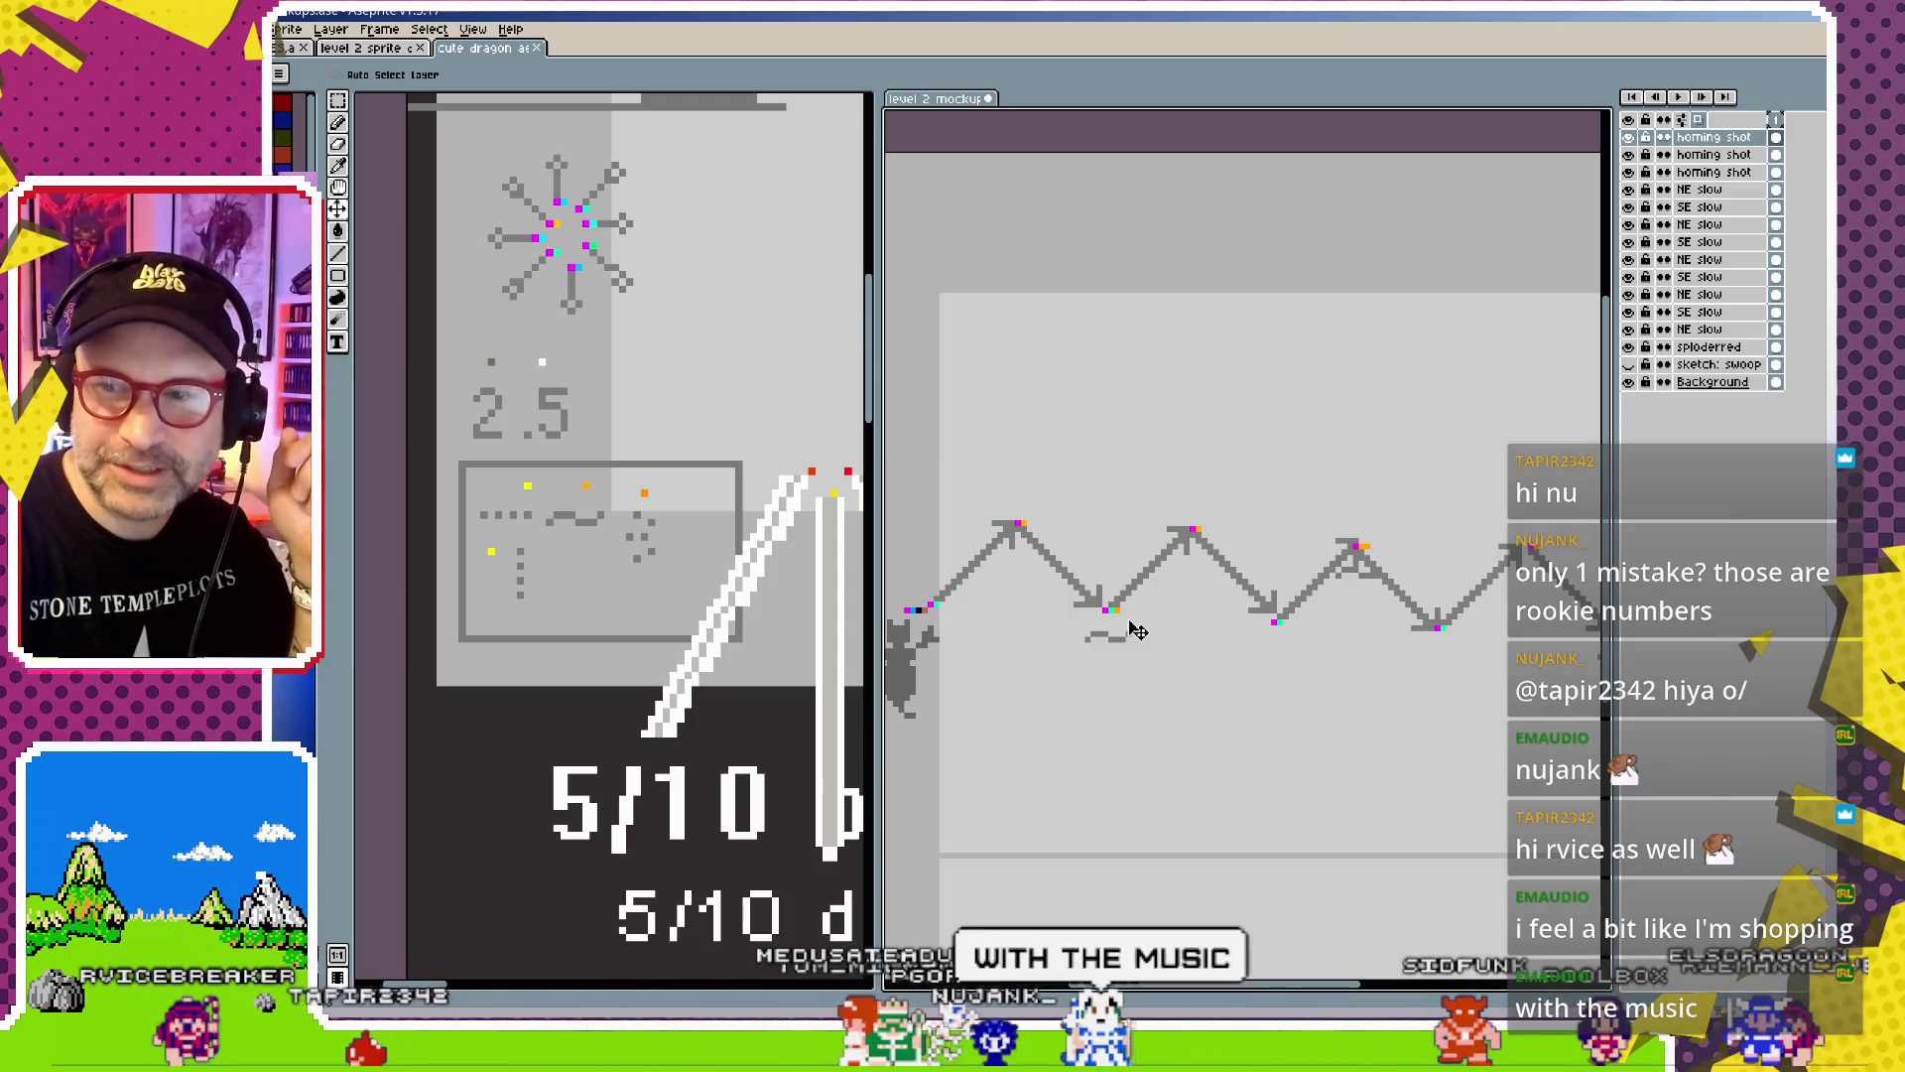
{"action": "left_click_drag", "start_coordinate": [1084, 600], "coordinate": [1176, 588]}
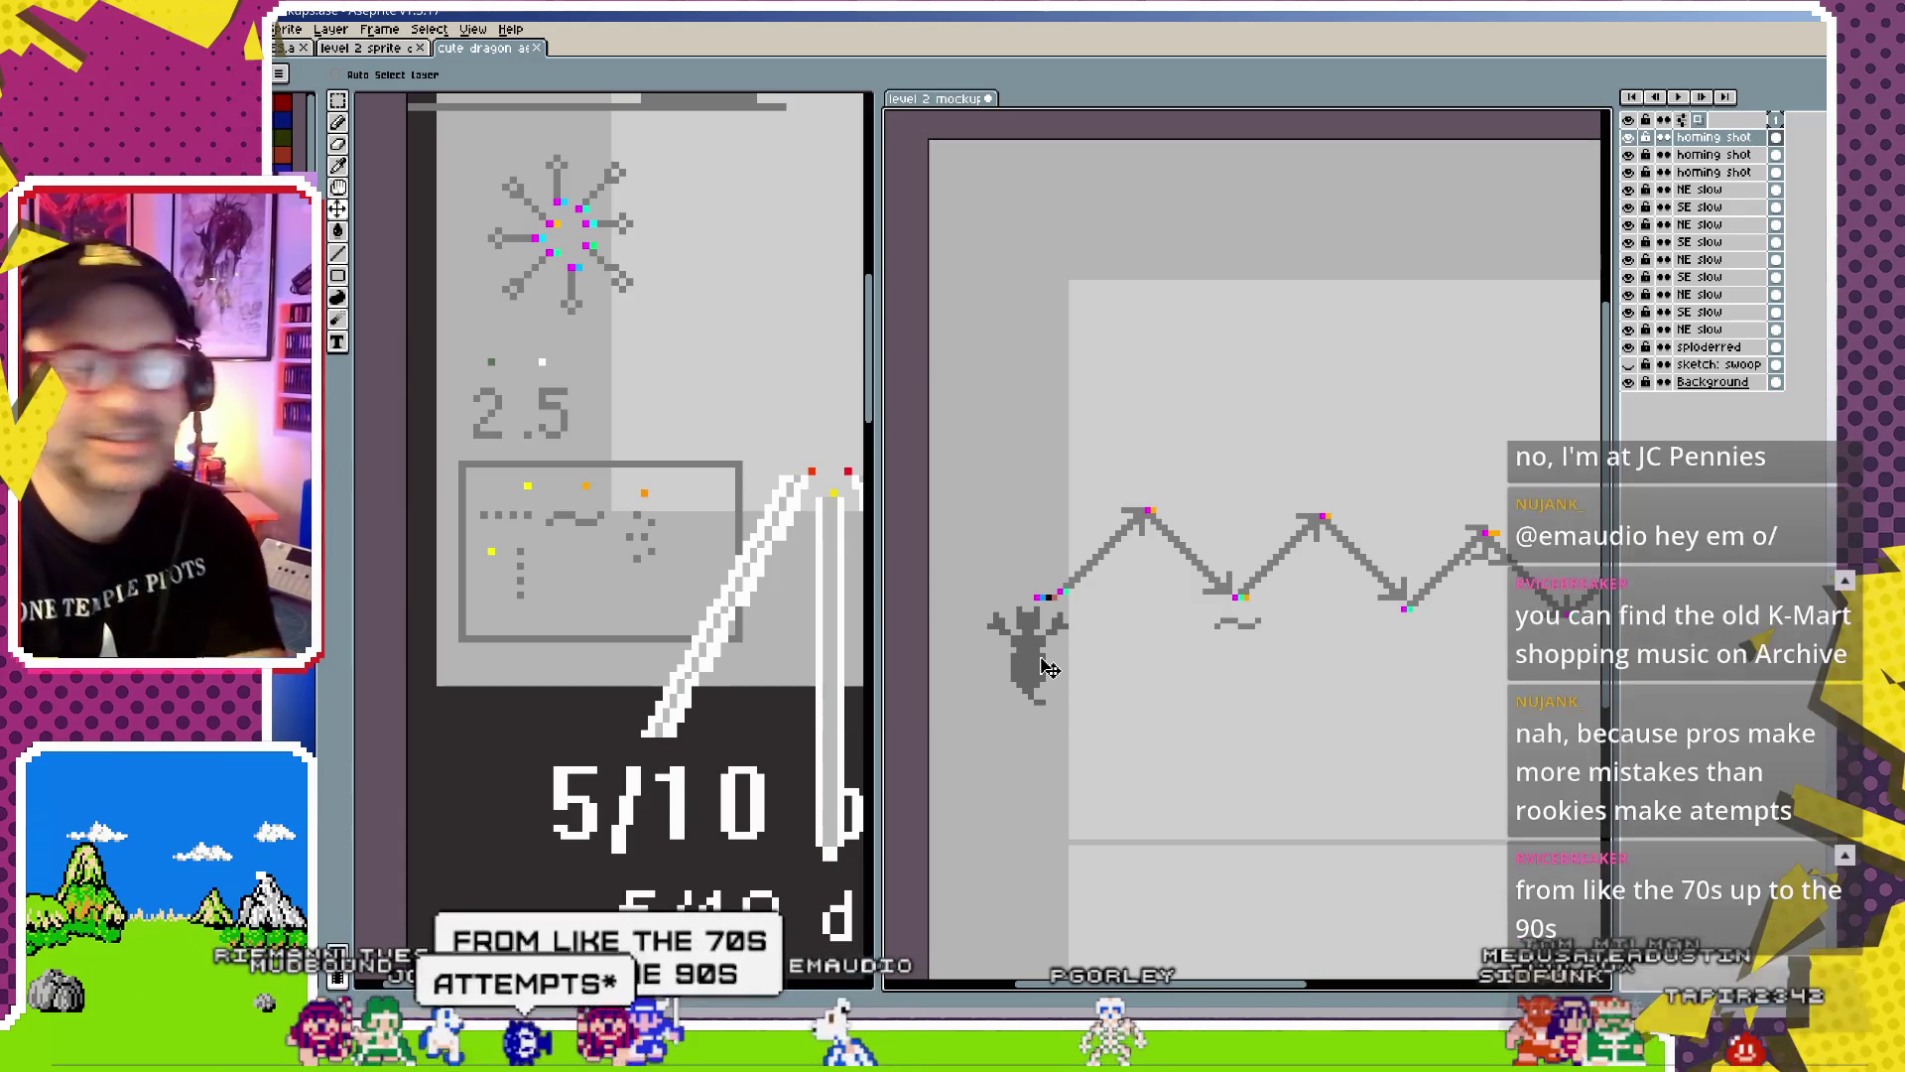
{"action": "scroll", "coordinate": [1177, 608], "scroll_direction": "right", "scroll_amount": 2}
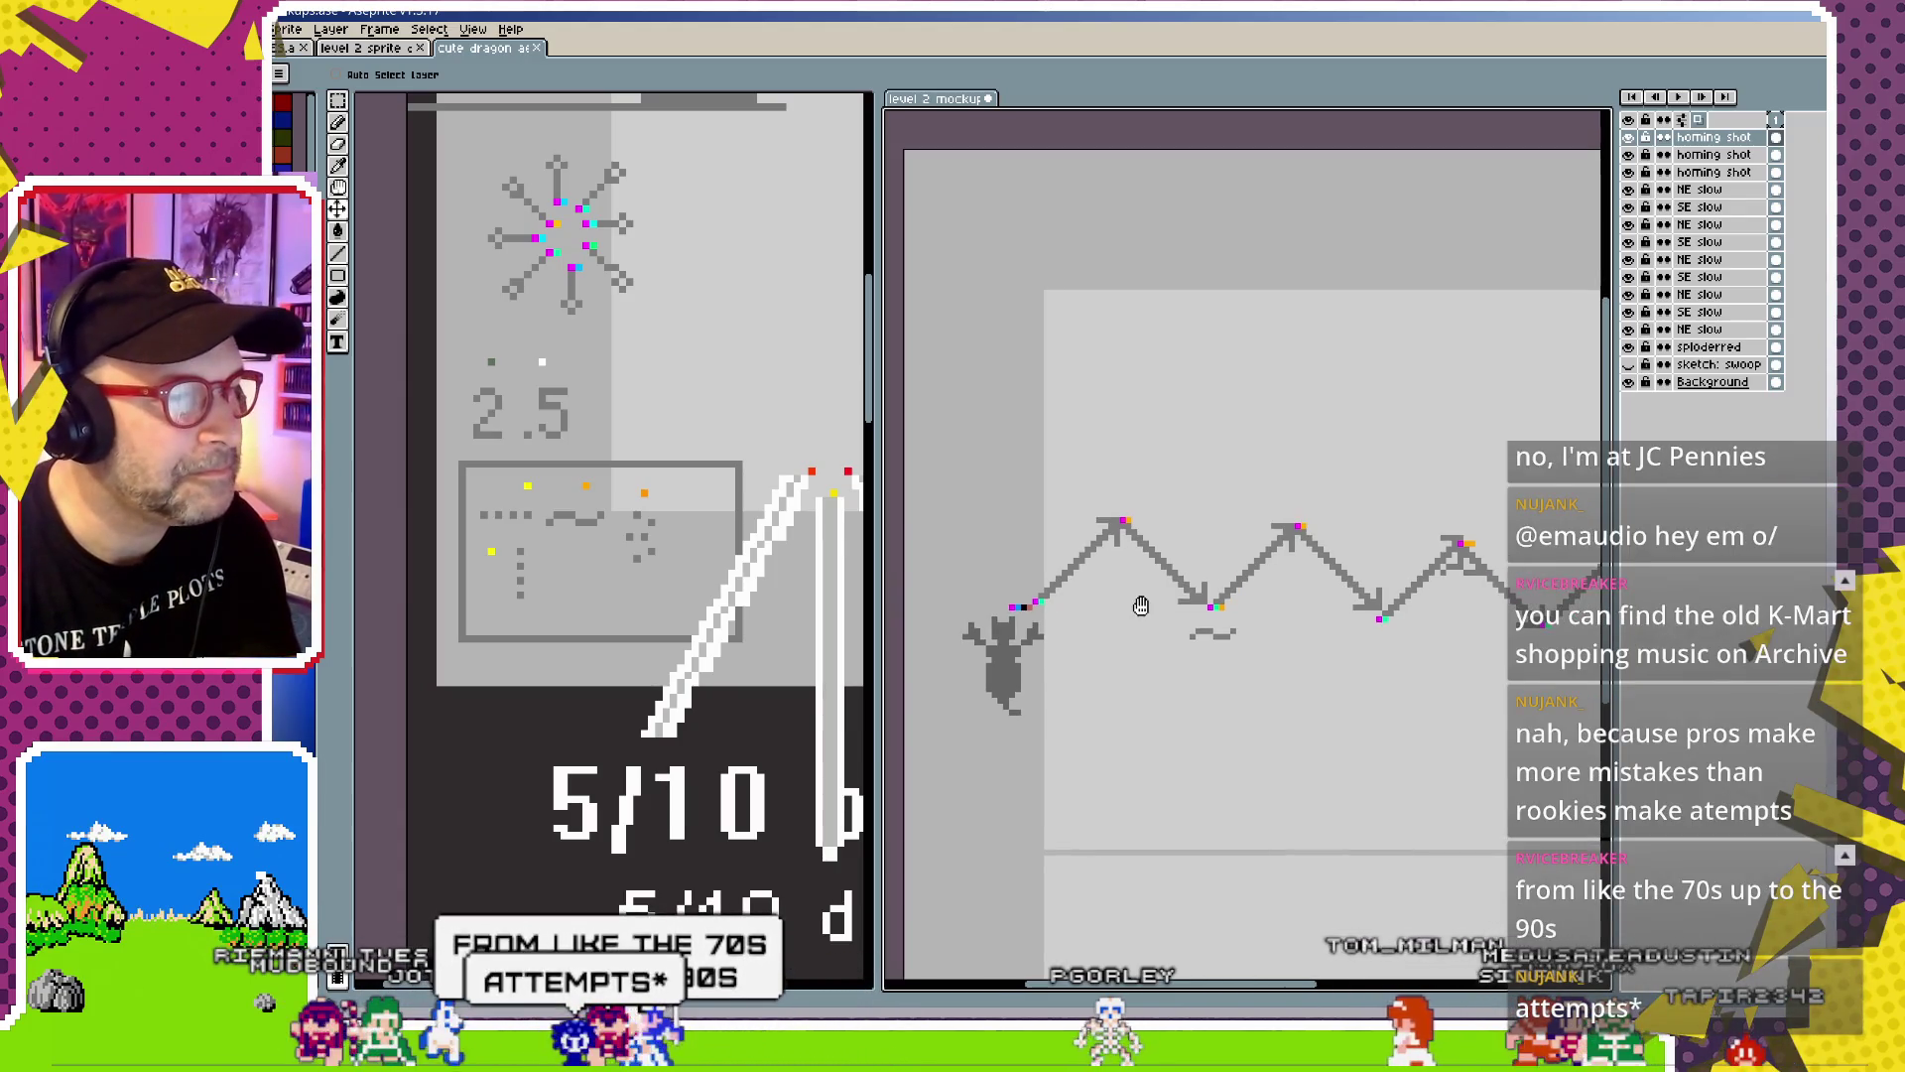
{"action": "scroll", "coordinate": [1172, 627], "scroll_direction": "down", "scroll_amount": 1}
{"action": "scroll", "coordinate": [1181, 620], "scroll_direction": "down", "scroll_amount": 1}
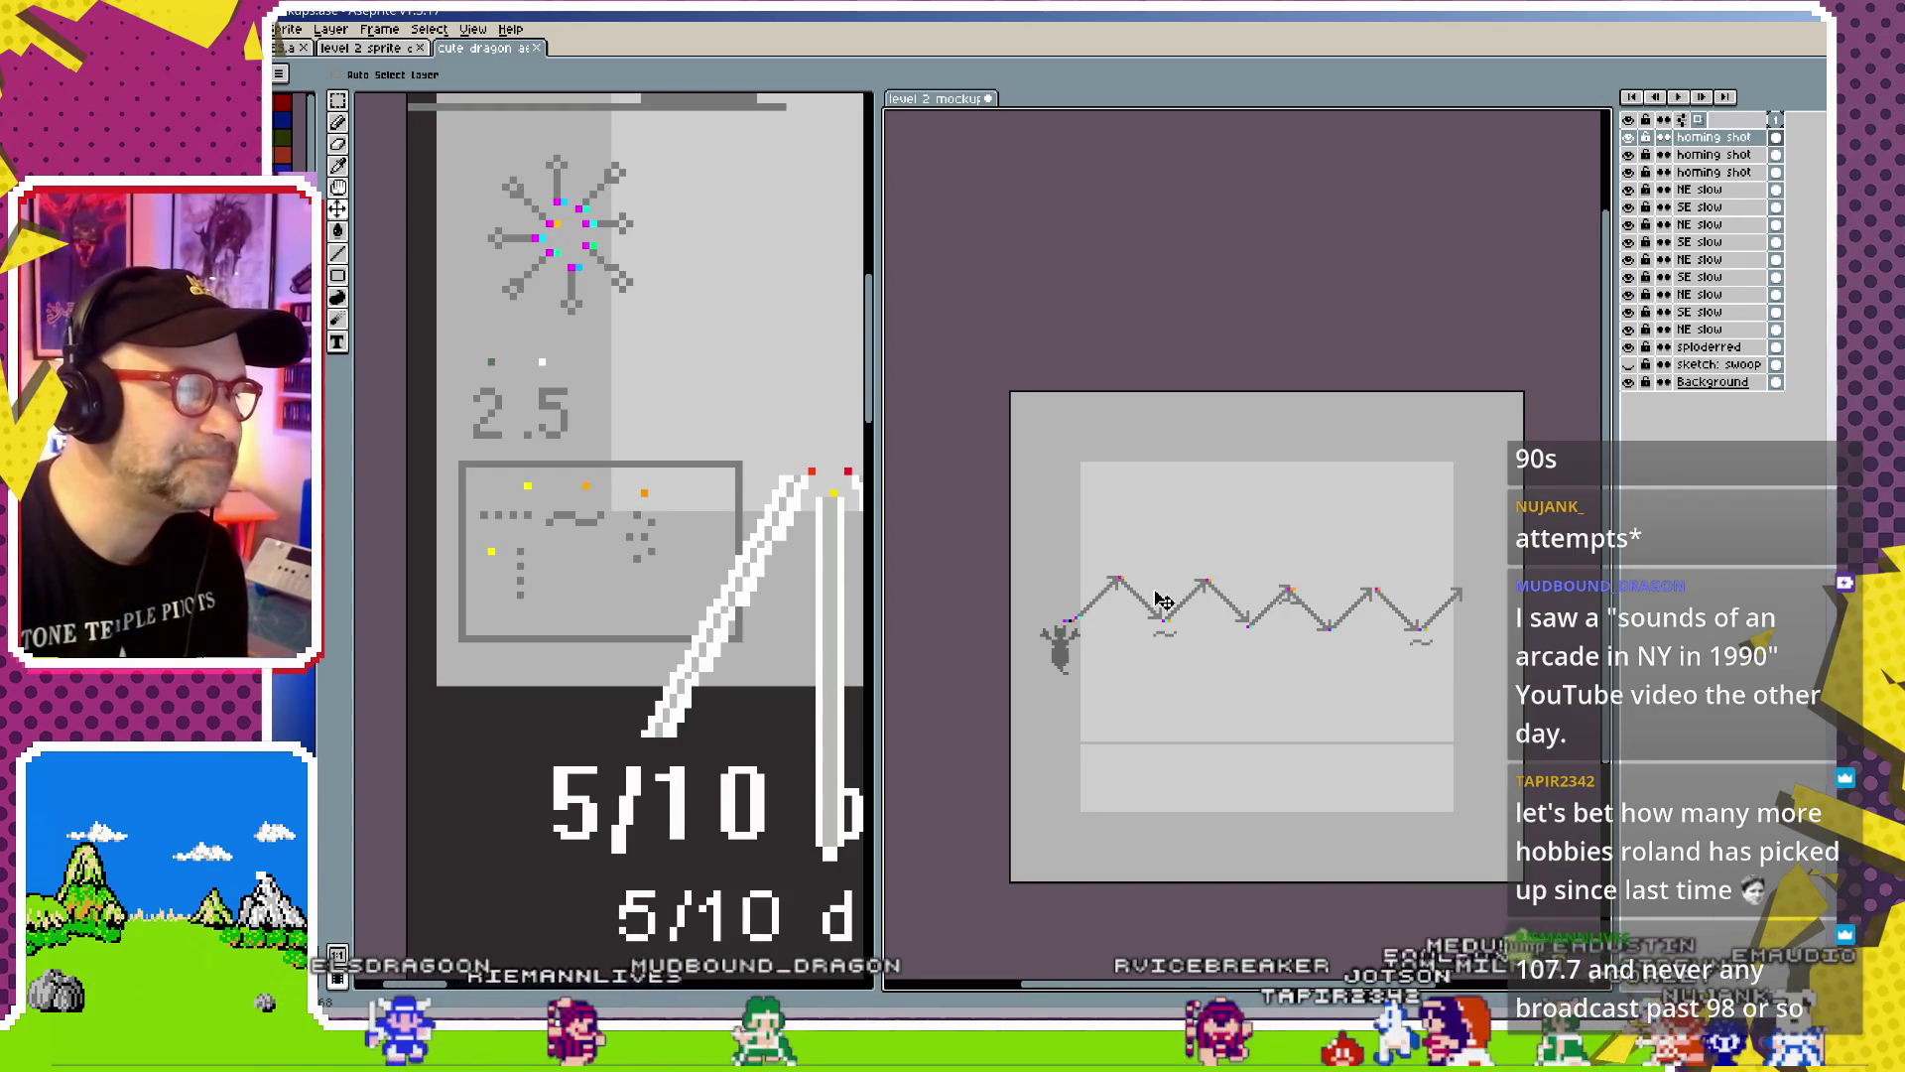
Select the sploderred layer and nudge the arrow path slightly right with the Move tool
{"action": "scroll", "coordinate": [1151, 601], "scroll_direction": "up", "scroll_amount": 1}
{"action": "scroll", "coordinate": [1057, 645], "scroll_direction": "up", "scroll_amount": 1}
{"action": "scroll", "coordinate": [1052, 675], "scroll_direction": "up", "scroll_amount": 1}
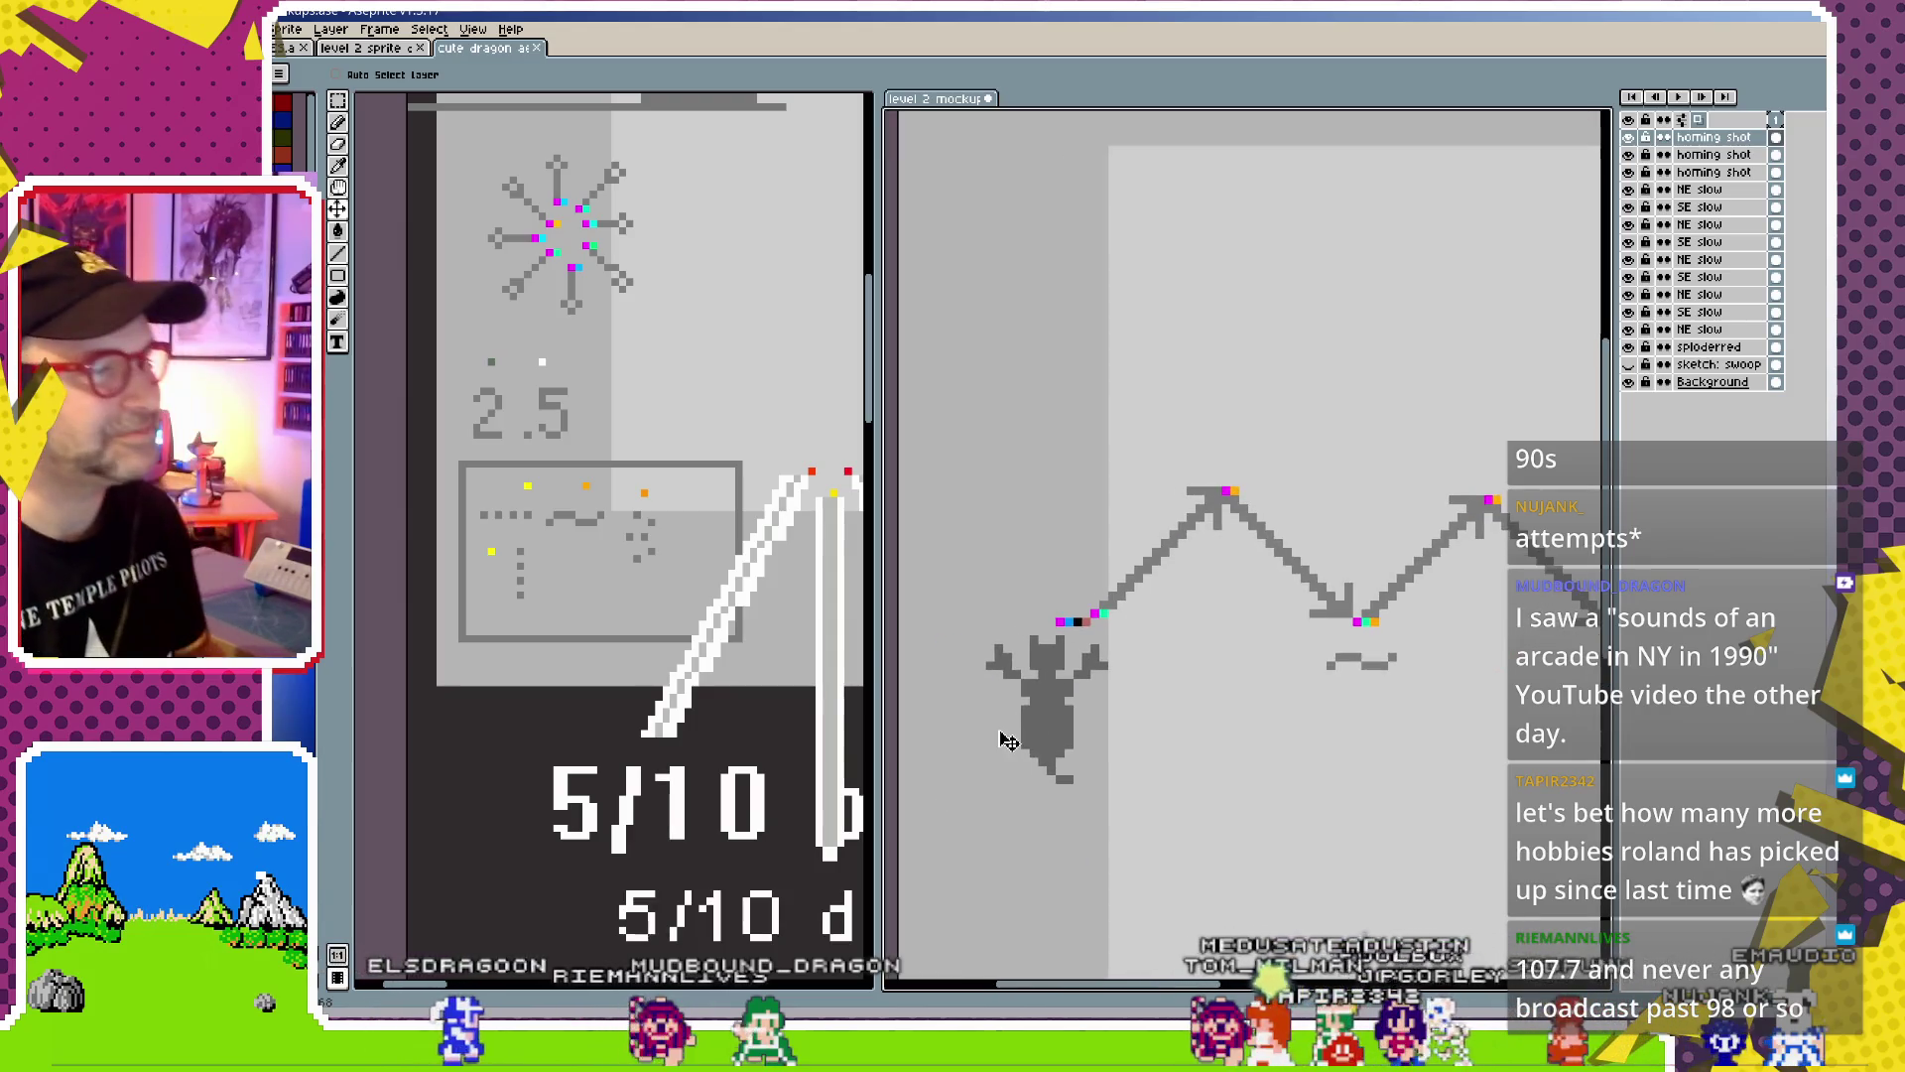
{"action": "left_click", "coordinate": [1042, 714]}
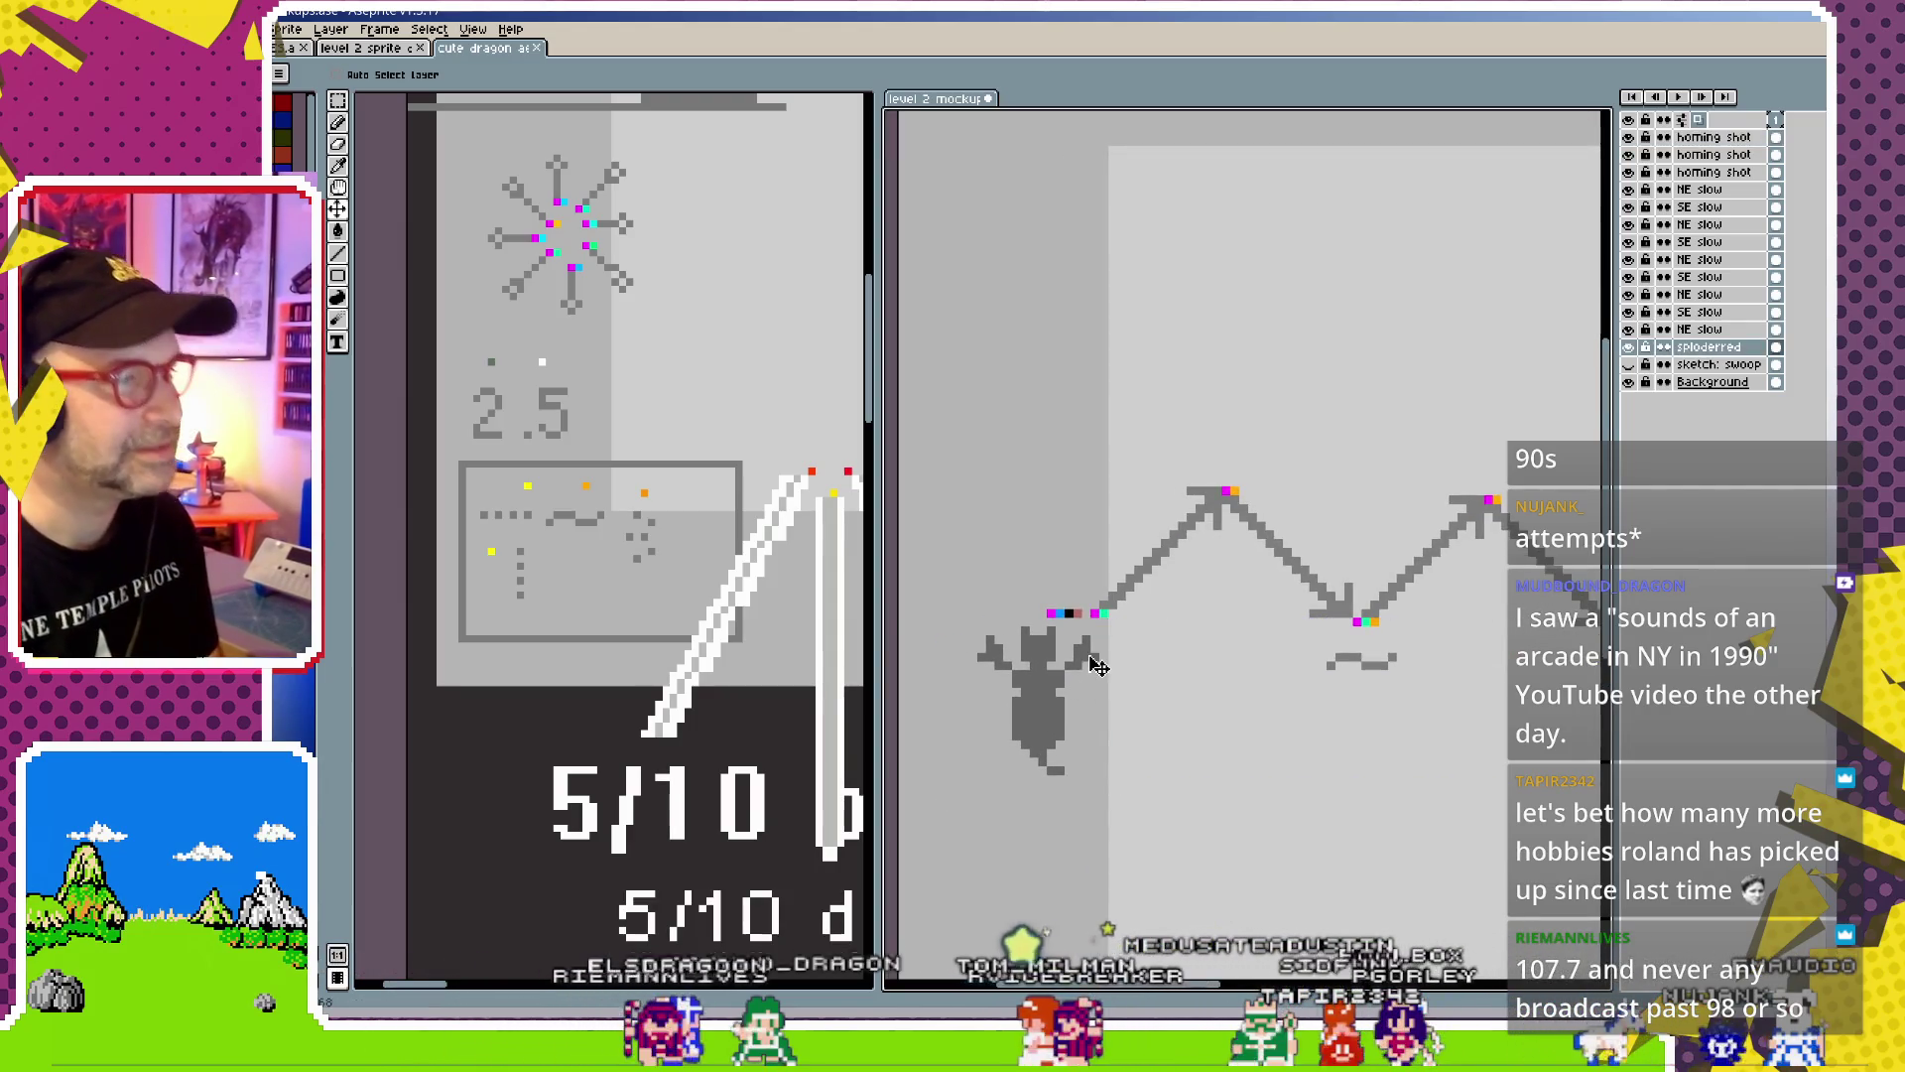
{"action": "scroll", "coordinate": [1091, 655], "scroll_direction": "up", "scroll_amount": 1}
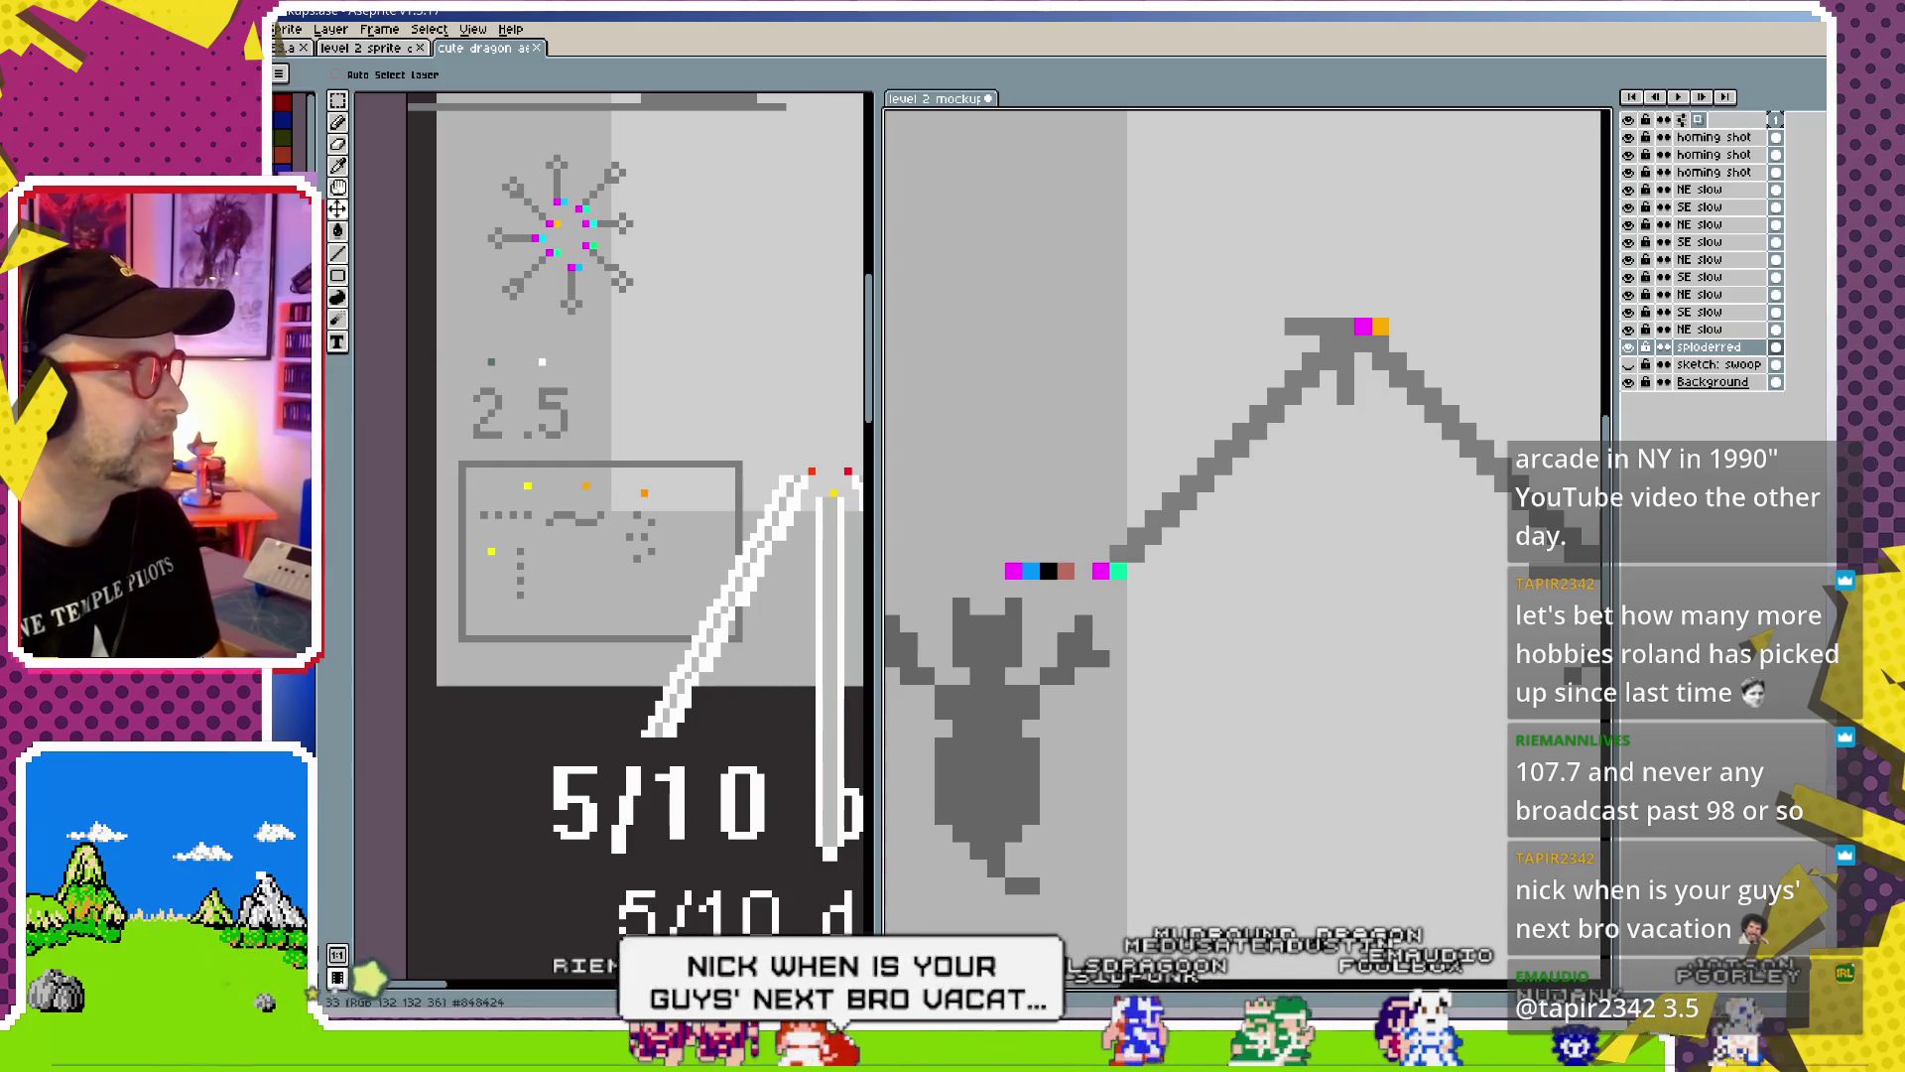
{"action": "left_click", "coordinate": [339, 122]}
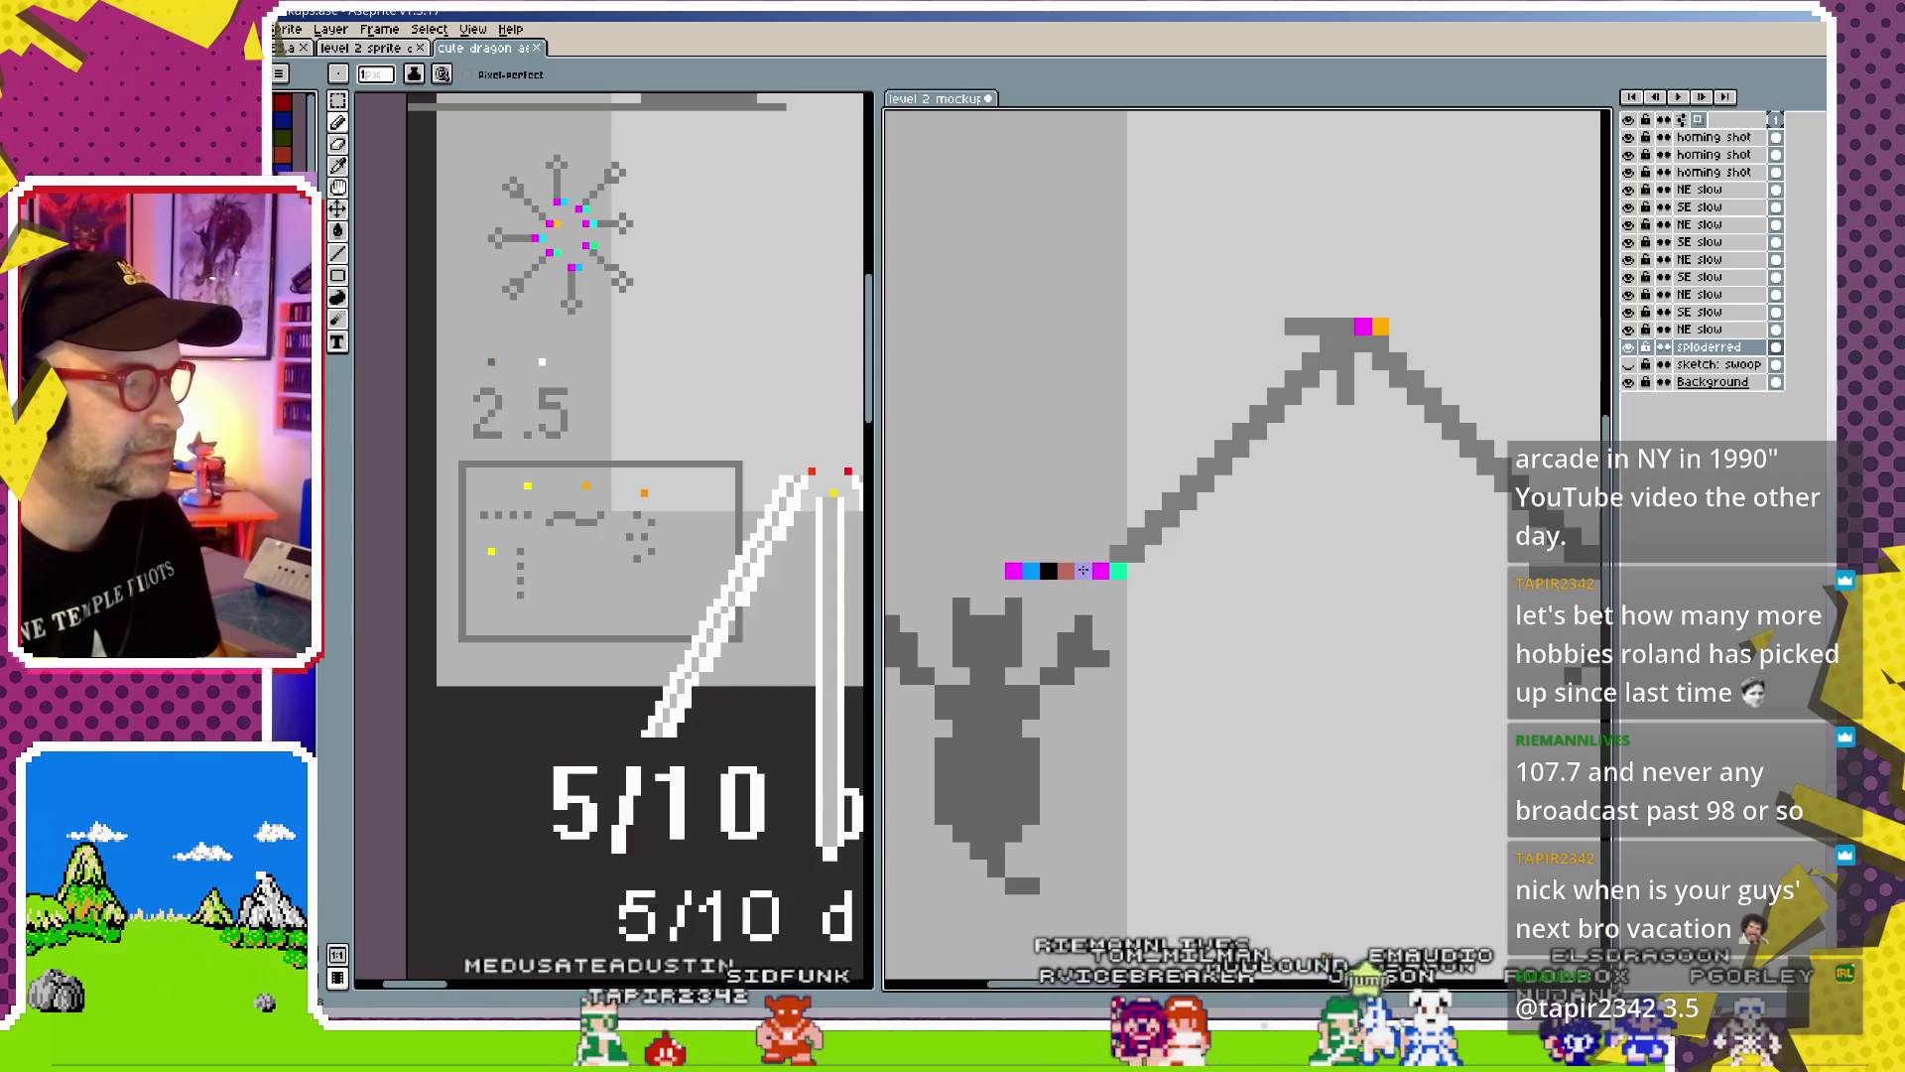
{"action": "key", "text": "v"}
{"action": "mouse_move", "coordinate": [1142, 562]}
{"action": "left_mouse_down"}
{"action": "mouse_move", "coordinate": [1175, 596]}
{"action": "mouse_move", "coordinate": [1088, 570]}
{"action": "left_mouse_up"}
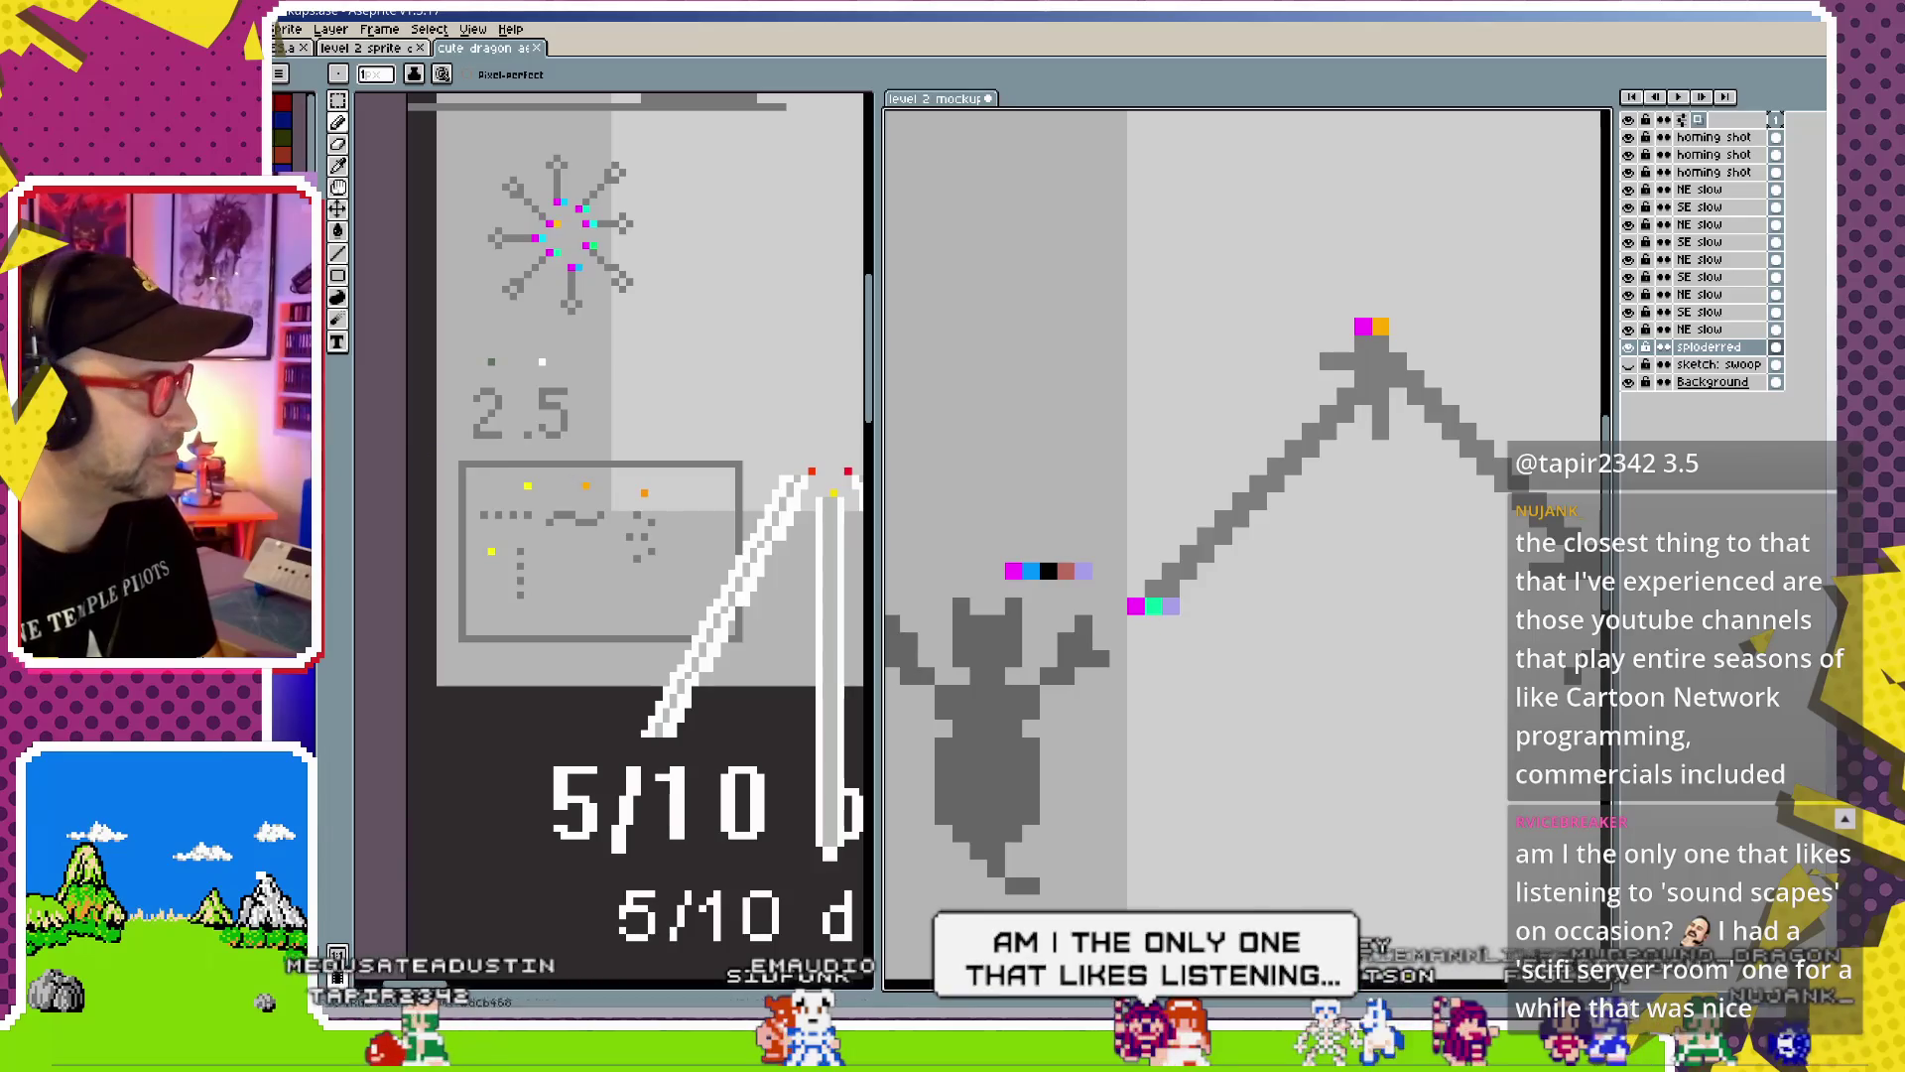
Add pale green, yellow and light purple node pixels beside the zigzag's peaks
{"action": "left_click_drag", "start_coordinate": [1161, 616], "coordinate": [1194, 606]}
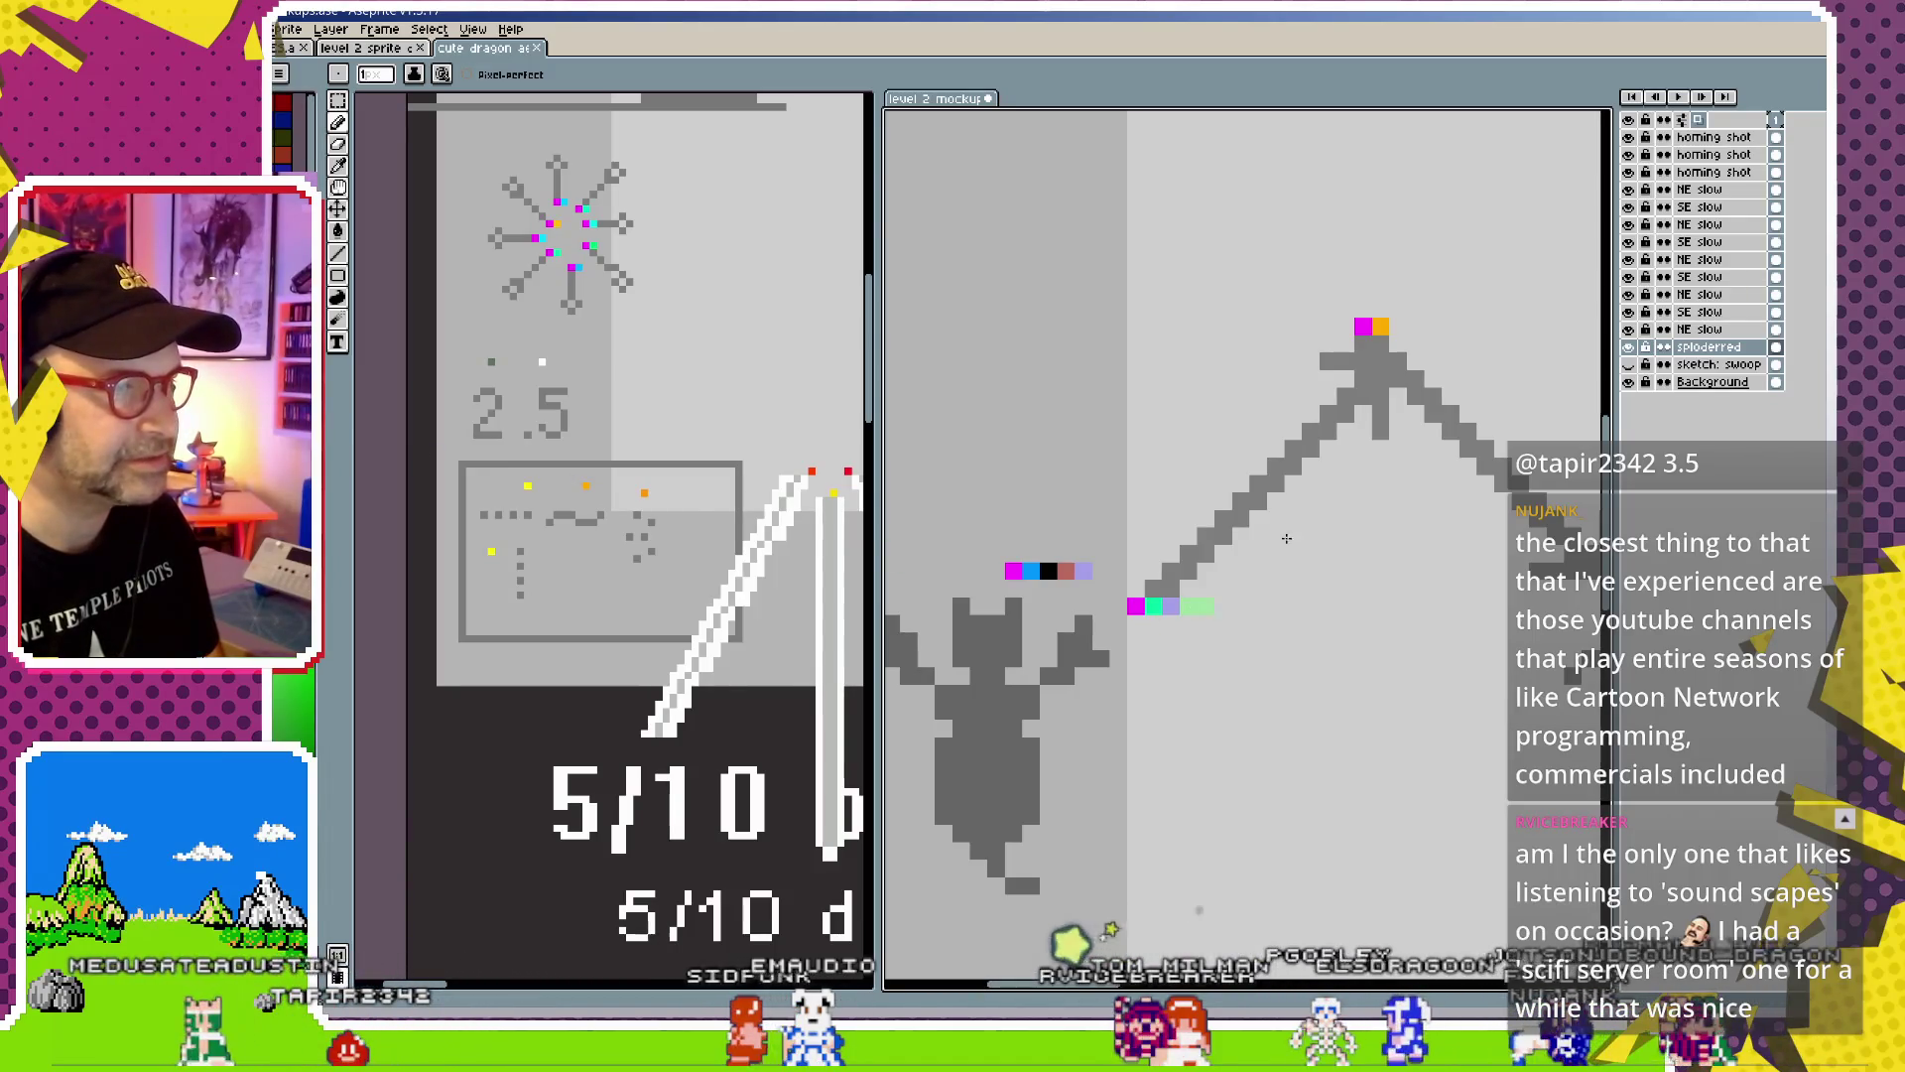
{"action": "left_click", "coordinate": [1392, 324]}
{"action": "left_click_drag", "start_coordinate": [1406, 503], "coordinate": [1049, 513]}
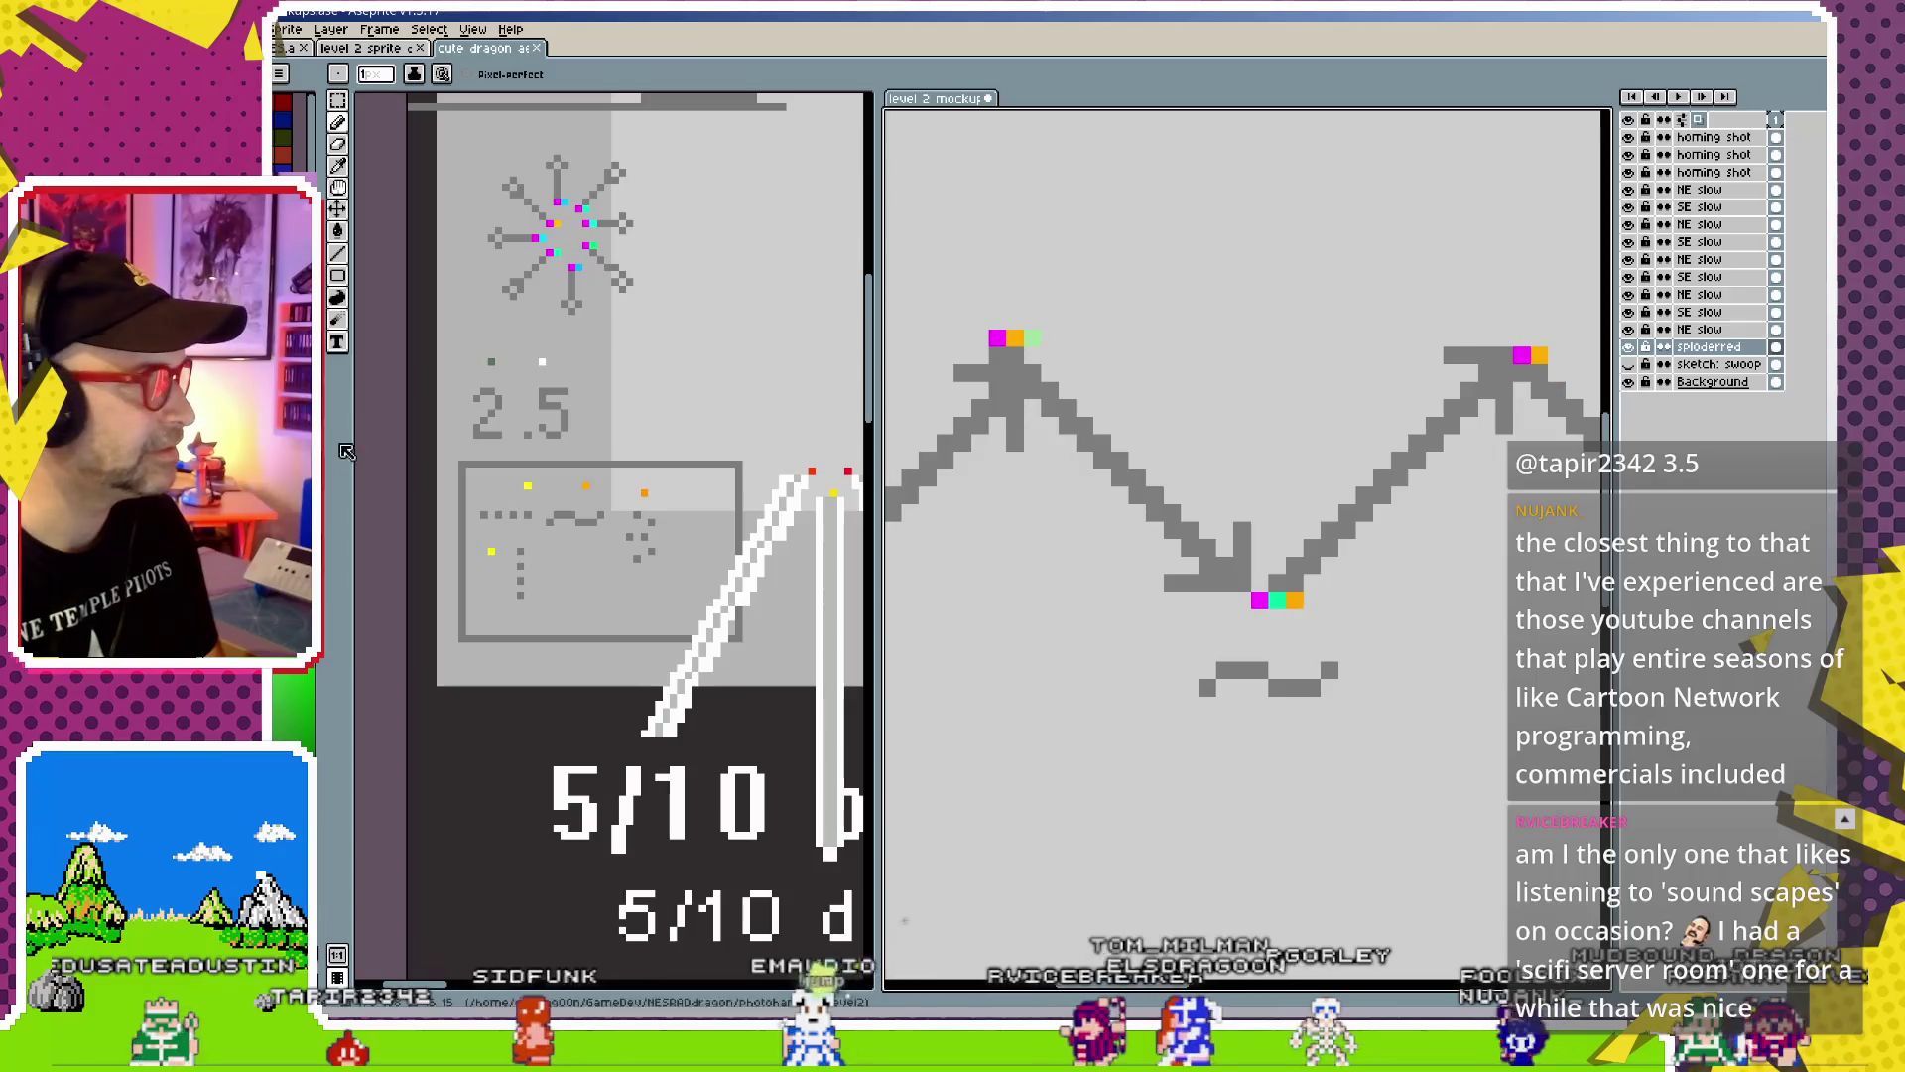
{"action": "left_click", "coordinate": [1045, 334]}
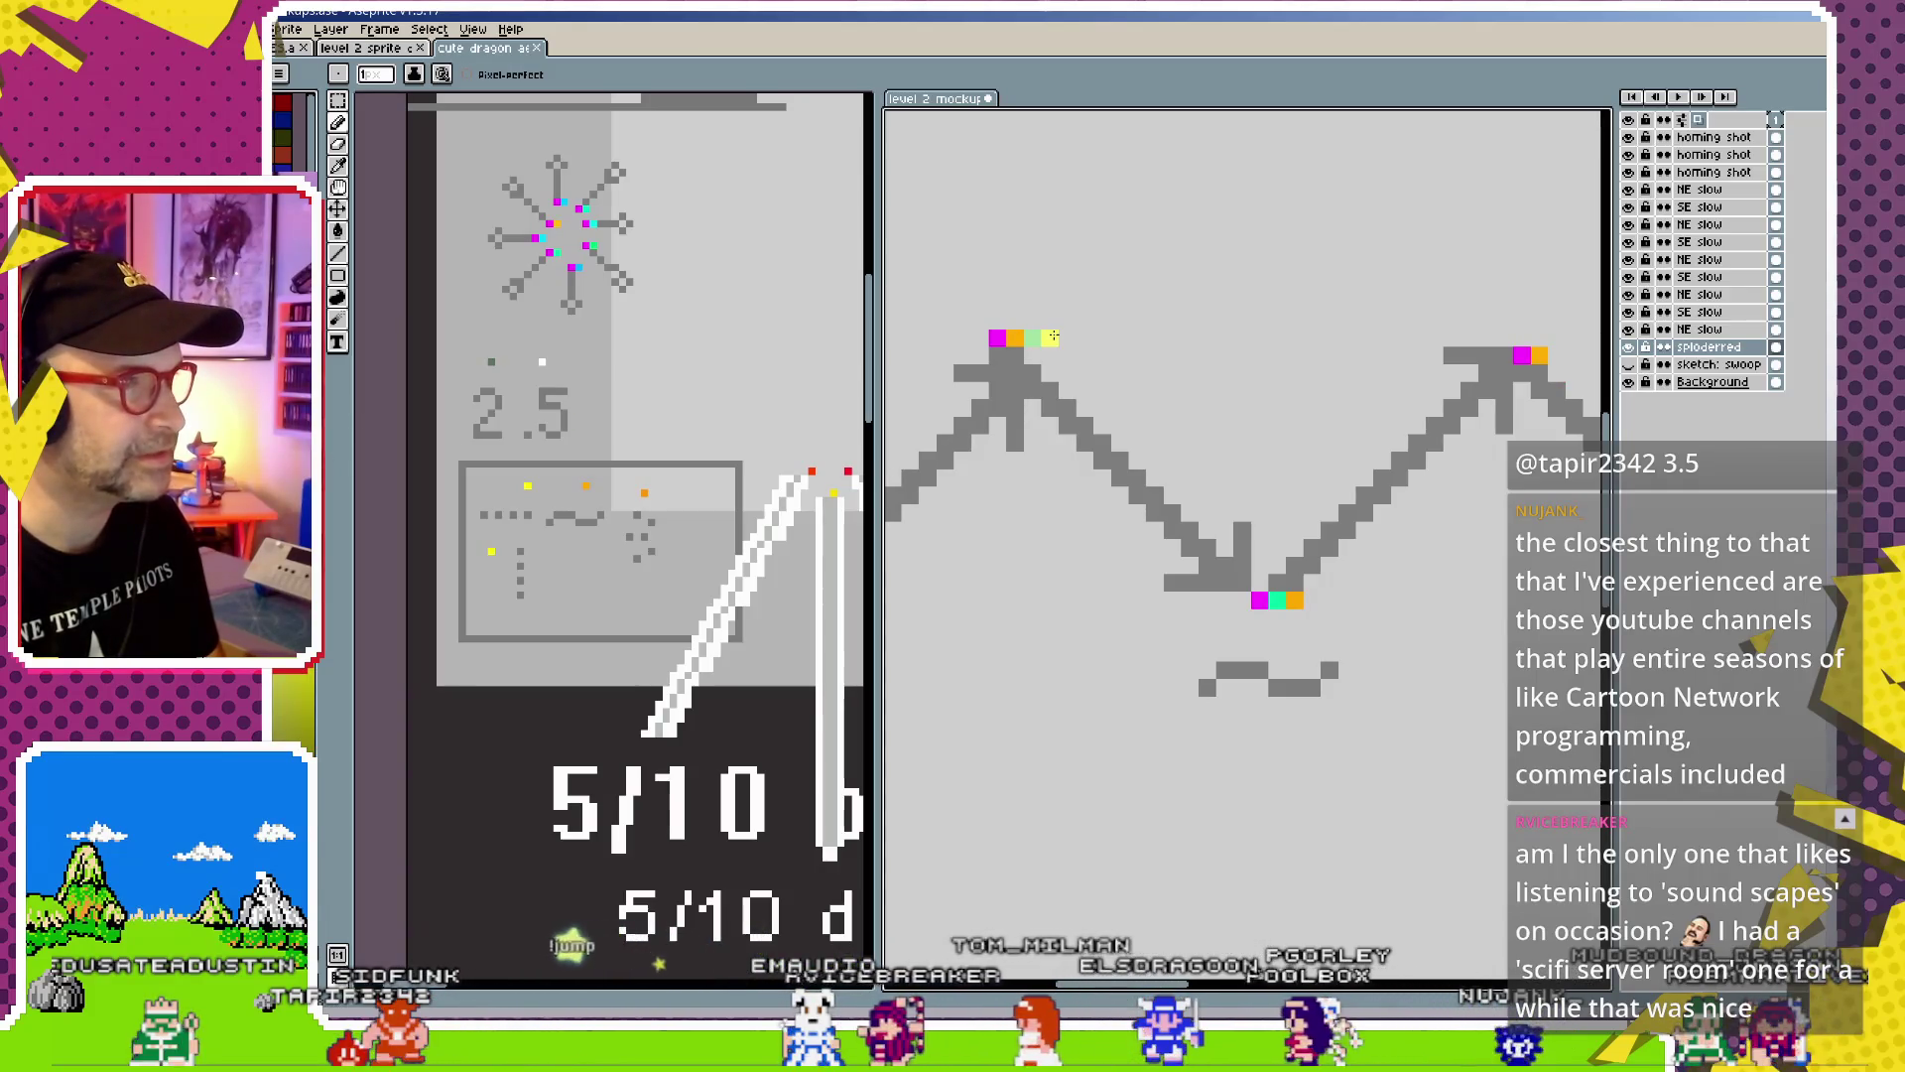
{"action": "left_click_drag", "start_coordinate": [1320, 607], "coordinate": [1099, 663]}
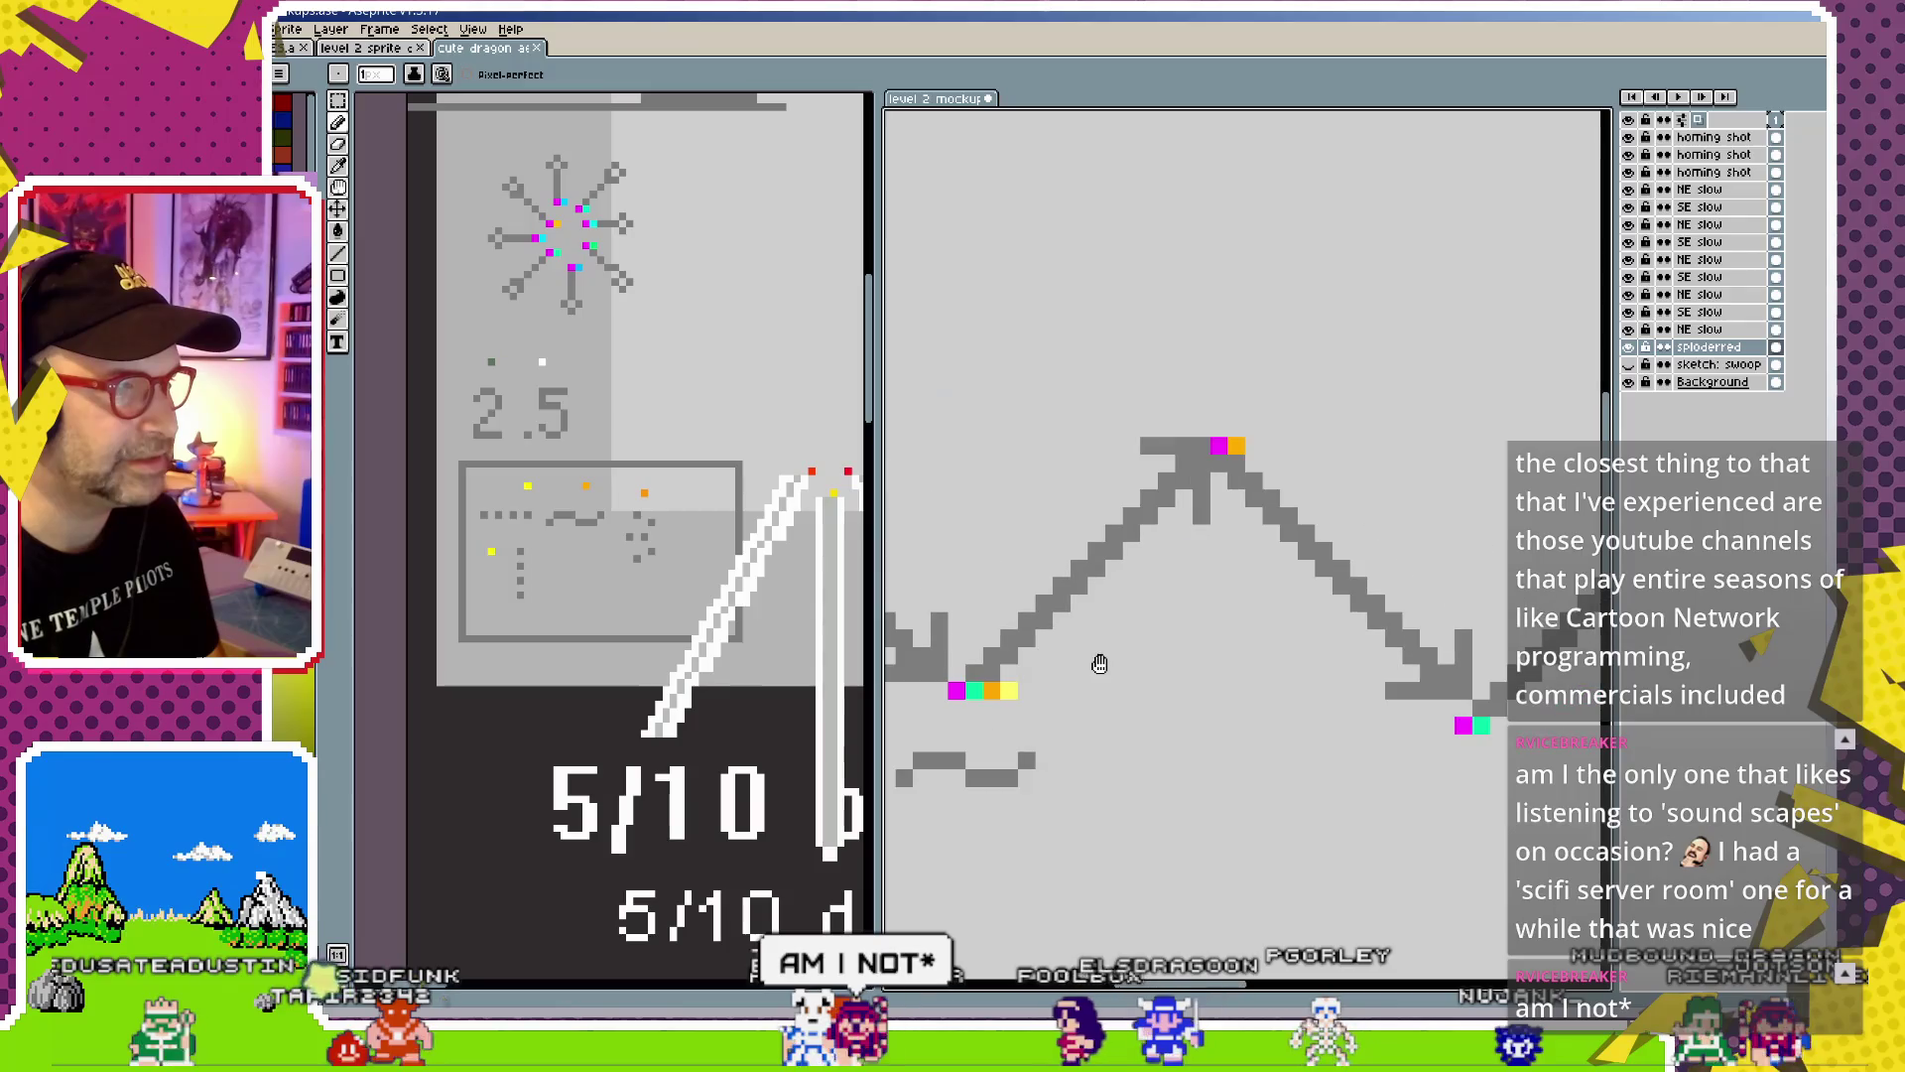
{"action": "left_click_drag", "start_coordinate": [1212, 470], "coordinate": [1428, 480]}
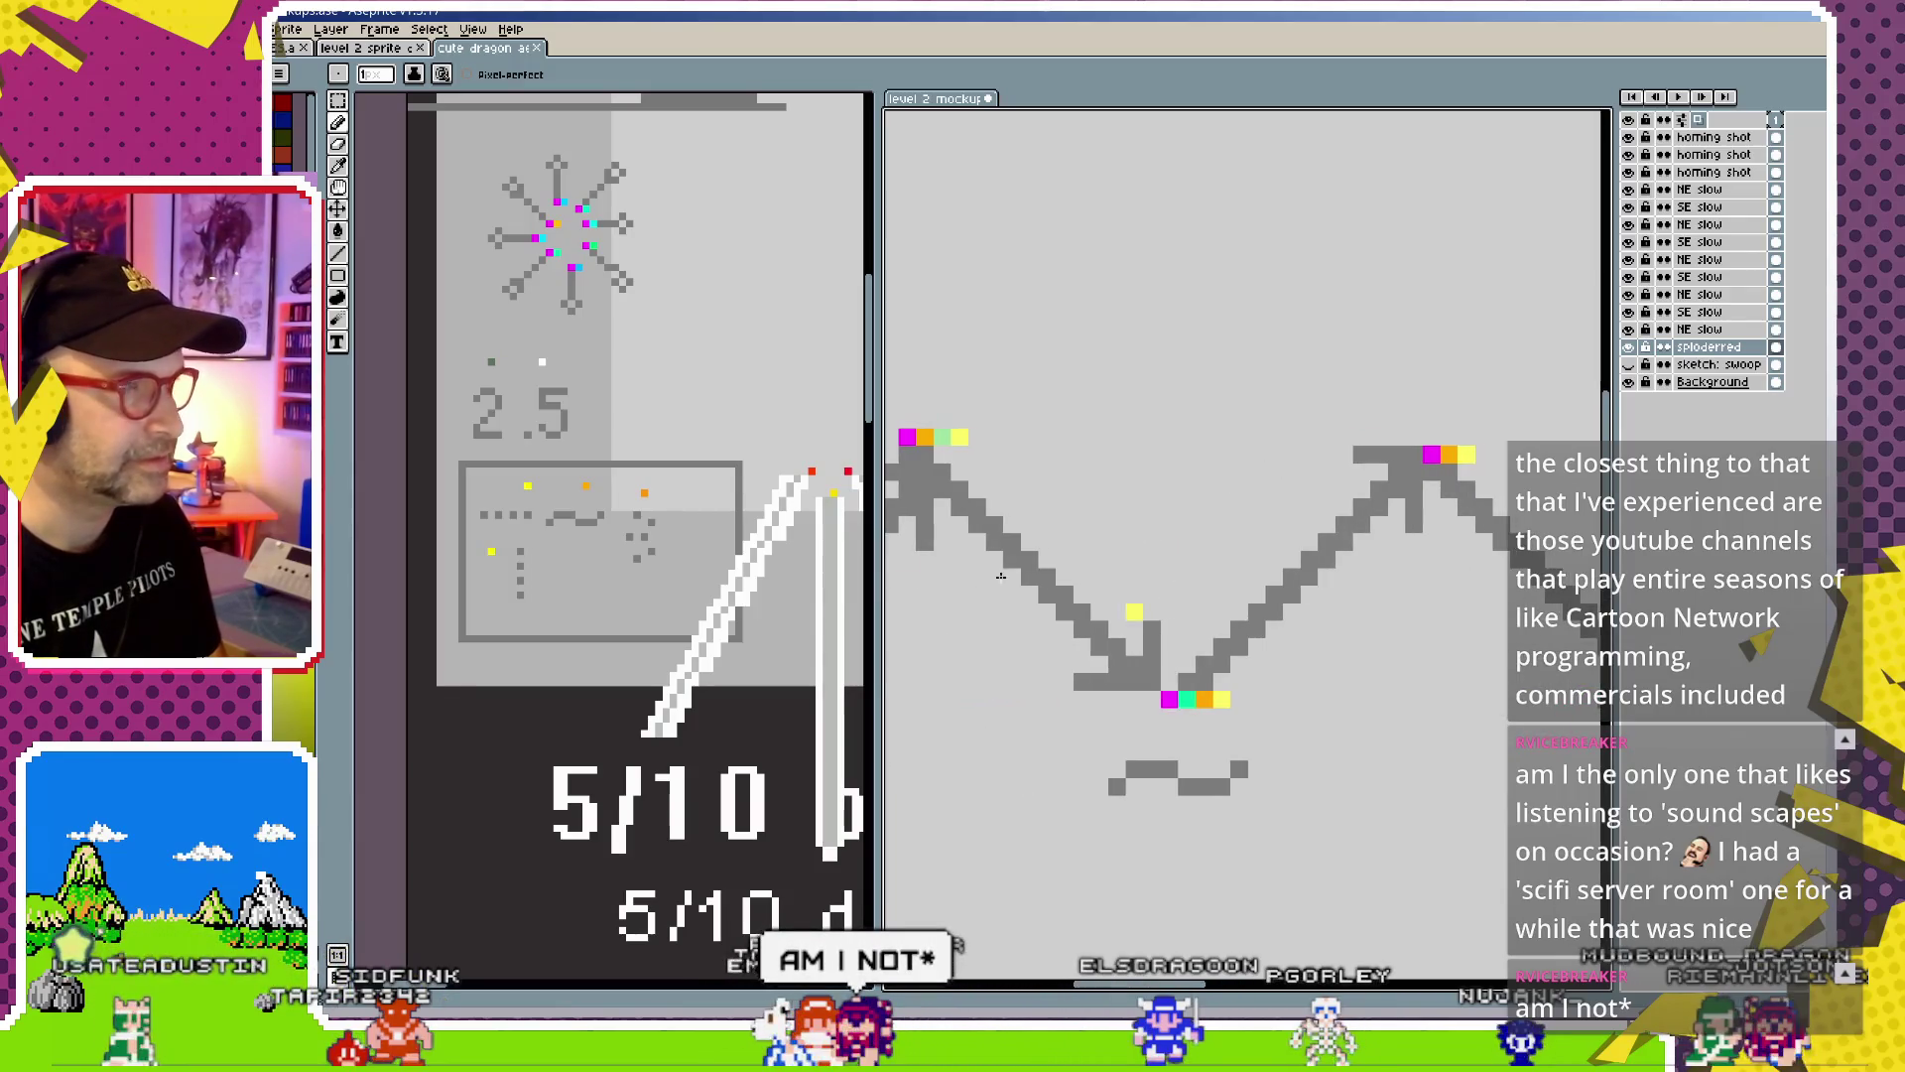
{"action": "left_click_drag", "start_coordinate": [1101, 572], "coordinate": [1220, 517]}
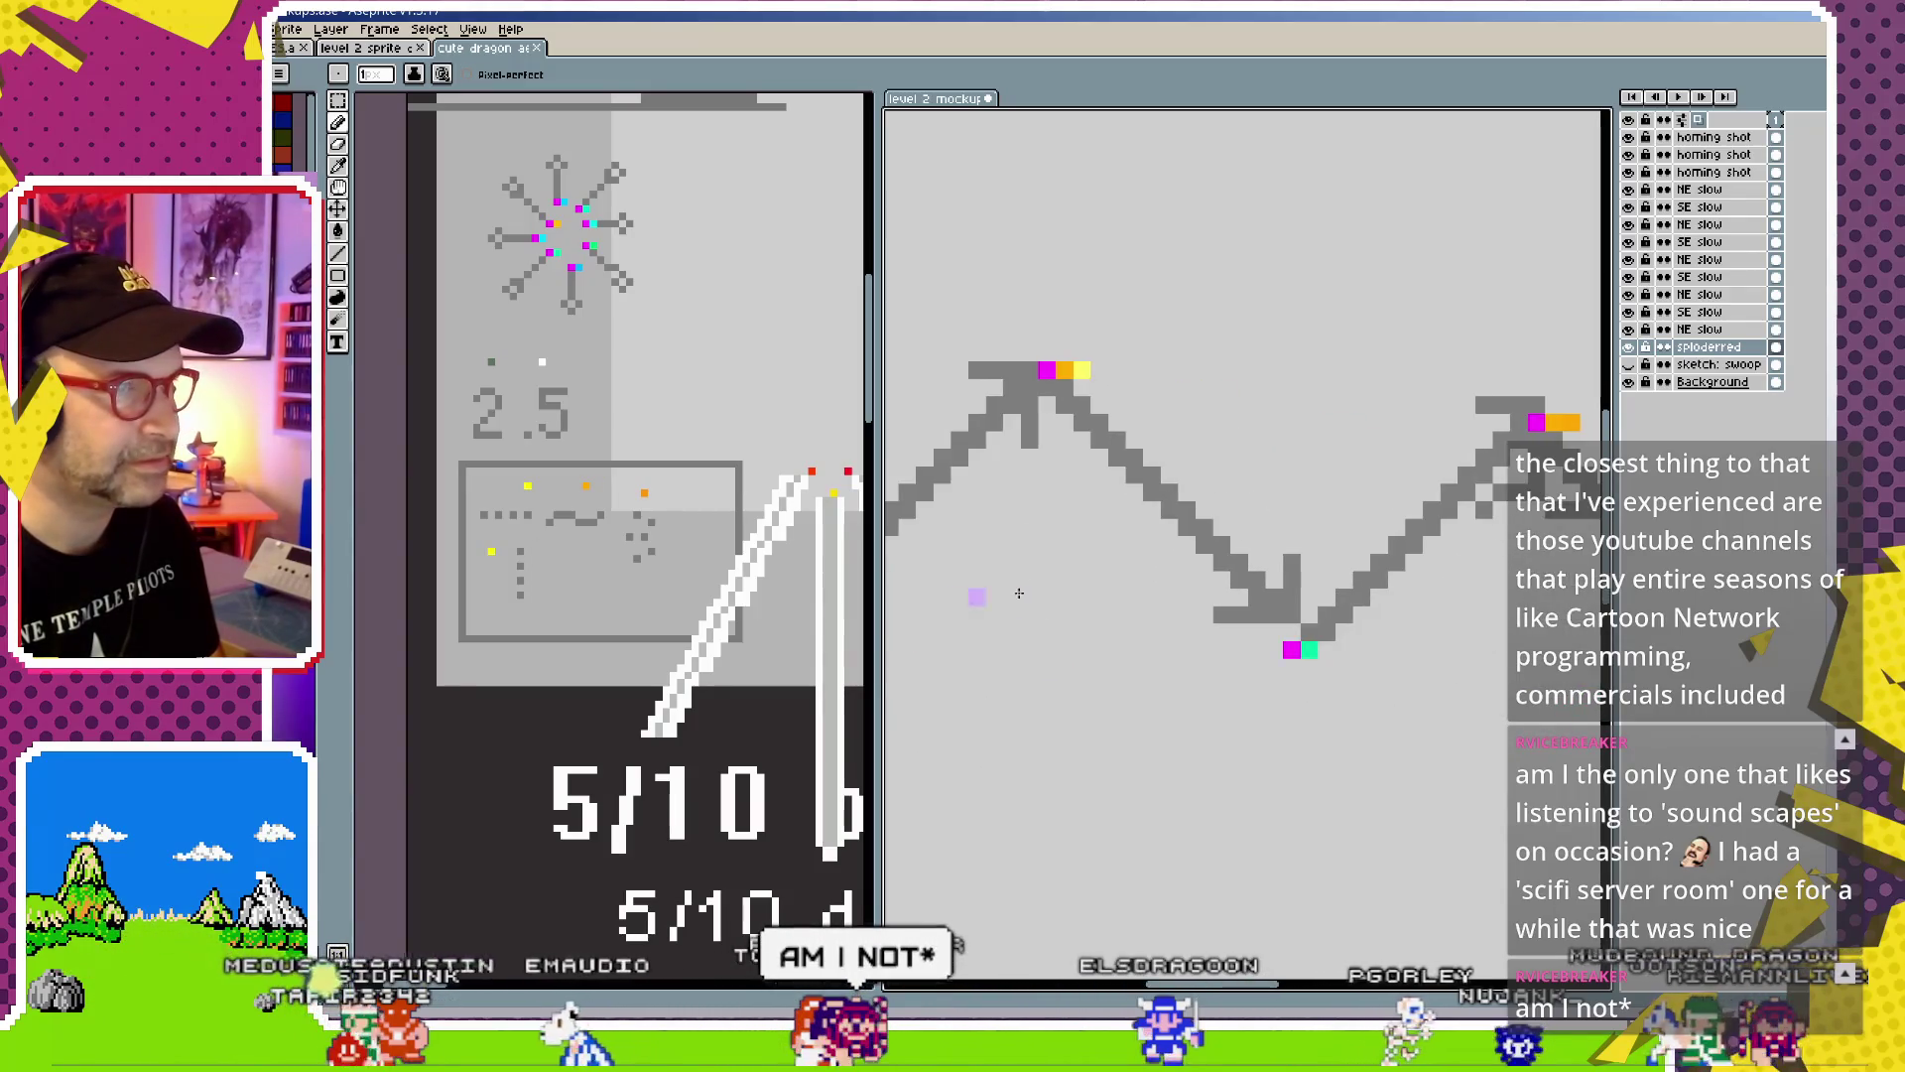
{"action": "left_click", "coordinate": [1100, 370]}
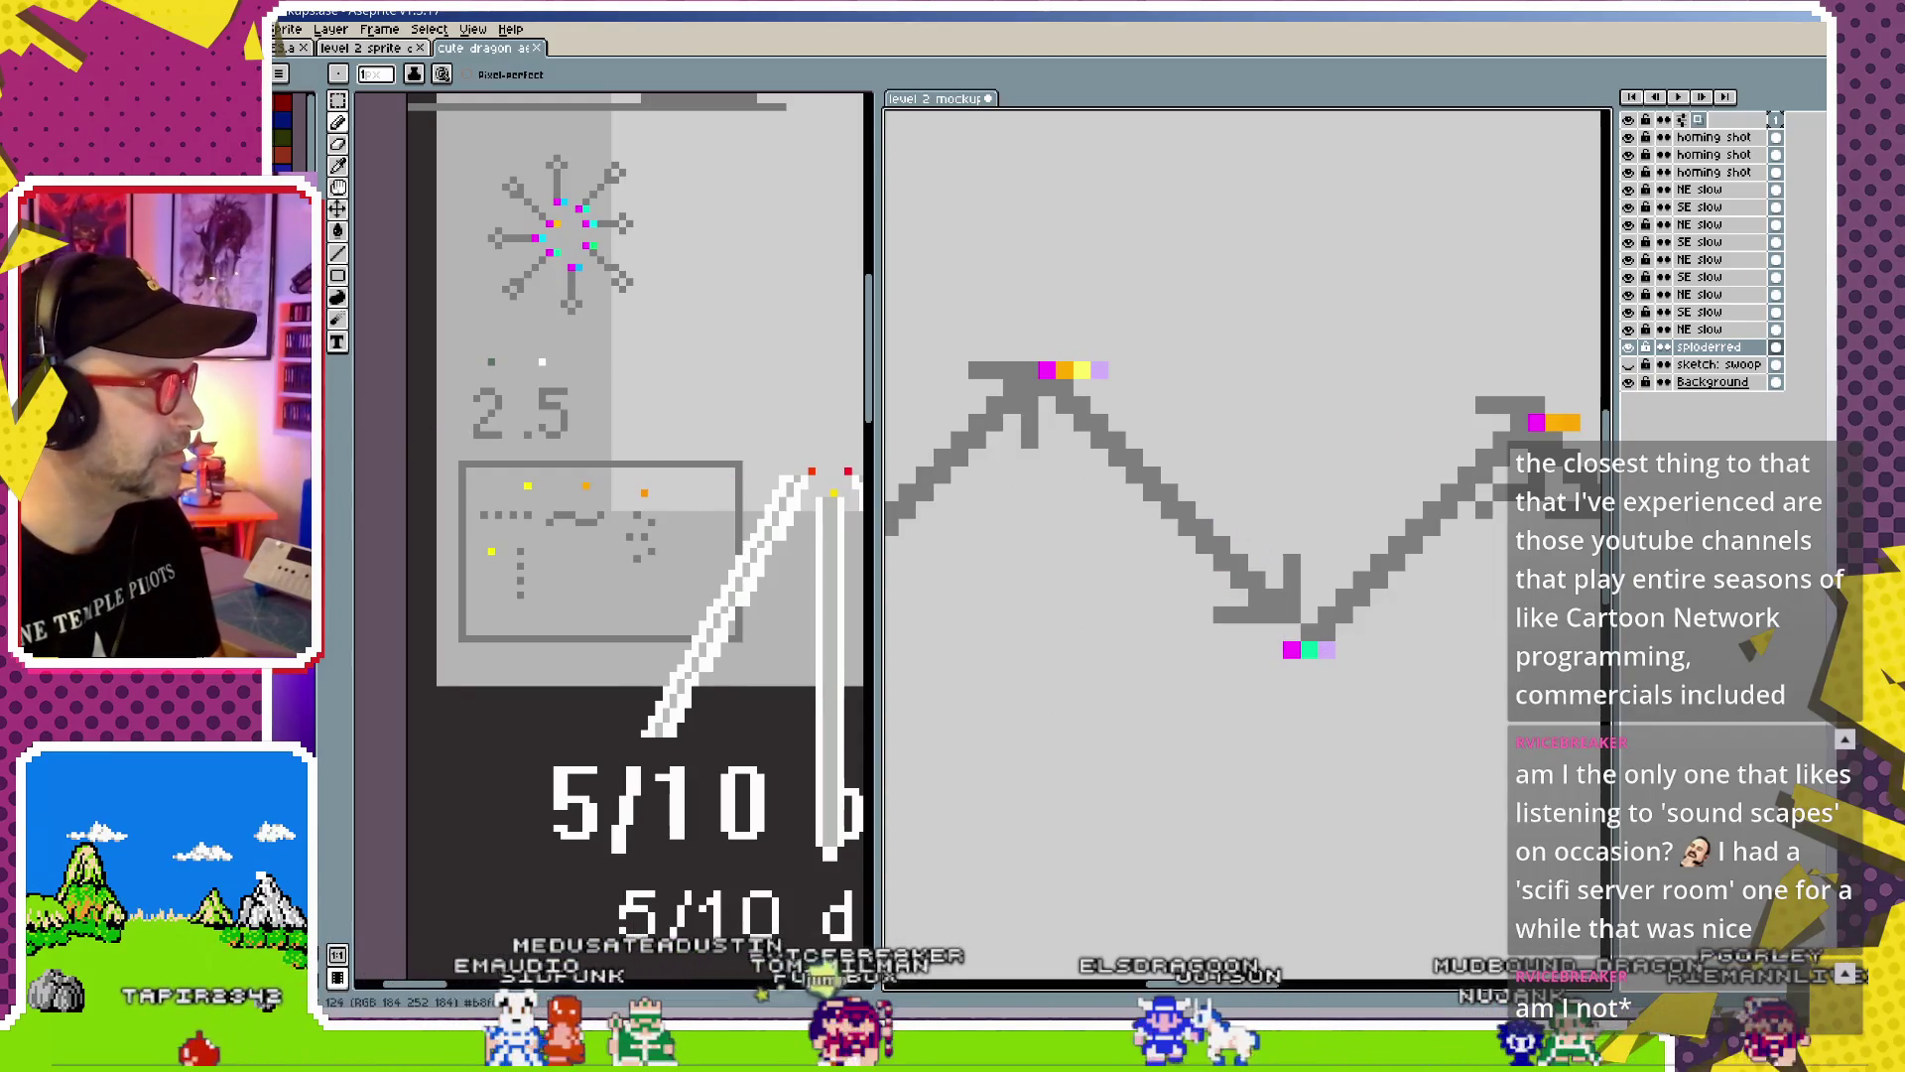
Add mint and dark green node pixels, then a blue-purple pixel on the next frame
{"action": "scroll", "coordinate": [1136, 629], "scroll_direction": "right", "scroll_amount": 4}
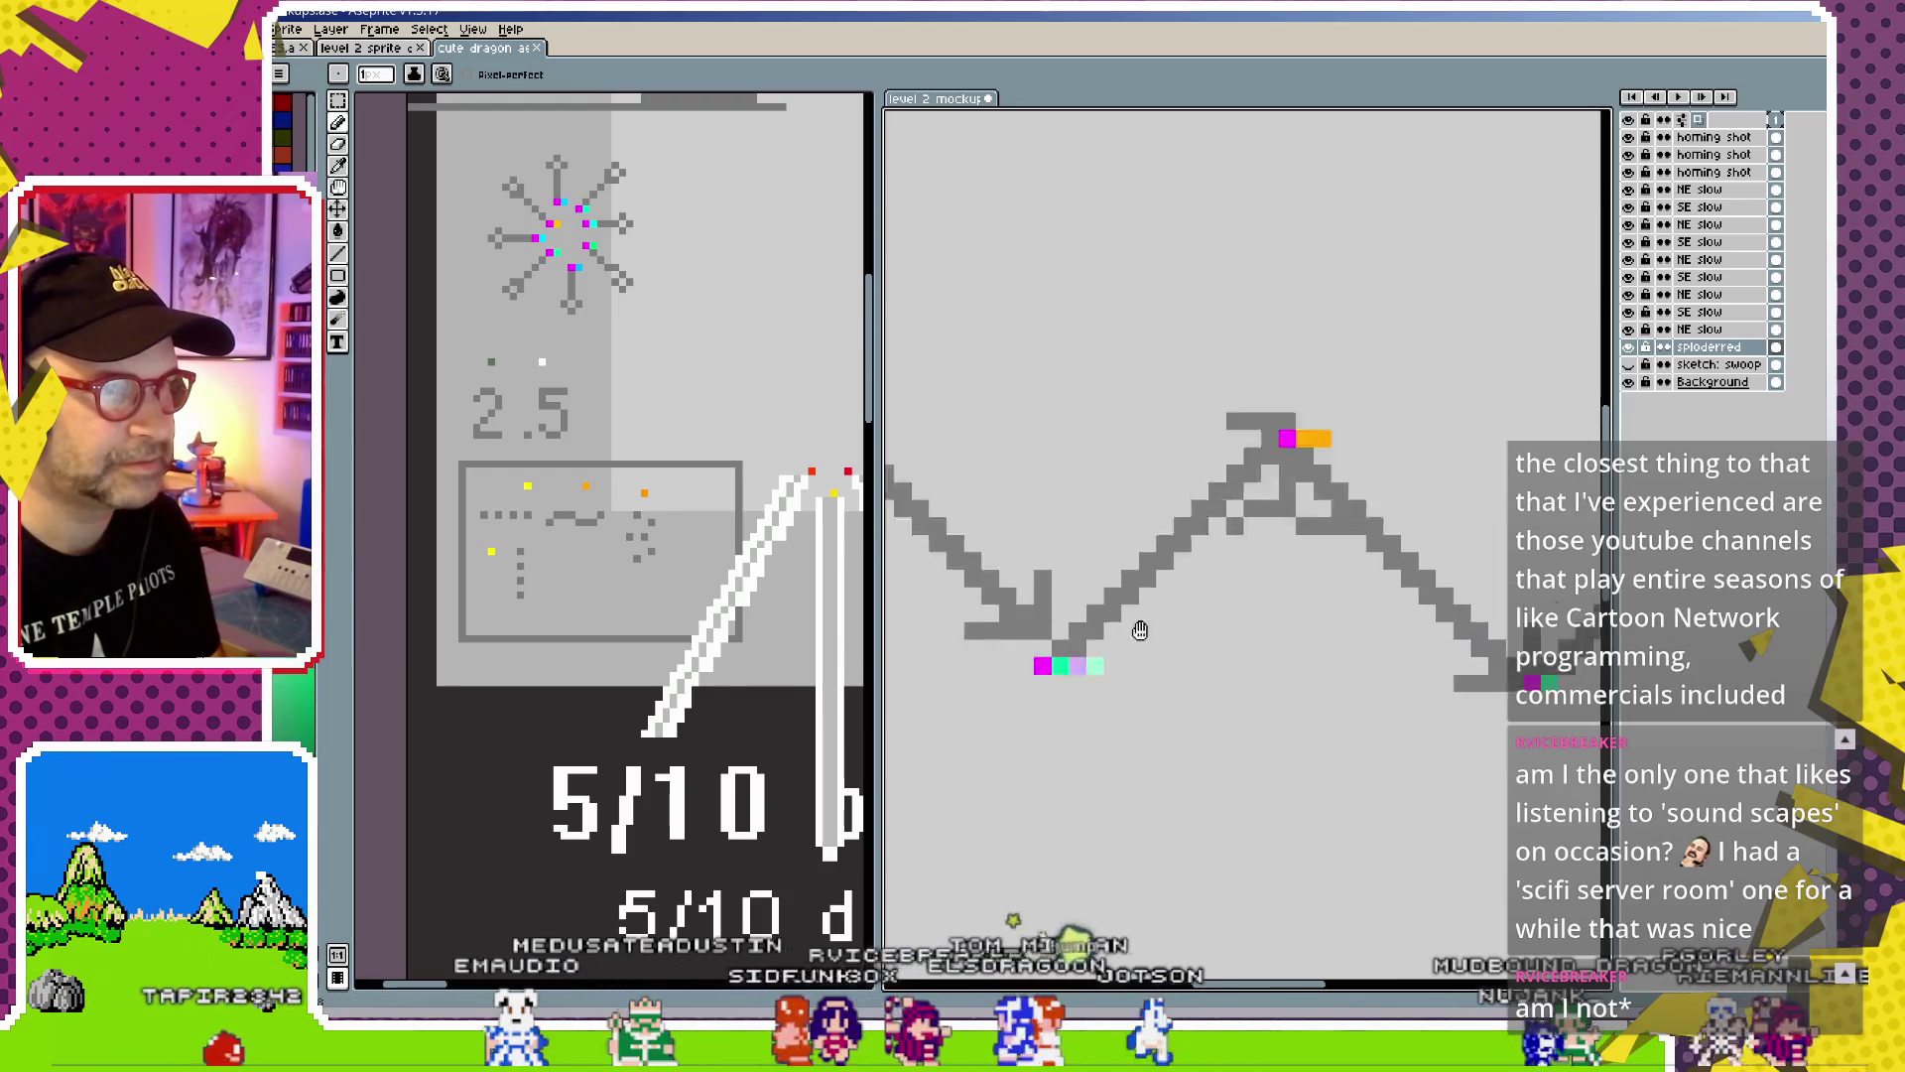
{"action": "left_click", "coordinate": [1193, 443]}
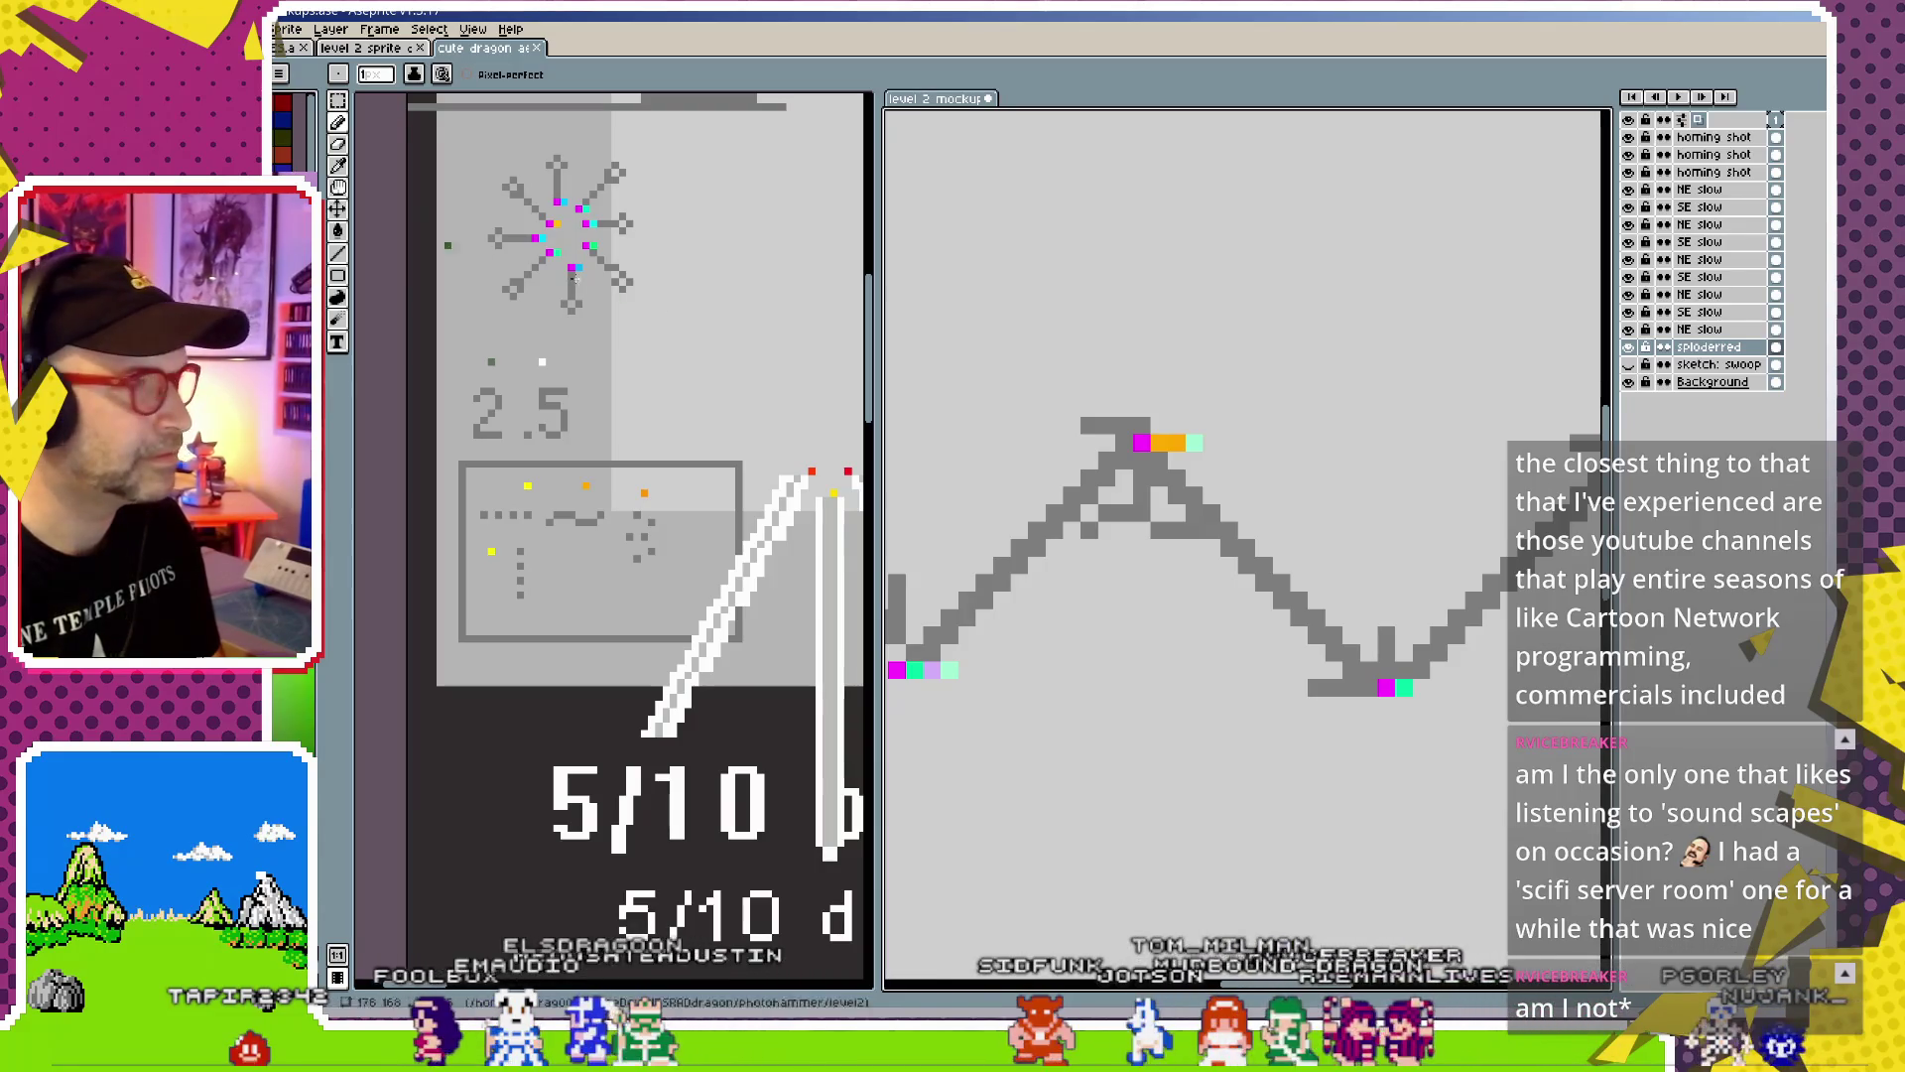
{"action": "left_click", "coordinate": [1212, 443]}
{"action": "left_click", "coordinate": [1421, 687]}
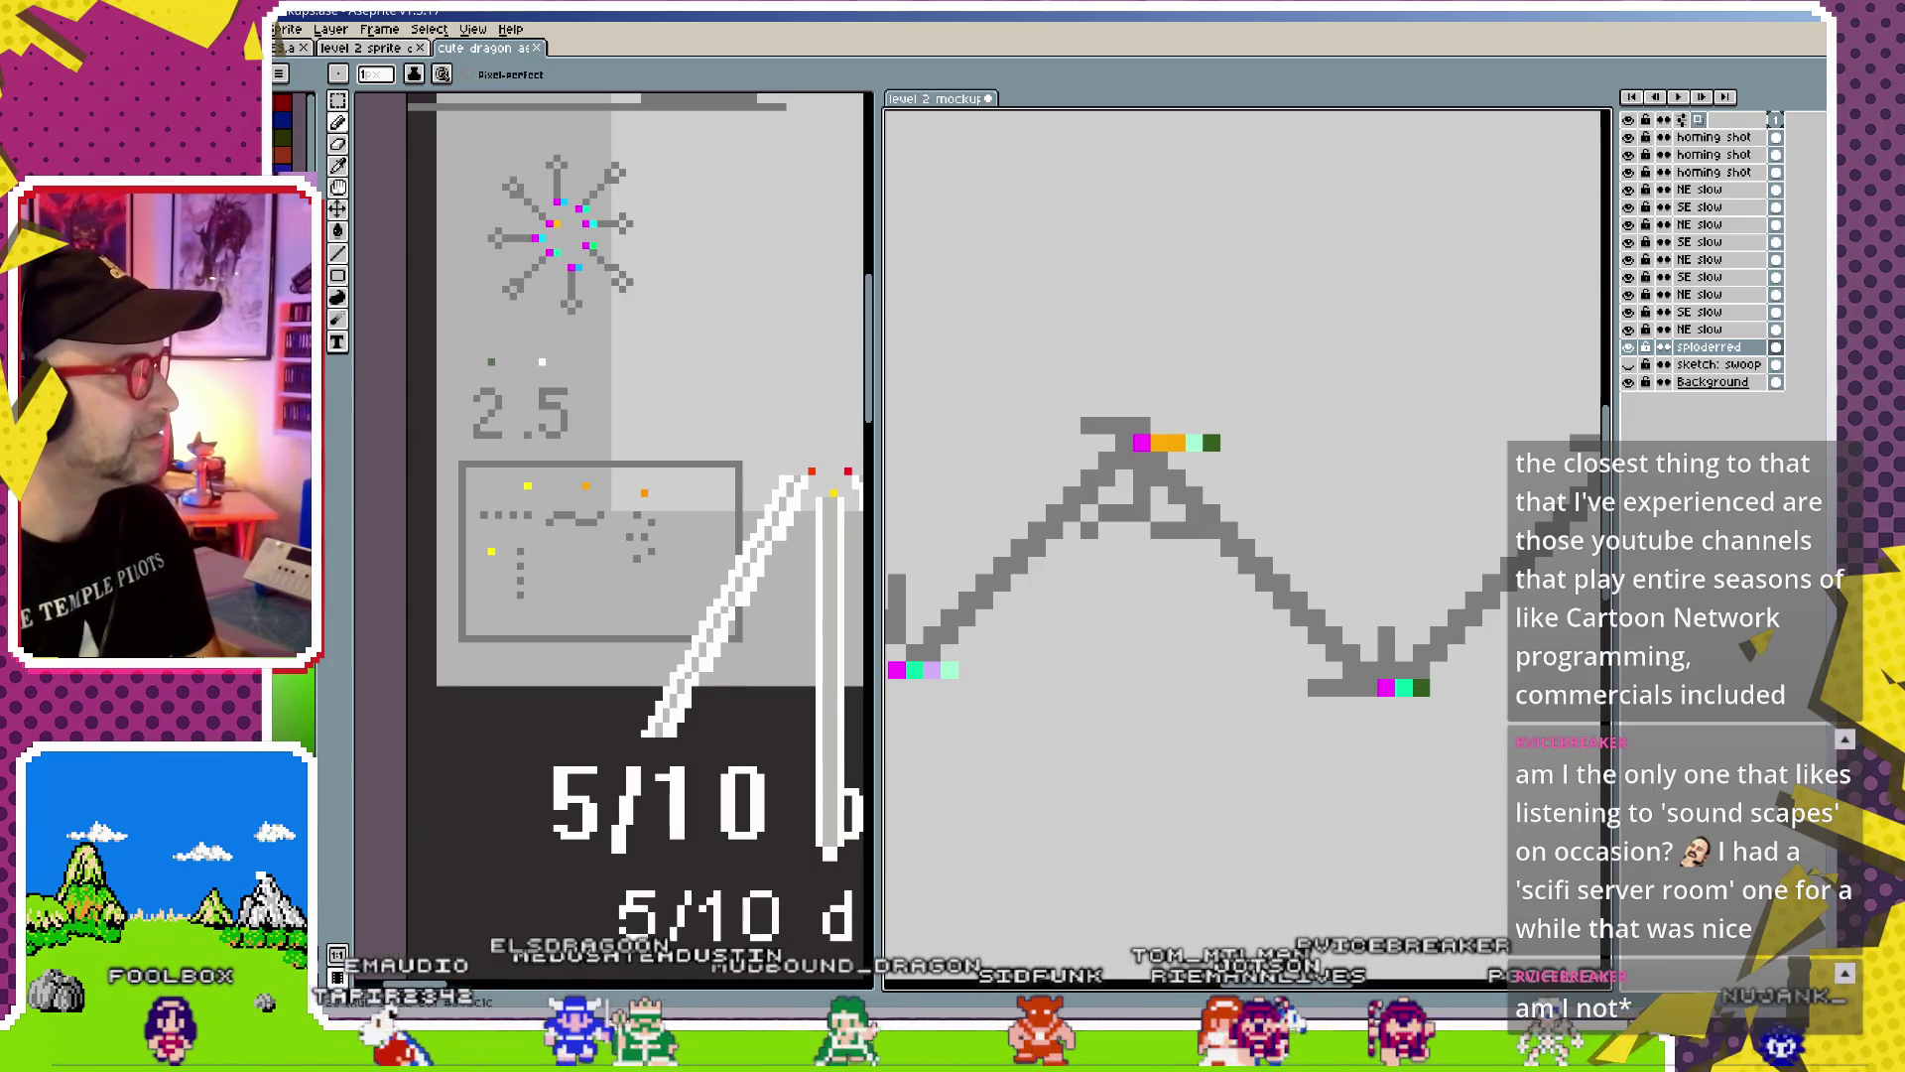
{"action": "key", "text": "Return"}
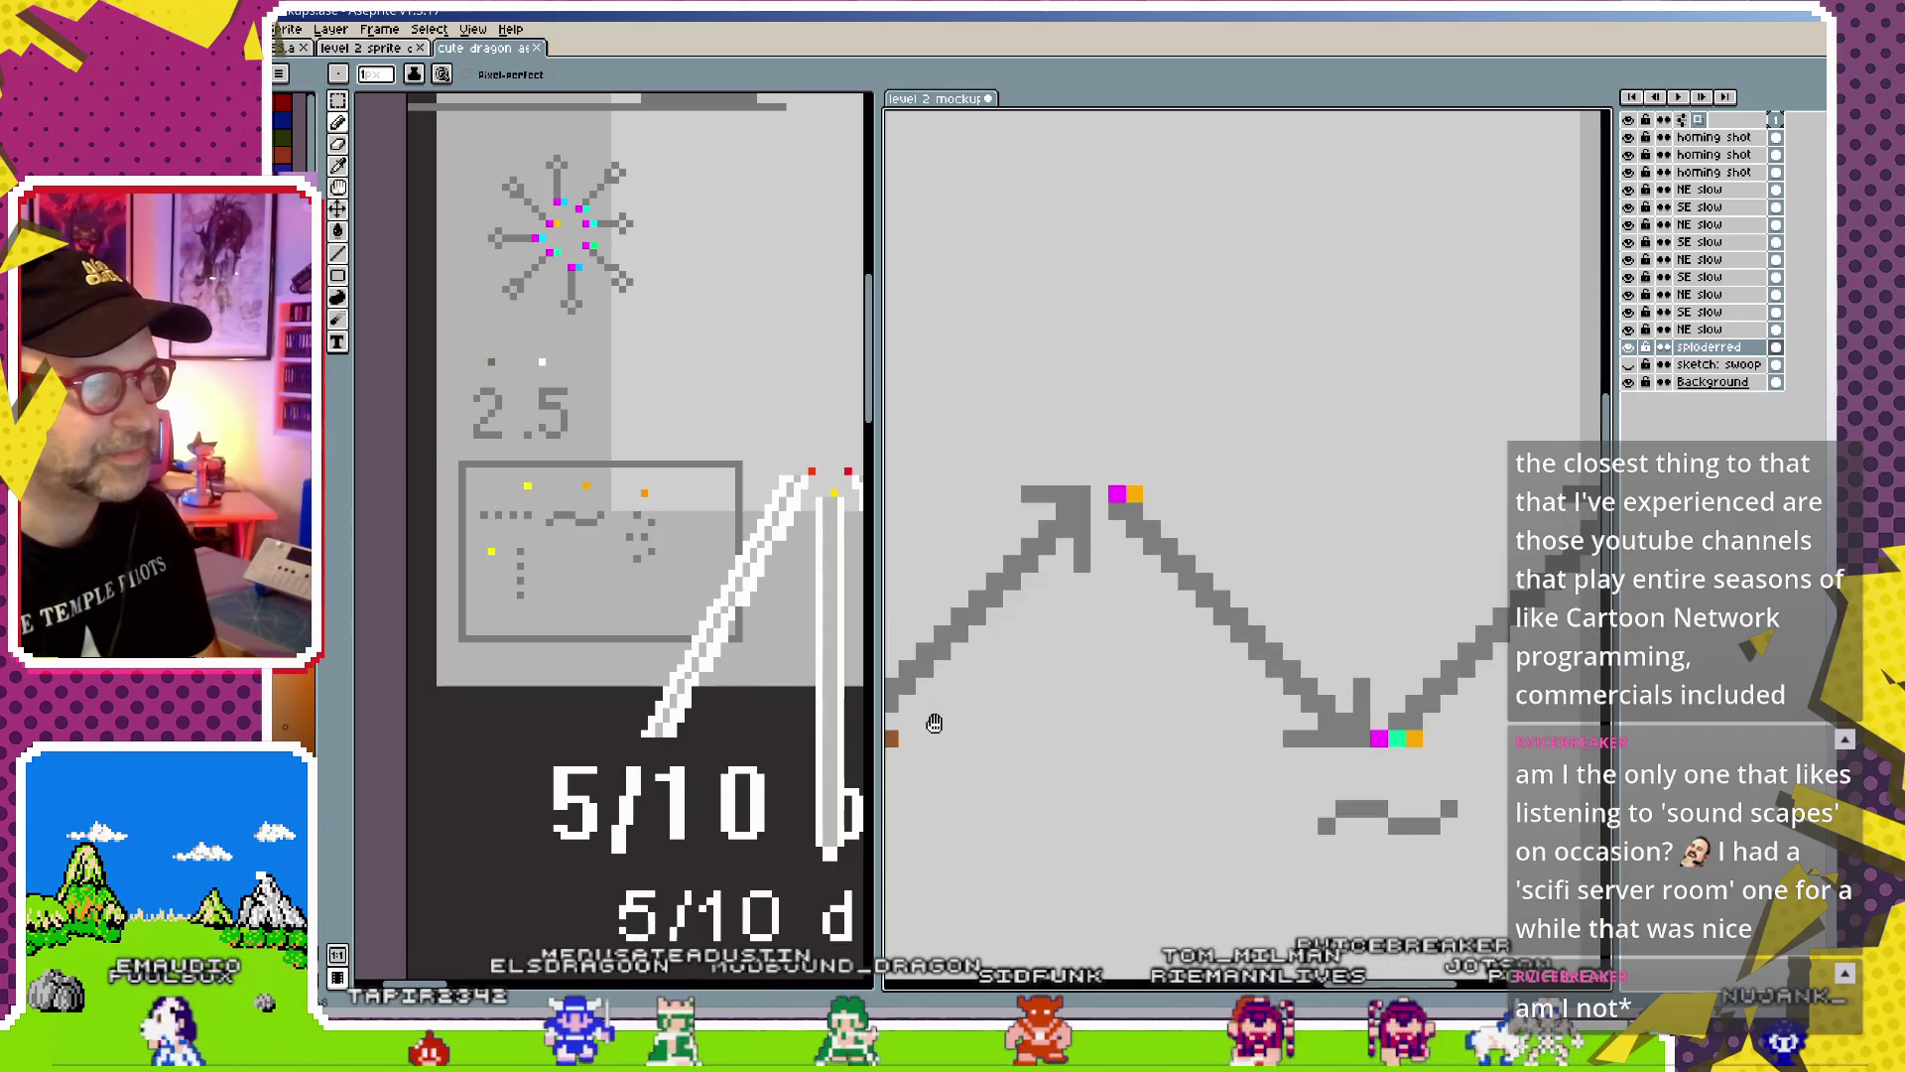
{"action": "key", "text": "Right"}
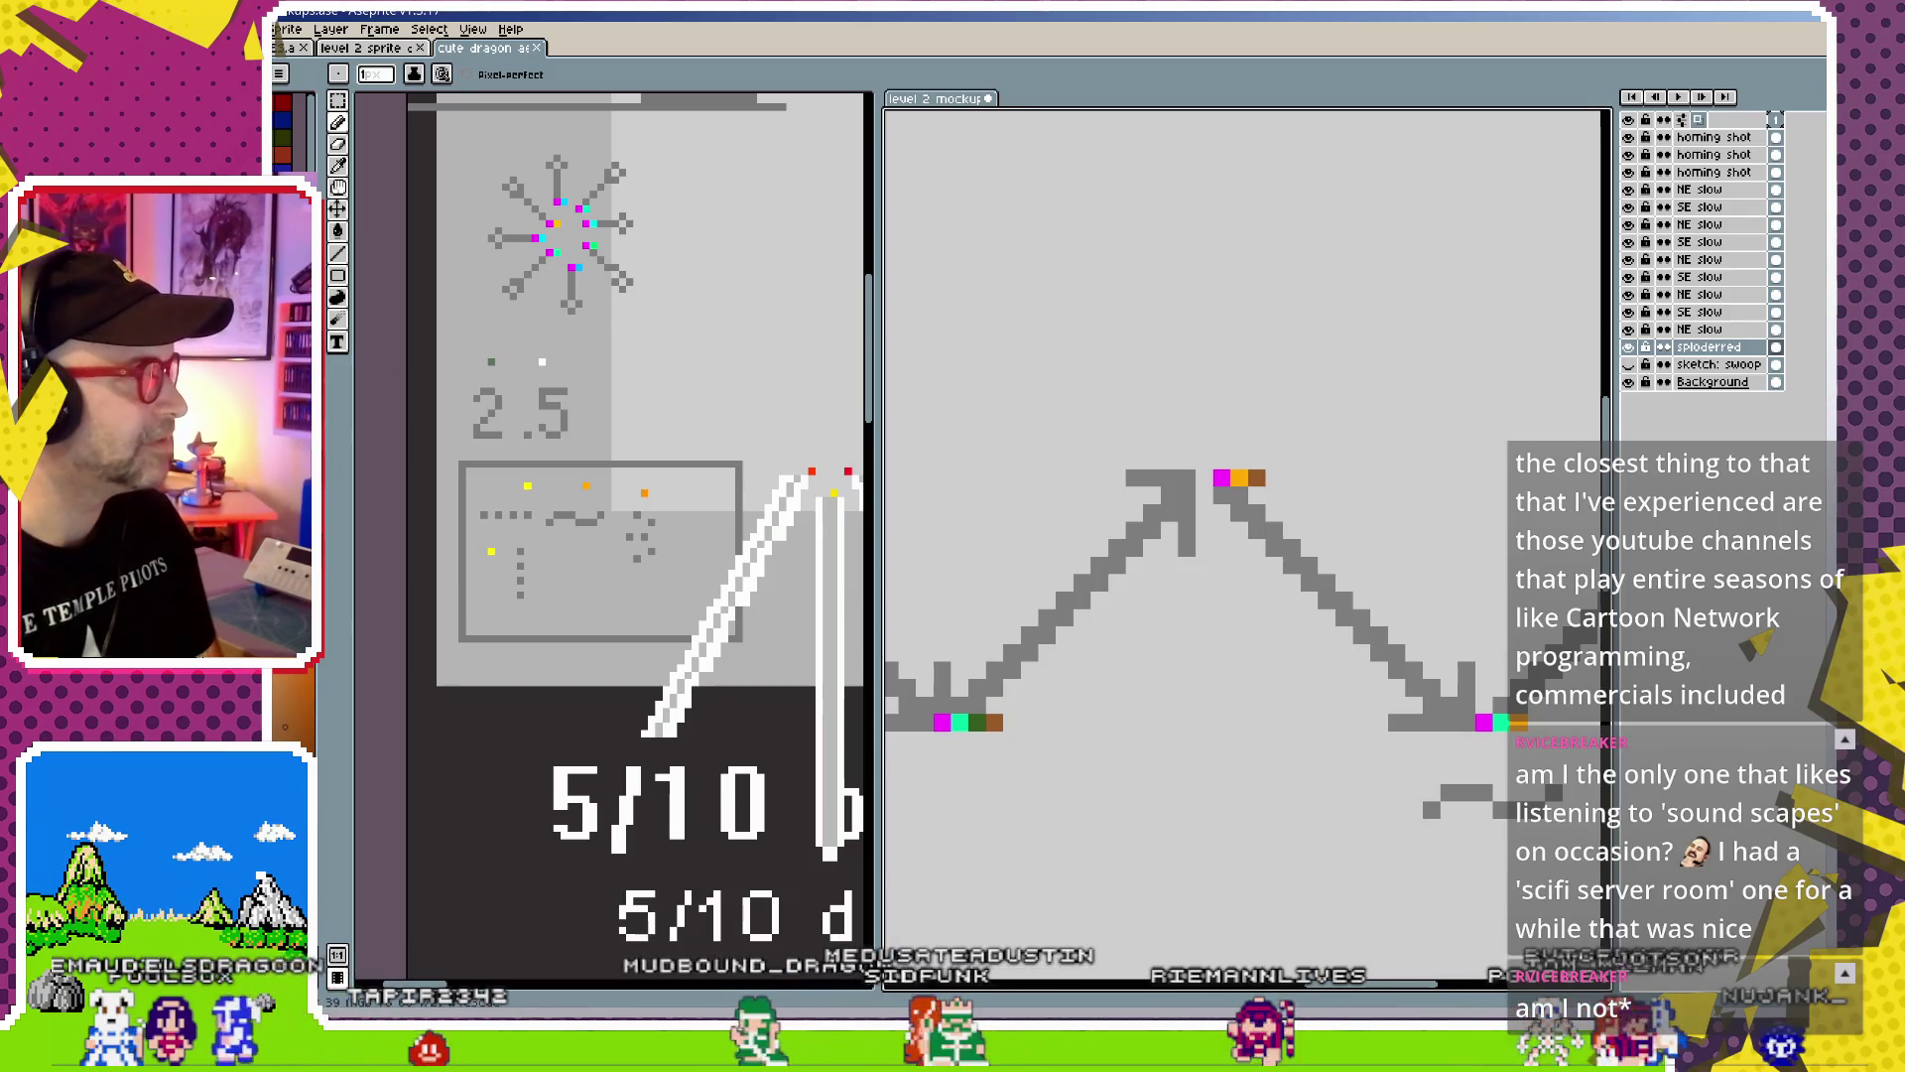
{"action": "left_click", "coordinate": [1274, 479]}
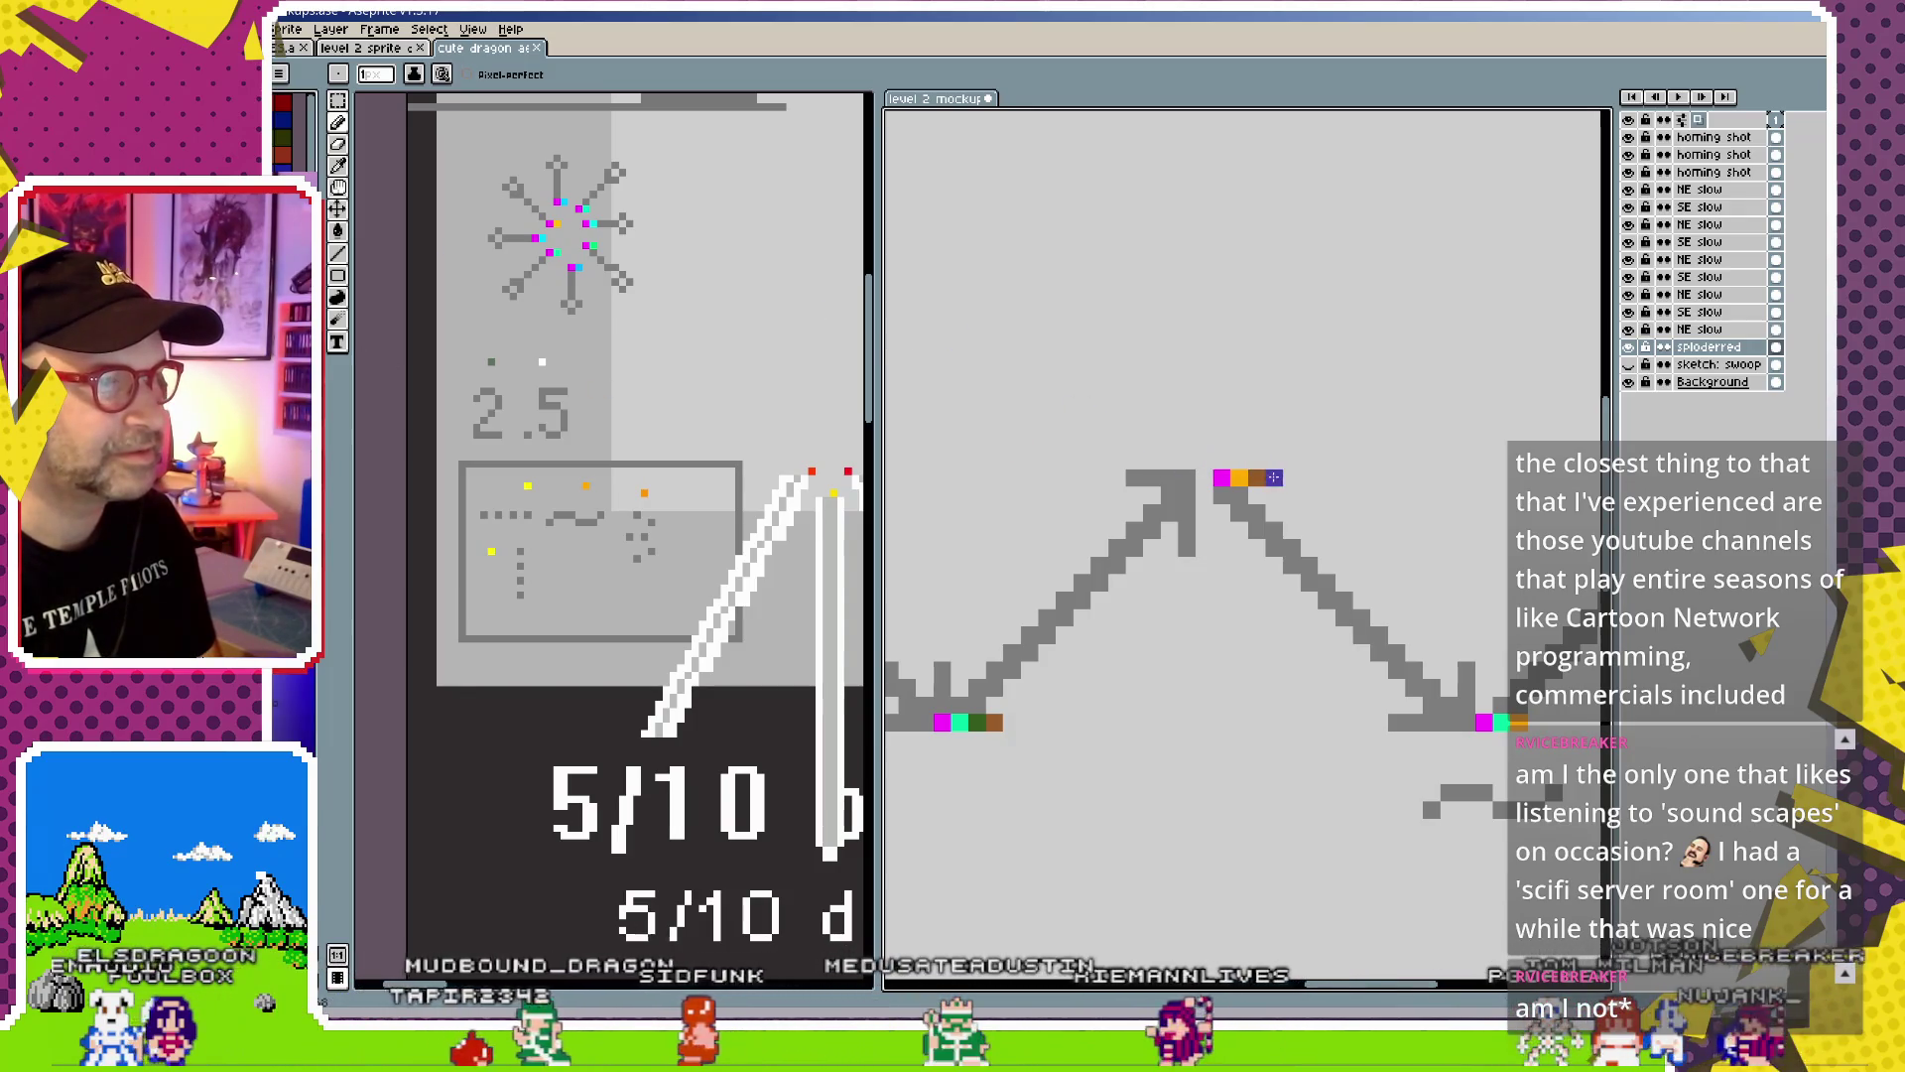
{"action": "key", "text": "Left"}
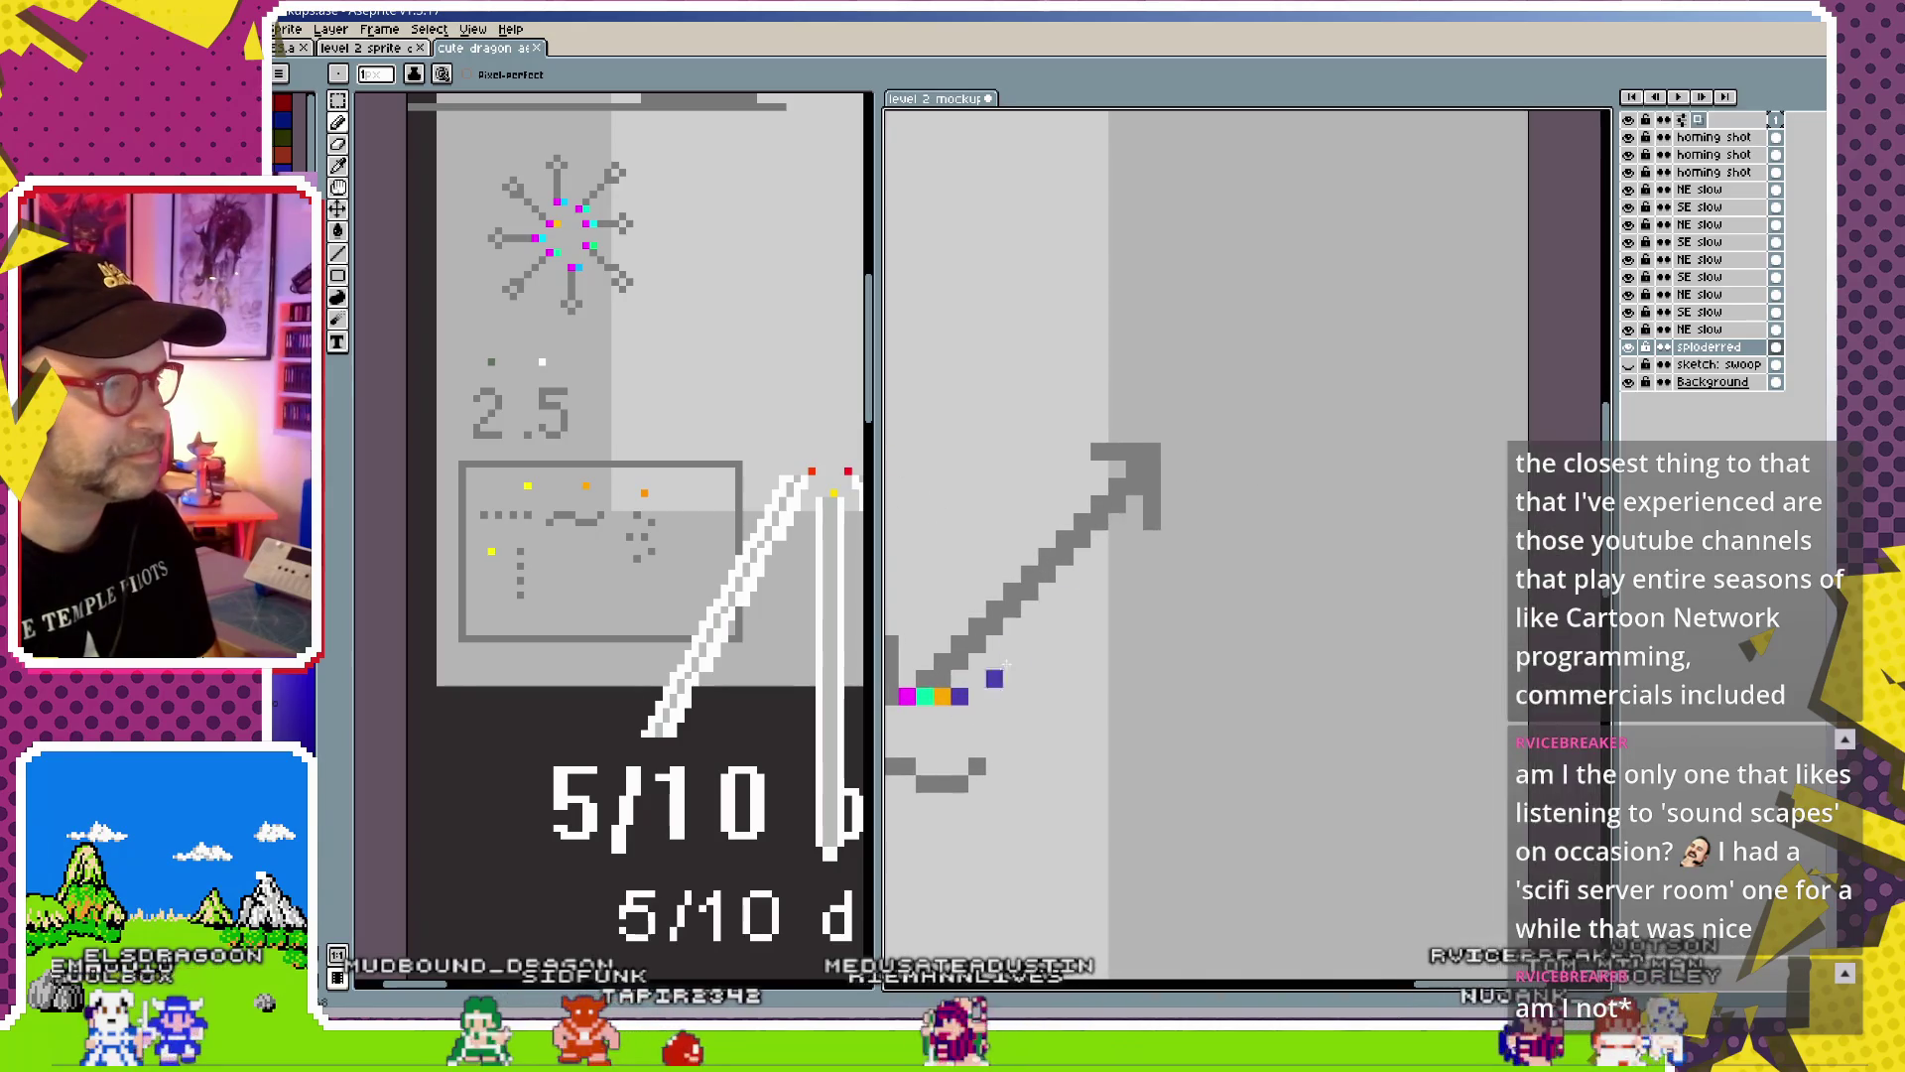
{"action": "scroll", "coordinate": [995, 732], "scroll_direction": "down", "scroll_amount": 3}
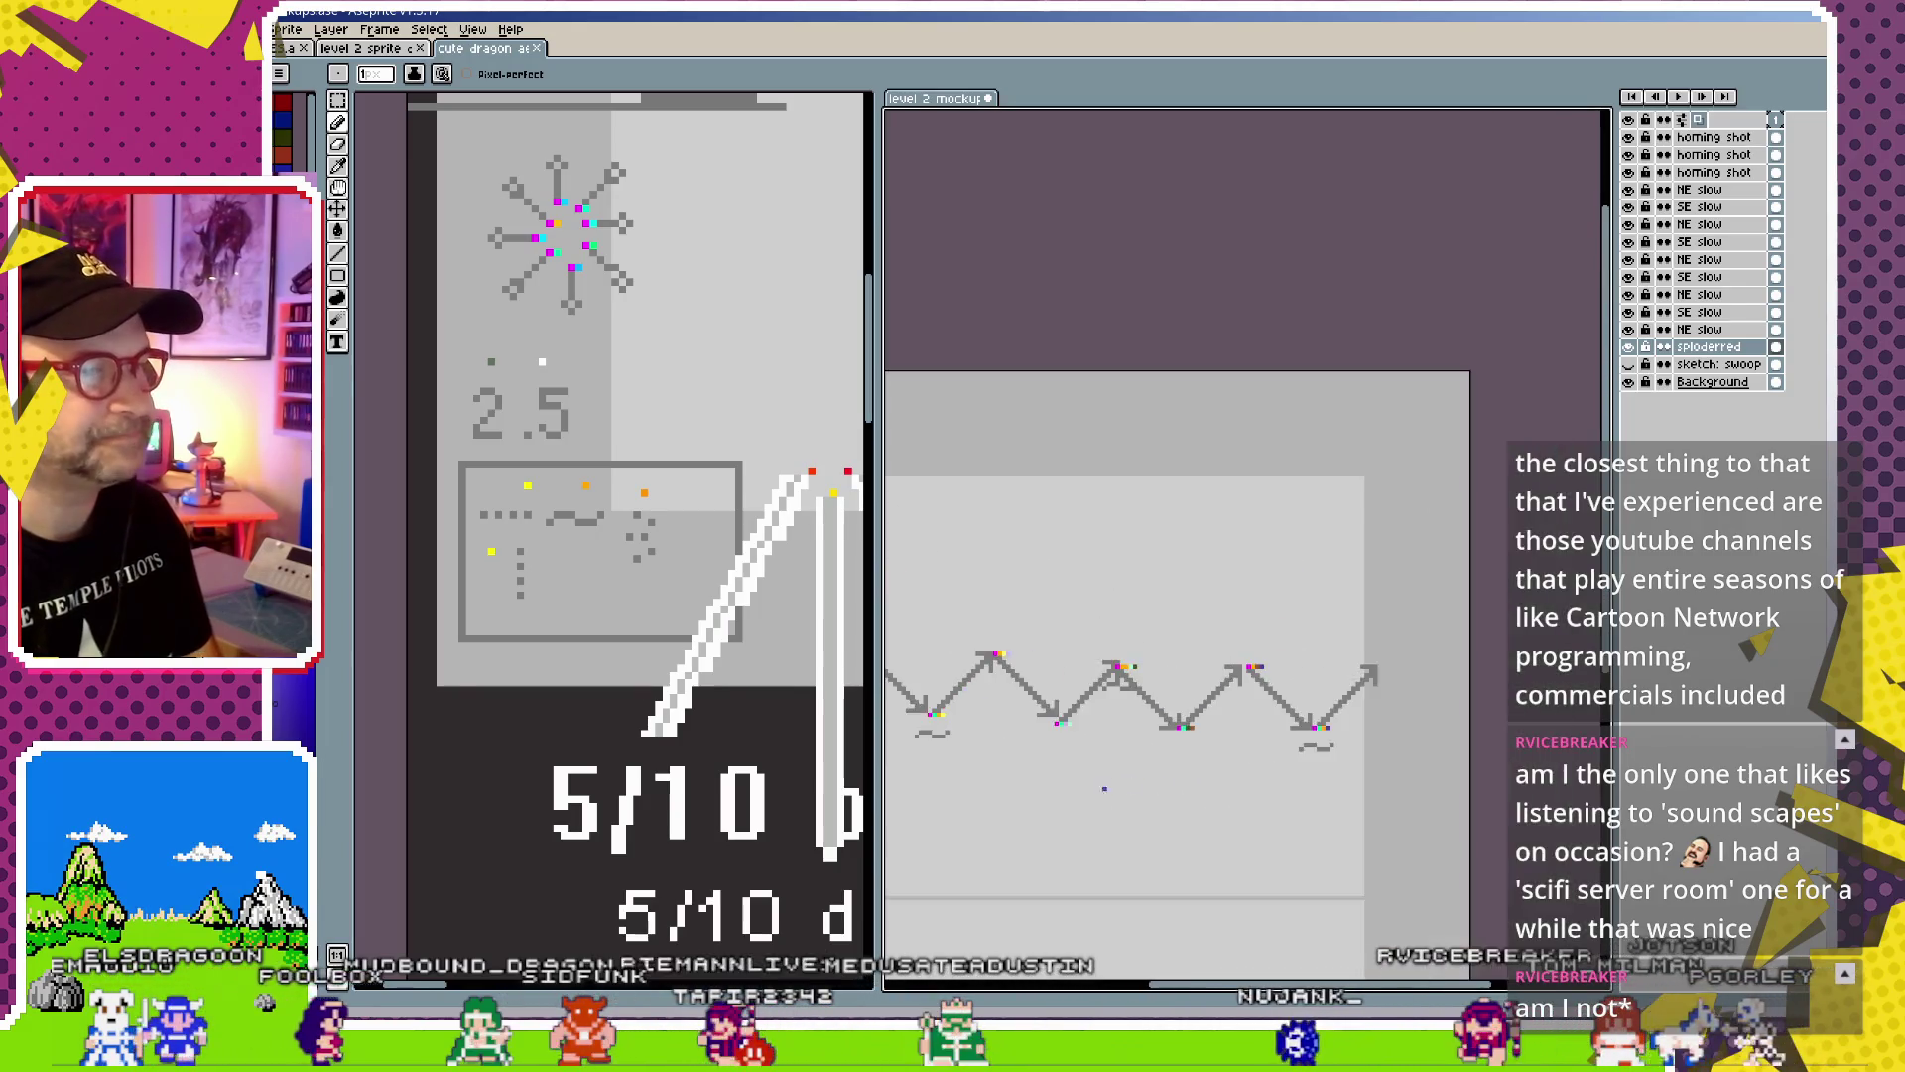
Export the level 2 mockup via Export As as 2_bluesploder_zigzag.png
{"action": "key", "text": "ctrl+alt+shift+s"}
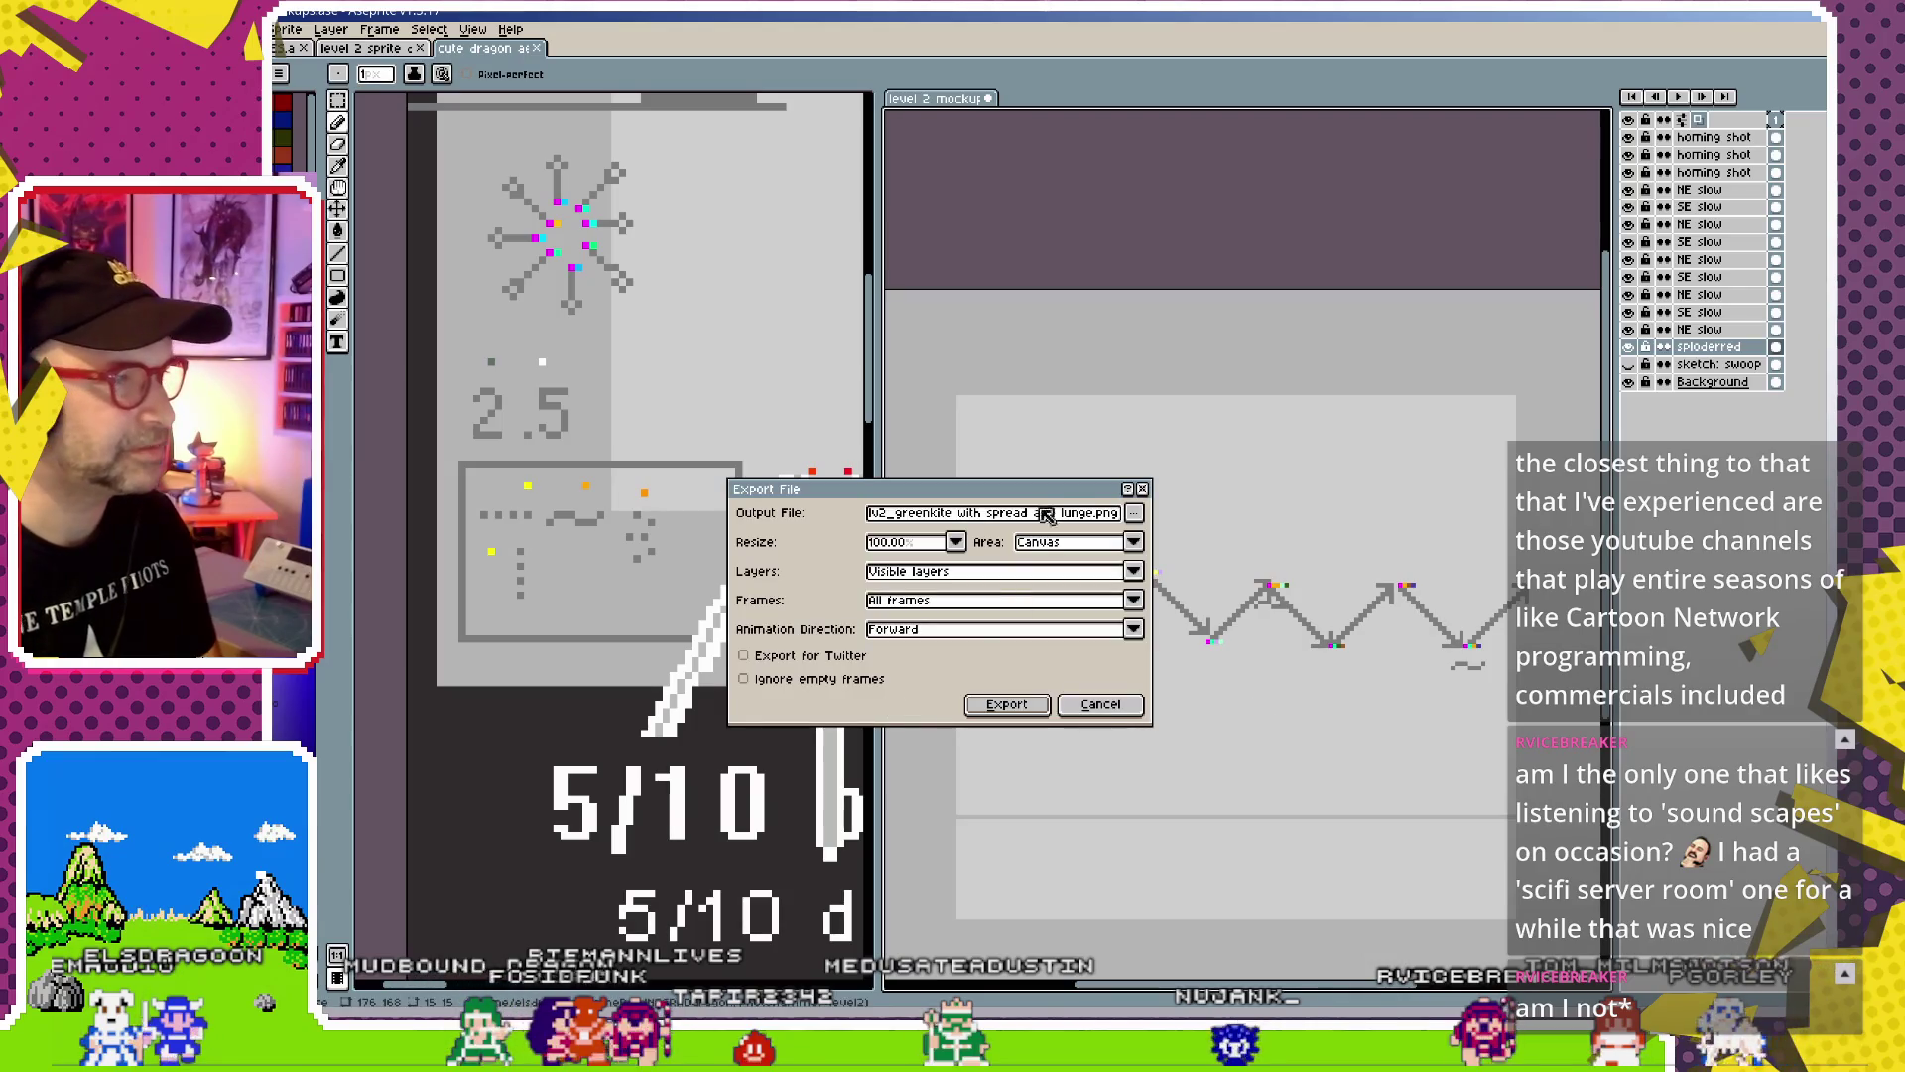
{"action": "mouse_move", "coordinate": [953, 478]}
{"action": "left_mouse_down"}
{"action": "mouse_move", "coordinate": [1534, 298]}
{"action": "mouse_move", "coordinate": [1397, 288]}
{"action": "left_mouse_up"}
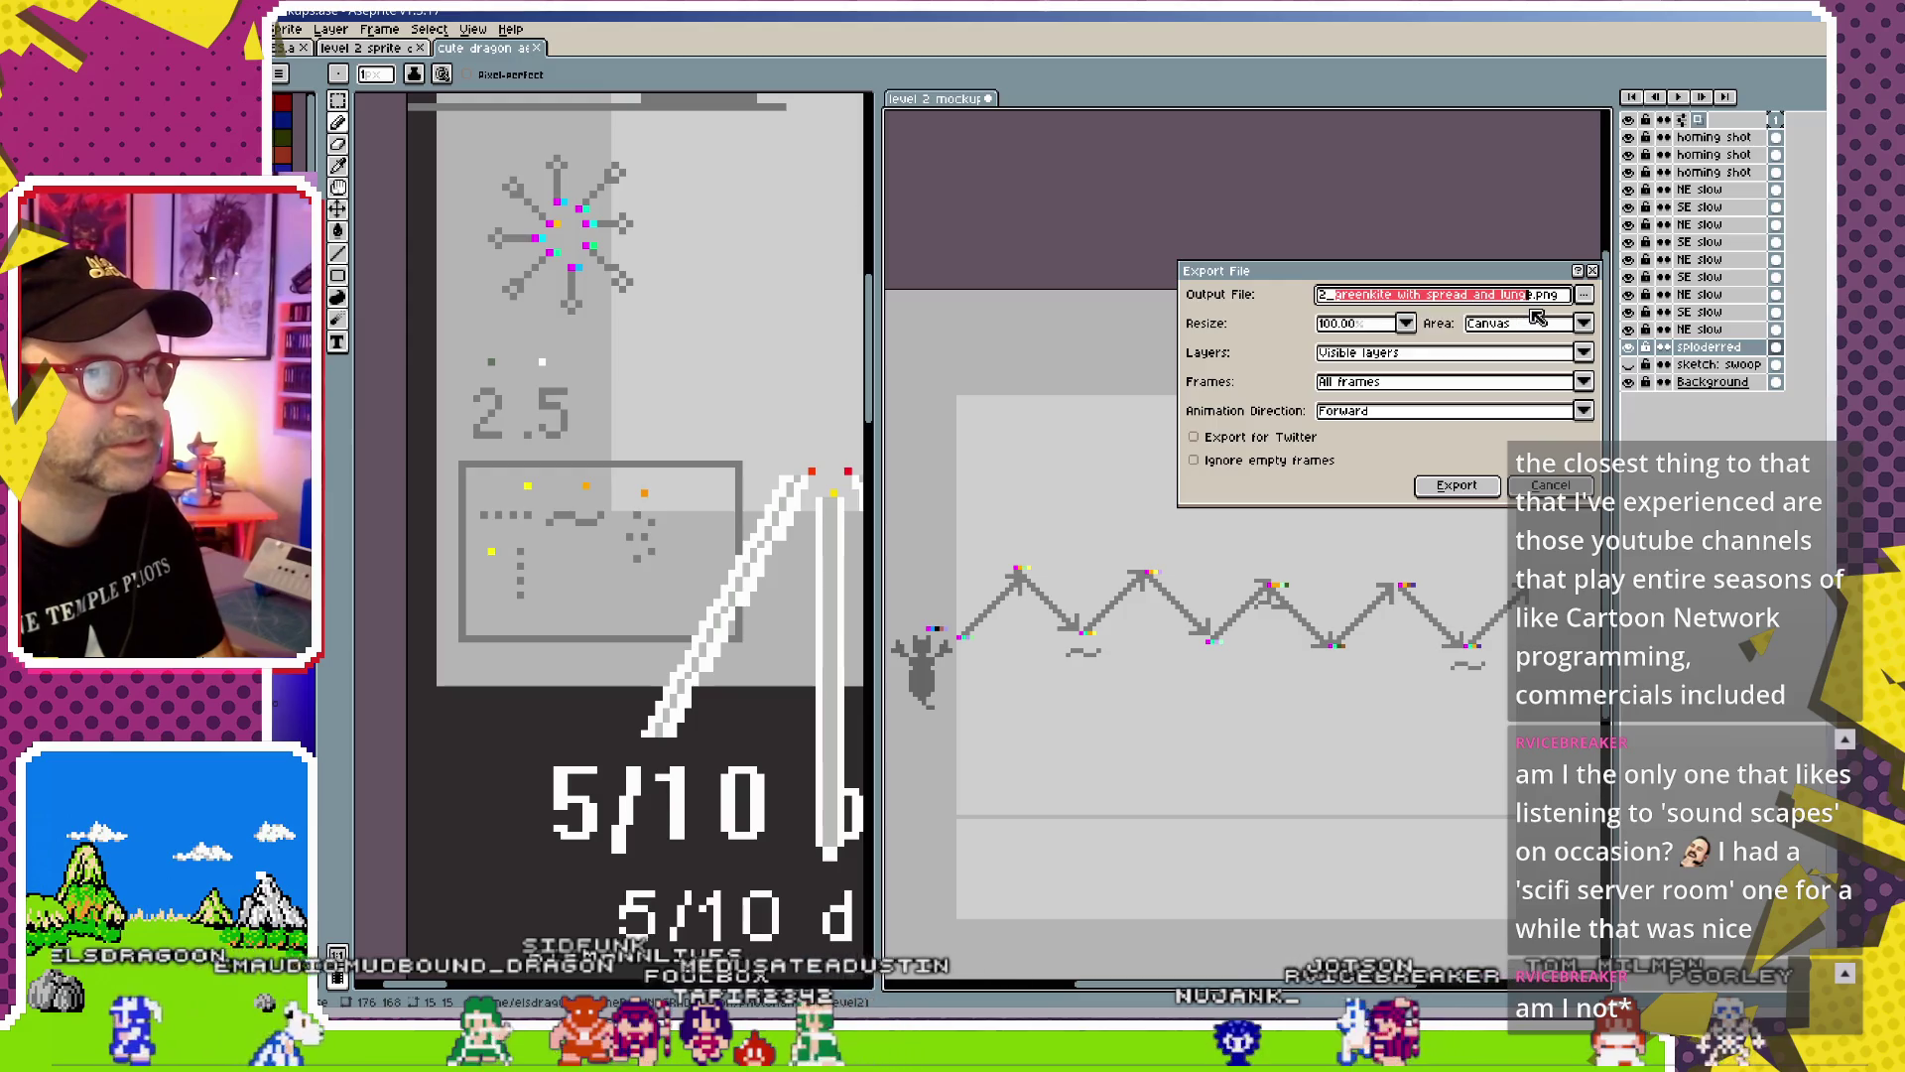
{"action": "type", "text": "bluesploder_zigzag"}
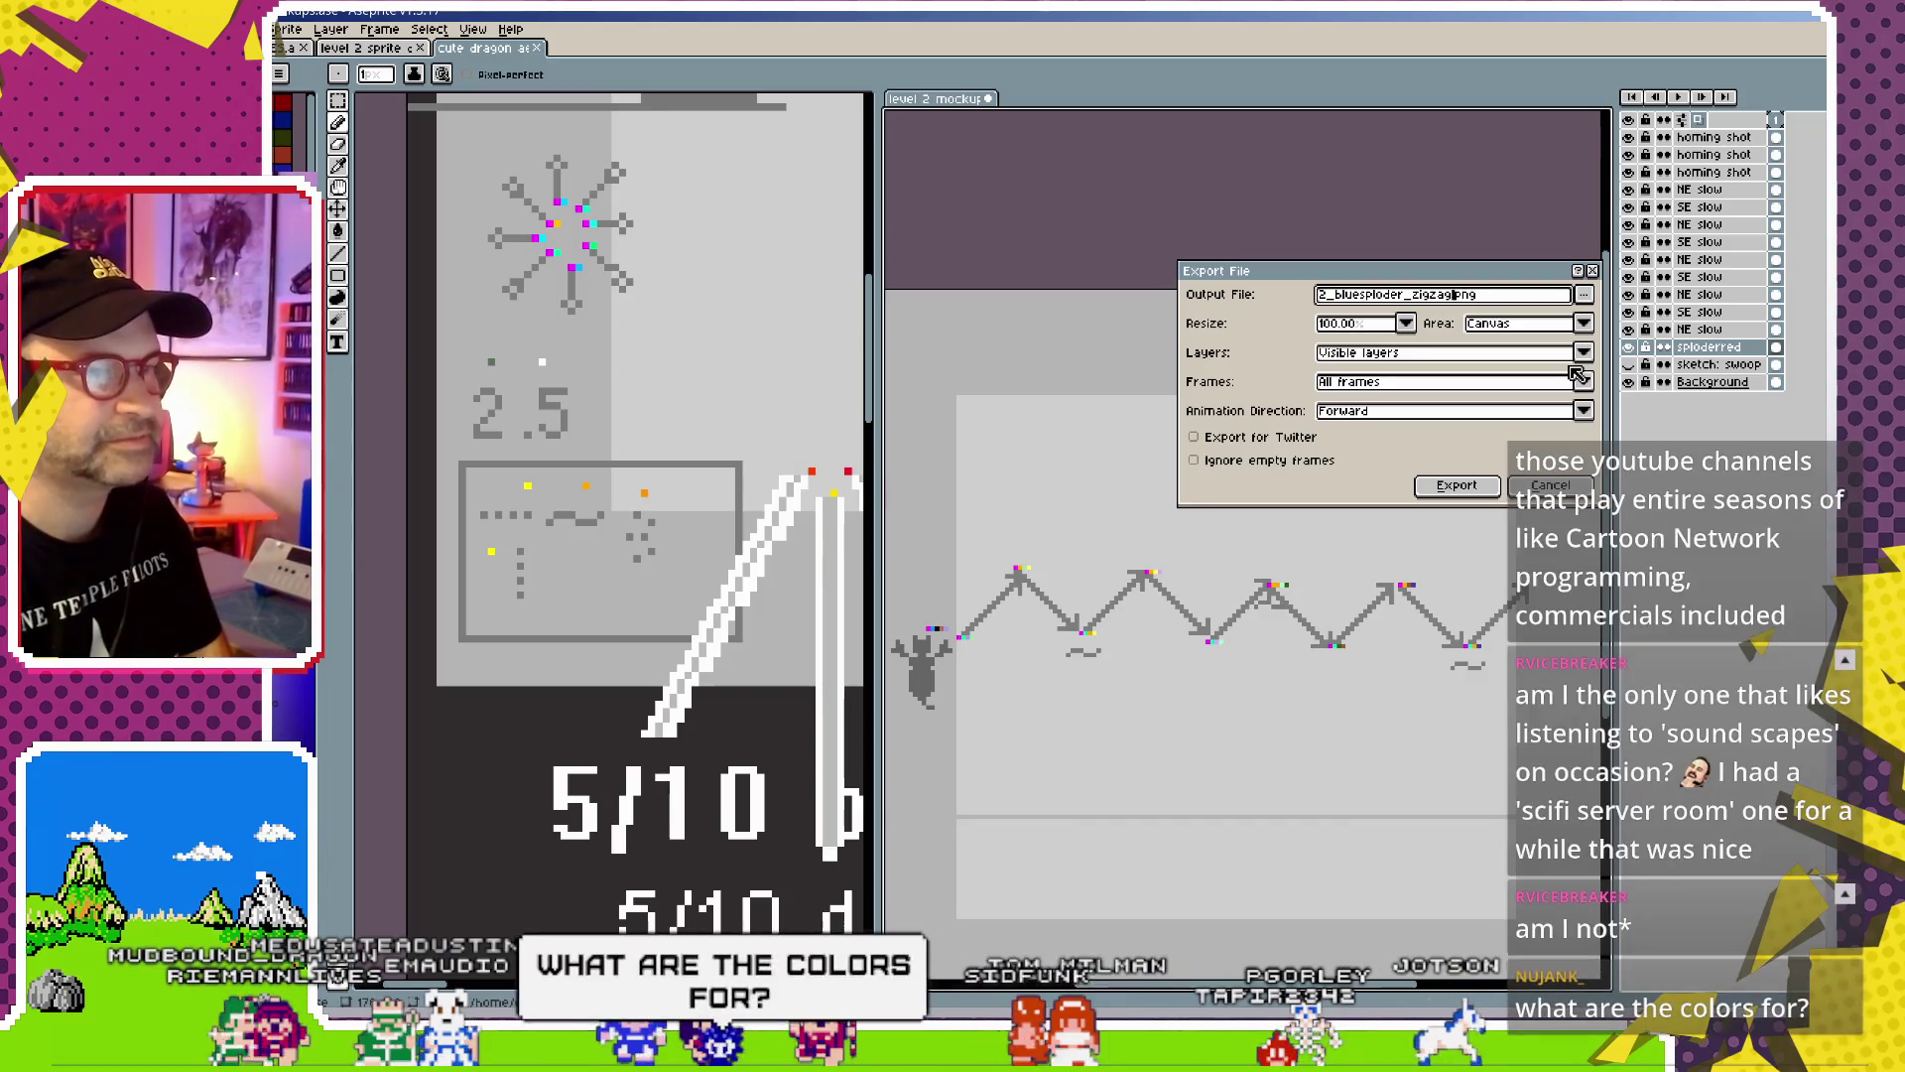
{"action": "left_click", "coordinate": [1456, 487]}
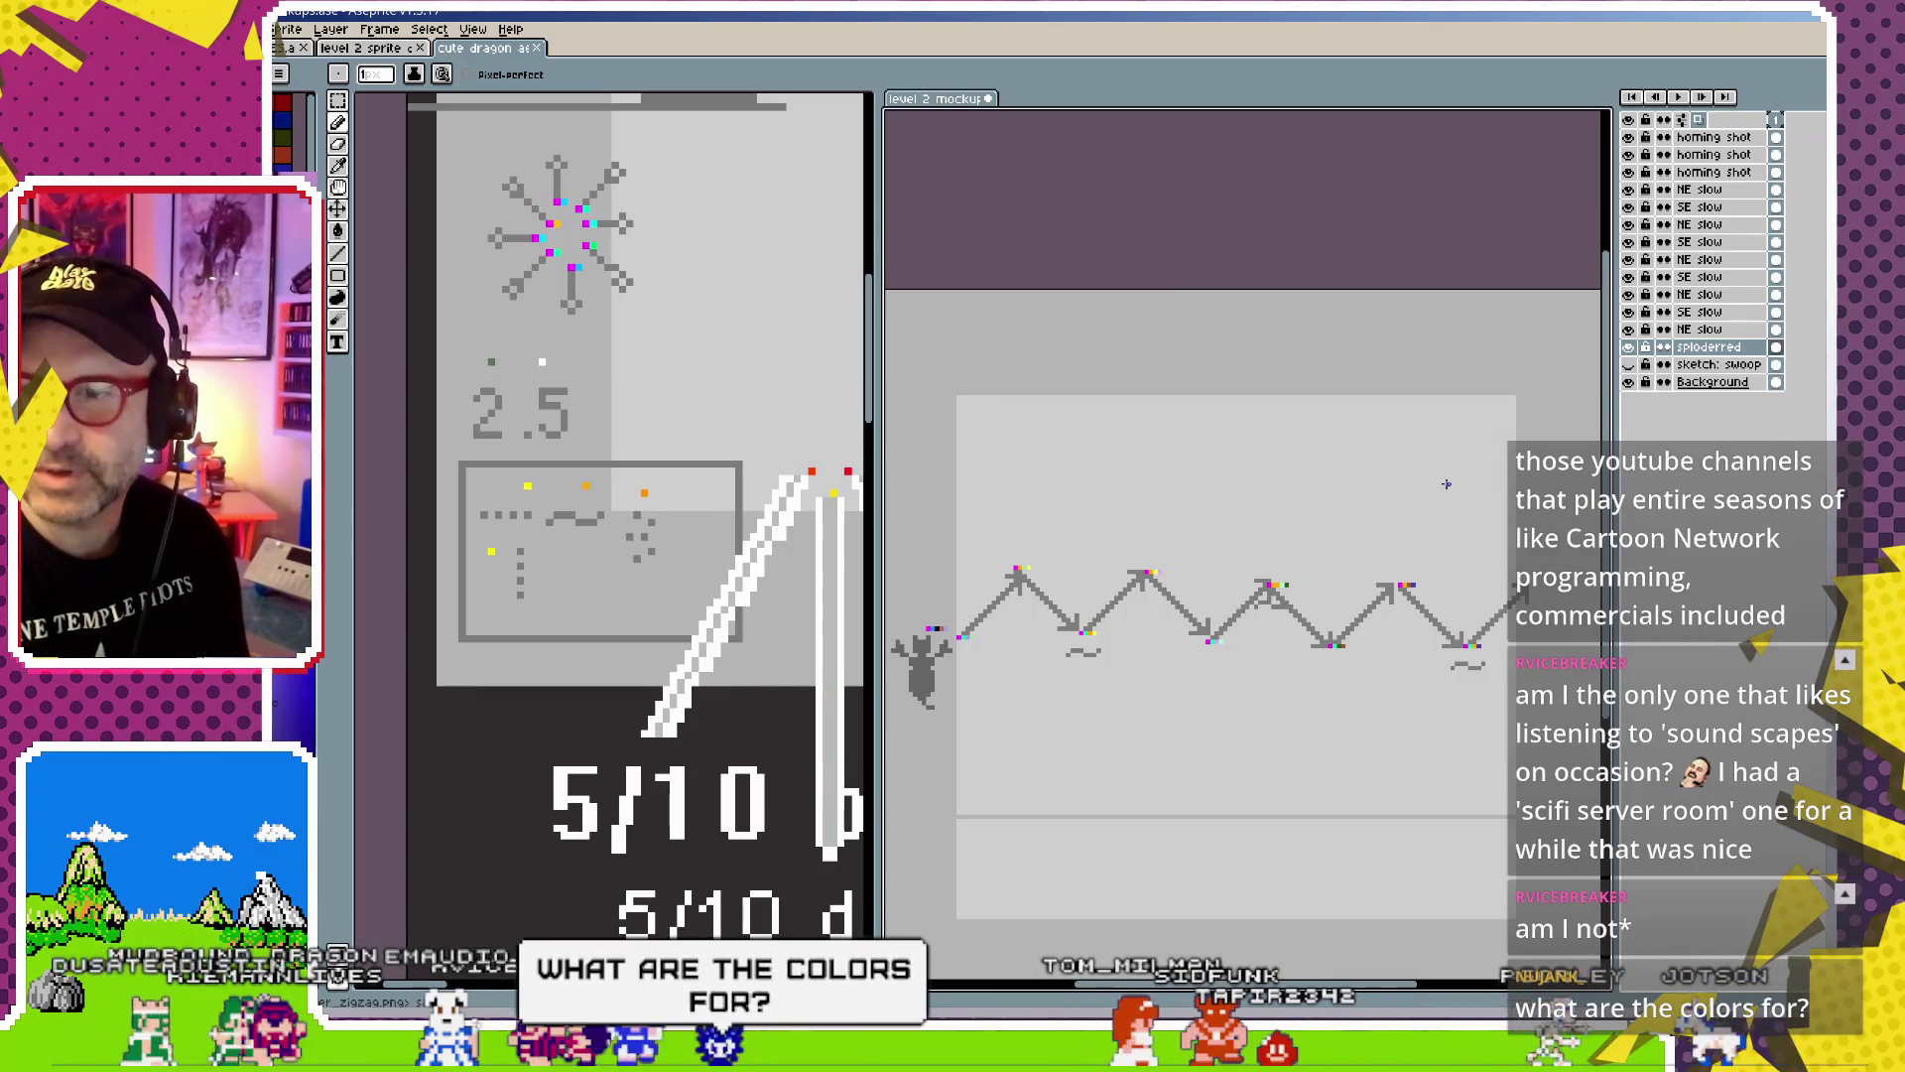
{"action": "left_click_drag", "start_coordinate": [1011, 629], "coordinate": [1090, 615]}
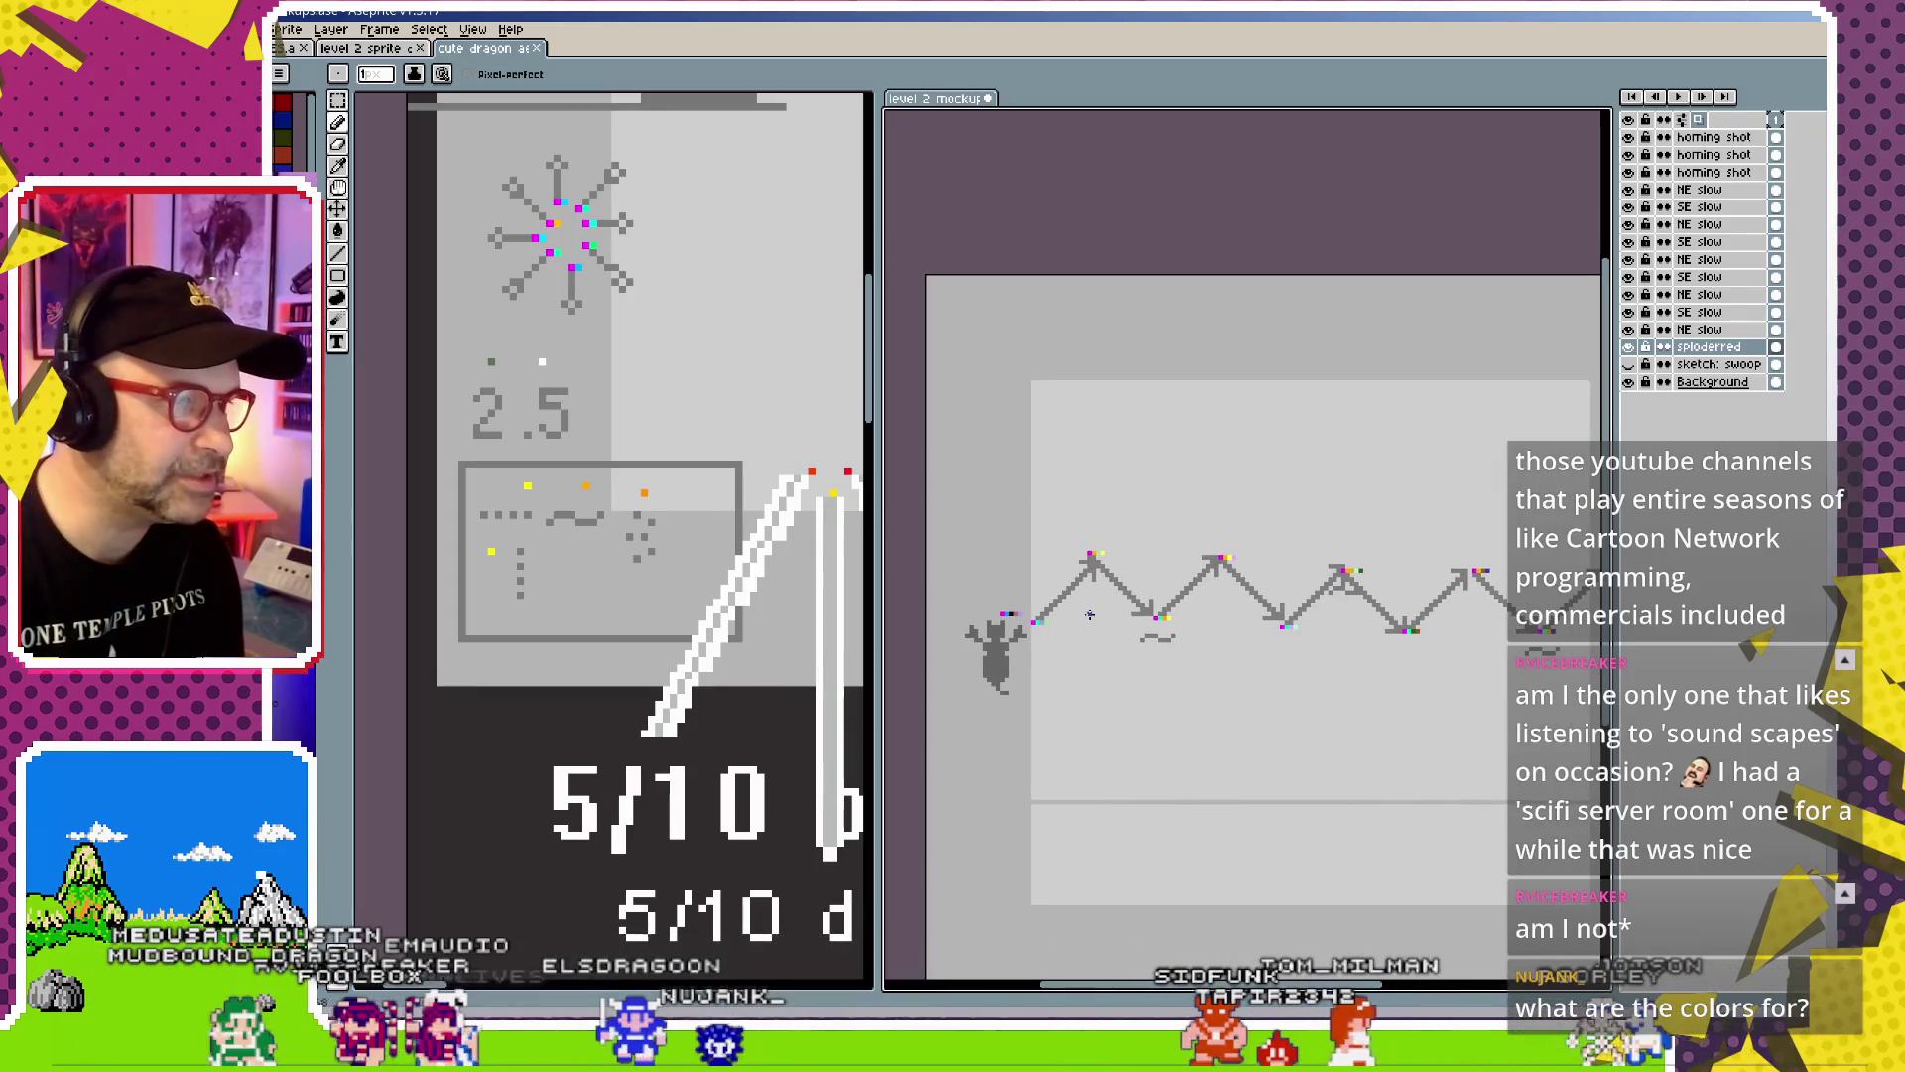
{"action": "scroll", "coordinate": [1082, 576], "scroll_direction": "up", "scroll_amount": 2}
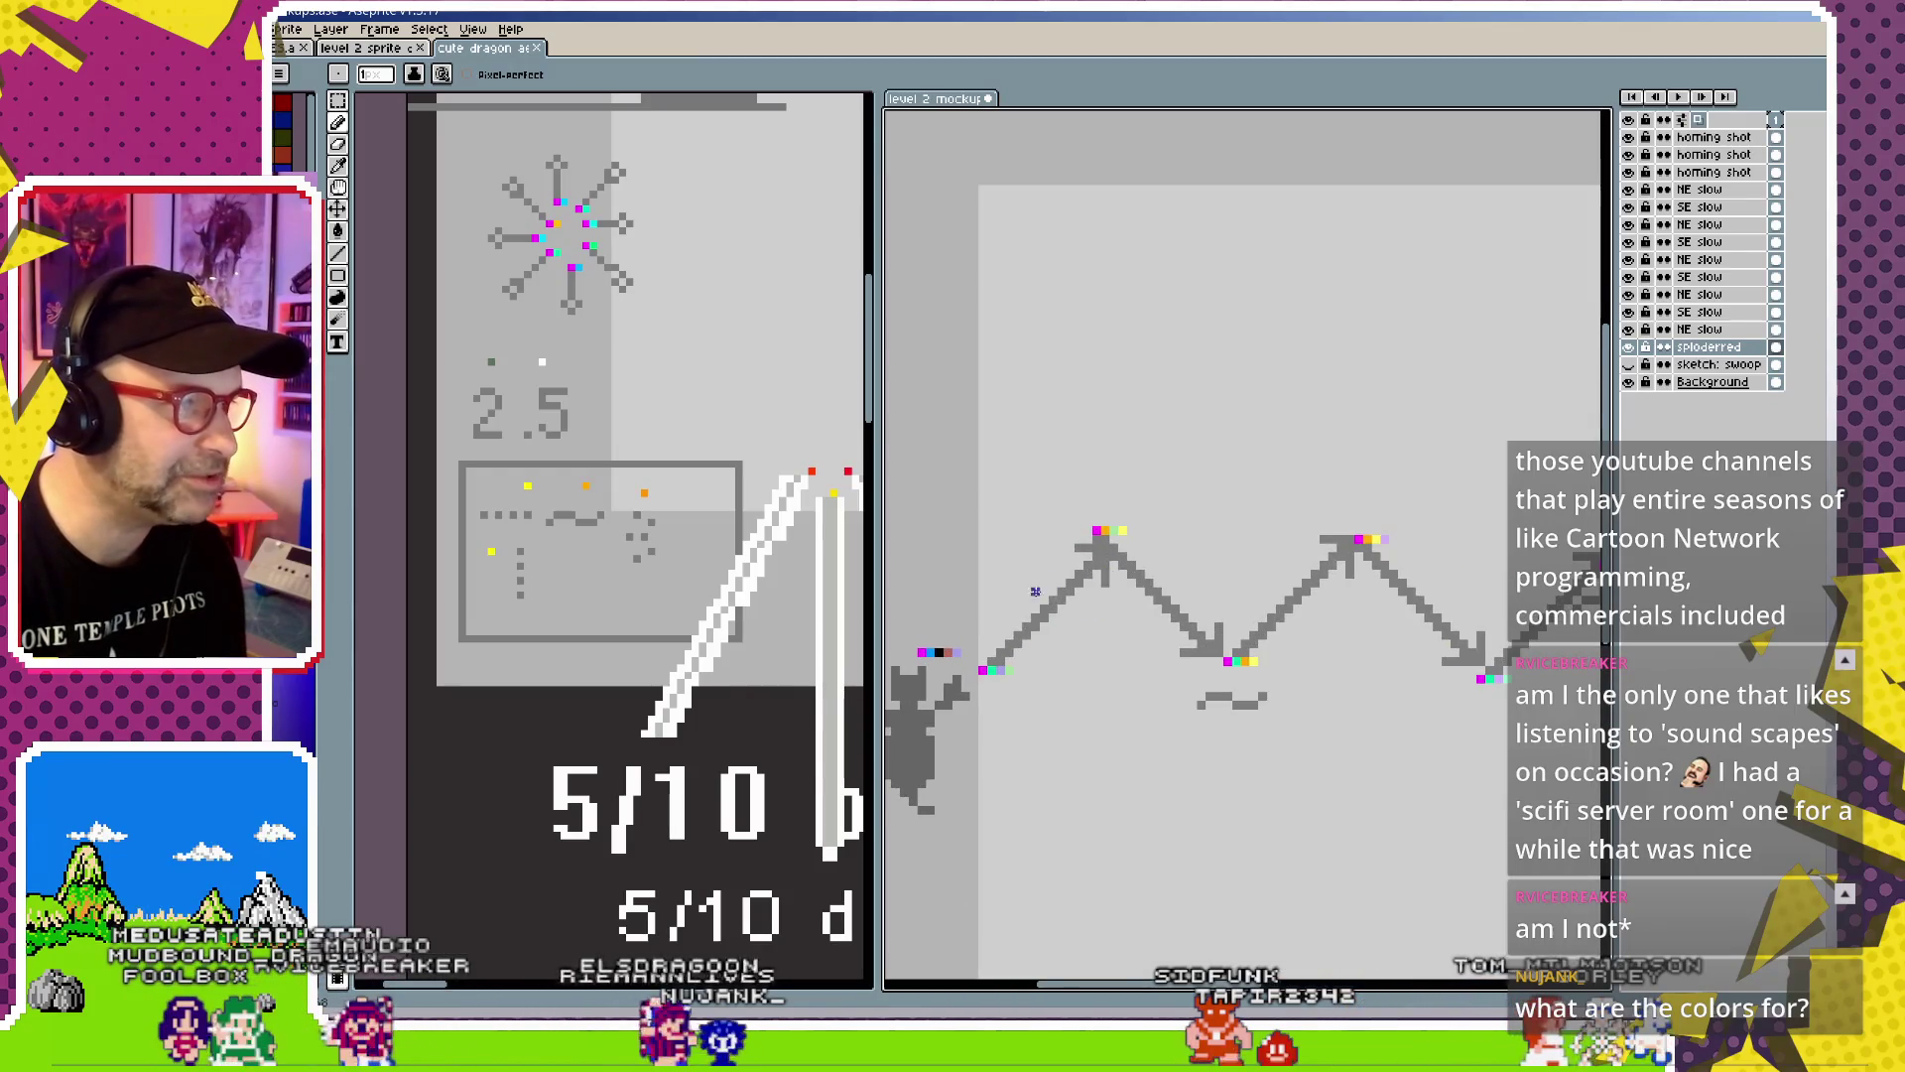
Move the dark blue pixel from the lower colour row to the end of the upper row
{"action": "scroll", "coordinate": [1035, 591], "scroll_direction": "up", "scroll_amount": 2}
{"action": "left_click_drag", "start_coordinate": [1079, 640], "coordinate": [1204, 640]}
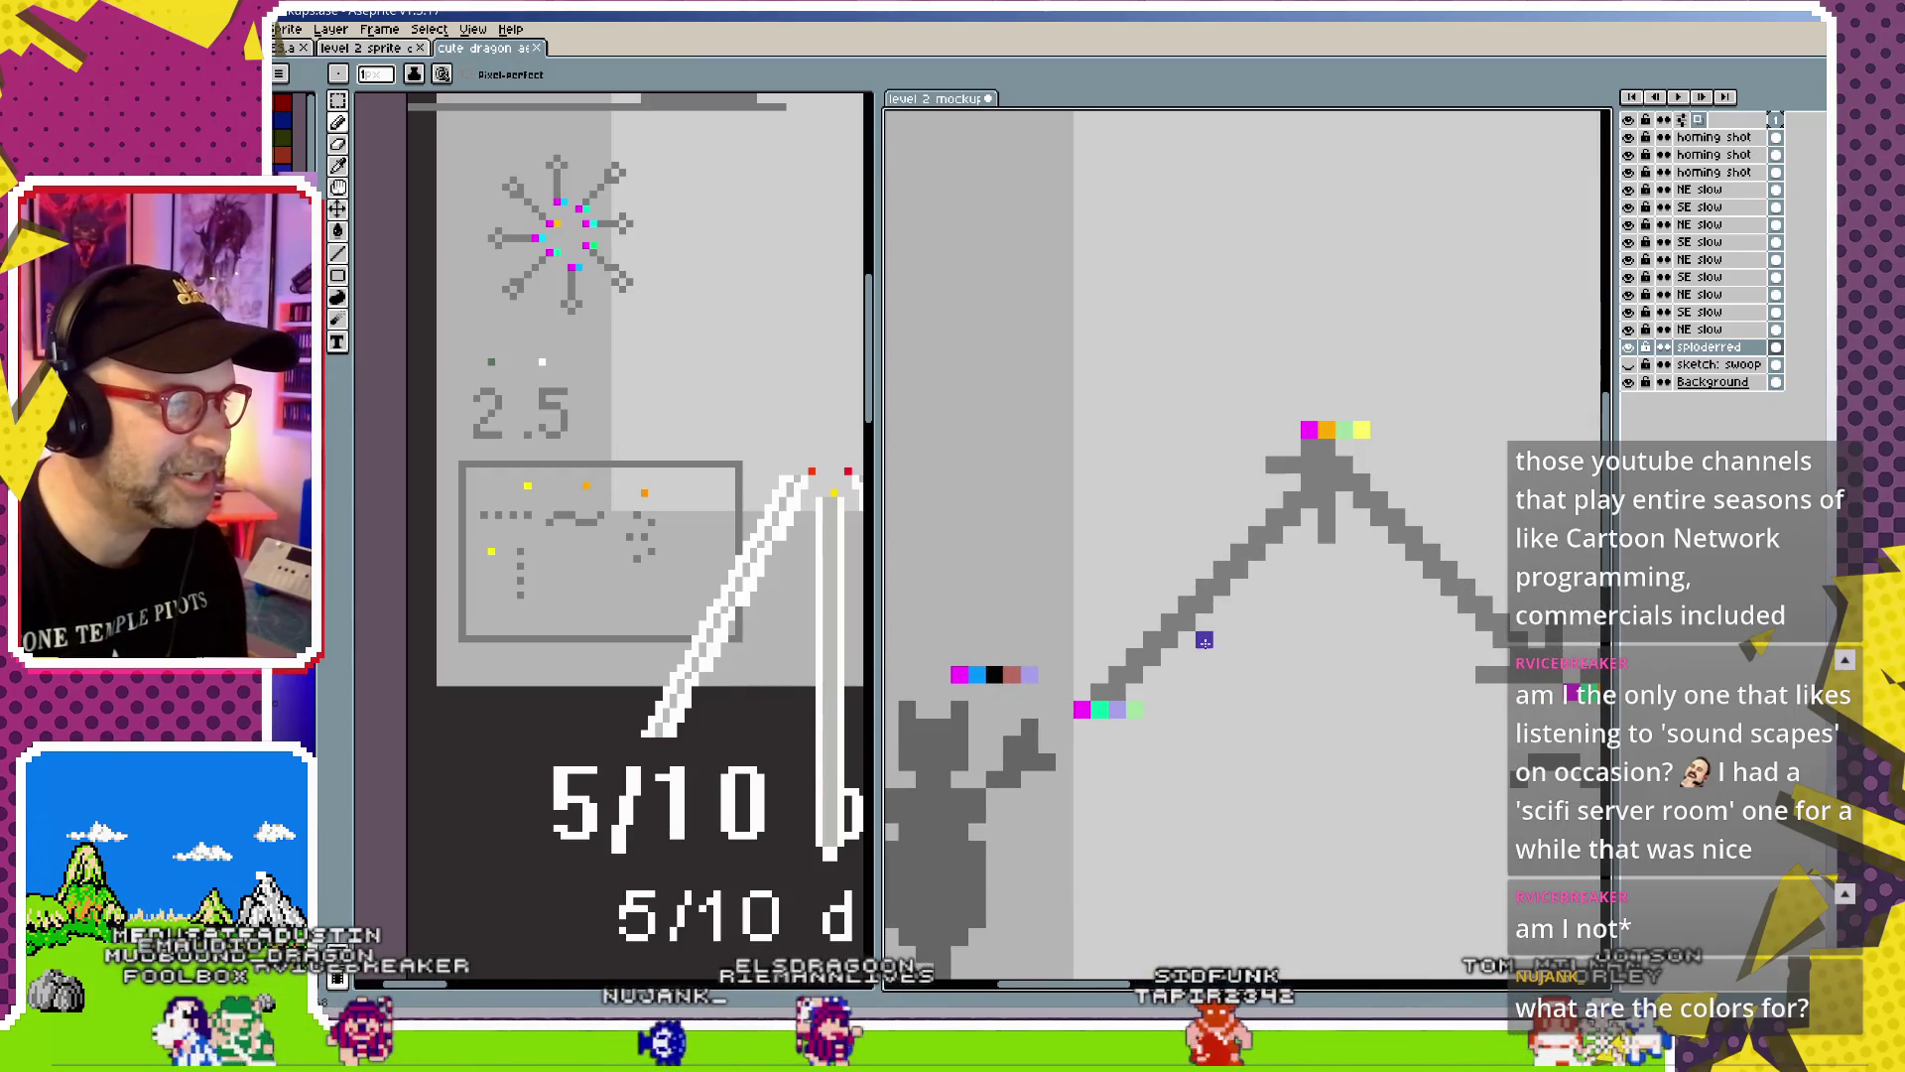
{"action": "right_click", "coordinate": [1151, 708]}
{"action": "left_click", "coordinate": [1047, 675]}
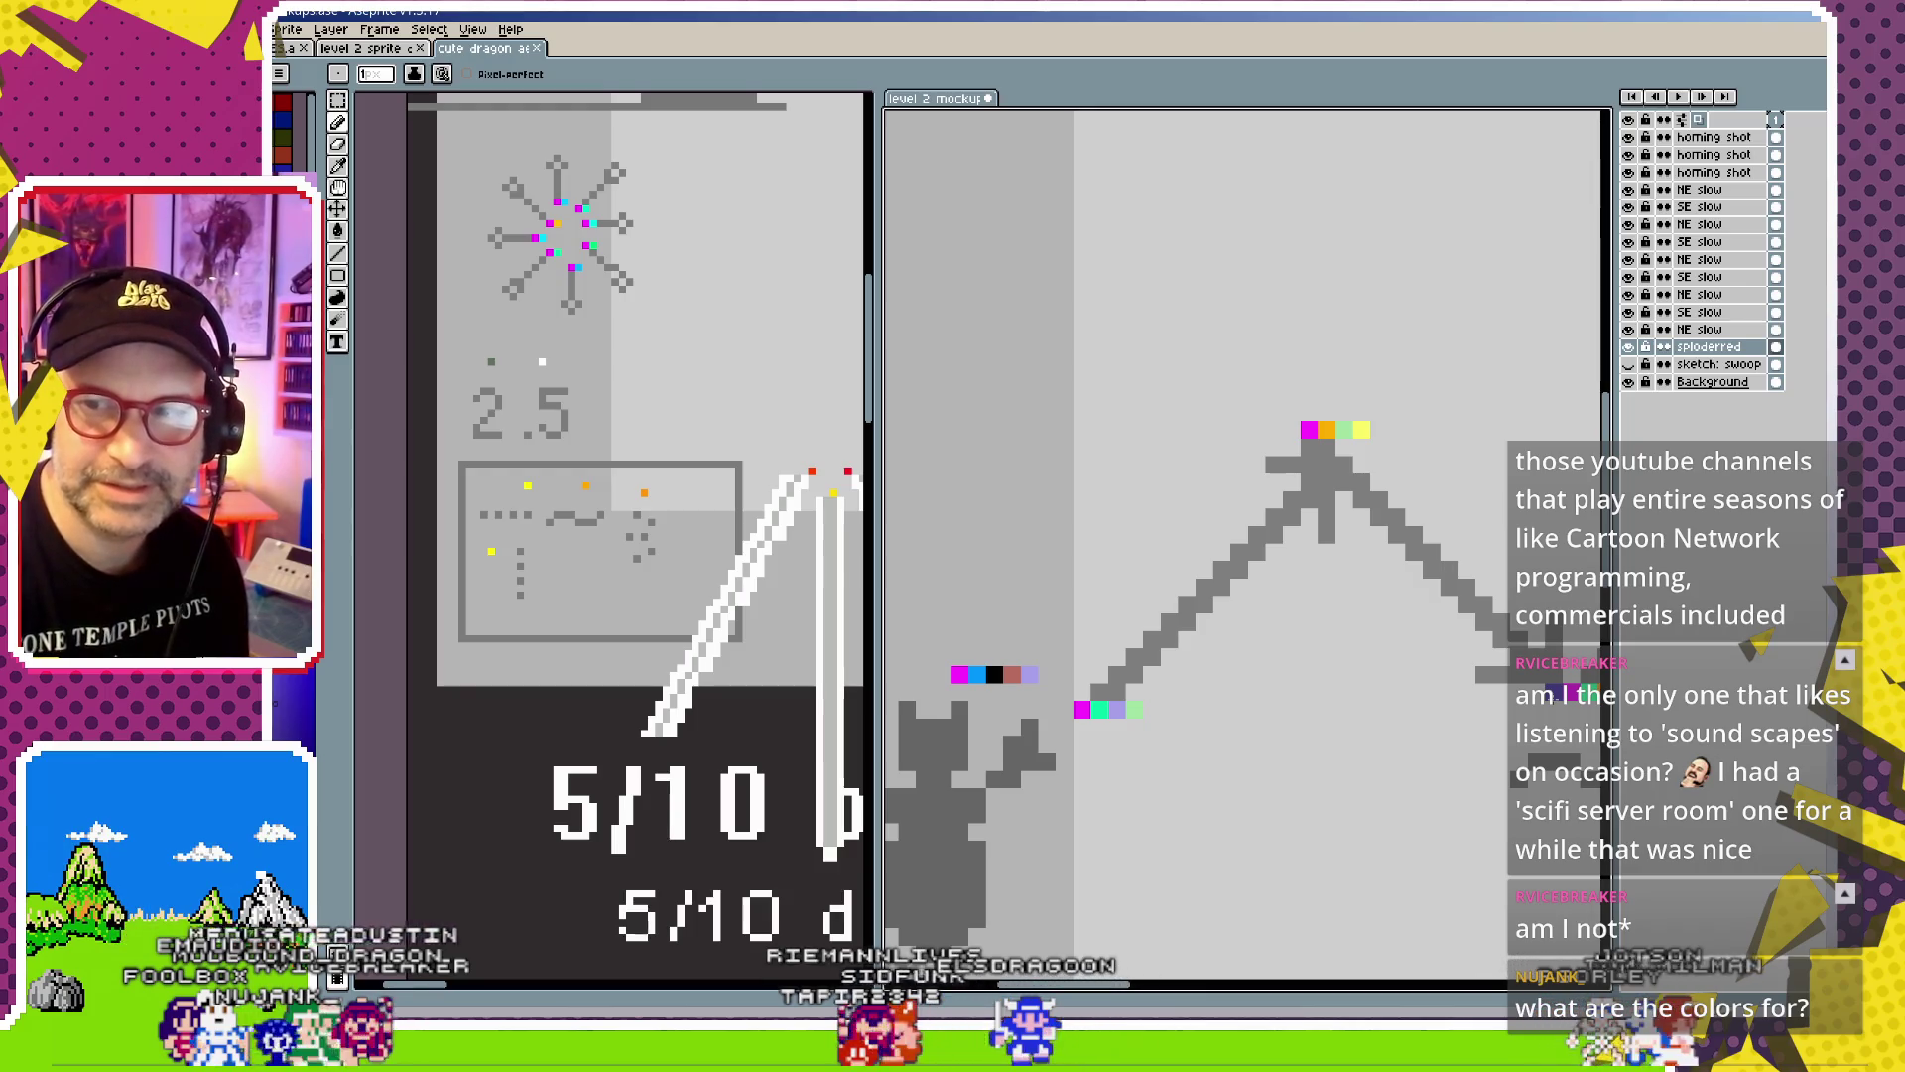
{"action": "left_click", "coordinate": [1326, 709]}
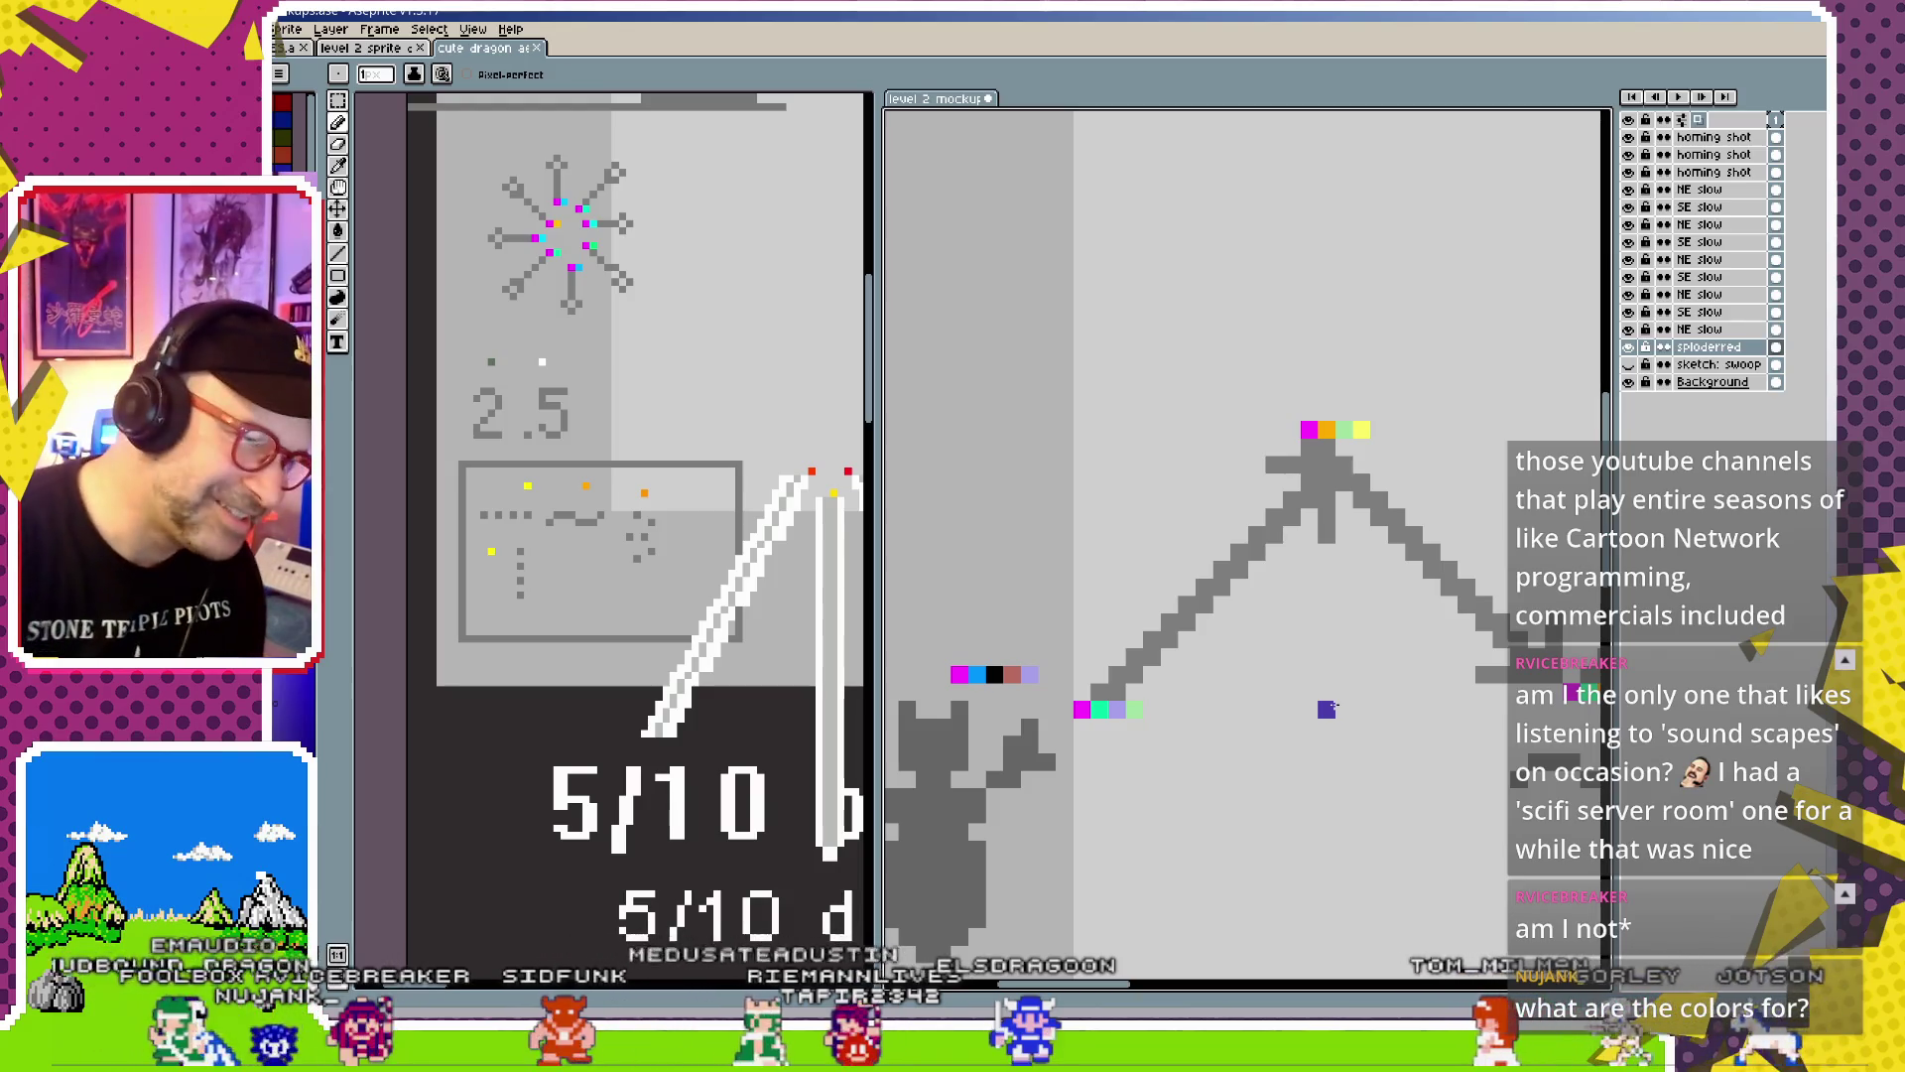
Zoom and pan around the mockup's zigzag, then zoom out on the dragon sprite sheet
{"action": "scroll", "coordinate": [1265, 657], "scroll_direction": "up", "scroll_amount": 1}
{"action": "scroll", "coordinate": [1158, 653], "scroll_direction": "up", "scroll_amount": 1}
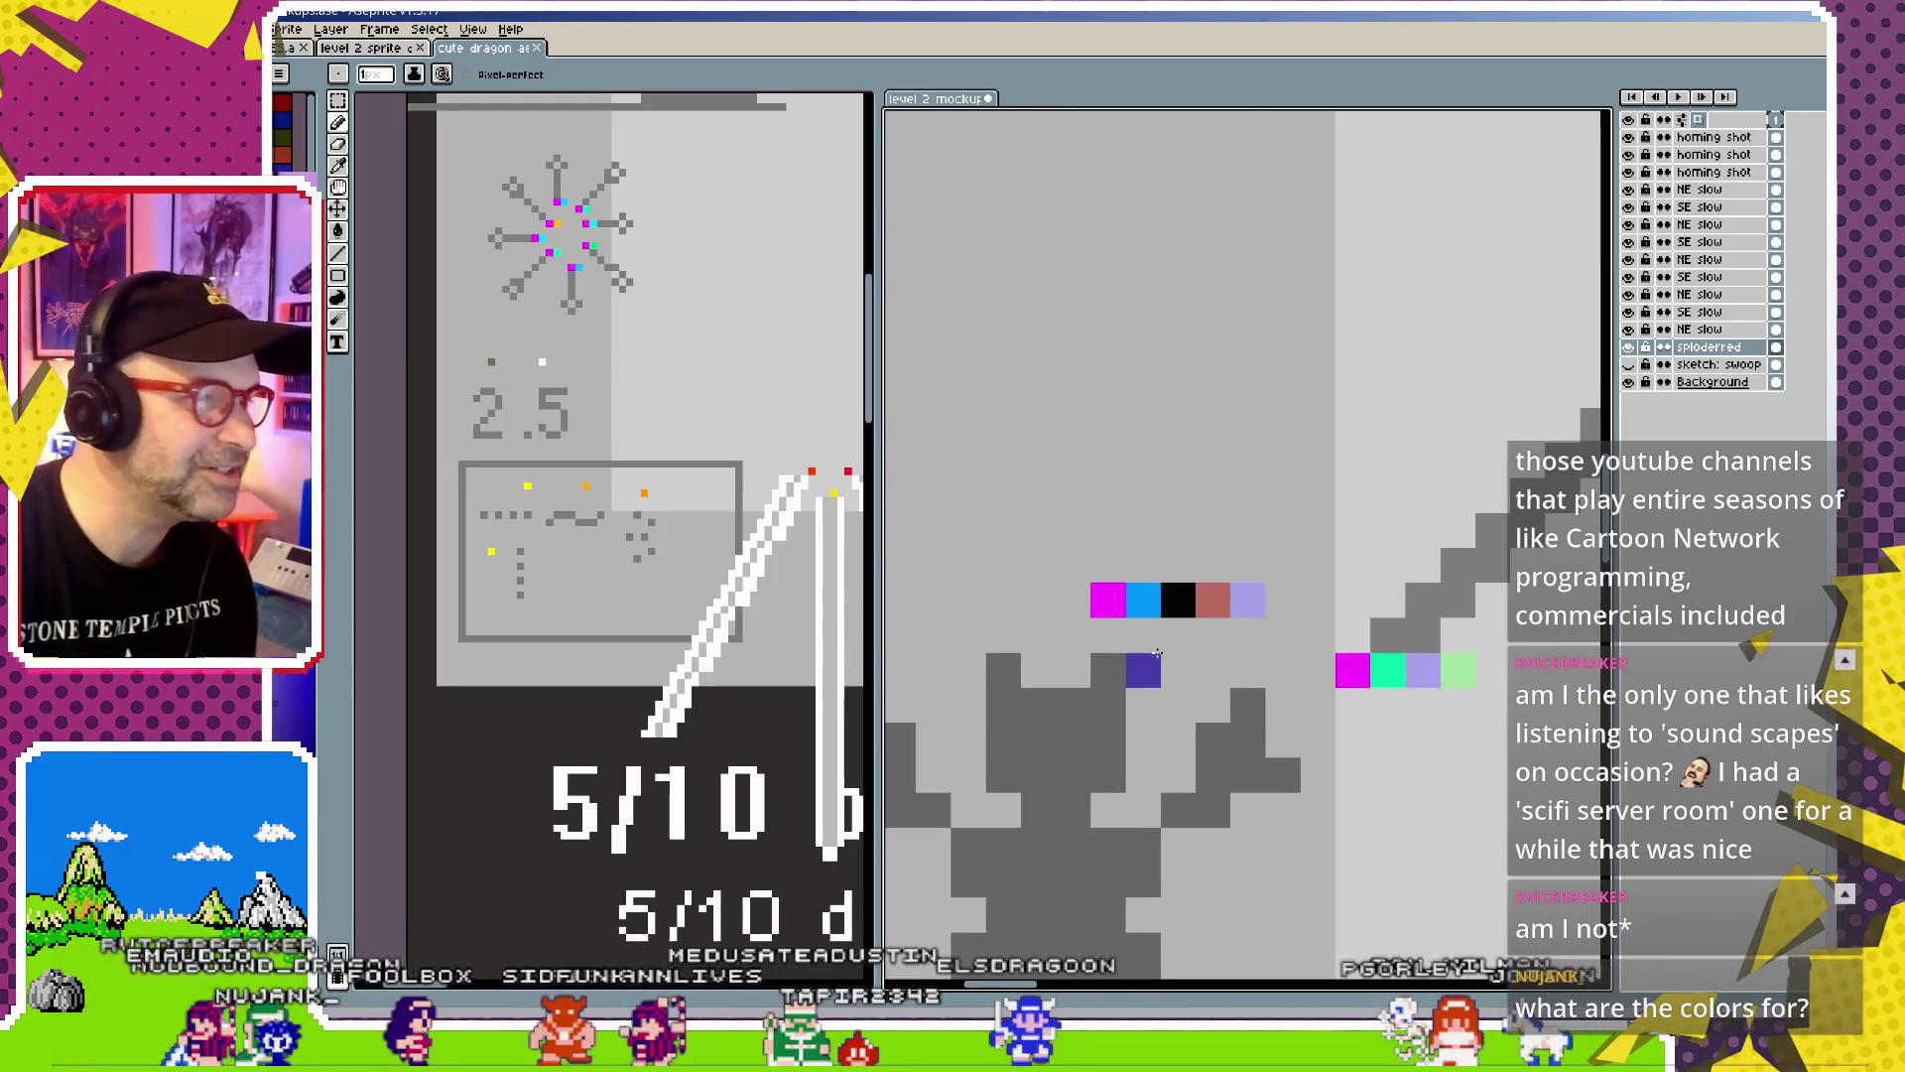
{"action": "scroll", "coordinate": [1231, 623], "scroll_direction": "down", "scroll_amount": 3}
{"action": "scroll", "coordinate": [1232, 625], "scroll_direction": "down", "scroll_amount": 1}
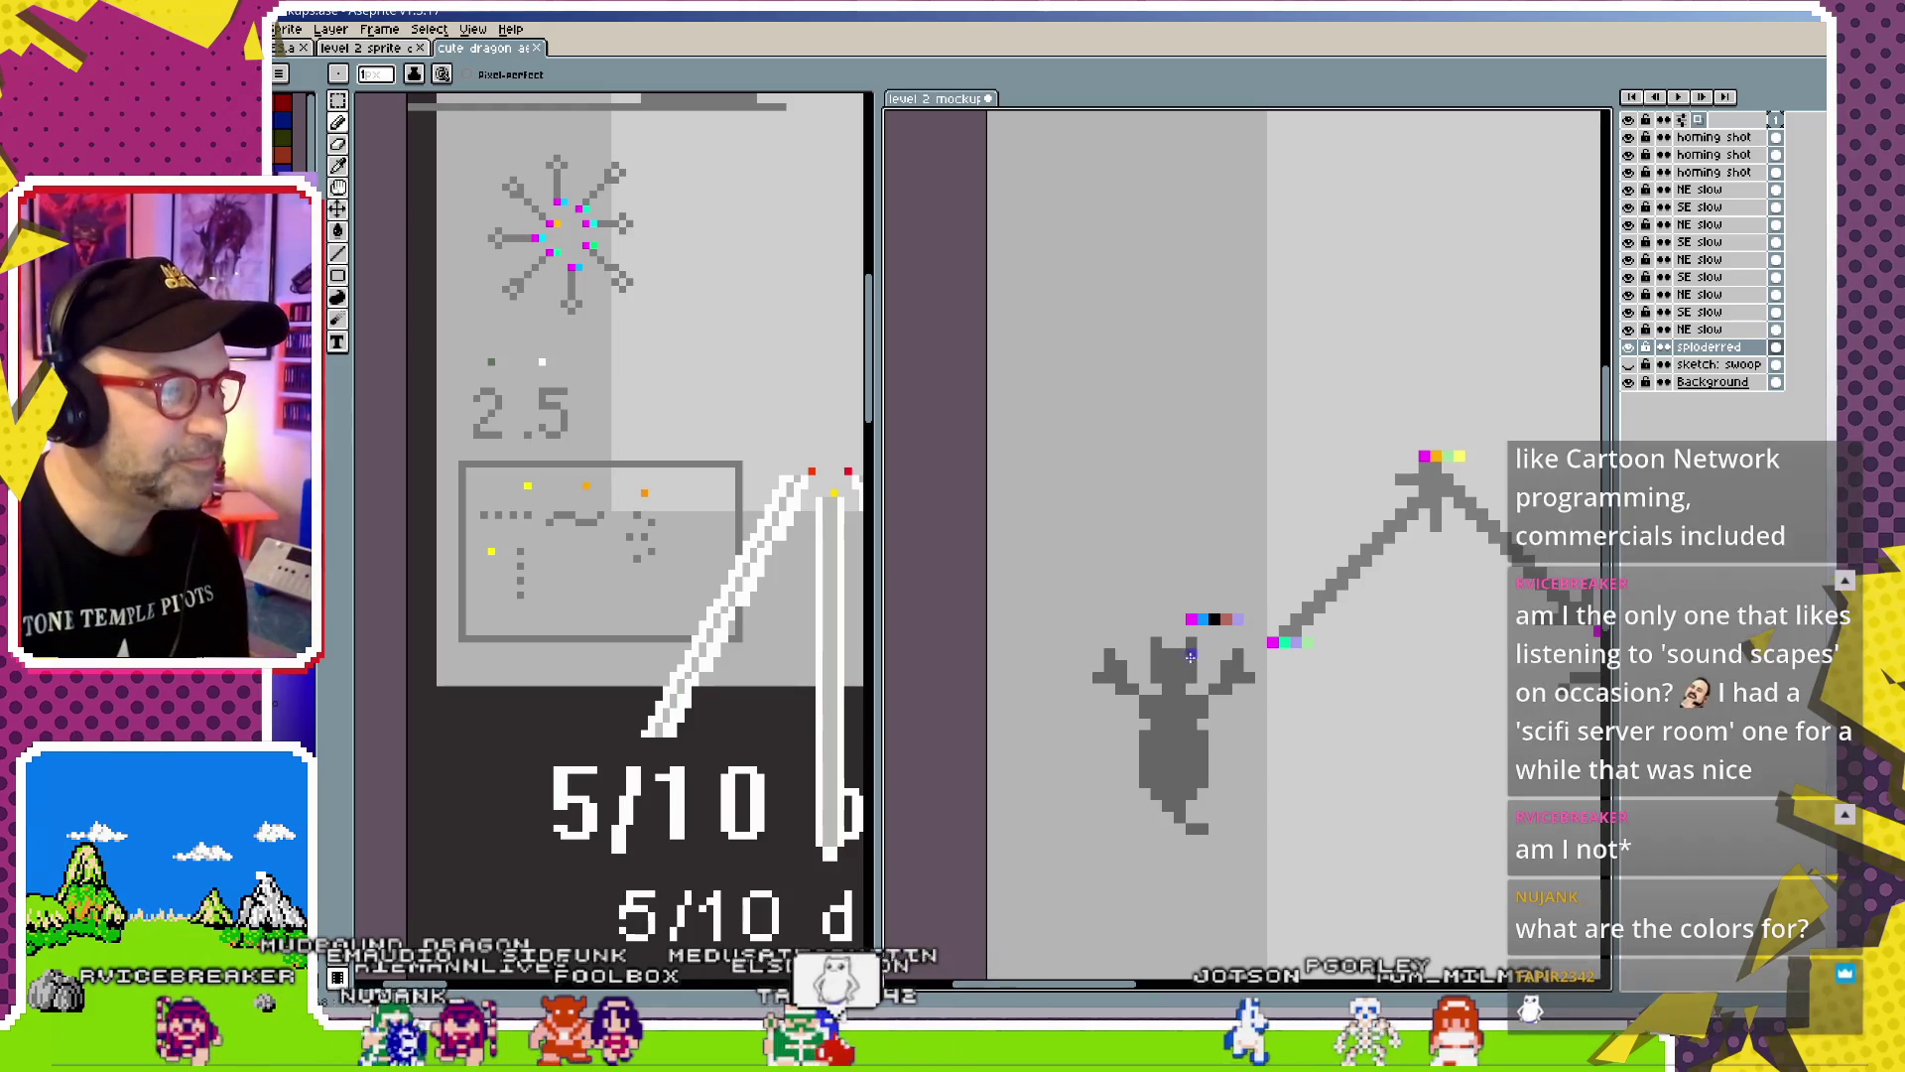
{"action": "scroll", "coordinate": [1220, 645], "scroll_direction": "up", "scroll_amount": 1}
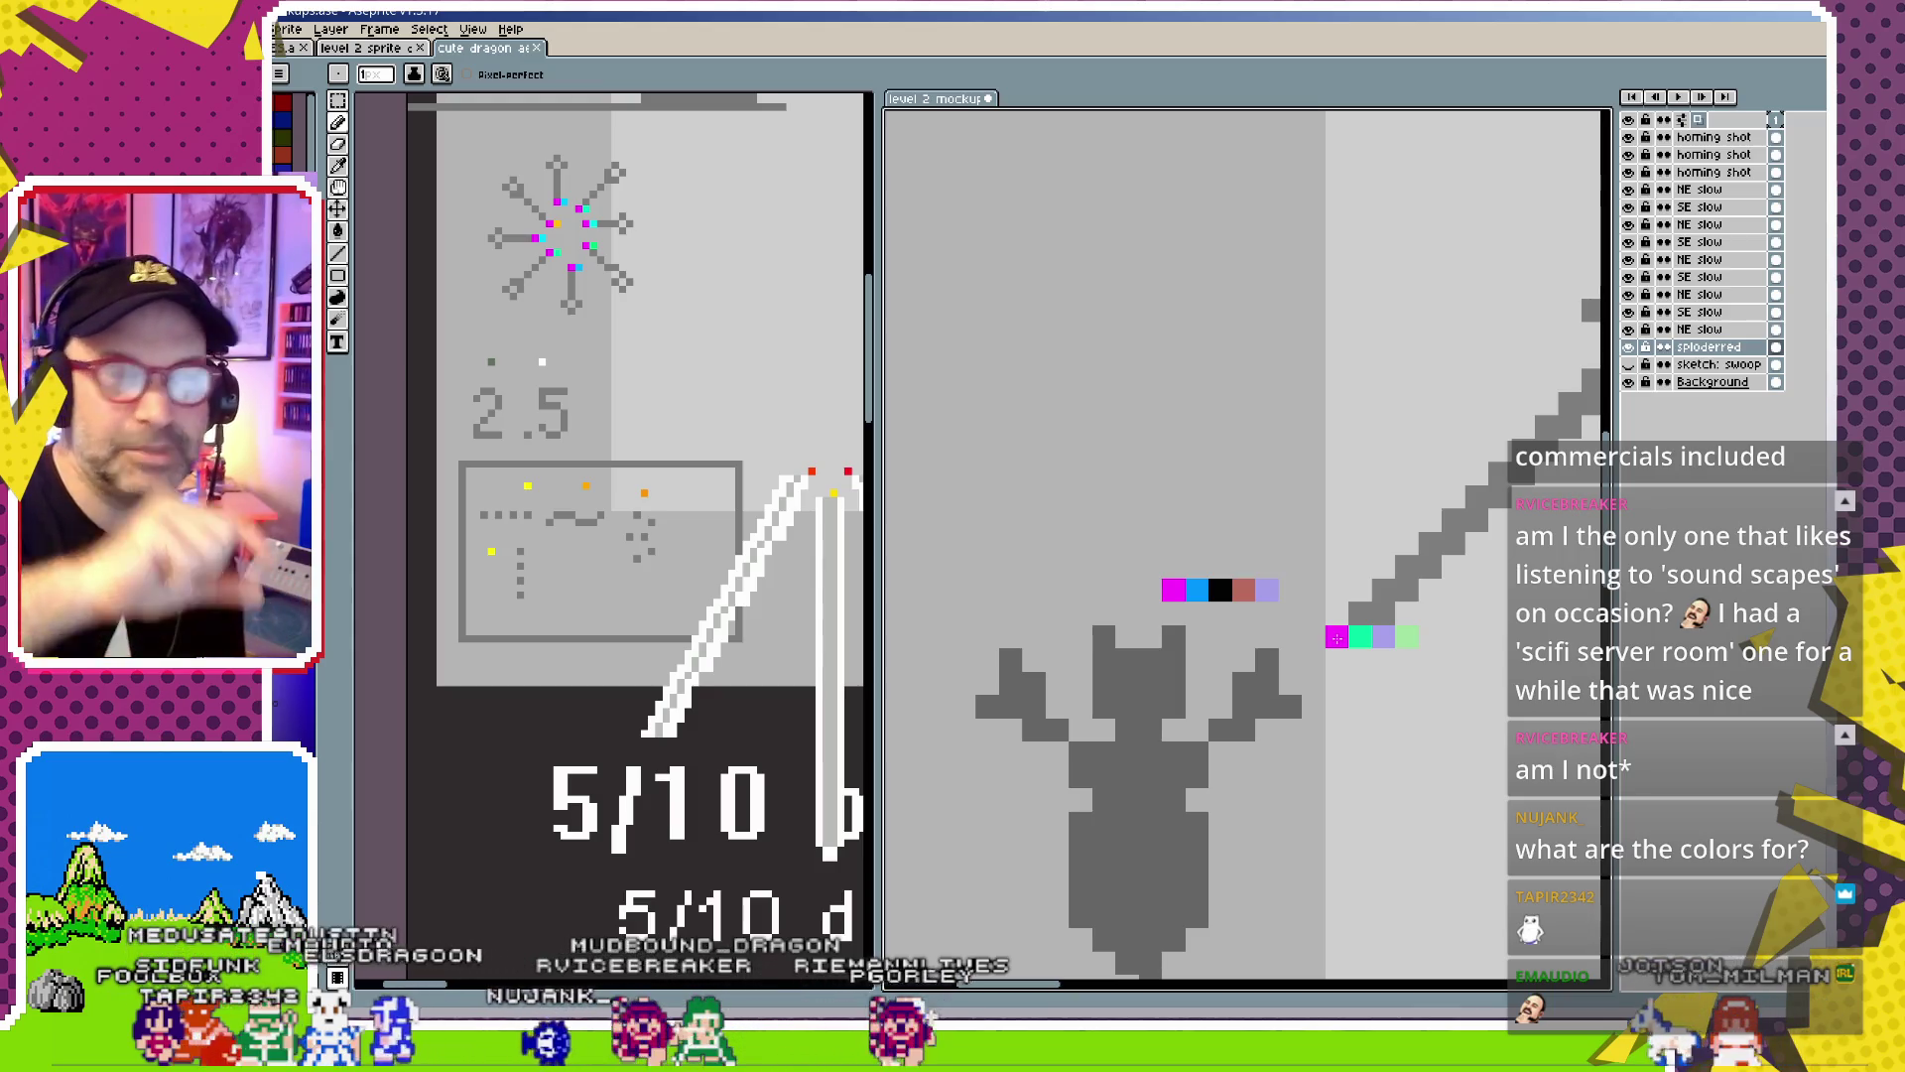
{"action": "scroll", "coordinate": [1334, 614], "scroll_direction": "down", "scroll_amount": 2}
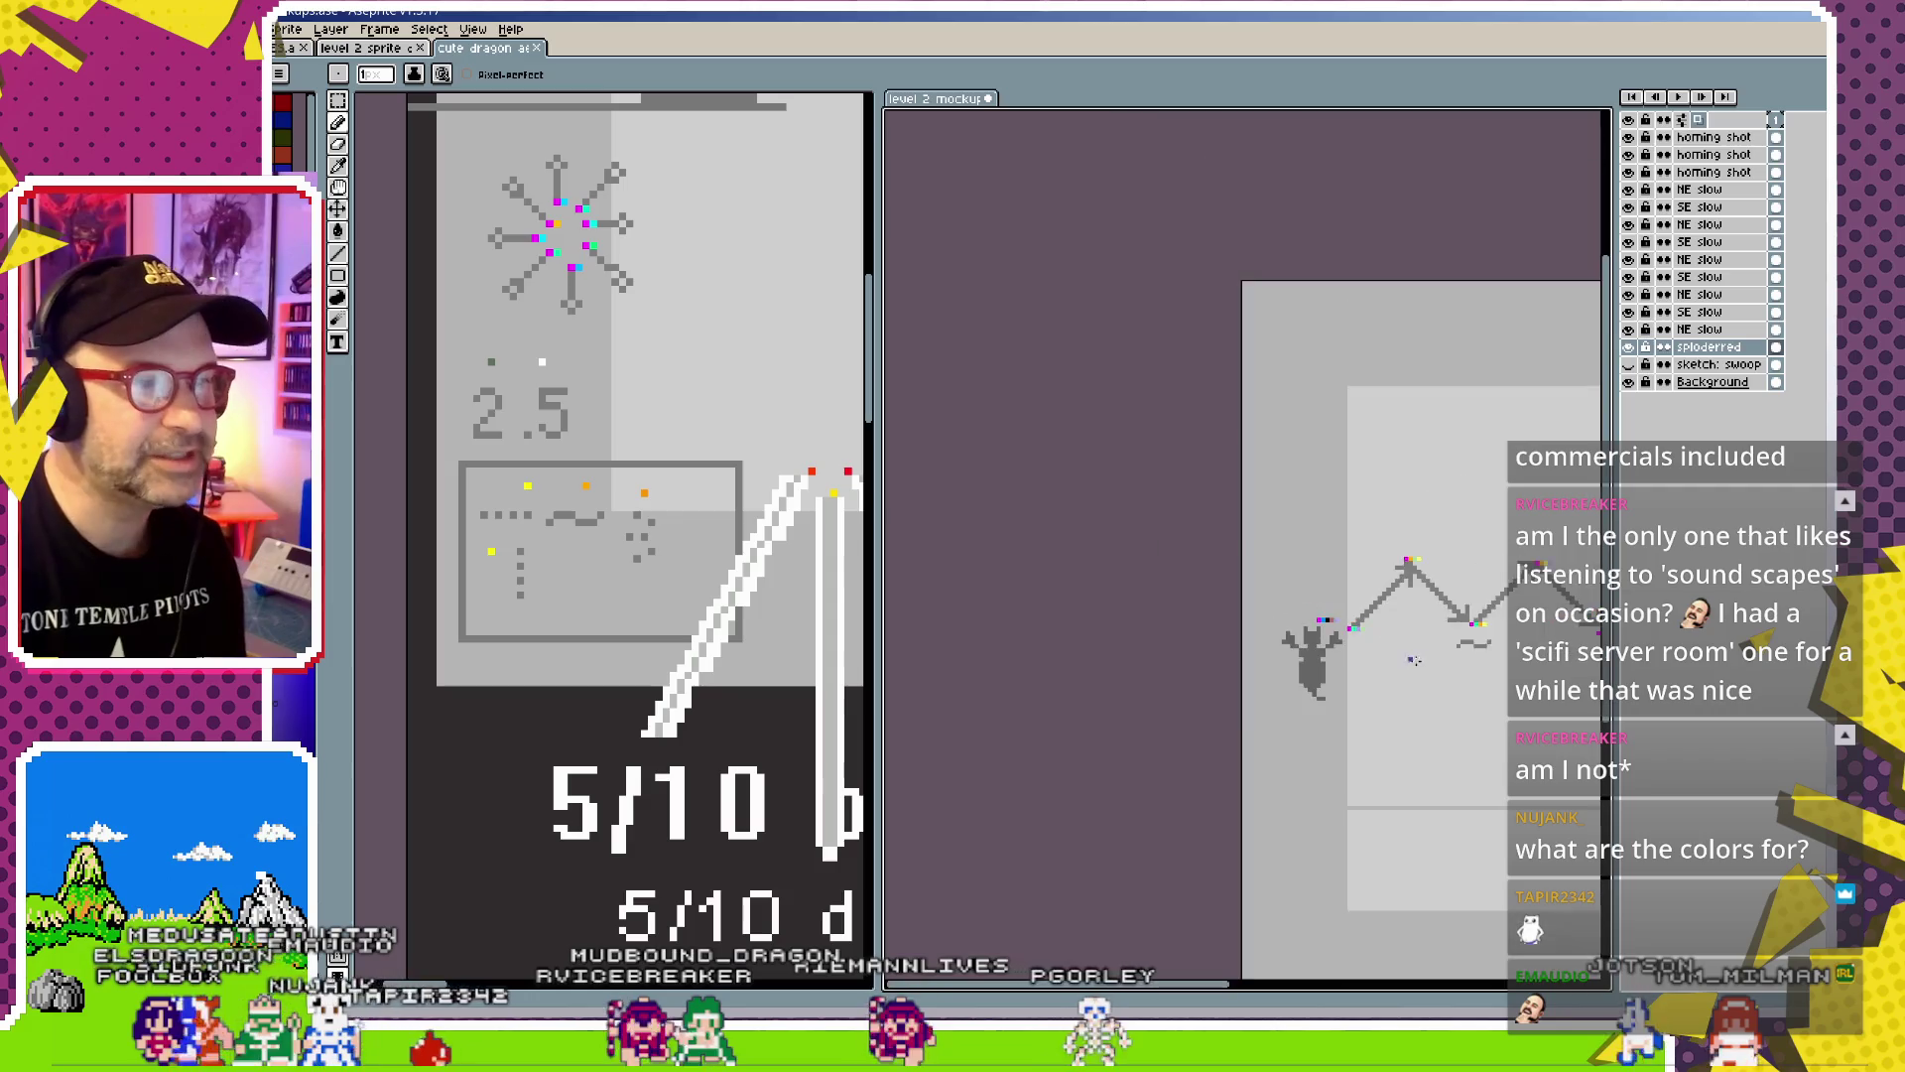
{"action": "scroll", "coordinate": [1197, 672], "scroll_direction": "down", "scroll_amount": 2}
{"action": "scroll", "coordinate": [1196, 672], "scroll_direction": "down", "scroll_amount": 1}
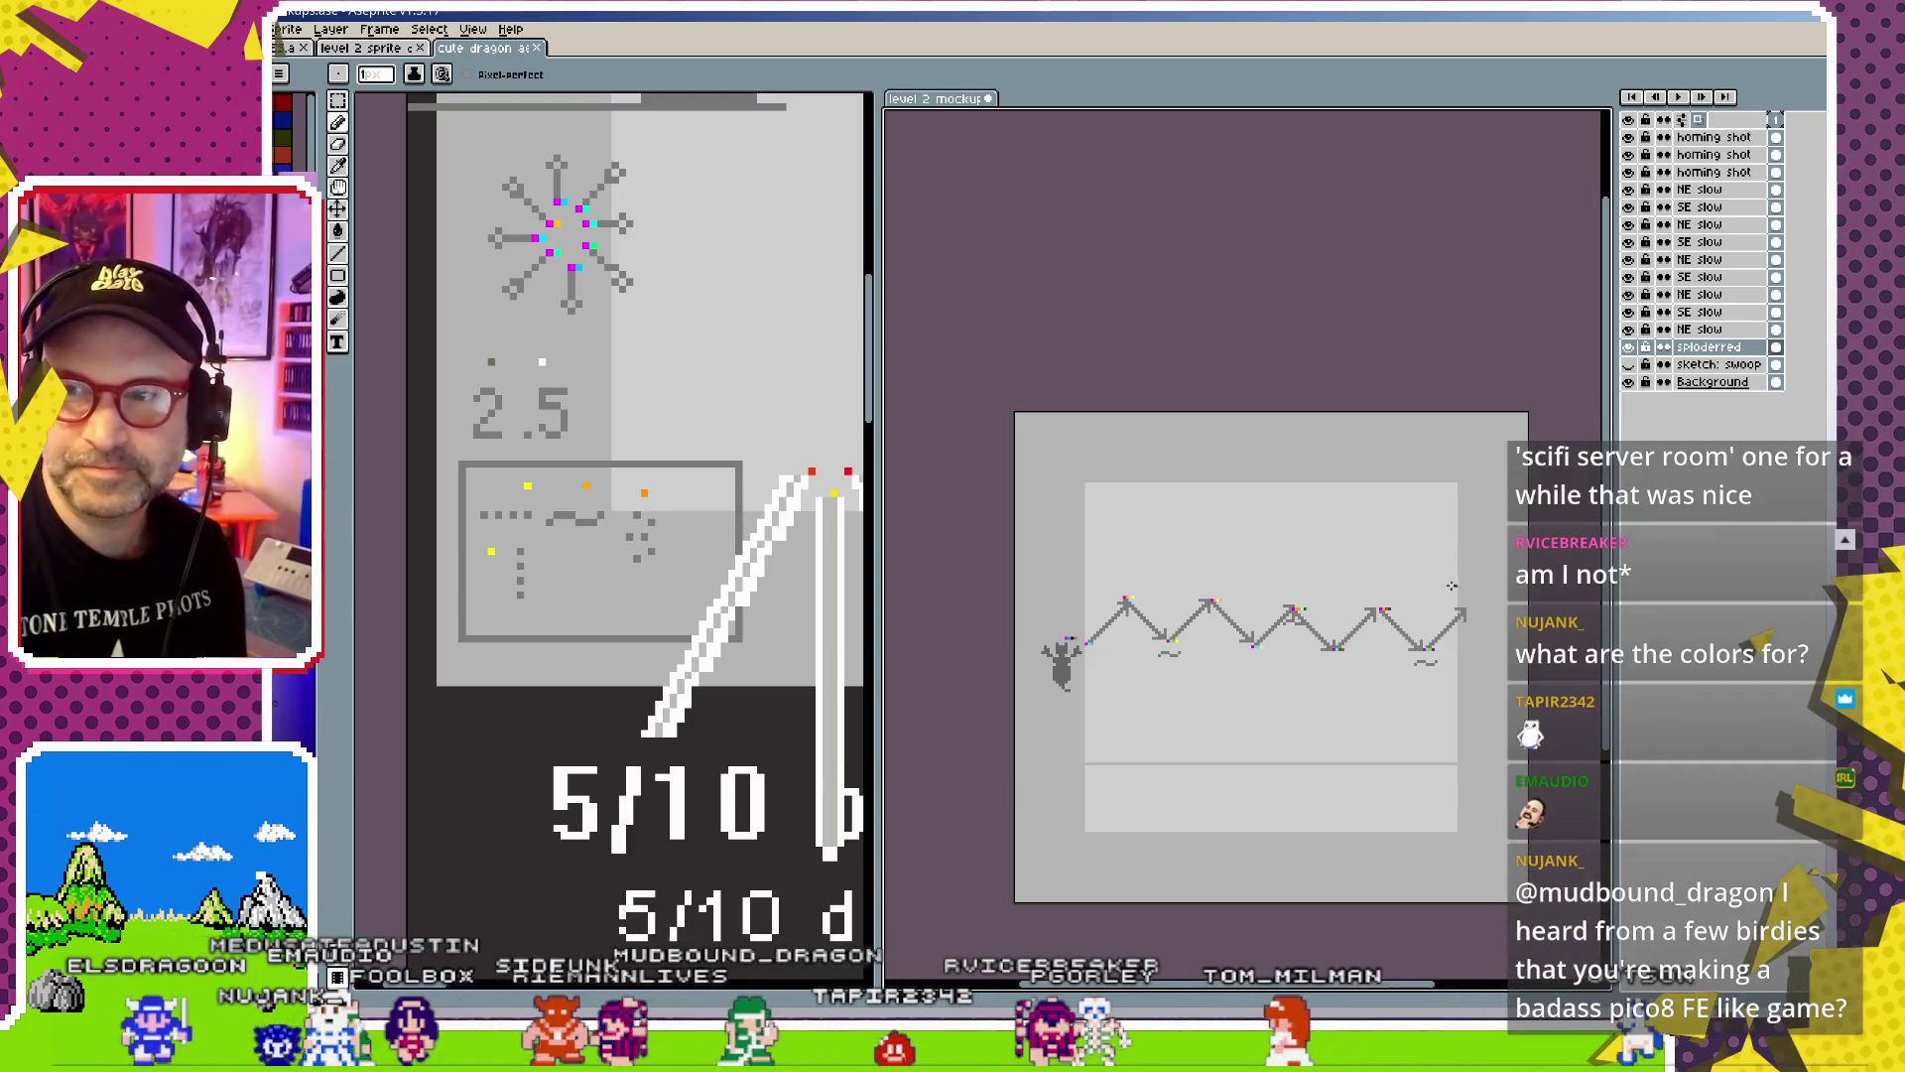
{"action": "scroll", "coordinate": [1209, 667], "scroll_direction": "up", "scroll_amount": 2}
{"action": "scroll", "coordinate": [1209, 667], "scroll_direction": "up", "scroll_amount": 1}
{"action": "scroll", "coordinate": [1195, 657], "scroll_direction": "up", "scroll_amount": 1}
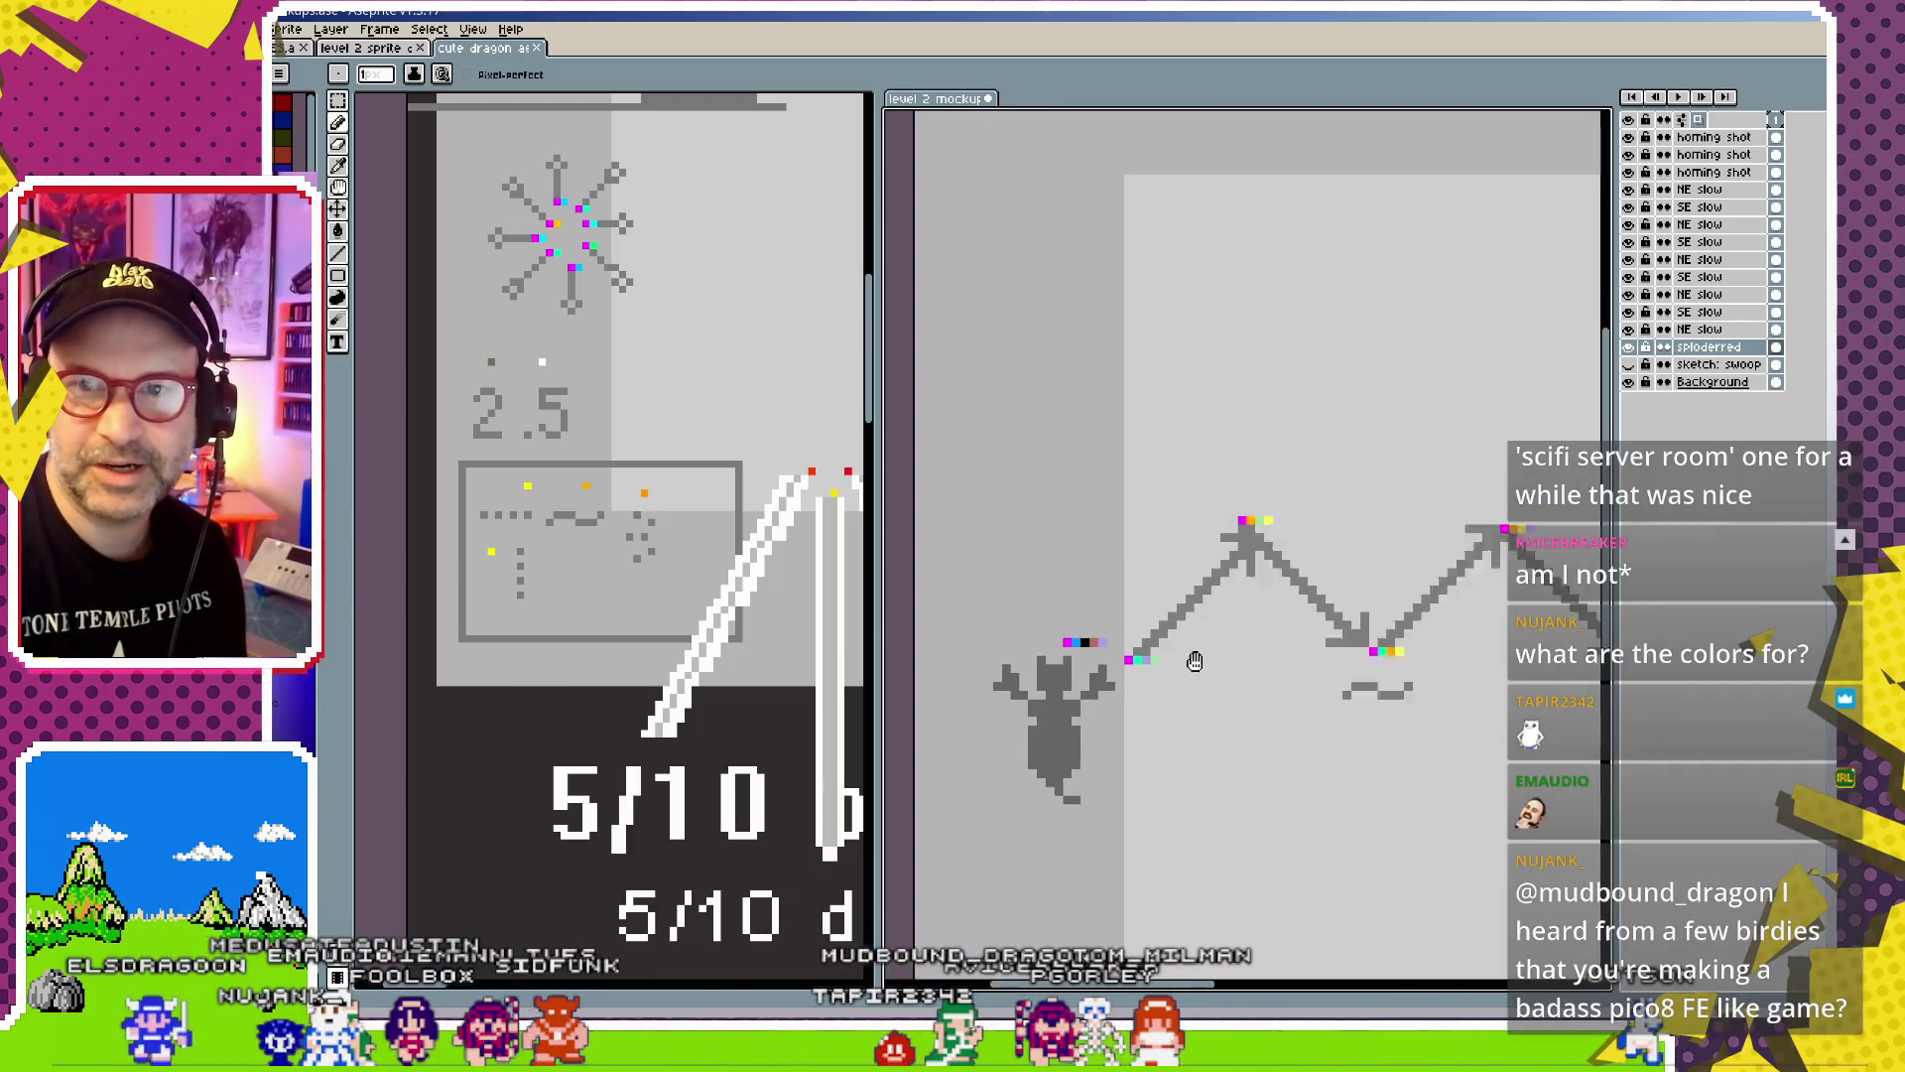
{"action": "scroll", "coordinate": [1139, 683], "scroll_direction": "up", "scroll_amount": 1}
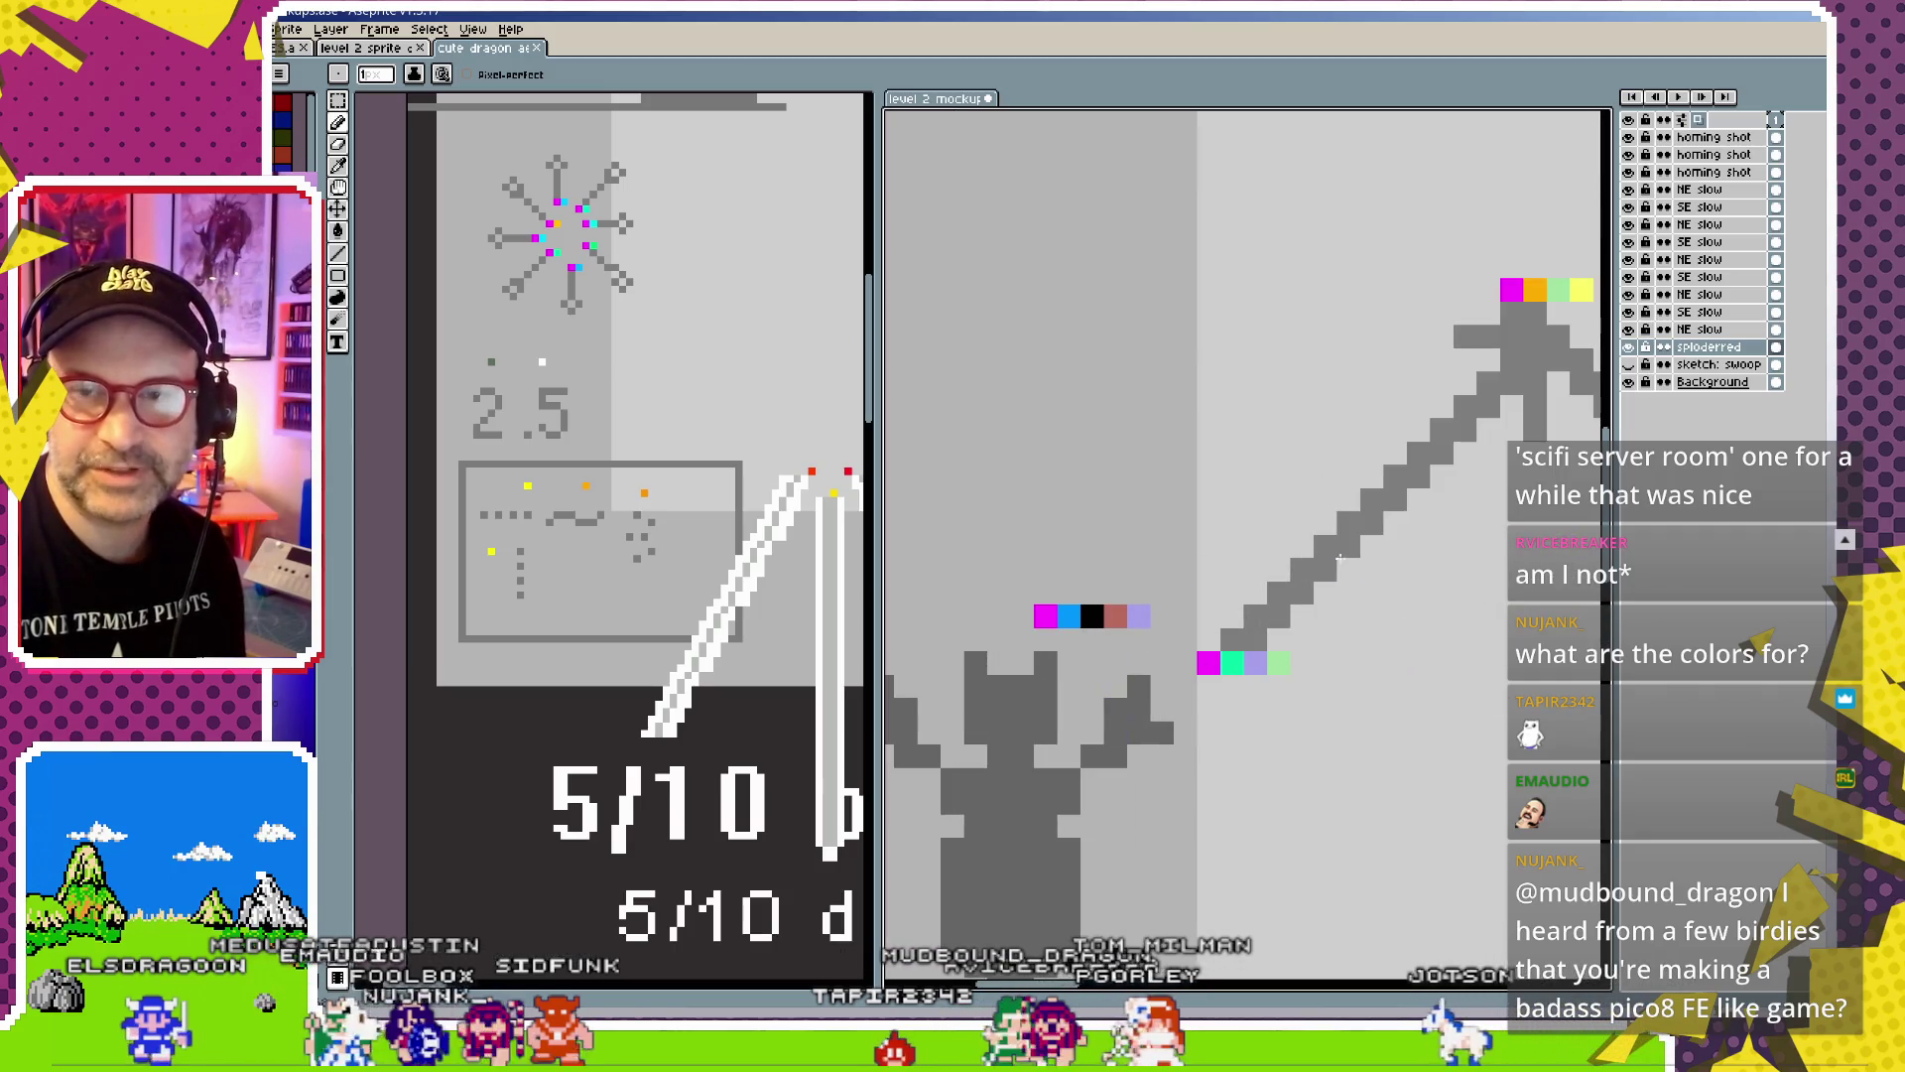
{"action": "scroll", "coordinate": [1339, 559], "scroll_direction": "down", "scroll_amount": 1}
{"action": "scroll", "coordinate": [1301, 606], "scroll_direction": "down", "scroll_amount": 1}
{"action": "scroll", "coordinate": [1283, 626], "scroll_direction": "up", "scroll_amount": 1}
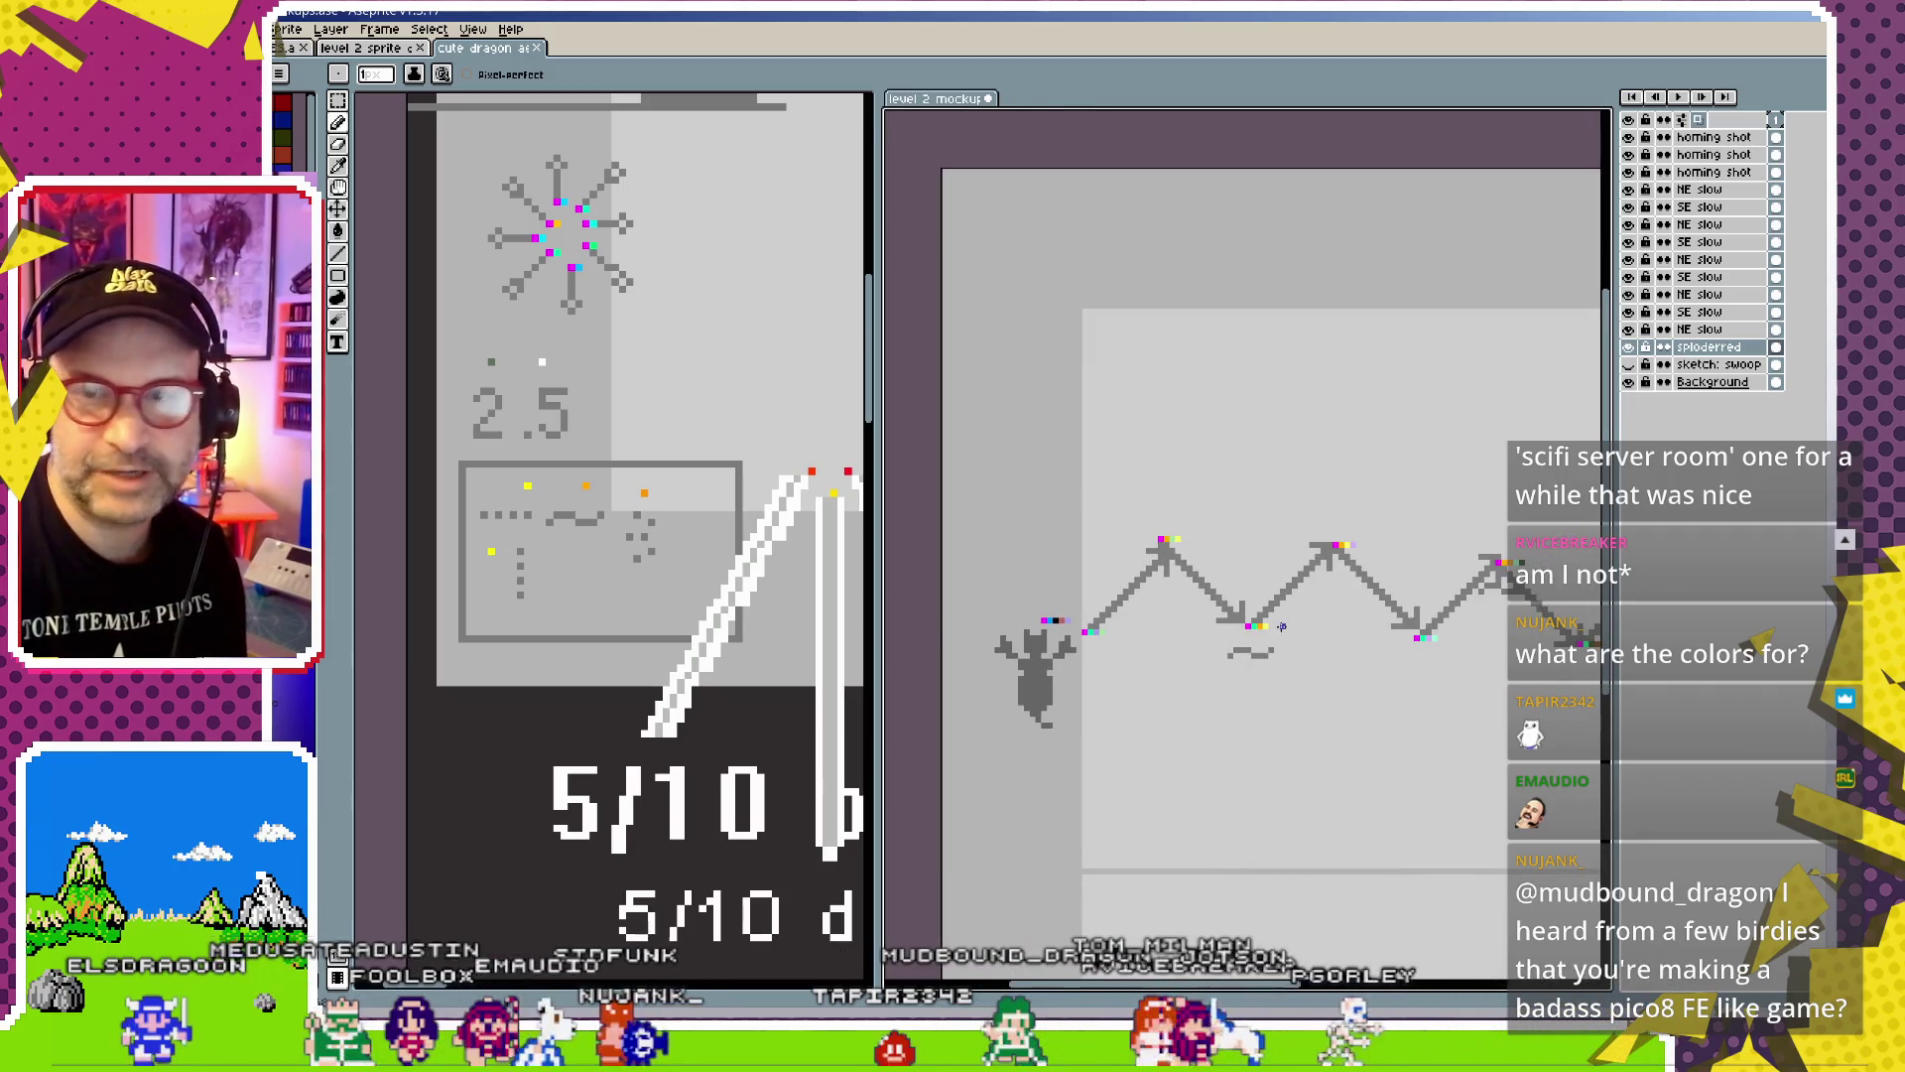
{"action": "mouse_move", "coordinate": [1353, 628]}
{"action": "left_mouse_down"}
{"action": "mouse_move", "coordinate": [1199, 589]}
{"action": "mouse_move", "coordinate": [1294, 580]}
{"action": "left_mouse_up"}
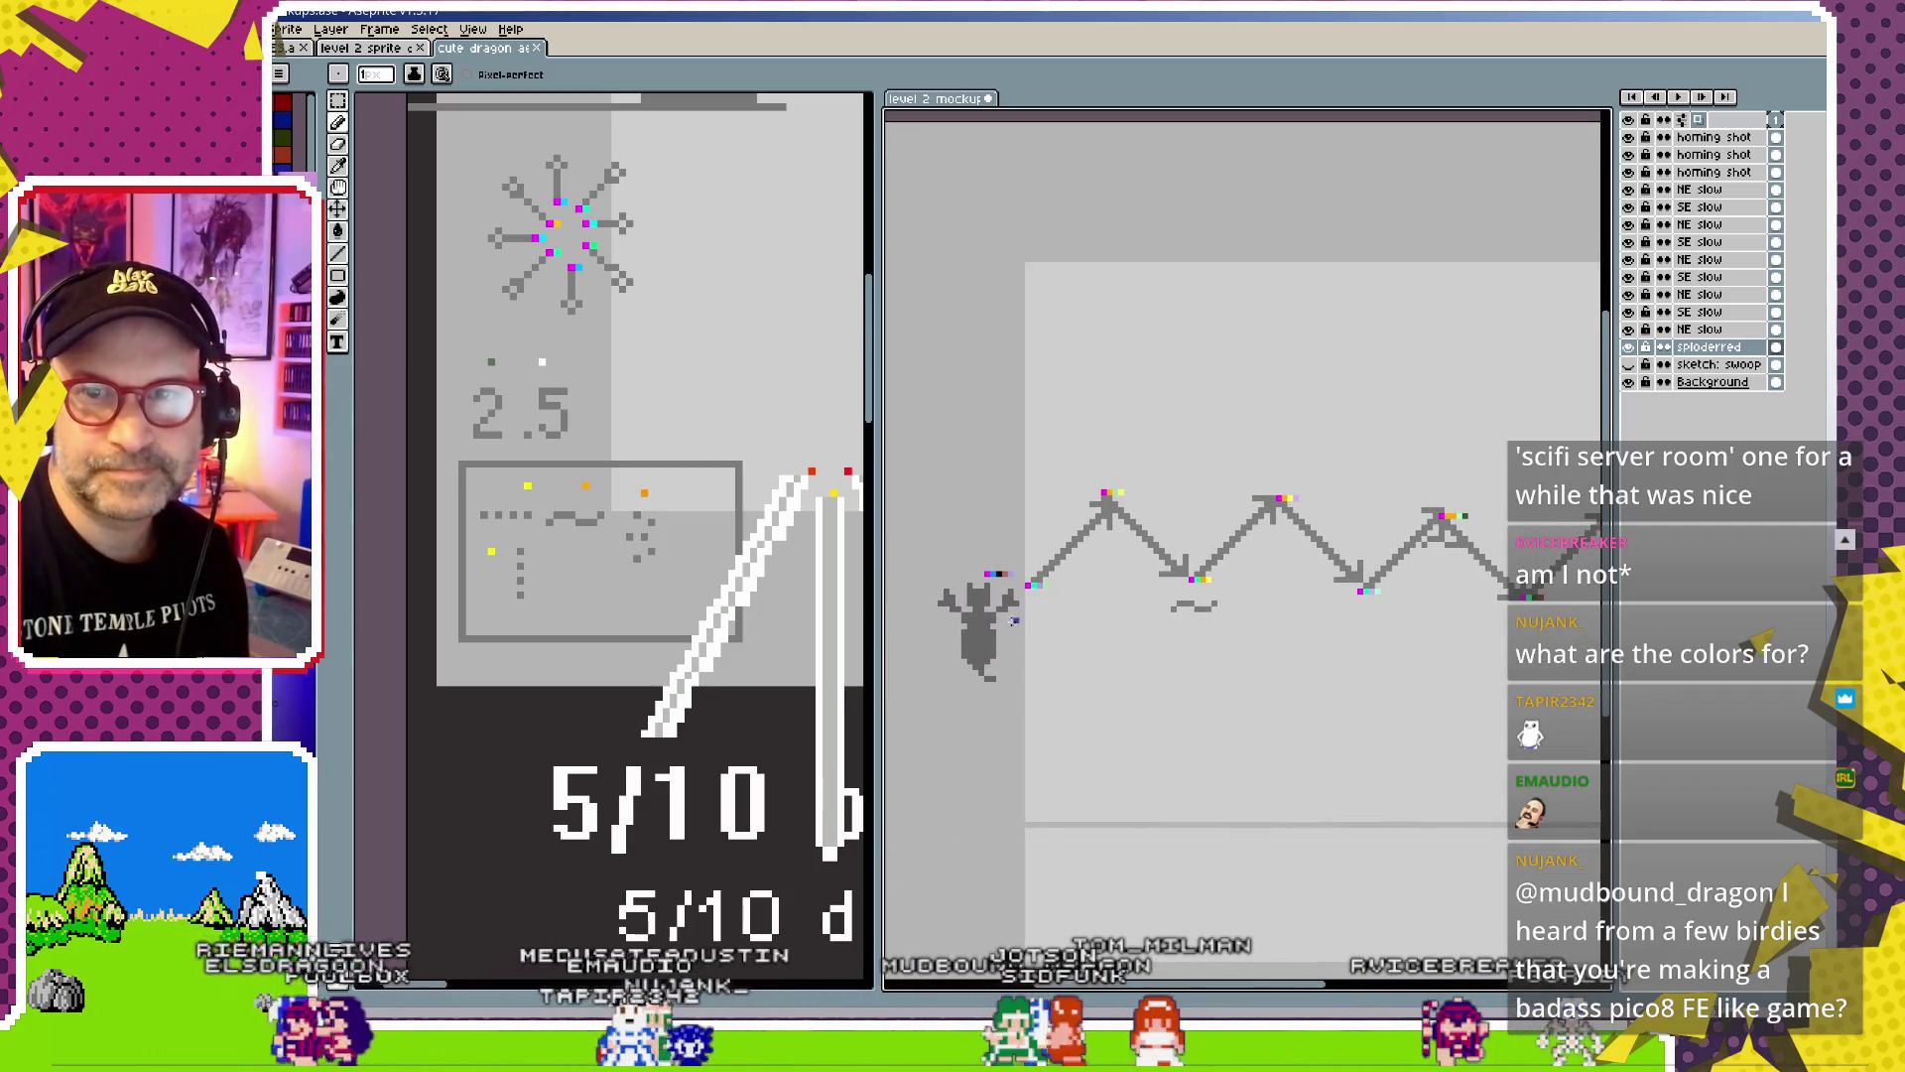
{"action": "scroll", "coordinate": [700, 478], "scroll_direction": "down", "scroll_amount": 2}
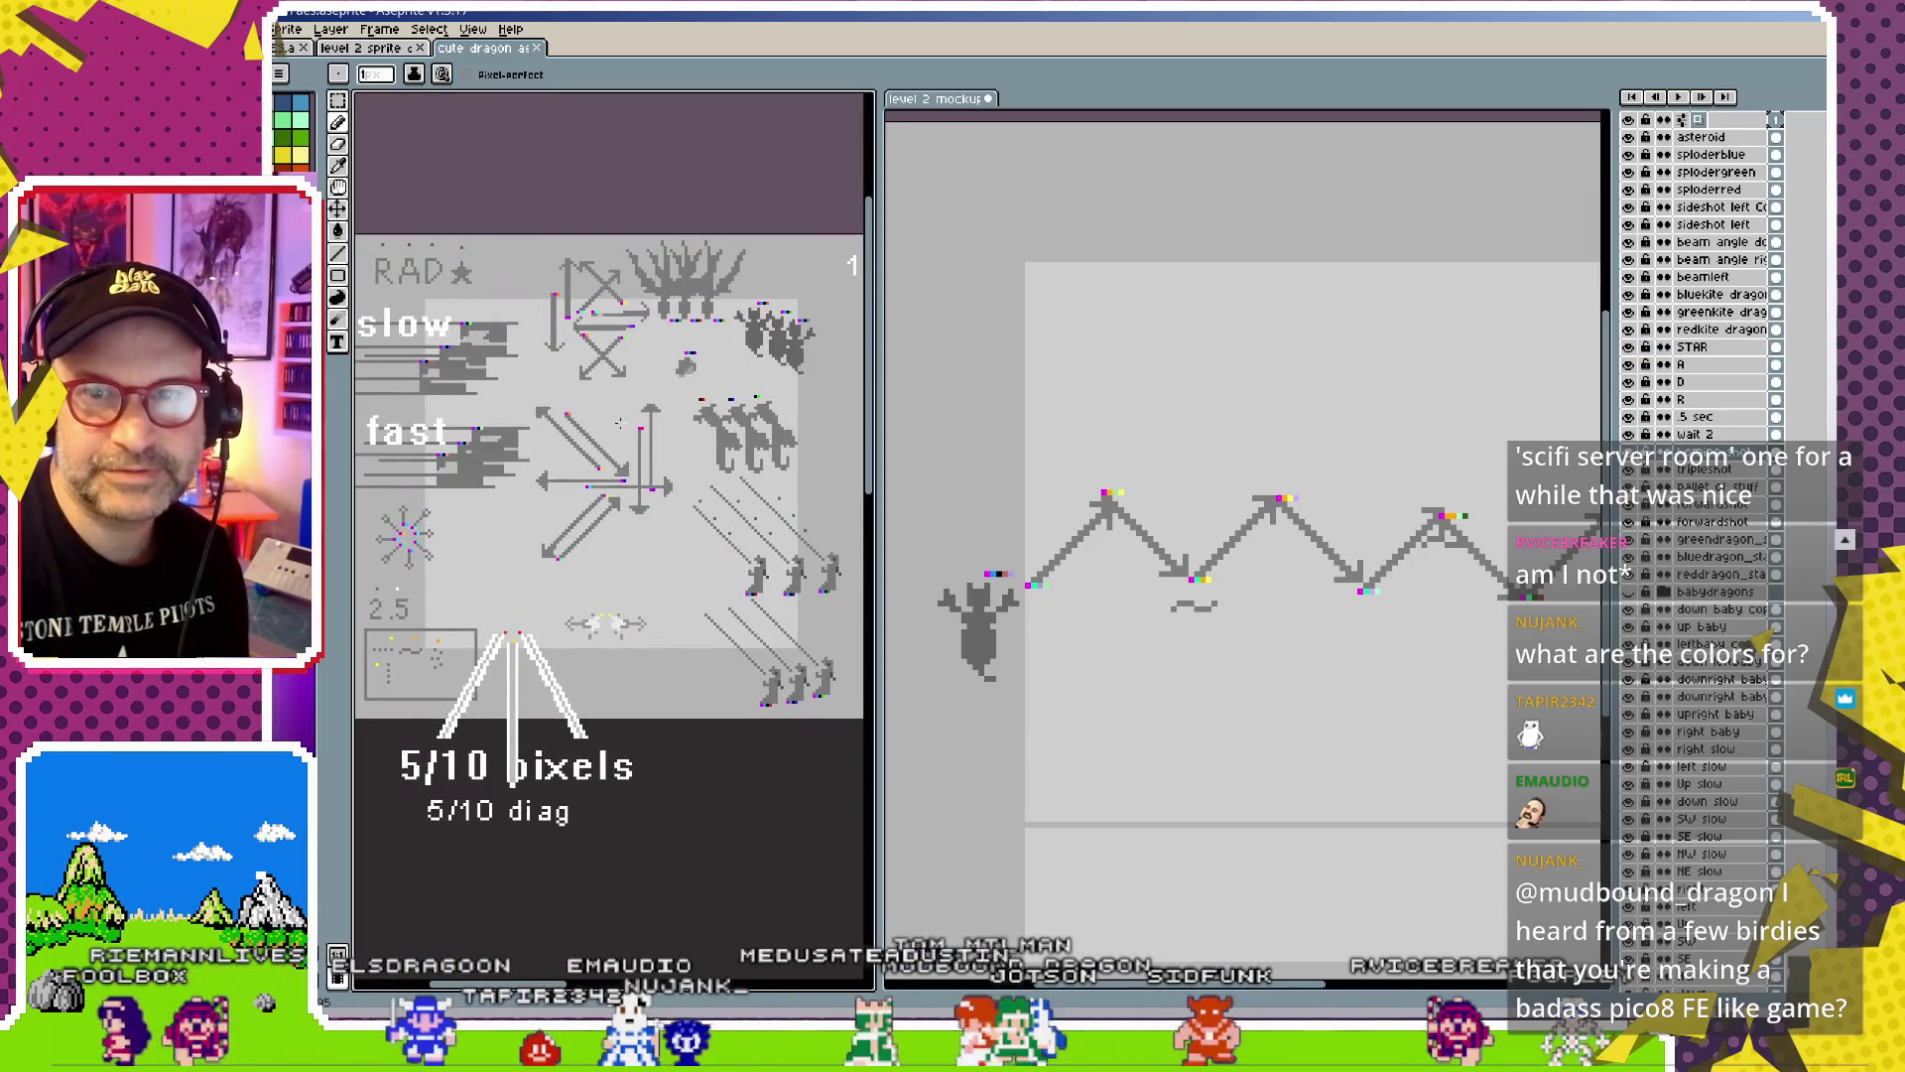
Zoom onto the magenta and red pixels, drag the lavender block off them and delete it
{"action": "scroll", "coordinate": [618, 423], "scroll_direction": "up", "scroll_amount": 3}
{"action": "scroll", "coordinate": [596, 407], "scroll_direction": "down", "scroll_amount": 1}
{"action": "left_click_drag", "start_coordinate": [592, 405], "coordinate": [675, 489]}
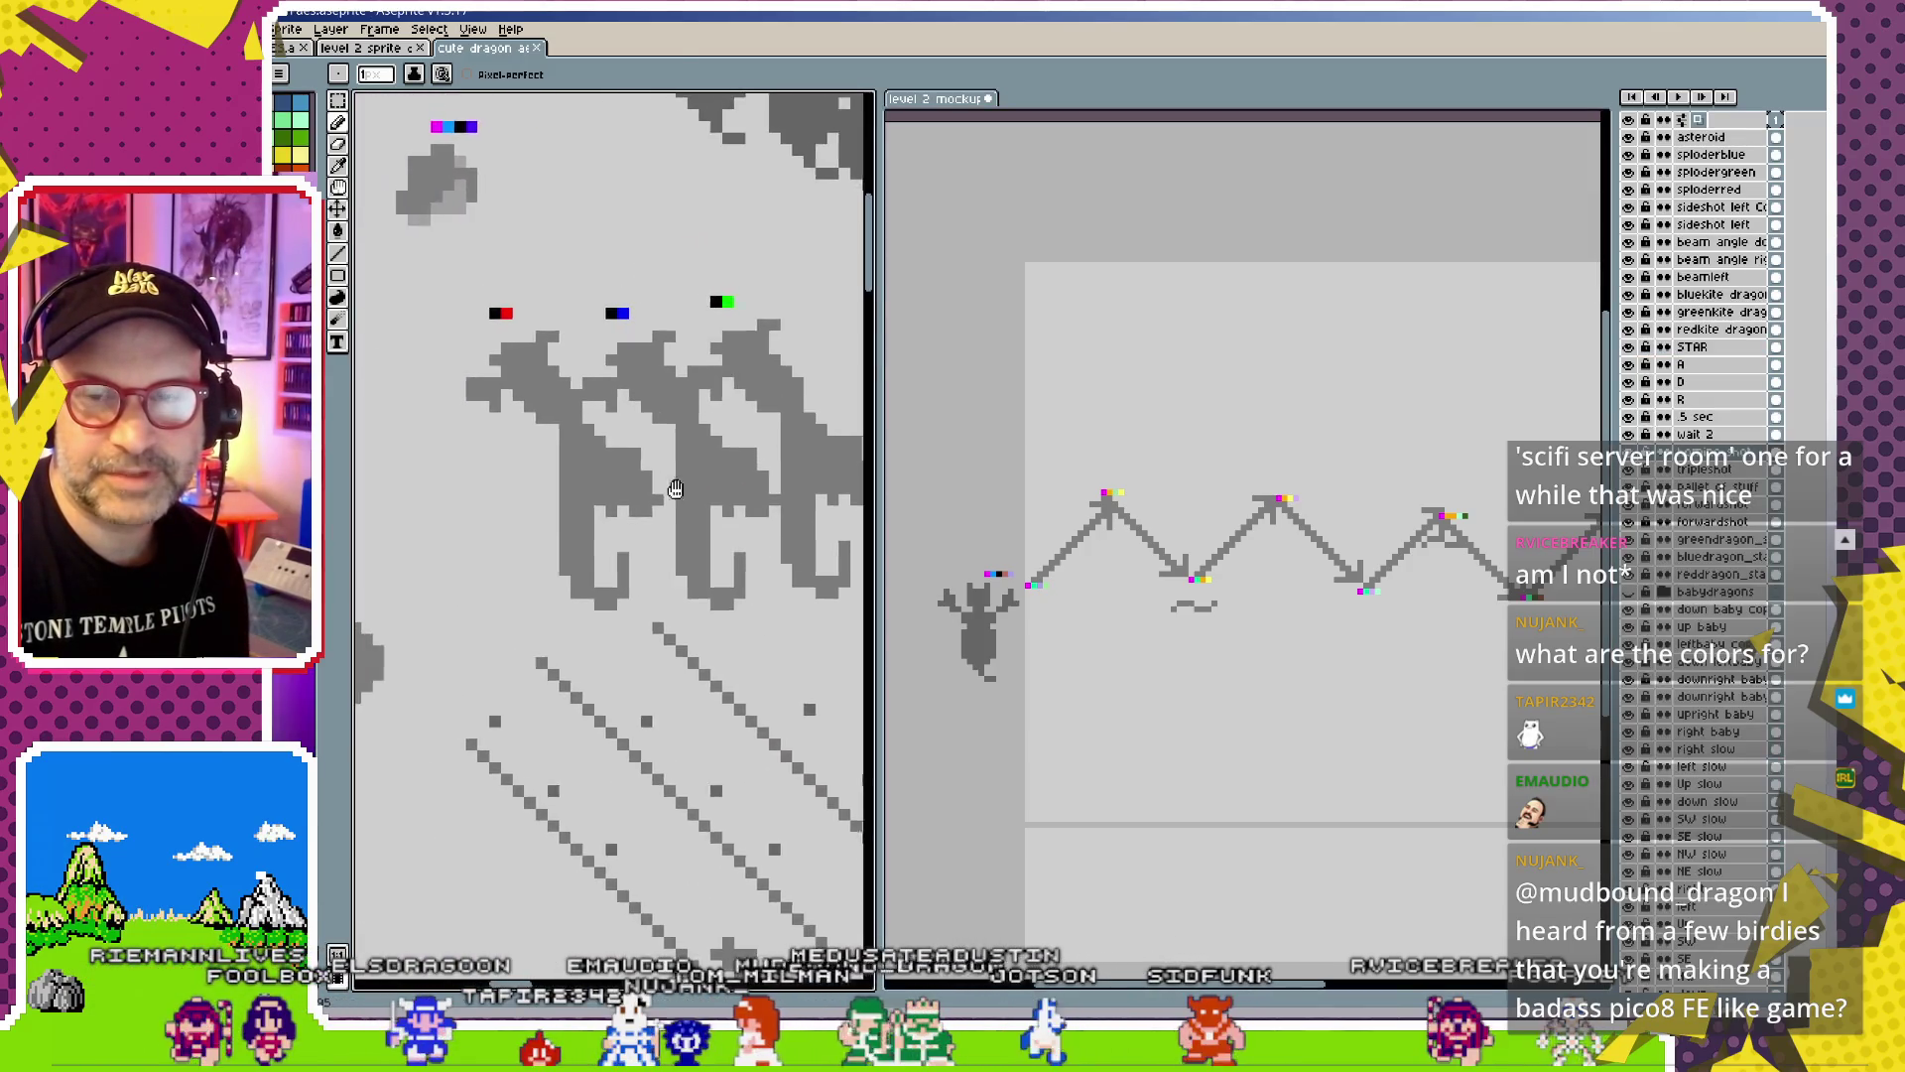
{"action": "scroll", "coordinate": [676, 489], "scroll_direction": "down", "scroll_amount": 1}
{"action": "scroll", "coordinate": [615, 476], "scroll_direction": "up", "scroll_amount": 1}
{"action": "scroll", "coordinate": [604, 493], "scroll_direction": "up", "scroll_amount": 1}
{"action": "scroll", "coordinate": [560, 454], "scroll_direction": "up", "scroll_amount": 1}
{"action": "left_click_drag", "start_coordinate": [559, 454], "coordinate": [547, 432]}
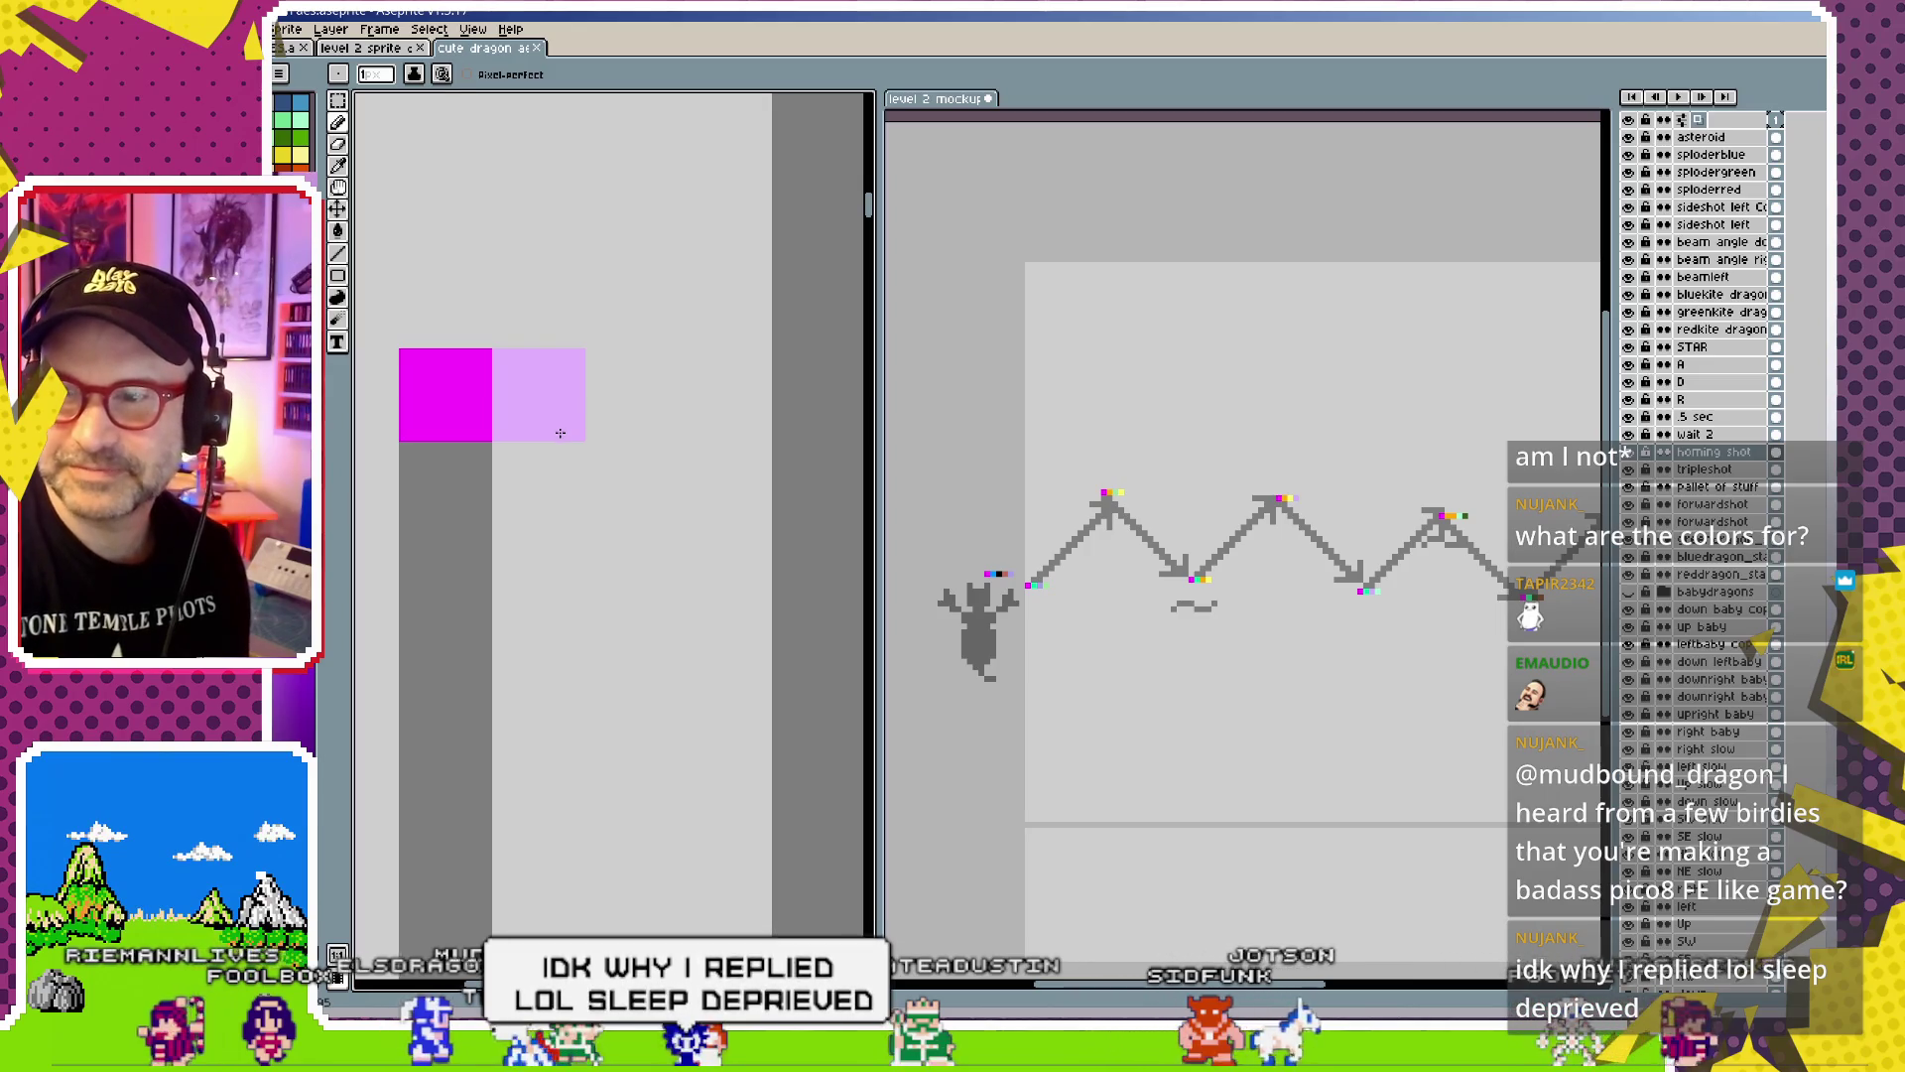
{"action": "left_click_drag", "start_coordinate": [560, 421], "coordinate": [795, 542]}
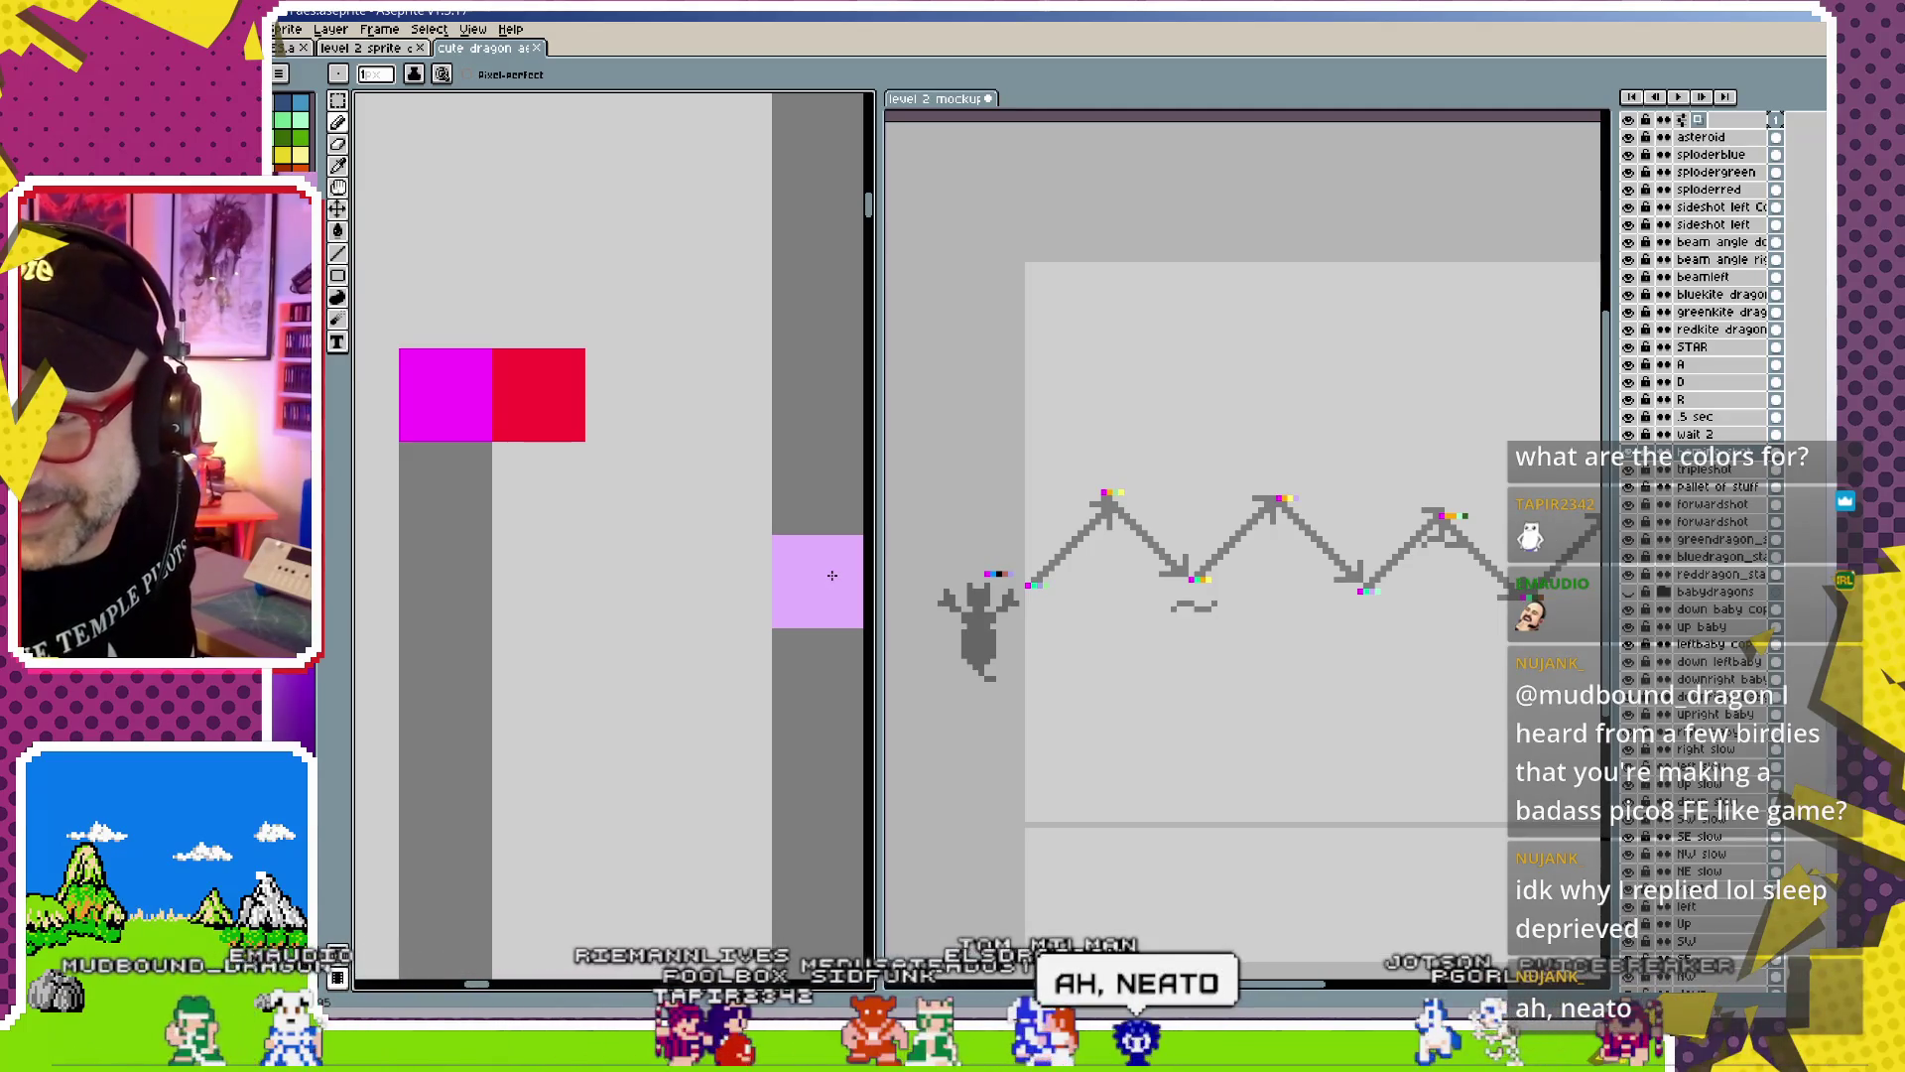
{"action": "key", "text": "Delete"}
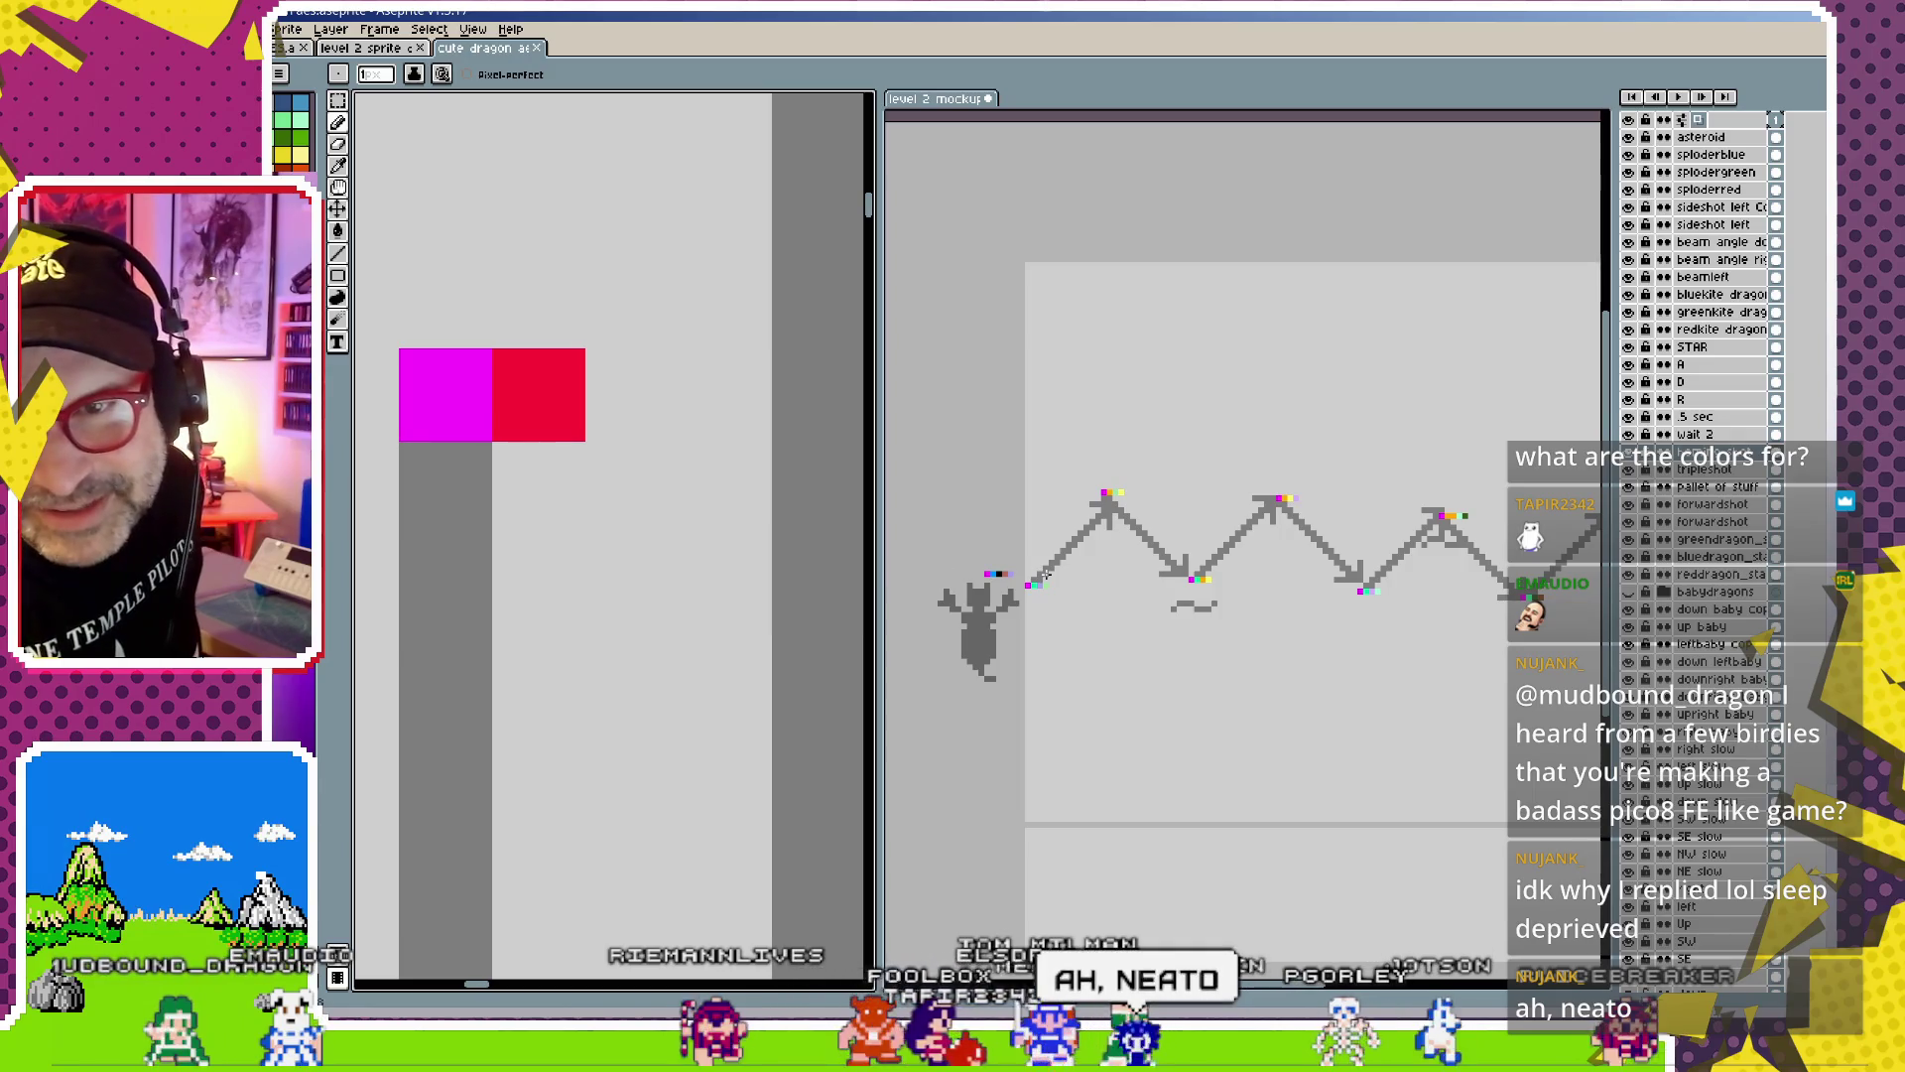
{"action": "scroll", "coordinate": [1123, 597], "scroll_direction": "down", "scroll_amount": 1}
{"action": "scroll", "coordinate": [1123, 598], "scroll_direction": "down", "scroll_amount": 1}
{"action": "scroll", "coordinate": [1125, 600], "scroll_direction": "up", "scroll_amount": 2}
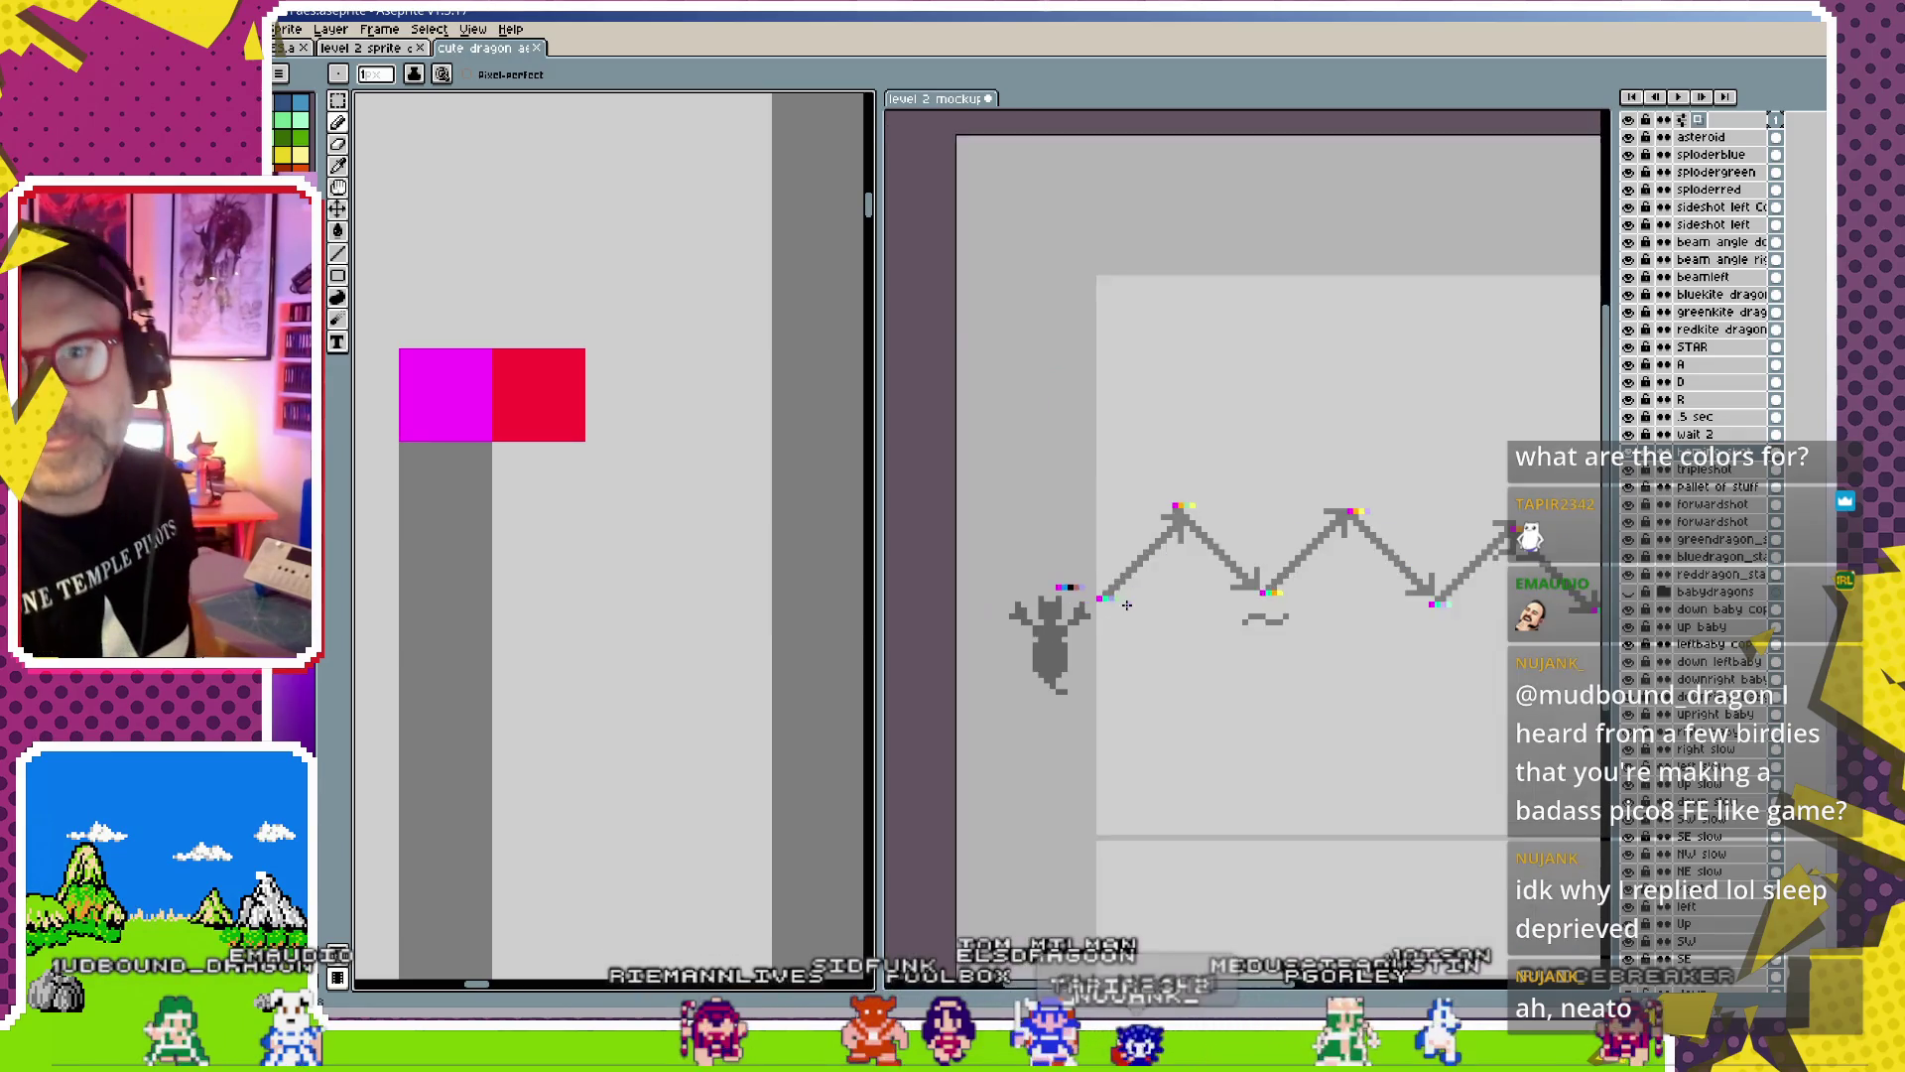
{"action": "scroll", "coordinate": [1126, 605], "scroll_direction": "up", "scroll_amount": 2}
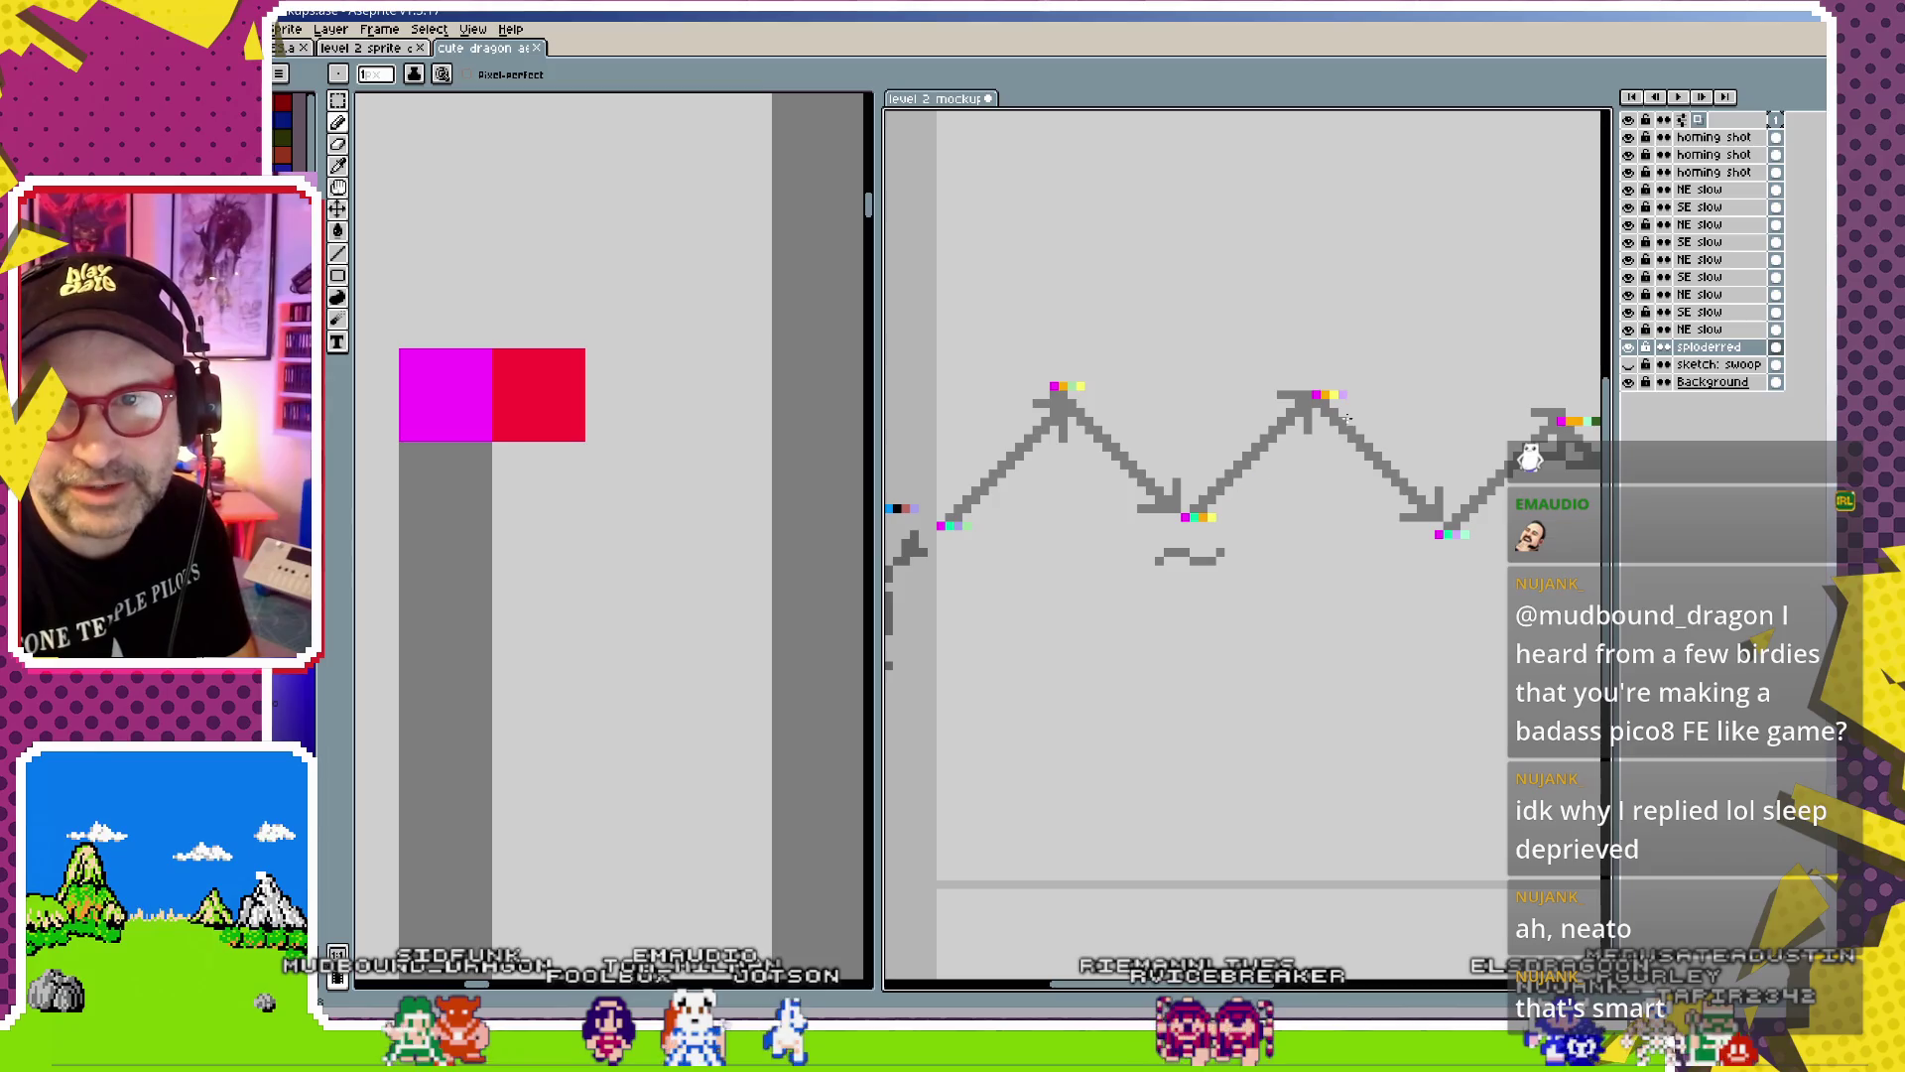
Zoom in on the node swatches and start the mockup animation playing
{"action": "scroll", "coordinate": [1267, 544], "scroll_direction": "up", "scroll_amount": 1}
{"action": "scroll", "coordinate": [1141, 506], "scroll_direction": "up", "scroll_amount": 1}
{"action": "scroll", "coordinate": [1005, 462], "scroll_direction": "up", "scroll_amount": 1}
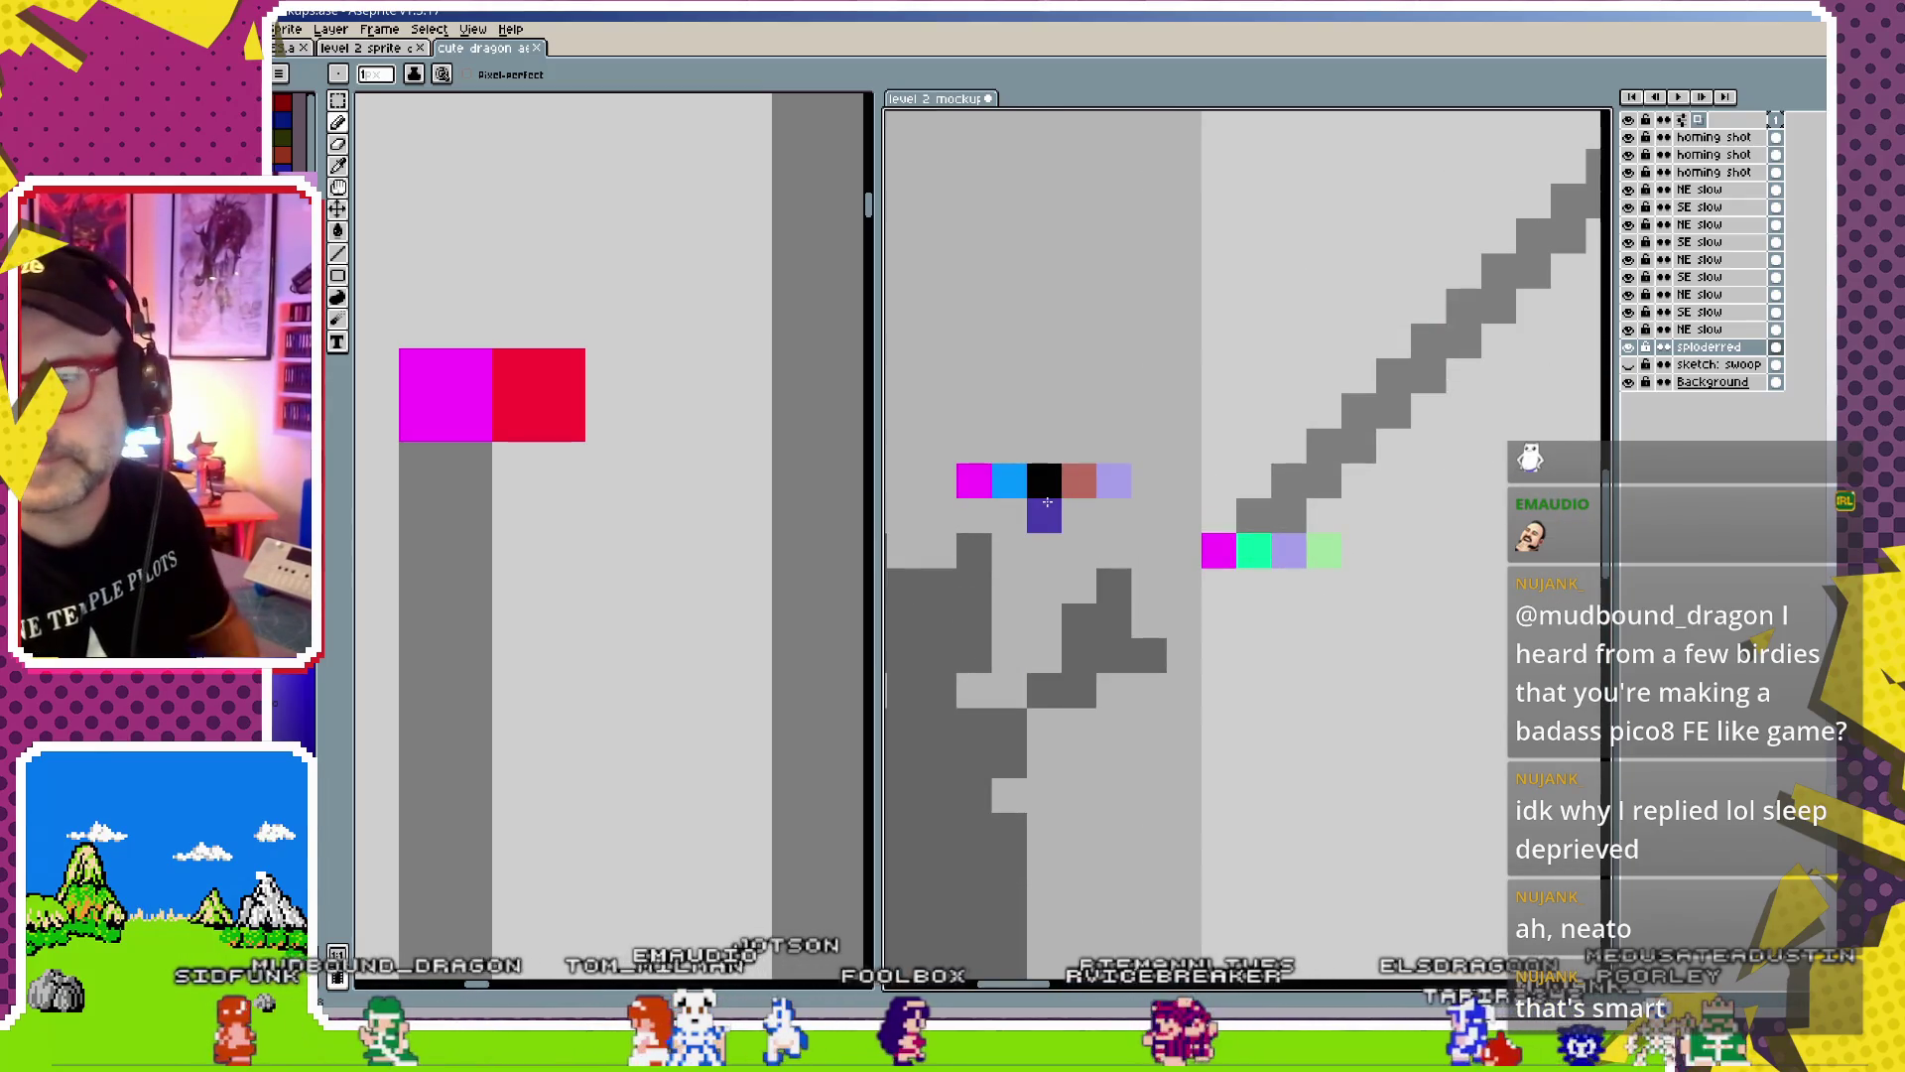
{"action": "scroll", "coordinate": [1092, 507], "scroll_direction": "down", "scroll_amount": 3}
{"action": "scroll", "coordinate": [1093, 507], "scroll_direction": "down", "scroll_amount": 1}
{"action": "scroll", "coordinate": [1085, 508], "scroll_direction": "up", "scroll_amount": 2}
{"action": "scroll", "coordinate": [1077, 507], "scroll_direction": "up", "scroll_amount": 2}
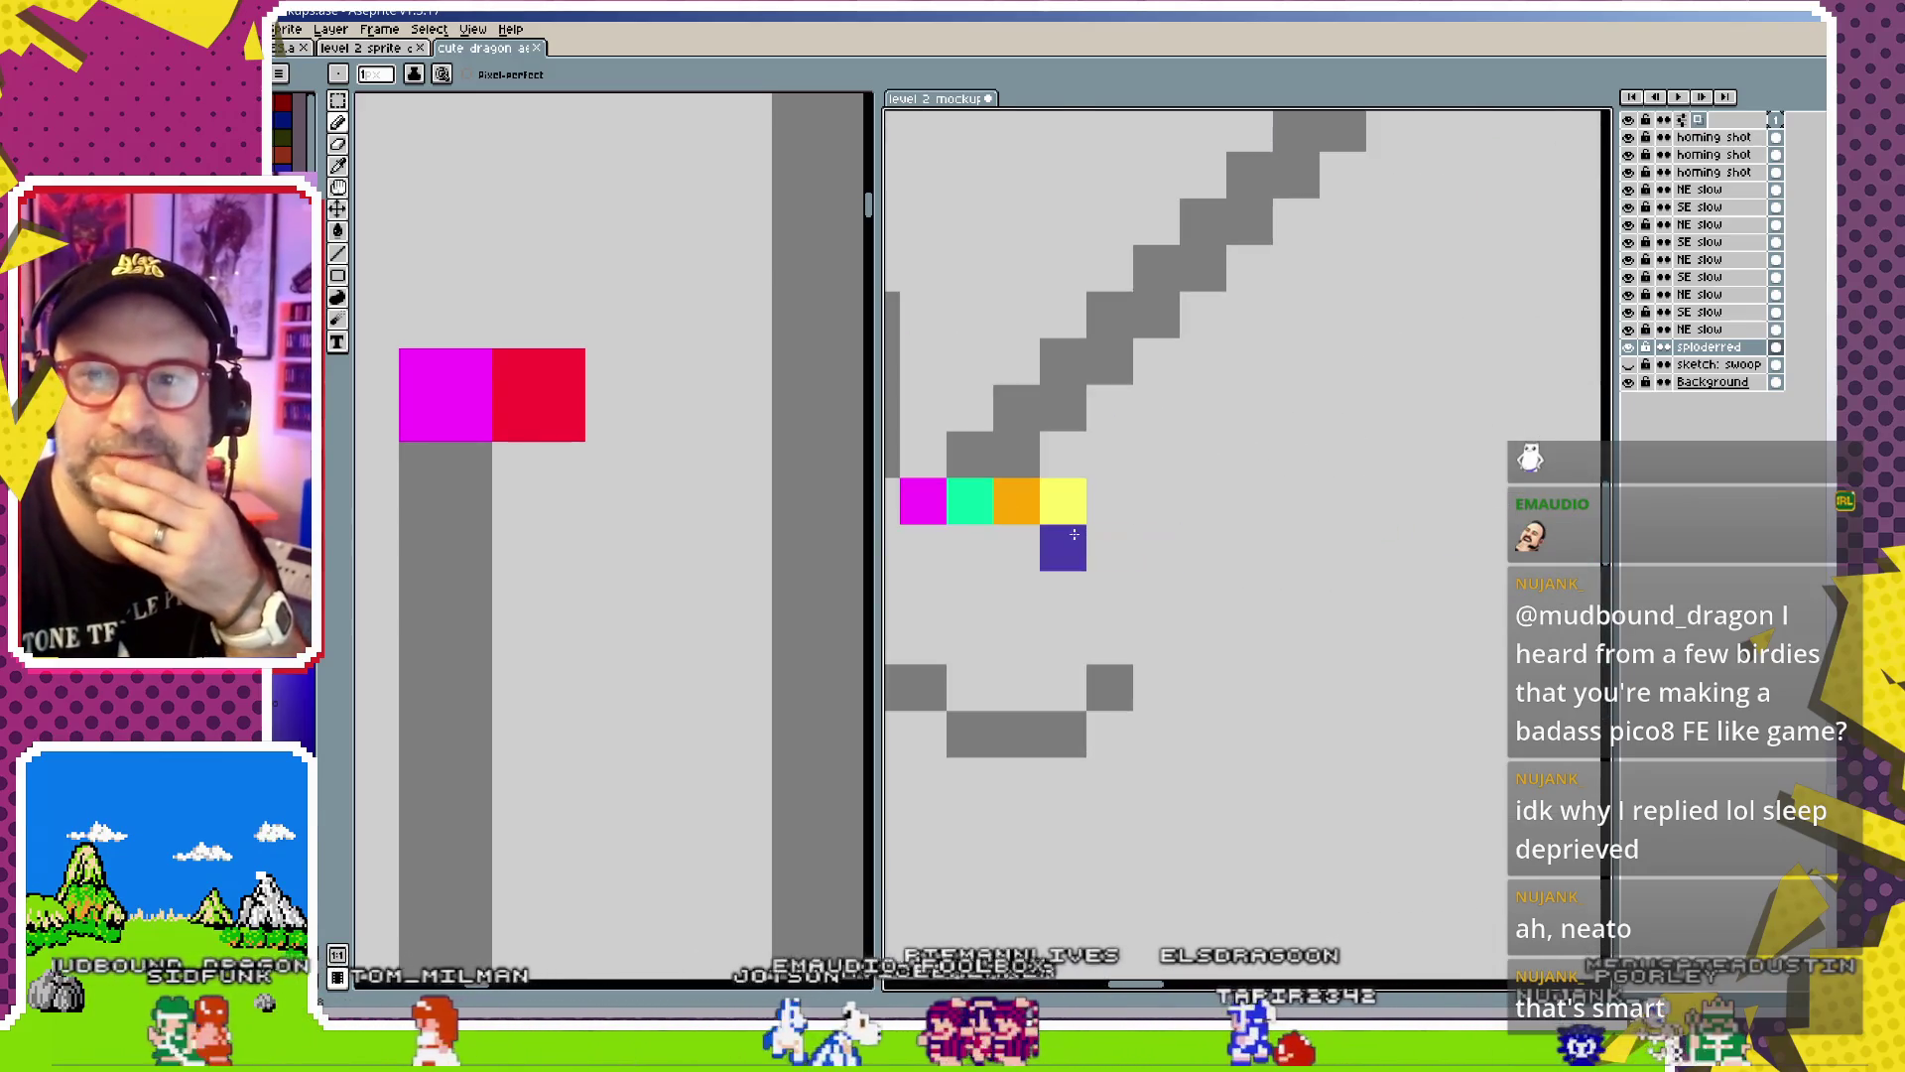
{"action": "scroll", "coordinate": [1070, 506], "scroll_direction": "up", "scroll_amount": 1}
{"action": "key", "text": "Return"}
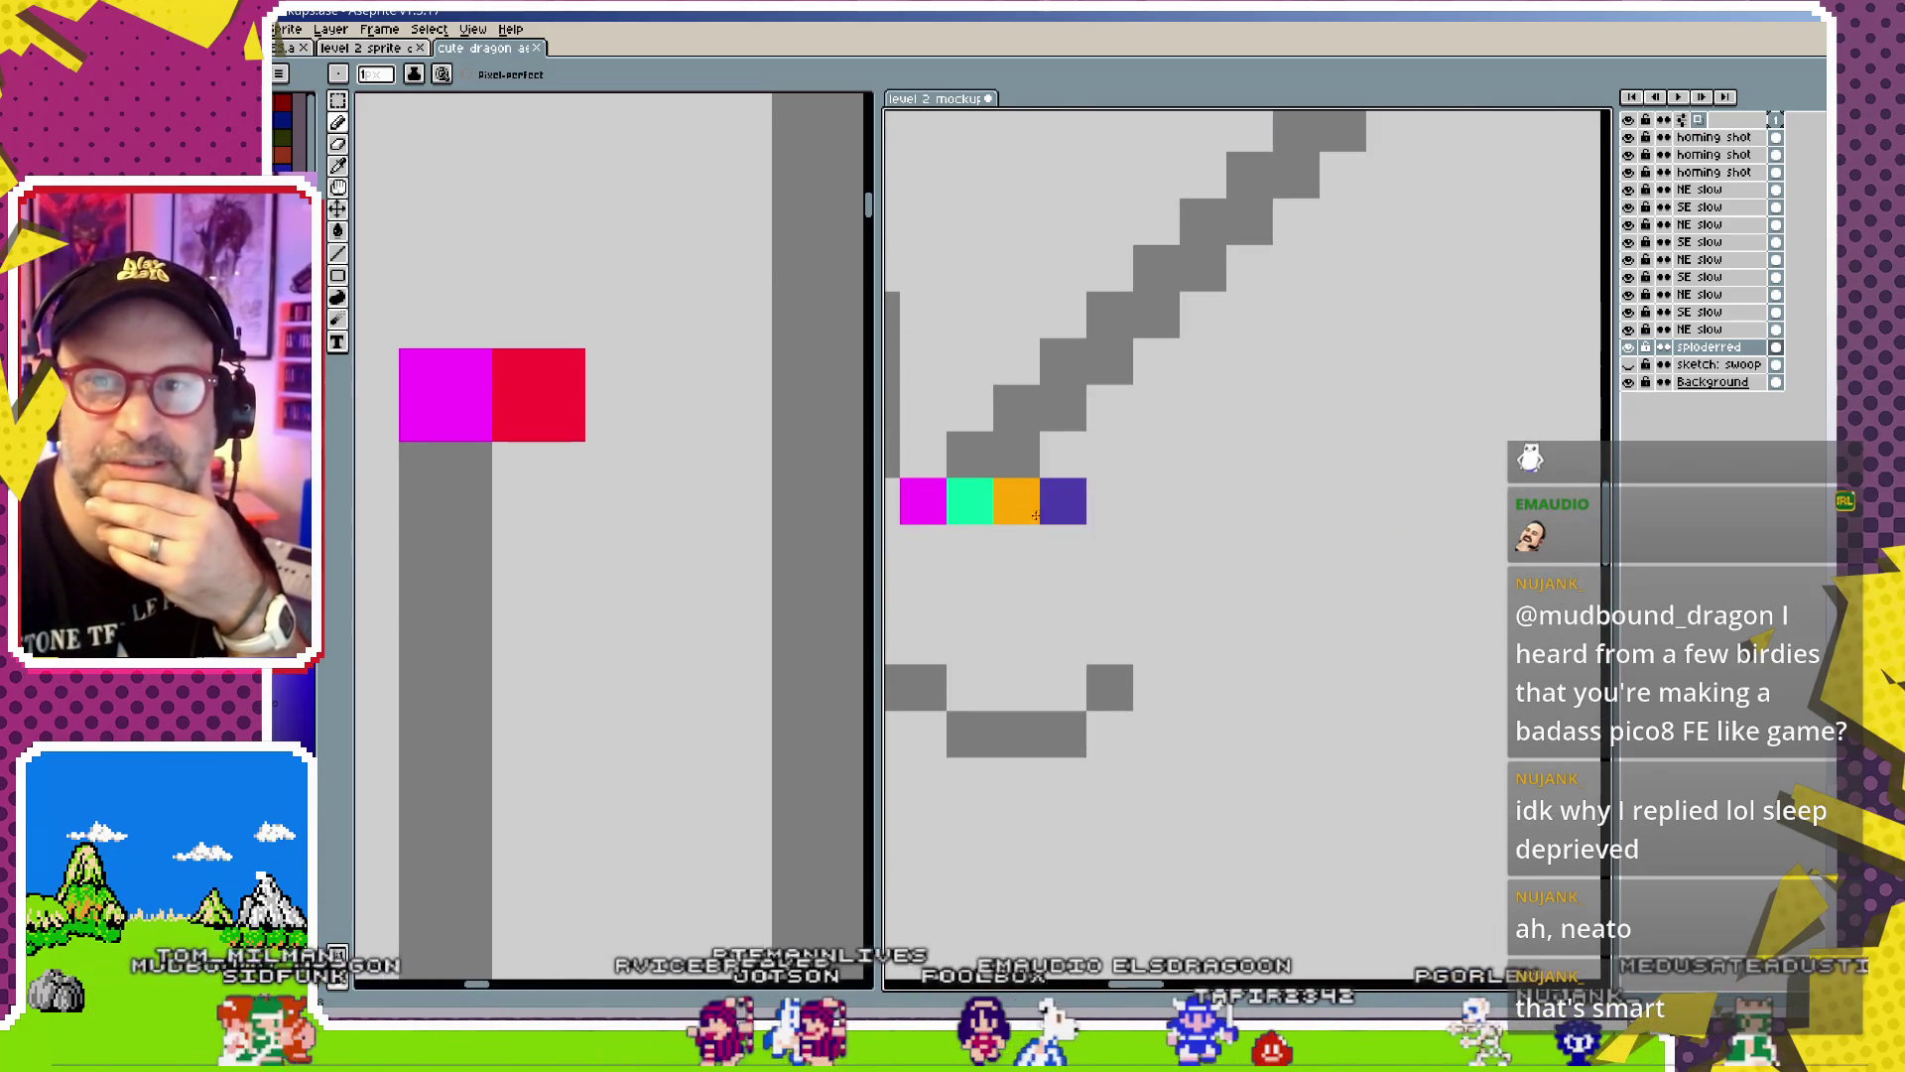
Pan to the zigzag's right end and zoom out to see the whole cycling mockup
{"action": "scroll", "coordinate": [1020, 506], "scroll_direction": "down", "scroll_amount": 3}
{"action": "scroll", "coordinate": [1042, 531], "scroll_direction": "down", "scroll_amount": 1}
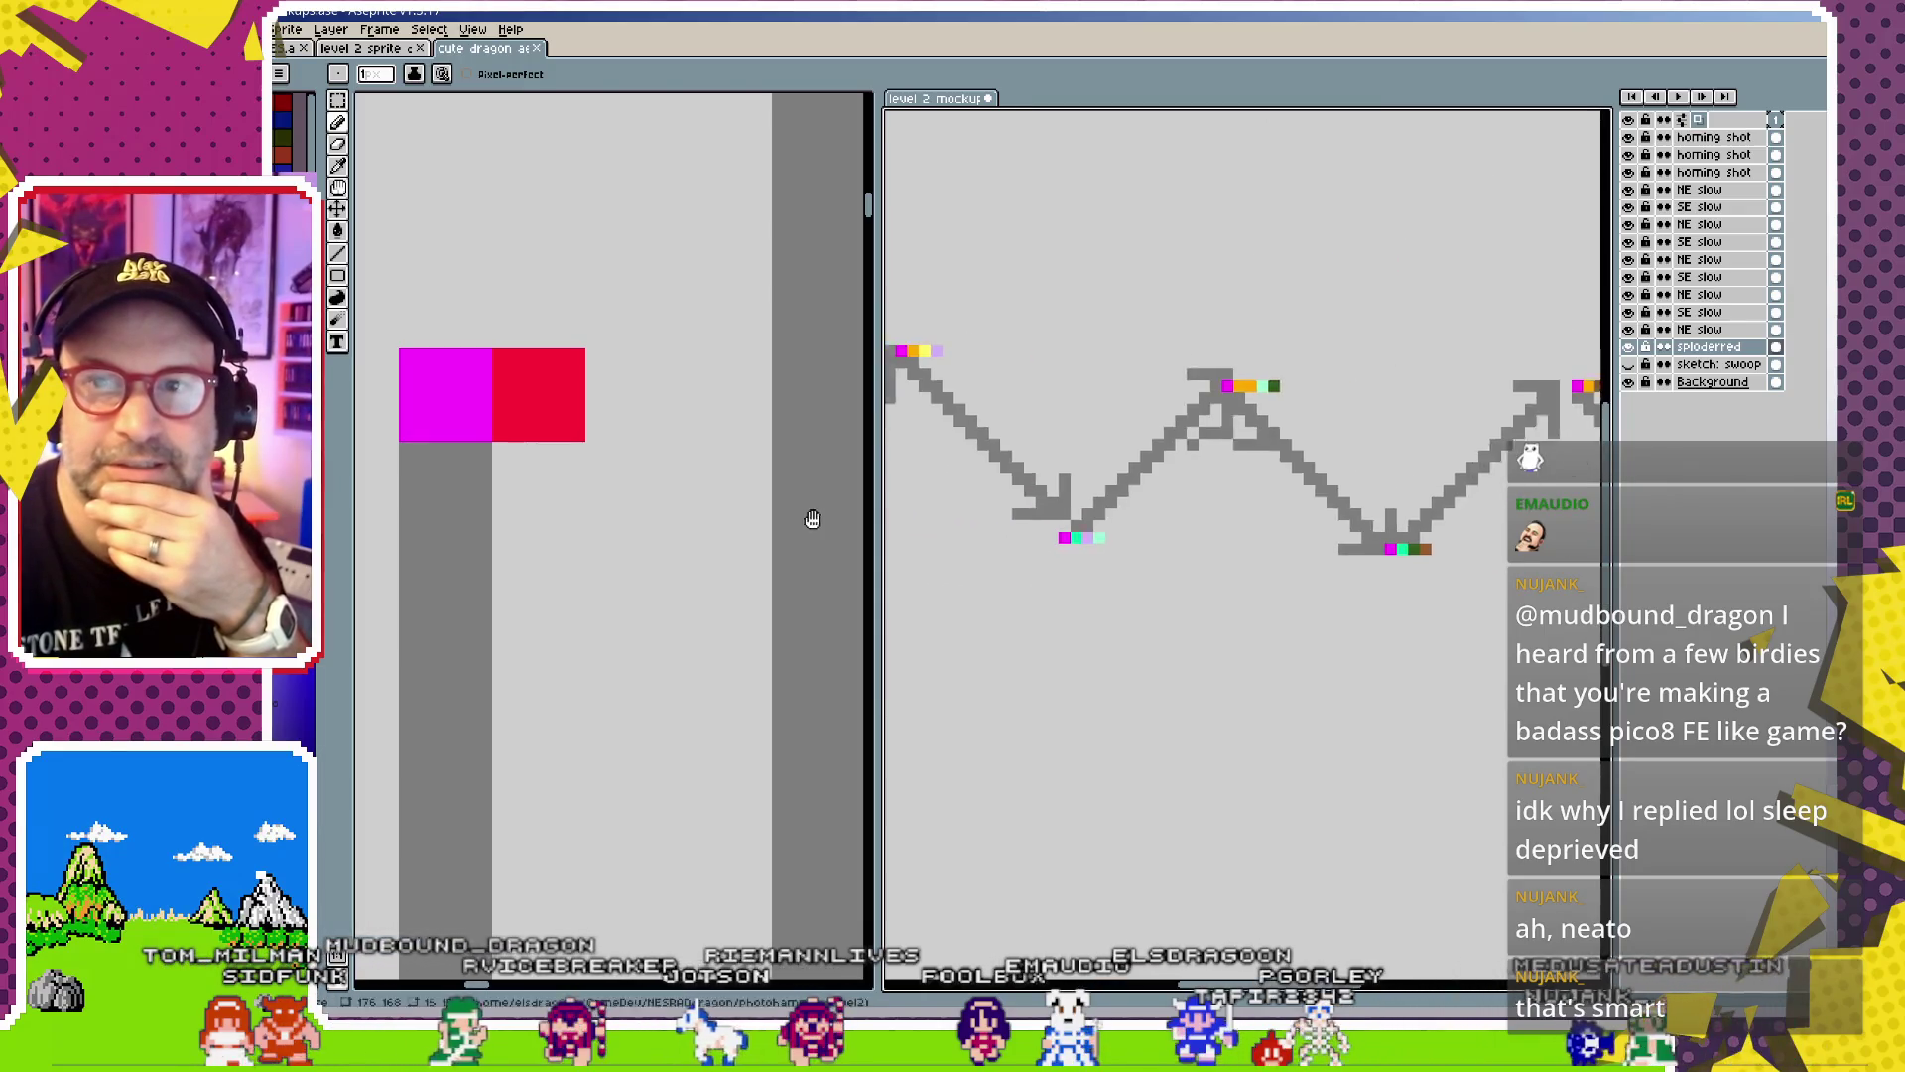
{"action": "left_click_drag", "start_coordinate": [1048, 535], "coordinate": [938, 547]}
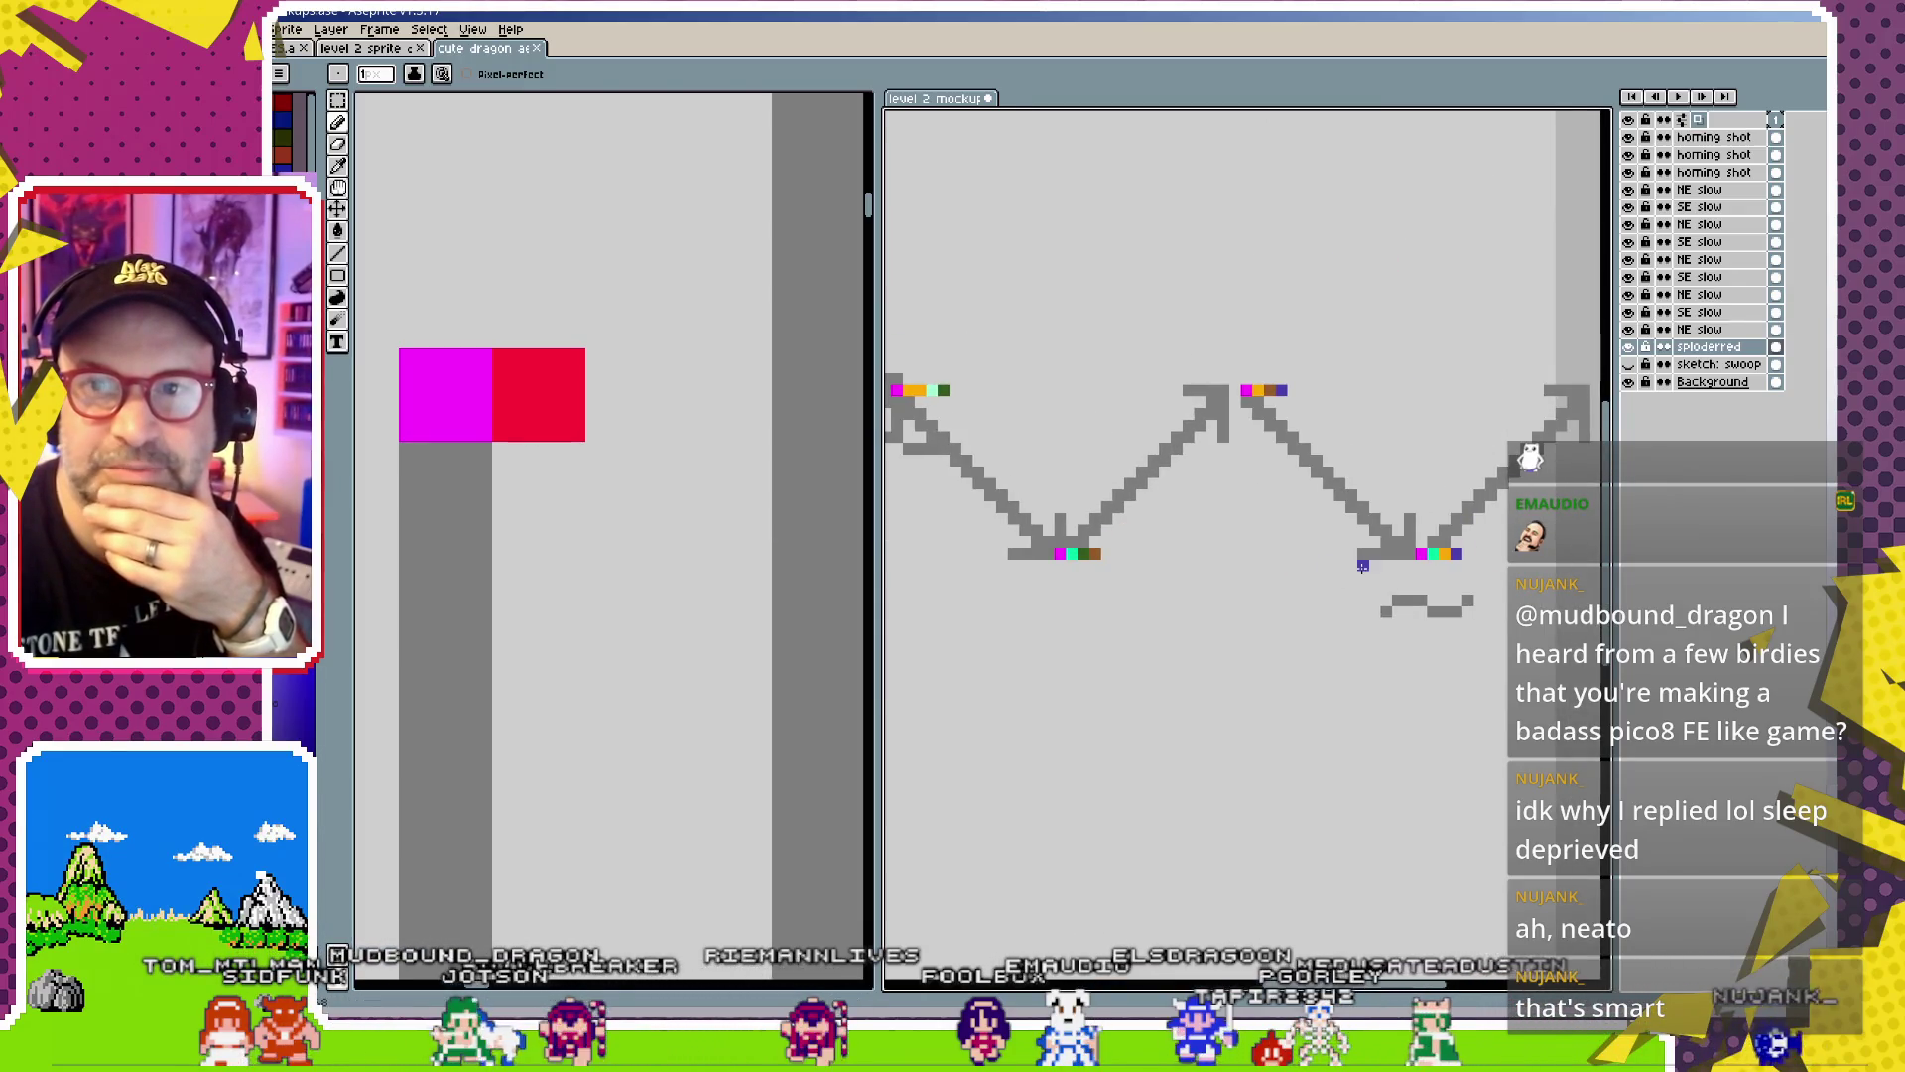
{"action": "scroll", "coordinate": [1018, 446], "scroll_direction": "up", "scroll_amount": 2}
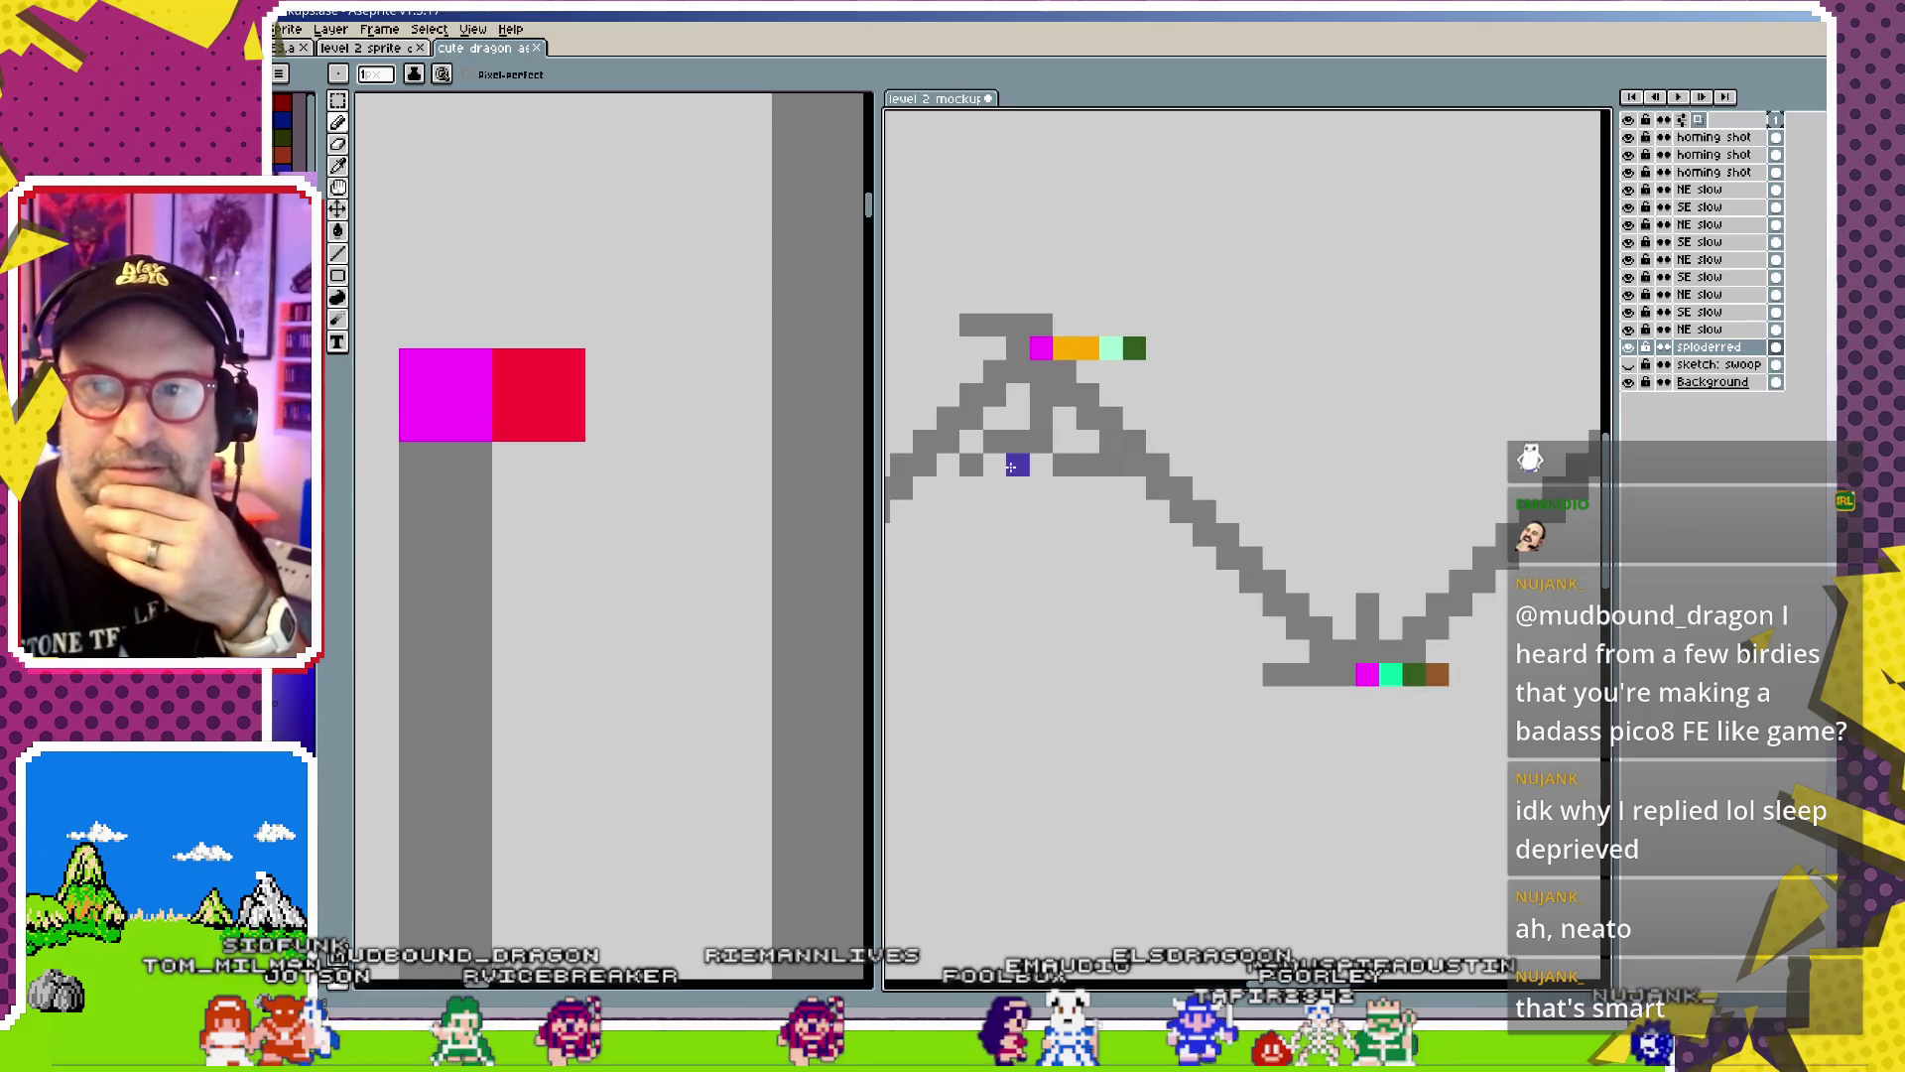
{"action": "scroll", "coordinate": [1075, 368], "scroll_direction": "down", "scroll_amount": 2}
{"action": "scroll", "coordinate": [1052, 496], "scroll_direction": "down", "scroll_amount": 1}
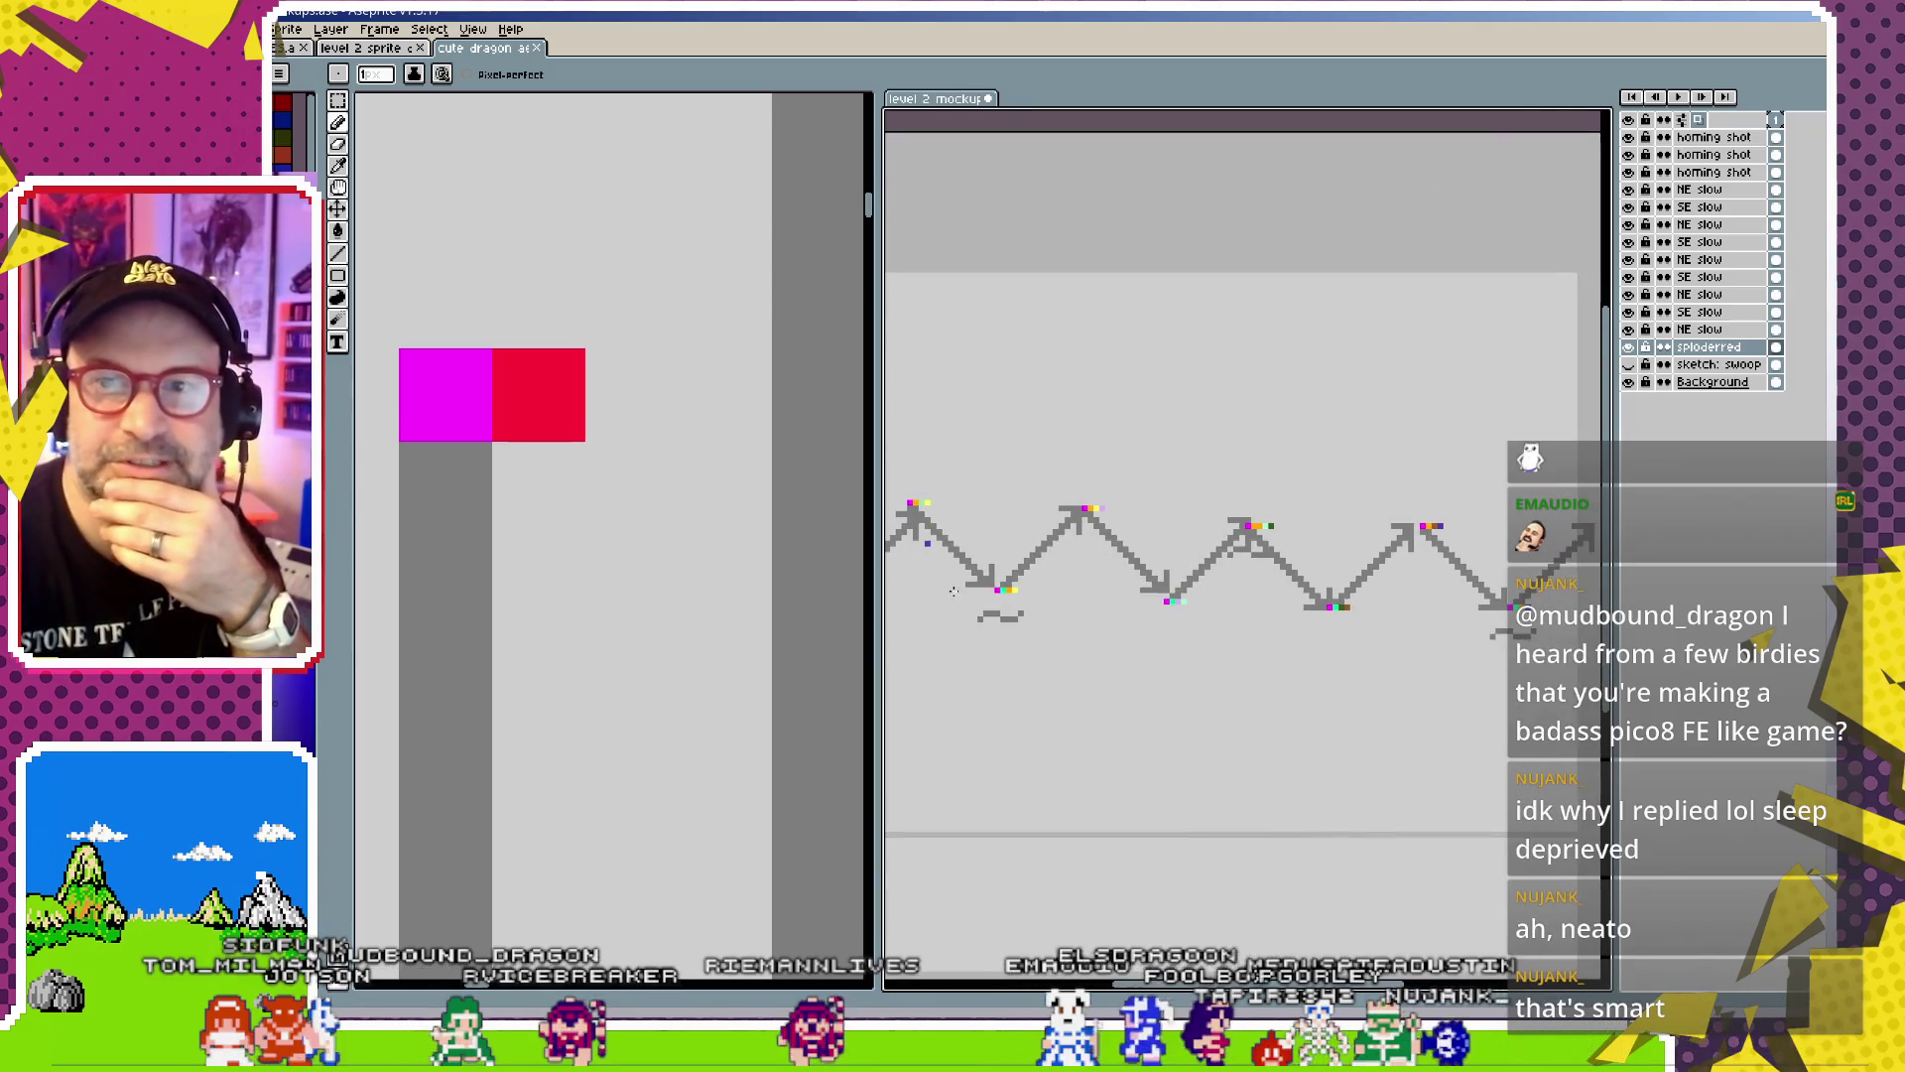
{"action": "scroll", "coordinate": [1042, 561], "scroll_direction": "down", "scroll_amount": 1}
{"action": "scroll", "coordinate": [1076, 571], "scroll_direction": "down", "scroll_amount": 1}
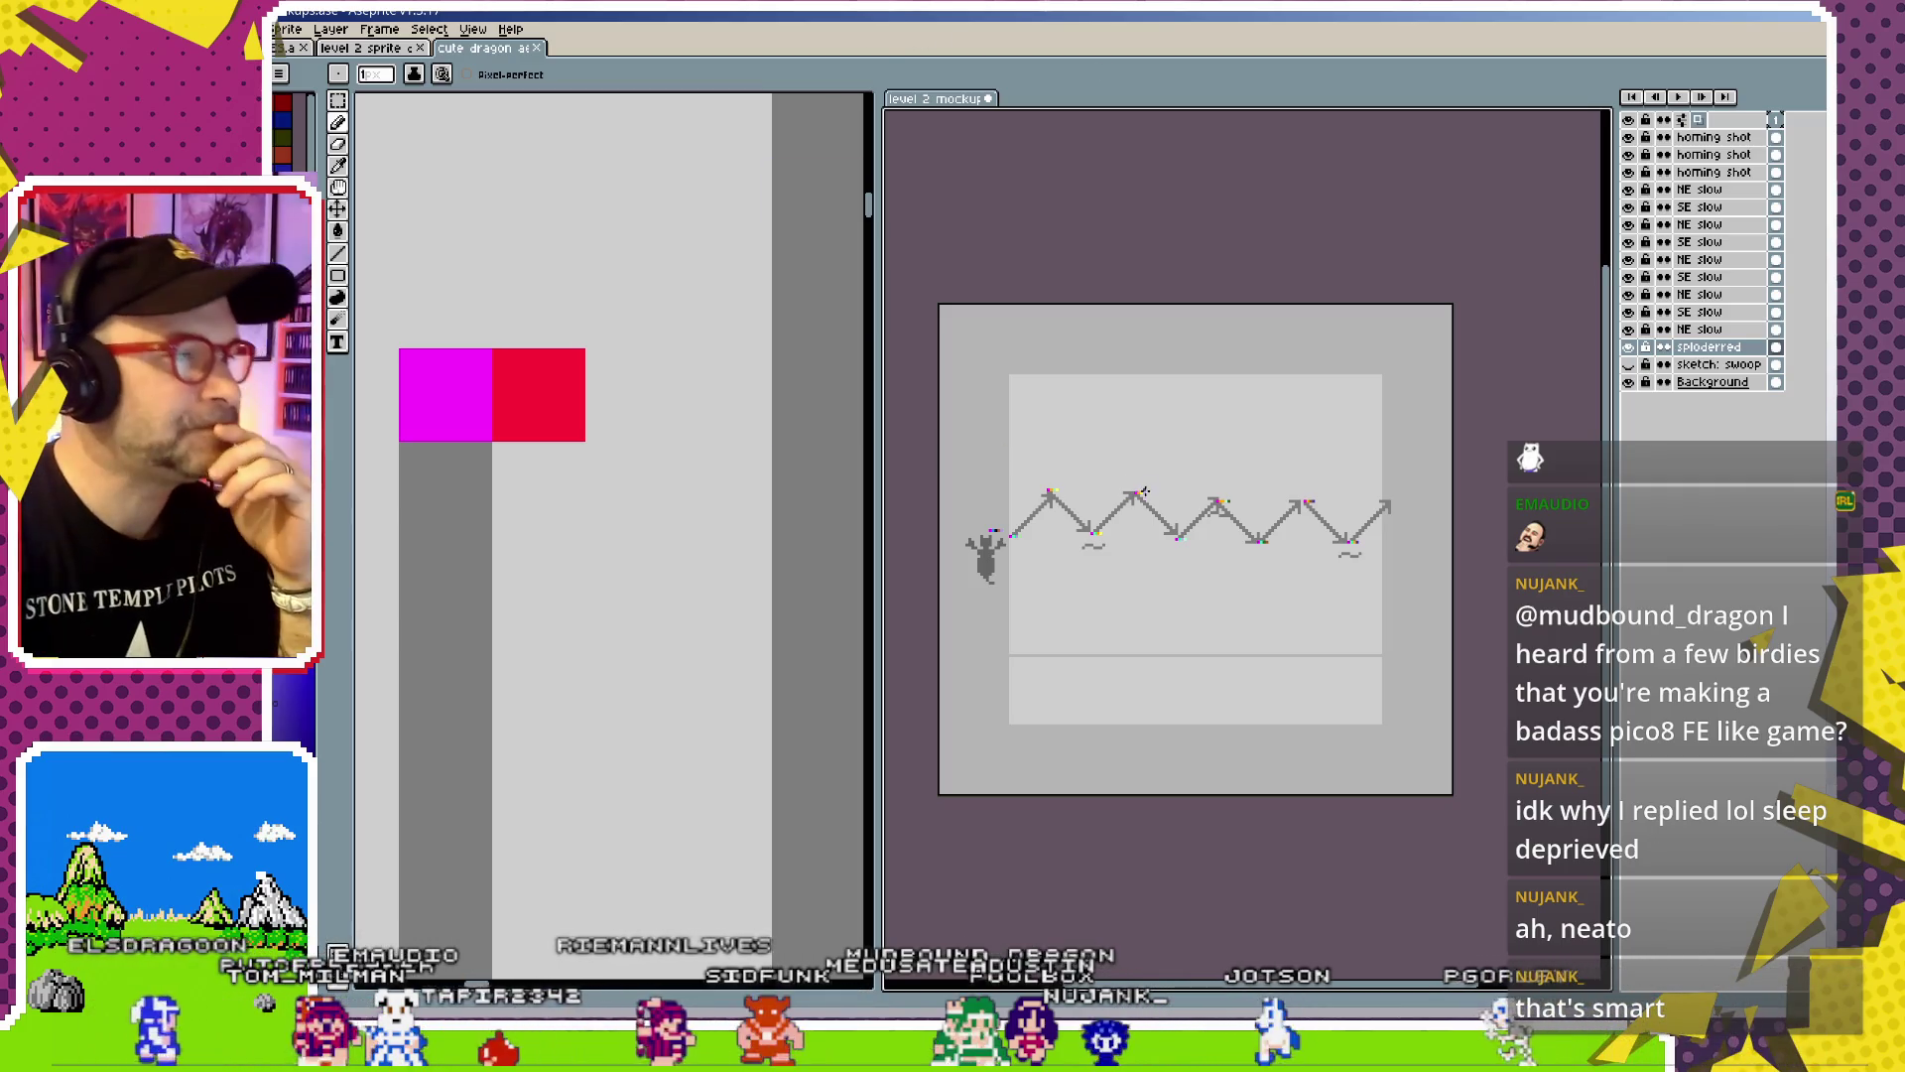
{"action": "scroll", "coordinate": [1151, 536], "scroll_direction": "down", "scroll_amount": 2}
{"action": "scroll", "coordinate": [1153, 558], "scroll_direction": "up", "scroll_amount": 3}
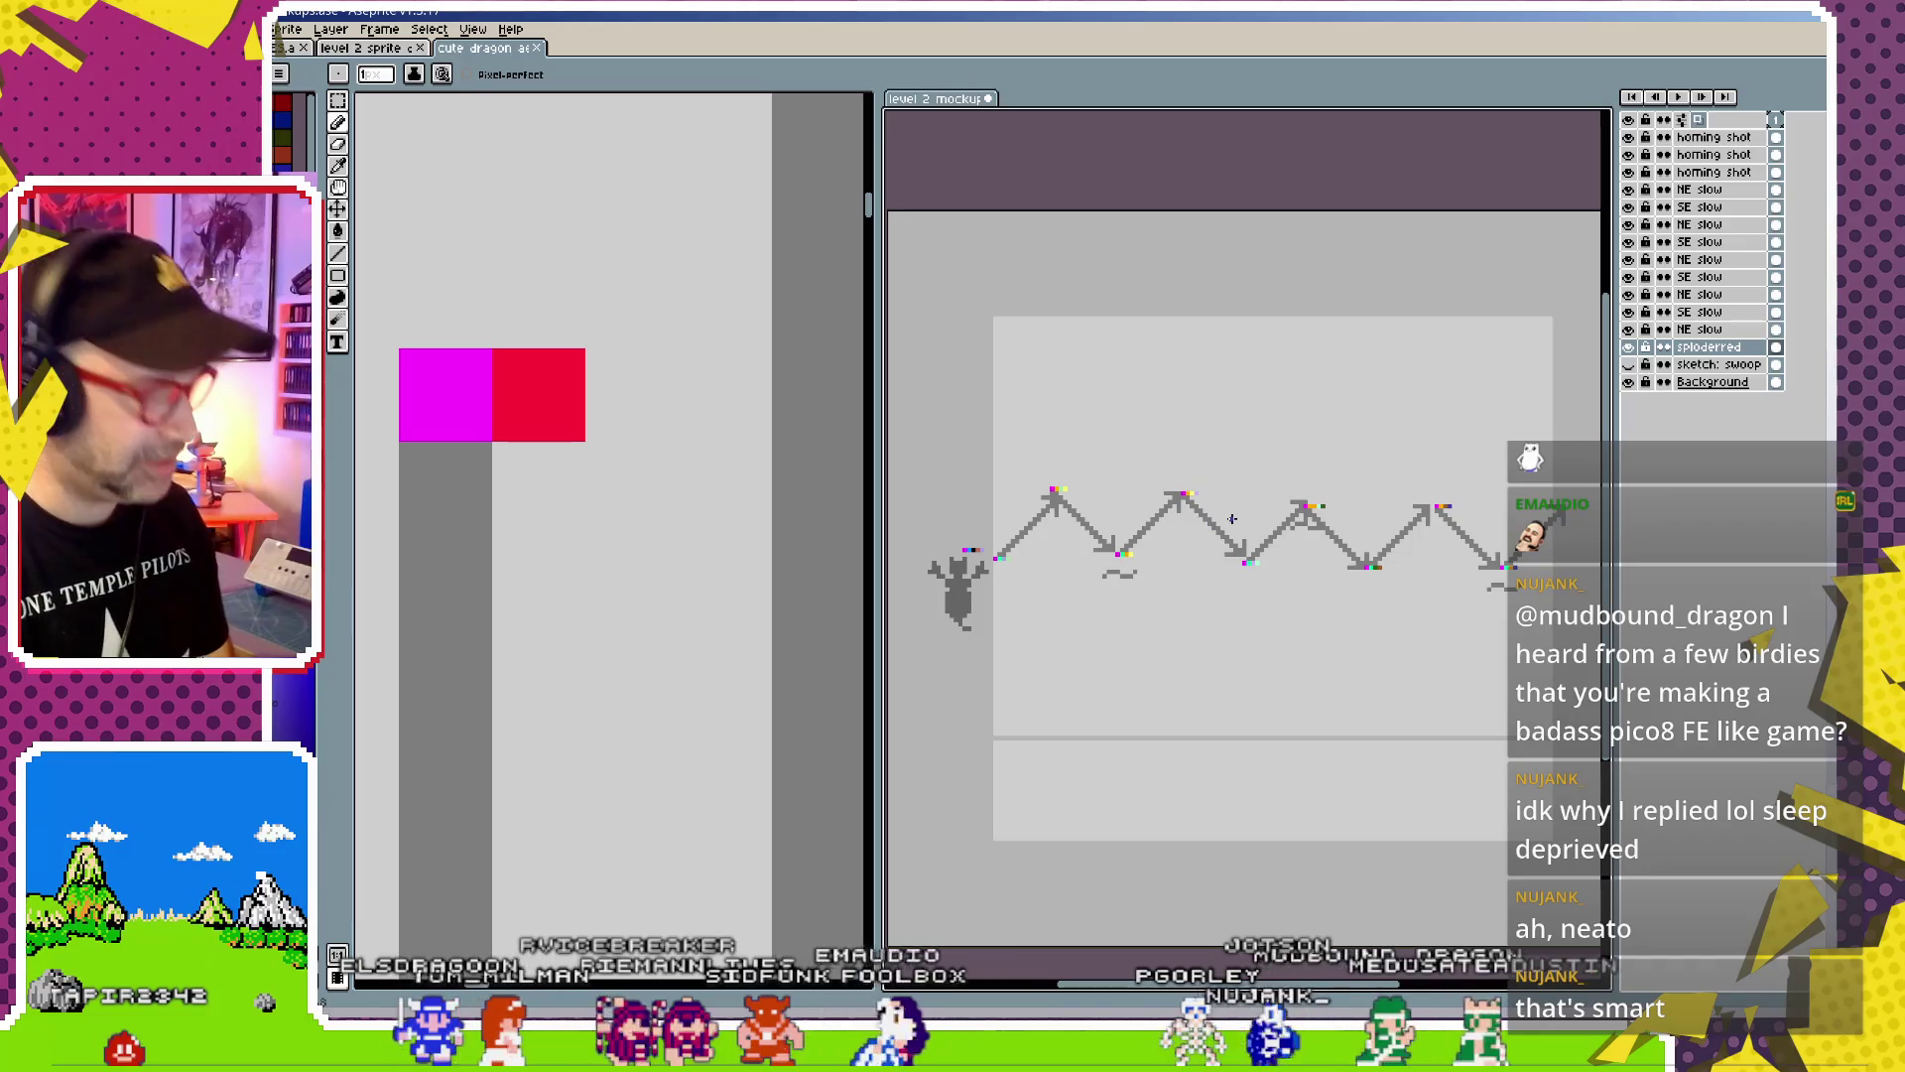
Cancel the export dialog, then select the layers from NE slow up to the top homing shot
{"action": "key", "text": "ctrl+alt+shift+s"}
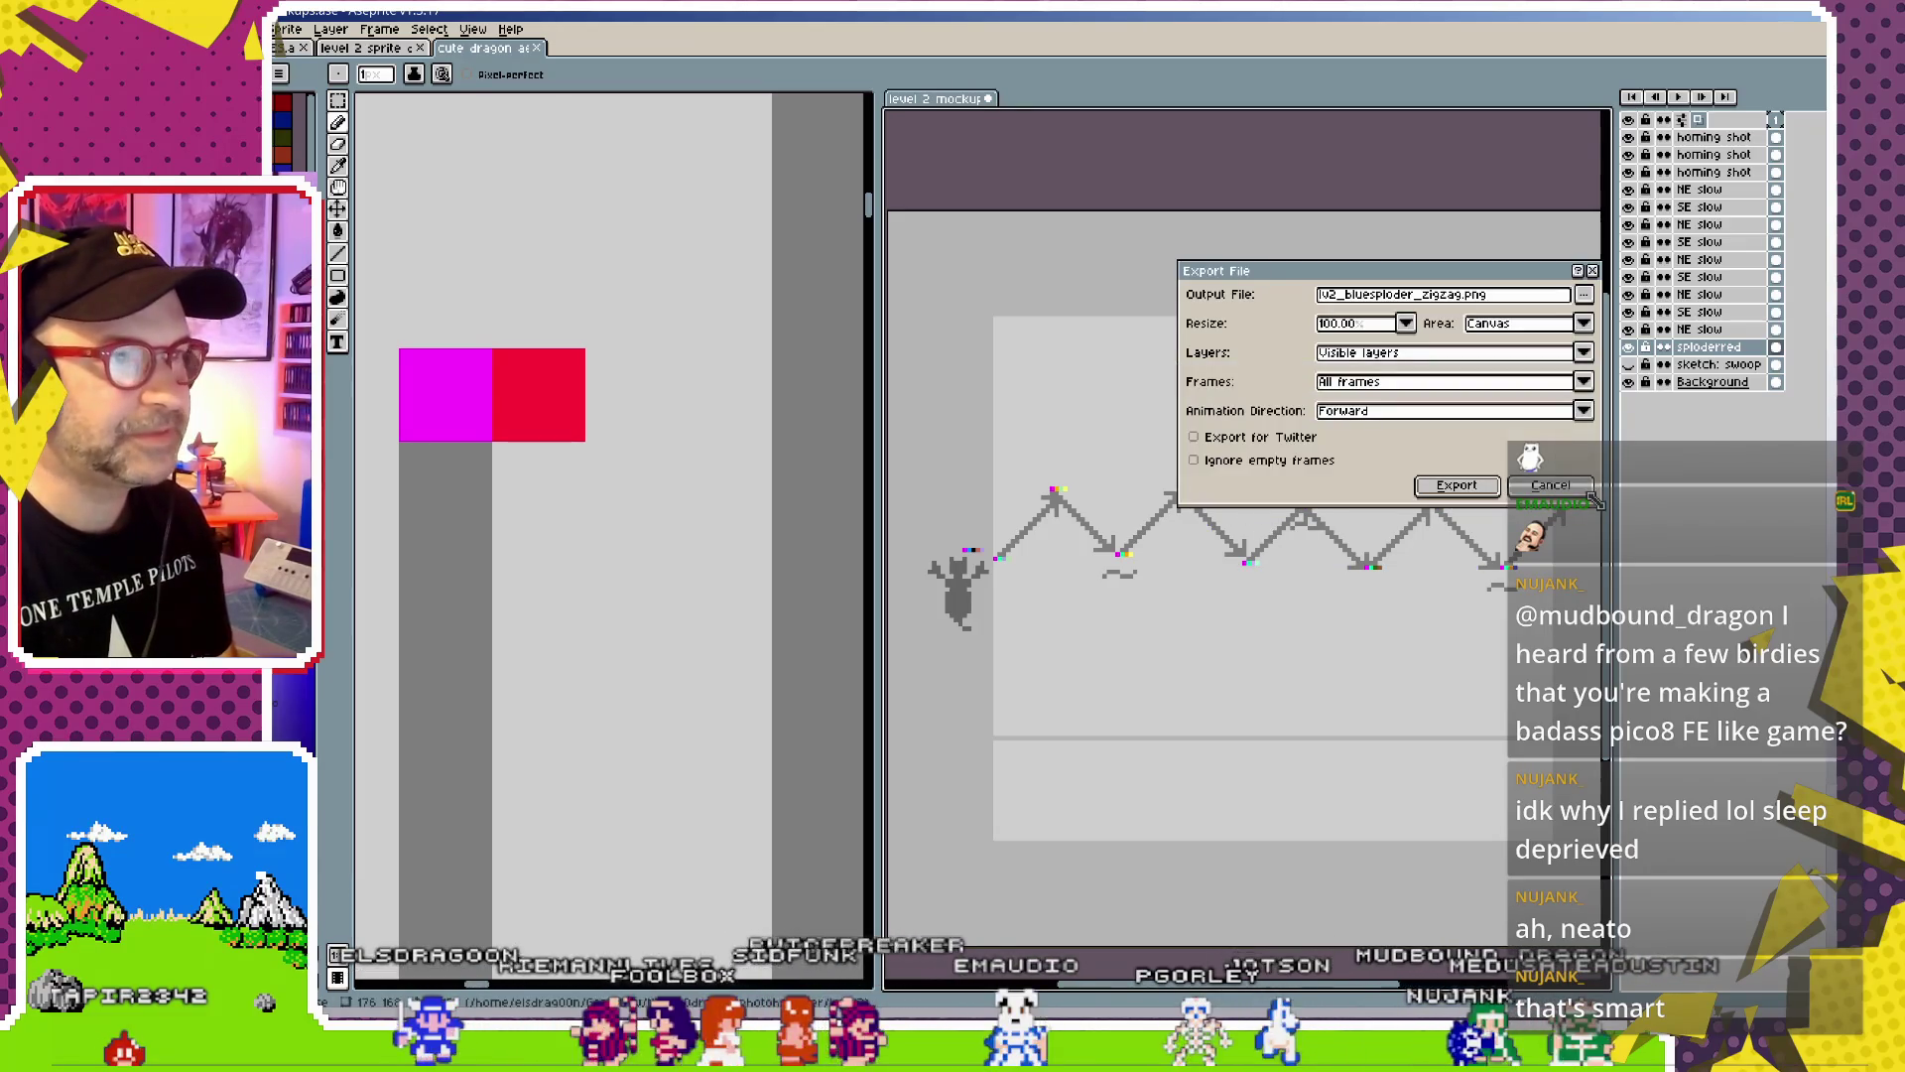
{"action": "key", "text": "Return"}
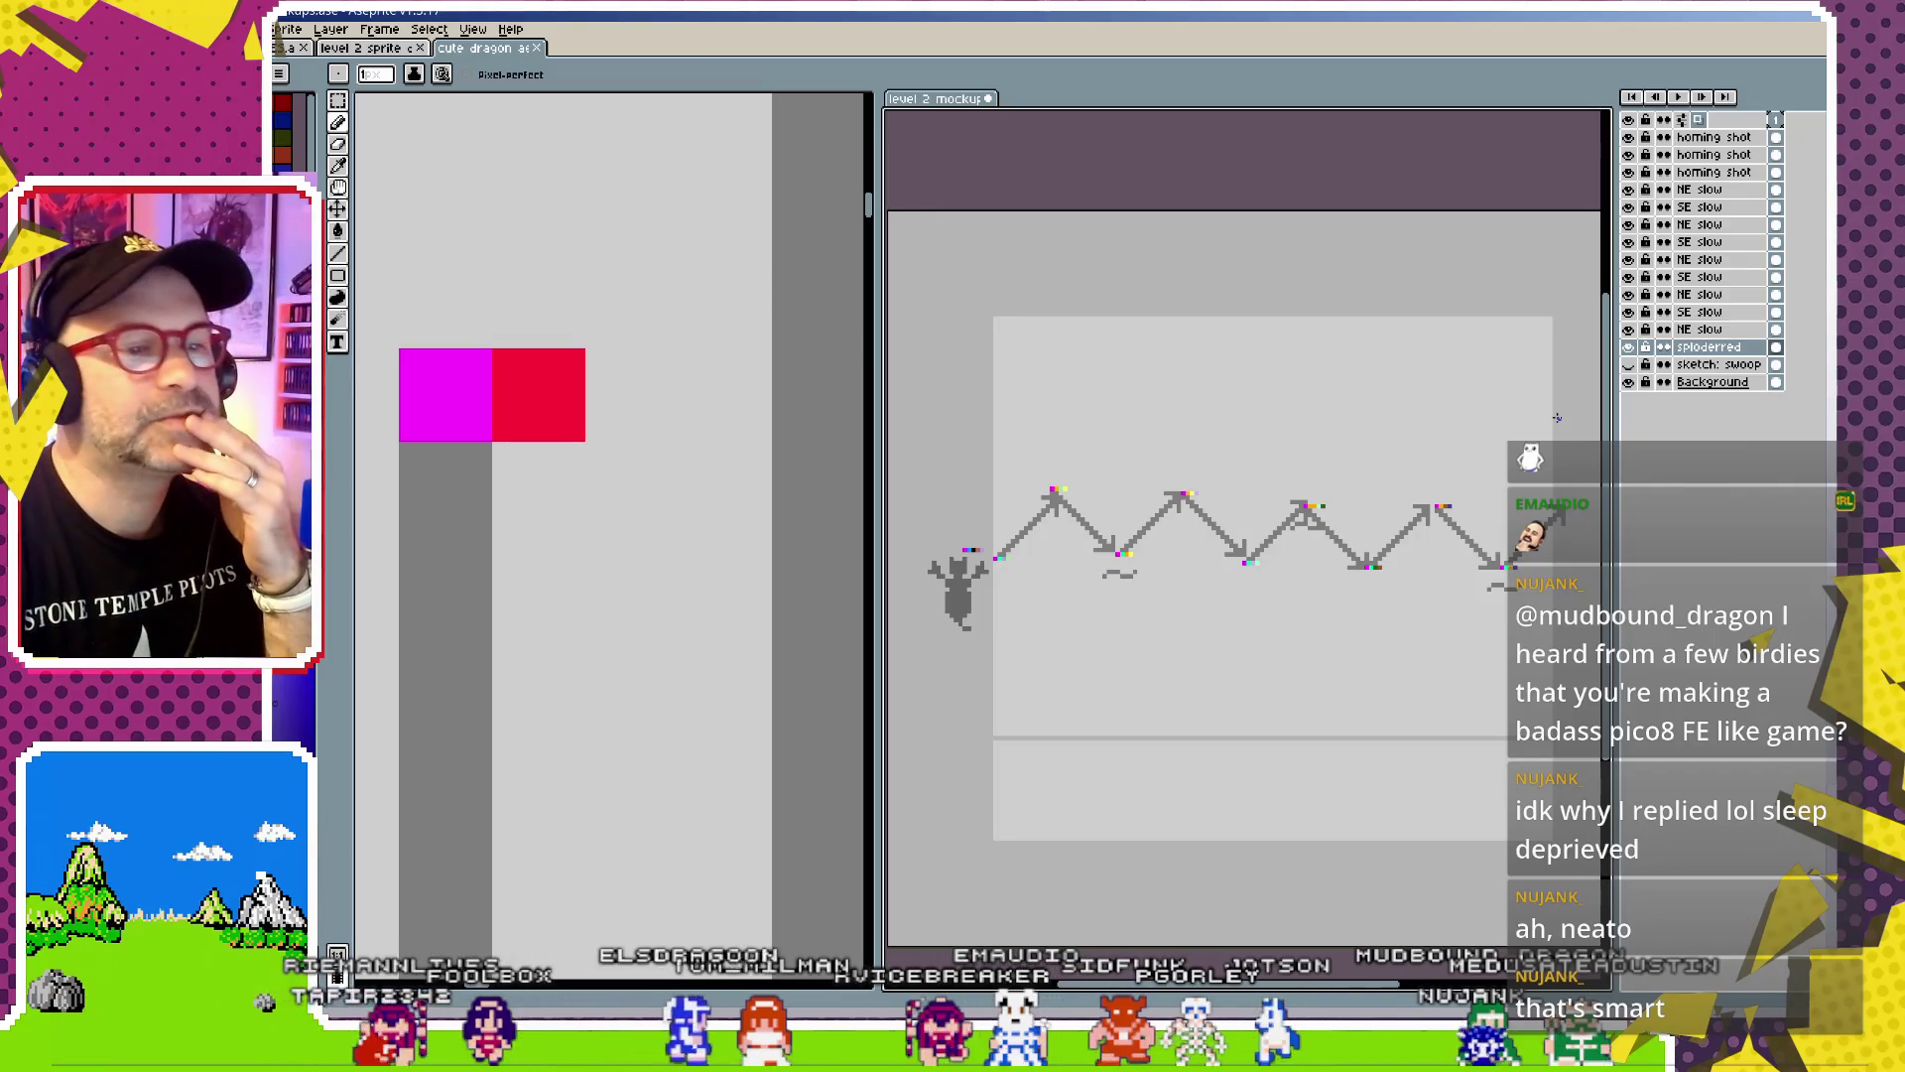
{"action": "left_click", "coordinate": [1734, 331]}
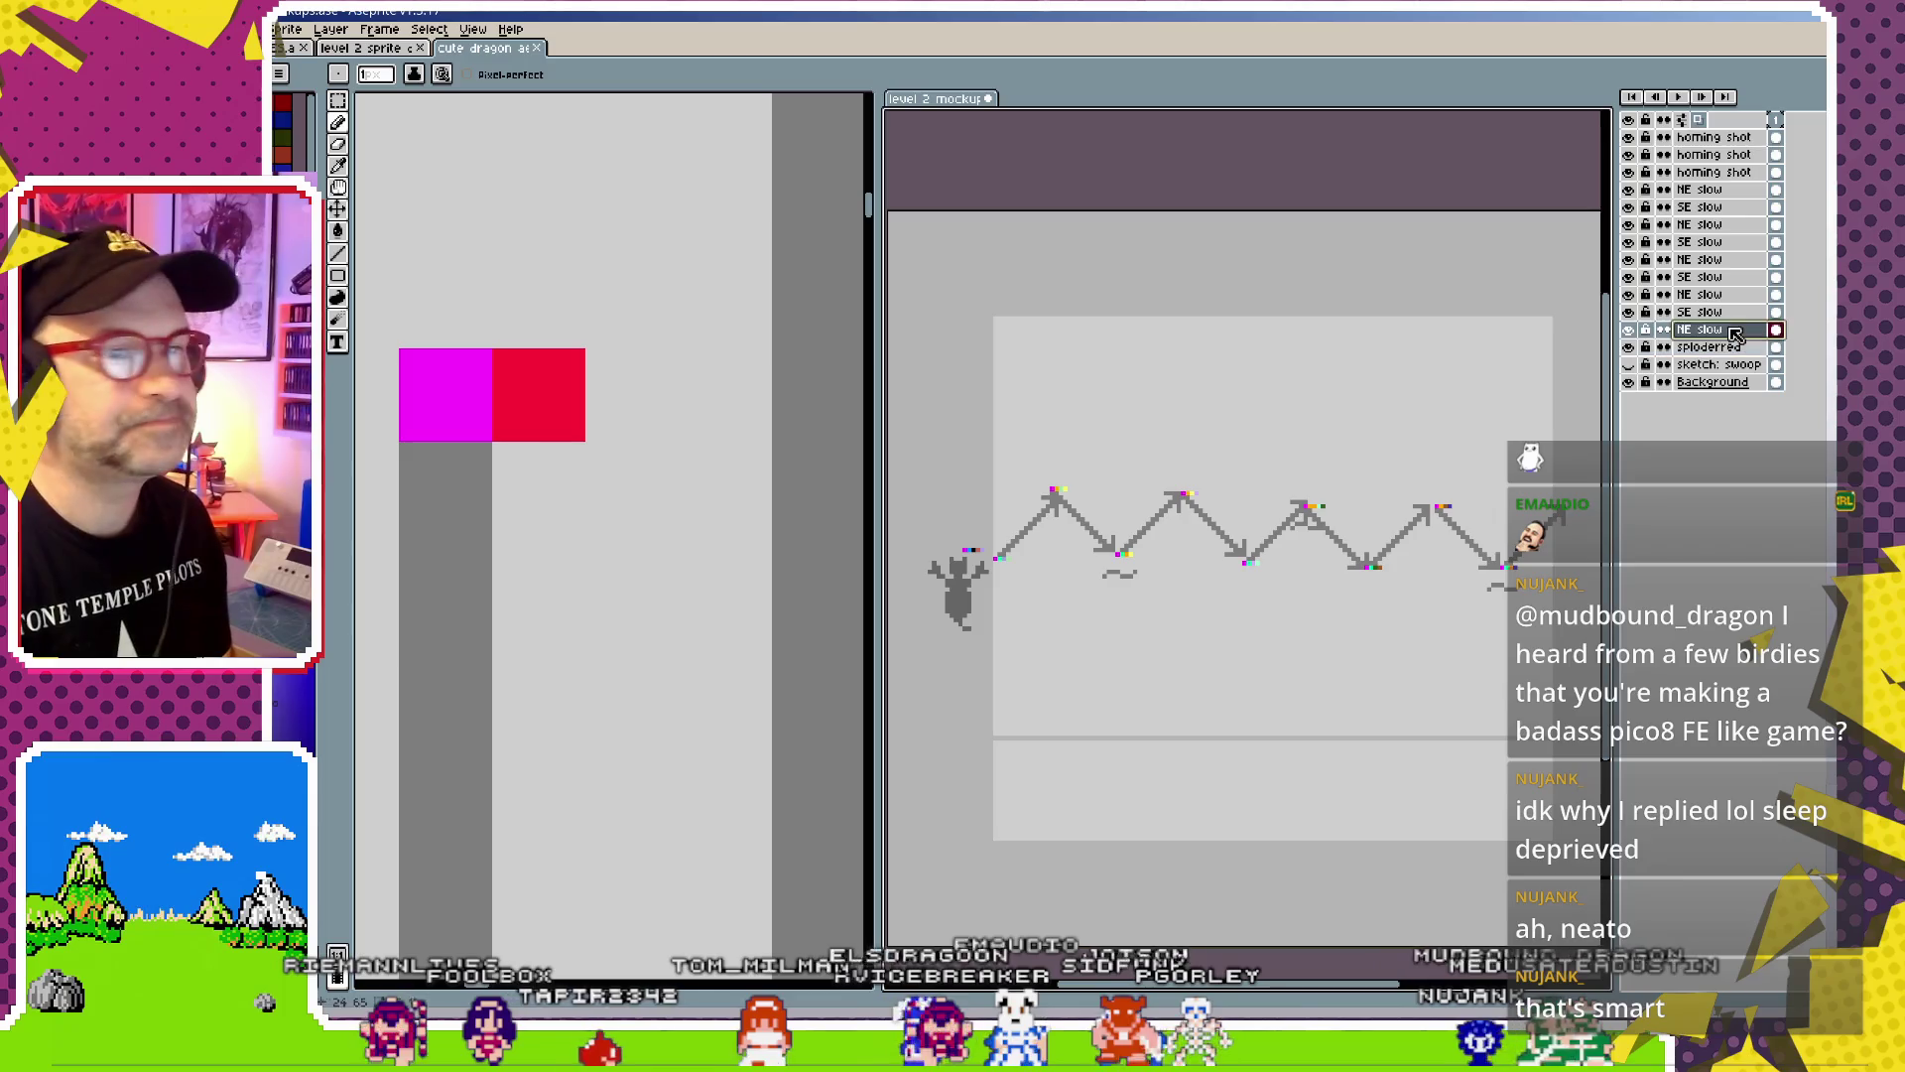
{"action": "left_click", "coordinate": [1738, 140], "text": "shift"}
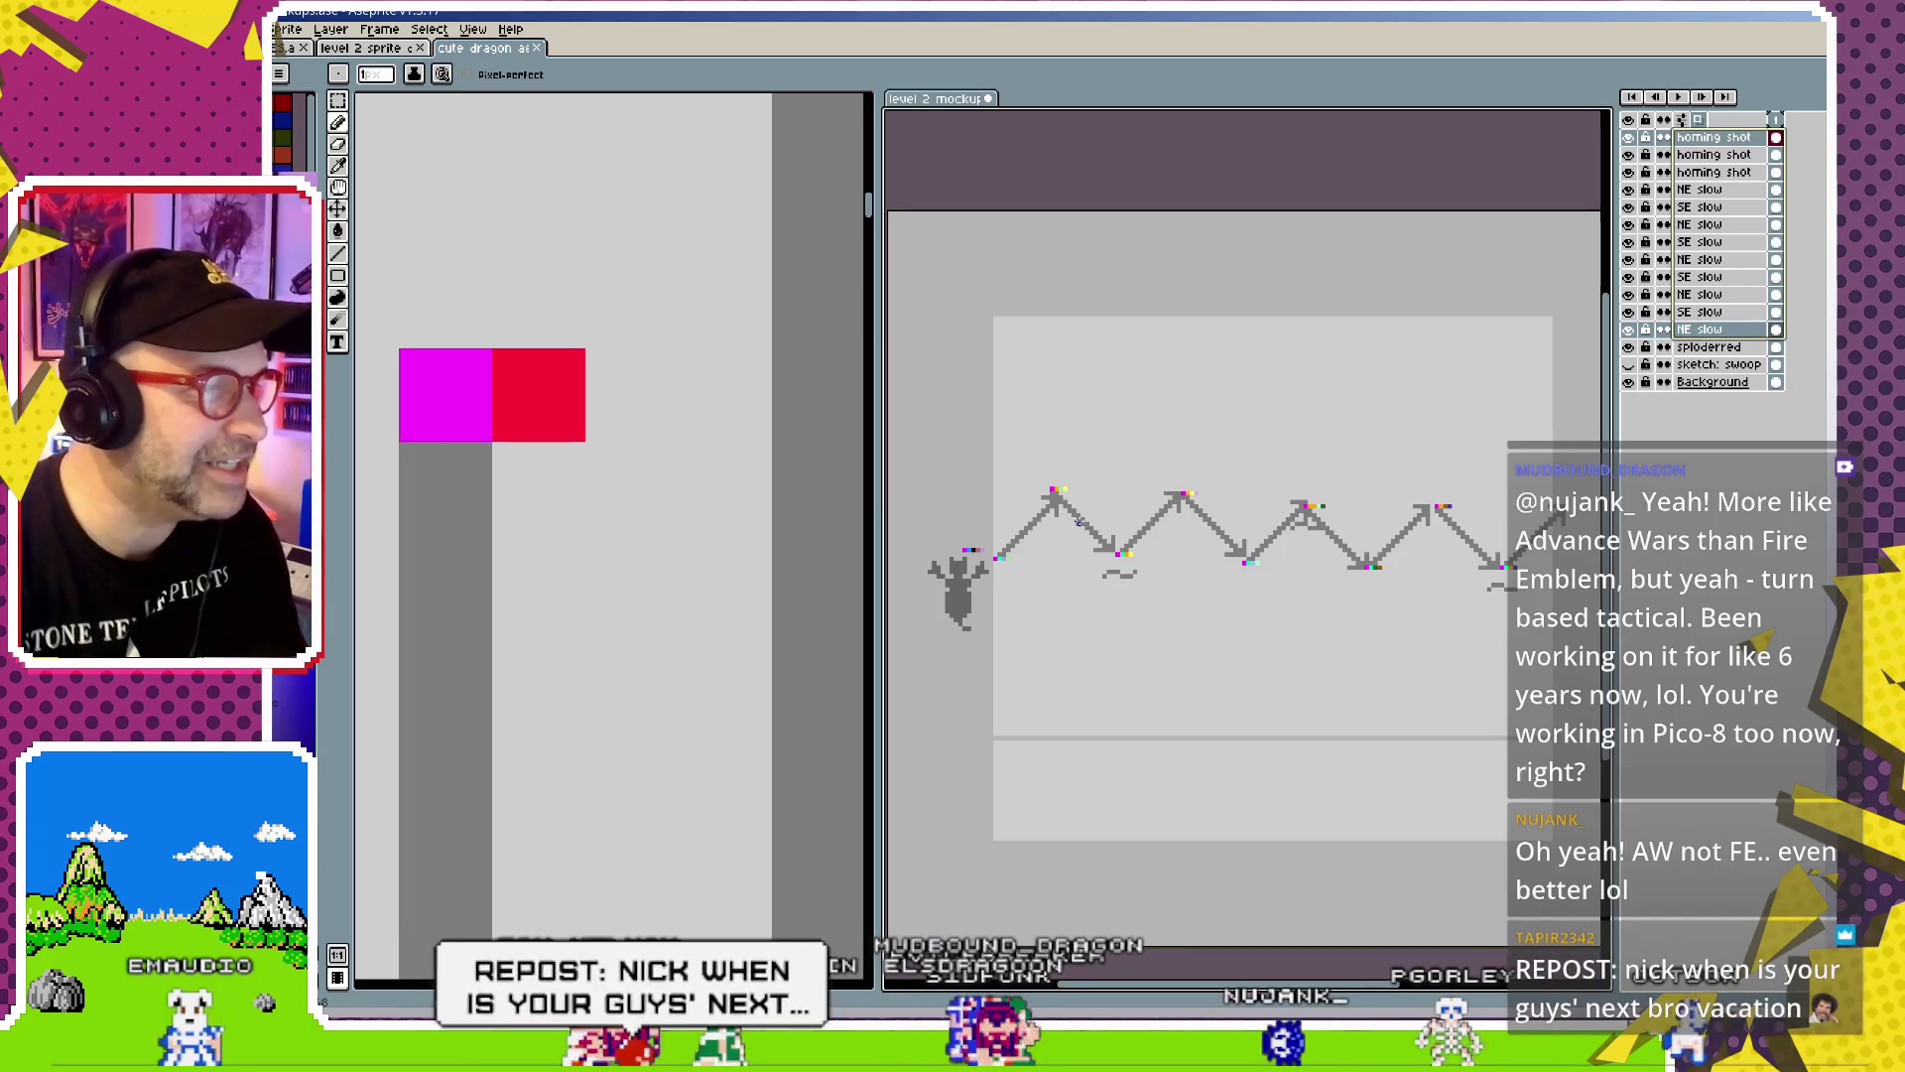
{"action": "scroll", "coordinate": [1078, 521], "scroll_direction": "up", "scroll_amount": 1}
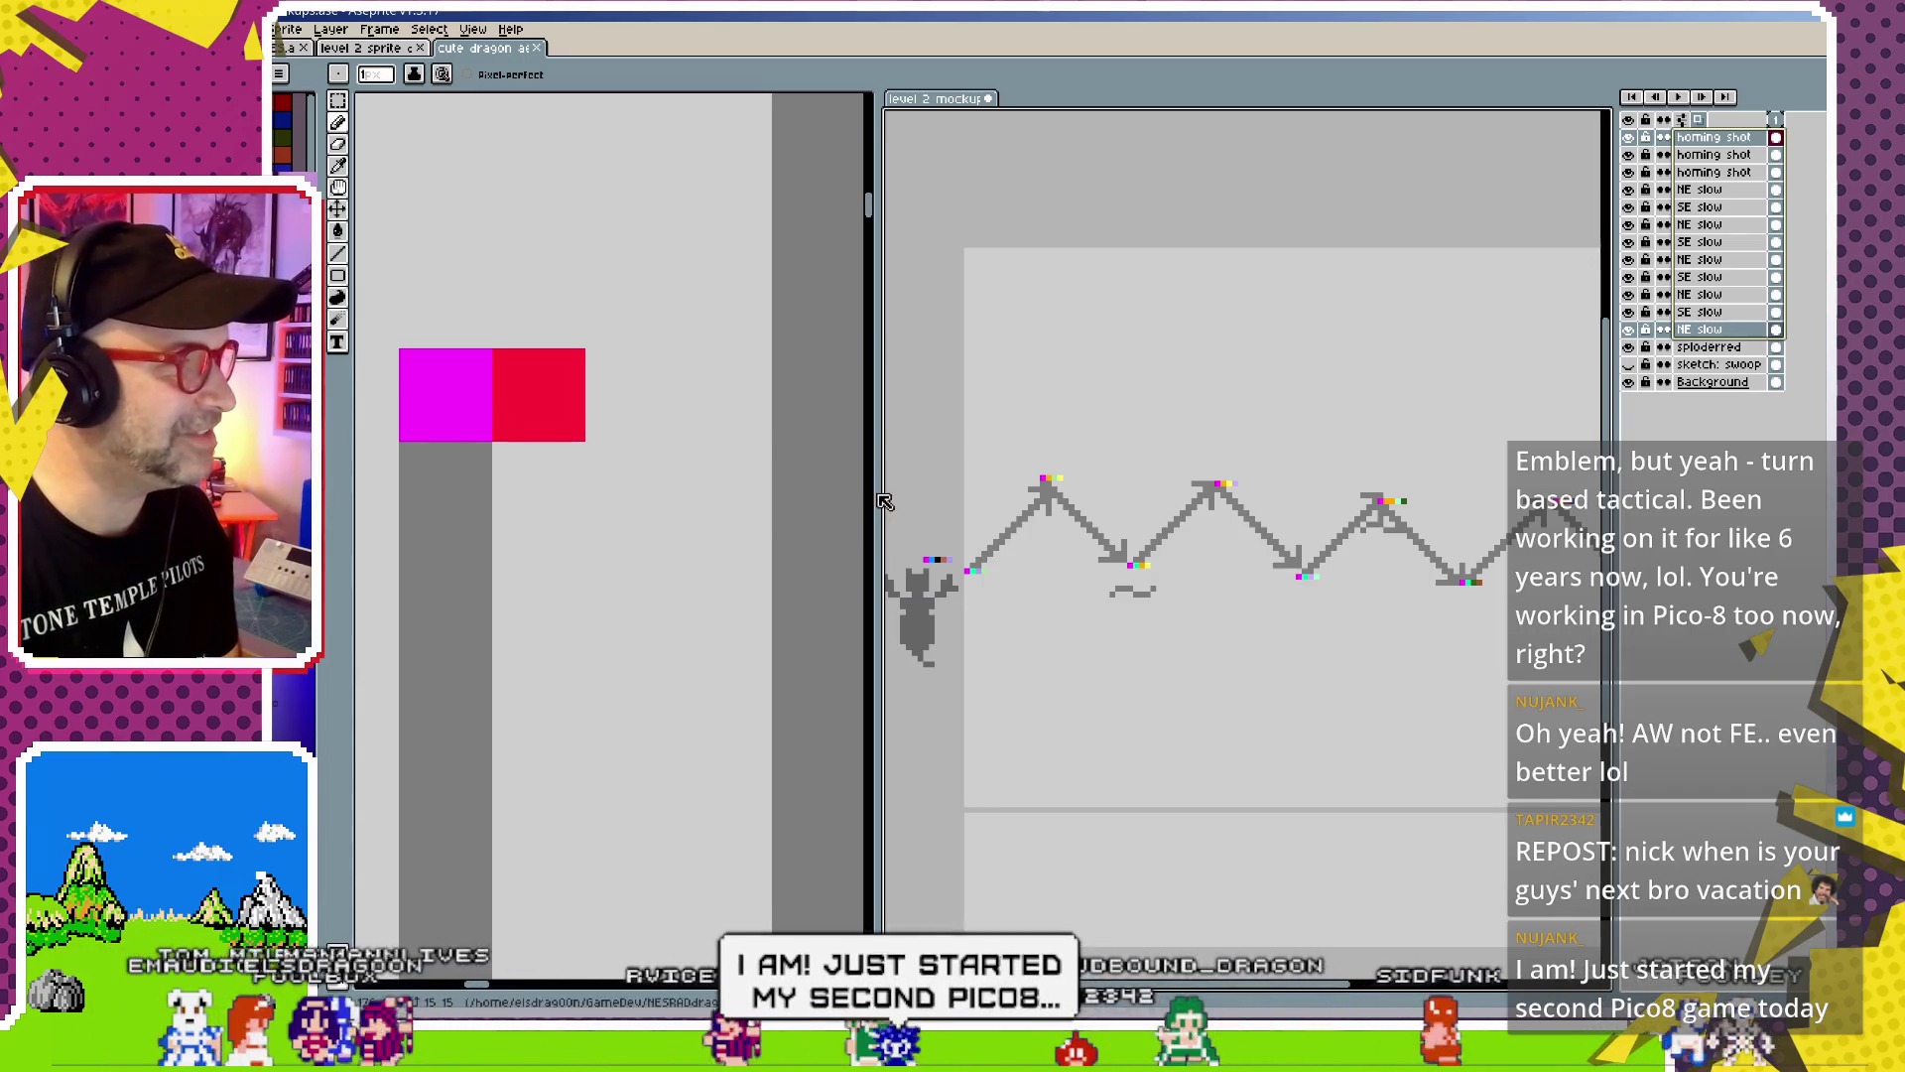
Shift the editor splitter left to widen the mockup and zoom out the dragon sprite sheet
{"action": "left_click_drag", "start_coordinate": [883, 501], "coordinate": [749, 501]}
{"action": "scroll", "coordinate": [556, 496], "scroll_direction": "down", "scroll_amount": 2}
{"action": "scroll", "coordinate": [599, 592], "scroll_direction": "up", "scroll_amount": 1}
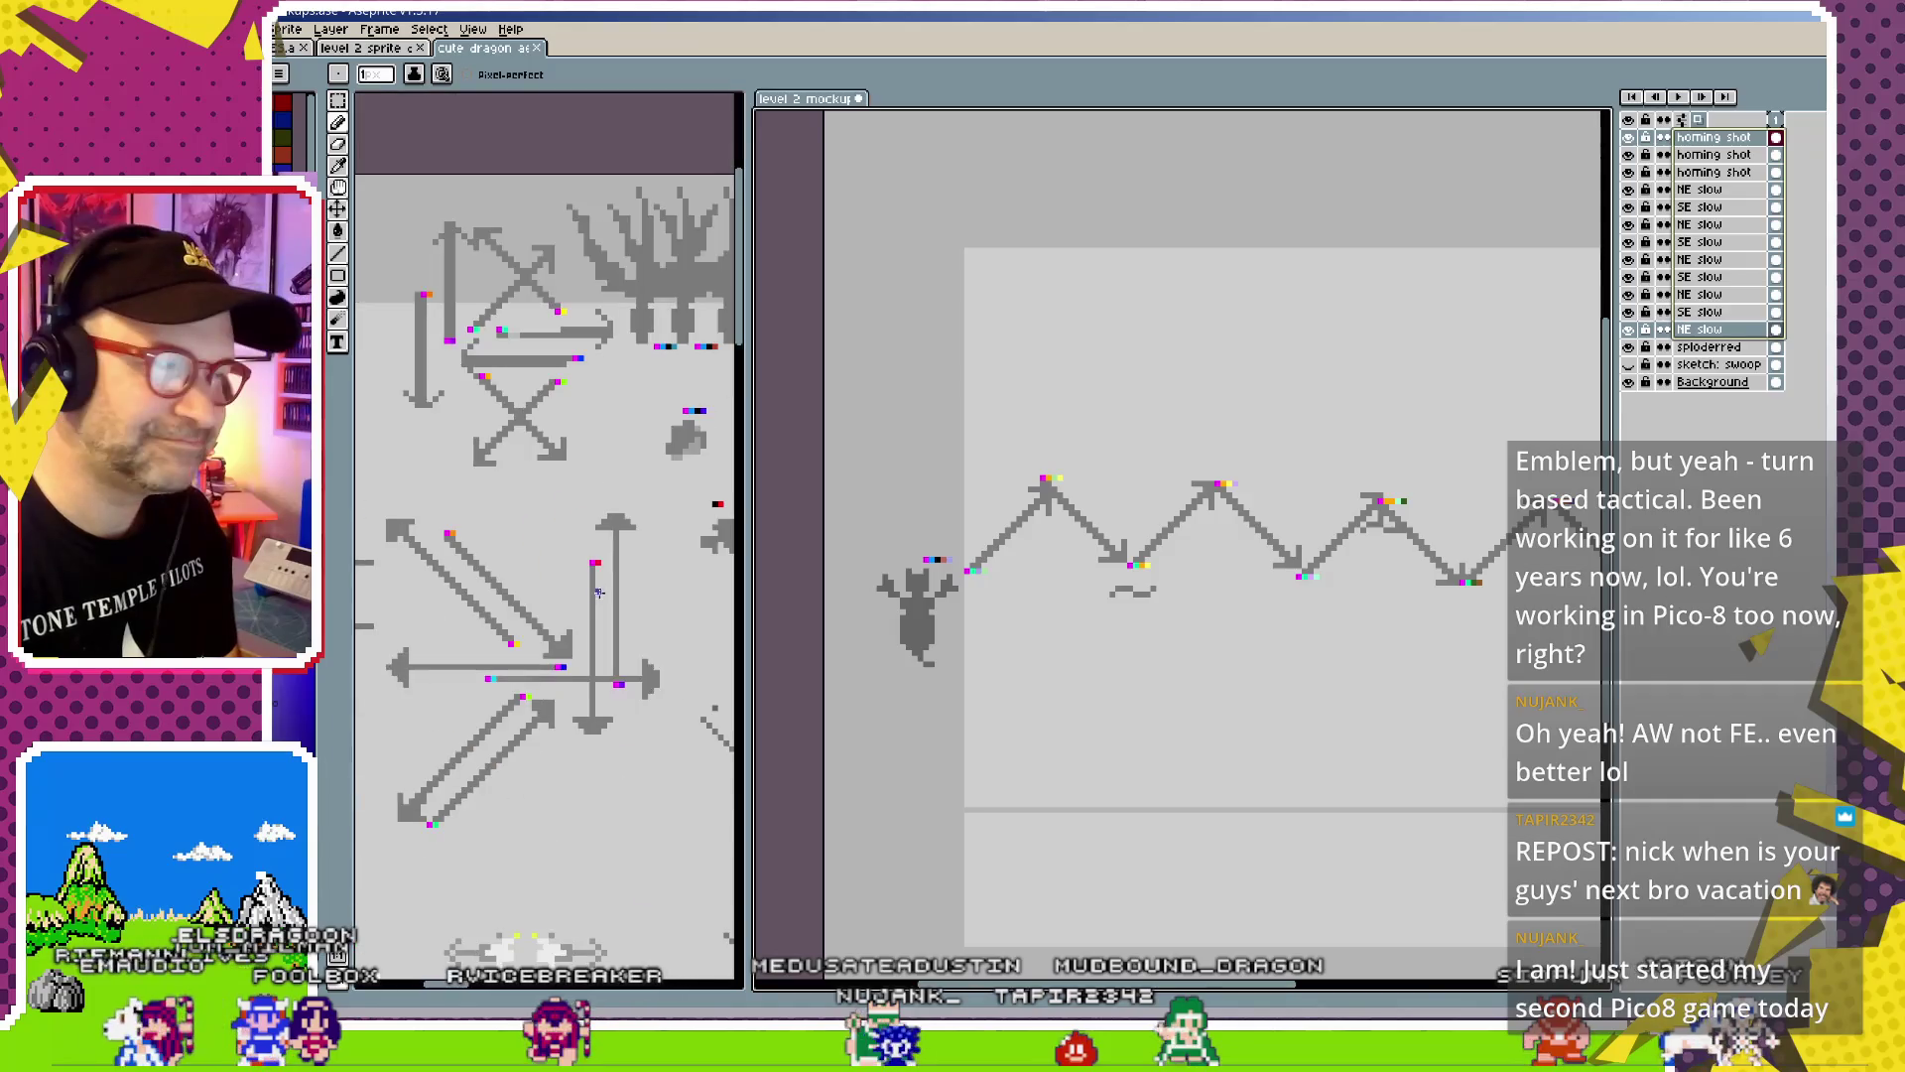
{"action": "scroll", "coordinate": [599, 592], "scroll_direction": "down", "scroll_amount": 1}
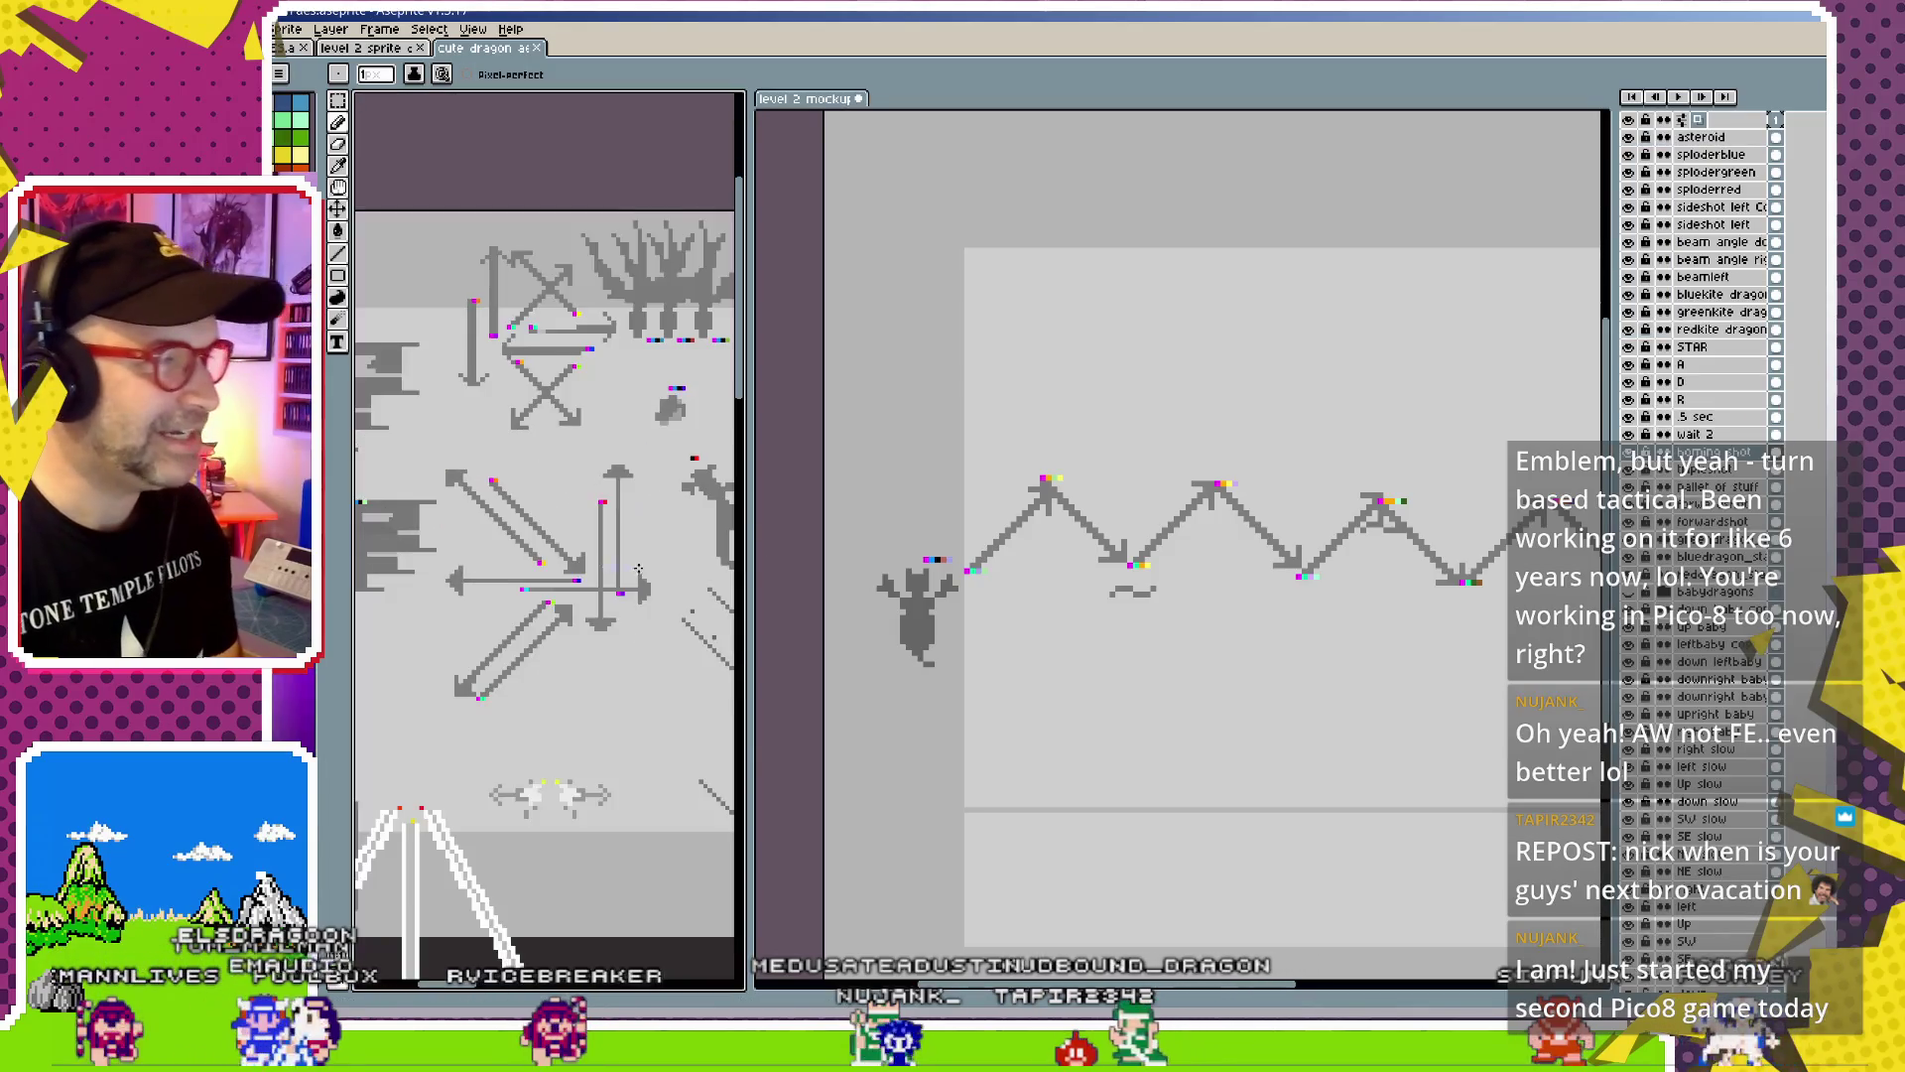
{"action": "scroll", "coordinate": [616, 597], "scroll_direction": "down", "scroll_amount": 3}
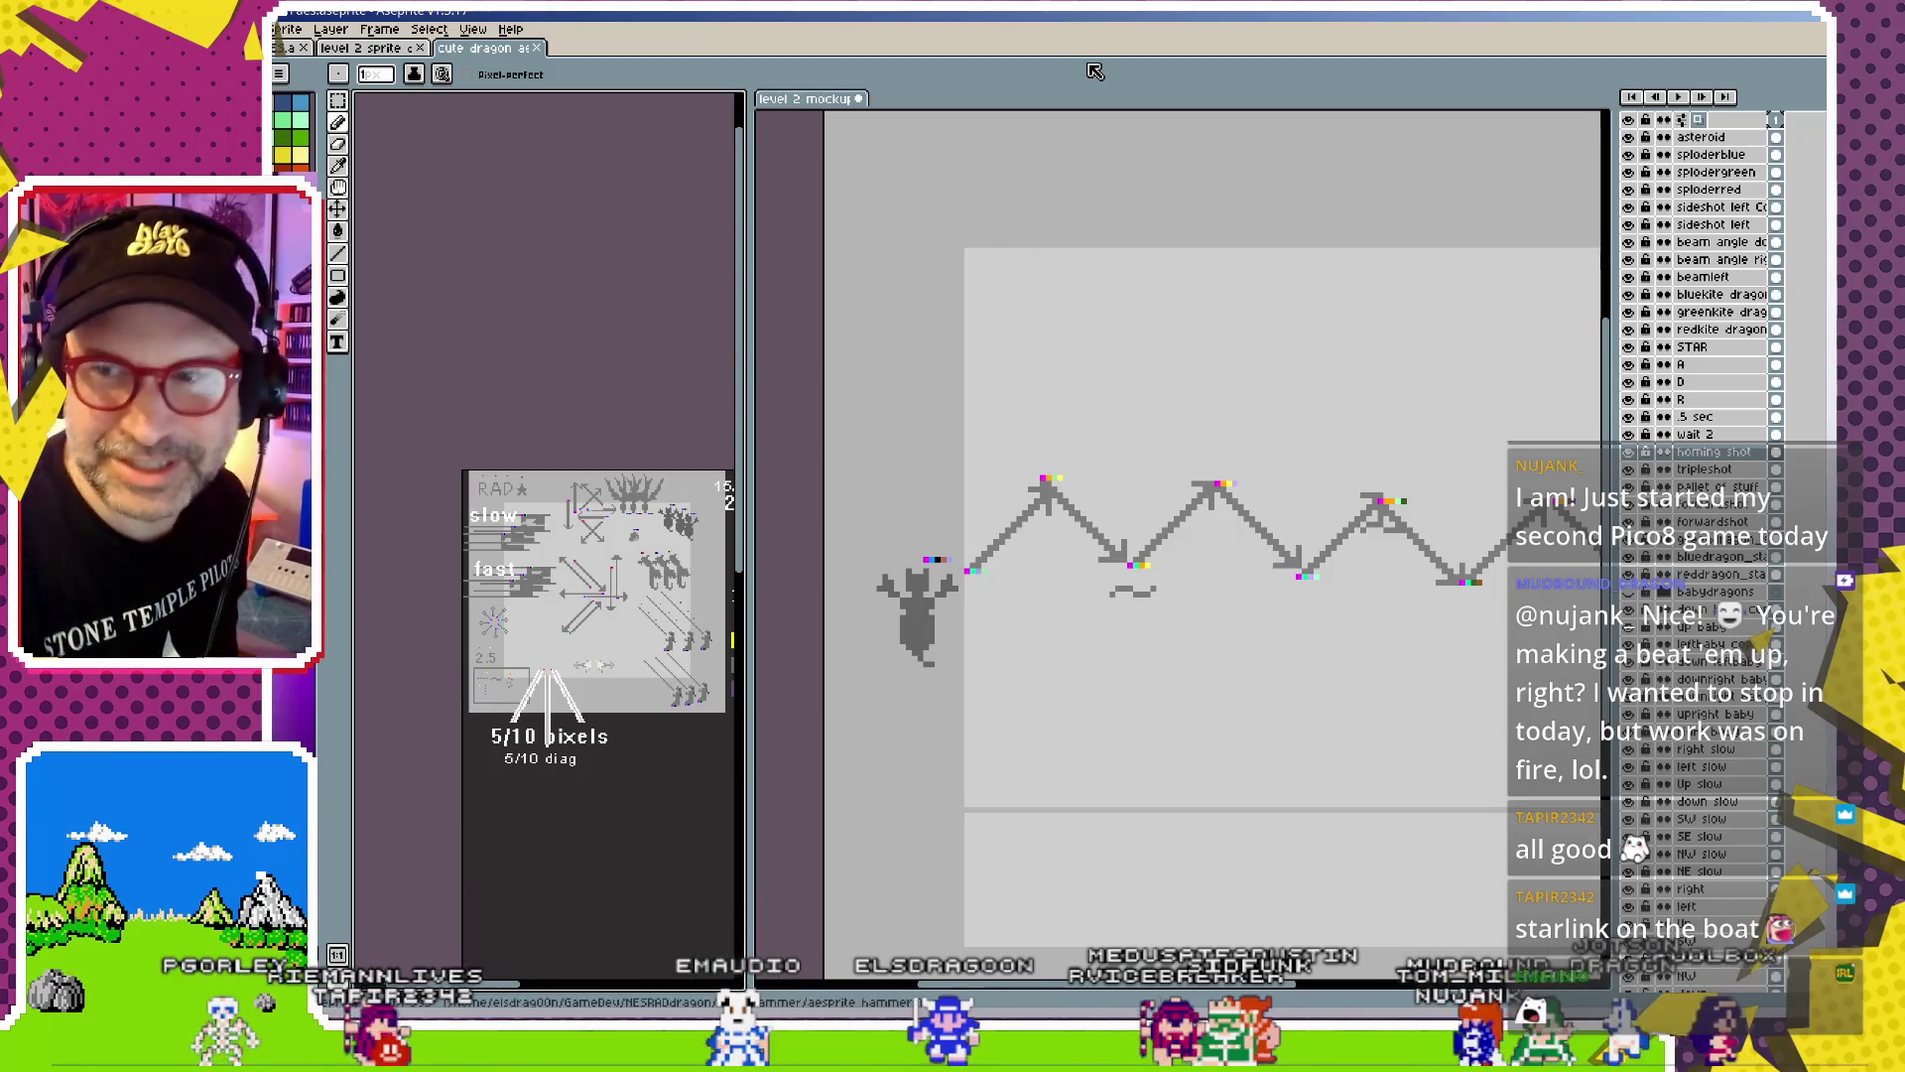
{"action": "scroll", "coordinate": [1172, 388], "scroll_direction": "down", "scroll_amount": 3}
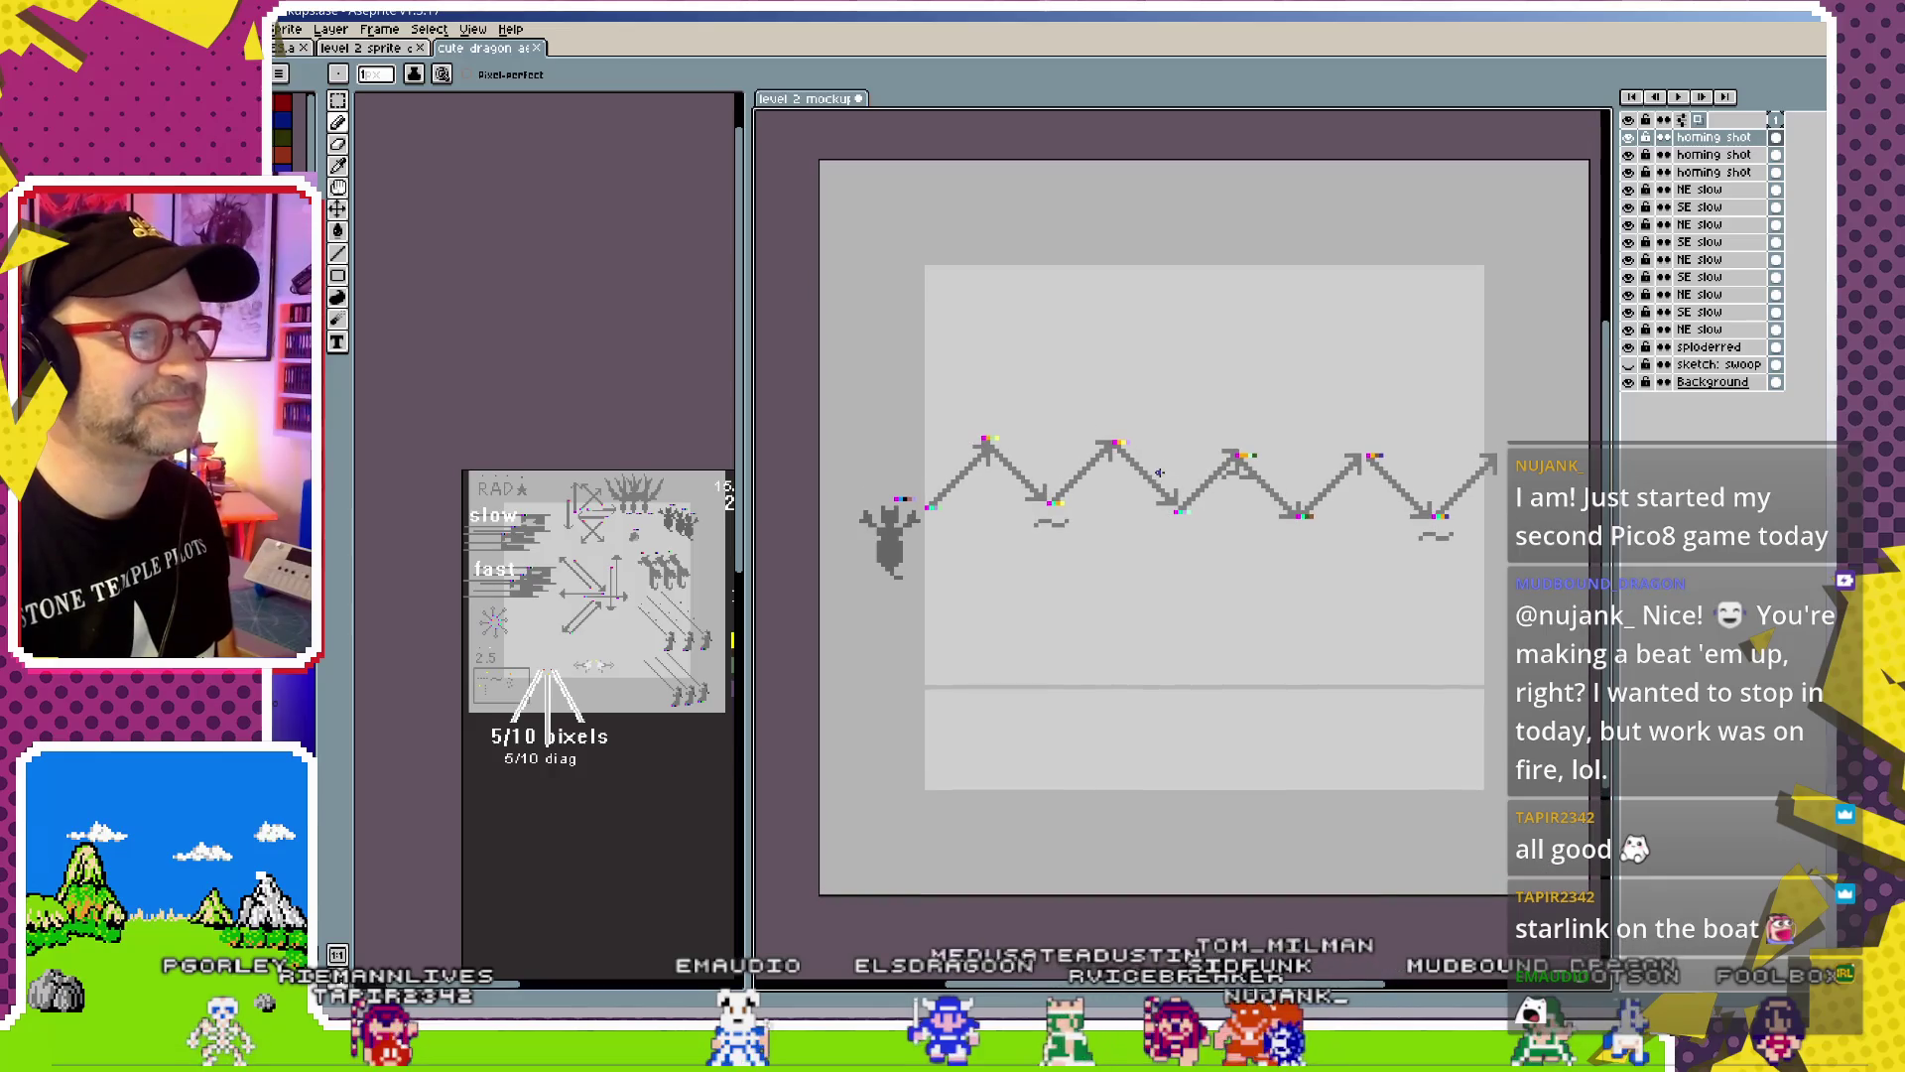
{"action": "scroll", "coordinate": [992, 443], "scroll_direction": "up", "scroll_amount": 1}
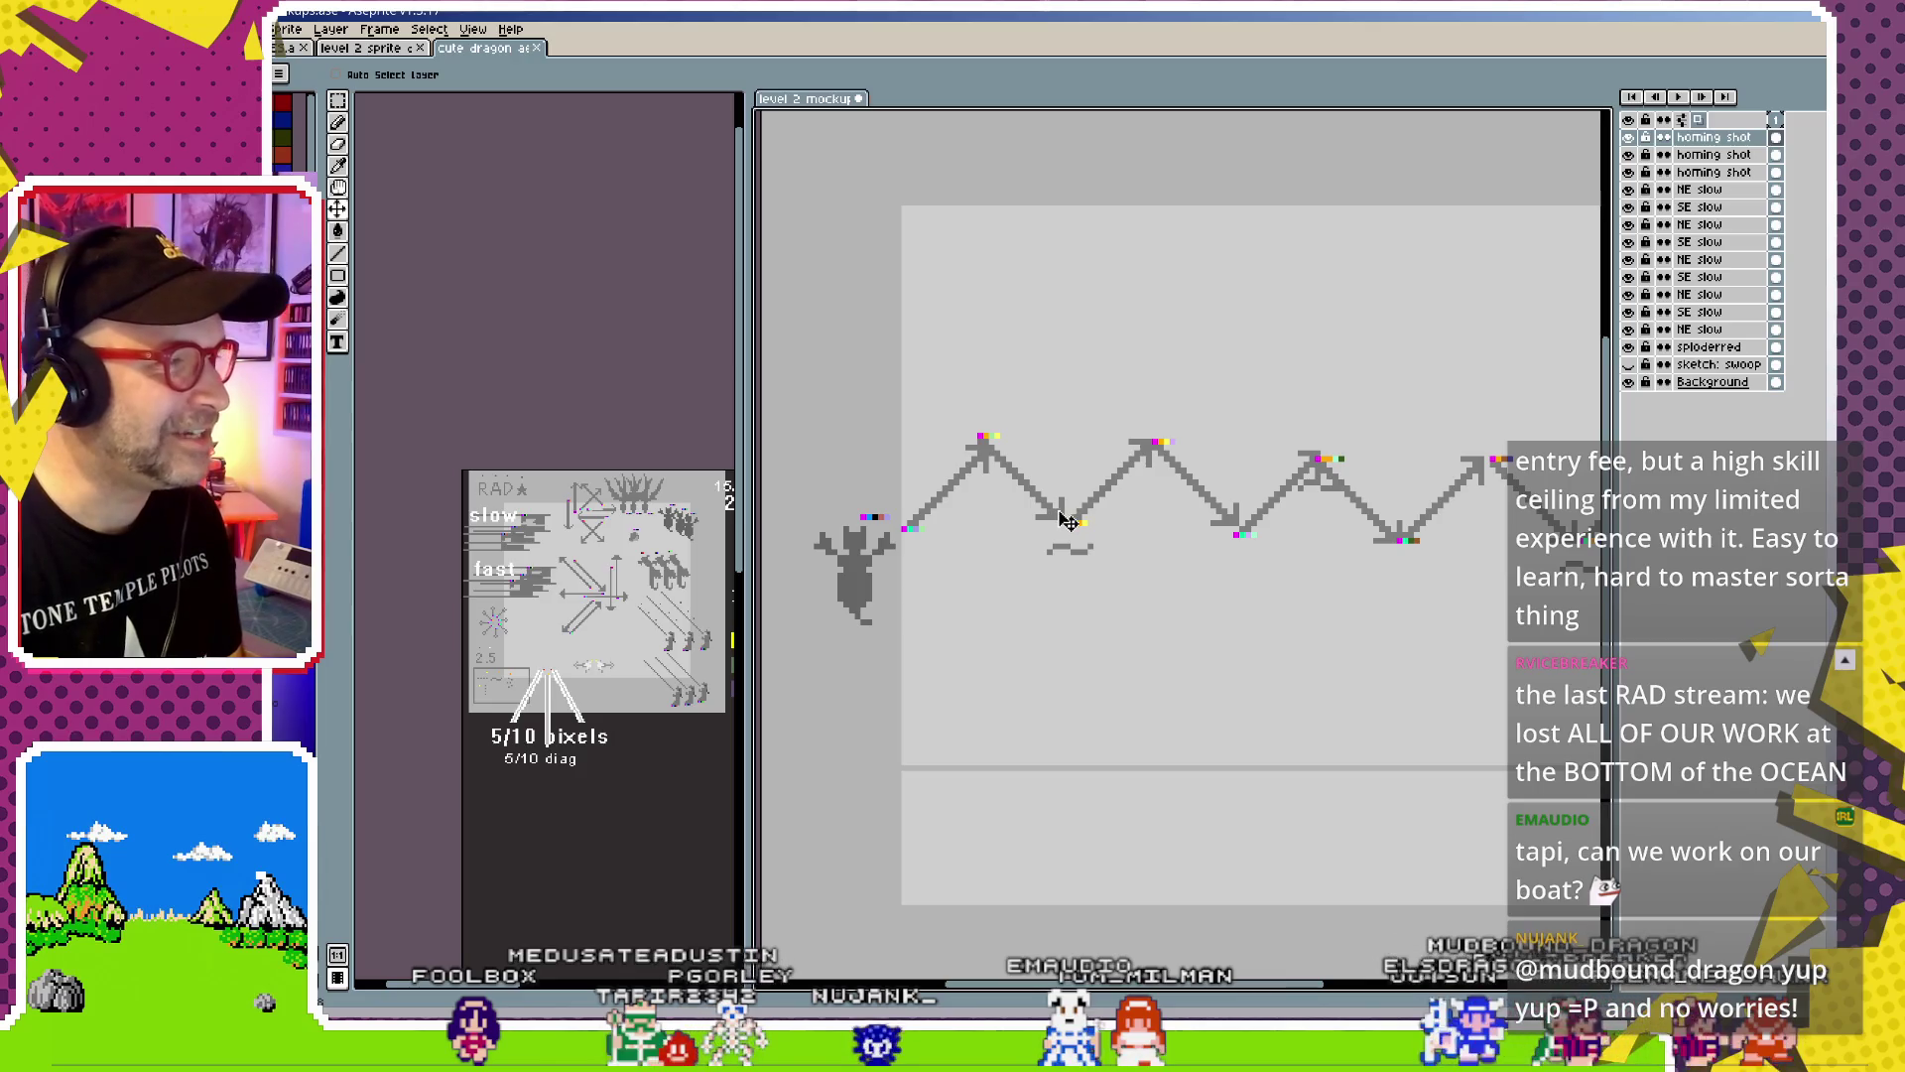
{"action": "left_click", "coordinate": [1063, 521]}
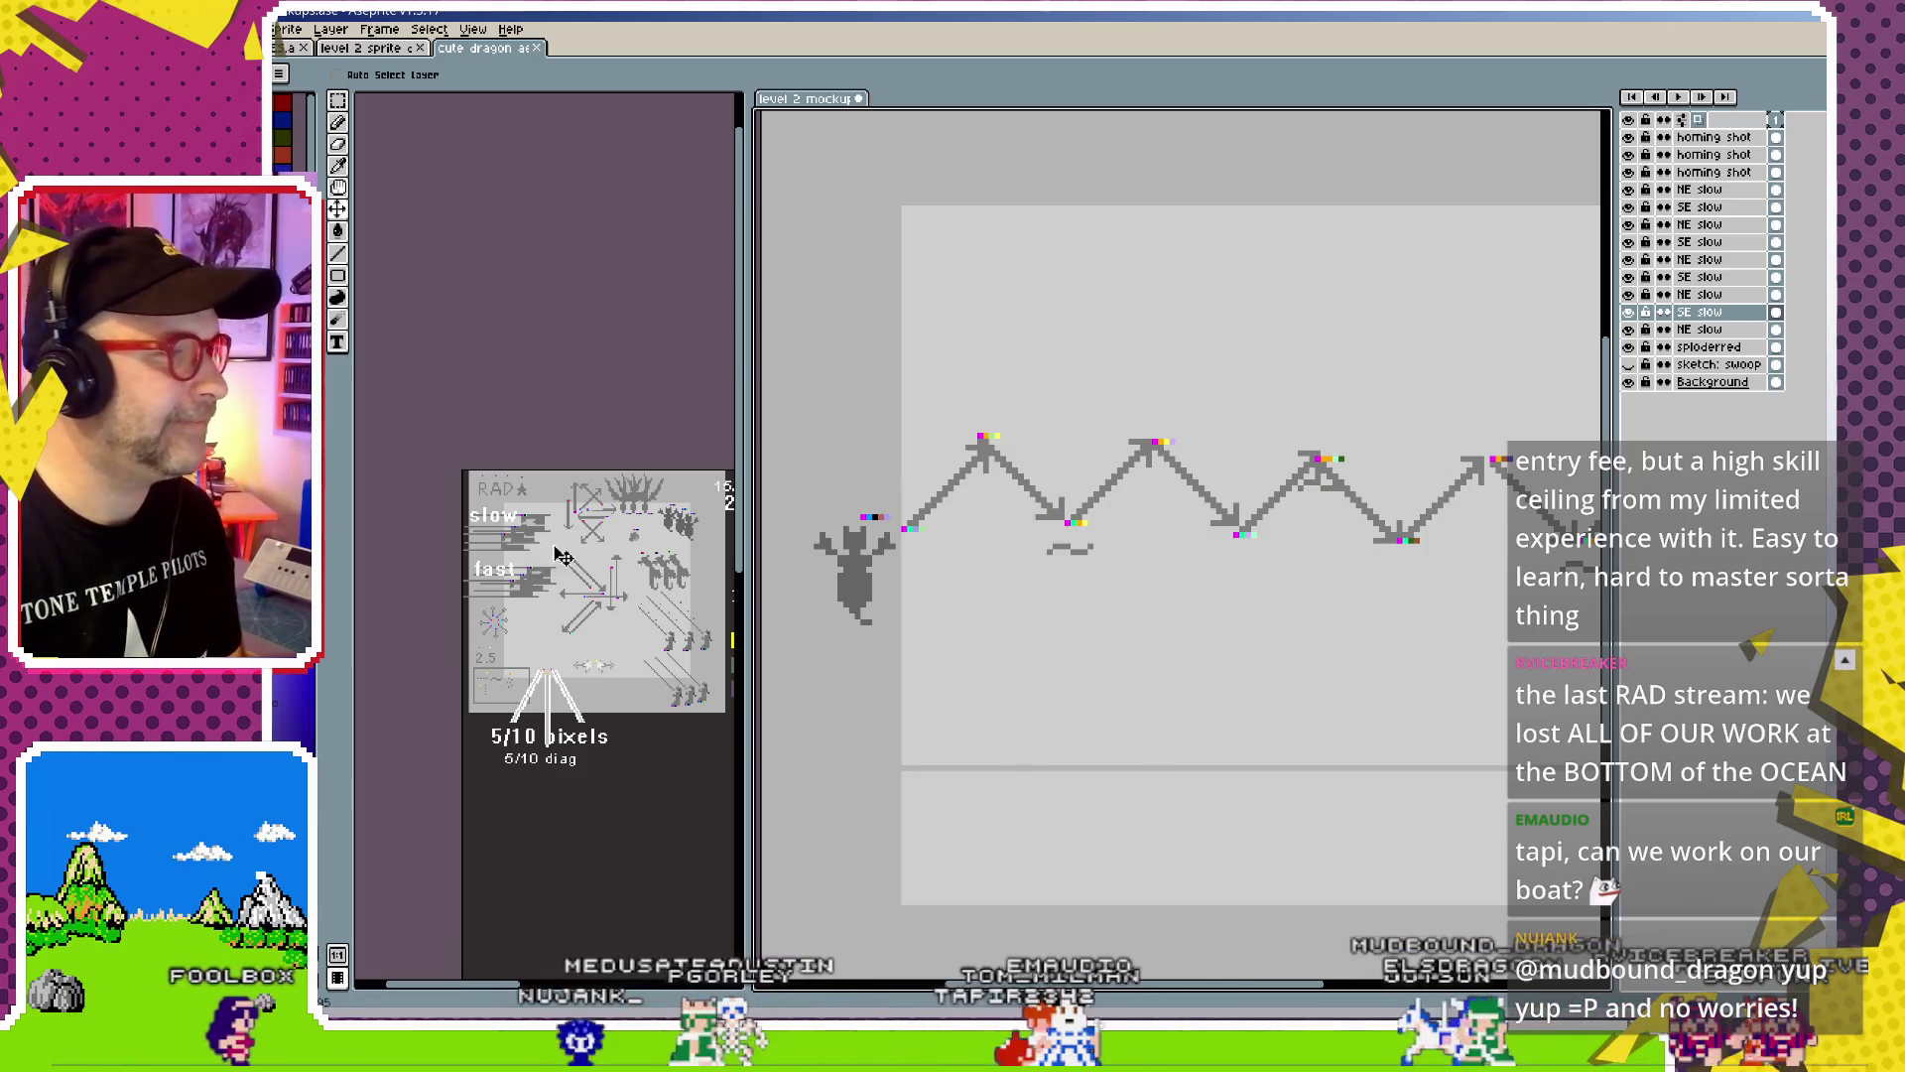
{"action": "scroll", "coordinate": [639, 528], "scroll_direction": "up", "scroll_amount": 3}
{"action": "left_click_drag", "start_coordinate": [639, 528], "coordinate": [589, 520]}
{"action": "scroll", "coordinate": [575, 529], "scroll_direction": "up", "scroll_amount": 2}
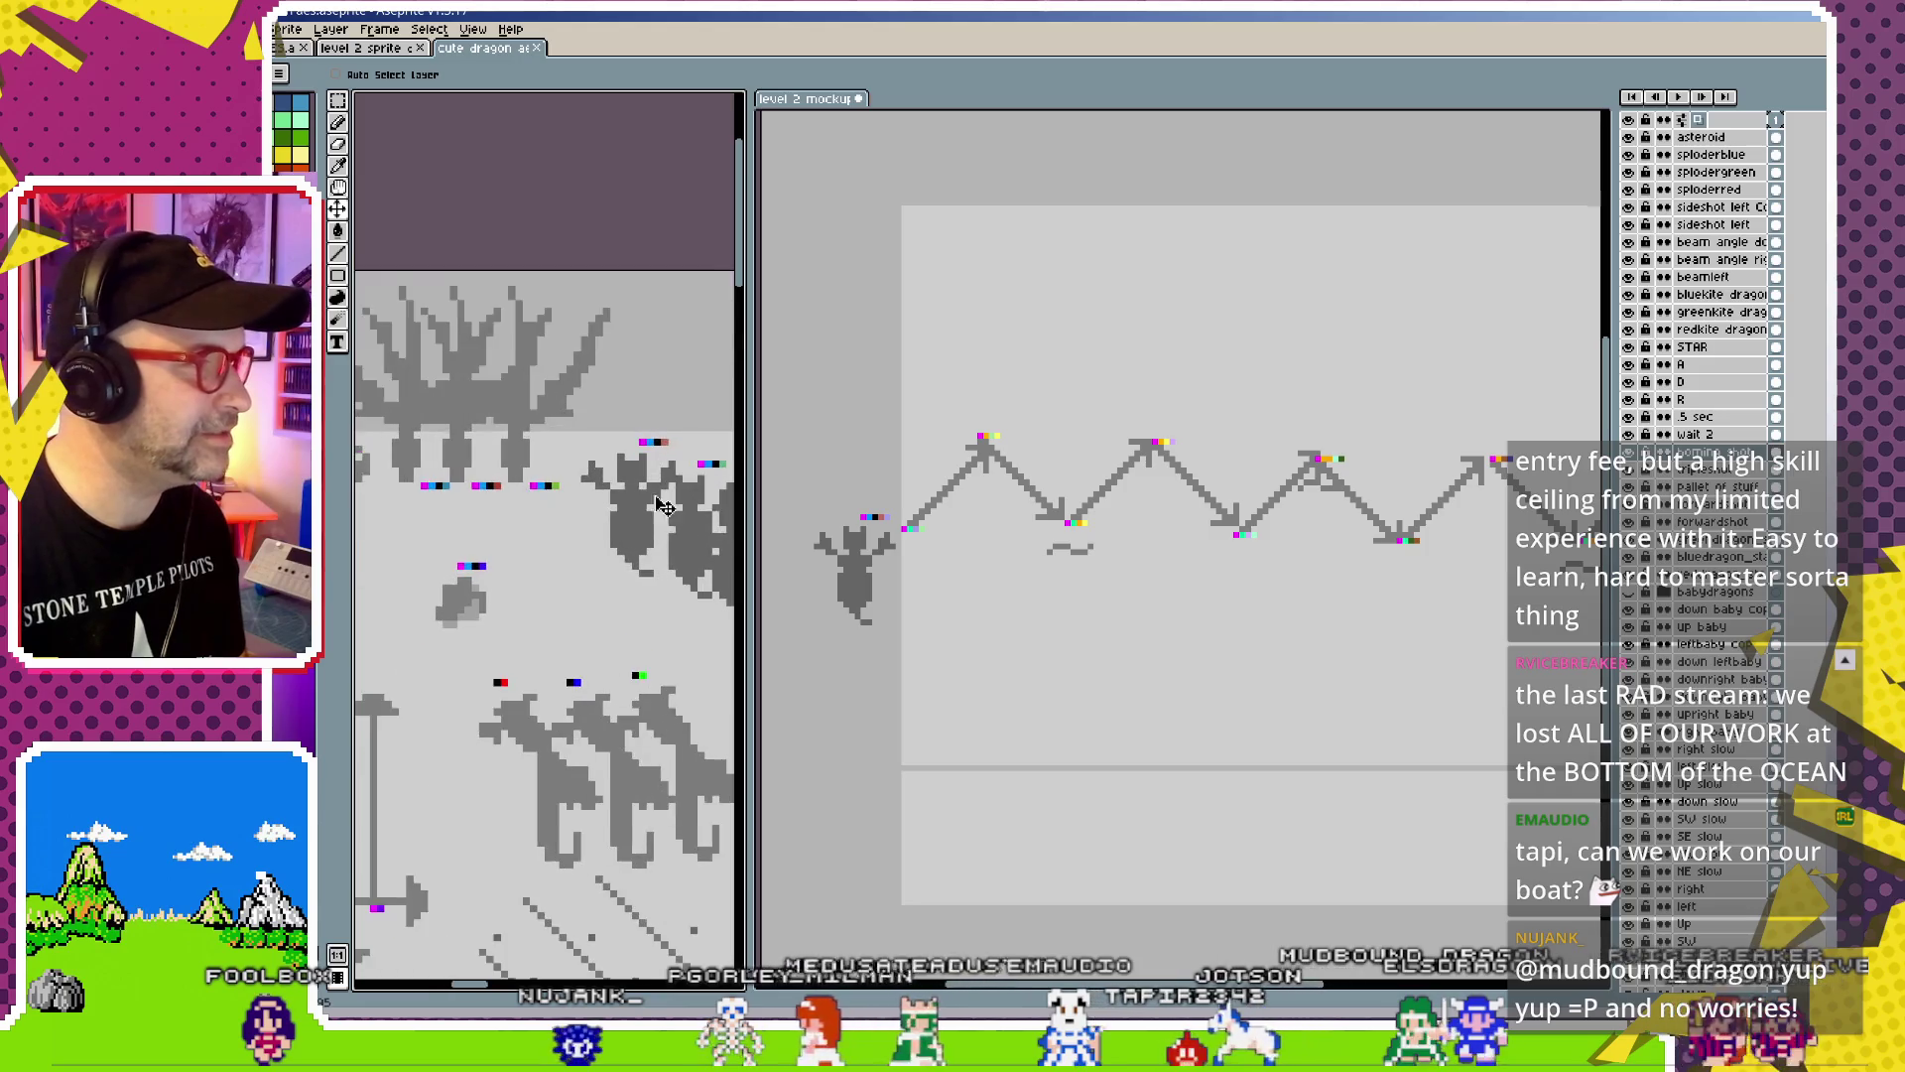
{"action": "key", "text": "i"}
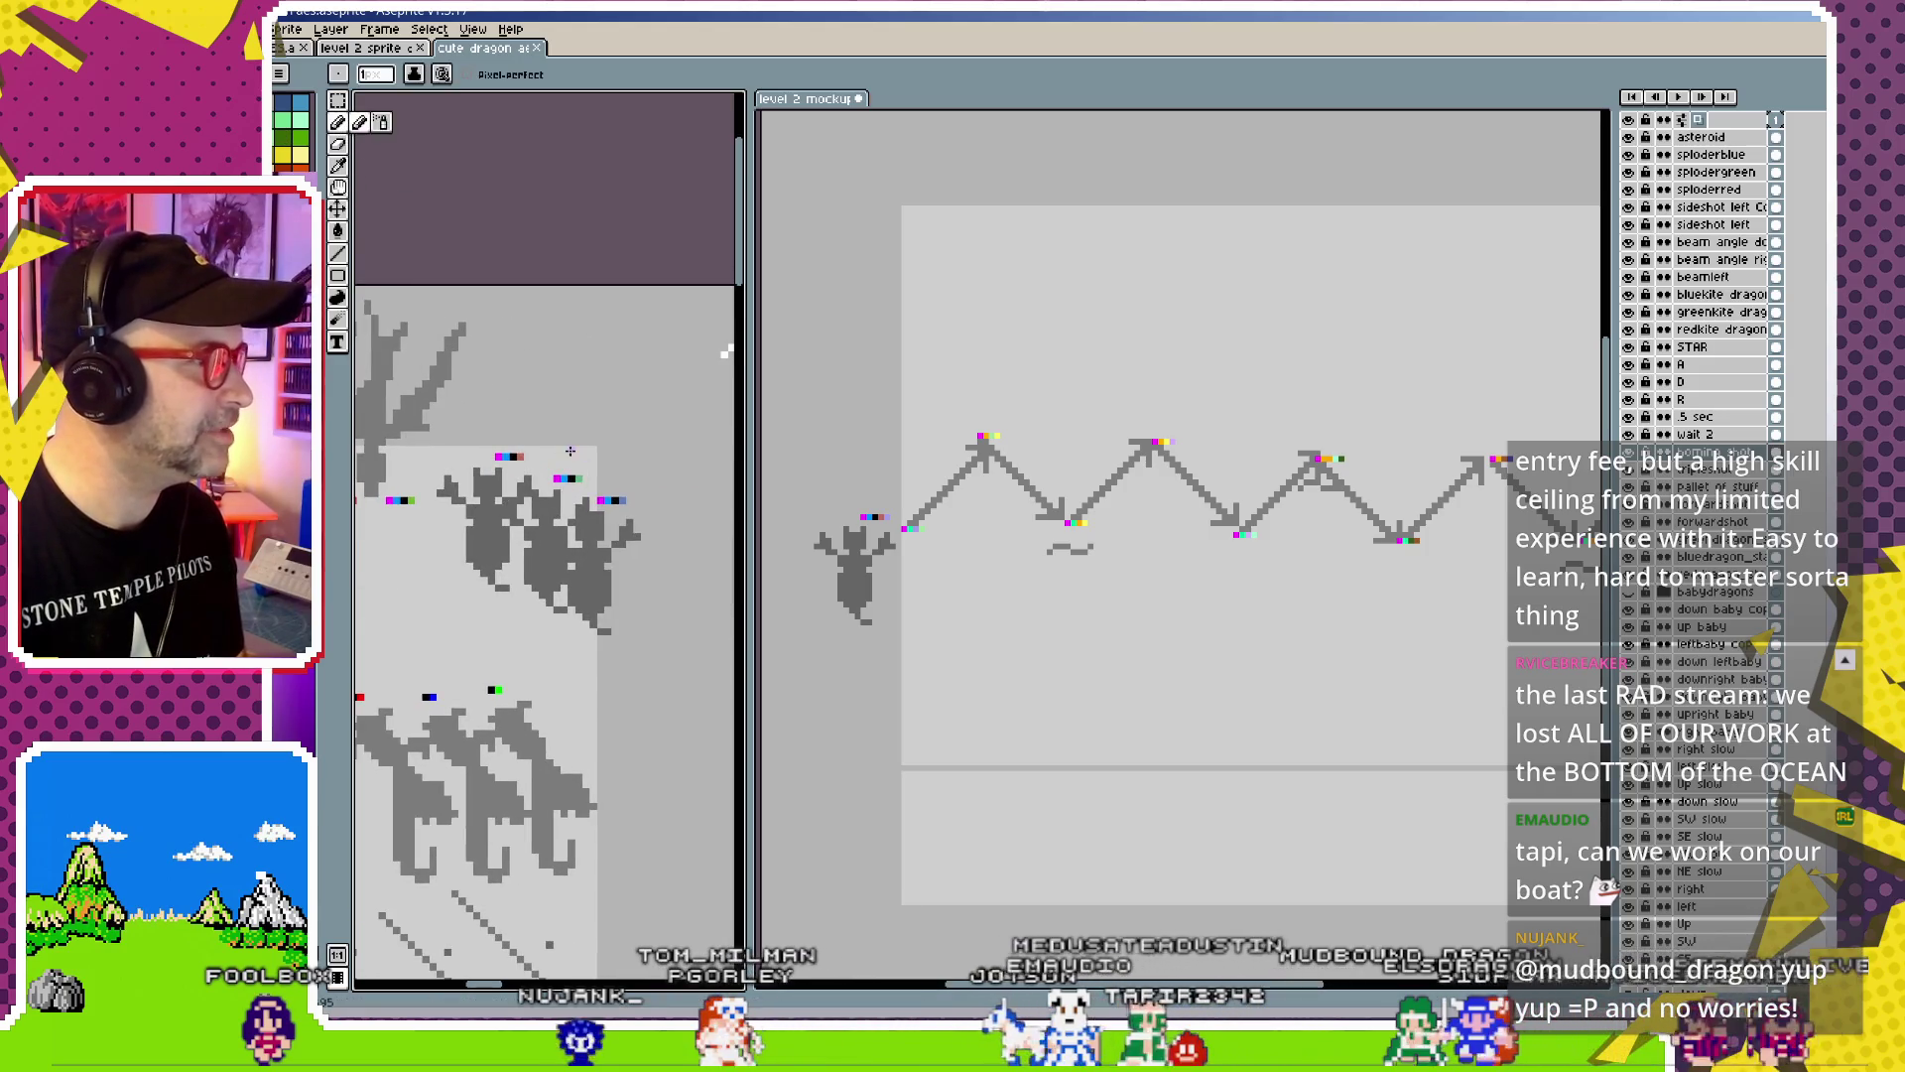
{"action": "key", "text": "b"}
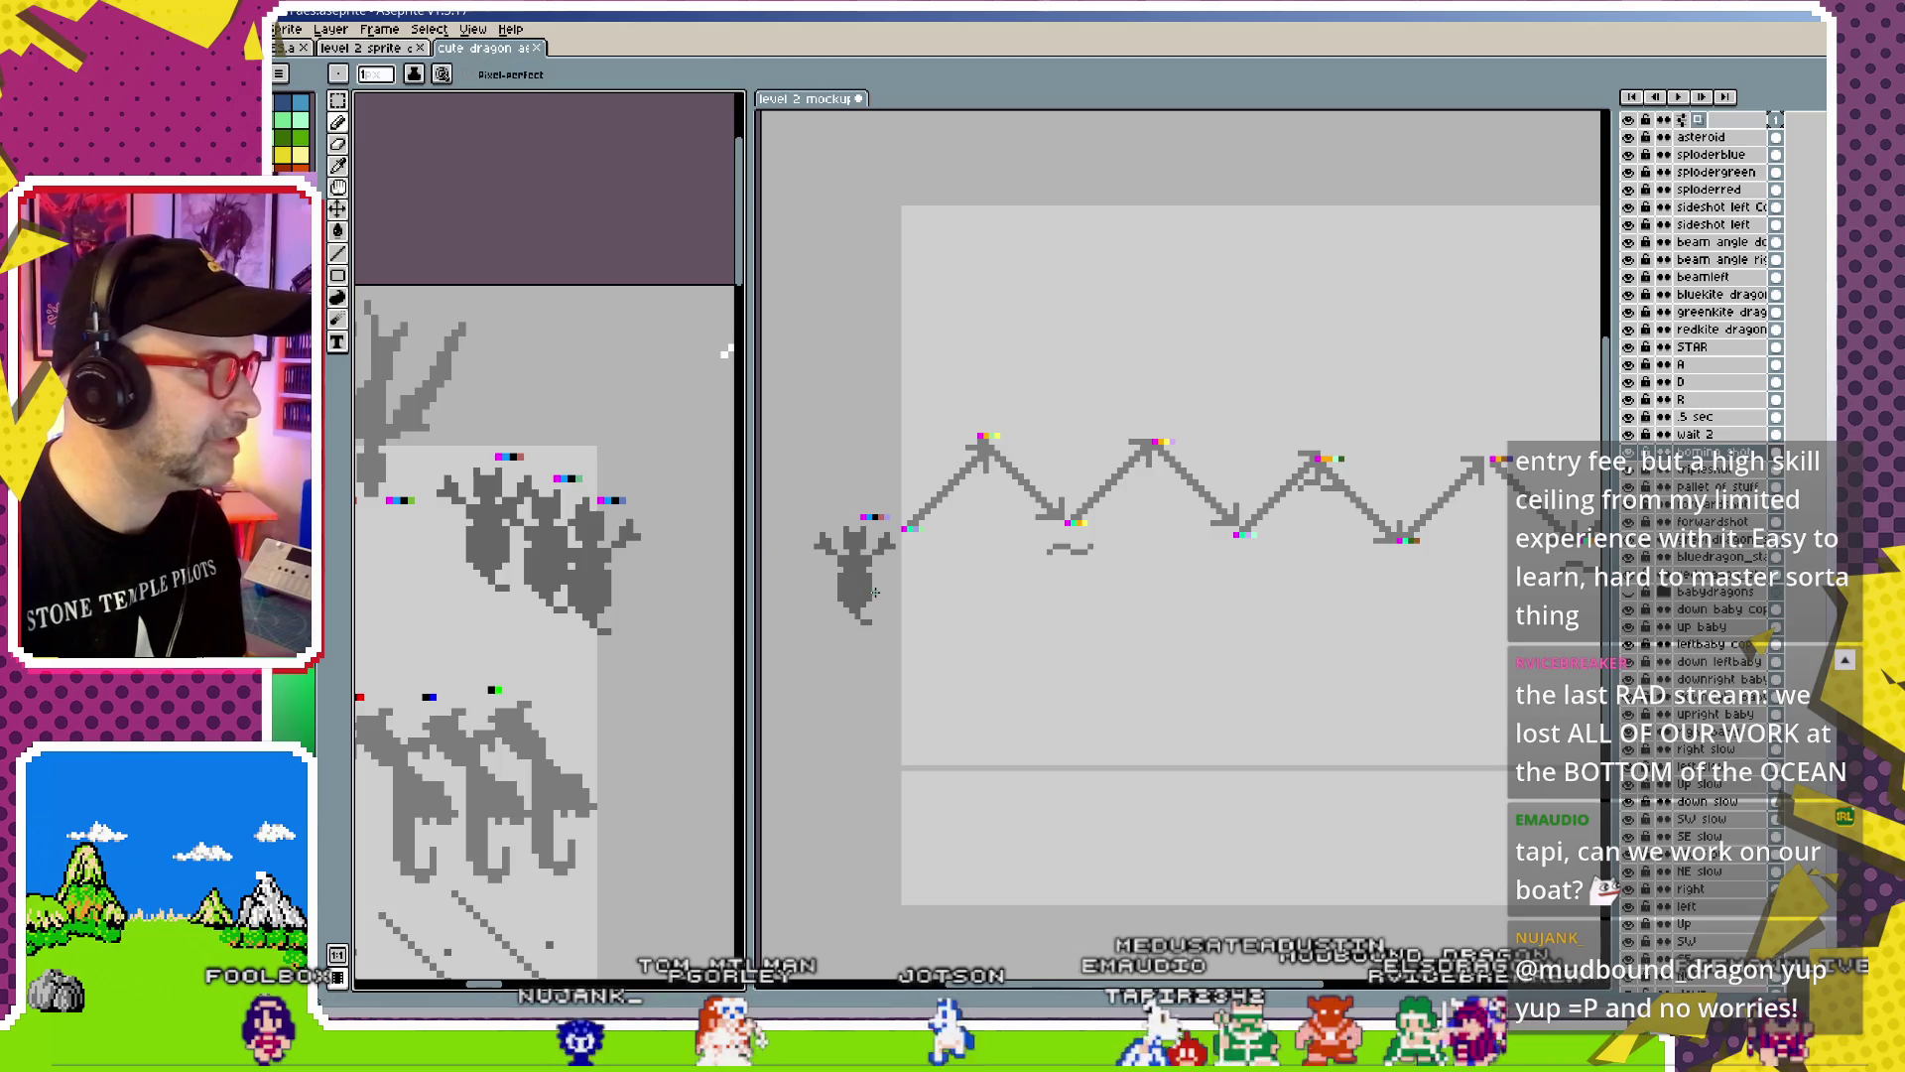
{"action": "scroll", "coordinate": [853, 480], "scroll_direction": "up", "scroll_amount": 1}
{"action": "left_click", "coordinate": [544, 236]}
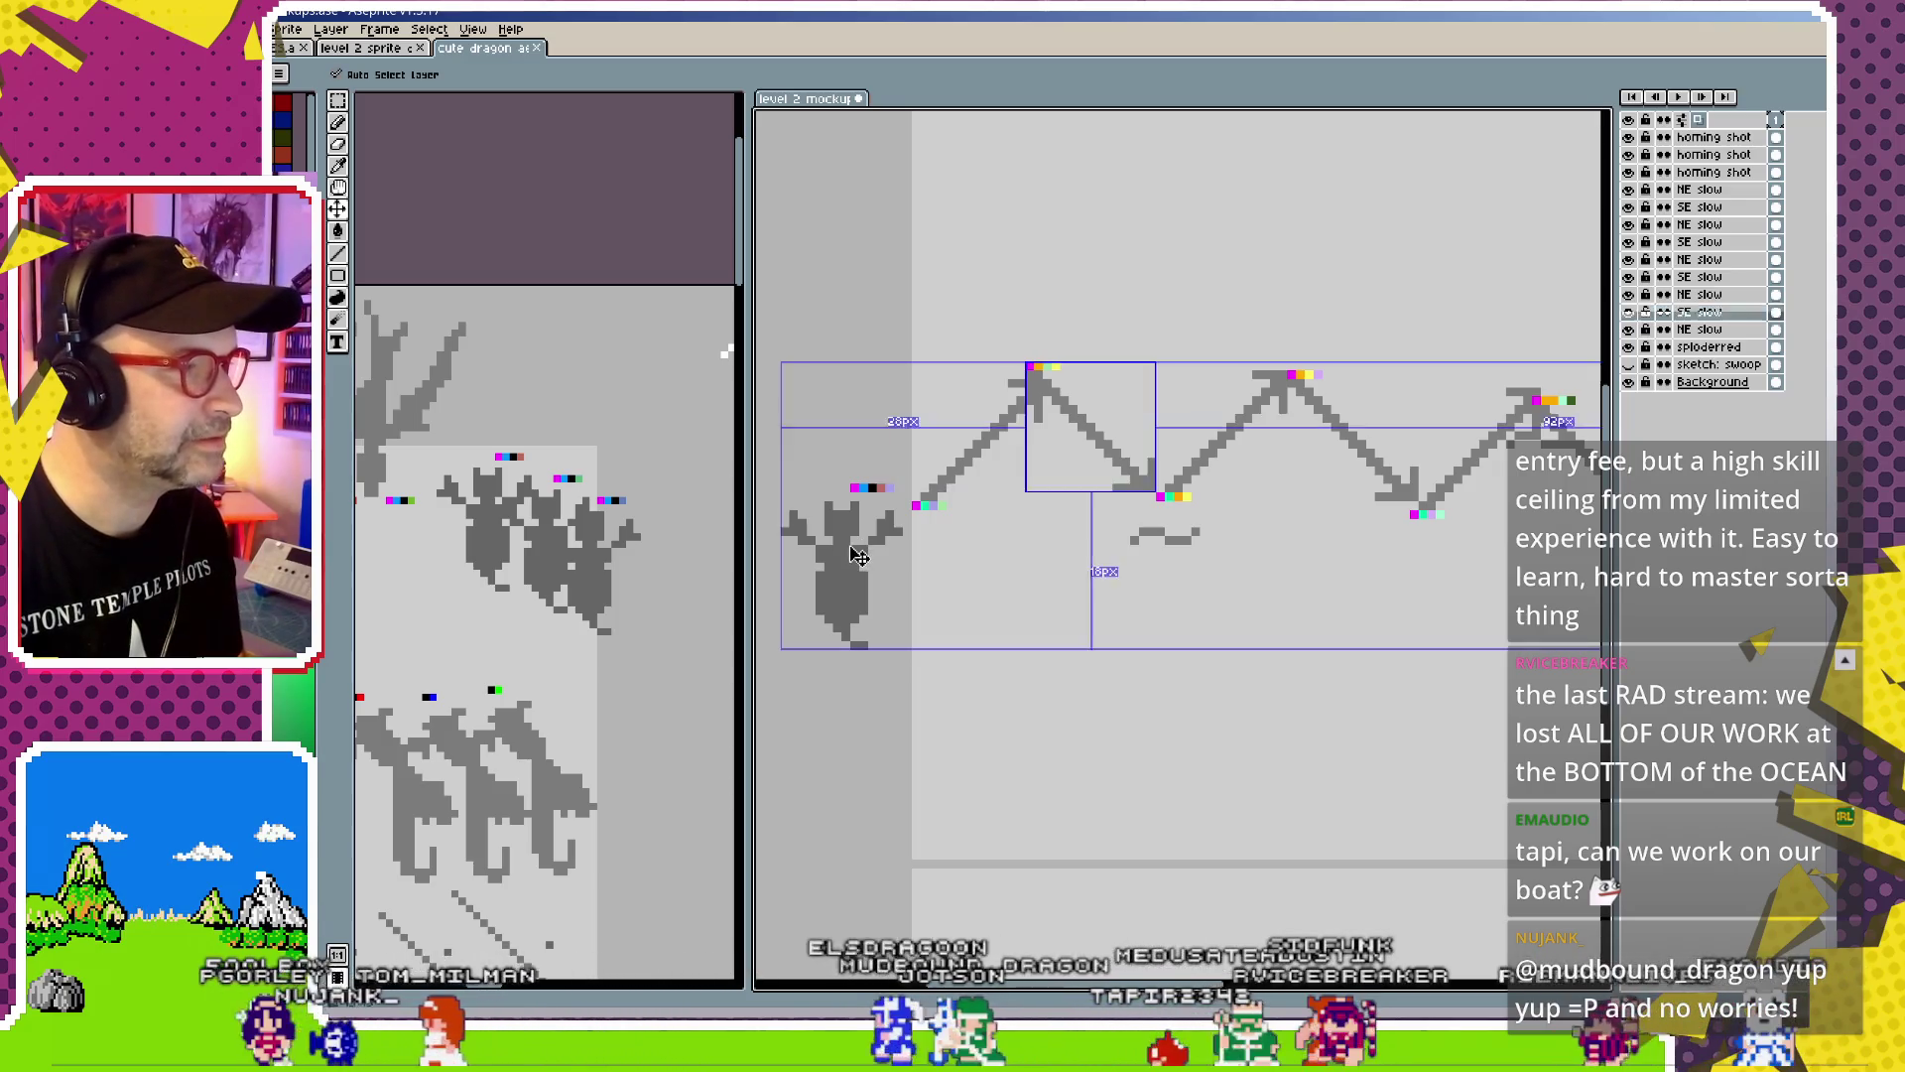
Delete the extra homing shot layer
{"action": "left_click", "coordinate": [859, 560], "text": "ctrl"}
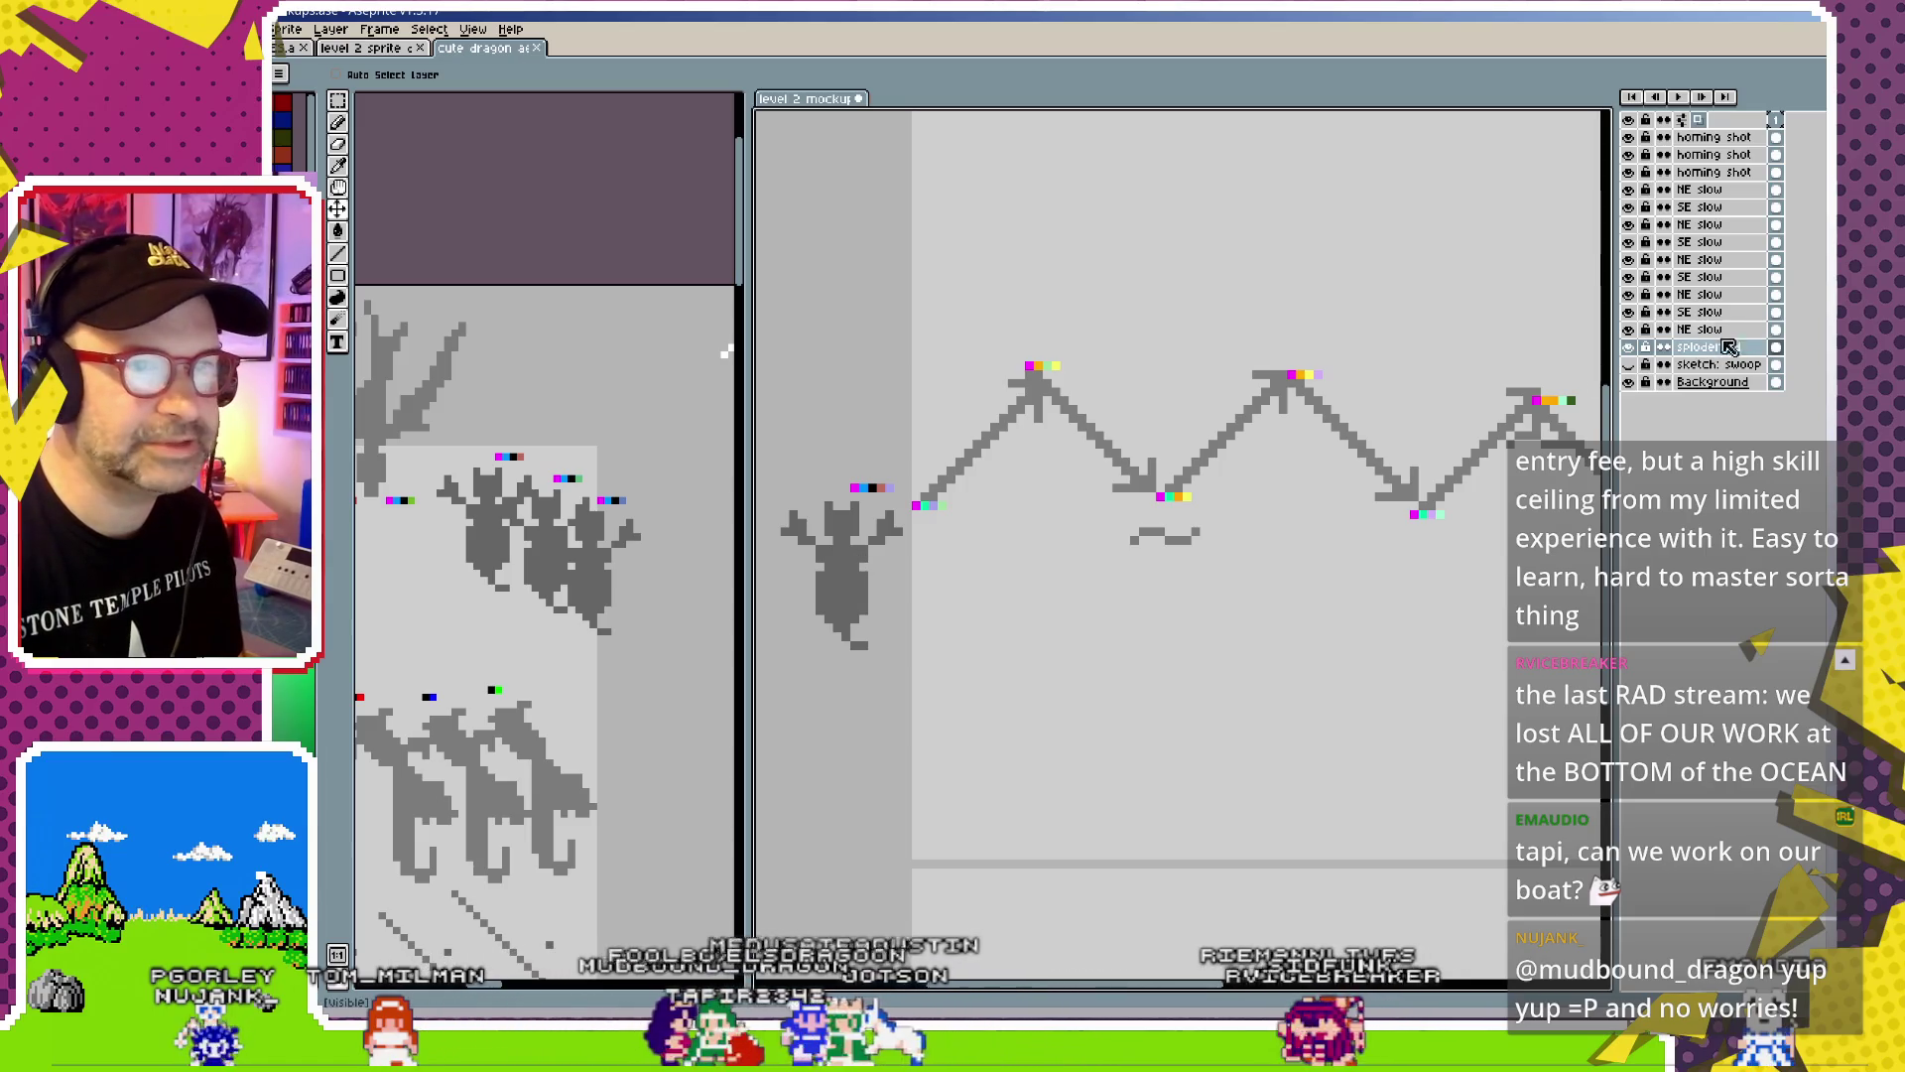
{"action": "left_click", "coordinate": [1740, 153]}
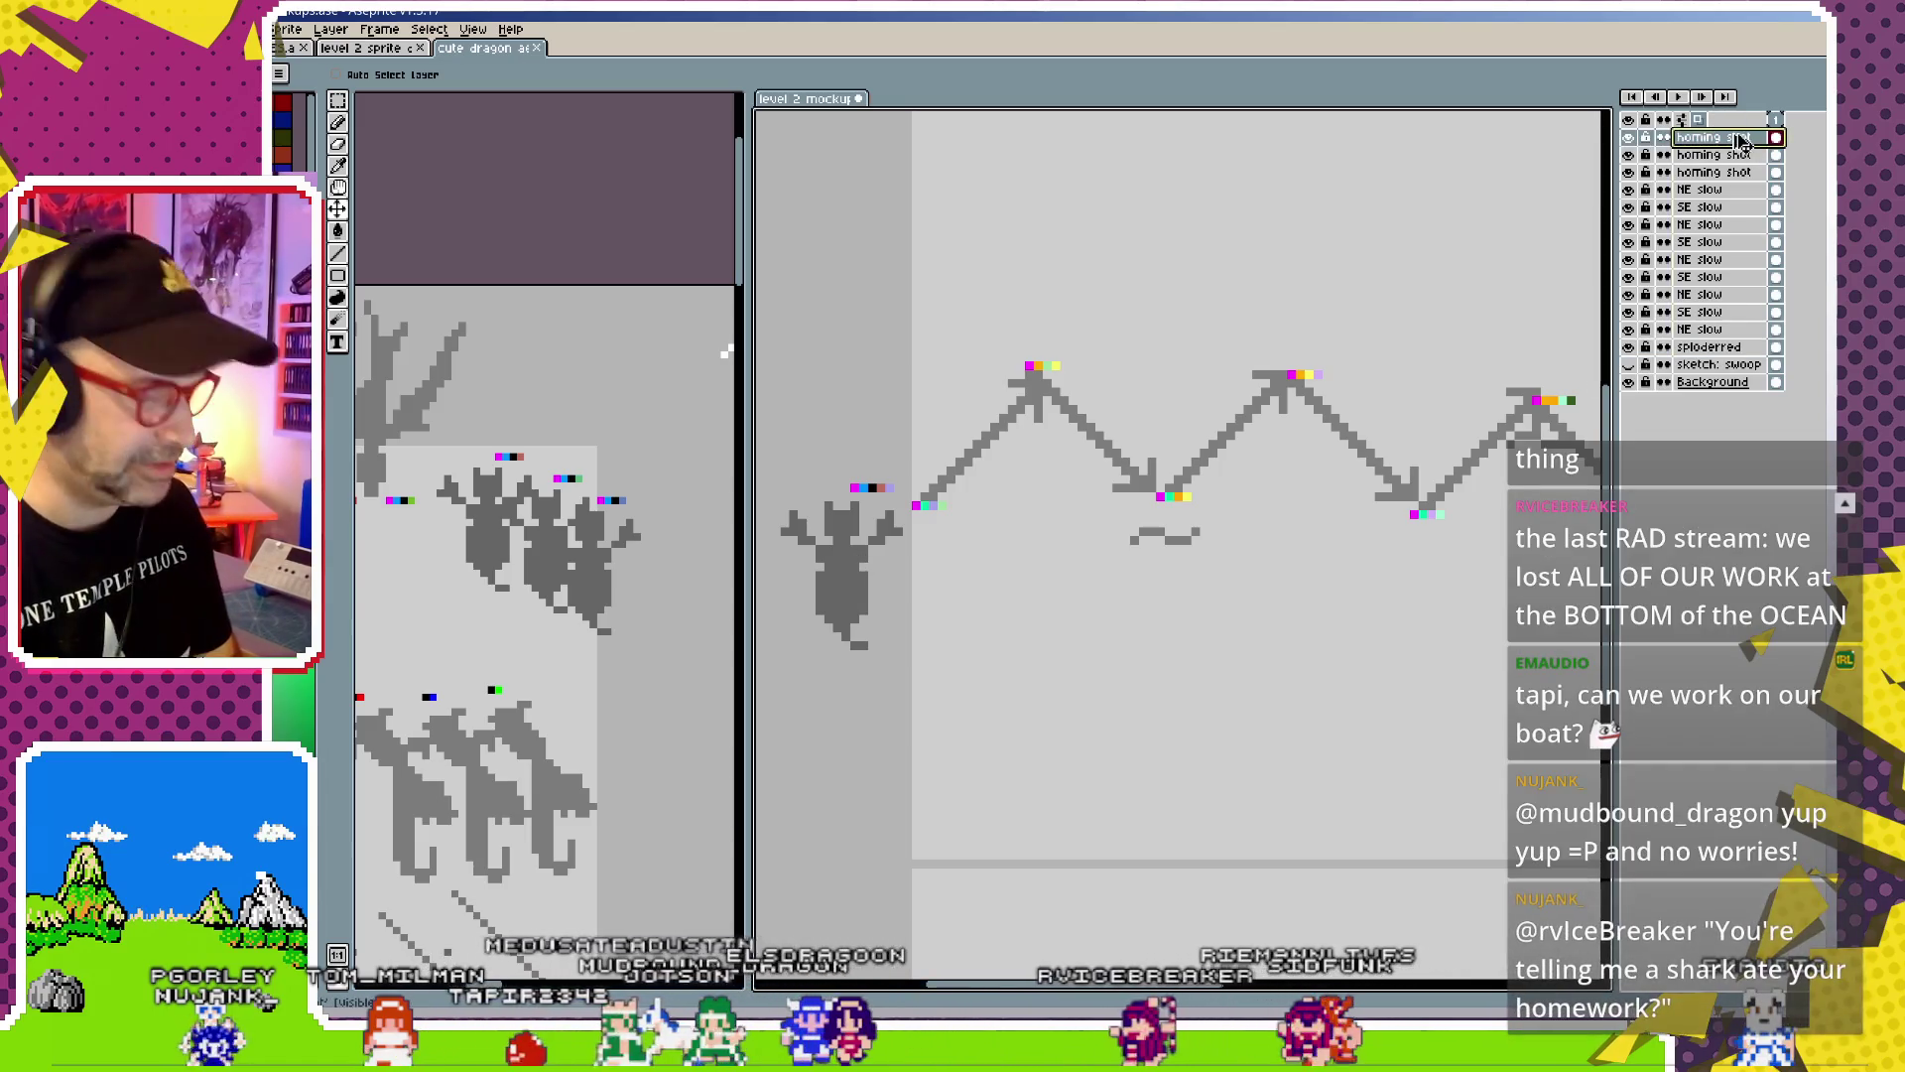
{"action": "key", "text": "Delete"}
{"action": "key", "text": "Delete"}
{"action": "key", "text": "Delete"}
{"action": "key", "text": "Delete"}
{"action": "key", "text": "Delete"}
{"action": "key", "text": "Delete"}
{"action": "key", "text": "Delete"}
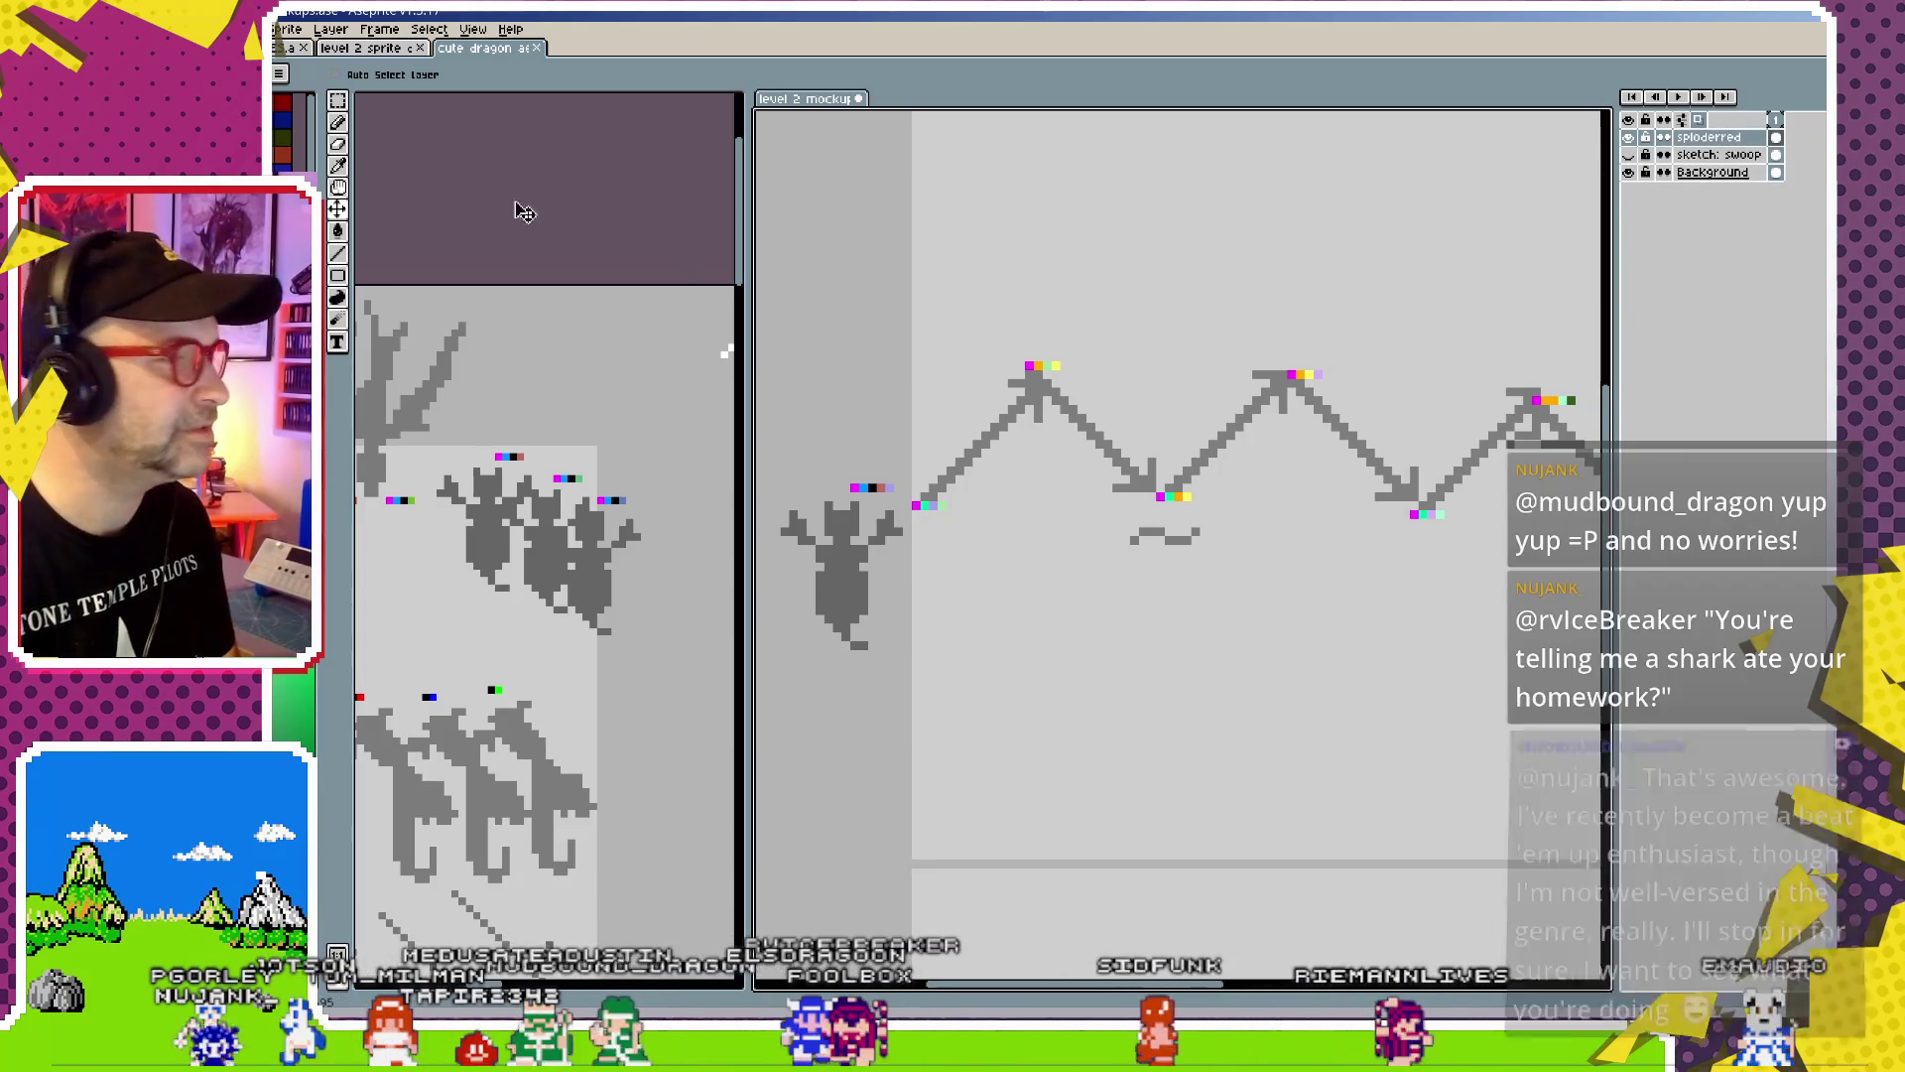
Marquee-select the dragon, undo an accidental move, and make sploderred the active layer
{"action": "key", "text": "m"}
{"action": "mouse_move", "coordinate": [844, 470]}
{"action": "left_mouse_down"}
{"action": "mouse_move", "coordinate": [1178, 550]}
{"action": "mouse_move", "coordinate": [1256, 794]}
{"action": "left_mouse_up"}
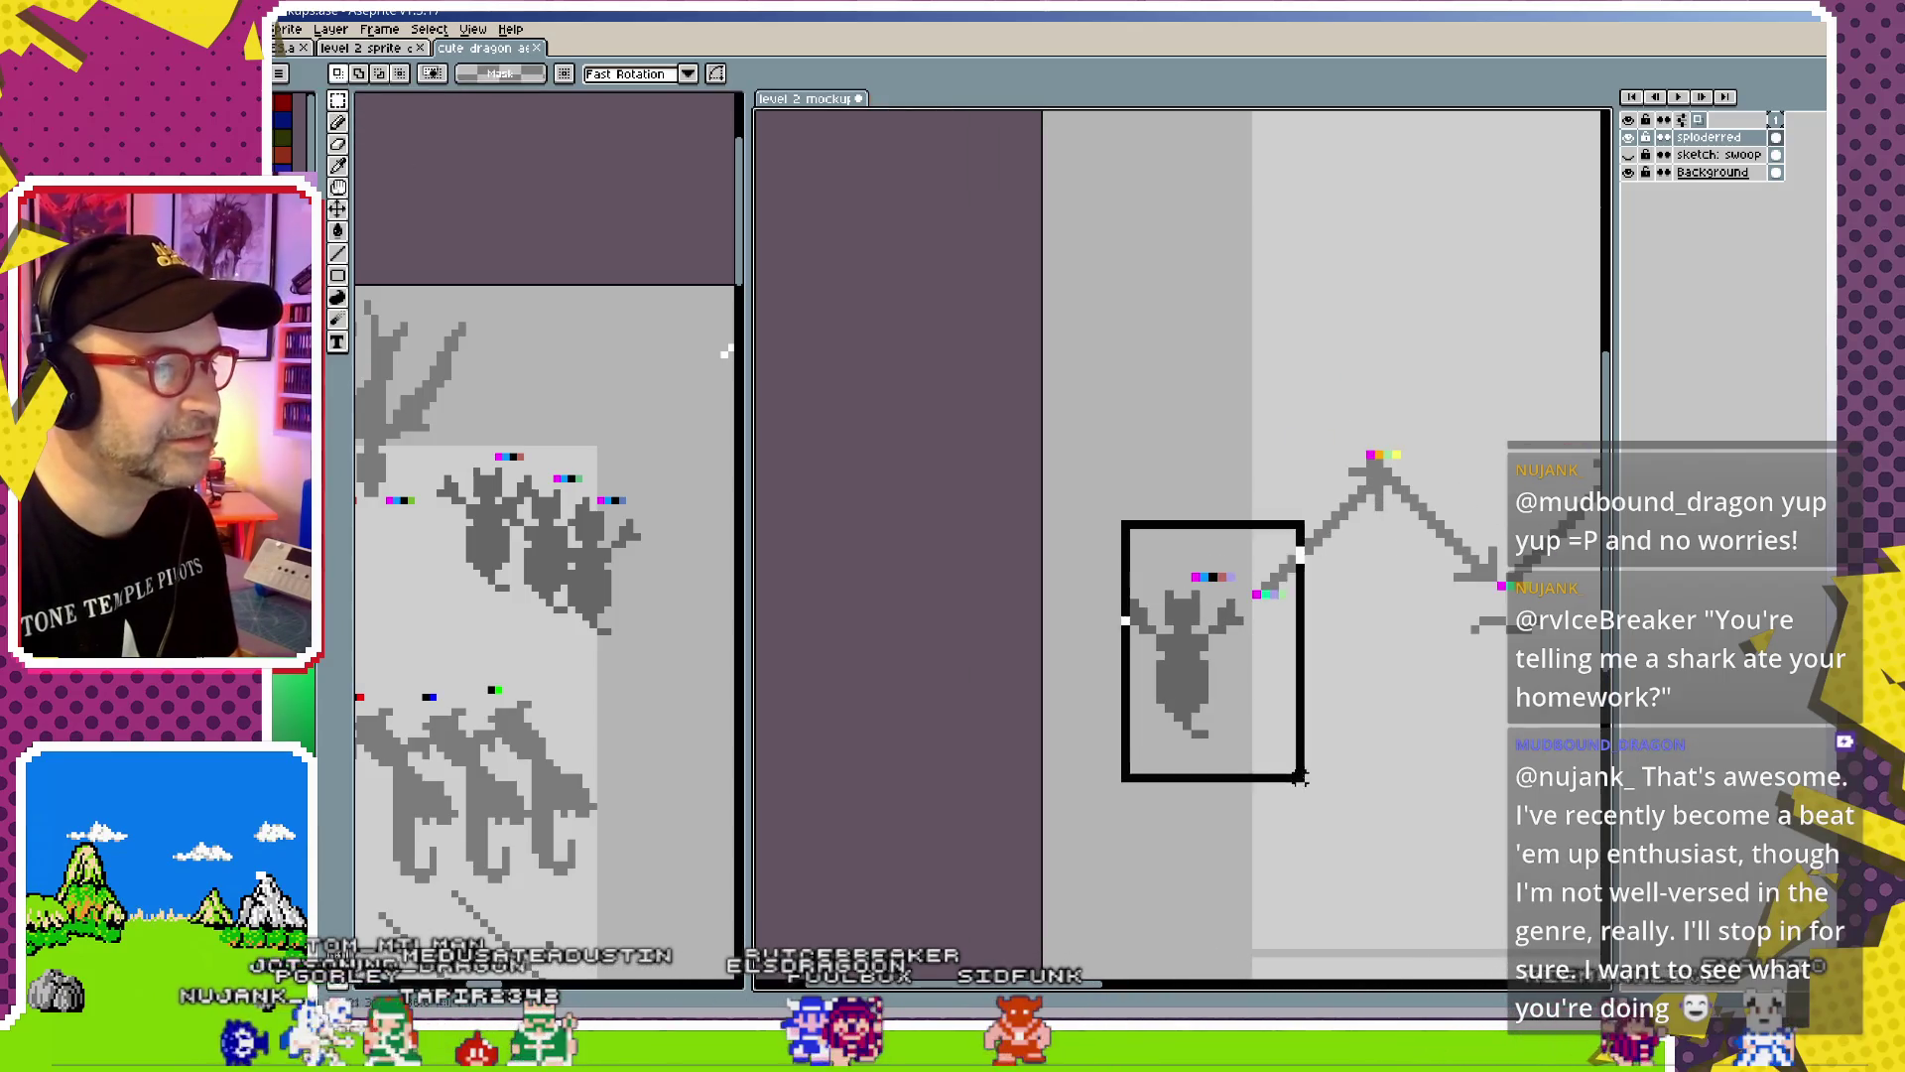
{"action": "left_click", "coordinate": [338, 208]}
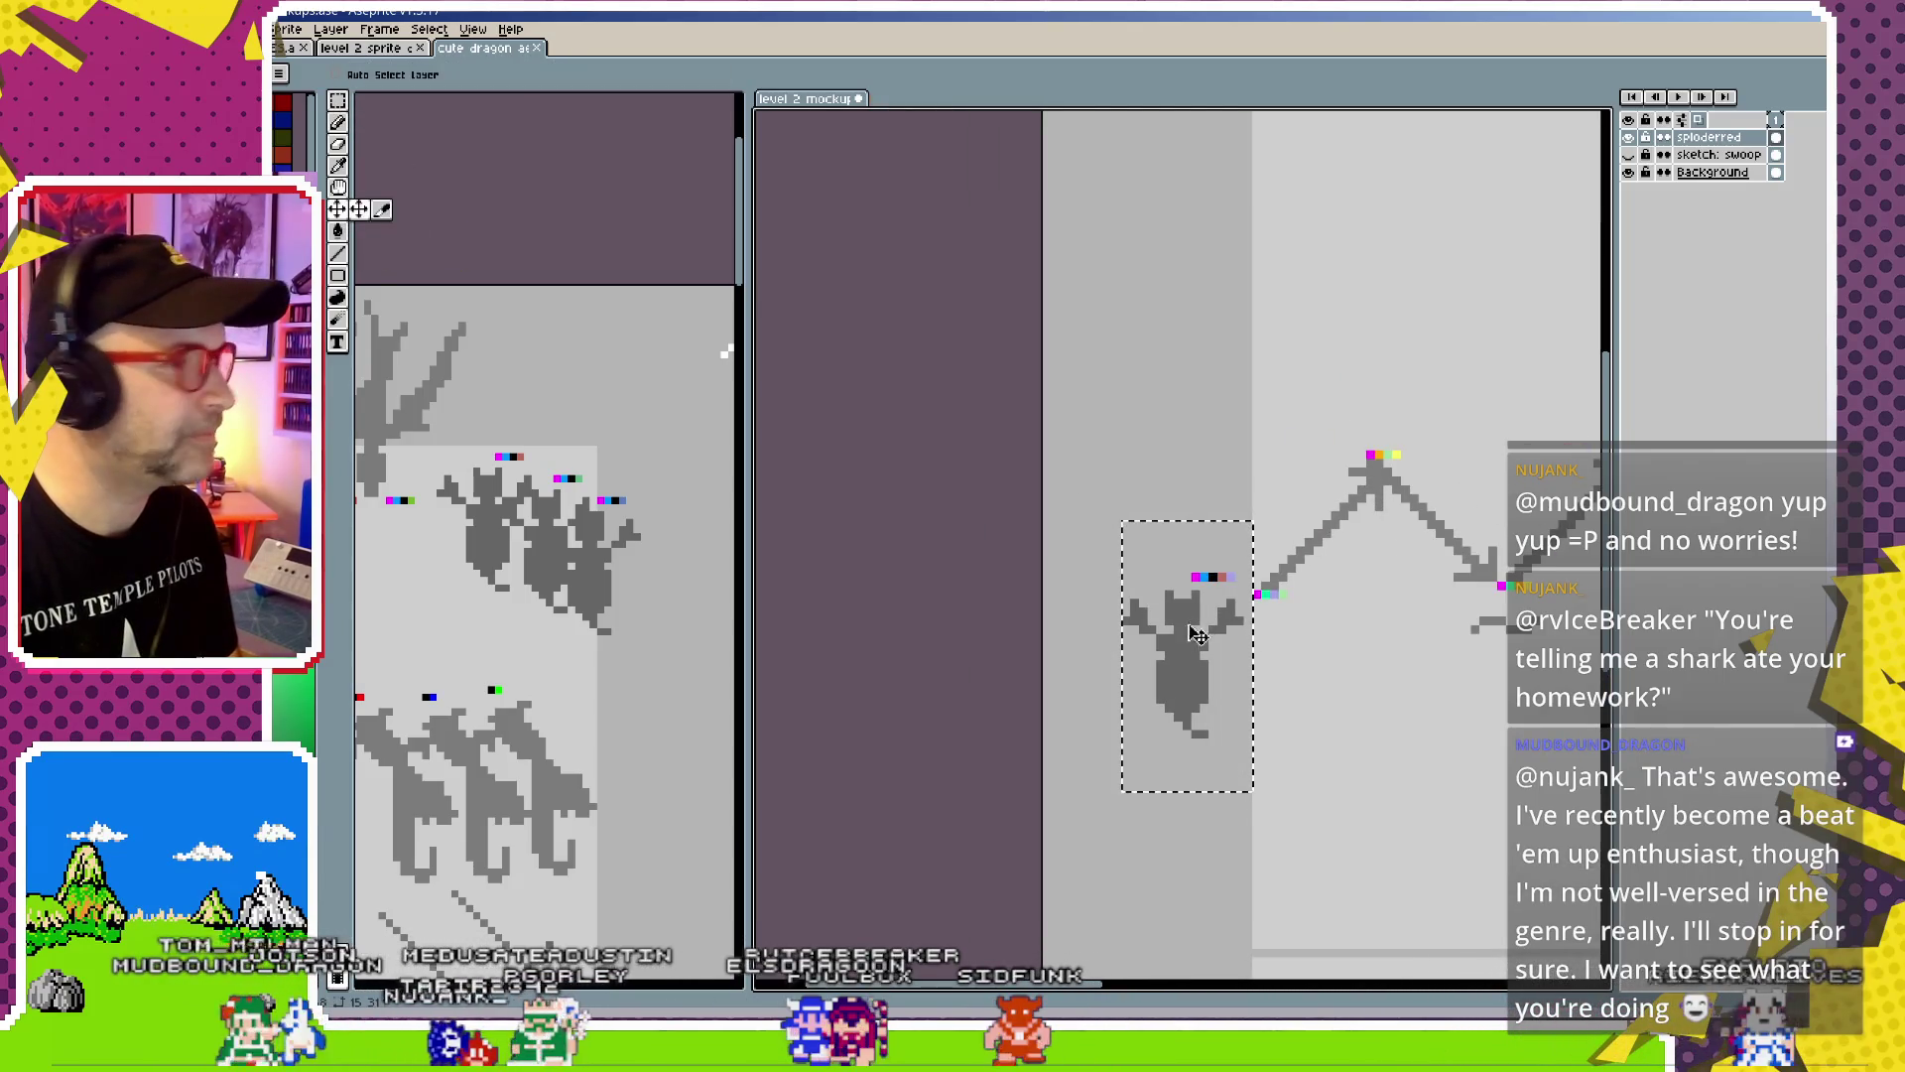
{"action": "left_click", "coordinate": [1206, 653]}
{"action": "key", "text": "ctrl+z"}
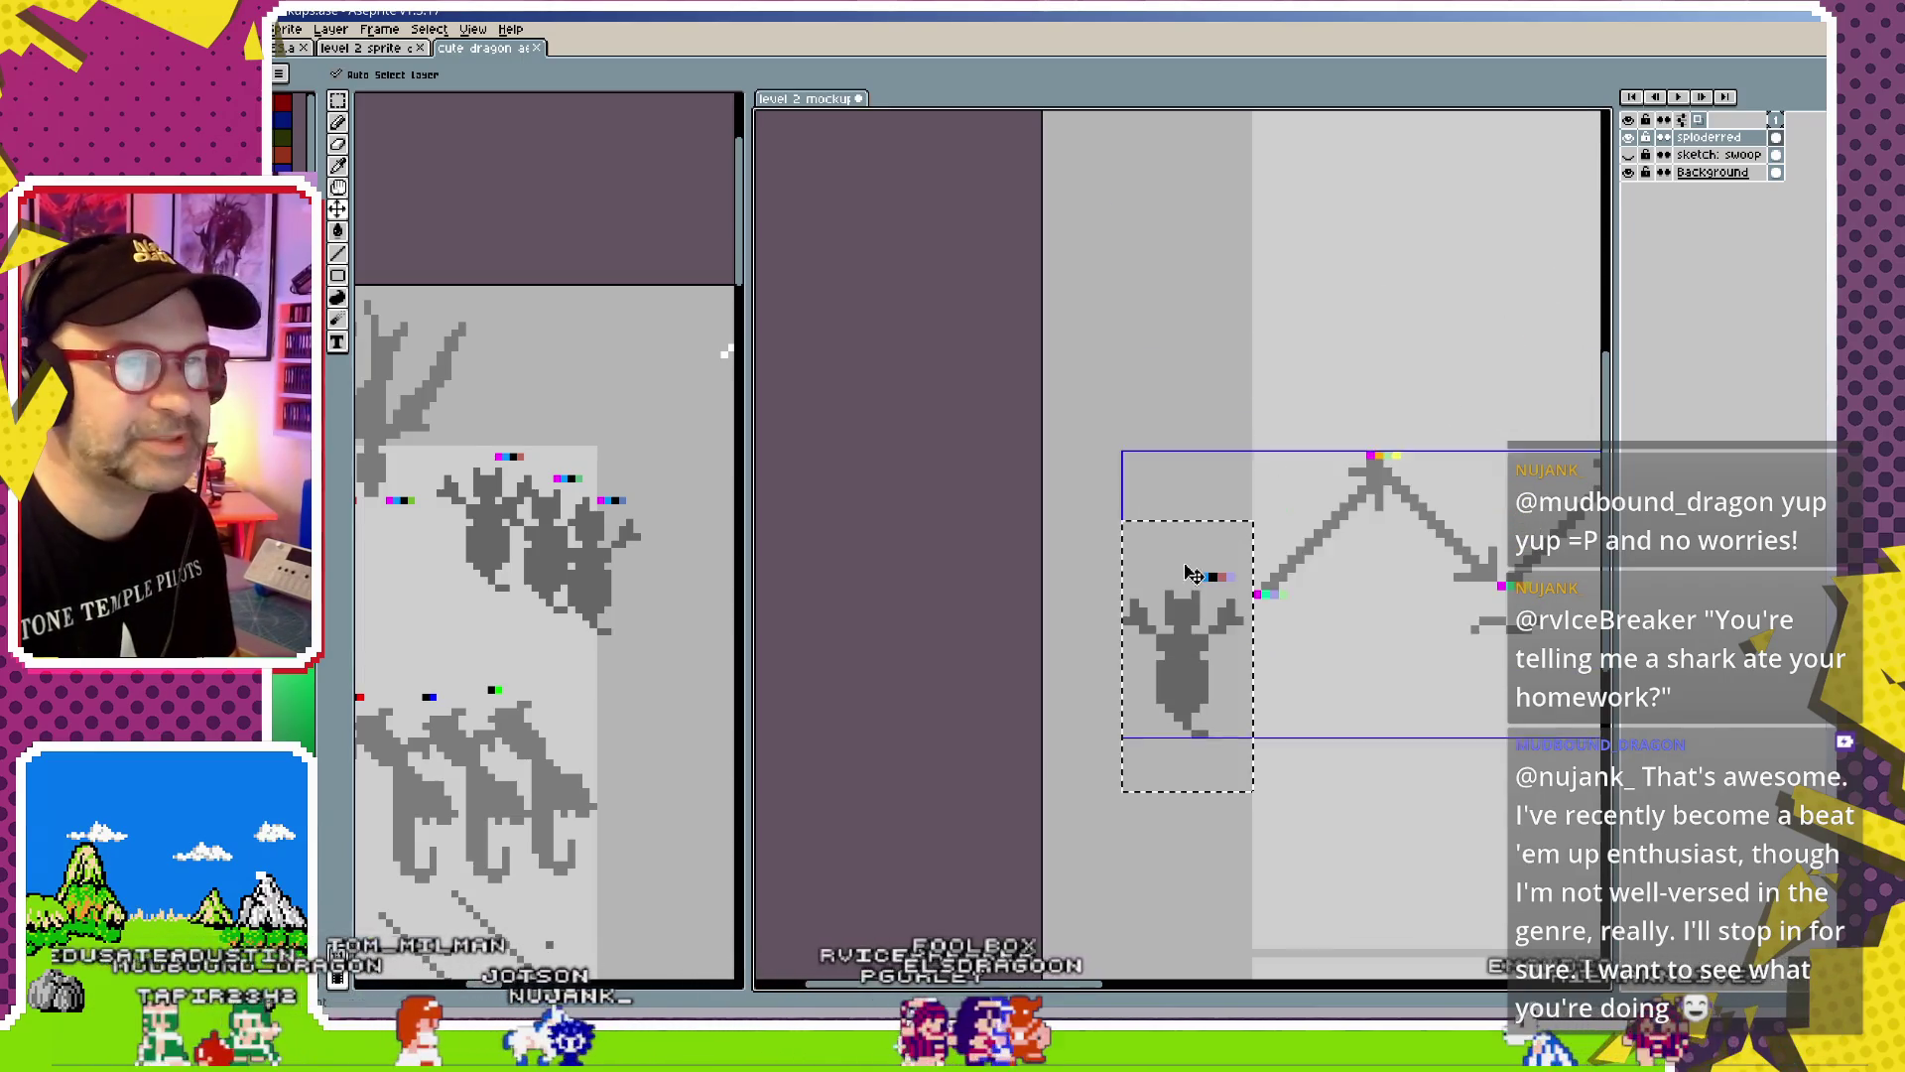
{"action": "key", "text": "ctrl+z"}
{"action": "key", "text": "ctrl+z"}
{"action": "key", "text": "ctrl+y"}
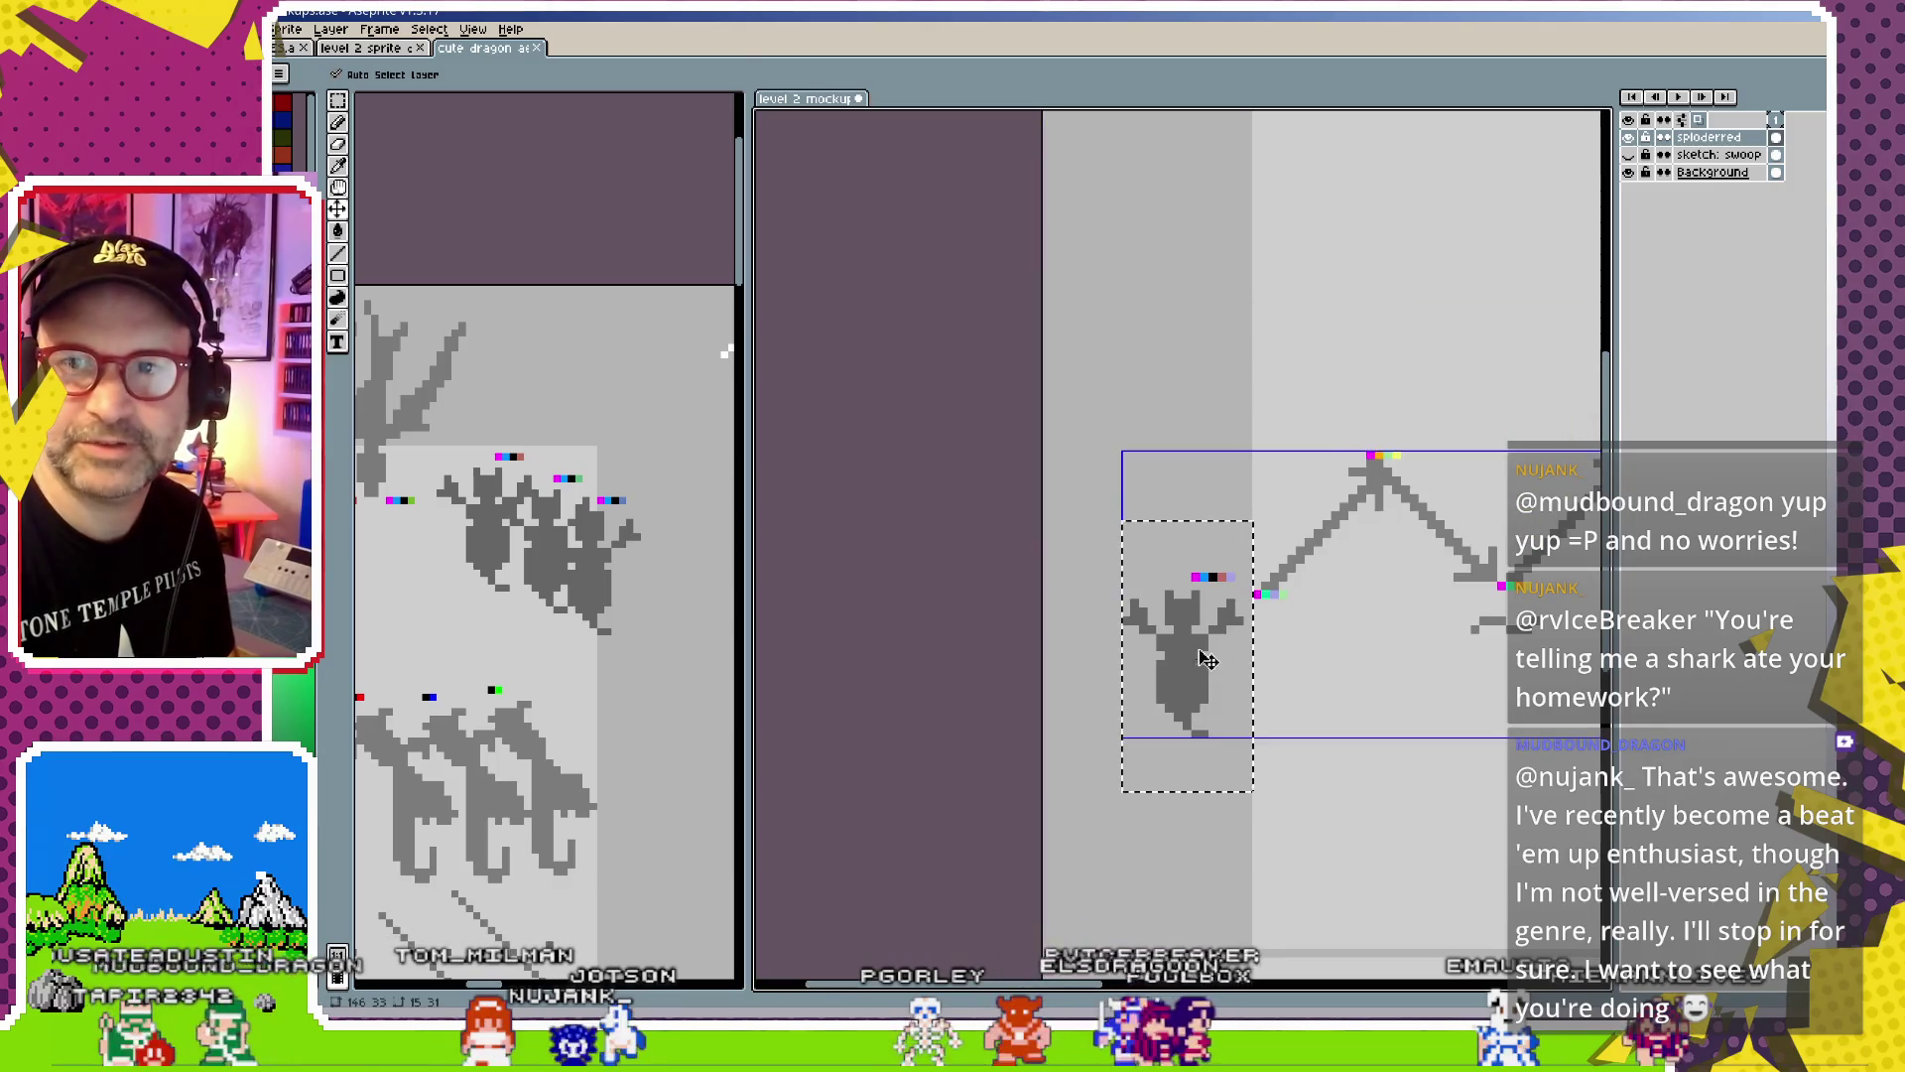
{"action": "key", "text": "ctrl+y"}
{"action": "key", "text": "ctrl+z"}
{"action": "key", "text": "ctrl+z"}
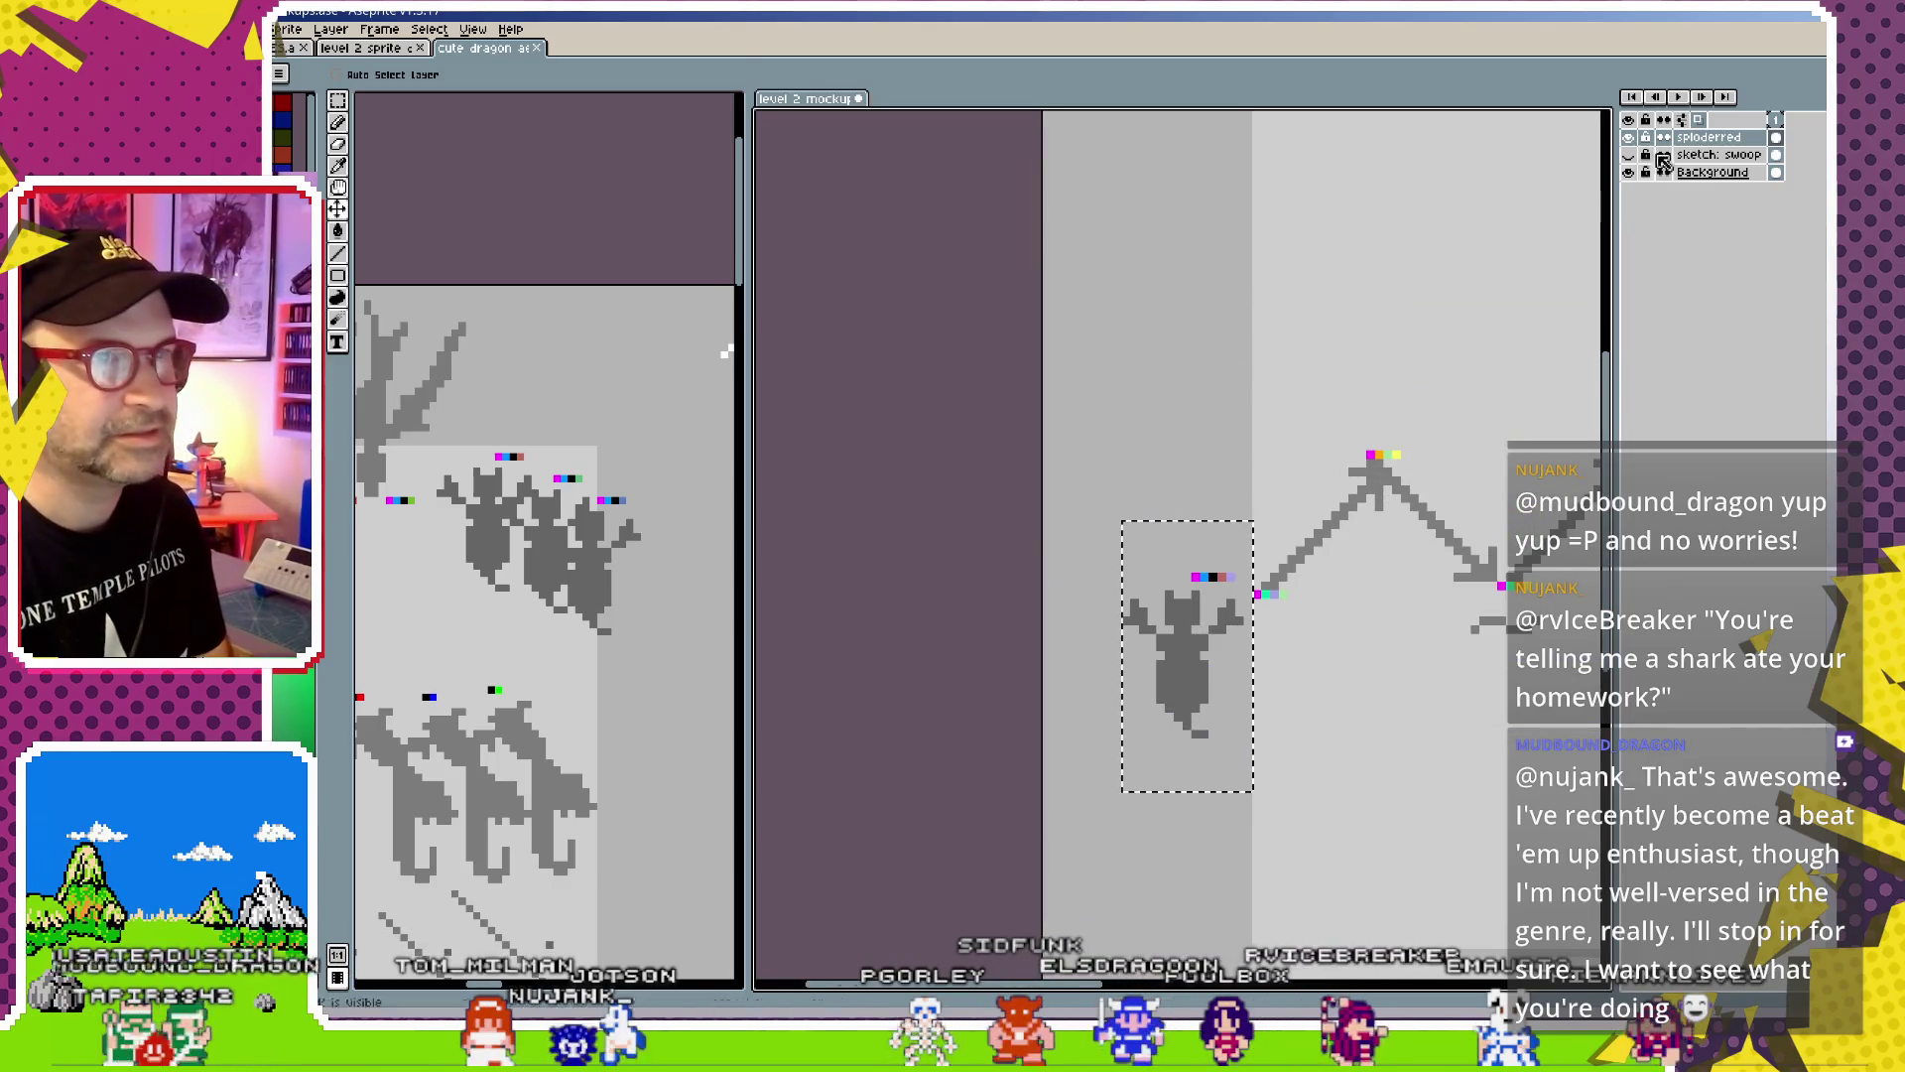
{"action": "left_click", "coordinate": [1689, 142]}
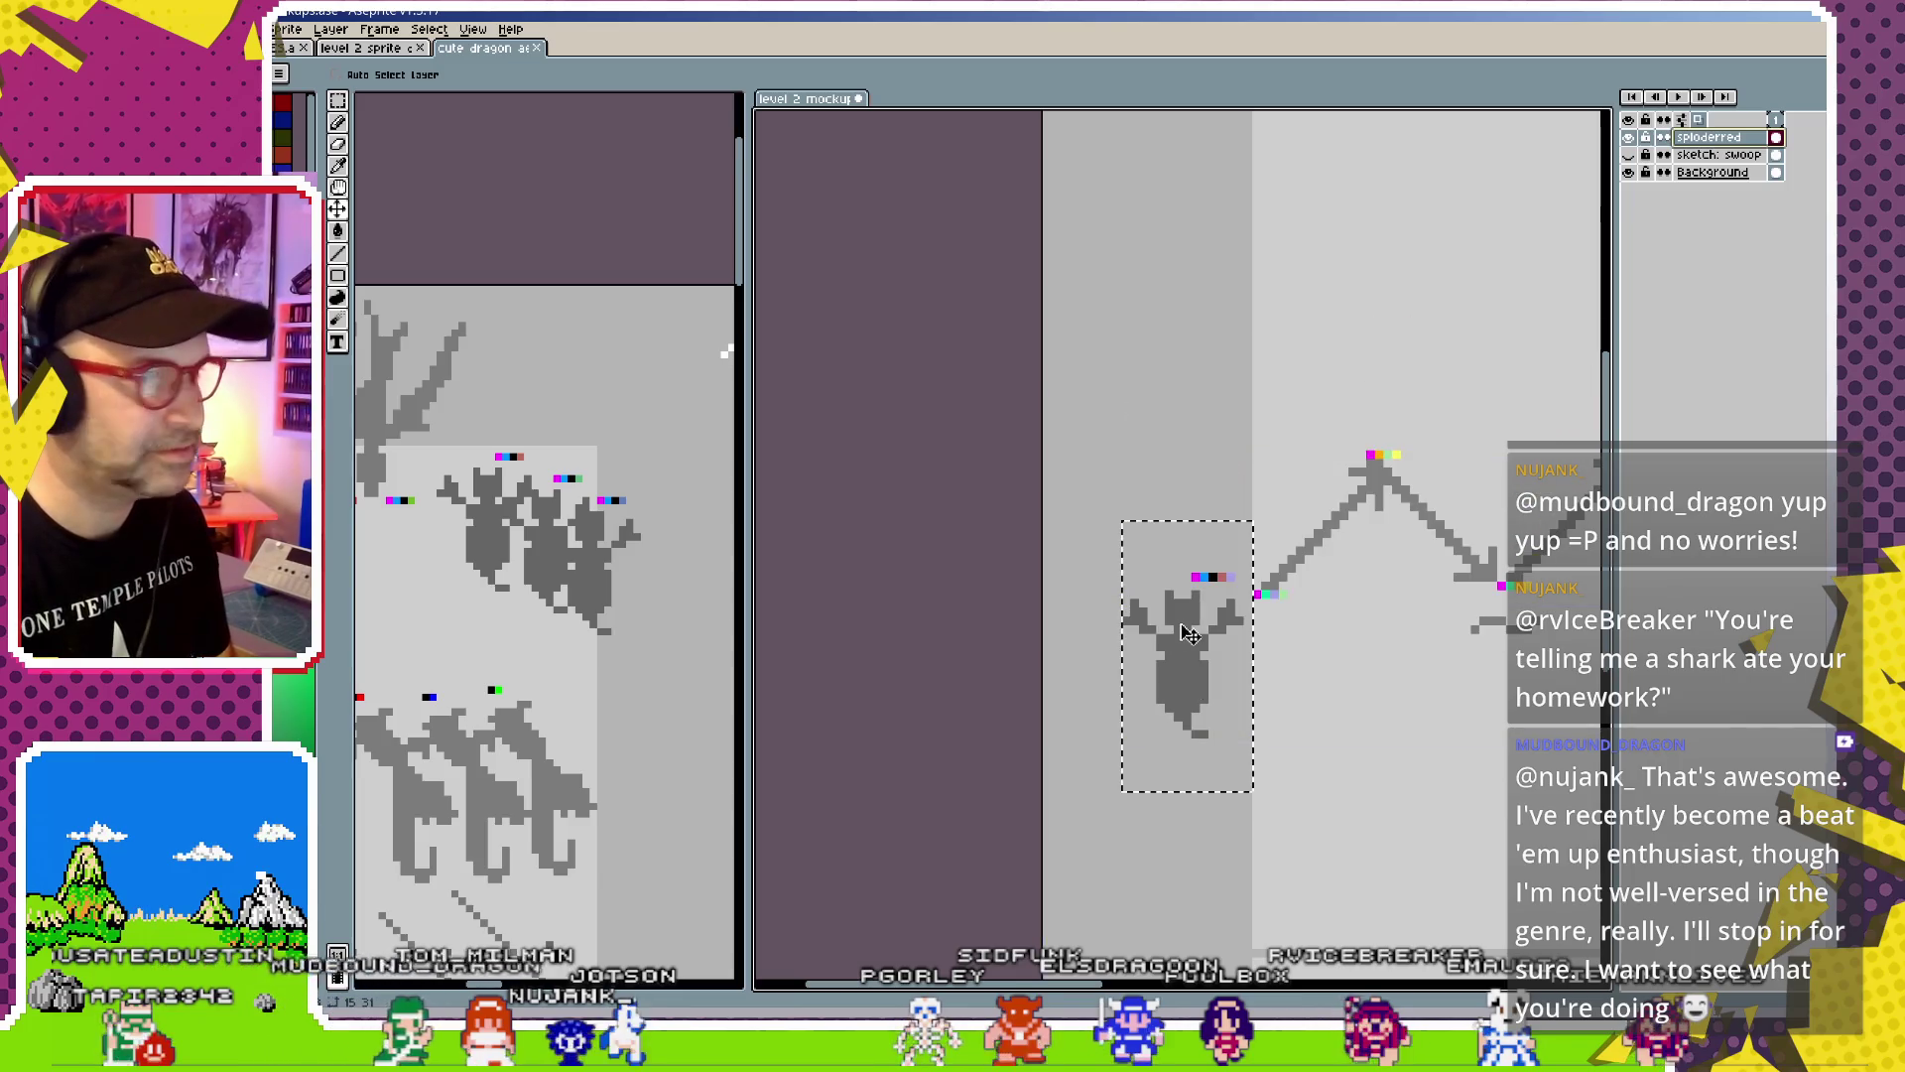
{"action": "scroll", "coordinate": [1190, 635], "scroll_direction": "down", "scroll_amount": 1}
{"action": "scroll", "coordinate": [1016, 680], "scroll_direction": "down", "scroll_amount": 1}
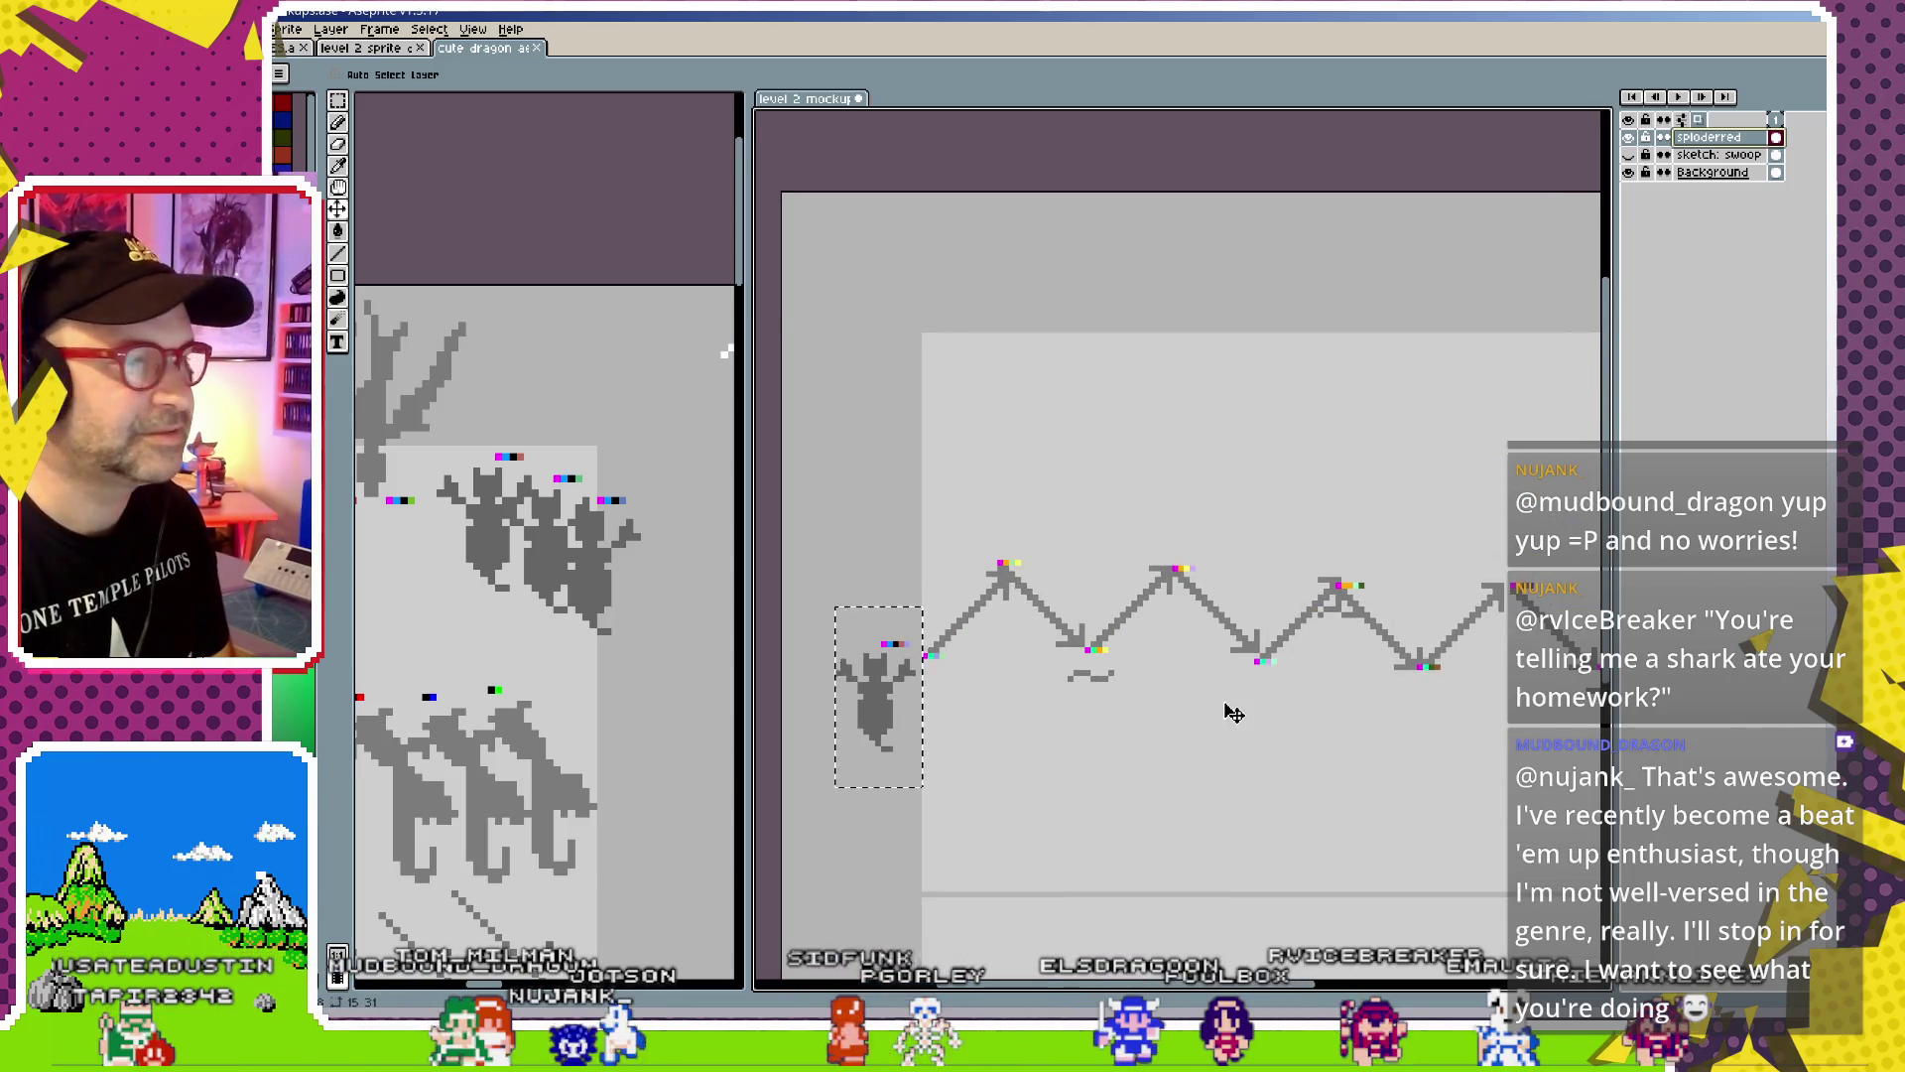
Move the selected dragon up about 140 px, nudge it one pixel right, and drop it
{"action": "key", "text": "m"}
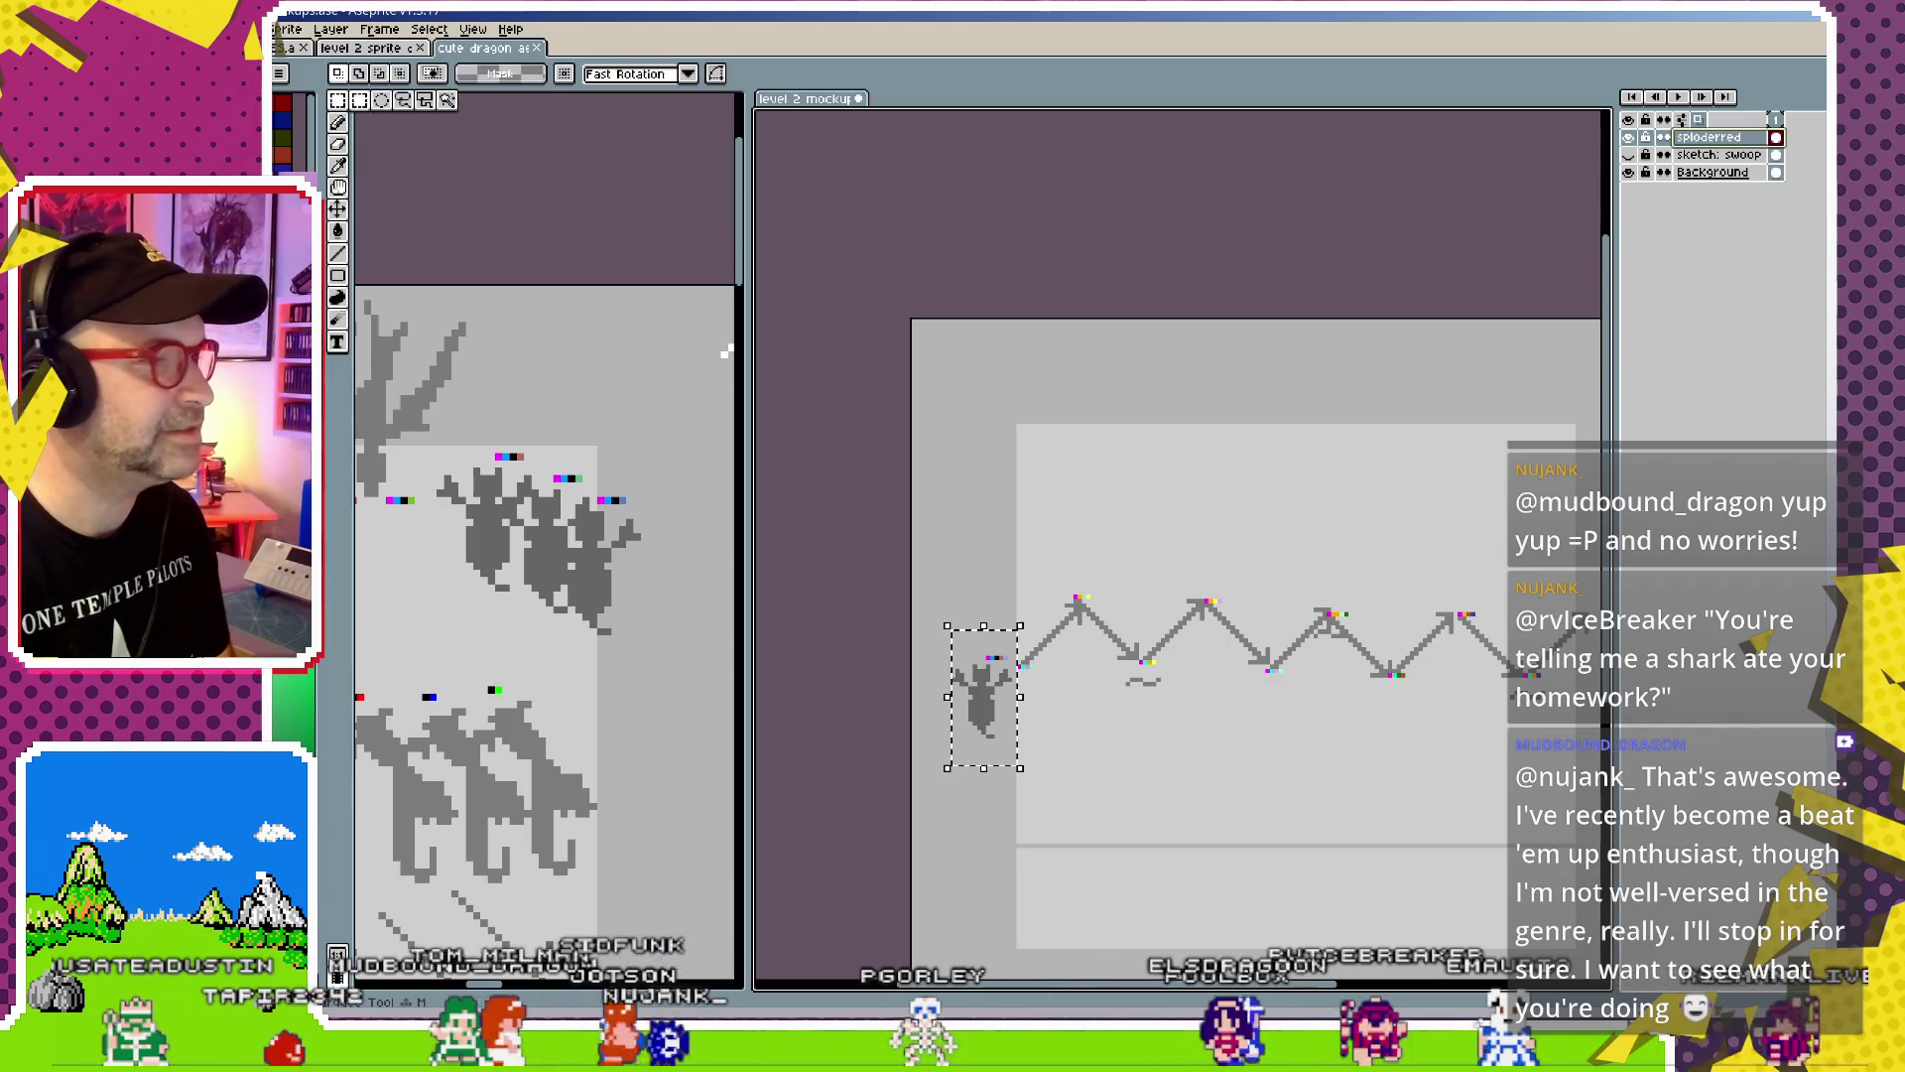
{"action": "left_click_drag", "start_coordinate": [1000, 698], "coordinate": [990, 566]}
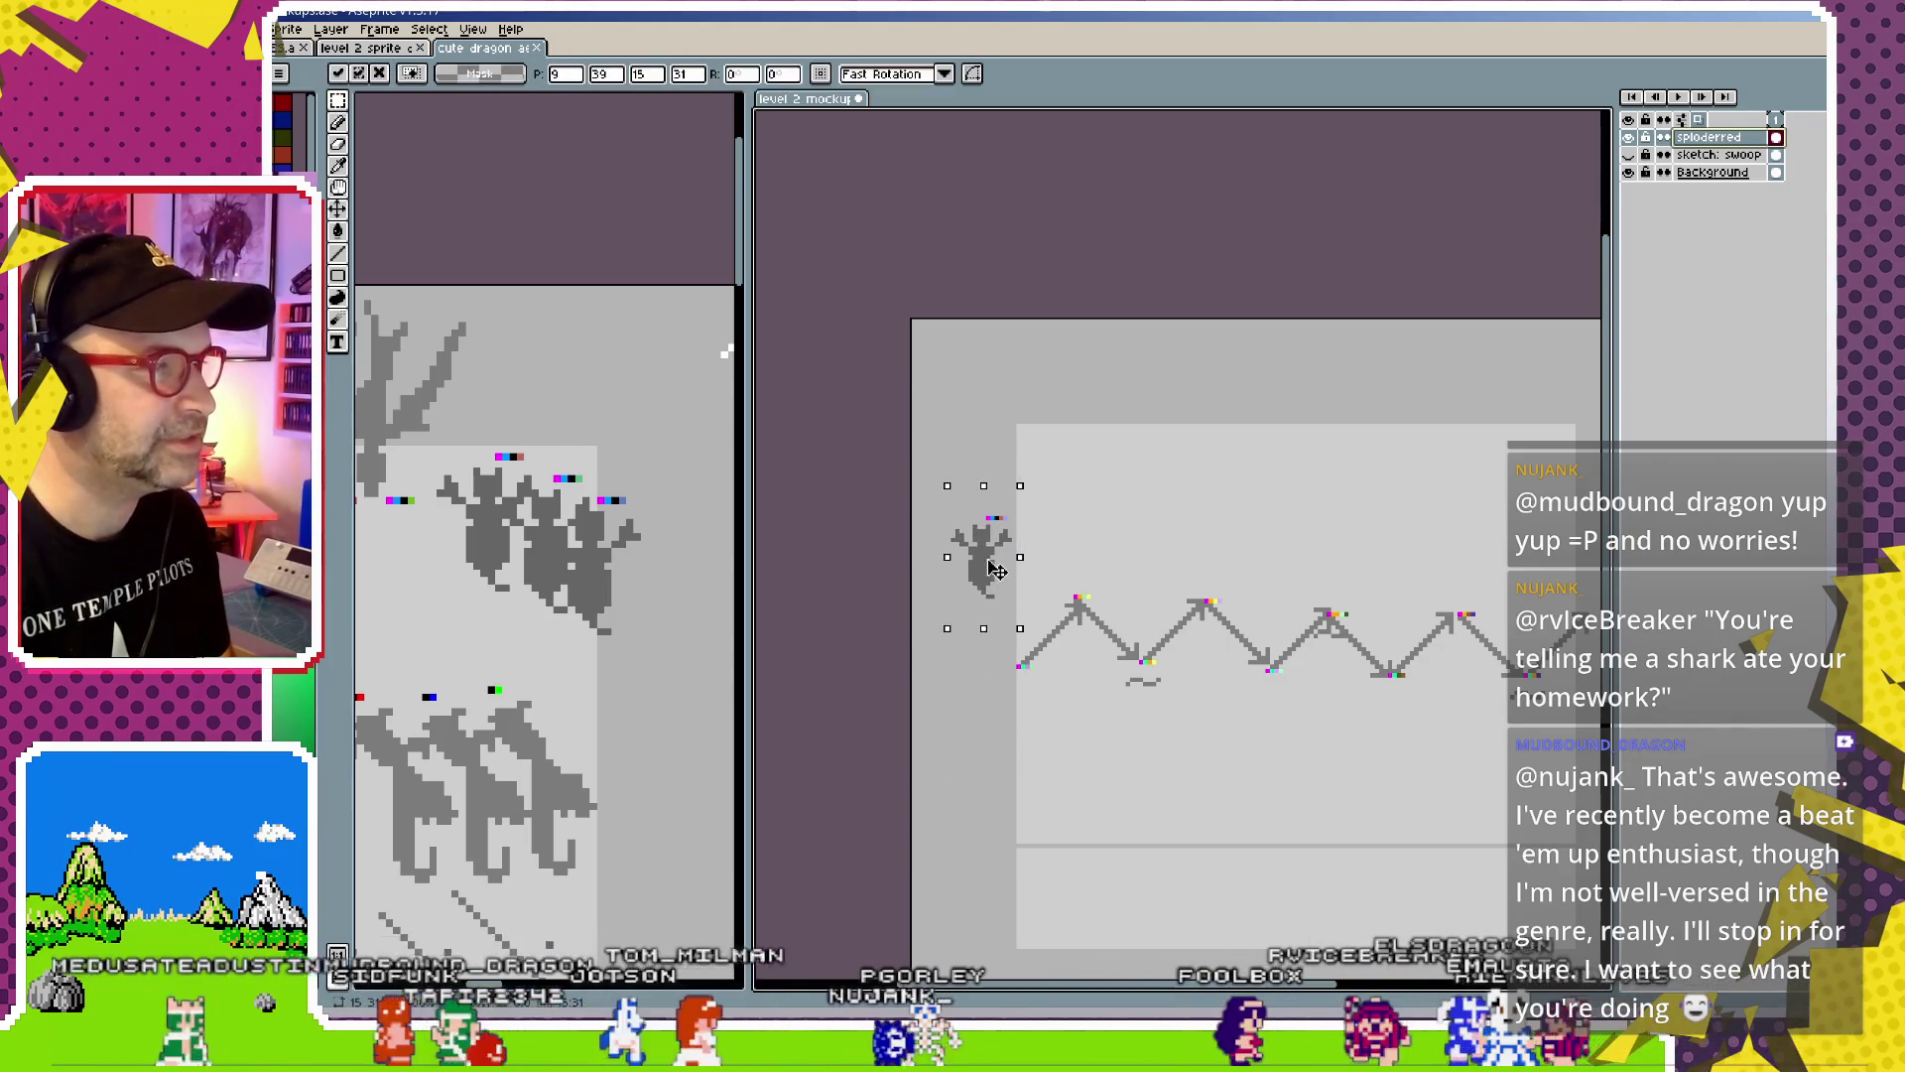
{"action": "scroll", "coordinate": [990, 566], "scroll_direction": "up", "scroll_amount": 1}
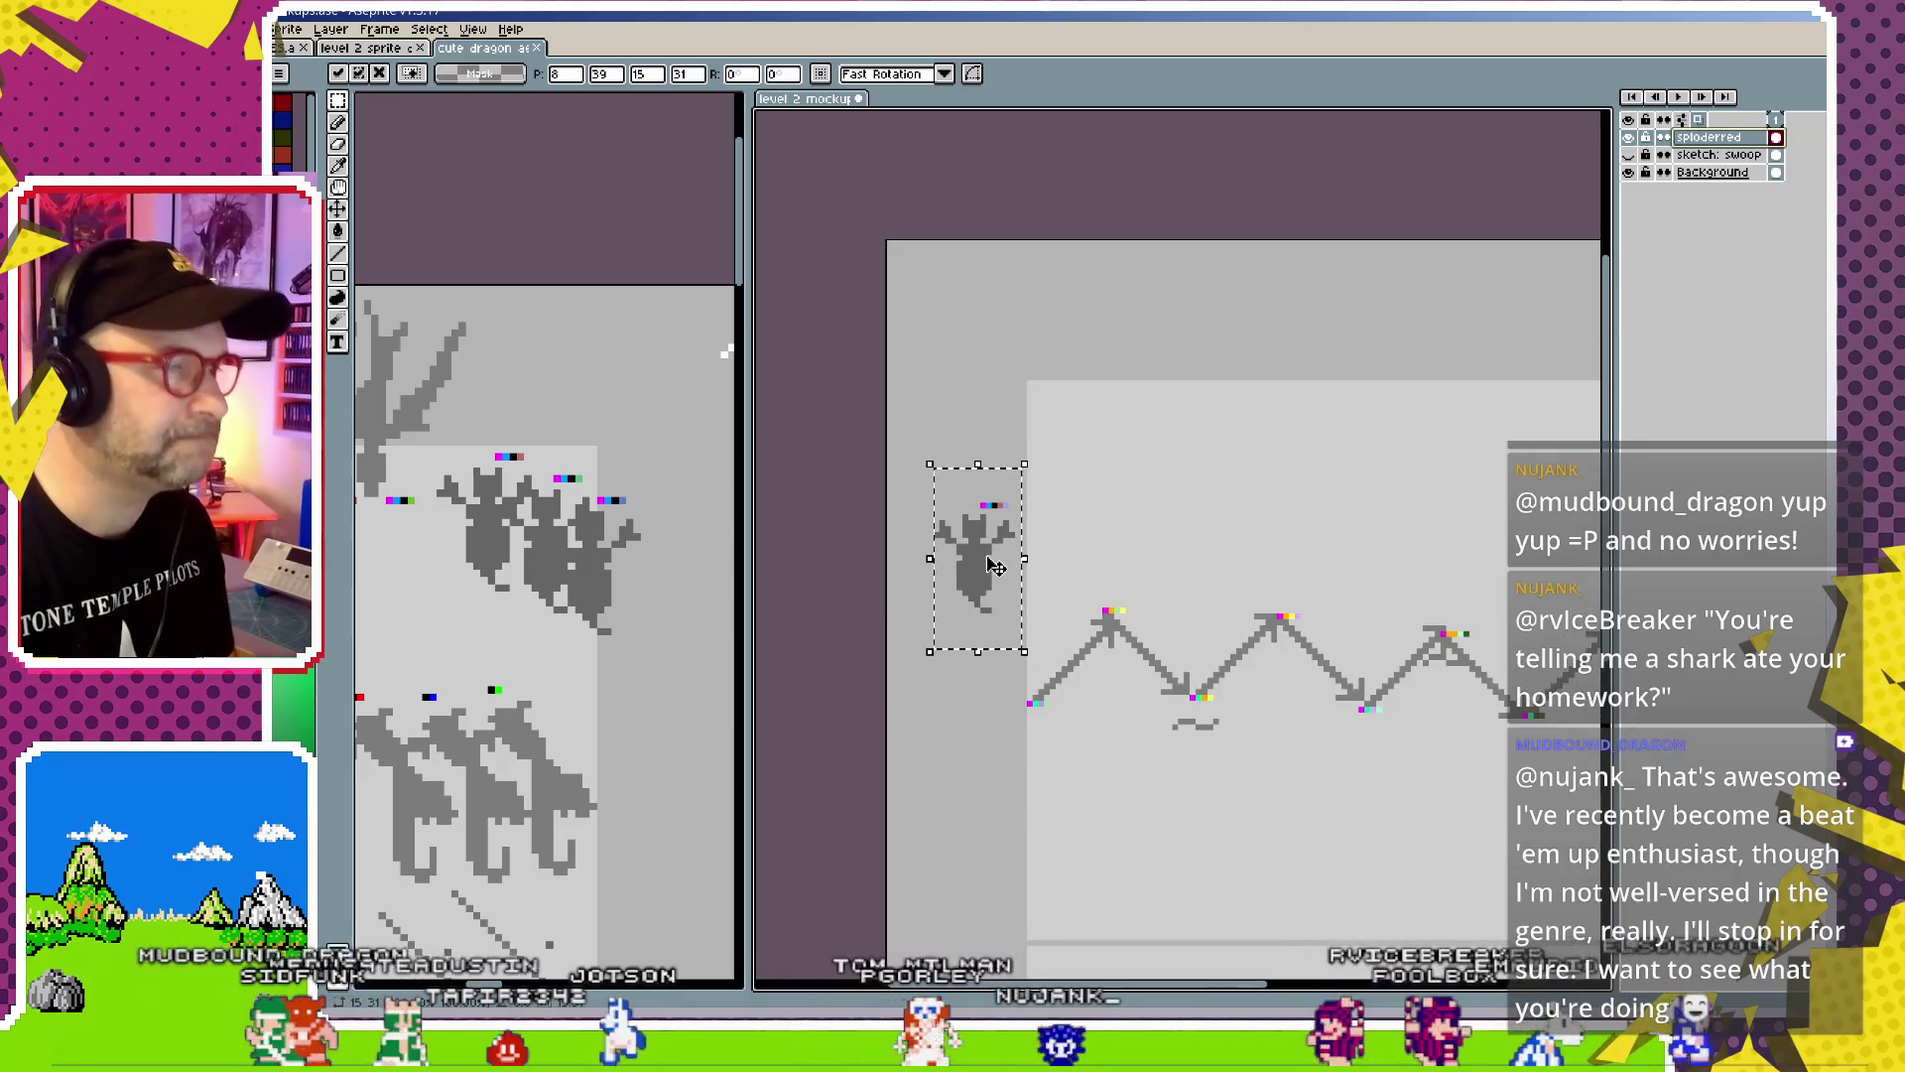
{"action": "scroll", "coordinate": [993, 565], "scroll_direction": "up", "scroll_amount": 1}
{"action": "key", "text": "Right"}
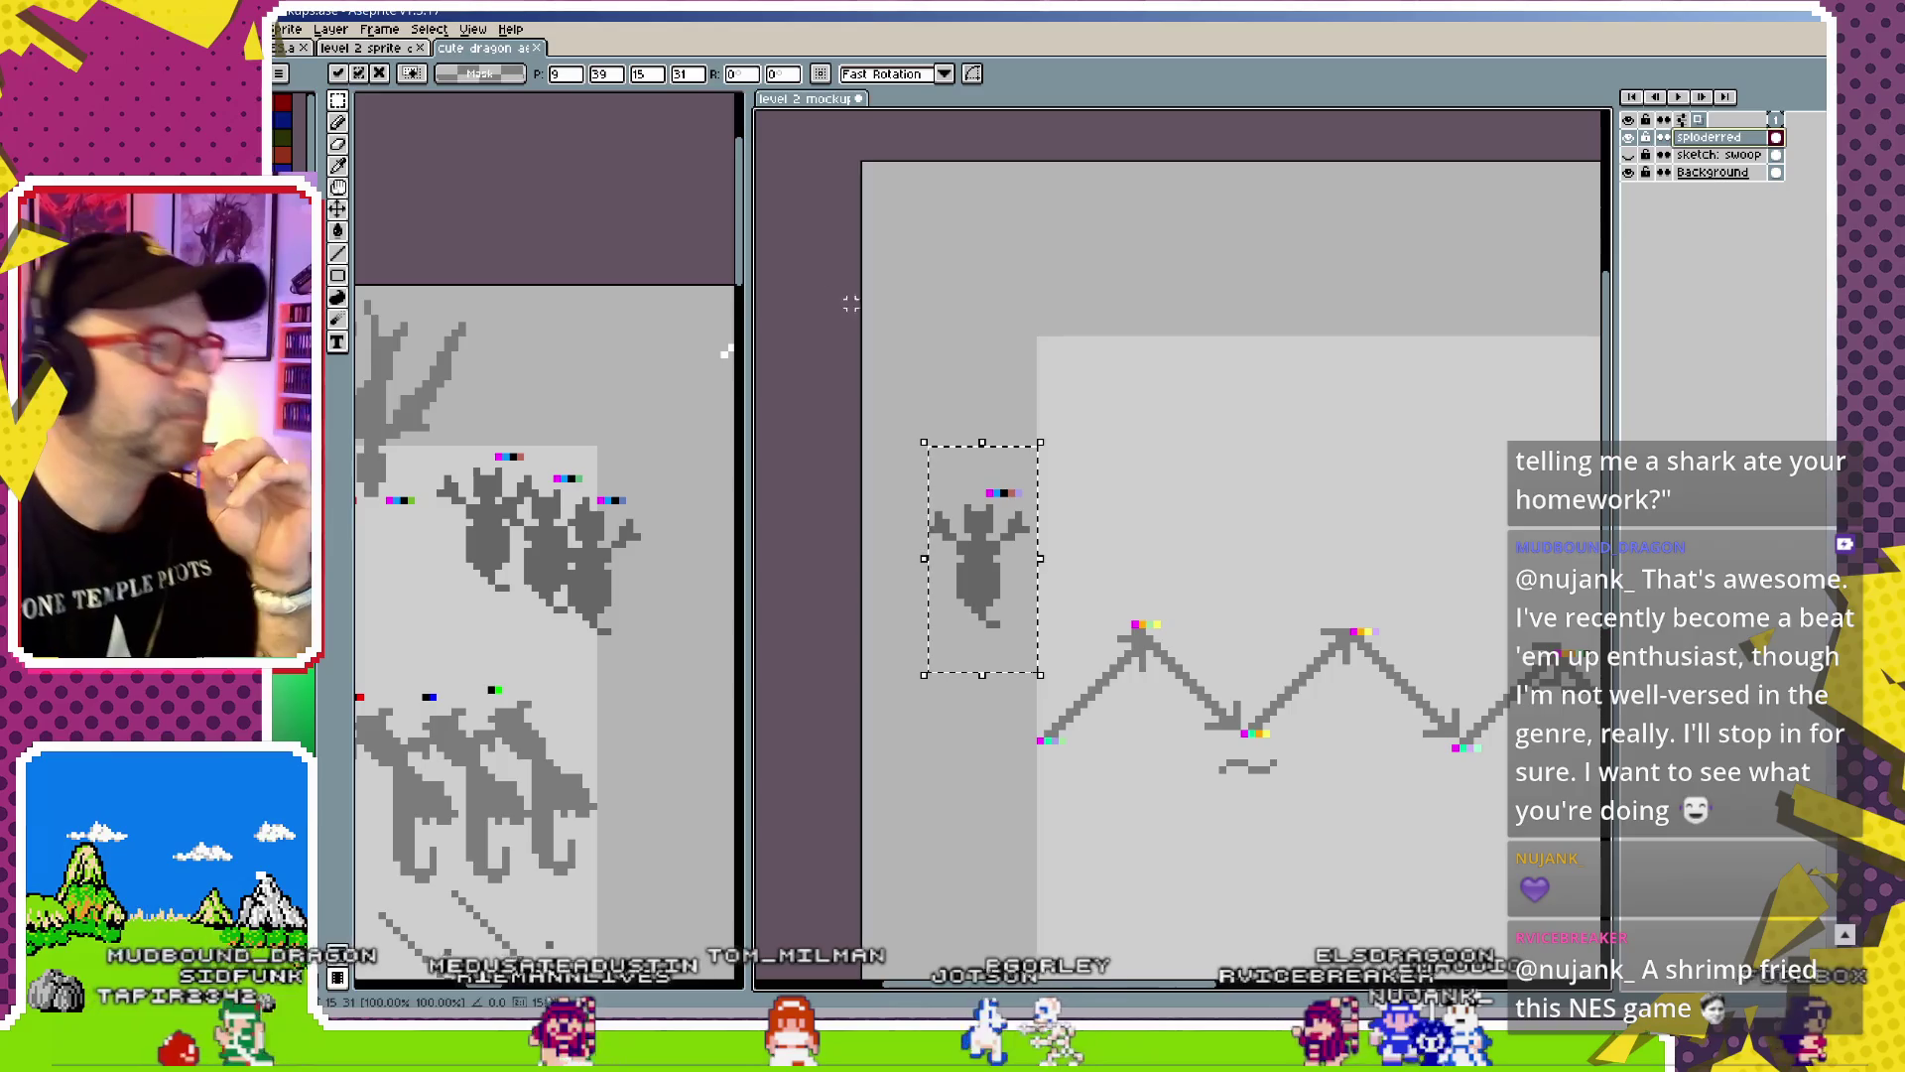
{"action": "left_click", "coordinate": [931, 536]}
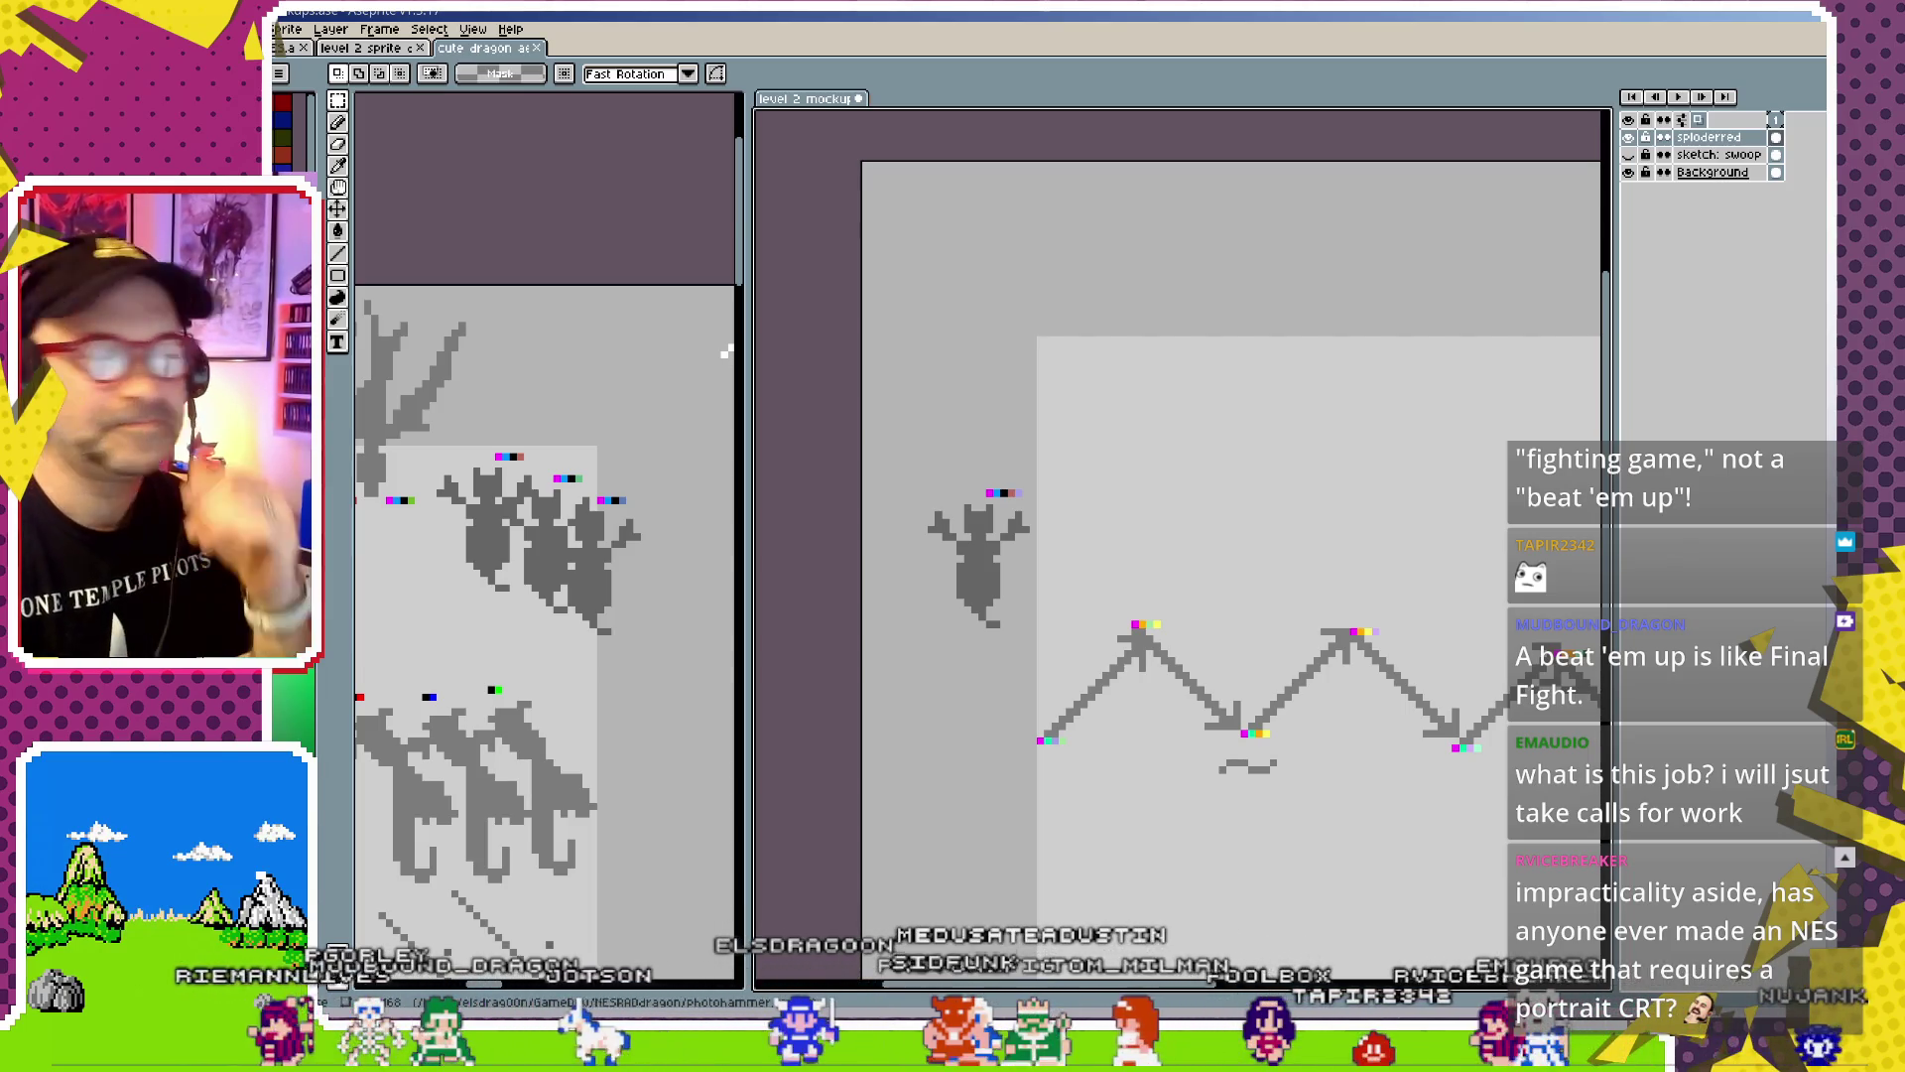
Keep the dragon committed in its new spot with no selection left, zooming the view out
{"action": "scroll", "coordinate": [1076, 638], "scroll_direction": "down", "scroll_amount": 1}
Shift the splitter between canvas and Layers panel about 20 px right to widen the canvas
{"action": "scroll", "coordinate": [1141, 630], "scroll_direction": "down", "scroll_amount": 1}
{"action": "scroll", "coordinate": [1170, 621], "scroll_direction": "down", "scroll_amount": 1}
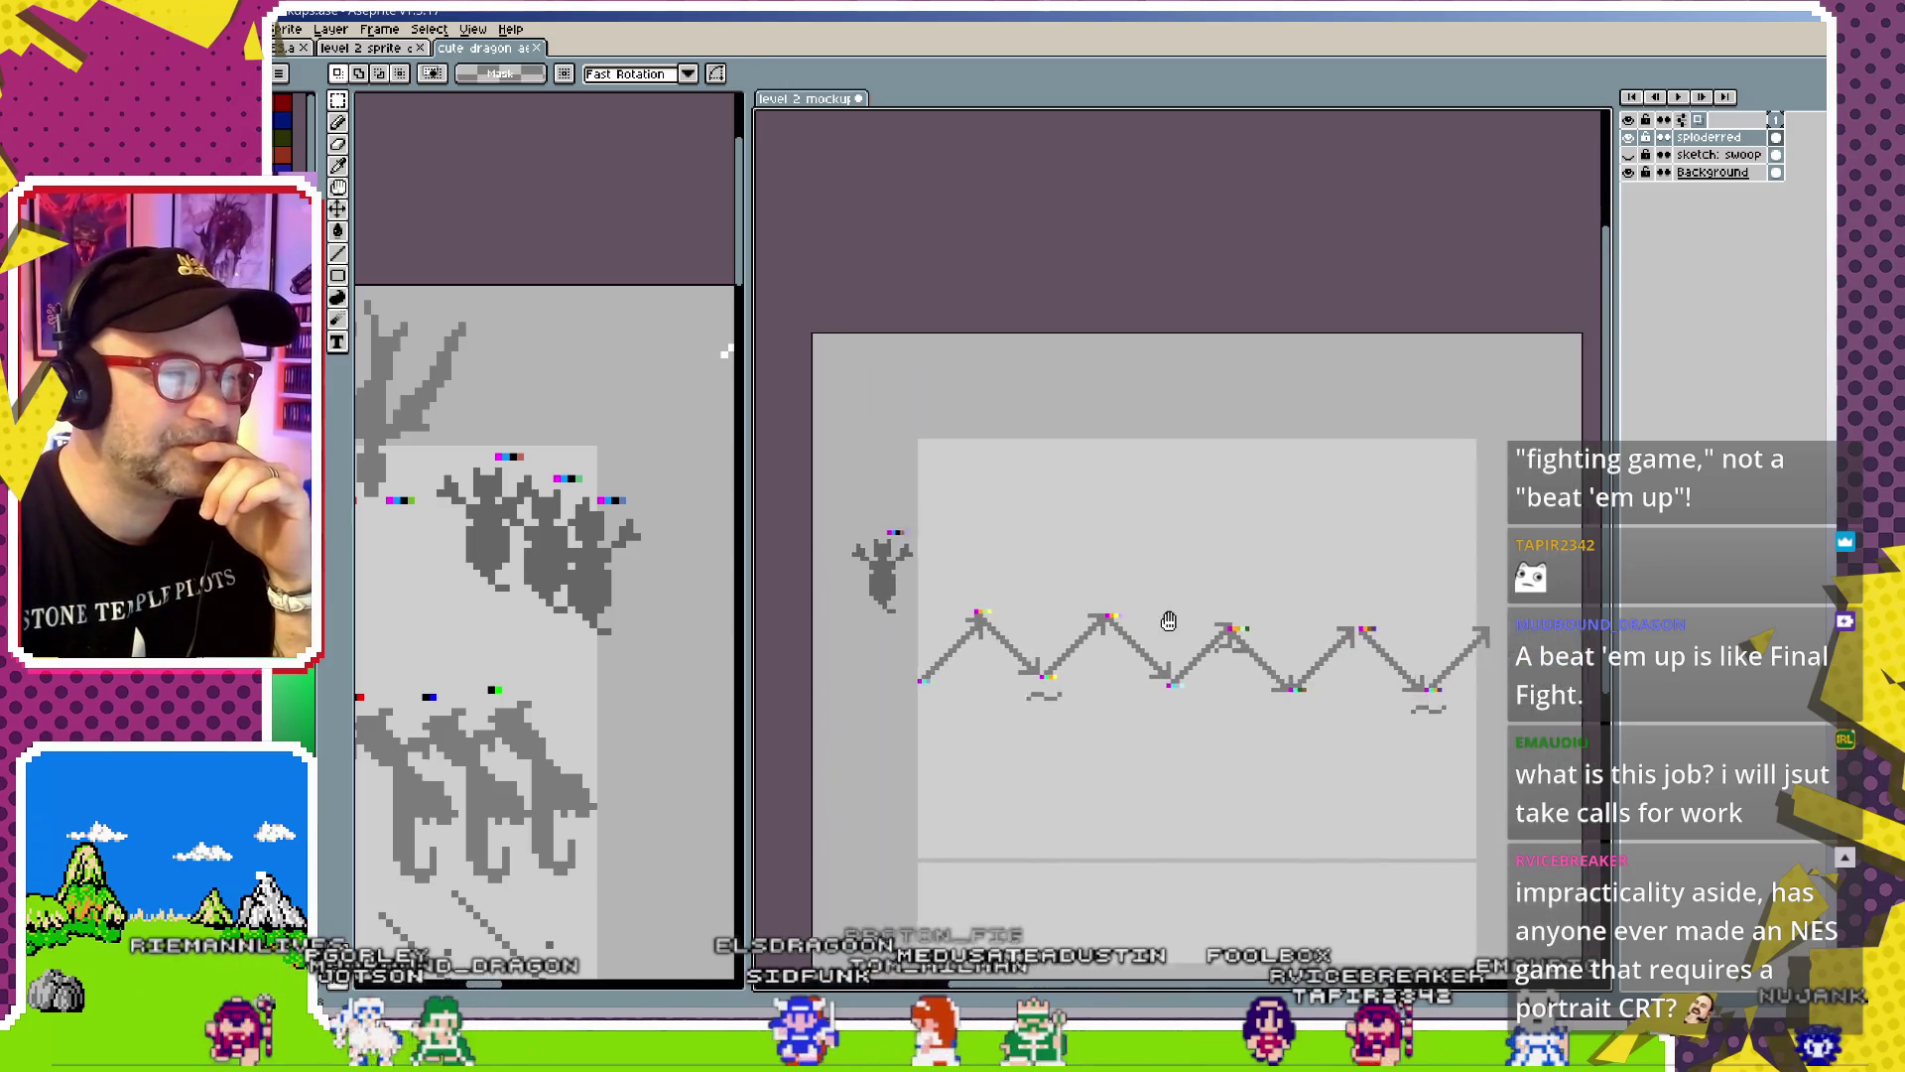
{"action": "scroll", "coordinate": [1170, 618], "scroll_direction": "up", "scroll_amount": 1}
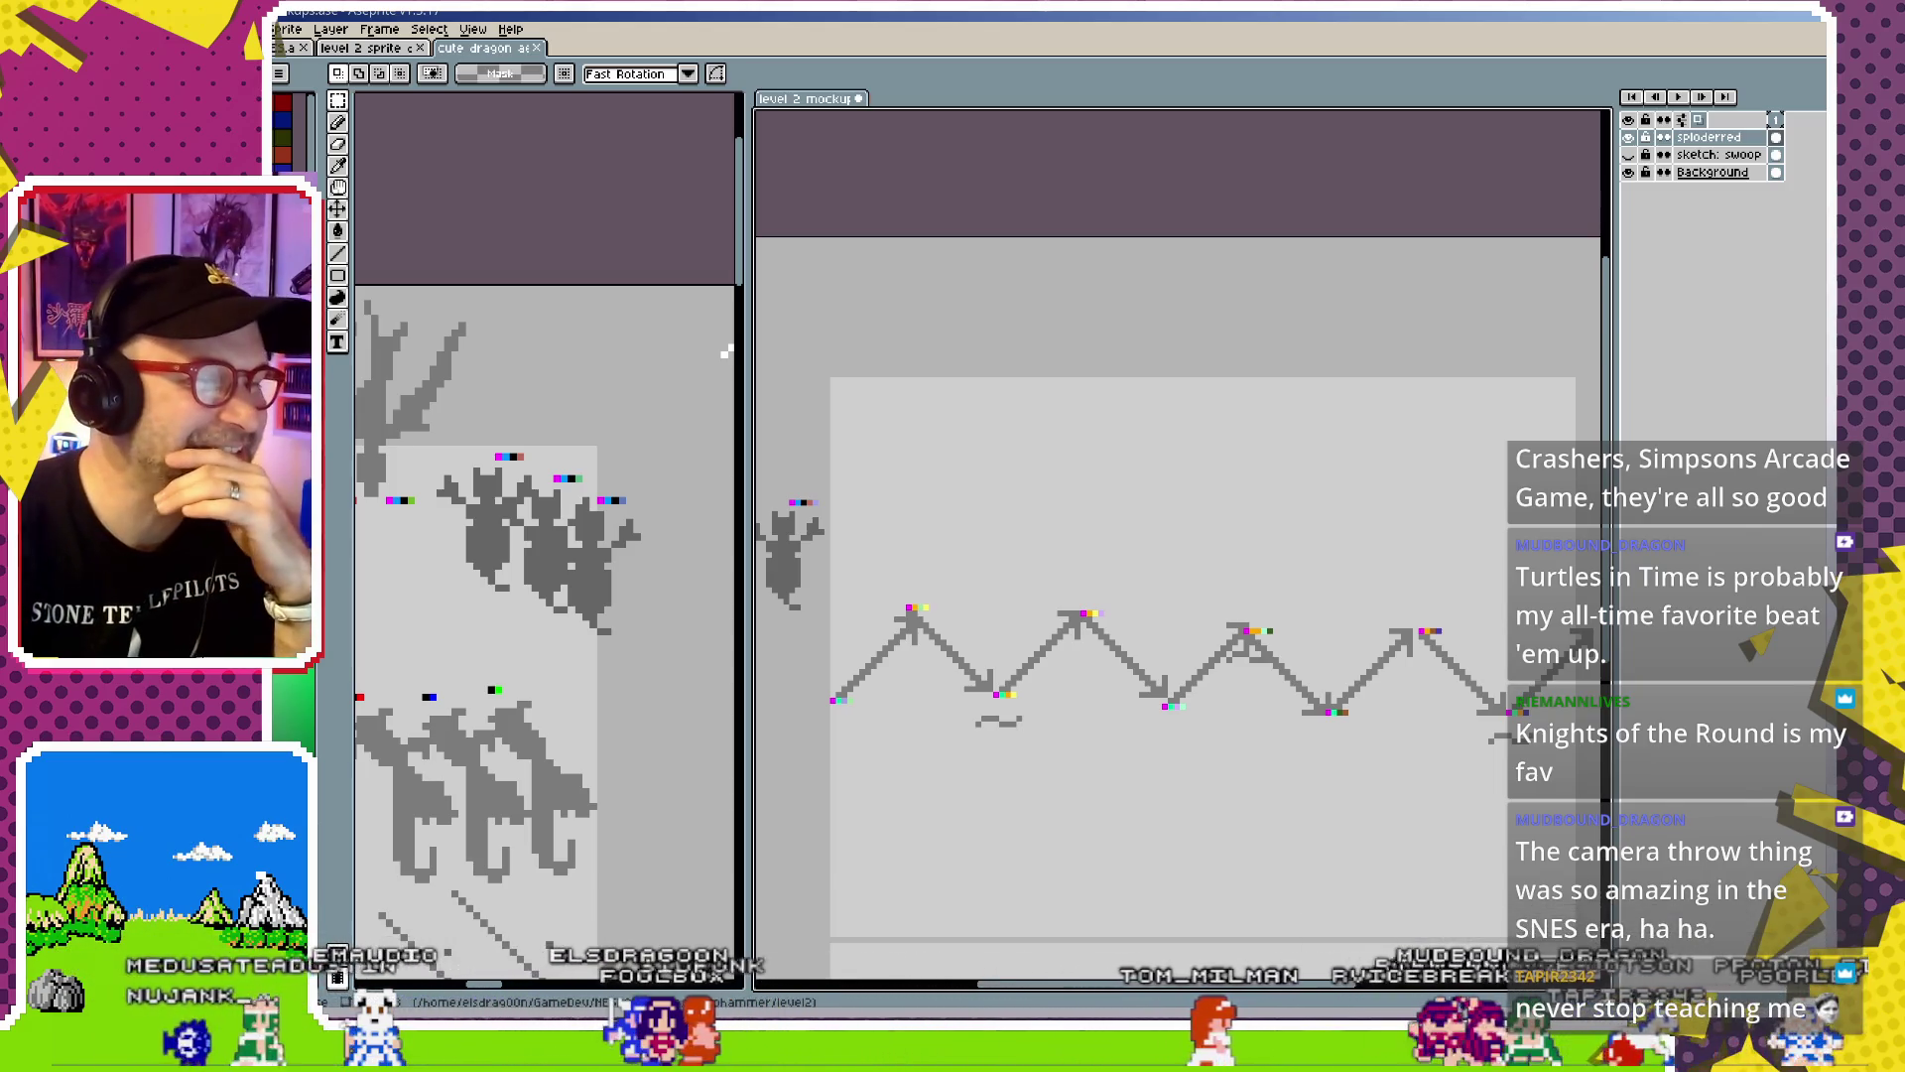
{"action": "left_click_drag", "start_coordinate": [1607, 632], "coordinate": [1634, 632]}
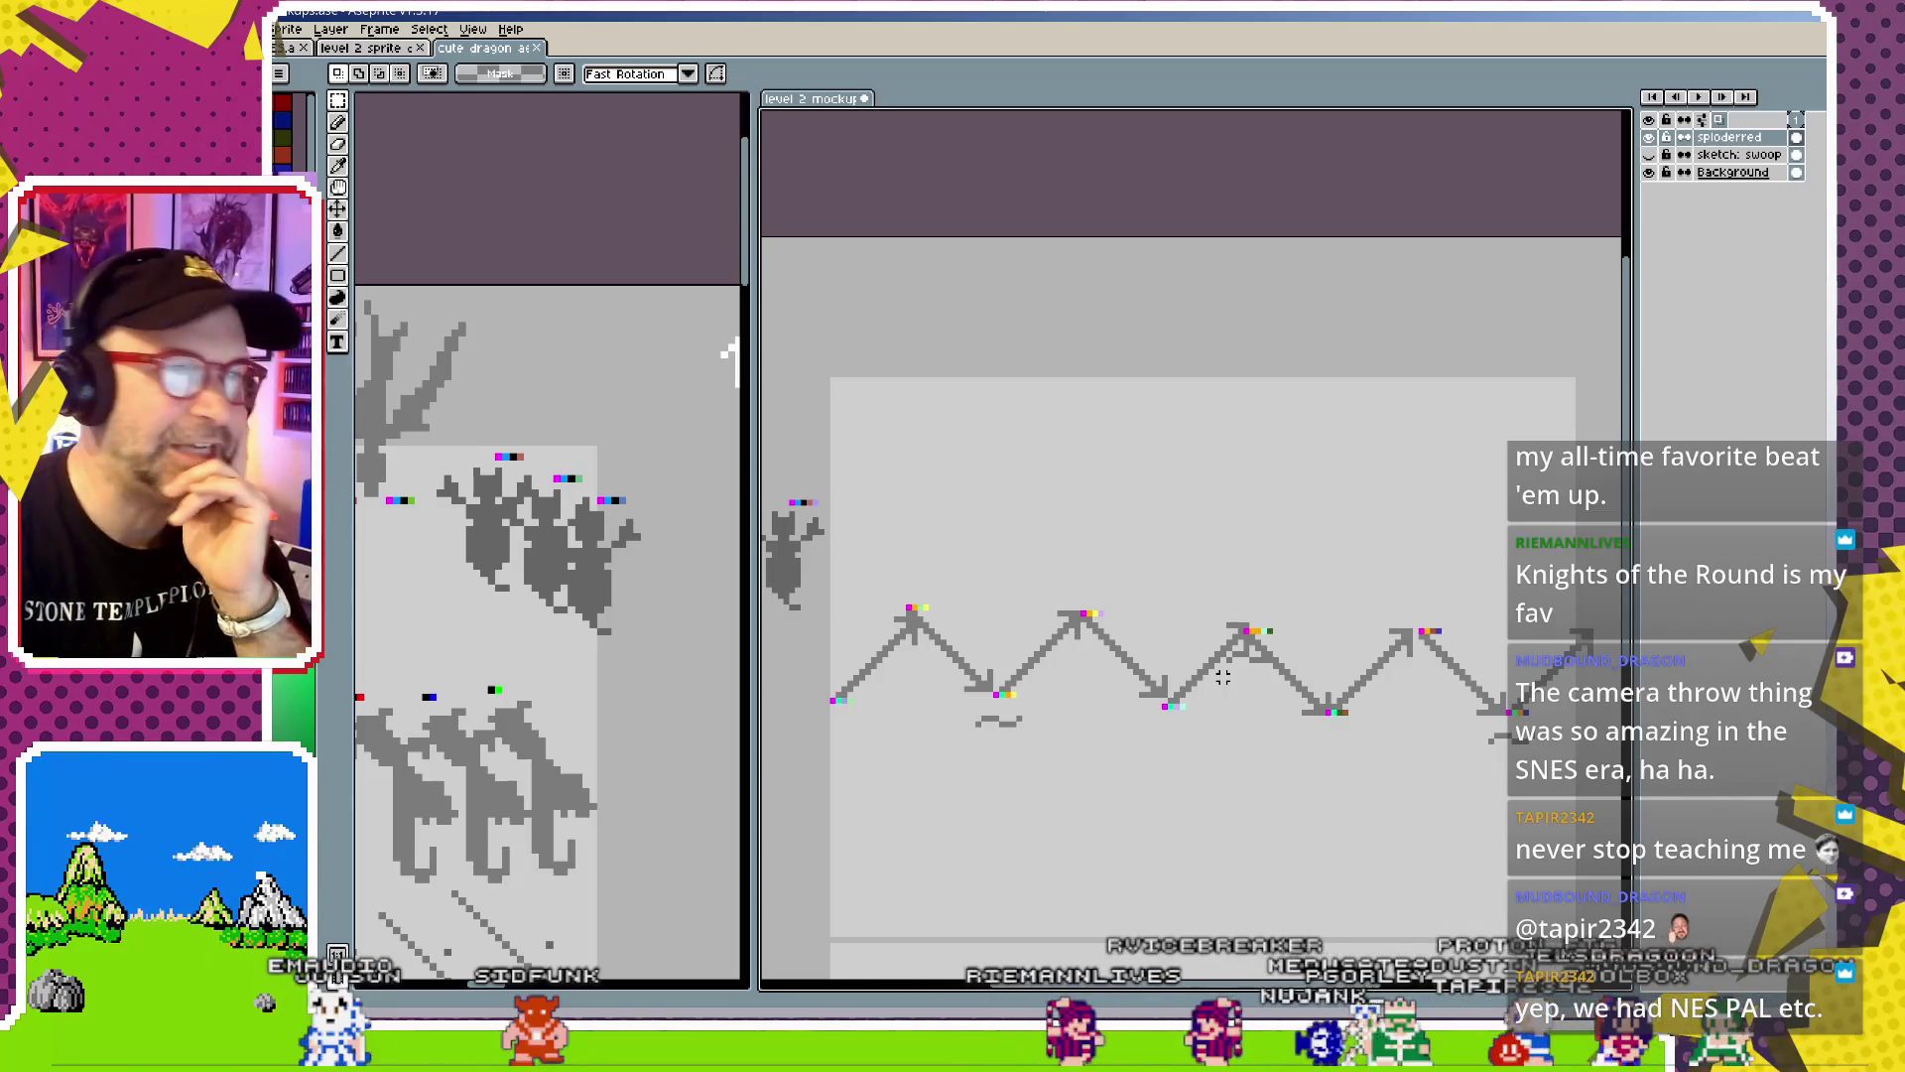
{"action": "scroll", "coordinate": [1223, 676], "scroll_direction": "down", "scroll_amount": 2}
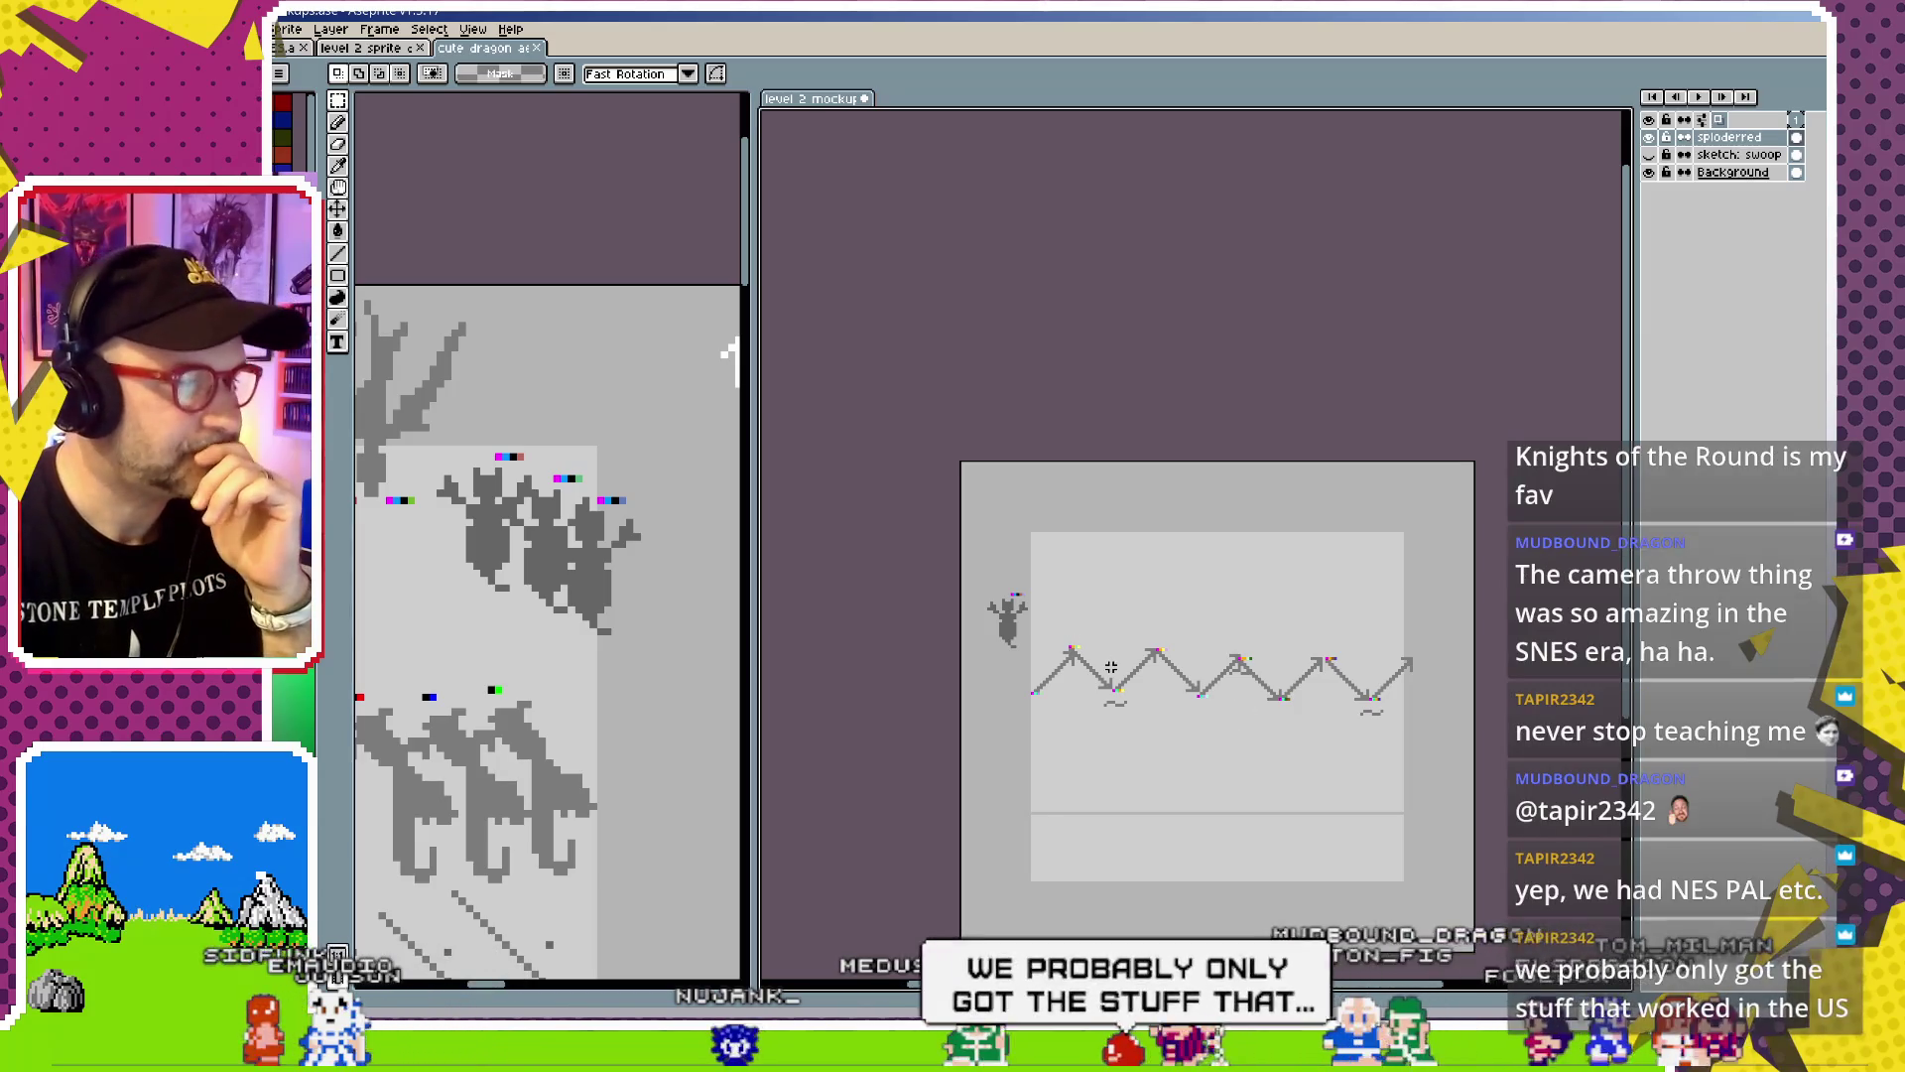
Erase the stray grey pixels below the node and repaint the orange node pixel yellow
{"action": "scroll", "coordinate": [1148, 710], "scroll_direction": "up", "scroll_amount": 1}
{"action": "scroll", "coordinate": [1108, 692], "scroll_direction": "up", "scroll_amount": 1}
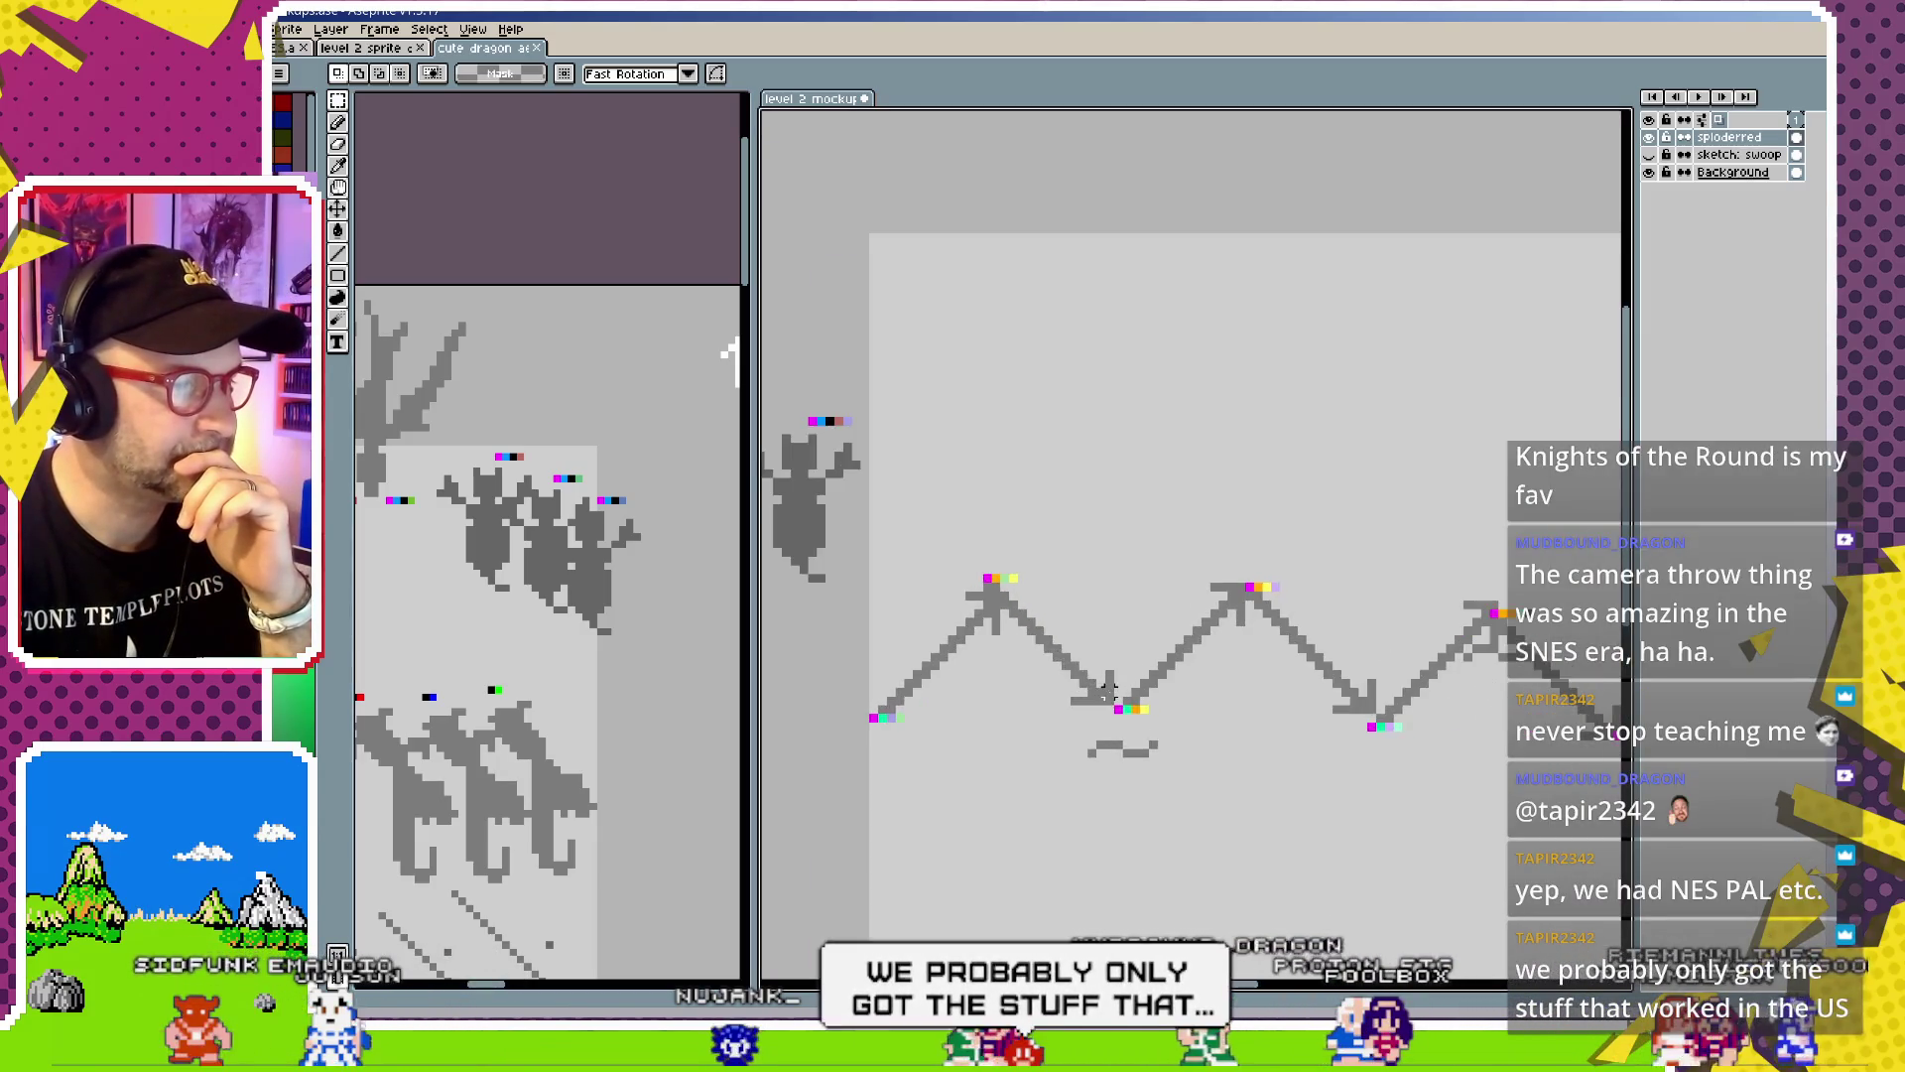
{"action": "scroll", "coordinate": [1108, 692], "scroll_direction": "up", "scroll_amount": 2}
{"action": "scroll", "coordinate": [1109, 692], "scroll_direction": "up", "scroll_amount": 1}
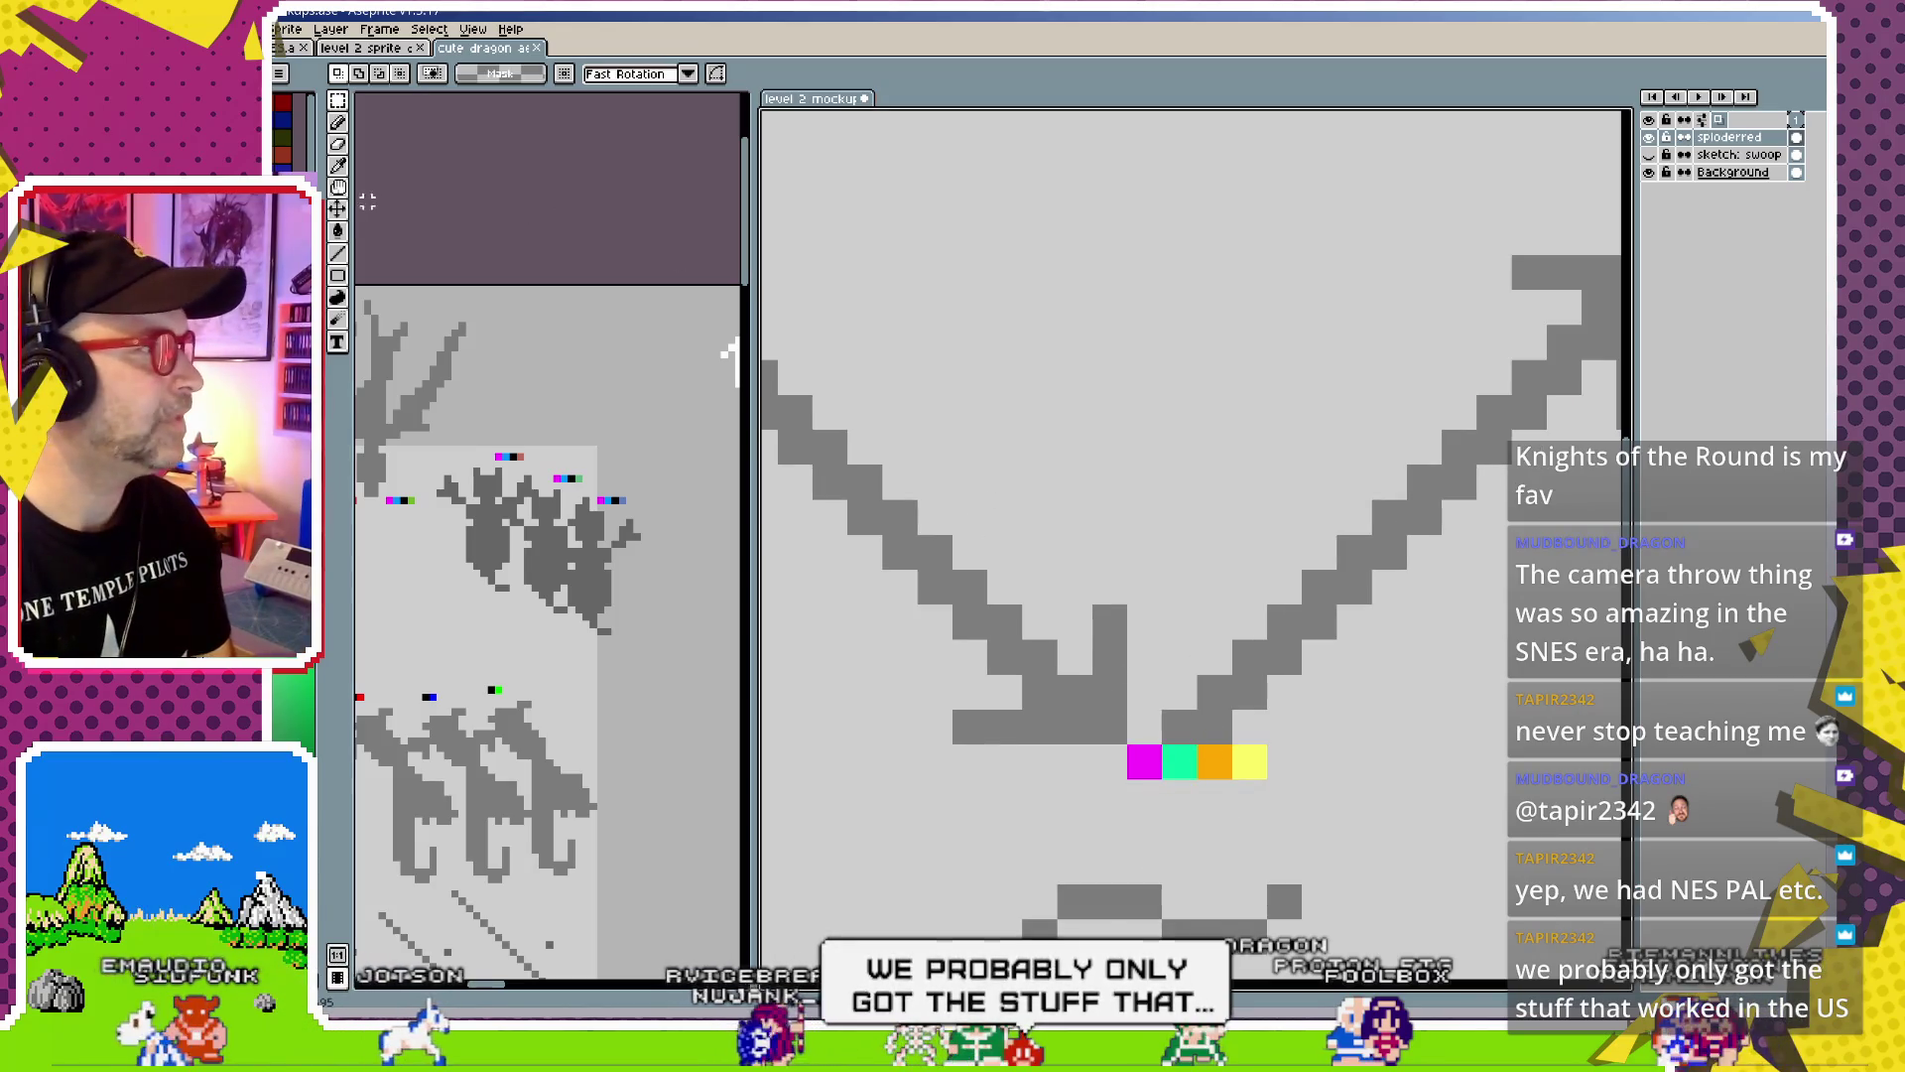
{"action": "key", "text": "b"}
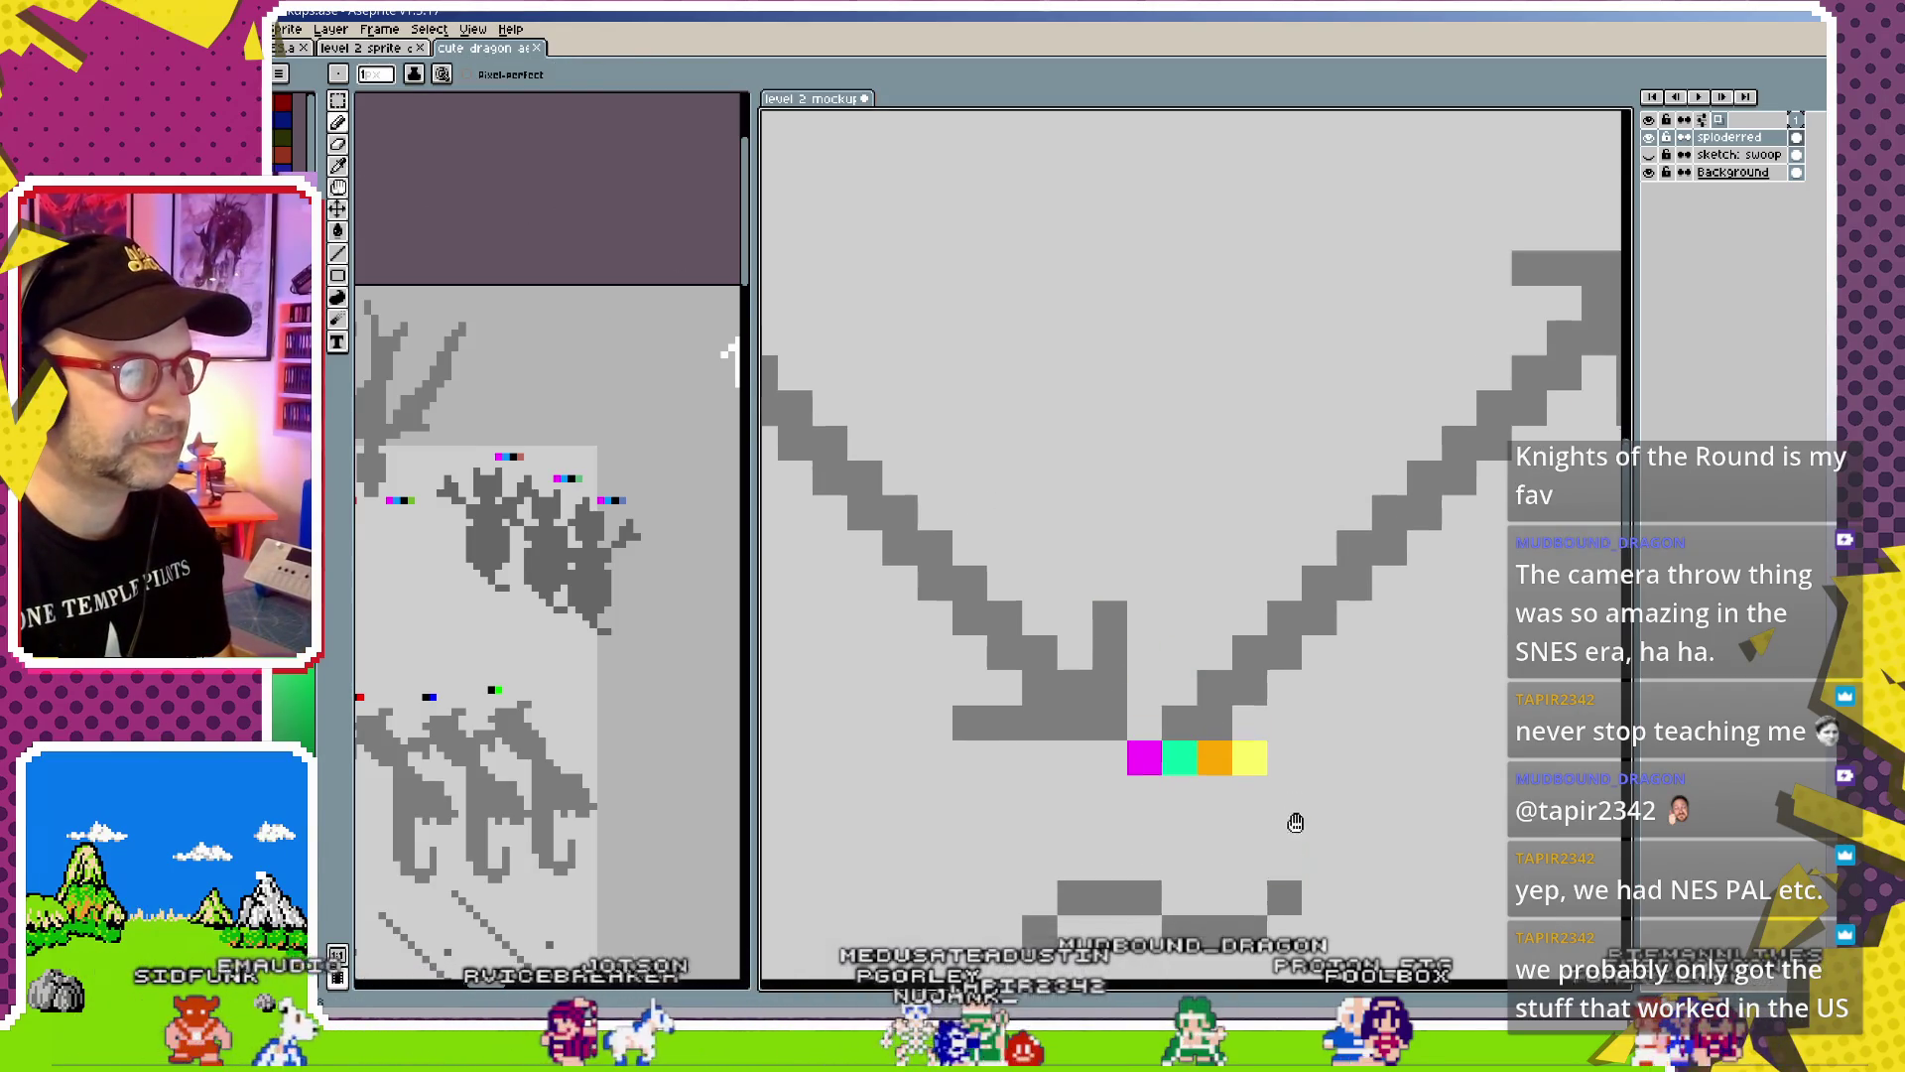
{"action": "scroll", "coordinate": [1191, 754], "scroll_direction": "down", "scroll_amount": 2}
{"action": "key", "text": "e"}
{"action": "mouse_move", "coordinate": [1062, 759]}
{"action": "left_mouse_down"}
{"action": "mouse_move", "coordinate": [1239, 793]}
{"action": "mouse_move", "coordinate": [1029, 791]}
{"action": "left_mouse_up"}
{"action": "key", "text": "b"}
{"action": "left_click", "coordinate": [1241, 618], "text": "alt"}
{"action": "left_click", "coordinate": [1213, 619]}
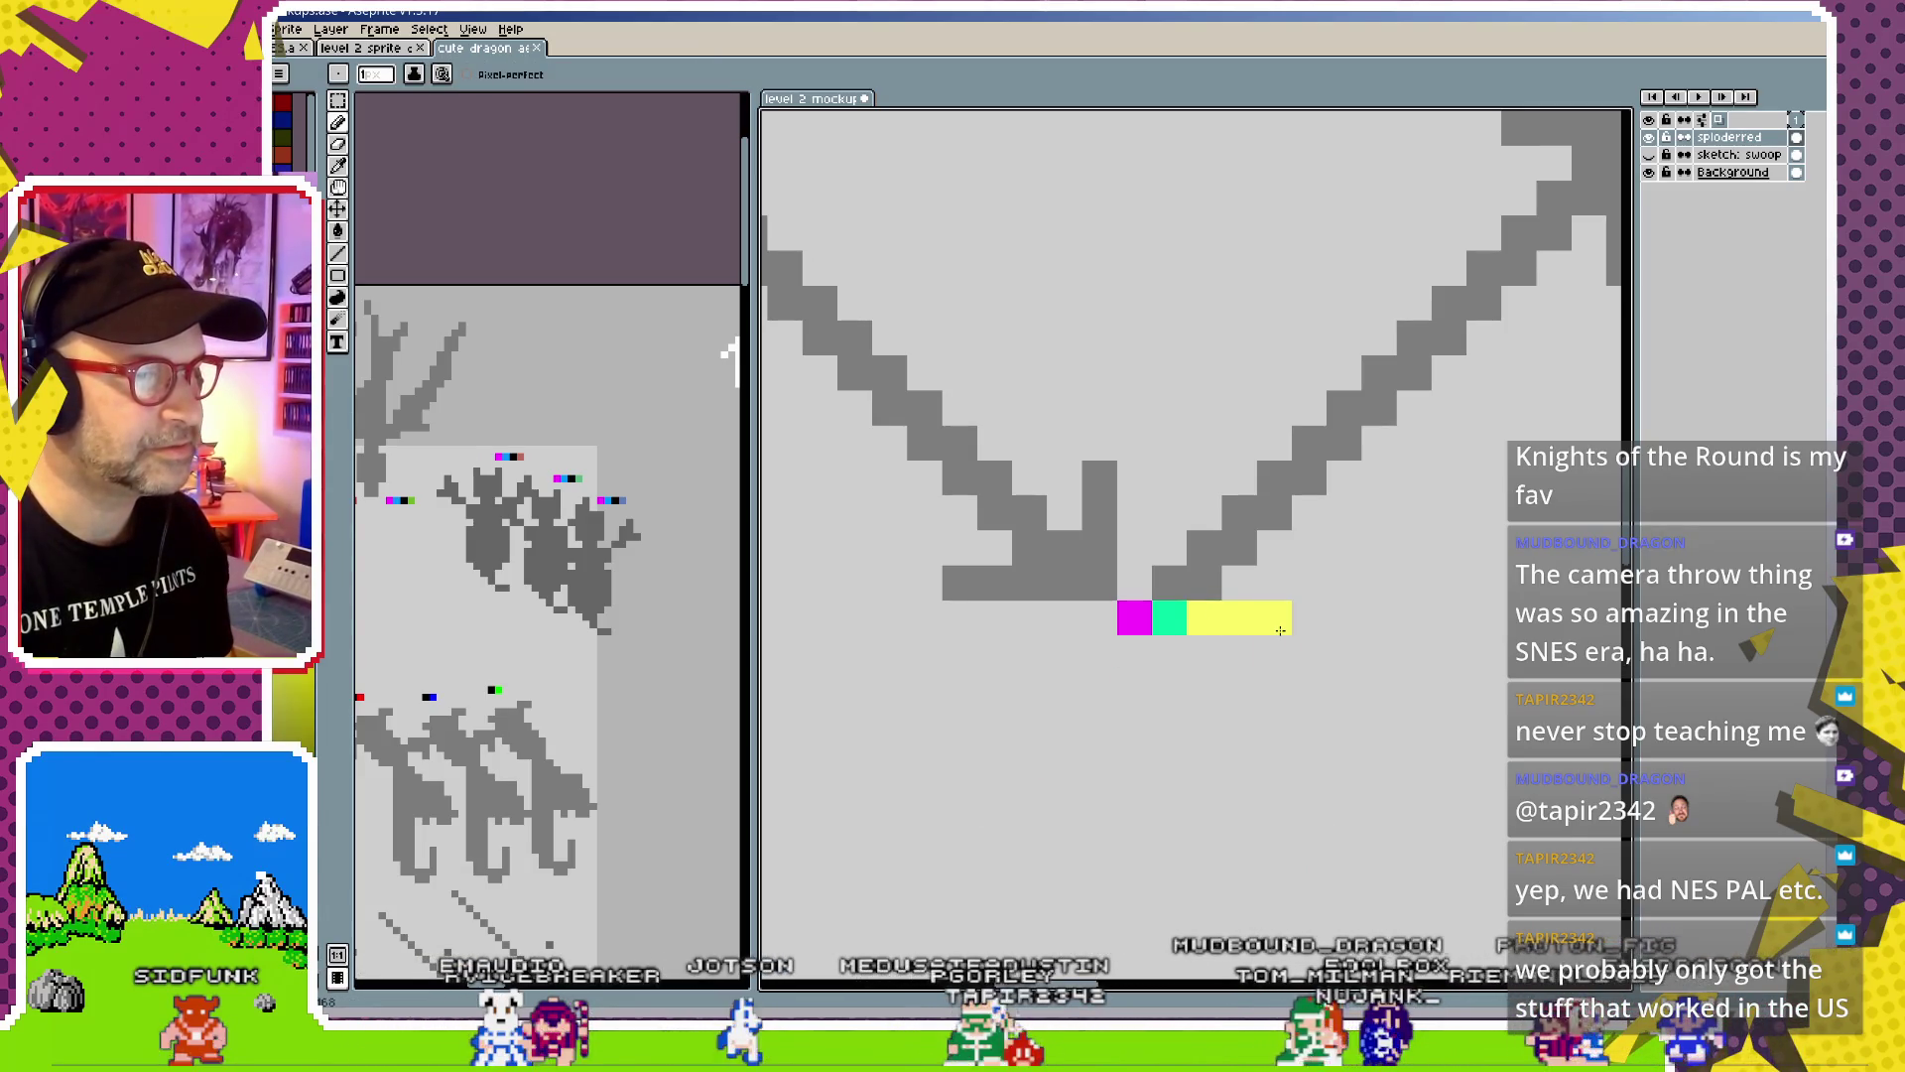
Pan across the arrow and draw a small grey squiggle below the middle valley
{"action": "left_click_drag", "start_coordinate": [1394, 579], "coordinate": [1137, 666]}
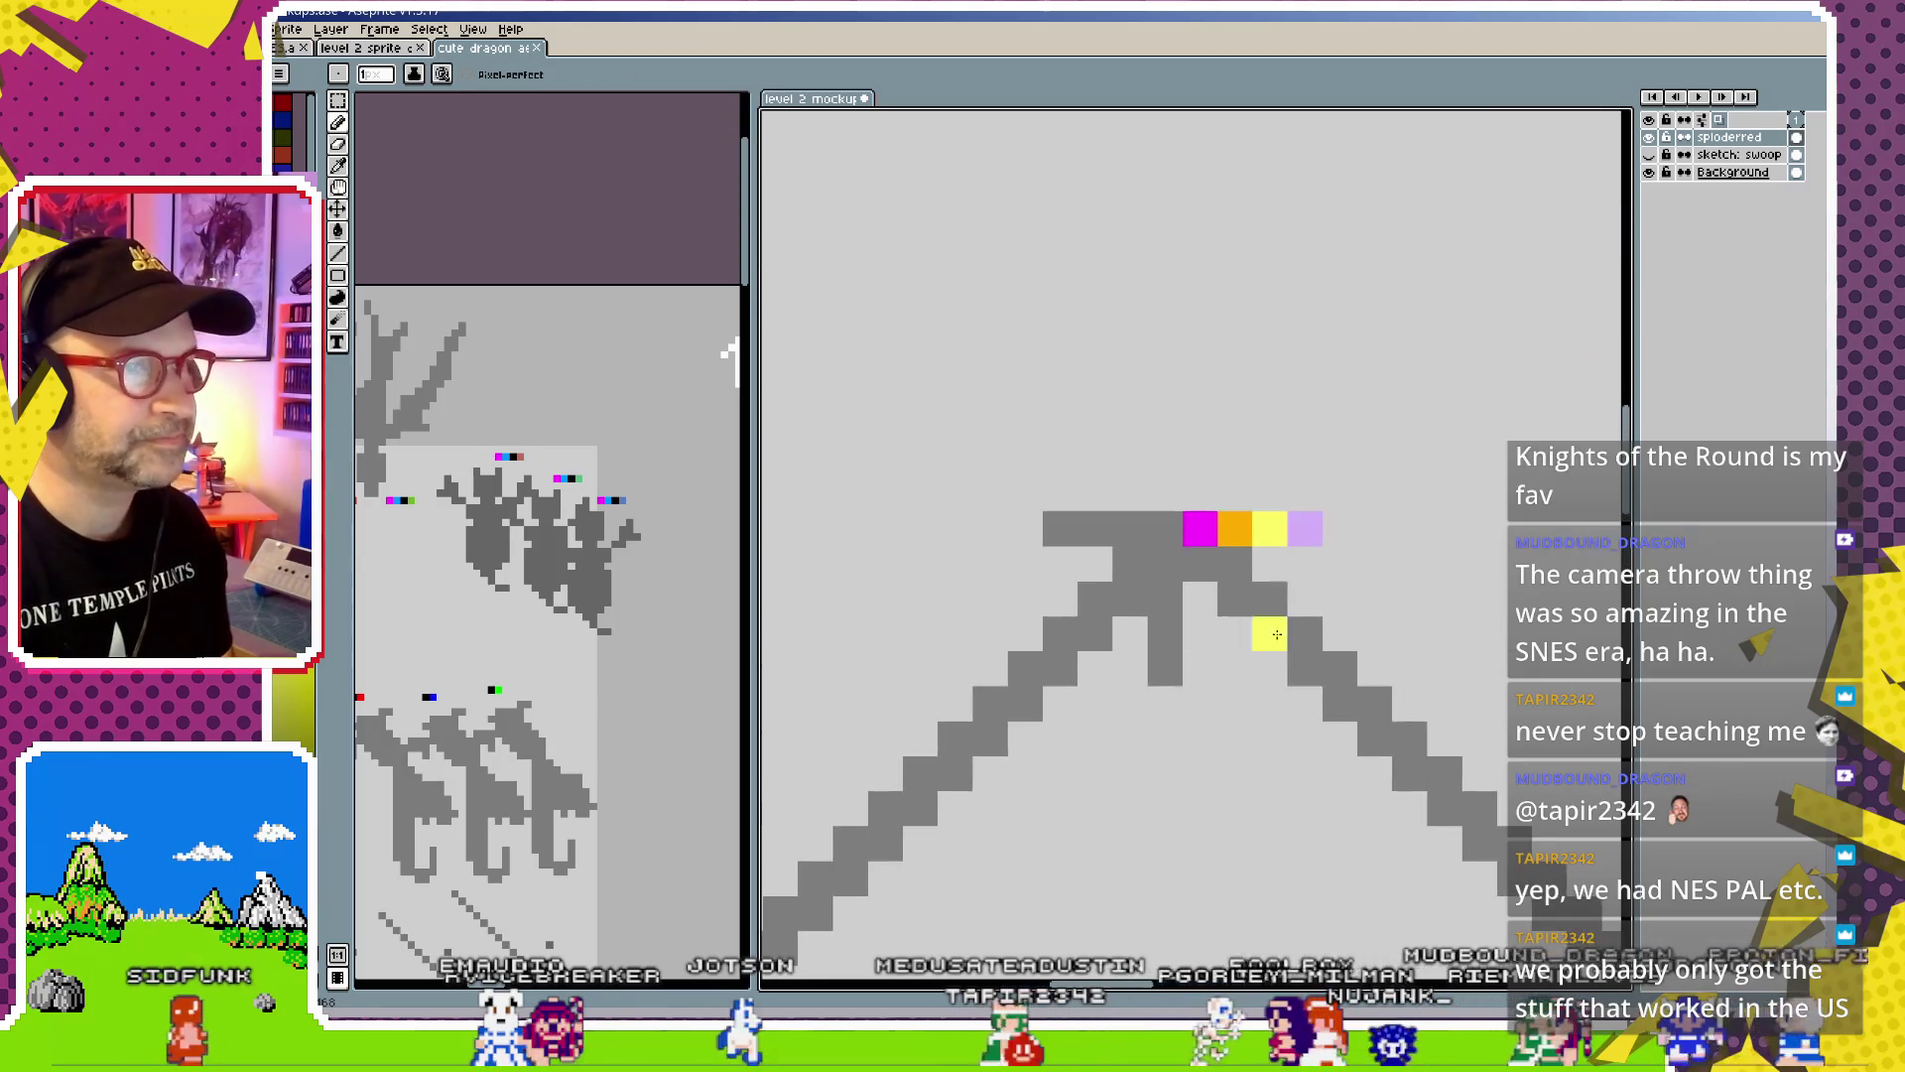
{"action": "scroll", "coordinate": [1137, 666], "scroll_direction": "down", "scroll_amount": 1}
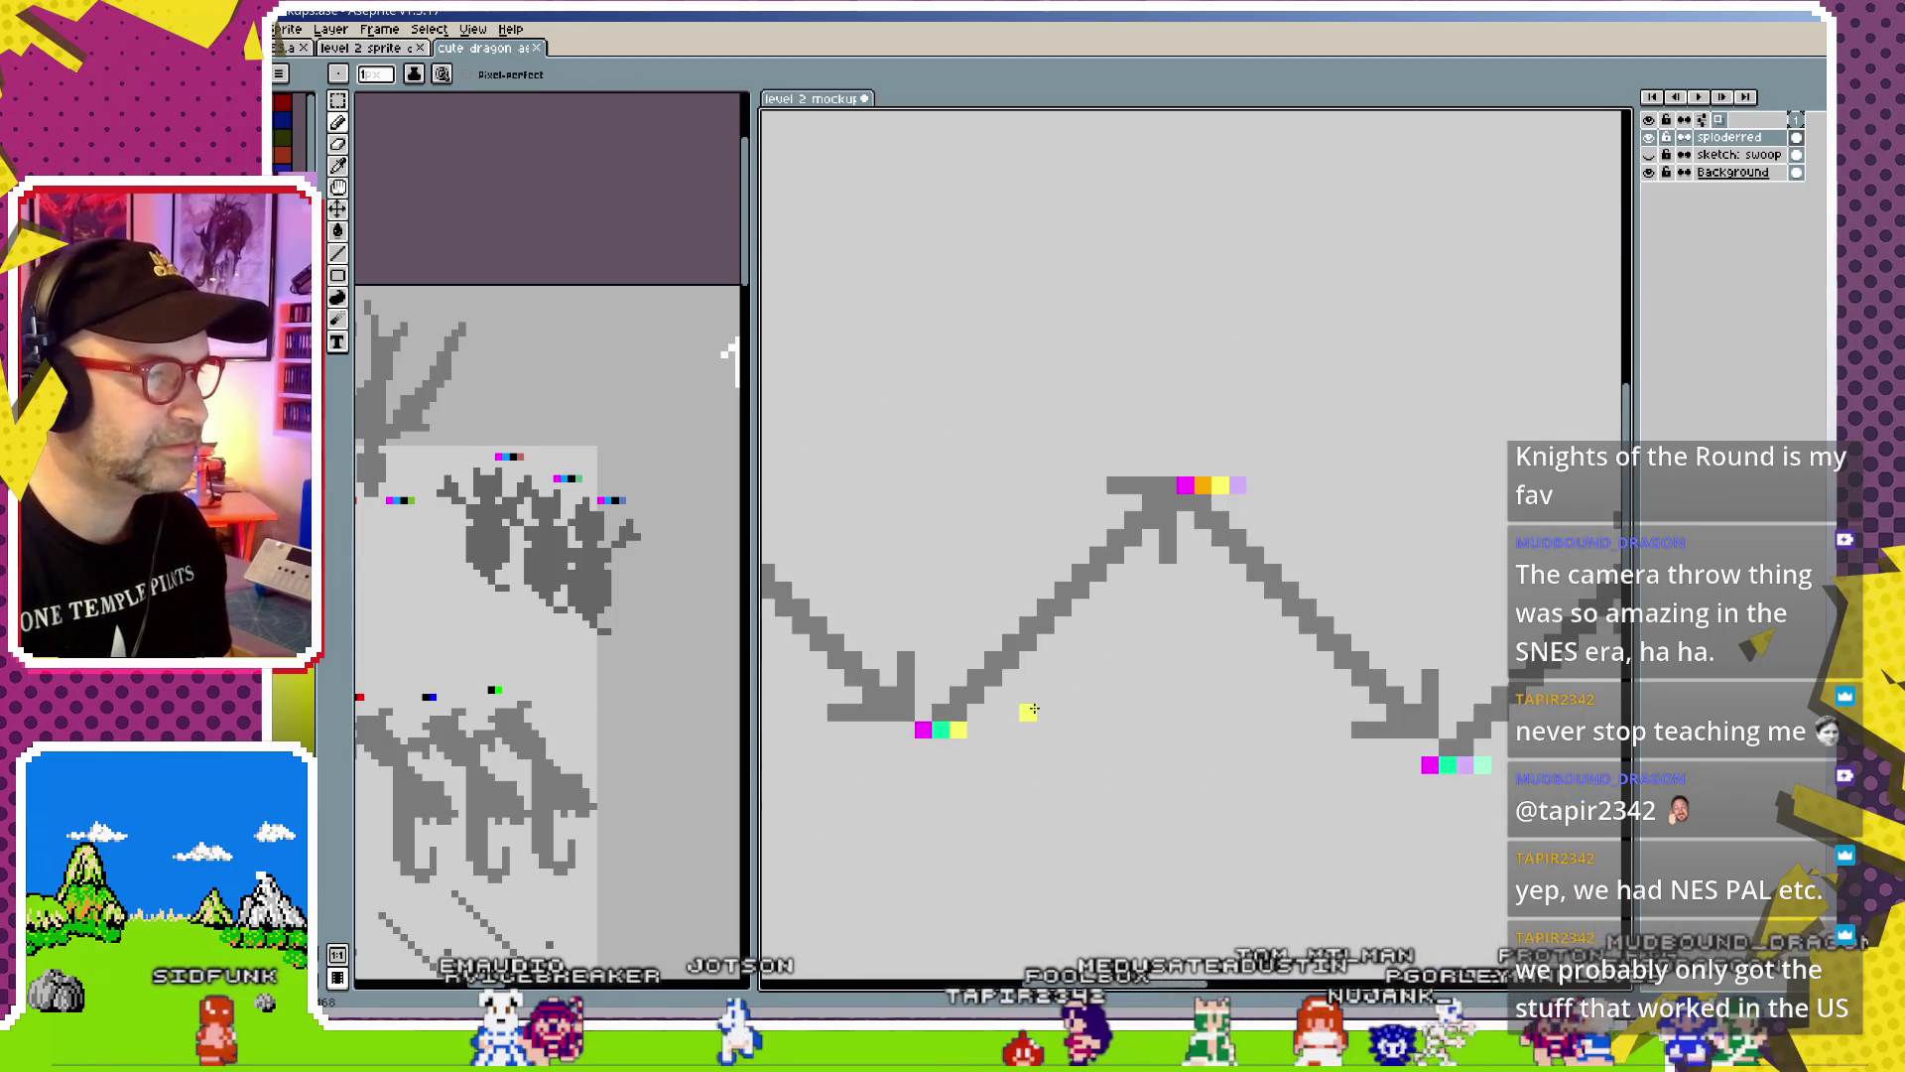
{"action": "scroll", "coordinate": [1051, 701], "scroll_direction": "down", "scroll_amount": 1}
{"action": "left_click_drag", "start_coordinate": [982, 723], "coordinate": [1189, 665]}
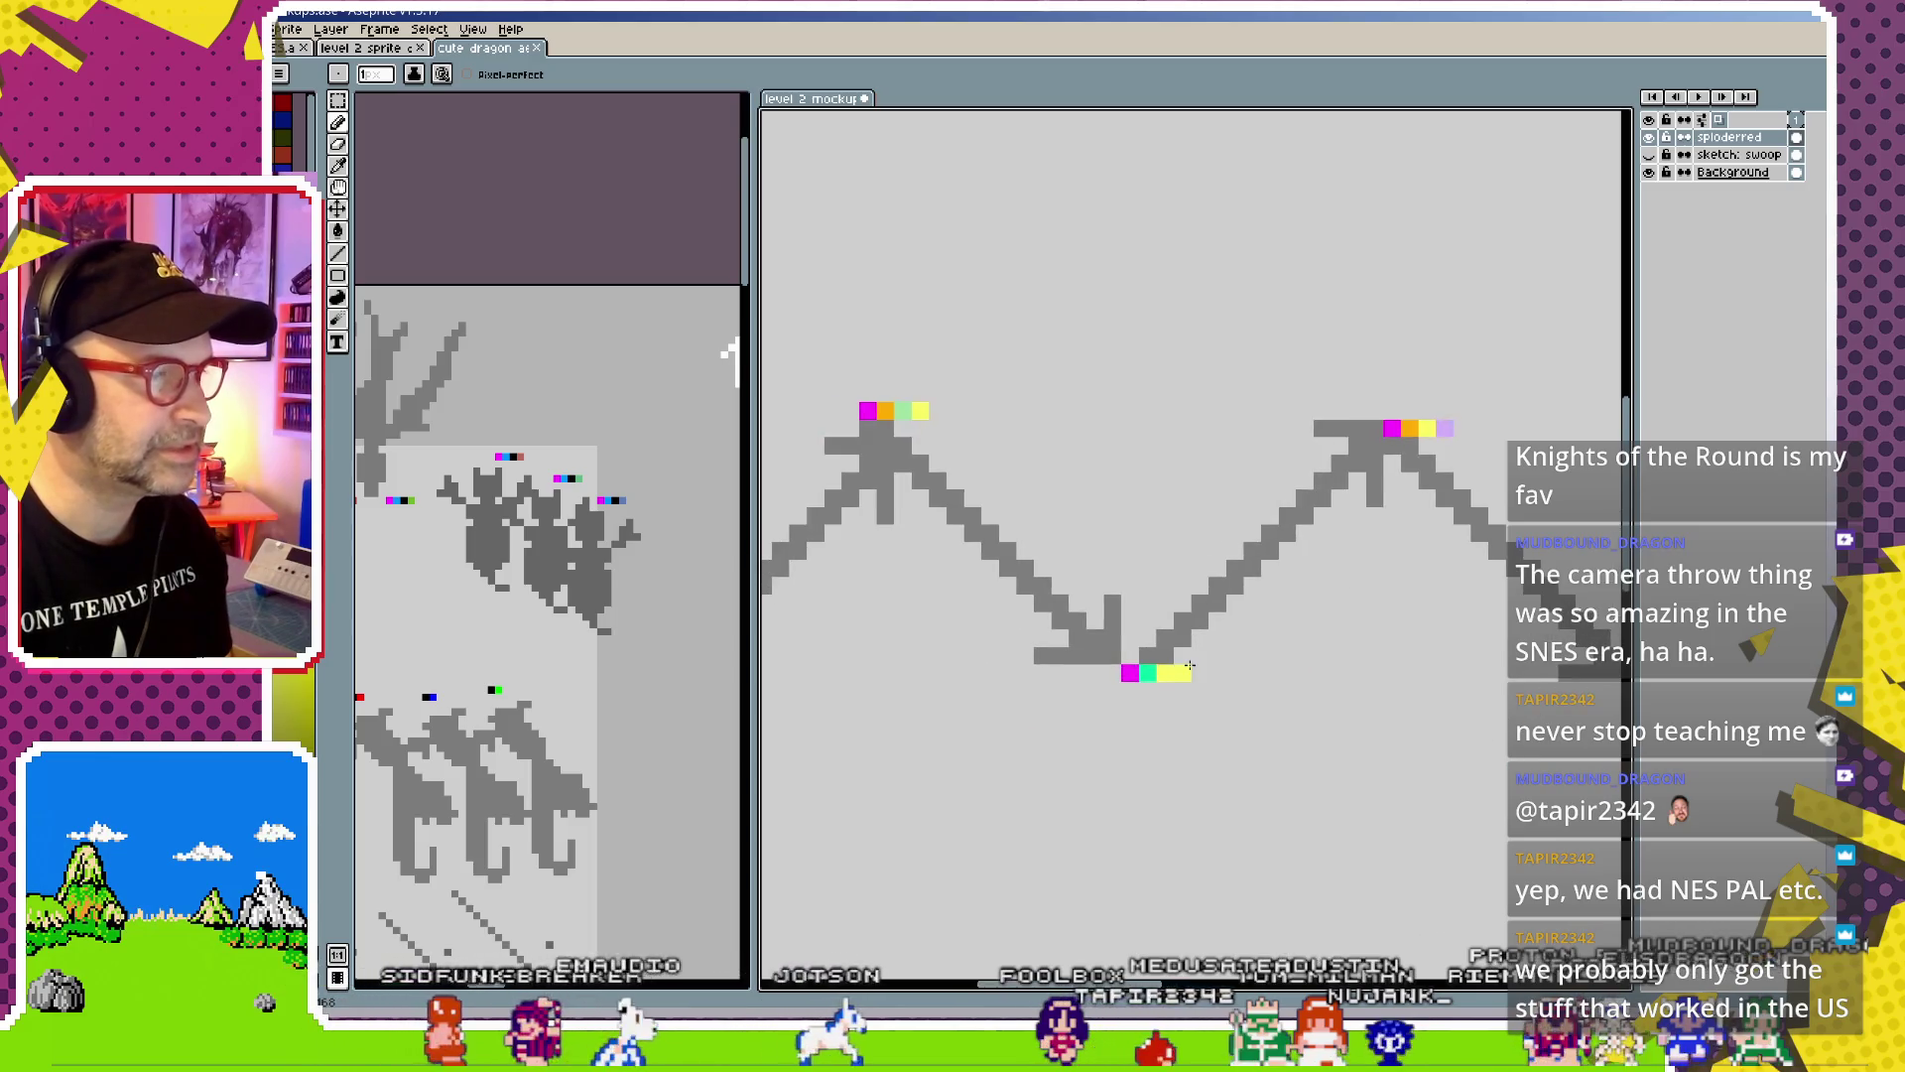
{"action": "key", "text": "v"}
{"action": "key", "text": "b"}
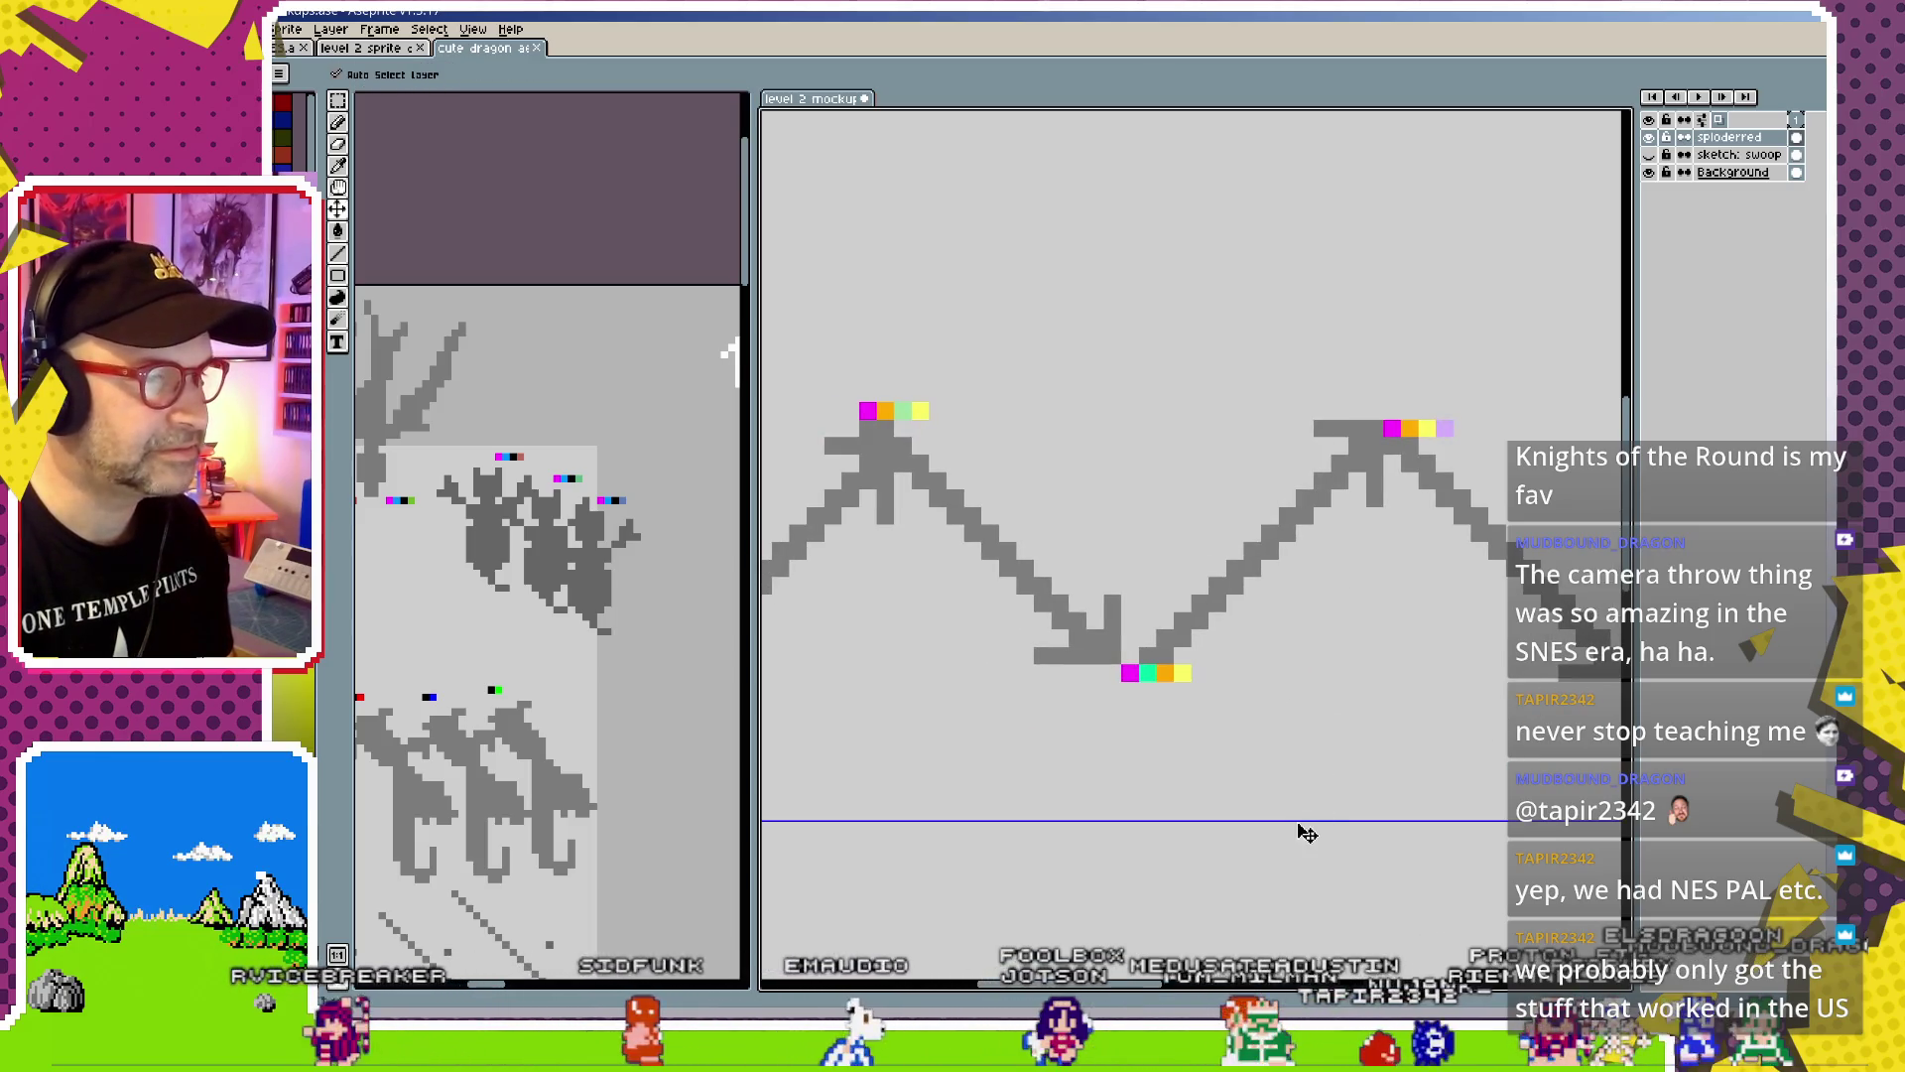
{"action": "left_click_drag", "start_coordinate": [1076, 759], "coordinate": [1201, 743]}
{"action": "scroll", "coordinate": [1271, 746], "scroll_direction": "down", "scroll_amount": 1}
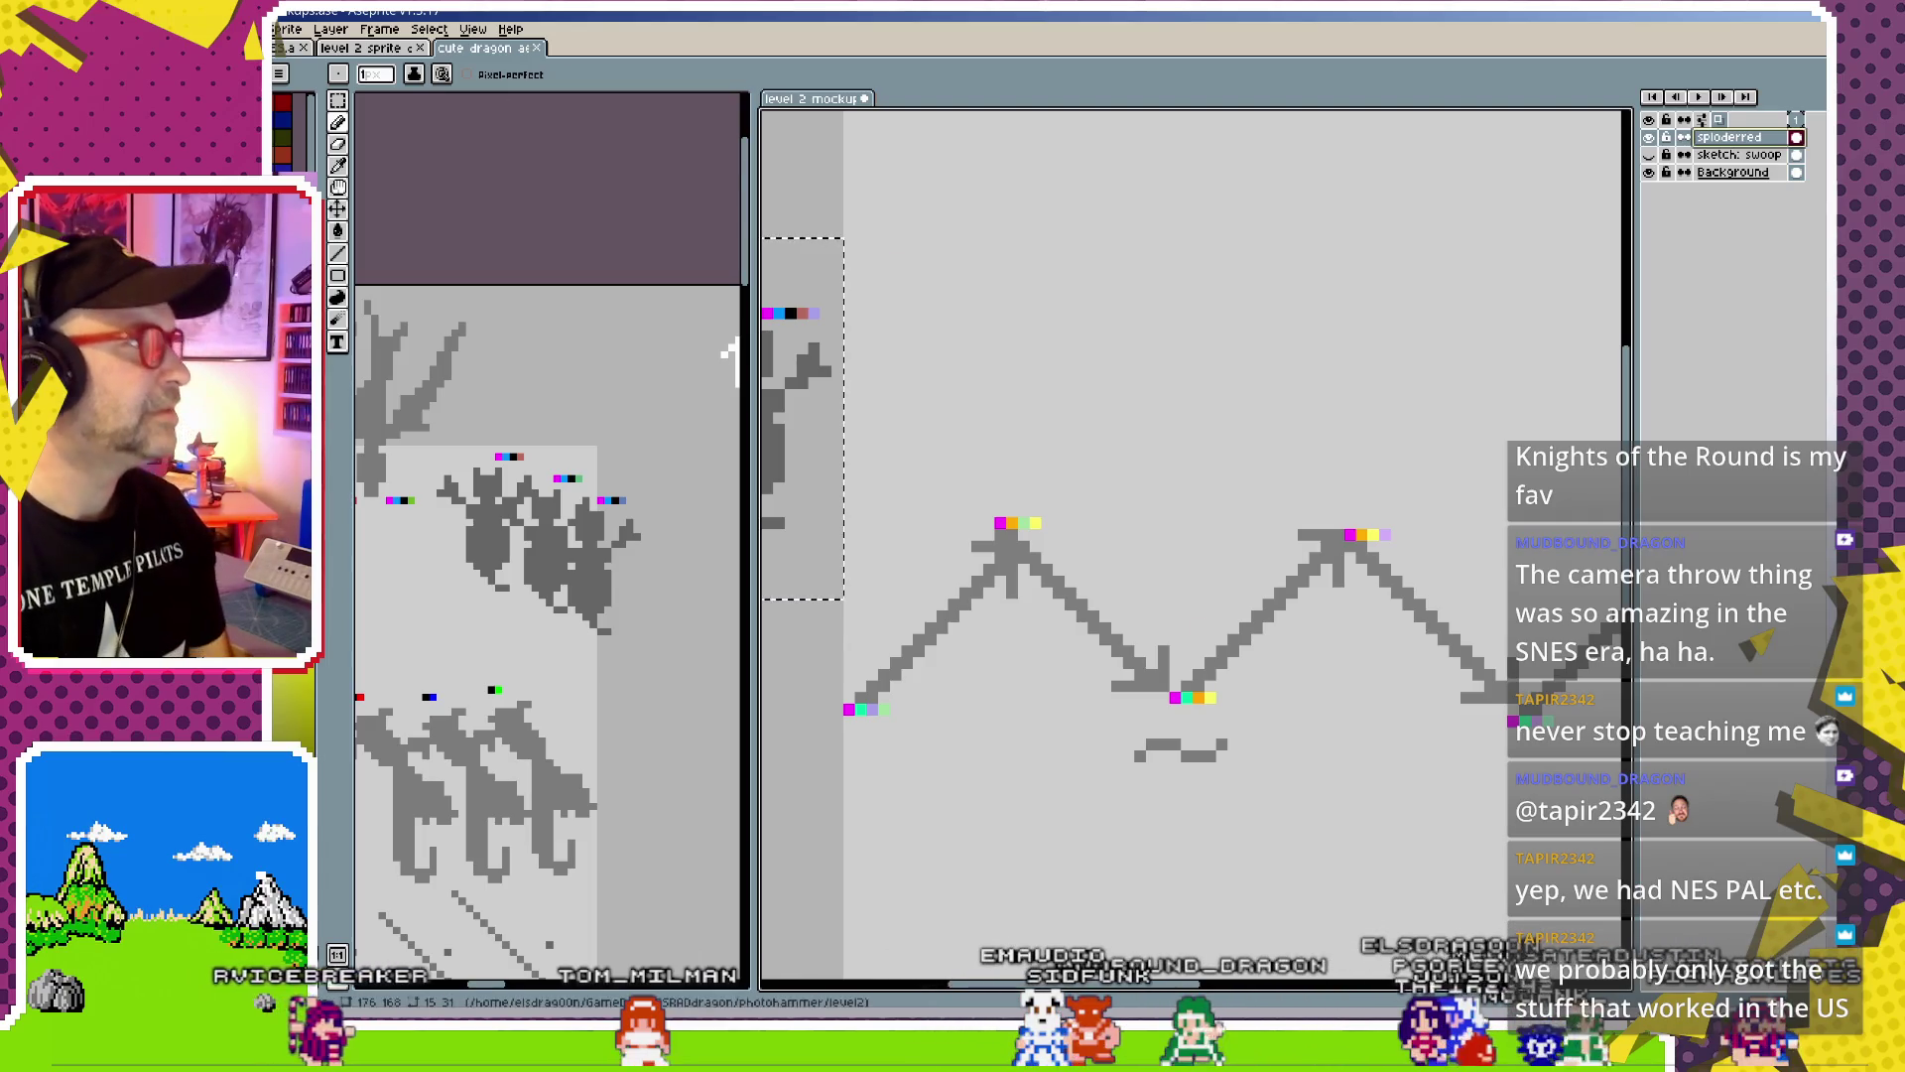
Open lv2_bluesploder_zigzag.png from the photohammer/level2 folder
{"action": "key", "text": "alt+f"}
{"action": "key", "text": "Return"}
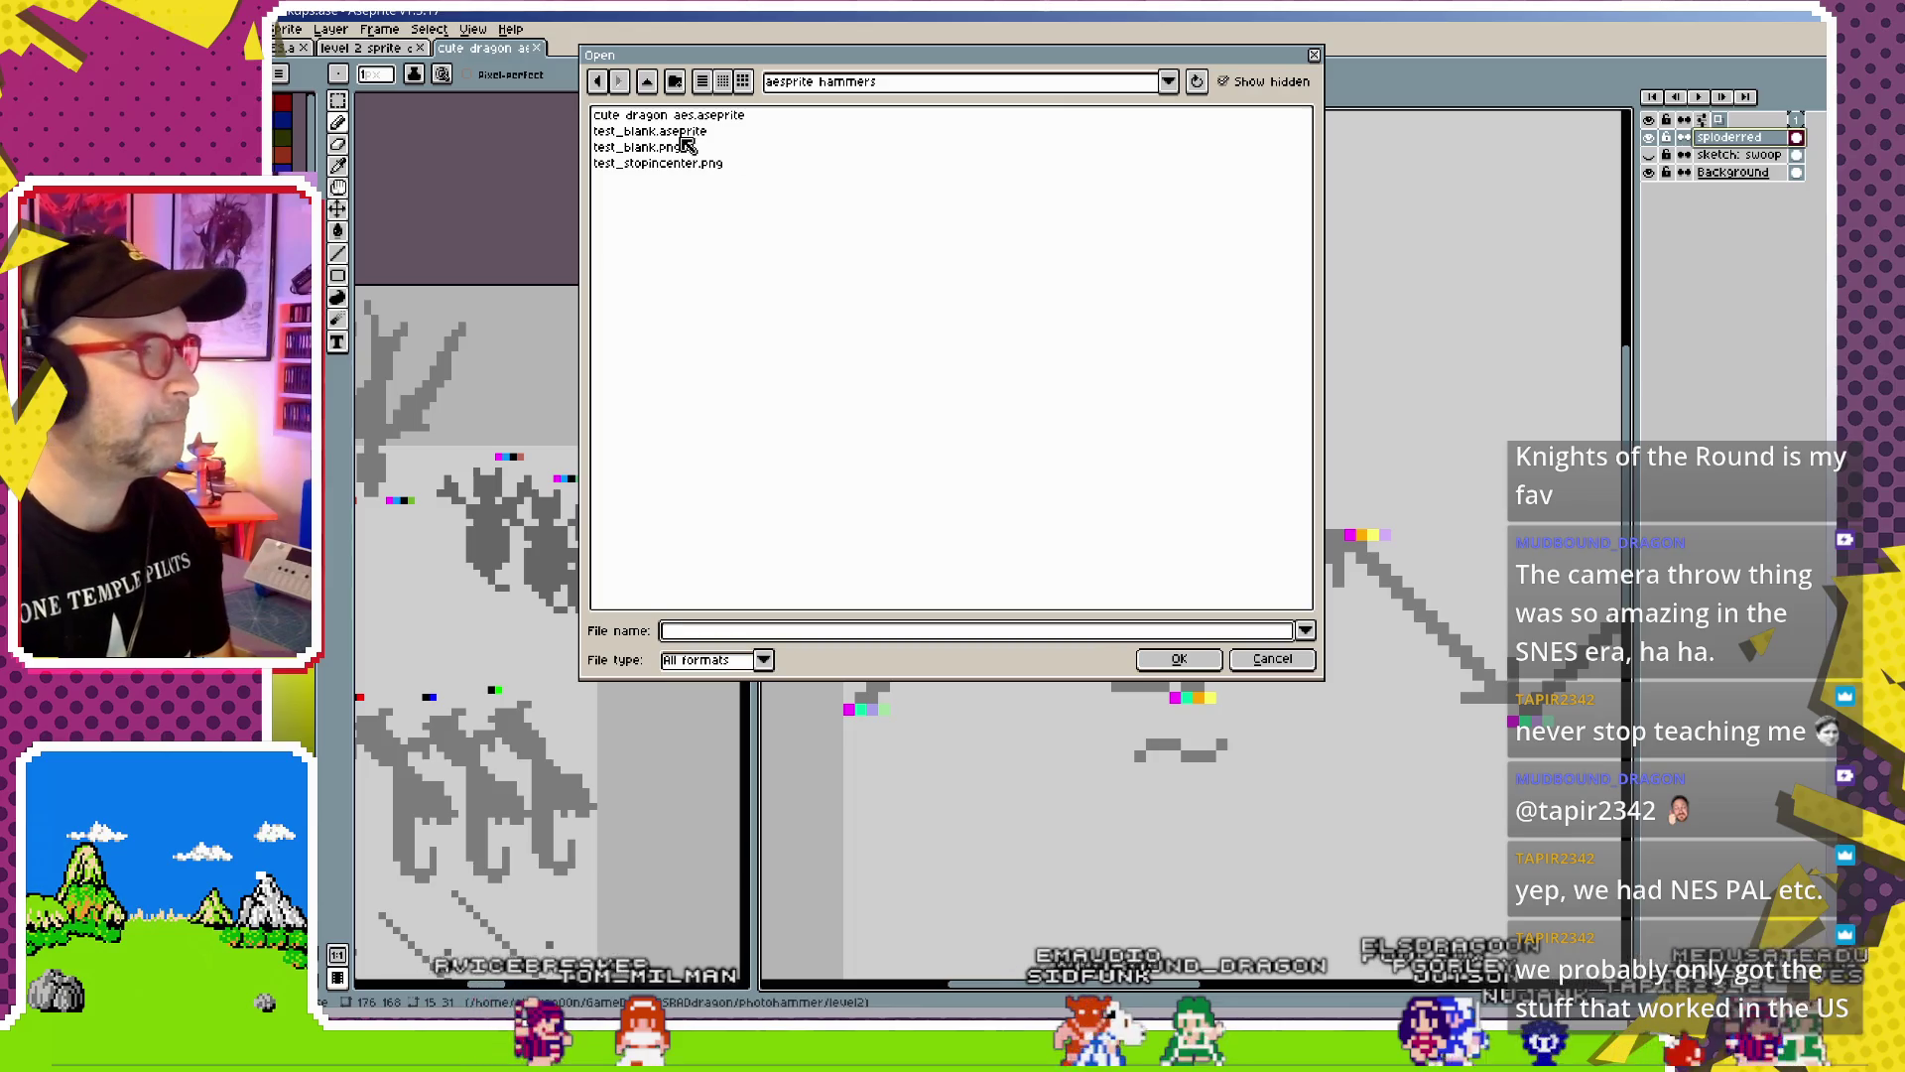
{"action": "left_click", "coordinate": [650, 85]}
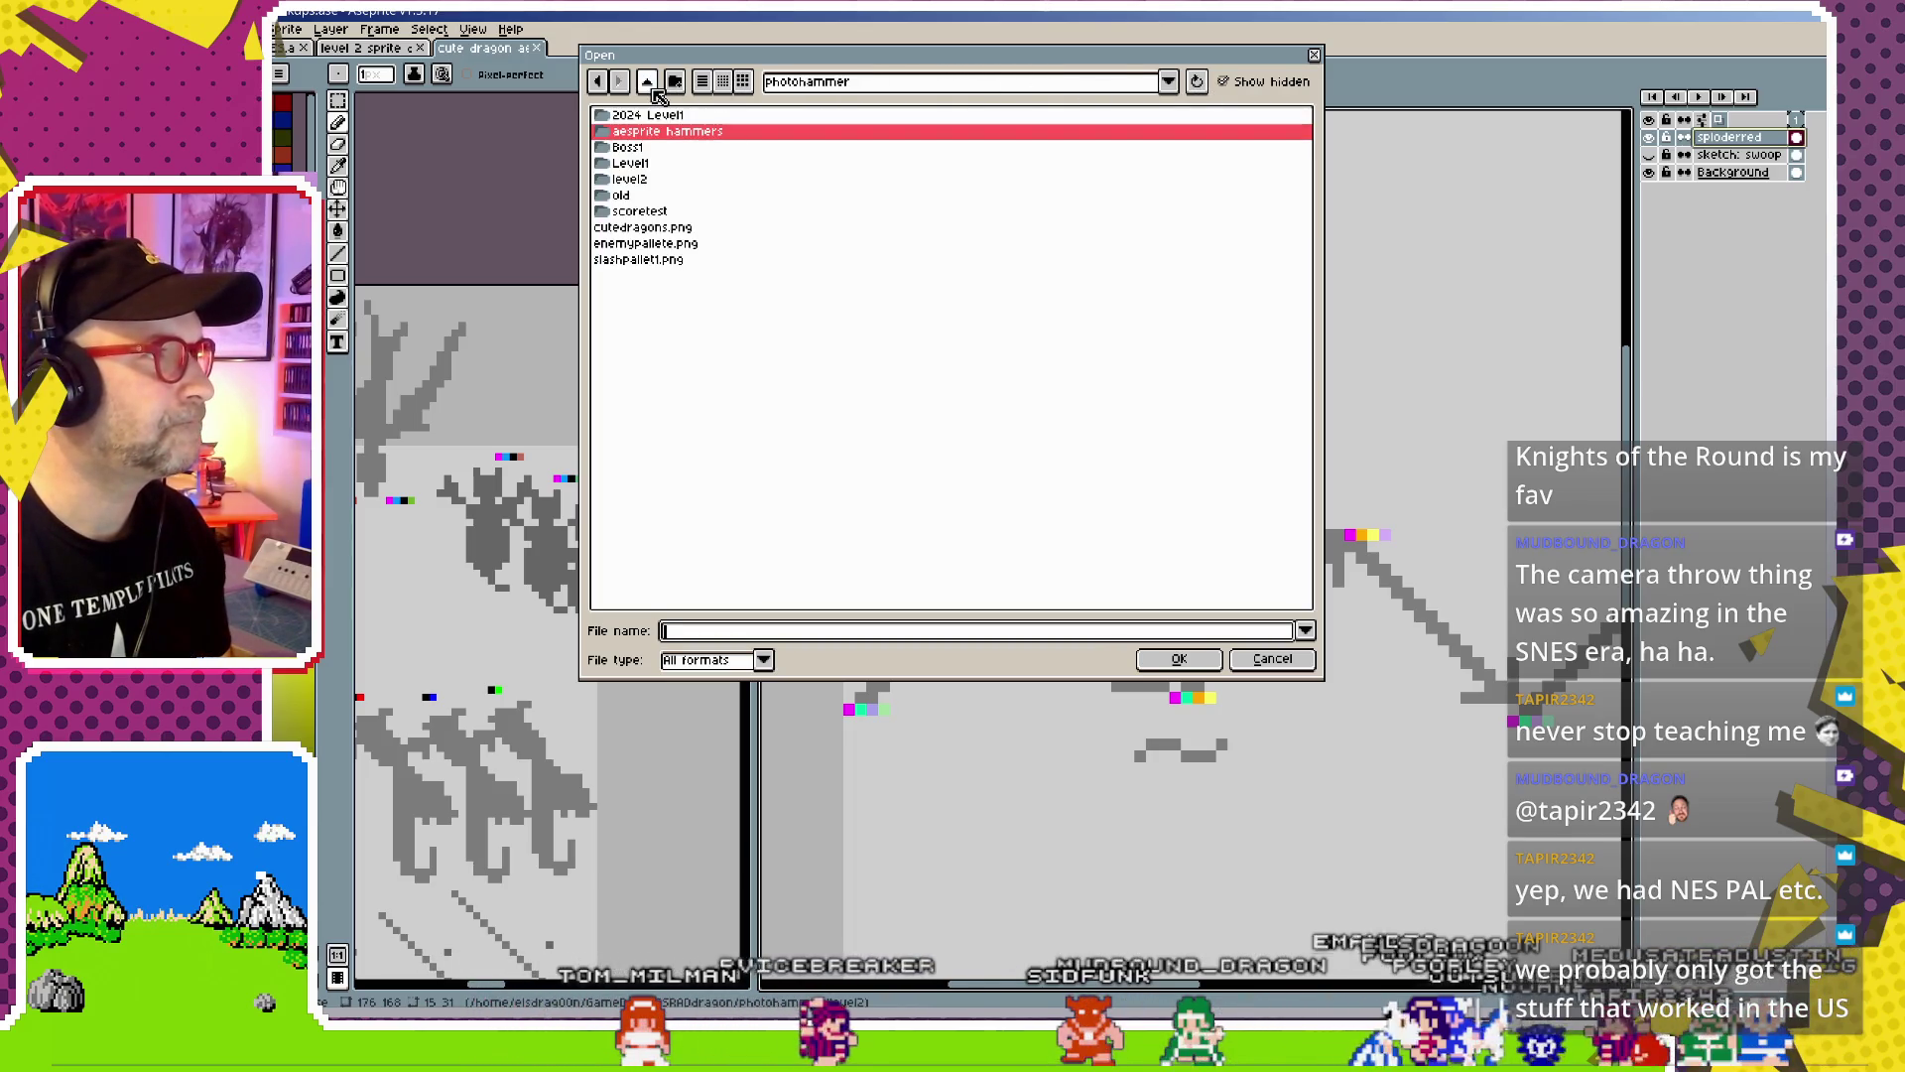
{"action": "double_click", "coordinate": [660, 179]}
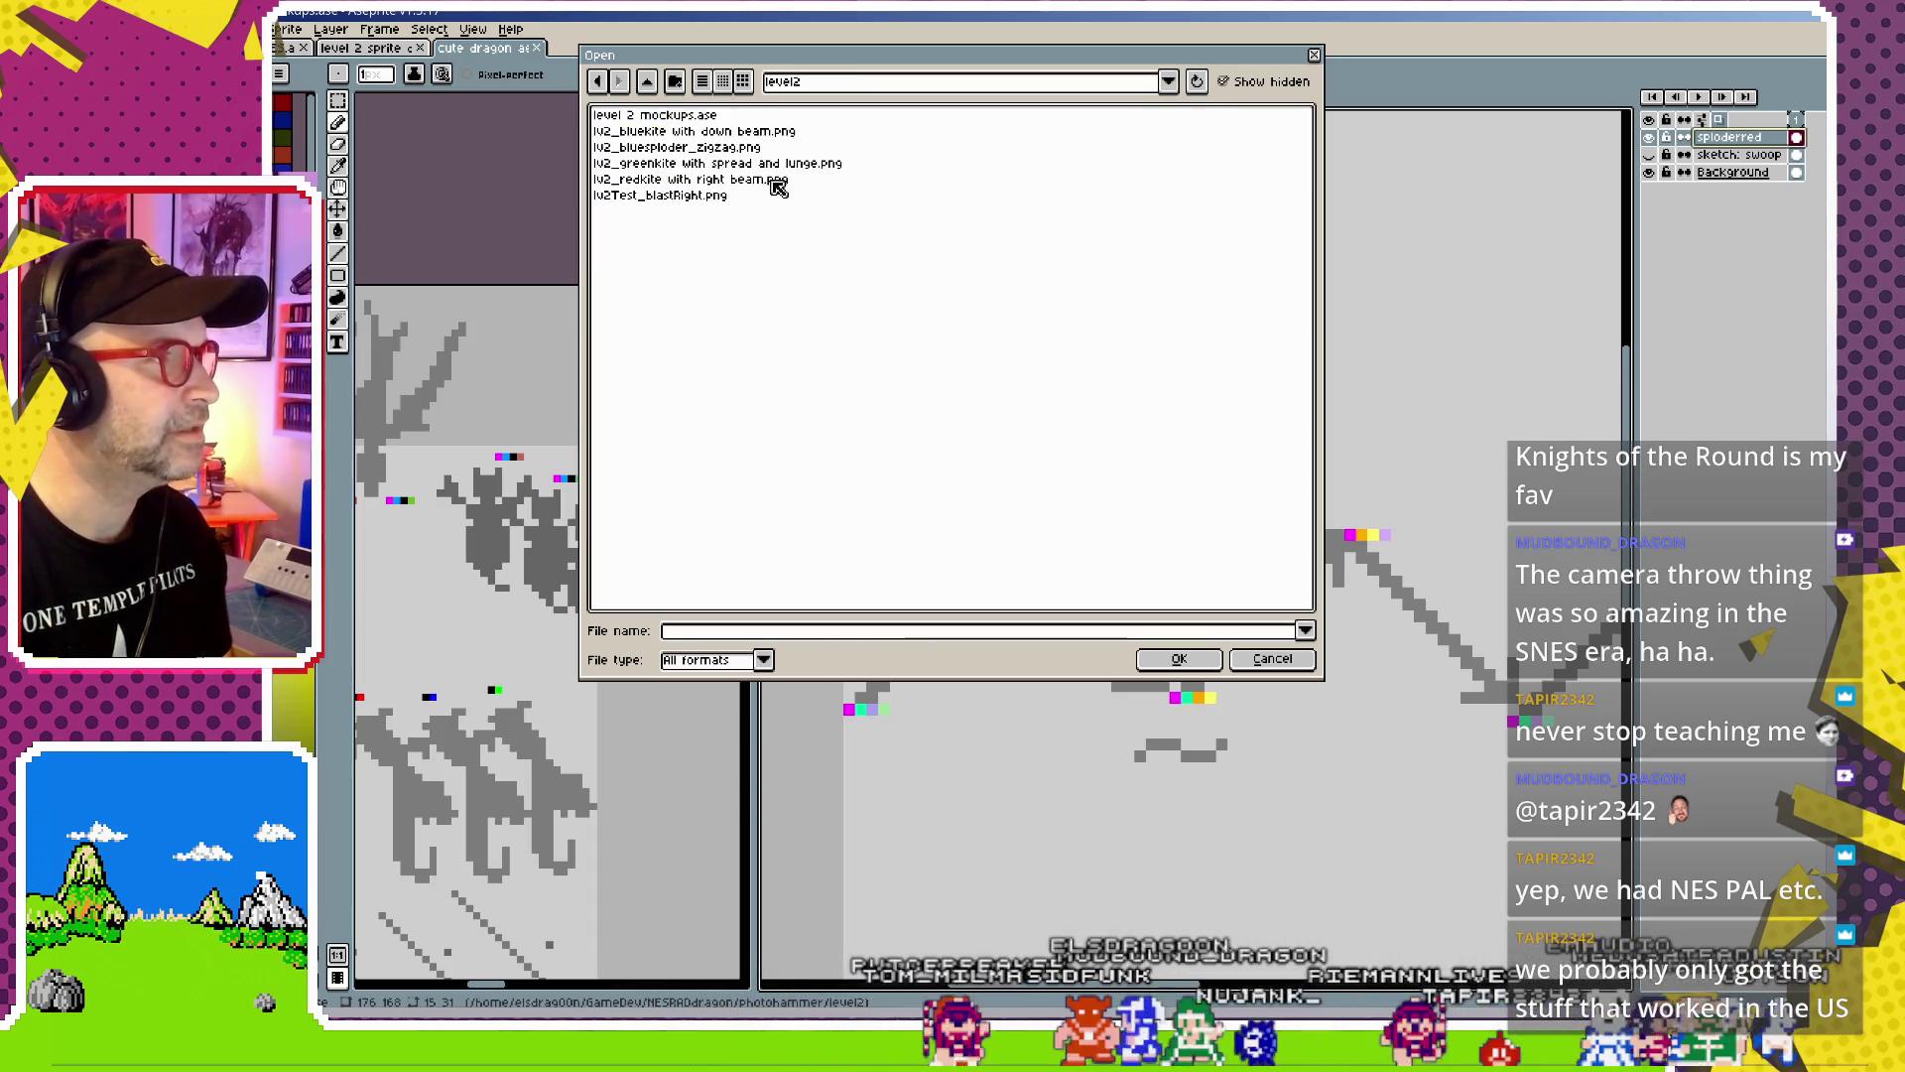
{"action": "double_click", "coordinate": [734, 146]}
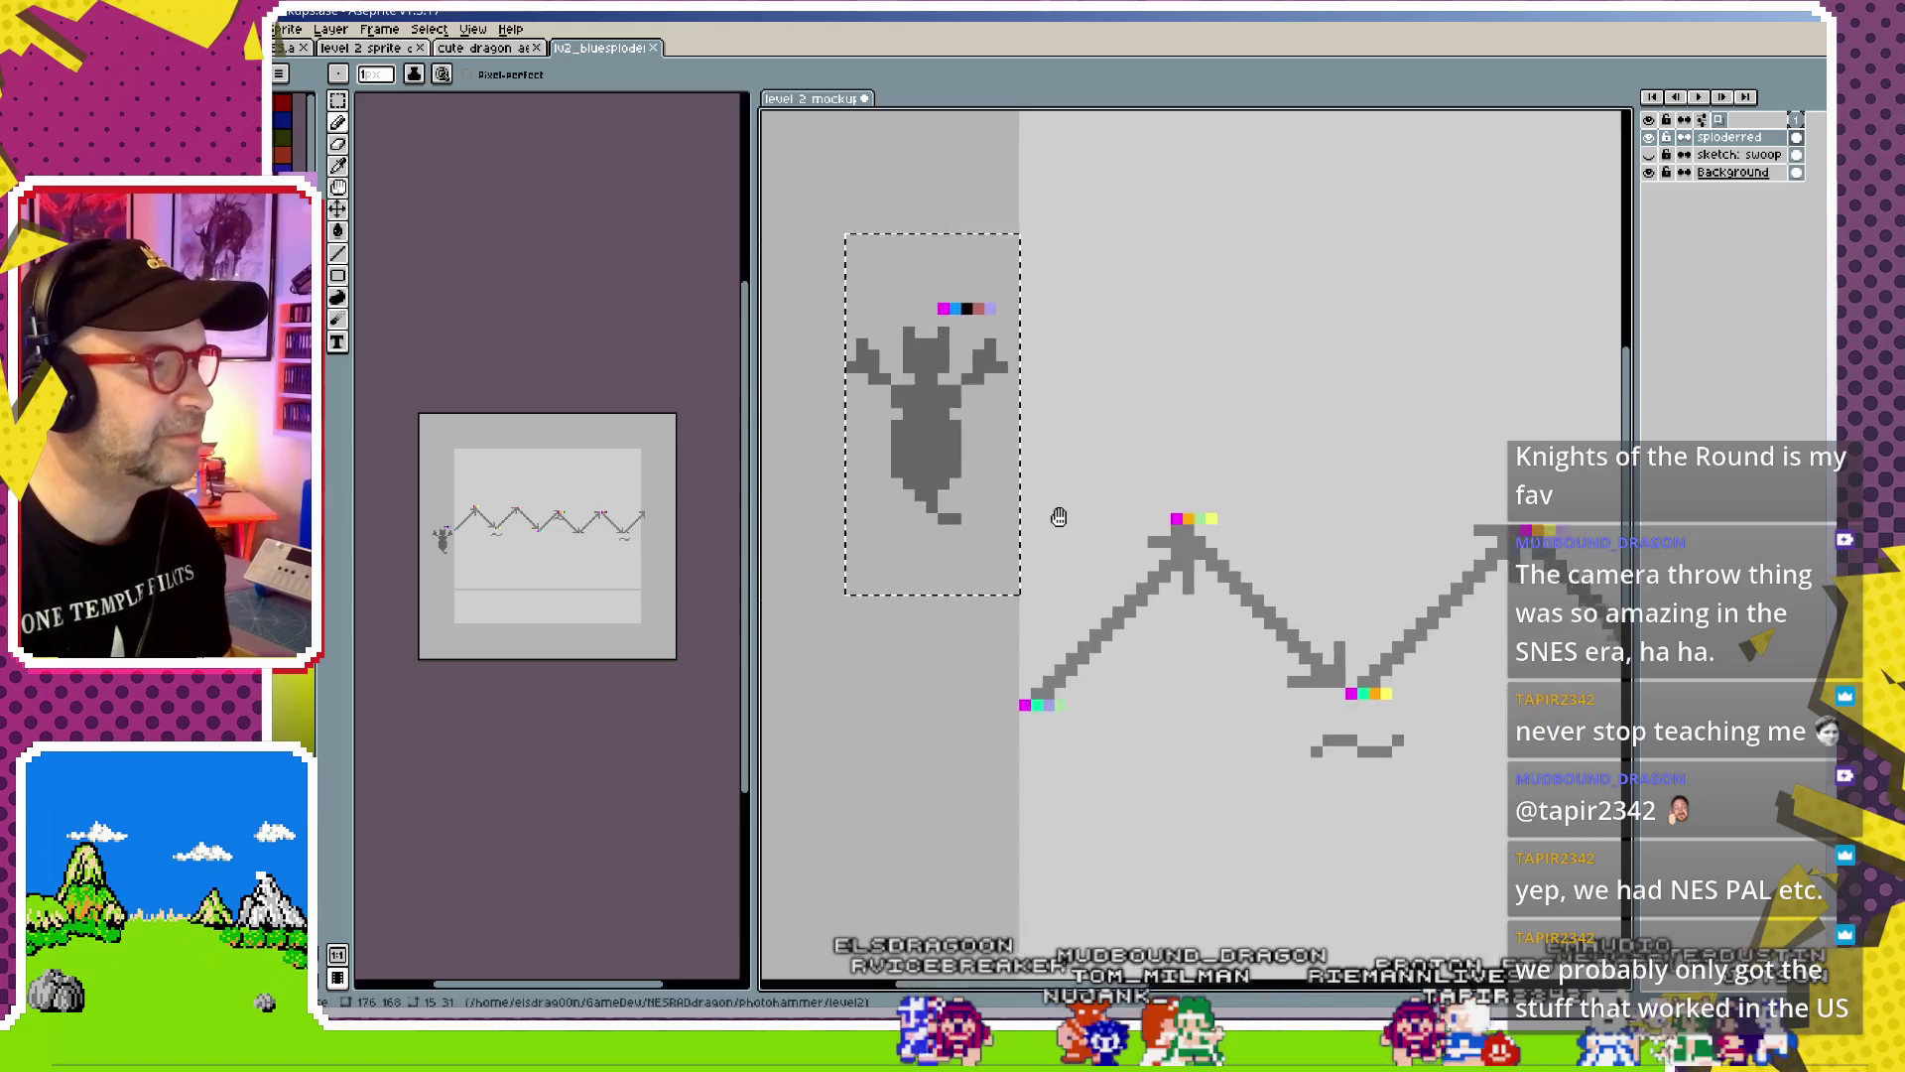
Widen the zigzag image's editor, zoom in, and repaint the valley node's yellow pixels orange
{"action": "left_click_drag", "start_coordinate": [754, 536], "coordinate": [1338, 536]}
{"action": "scroll", "coordinate": [949, 568], "scroll_direction": "up", "scroll_amount": 2}
{"action": "scroll", "coordinate": [933, 550], "scroll_direction": "up", "scroll_amount": 1}
{"action": "scroll", "coordinate": [903, 516], "scroll_direction": "up", "scroll_amount": 2}
{"action": "scroll", "coordinate": [880, 494], "scroll_direction": "up", "scroll_amount": 1}
{"action": "scroll", "coordinate": [864, 466], "scroll_direction": "down", "scroll_amount": 3}
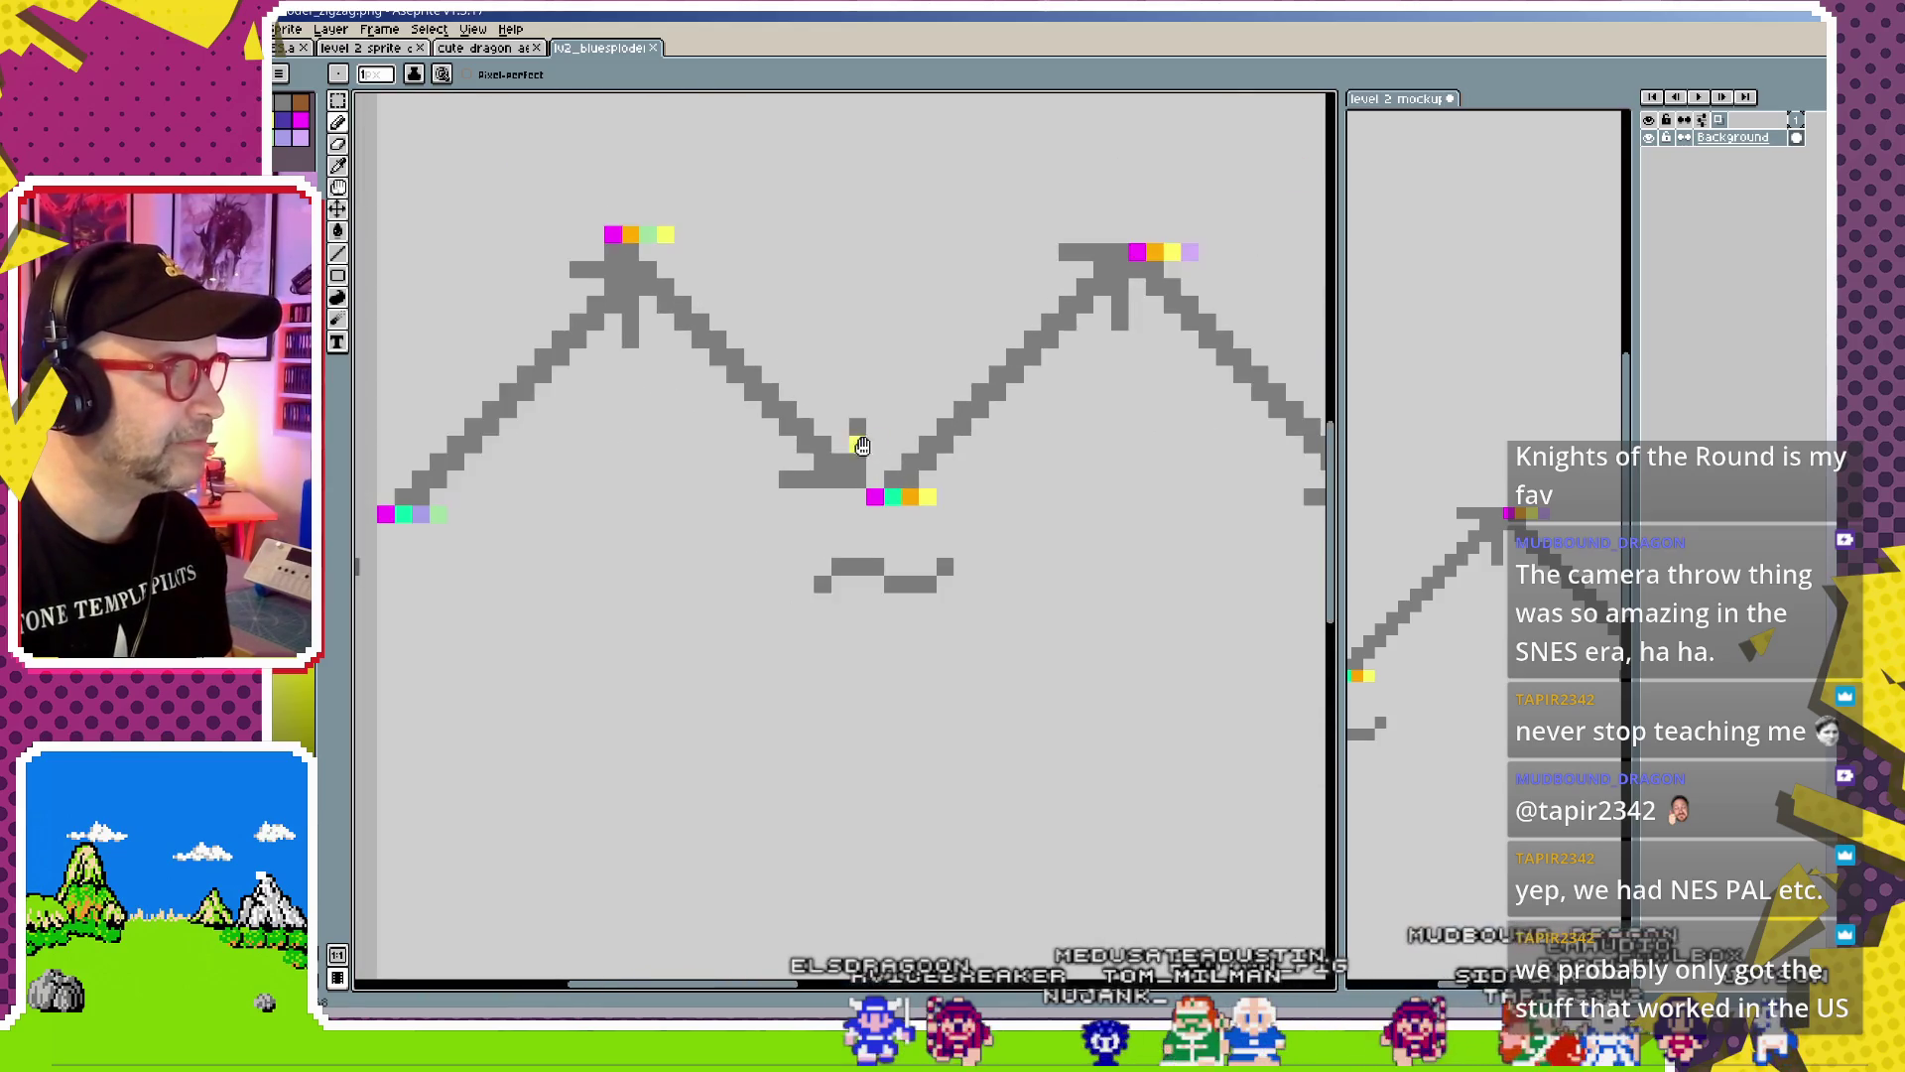
{"action": "scroll", "coordinate": [768, 379], "scroll_direction": "up", "scroll_amount": 2}
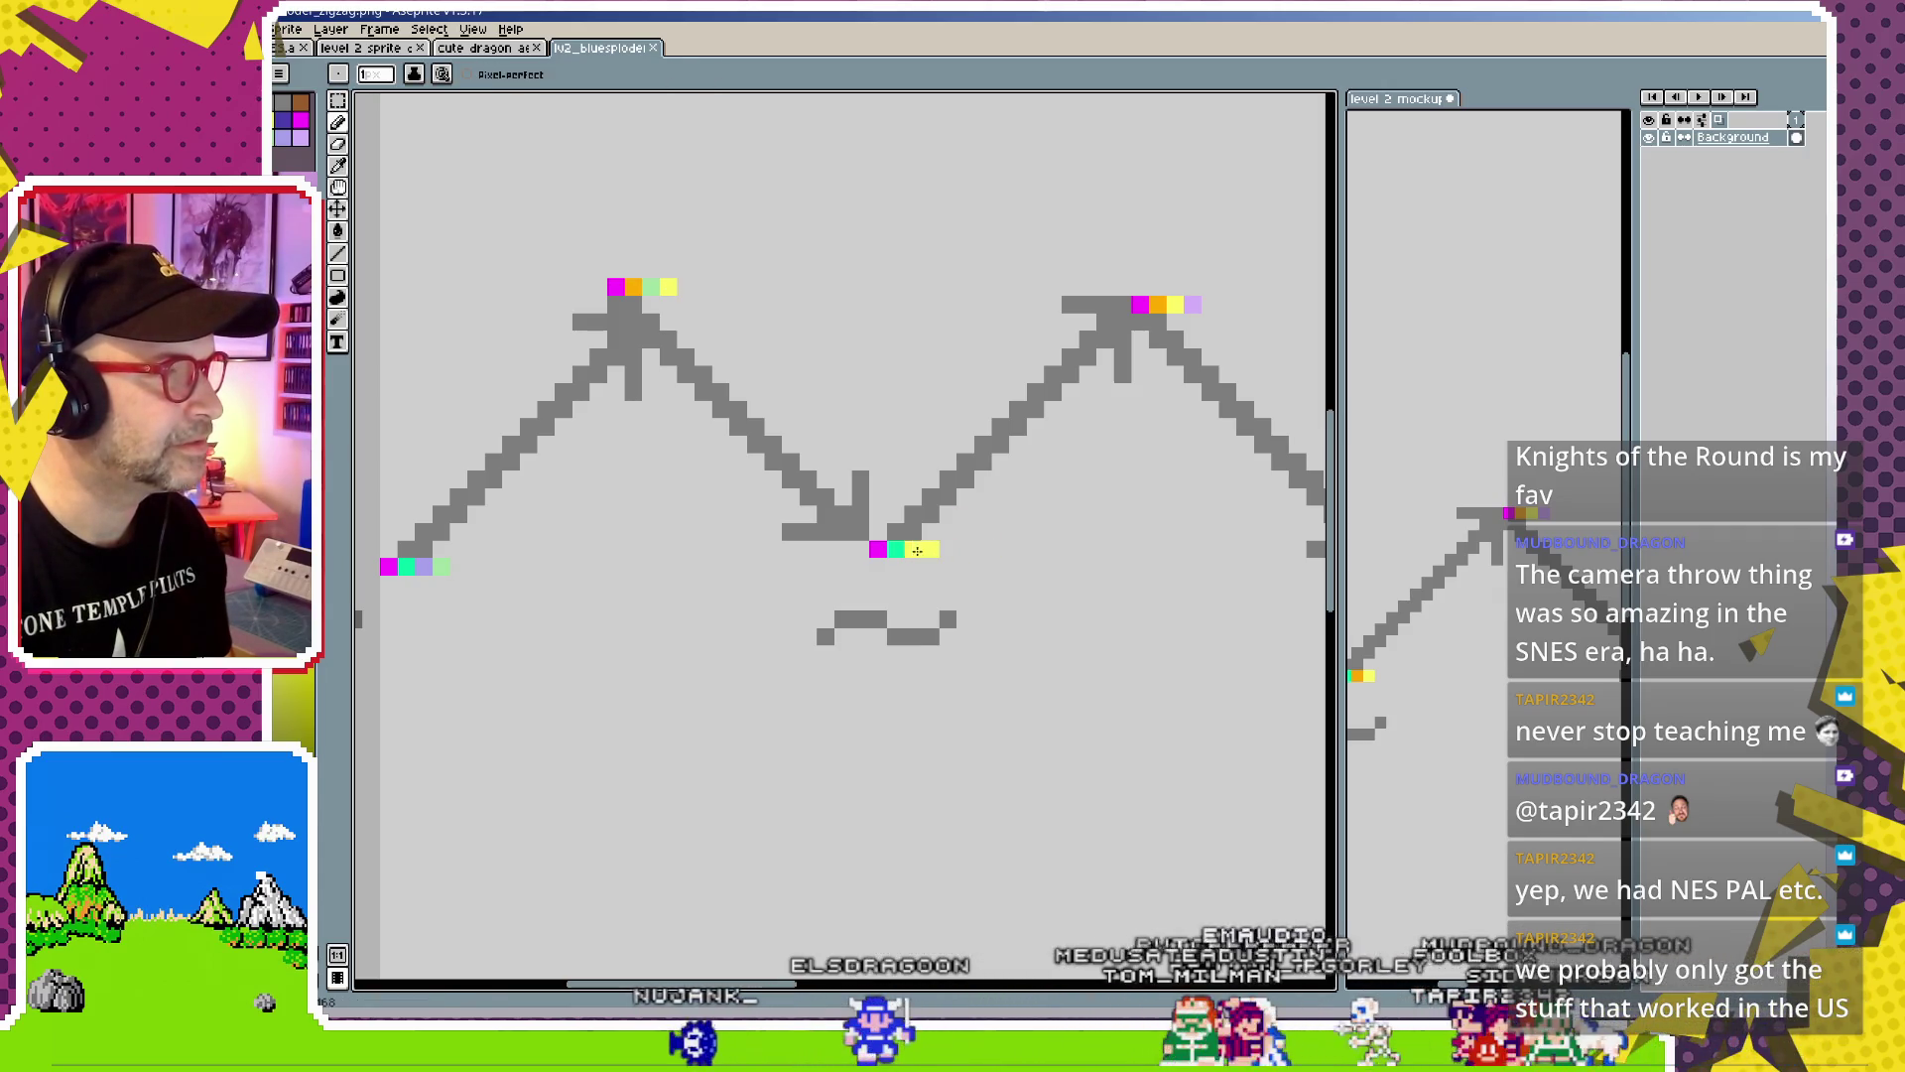
{"action": "left_click_drag", "start_coordinate": [917, 551], "coordinate": [934, 549]}
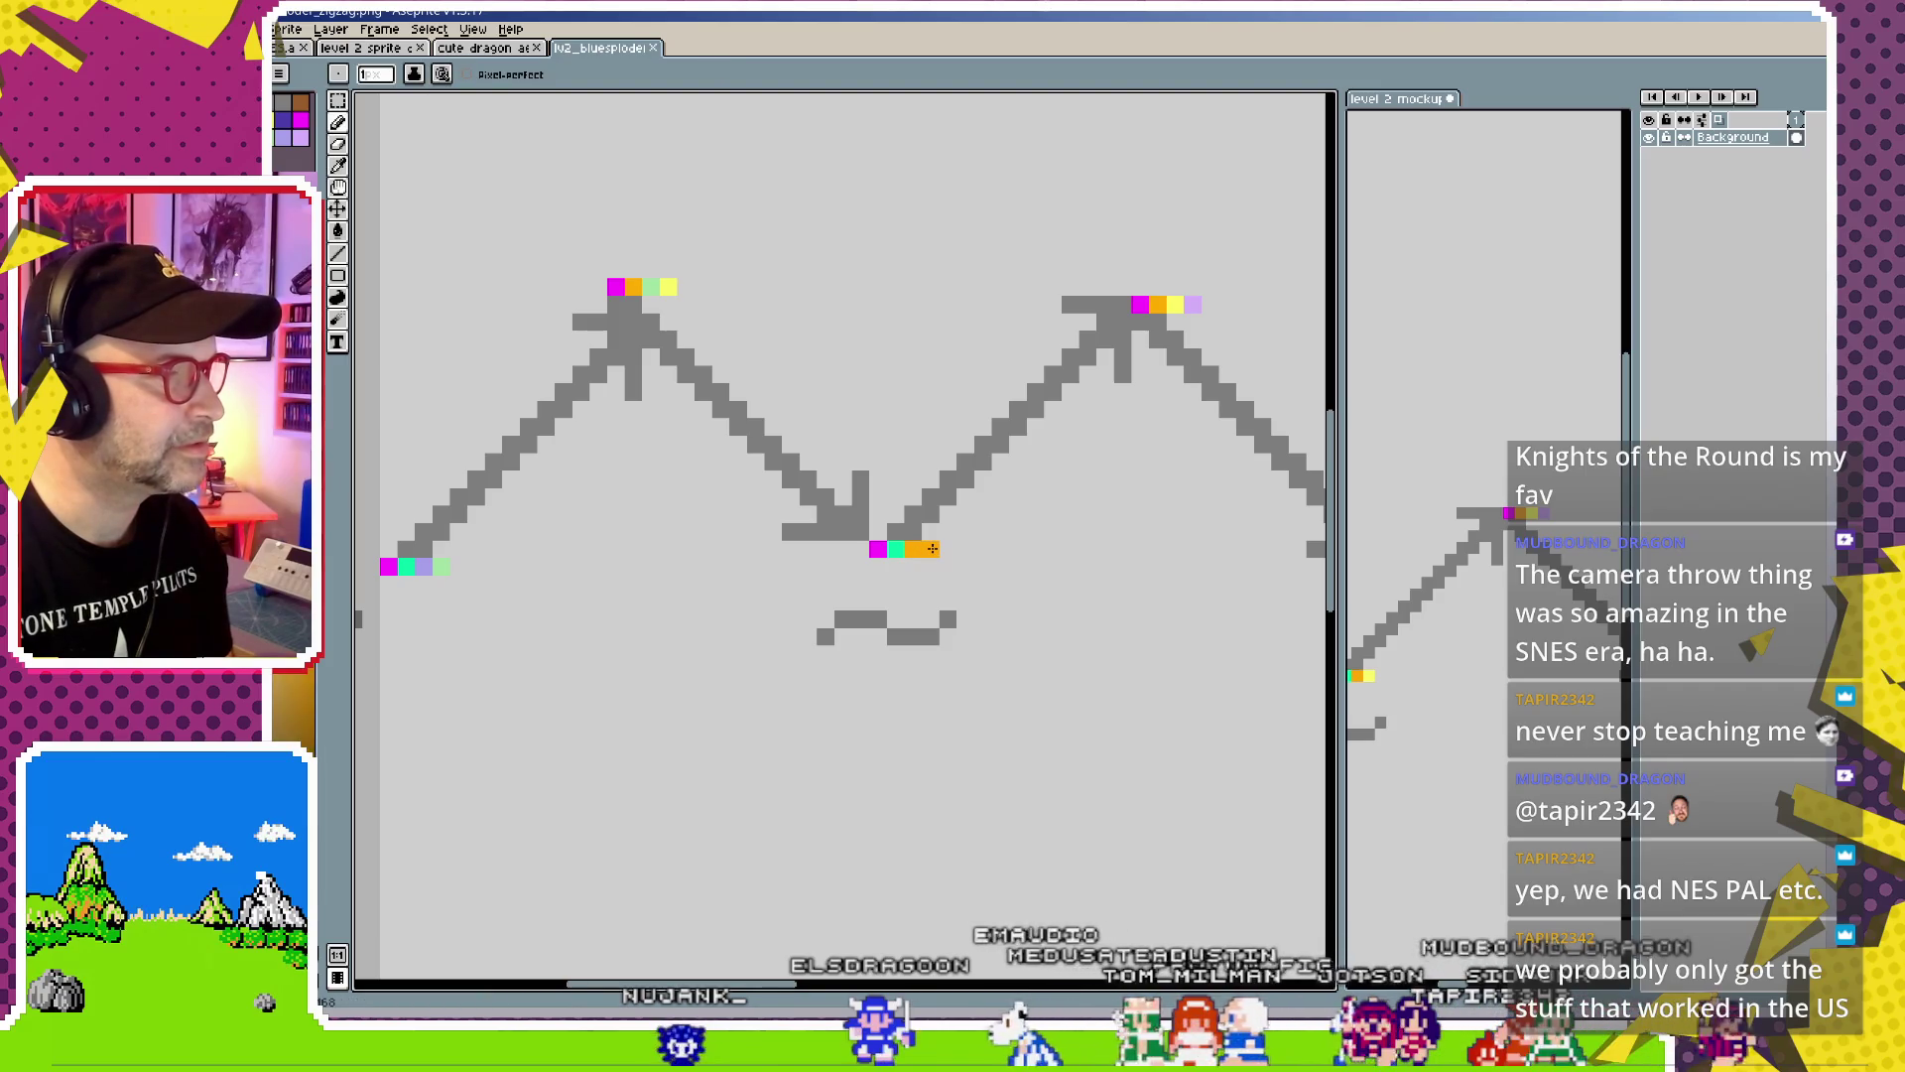
Sample yellow to paint into the valley node, and make the upper-right peak's last pixel lavender
{"action": "key", "text": "i"}
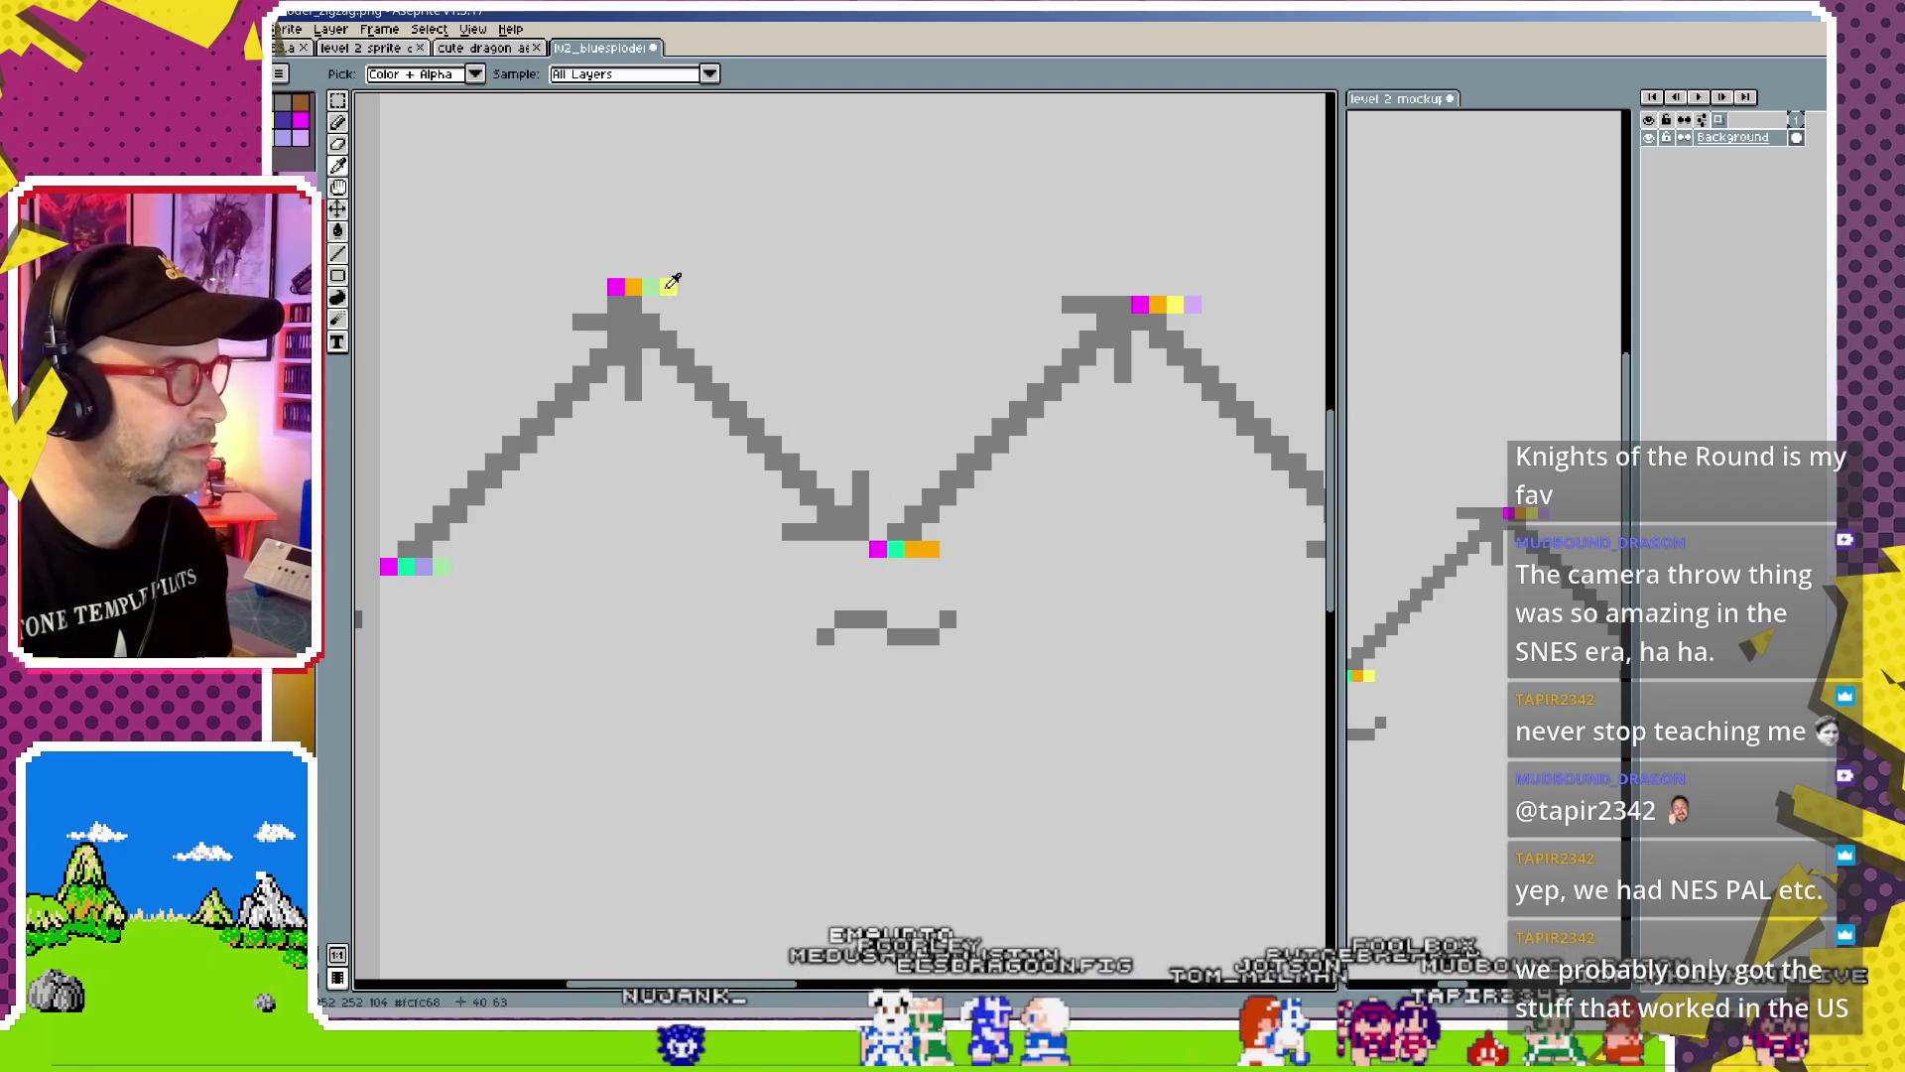
{"action": "left_click", "coordinate": [671, 282]}
{"action": "key", "text": "b"}
{"action": "left_click_drag", "start_coordinate": [912, 548], "coordinate": [930, 533]}
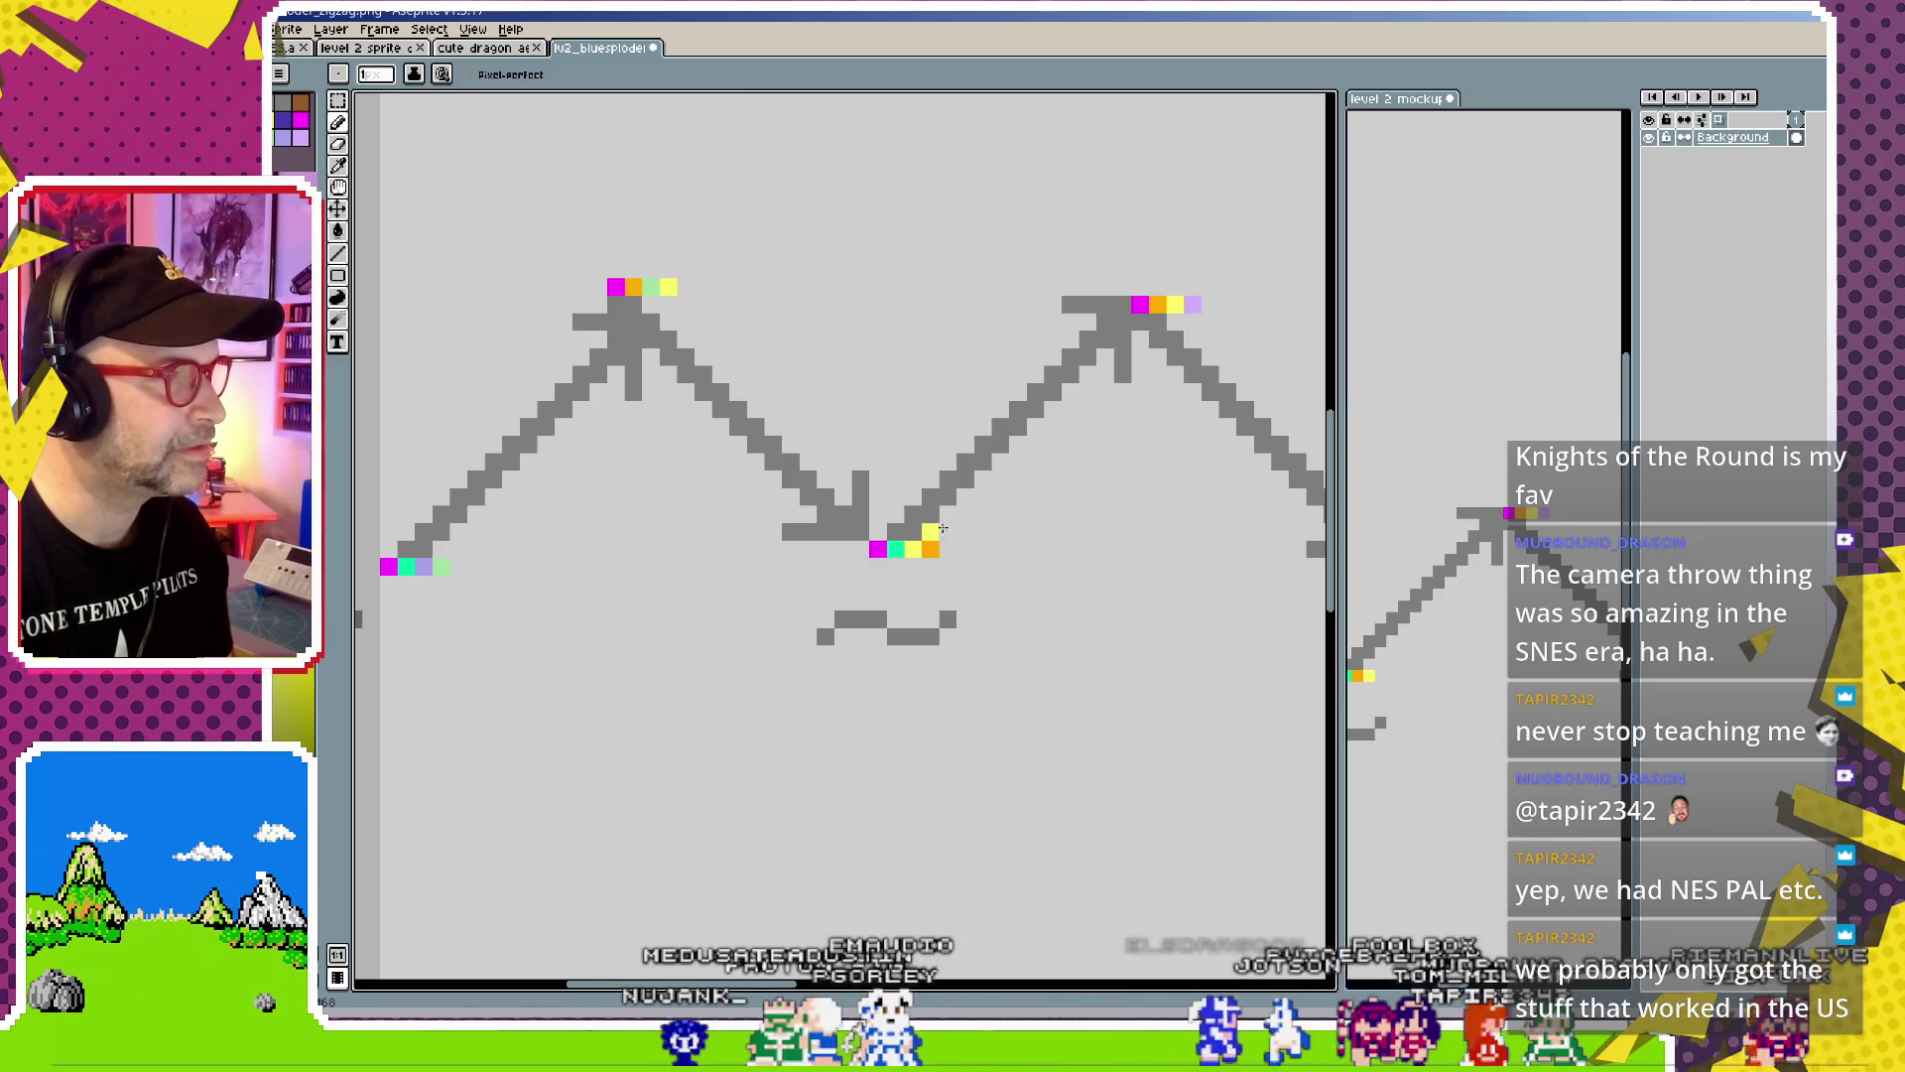
{"action": "left_click", "coordinate": [1194, 304]}
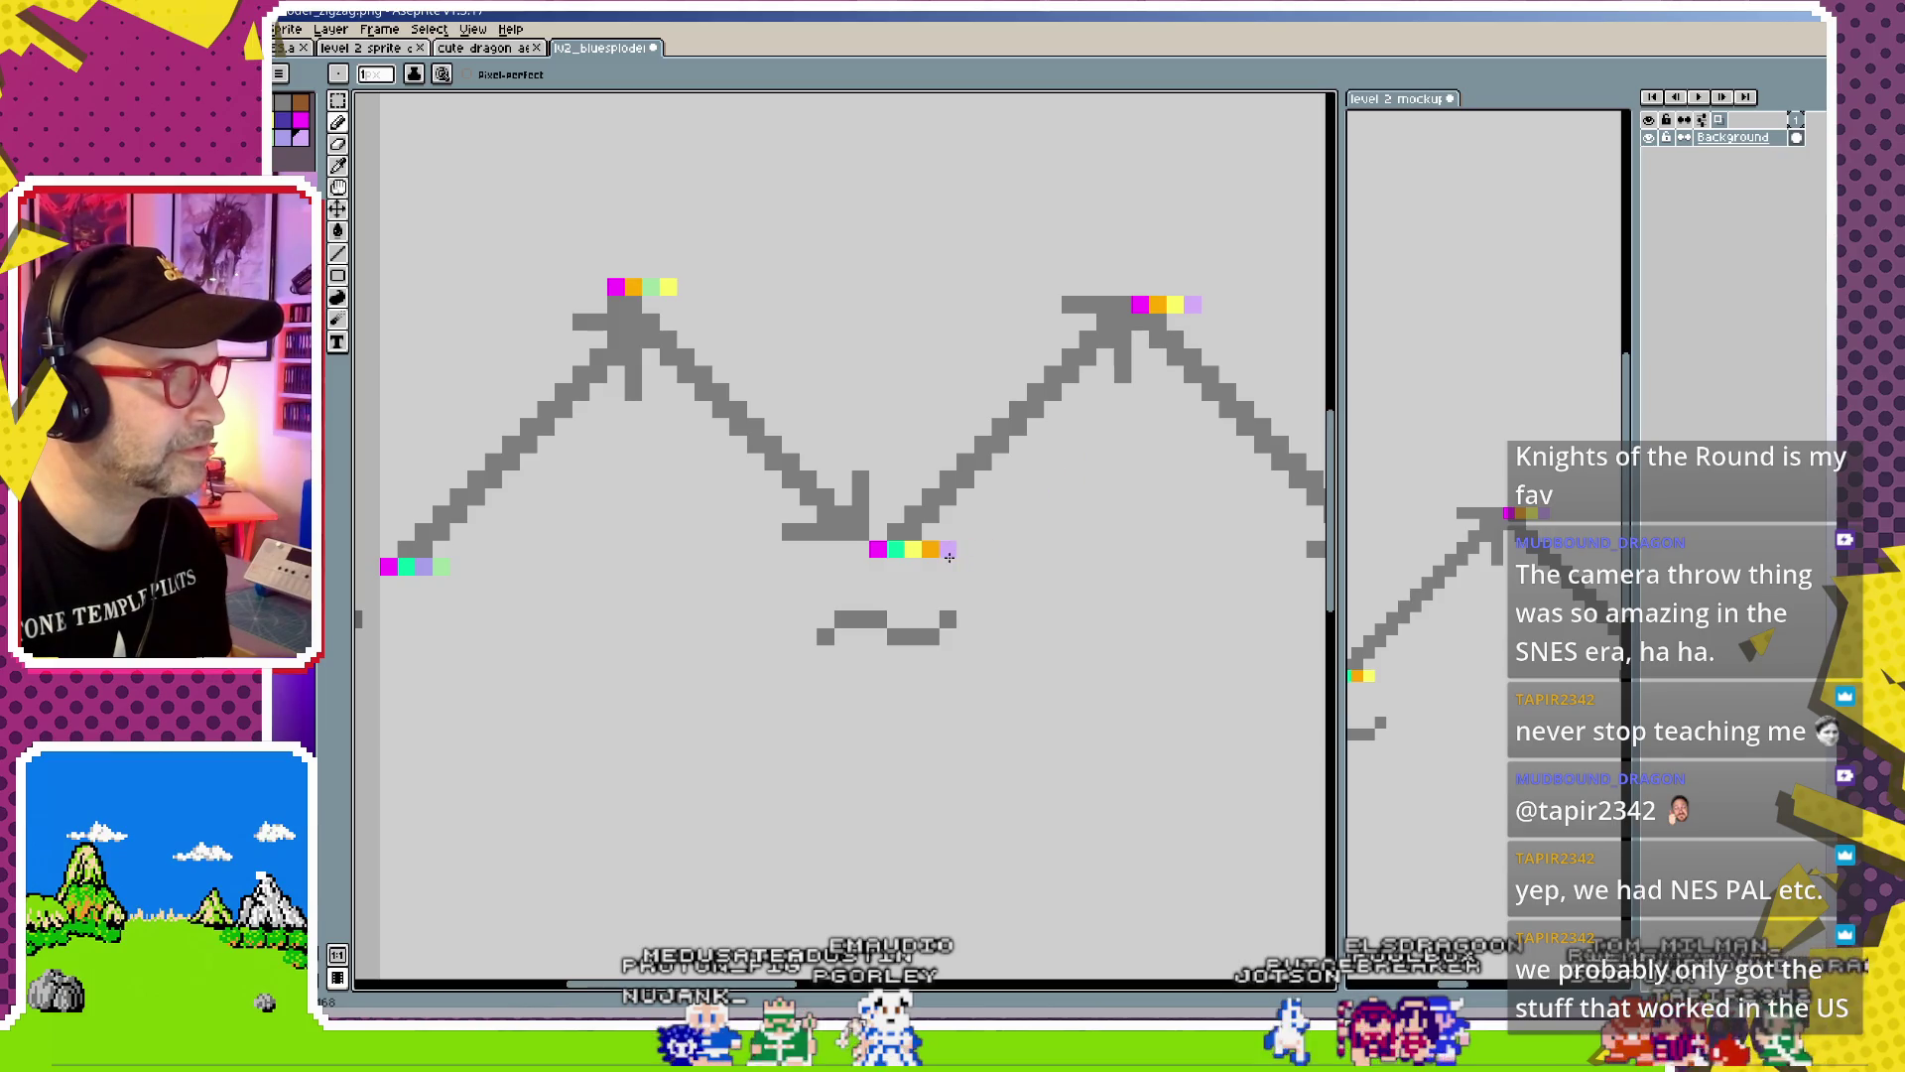
Add a purple pixel to the top-left peak, turn a valley pixel purple, and sample yellow again
{"action": "mouse_move", "coordinate": [1087, 568]}
{"action": "left_mouse_down"}
{"action": "mouse_move", "coordinate": [815, 545]}
{"action": "mouse_move", "coordinate": [944, 524]}
{"action": "left_mouse_up"}
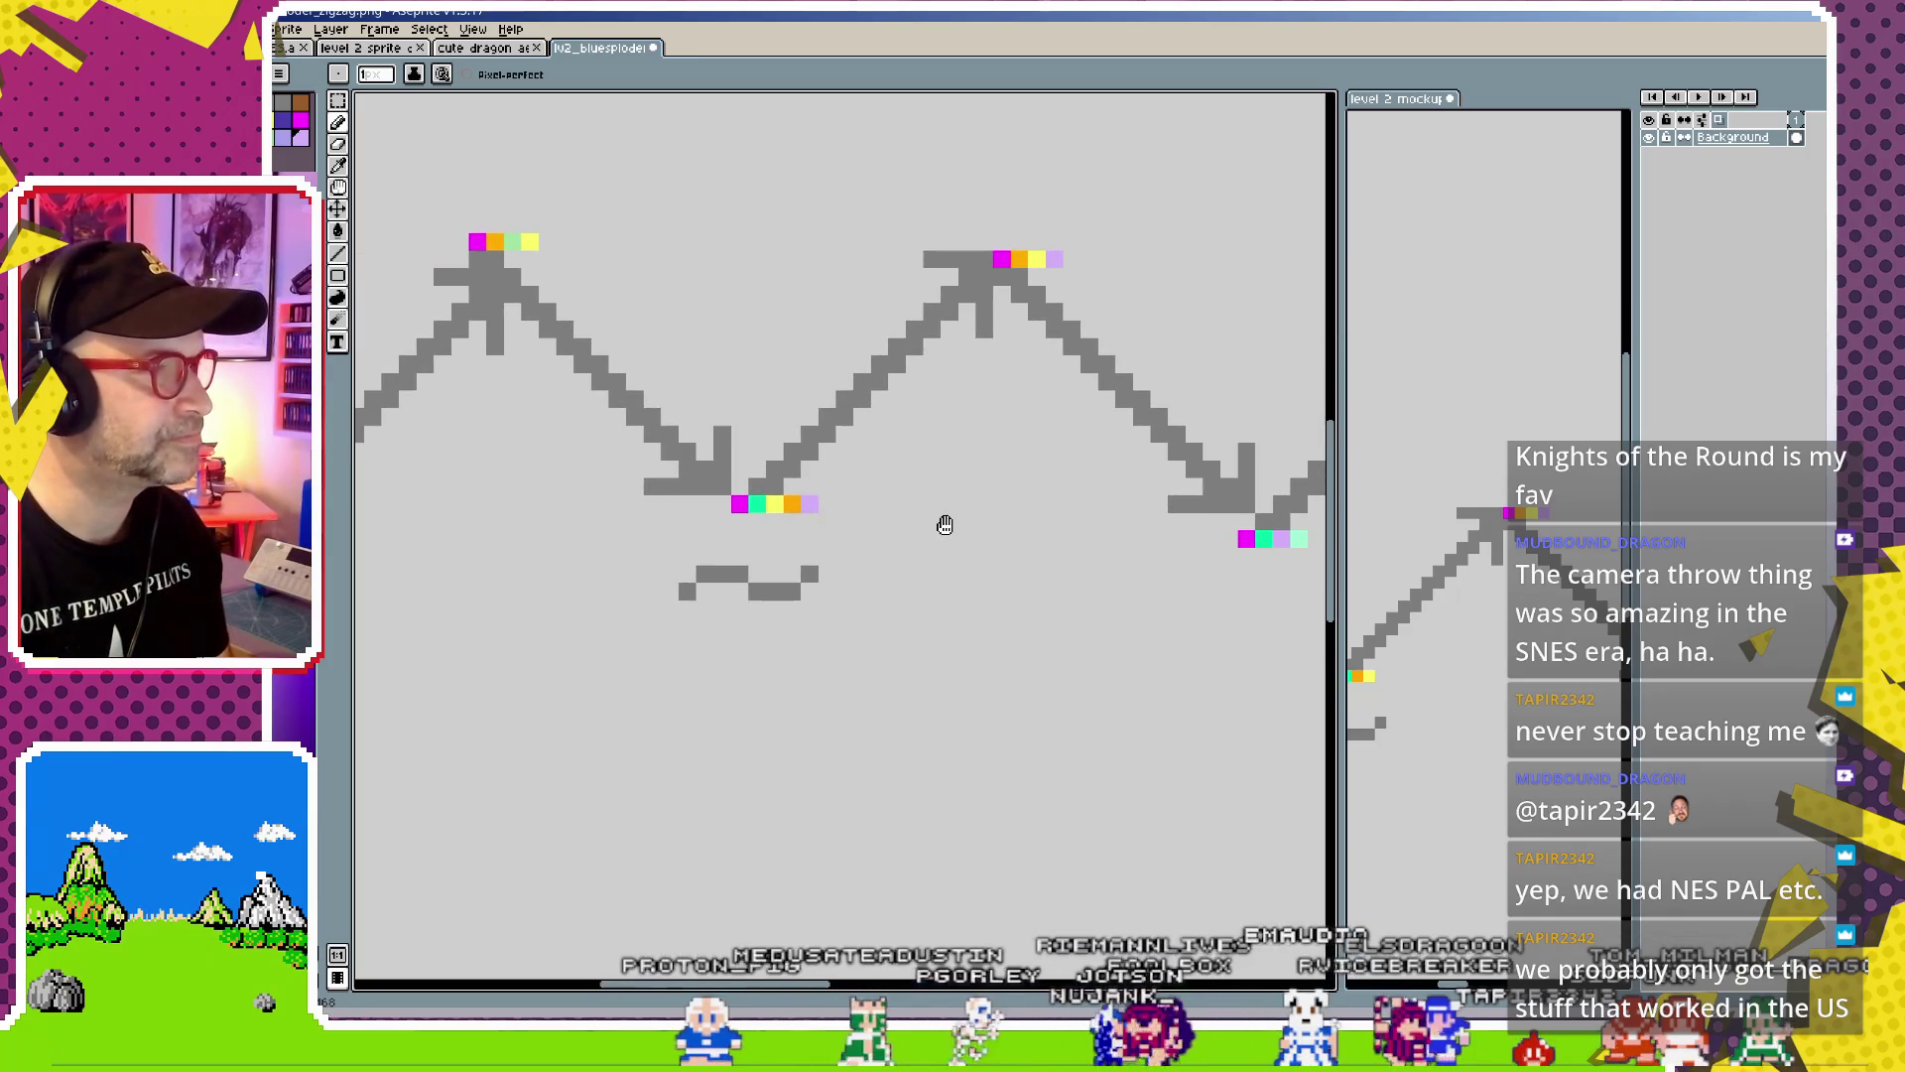
{"action": "left_click_drag", "start_coordinate": [945, 524], "coordinate": [1091, 529]}
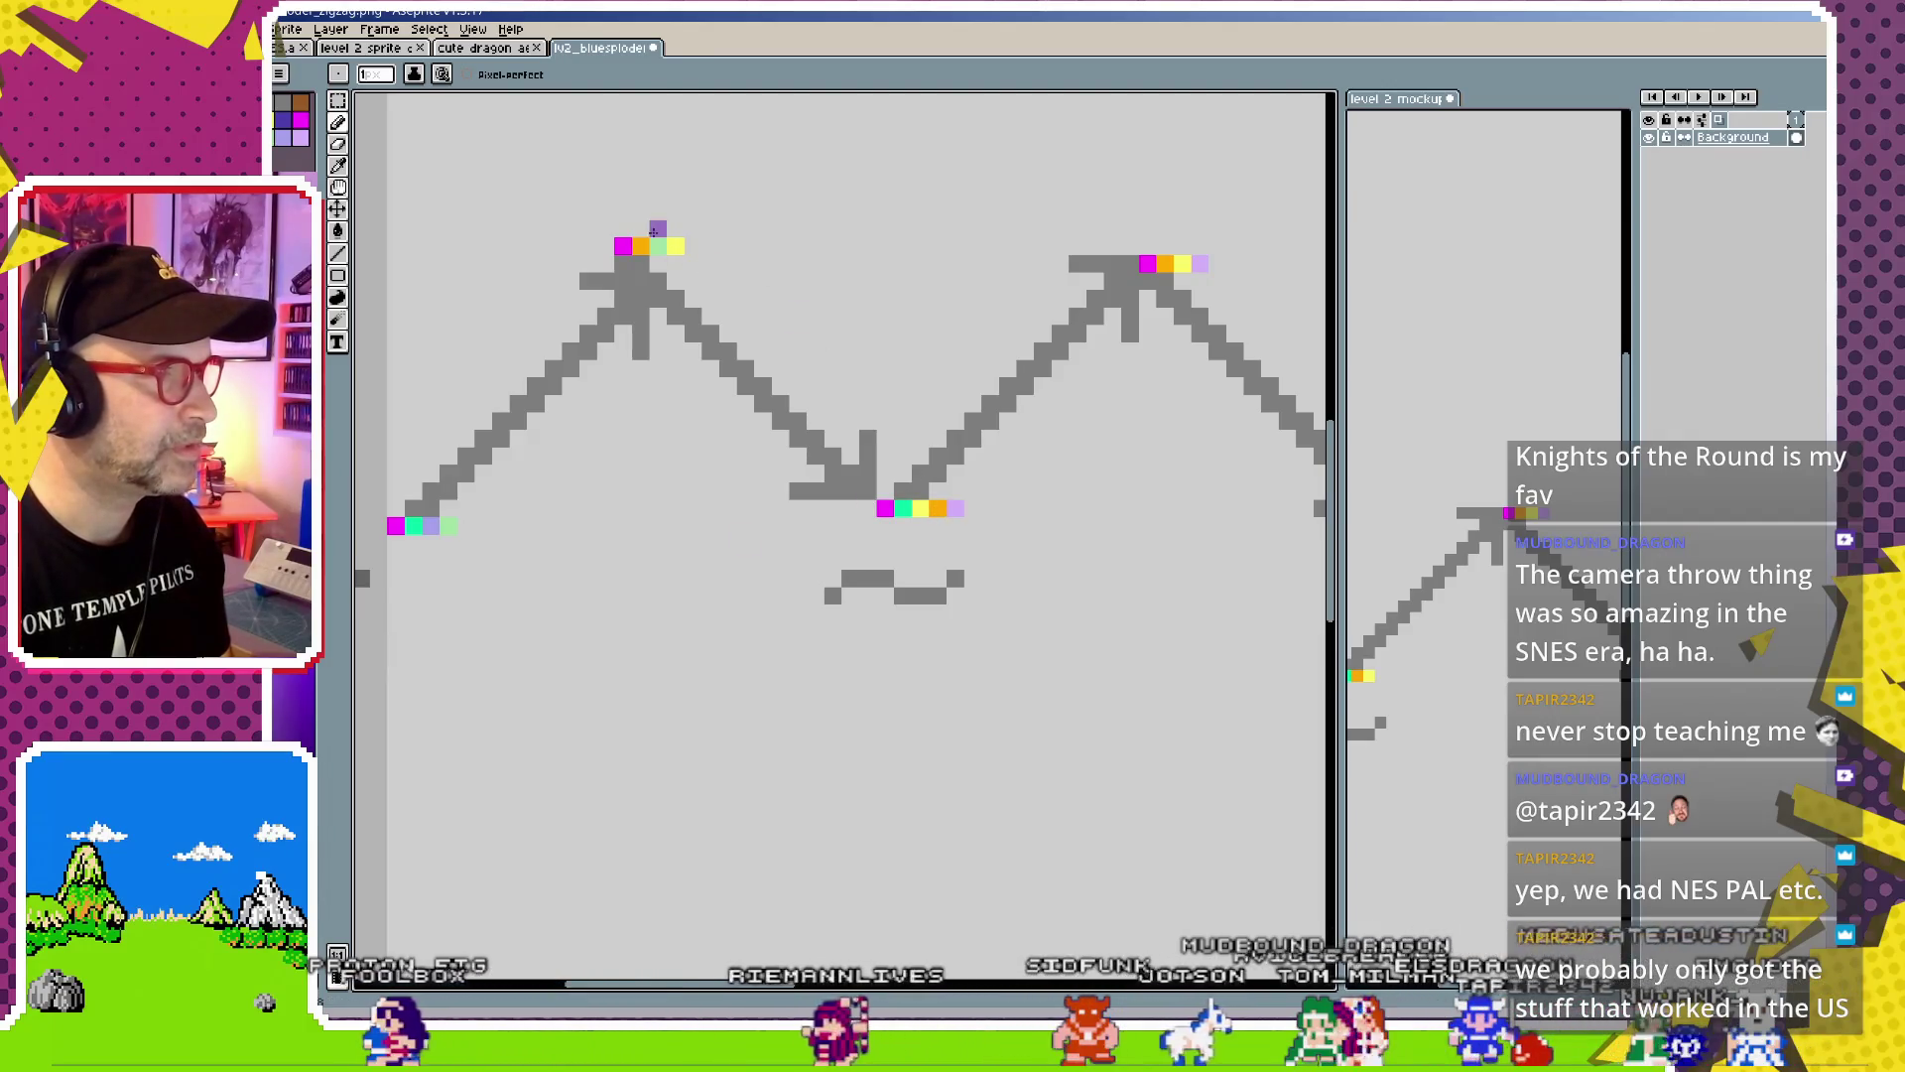
{"action": "left_click", "coordinate": [674, 245]}
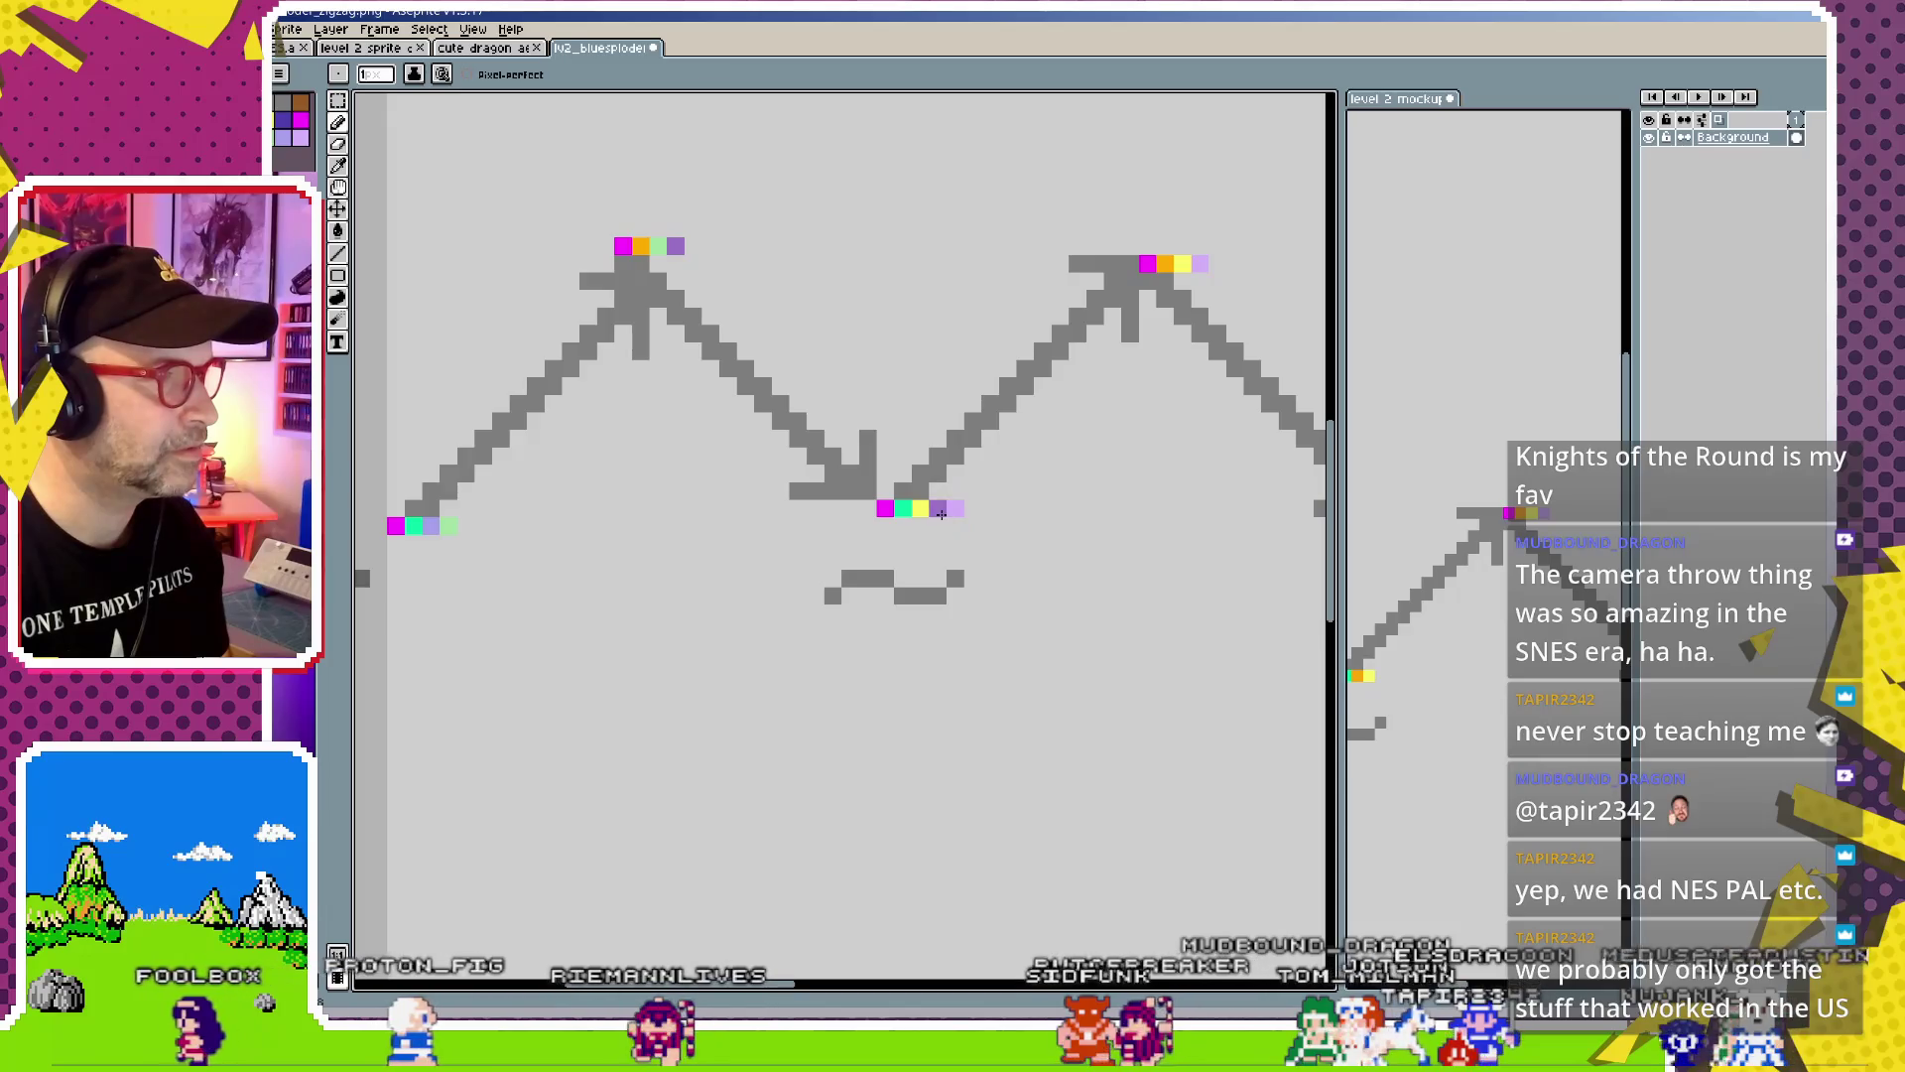
{"action": "left_click", "coordinate": [920, 508]}
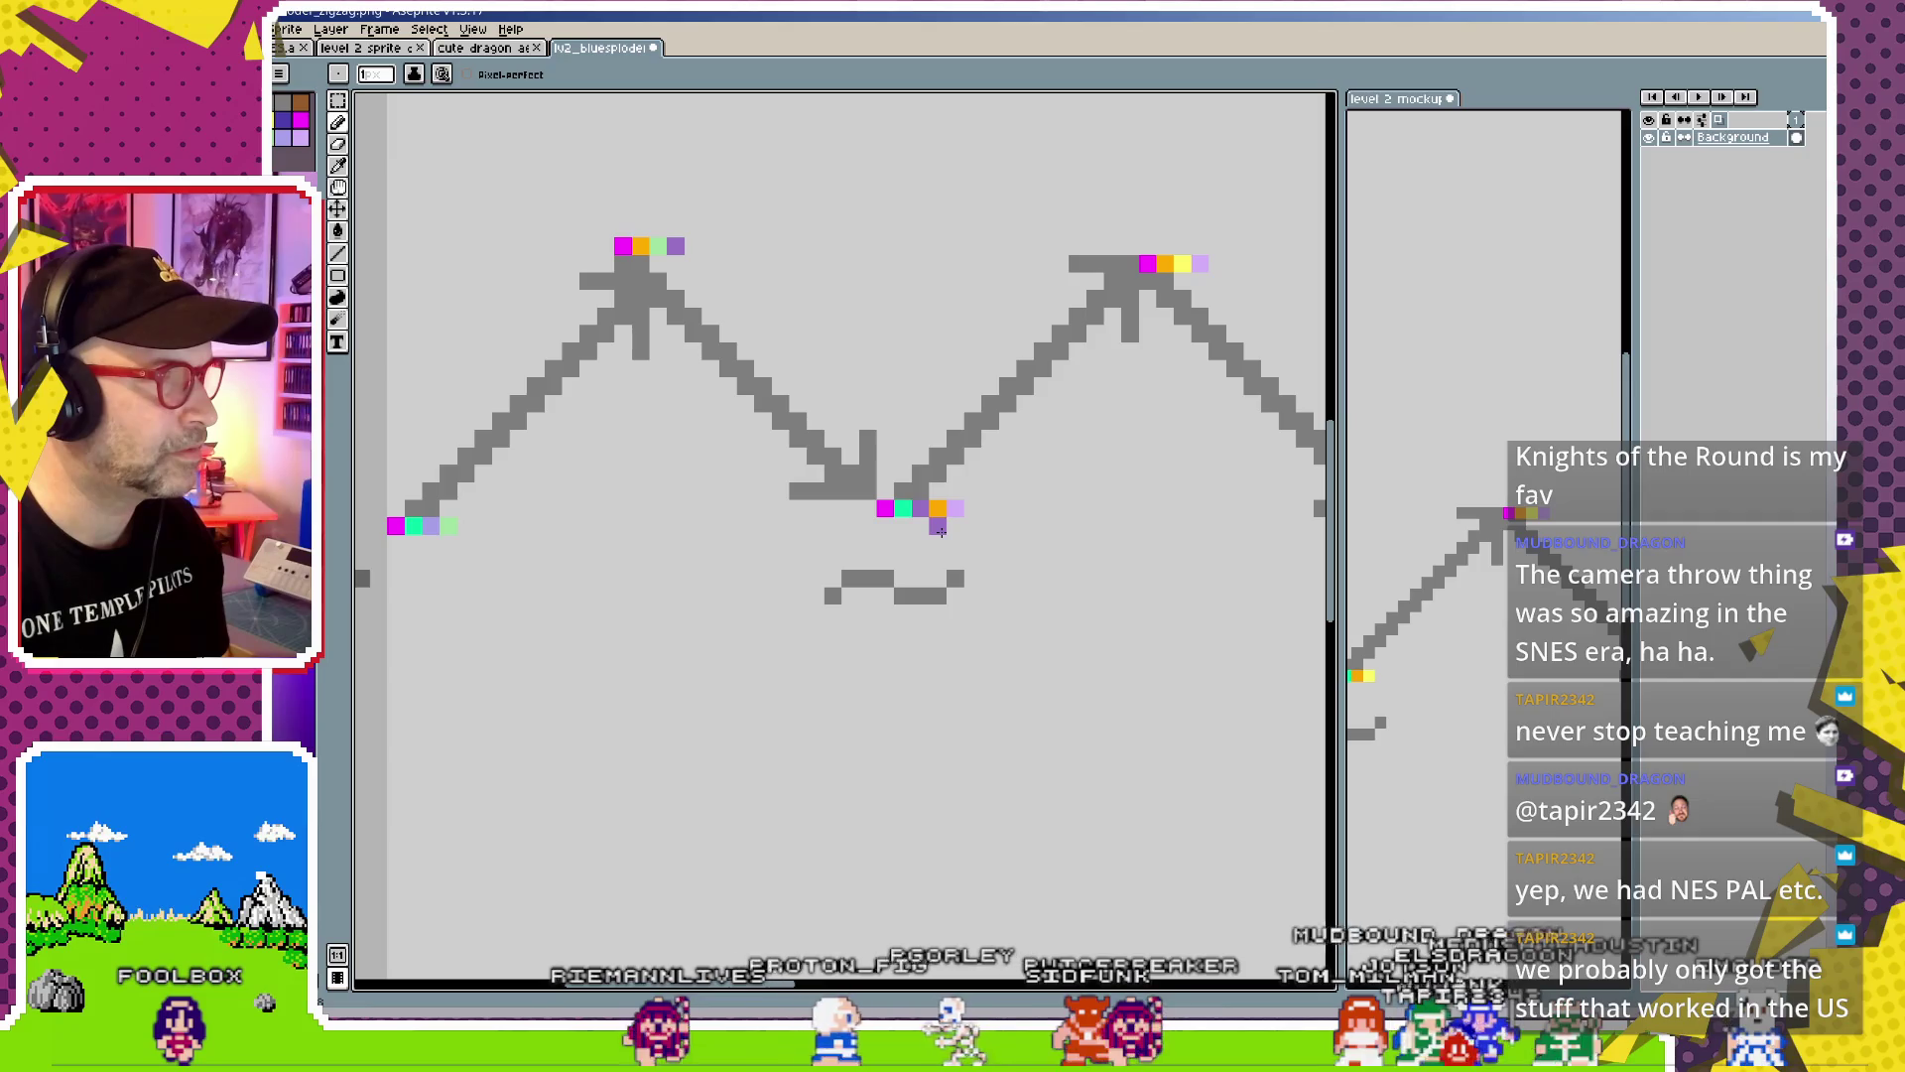
{"action": "key", "text": "i"}
{"action": "left_click", "coordinate": [1191, 256], "text": "alt"}
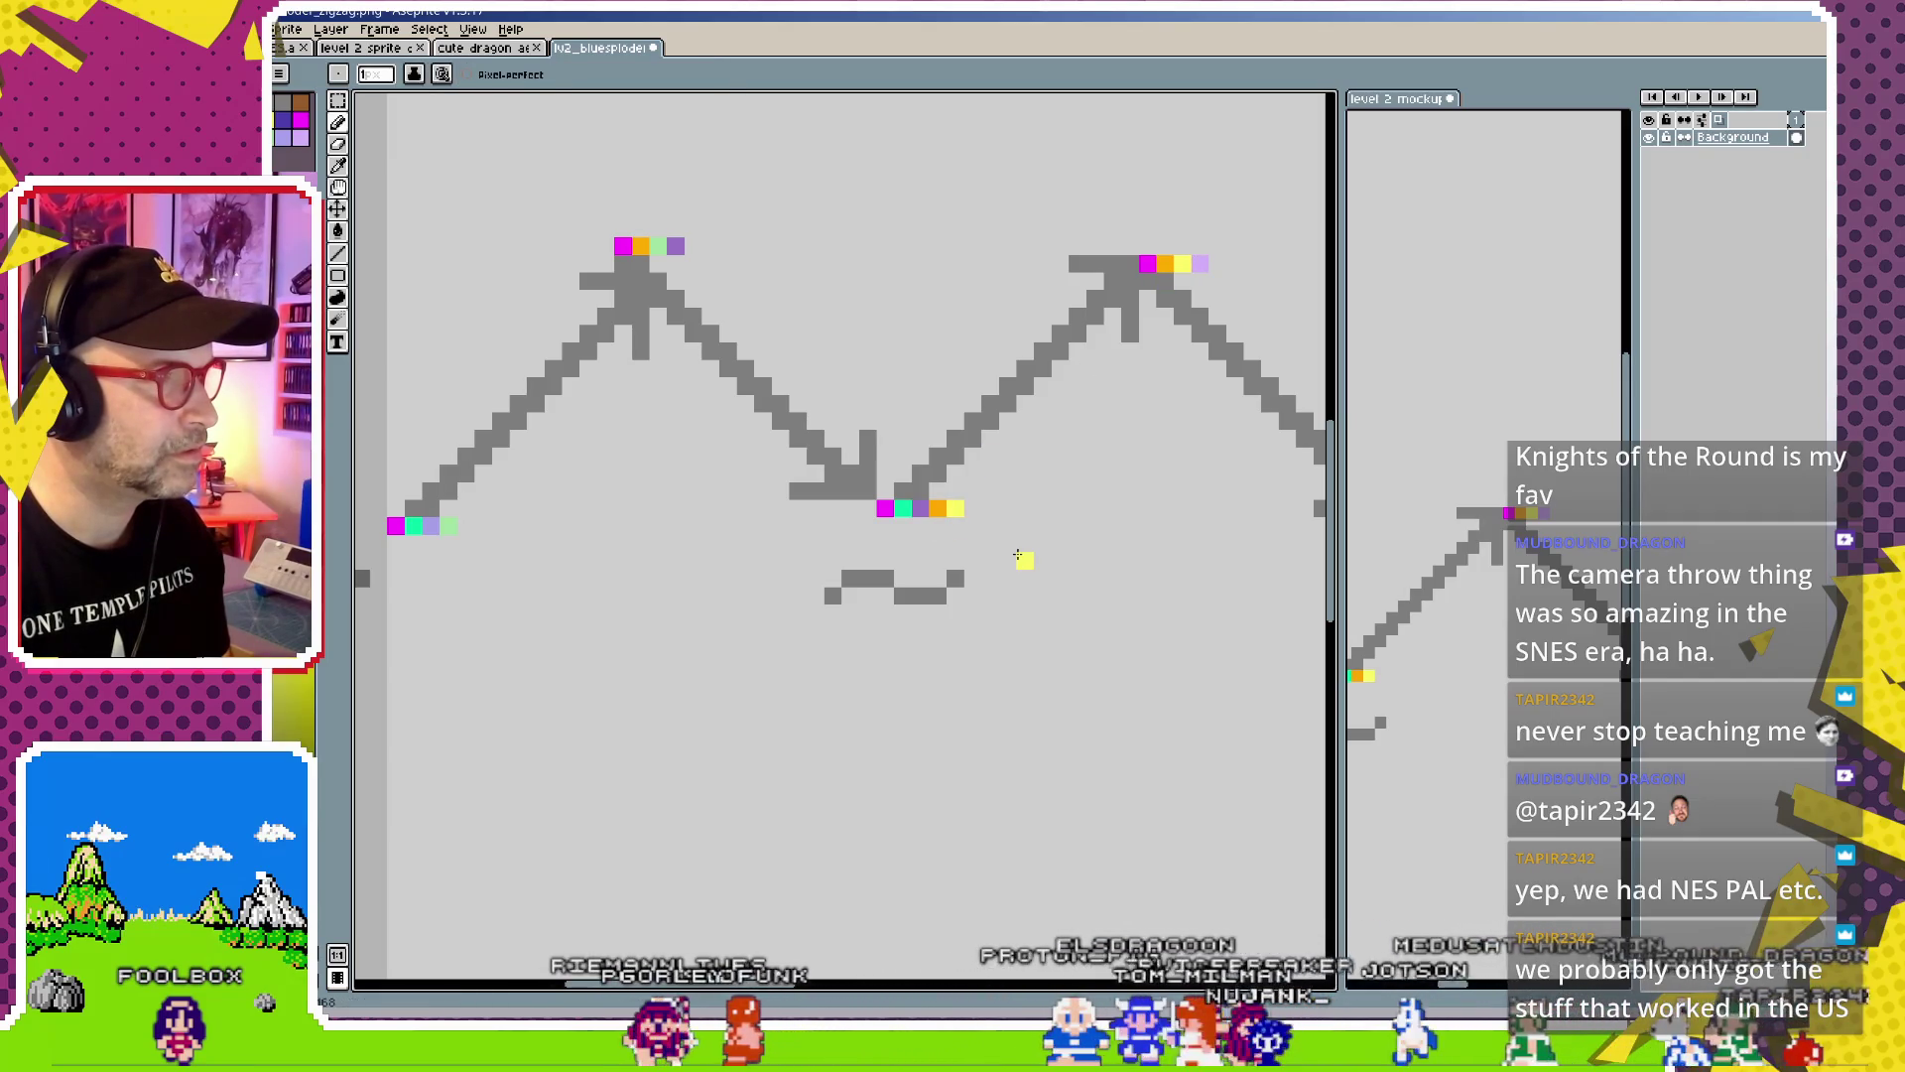
Zoom out to the dragon and save the edited zigzag image with Ctrl+S
{"action": "scroll", "coordinate": [1018, 555], "scroll_direction": "down", "scroll_amount": 1}
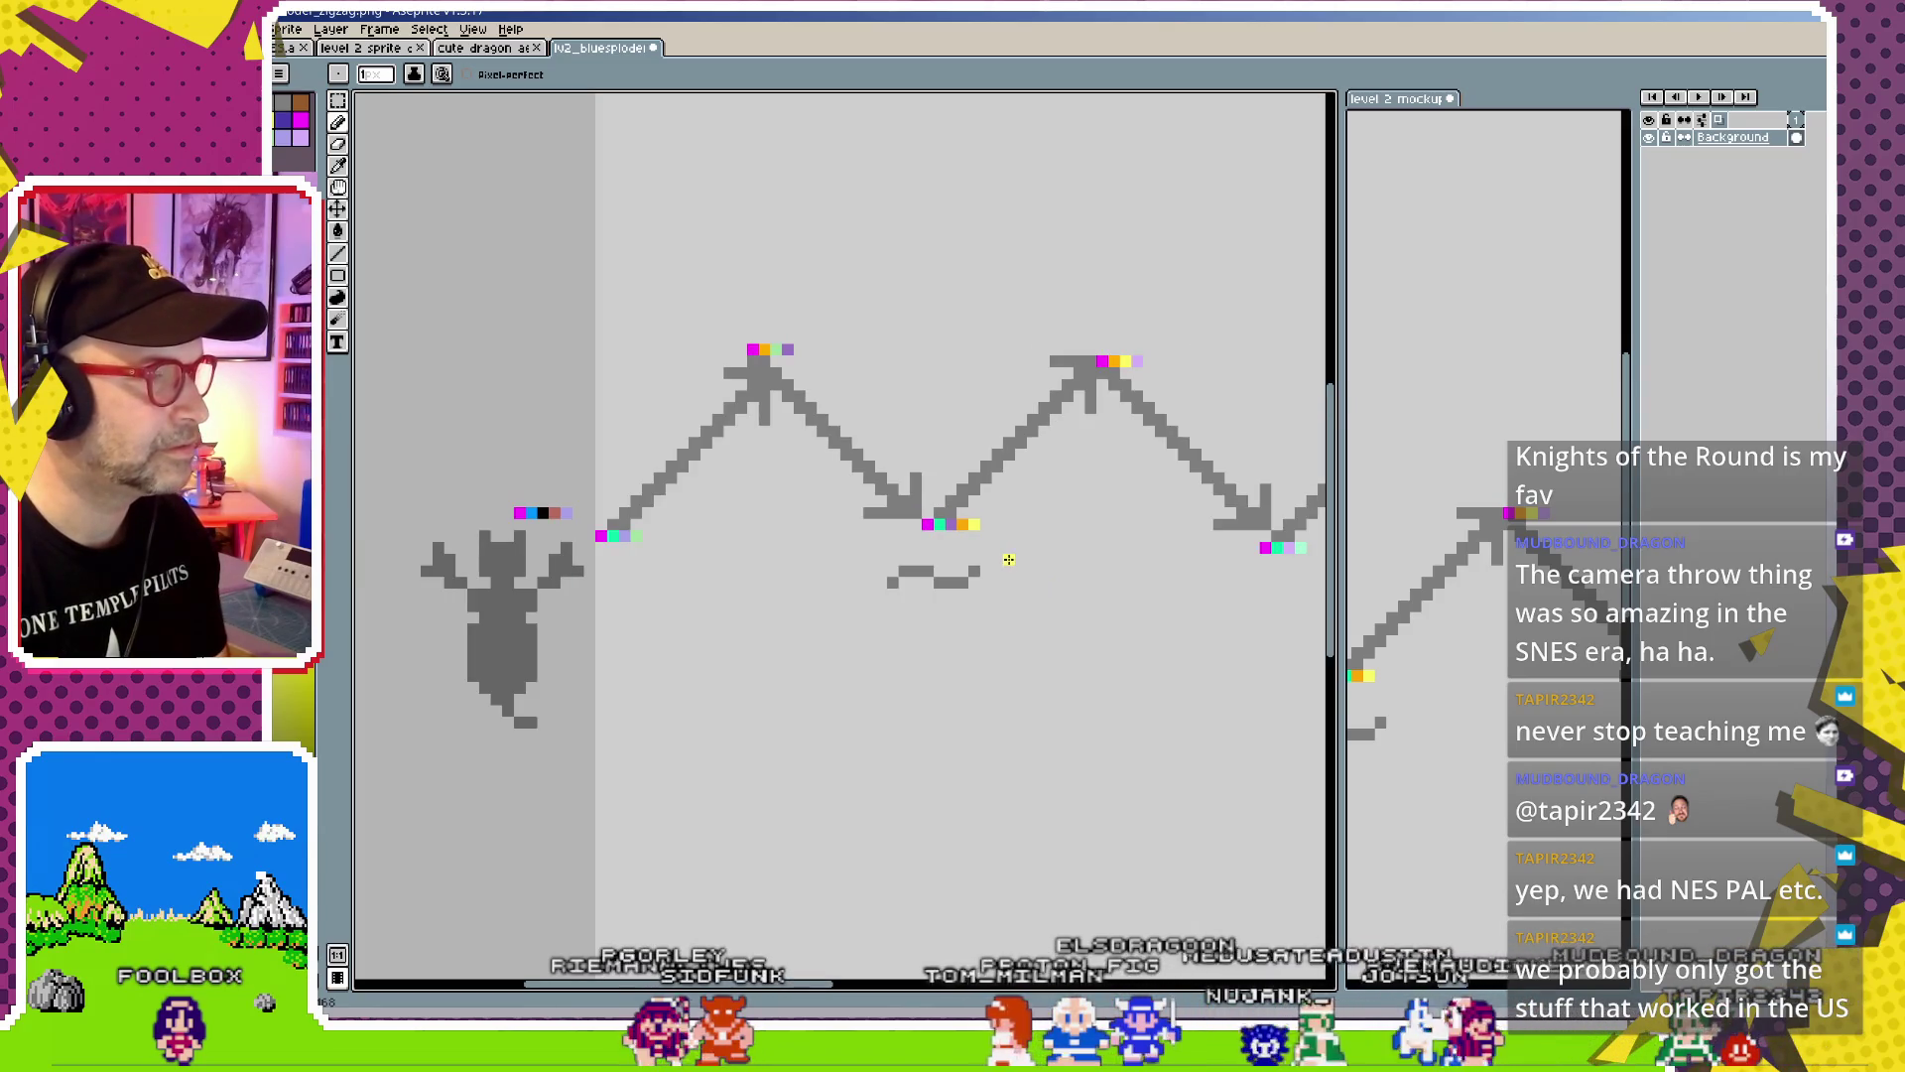
{"action": "left_click_drag", "start_coordinate": [1023, 568], "coordinate": [934, 584]}
{"action": "key", "text": "ctrl+s"}
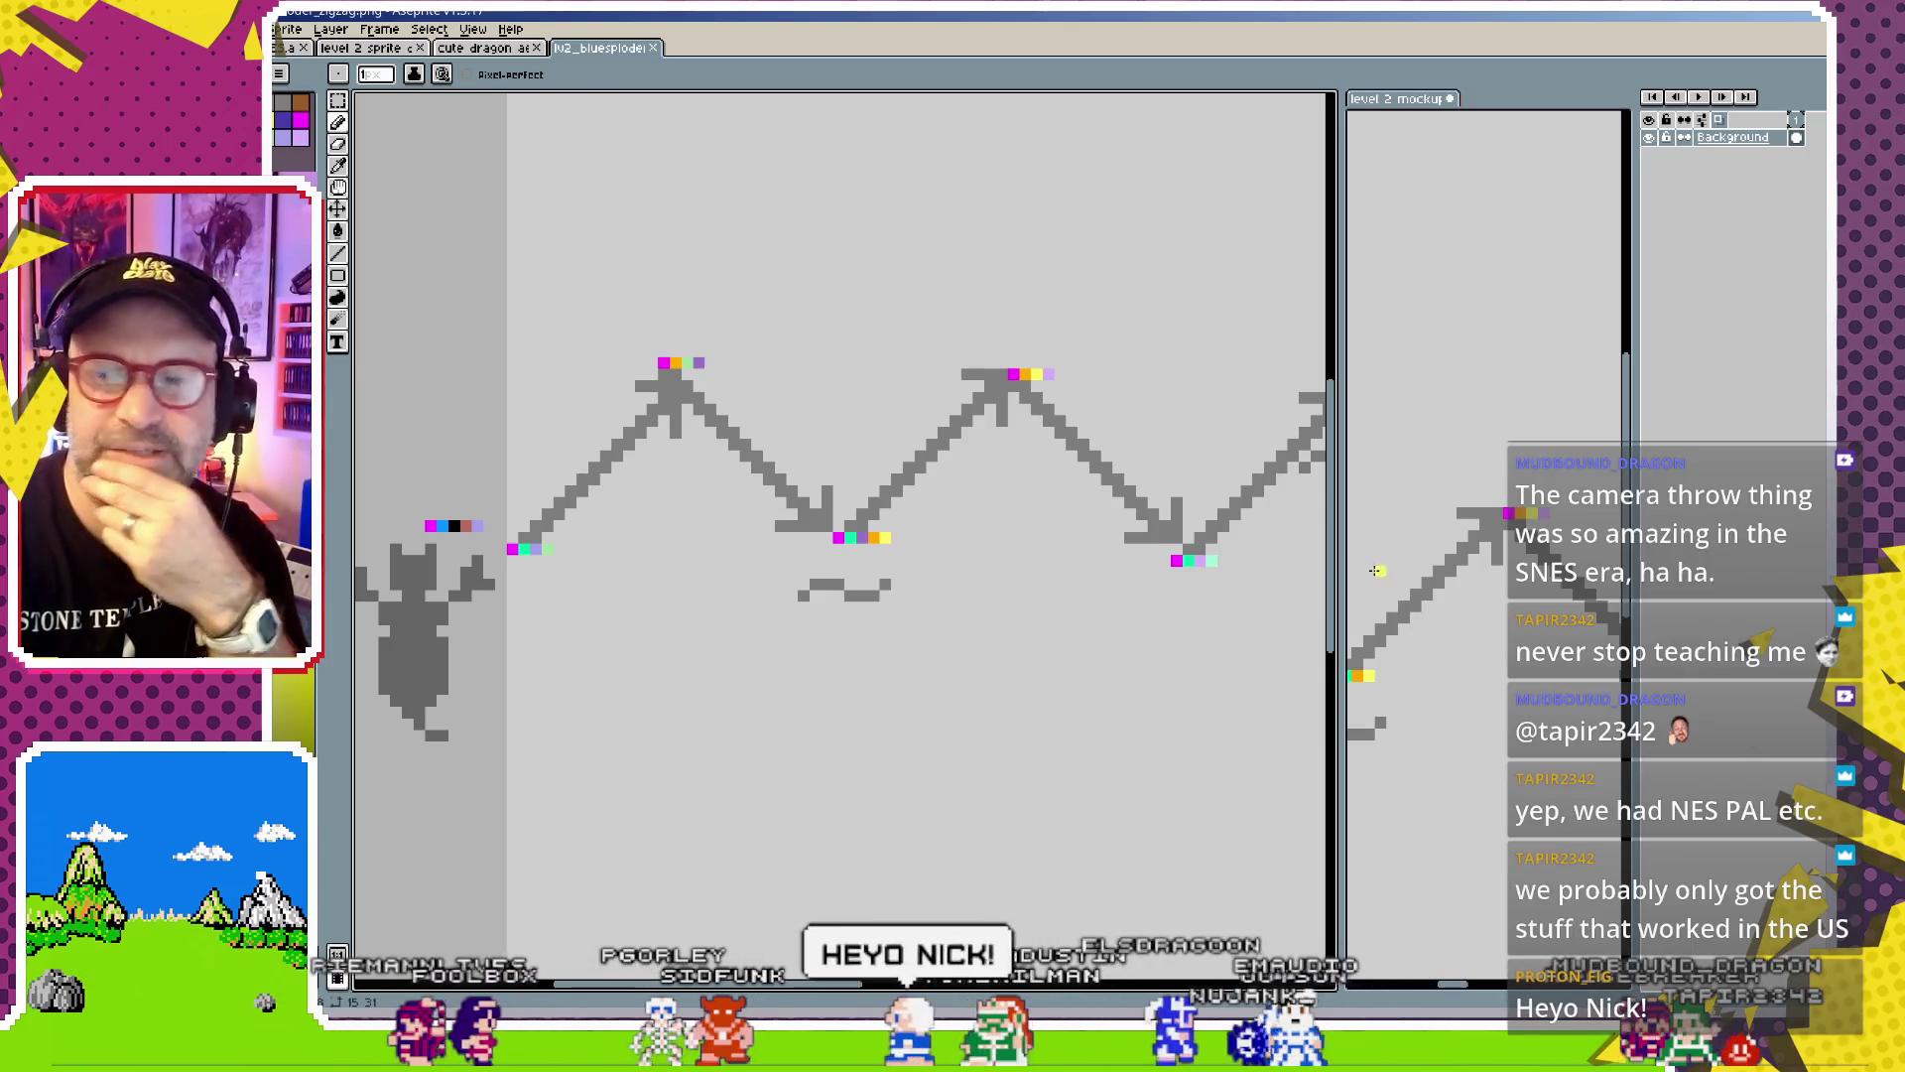
Widen the level 2 mockup view and close the zigzag image
{"action": "scroll", "coordinate": [1120, 559], "scroll_direction": "down", "scroll_amount": 1}
{"action": "scroll", "coordinate": [1121, 586], "scroll_direction": "down", "scroll_amount": 1}
{"action": "scroll", "coordinate": [1126, 605], "scroll_direction": "up", "scroll_amount": 1}
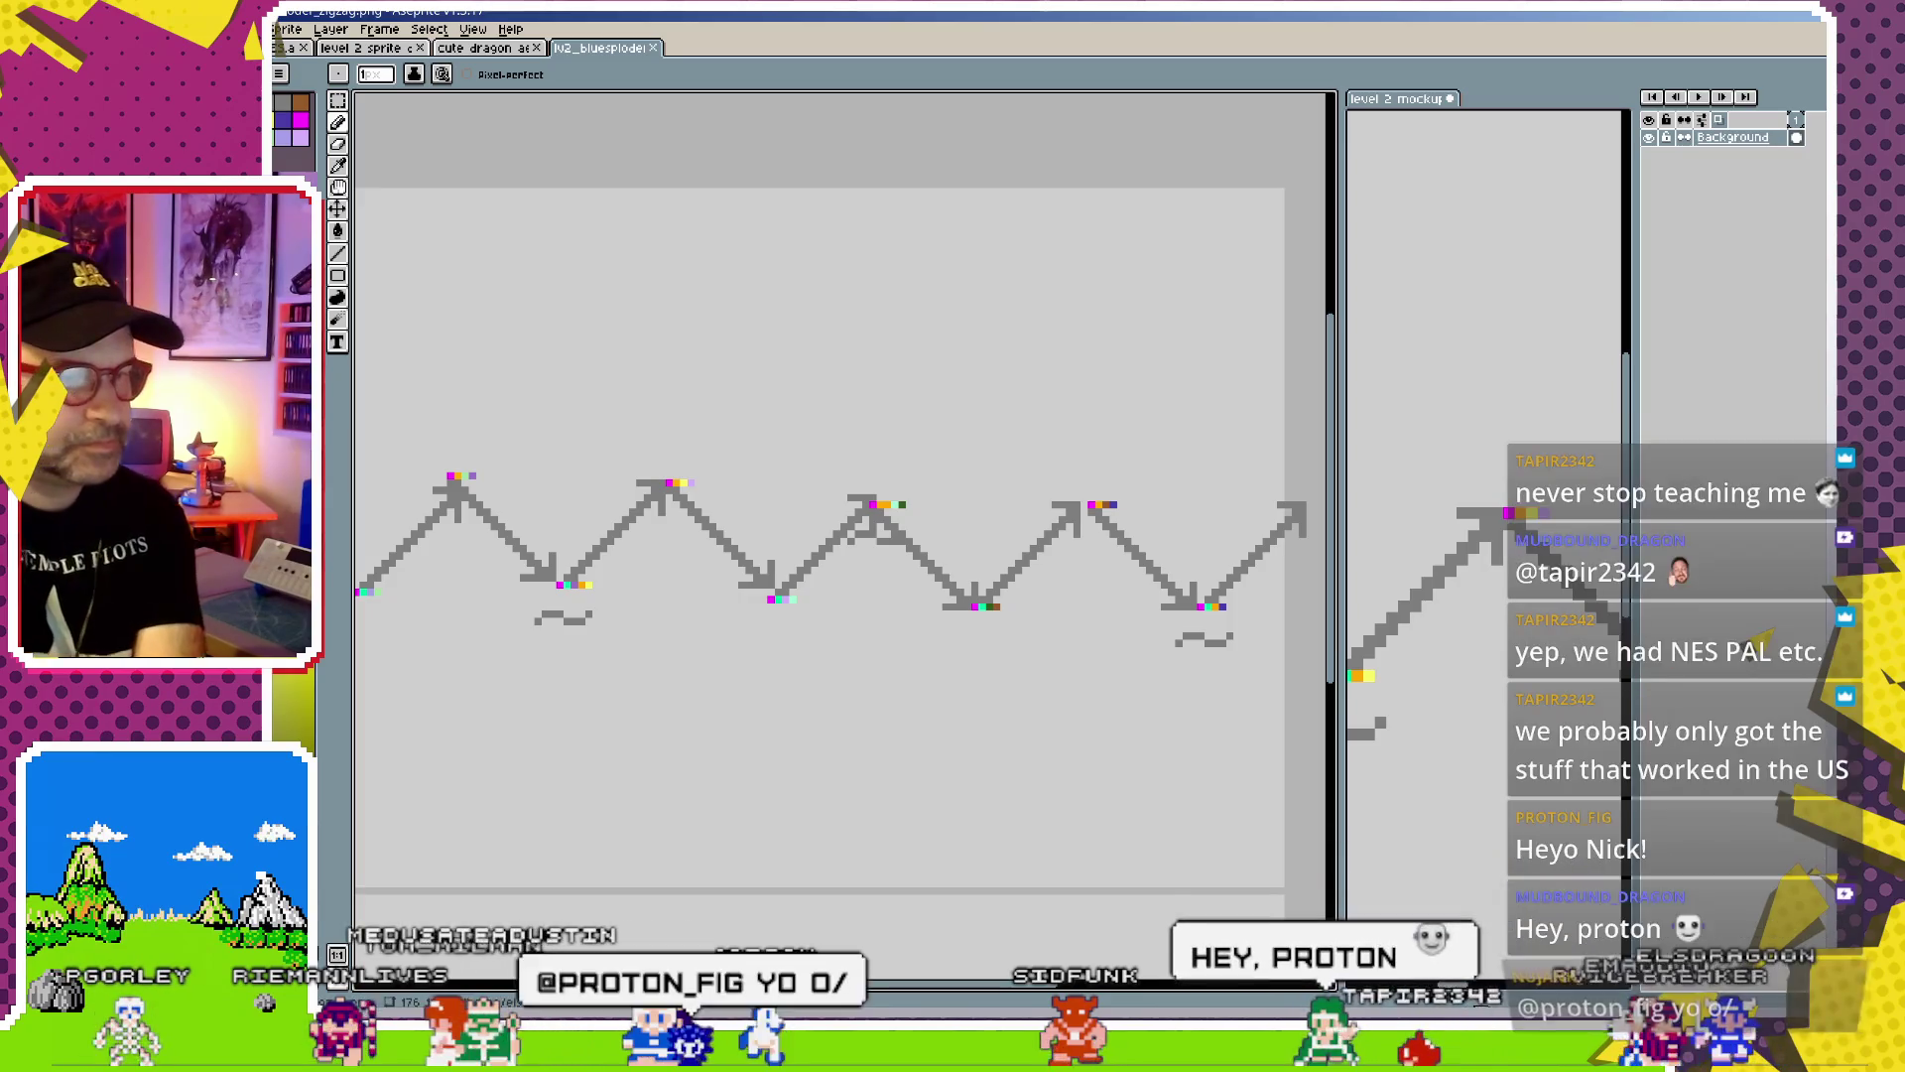
{"action": "scroll", "coordinate": [868, 651], "scroll_direction": "down", "scroll_amount": 1}
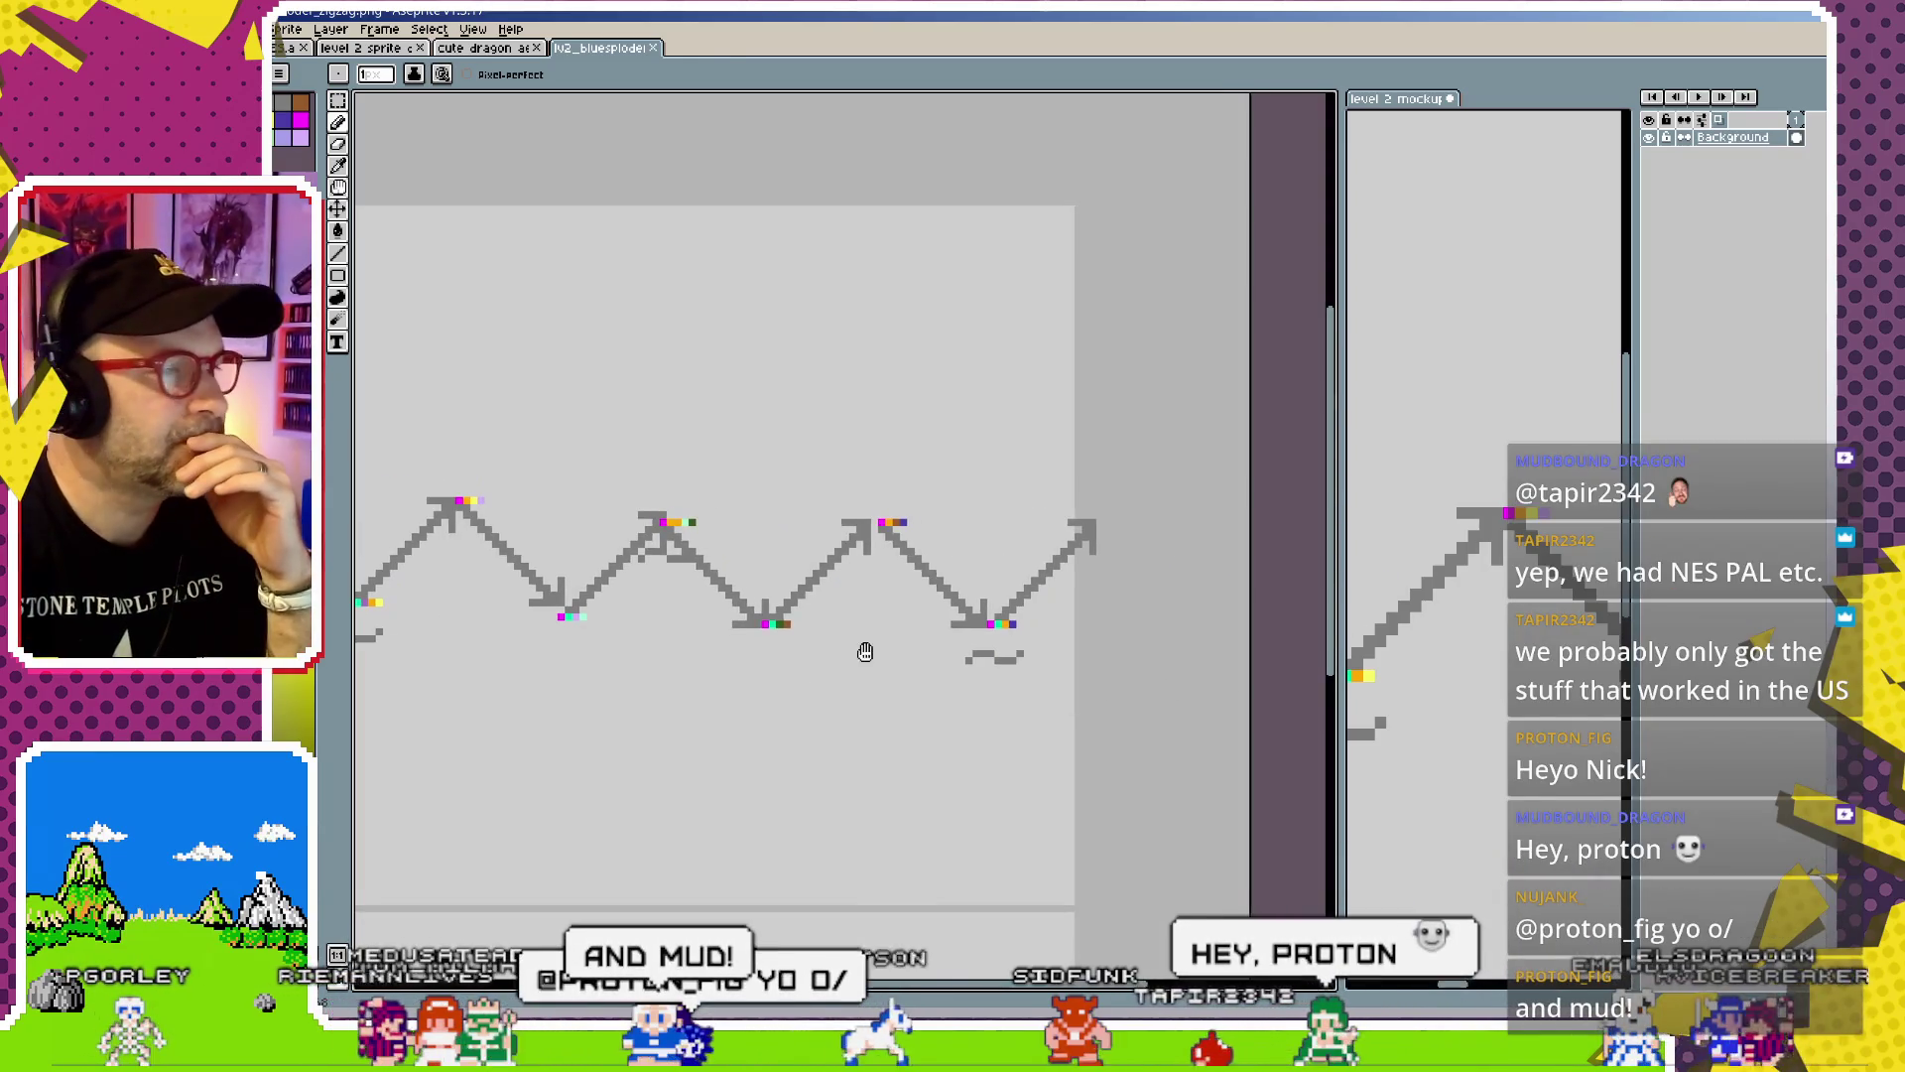
{"action": "scroll", "coordinate": [1073, 631], "scroll_direction": "up", "scroll_amount": 1}
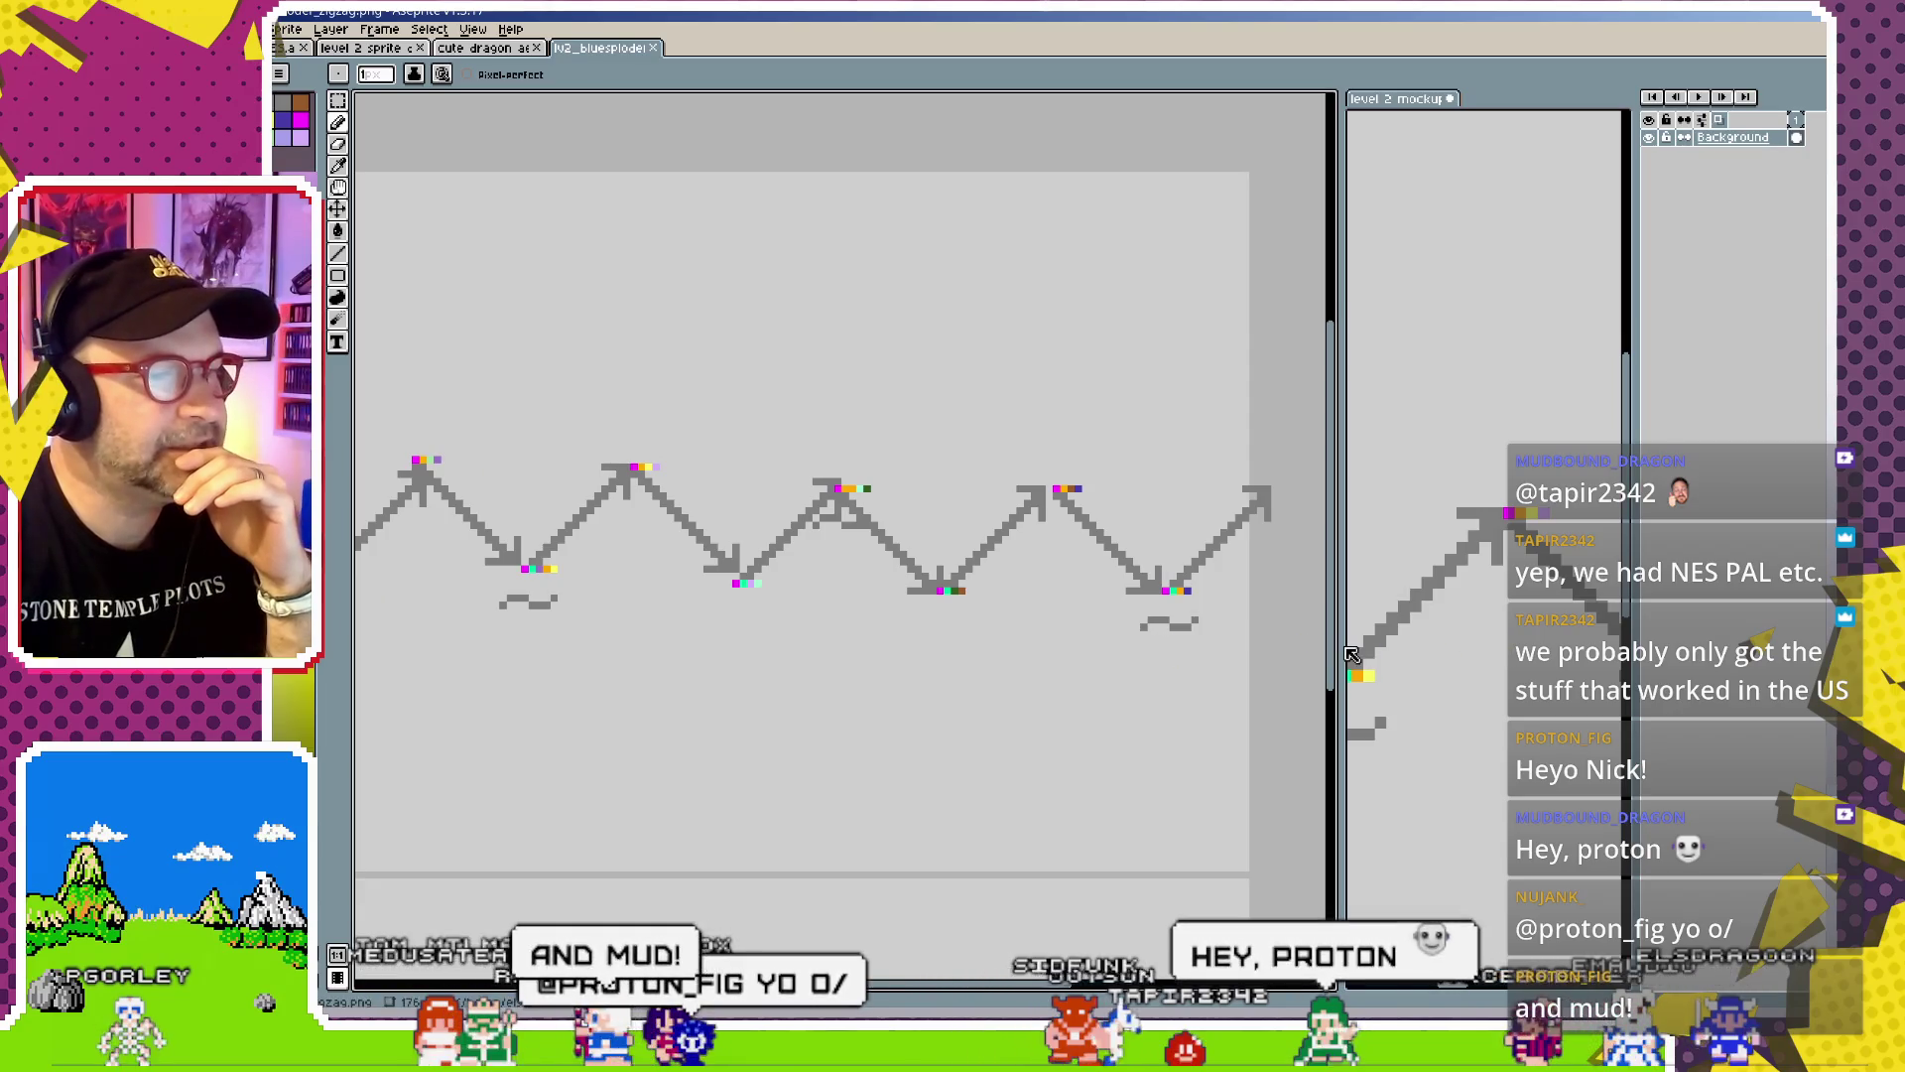
{"action": "left_click_drag", "start_coordinate": [1351, 664], "coordinate": [1128, 664]}
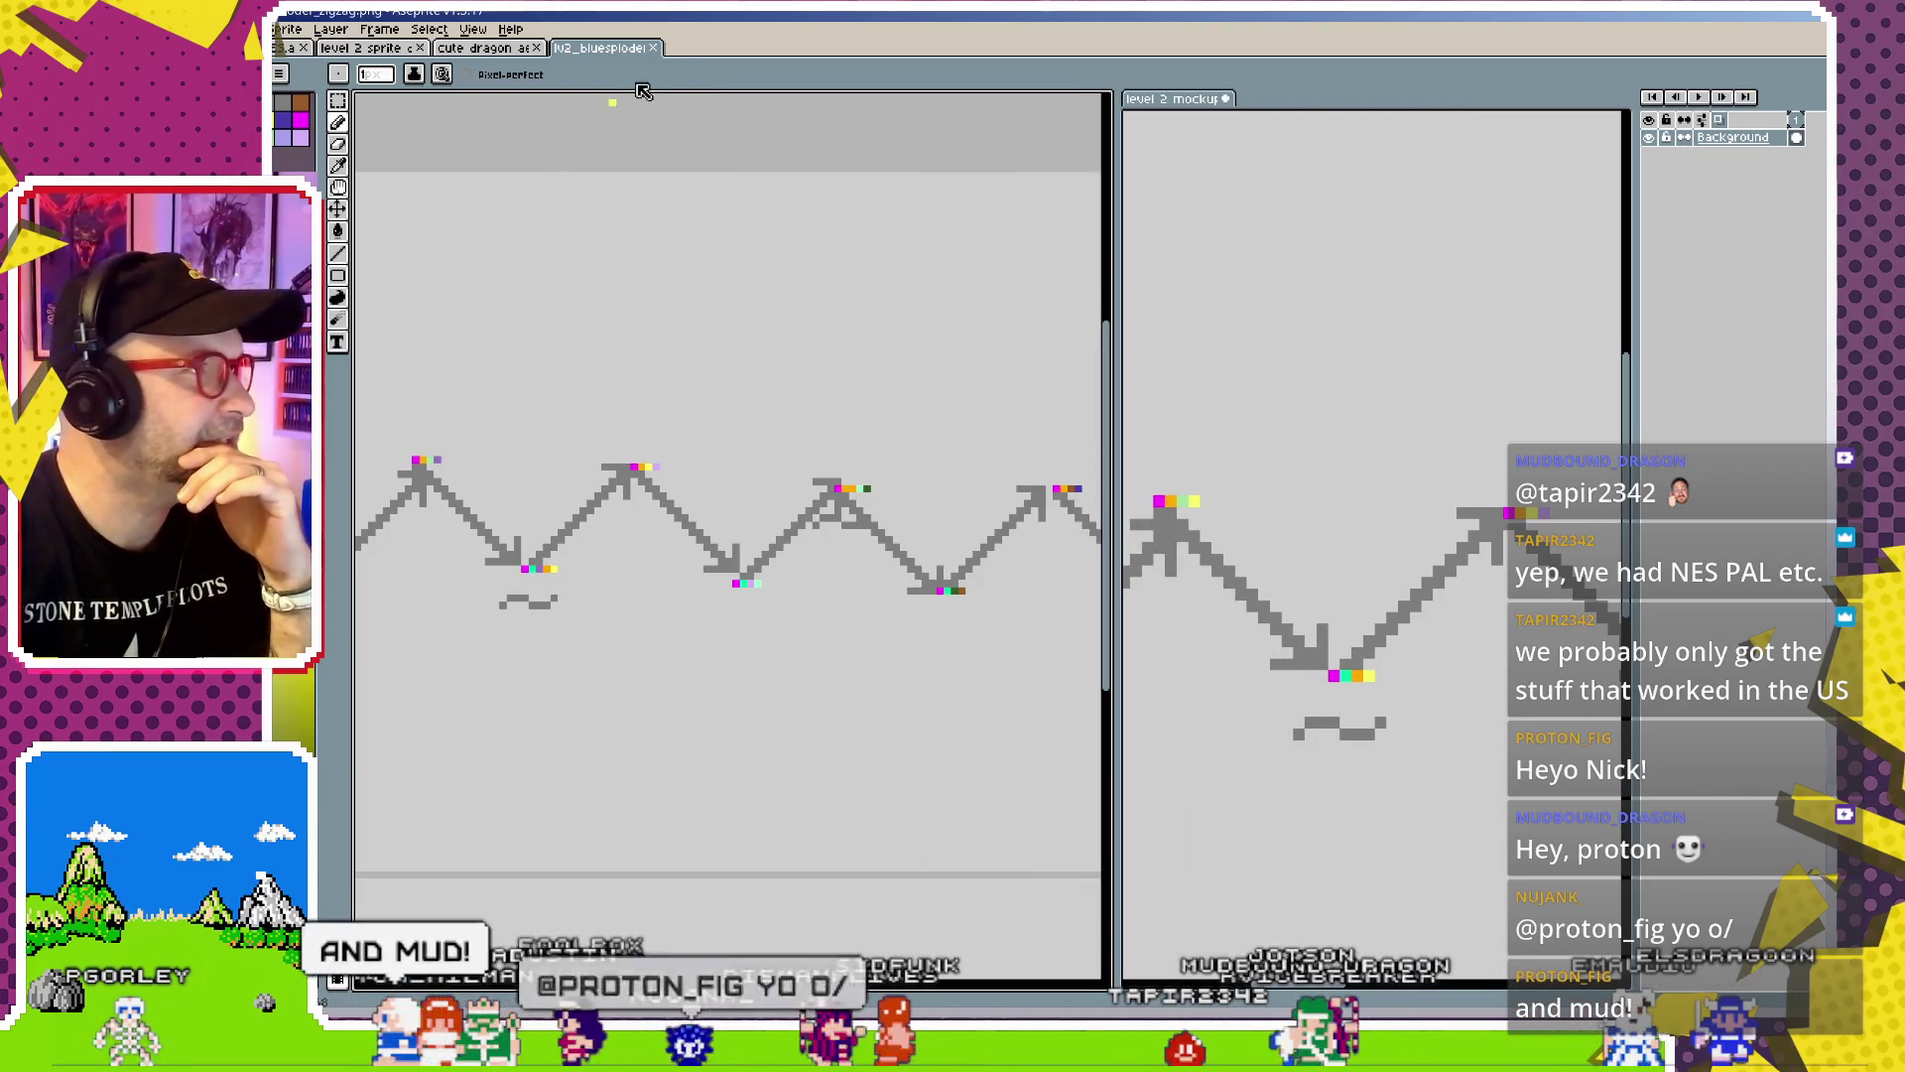
{"action": "left_click", "coordinate": [655, 47]}
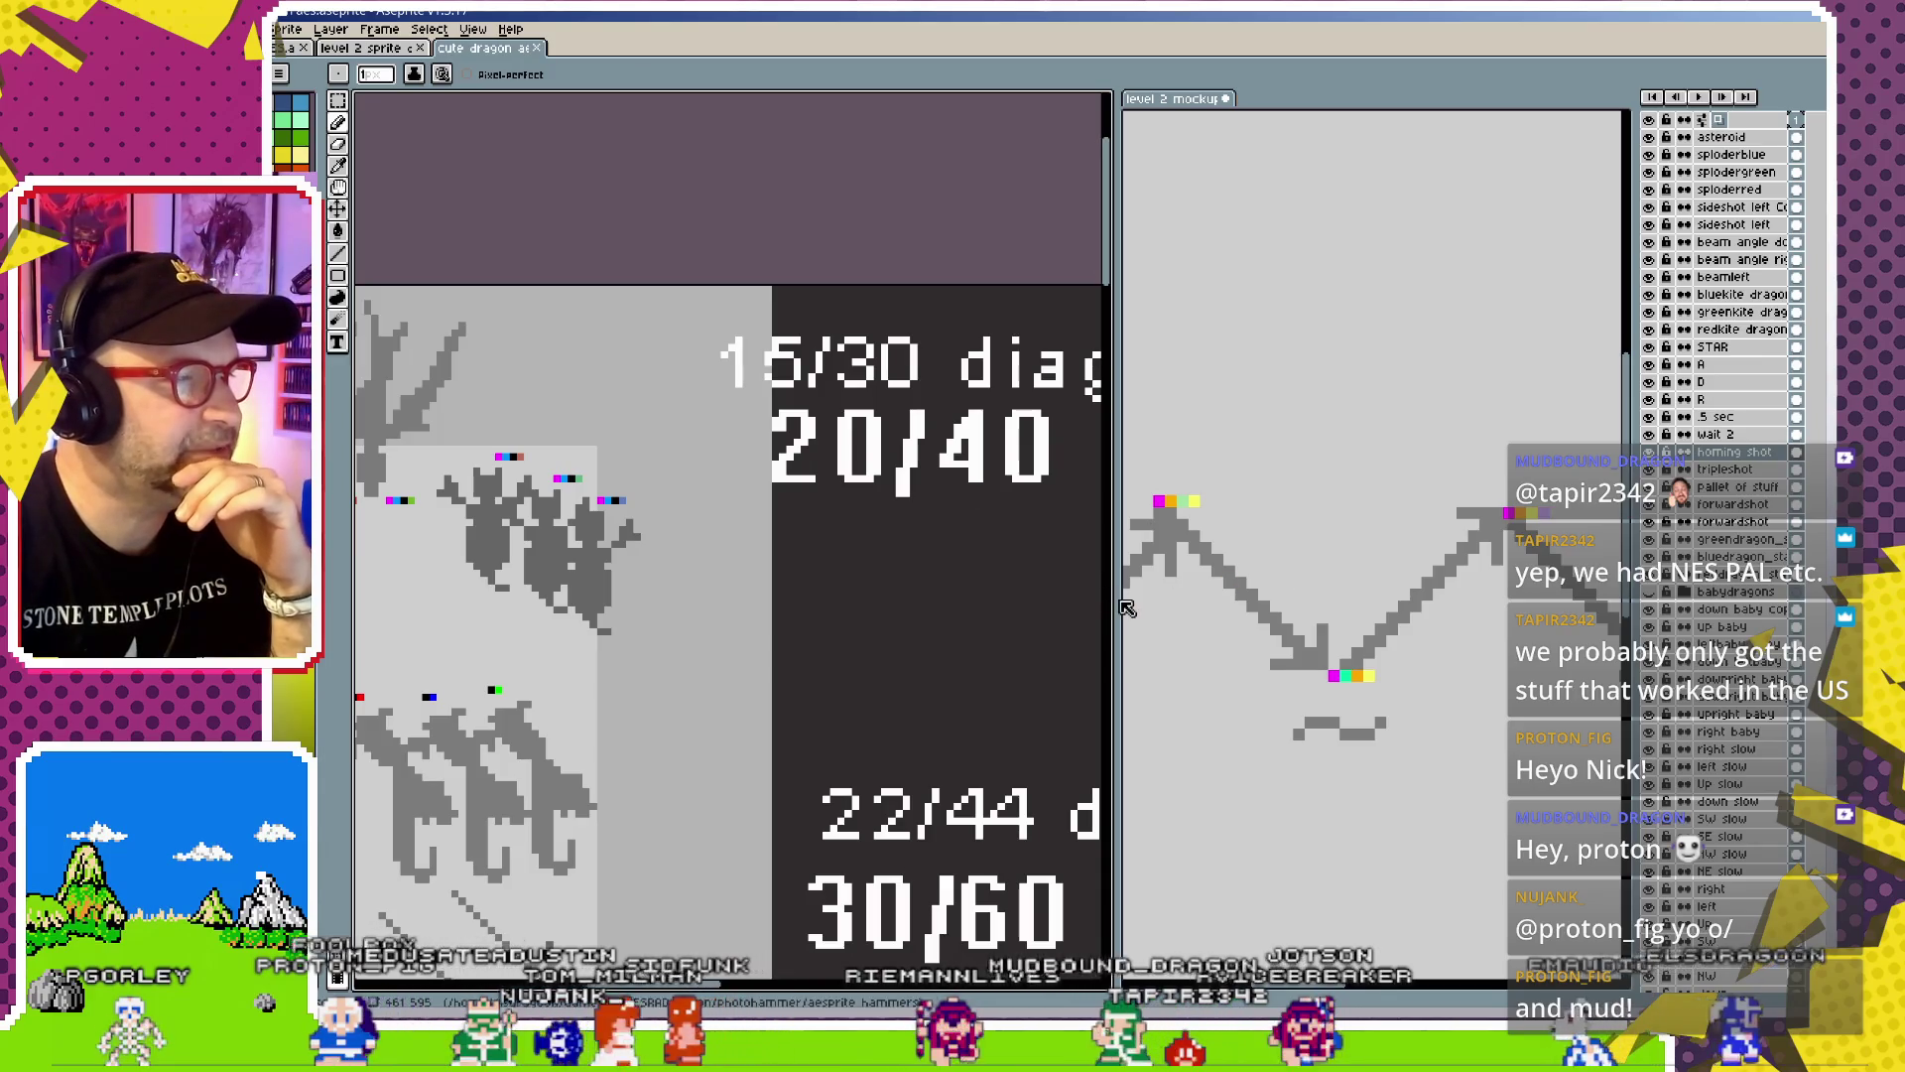
Pan across the level 2 zigzag path and recolour the orange valley-node pixel yellow
{"action": "left_click_drag", "start_coordinate": [1126, 608], "coordinate": [701, 596]}
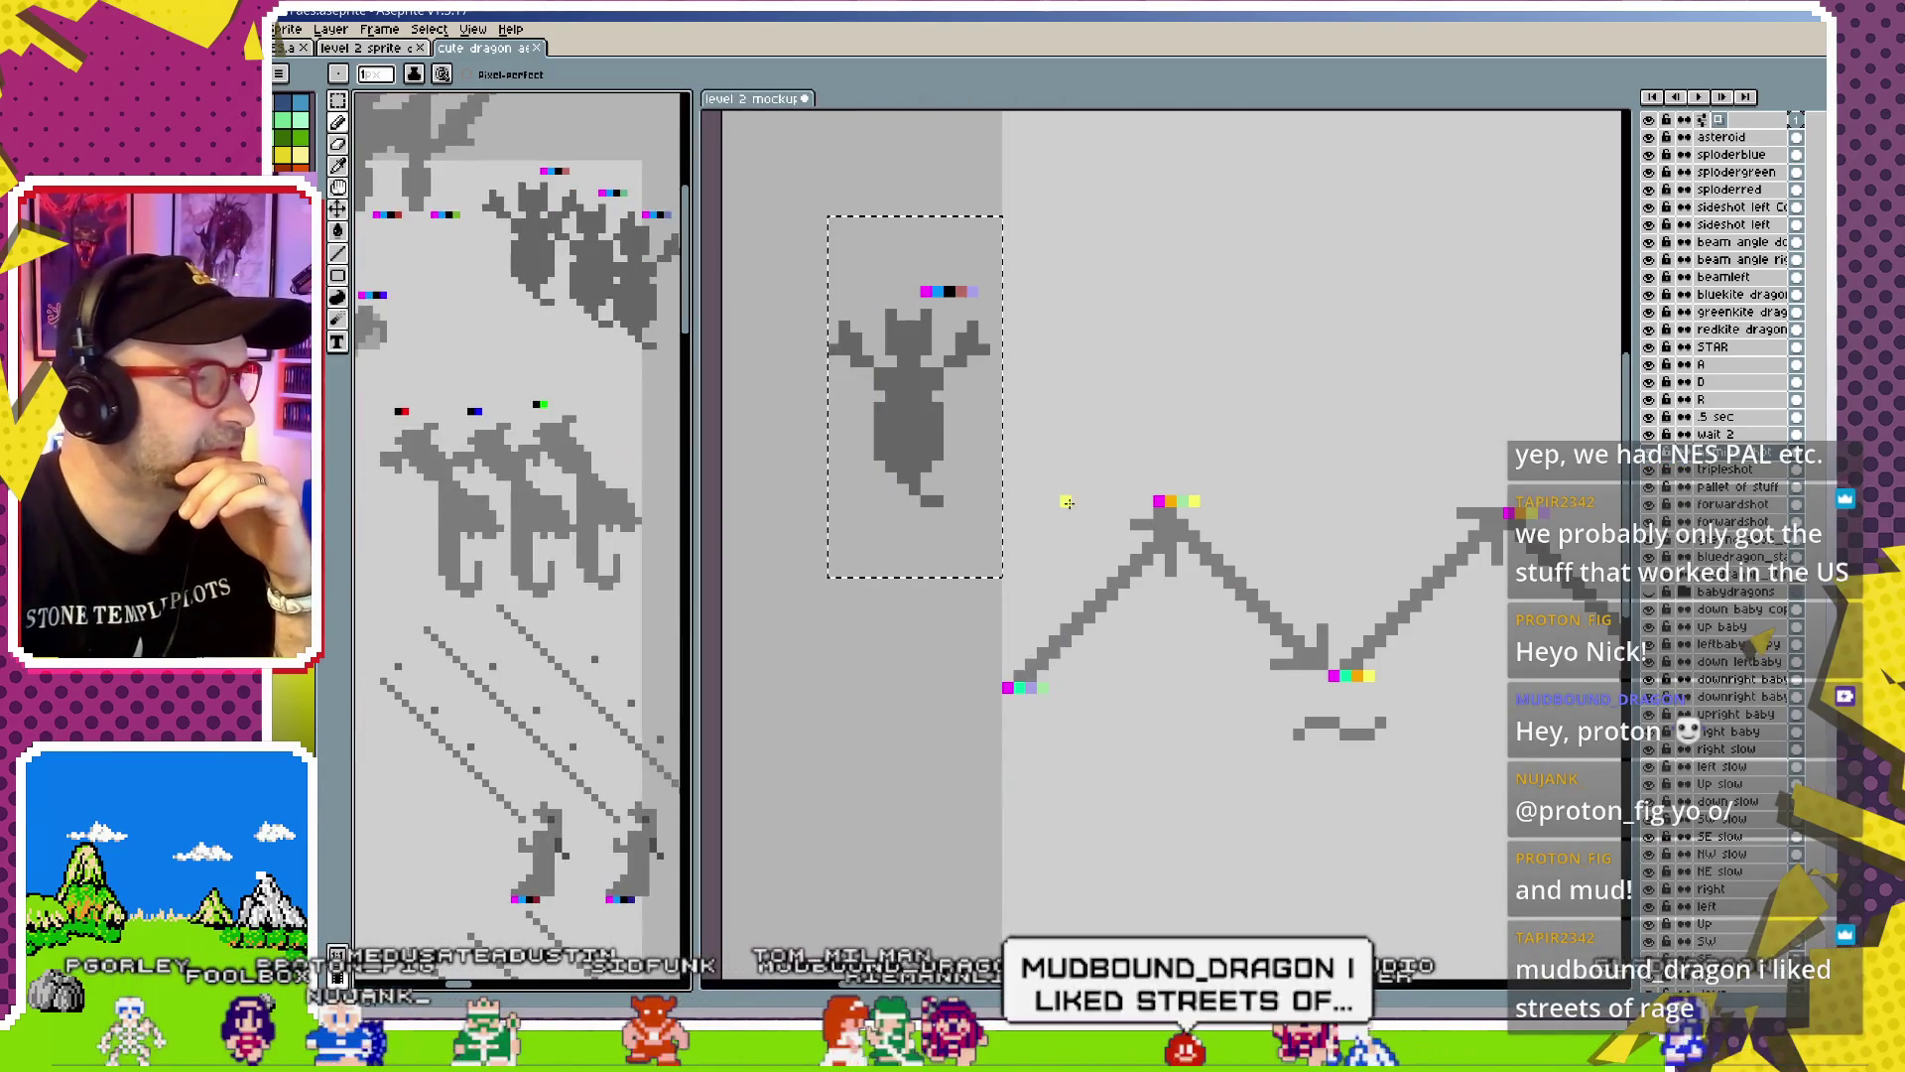
{"action": "scroll", "coordinate": [1067, 502], "scroll_direction": "down", "scroll_amount": 2}
{"action": "scroll", "coordinate": [1141, 535], "scroll_direction": "up", "scroll_amount": 2}
{"action": "scroll", "coordinate": [1175, 550], "scroll_direction": "up", "scroll_amount": 1}
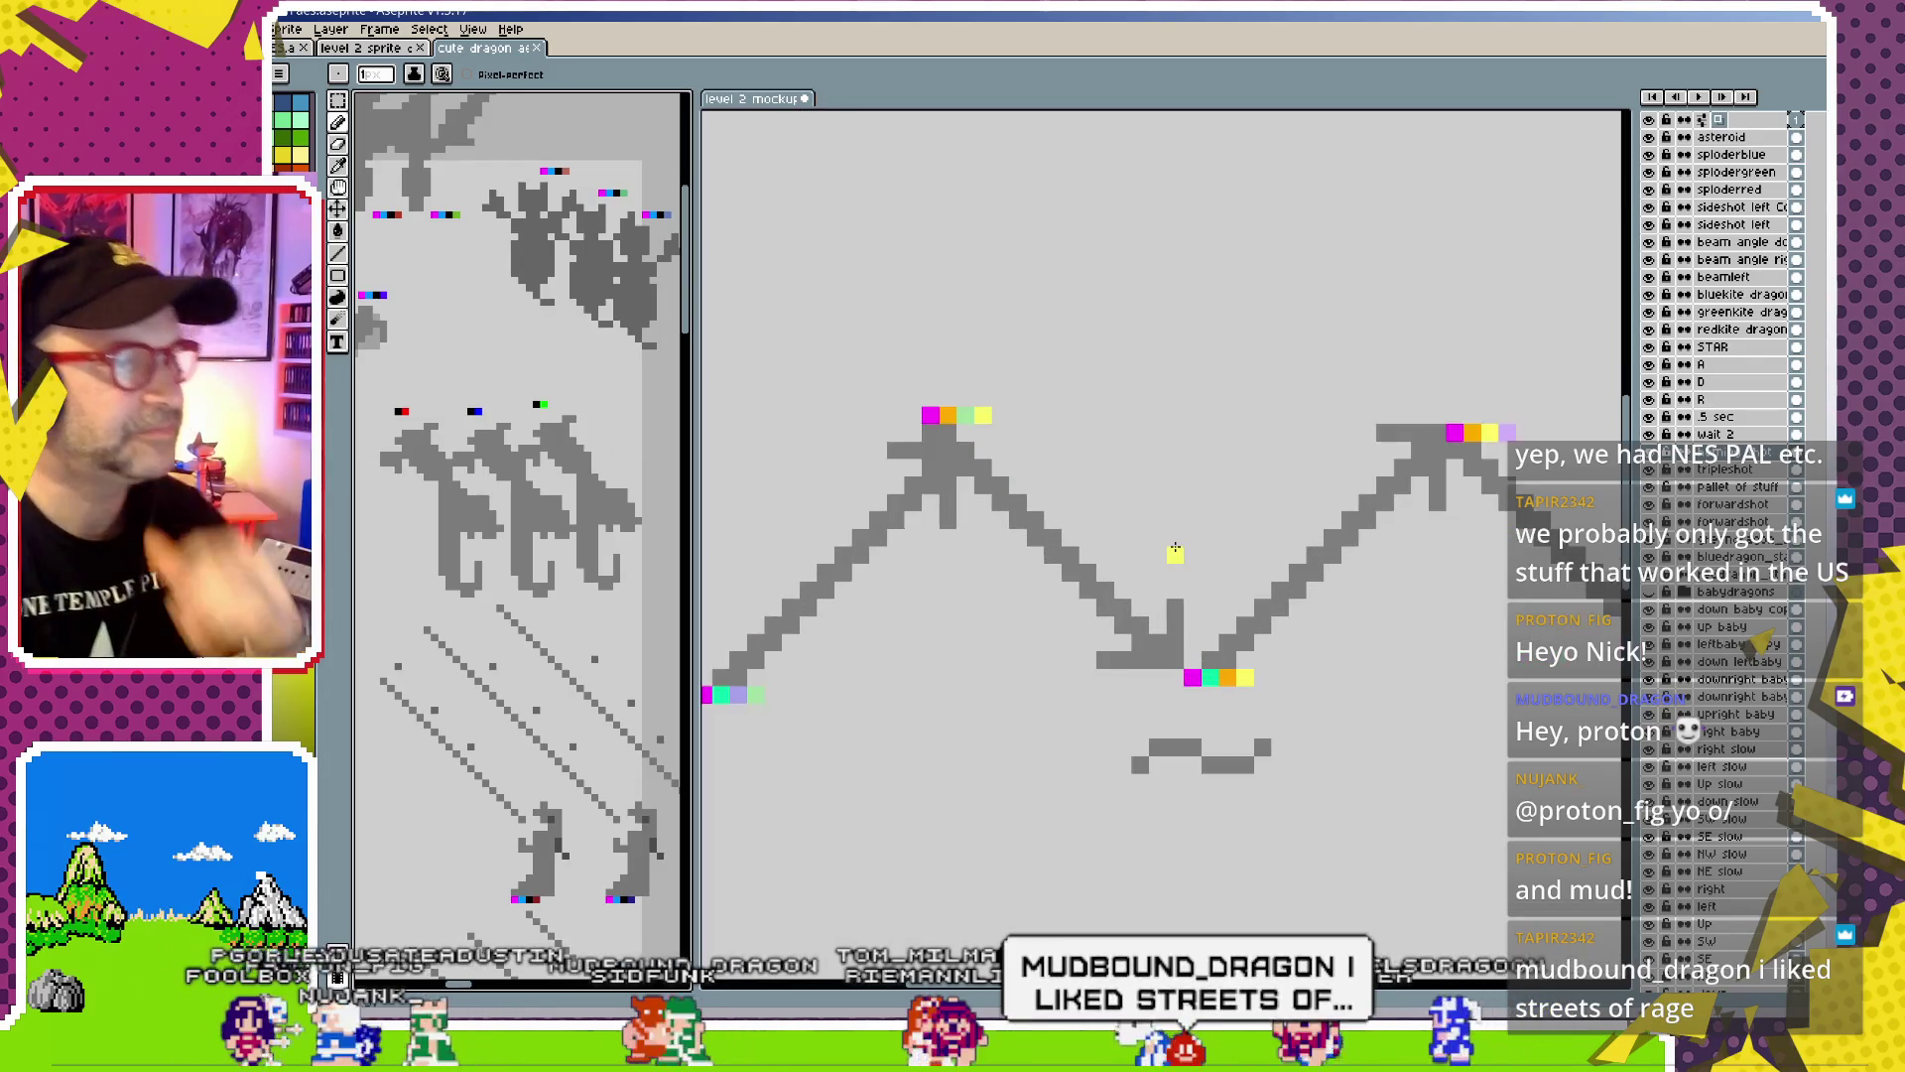
{"action": "scroll", "coordinate": [1151, 511], "scroll_direction": "up", "scroll_amount": 1}
{"action": "scroll", "coordinate": [975, 424], "scroll_direction": "down", "scroll_amount": 1}
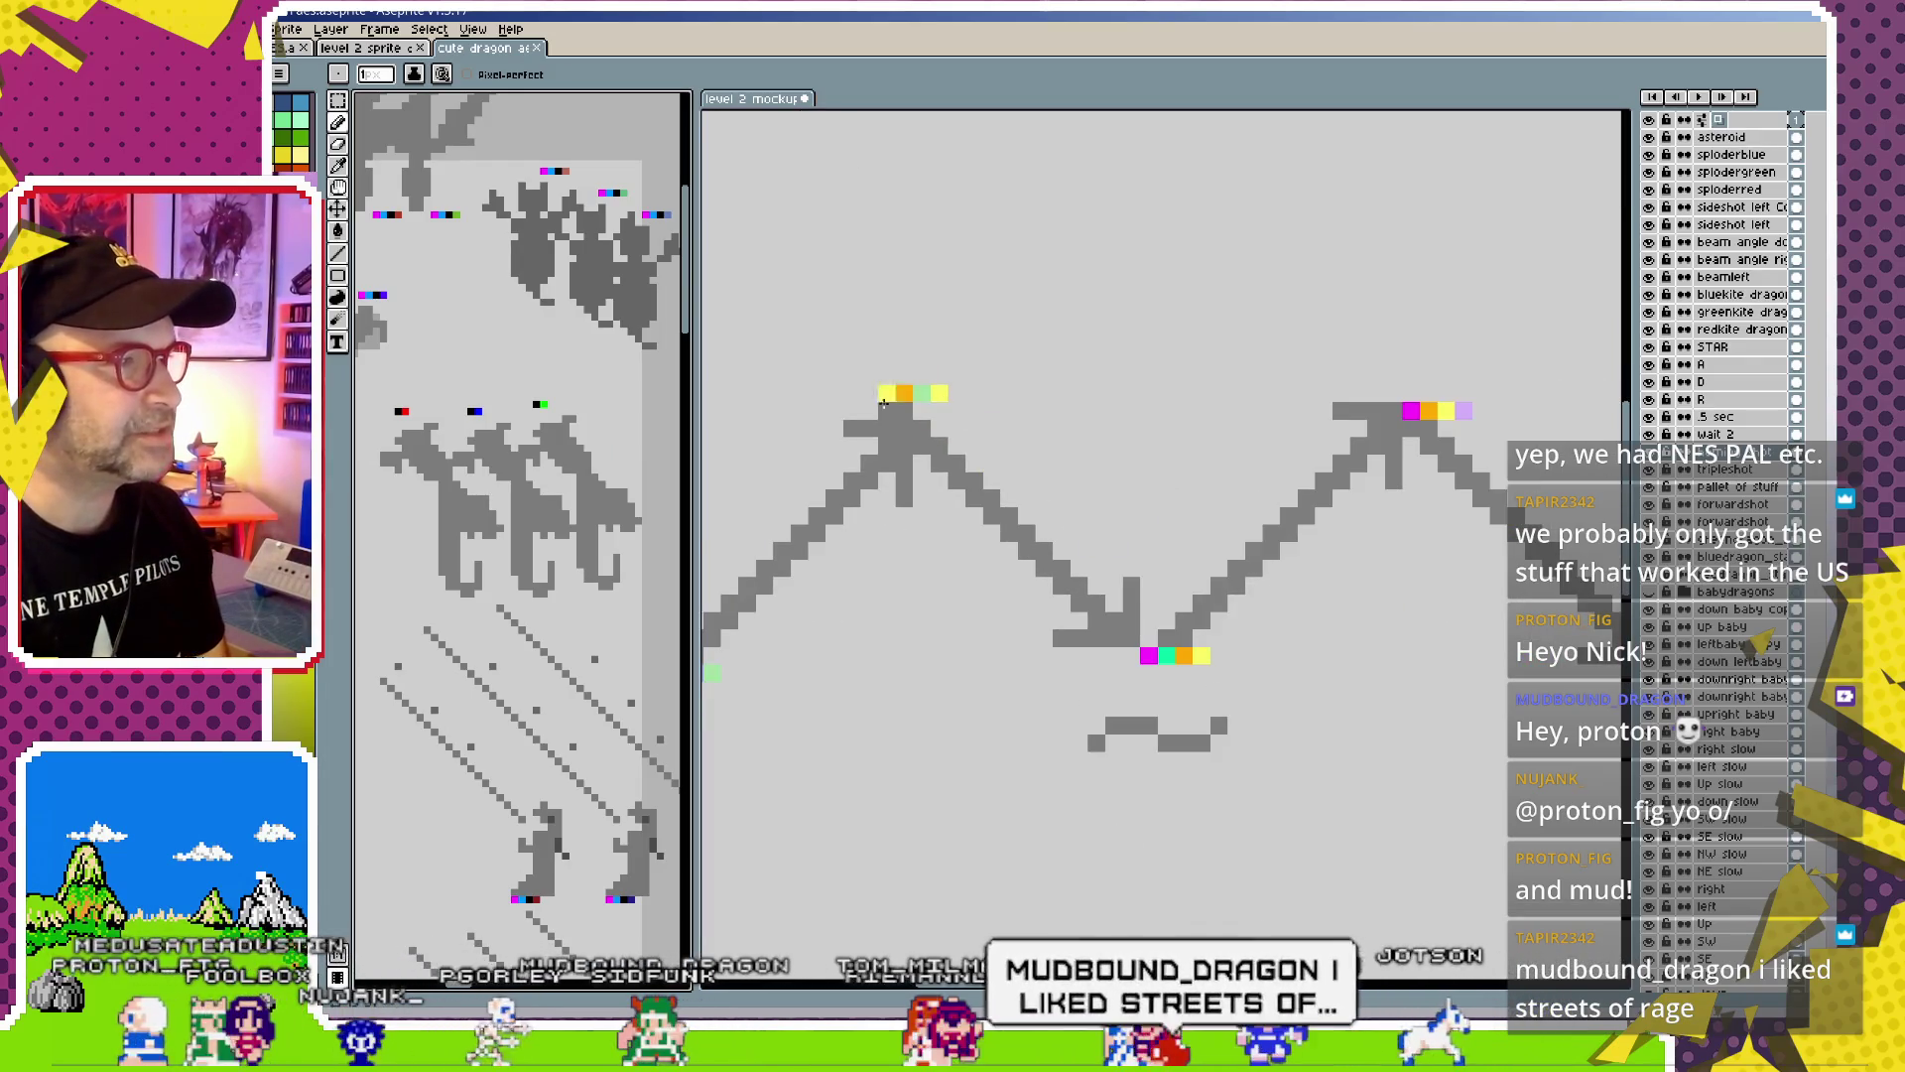
{"action": "left_click_drag", "start_coordinate": [710, 677], "coordinate": [1037, 625]}
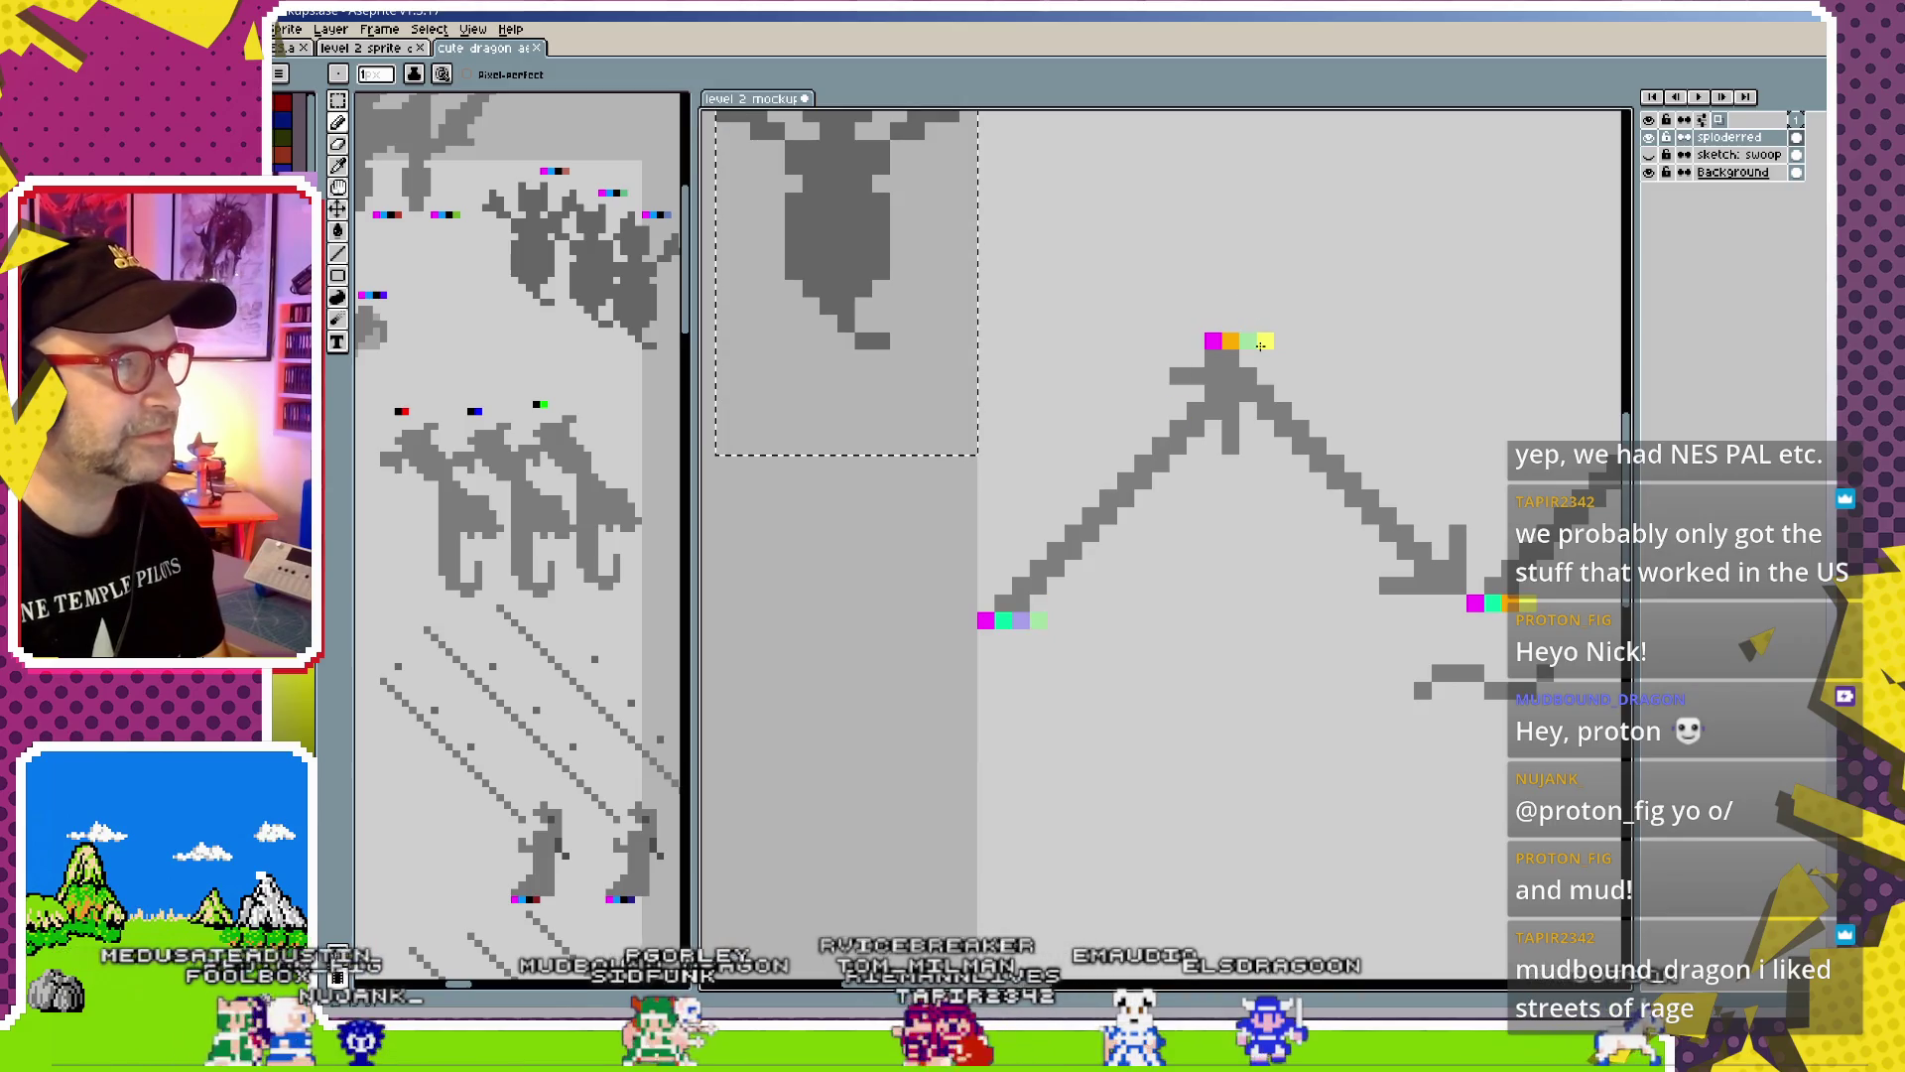
{"action": "scroll", "coordinate": [1352, 447], "scroll_direction": "down", "scroll_amount": 1}
{"action": "left_click_drag", "start_coordinate": [1353, 446], "coordinate": [1063, 443]}
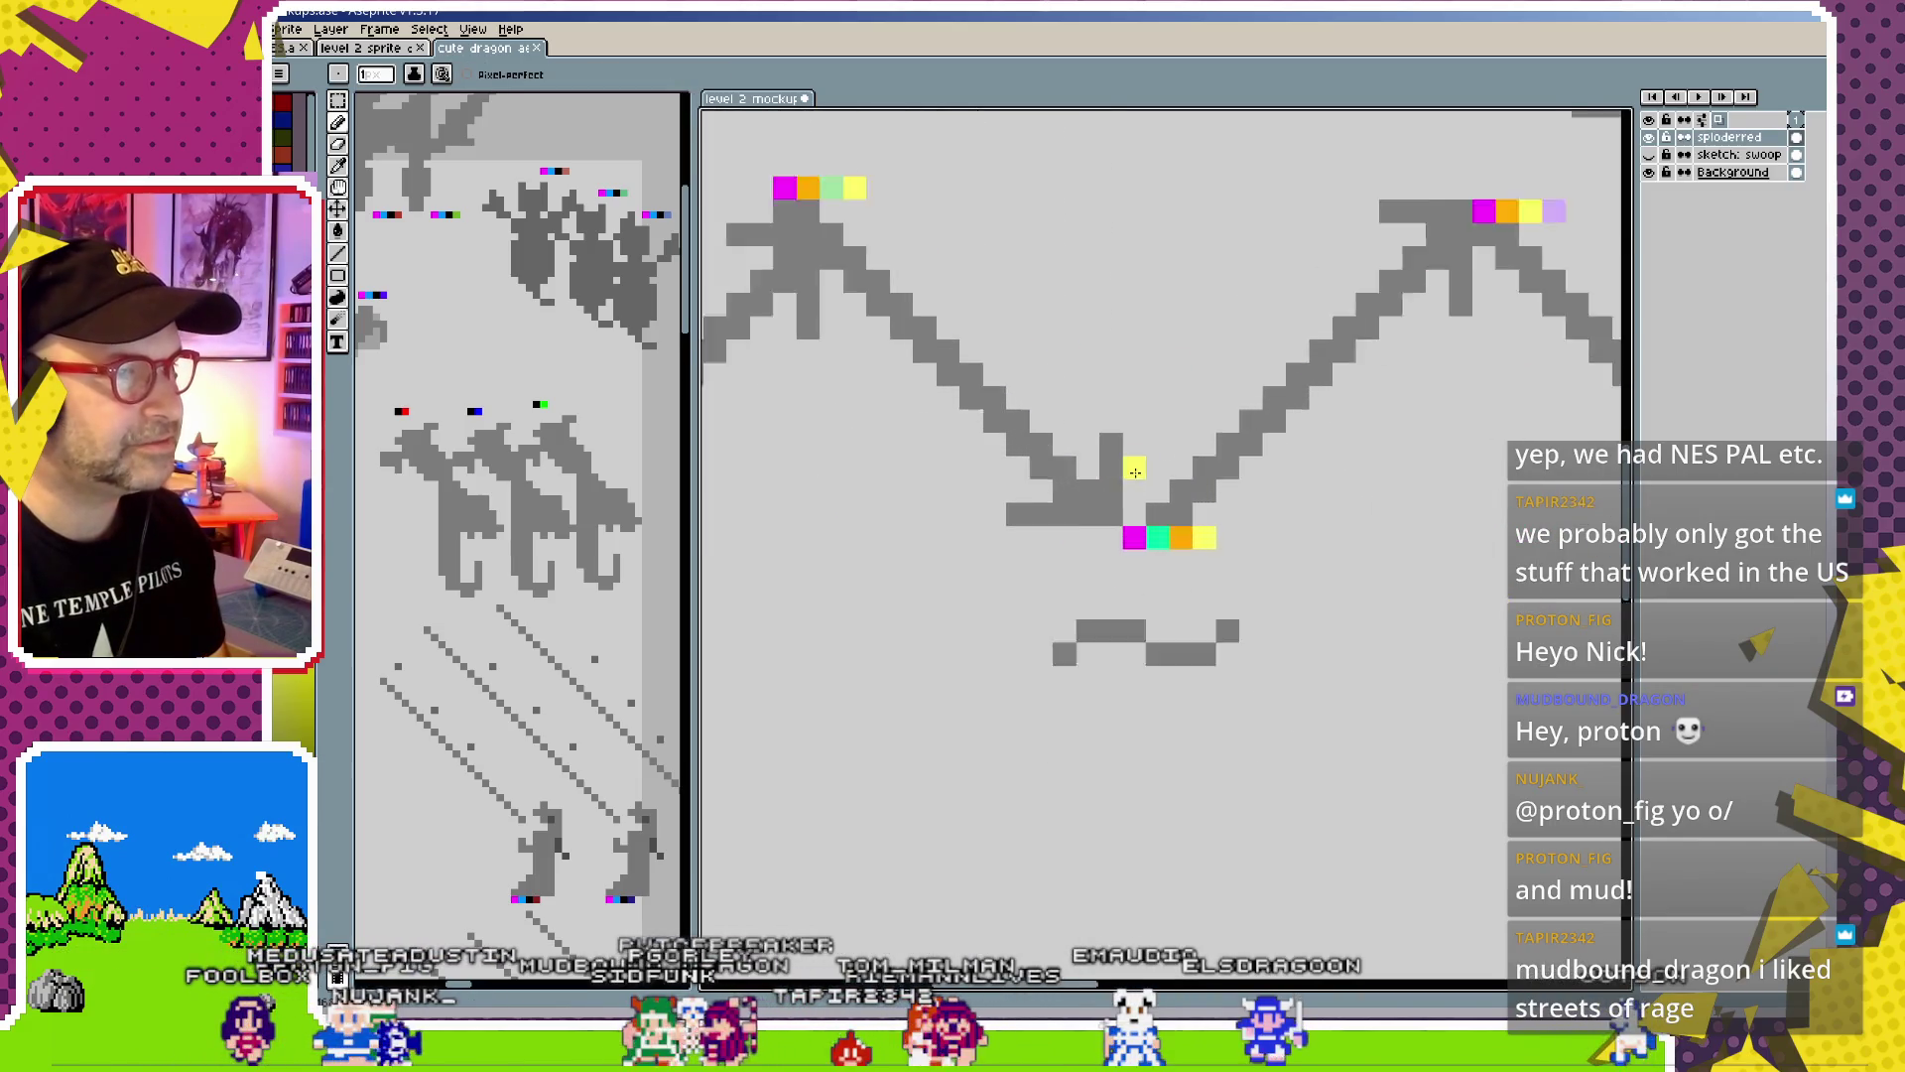
{"action": "scroll", "coordinate": [1219, 576], "scroll_direction": "up", "scroll_amount": 3}
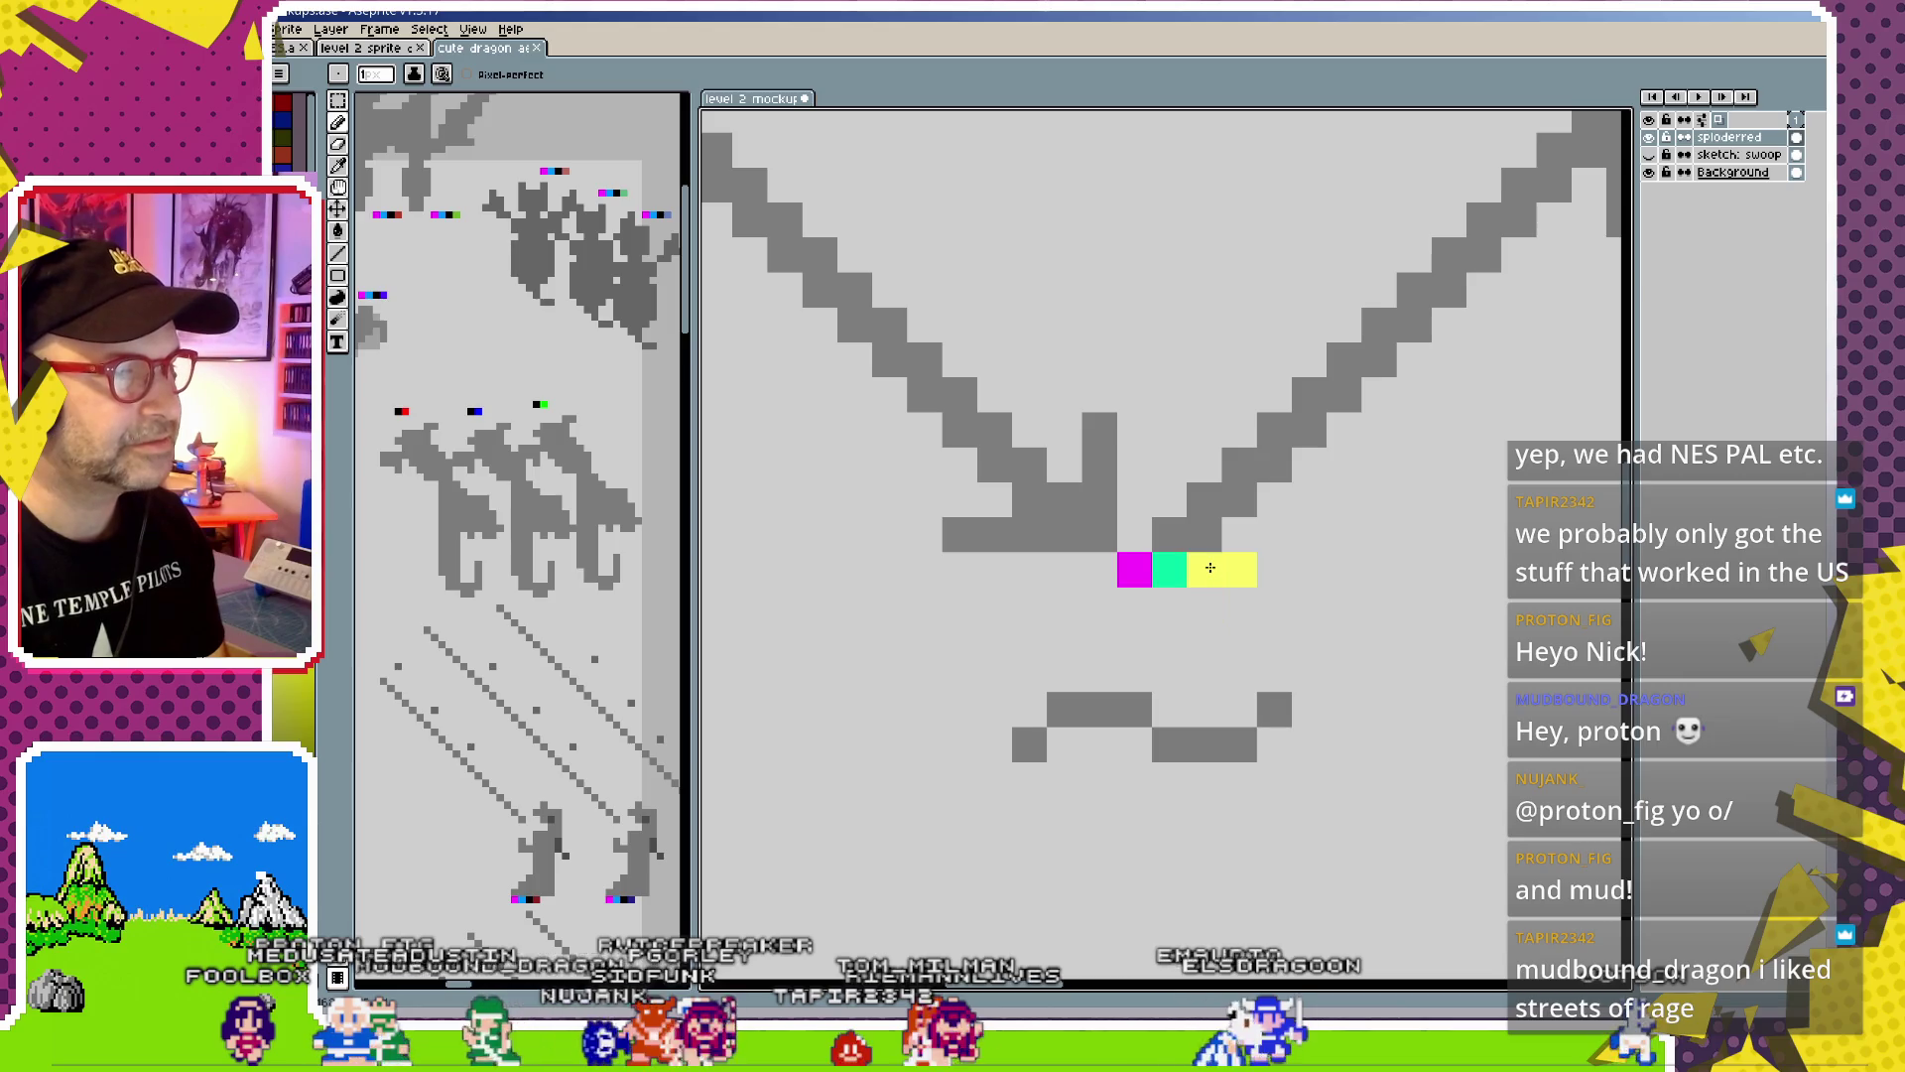
{"action": "left_click", "coordinate": [1211, 576]}
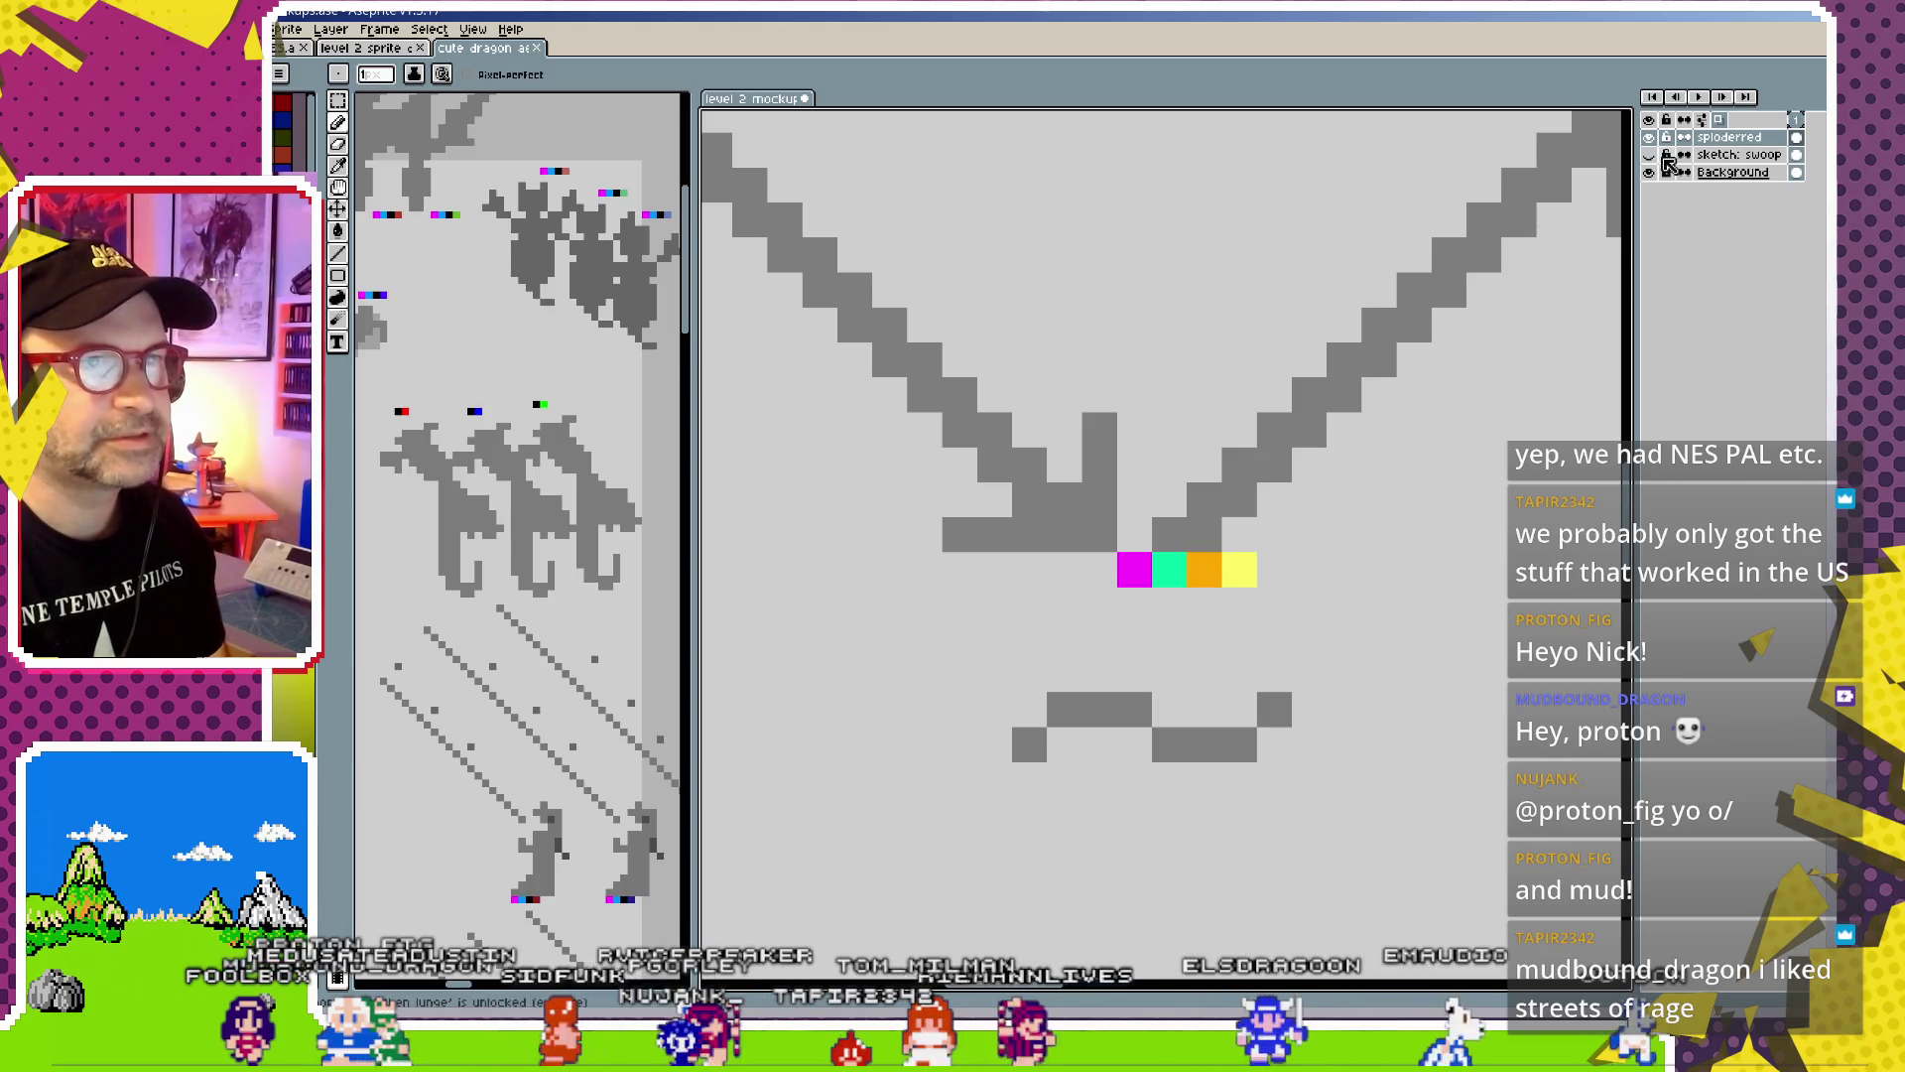
{"action": "left_click", "coordinate": [1213, 580]}
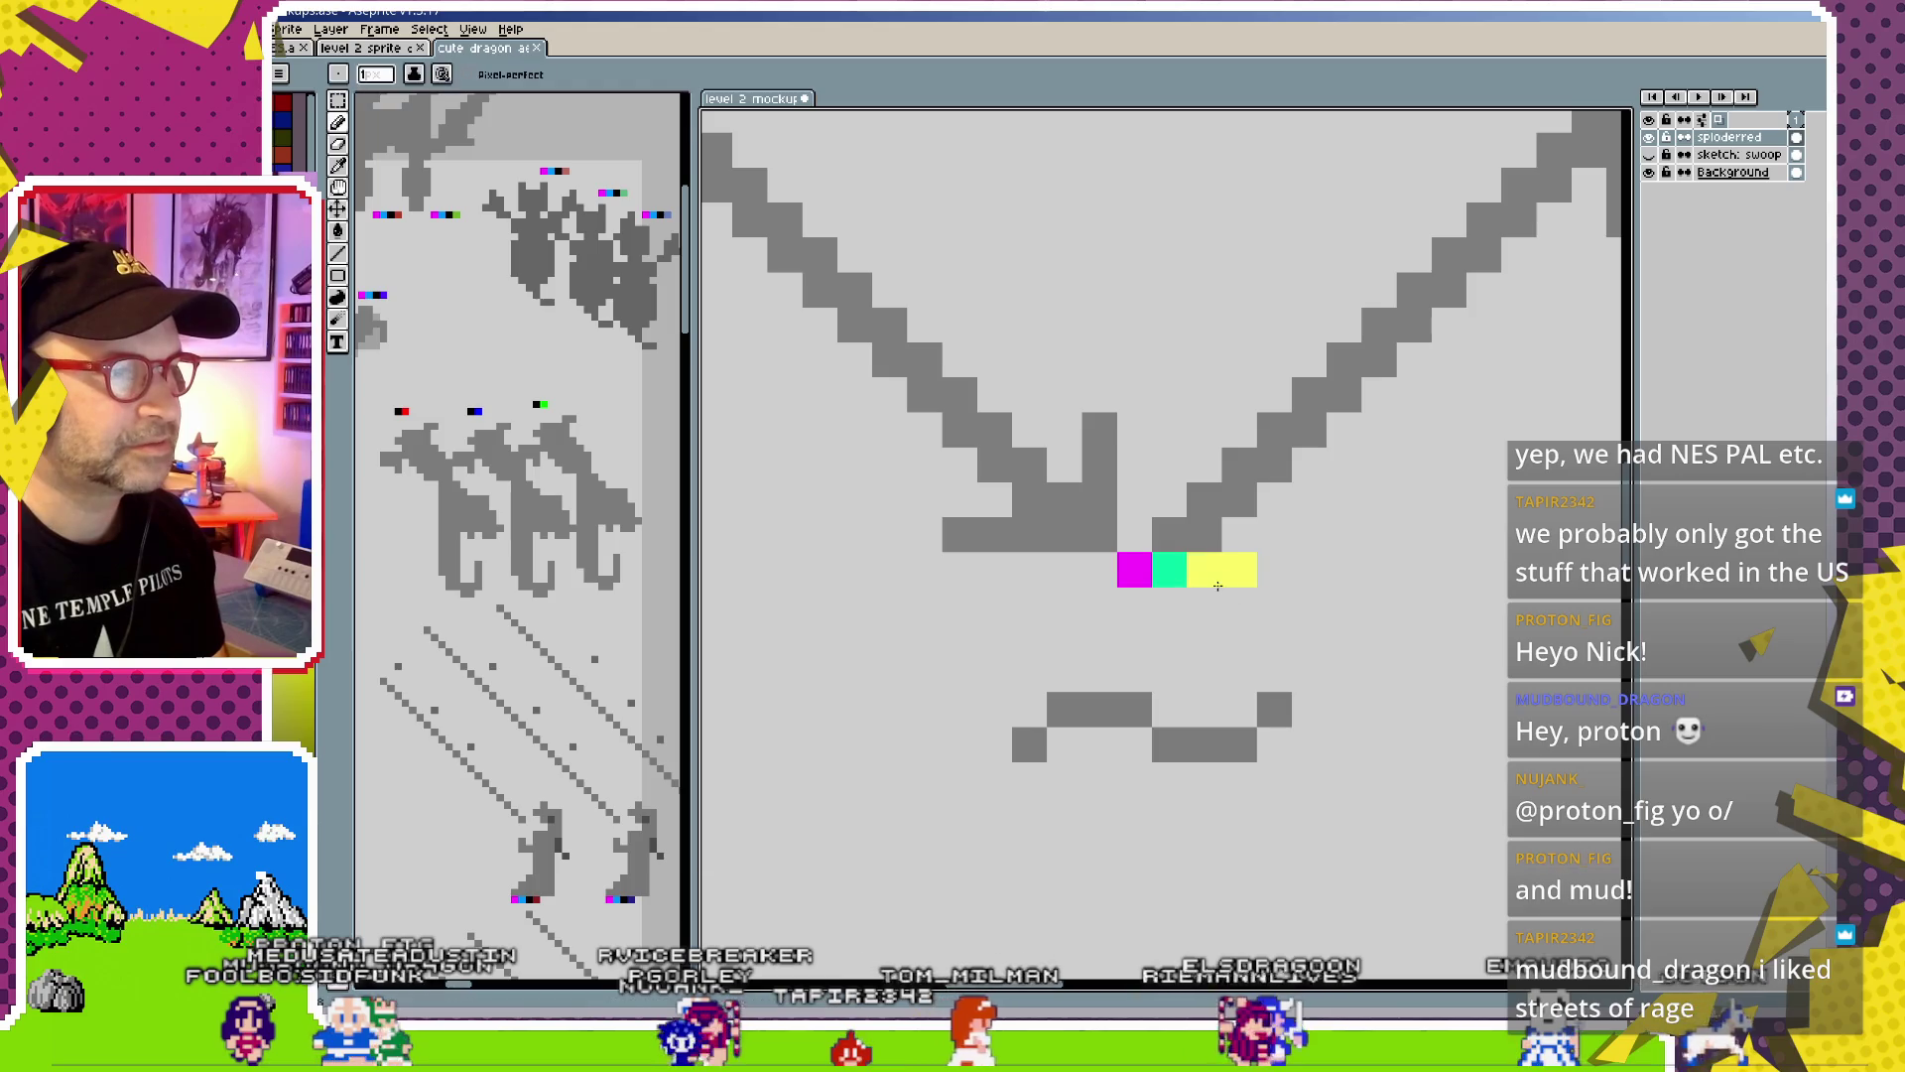
Add an olive marker pixel right after the yellow node pixels
{"action": "left_click_drag", "start_coordinate": [1459, 505], "coordinate": [1114, 735]}
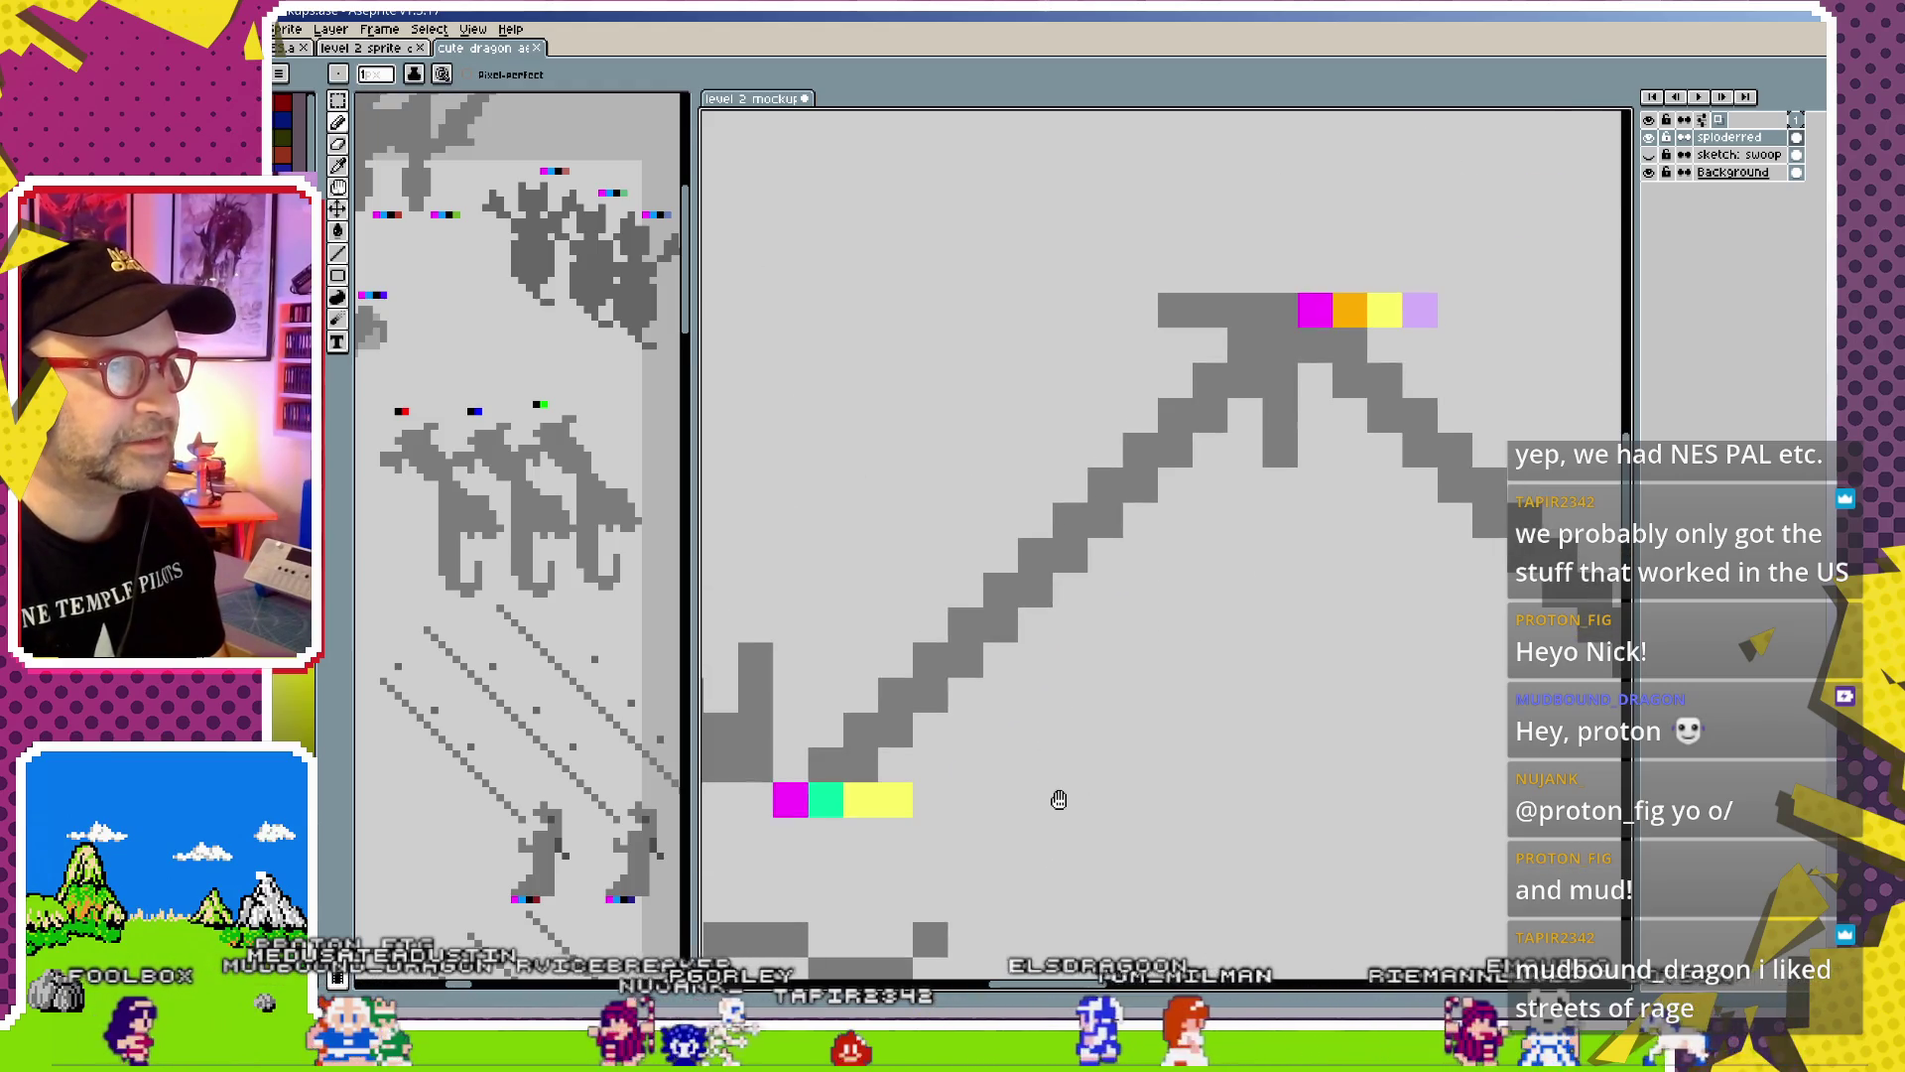
{"action": "left_click_drag", "start_coordinate": [1059, 799], "coordinate": [1183, 648]}
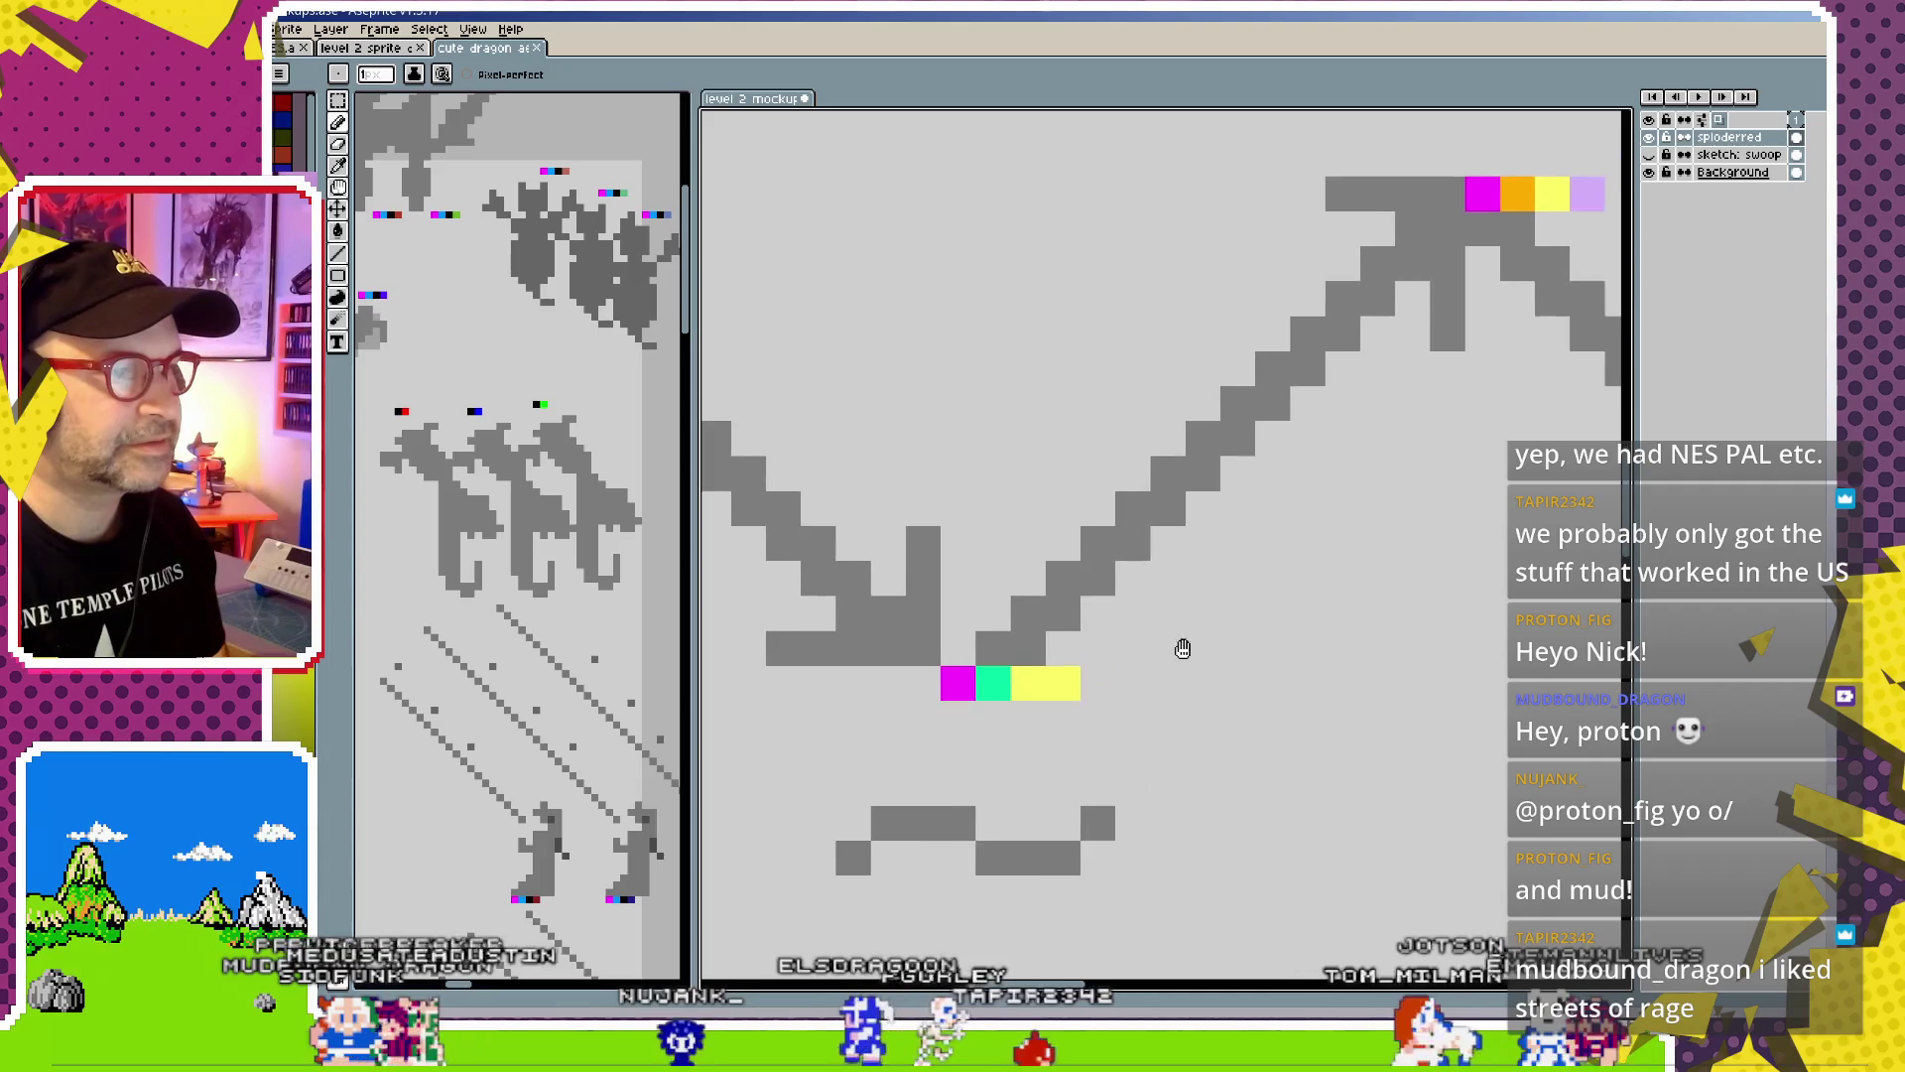
{"action": "left_click", "coordinate": [1083, 680]}
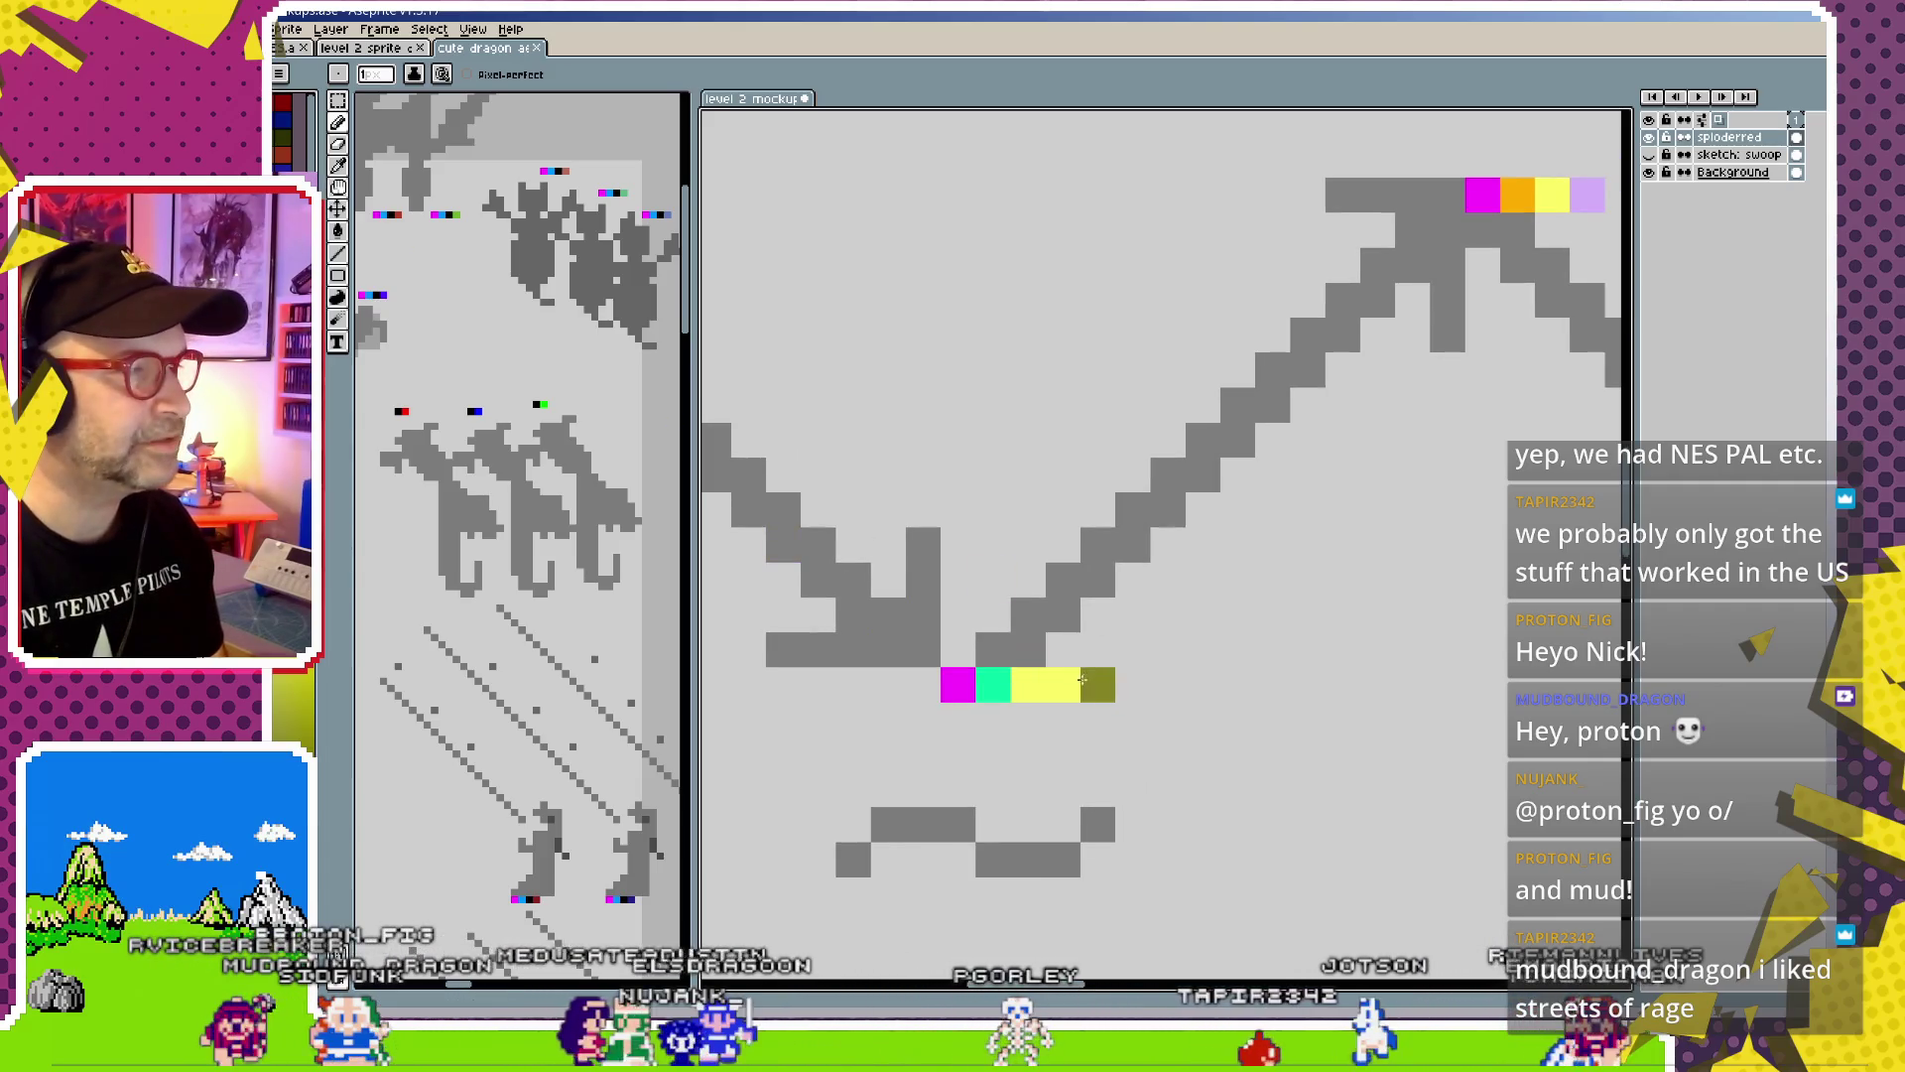
{"action": "scroll", "coordinate": [1378, 544], "scroll_direction": "down", "scroll_amount": 2}
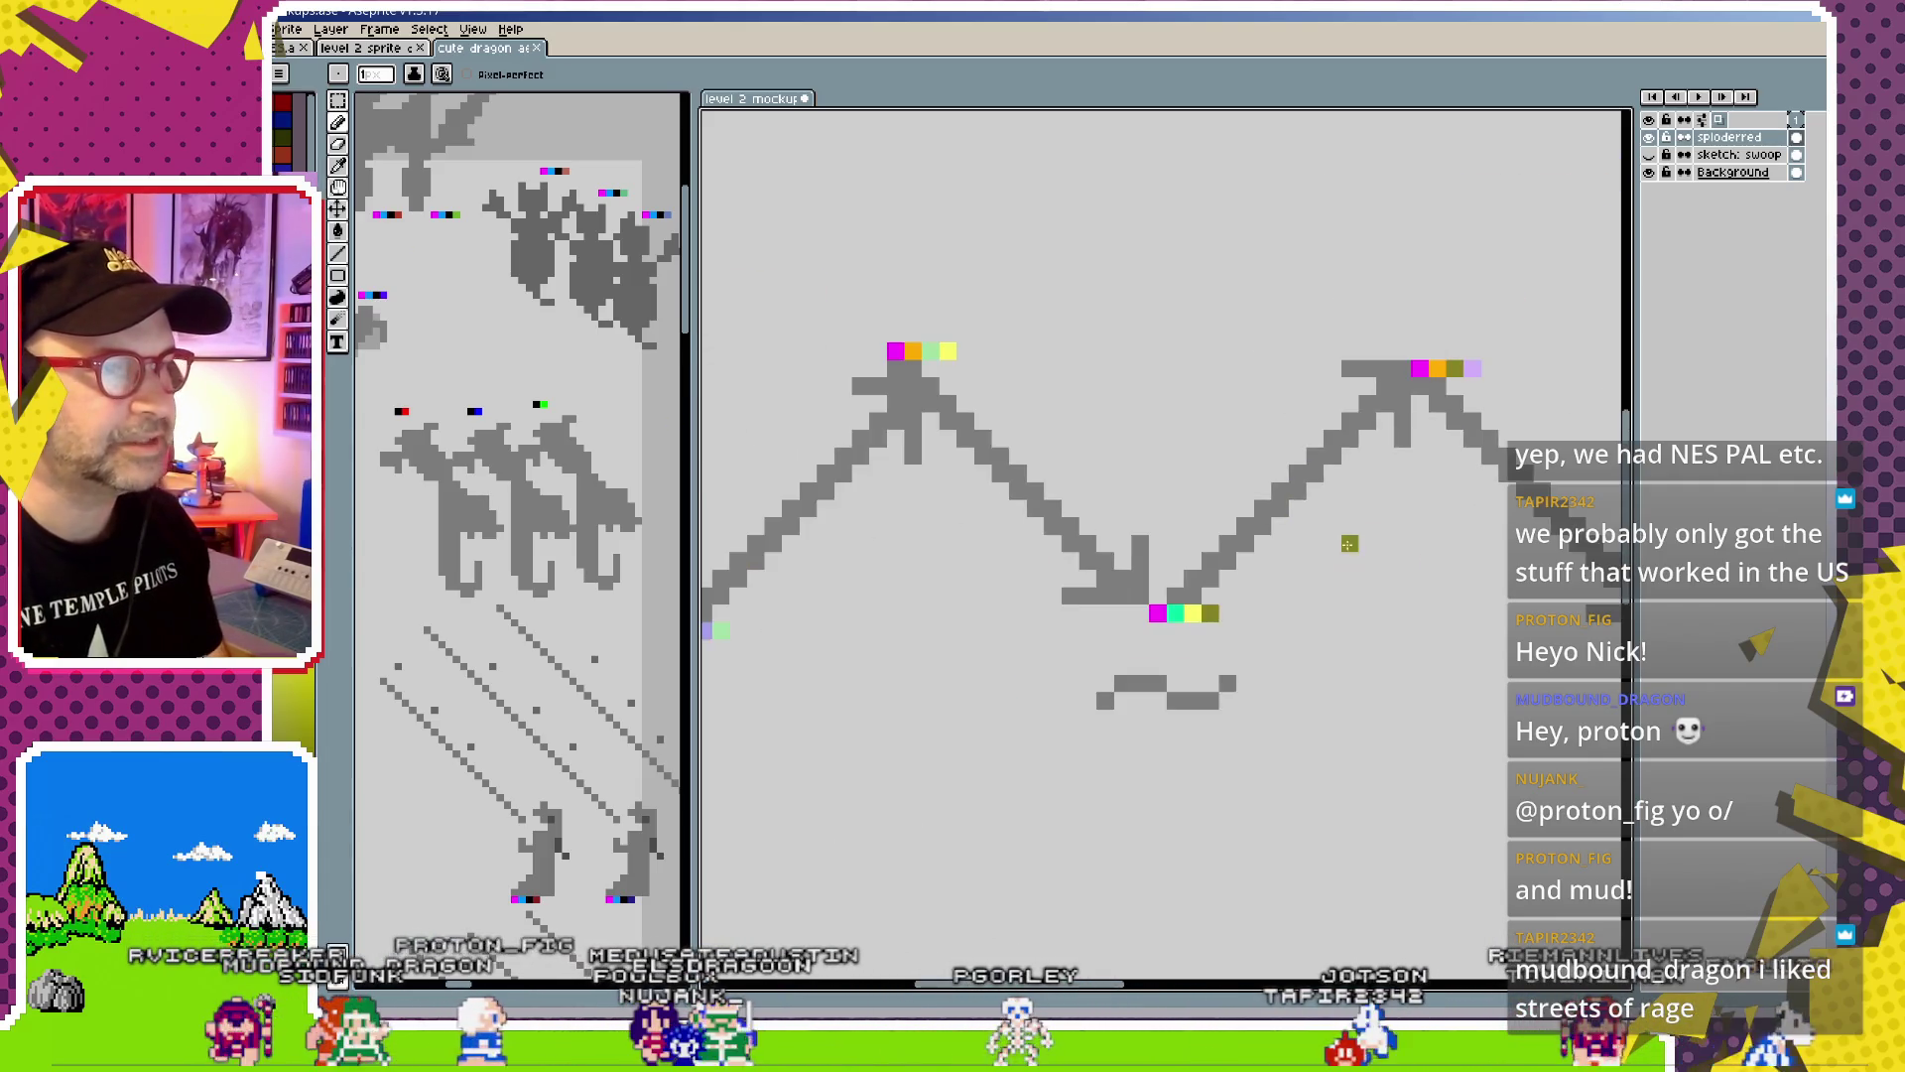
{"action": "left_click_drag", "start_coordinate": [1348, 544], "coordinate": [1123, 569]}
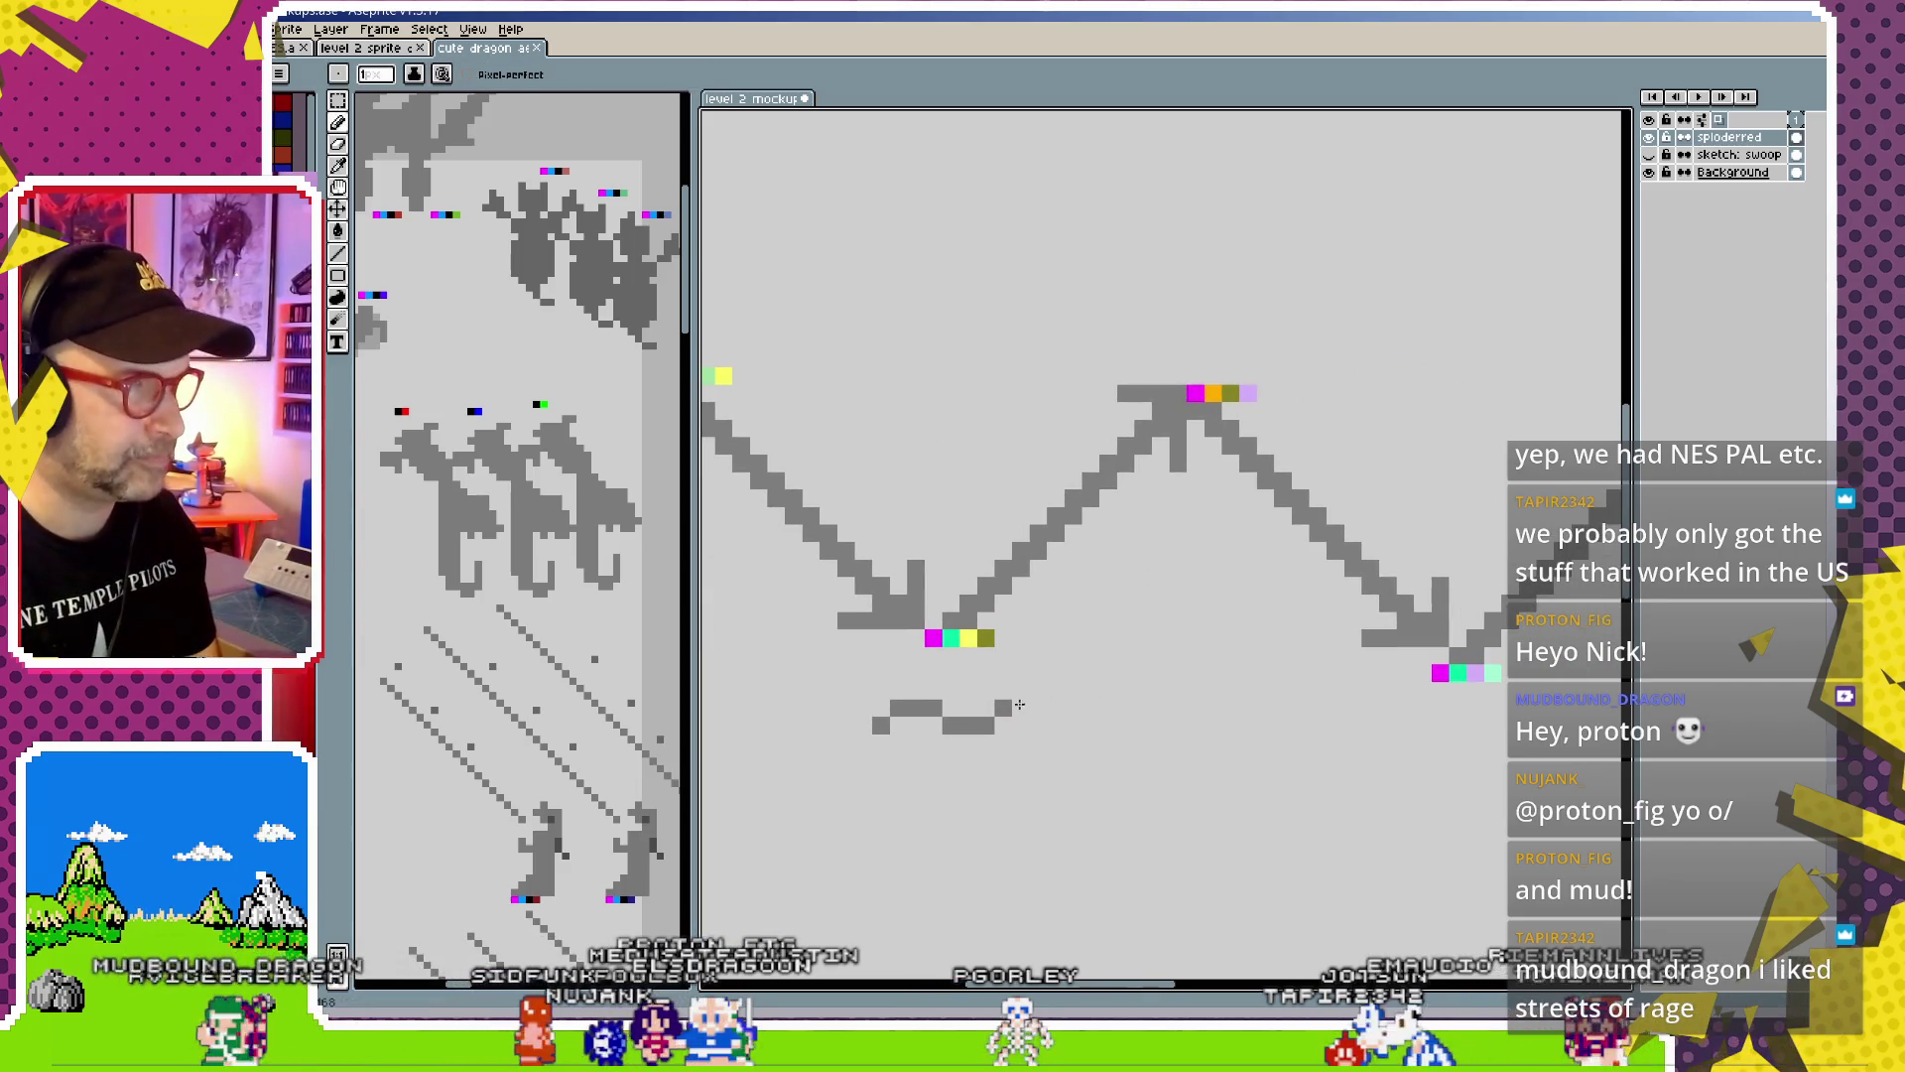
Undo the short grey pixel stroke below the node
{"action": "key", "text": "ctrl+z"}
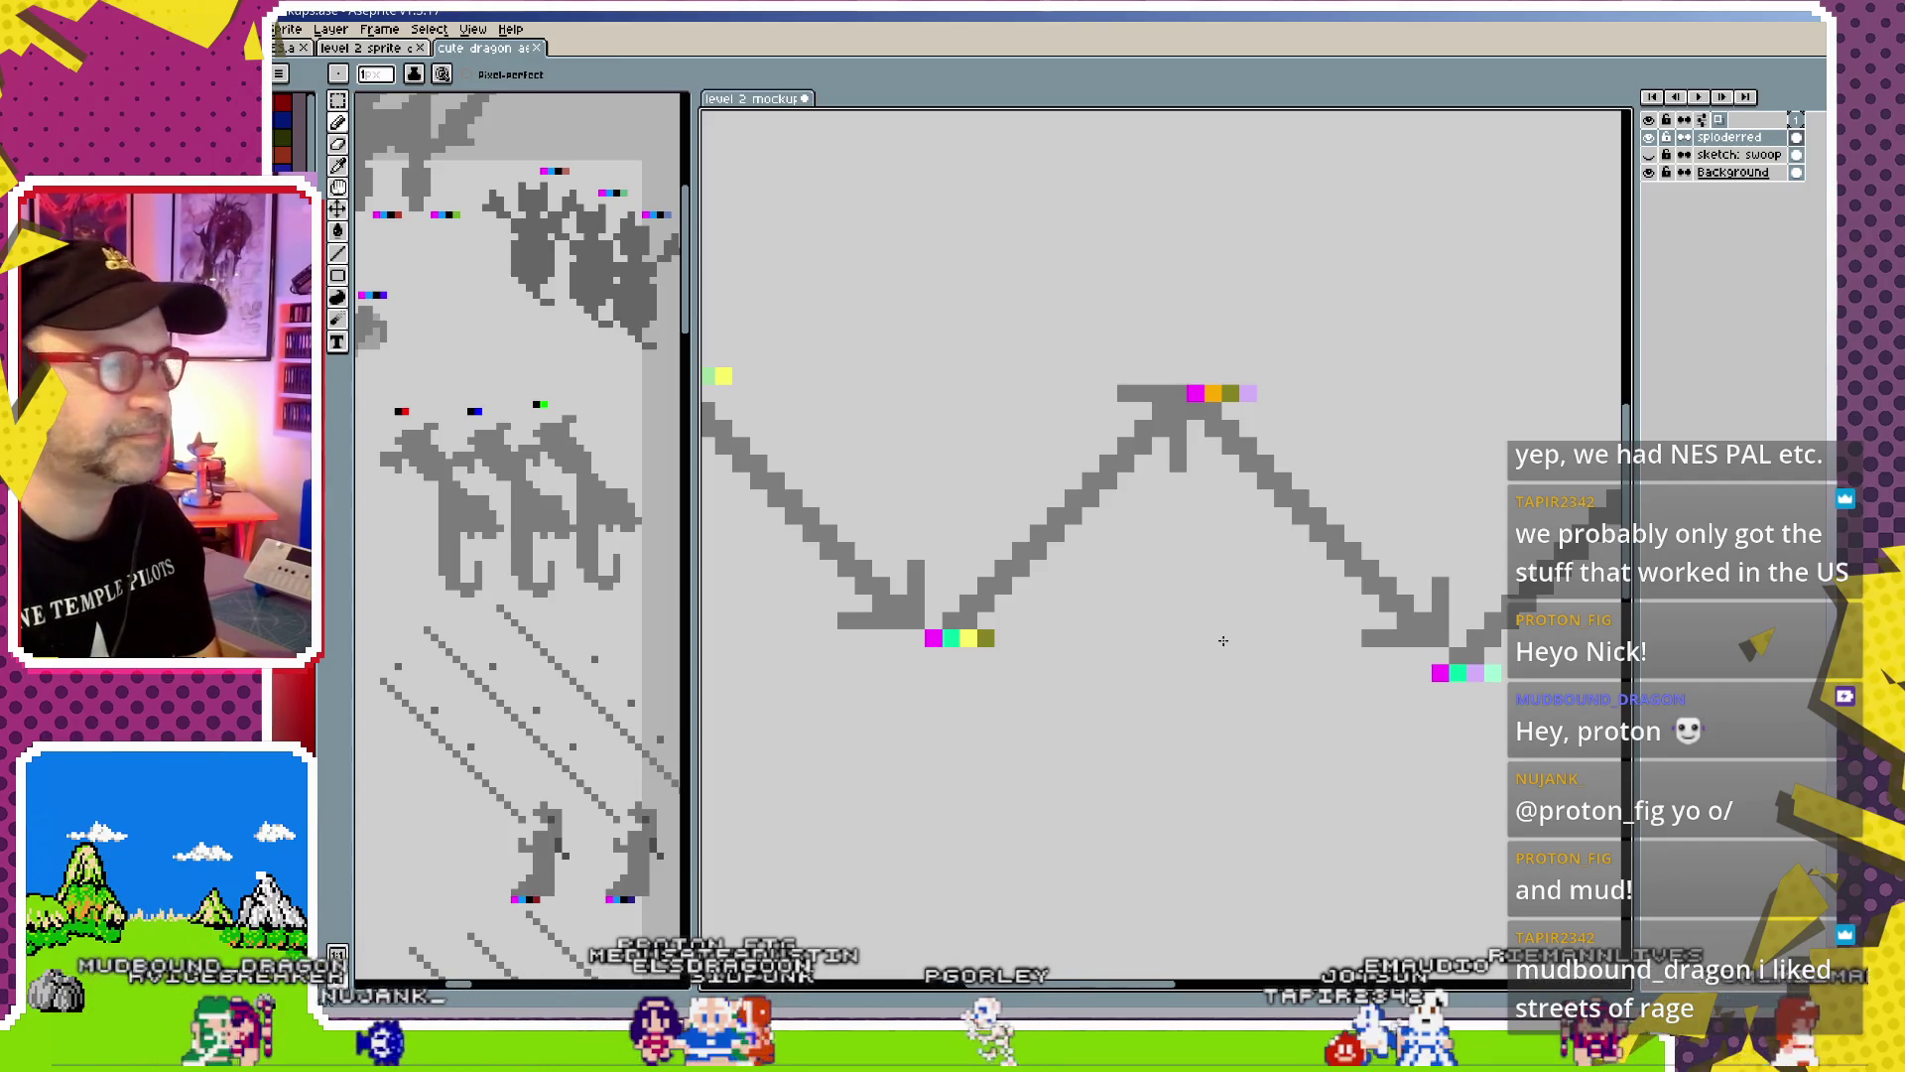
{"action": "key", "text": "ctrl+y"}
{"action": "key", "text": "ctrl+z"}
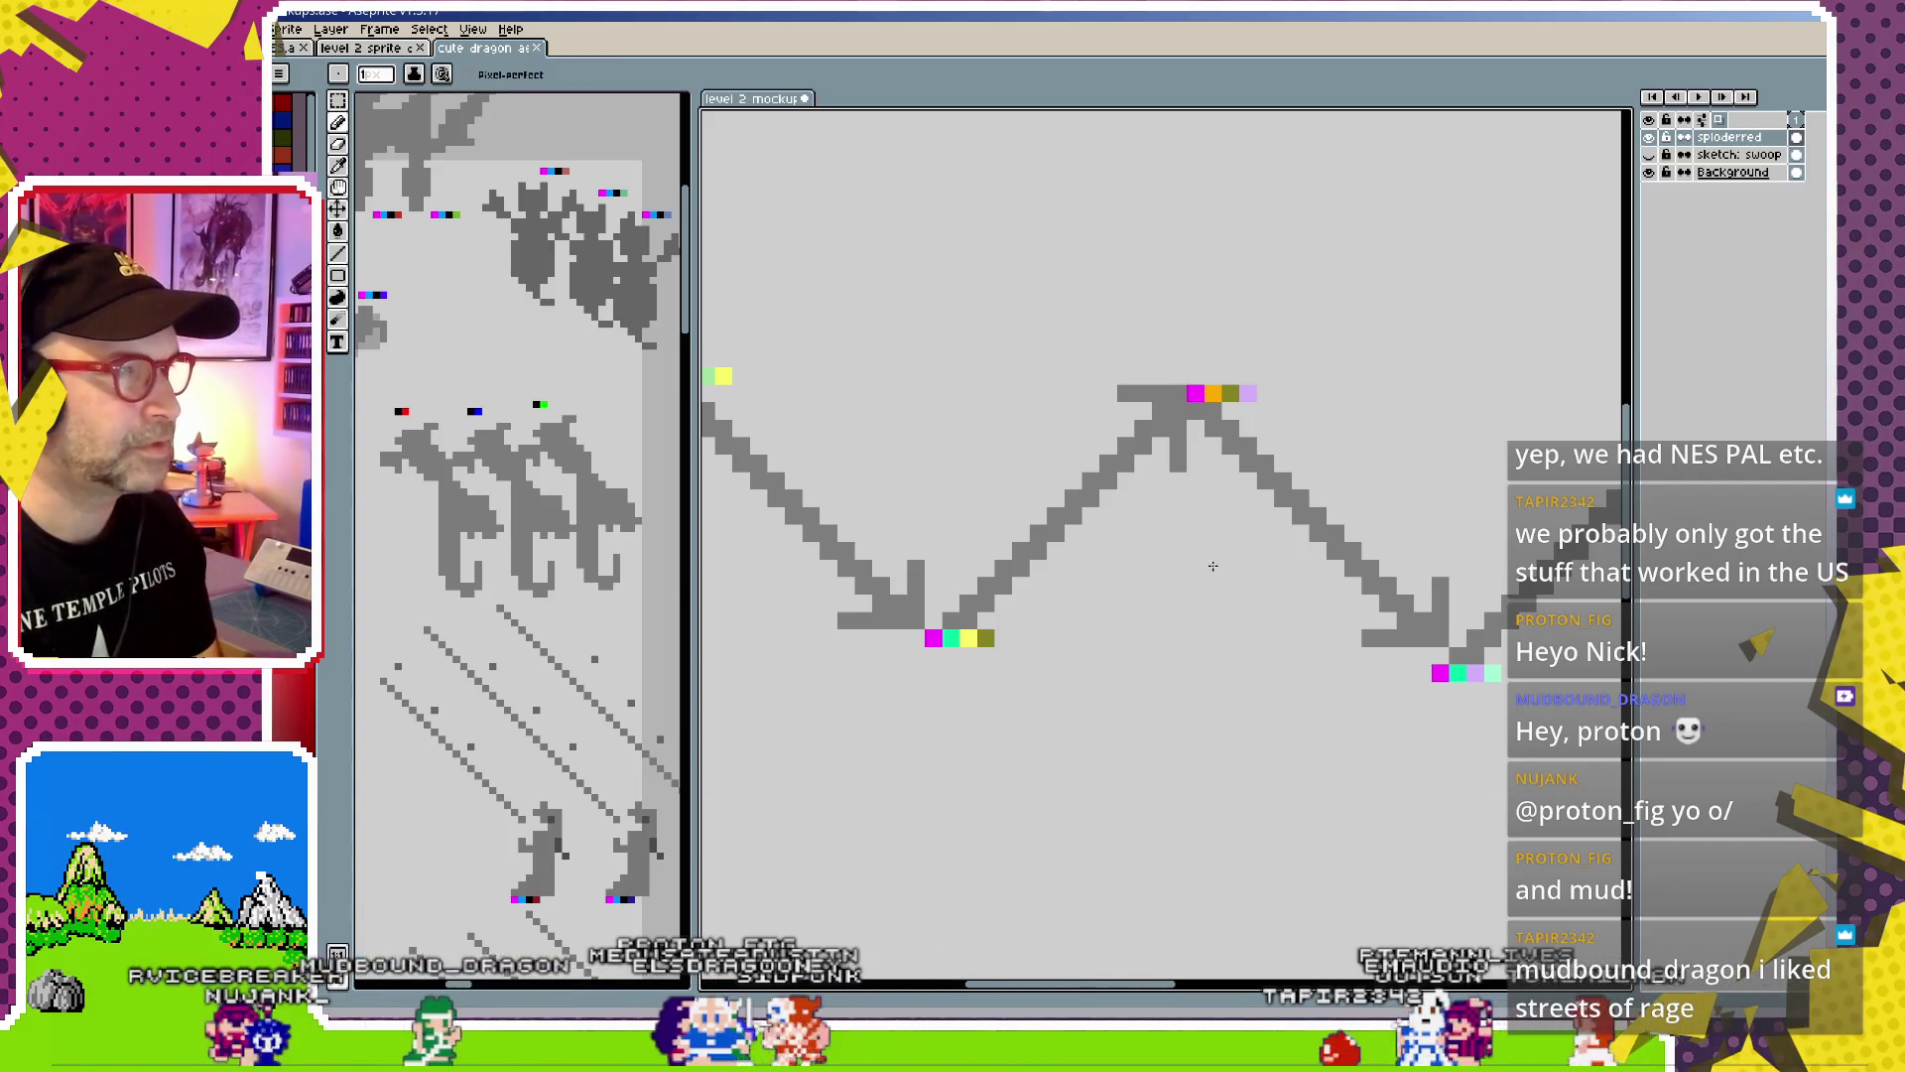
{"action": "mouse_move", "coordinate": [1350, 599]}
{"action": "left_mouse_down"}
{"action": "mouse_move", "coordinate": [1210, 618]}
{"action": "mouse_move", "coordinate": [1210, 637]}
{"action": "left_mouse_up"}
{"action": "scroll", "coordinate": [1210, 620], "scroll_direction": "down", "scroll_amount": 1}
{"action": "scroll", "coordinate": [1207, 628], "scroll_direction": "down", "scroll_amount": 1}
{"action": "scroll", "coordinate": [1205, 636], "scroll_direction": "down", "scroll_amount": 1}
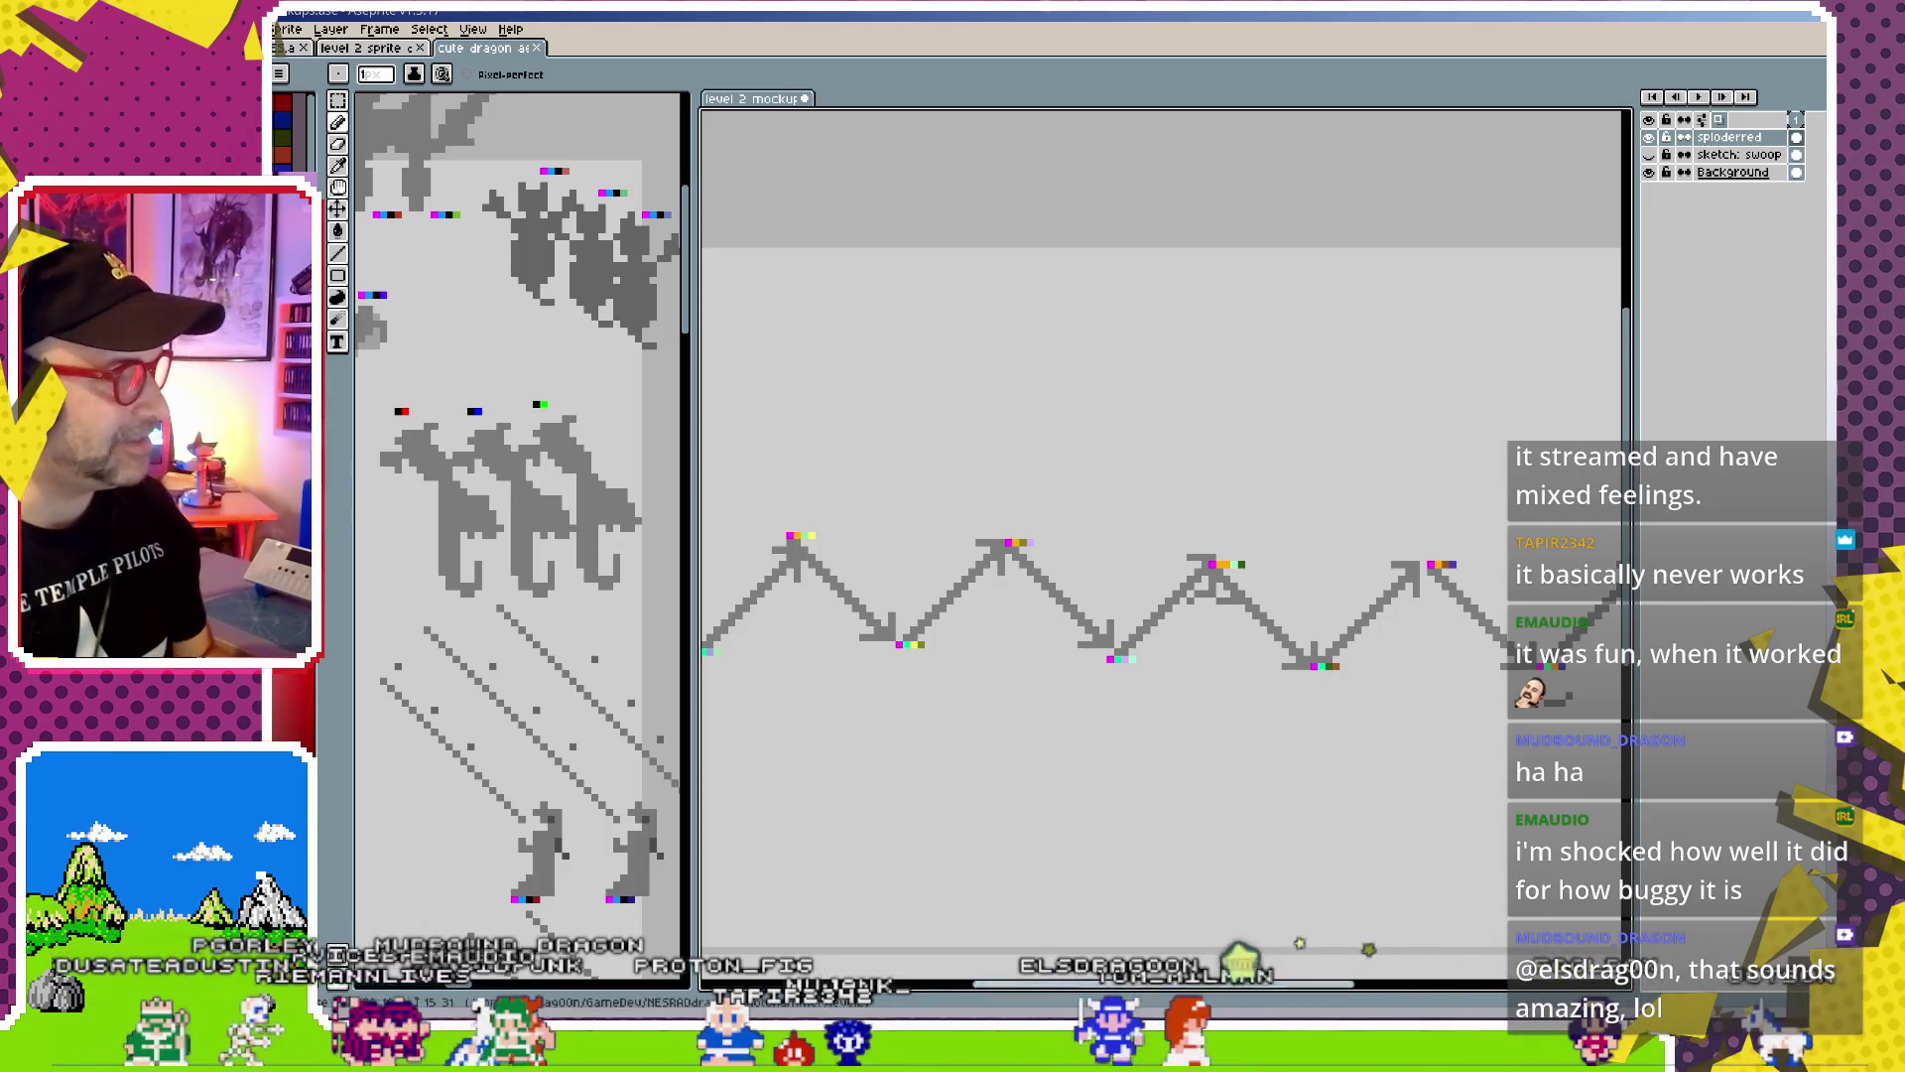
{"action": "key", "text": "alt+Tab"}
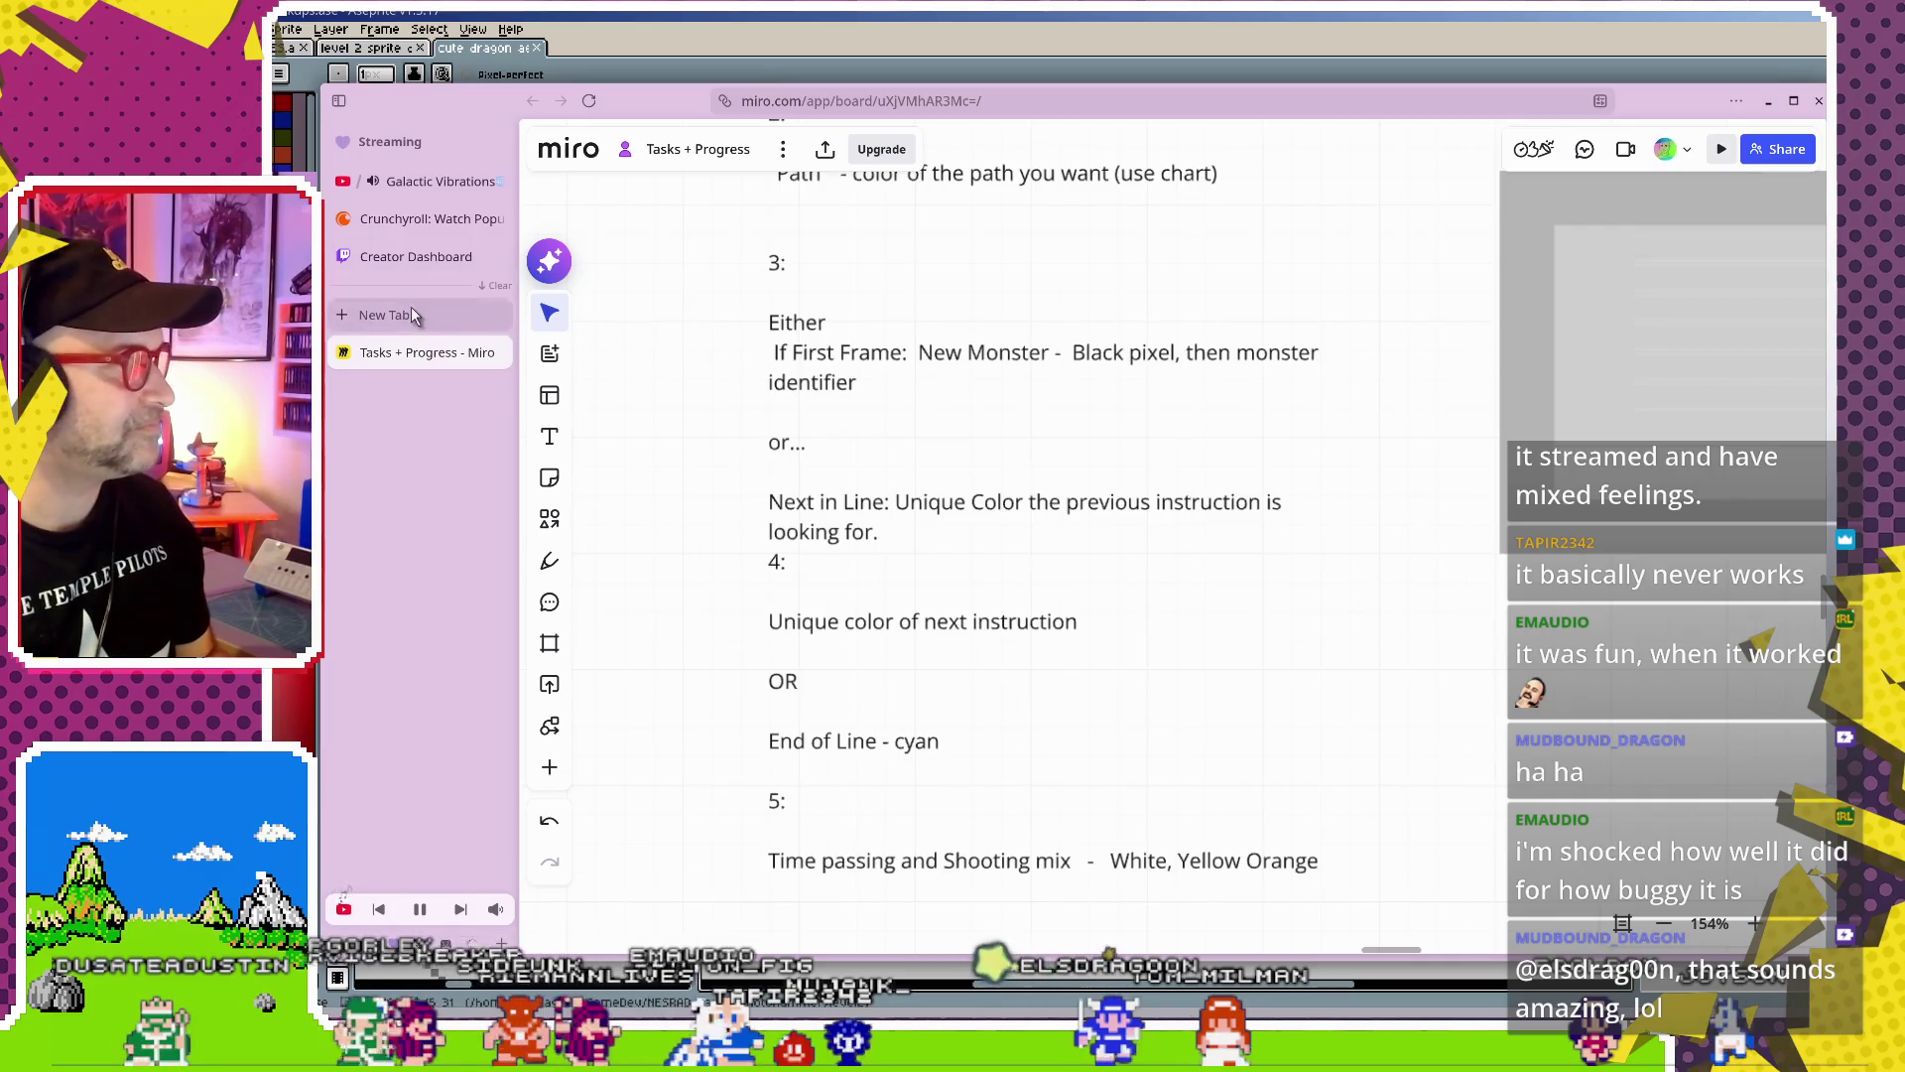
Run a DuckDuckGo search for 'absolum' in a new browser tab
{"action": "left_click", "coordinate": [413, 314]}
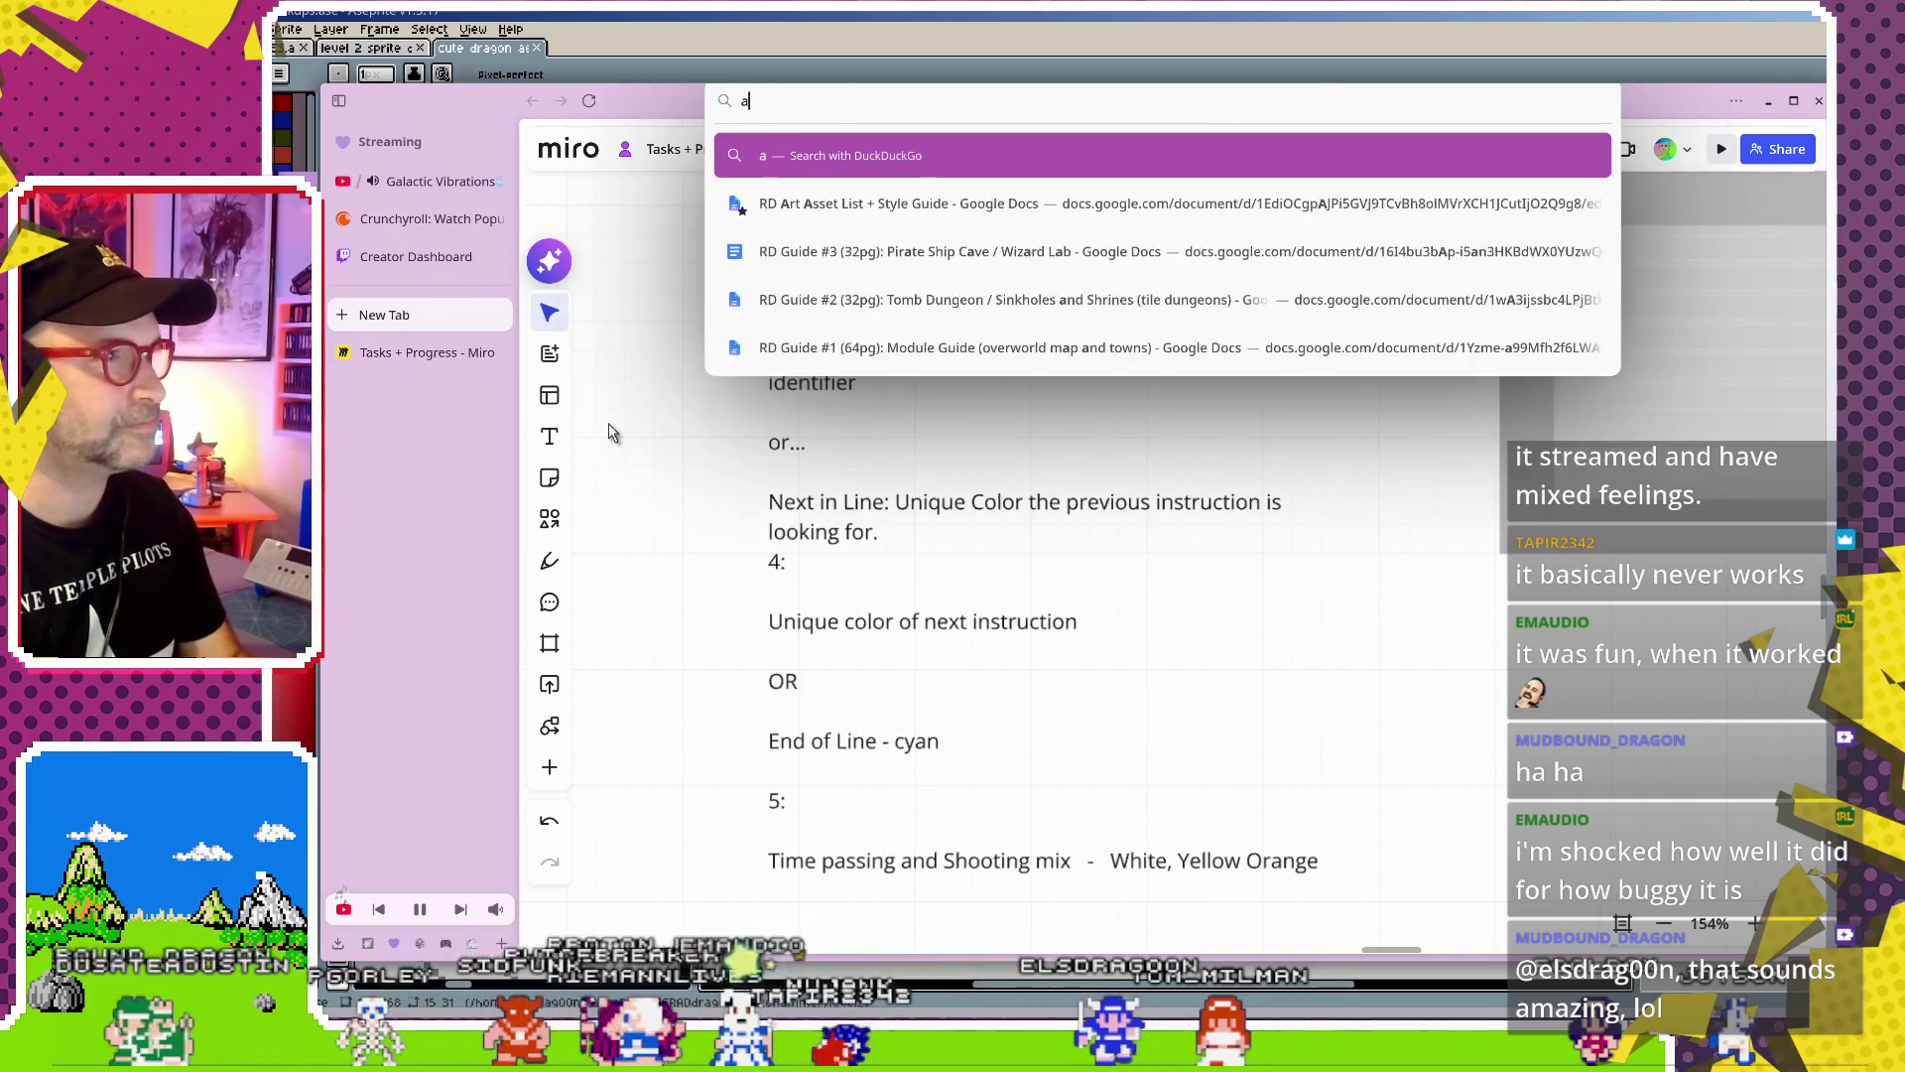
{"action": "type", "text": "bsolum"}
{"action": "key", "text": "Return"}
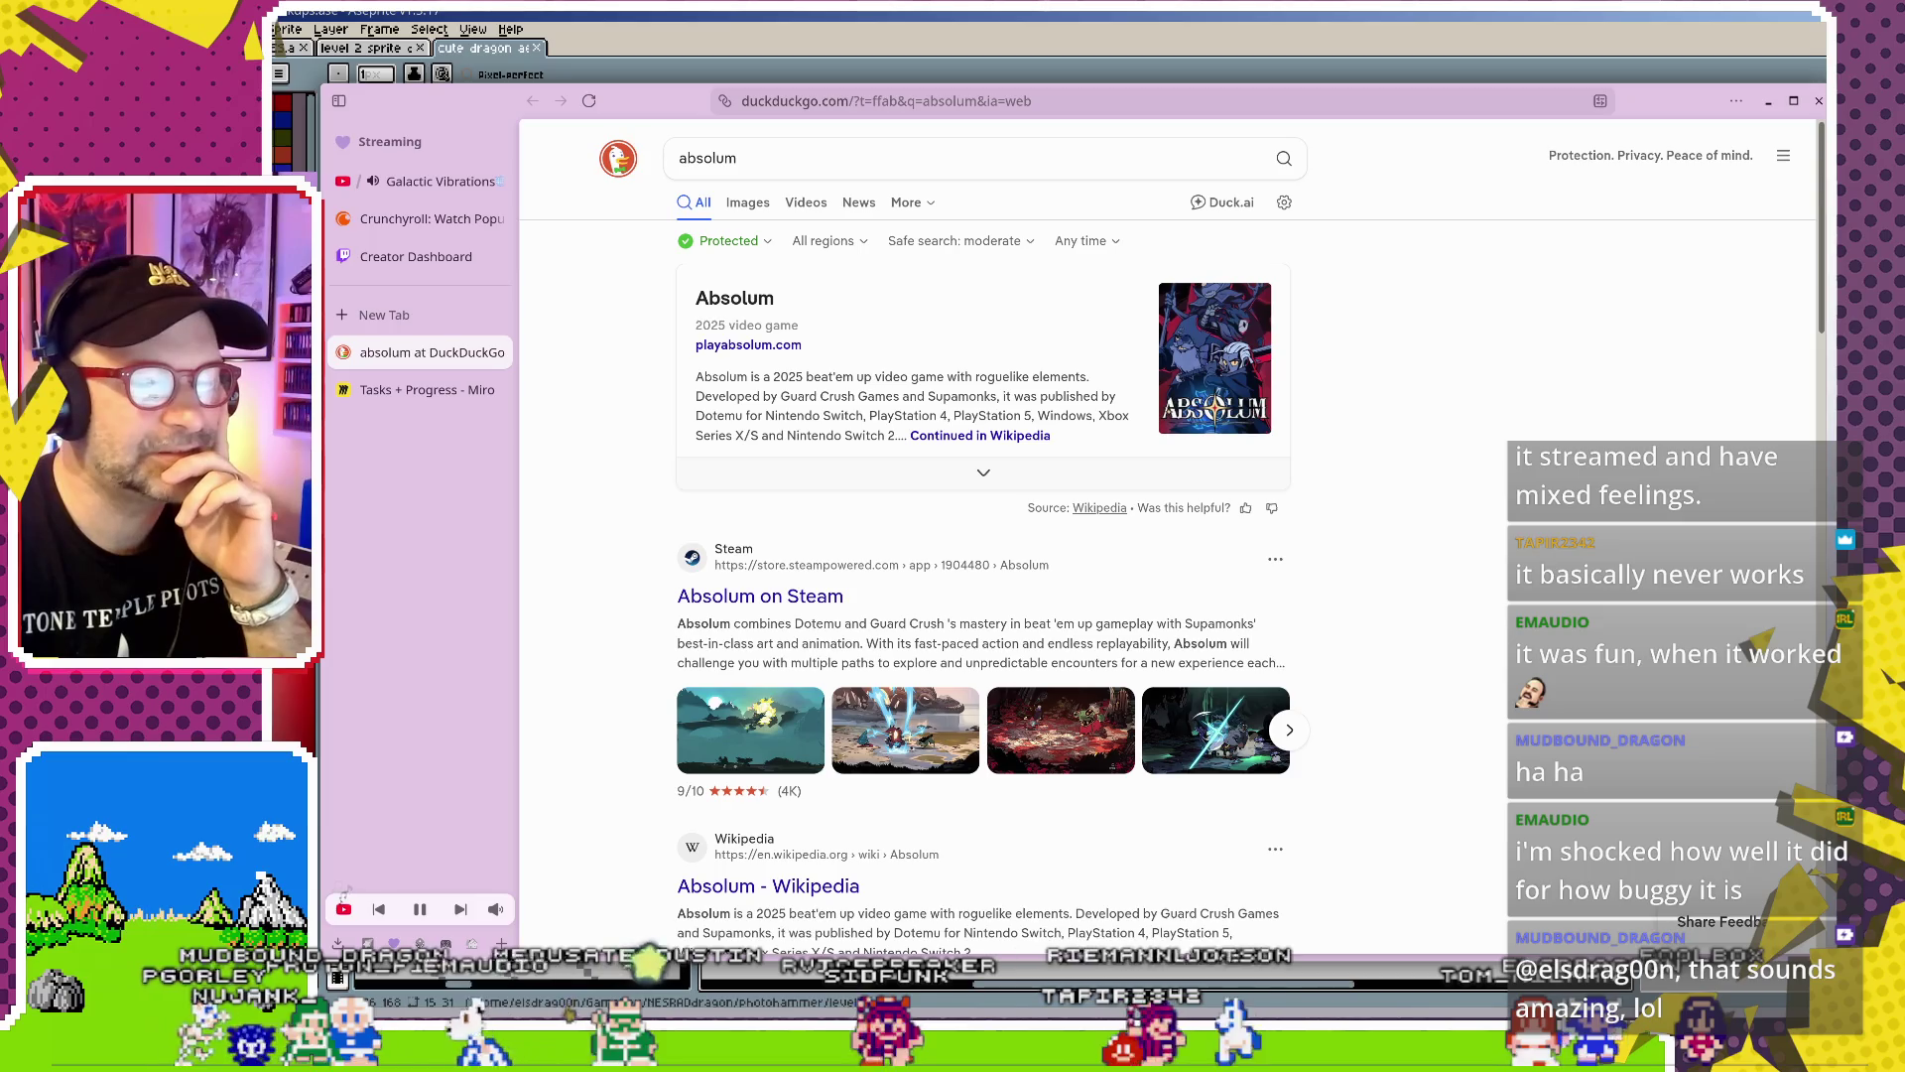
Open the Absolum on Steam store page and scroll down to its media
{"action": "left_click", "coordinate": [800, 746]}
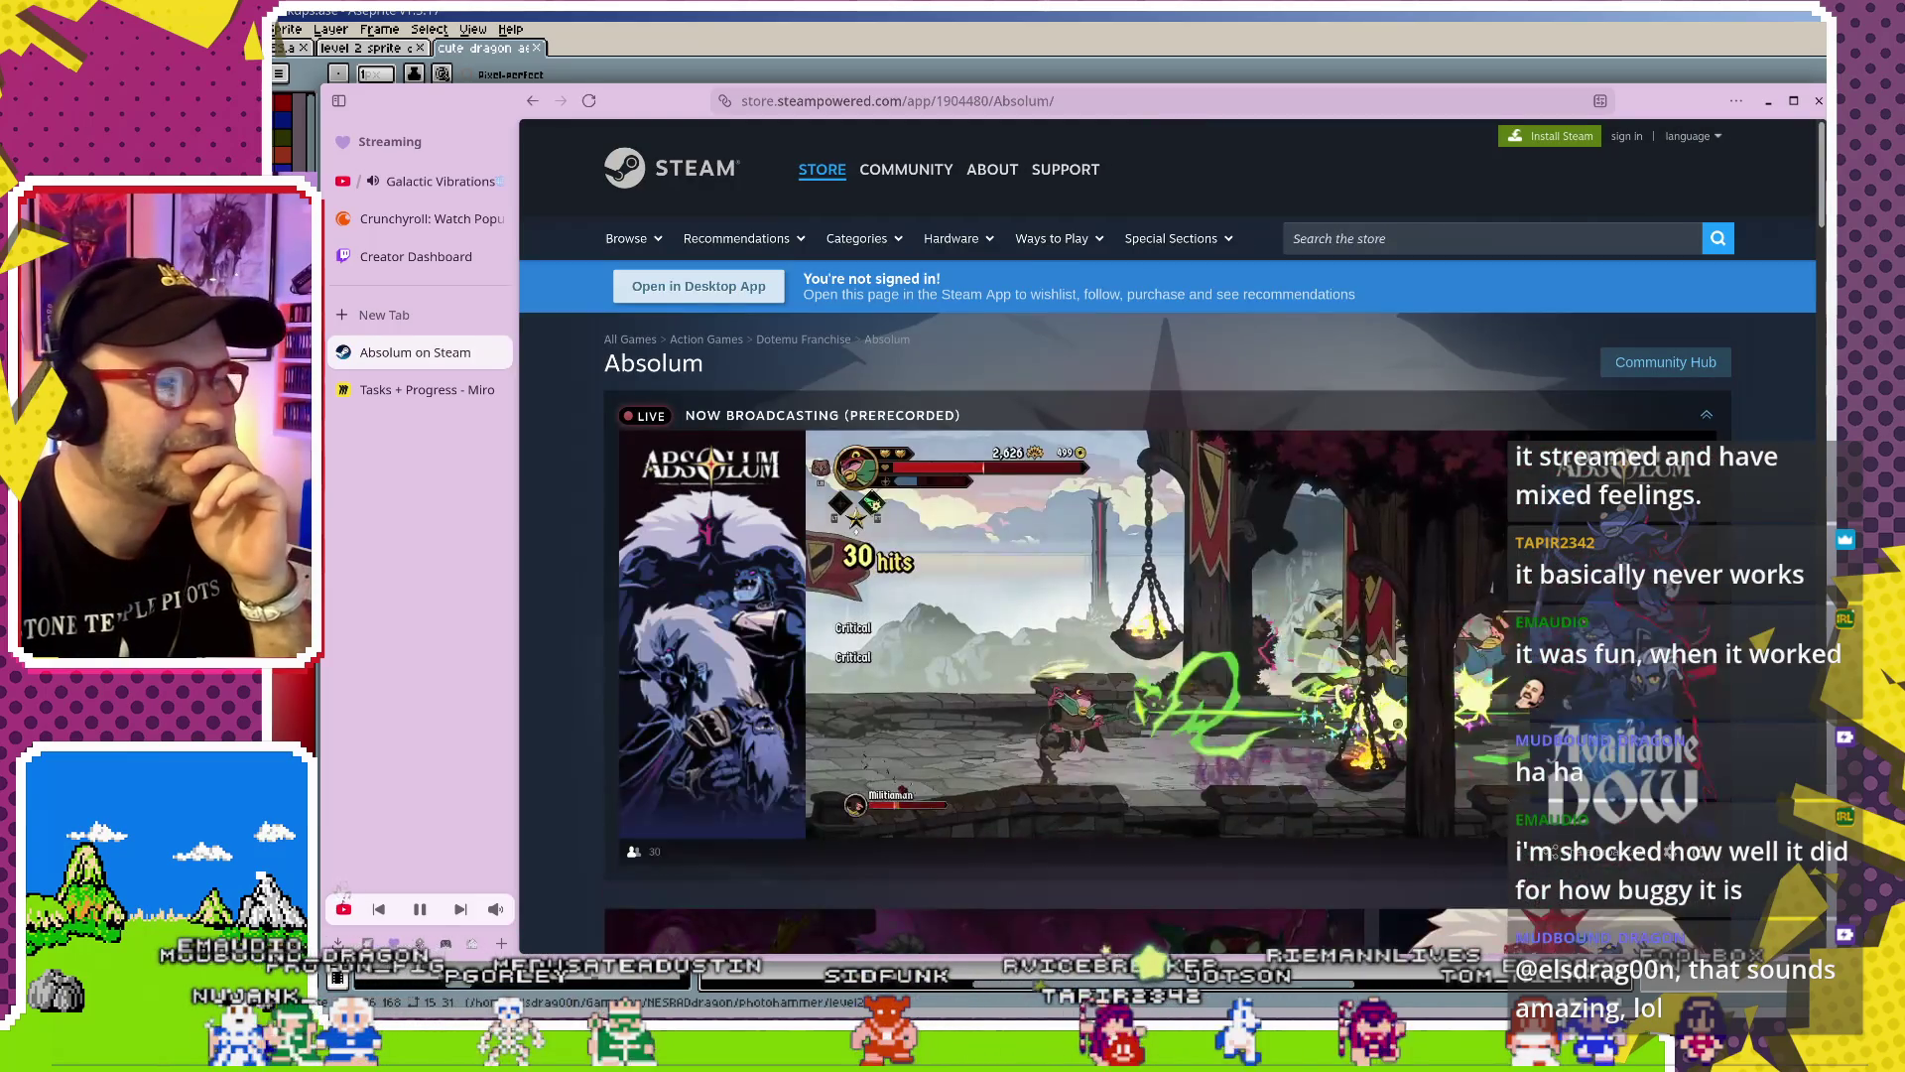
{"action": "mouse_move", "coordinate": [1317, 747]}
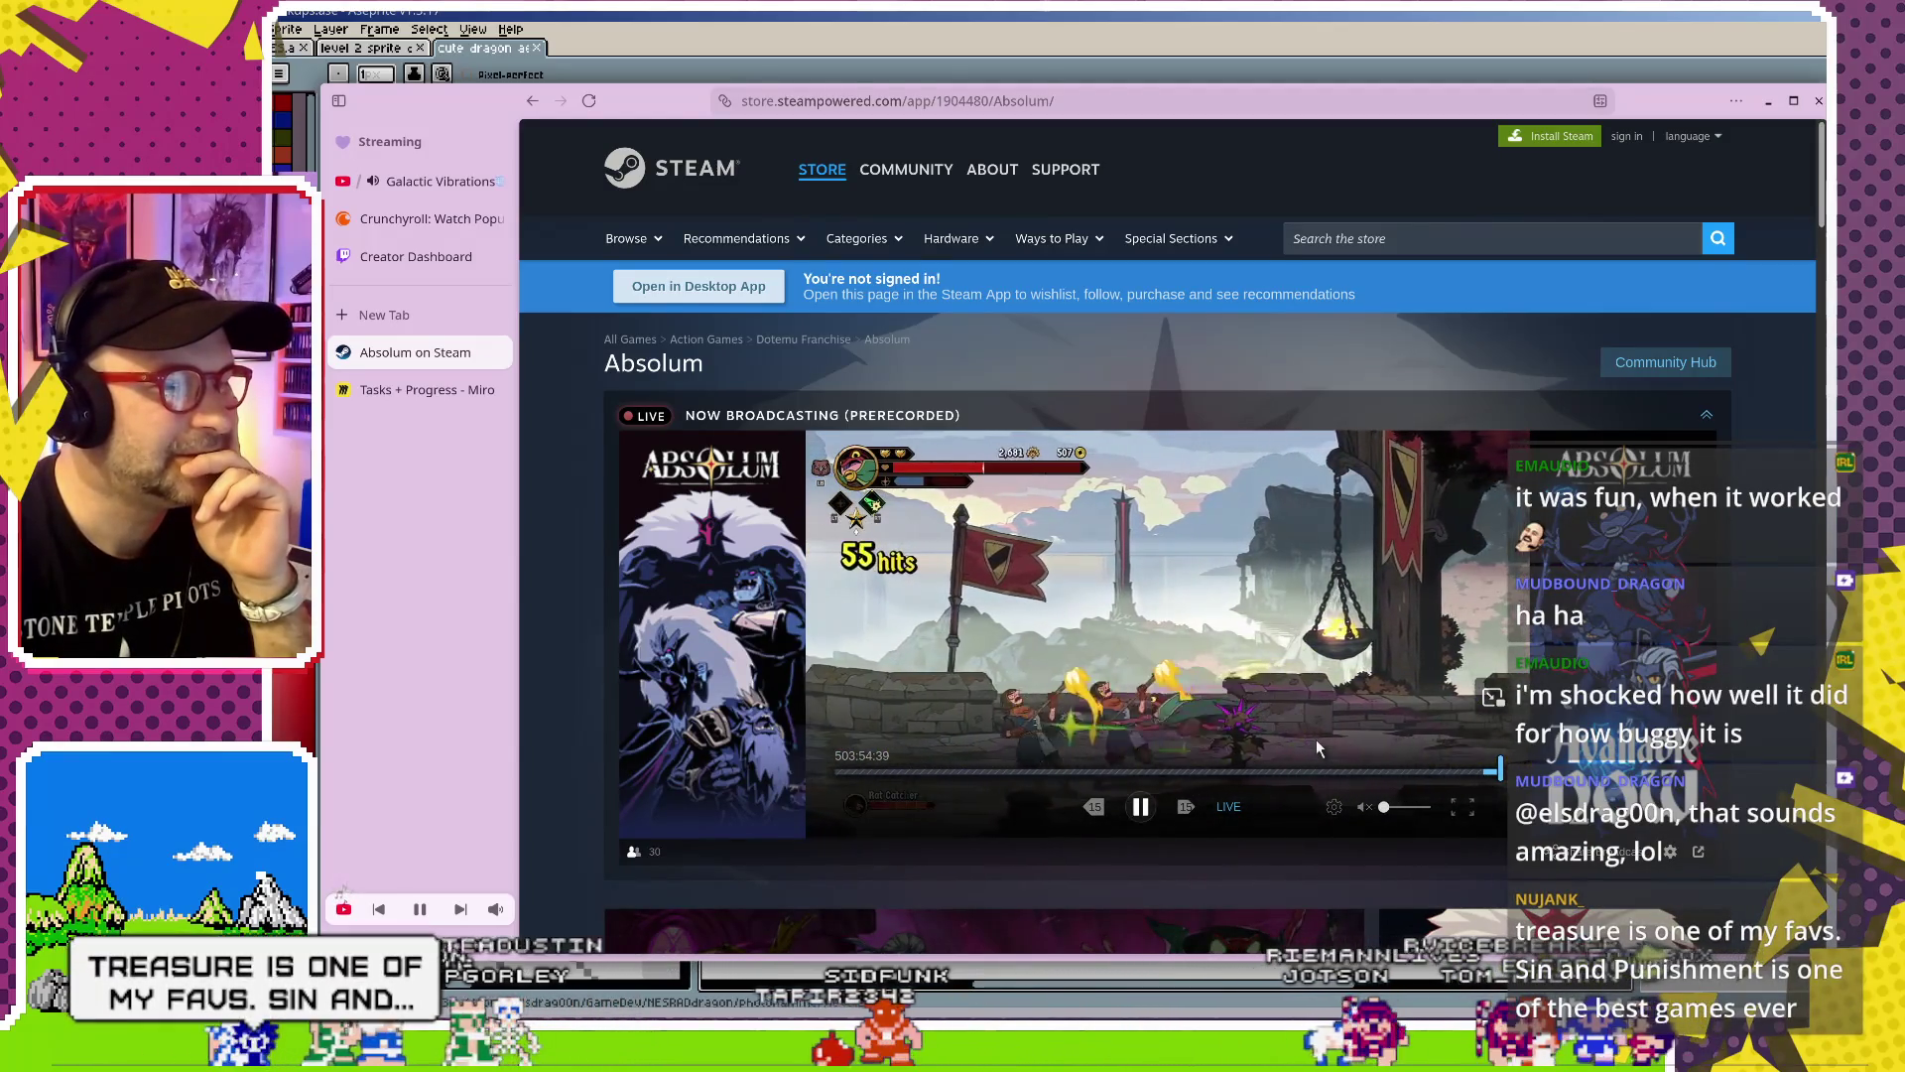
{"action": "scroll", "coordinate": [1318, 747], "scroll_direction": "down", "scroll_amount": 2}
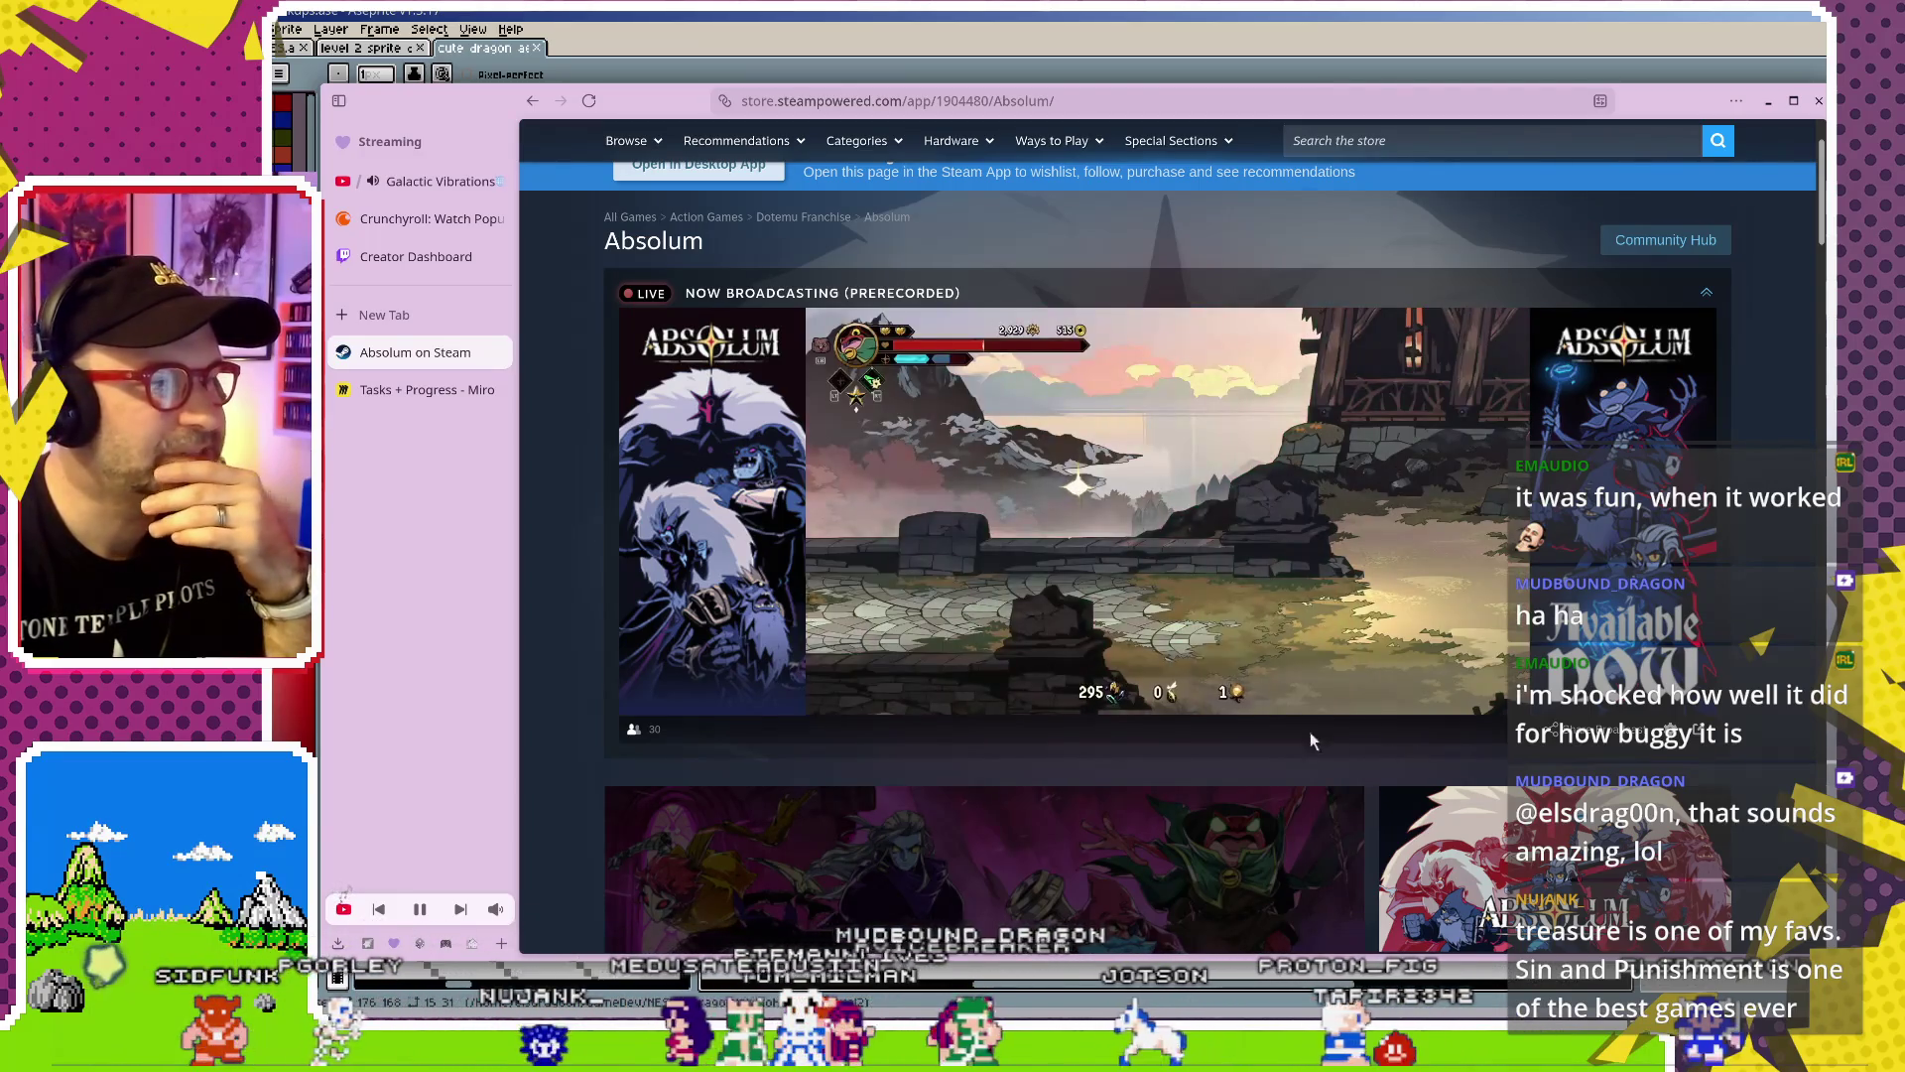
{"action": "mouse_move", "coordinate": [1156, 692]}
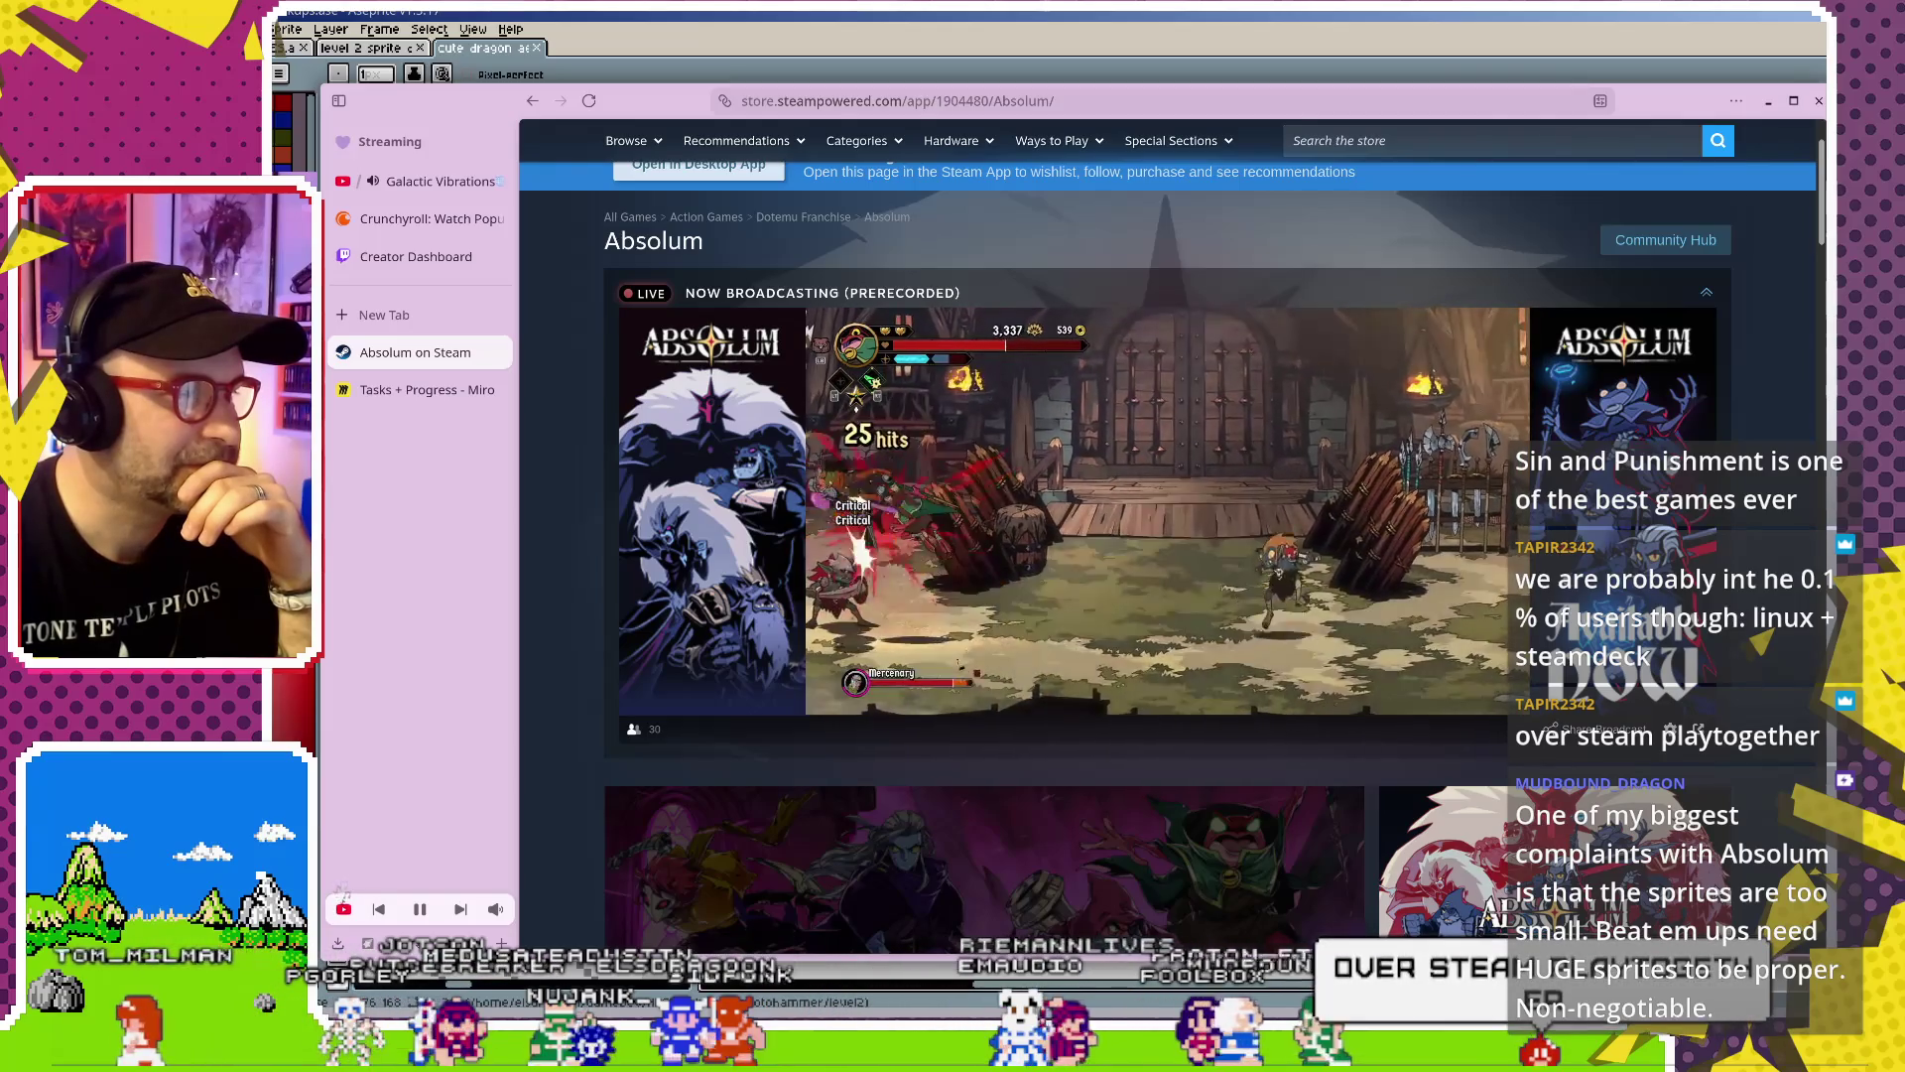
{"action": "scroll", "coordinate": [1384, 741], "scroll_direction": "down", "scroll_amount": 5}
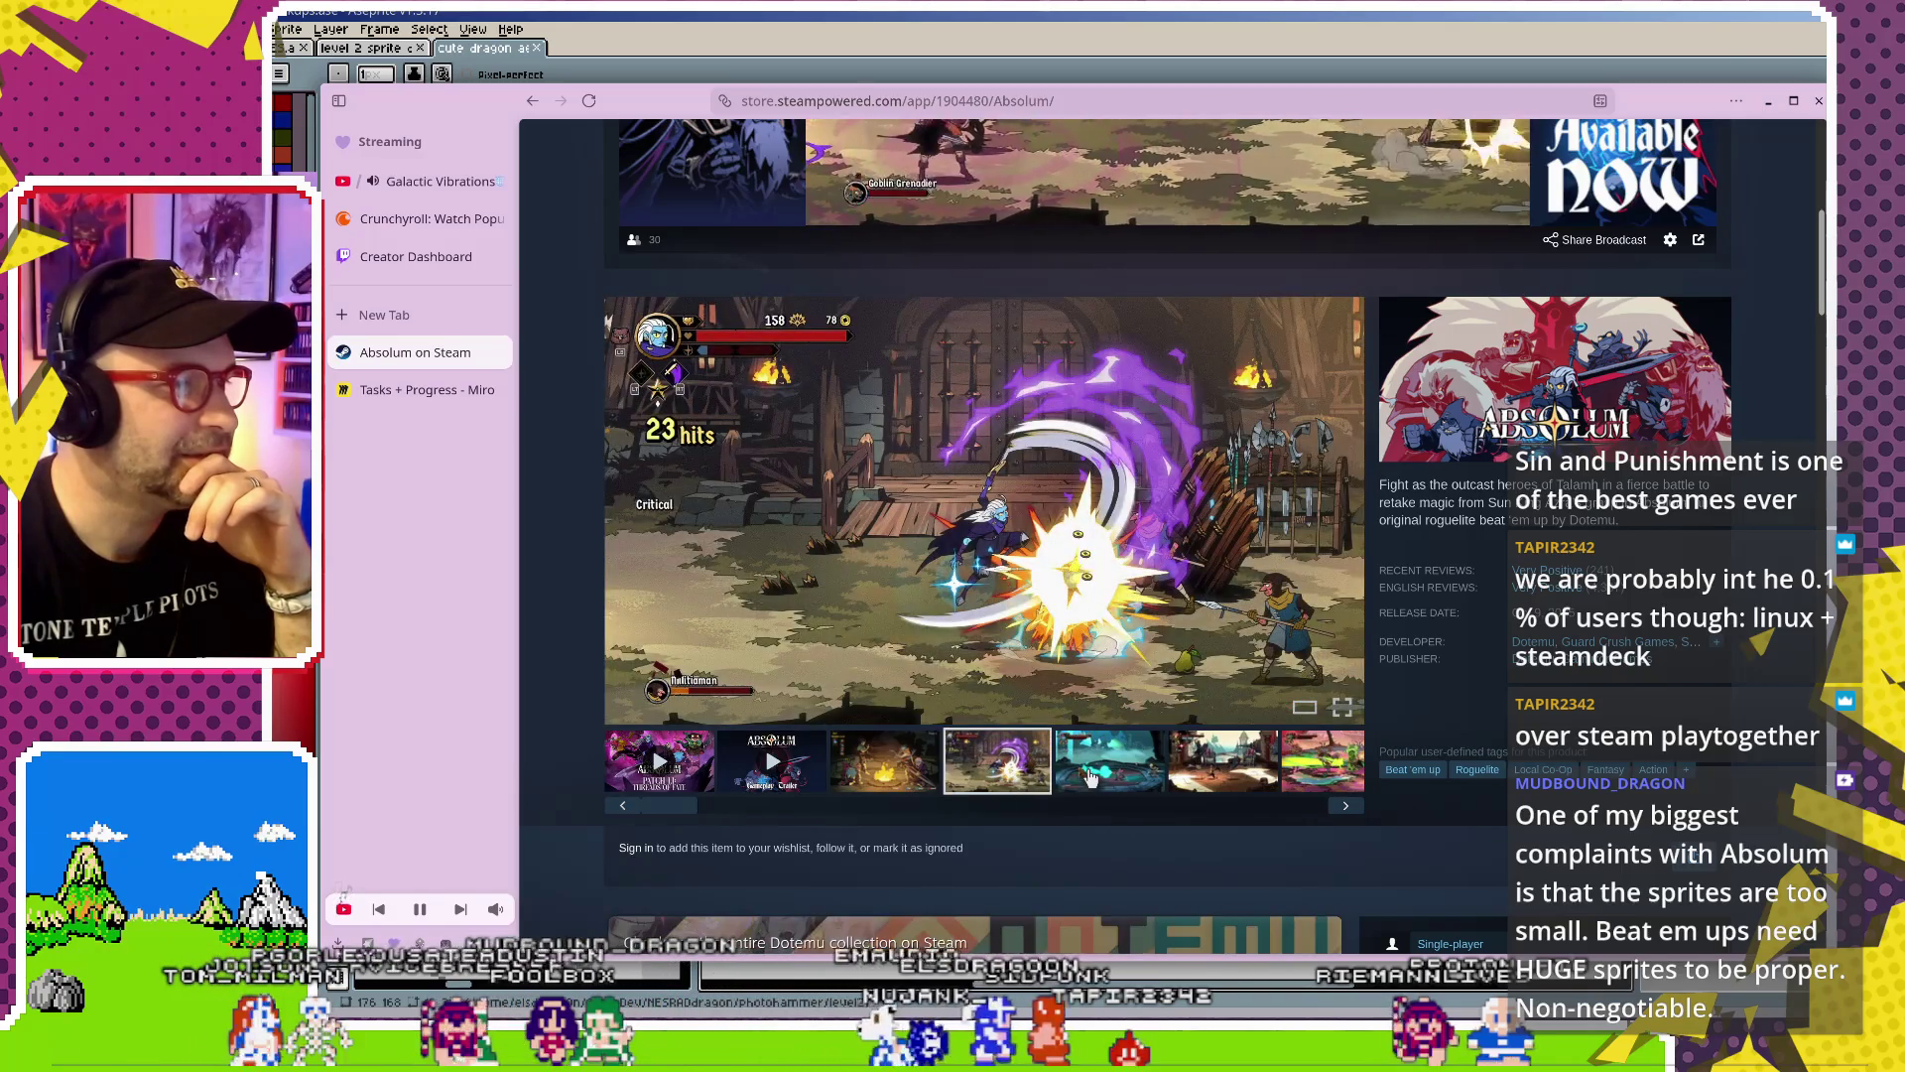
Browse the screenshots: teal arena, harbour town, pink swamp, Mushtroll cave, Ederig skill tree
{"action": "left_click", "coordinate": [1092, 776]}
{"action": "left_click", "coordinate": [1203, 771]}
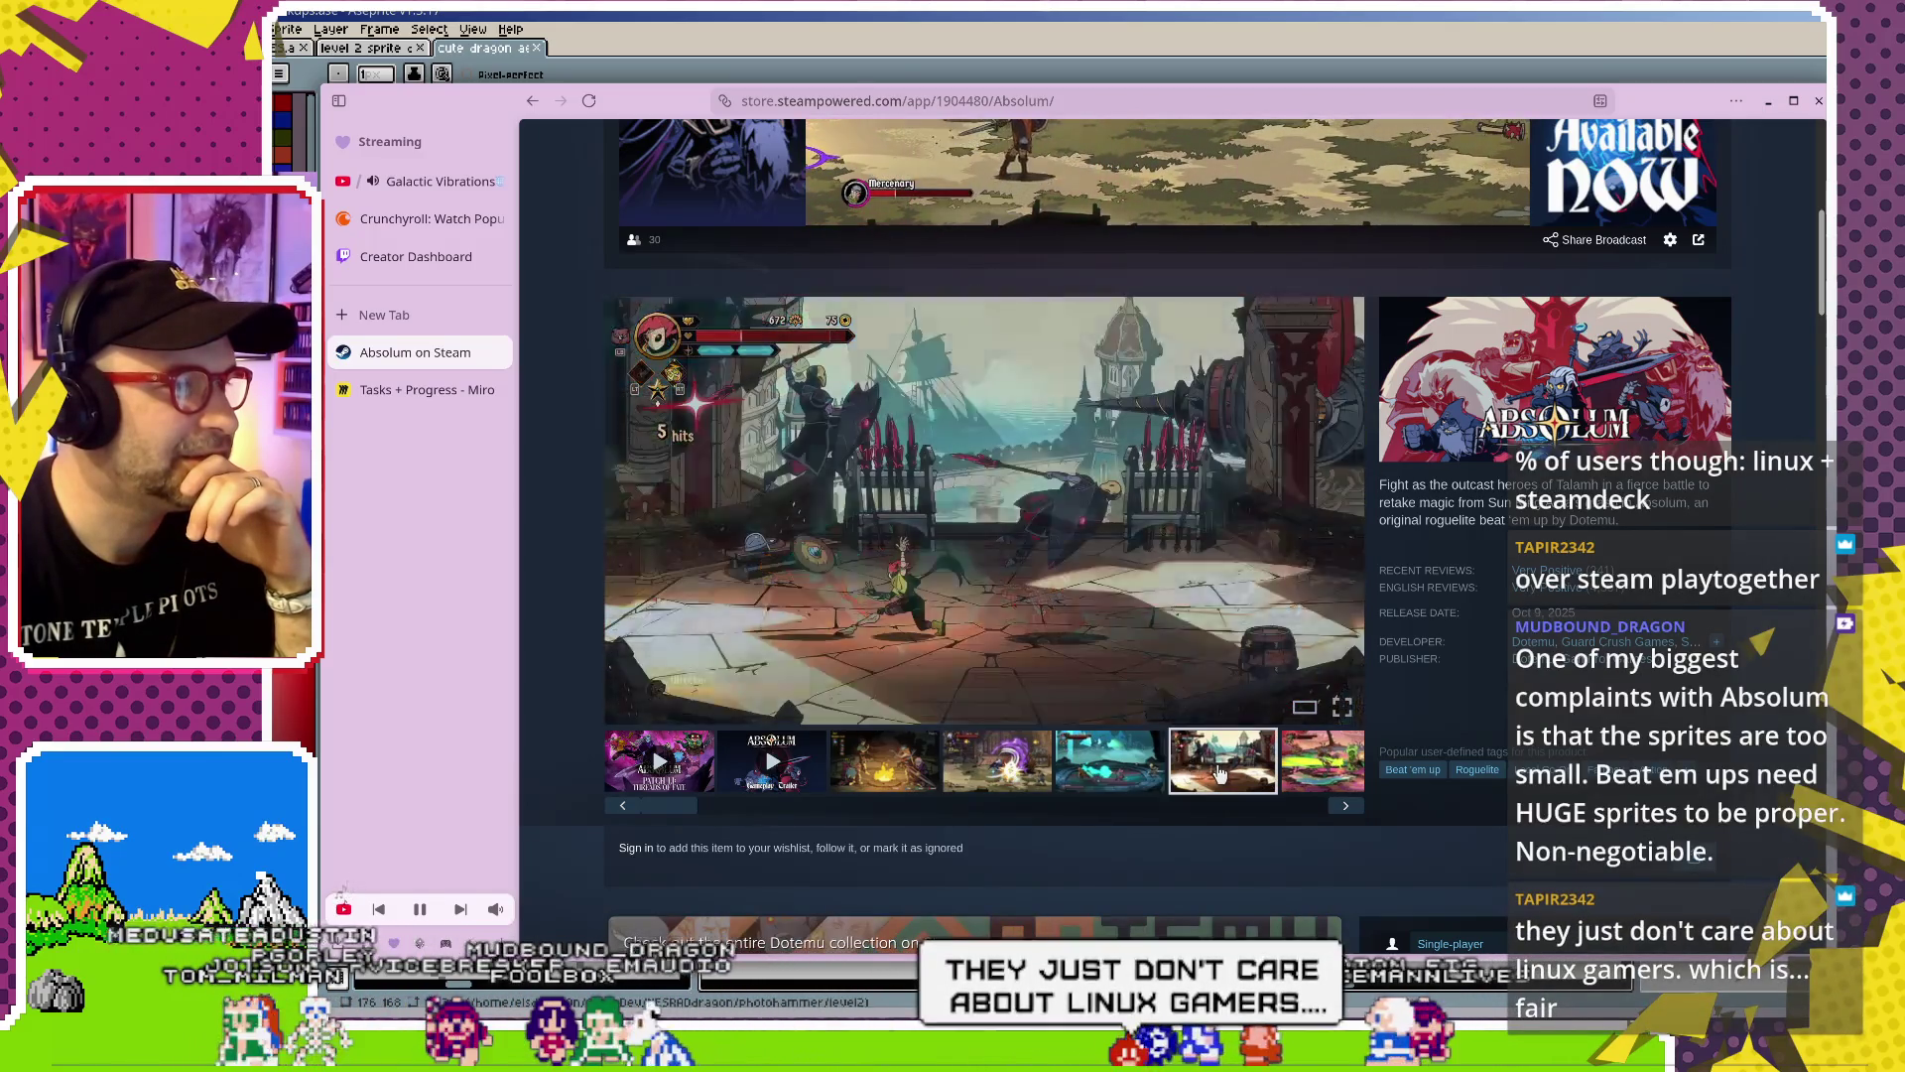
{"action": "left_click", "coordinate": [1318, 761]}
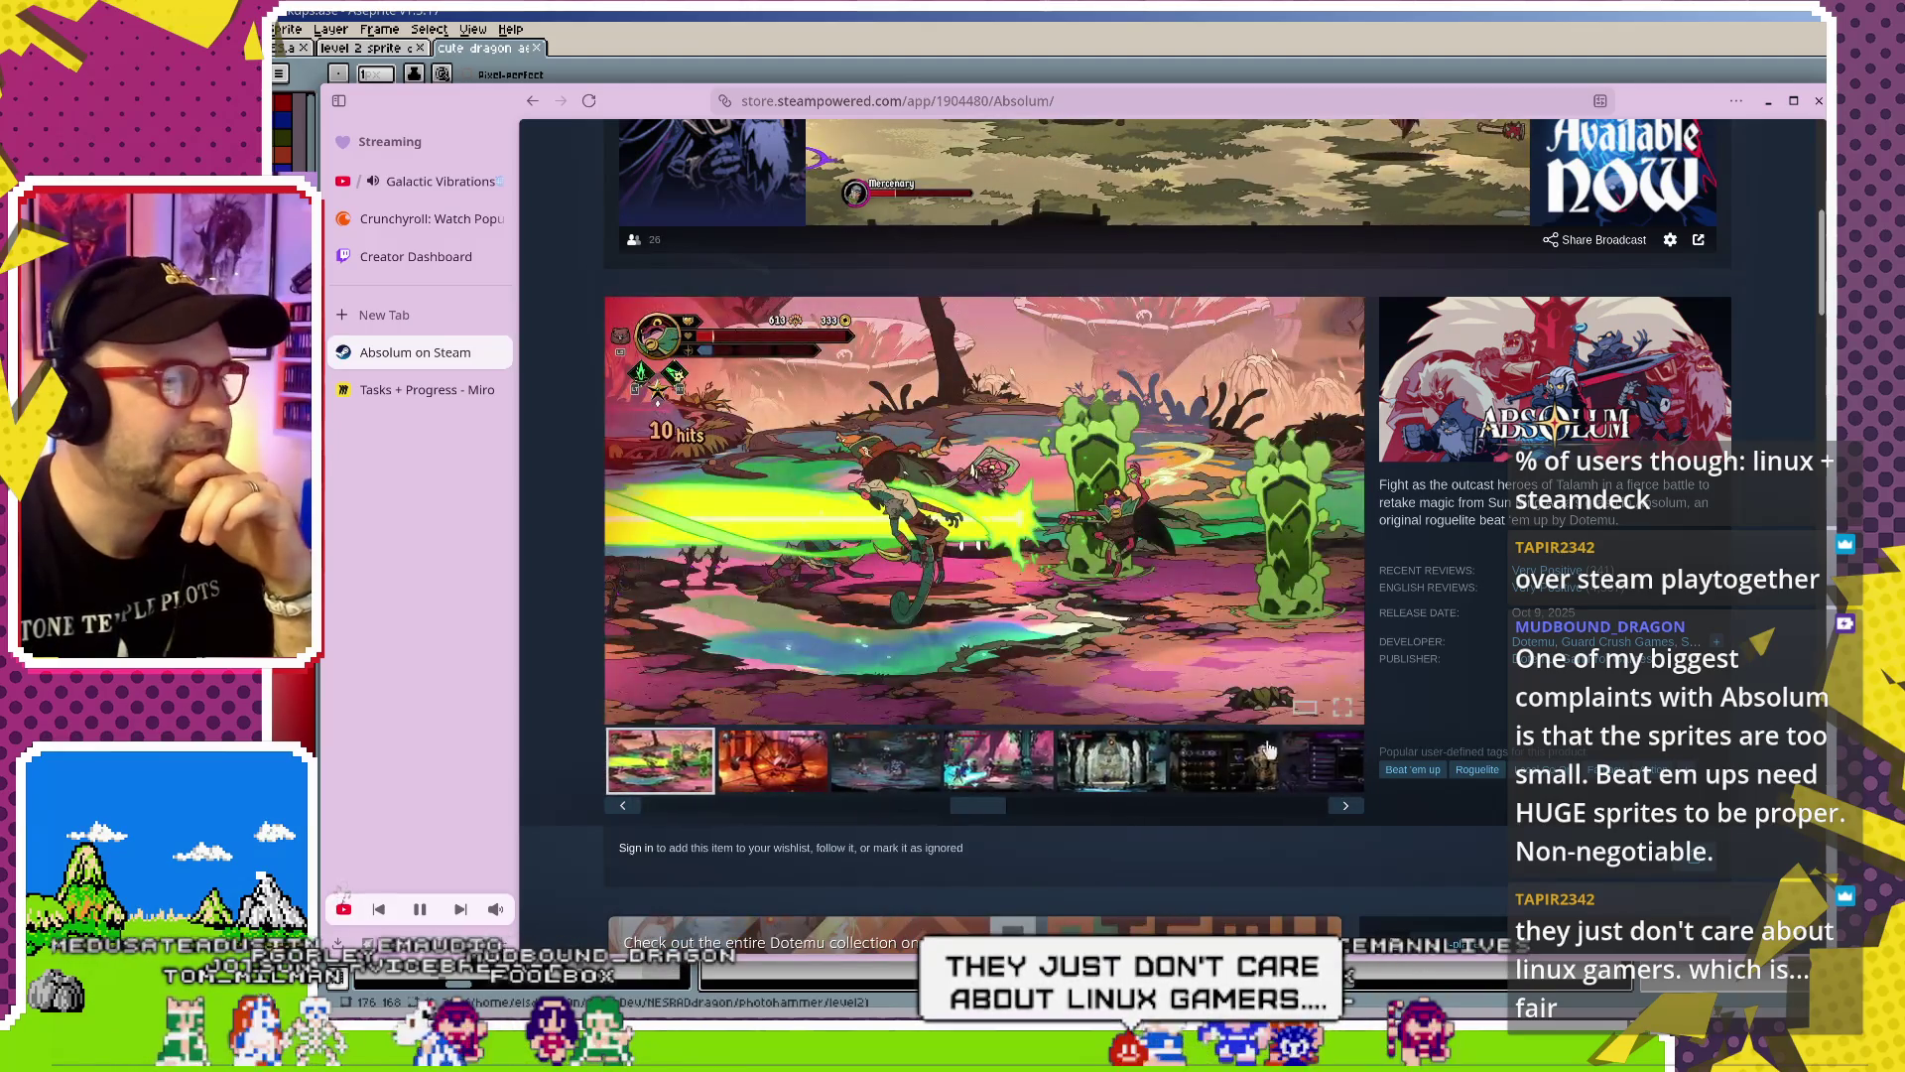
{"action": "left_click", "coordinate": [870, 763]}
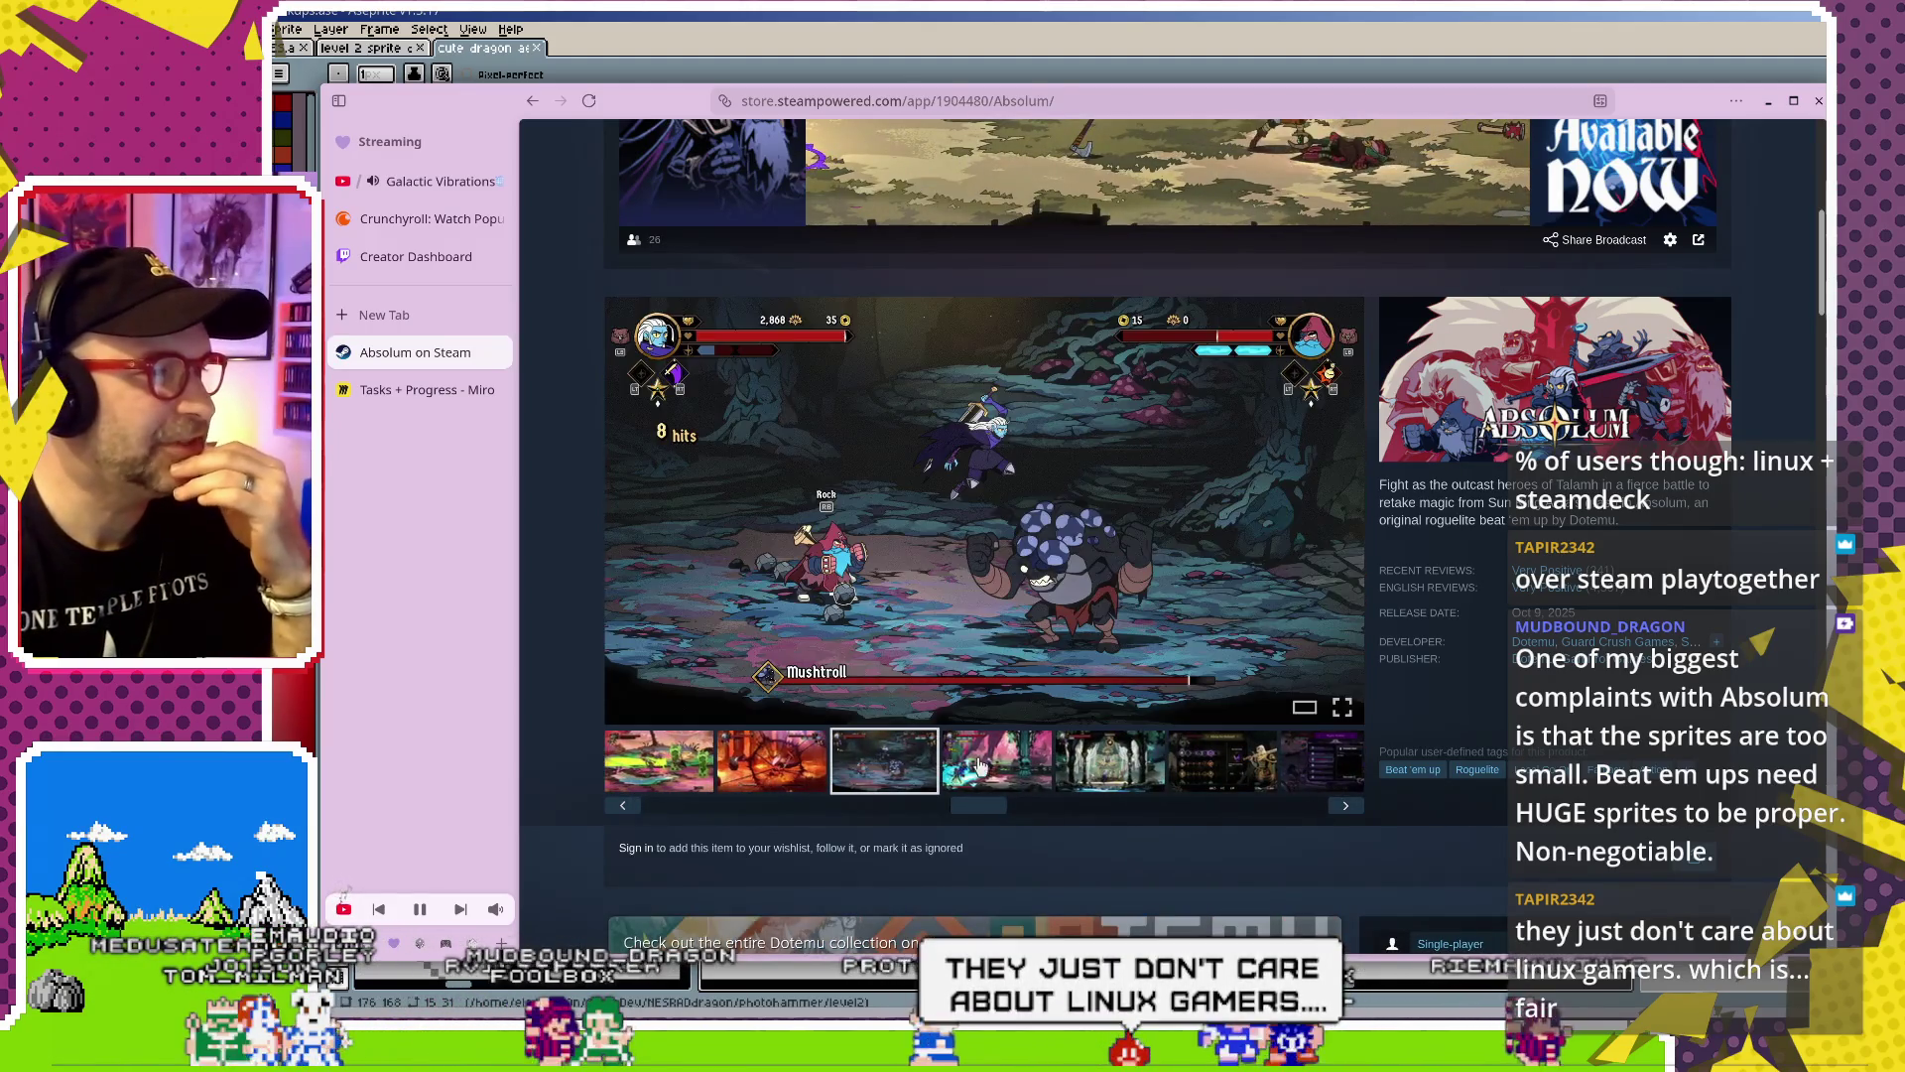
{"action": "left_click", "coordinate": [1019, 765]}
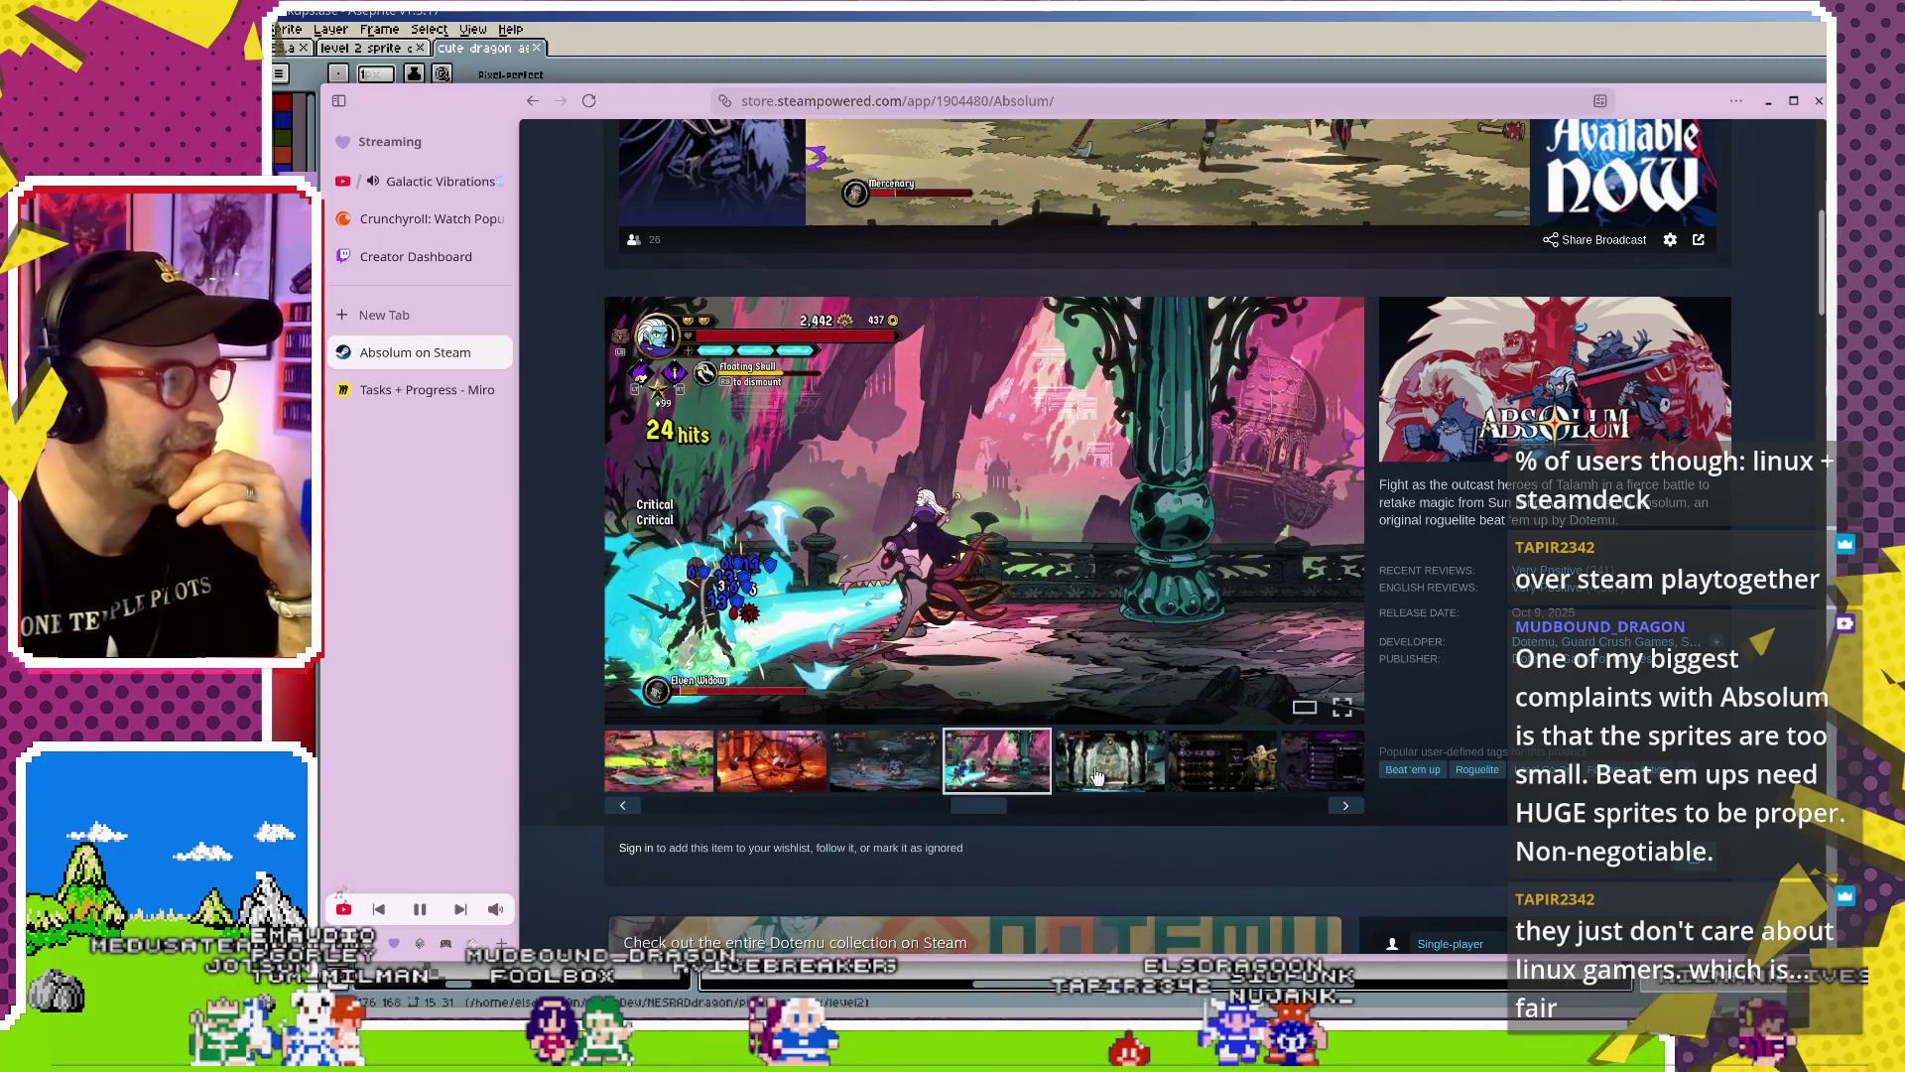
{"action": "left_click", "coordinate": [1126, 778]}
{"action": "left_click", "coordinate": [1212, 766]}
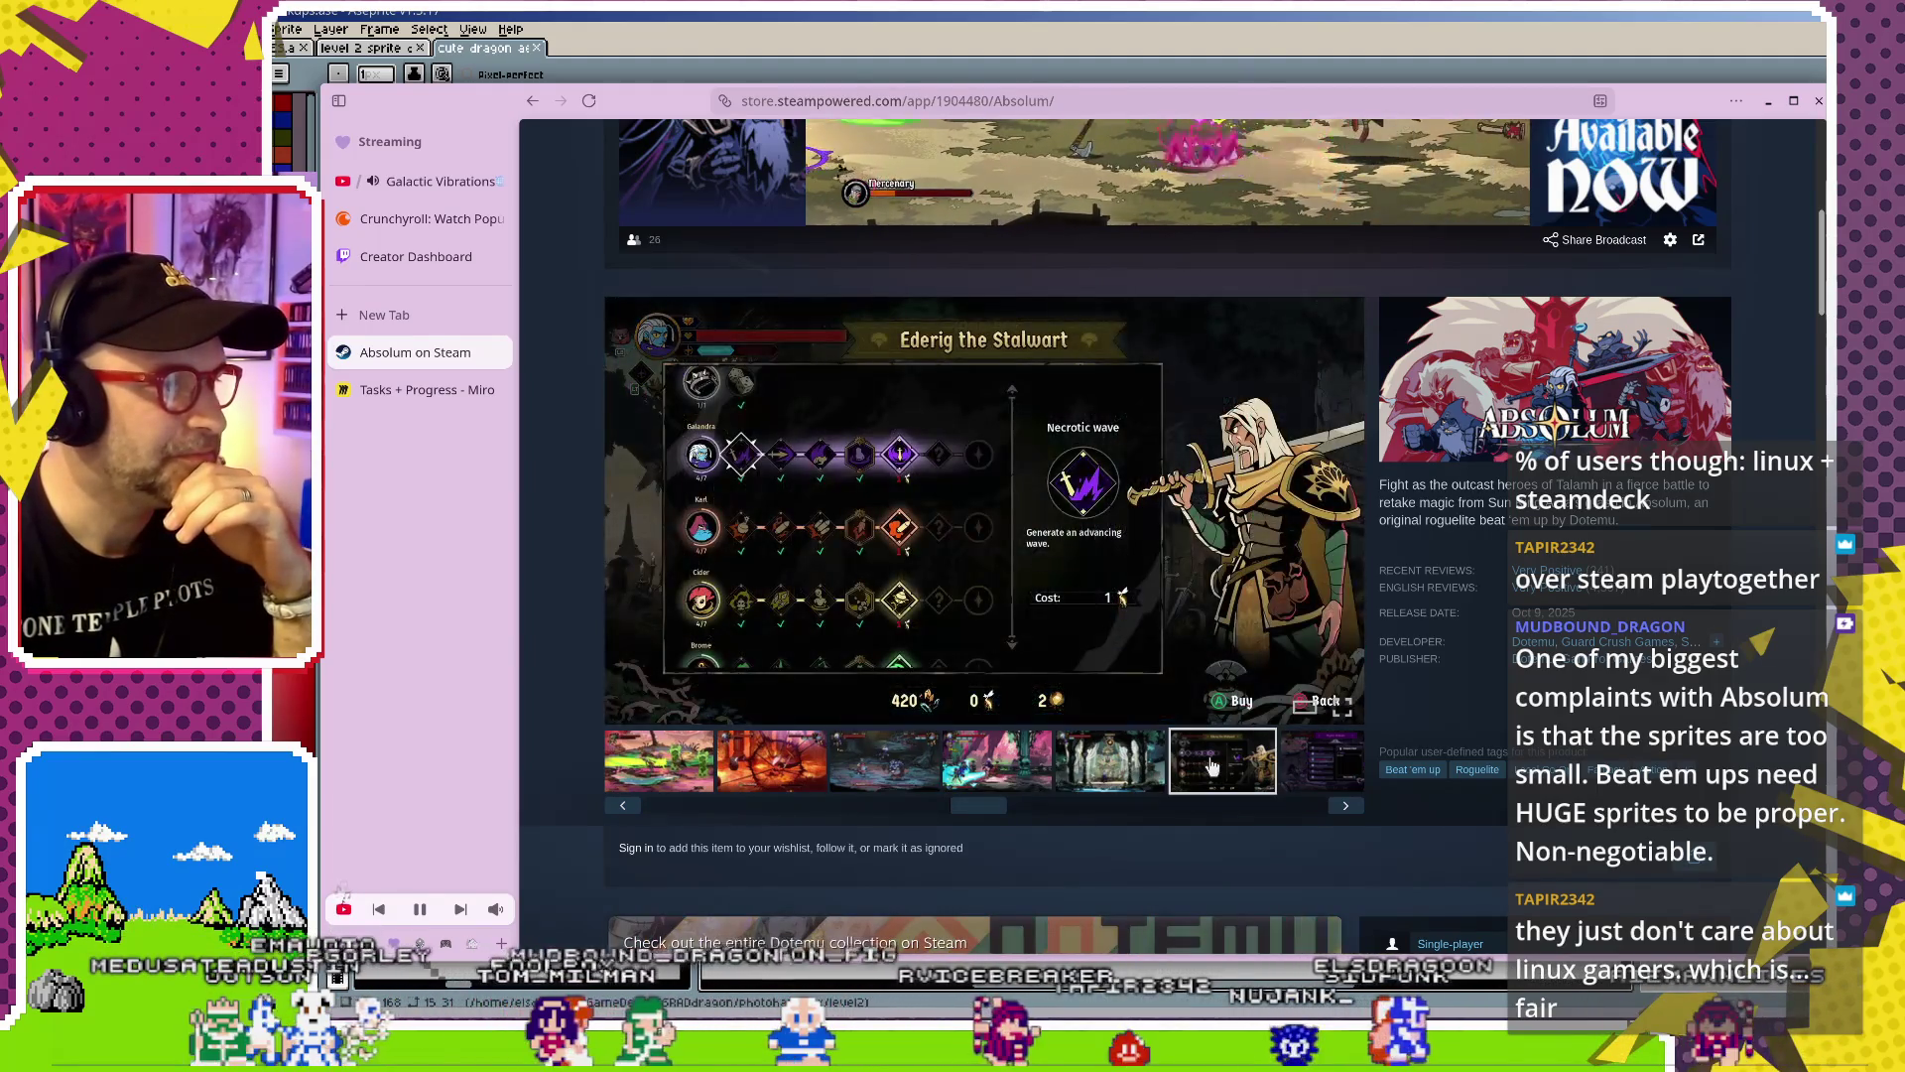
Close the Absolum store tab and return to the Aseprite level 2 mockup
{"action": "scroll", "coordinate": [1212, 767], "scroll_direction": "down", "scroll_amount": 4}
{"action": "scroll", "coordinate": [1044, 729], "scroll_direction": "up", "scroll_amount": 6}
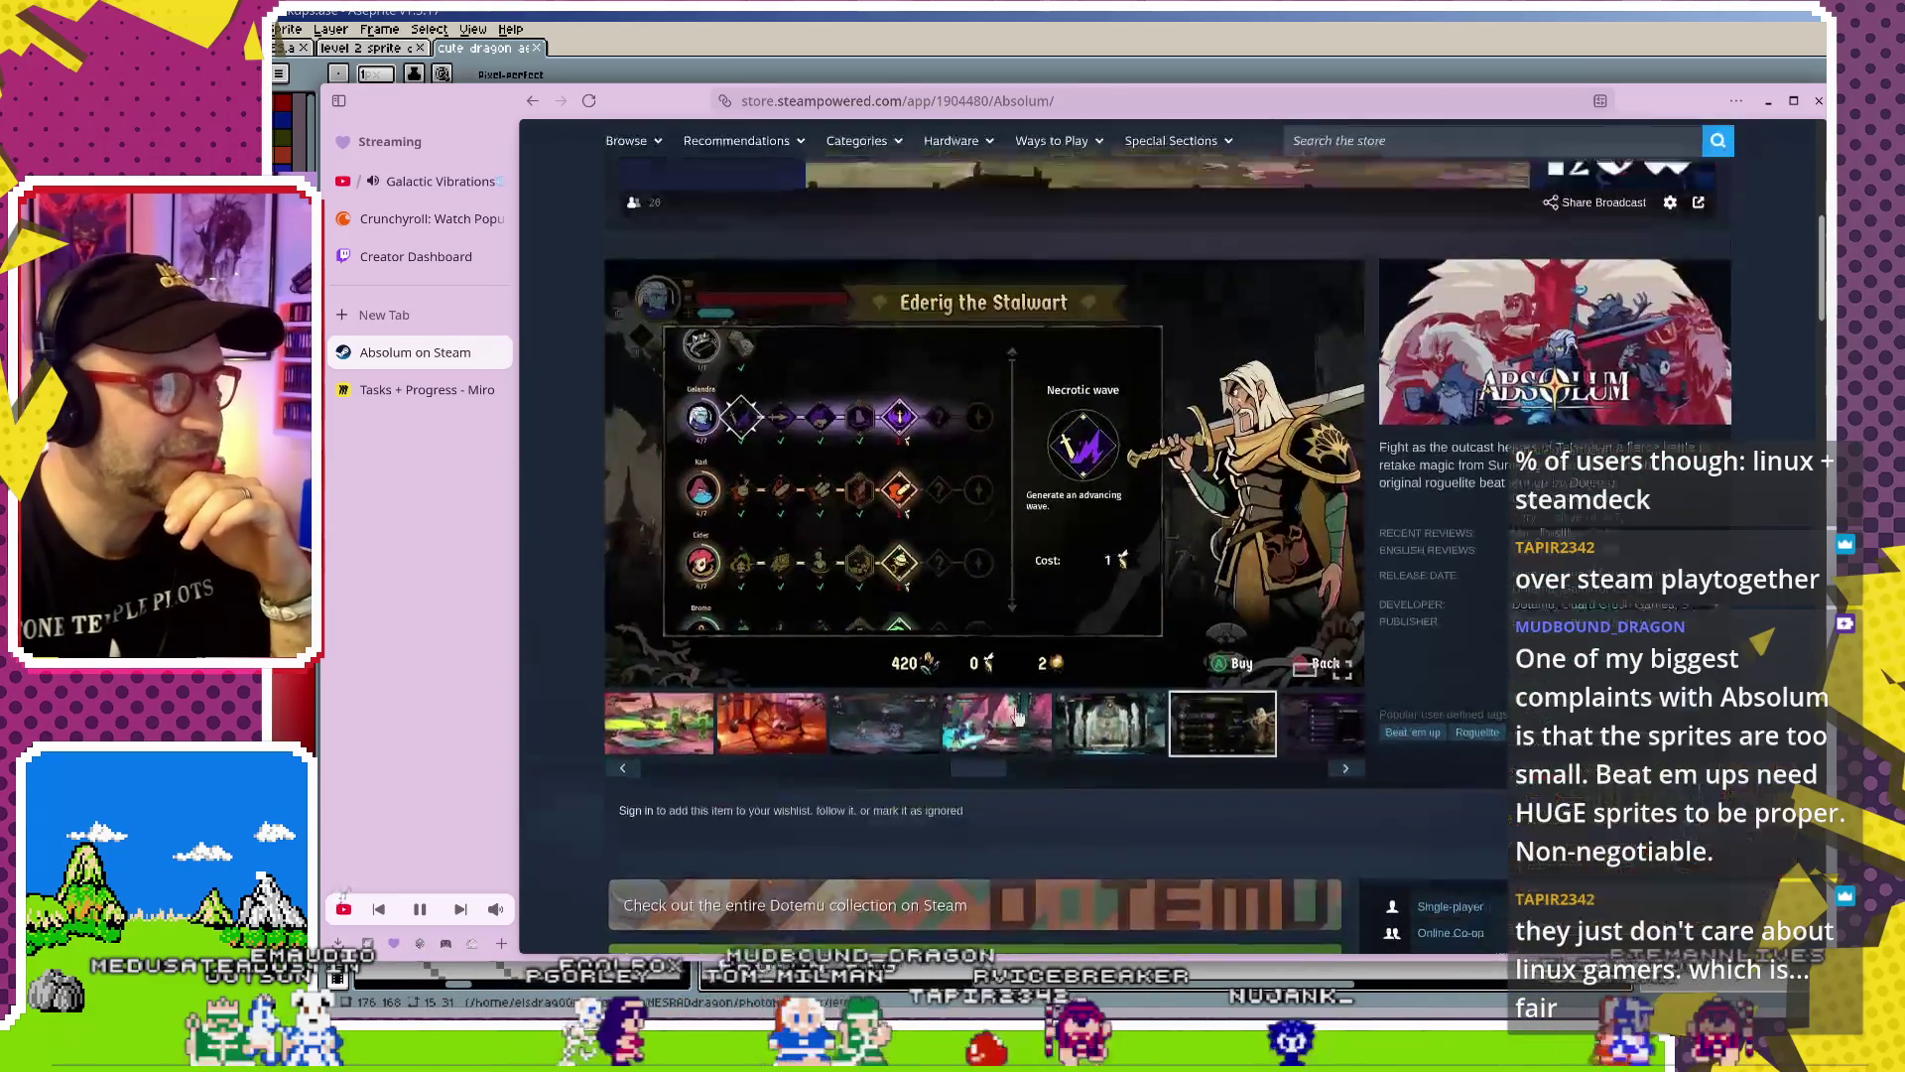
{"action": "scroll", "coordinate": [1044, 730], "scroll_direction": "down", "scroll_amount": 2}
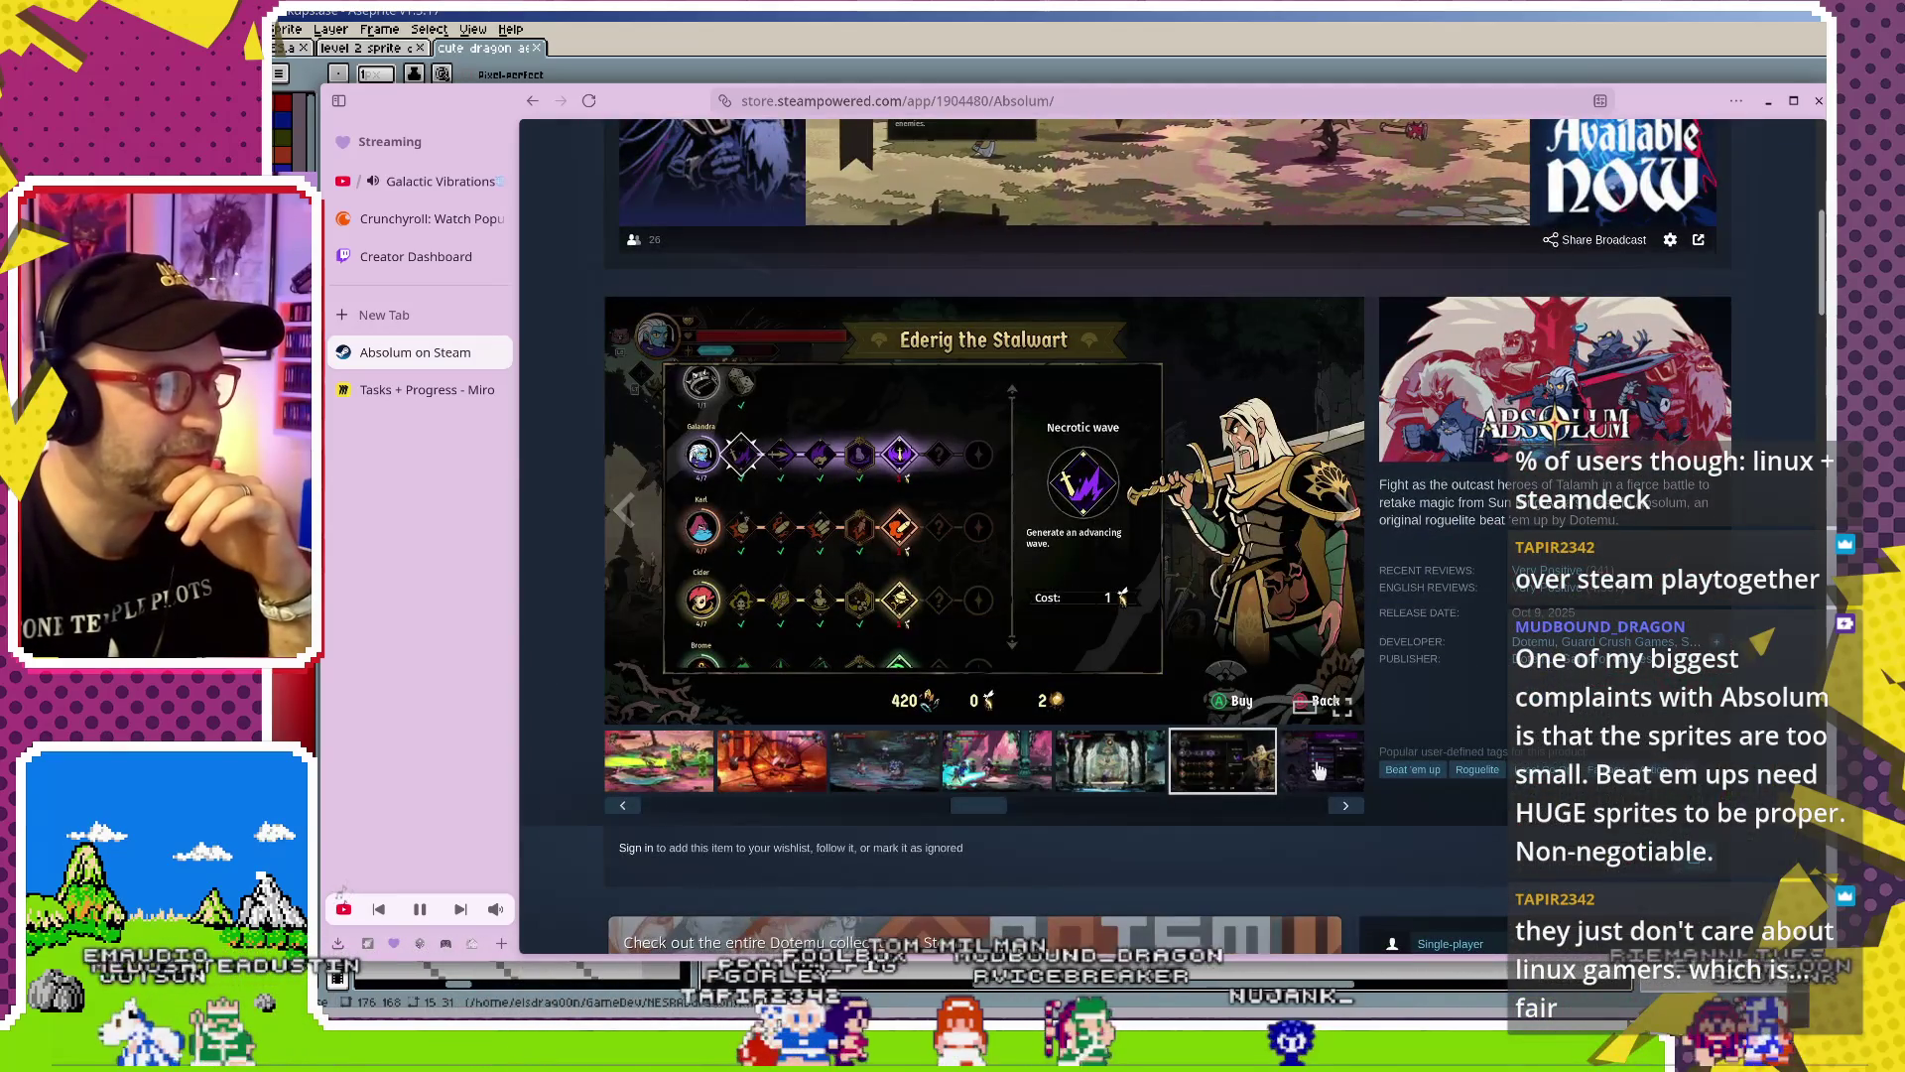
{"action": "scroll", "coordinate": [1317, 784], "scroll_direction": "up", "scroll_amount": 3}
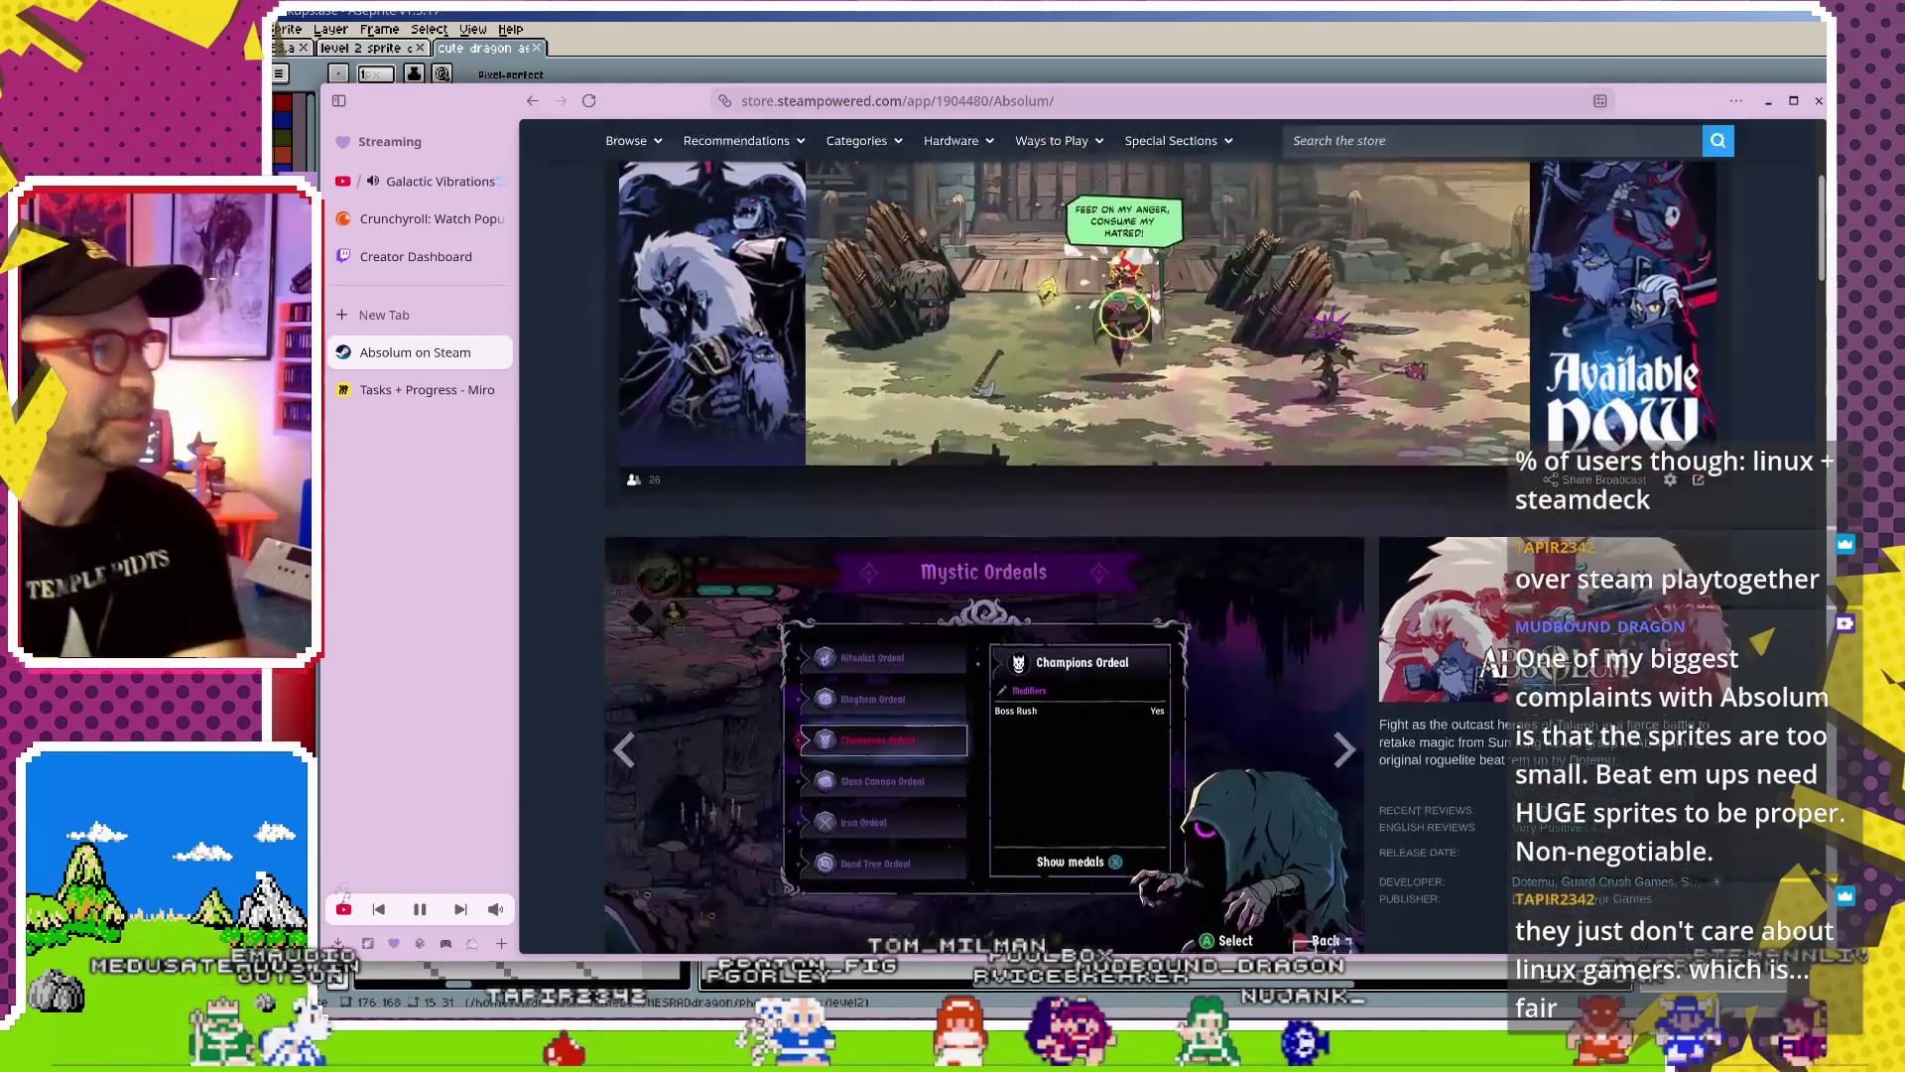
{"action": "scroll", "coordinate": [1168, 548], "scroll_direction": "up", "scroll_amount": 2}
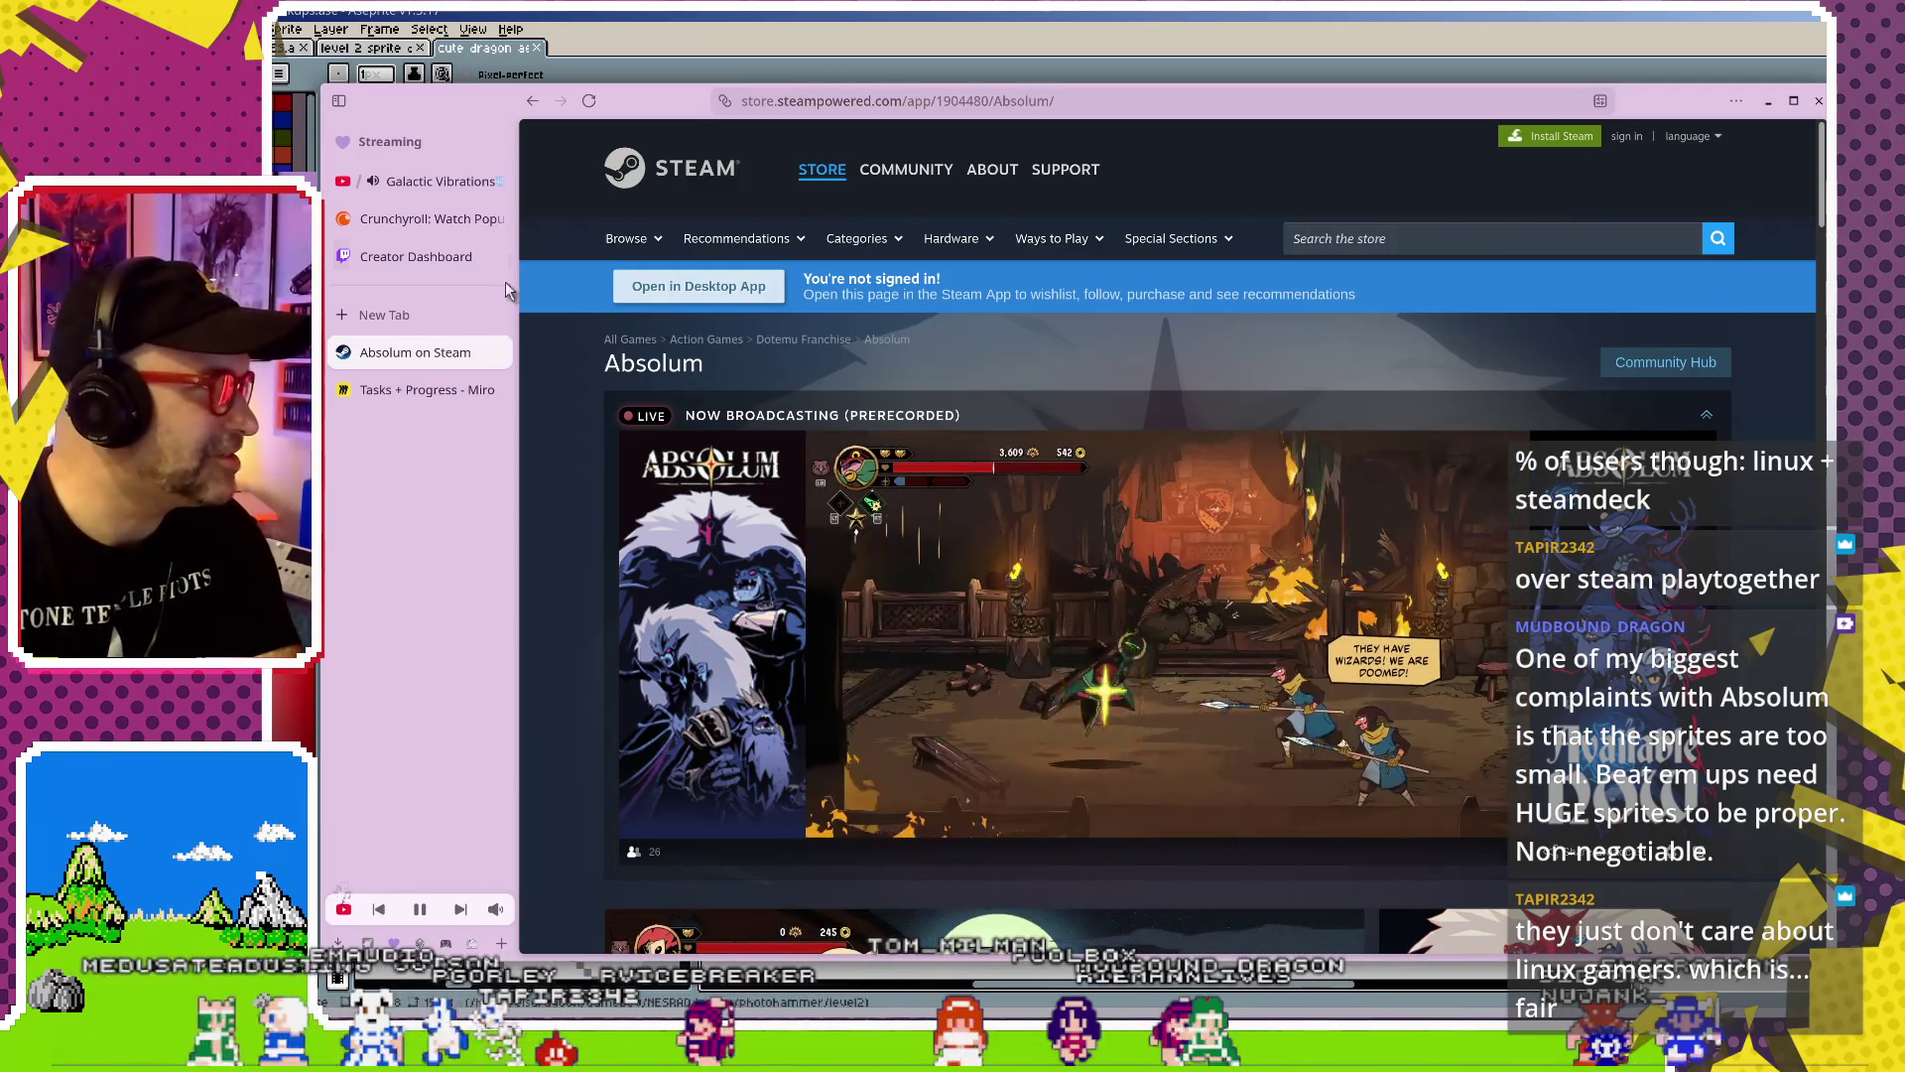
{"action": "left_click", "coordinate": [495, 352]}
{"action": "left_click", "coordinate": [999, 11]}
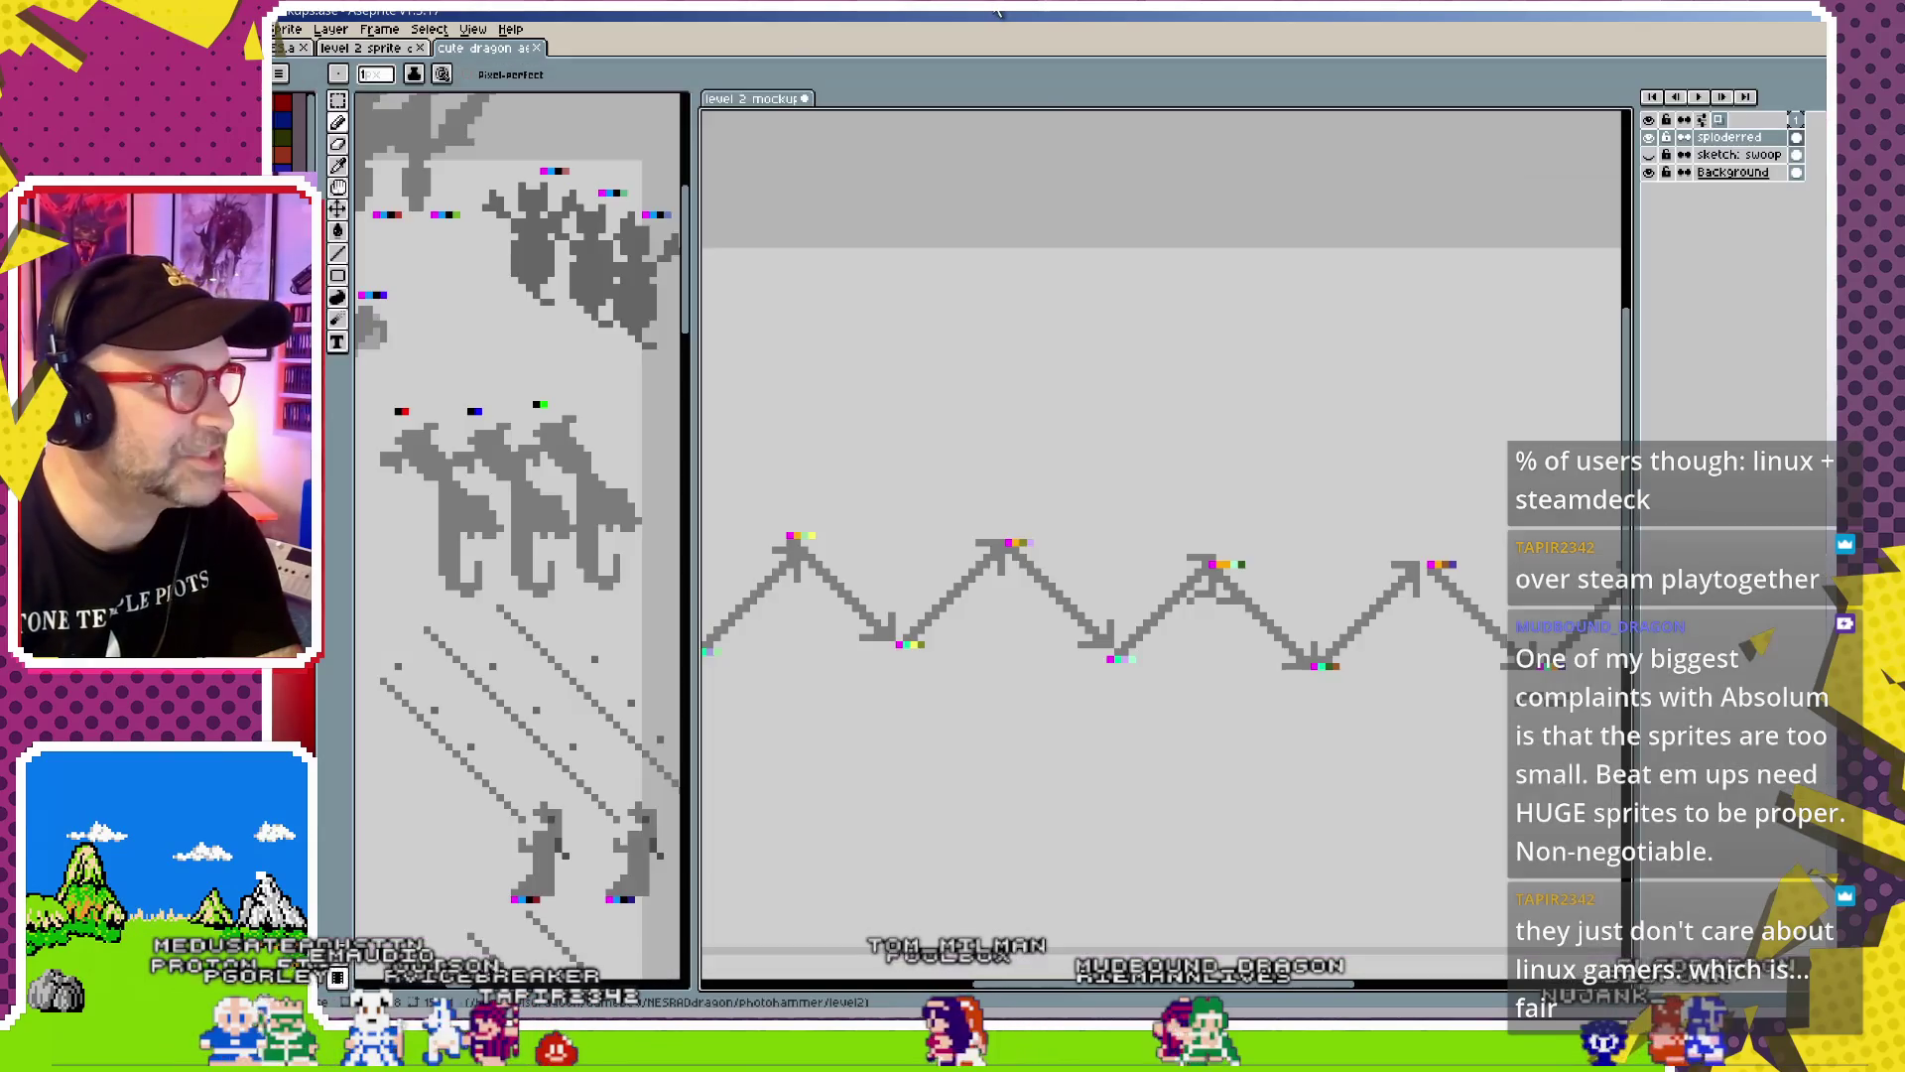
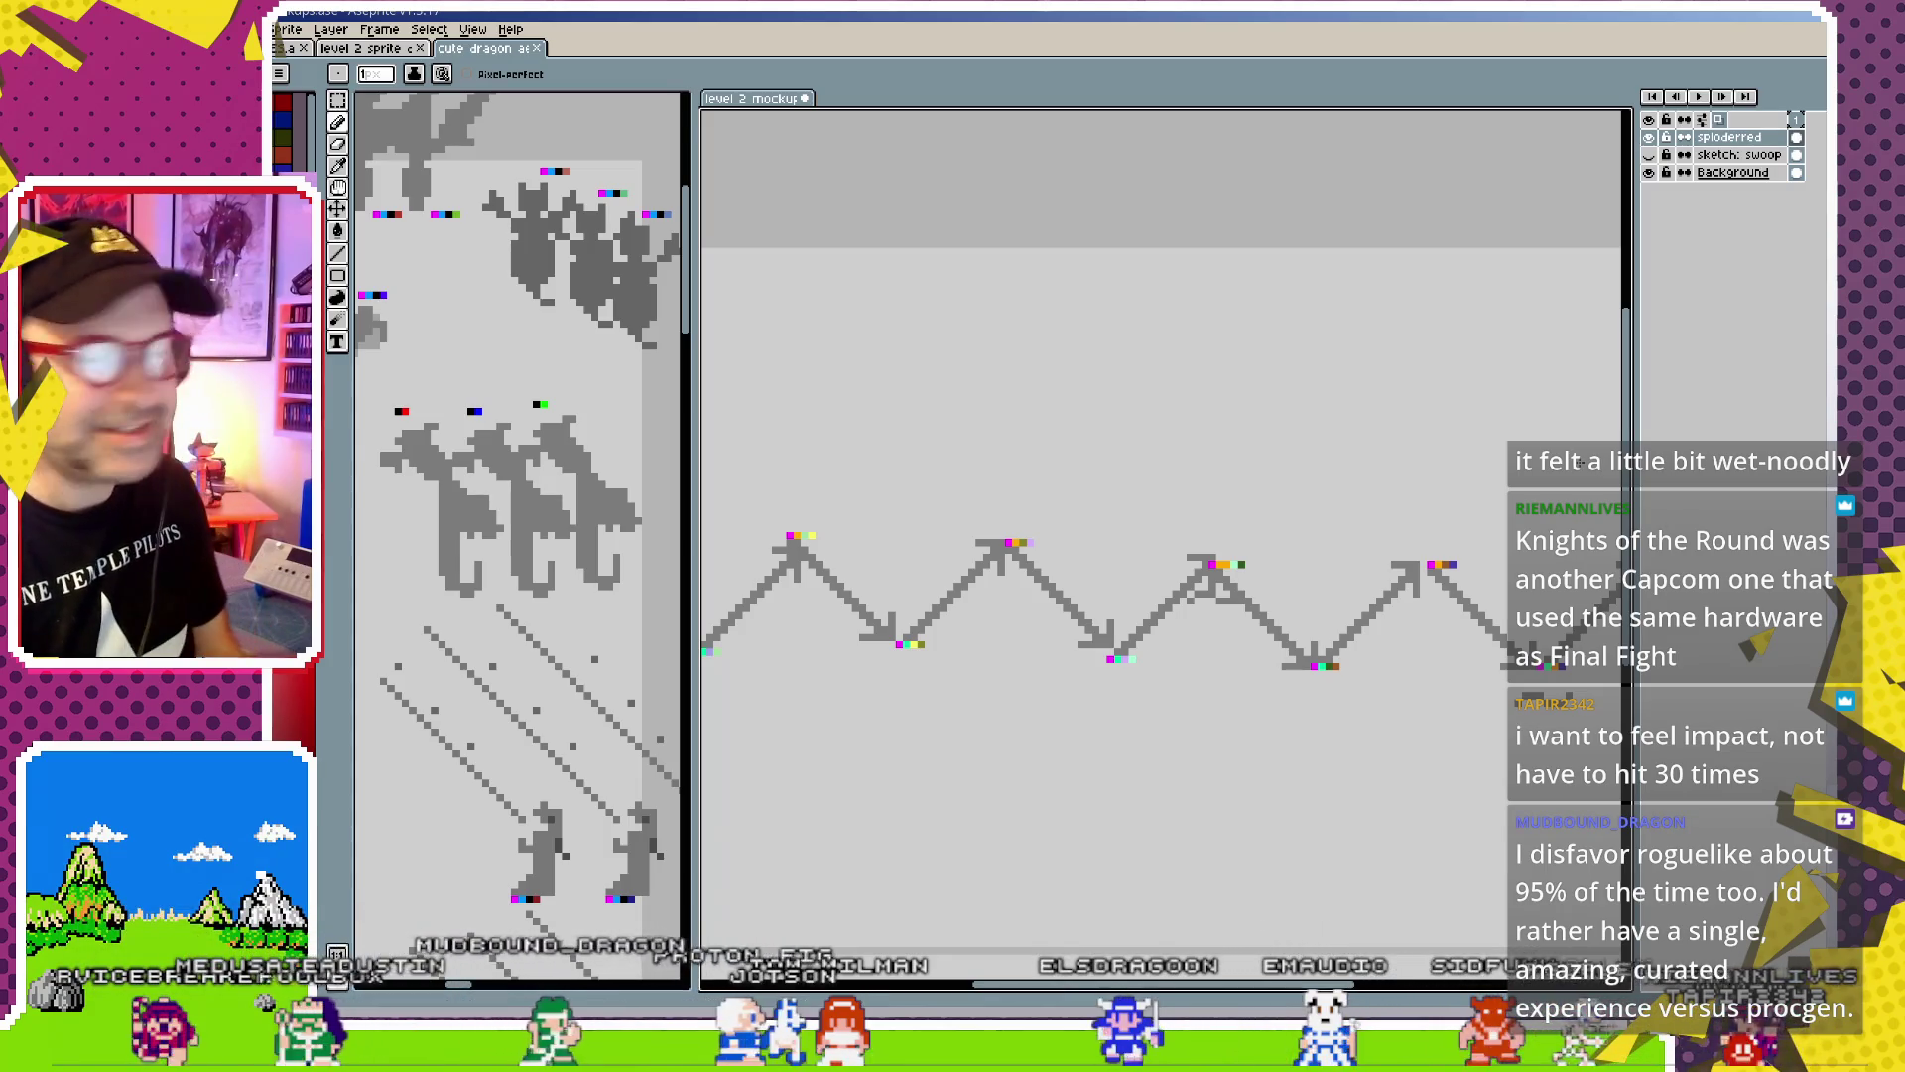
Marquee-select one zigzag peak's marker pixels and nudge them down one pixel
{"action": "scroll", "coordinate": [1270, 560], "scroll_direction": "down", "scroll_amount": 1}
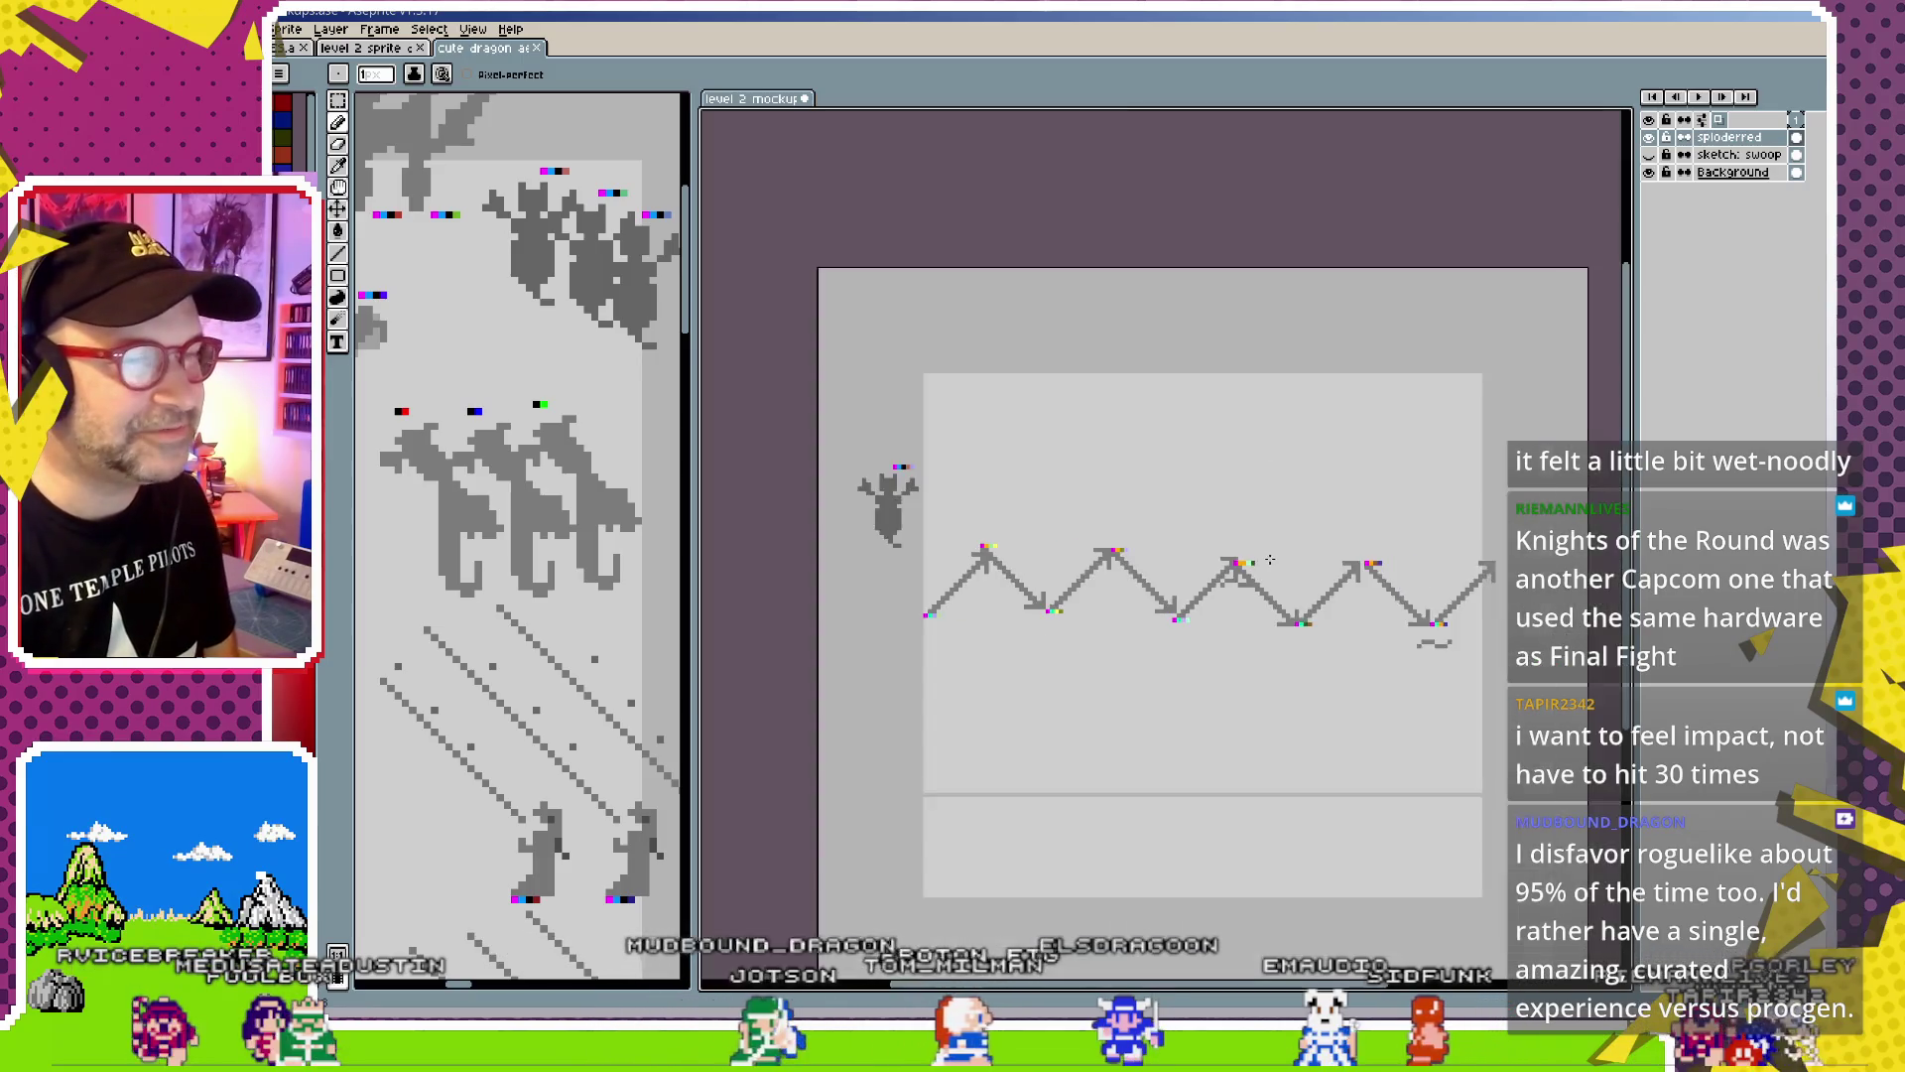
{"action": "scroll", "coordinate": [1320, 566], "scroll_direction": "up", "scroll_amount": 1}
{"action": "left_click", "coordinate": [338, 208]}
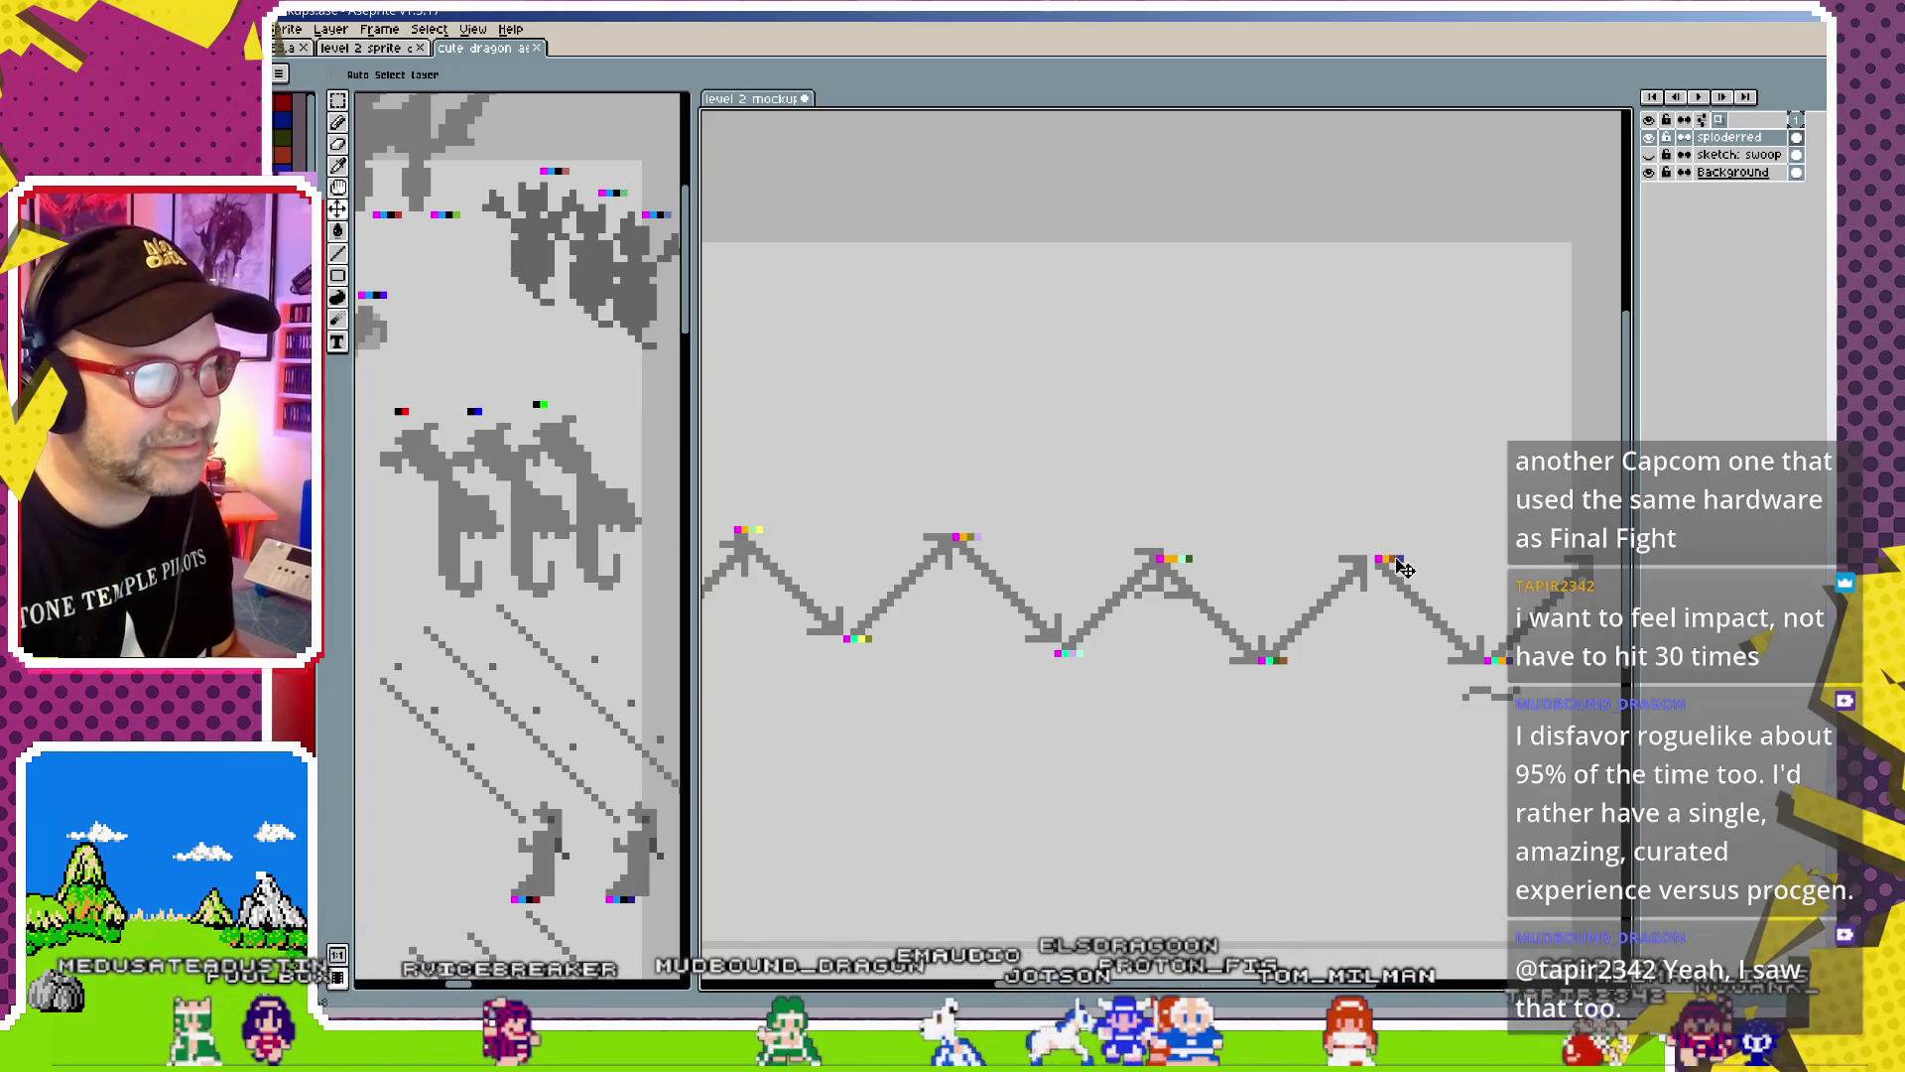
{"action": "left_click", "coordinate": [337, 100]}
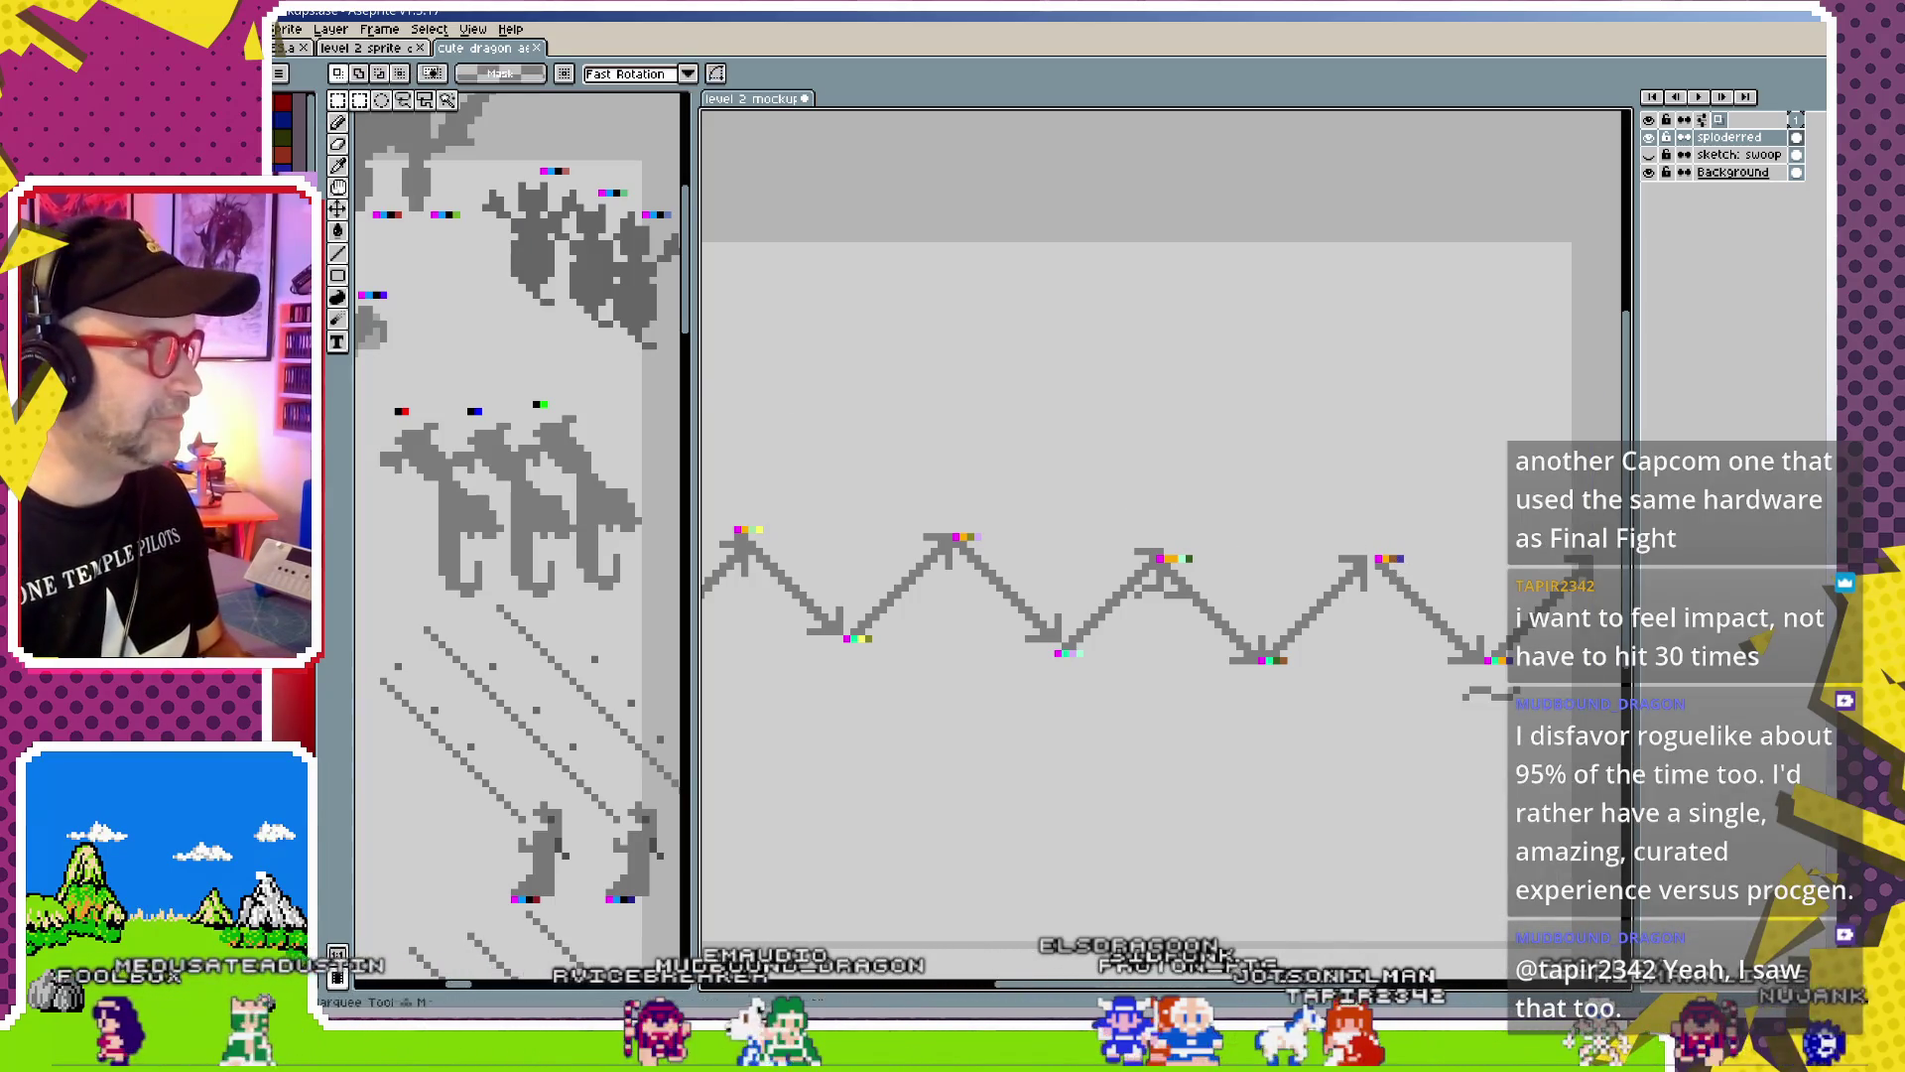
{"action": "left_click_drag", "start_coordinate": [1444, 515], "coordinate": [1364, 601]}
{"action": "key", "text": "Down"}
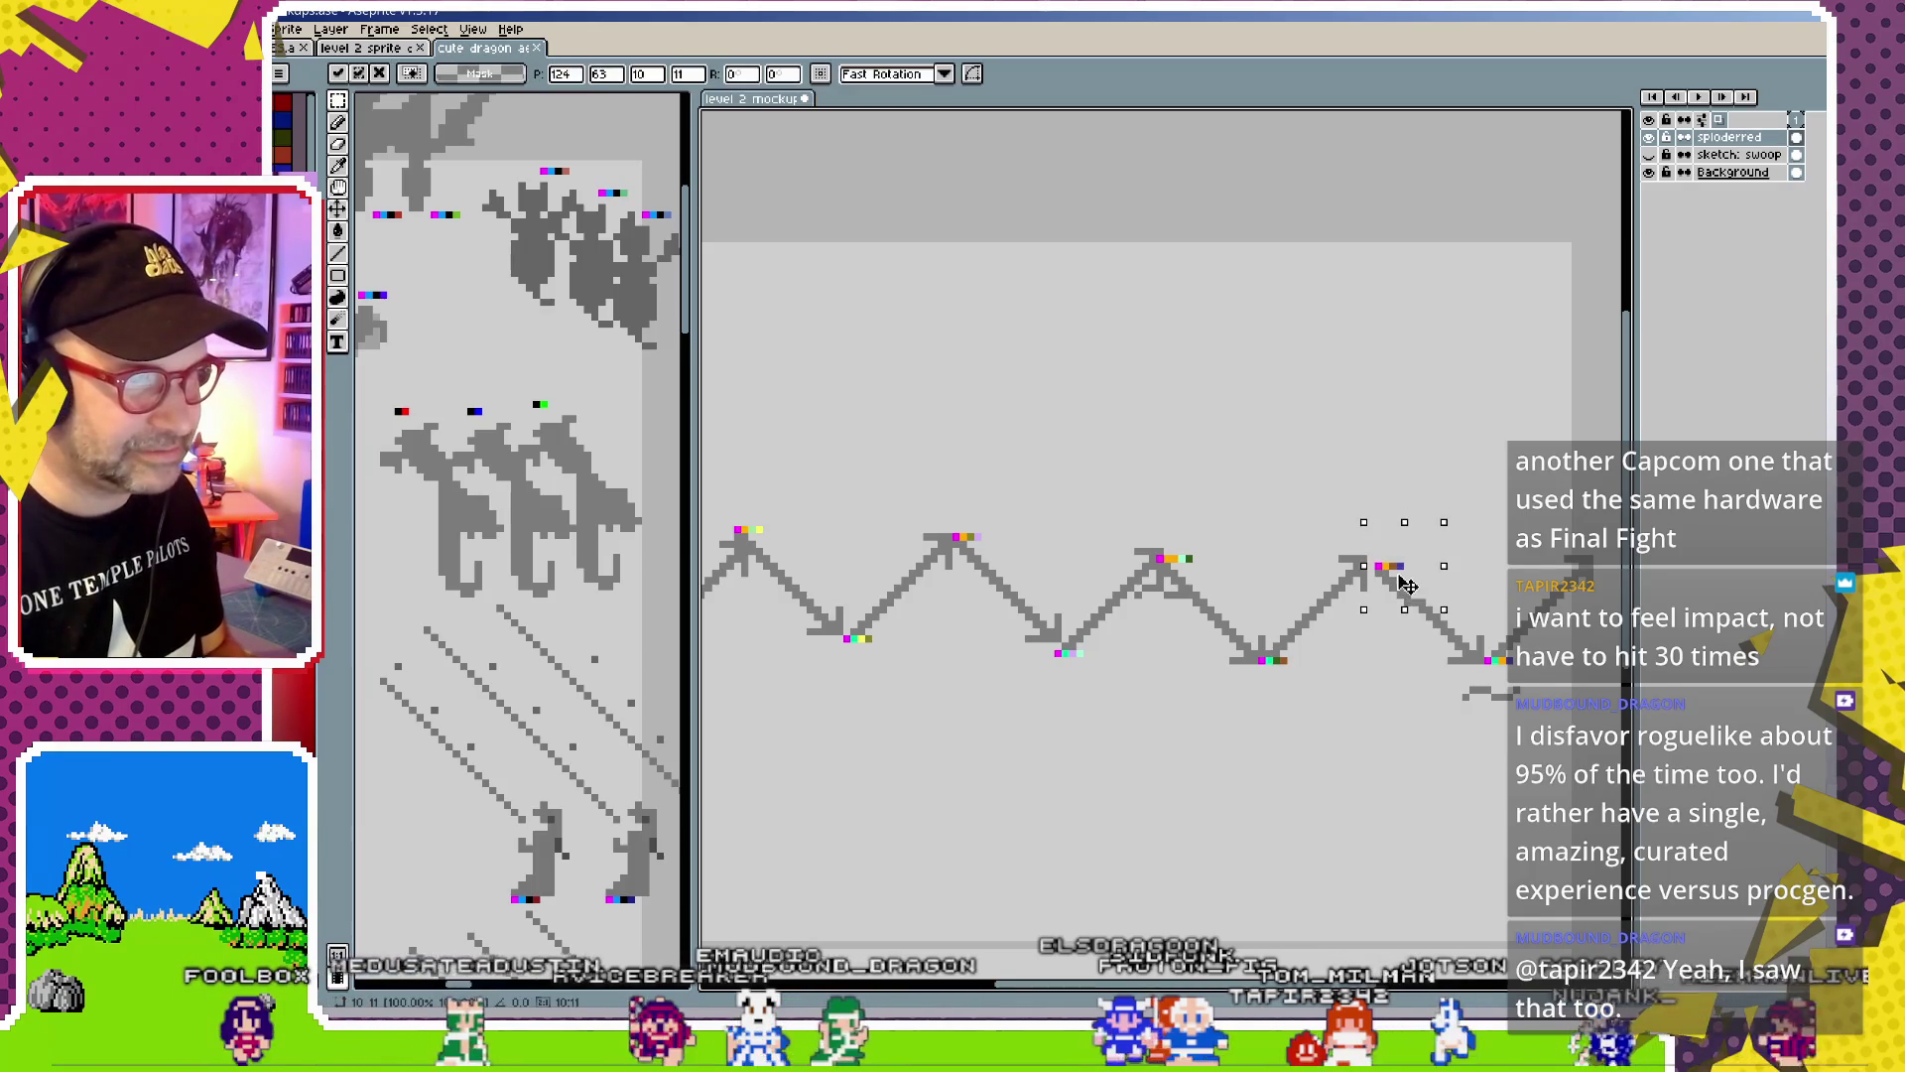
{"action": "key", "text": "Return"}
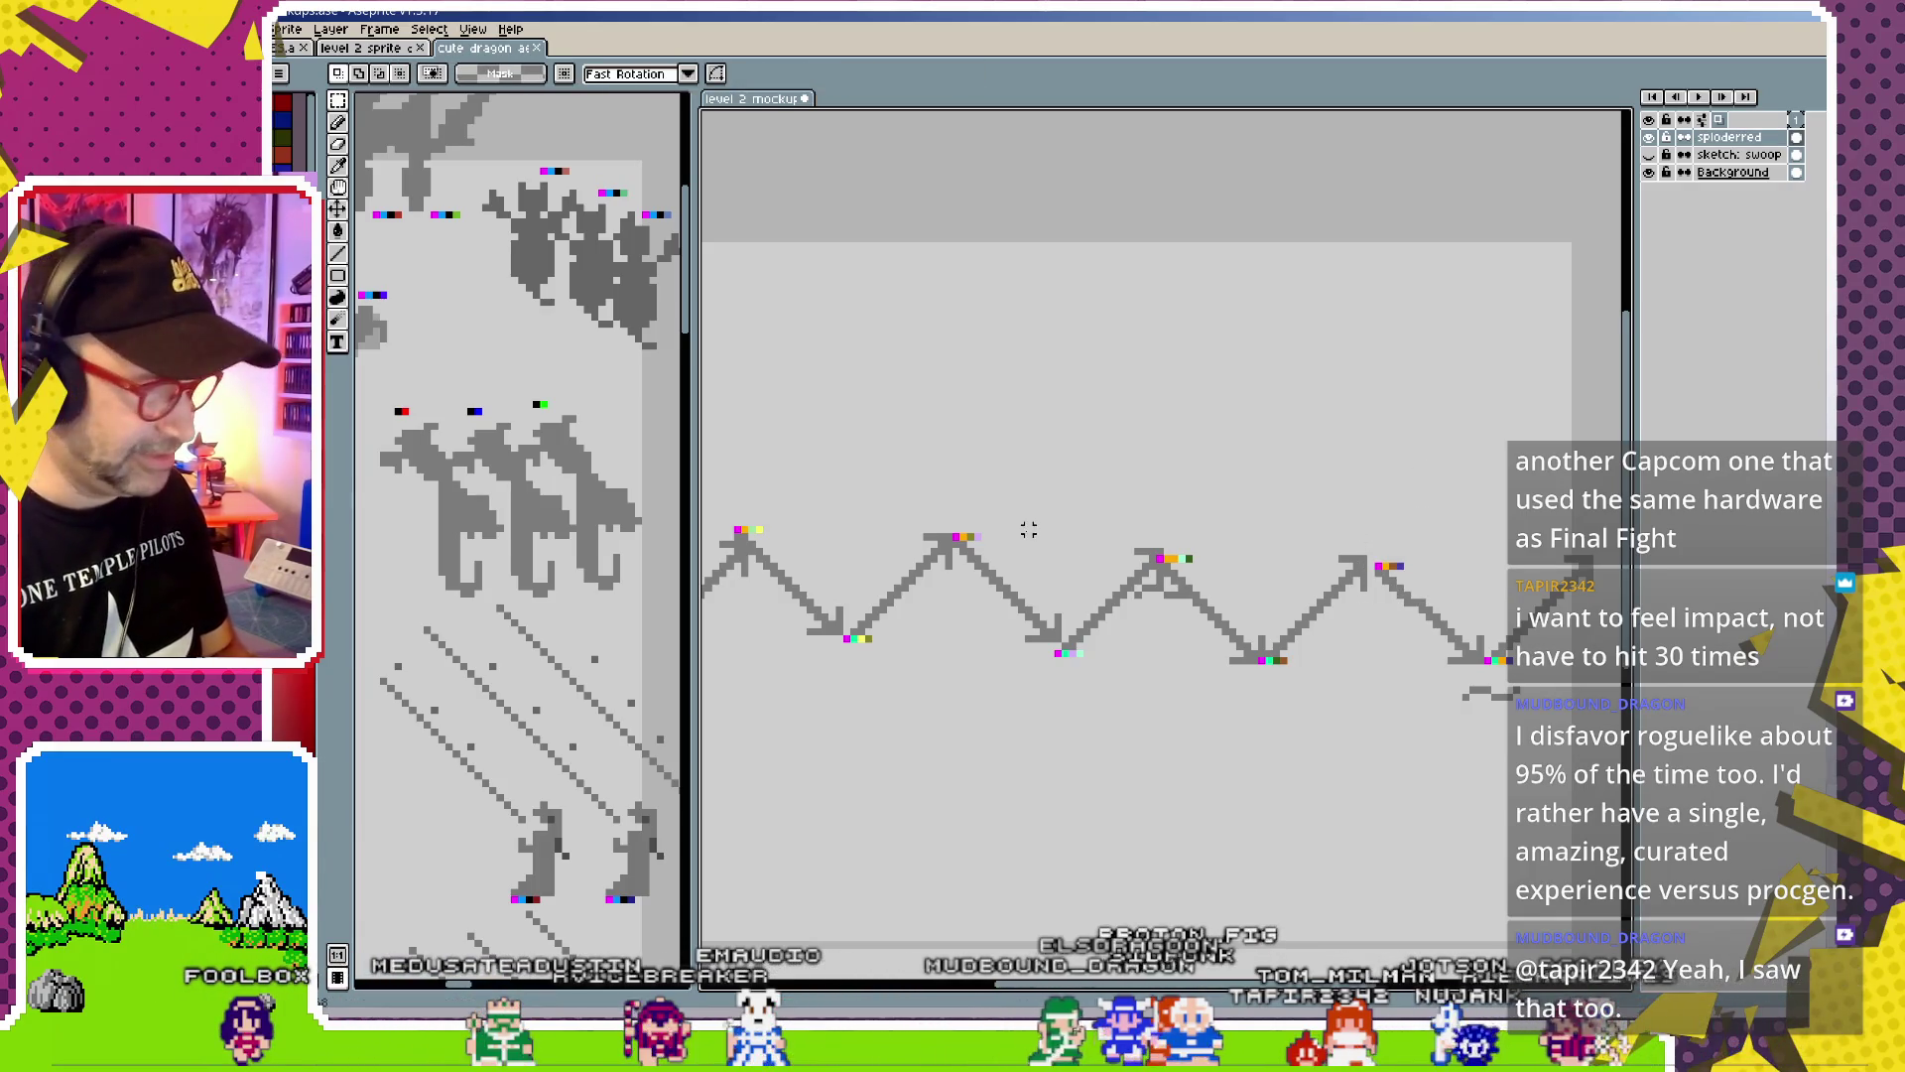
Recolour the final dip's orange marker square blue with the pencil, undoing the stray pixels
{"action": "scroll", "coordinate": [1022, 521], "scroll_direction": "up", "scroll_amount": 1}
{"action": "scroll", "coordinate": [1241, 655], "scroll_direction": "up", "scroll_amount": 1}
{"action": "scroll", "coordinate": [1281, 645], "scroll_direction": "up", "scroll_amount": 1}
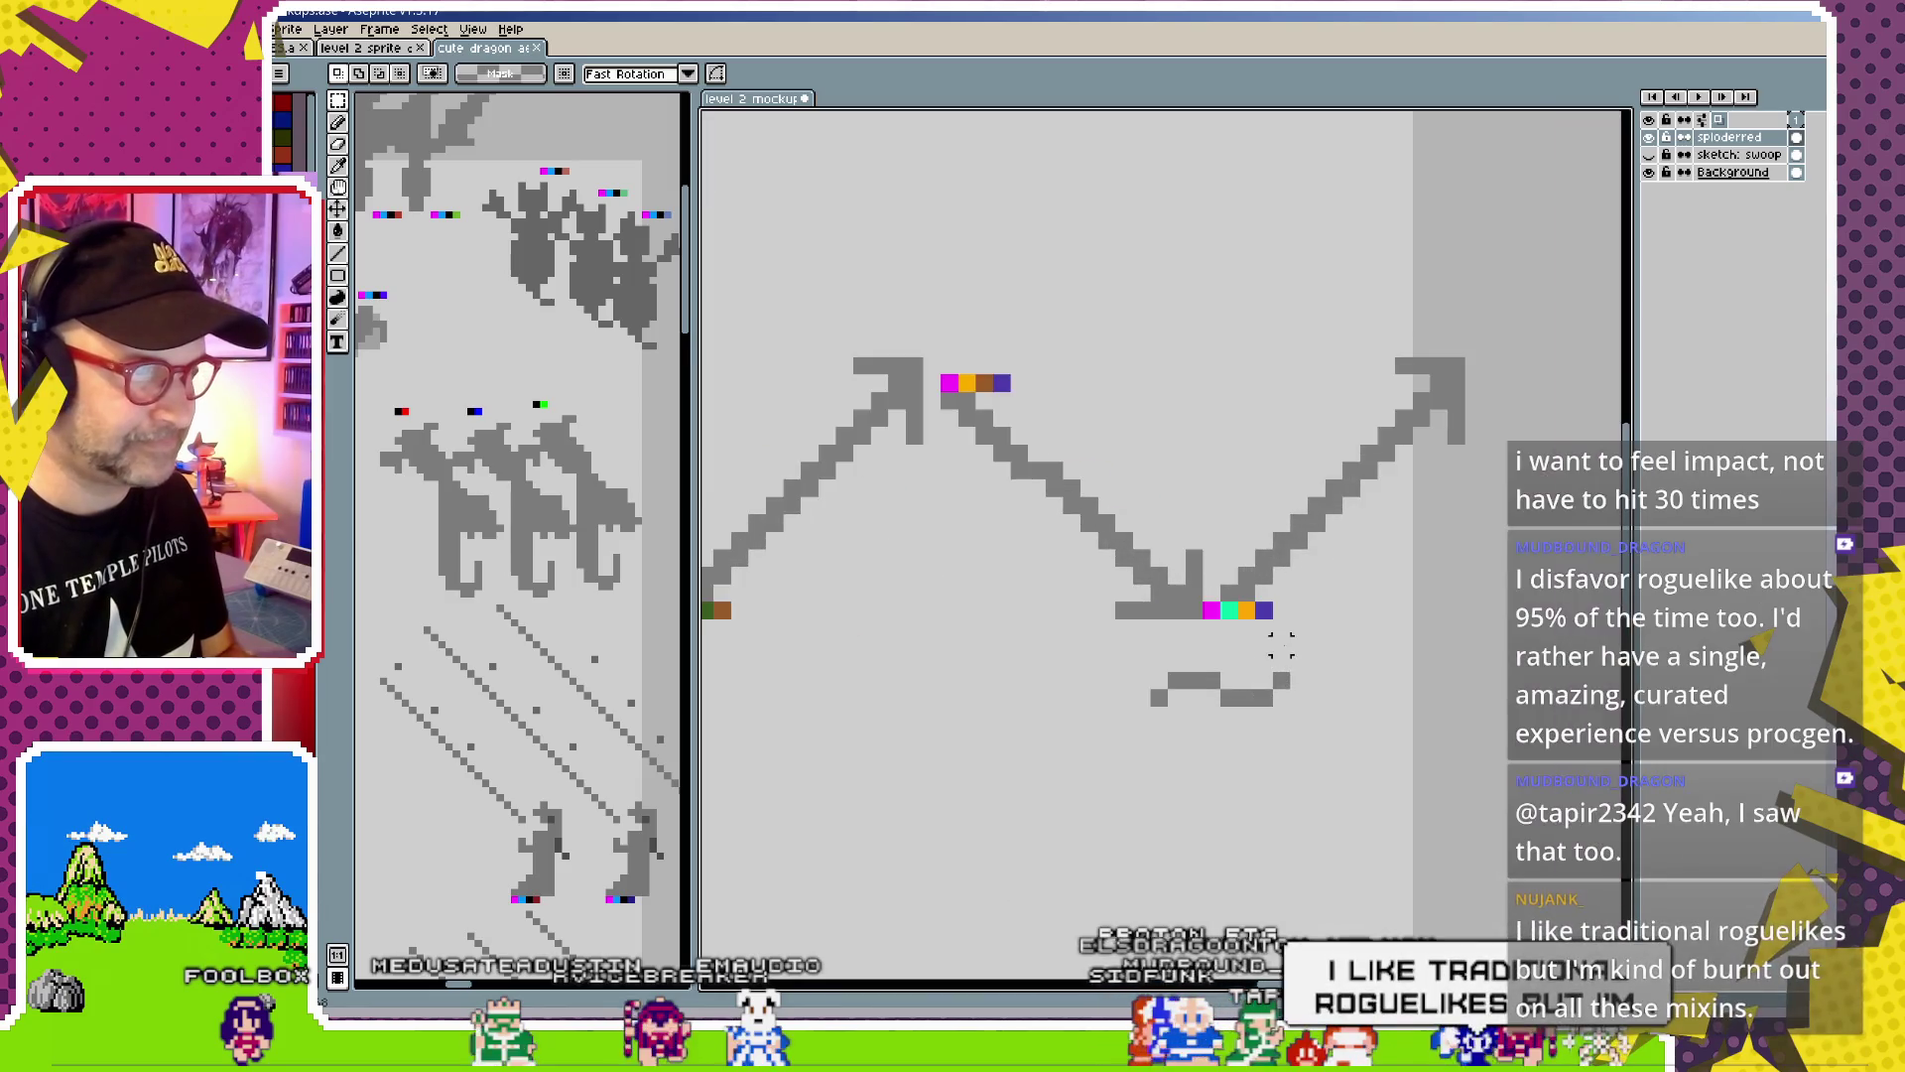
{"action": "scroll", "coordinate": [1171, 571], "scroll_direction": "up", "scroll_amount": 2}
{"action": "scroll", "coordinate": [1171, 571], "scroll_direction": "down", "scroll_amount": 3}
{"action": "scroll", "coordinate": [1168, 570], "scroll_direction": "up", "scroll_amount": 2}
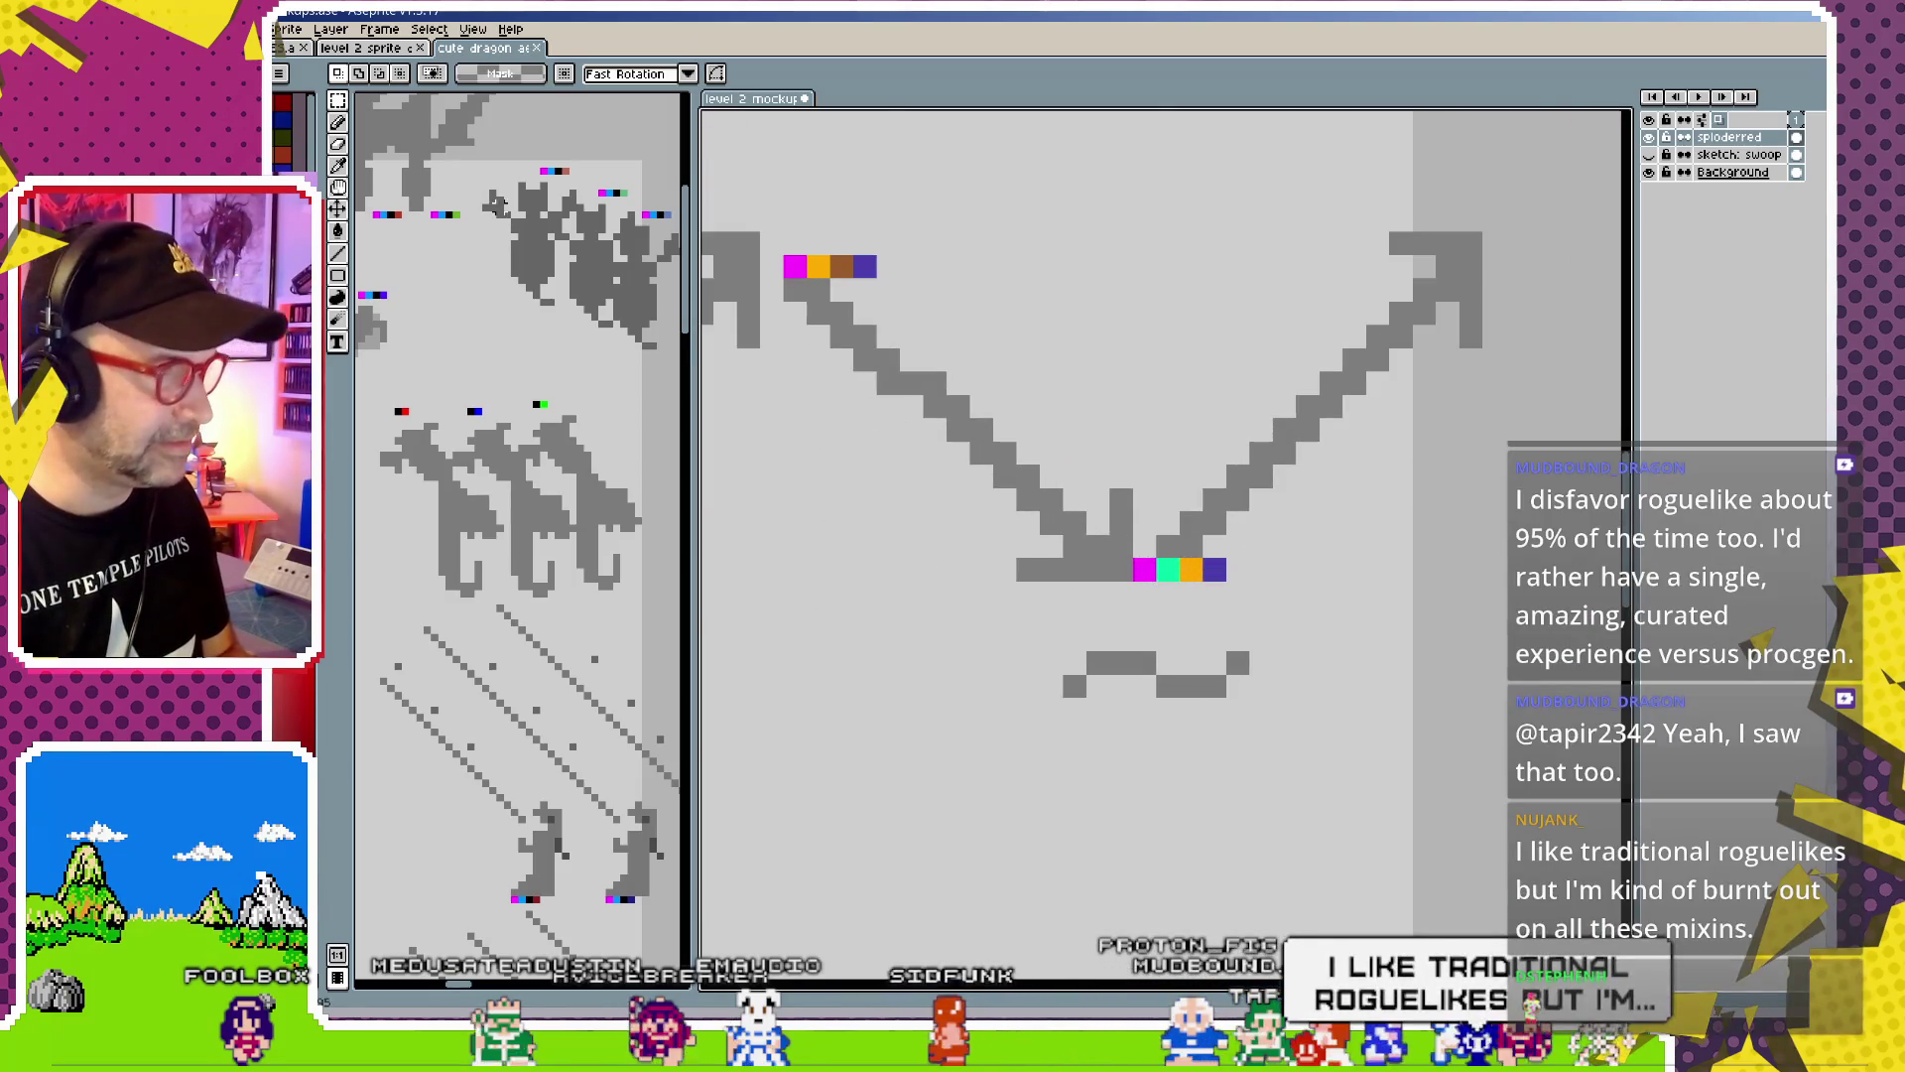
{"action": "key", "text": "b"}
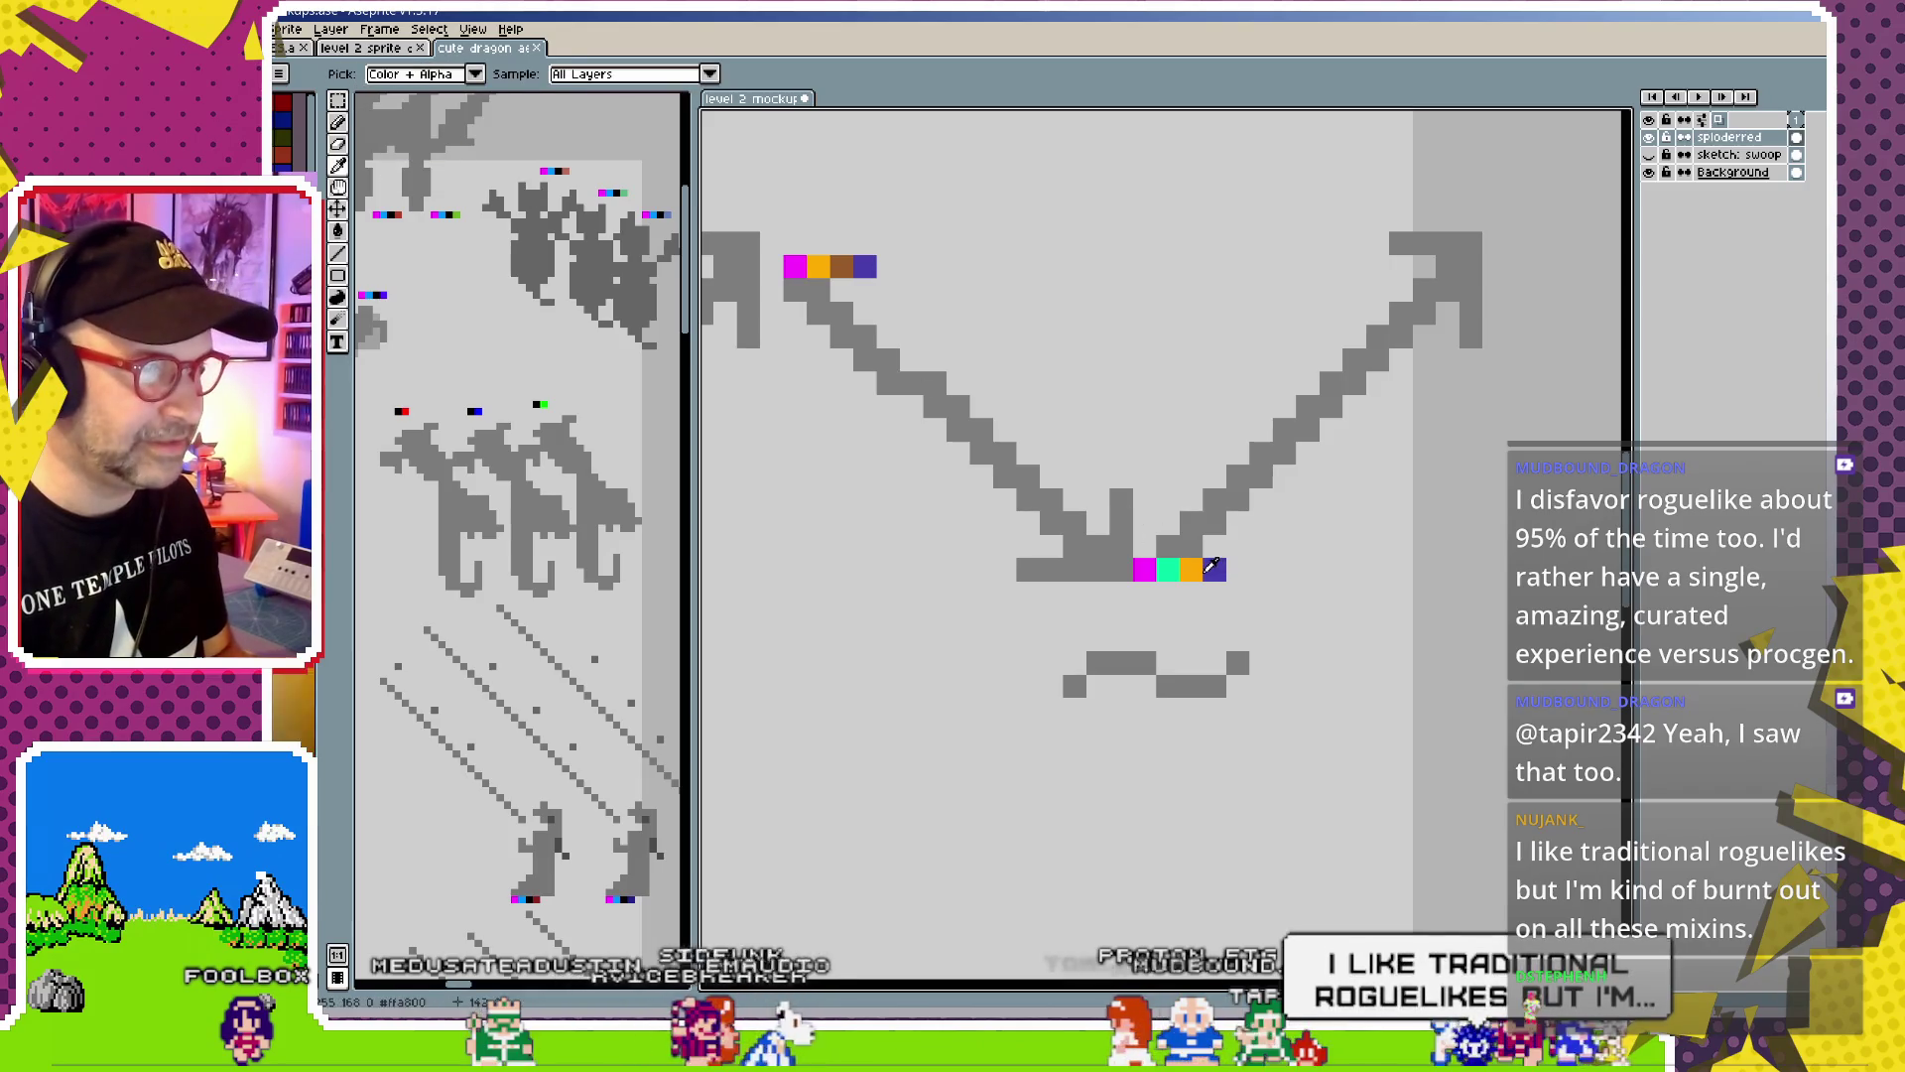
{"action": "left_click_drag", "start_coordinate": [1190, 569], "coordinate": [1215, 592]}
{"action": "key", "text": "ctrl+z"}
{"action": "left_click", "coordinate": [1212, 614]}
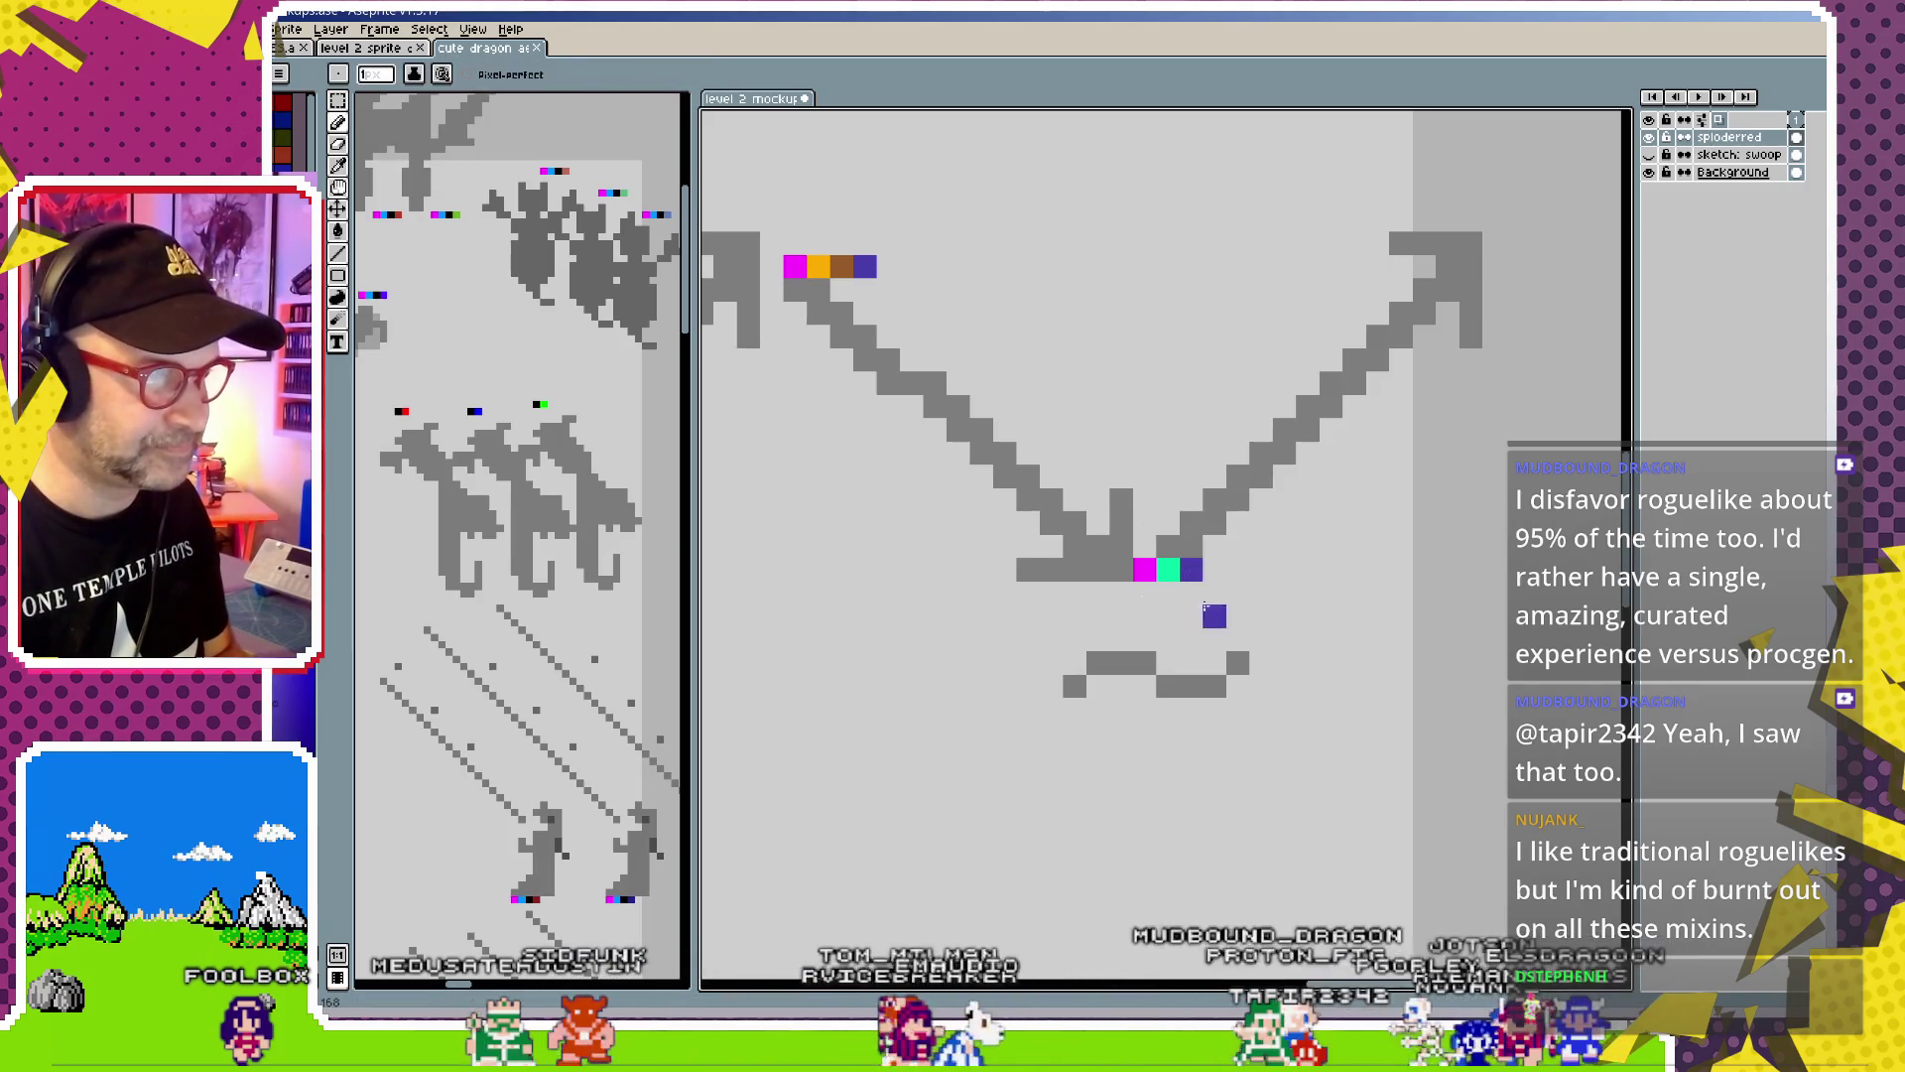
{"action": "left_click", "coordinate": [384, 50]}
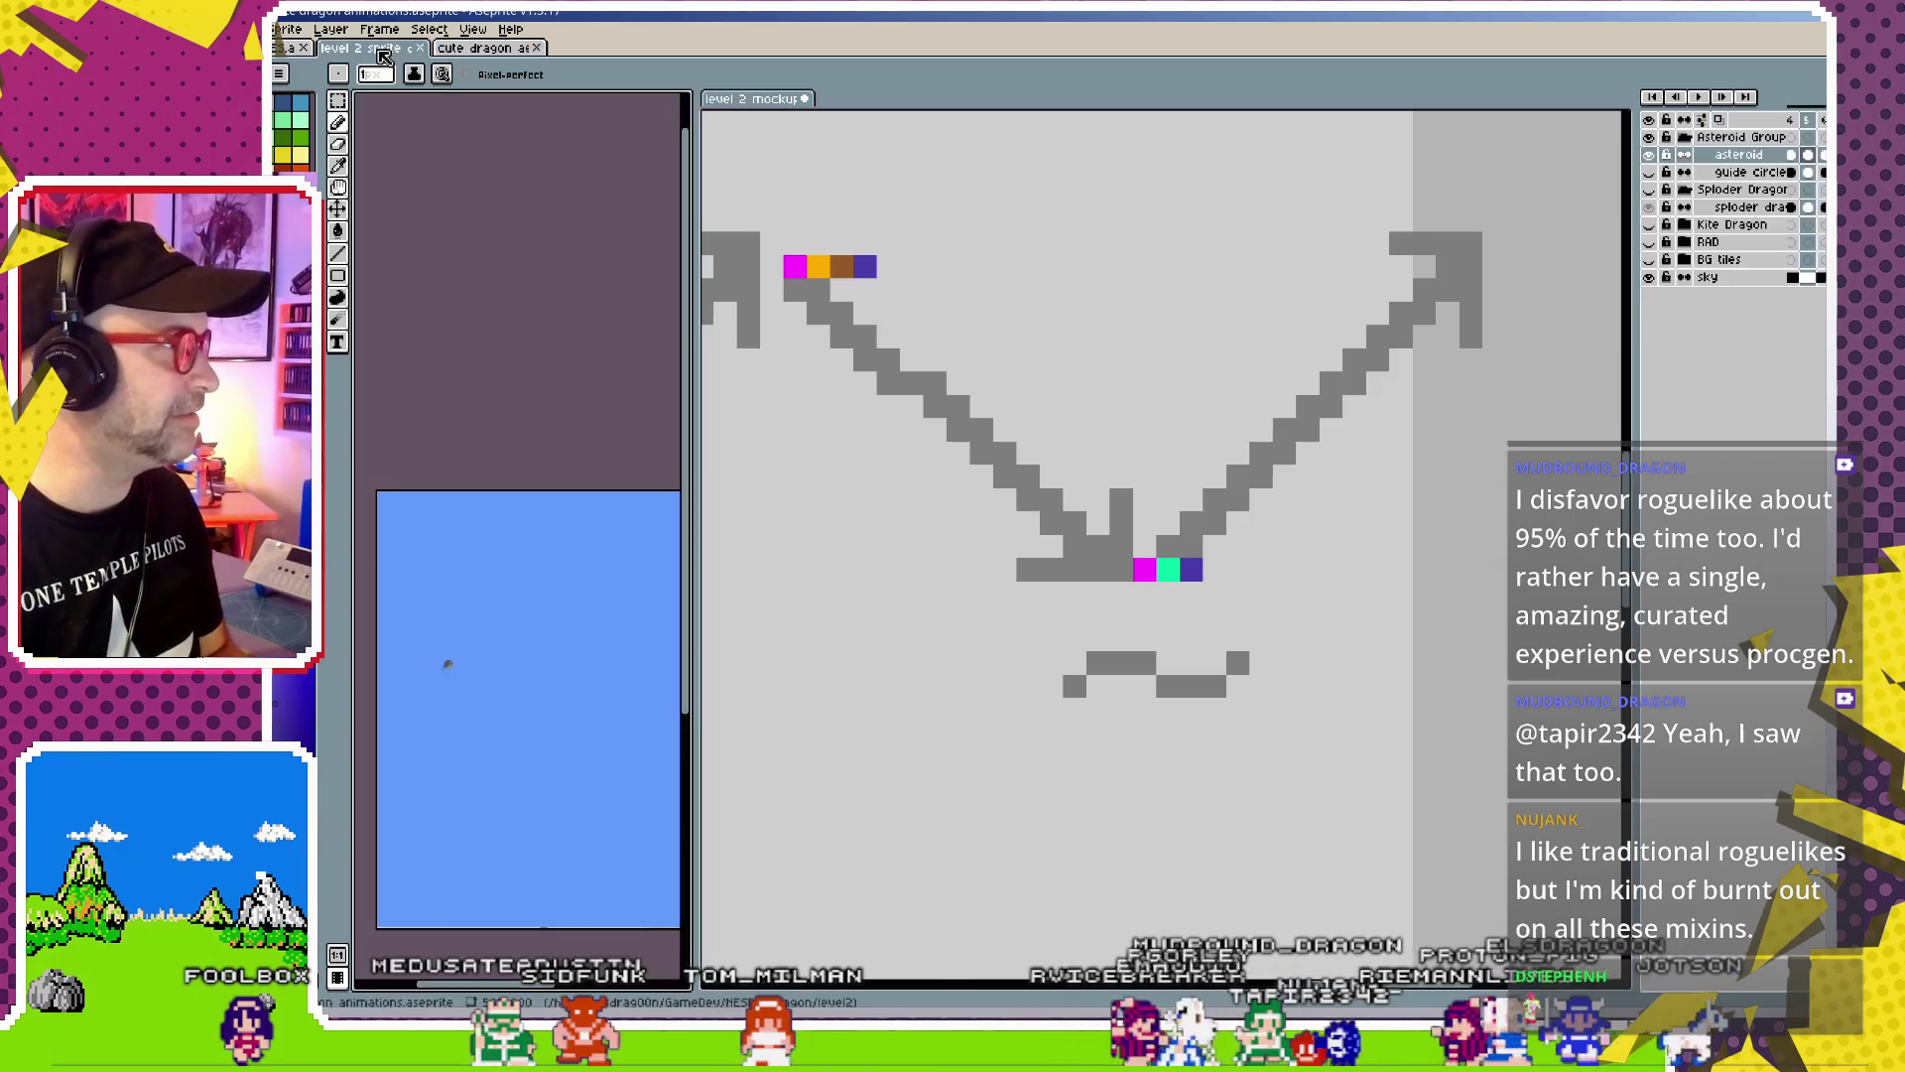
Open the exported lv2_bluesploder_zigzag.png from the level2 folder
{"action": "left_click", "coordinate": [303, 49]}
{"action": "left_click", "coordinate": [367, 47]}
{"action": "left_click", "coordinate": [486, 49]}
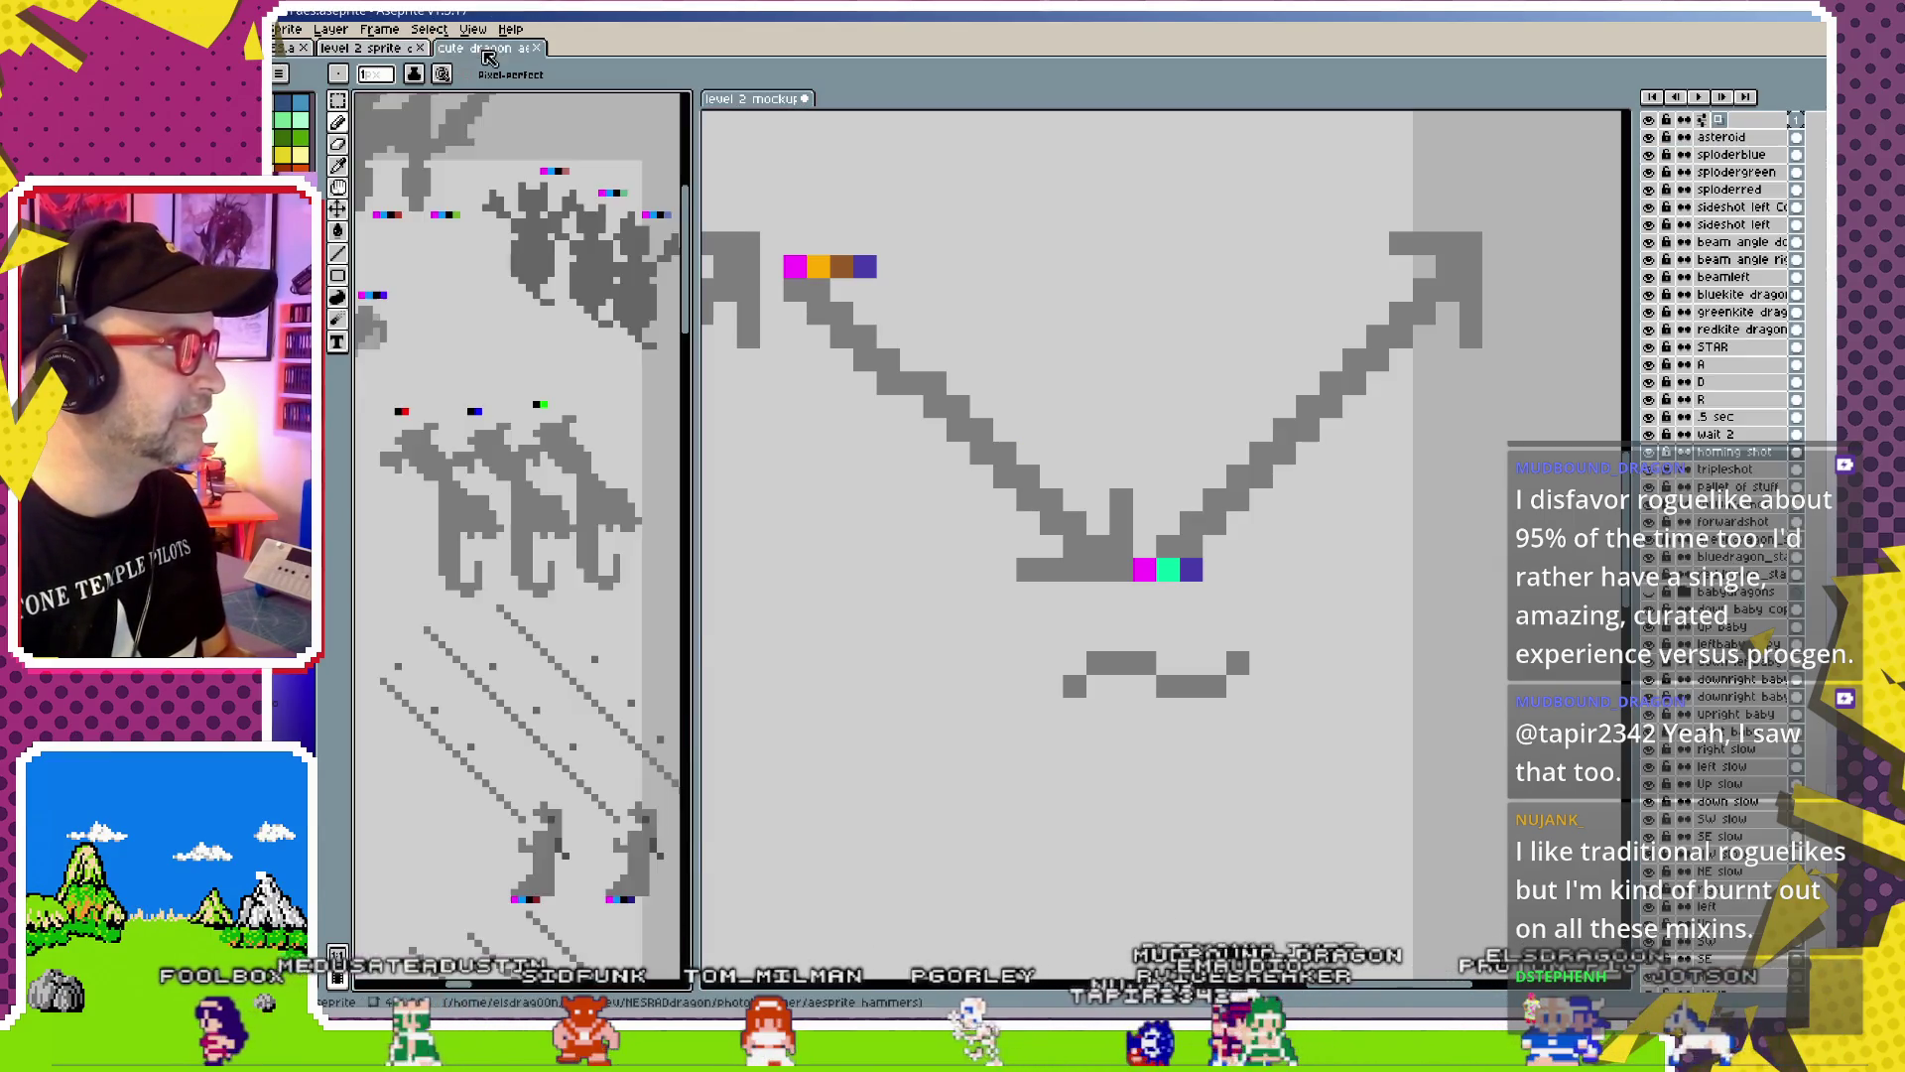
{"action": "key", "text": "ctrl+o"}
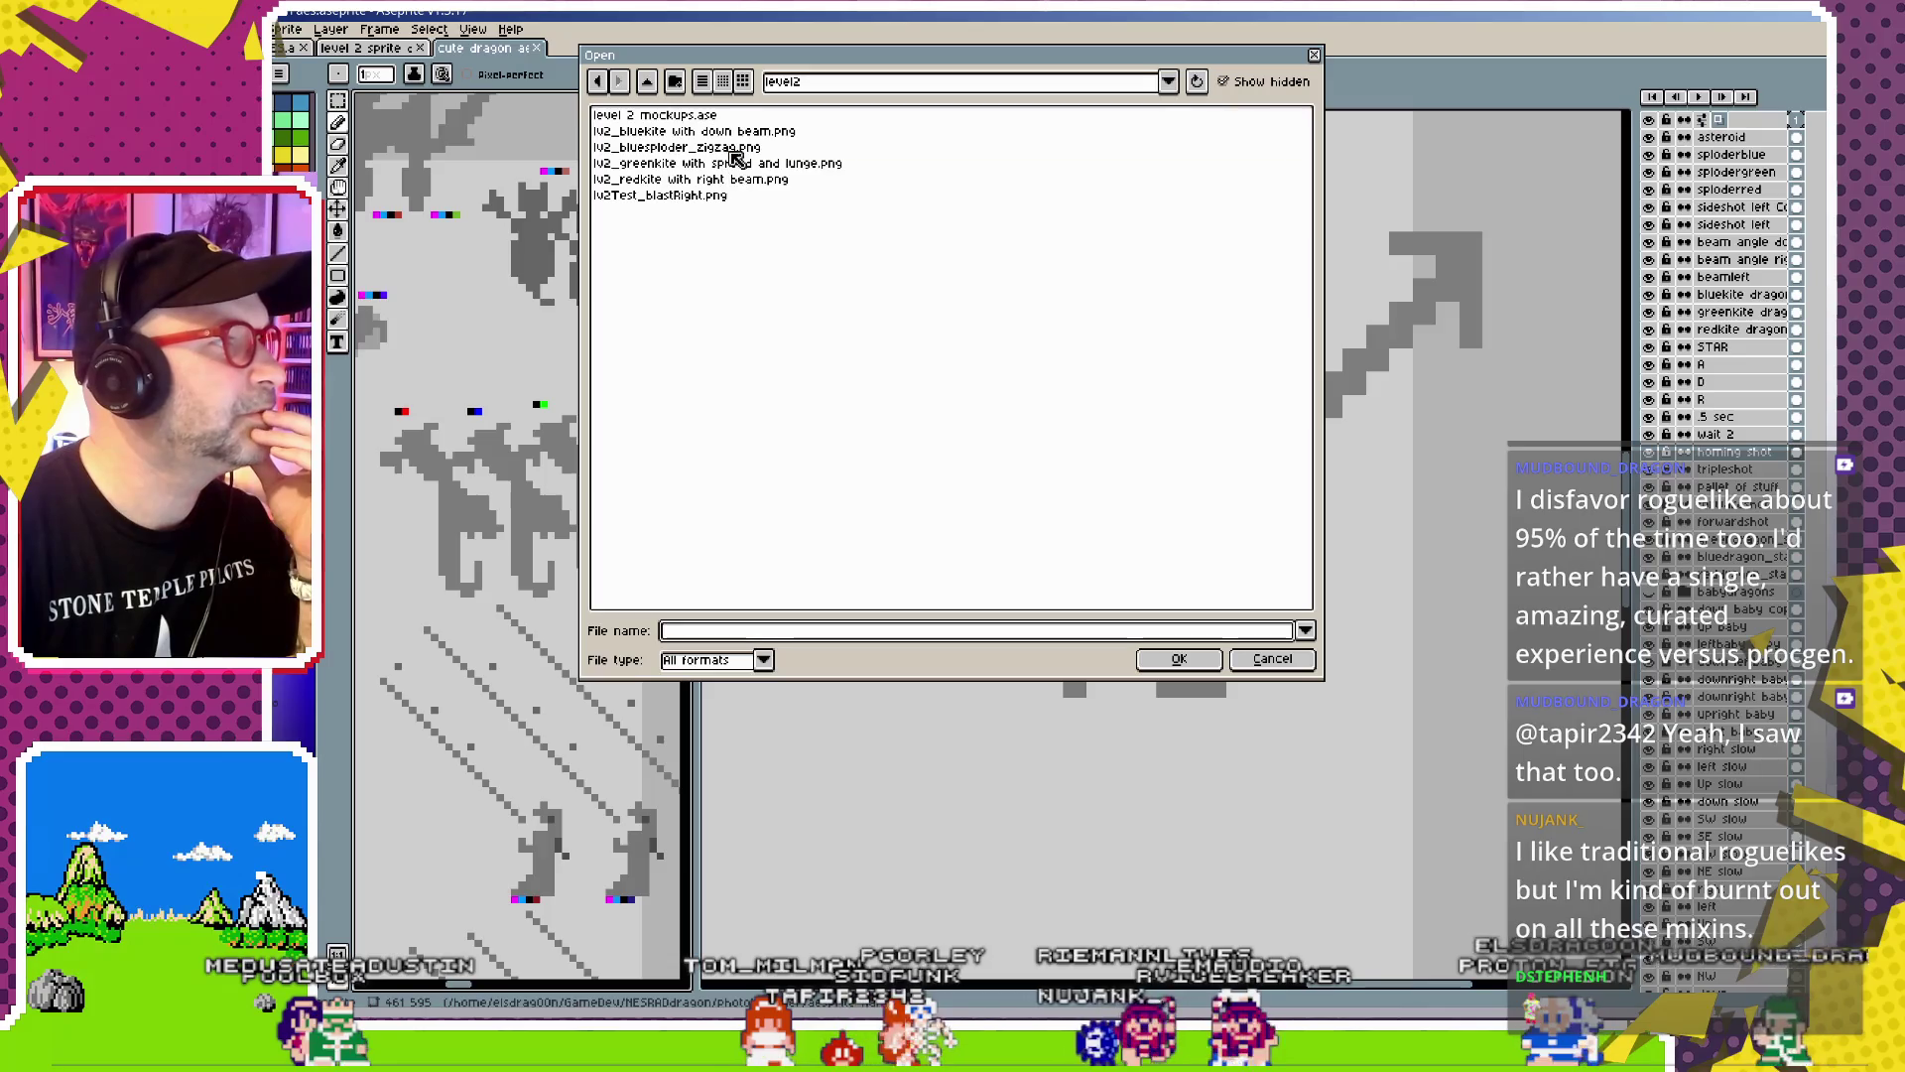
{"action": "double_click", "coordinate": [734, 149]}
{"action": "scroll", "coordinate": [1163, 563], "scroll_direction": "down", "scroll_amount": 1}
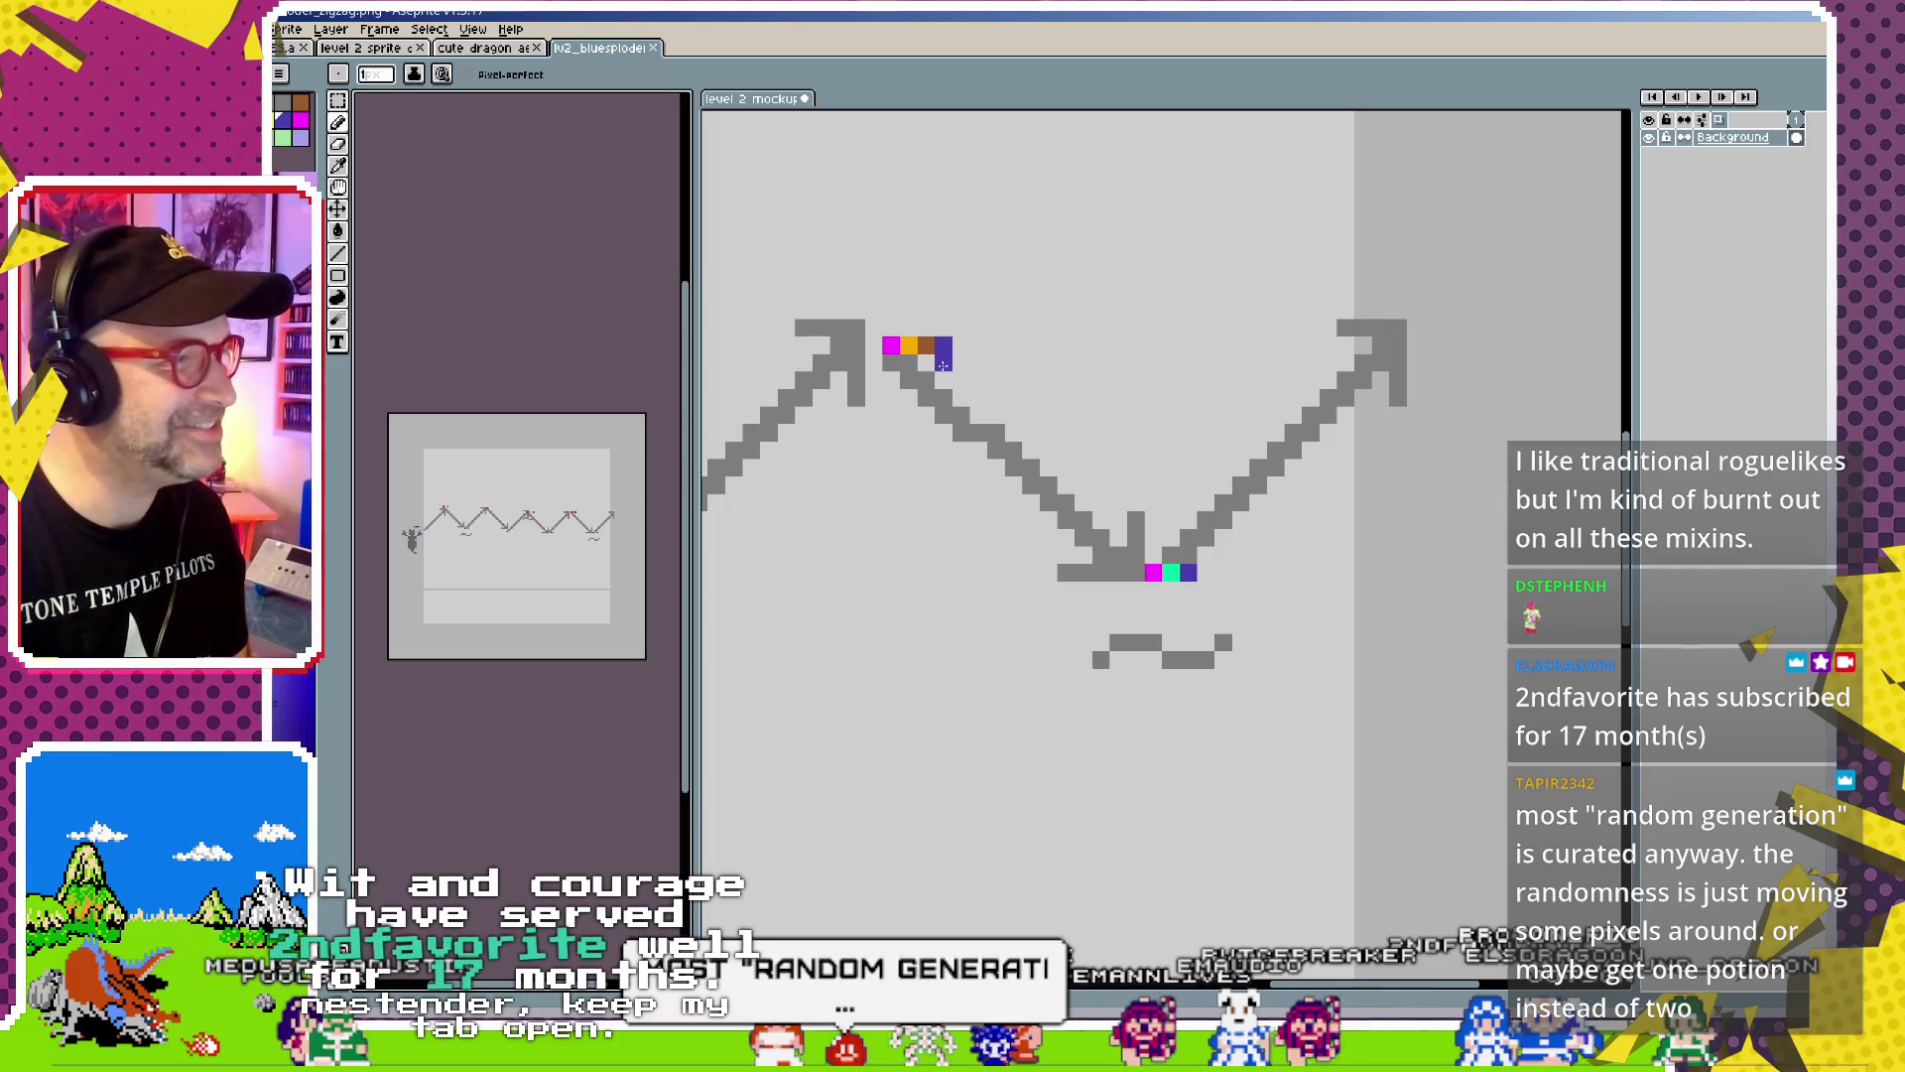
Drag the purple pixel by the final dip four pixels right, then check the whole row
{"action": "left_click", "coordinate": [1311, 641]}
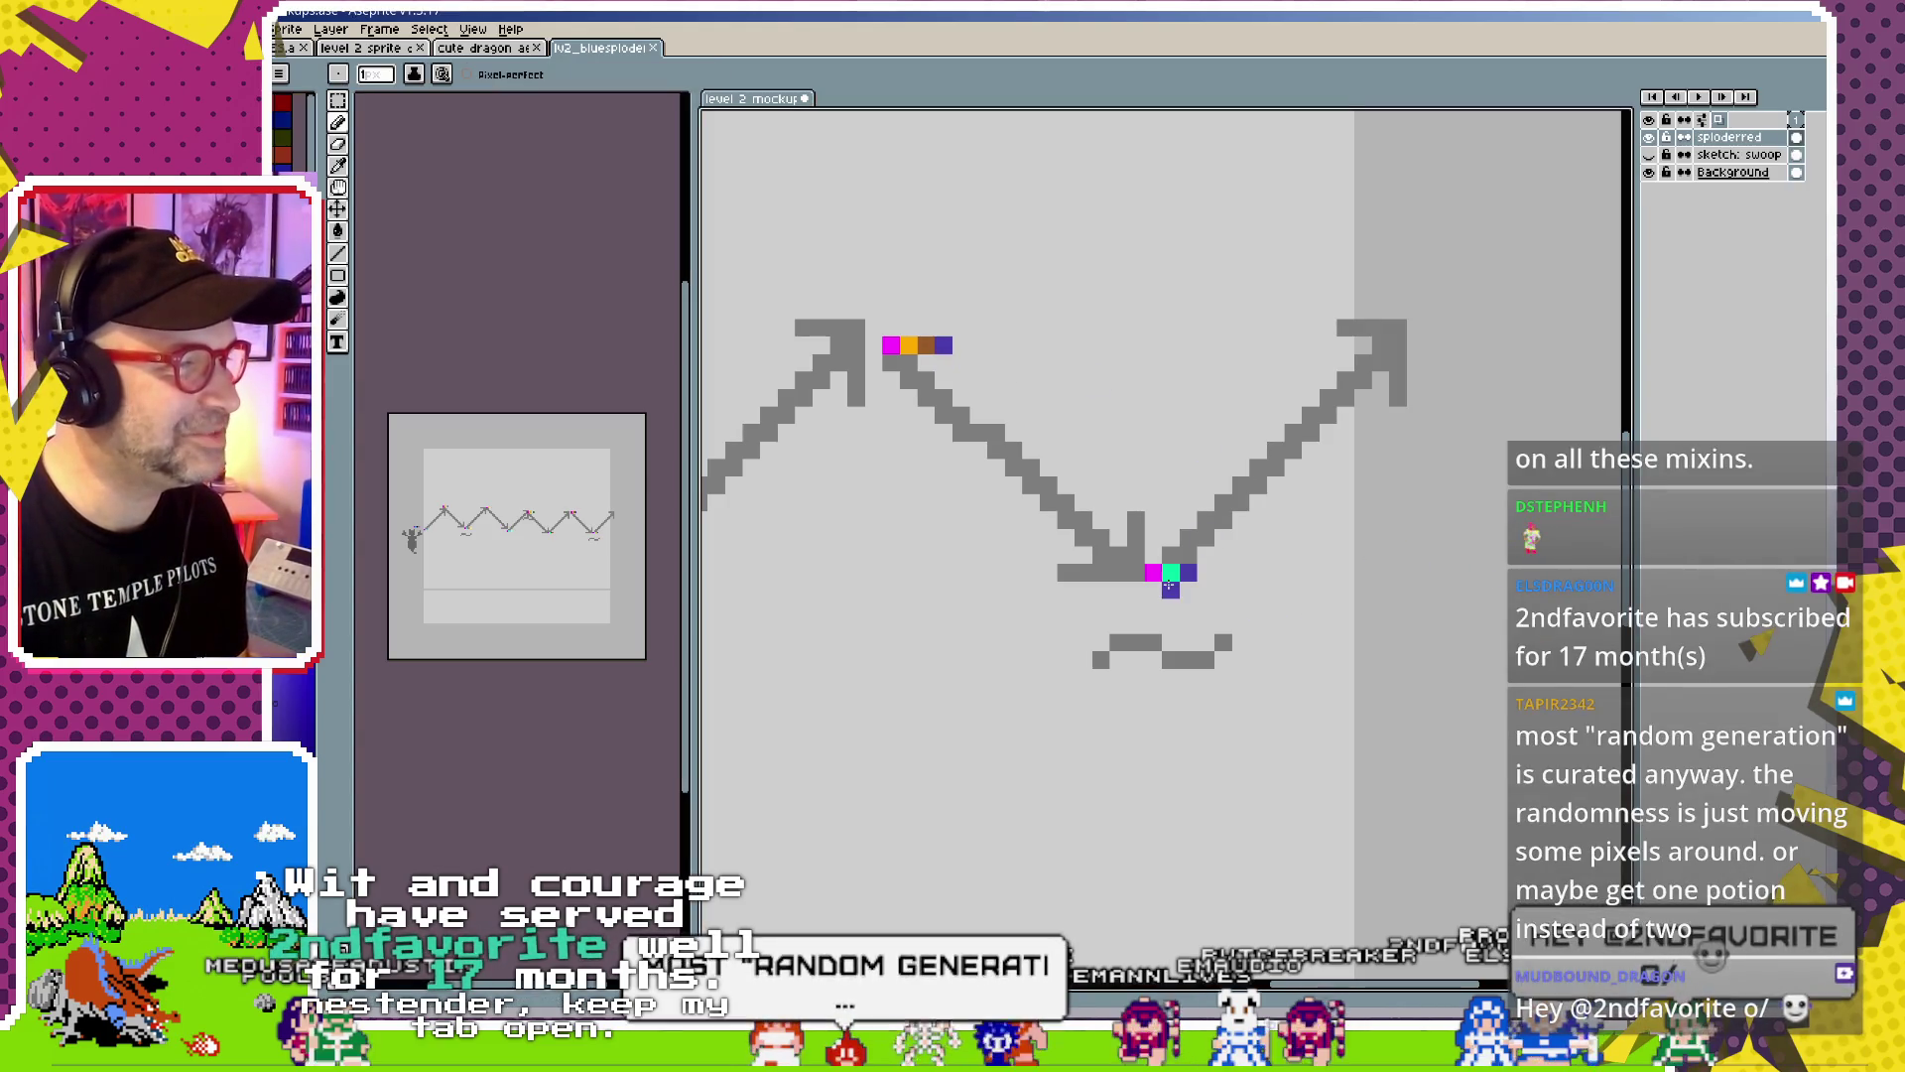
{"action": "scroll", "coordinate": [1131, 623], "scroll_direction": "down", "scroll_amount": 2}
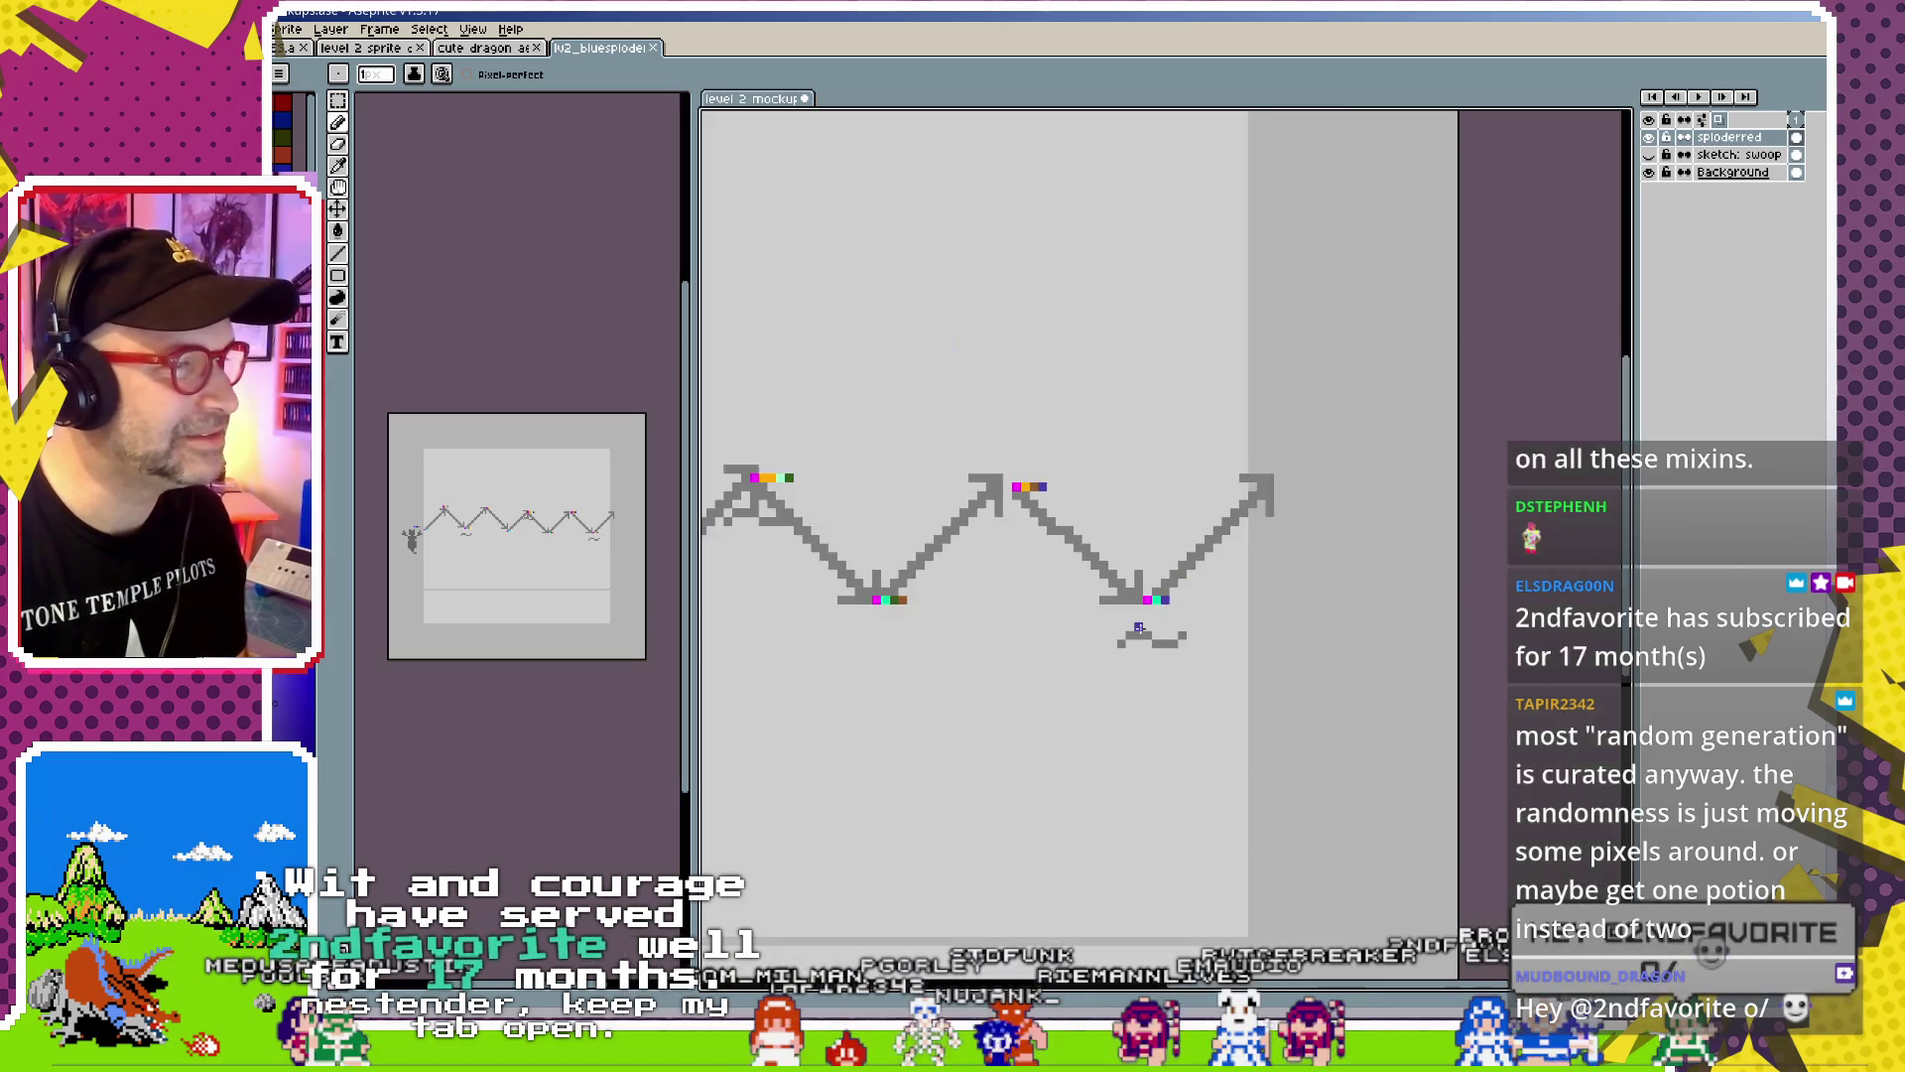
{"action": "scroll", "coordinate": [1139, 627], "scroll_direction": "up", "scroll_amount": 1}
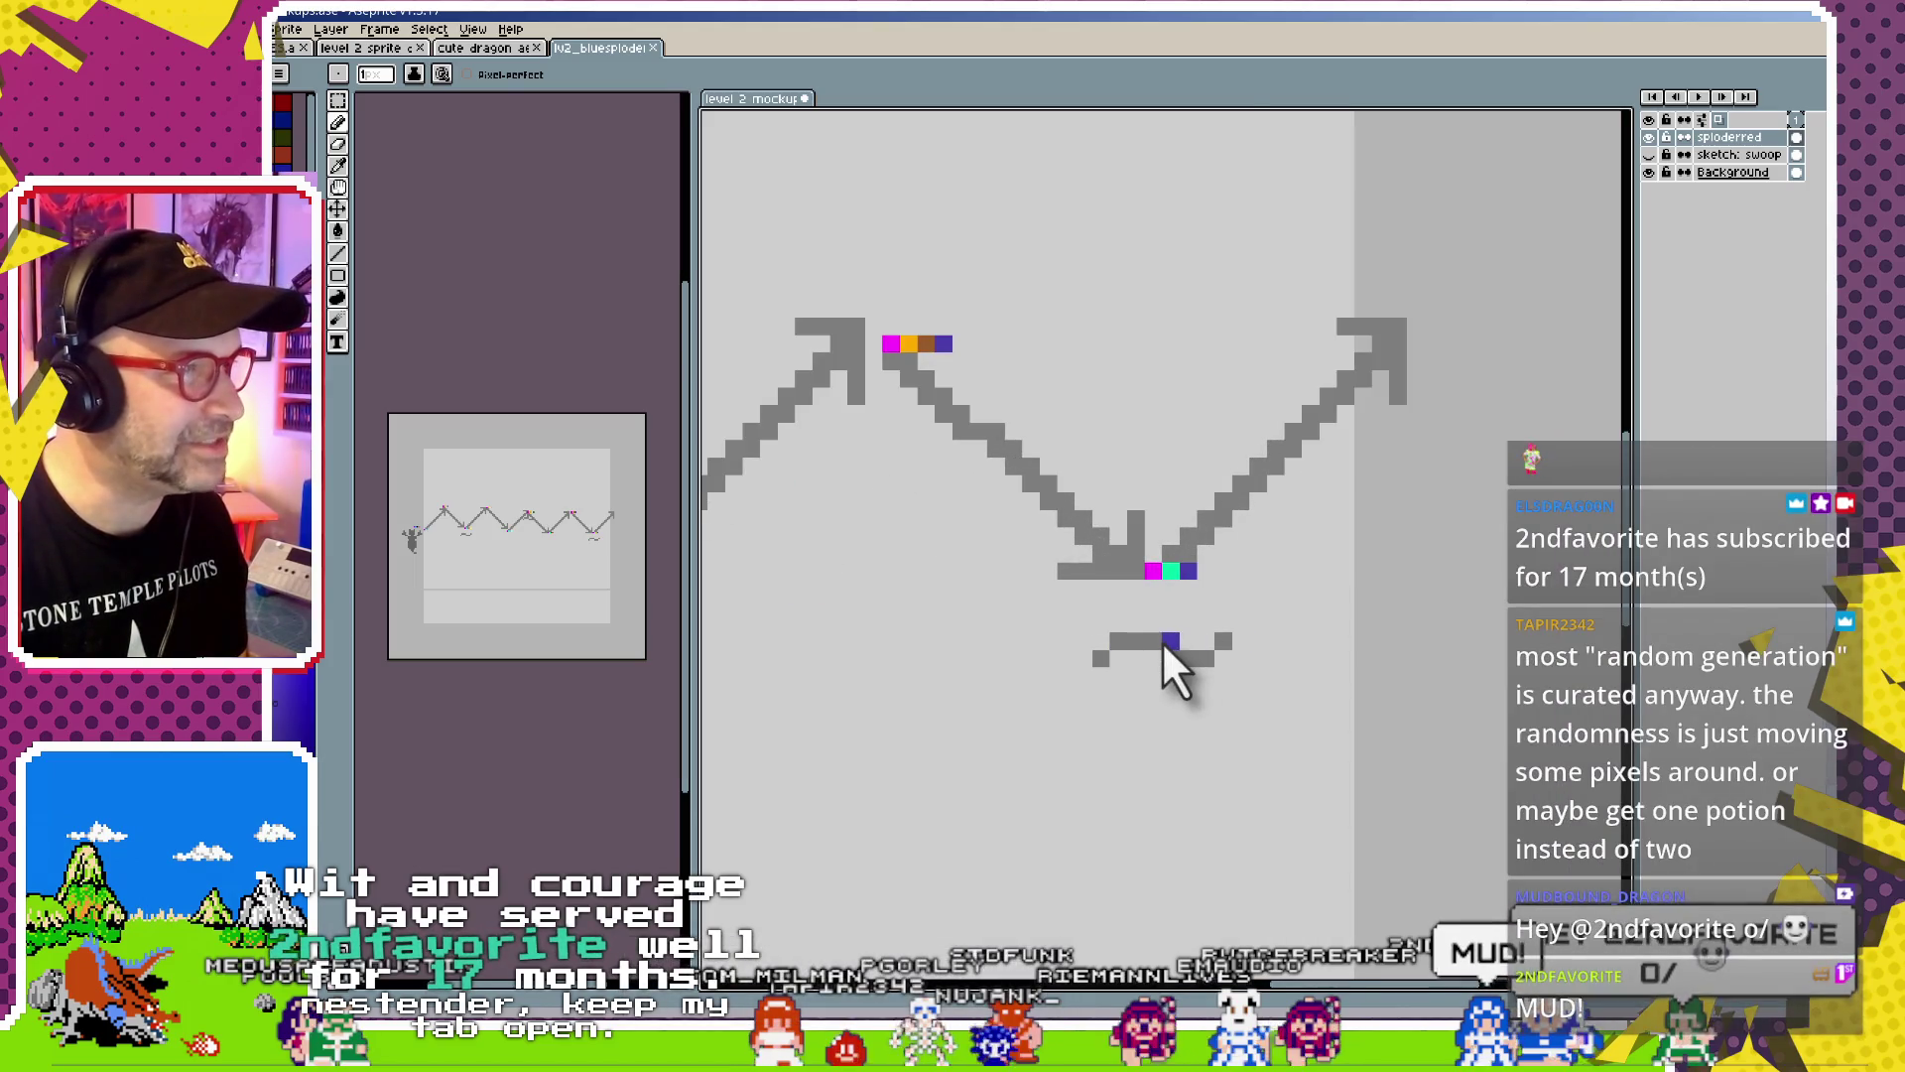
{"action": "left_click_drag", "start_coordinate": [1163, 640], "coordinate": [1245, 642]}
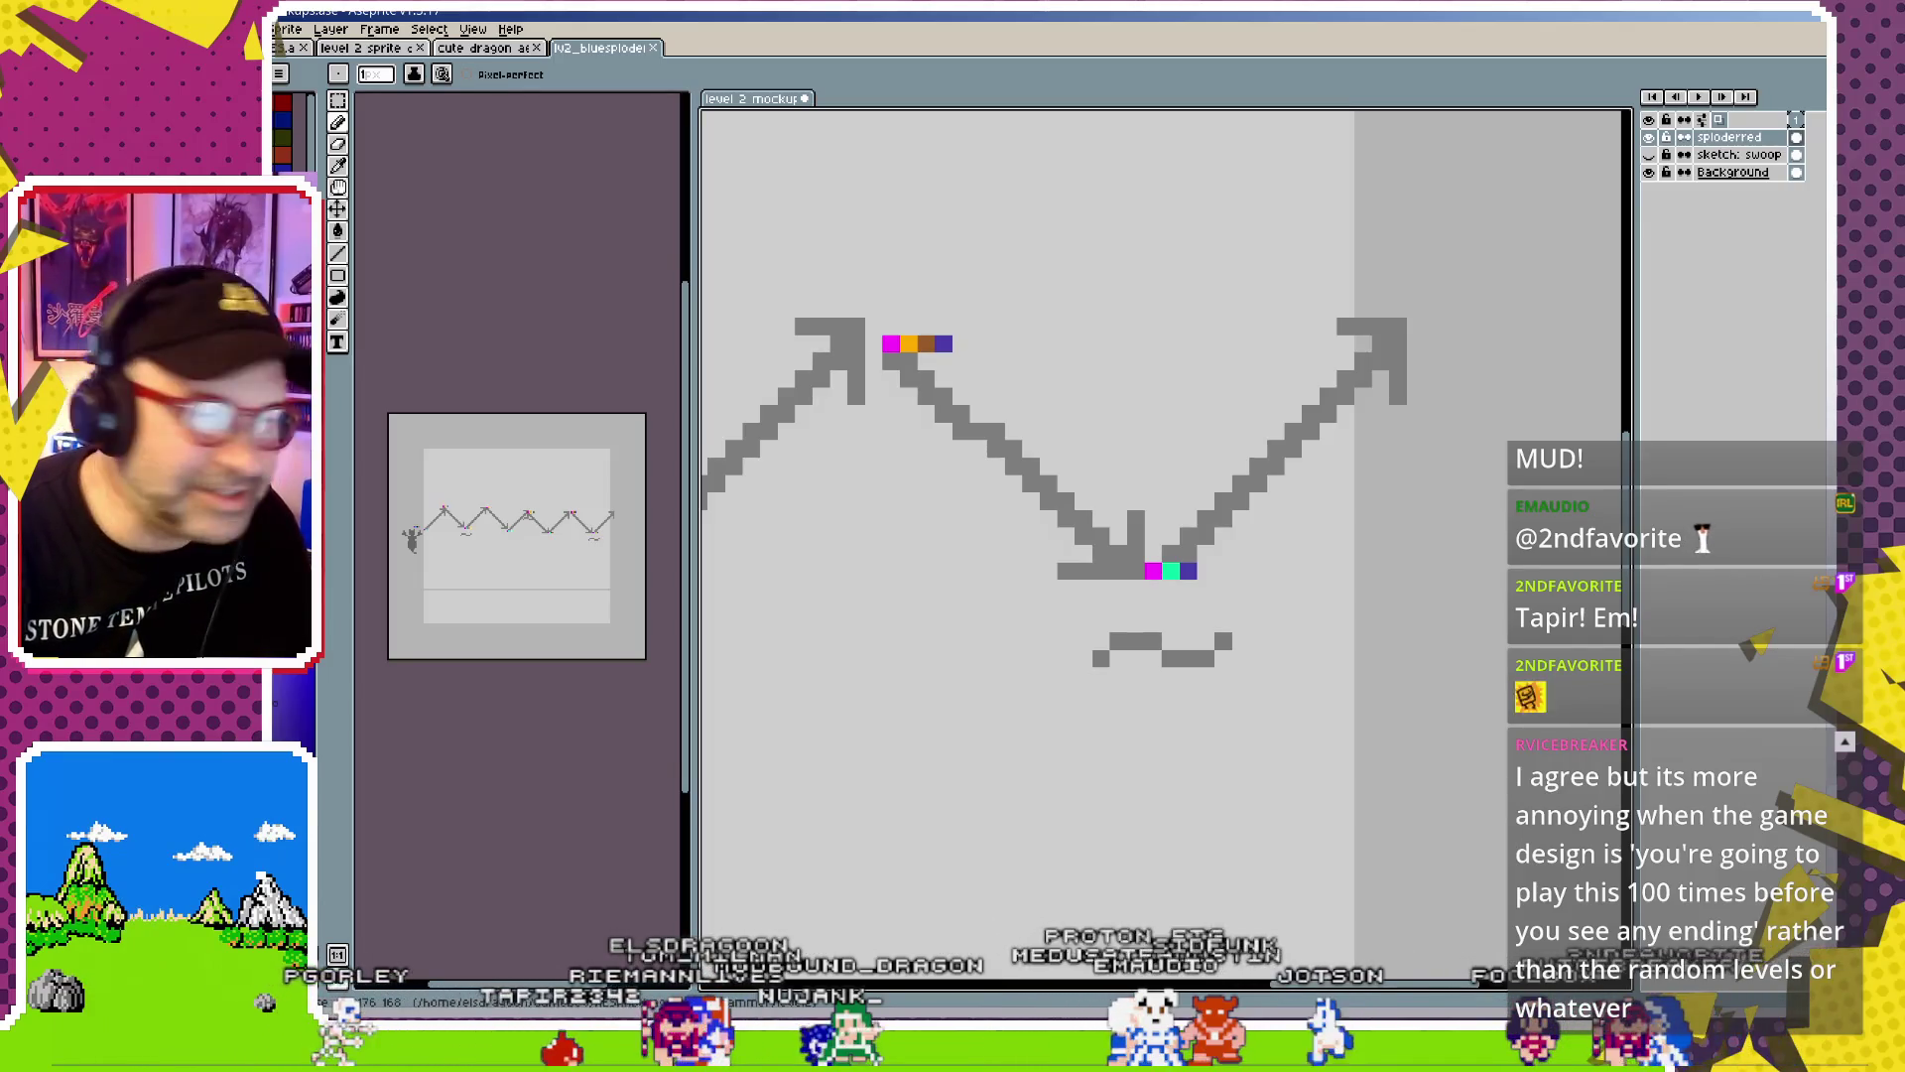
{"action": "scroll", "coordinate": [978, 604], "scroll_direction": "down", "scroll_amount": 2}
{"action": "scroll", "coordinate": [1263, 651], "scroll_direction": "down", "scroll_amount": 1}
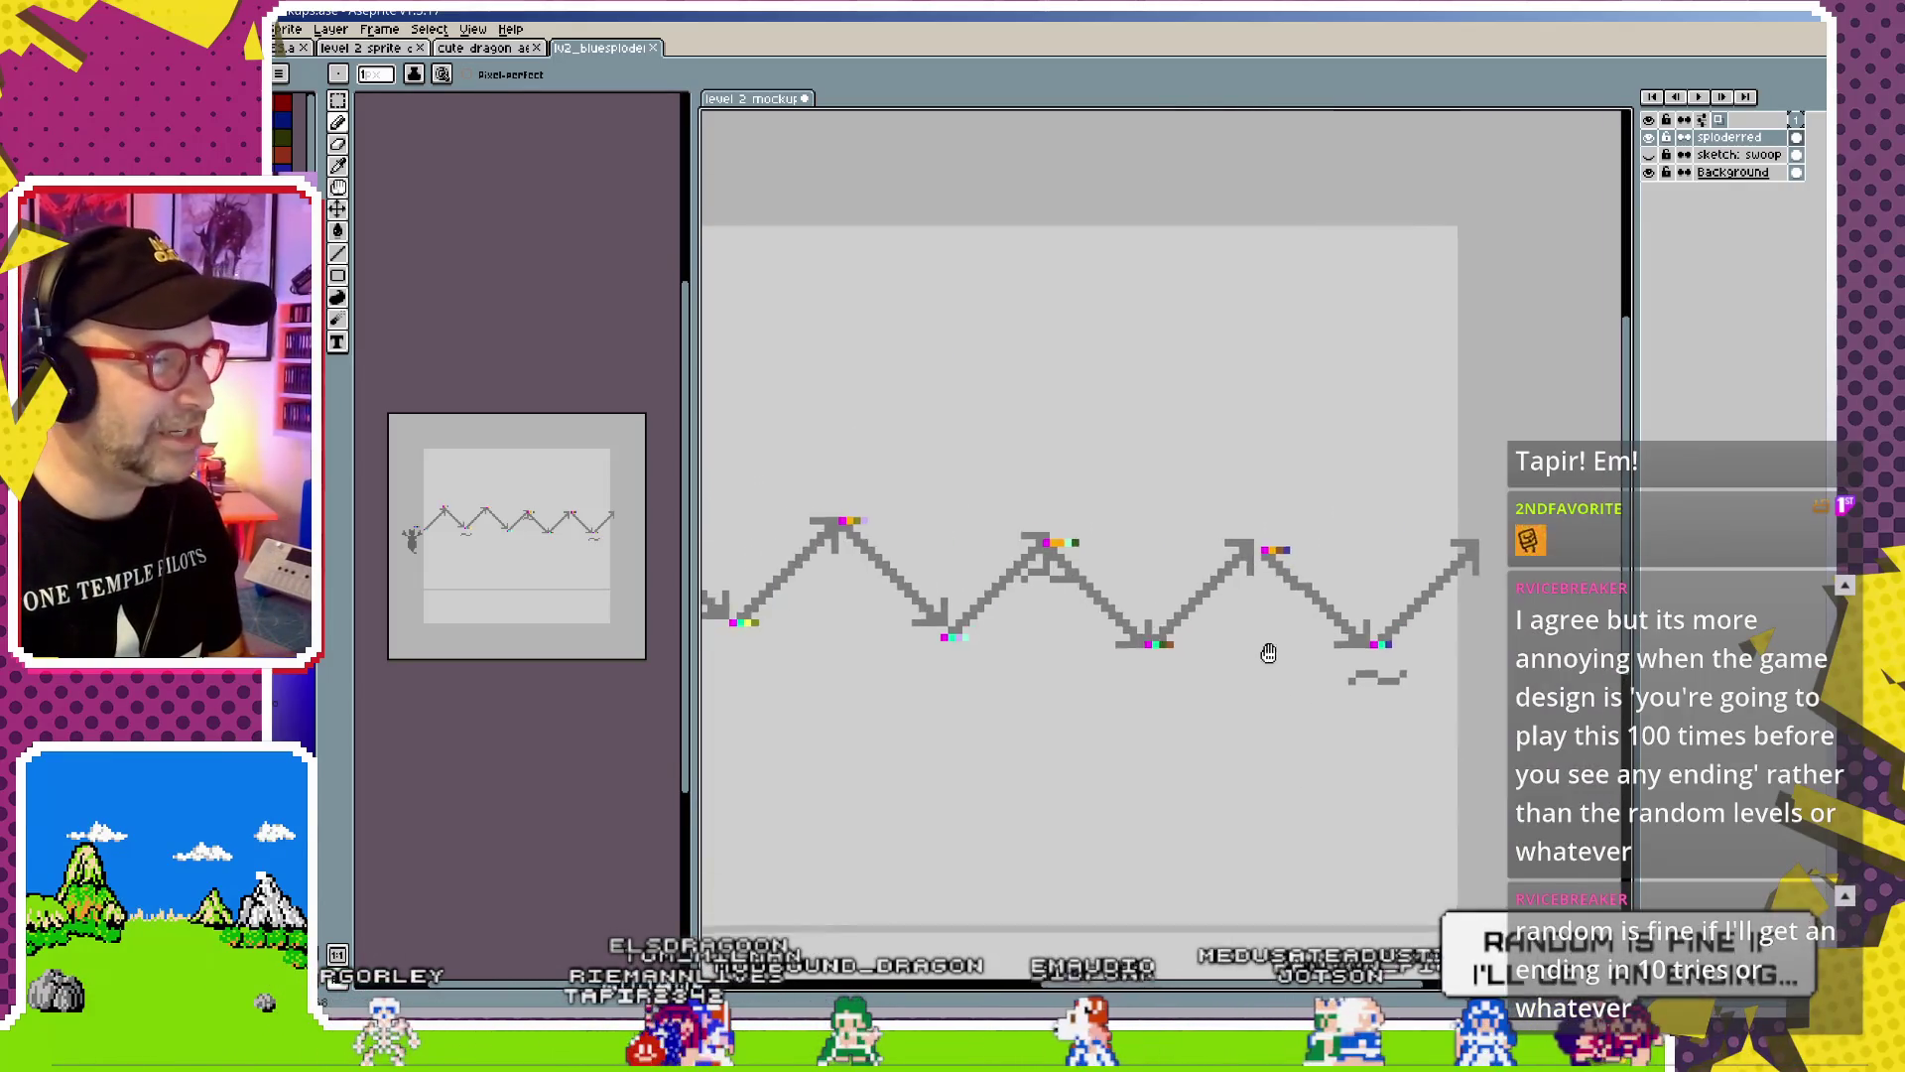
{"action": "scroll", "coordinate": [1200, 664], "scroll_direction": "down", "scroll_amount": 1}
{"action": "left_click_drag", "start_coordinate": [1035, 695], "coordinate": [1141, 671]}
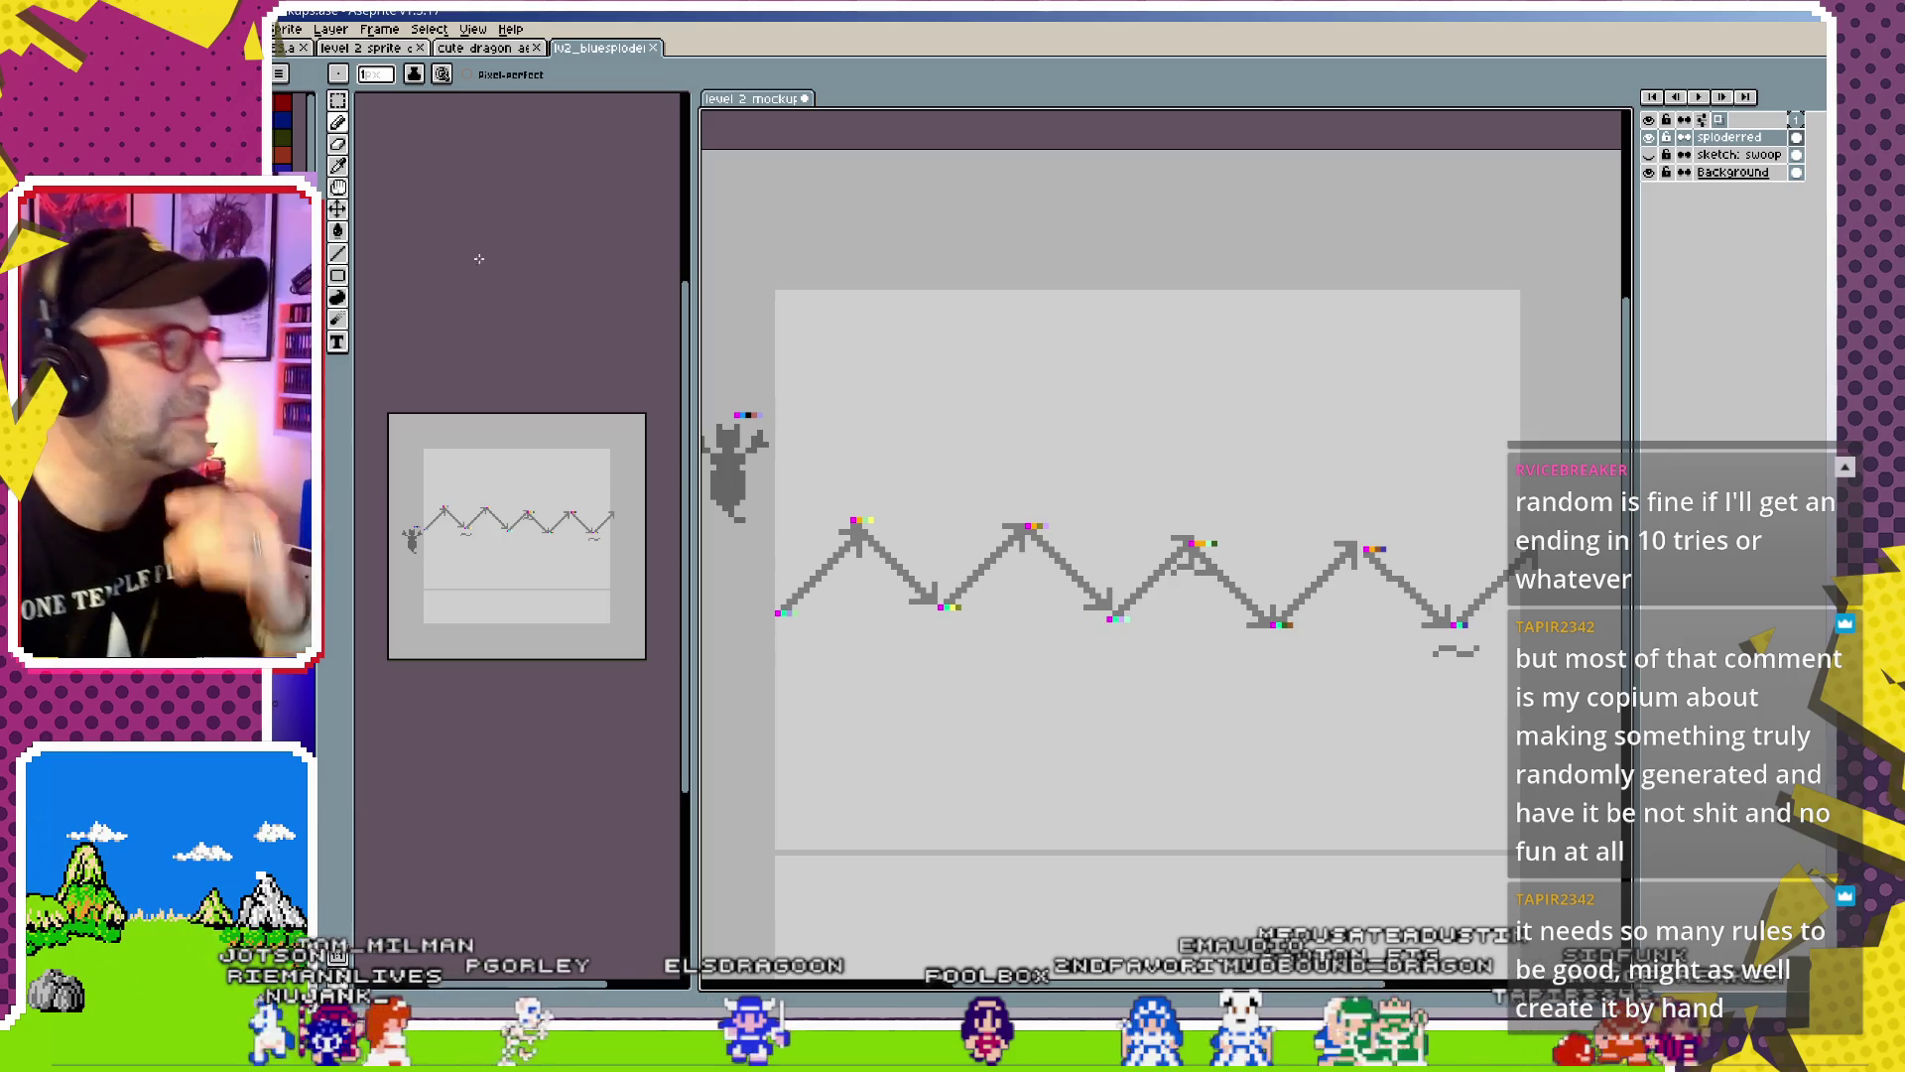
{"action": "key", "text": "v"}
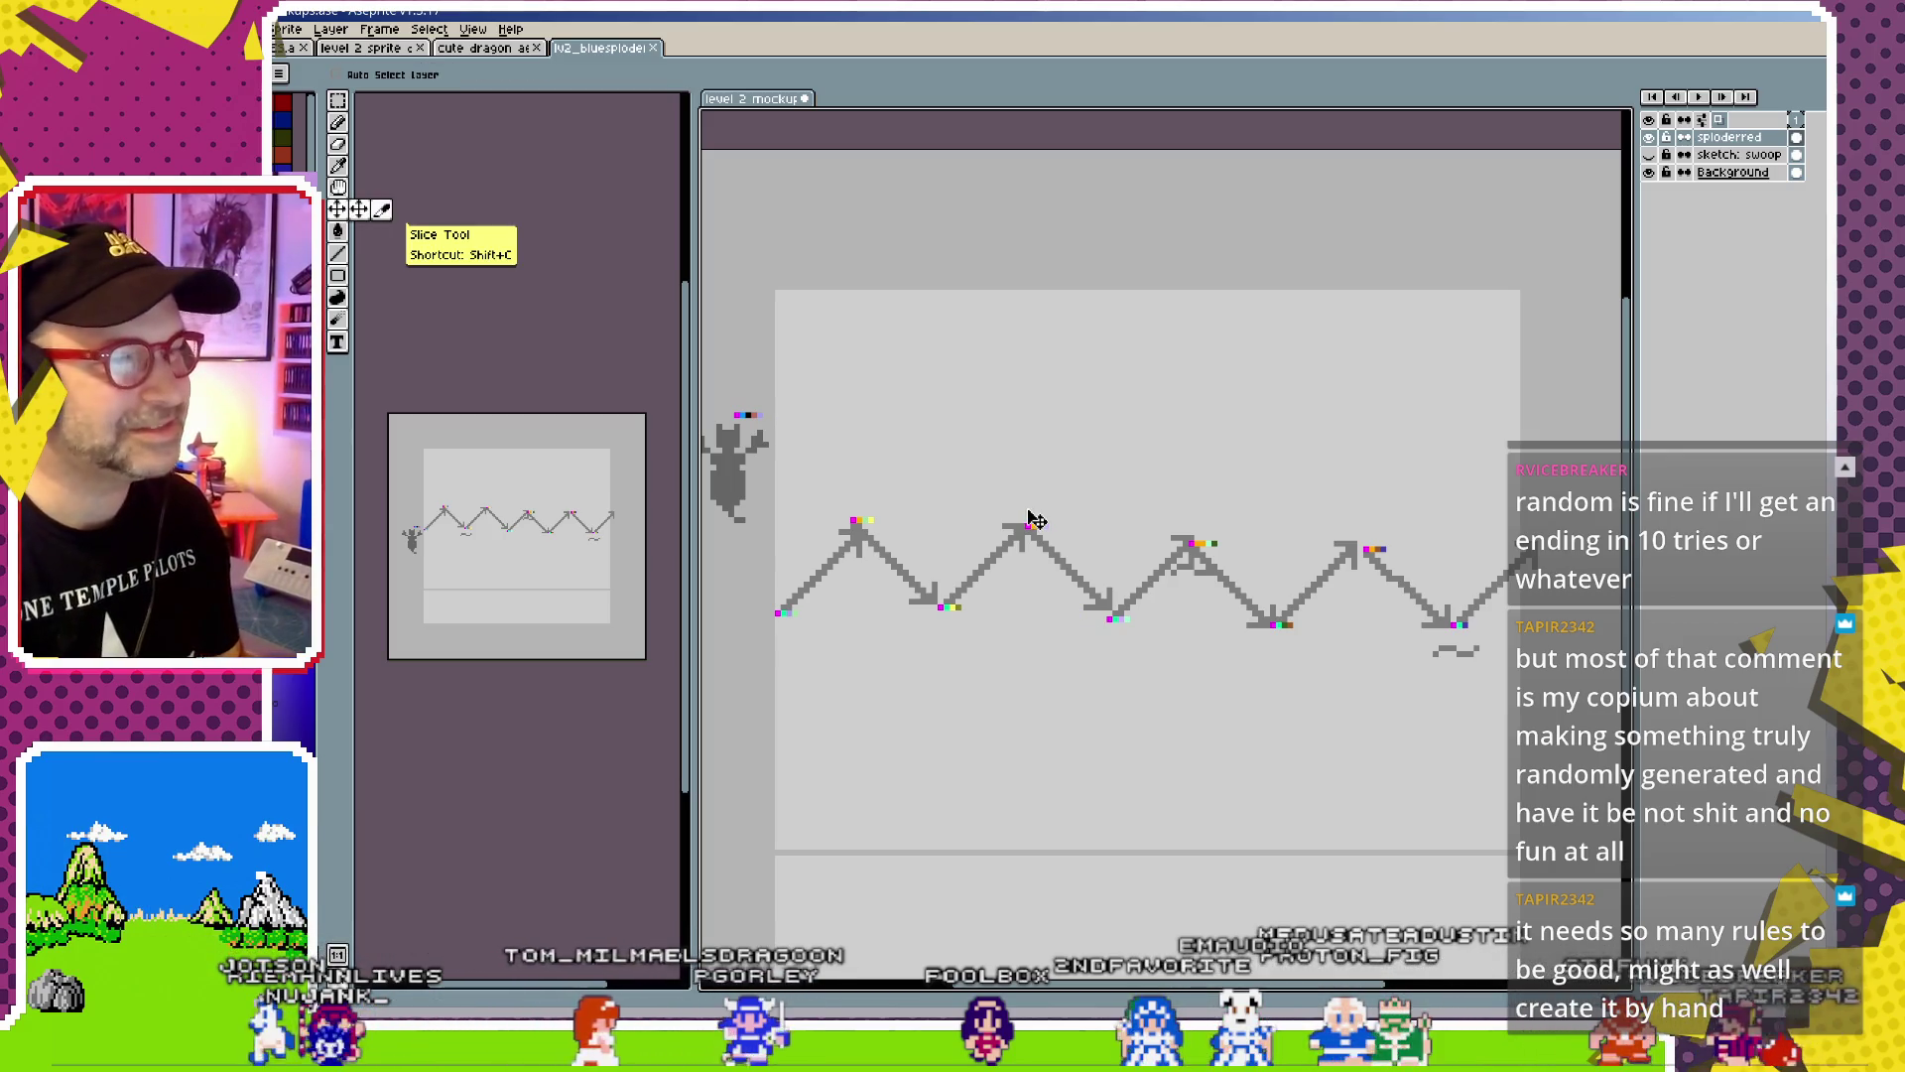
Delete the sploder layer and its zigzag from the mockup
{"action": "left_click_drag", "start_coordinate": [900, 621], "coordinate": [944, 535]}
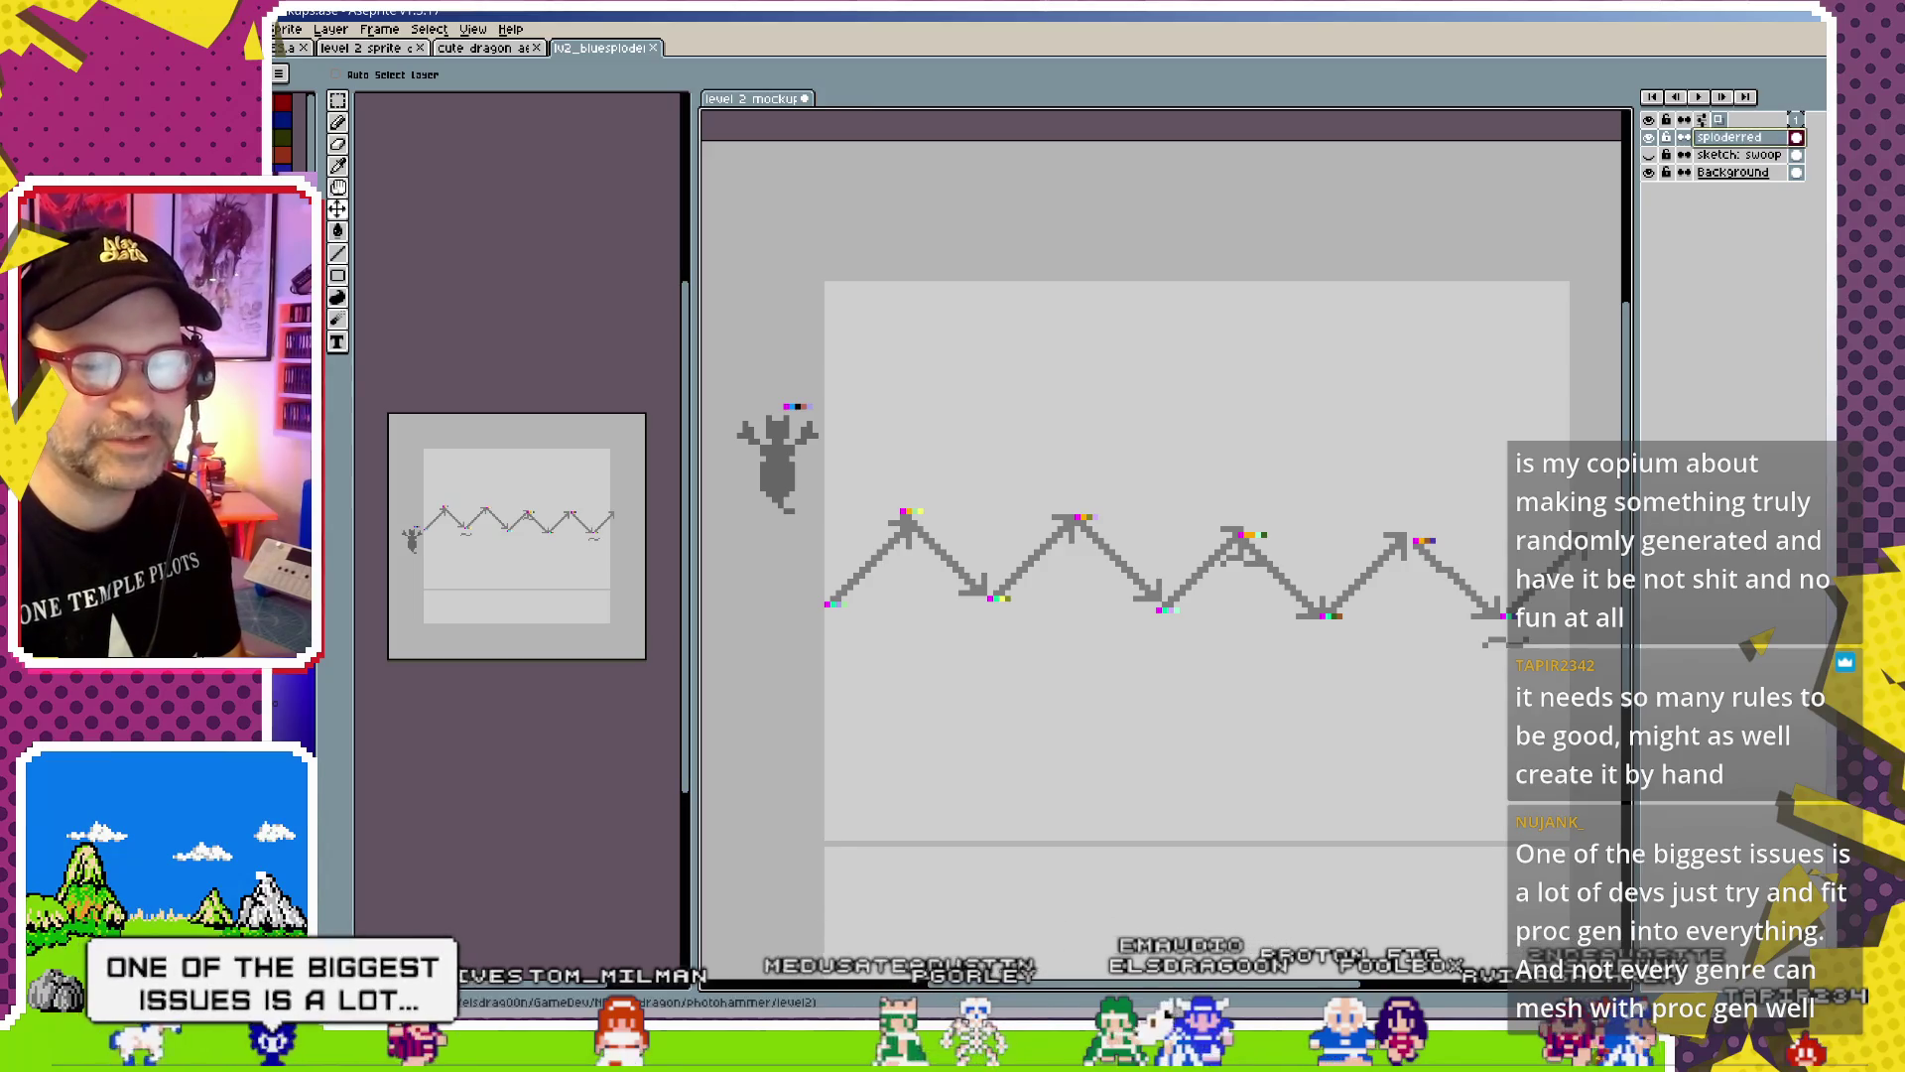
{"action": "right_click", "coordinate": [1749, 142]}
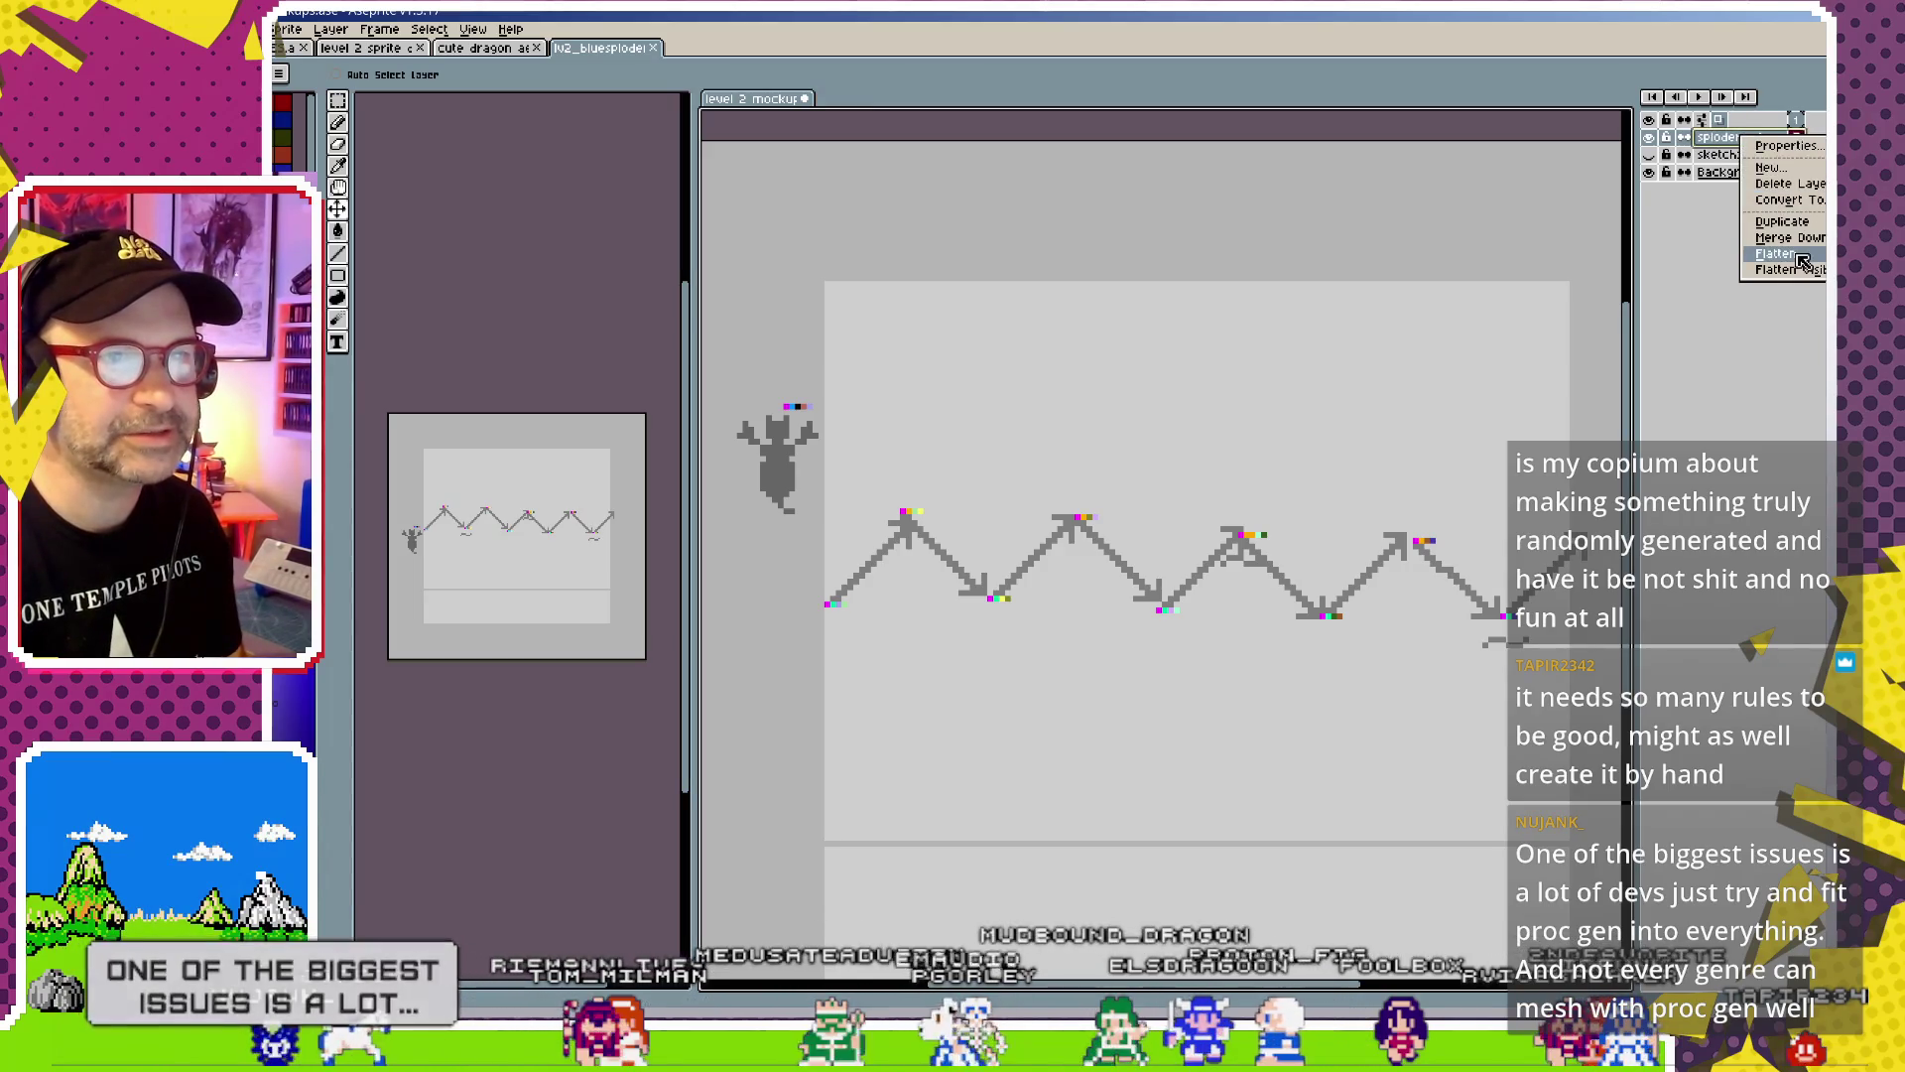
{"action": "left_click", "coordinate": [1786, 183]}
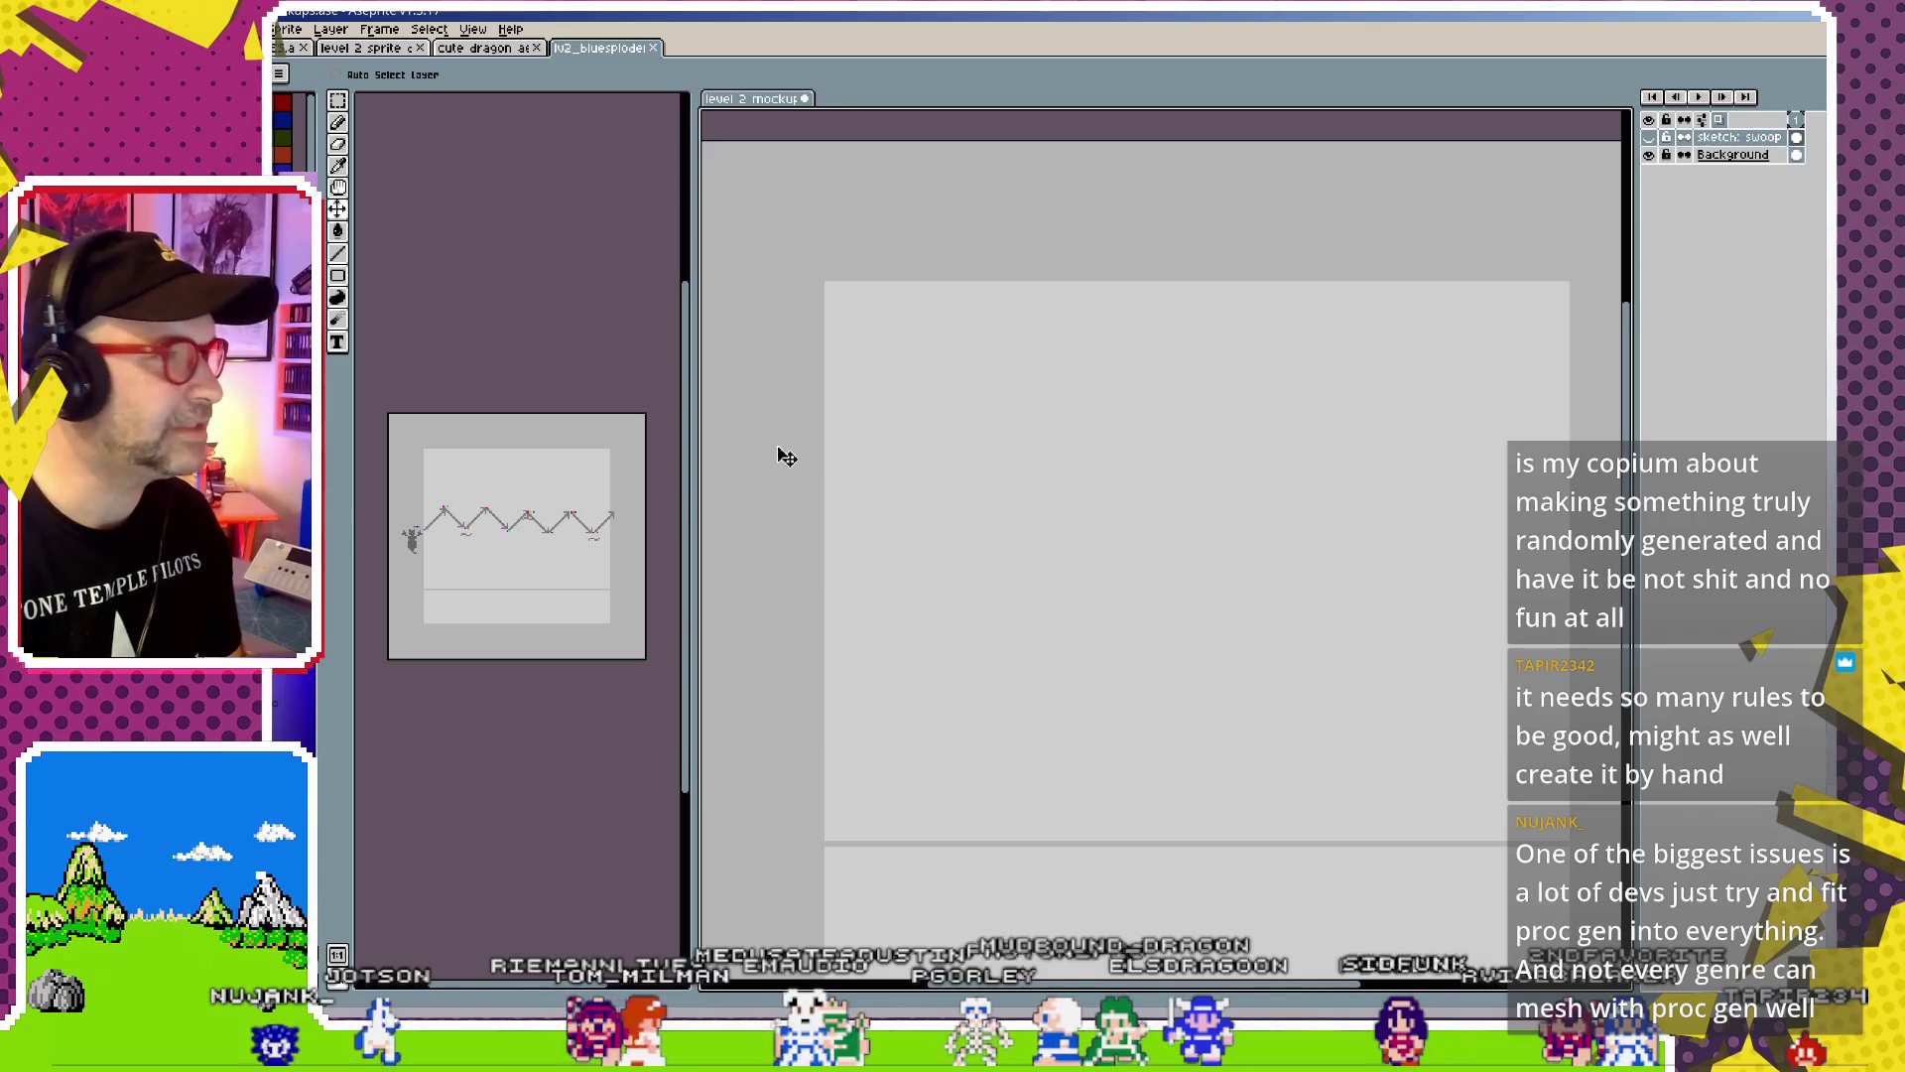
Touch up the zigzag PNG's instruction pixels, making one purple and shifting the orange pixel along
{"action": "left_click", "coordinate": [539, 455]}
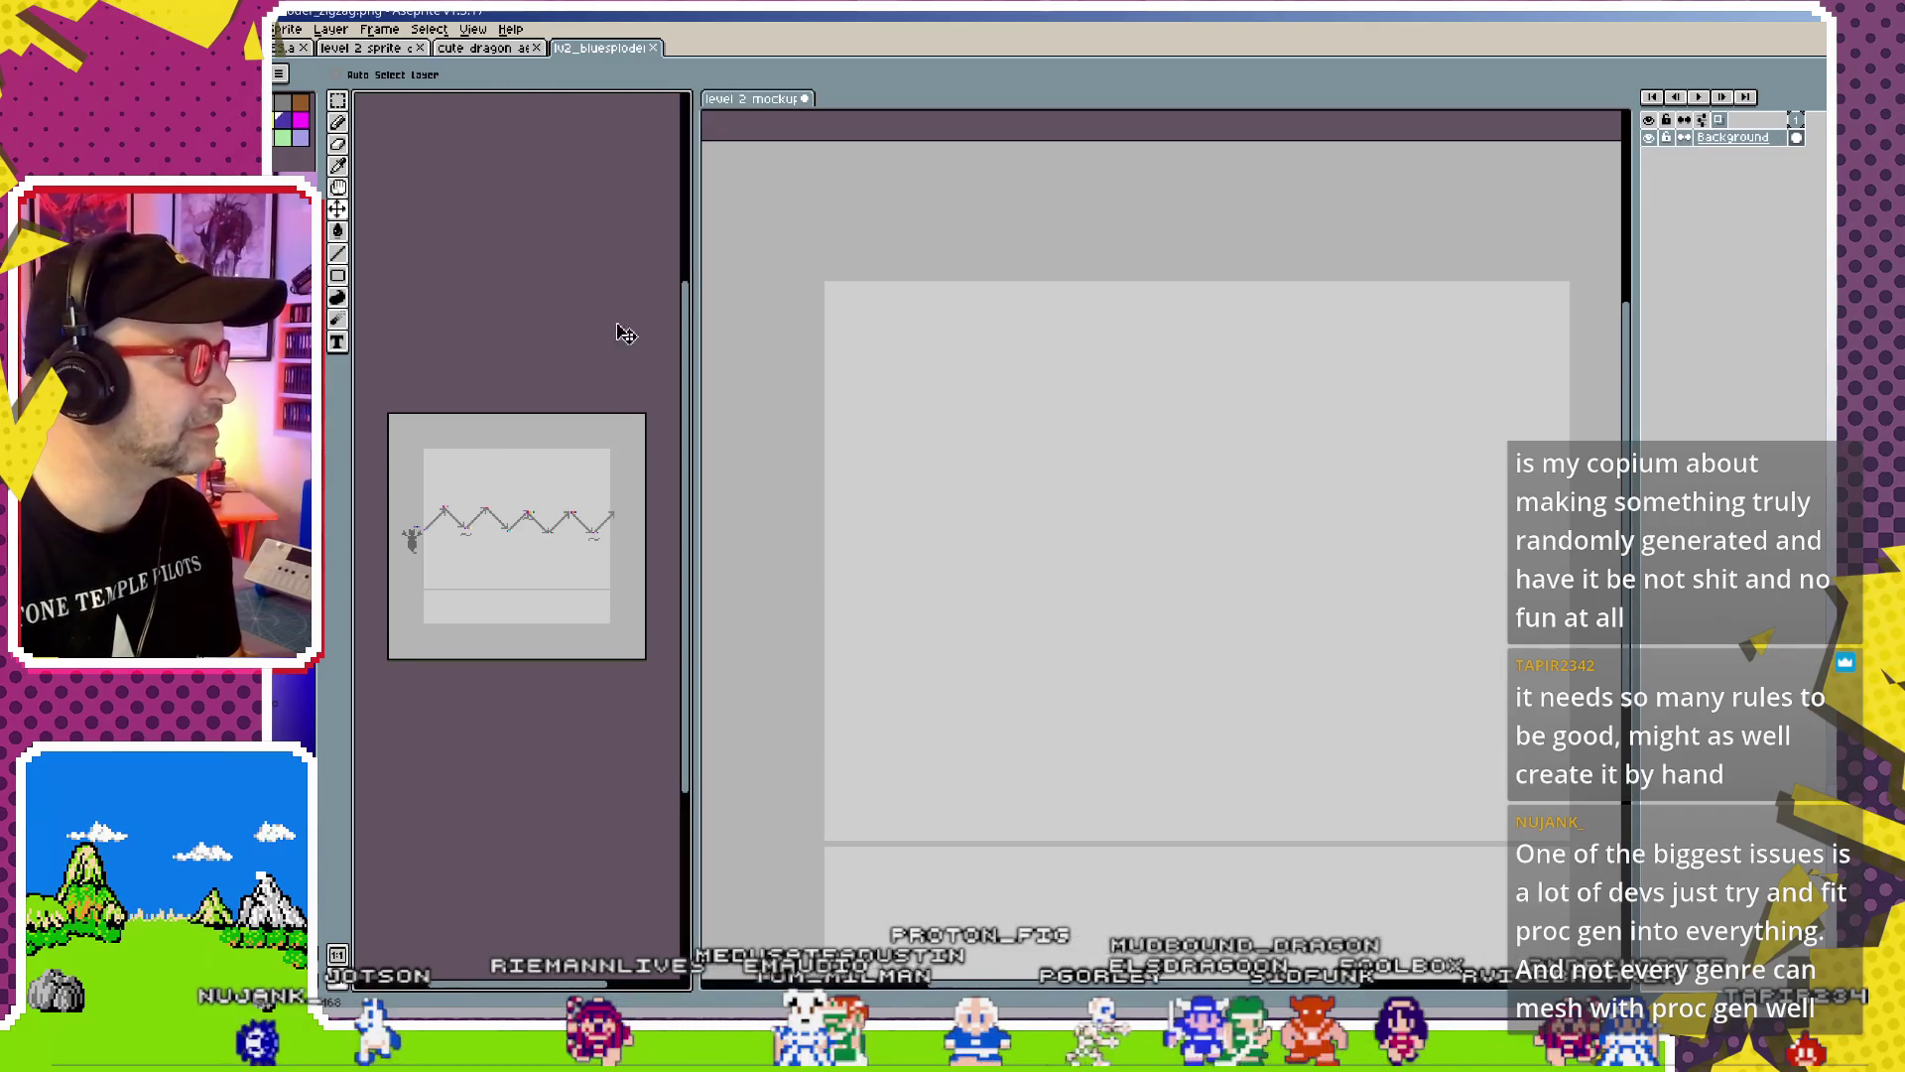
{"action": "scroll", "coordinate": [603, 519], "scroll_direction": "up", "scroll_amount": 4}
{"action": "scroll", "coordinate": [578, 774], "scroll_direction": "up", "scroll_amount": 1}
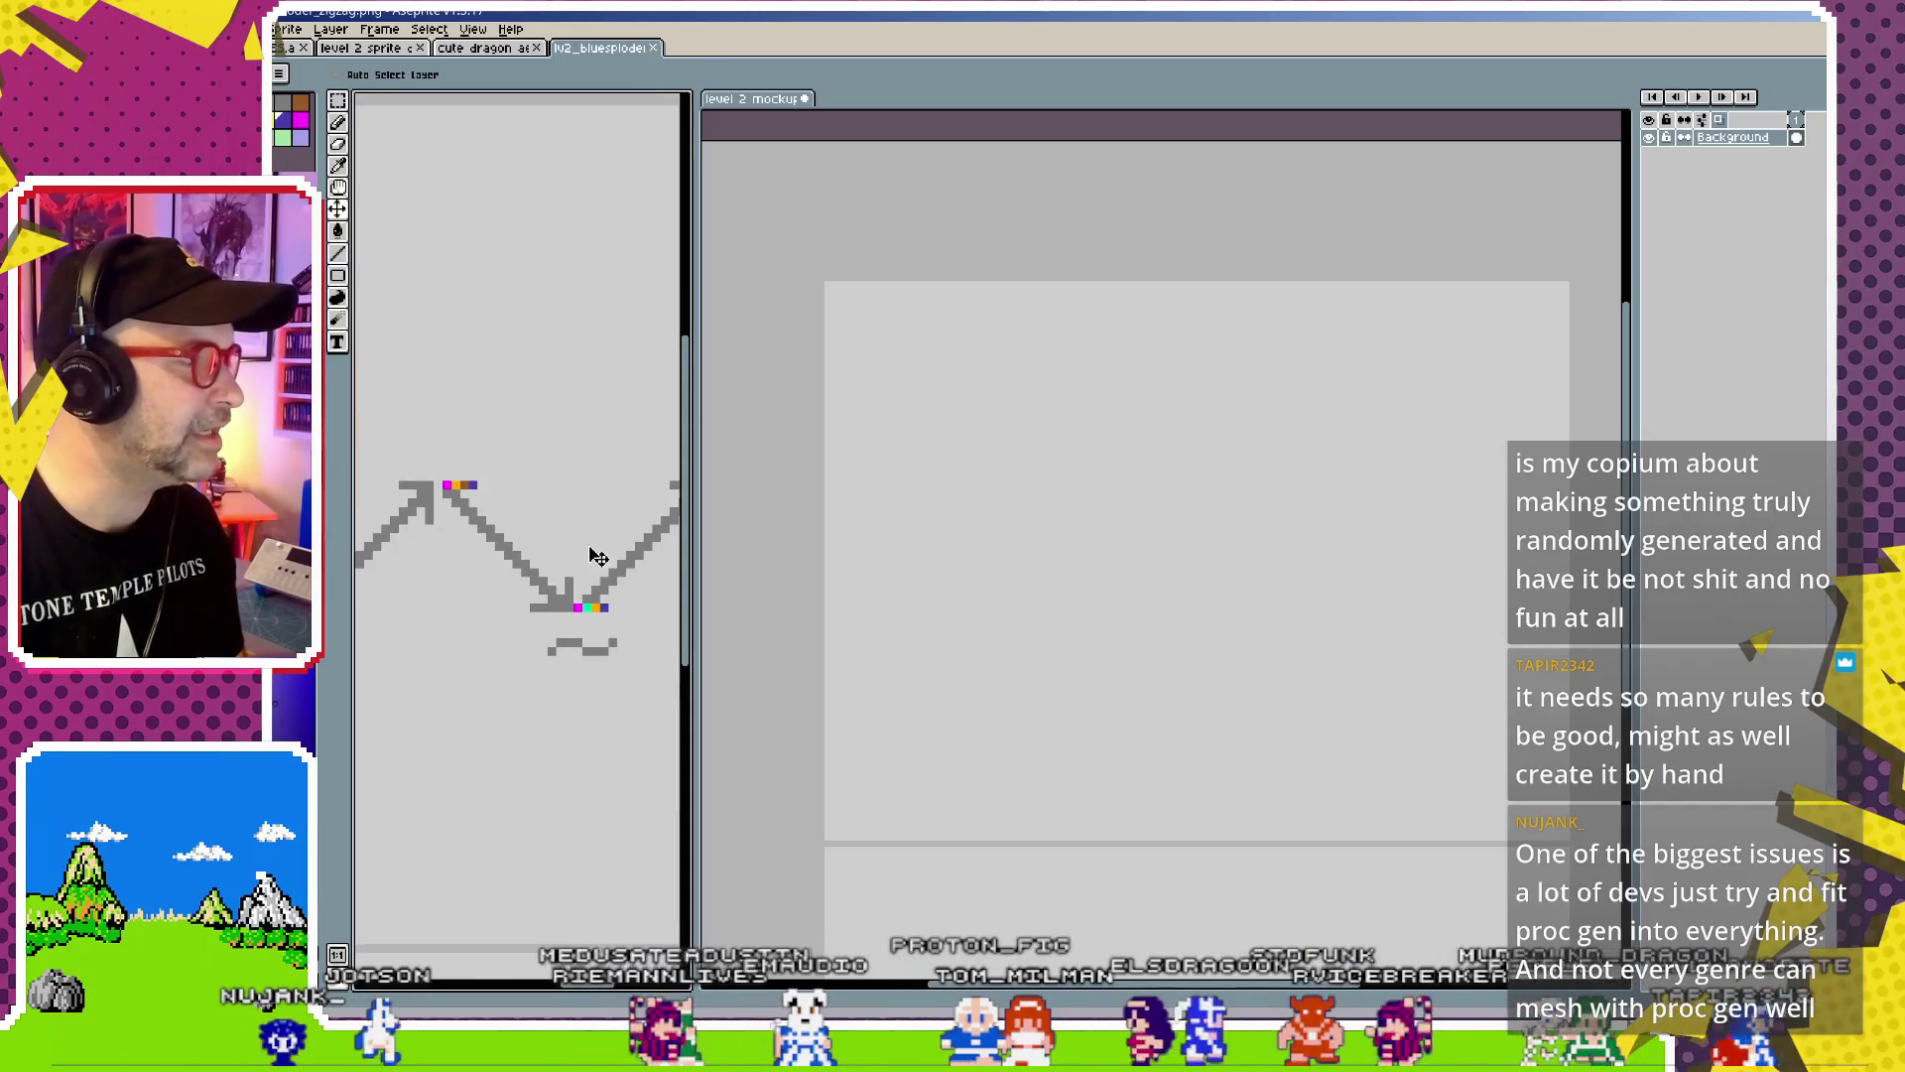
{"action": "scroll", "coordinate": [616, 595], "scroll_direction": "up", "scroll_amount": 2}
{"action": "left_click_drag", "start_coordinate": [513, 466], "coordinate": [366, 288]}
{"action": "left_click", "coordinate": [338, 121]}
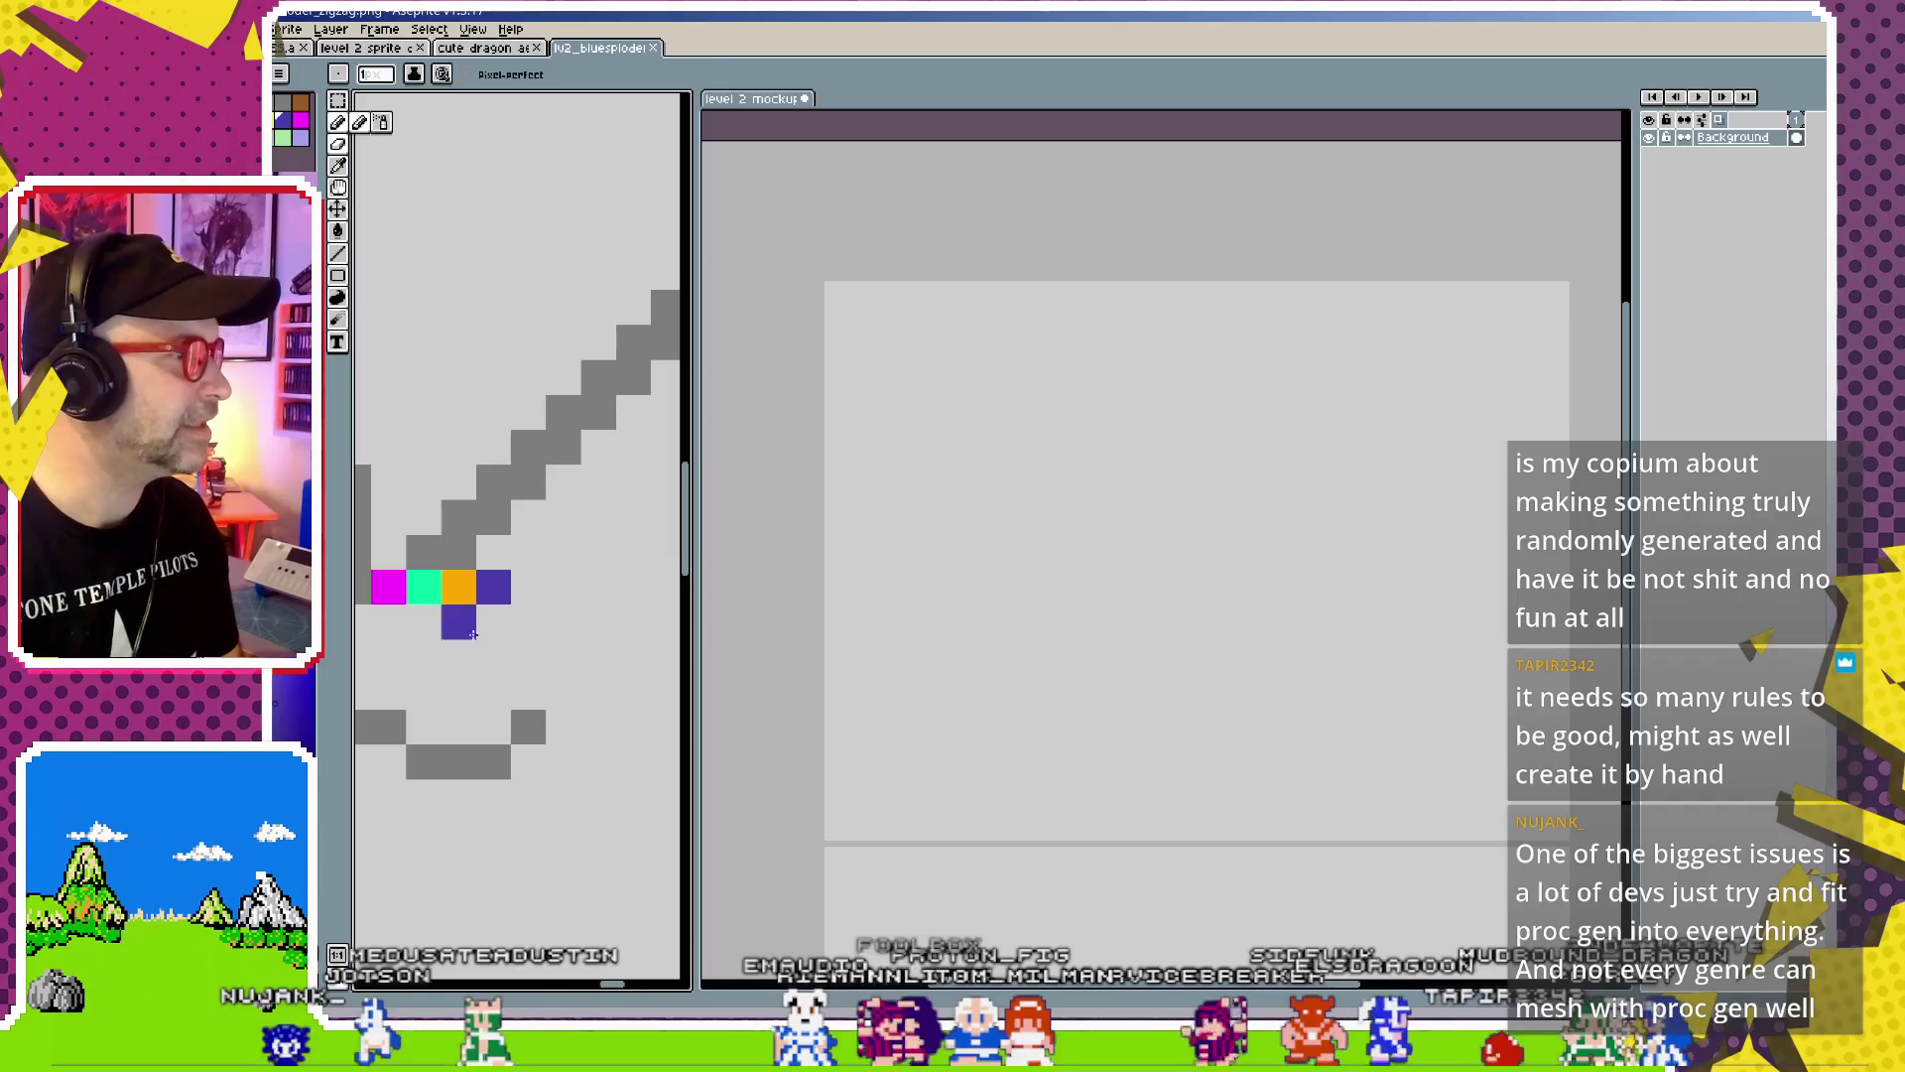
{"action": "right_click", "coordinate": [459, 587]}
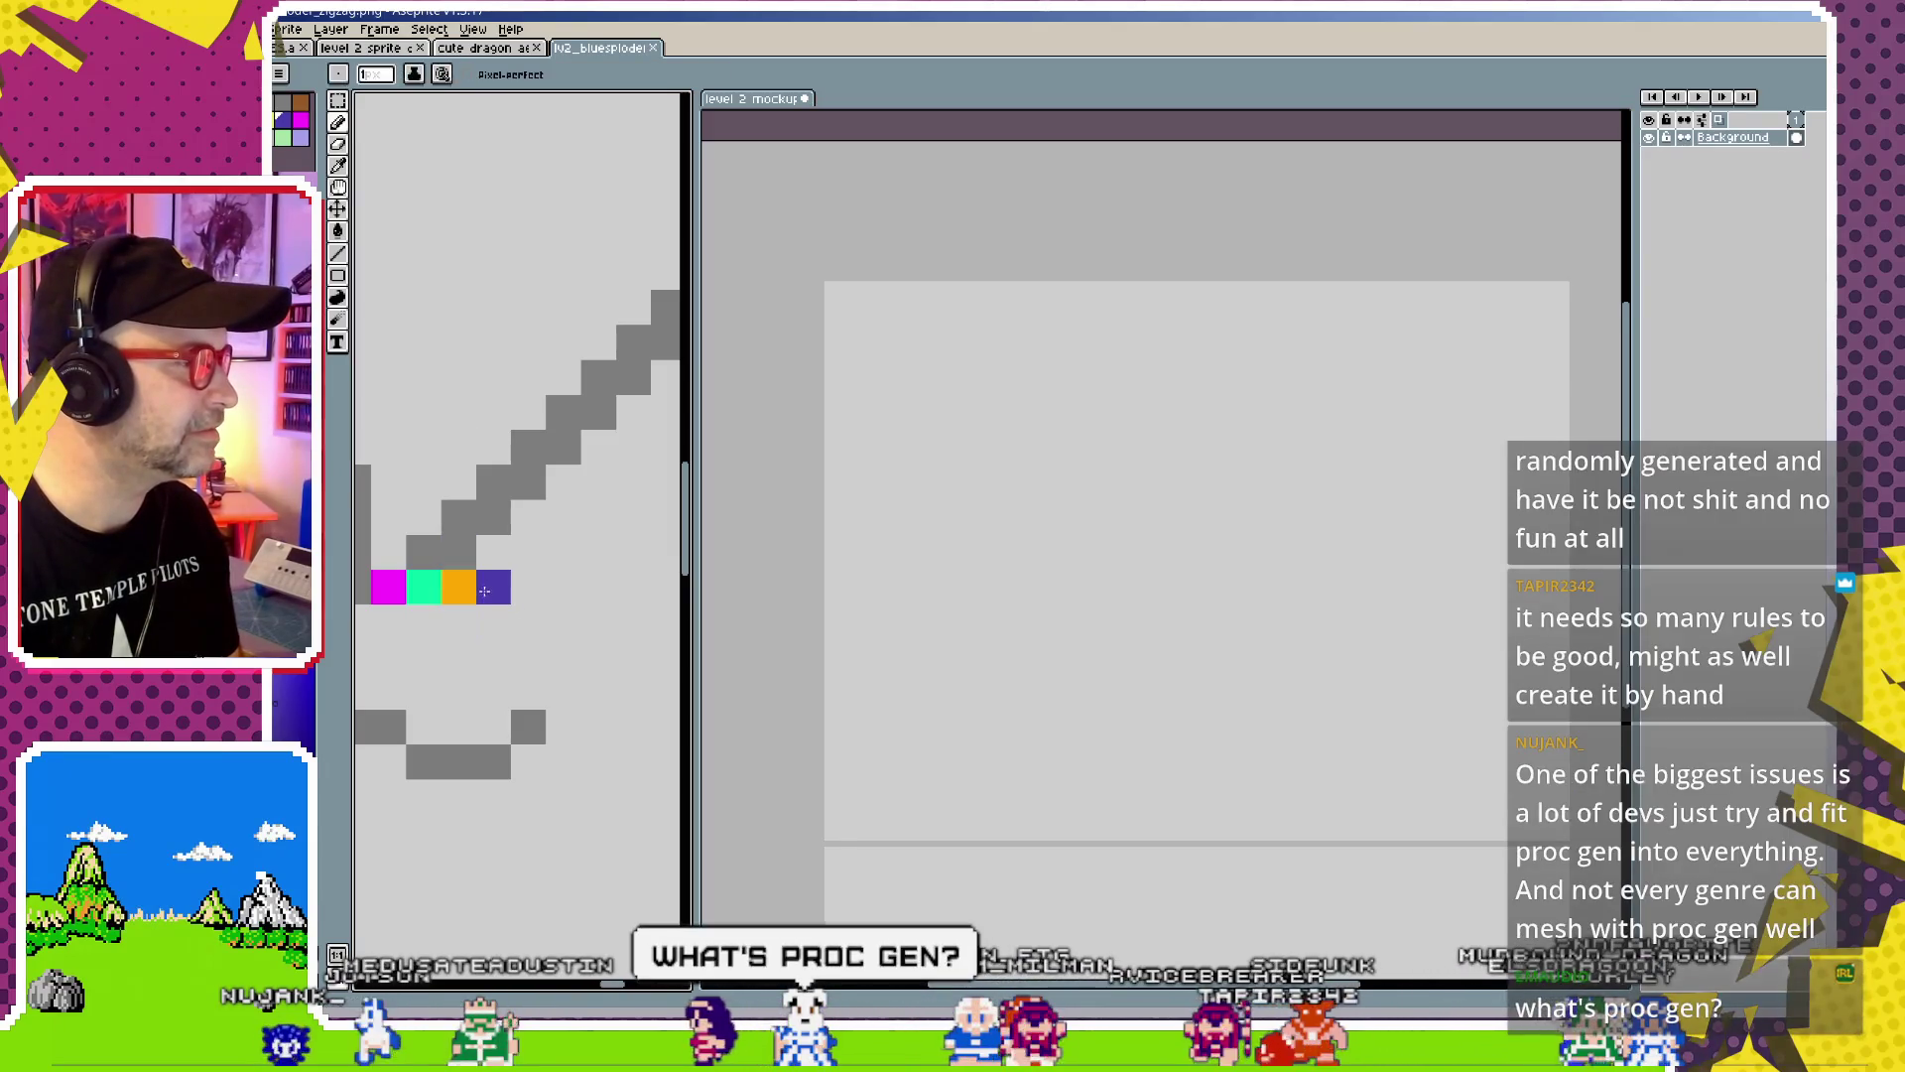
{"action": "right_click", "coordinate": [527, 587]}
{"action": "left_click", "coordinate": [459, 587]}
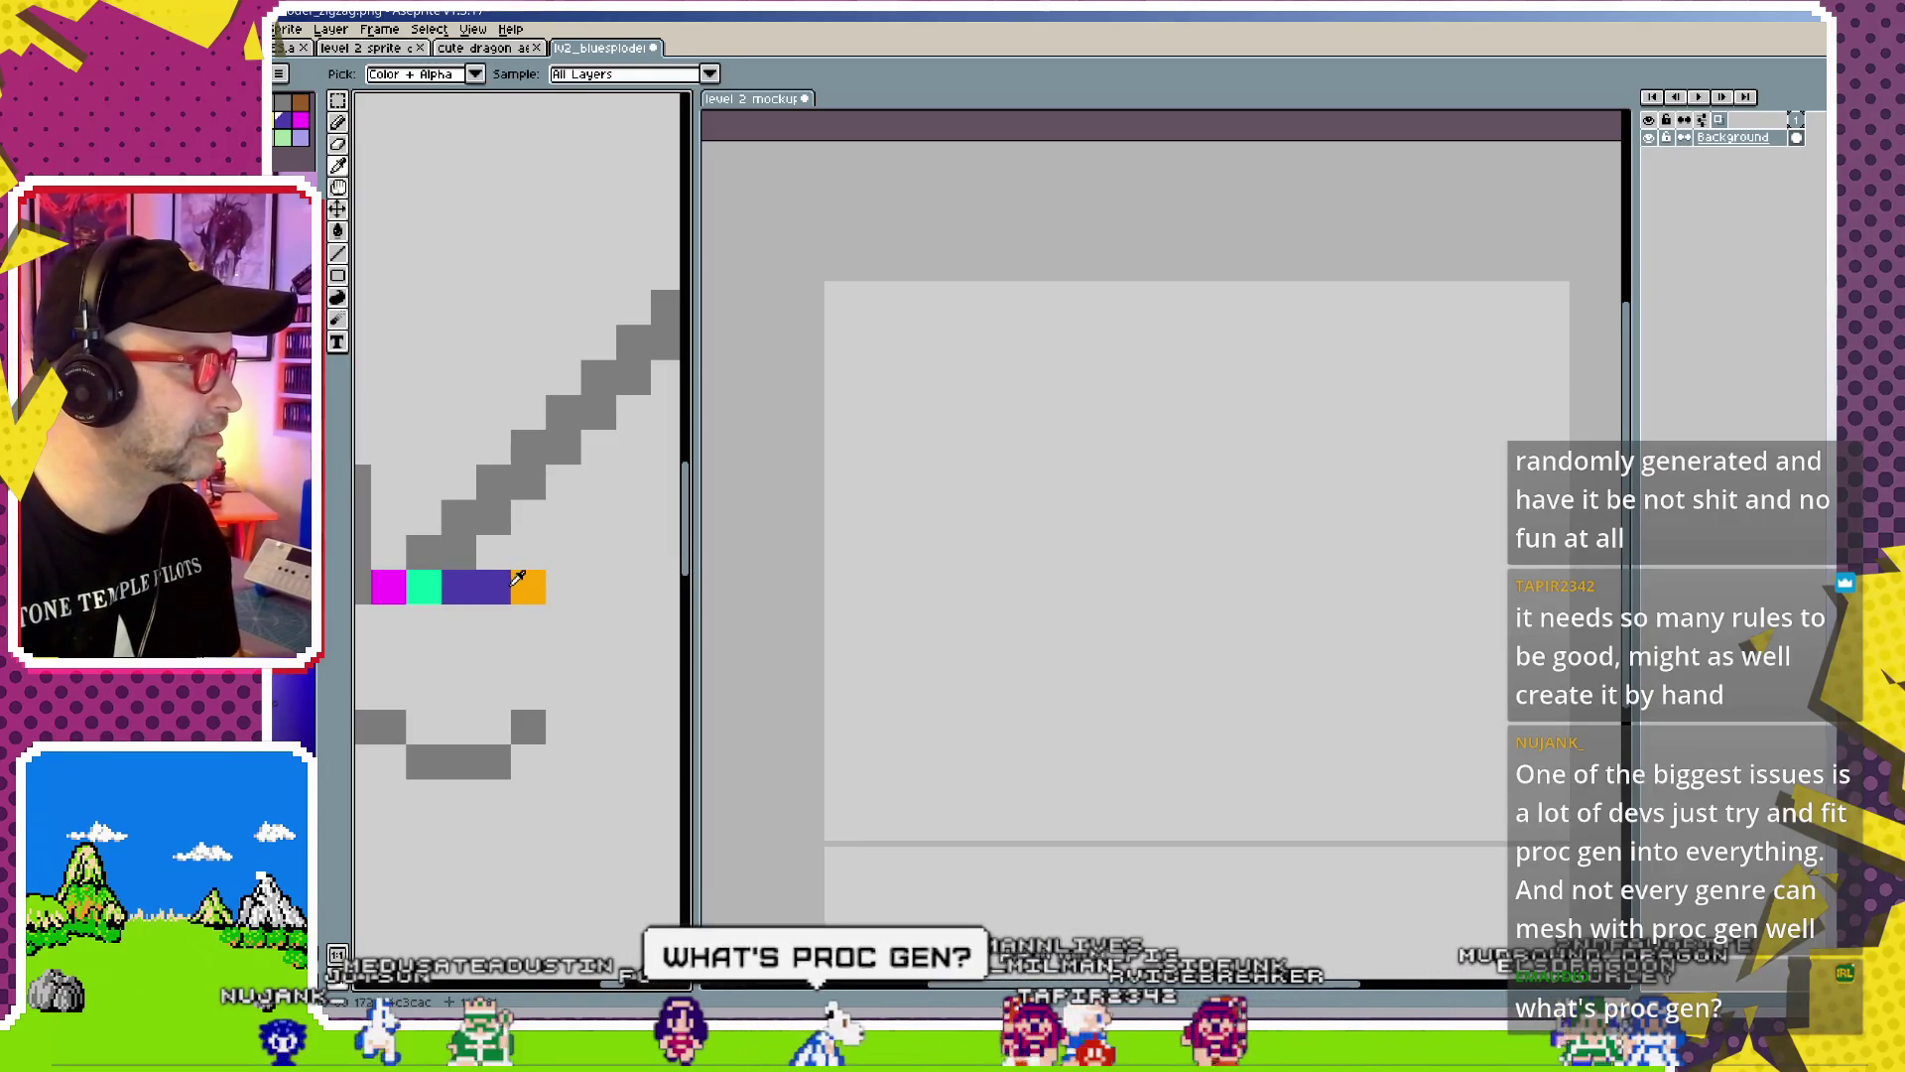
{"action": "left_click", "coordinate": [493, 586]}
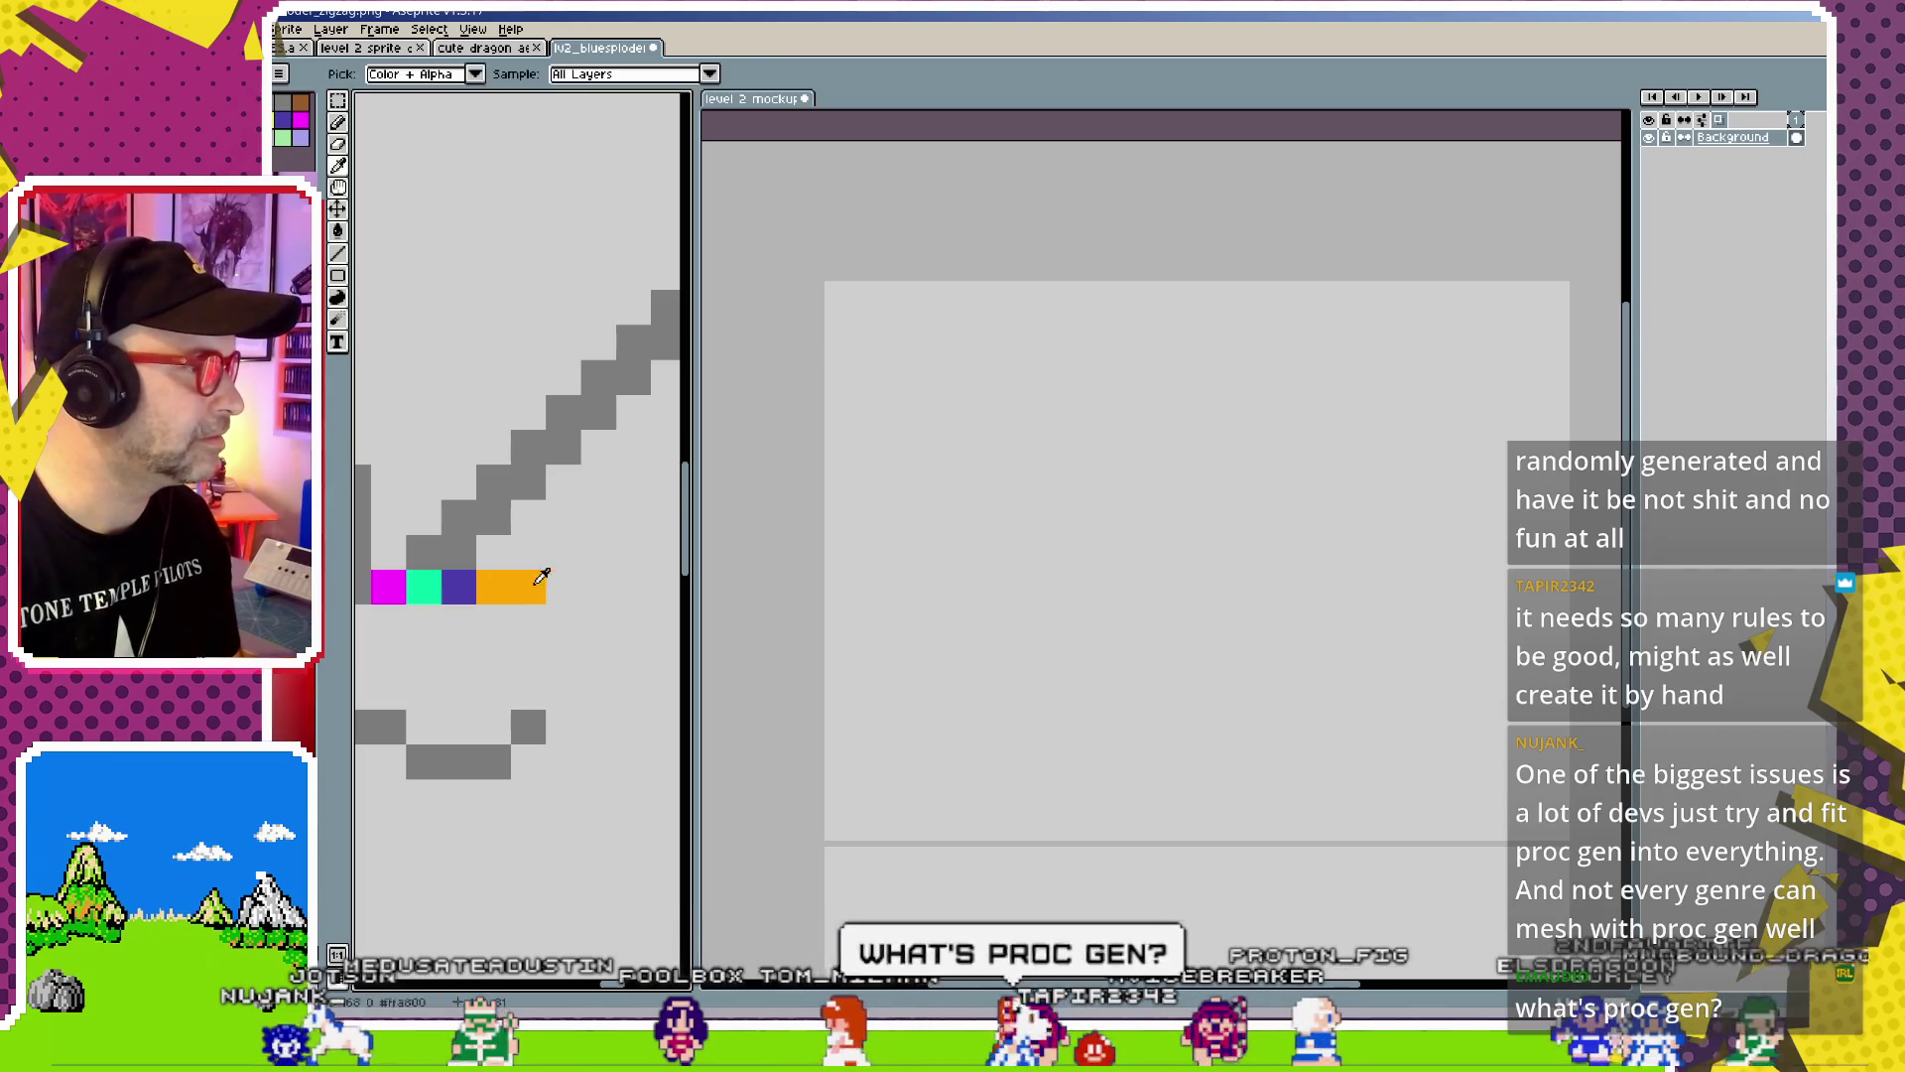
{"action": "right_click", "coordinate": [528, 586]}
Close the bluesploder file and bring the Miro board of marker rules forward
{"action": "scroll", "coordinate": [553, 630], "scroll_direction": "down", "scroll_amount": 2}
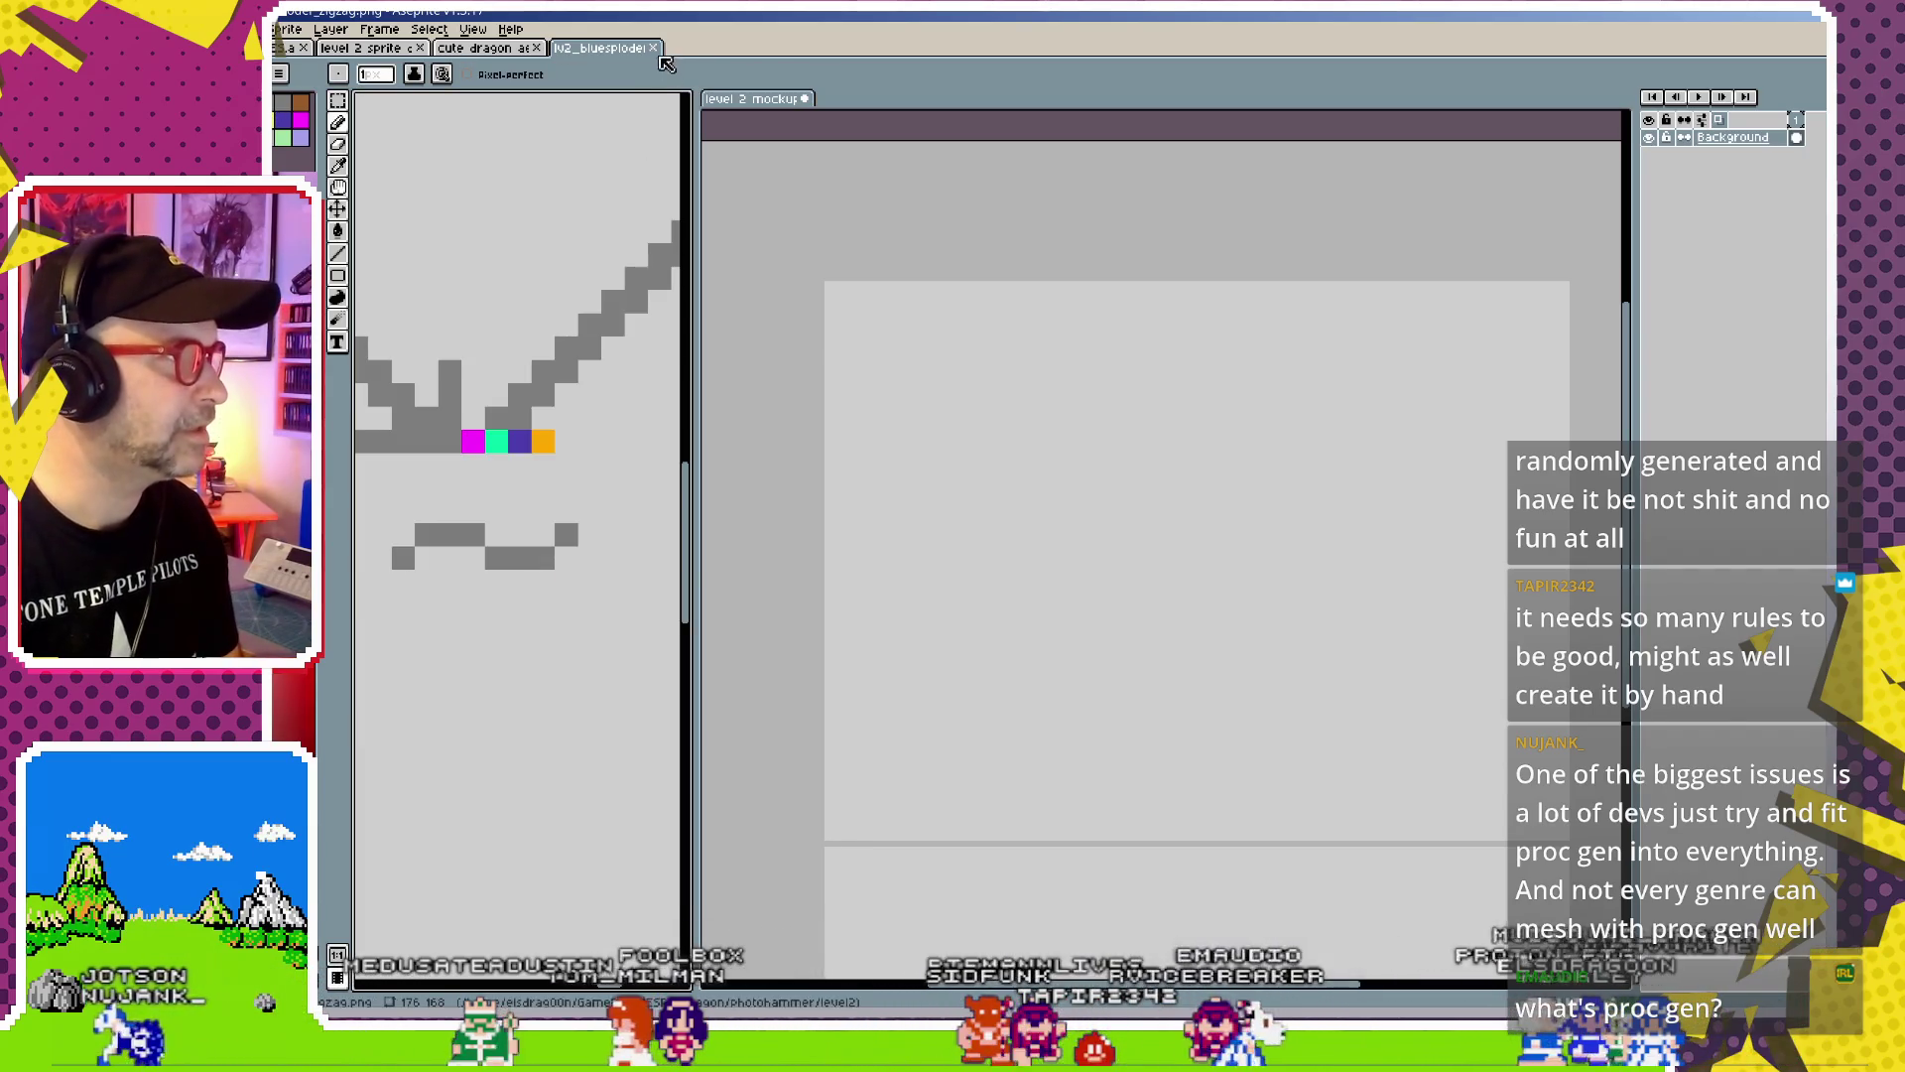
{"action": "key", "text": "ctrl+w"}
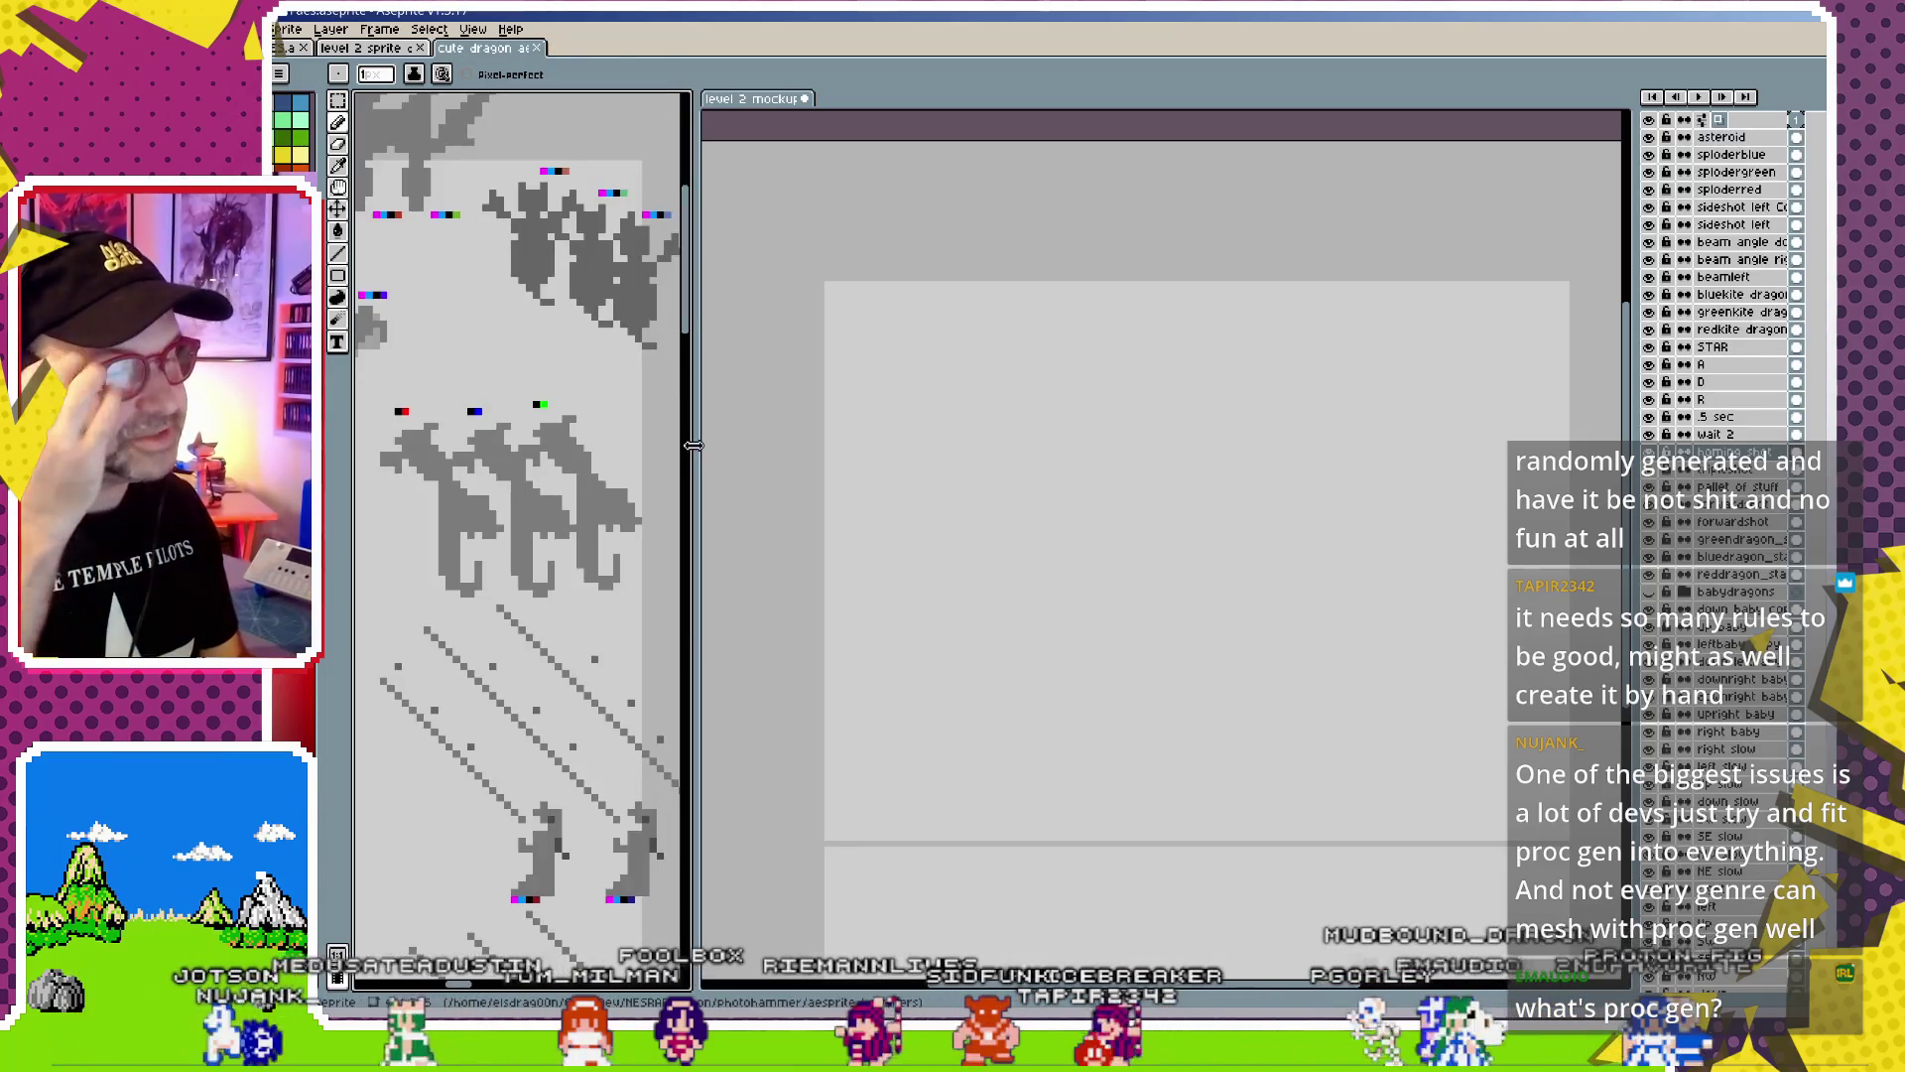
{"action": "mouse_move", "coordinate": [809, 1052]}
{"action": "left_click", "coordinate": [809, 873]}
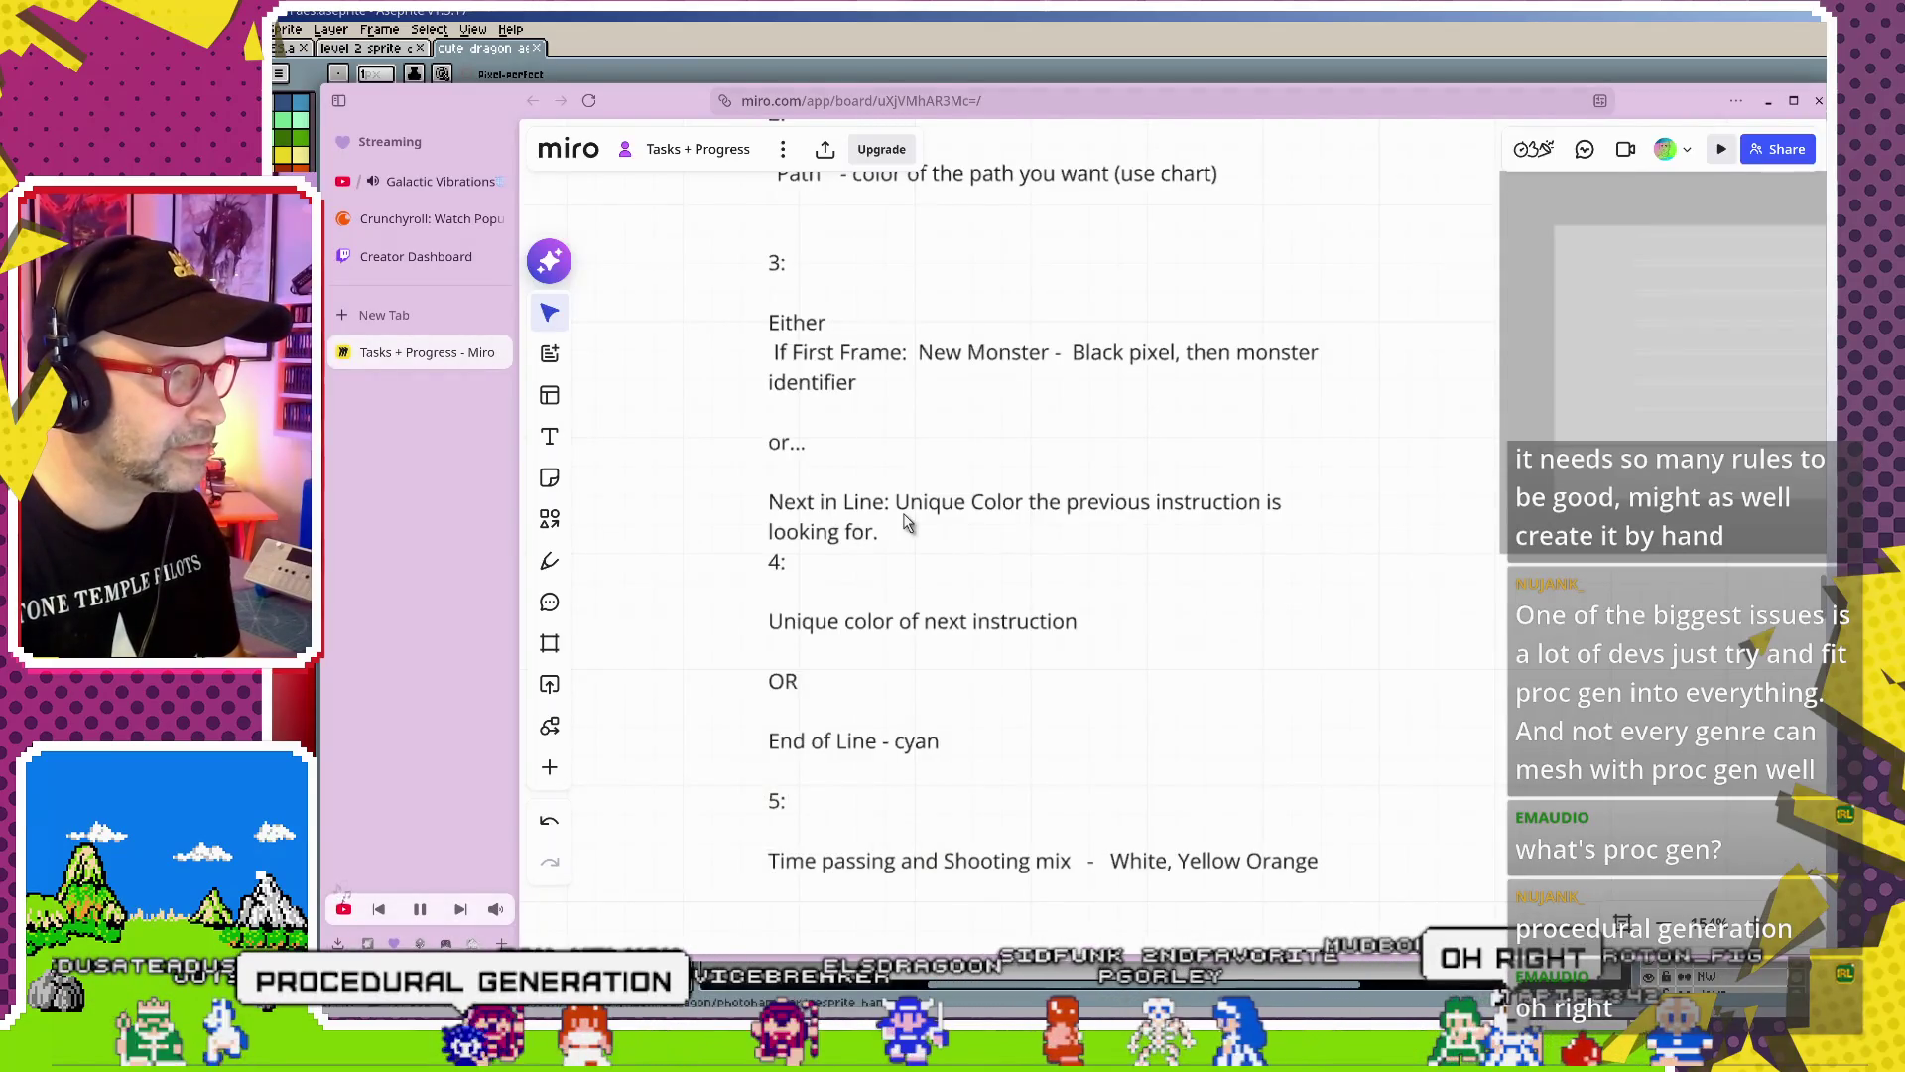
{"action": "left_click_drag", "start_coordinate": [952, 472], "coordinate": [944, 612]}
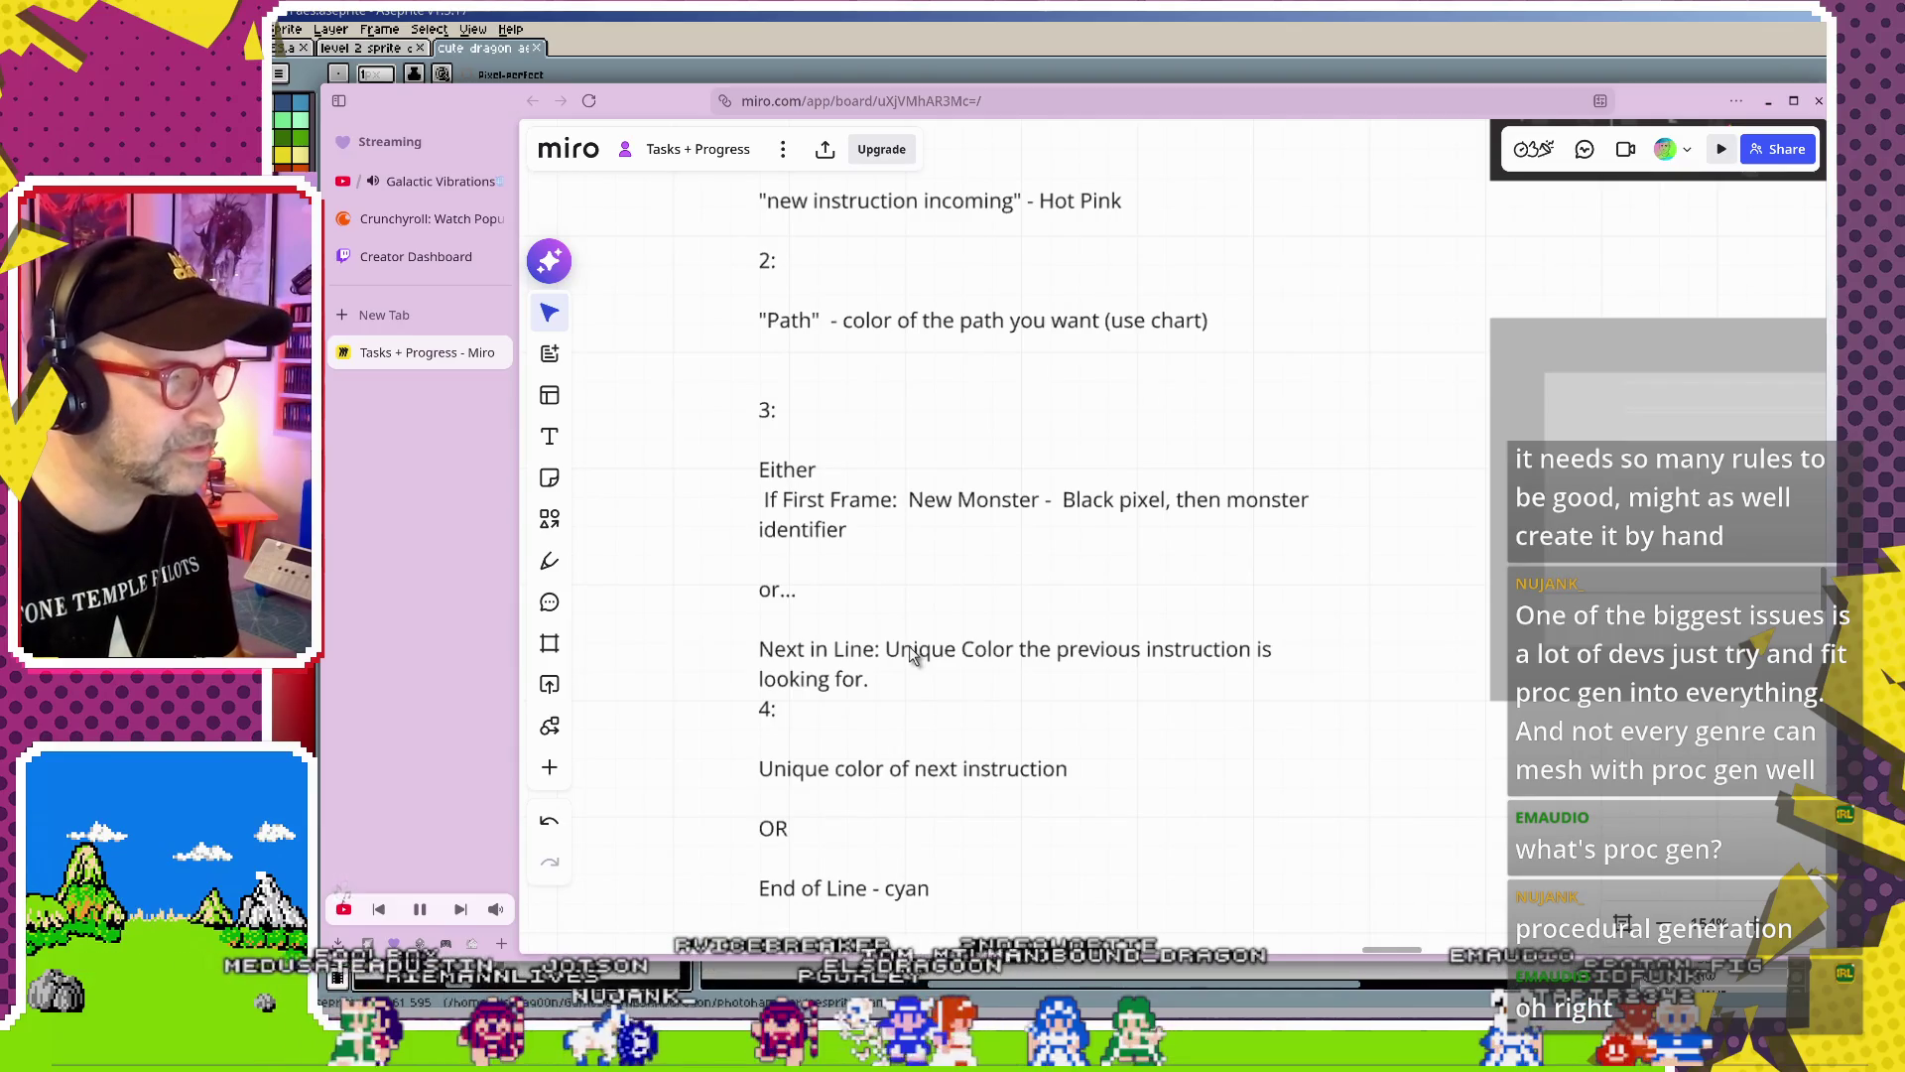
{"action": "left_click", "coordinate": [936, 17]}
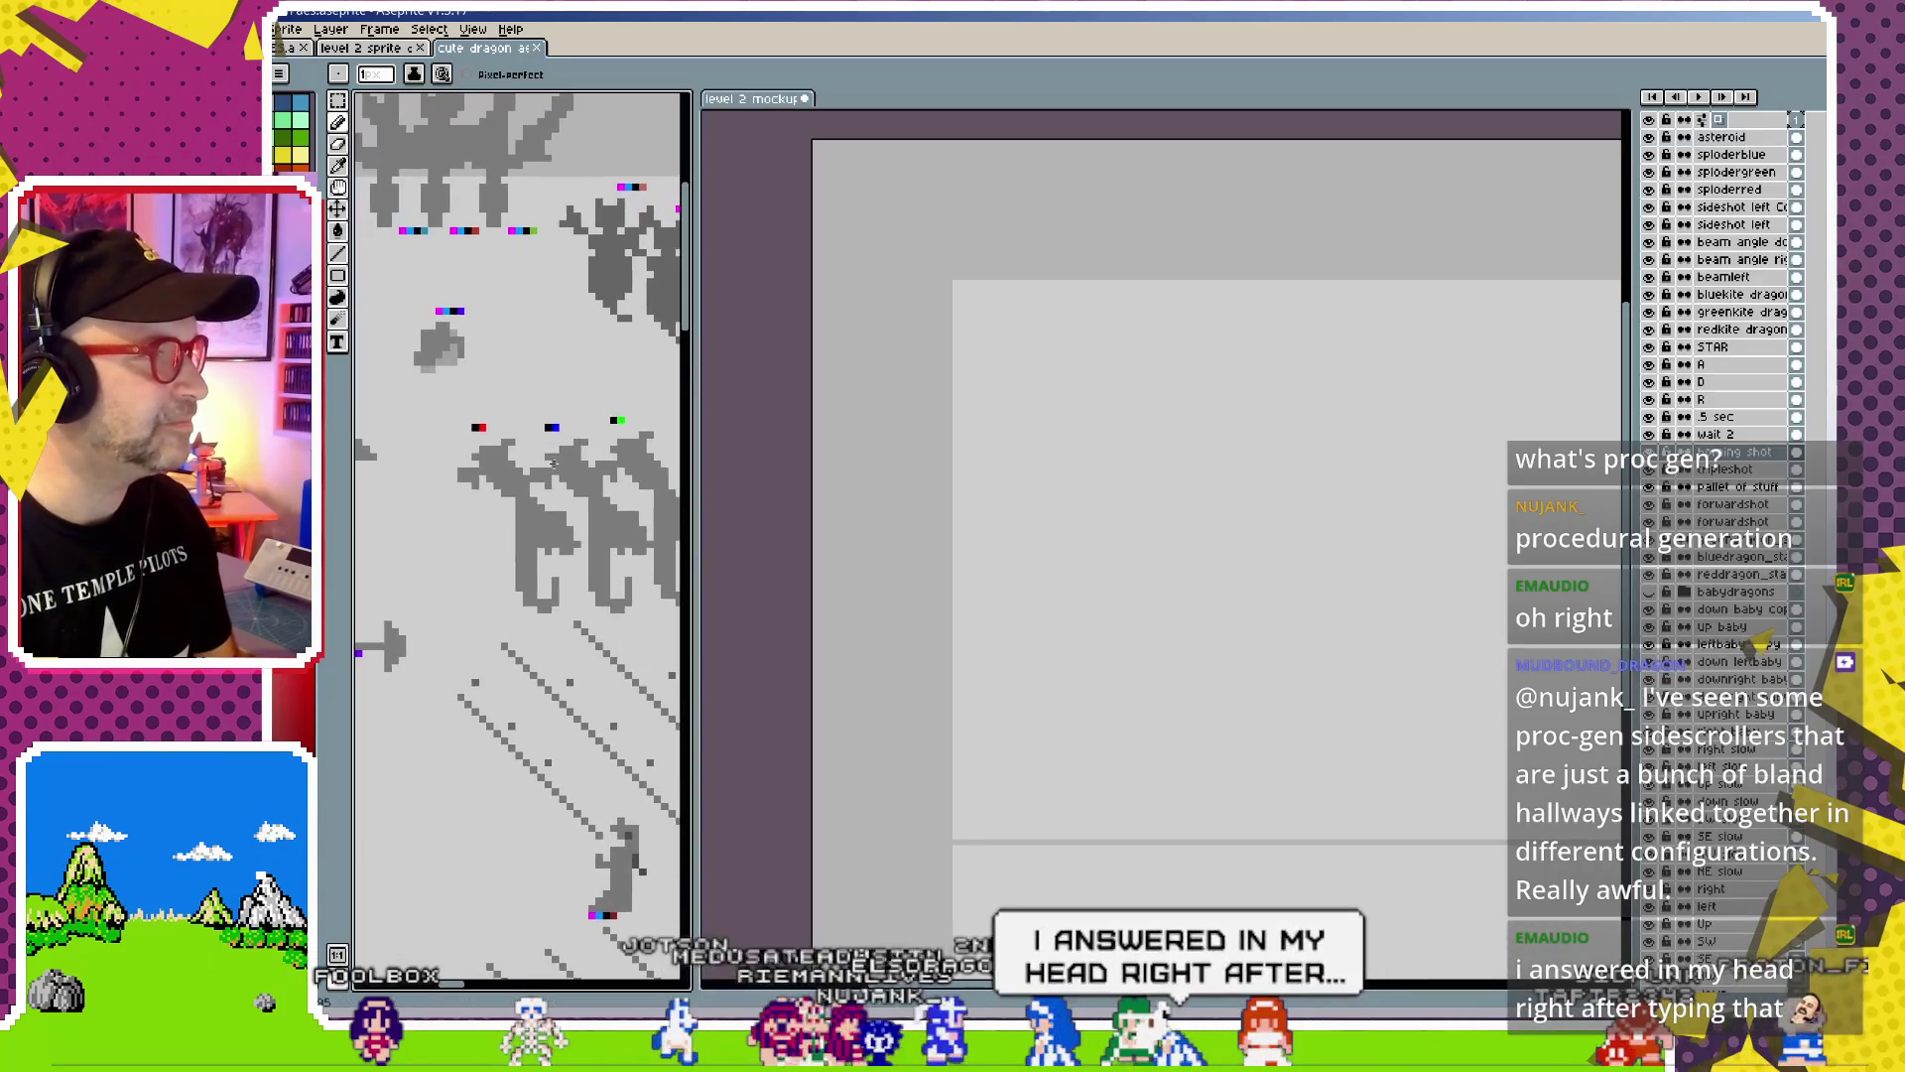
Paste the sploderred layer with its dragon and zigzag into the level 2 mockup
{"action": "mouse_move", "coordinate": [547, 493]}
{"action": "left_mouse_down"}
{"action": "mouse_move", "coordinate": [662, 522]}
{"action": "mouse_move", "coordinate": [406, 506]}
{"action": "left_mouse_up"}
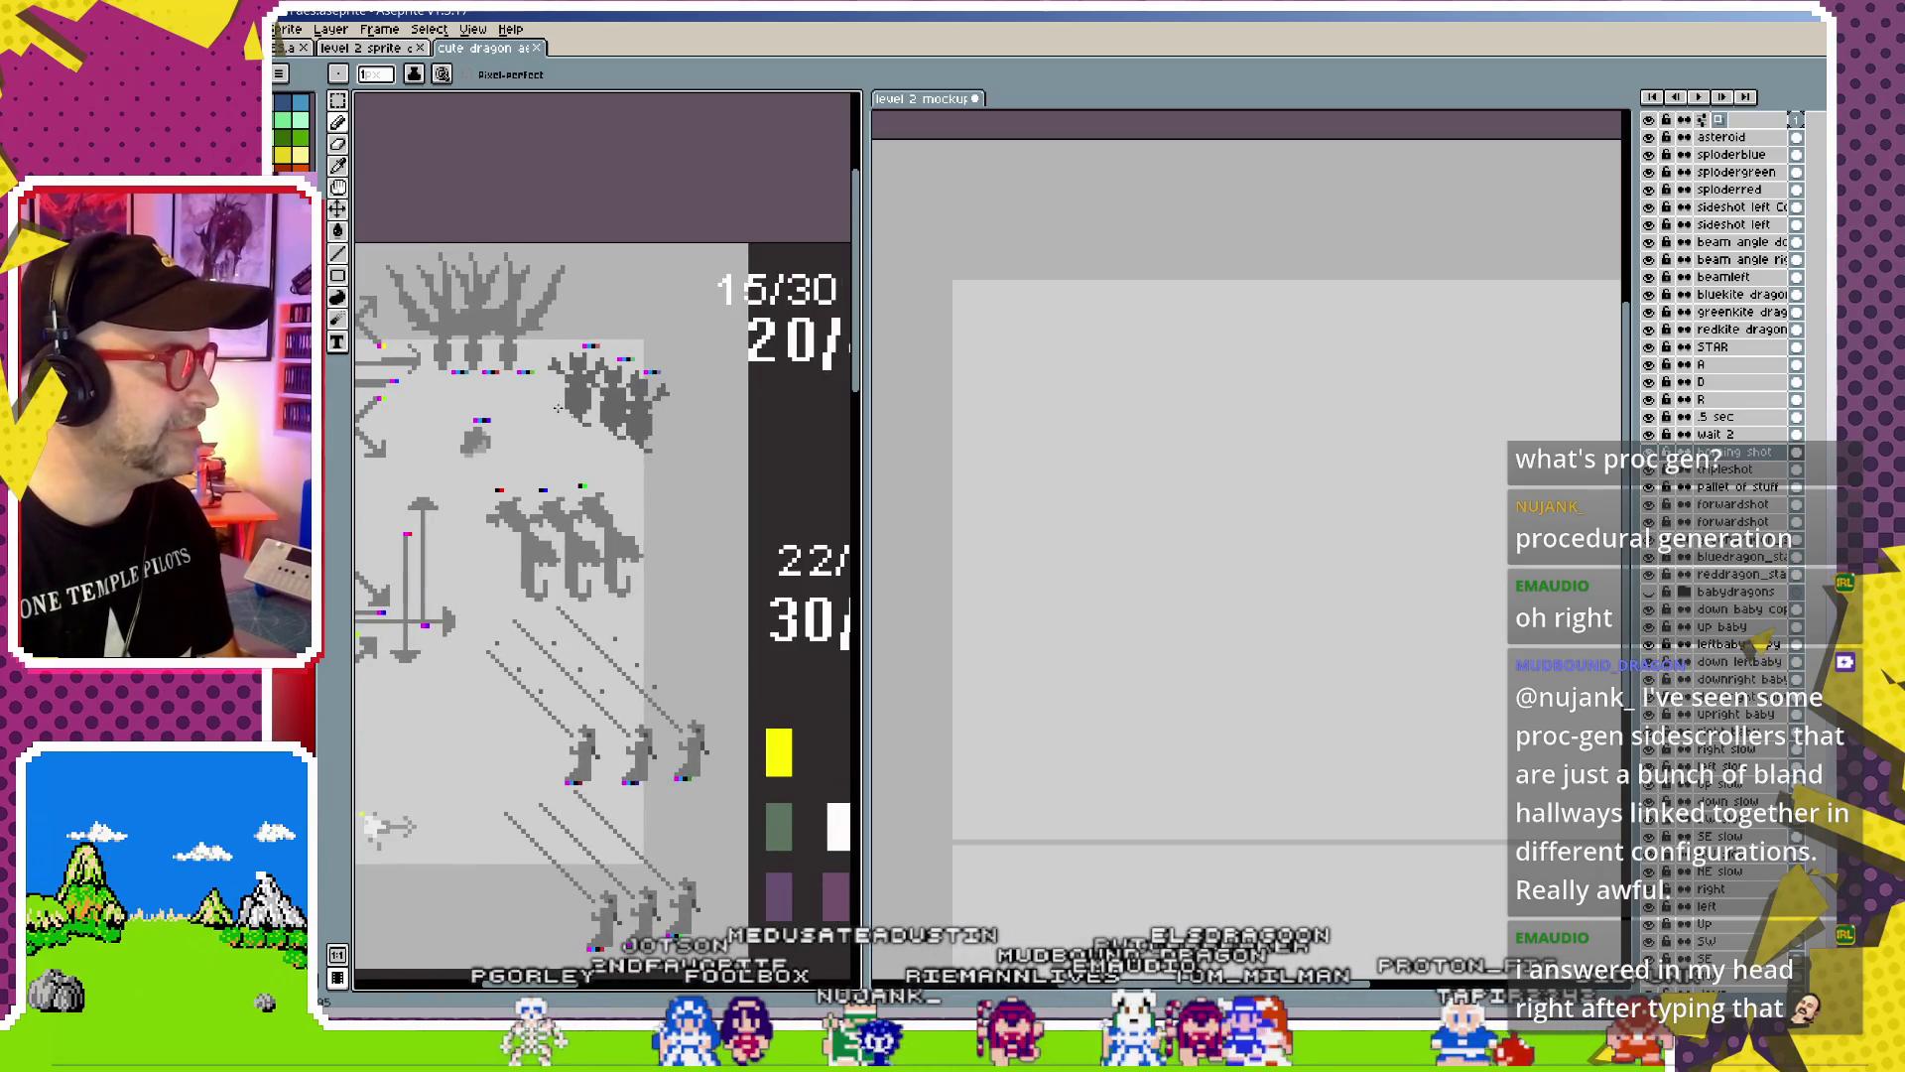
{"action": "left_click", "coordinate": [479, 442], "text": "ctrl"}
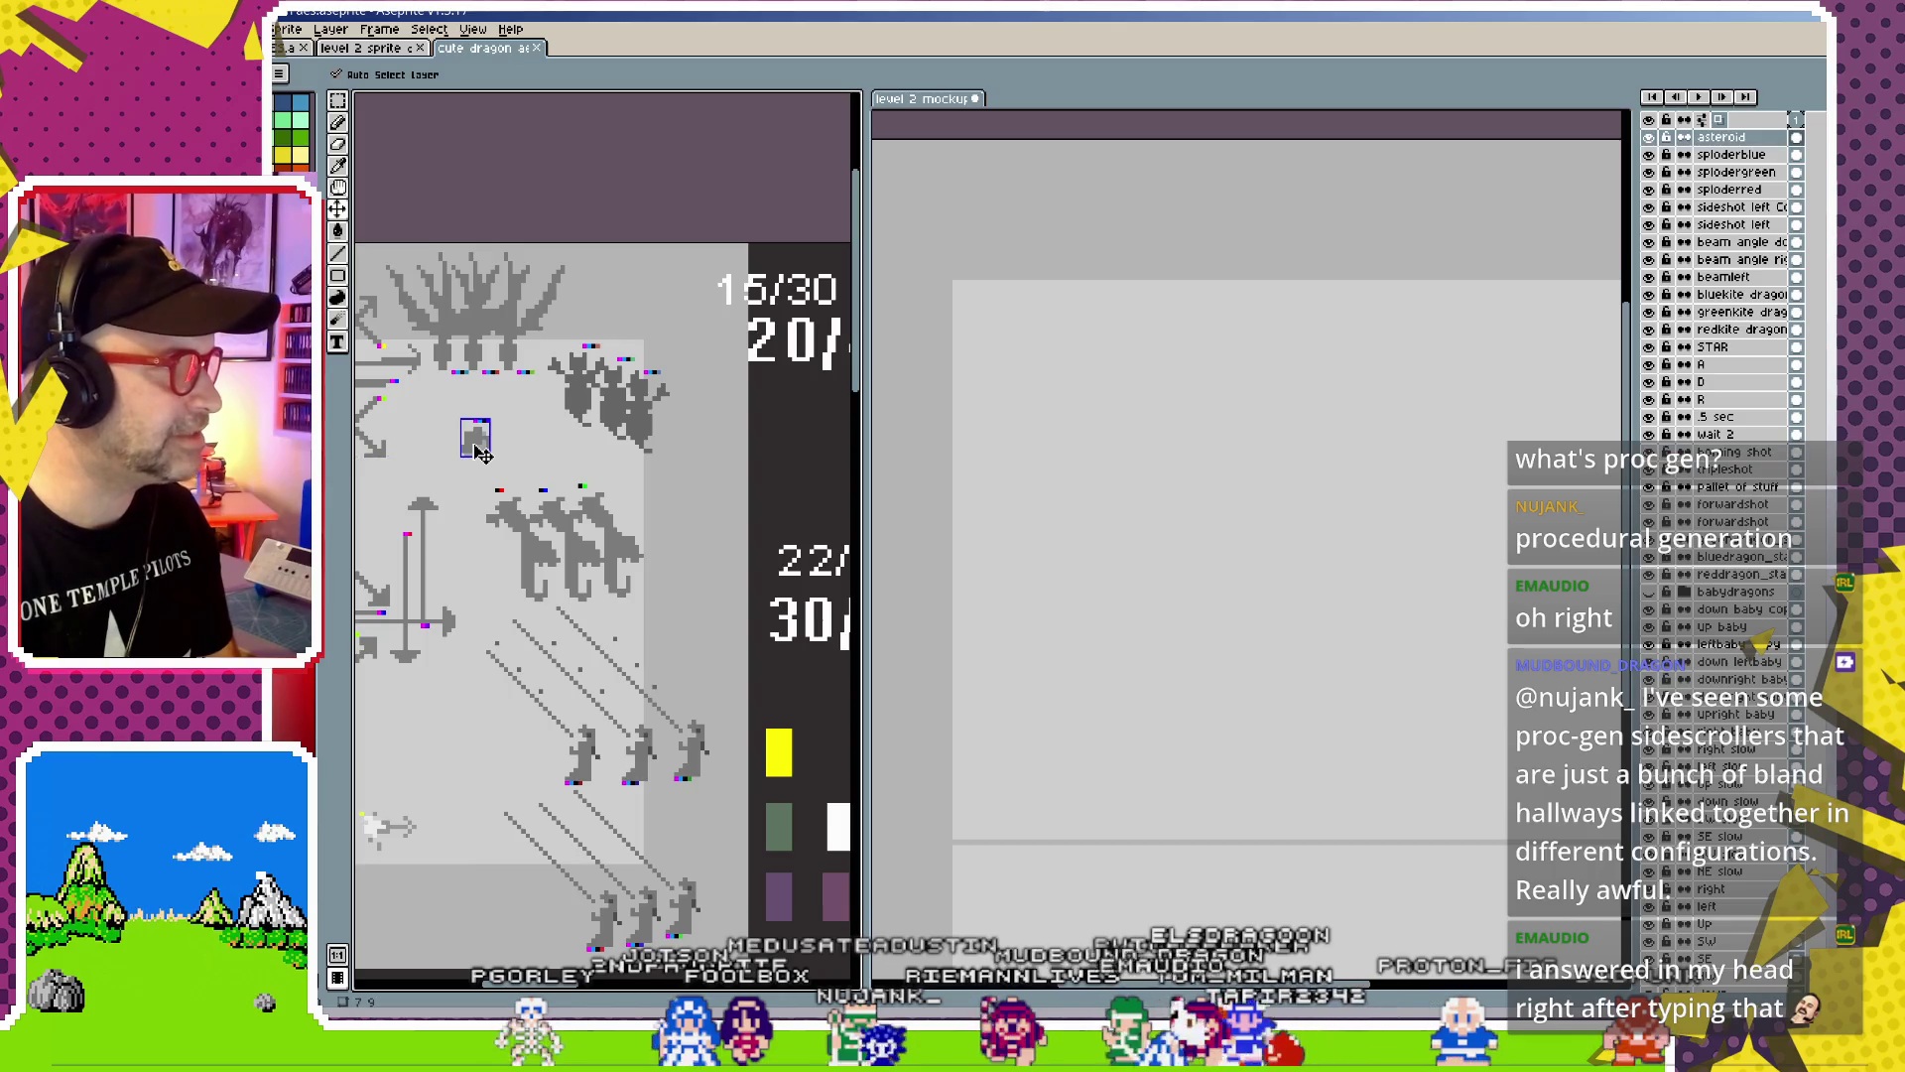
{"action": "left_click", "coordinate": [640, 427], "text": "ctrl"}
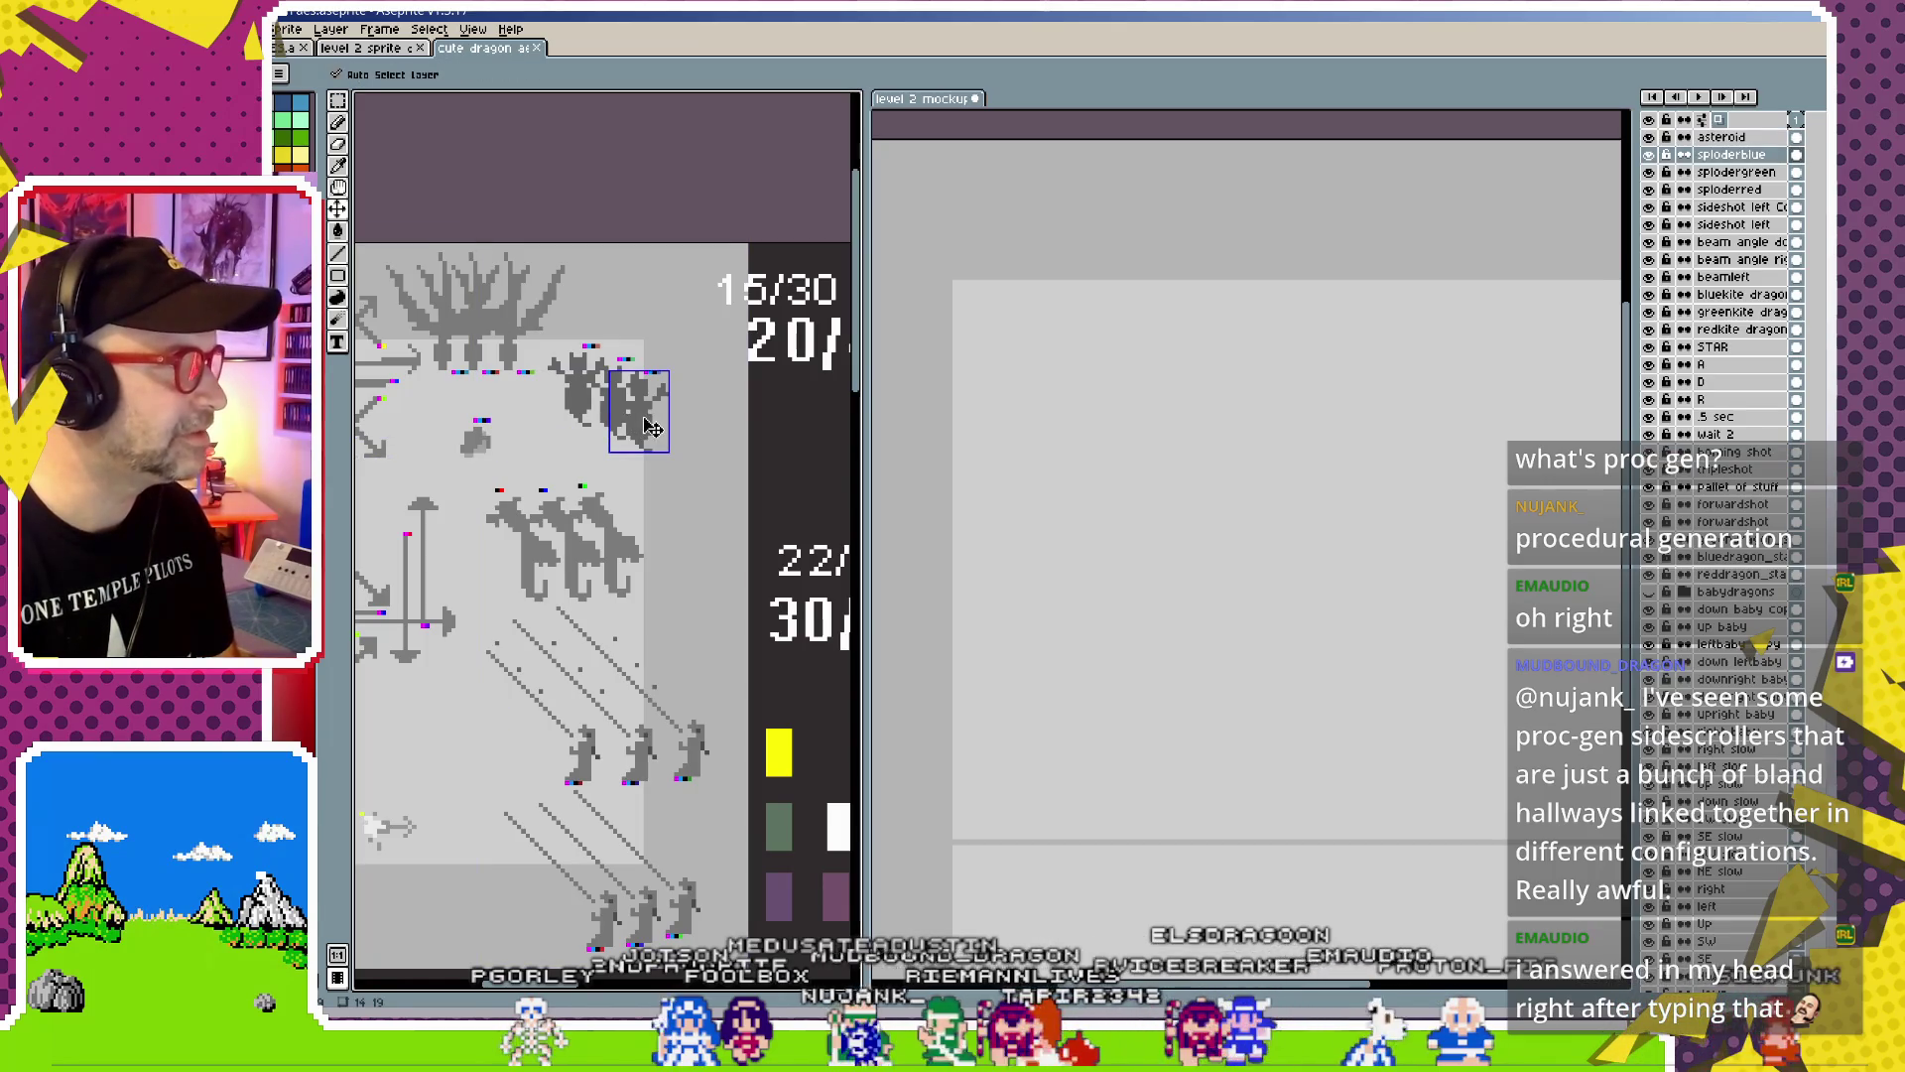
{"action": "left_click", "coordinate": [1111, 422]}
{"action": "scroll", "coordinate": [1094, 437], "scroll_direction": "down", "scroll_amount": 2}
{"action": "scroll", "coordinate": [1093, 439], "scroll_direction": "up", "scroll_amount": 2}
{"action": "key", "text": "ctrl+v"}
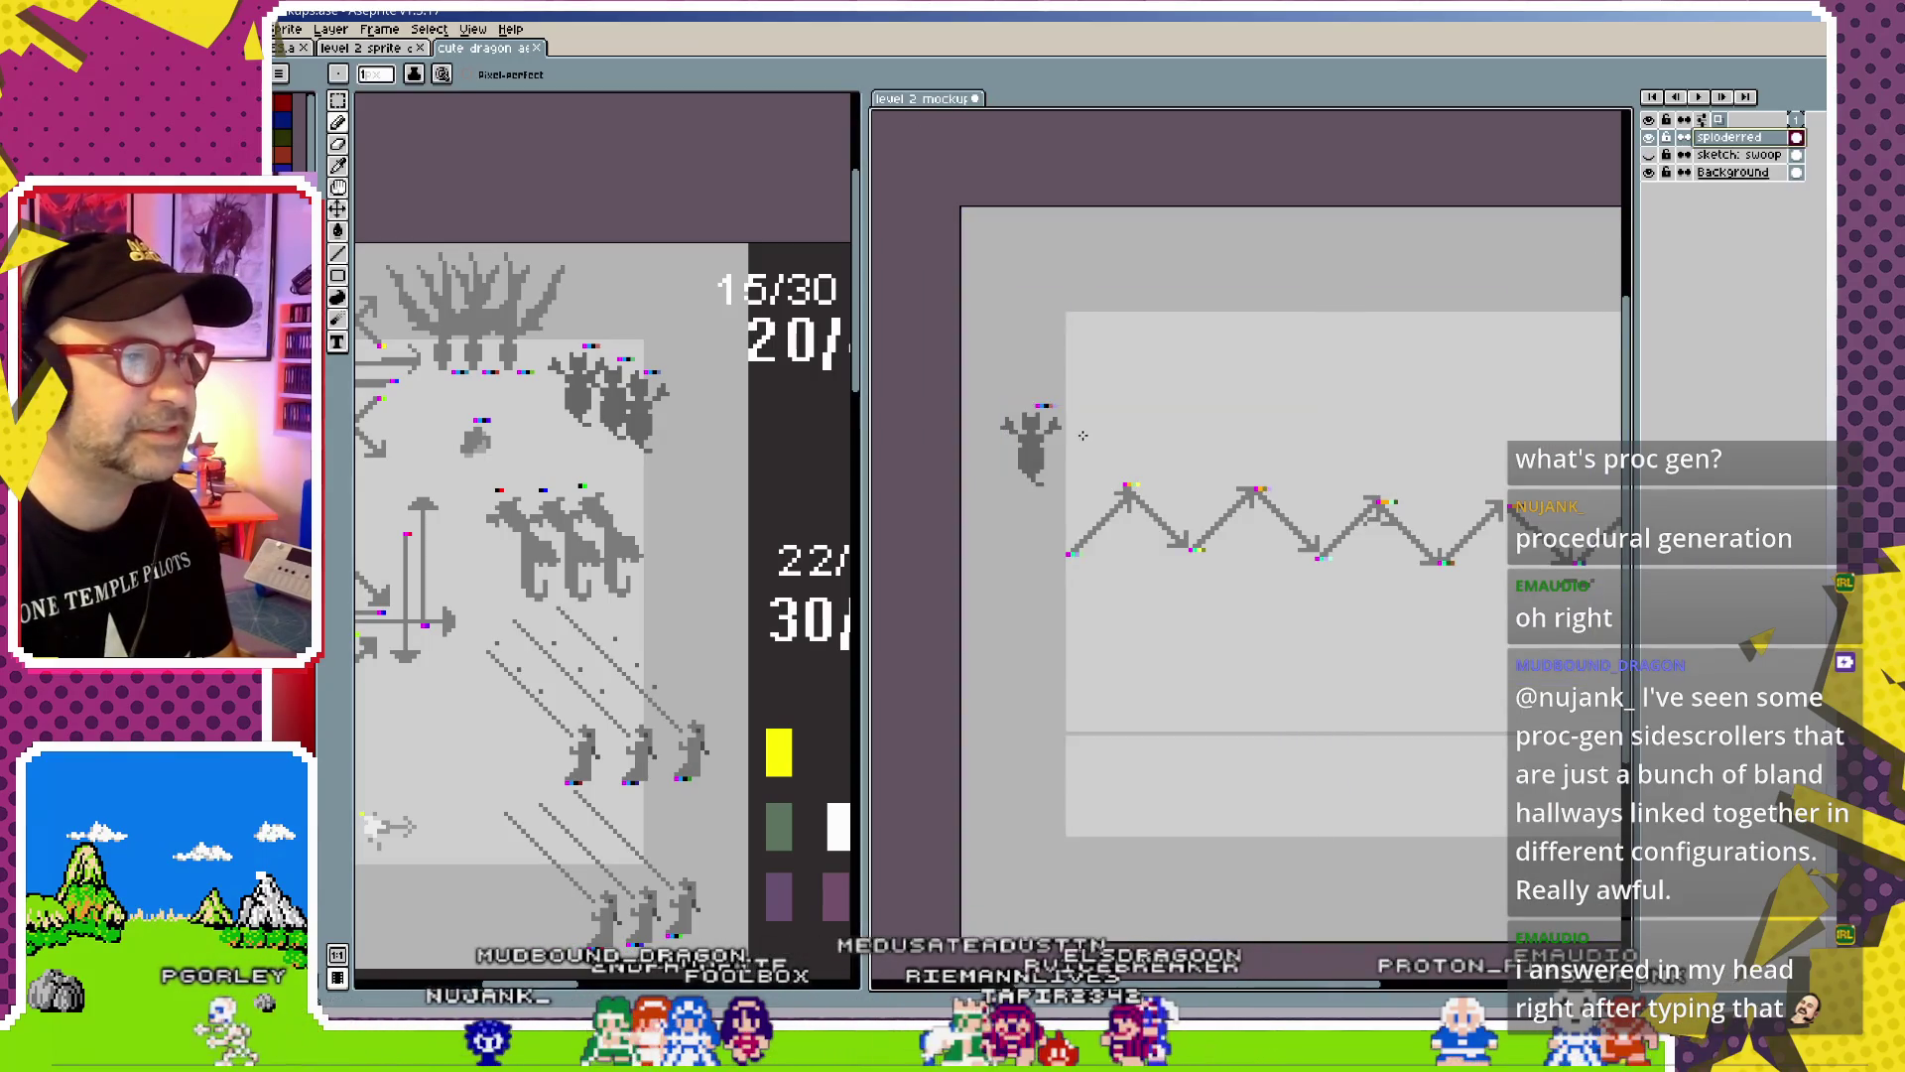
{"action": "scroll", "coordinate": [1278, 438], "scroll_direction": "right", "scroll_amount": 2}
Move the dragon lower-left beside the zigzag path and bring up the Export File dialog
{"action": "key", "text": "b"}
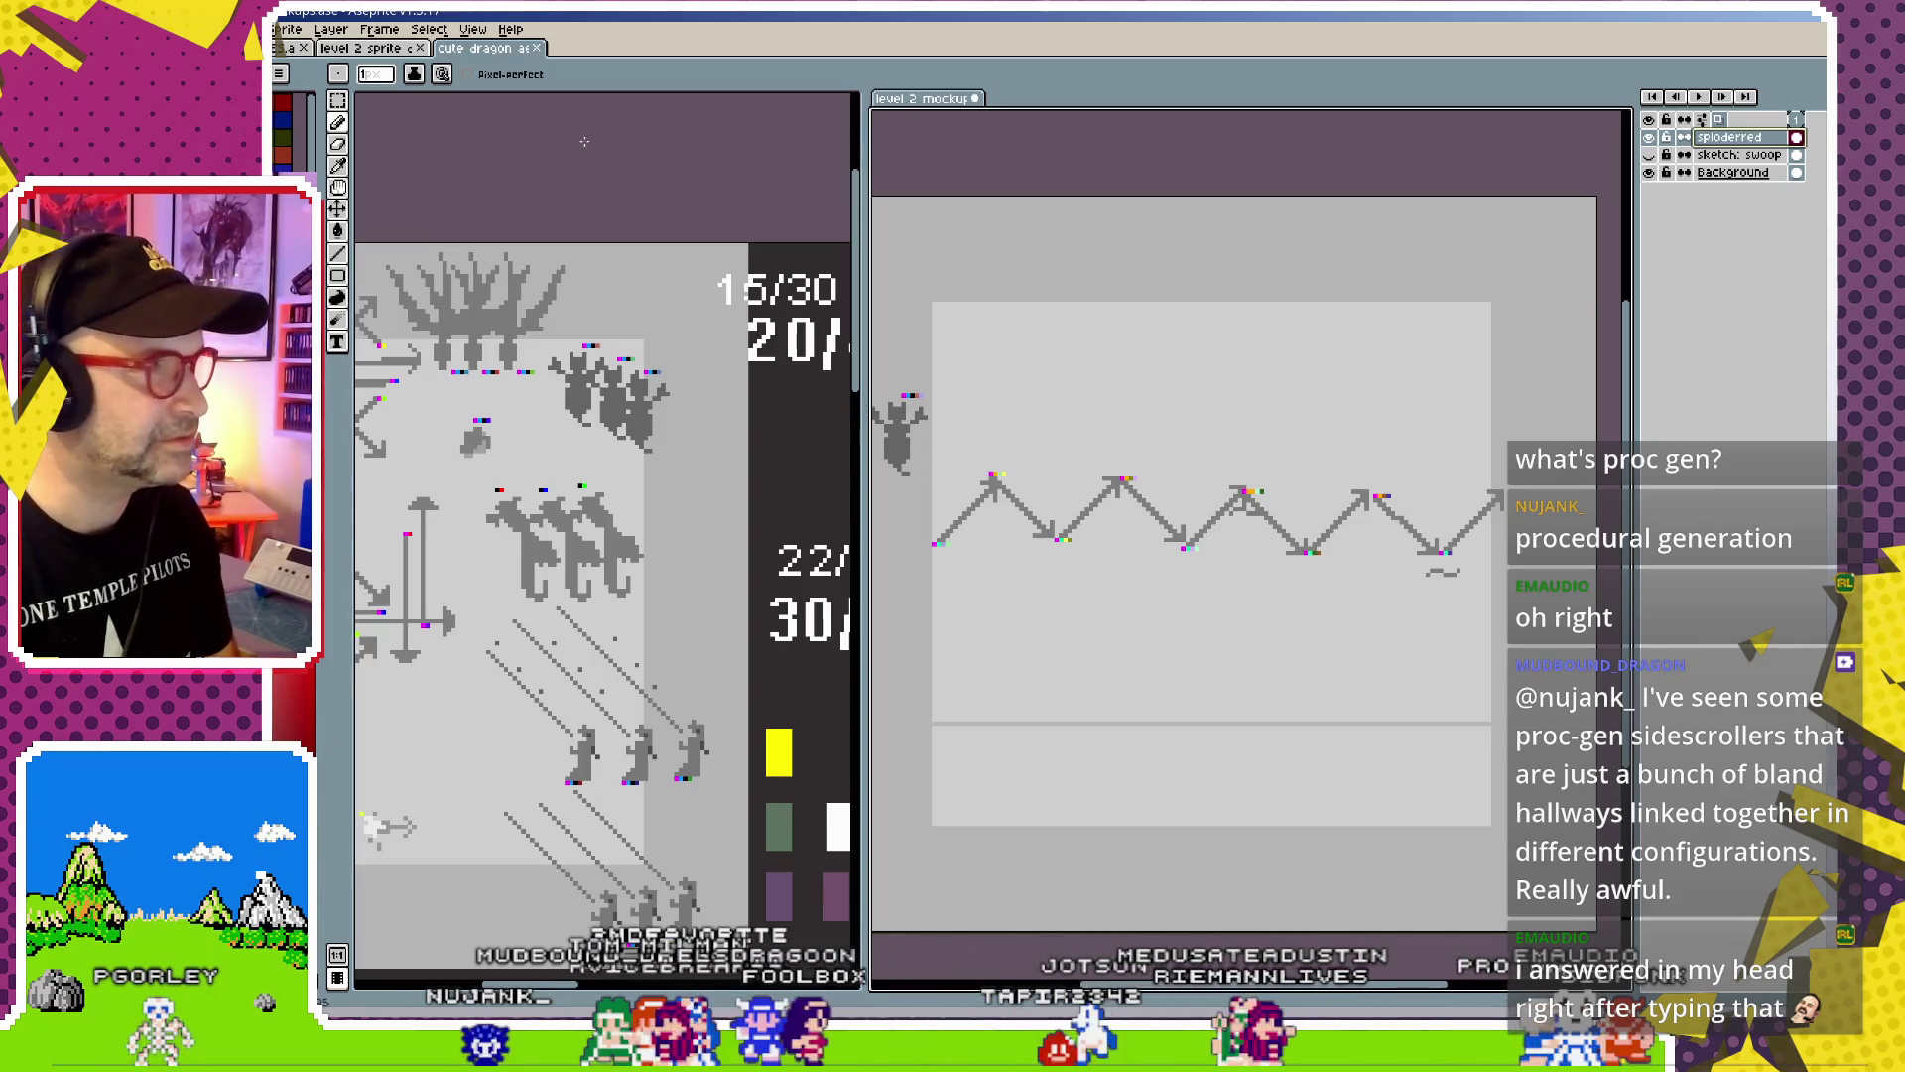
{"action": "key", "text": "v"}
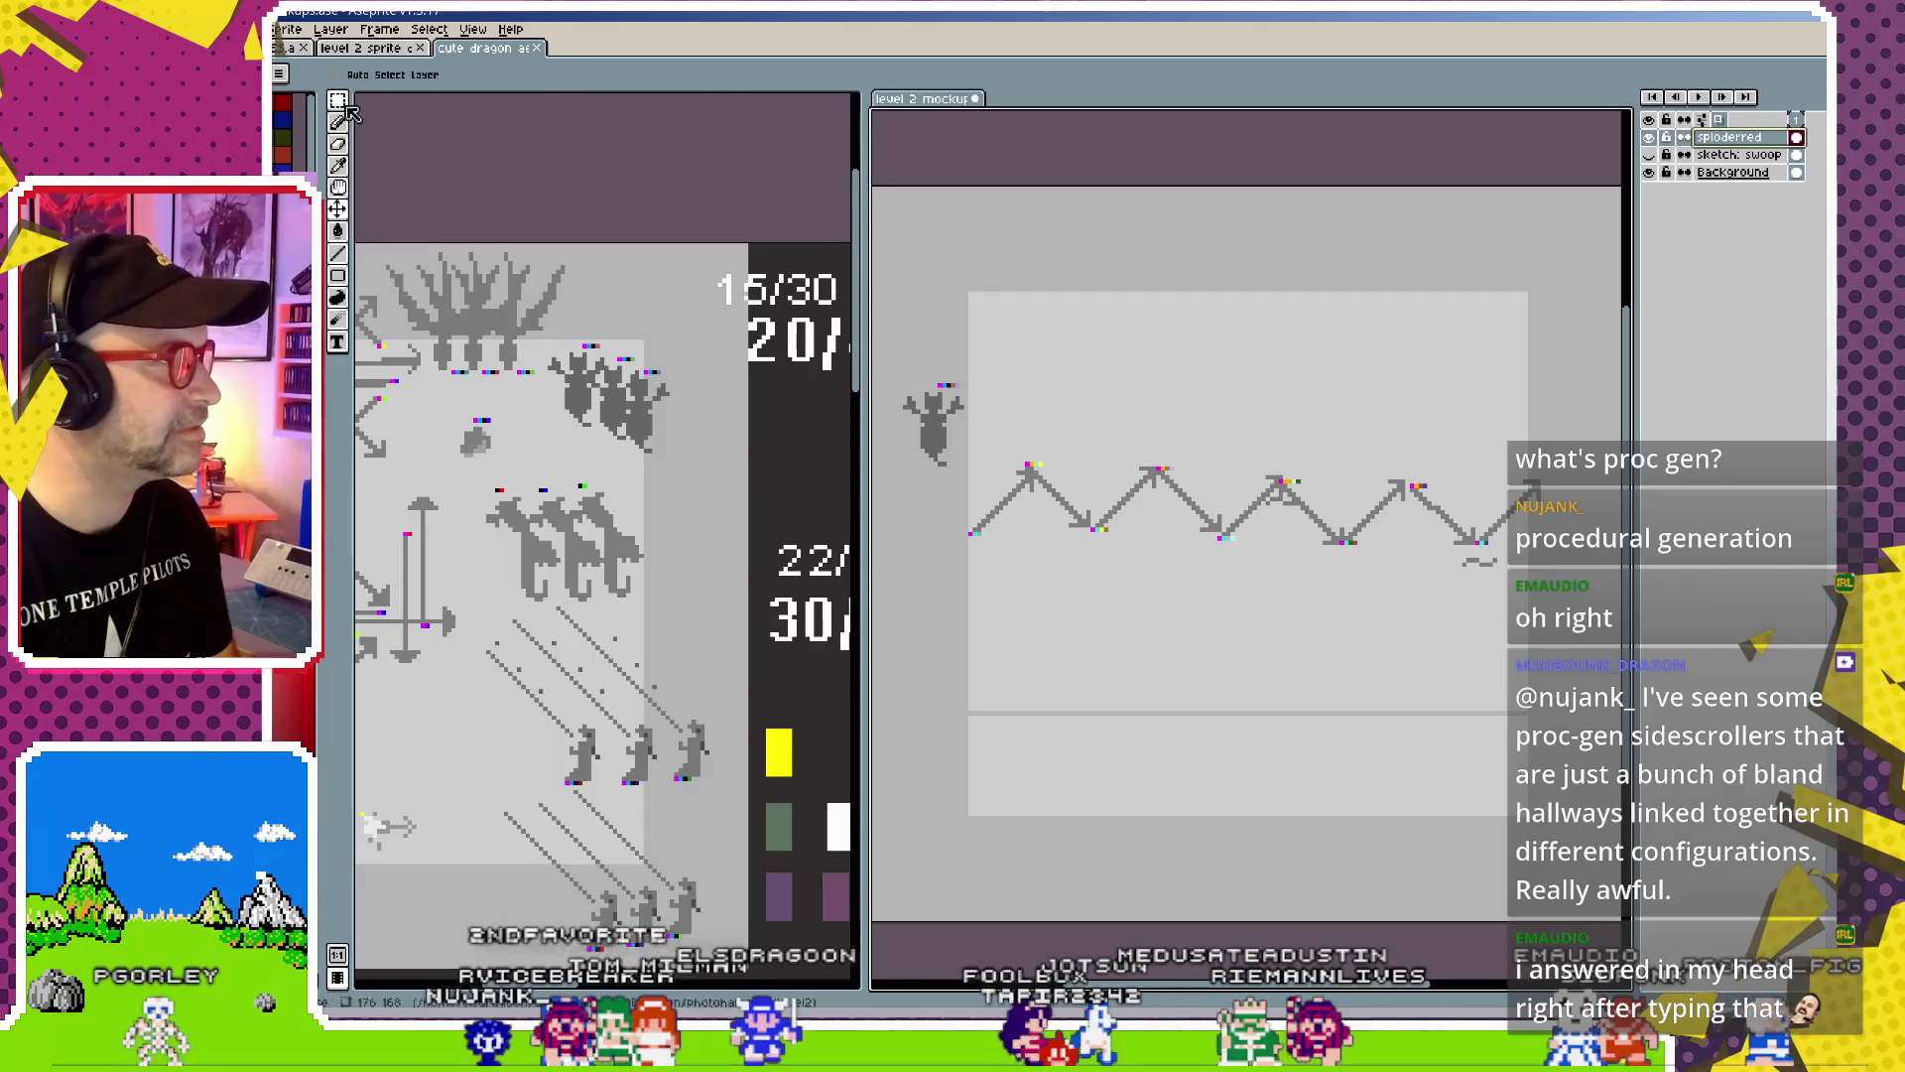
{"action": "left_click", "coordinate": [337, 100]}
{"action": "mouse_move", "coordinate": [971, 358]}
{"action": "left_mouse_down"}
{"action": "mouse_move", "coordinate": [891, 496]}
{"action": "mouse_move", "coordinate": [950, 693]}
{"action": "left_mouse_up"}
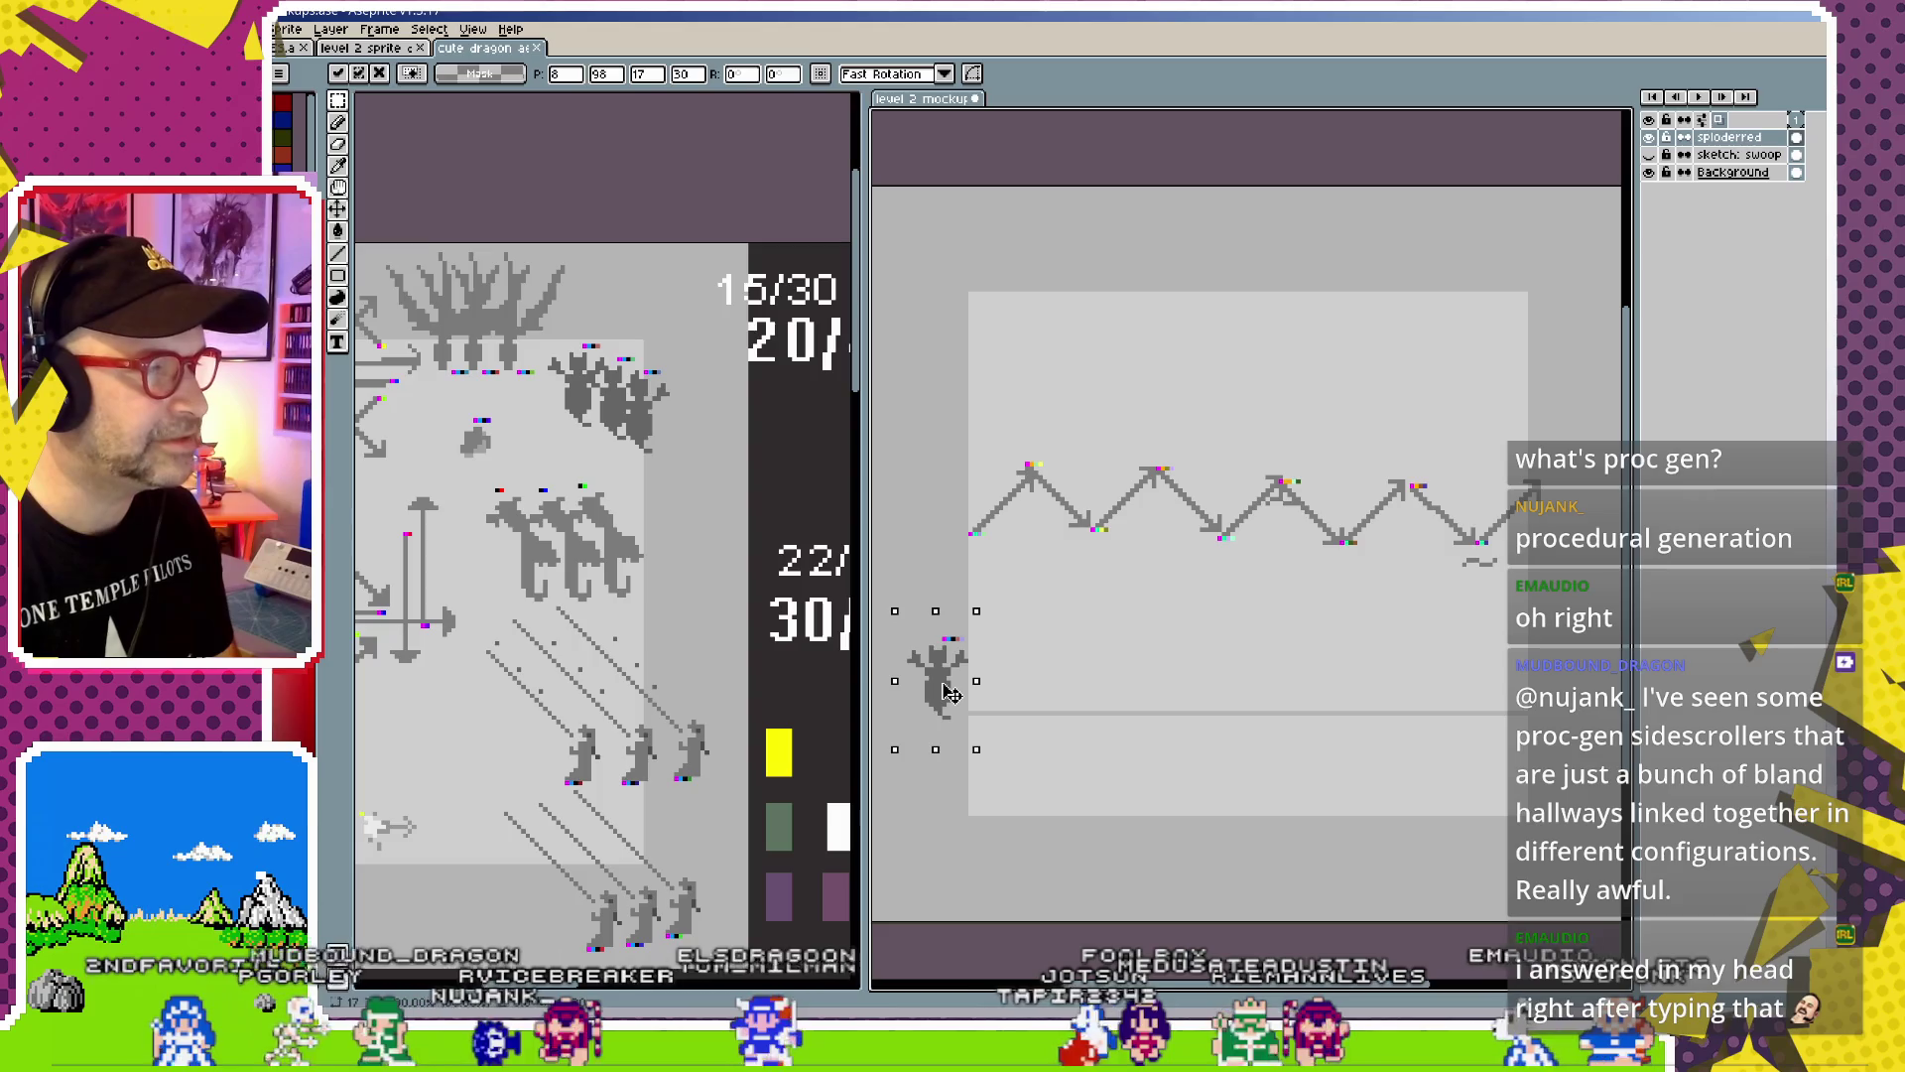
{"action": "left_click", "coordinate": [978, 537]}
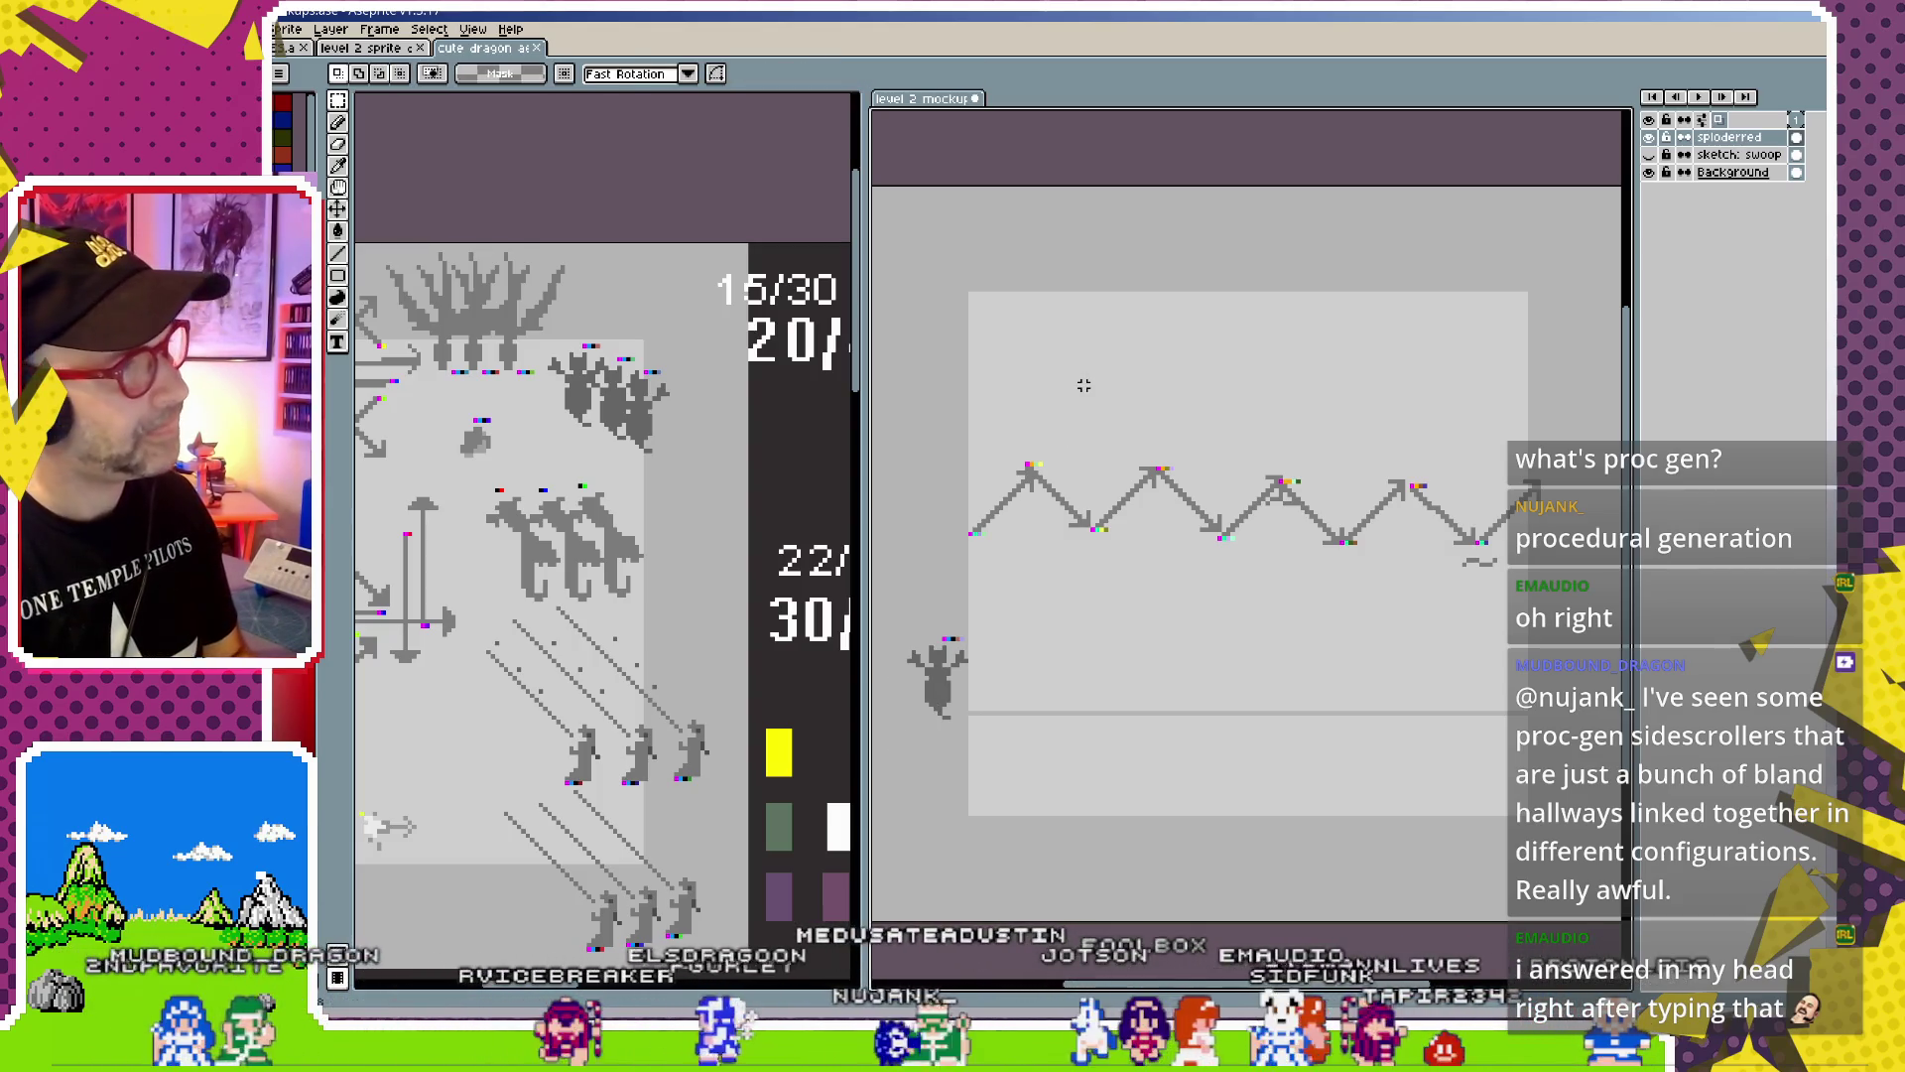
{"action": "key", "text": "ctrl+alt+shift+s"}
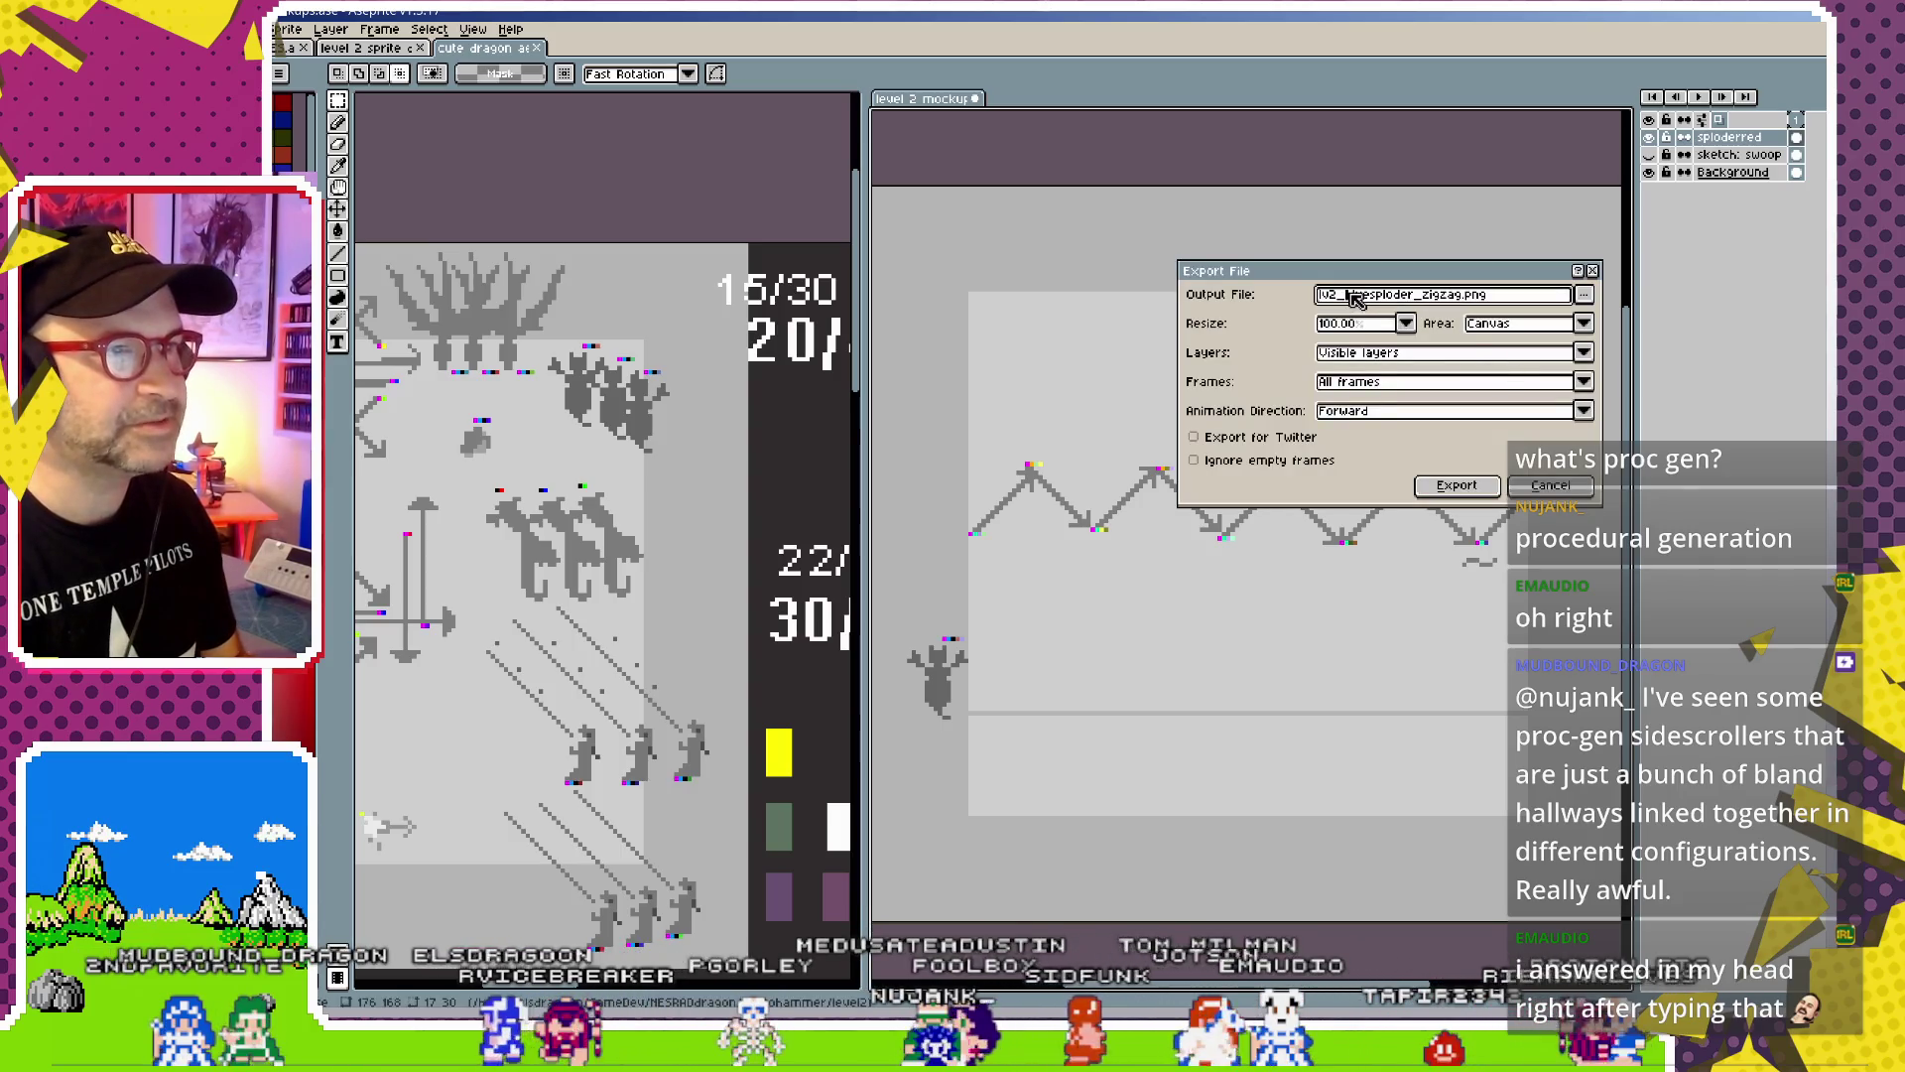
Export the mockup as lv2_redsploder_zigzag.png, then remove the sploderred layer
{"action": "left_click_drag", "start_coordinate": [1347, 295], "coordinate": [1371, 295]}
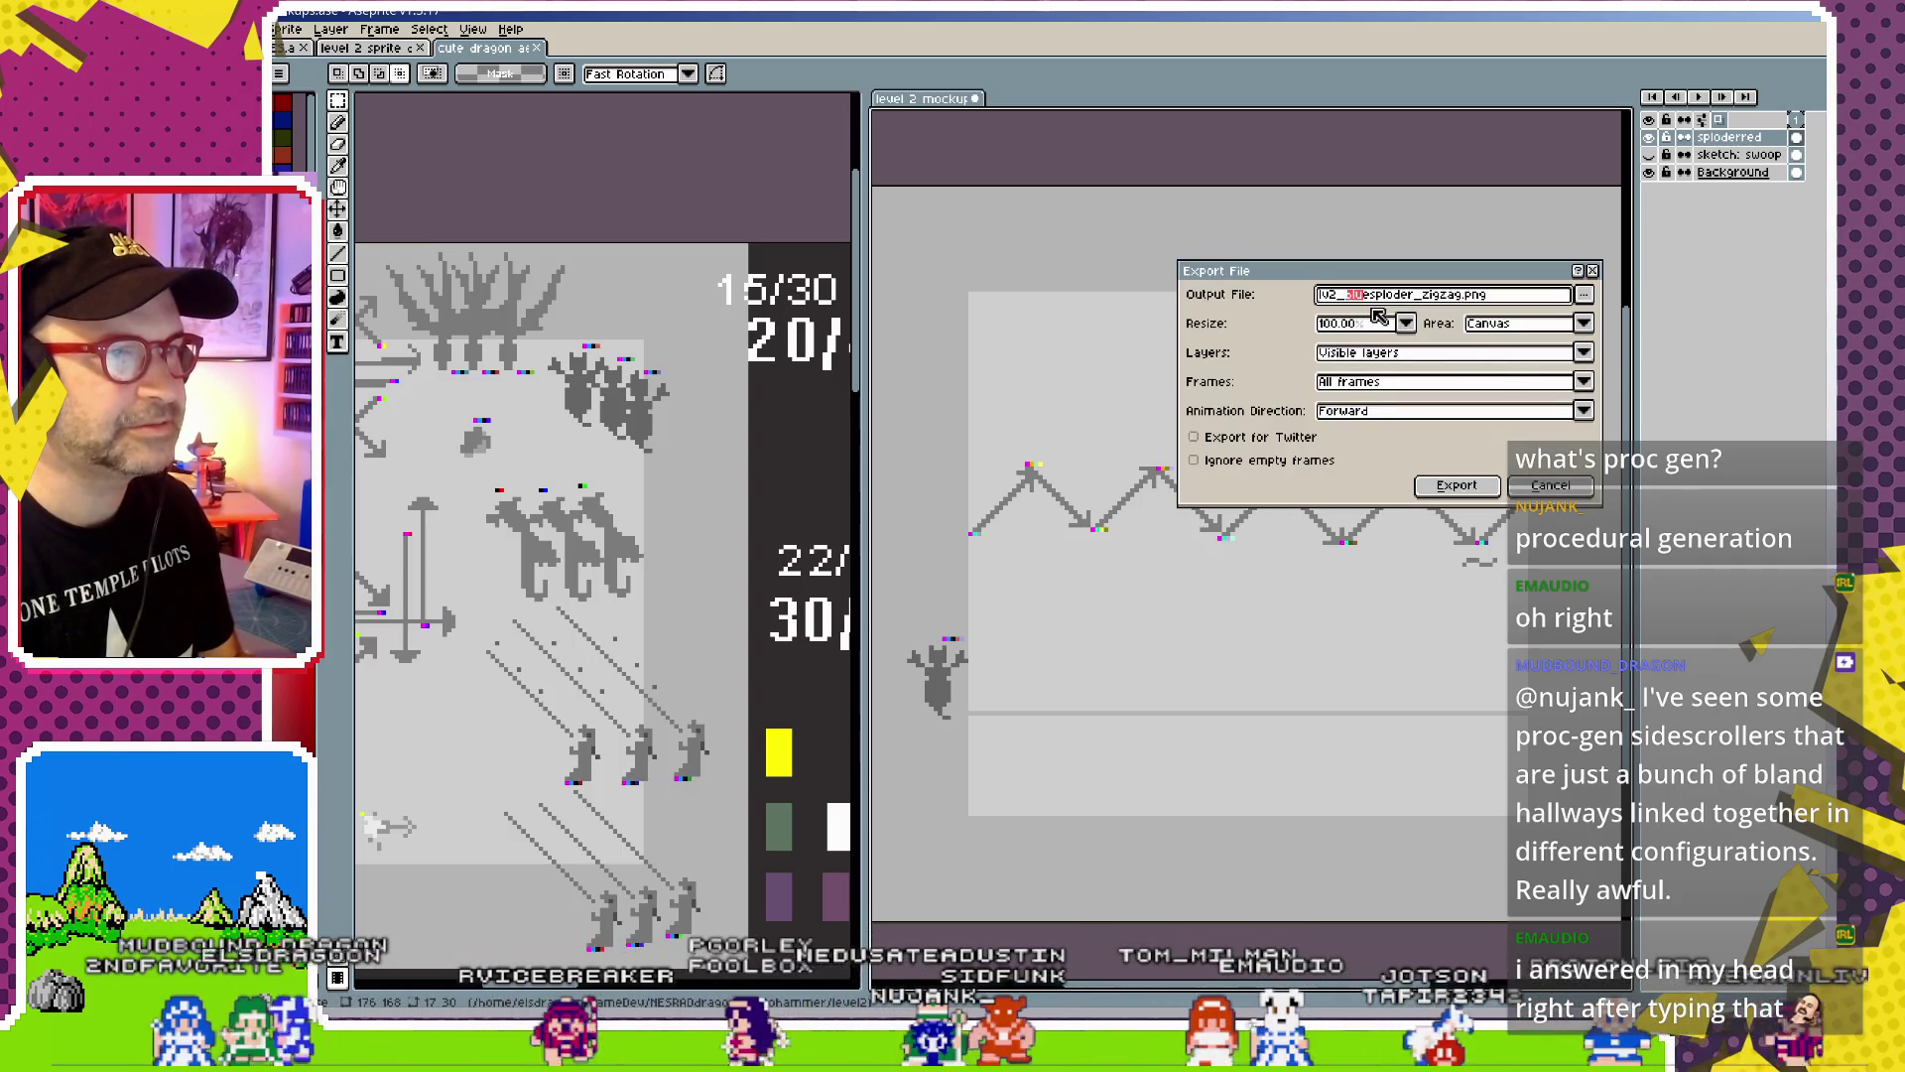
{"action": "type", "text": "red"}
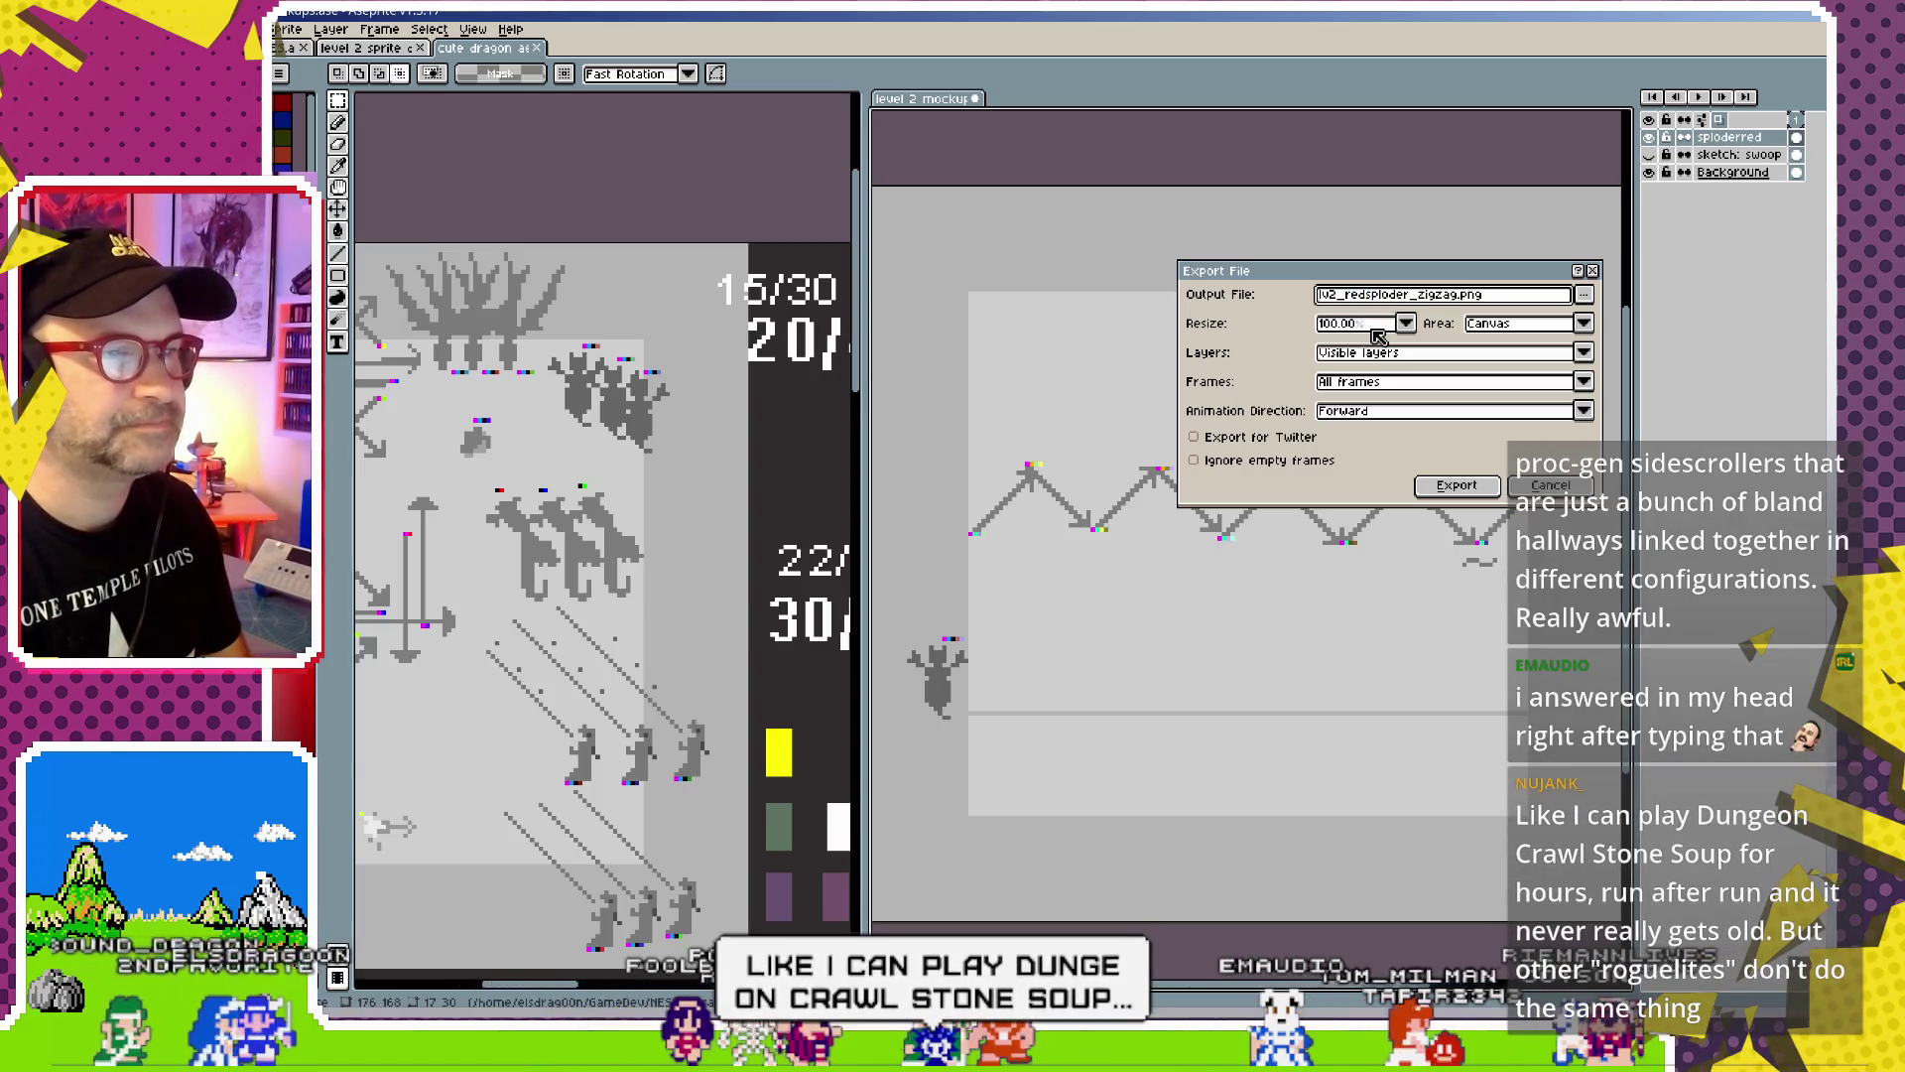
{"action": "left_click", "coordinate": [1457, 484]}
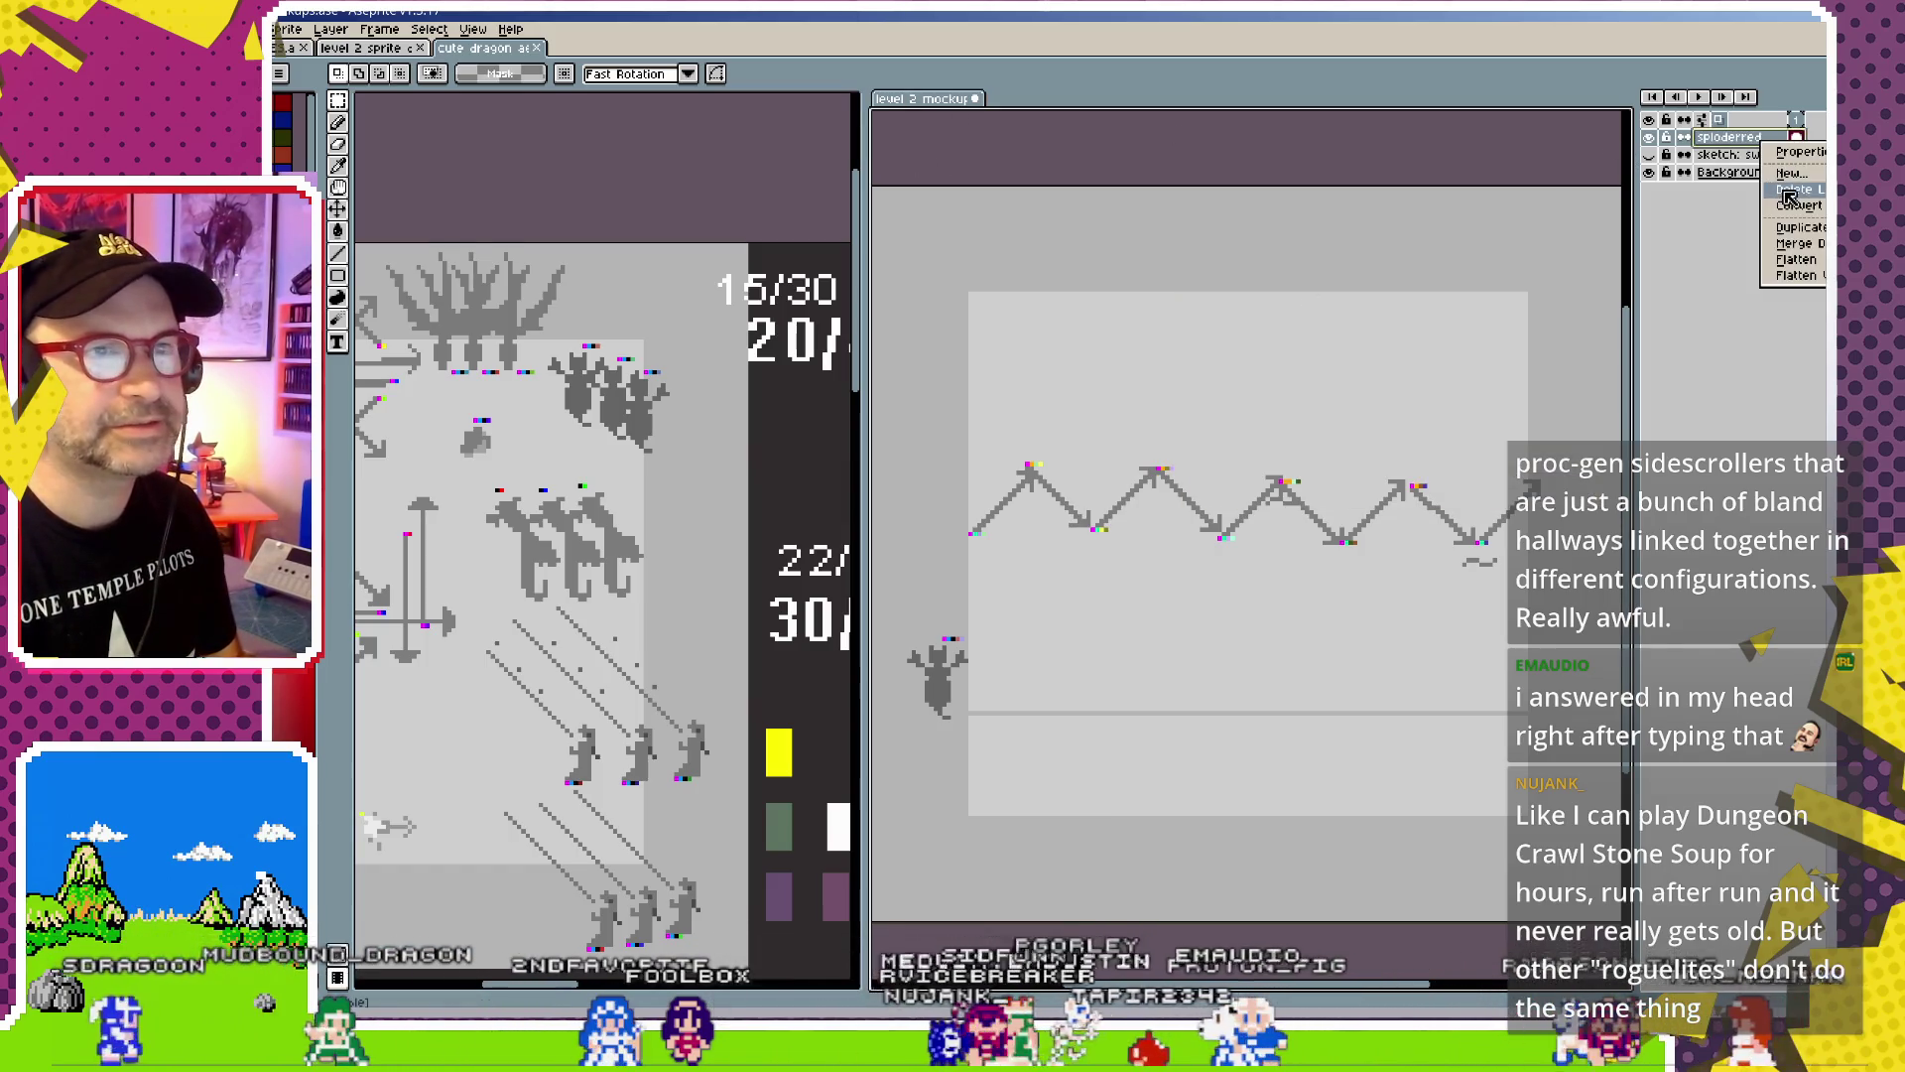
{"action": "key", "text": "ctrl+z"}
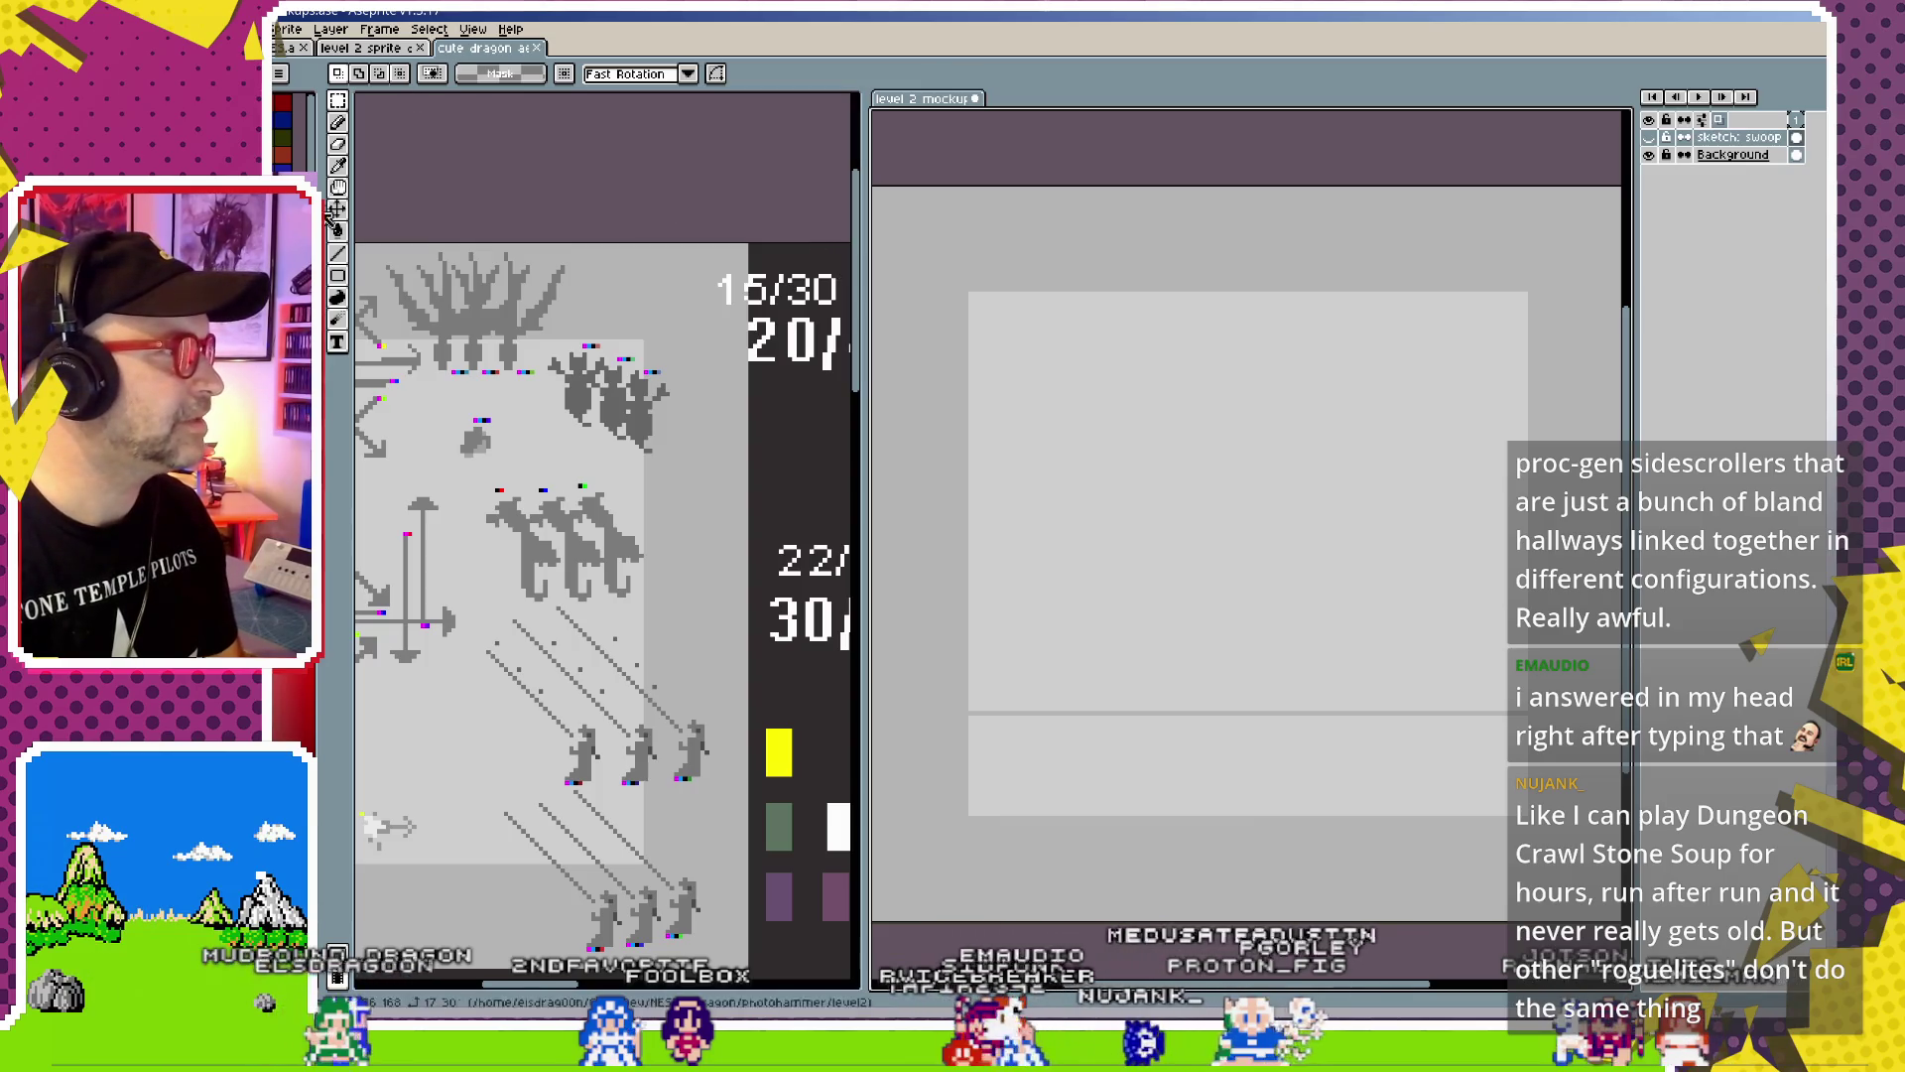
Copy the splodergreen layer from the sprite sheet into the mockup, placing its dragon top-right
{"action": "left_click", "coordinate": [335, 211]}
{"action": "left_click", "coordinate": [626, 425]}
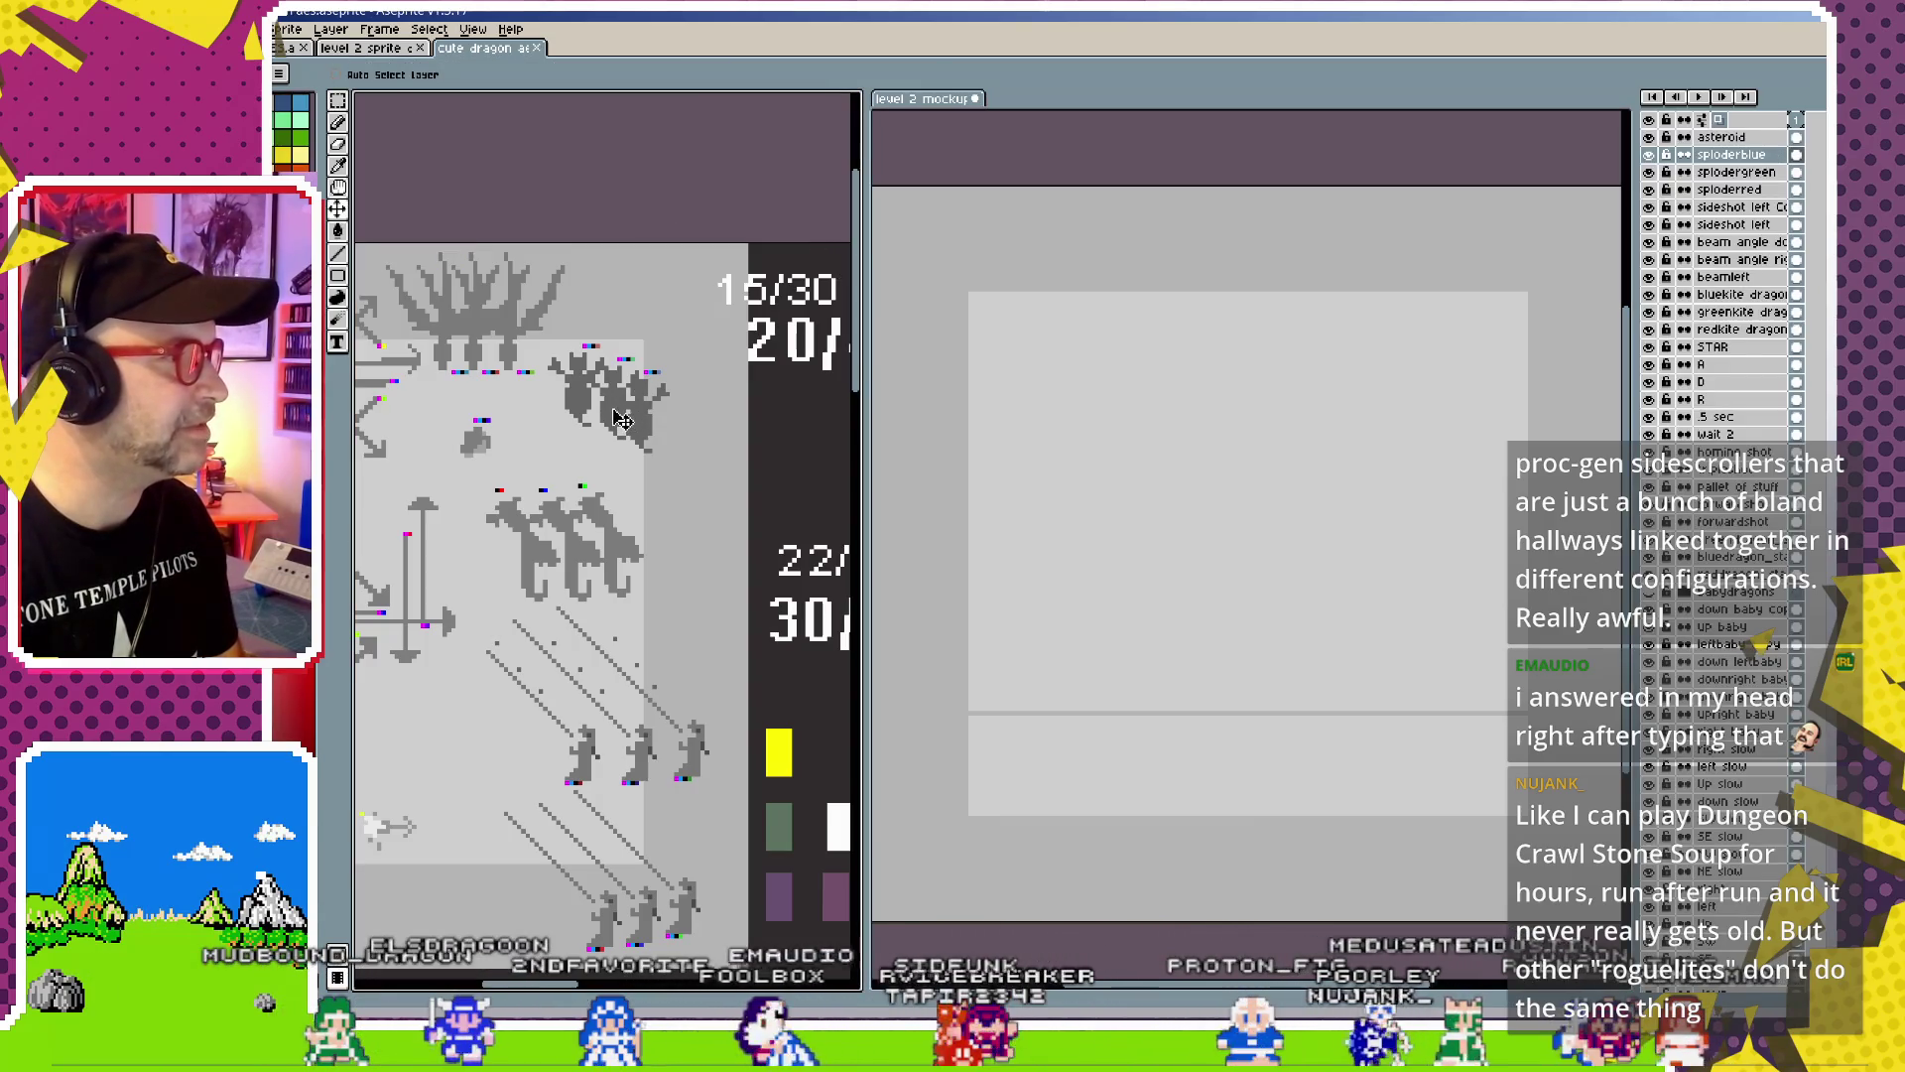
{"action": "left_click", "coordinate": [619, 410], "text": "ctrl"}
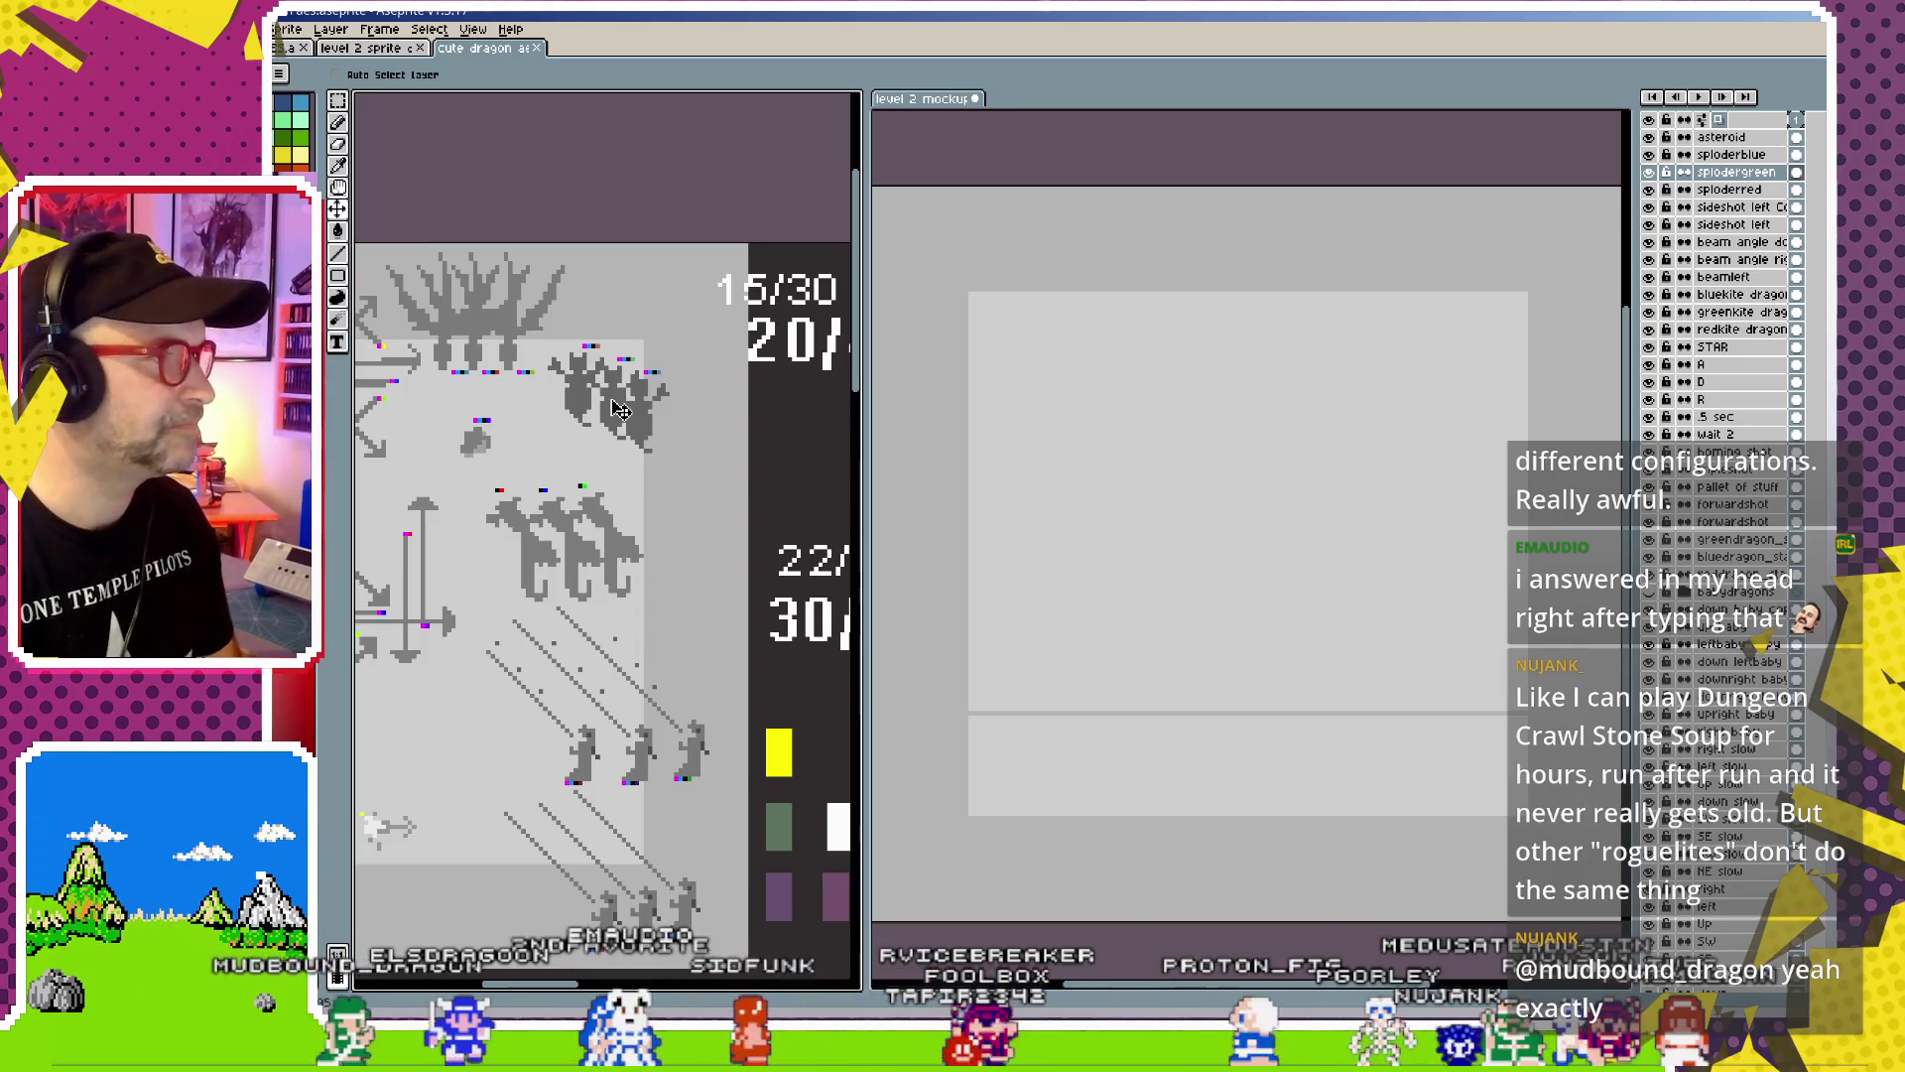
{"action": "left_click_drag", "start_coordinate": [1731, 181], "coordinate": [1110, 480]}
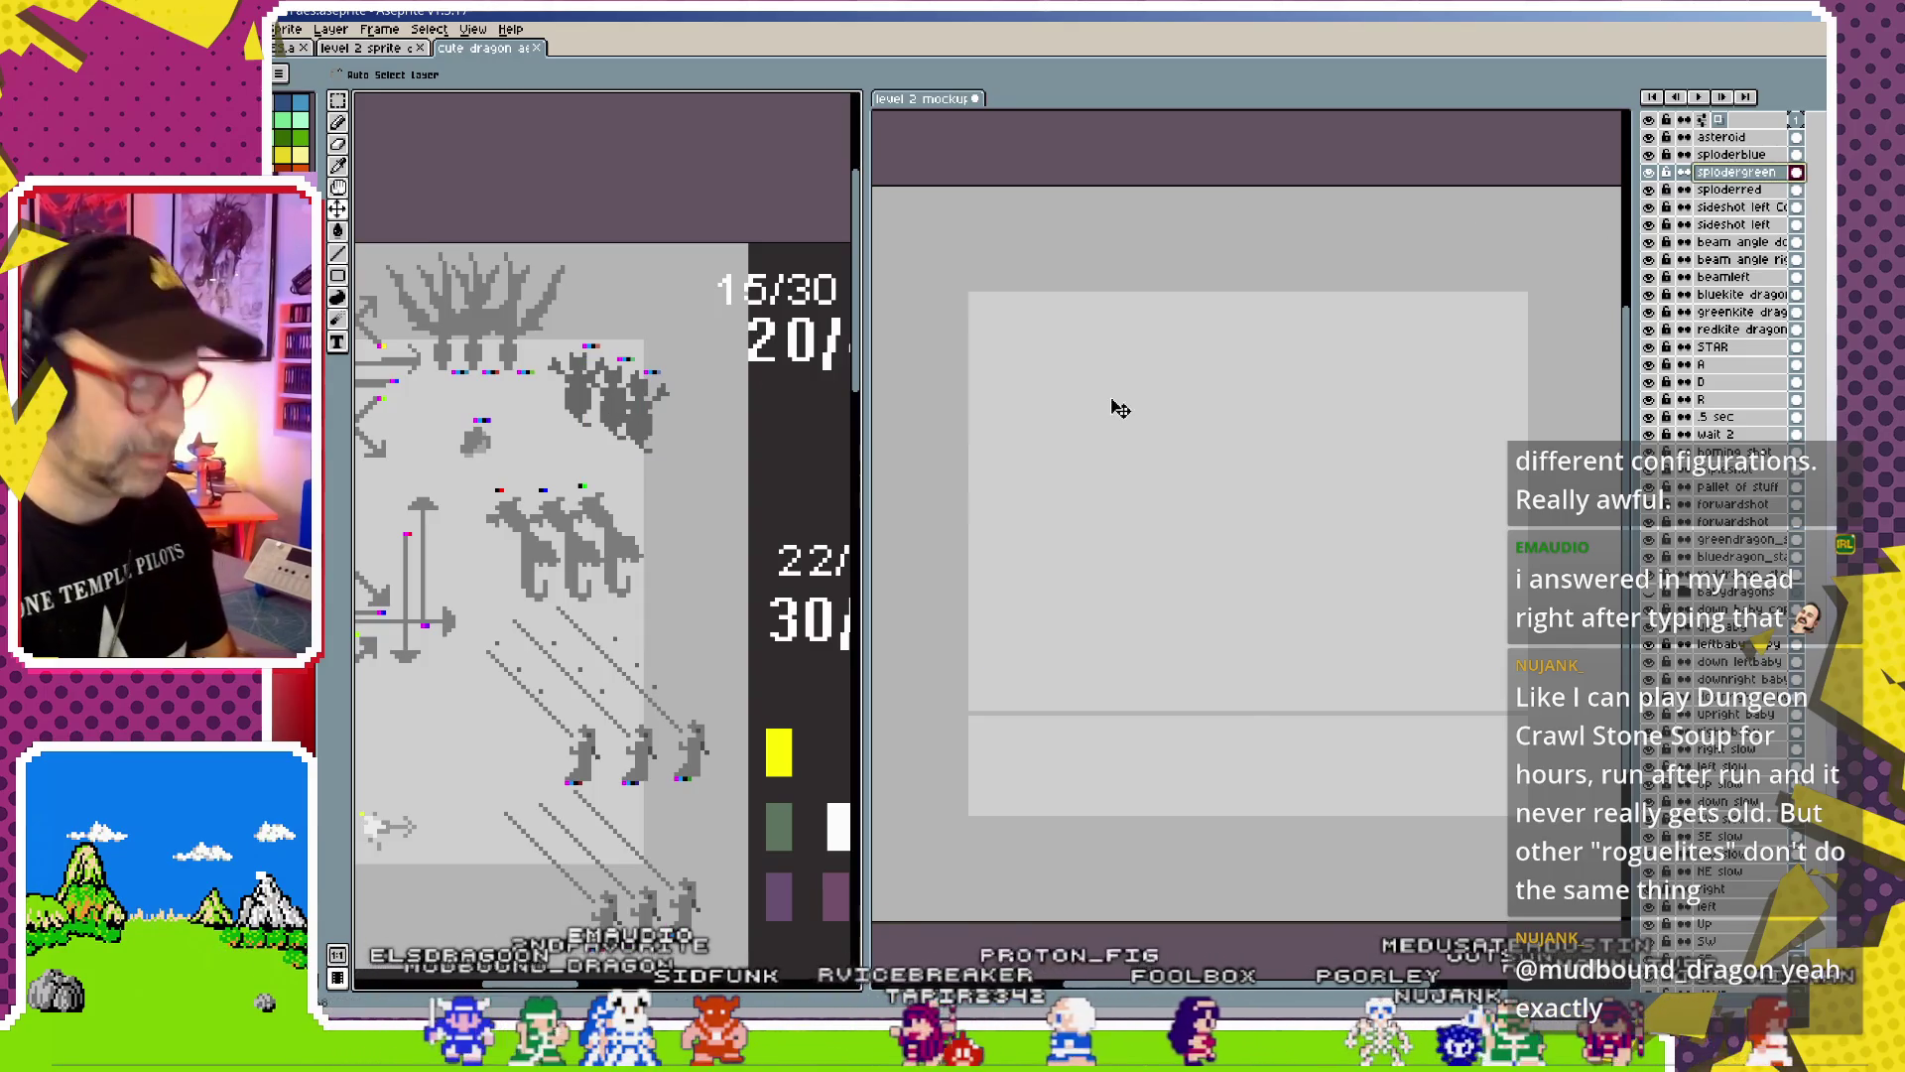
{"action": "left_click_drag", "start_coordinate": [1515, 342], "coordinate": [1568, 380]}
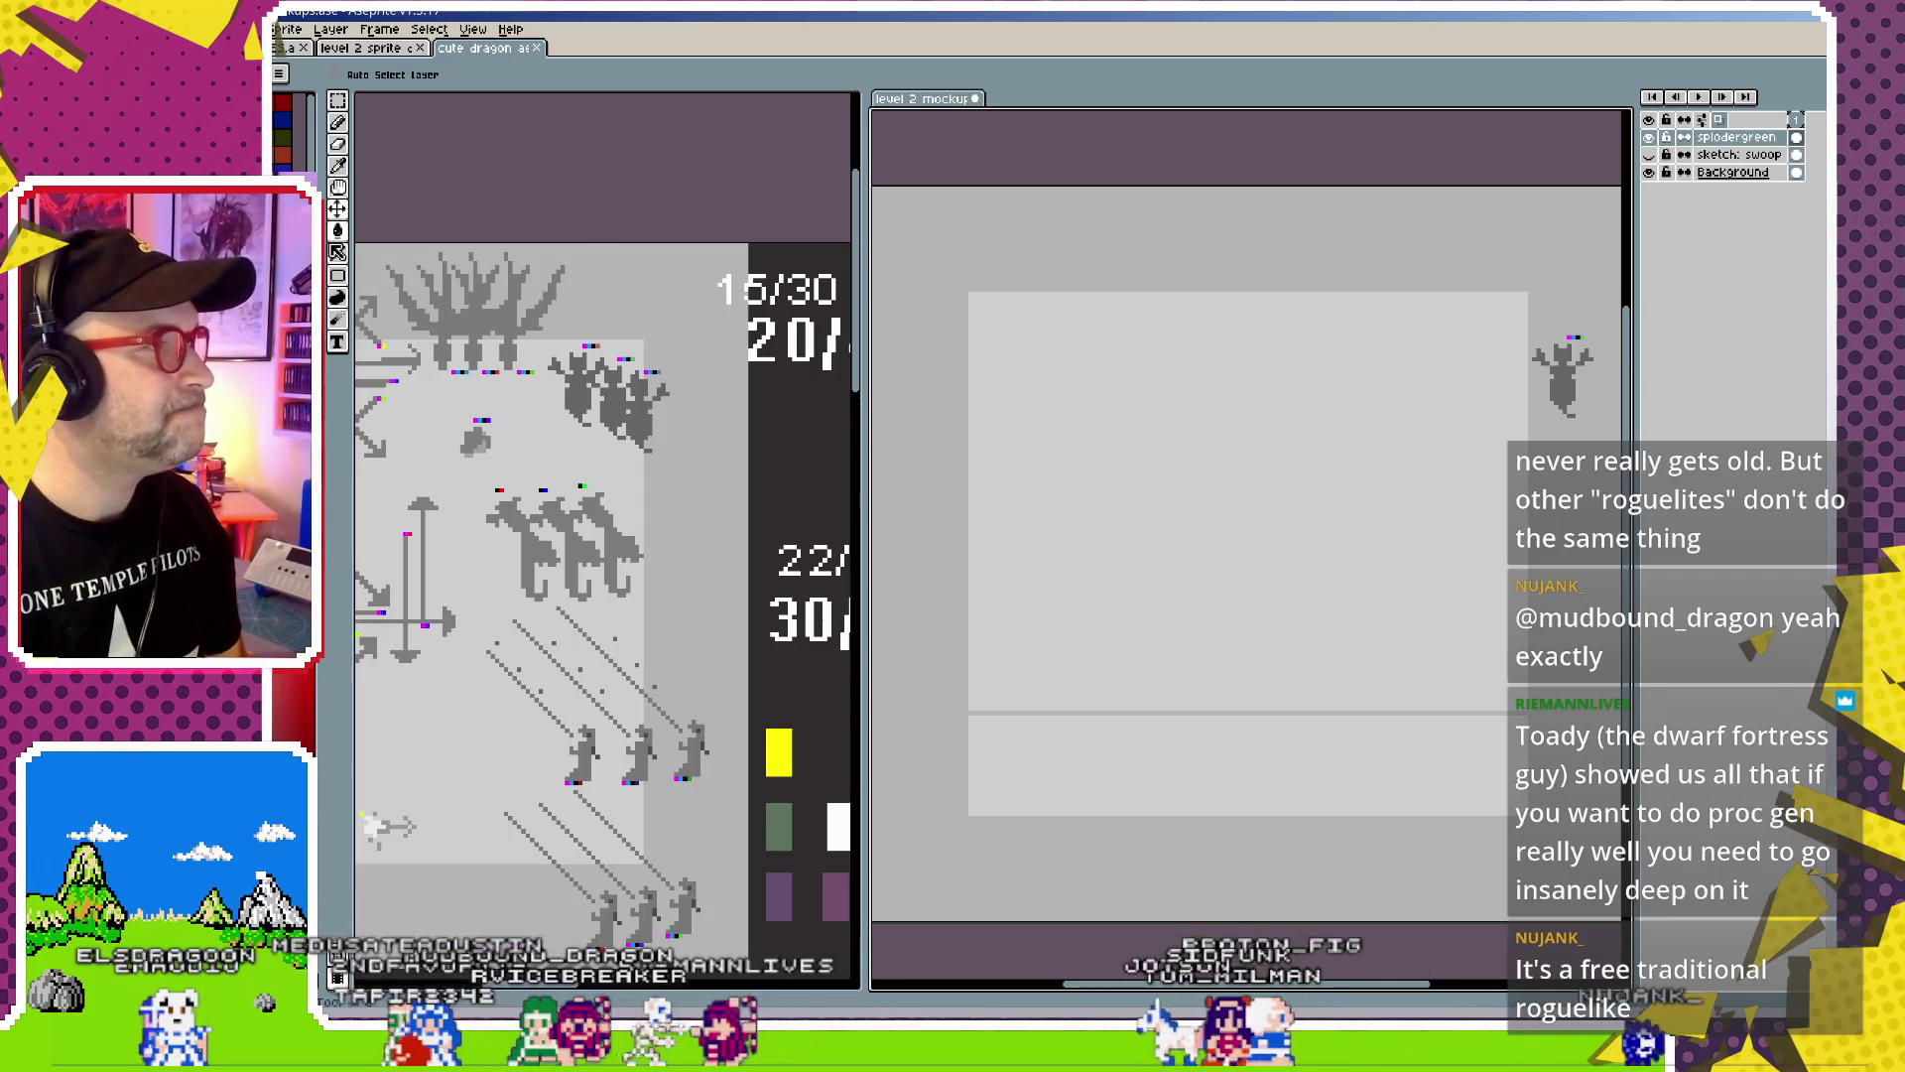
{"action": "mouse_move", "coordinate": [340, 215]}
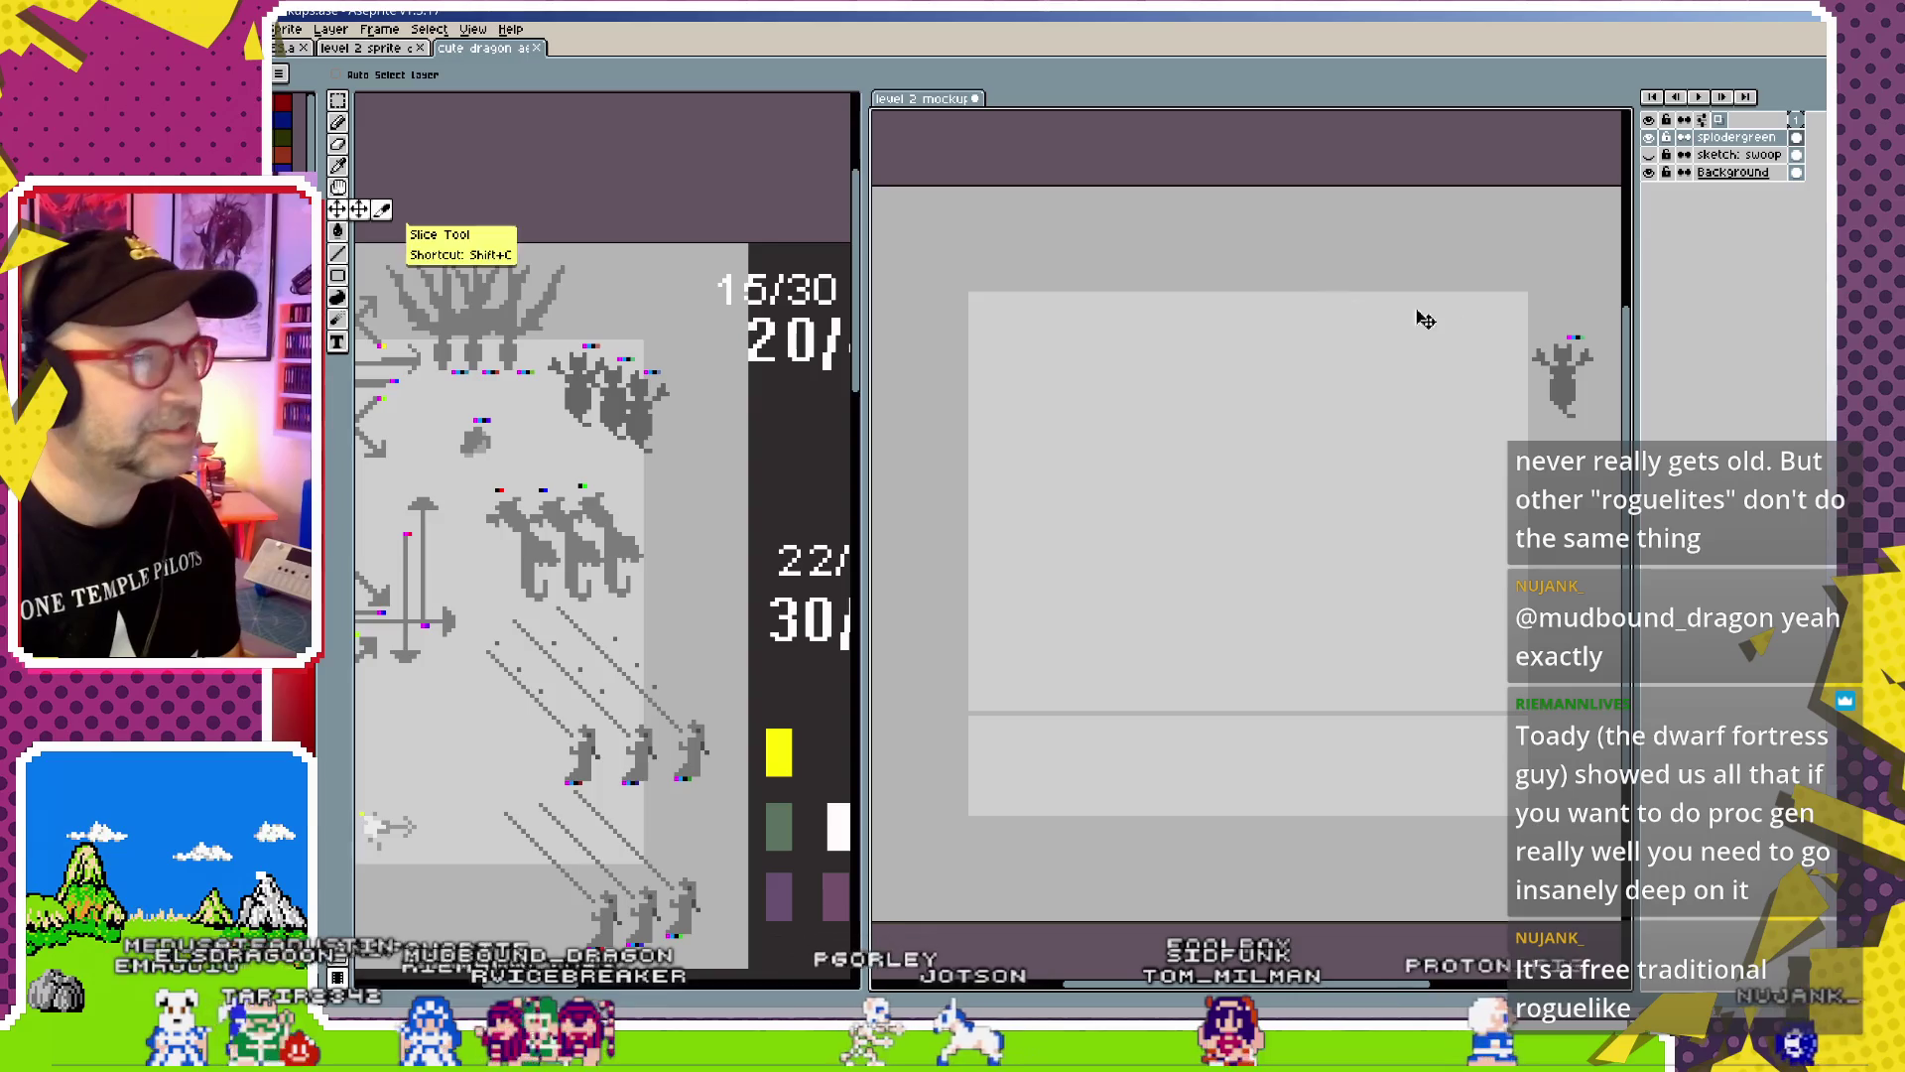
{"action": "left_click_drag", "start_coordinate": [1561, 361], "coordinate": [1502, 427]}
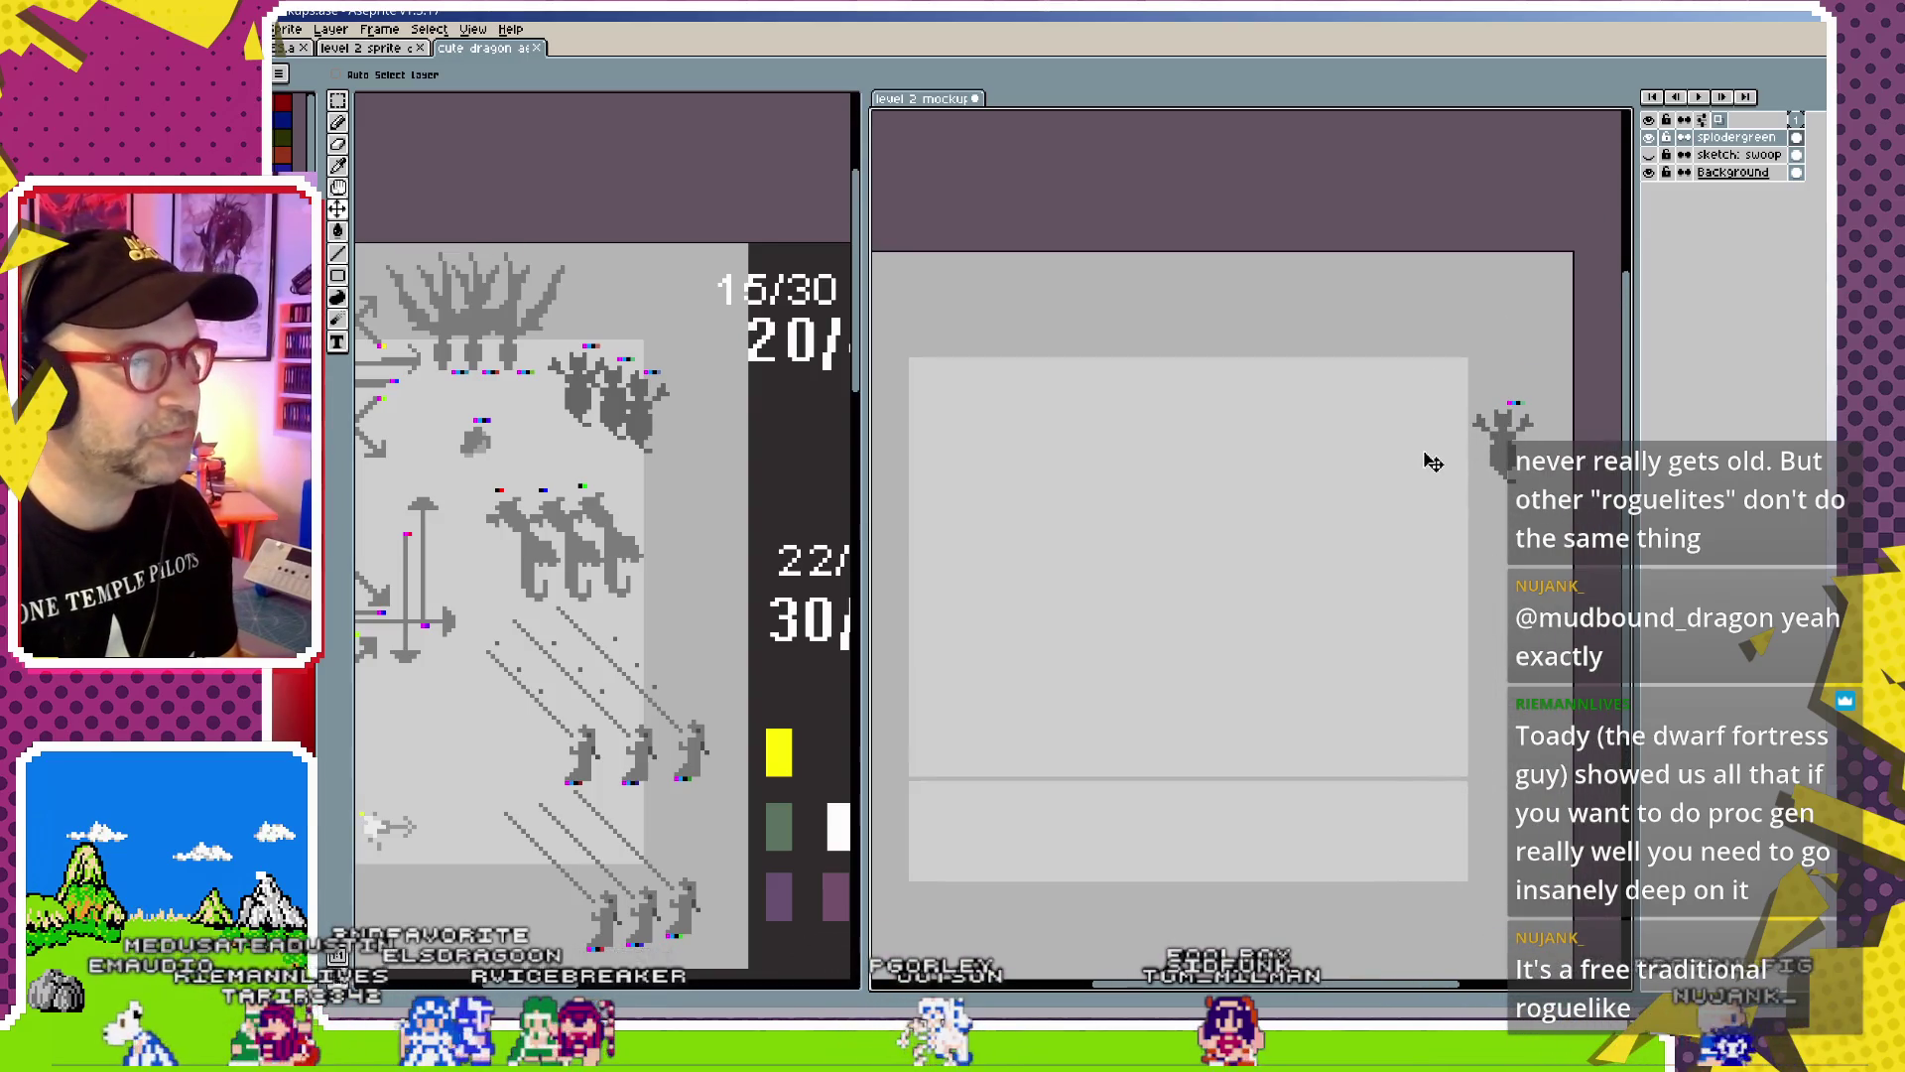
{"action": "mouse_move", "coordinate": [358, 645]}
{"action": "left_mouse_down"}
{"action": "mouse_move", "coordinate": [732, 547]}
{"action": "mouse_move", "coordinate": [660, 542]}
{"action": "left_mouse_up"}
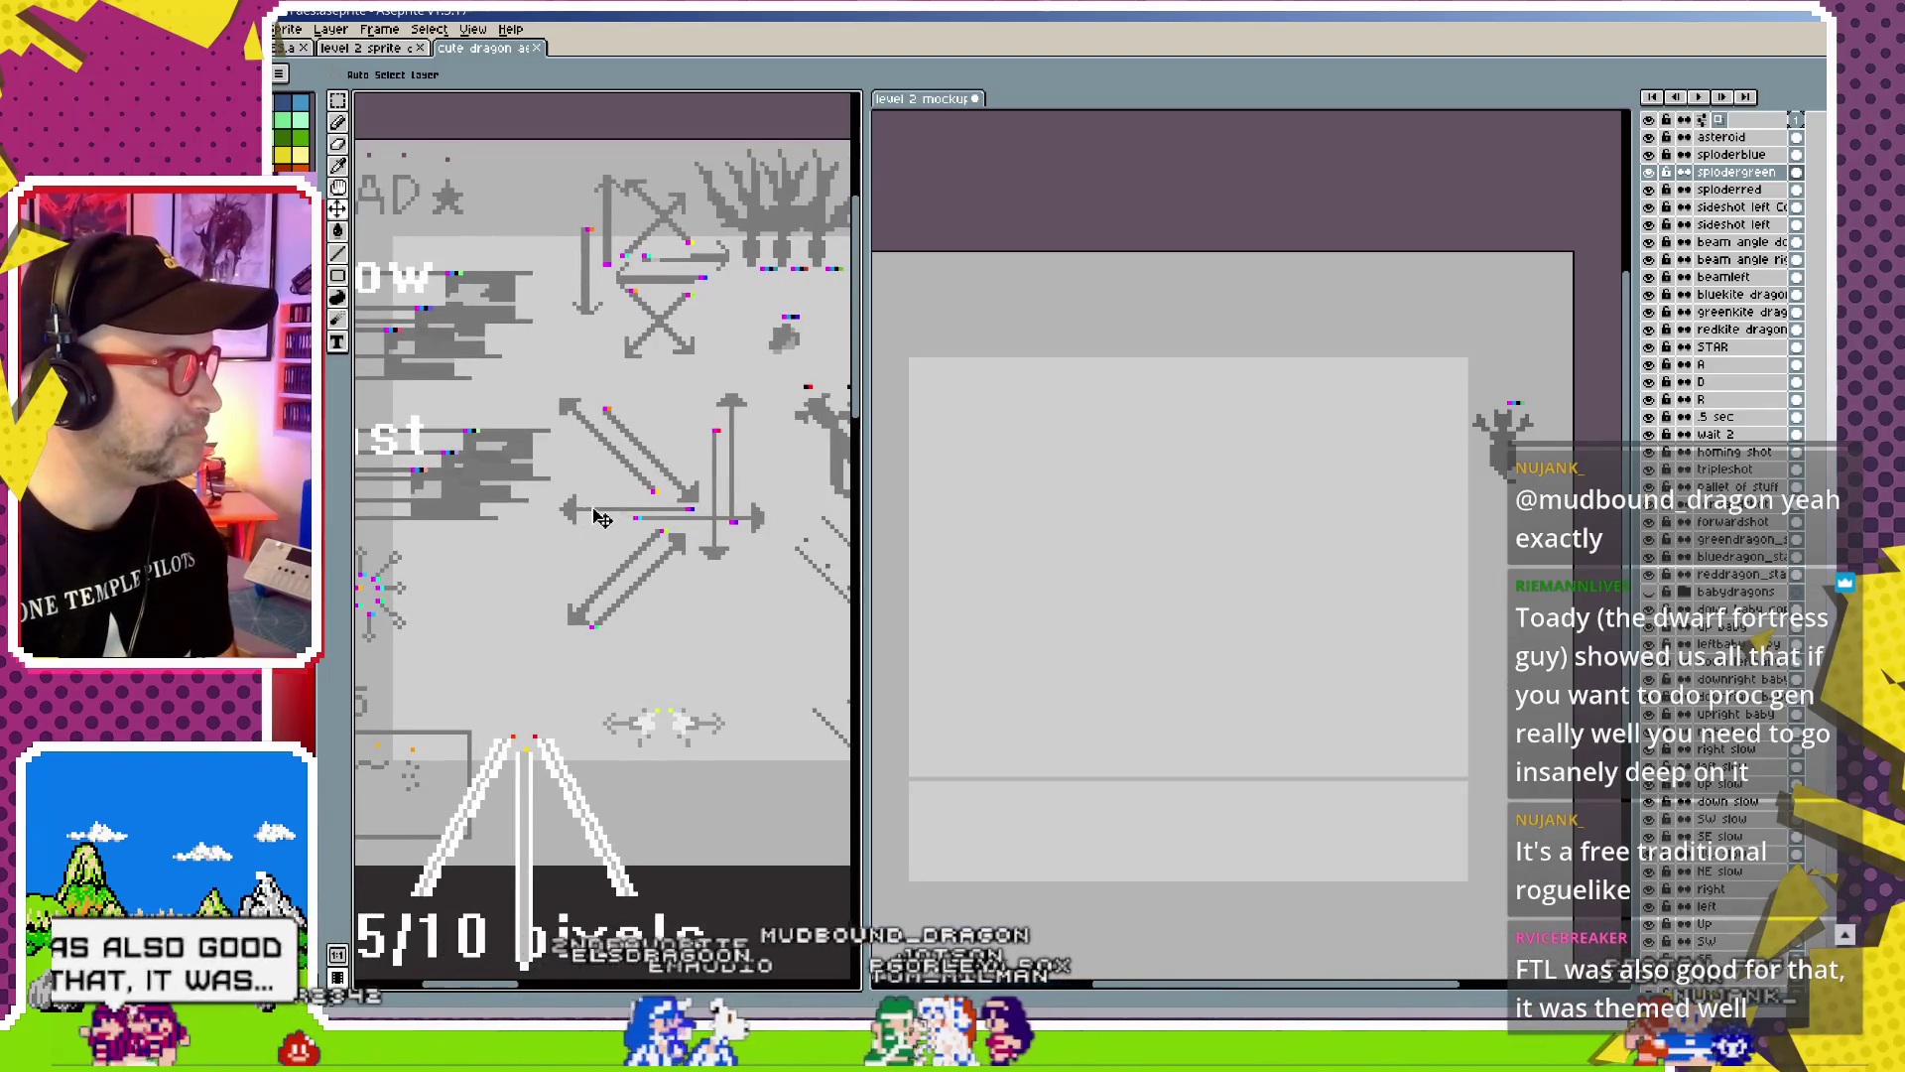
Paste the SW slow arrow into the mockup and place it right against the green dragon
{"action": "left_click", "coordinate": [640, 359], "text": "ctrl"}
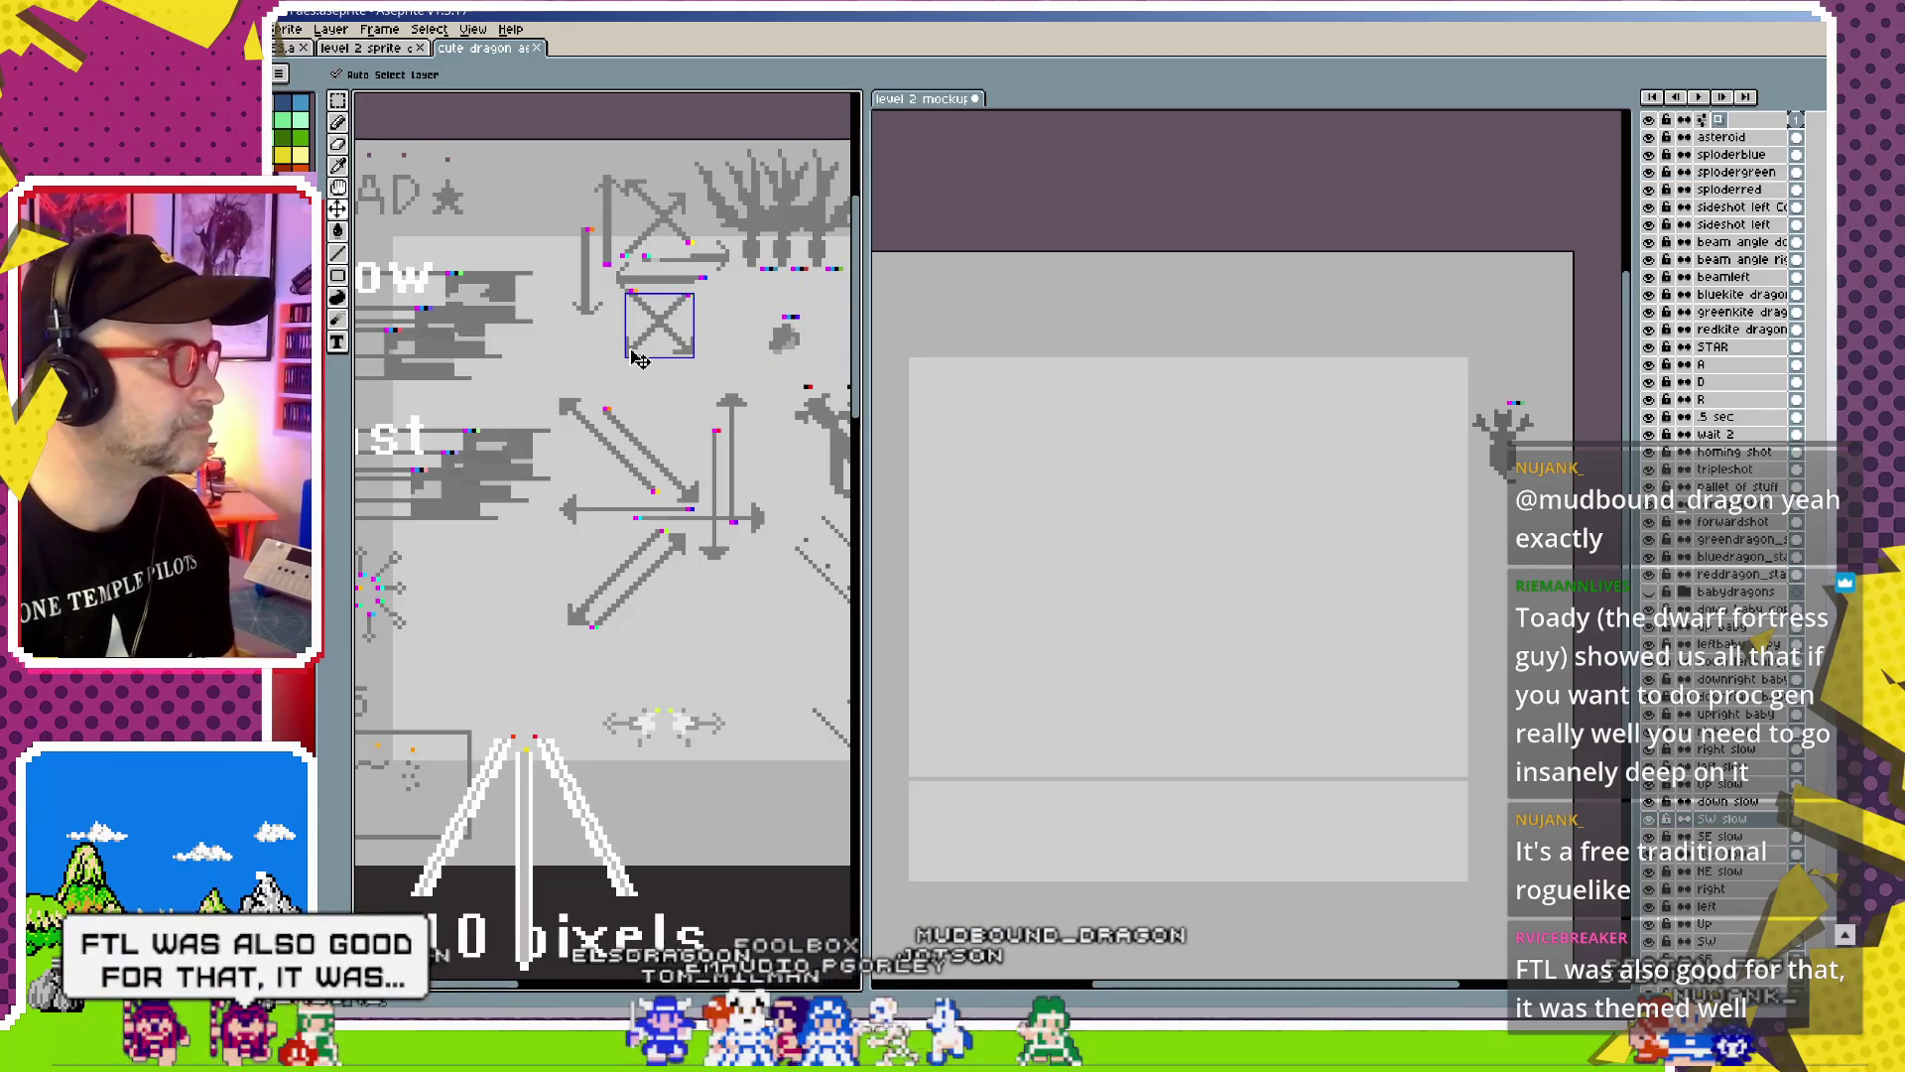
{"action": "left_click", "coordinate": [1220, 688]}
{"action": "key", "text": "ctrl+v"}
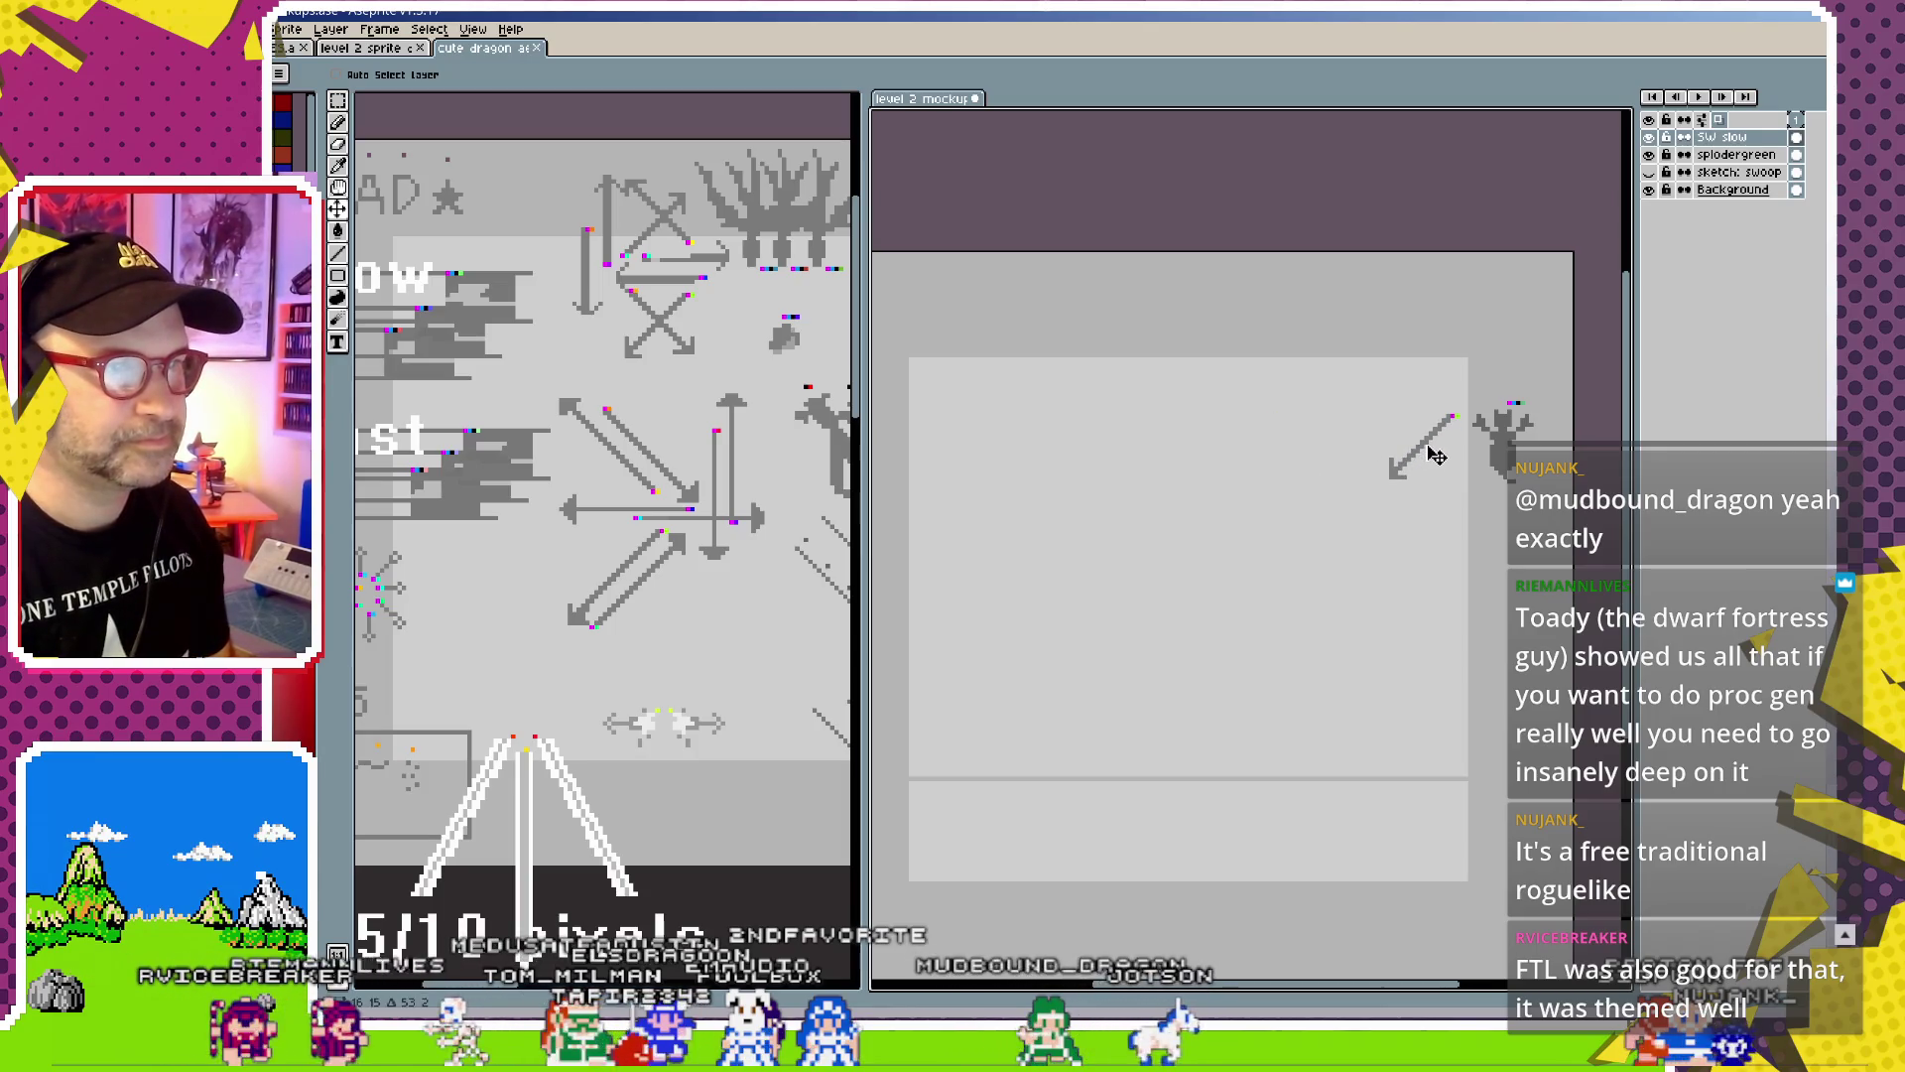
{"action": "left_click_drag", "start_coordinate": [1511, 457], "coordinate": [1491, 462]}
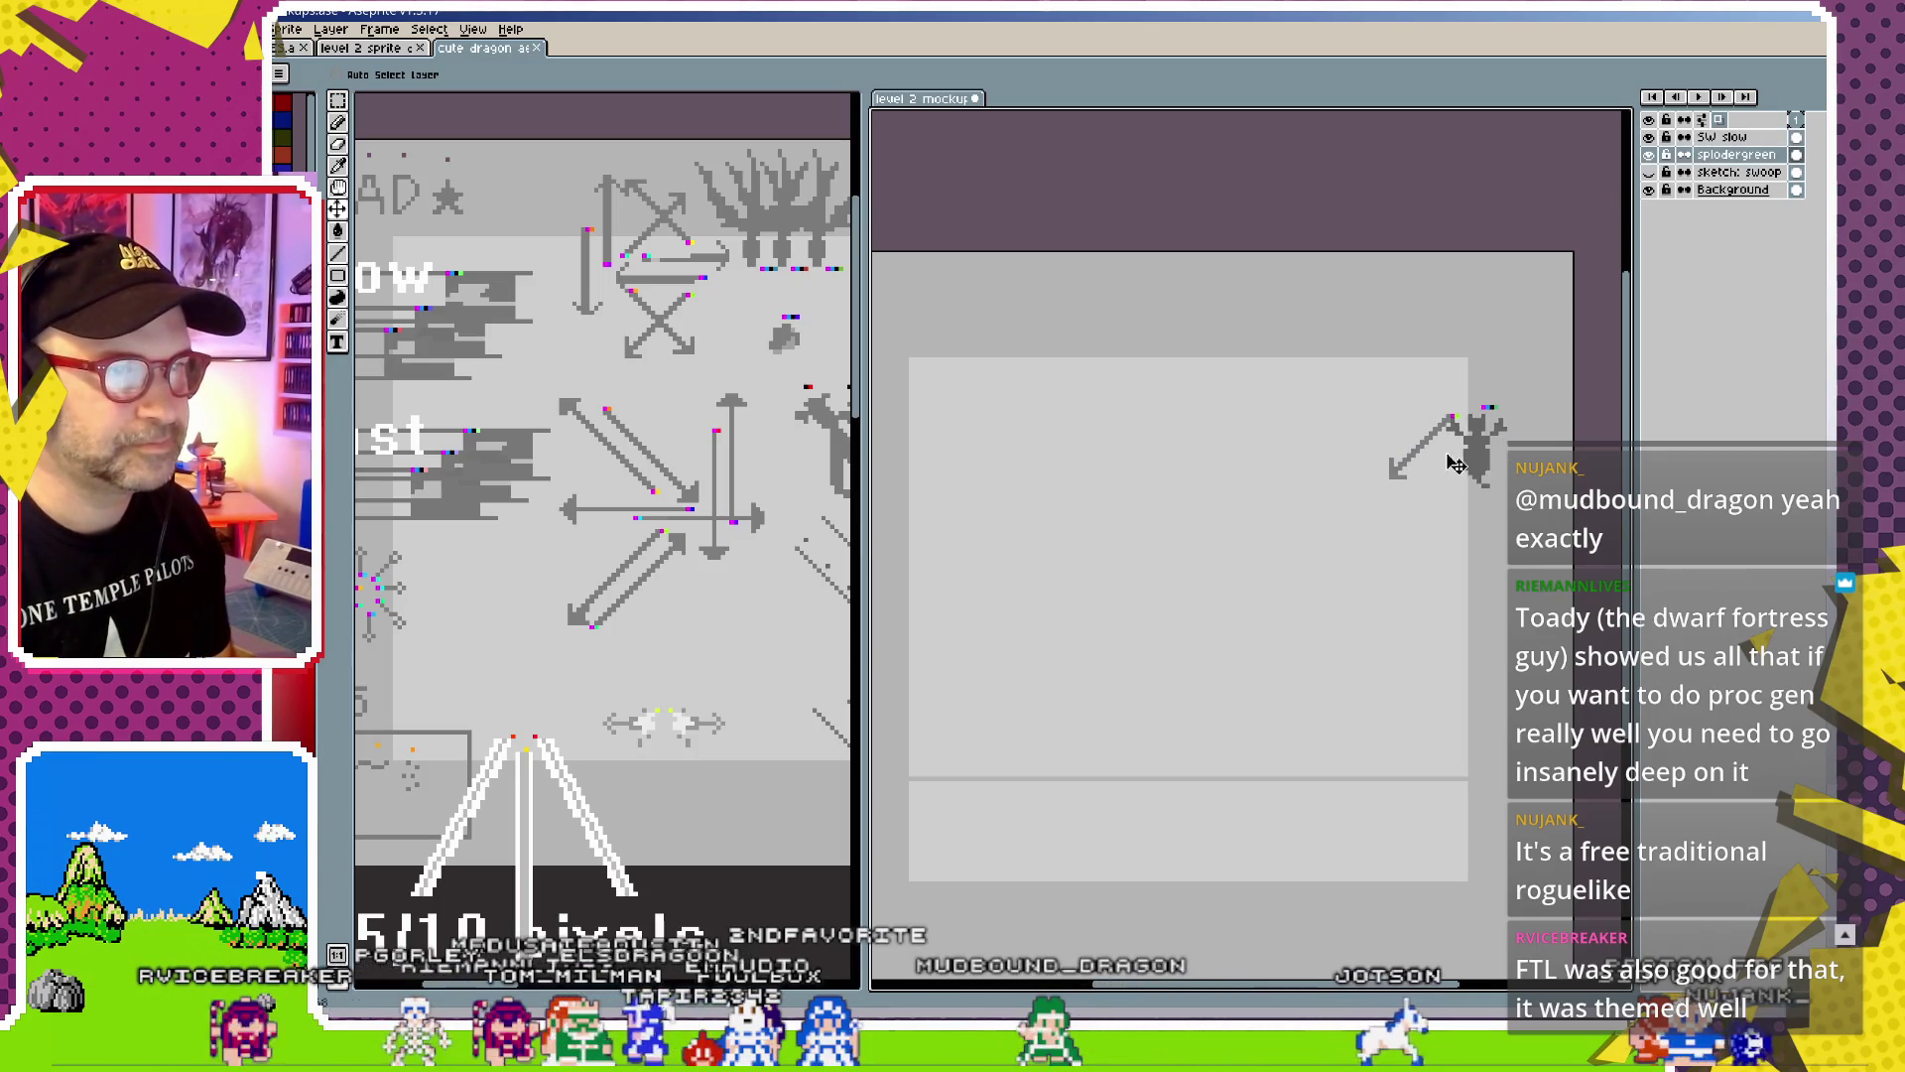
{"action": "key", "text": "ctrl+z"}
{"action": "left_click_drag", "start_coordinate": [1433, 453], "coordinate": [1467, 453]}
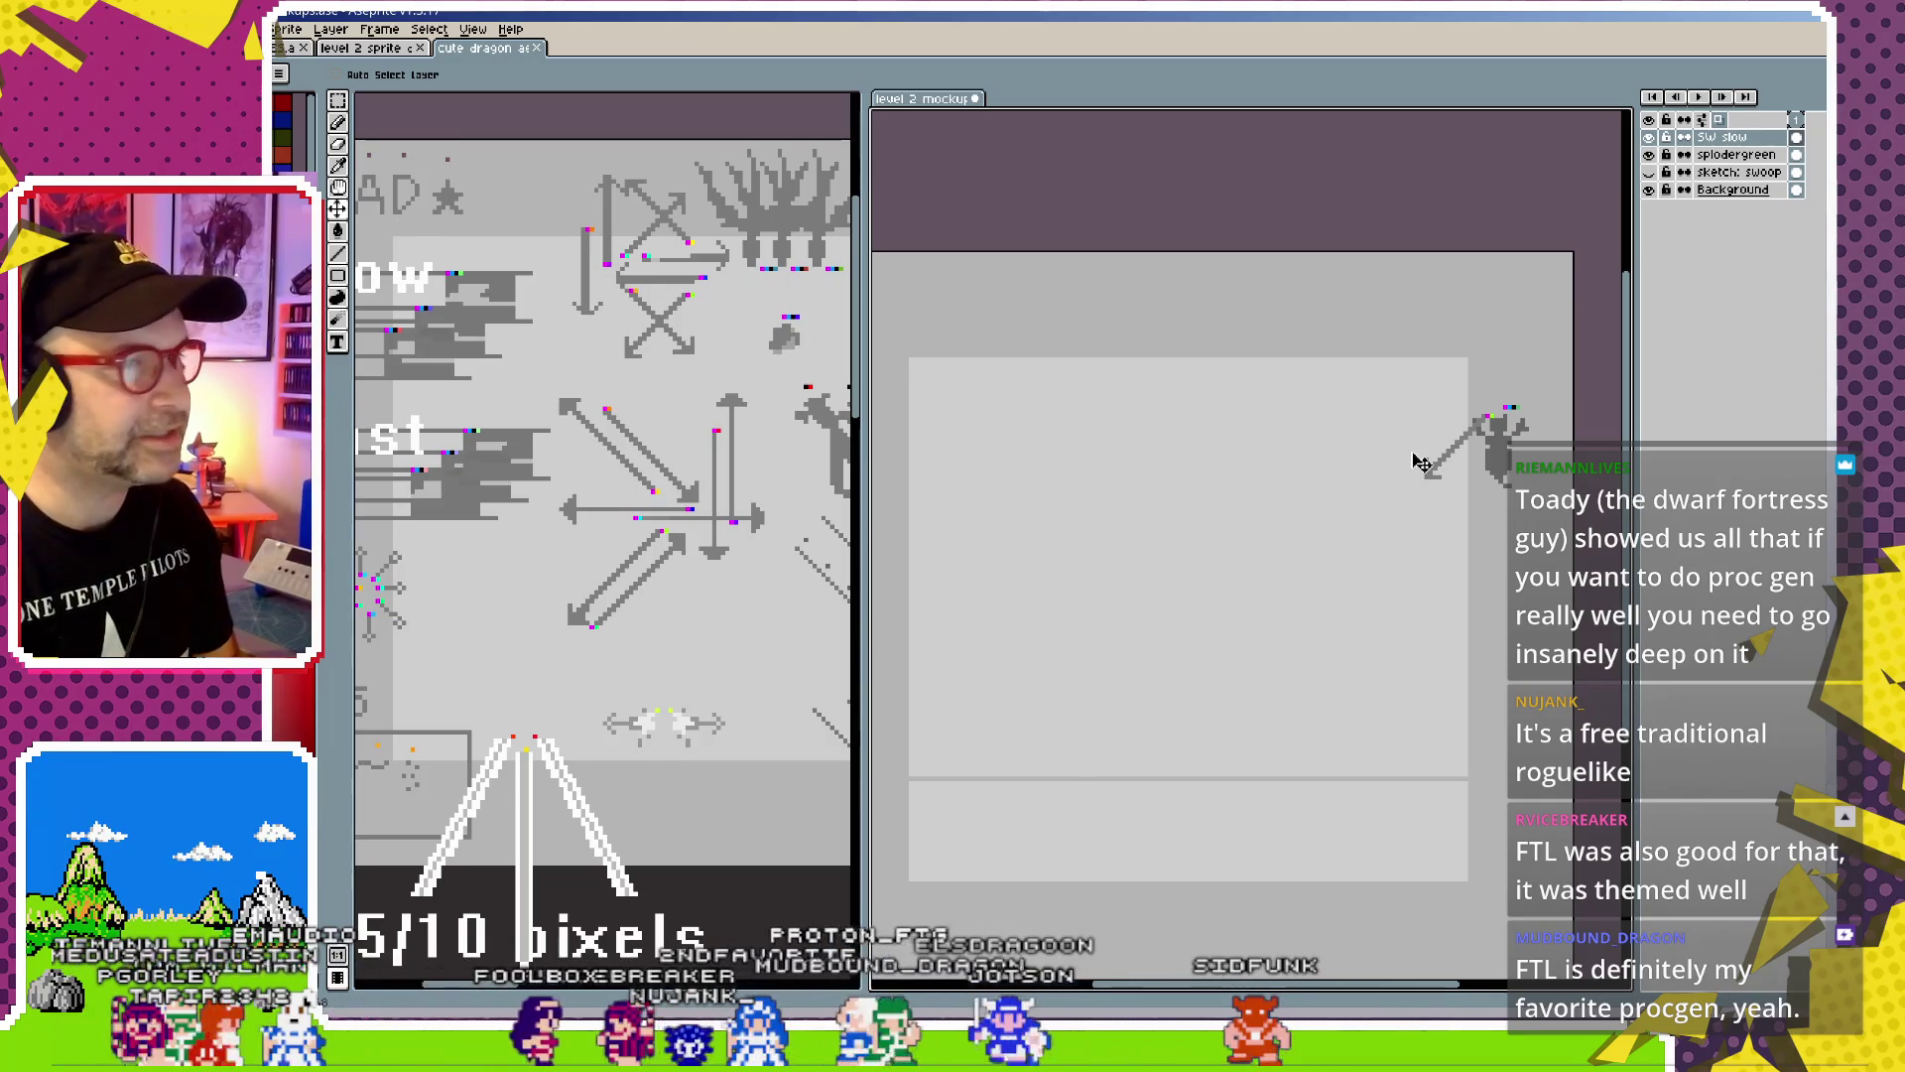
Bring the NW slow arrow over from the cute dragon sheet and zoom in on the mockup
{"action": "left_click", "coordinate": [660, 212]}
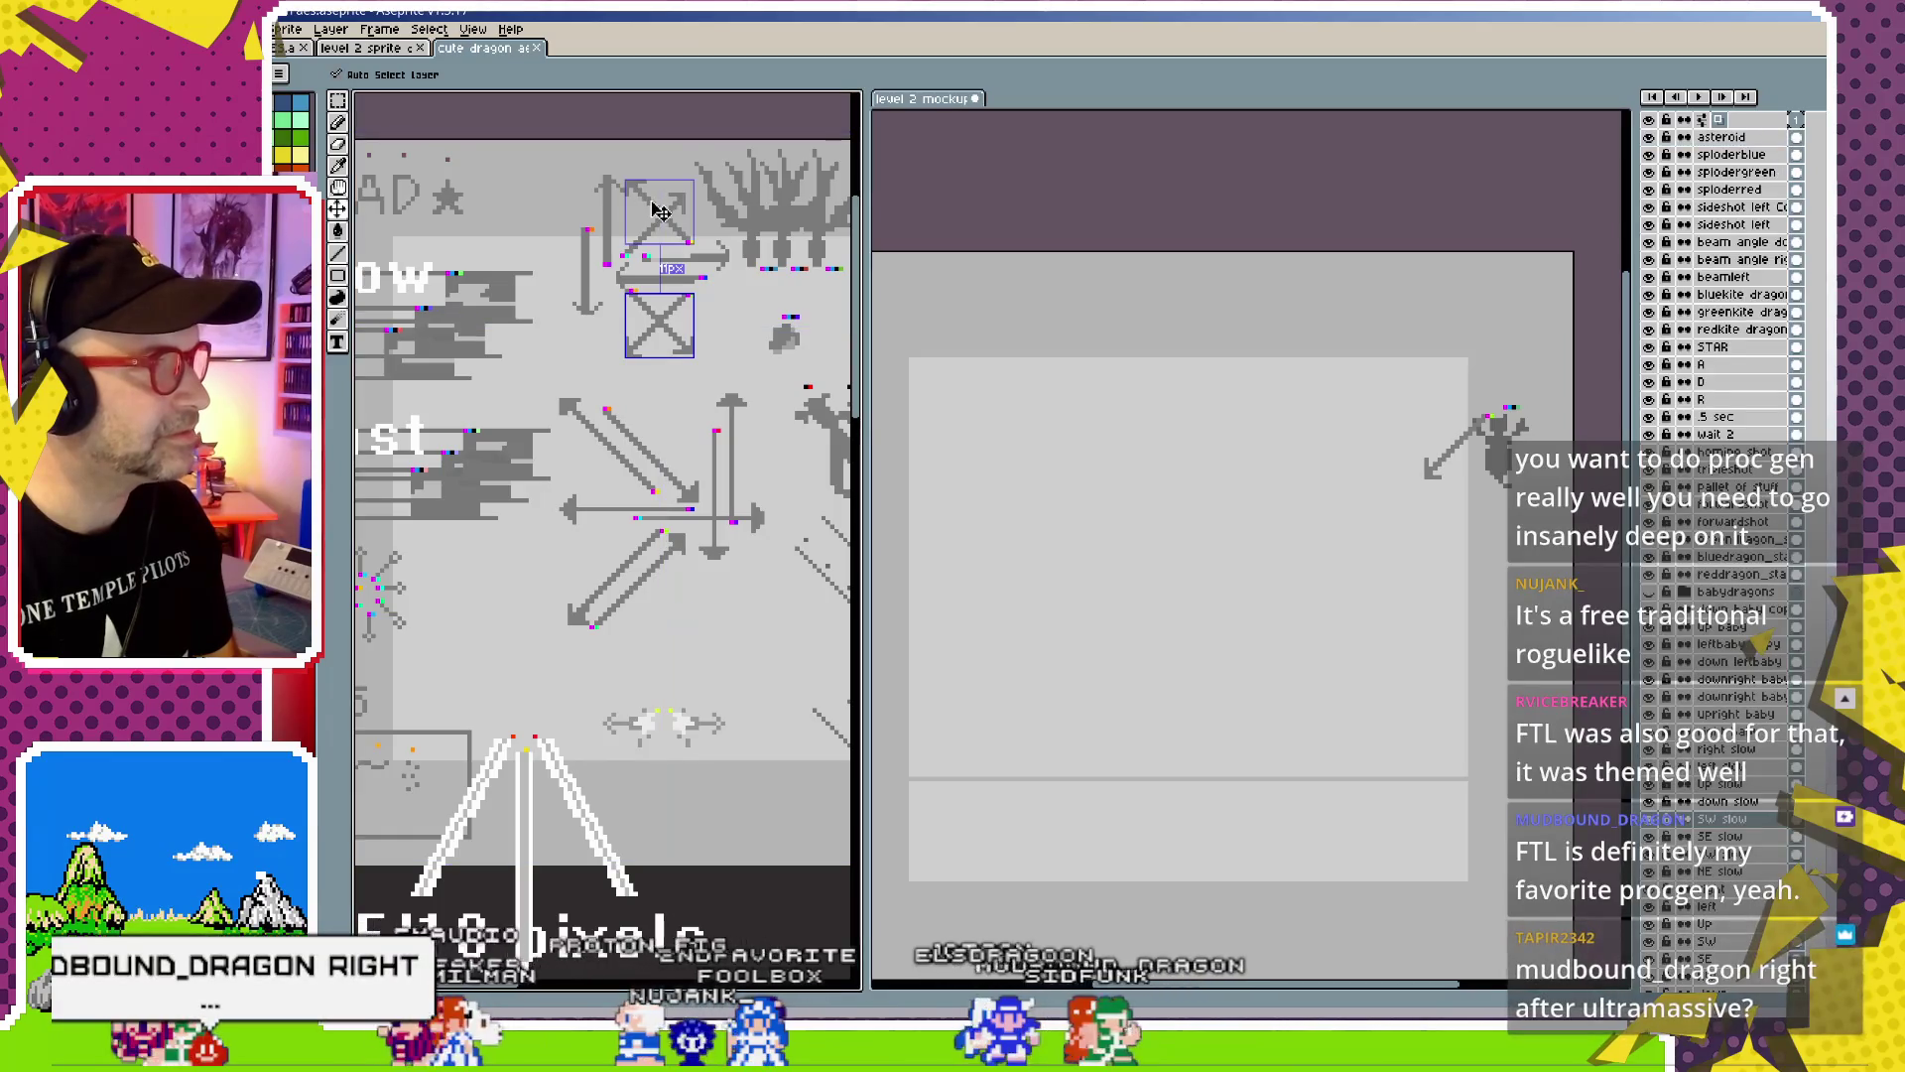
{"action": "left_click", "coordinate": [1200, 765]}
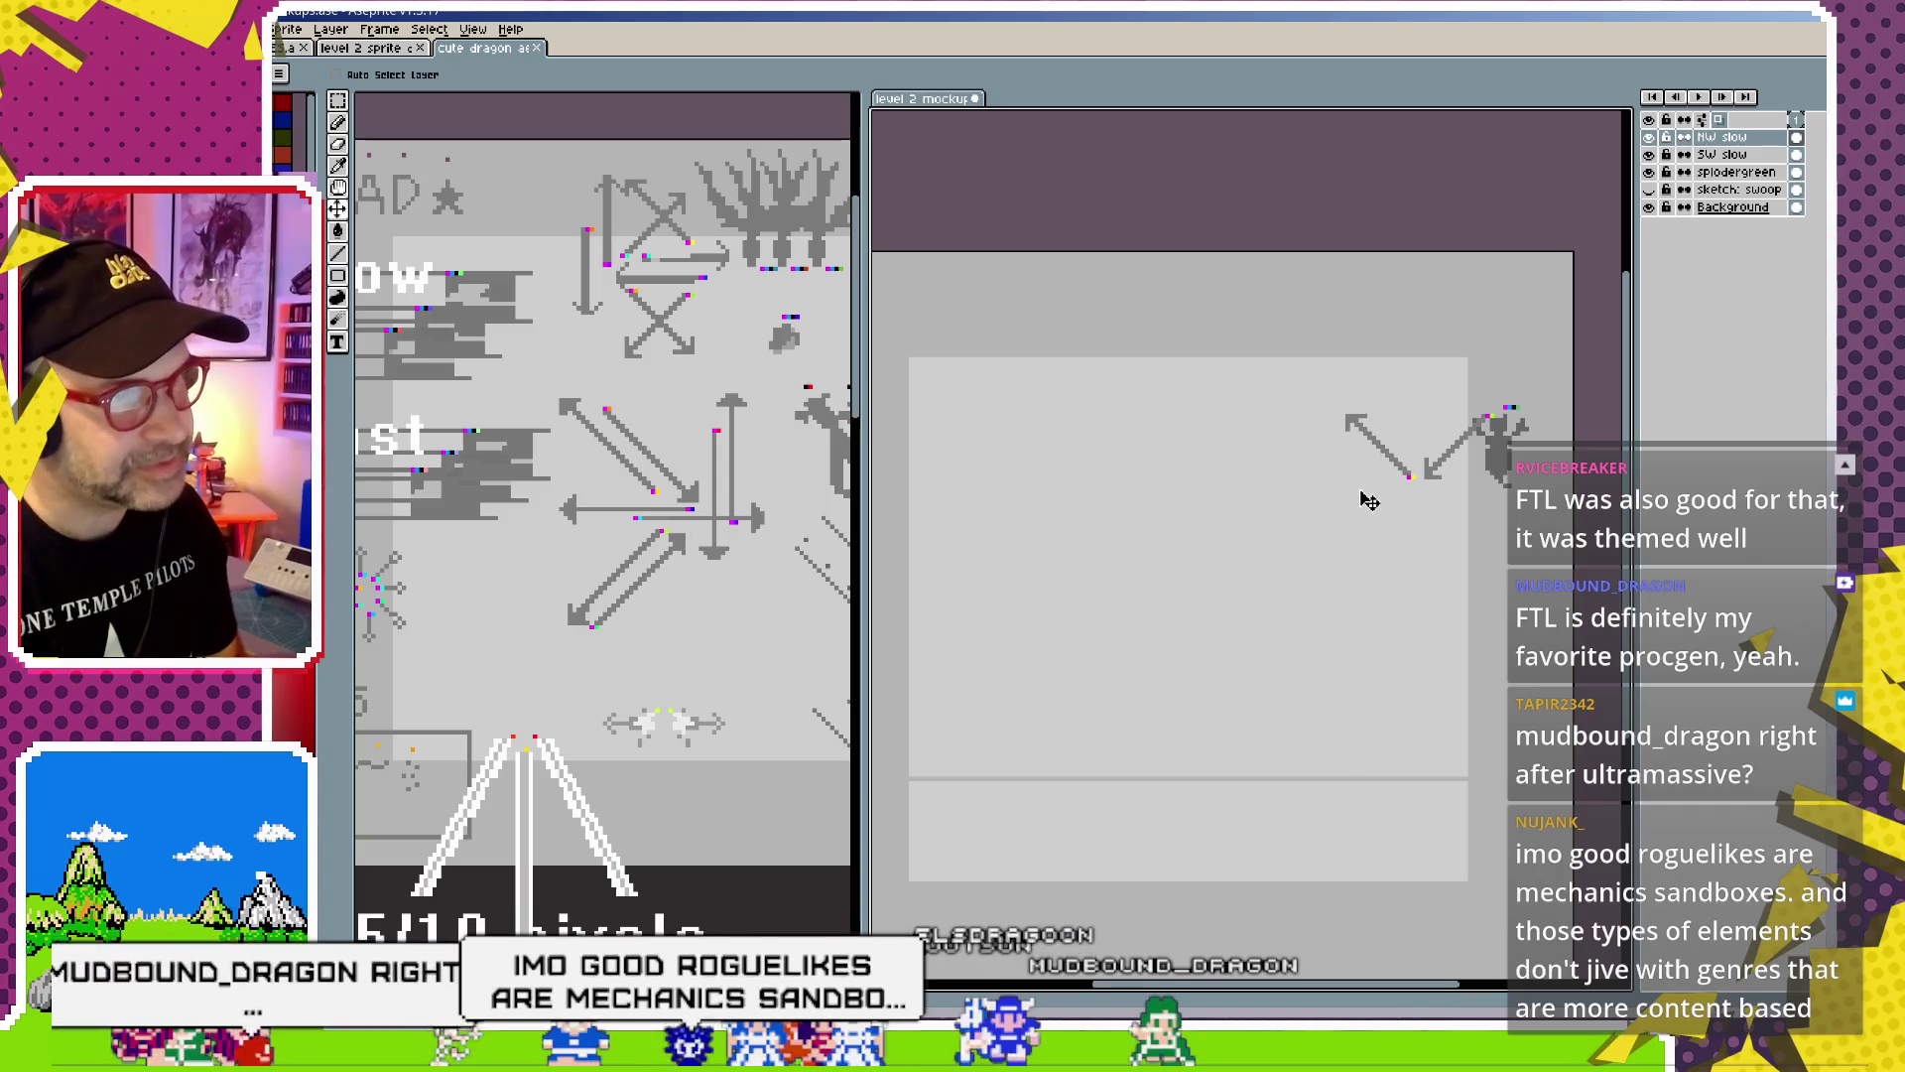
{"action": "scroll", "coordinate": [1371, 501], "scroll_direction": "up", "scroll_amount": 1}
{"action": "scroll", "coordinate": [1318, 515], "scroll_direction": "up", "scroll_amount": 1}
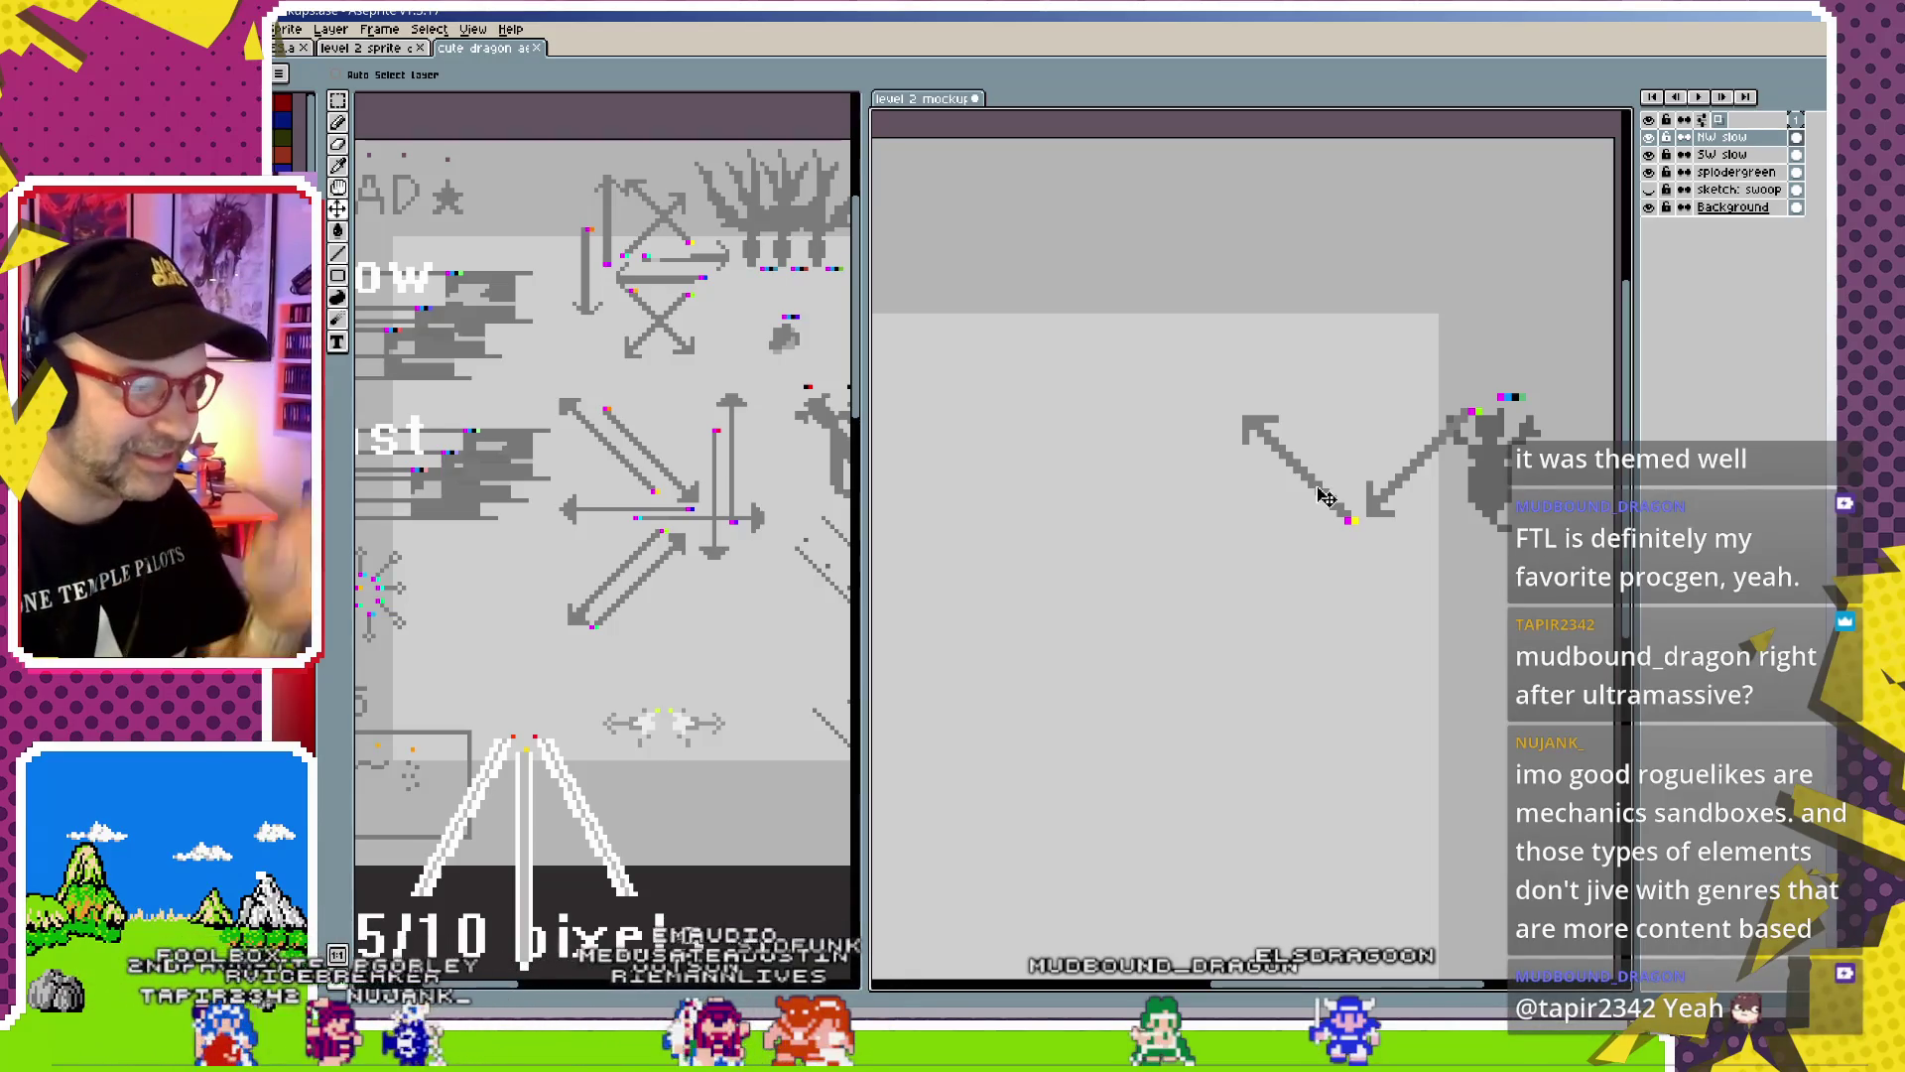
{"action": "key", "text": "ctrl"}
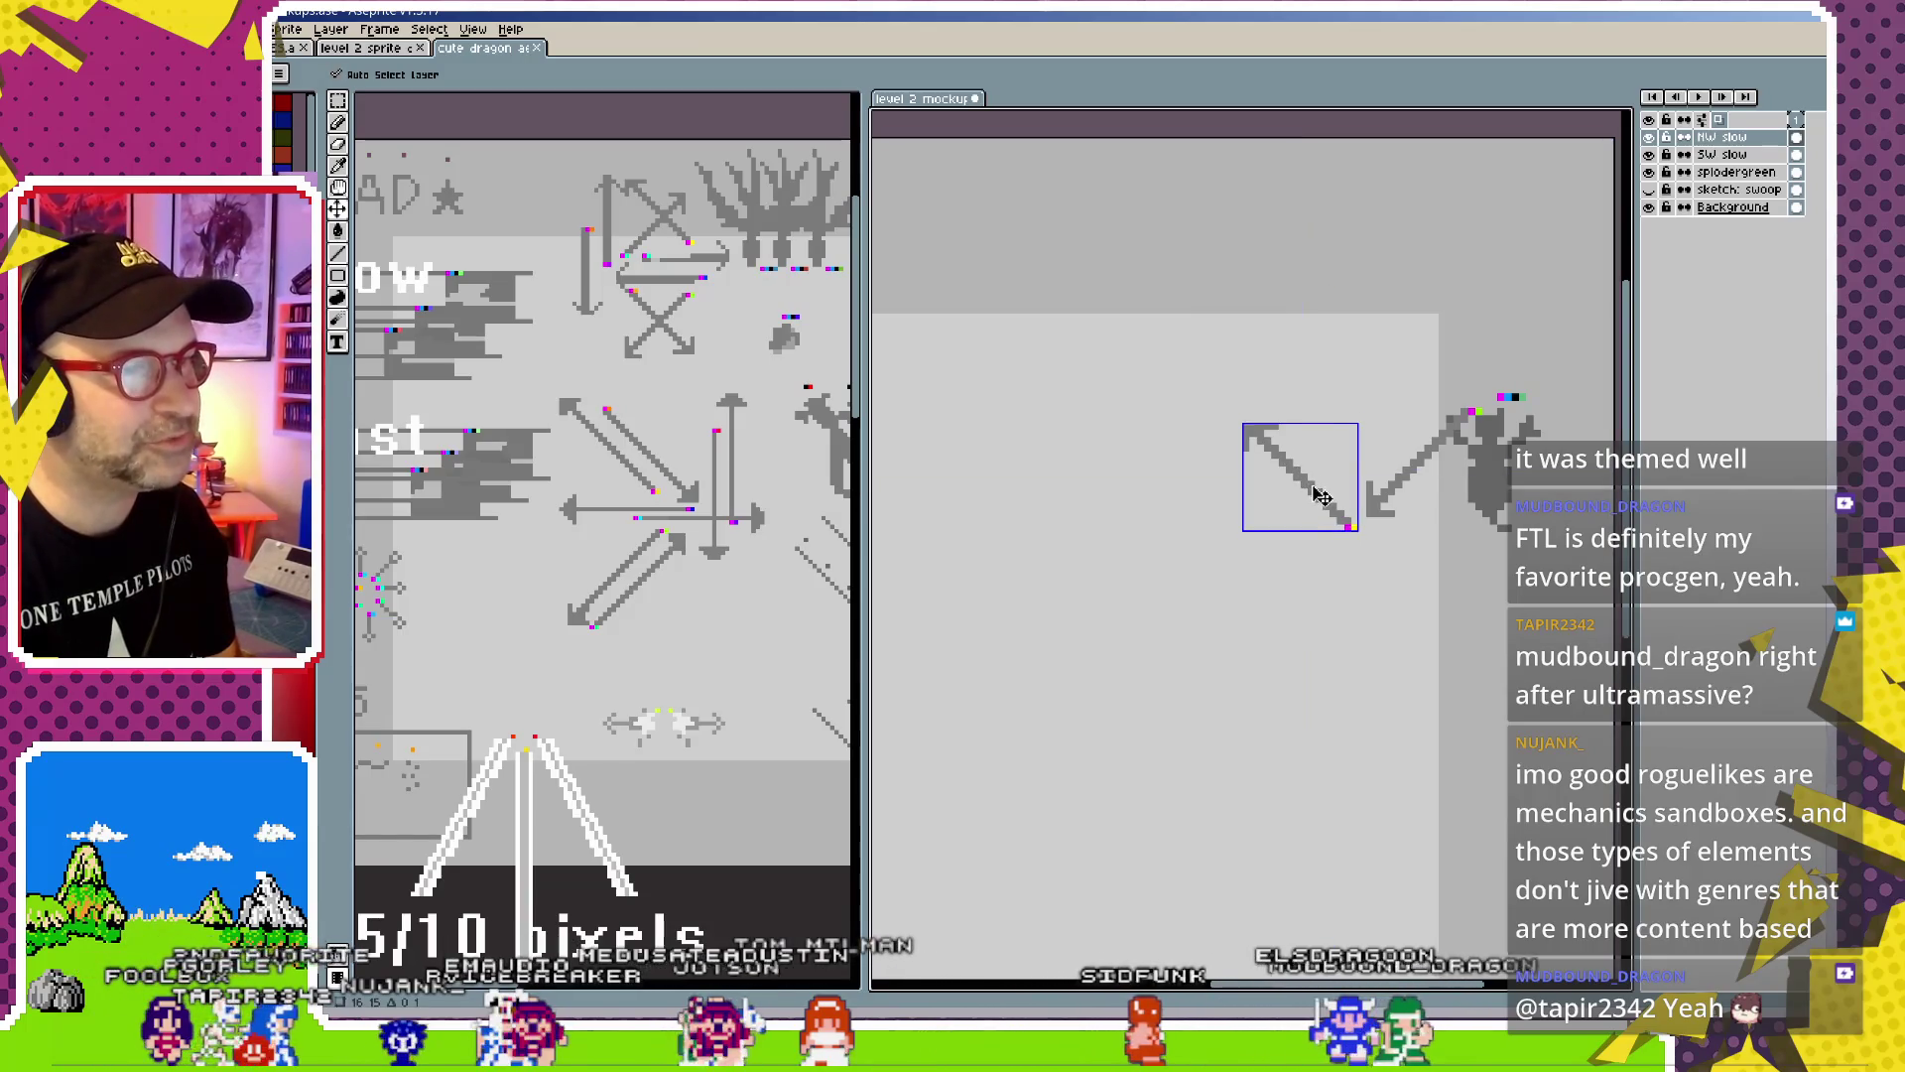
Join the NW arrow's tip to the SW arrow, comparing against the reference sheet
{"action": "left_click_drag", "start_coordinate": [1317, 486], "coordinate": [1325, 495]}
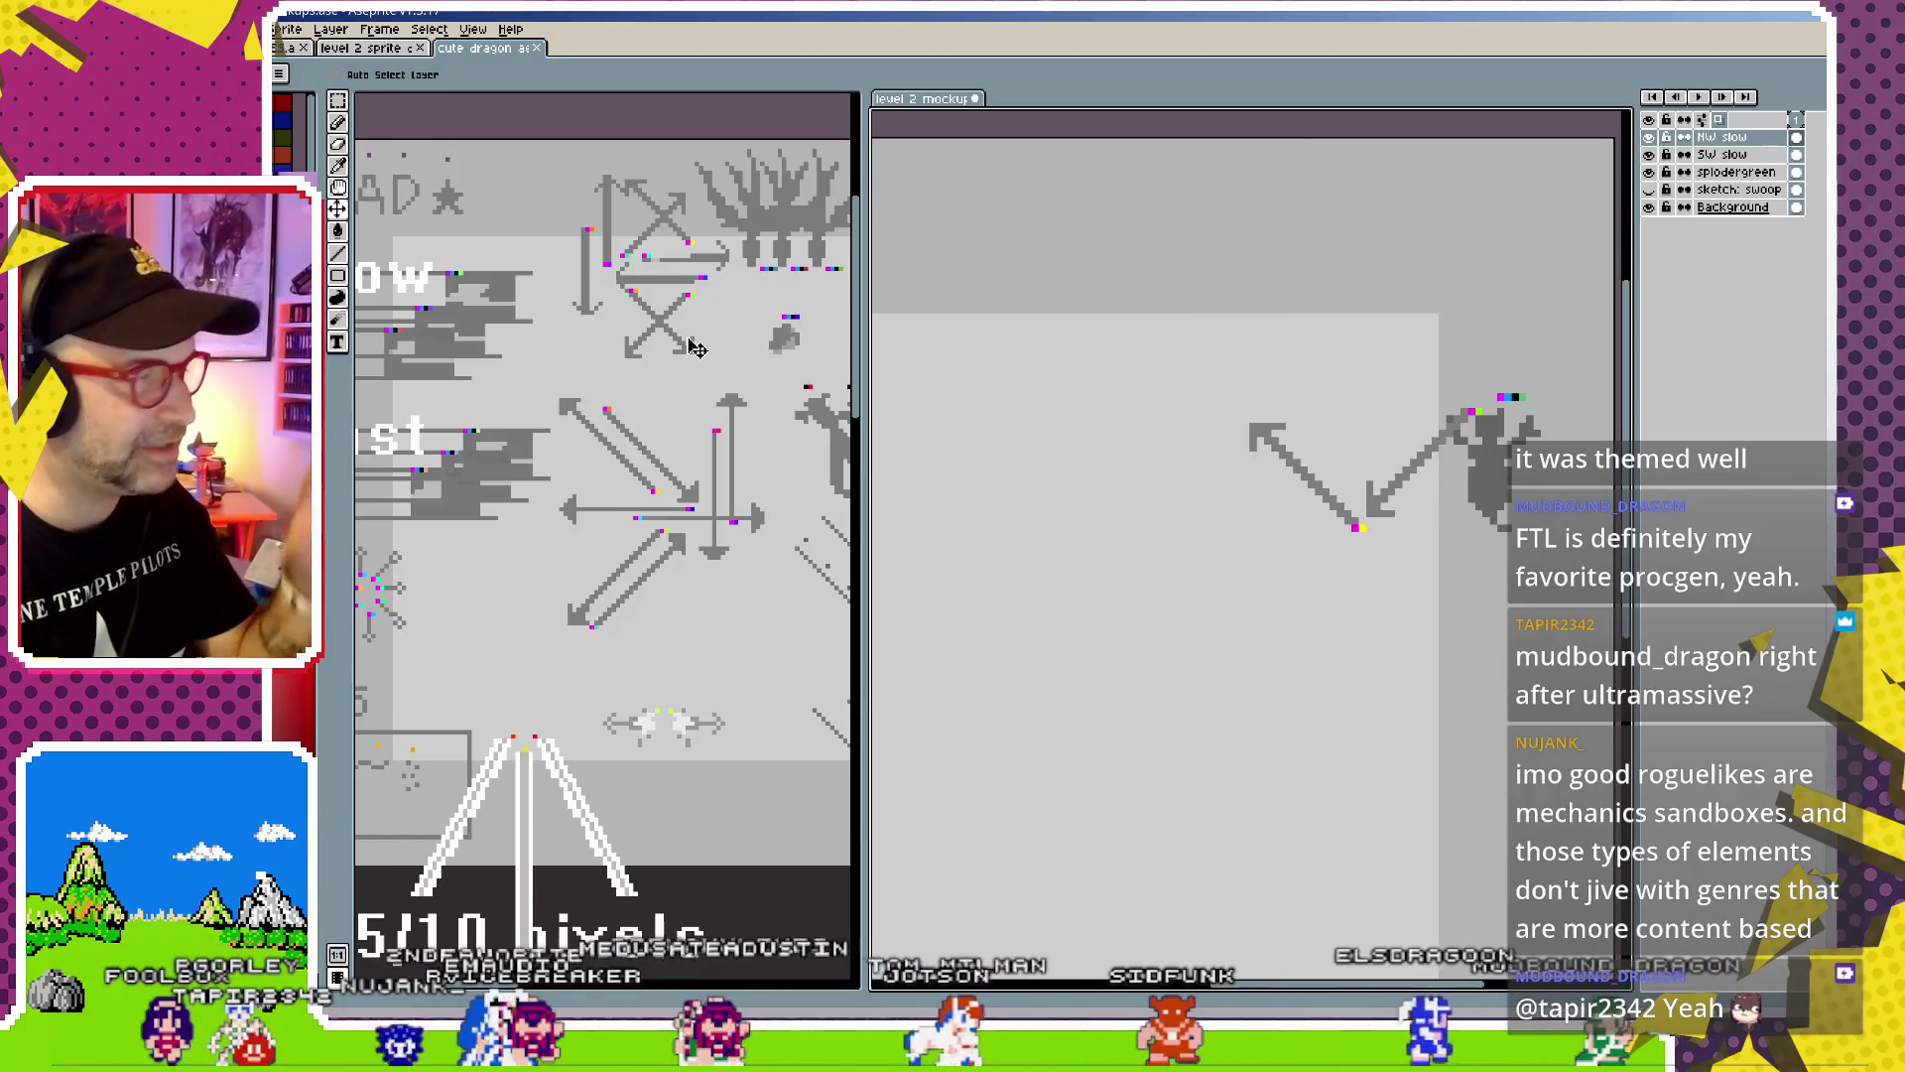
{"action": "key", "text": "ctrl"}
{"action": "left_click", "coordinate": [643, 355]}
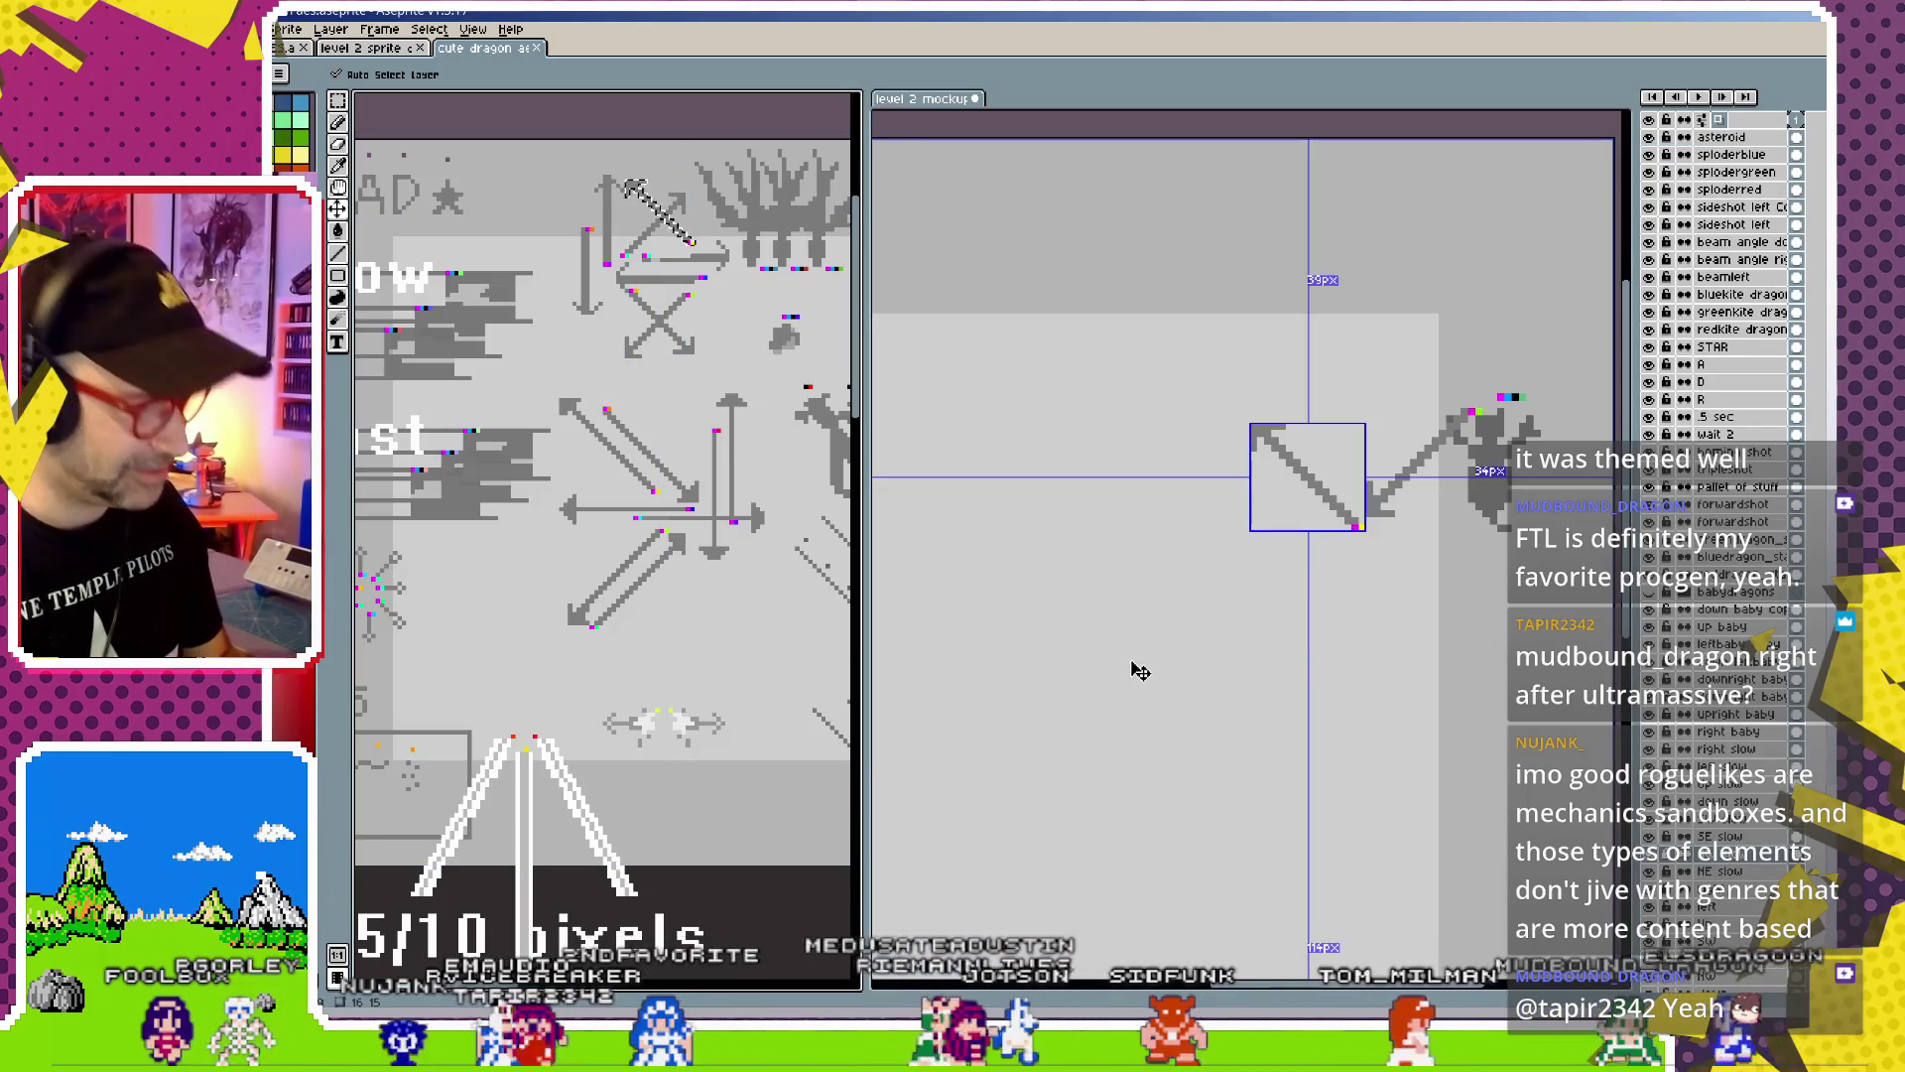
{"action": "left_click", "coordinate": [1352, 500]}
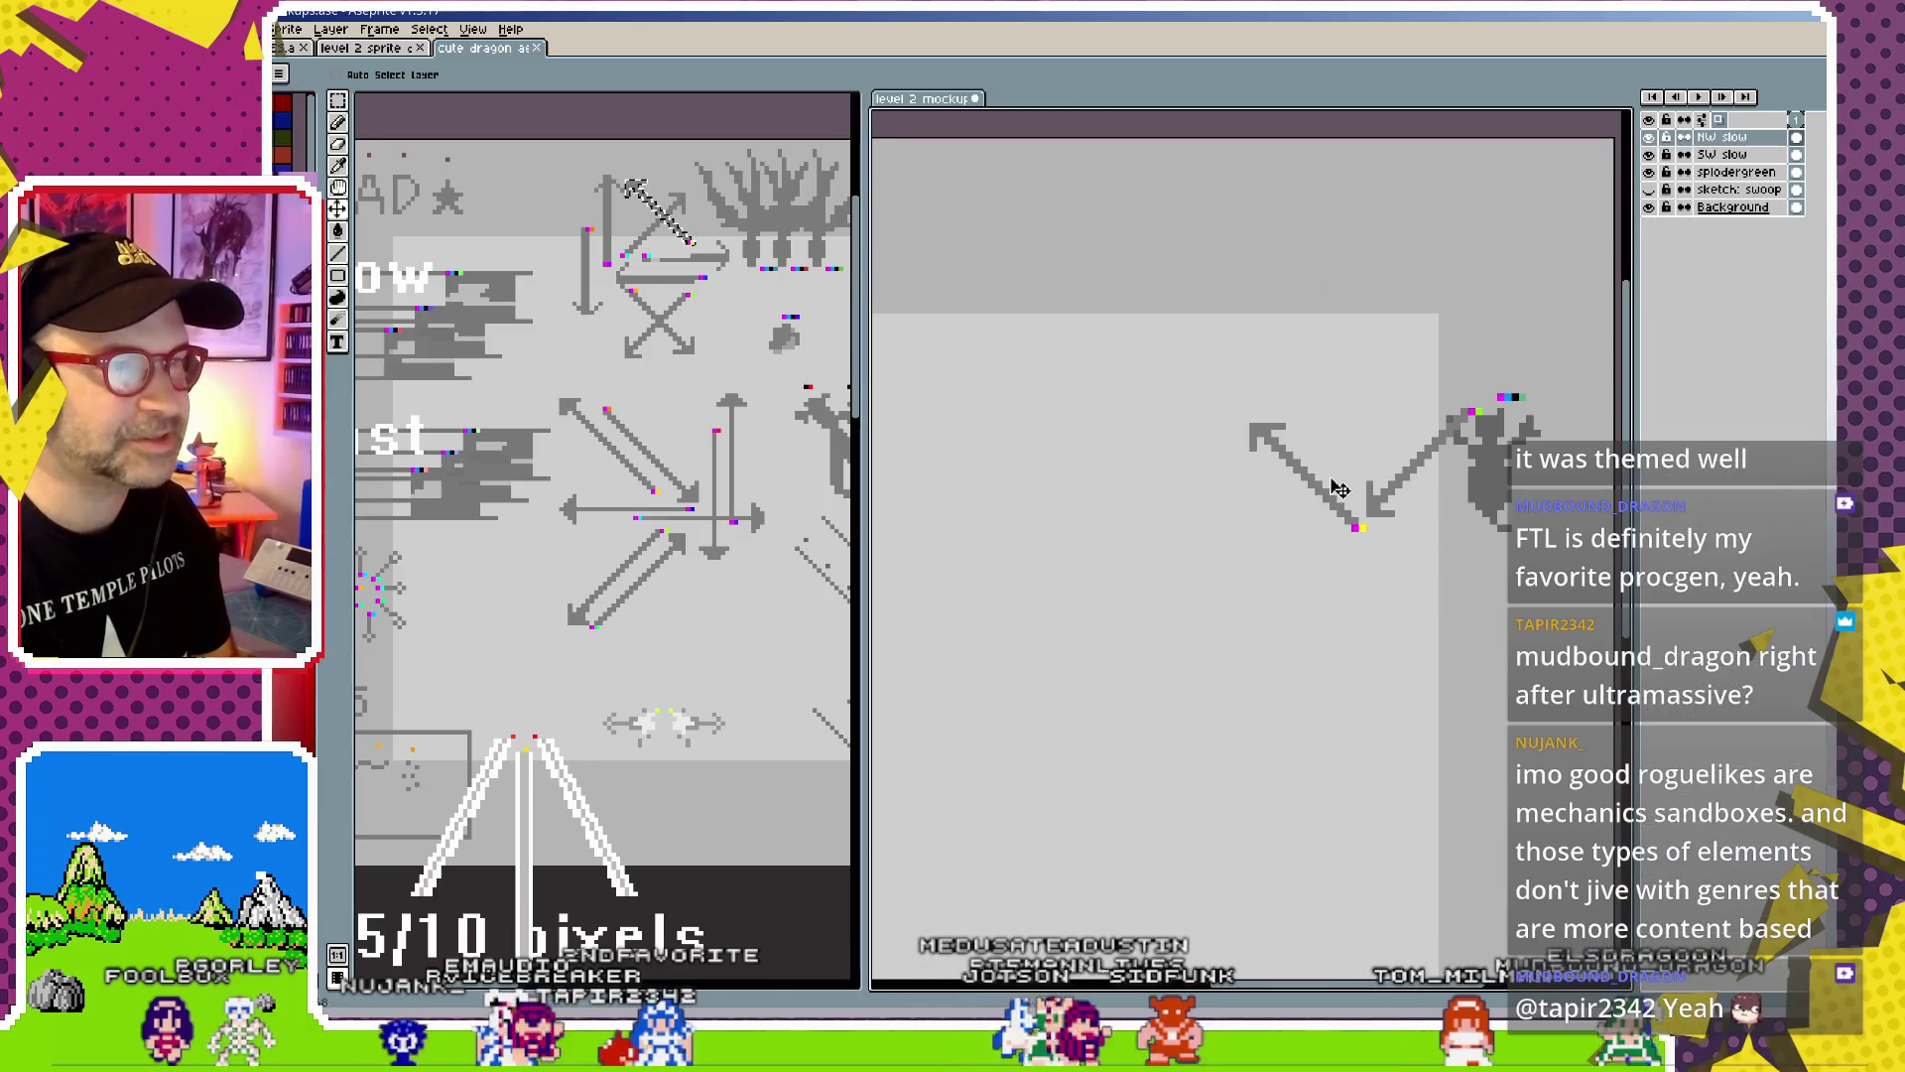
Duplicate the SW slow layer and move the copy left to extend the zigzag
{"action": "left_click", "coordinate": [1732, 155]}
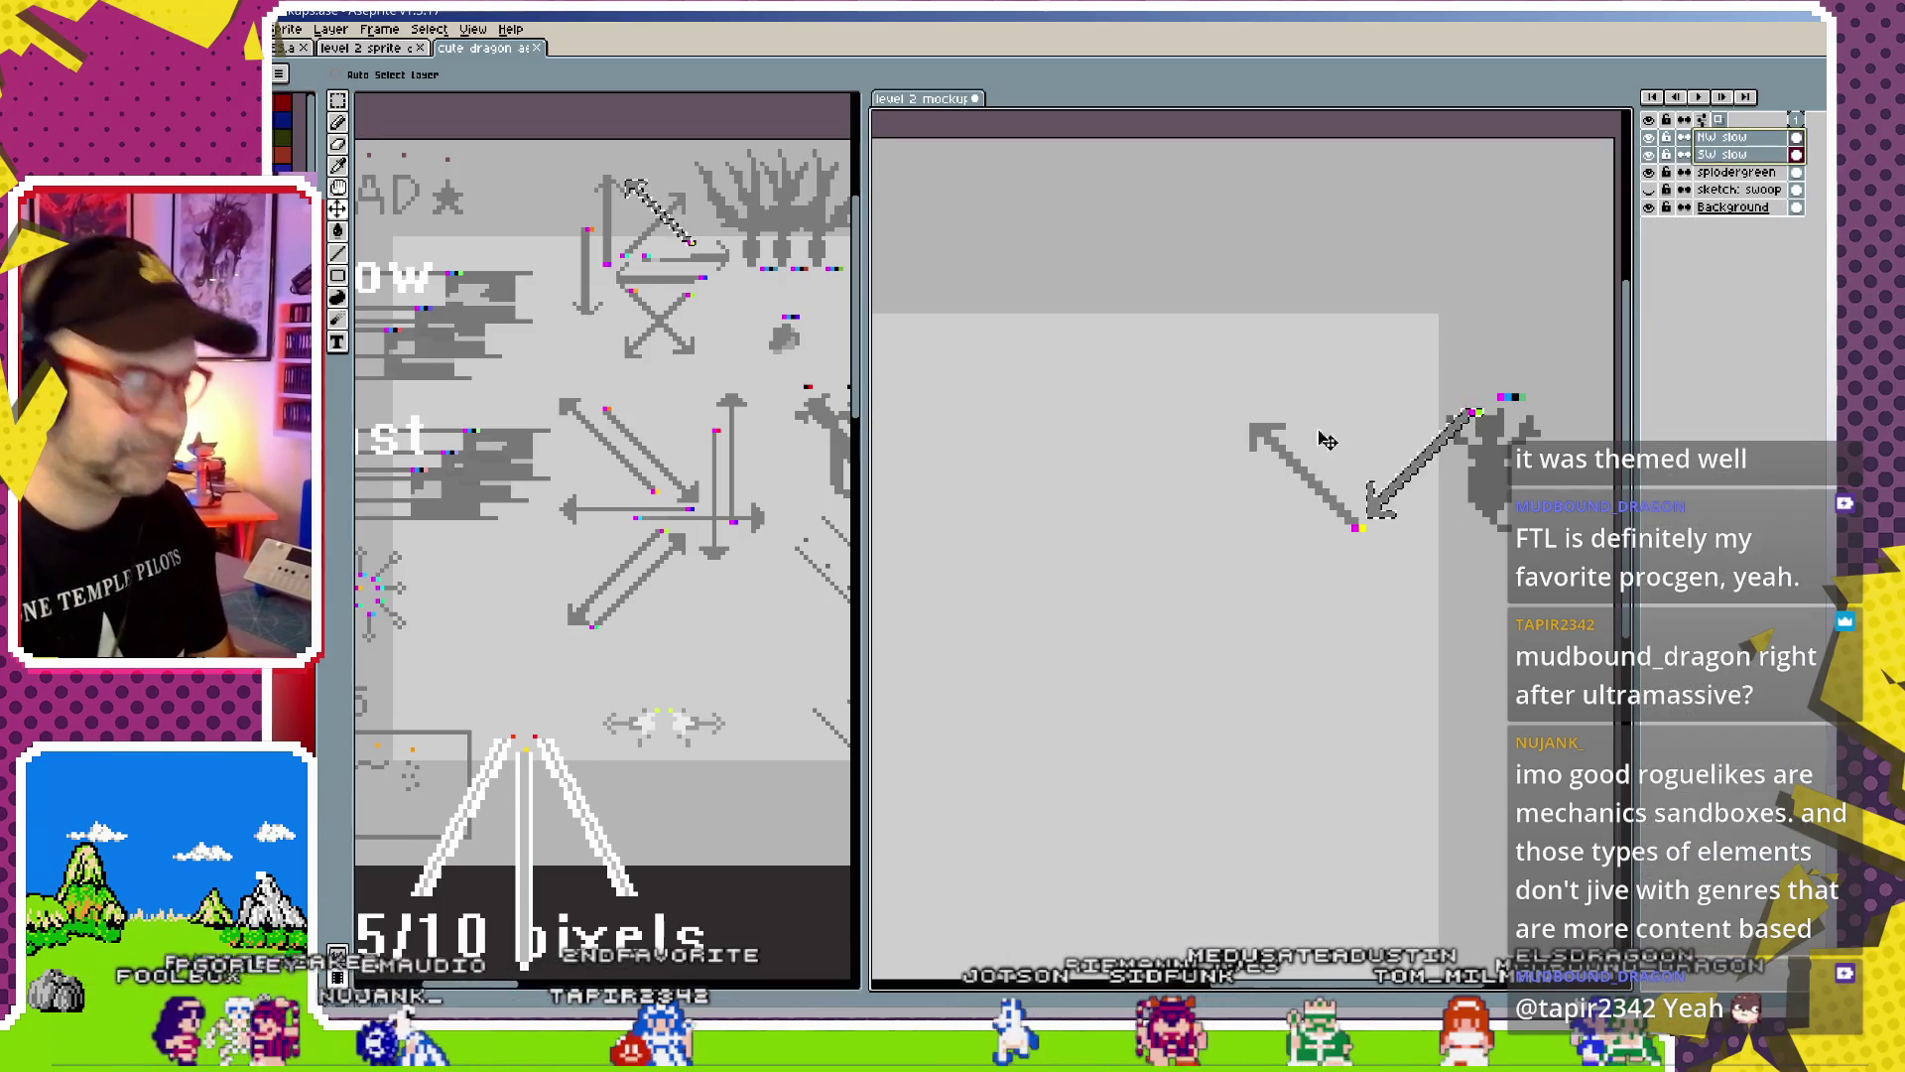
{"action": "key", "text": "ctrl+j"}
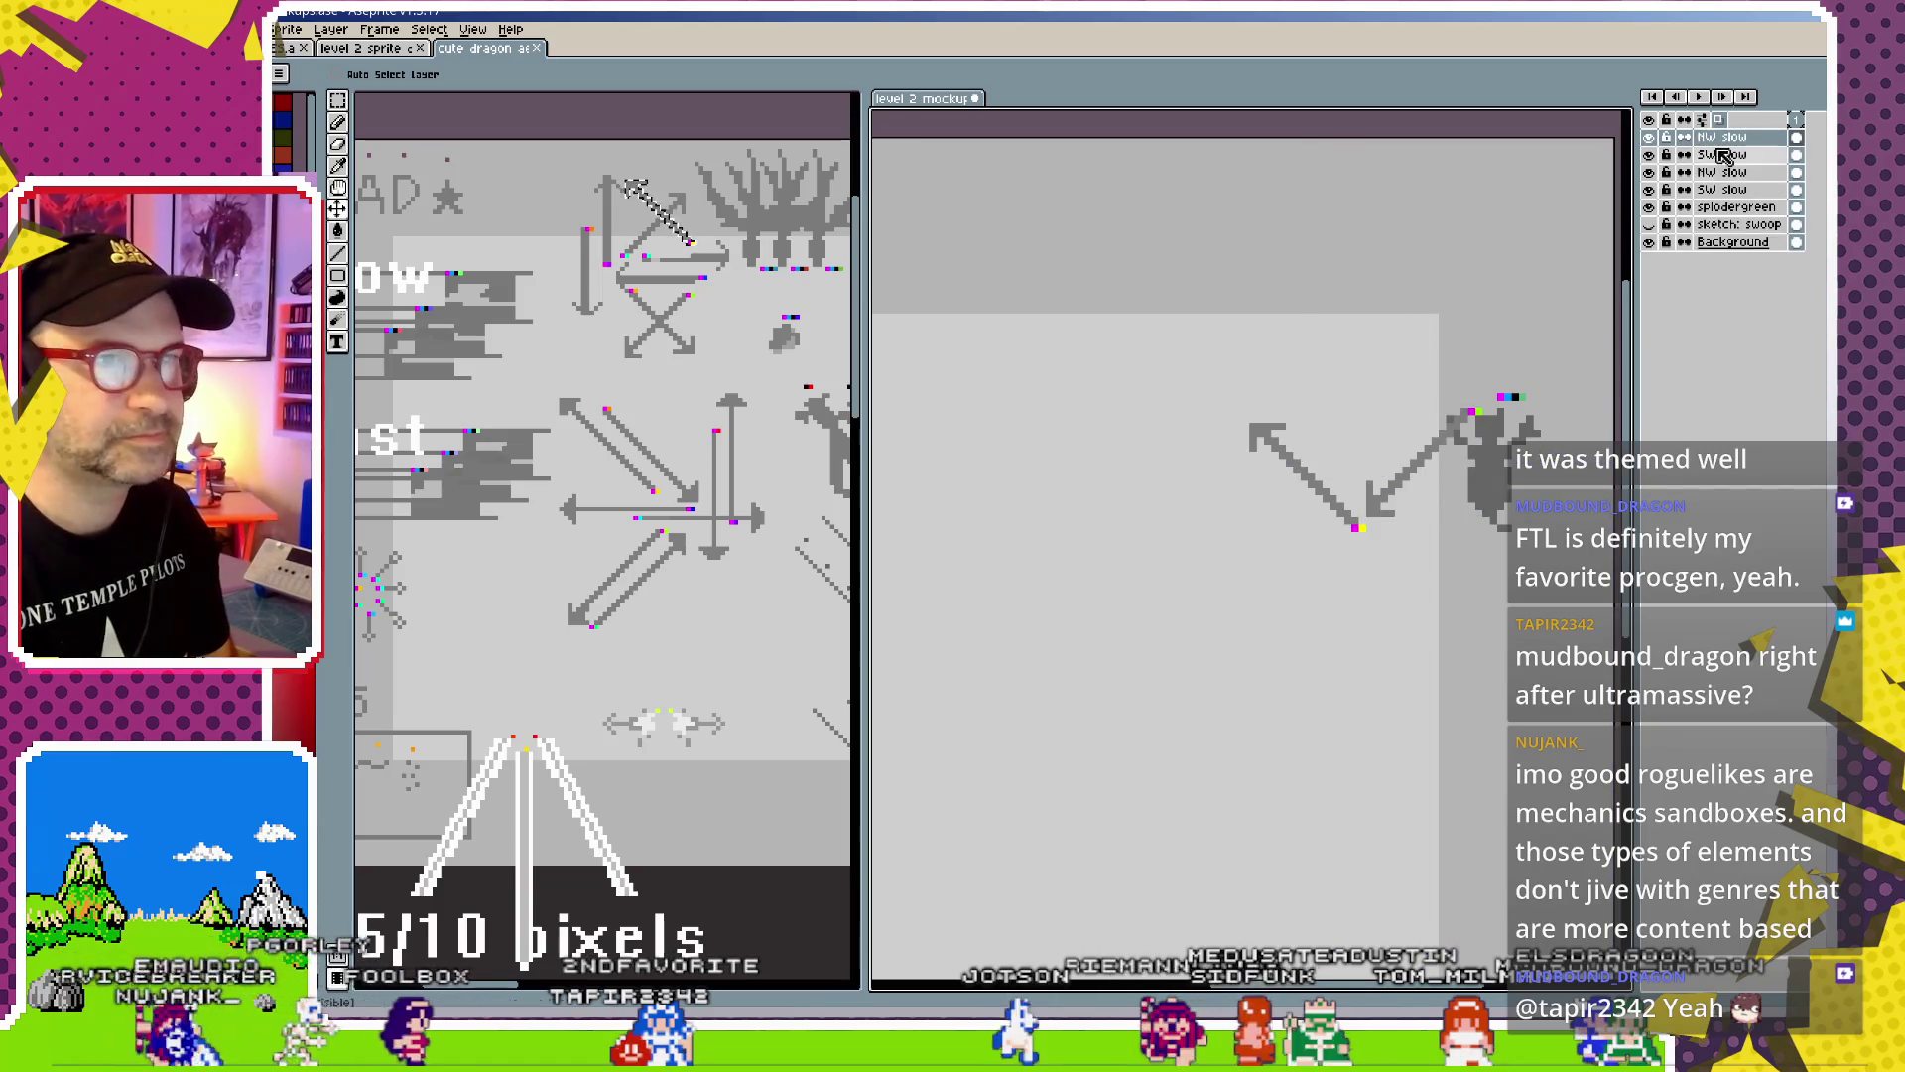
{"action": "mouse_move", "coordinate": [1414, 452]}
{"action": "left_mouse_down"}
{"action": "mouse_move", "coordinate": [1260, 452]}
{"action": "mouse_move", "coordinate": [1391, 458]}
{"action": "mouse_move", "coordinate": [1341, 496]}
{"action": "mouse_move", "coordinate": [1171, 485]}
{"action": "left_mouse_up"}
{"action": "left_click", "coordinate": [1379, 480], "text": "ctrl"}
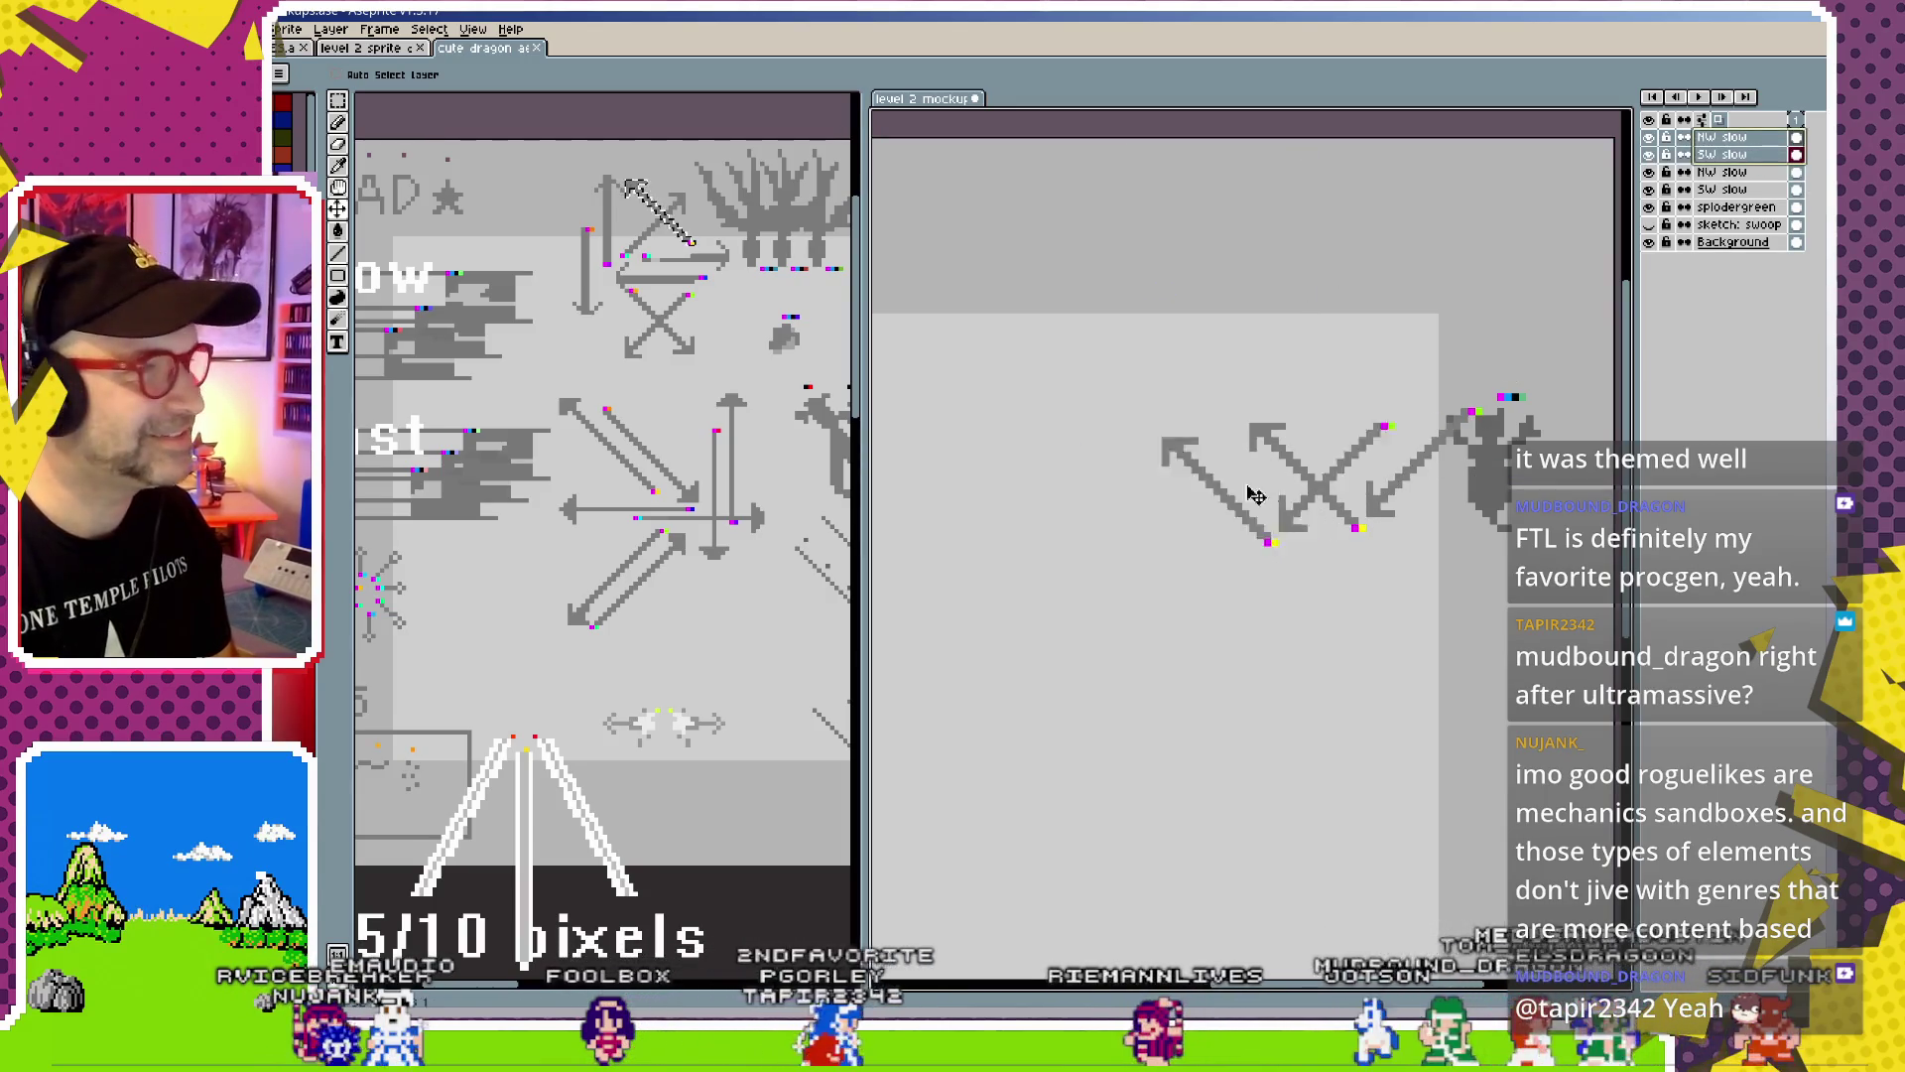
{"action": "left_click_drag", "start_coordinate": [1184, 560], "coordinate": [1227, 597]}
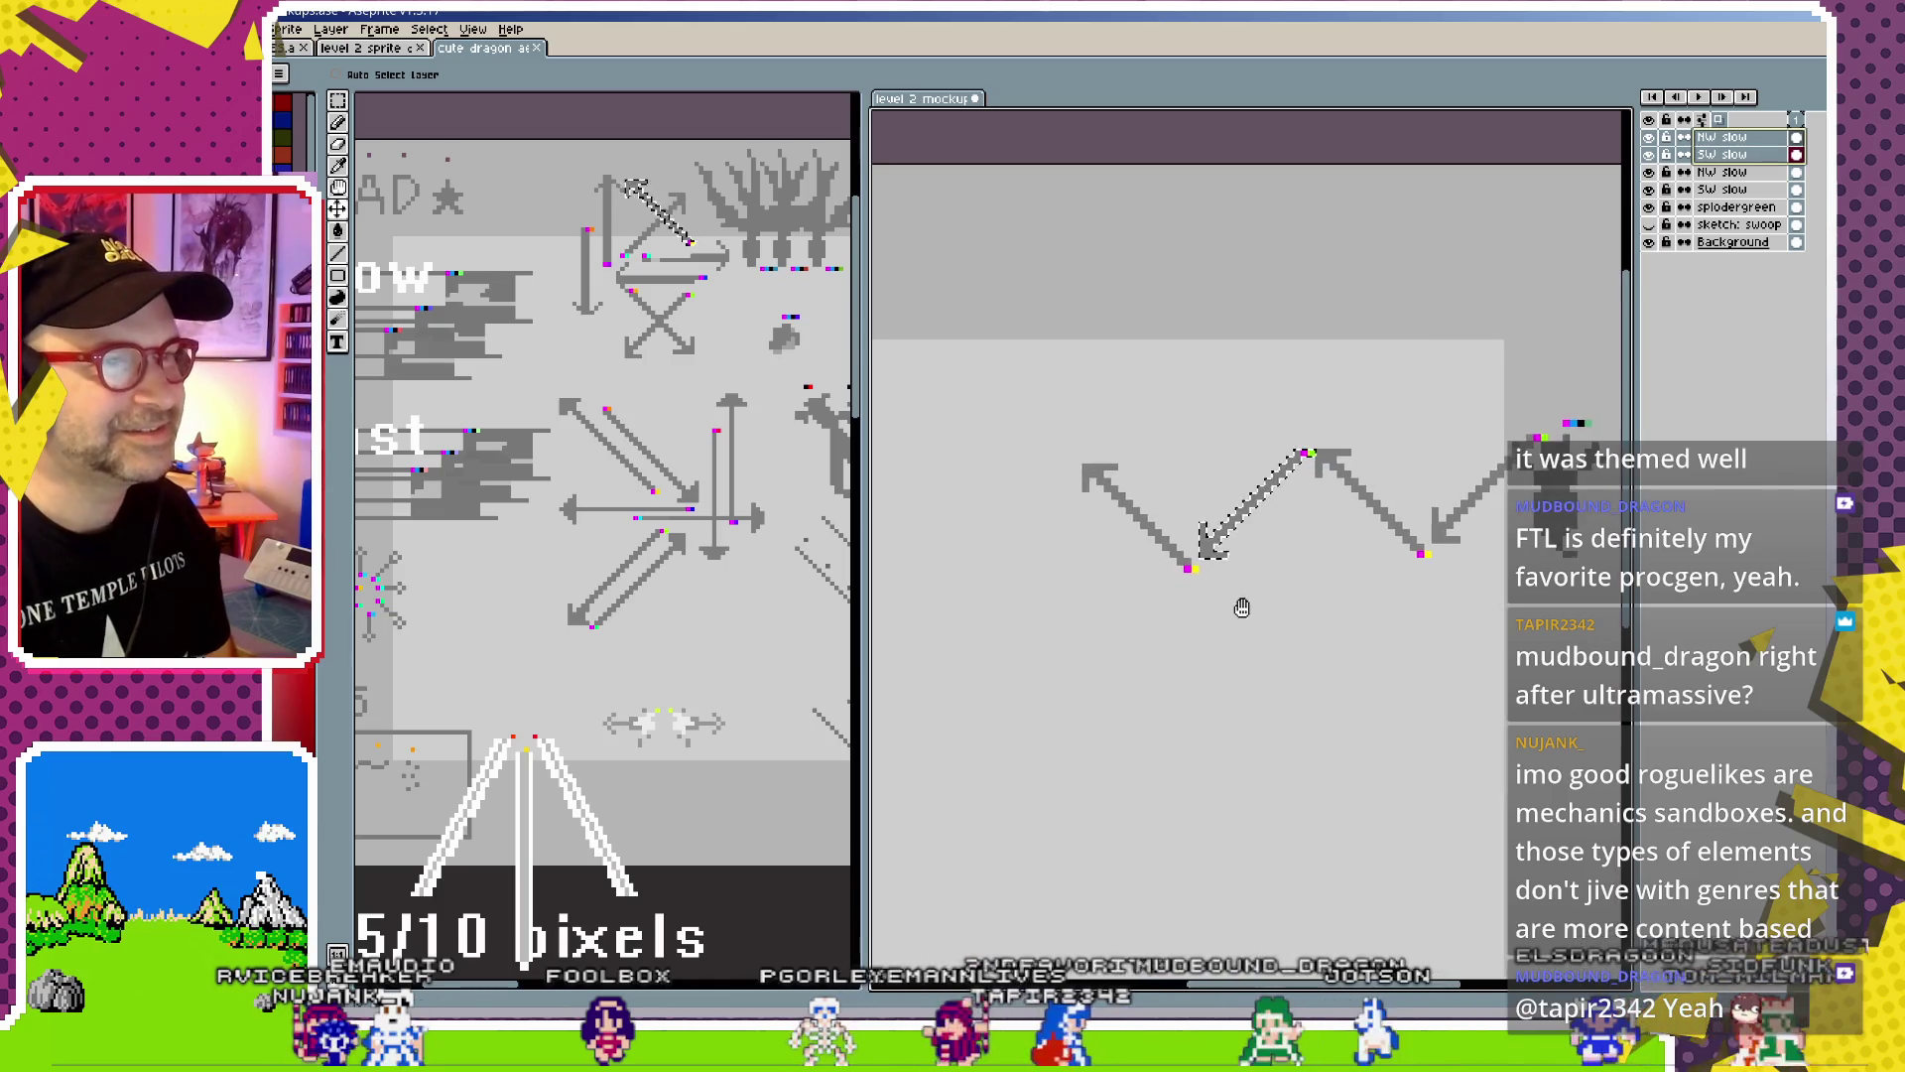
{"action": "key", "text": "ctrl+d"}
{"action": "scroll", "coordinate": [1191, 655], "scroll_direction": "down", "scroll_amount": 1}
{"action": "scroll", "coordinate": [1141, 724], "scroll_direction": "down", "scroll_amount": 1}
{"action": "scroll", "coordinate": [1429, 630], "scroll_direction": "down", "scroll_amount": 1}
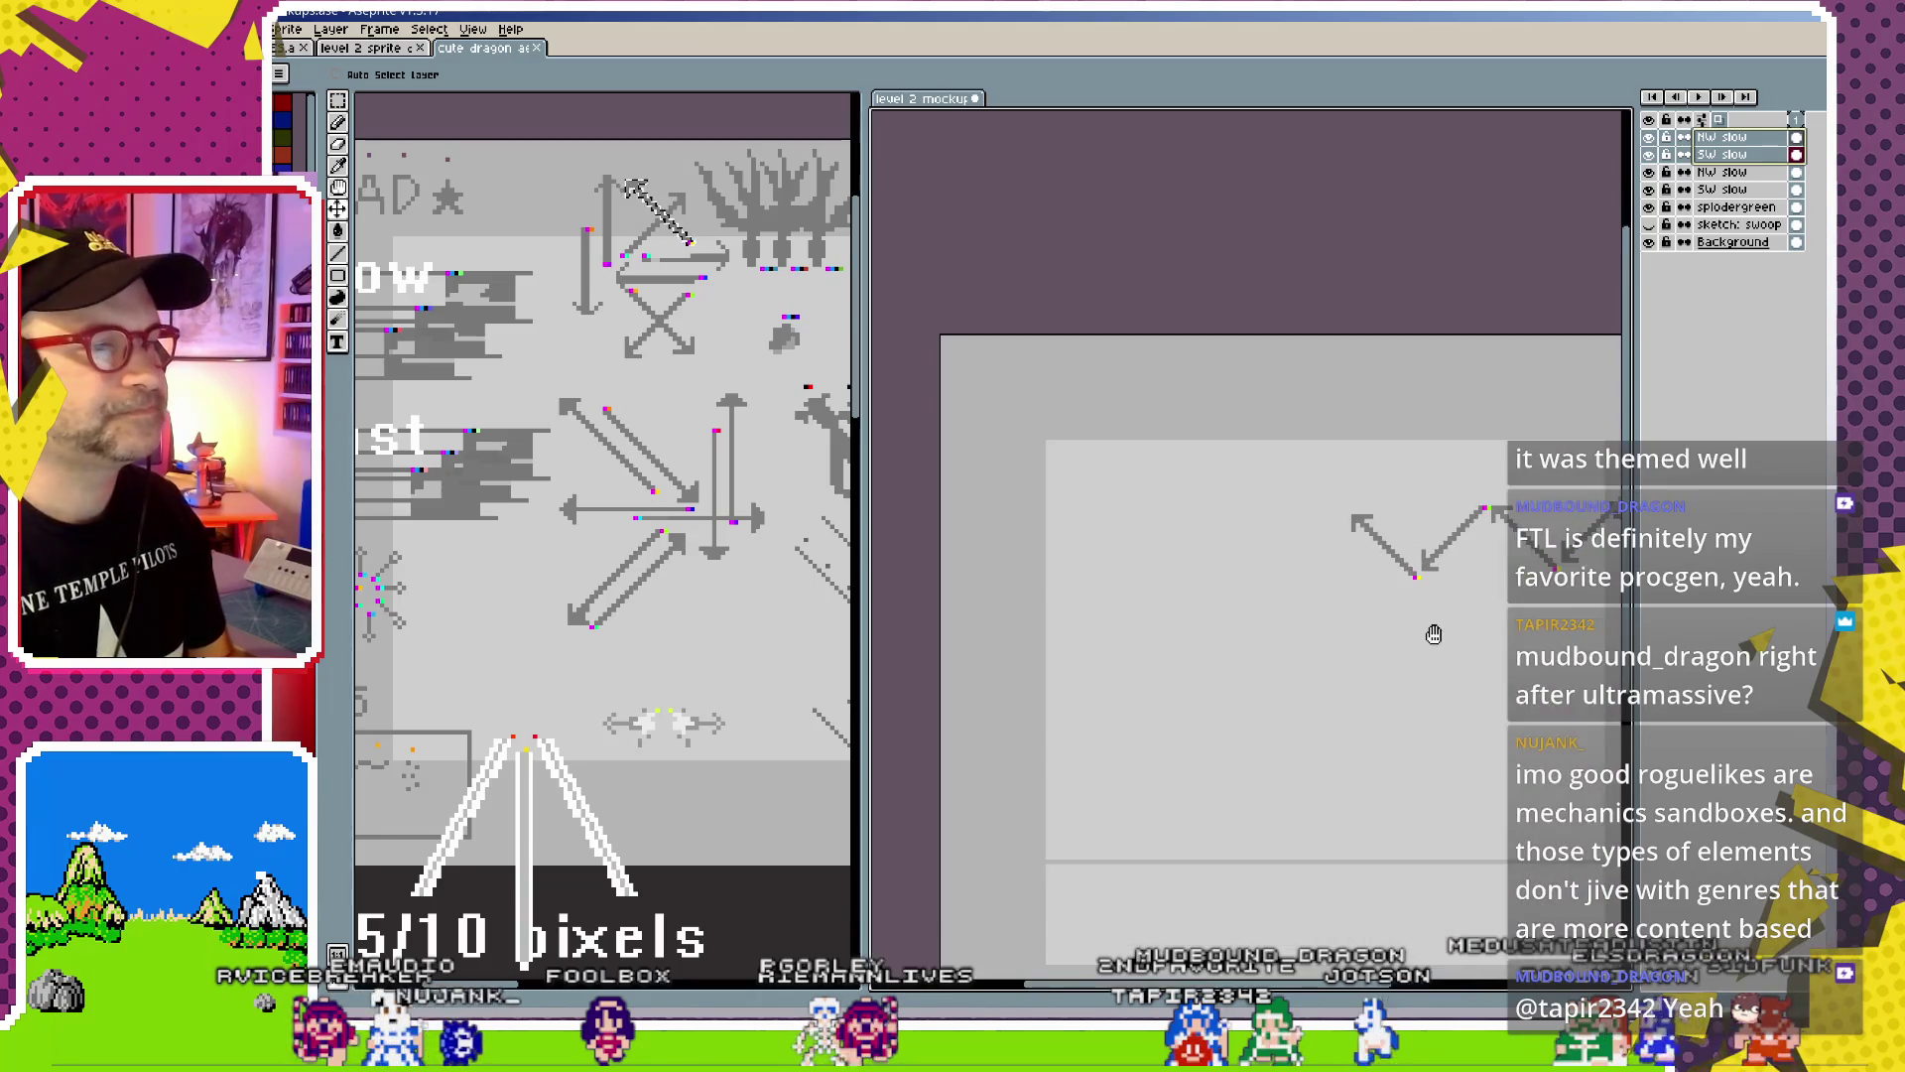
{"action": "scroll", "coordinate": [1366, 595], "scroll_direction": "up", "scroll_amount": 1}
{"action": "left_click_drag", "start_coordinate": [1365, 596], "coordinate": [1258, 646]}
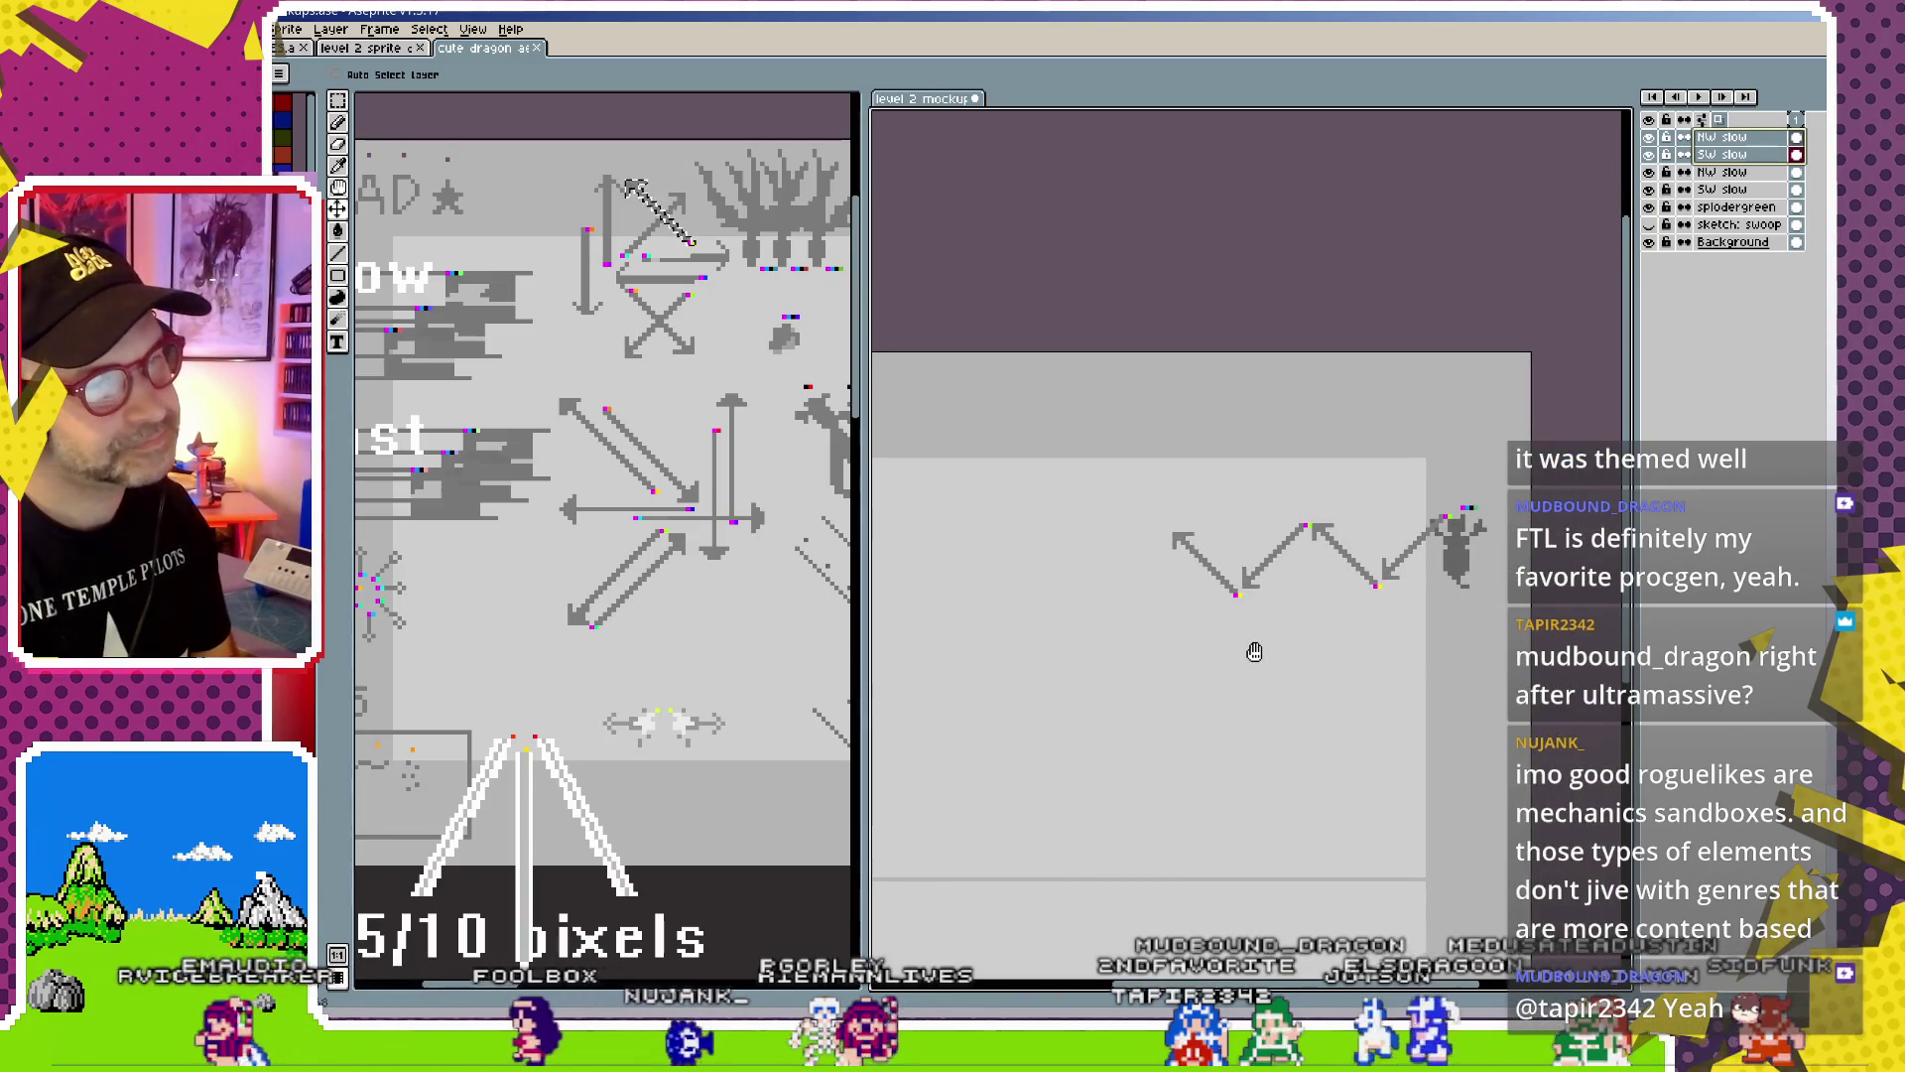
{"action": "scroll", "coordinate": [1226, 591], "scroll_direction": "up", "scroll_amount": 1}
{"action": "scroll", "coordinate": [1226, 591], "scroll_direction": "up", "scroll_amount": 1}
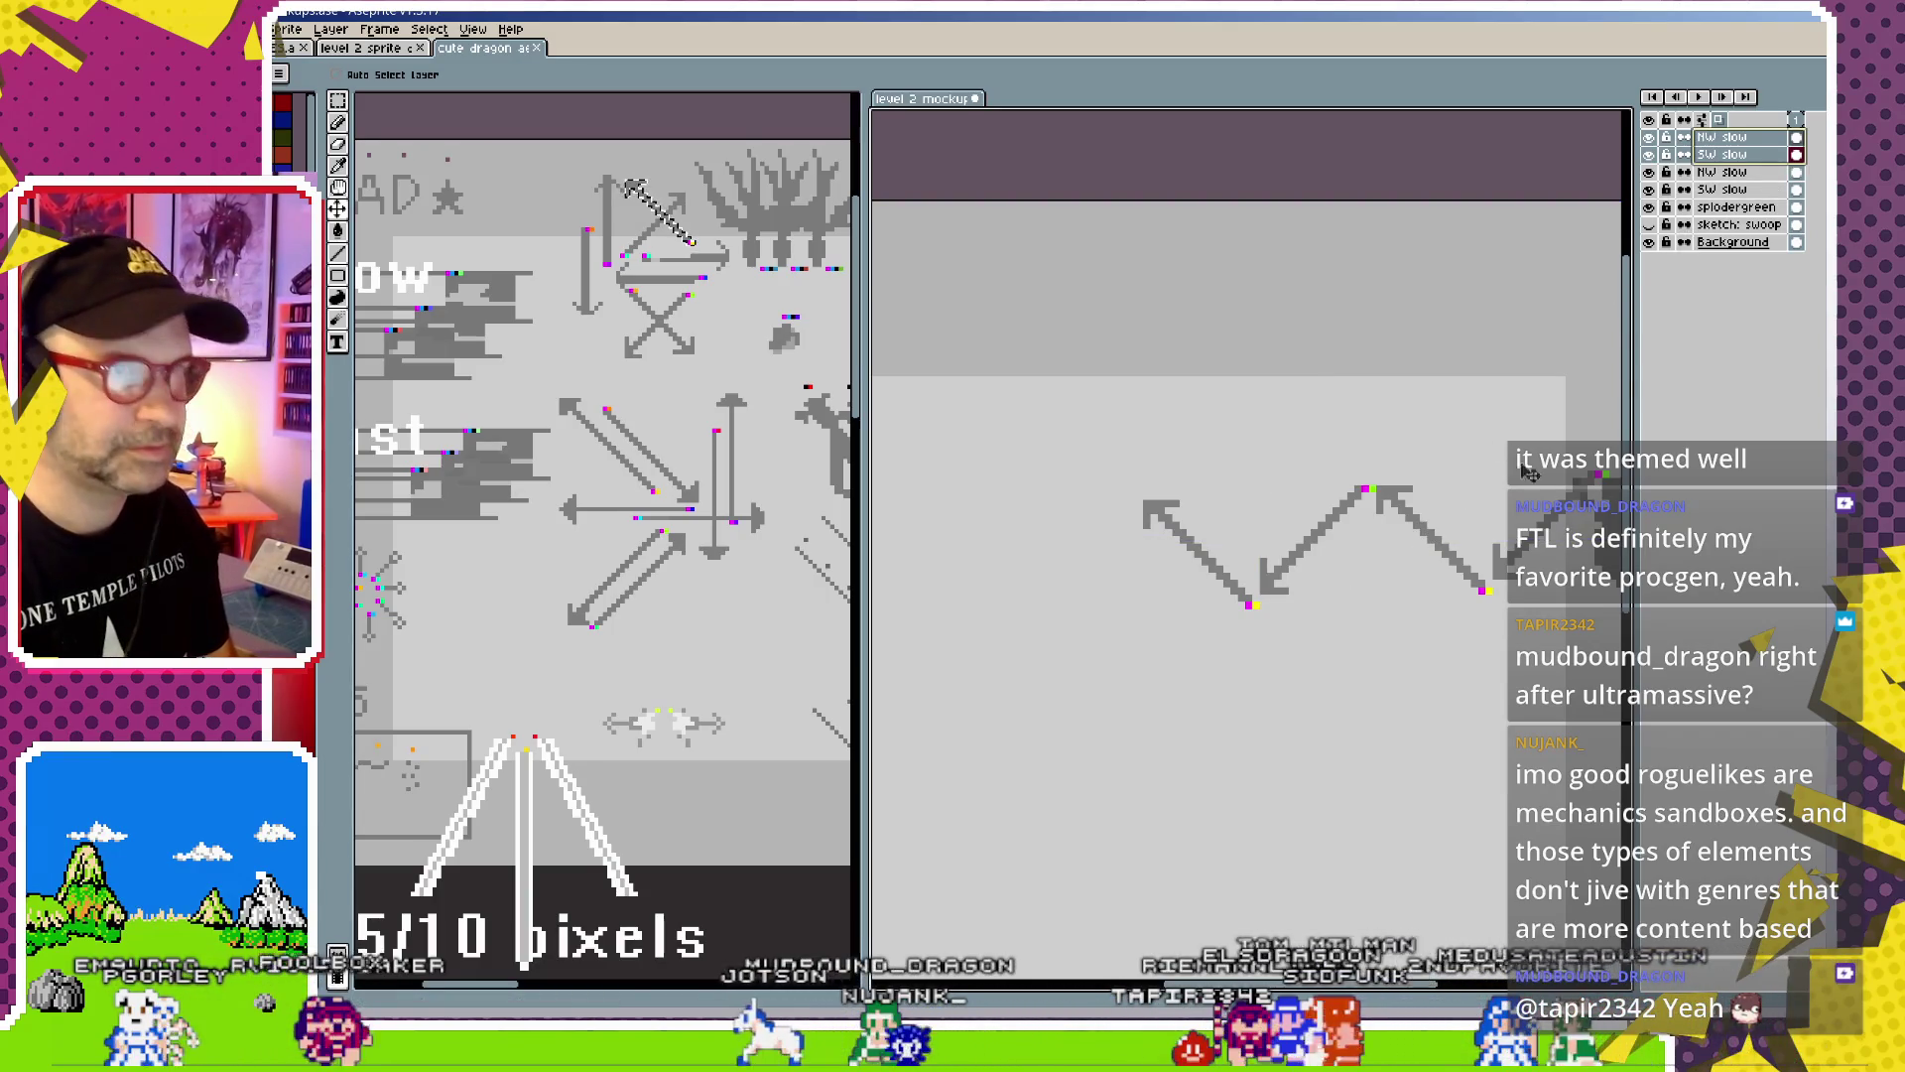
Duplicate the NW slow and SW slow layer pair and shift it further left
{"action": "key", "text": "ctrl"}
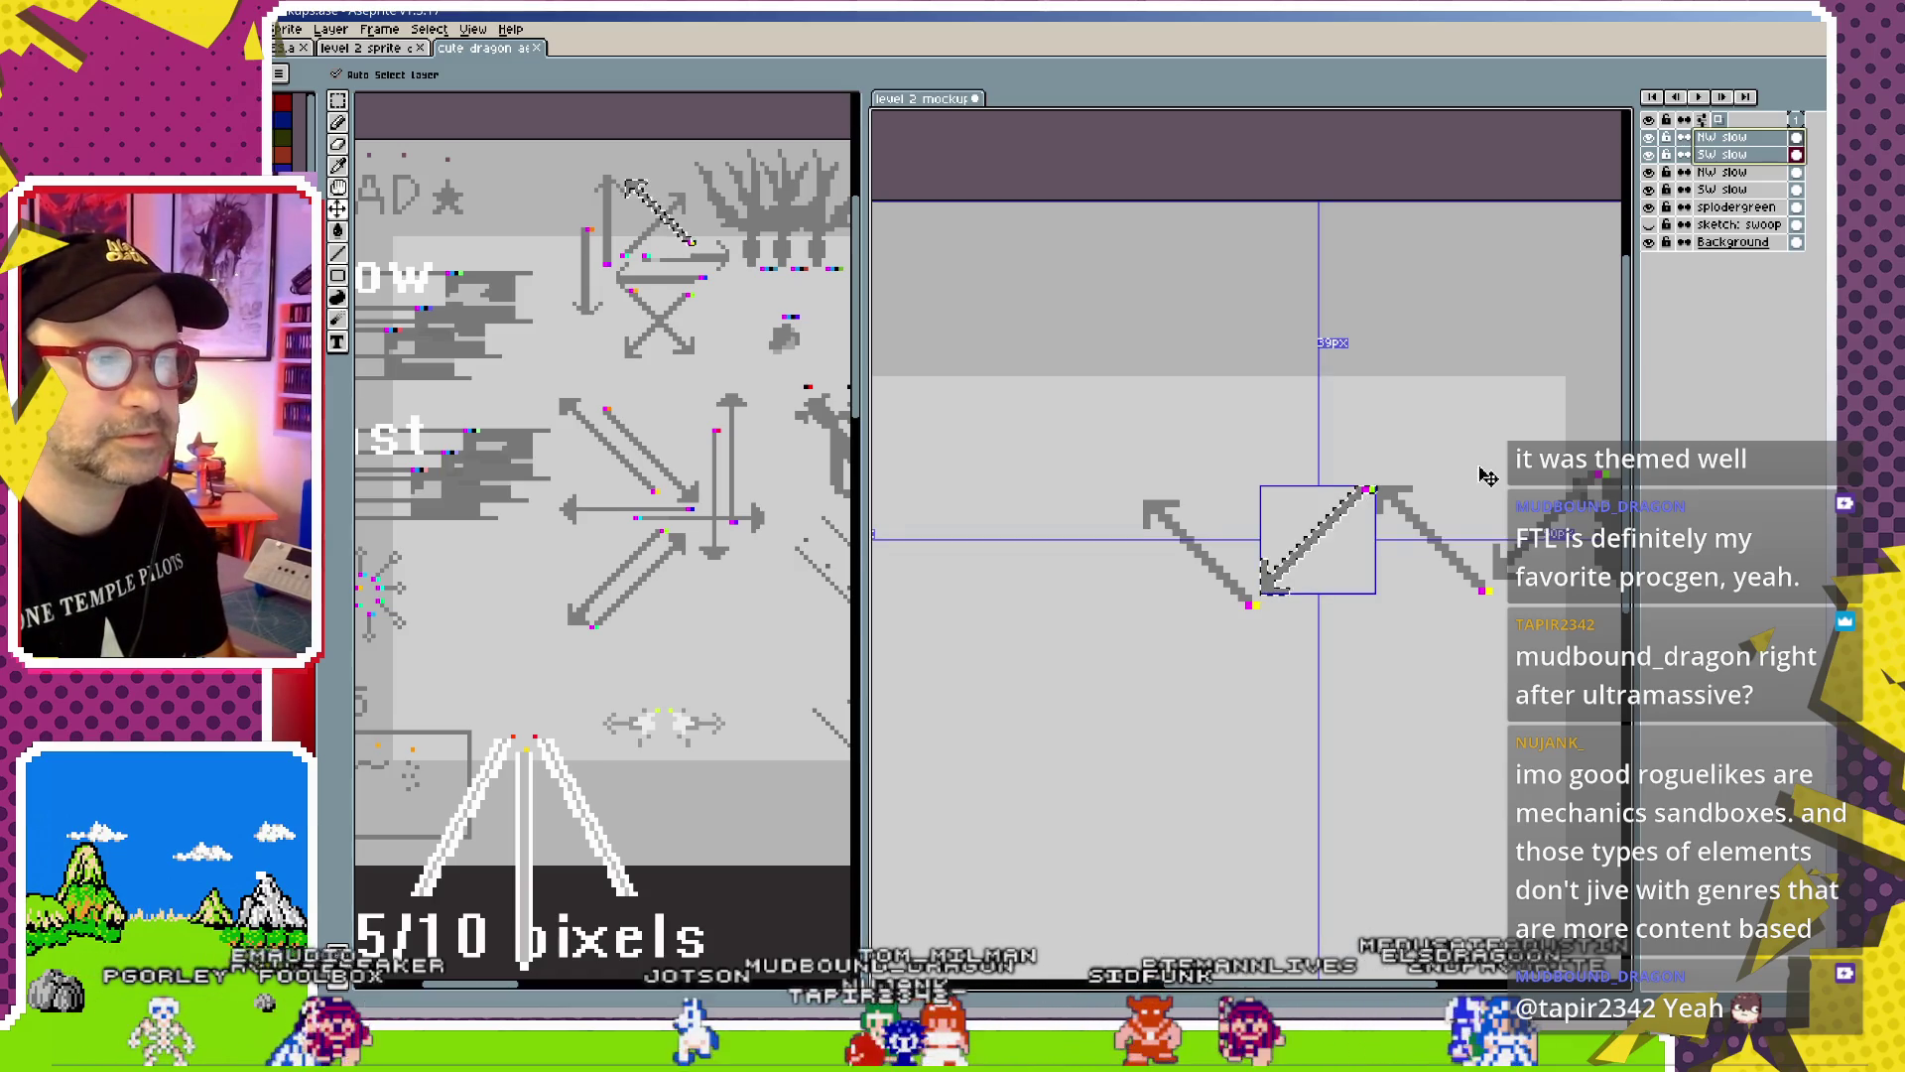
{"action": "left_click", "coordinate": [1752, 139], "text": "shift"}
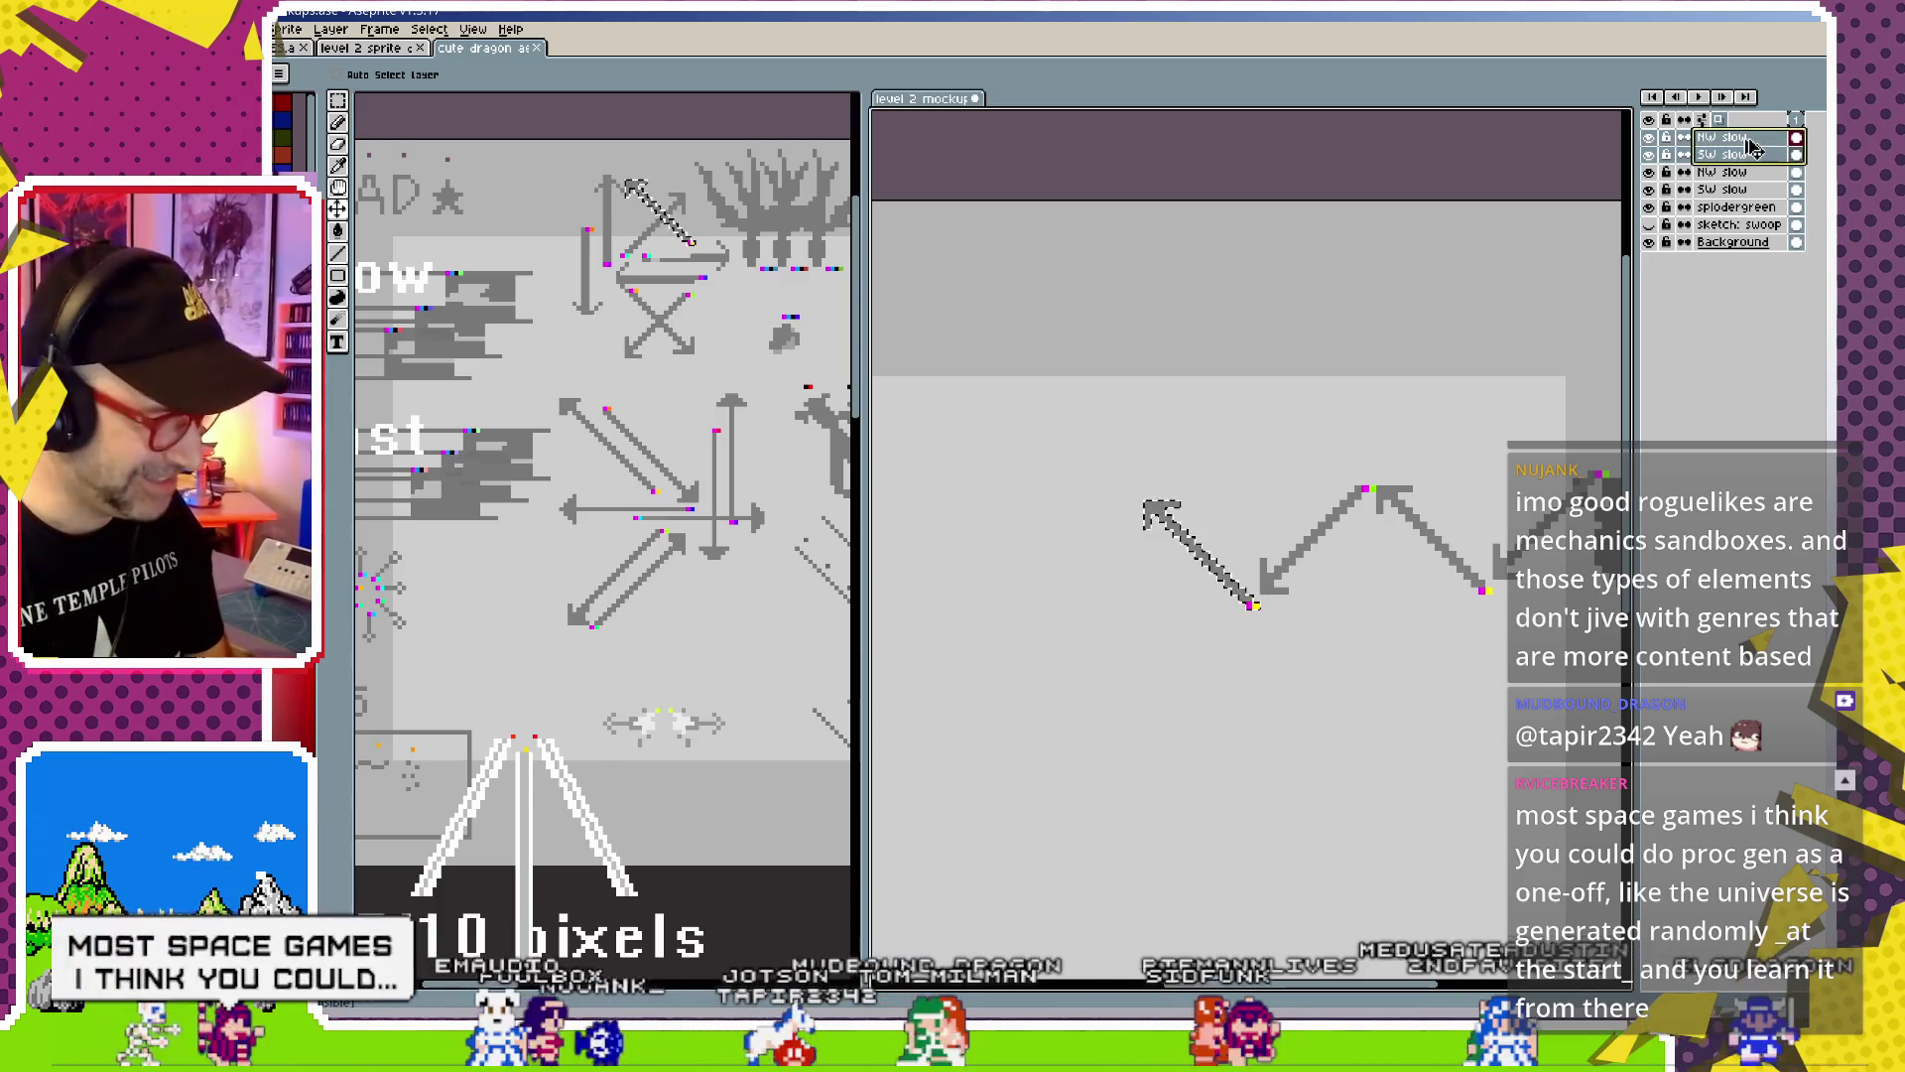
{"action": "key", "text": "ctrl"}
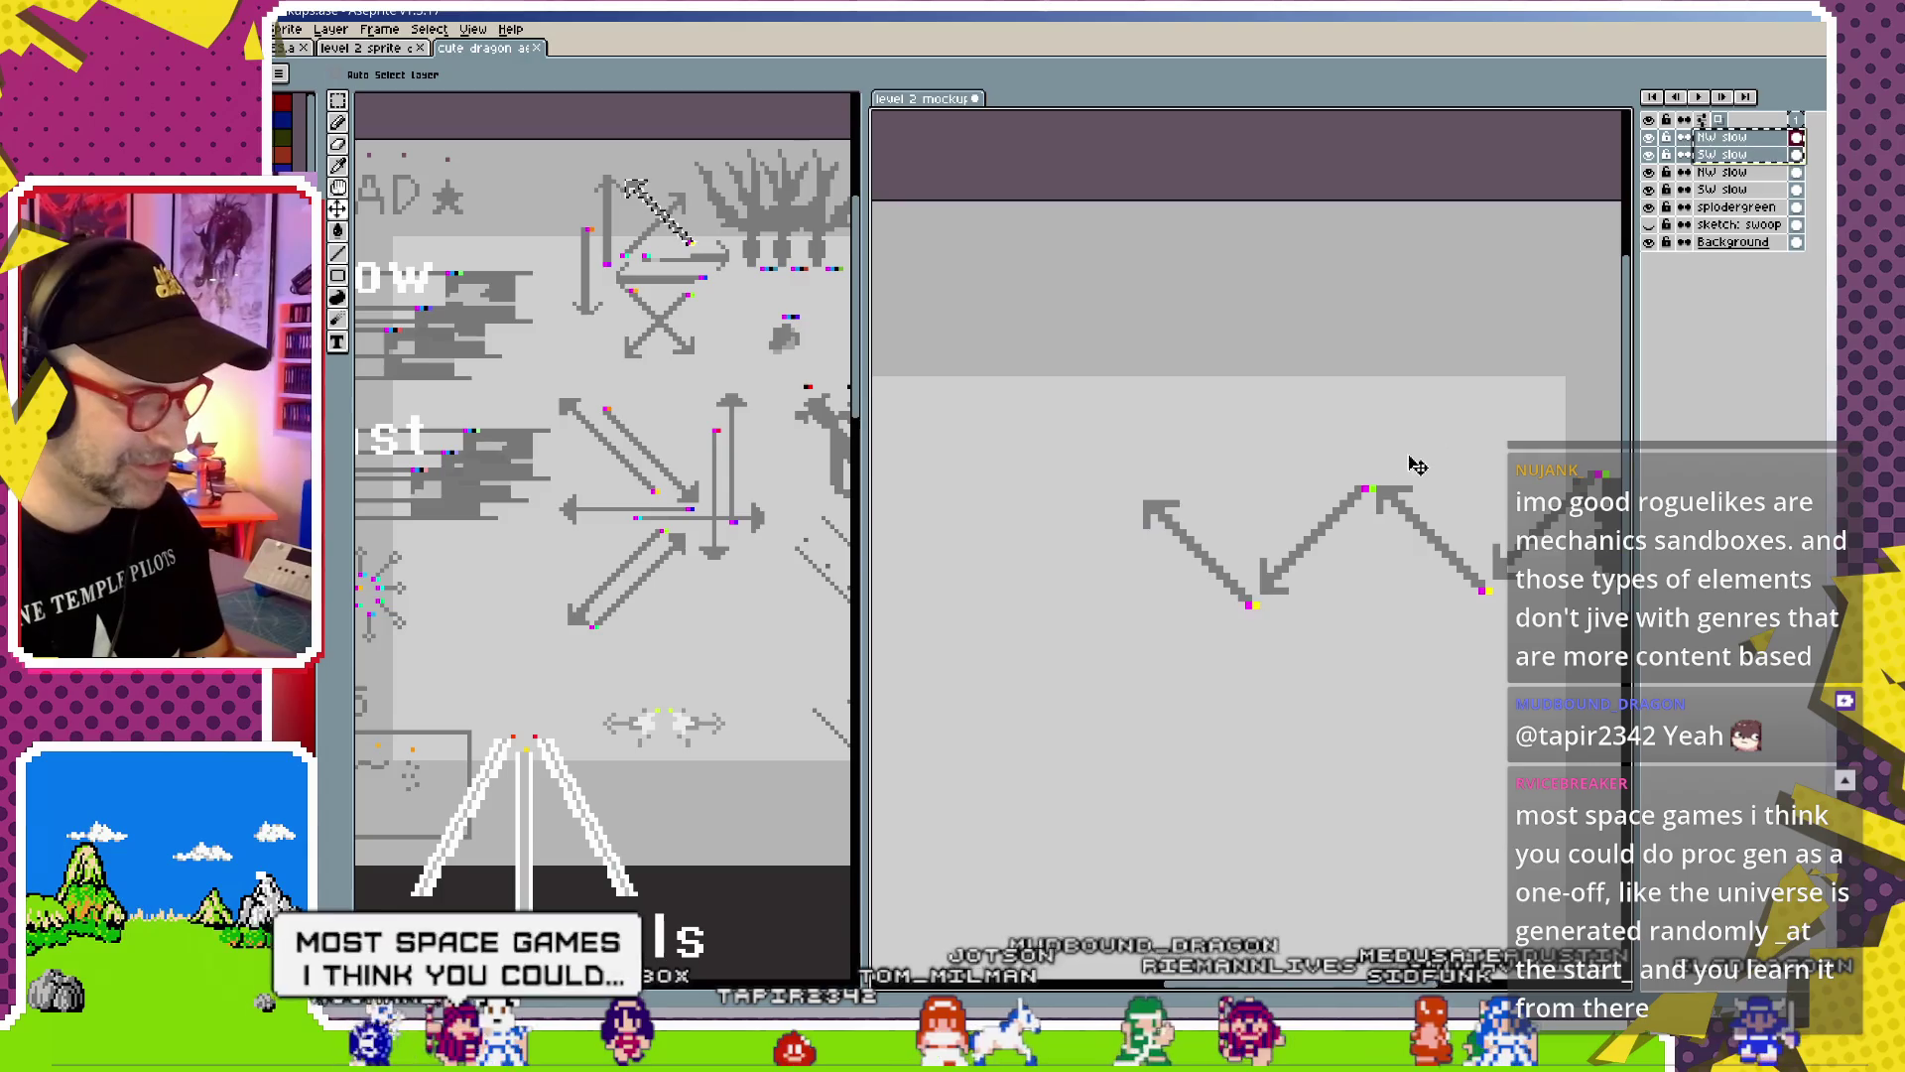
{"action": "key", "text": "ctrl+j"}
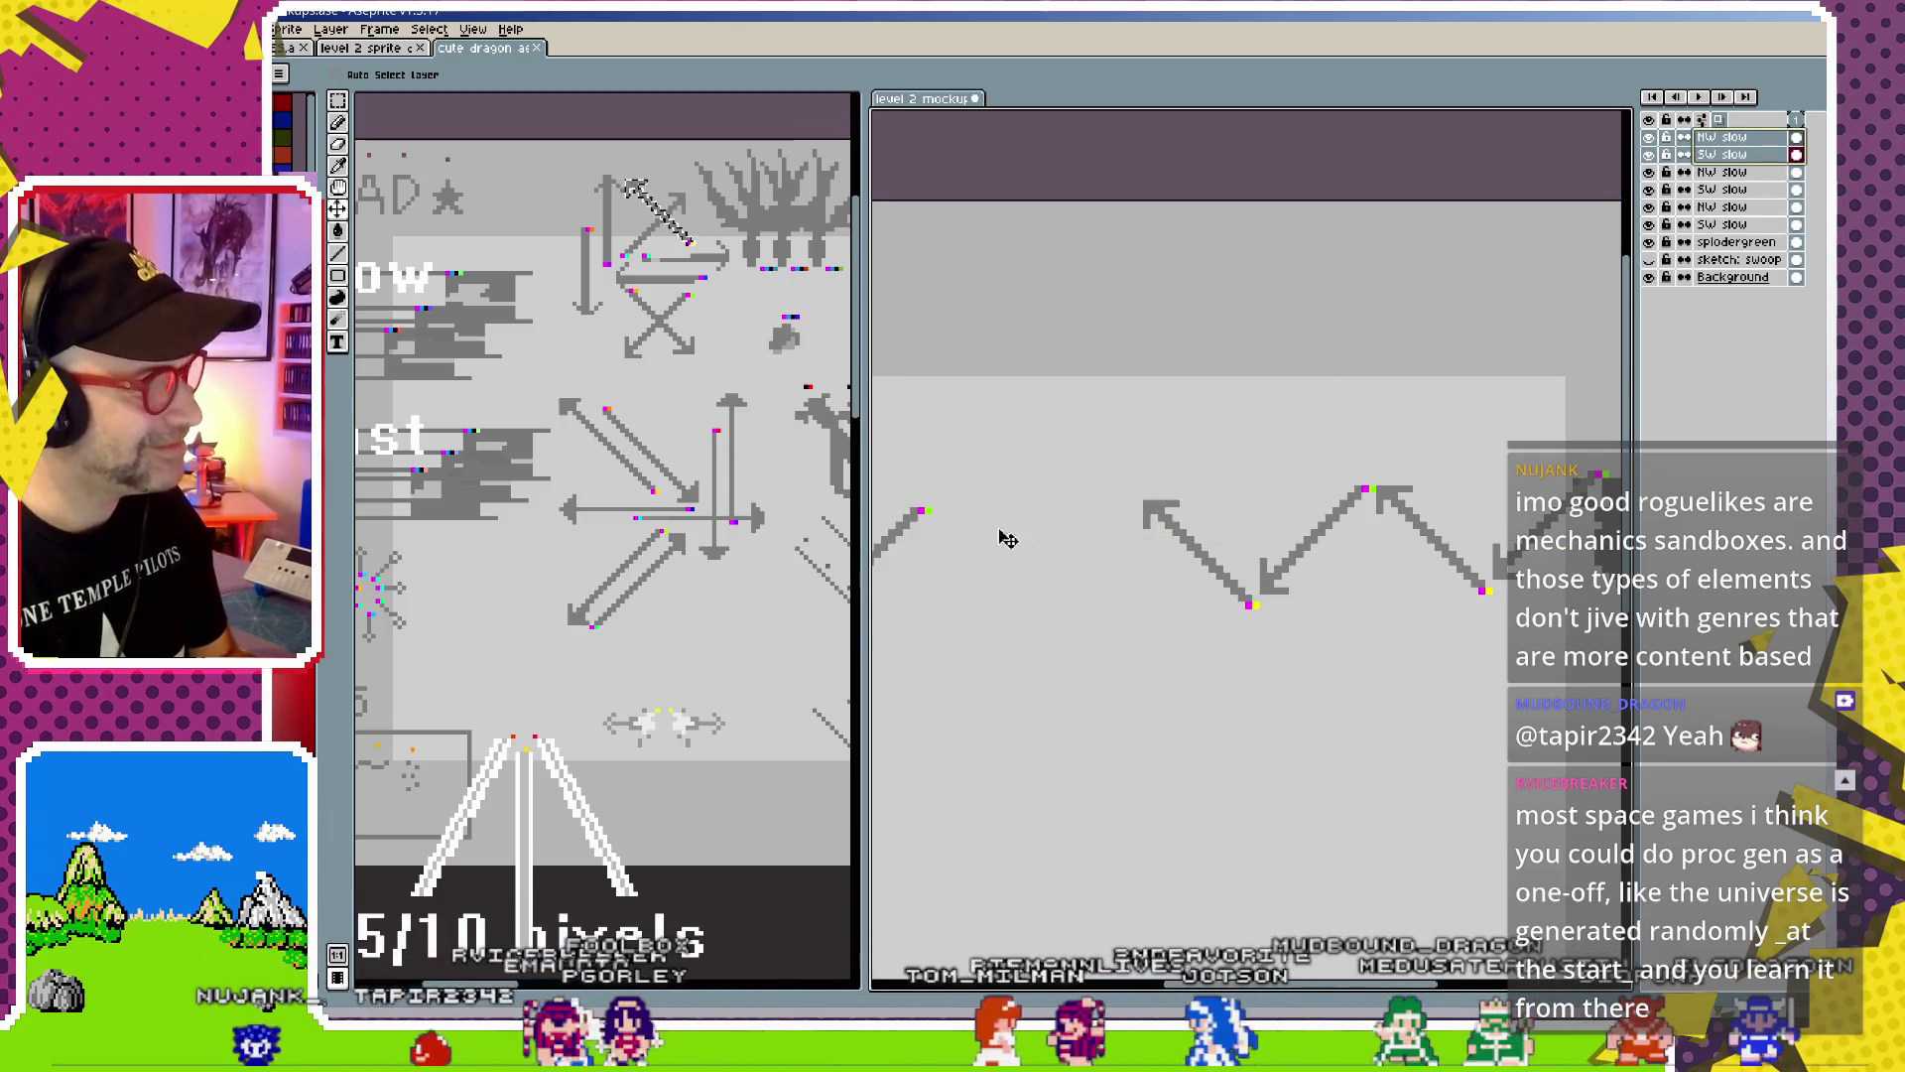
{"action": "left_click_drag", "start_coordinate": [1009, 539], "coordinate": [1355, 548]}
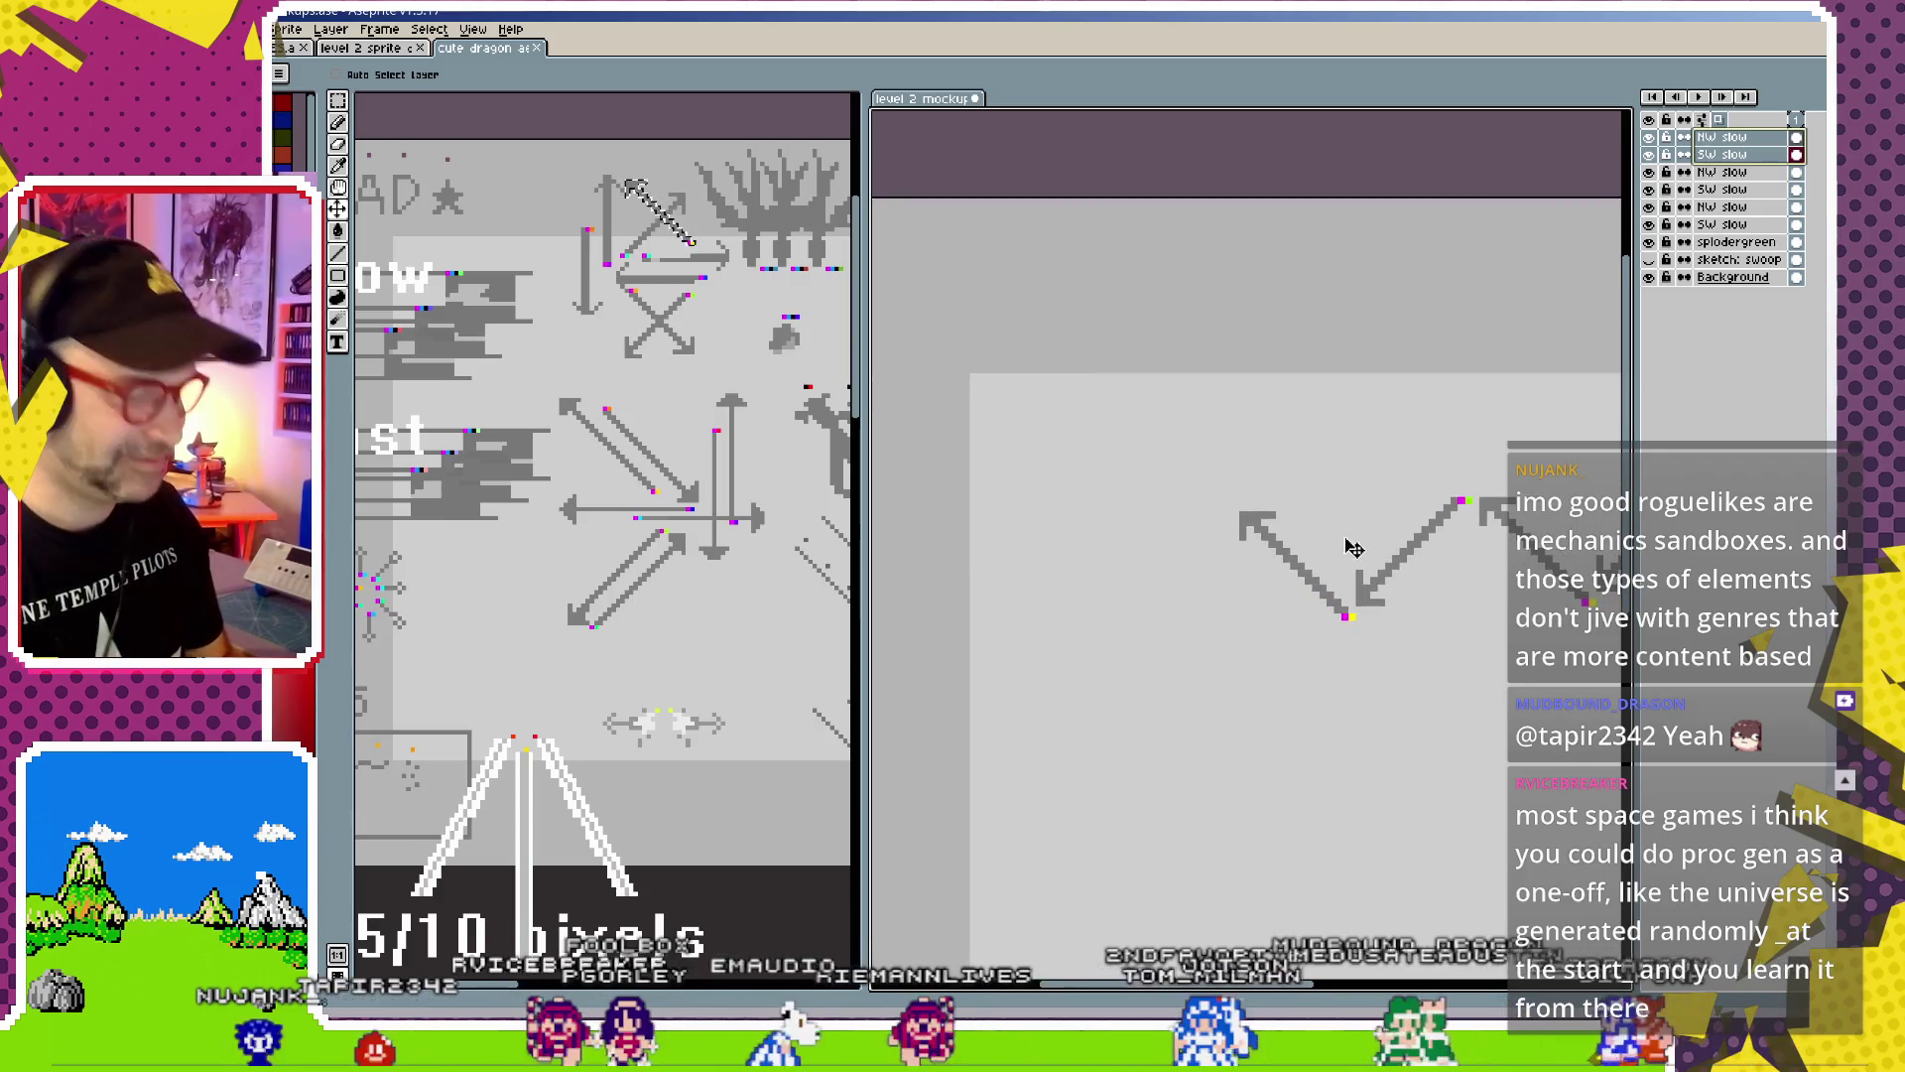
{"action": "scroll", "coordinate": [1112, 565], "scroll_direction": "down", "scroll_amount": 1}
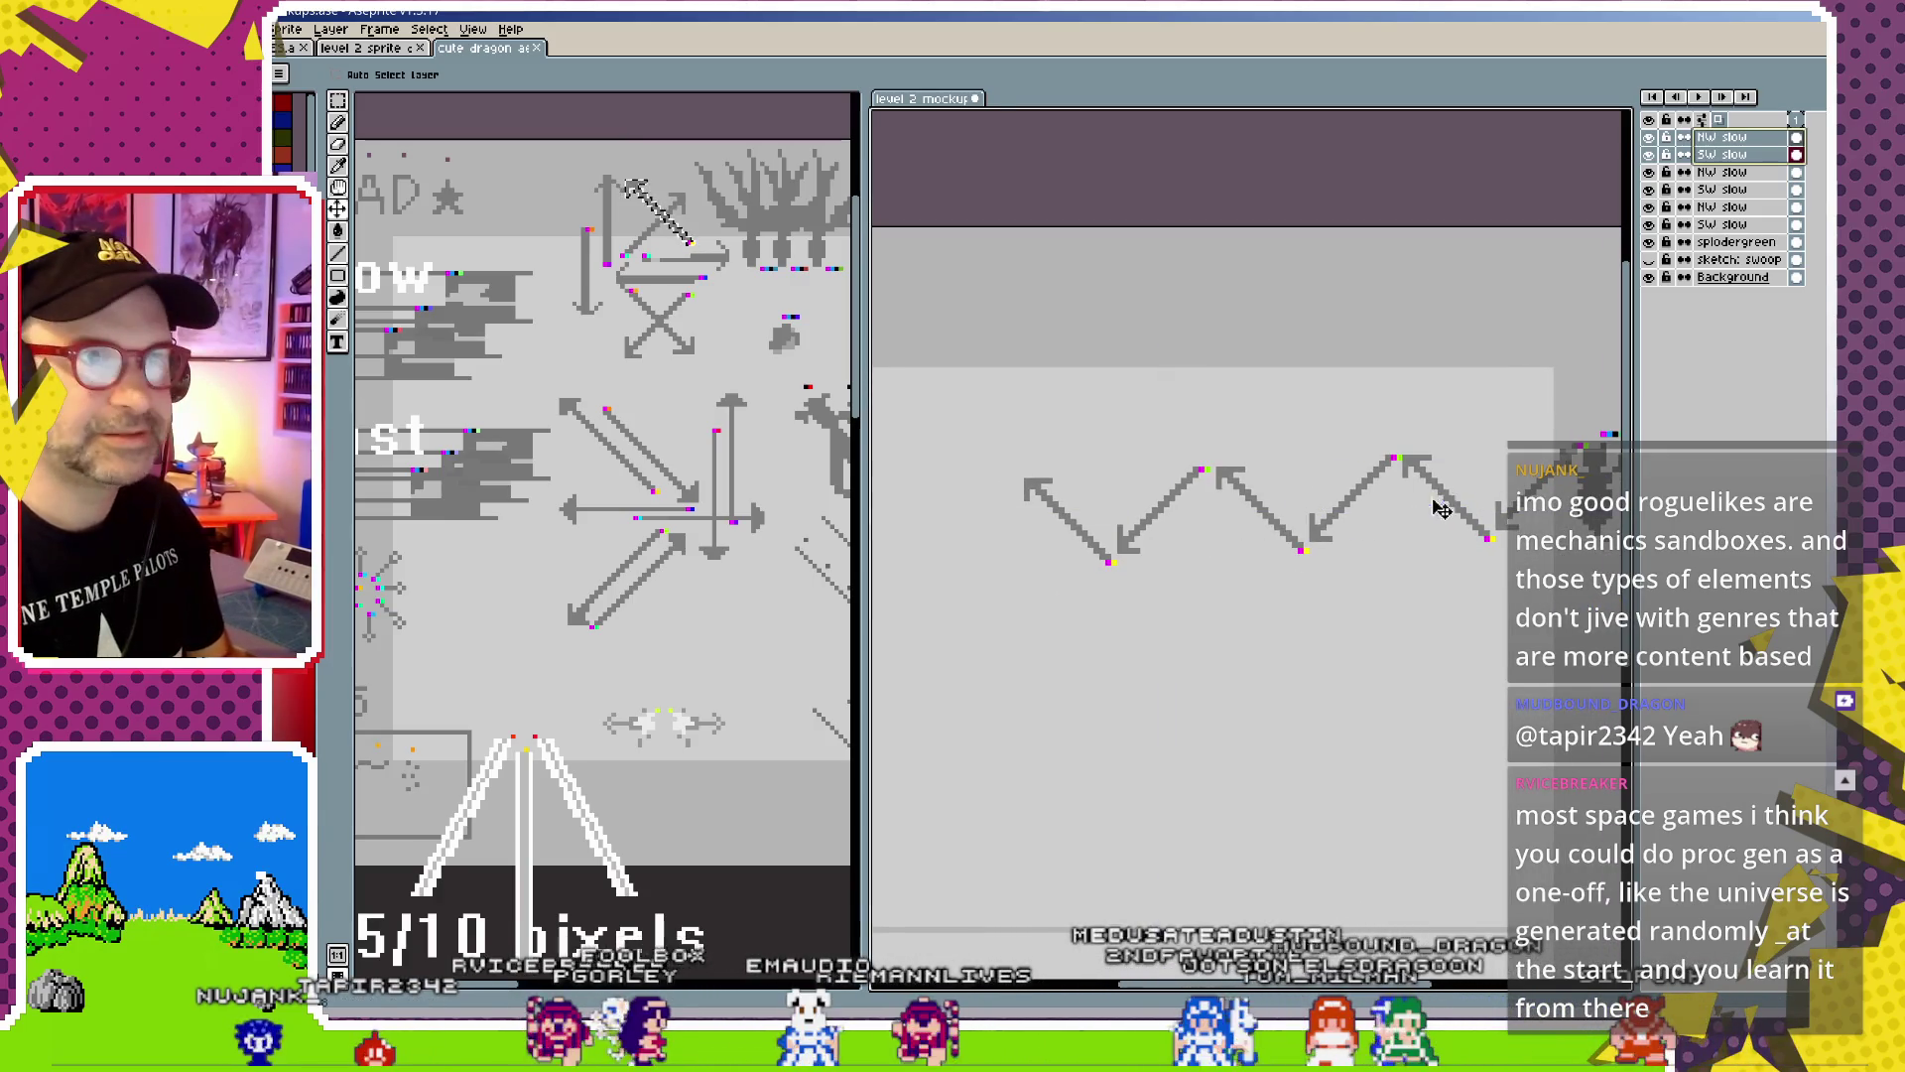
Duplicate the top NW and SW slow layers again and raise the leftmost arrows slightly
{"action": "left_click", "coordinate": [1732, 138]}
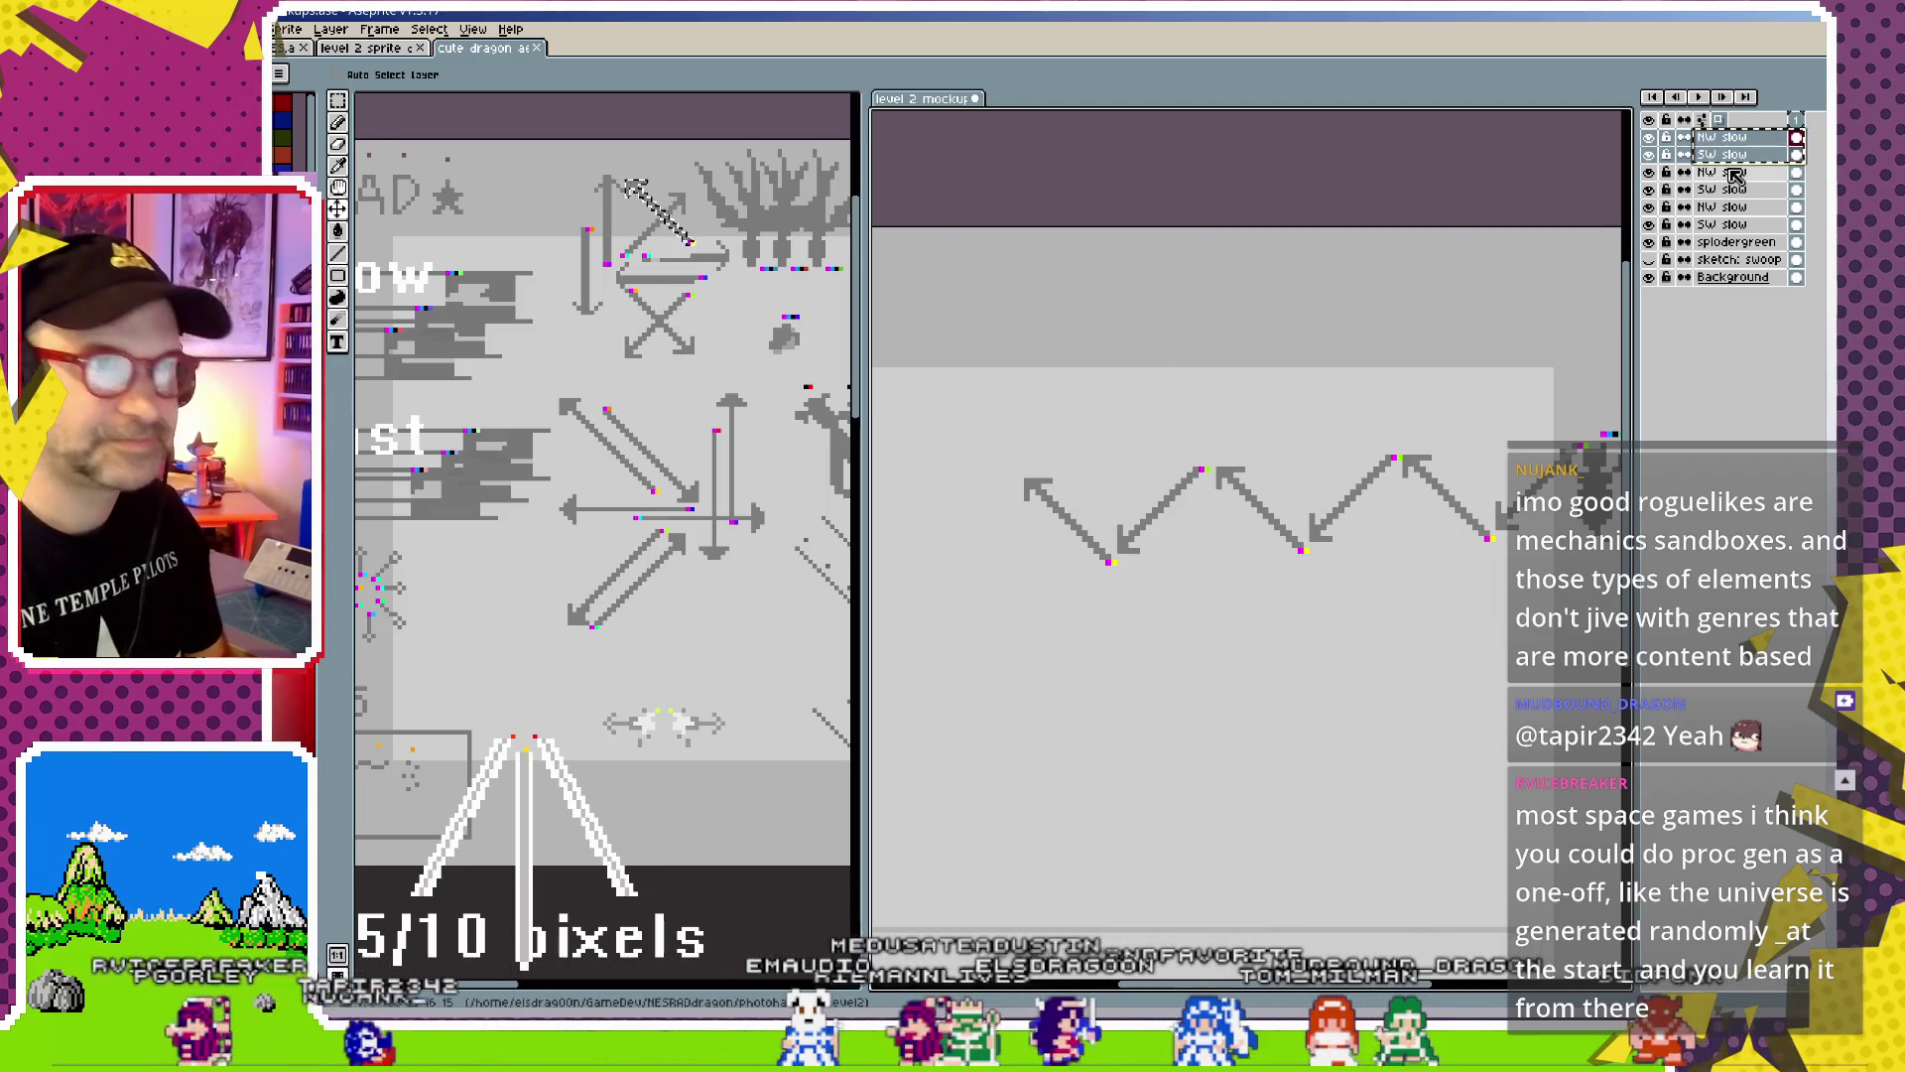
{"action": "key", "text": "ctrl+v"}
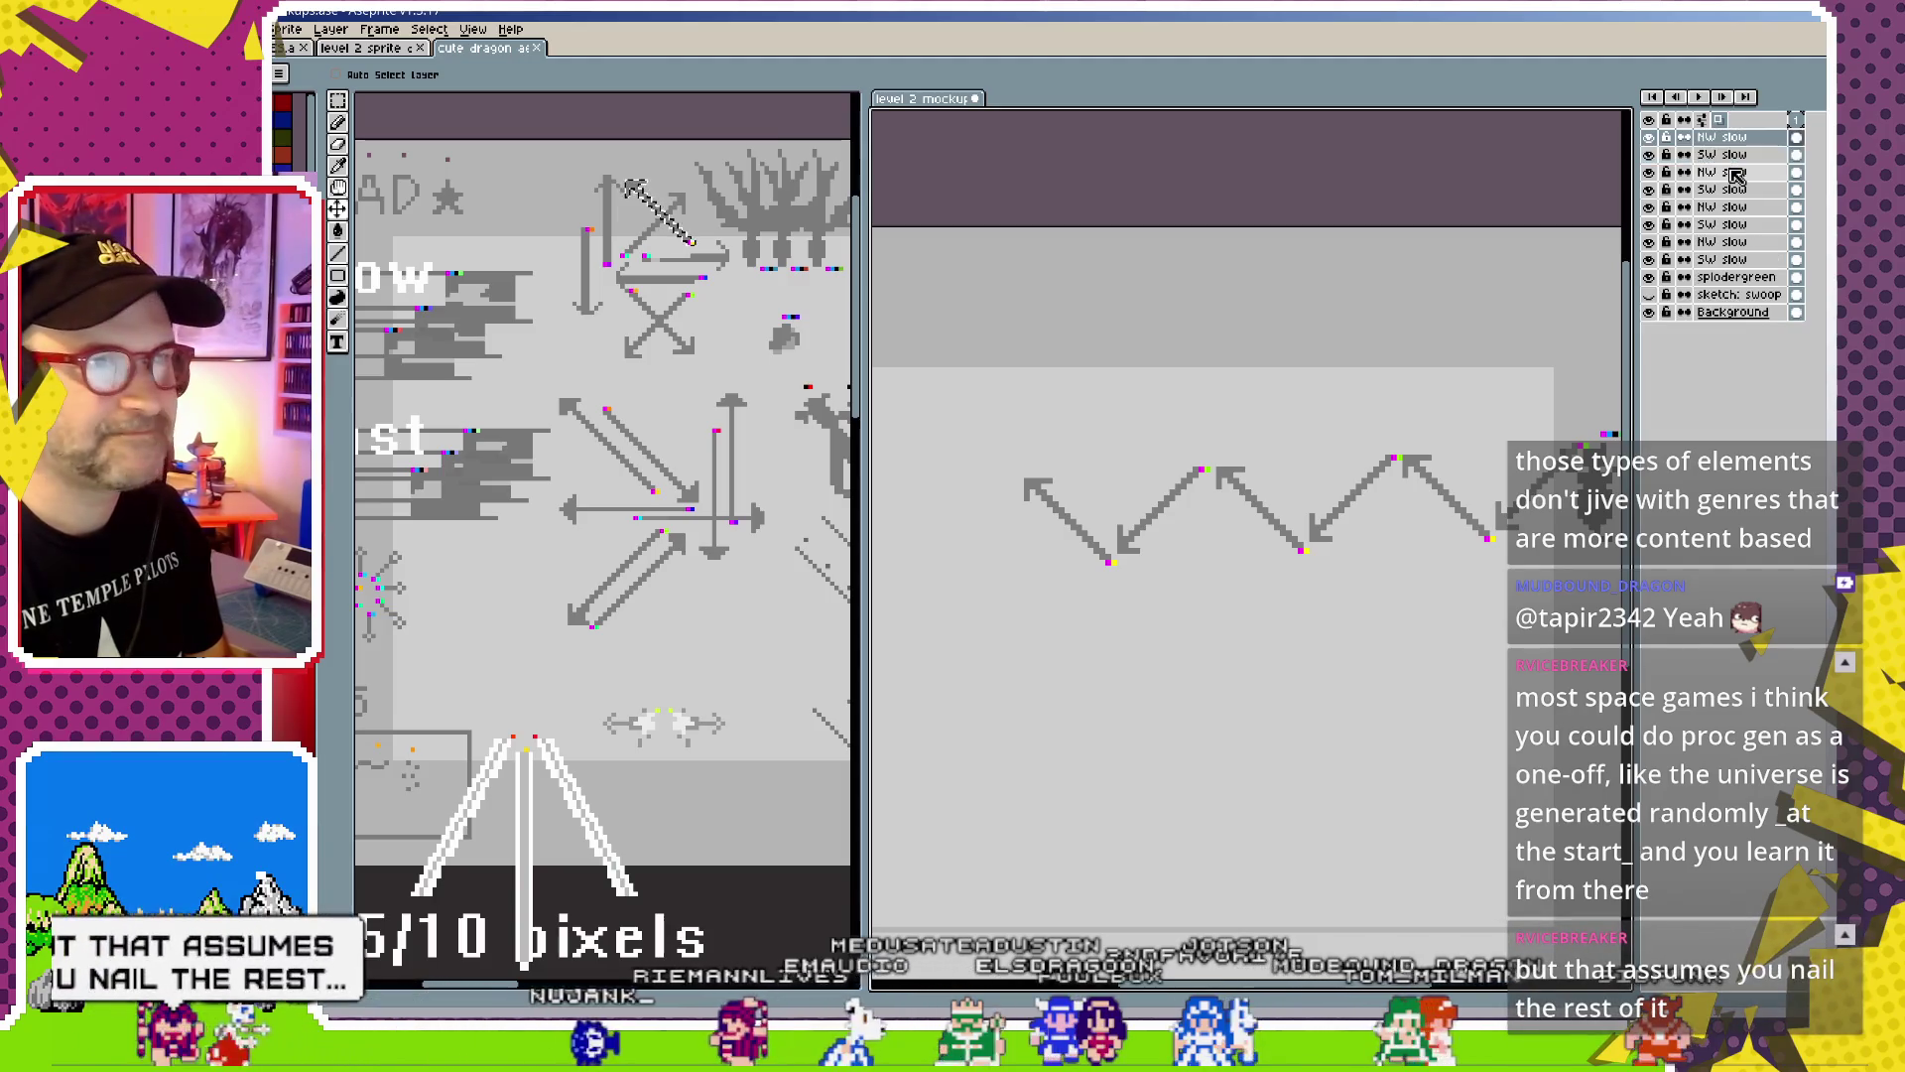
{"action": "left_click", "coordinate": [1731, 155], "text": "shift"}
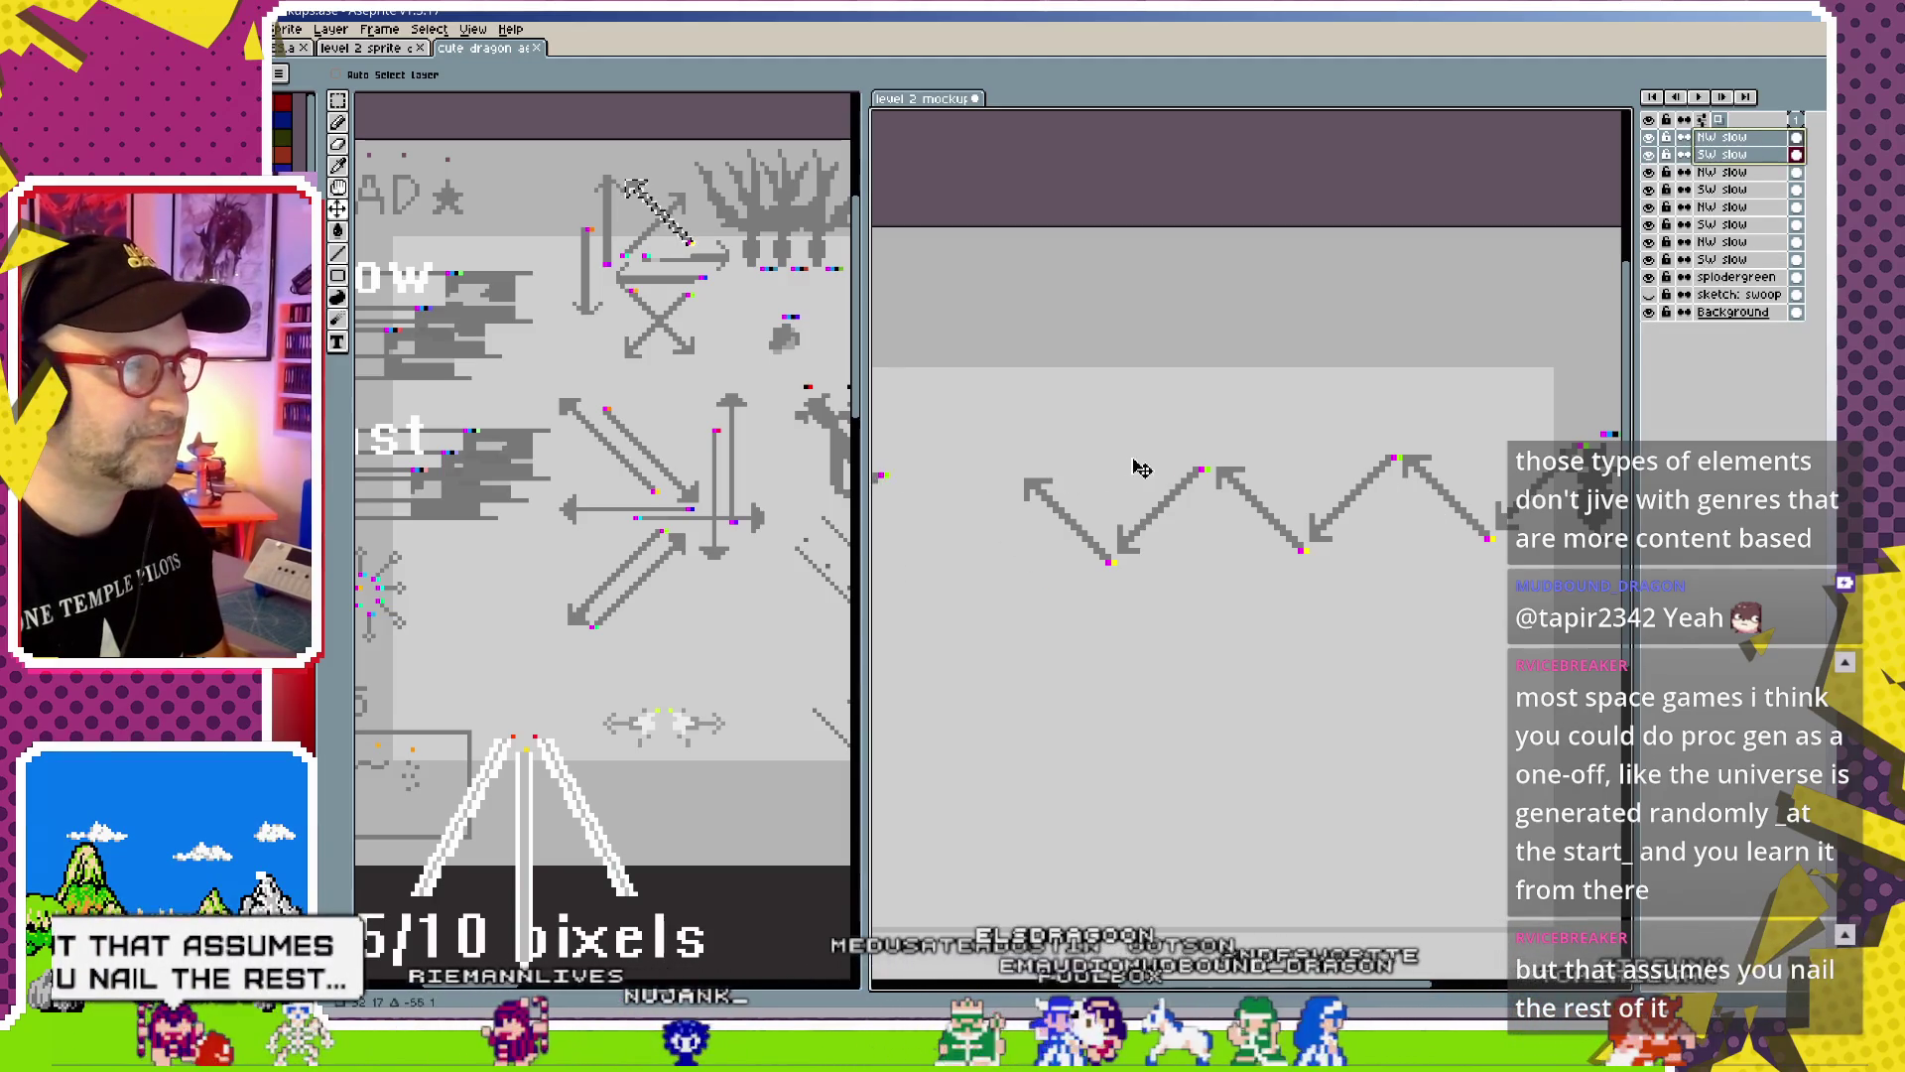
{"action": "left_click_drag", "start_coordinate": [1260, 482], "coordinate": [1229, 634]}
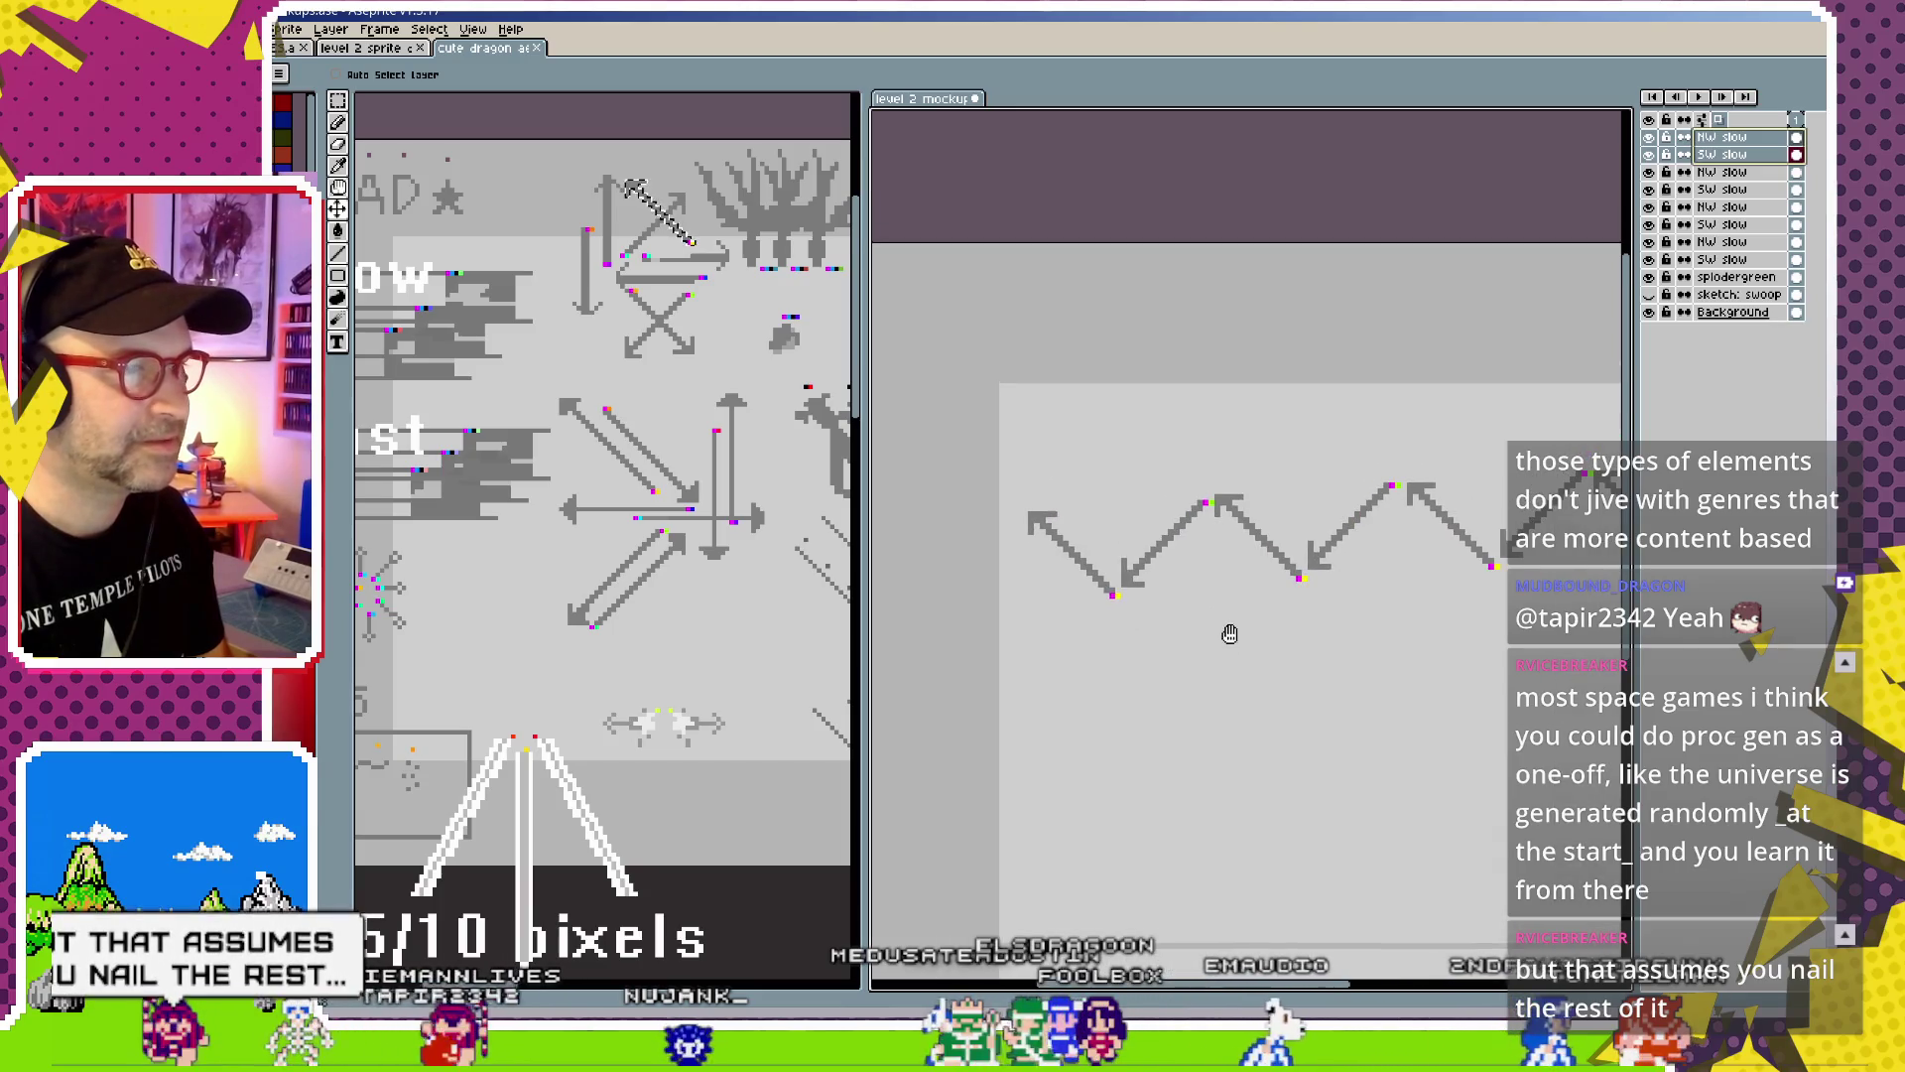
{"action": "left_click_drag", "start_coordinate": [1184, 555], "coordinate": [1187, 549]}
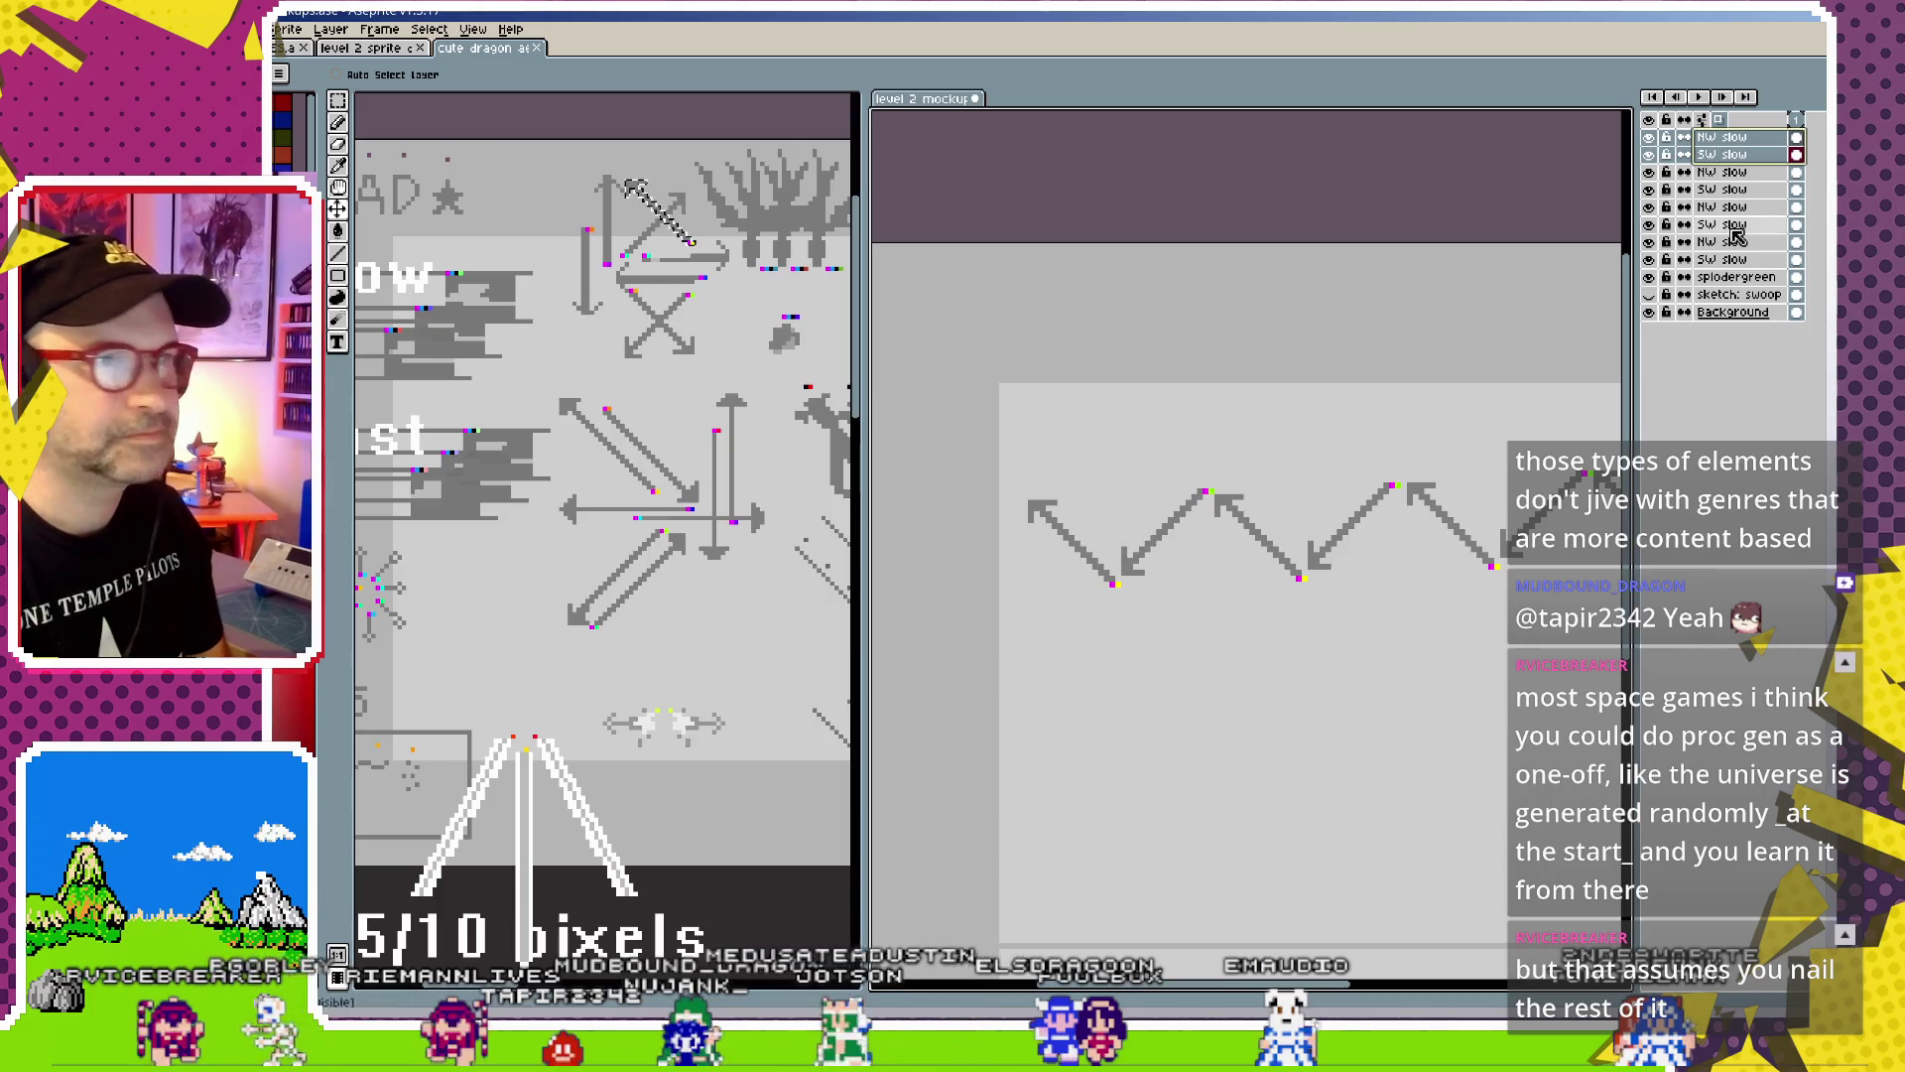
Duplicate the SW slow arrow layer once more
{"action": "left_click", "coordinate": [1756, 142]}
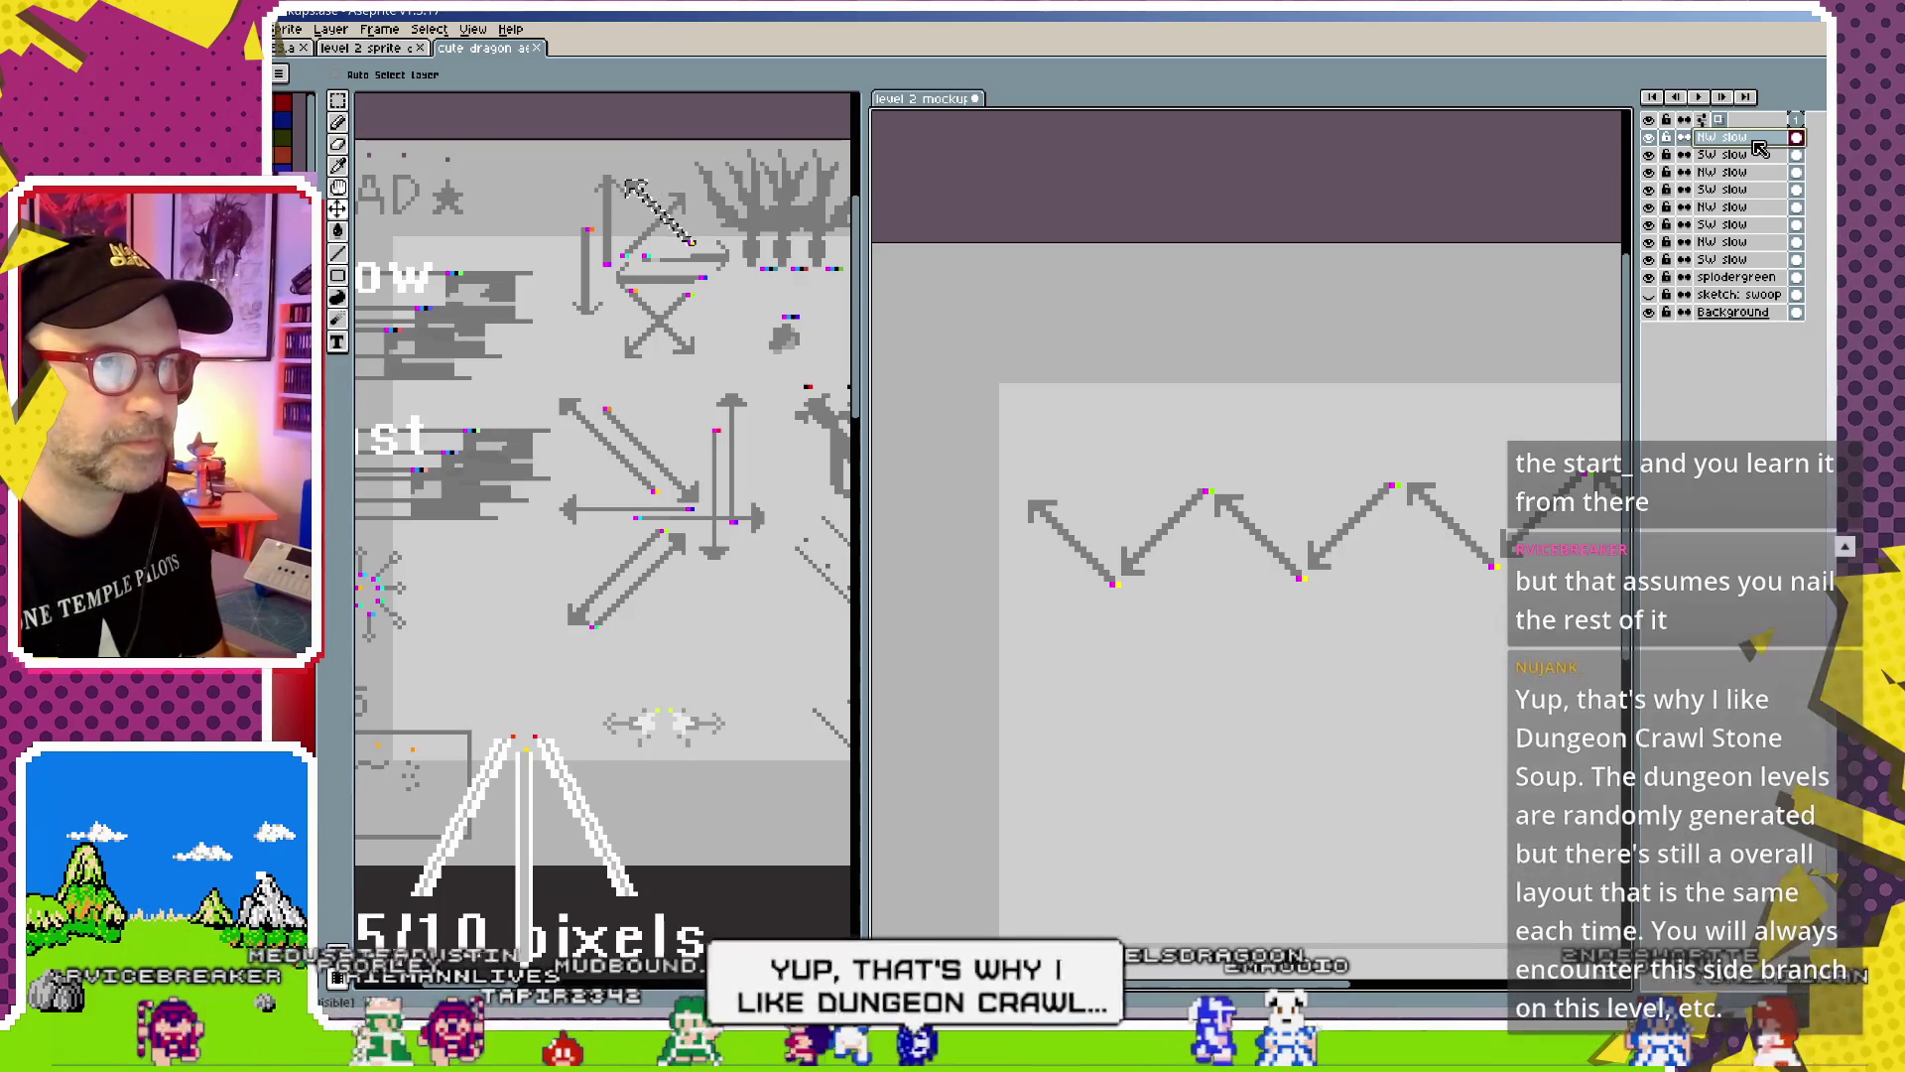
{"action": "left_click", "coordinate": [1749, 157]}
{"action": "key", "text": "ctrl+j"}
Drag the duplicated SW slow arrow to the zigzag's left end
{"action": "left_click_drag", "start_coordinate": [1208, 540], "coordinate": [1017, 549]}
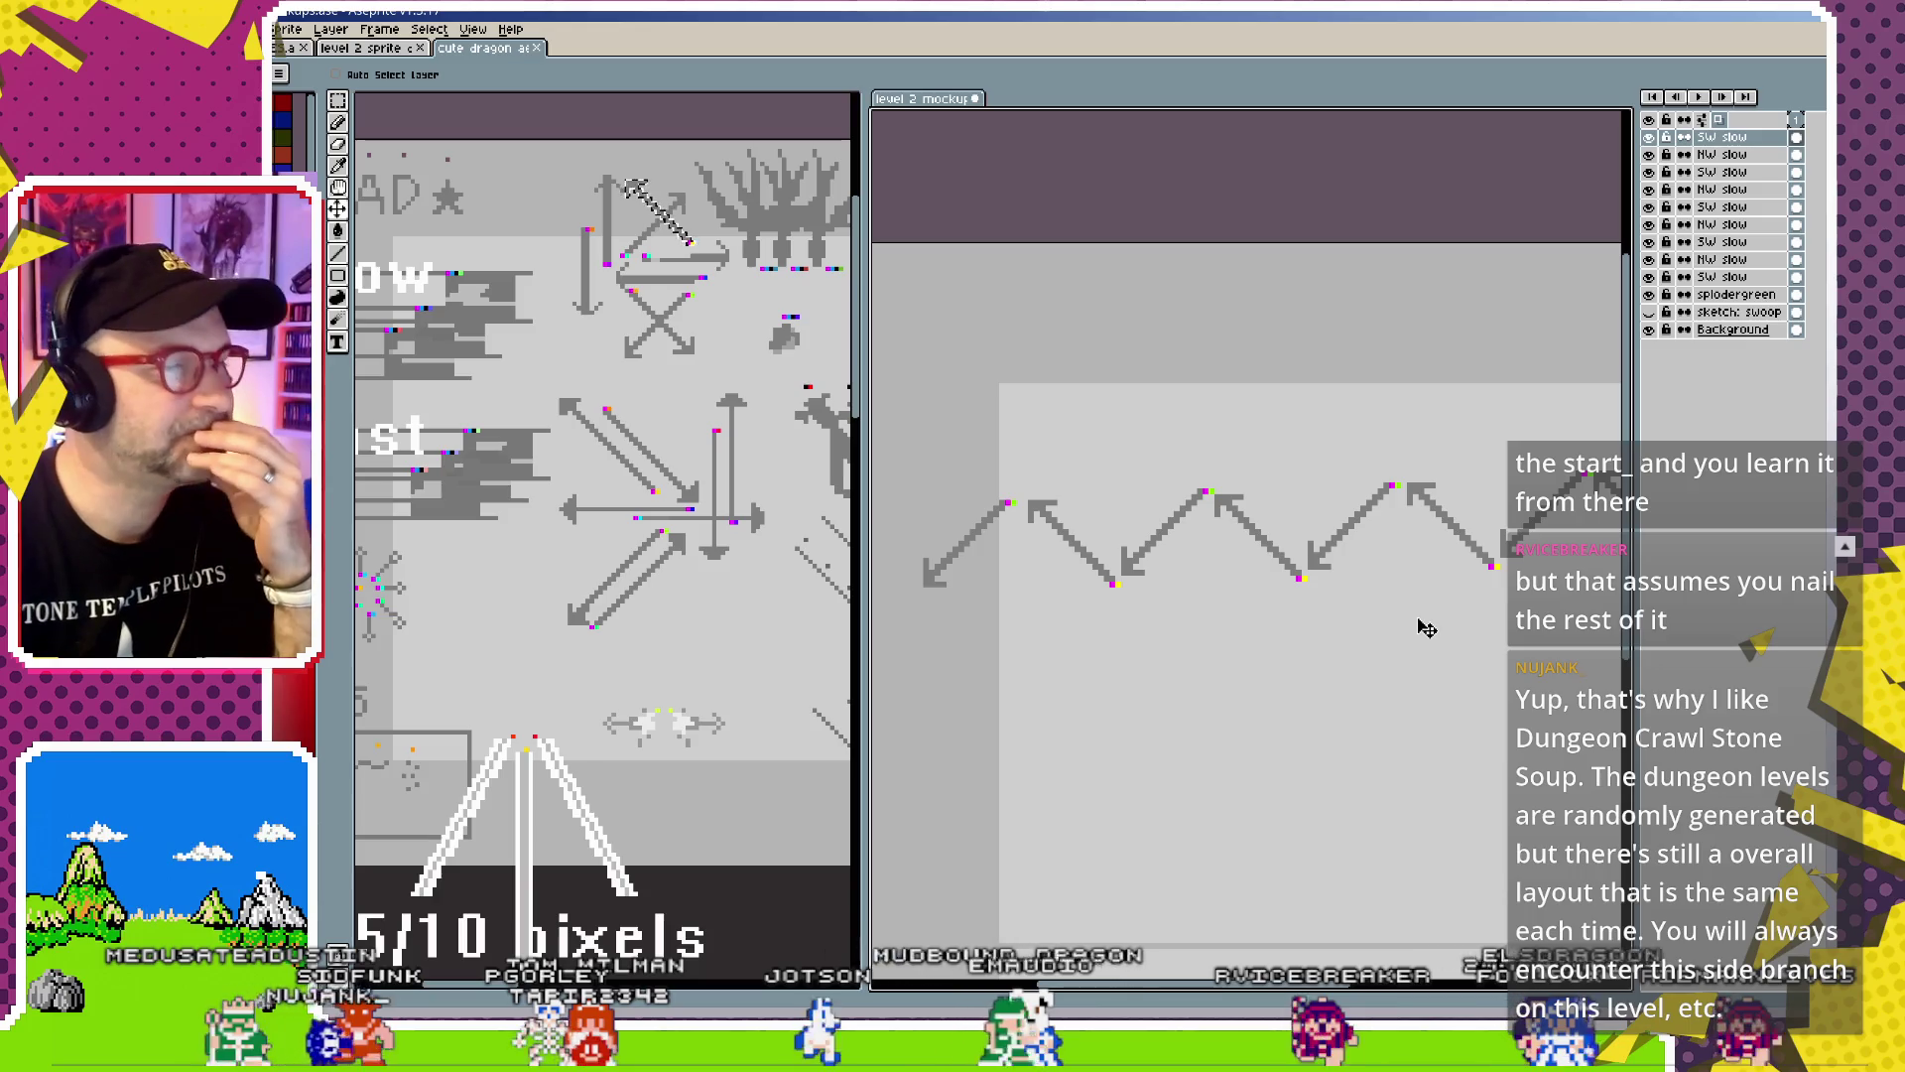
{"action": "left_click", "coordinate": [683, 327]}
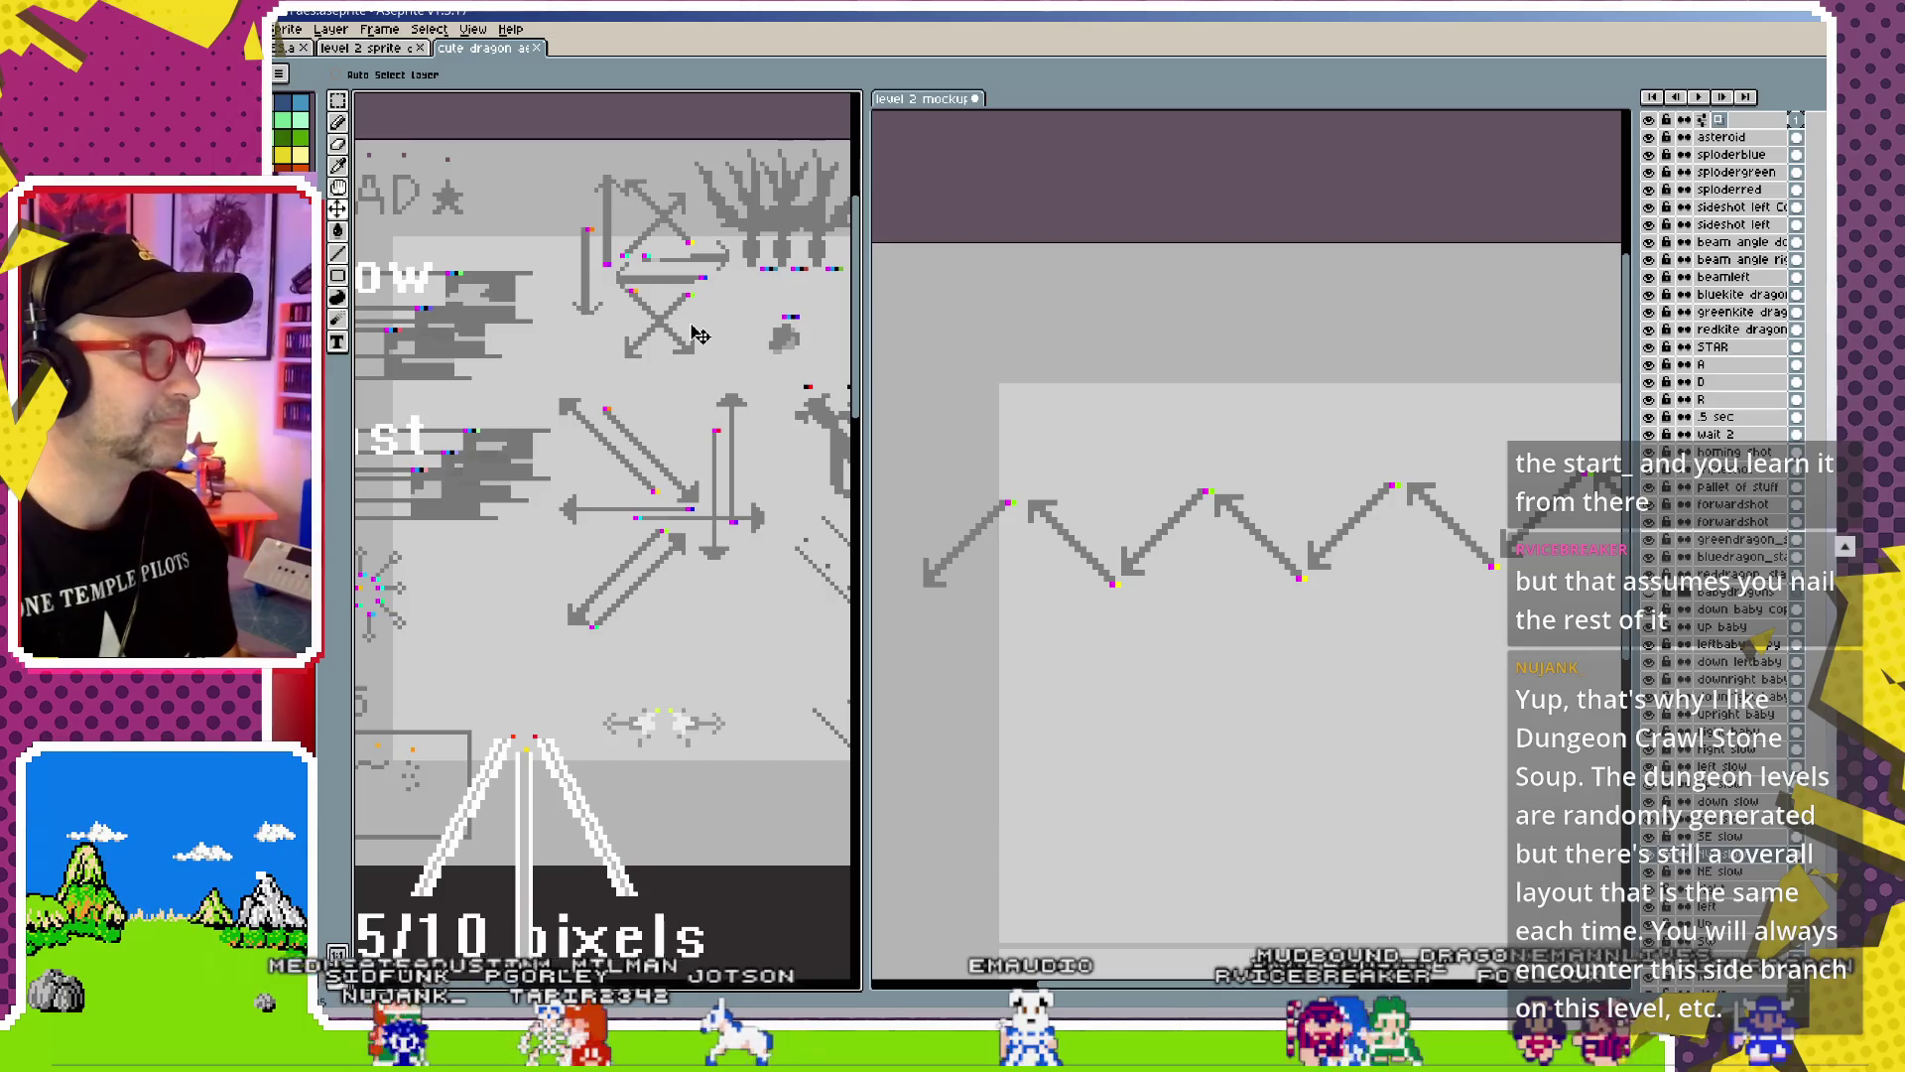
Return to the level 2 mockup, play its animation and switch to the Pencil
{"action": "left_click_drag", "start_coordinate": [699, 336], "coordinate": [620, 355]}
{"action": "left_click", "coordinate": [989, 452]}
{"action": "key", "text": "Return"}
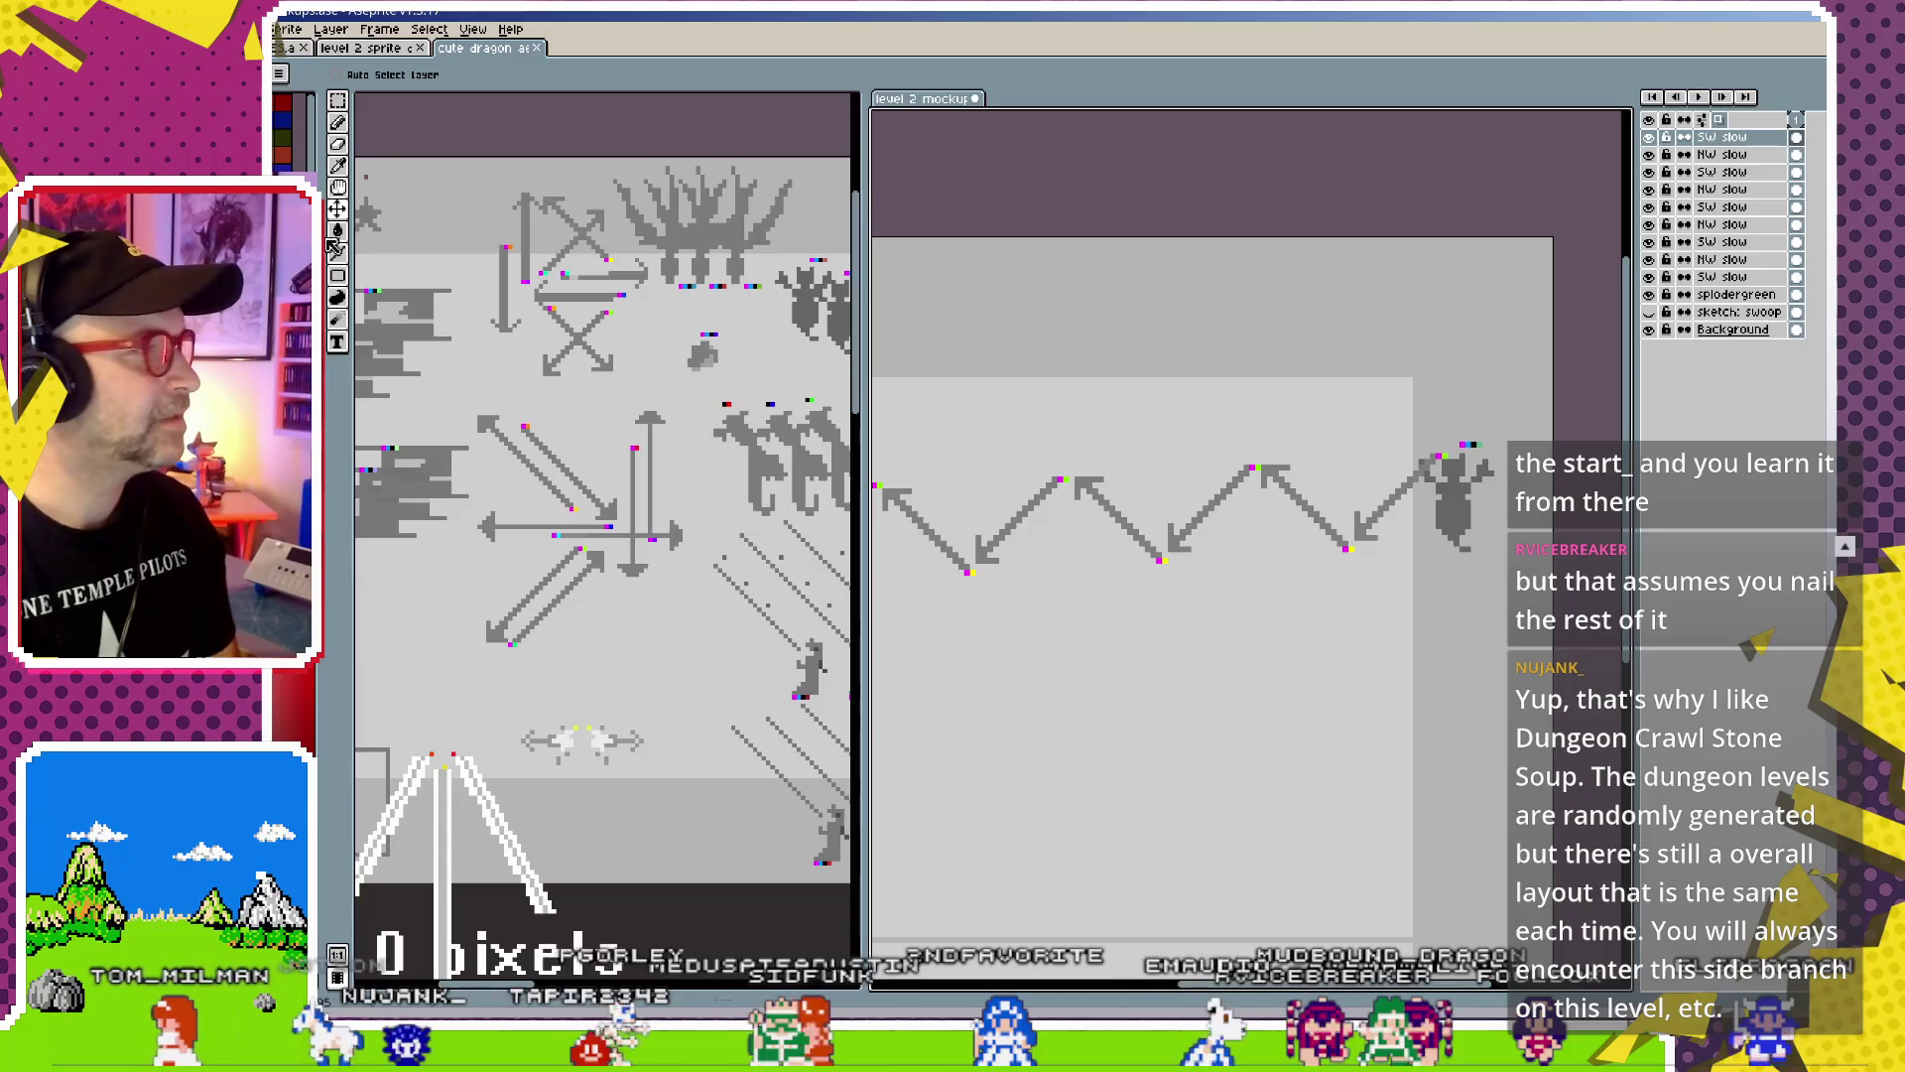
{"action": "key", "text": "b"}
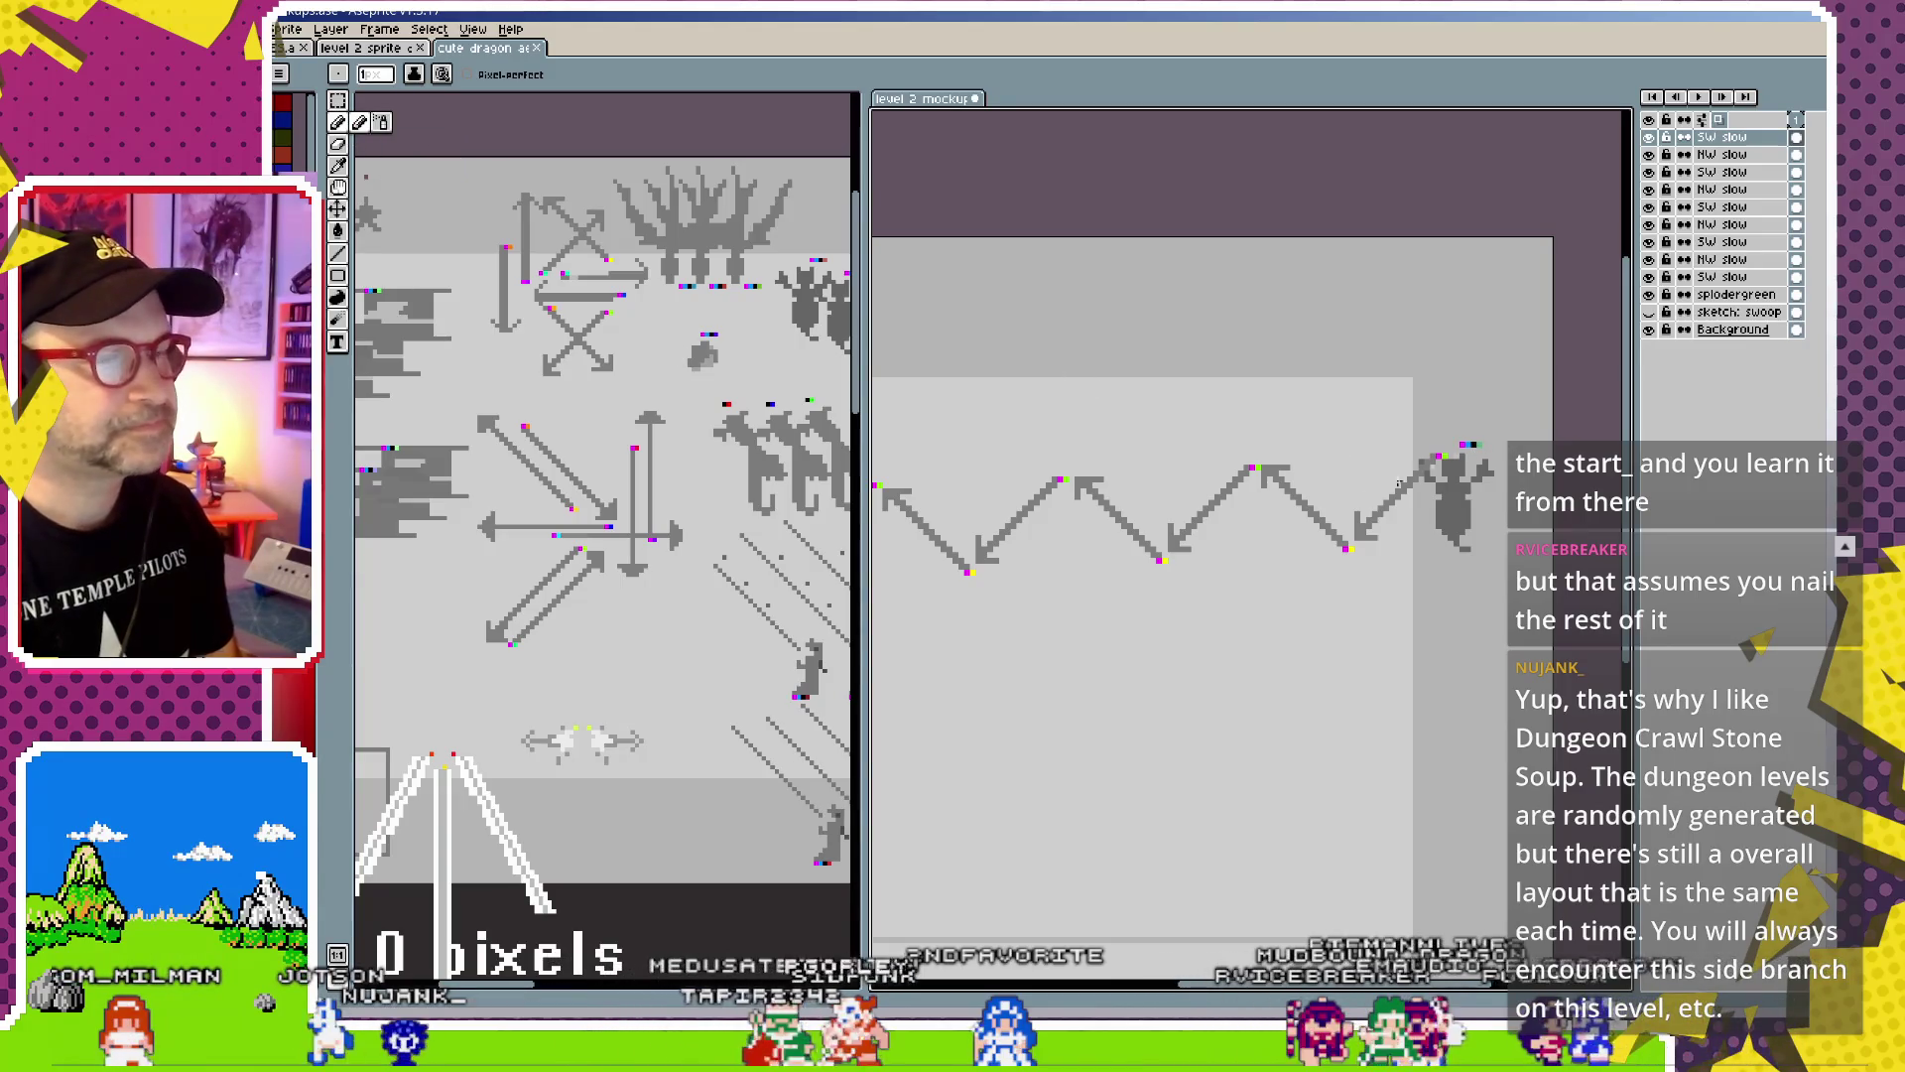
Merge the SW slow and NW slow arrow layers down, then paint a purple instruction pixel
{"action": "scroll", "coordinate": [1290, 526], "scroll_direction": "up", "scroll_amount": 2}
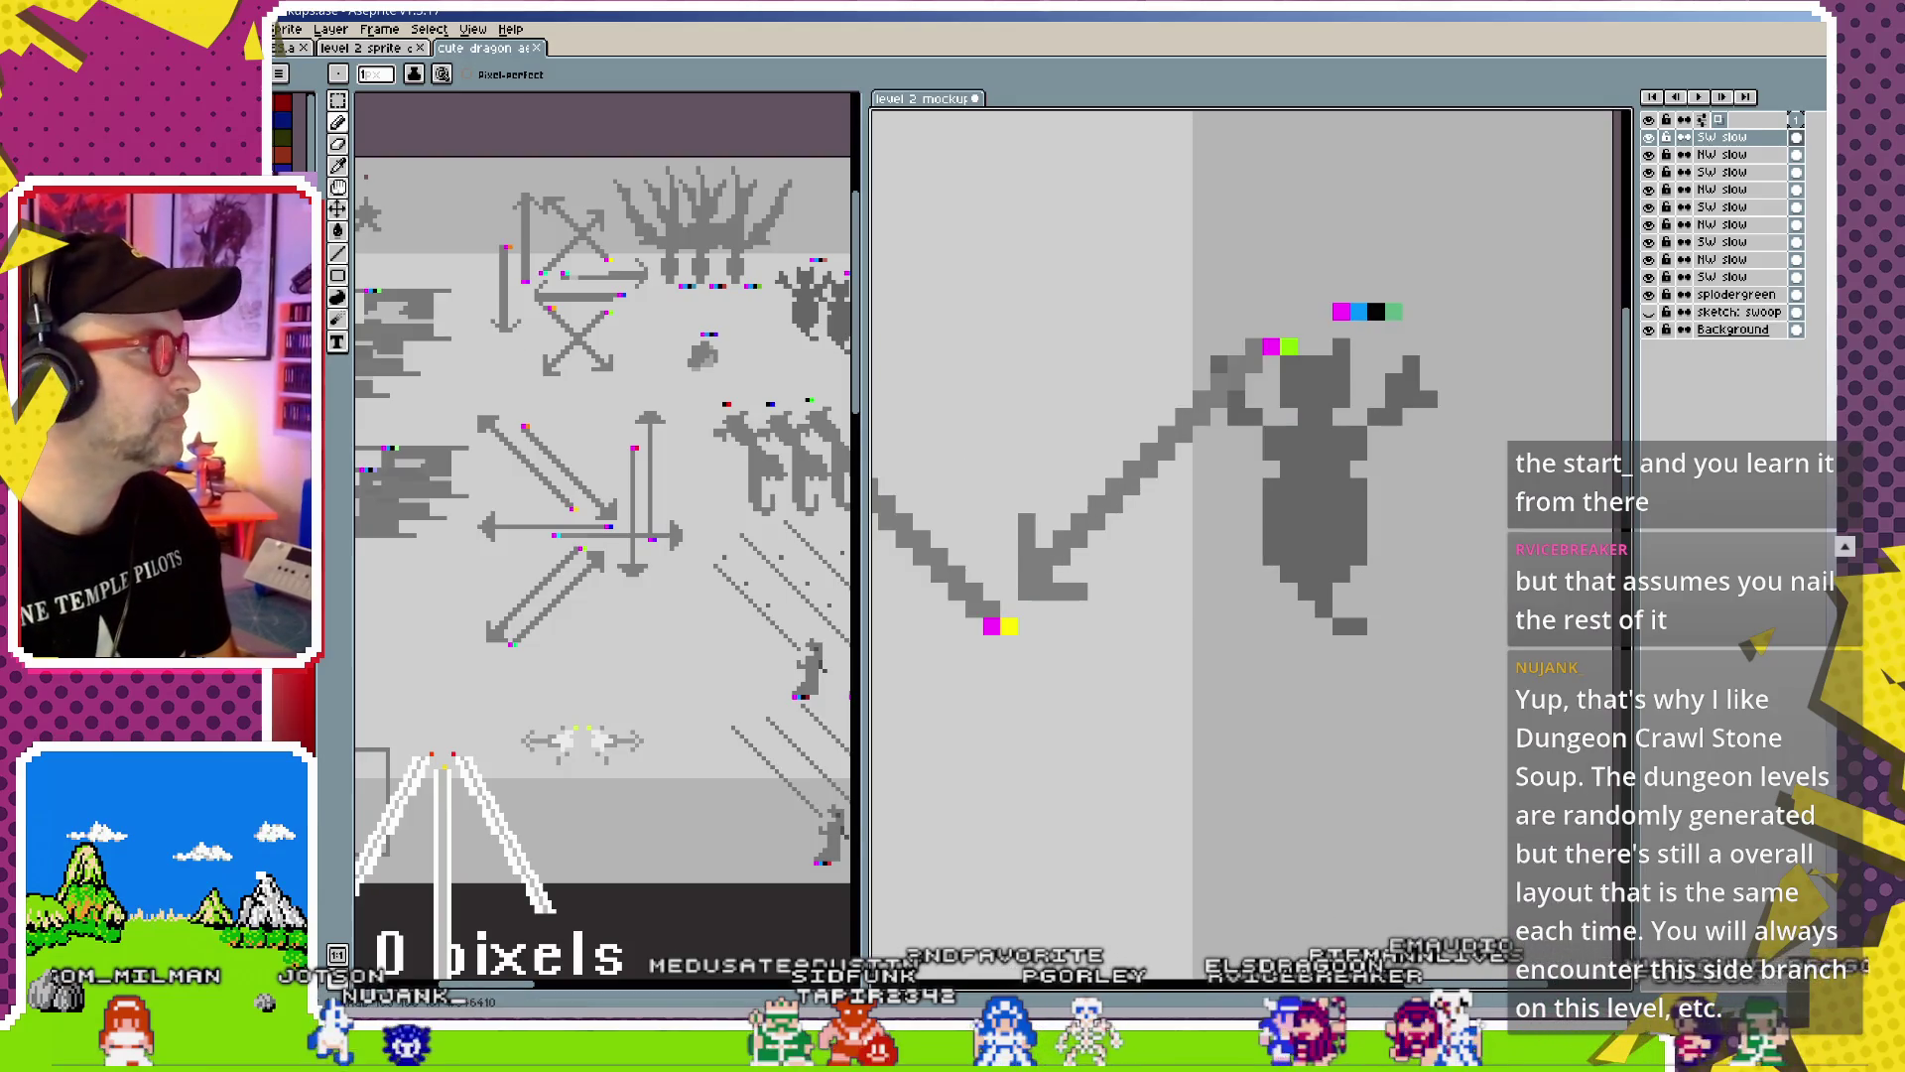
{"action": "left_click", "coordinate": [1738, 296]}
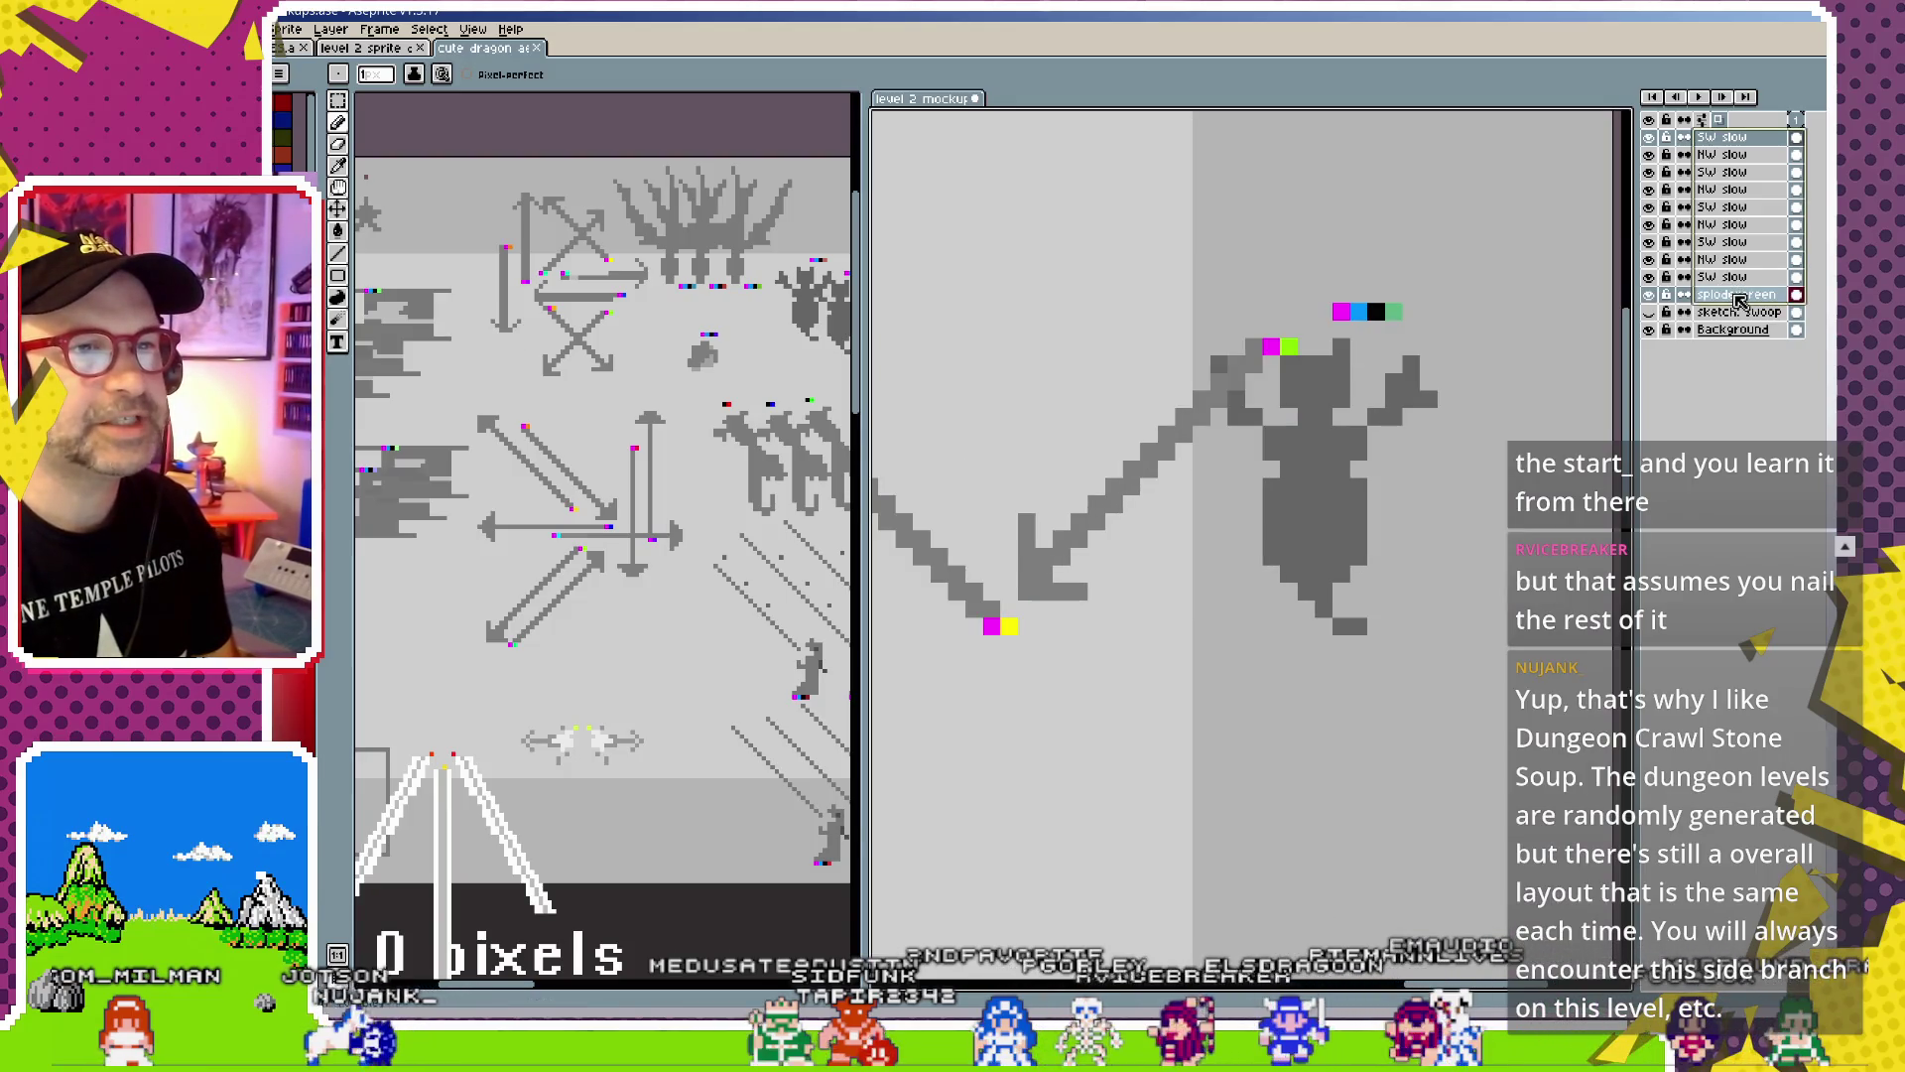
{"action": "left_click", "coordinate": [1740, 142]}
{"action": "key", "text": "ctrl+e"}
{"action": "key", "text": "ctrl+e"}
{"action": "key", "text": "ctrl+e"}
{"action": "key", "text": "ctrl+e"}
{"action": "key", "text": "ctrl+e"}
{"action": "key", "text": "ctrl+e"}
{"action": "key", "text": "ctrl+e"}
{"action": "key", "text": "ctrl+e"}
{"action": "key", "text": "ctrl+e"}
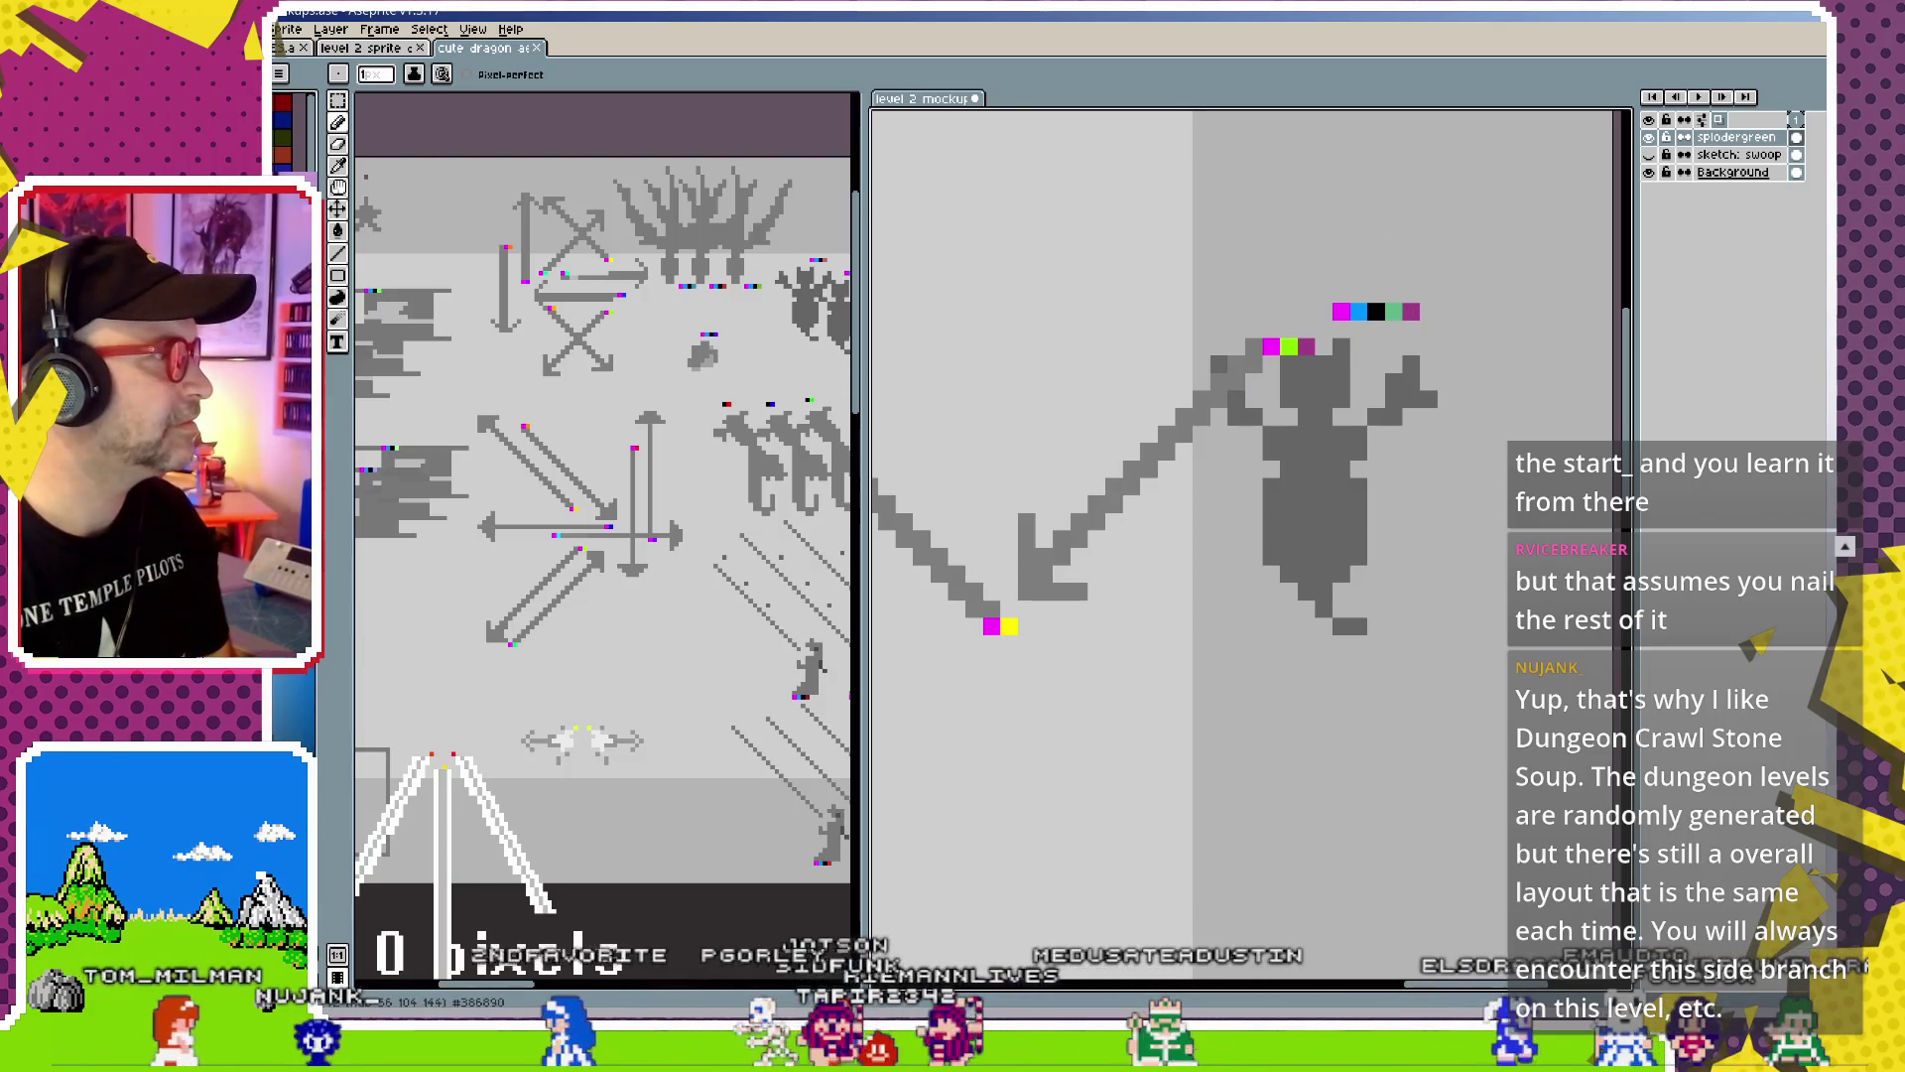
{"action": "left_click", "coordinate": [1308, 347]}
Add blue pixels after the top and bottom marker pairs and a dark-red pixel at the next turn
{"action": "left_click", "coordinate": [1326, 346]}
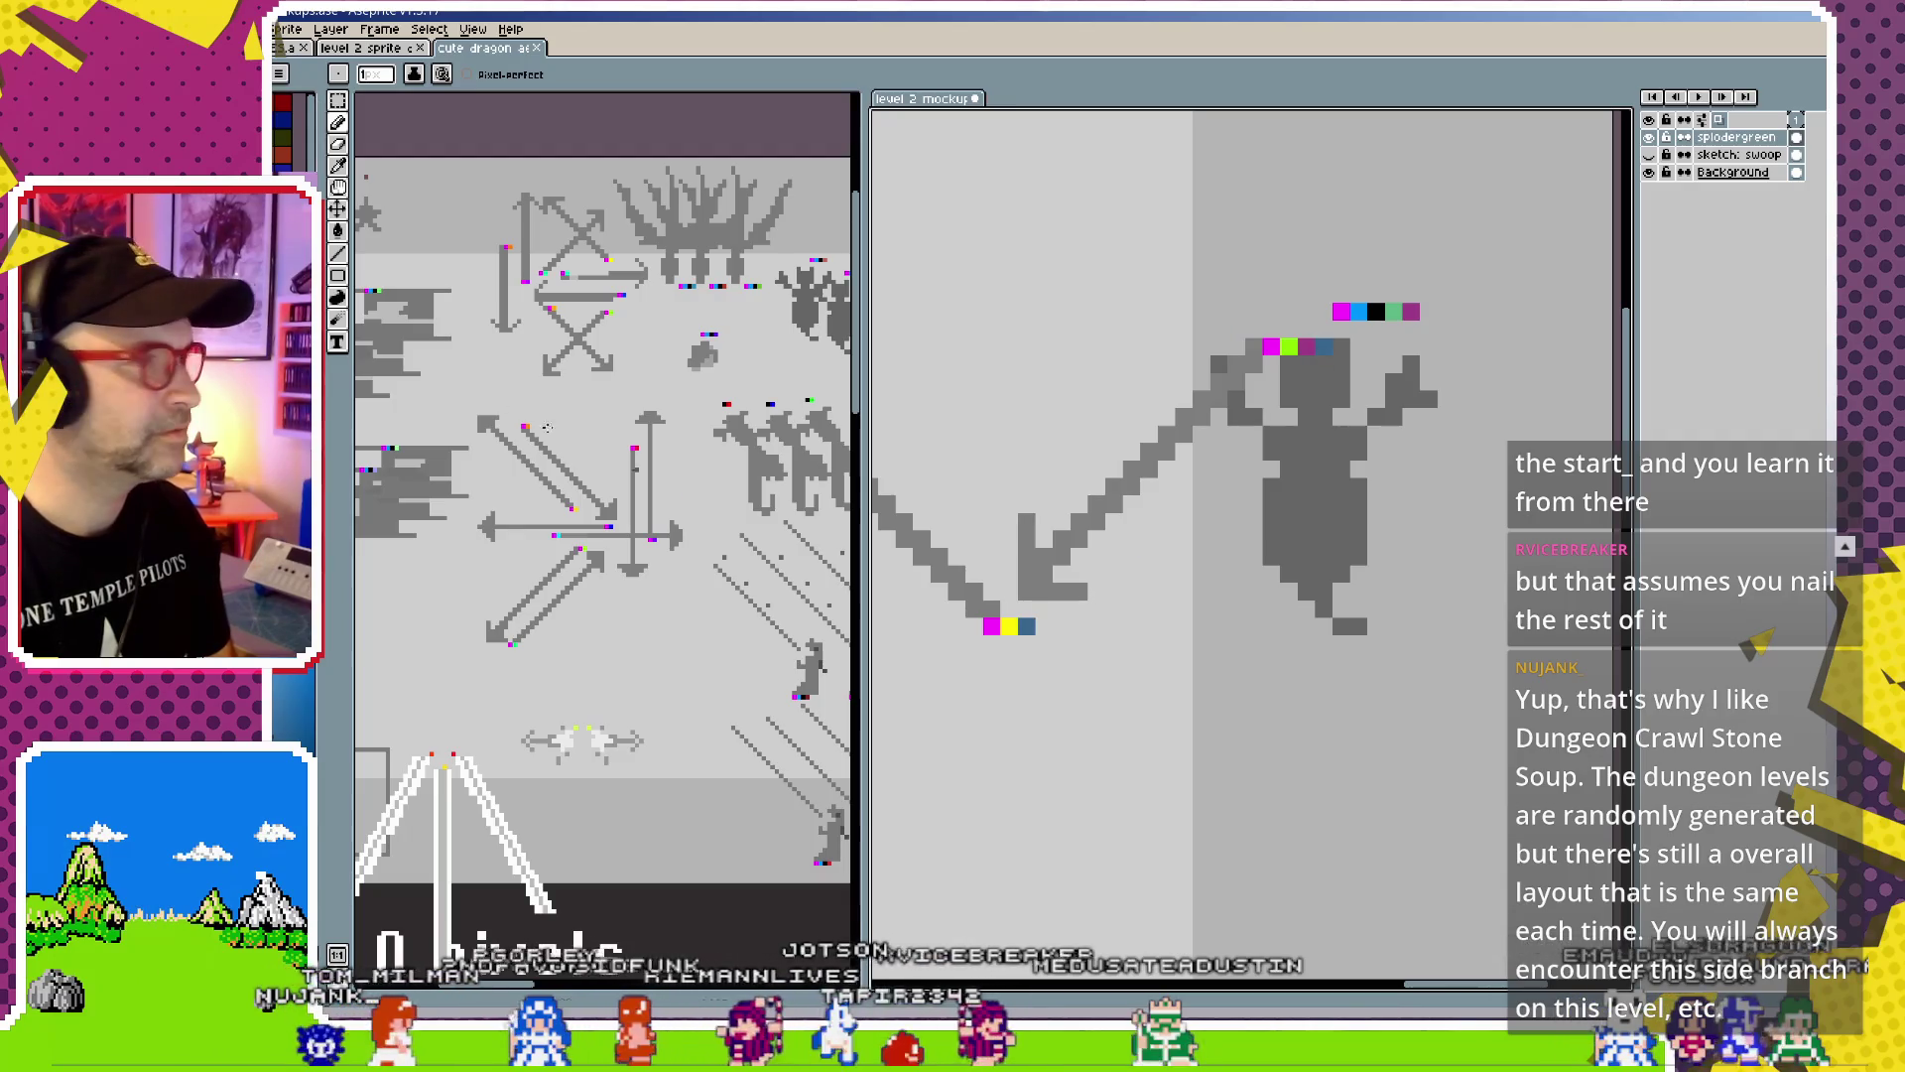
{"action": "left_click", "coordinate": [1026, 625]}
{"action": "left_click_drag", "start_coordinate": [1113, 625], "coordinate": [1462, 600]}
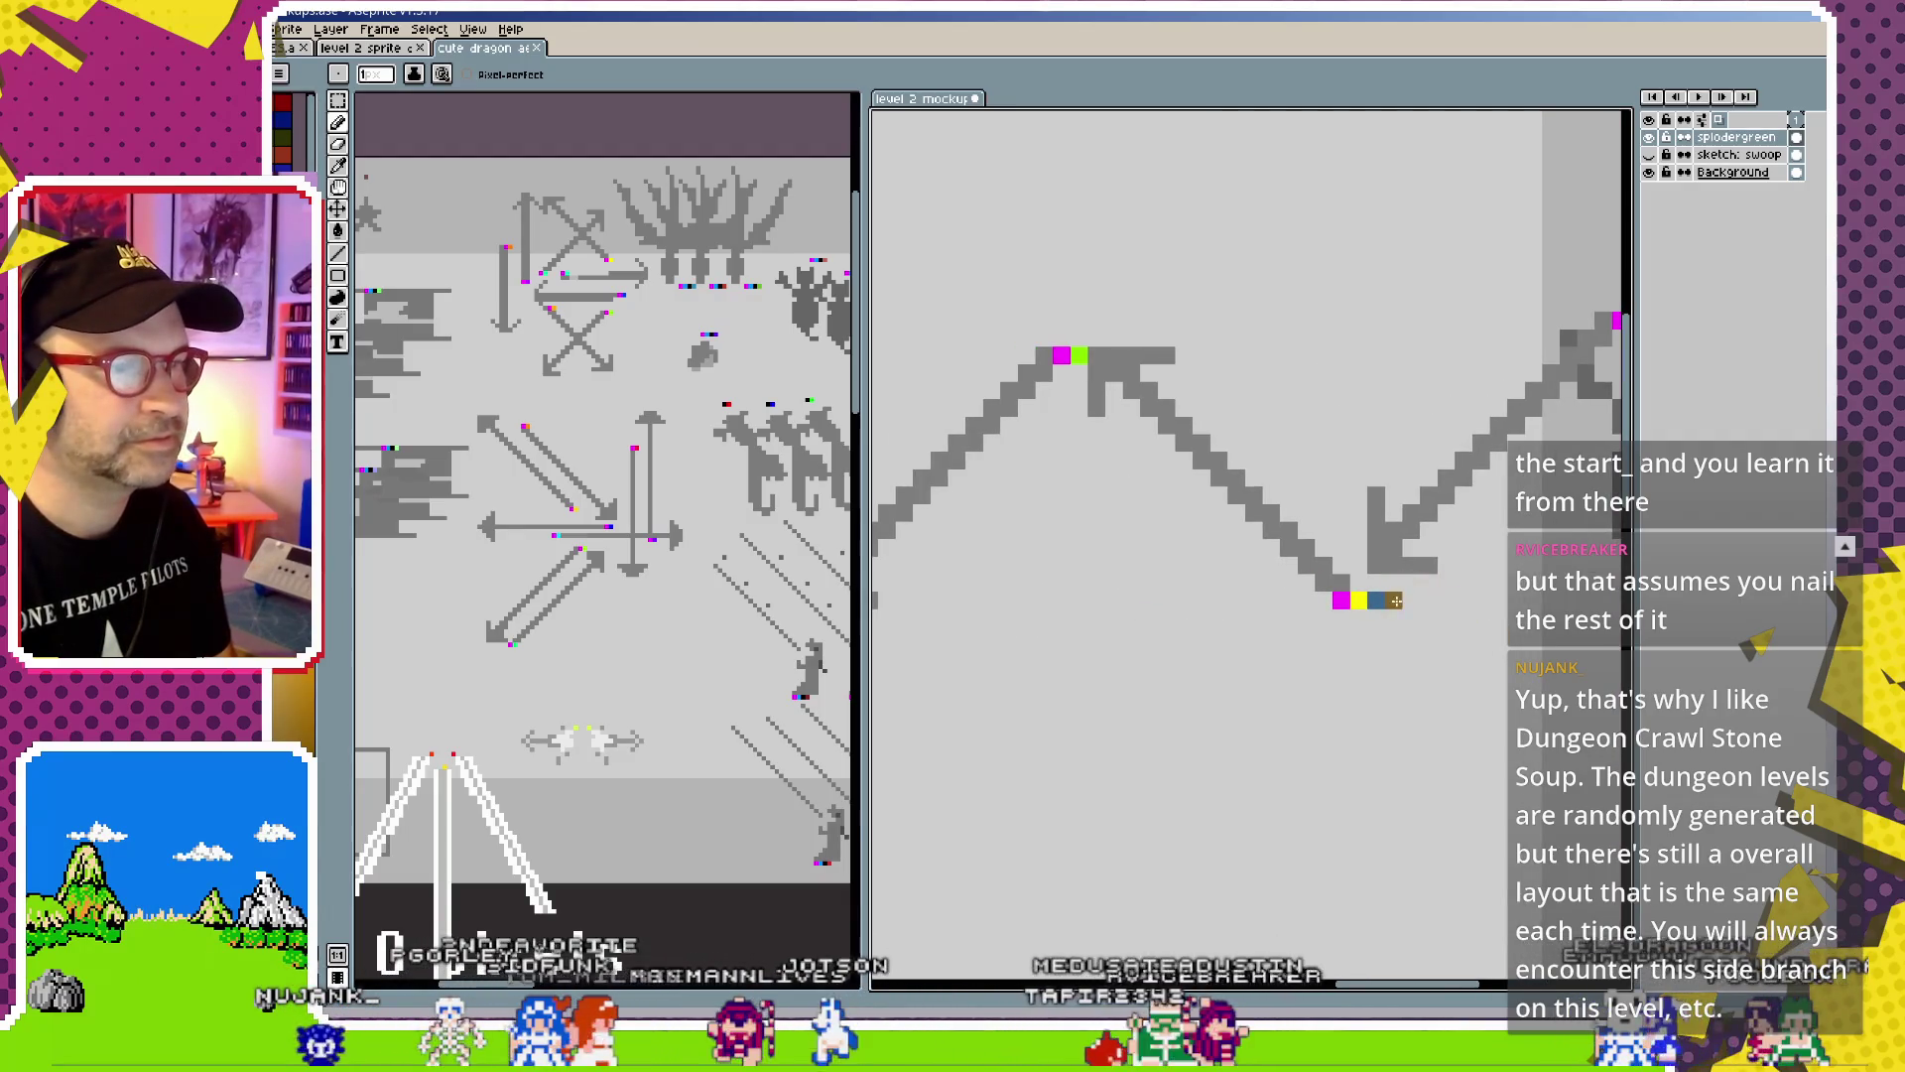
{"action": "left_click_drag", "start_coordinate": [1043, 476], "coordinate": [852, 594]}
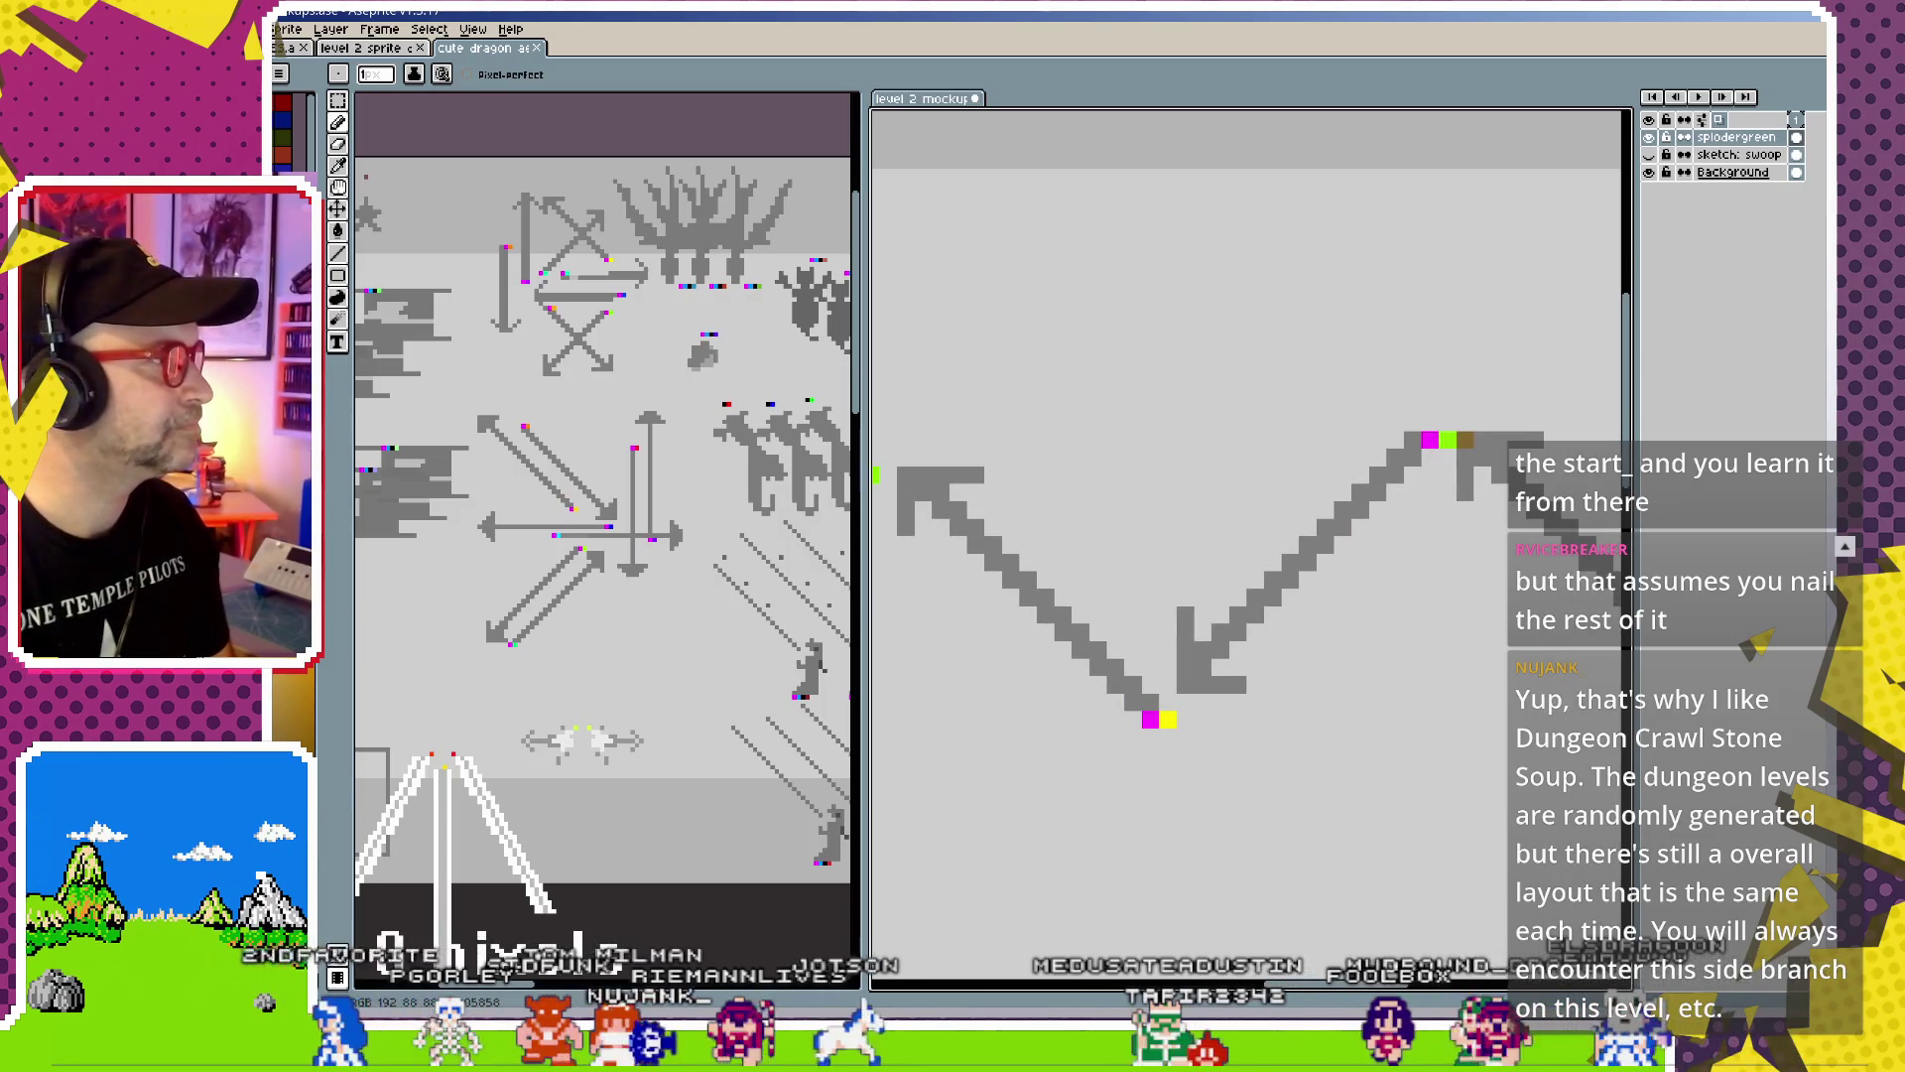
{"action": "left_click", "coordinate": [1186, 719]}
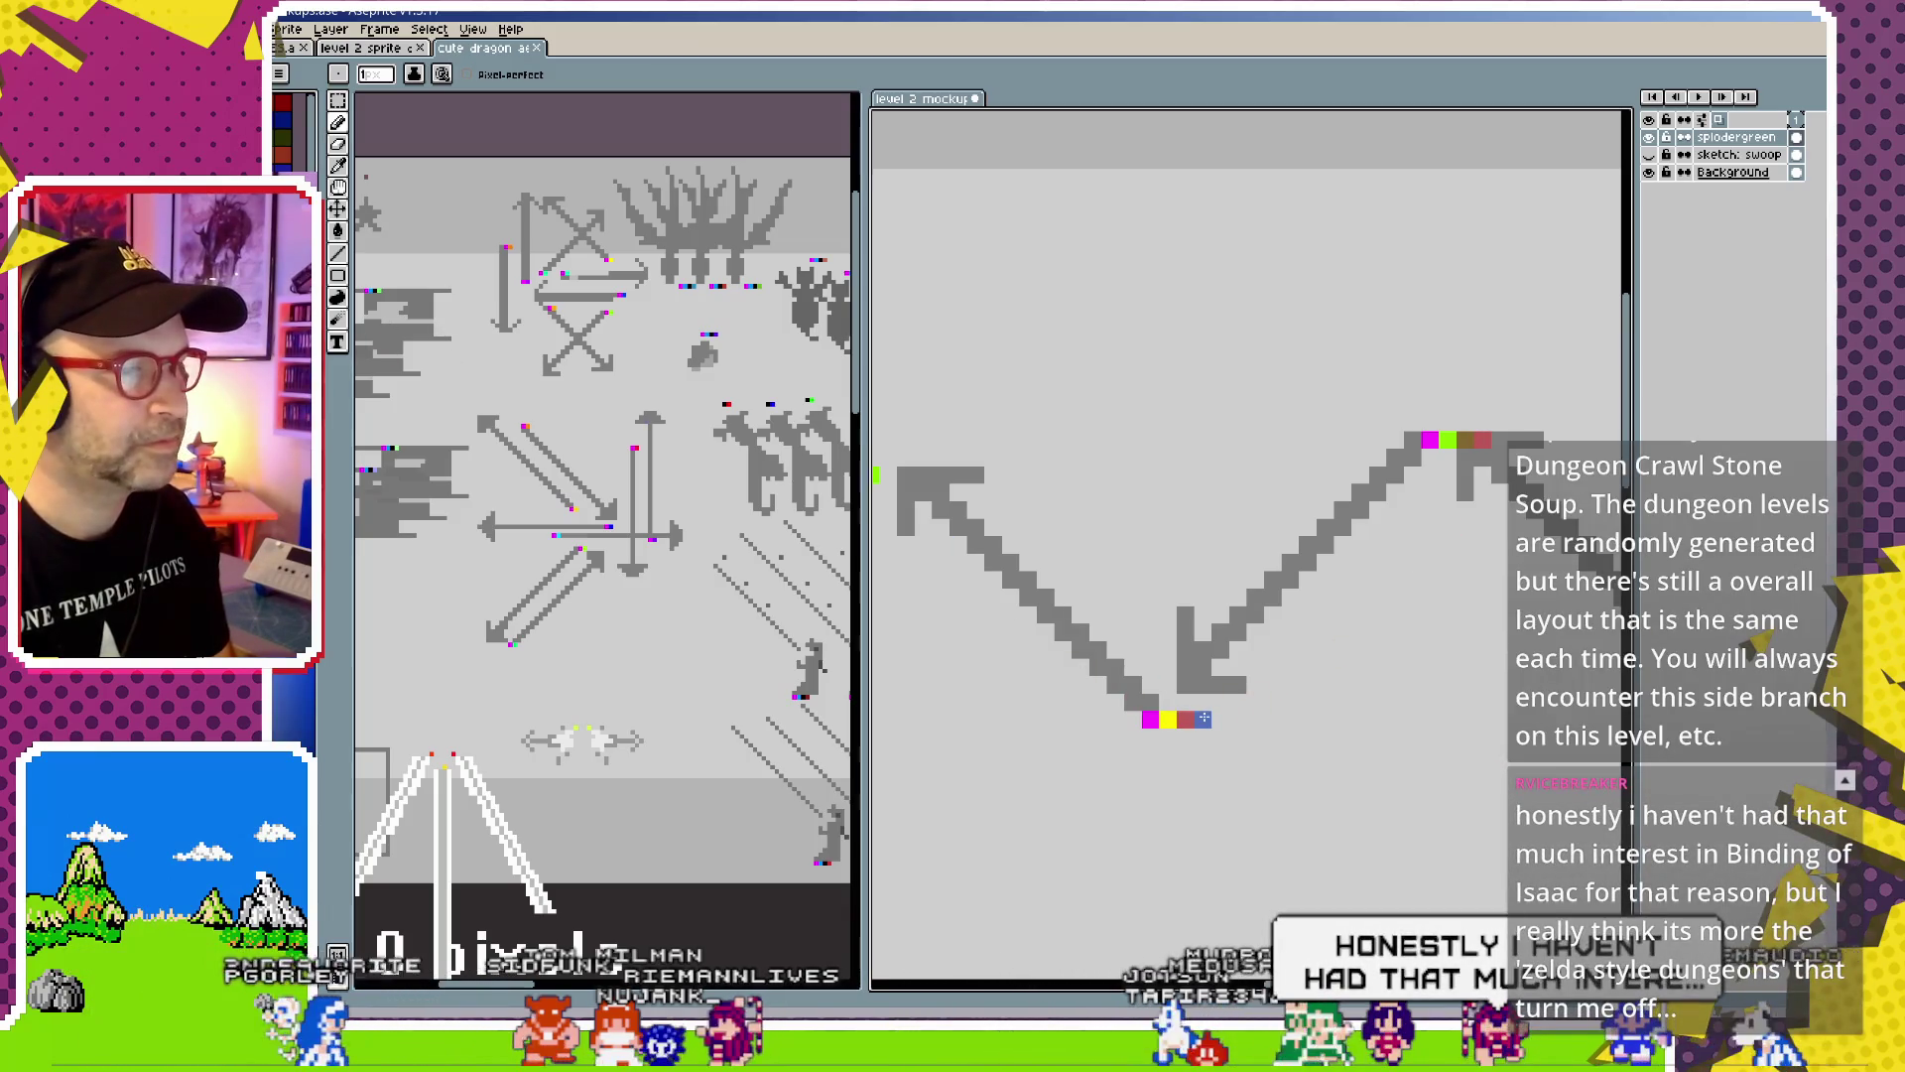
Add olive, salmon and blue instruction pixels at the remaining turns, then bring the Miro board forward
{"action": "left_click_drag", "start_coordinate": [1204, 718], "coordinate": [931, 838]}
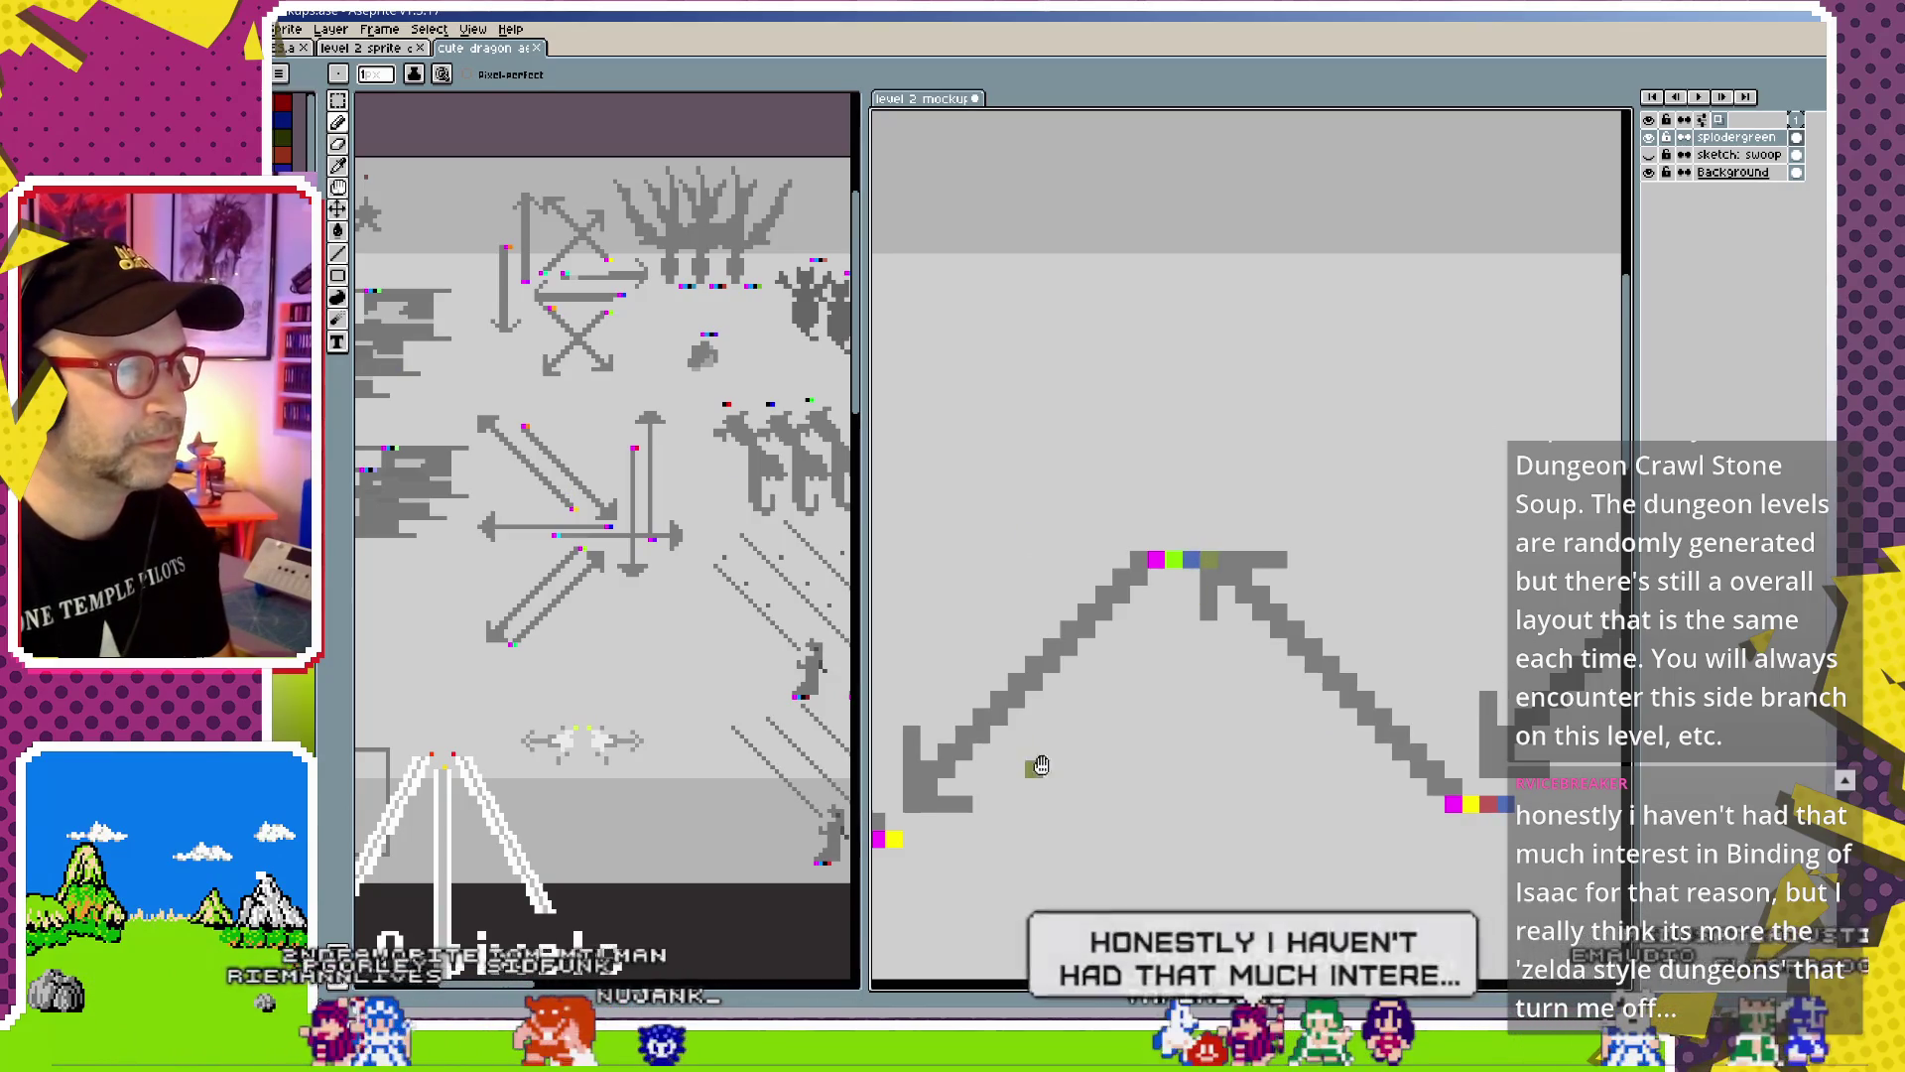
{"action": "left_click_drag", "start_coordinate": [1040, 765], "coordinate": [1378, 671]}
{"action": "left_click", "coordinate": [1255, 741]}
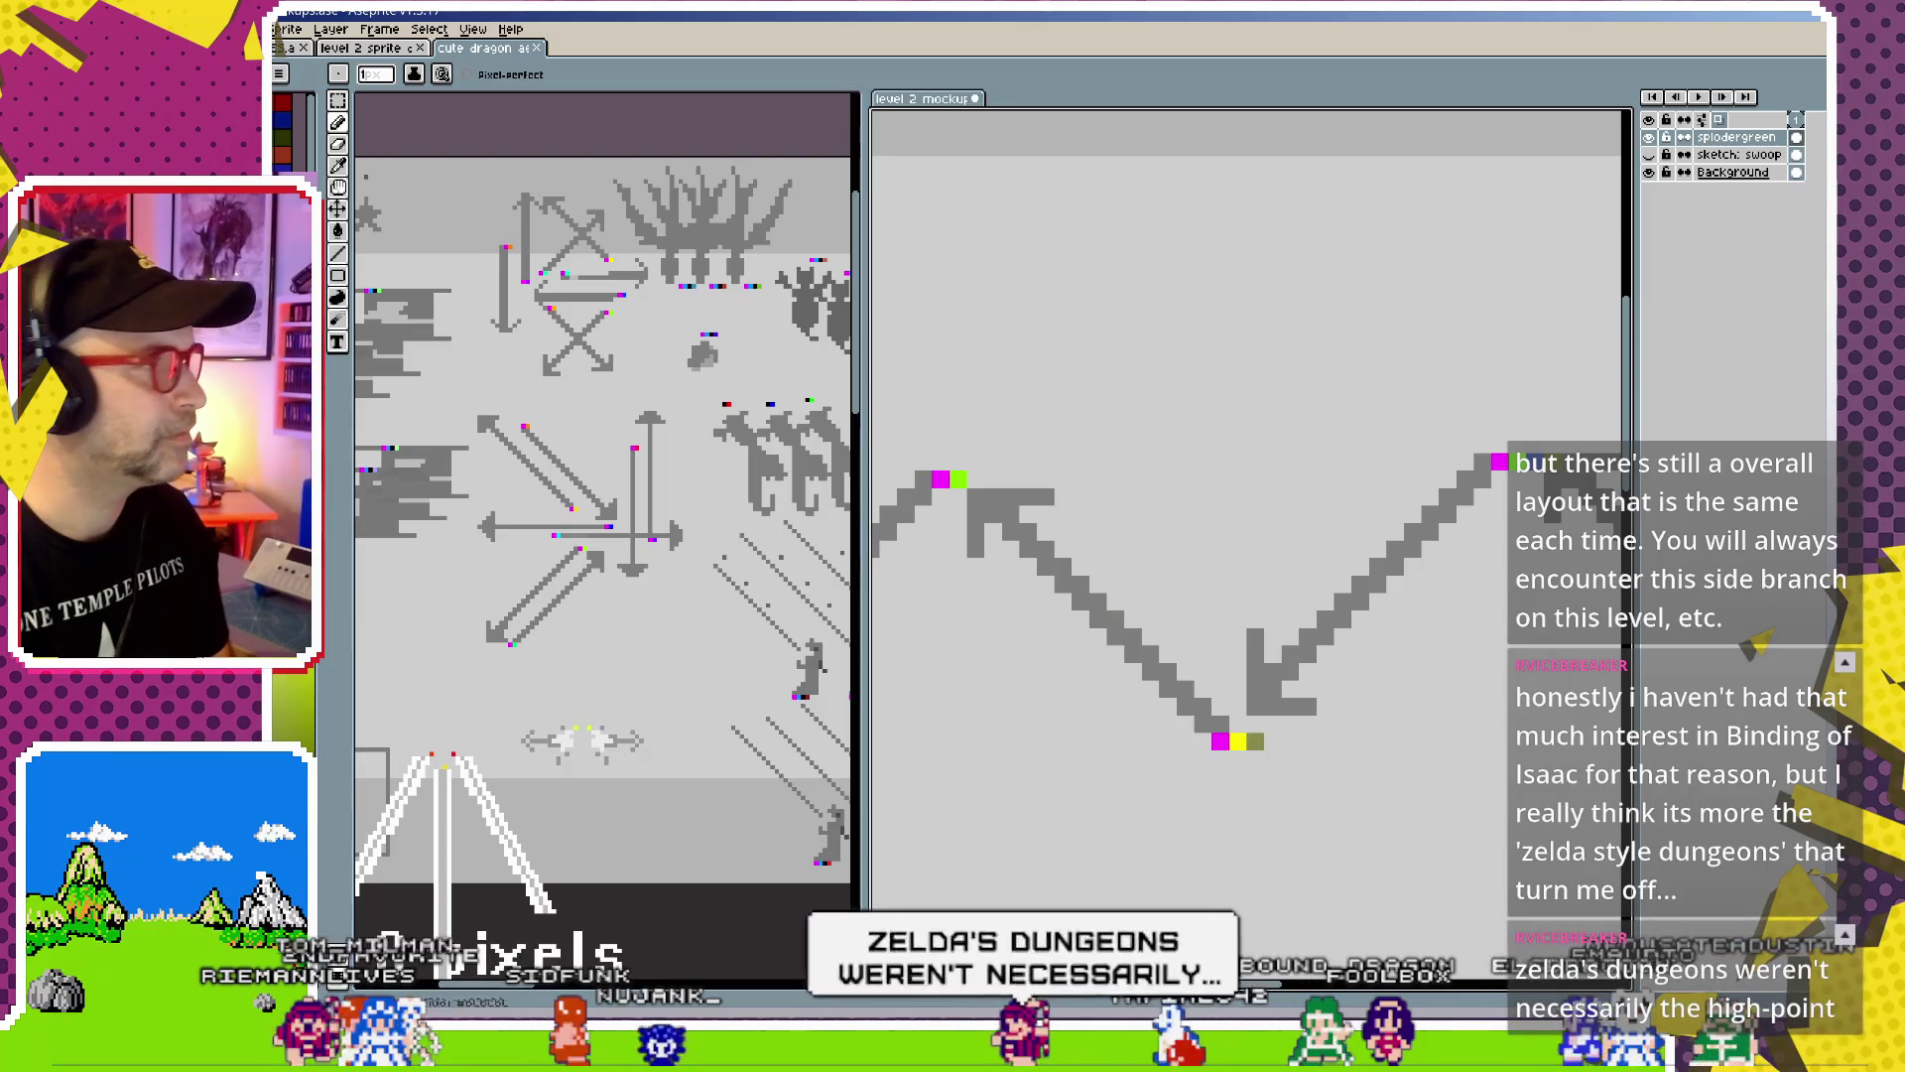
{"action": "left_click", "coordinate": [1273, 742]}
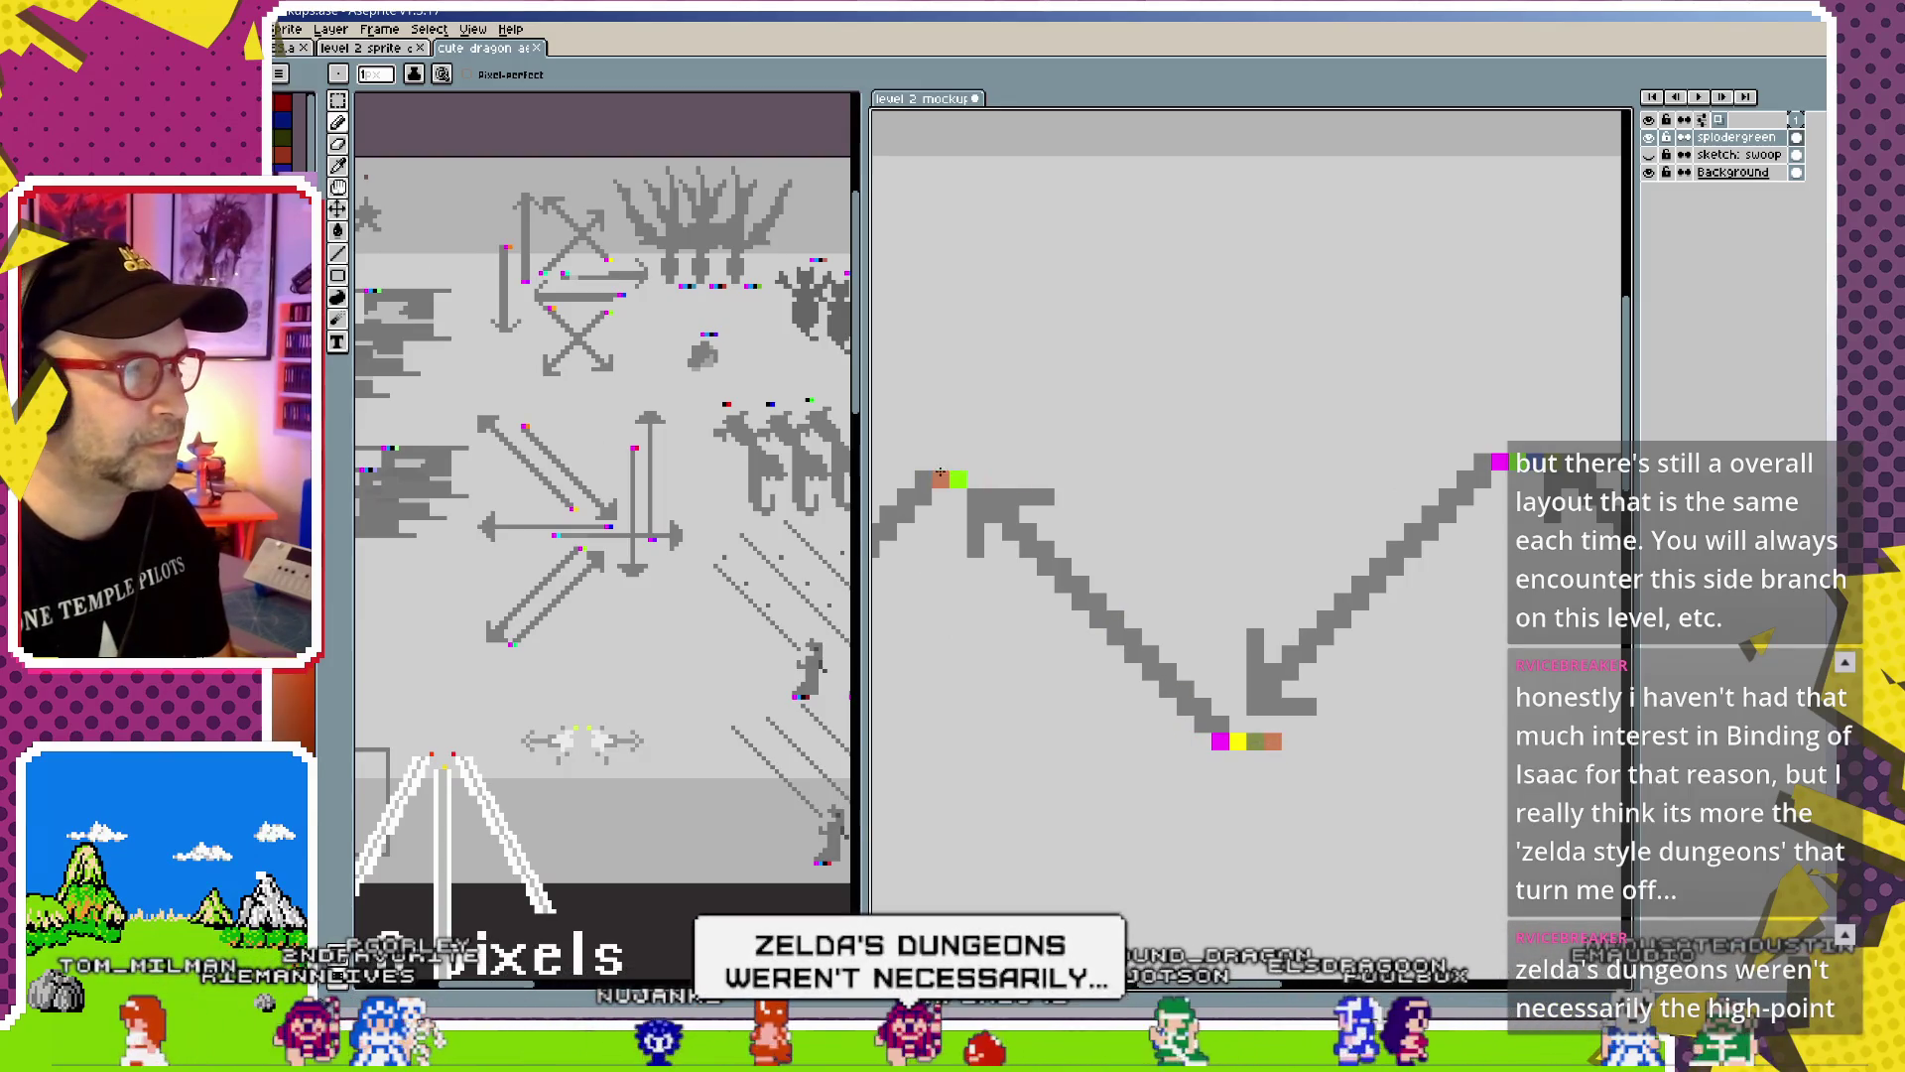
{"action": "left_click", "coordinate": [977, 481]}
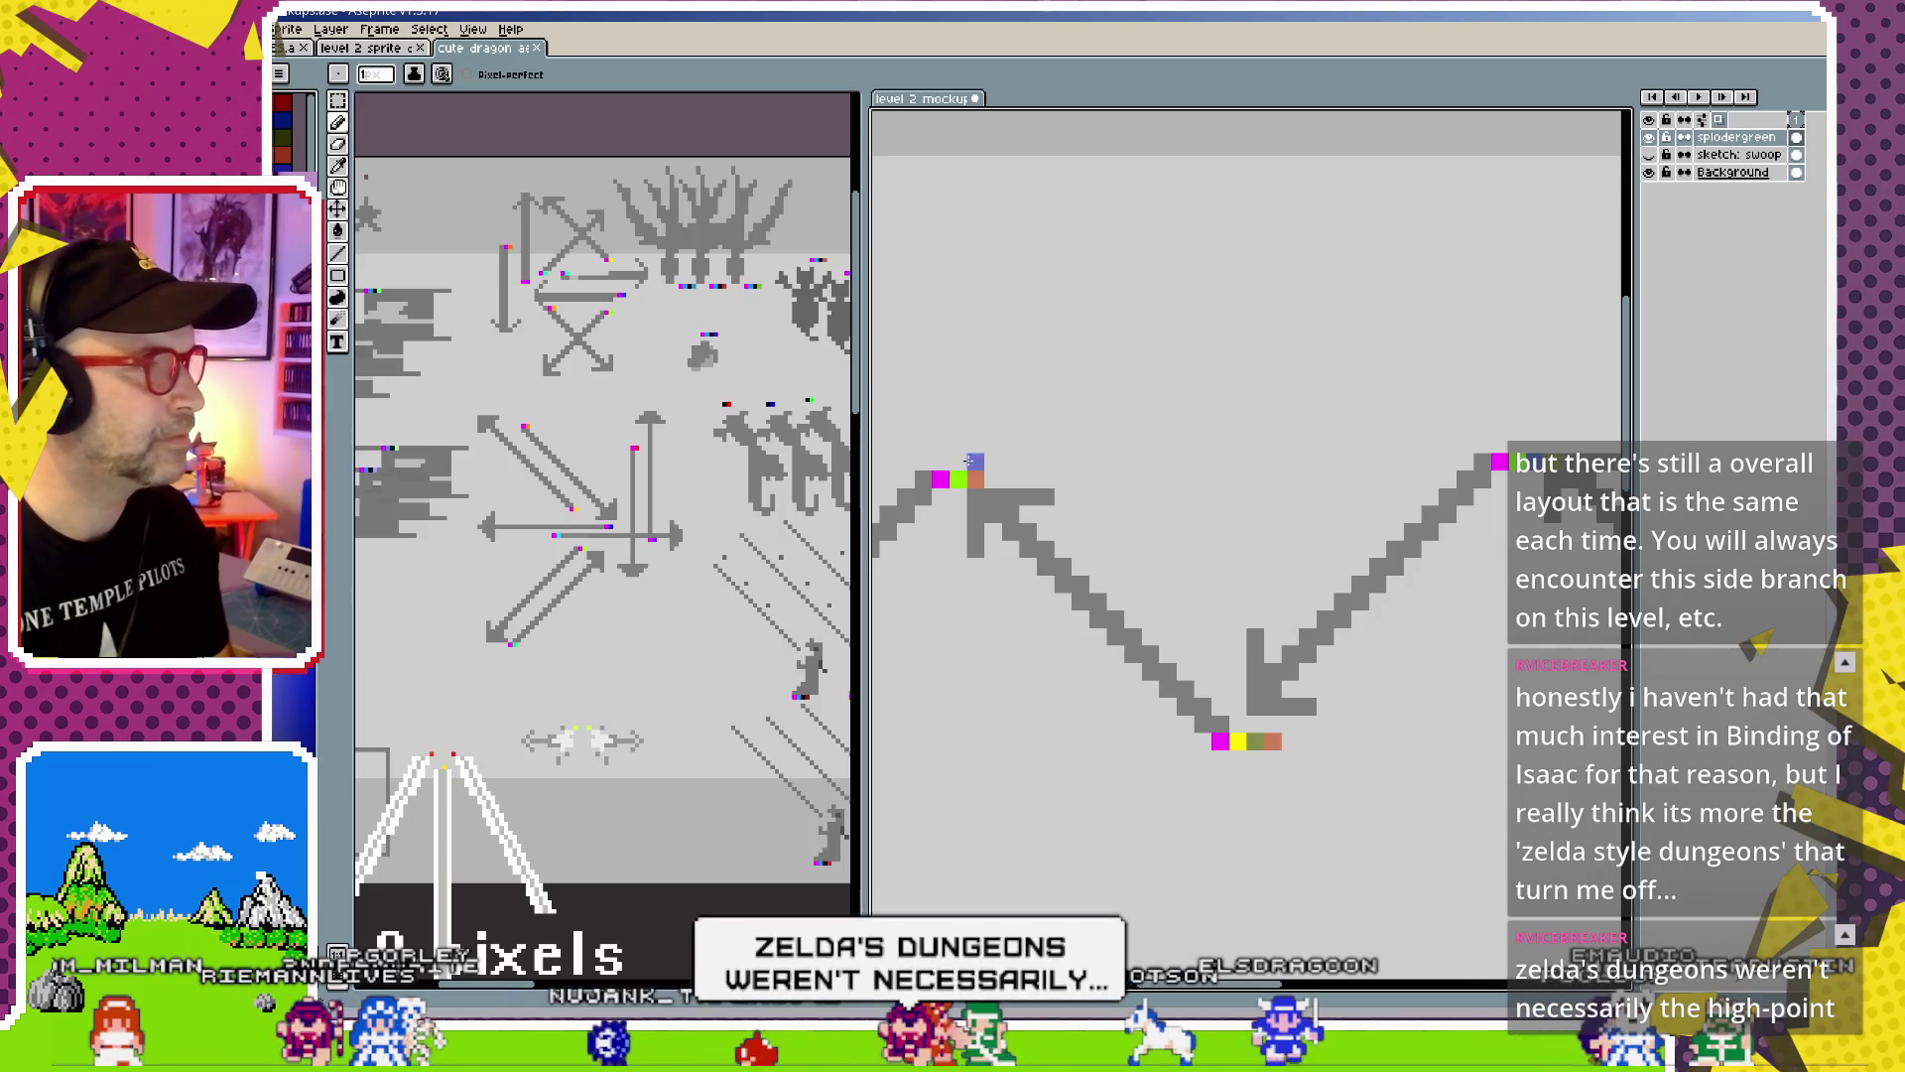
{"action": "left_click_drag", "start_coordinate": [1514, 588], "coordinate": [1373, 503]}
{"action": "left_click", "coordinate": [1113, 661]}
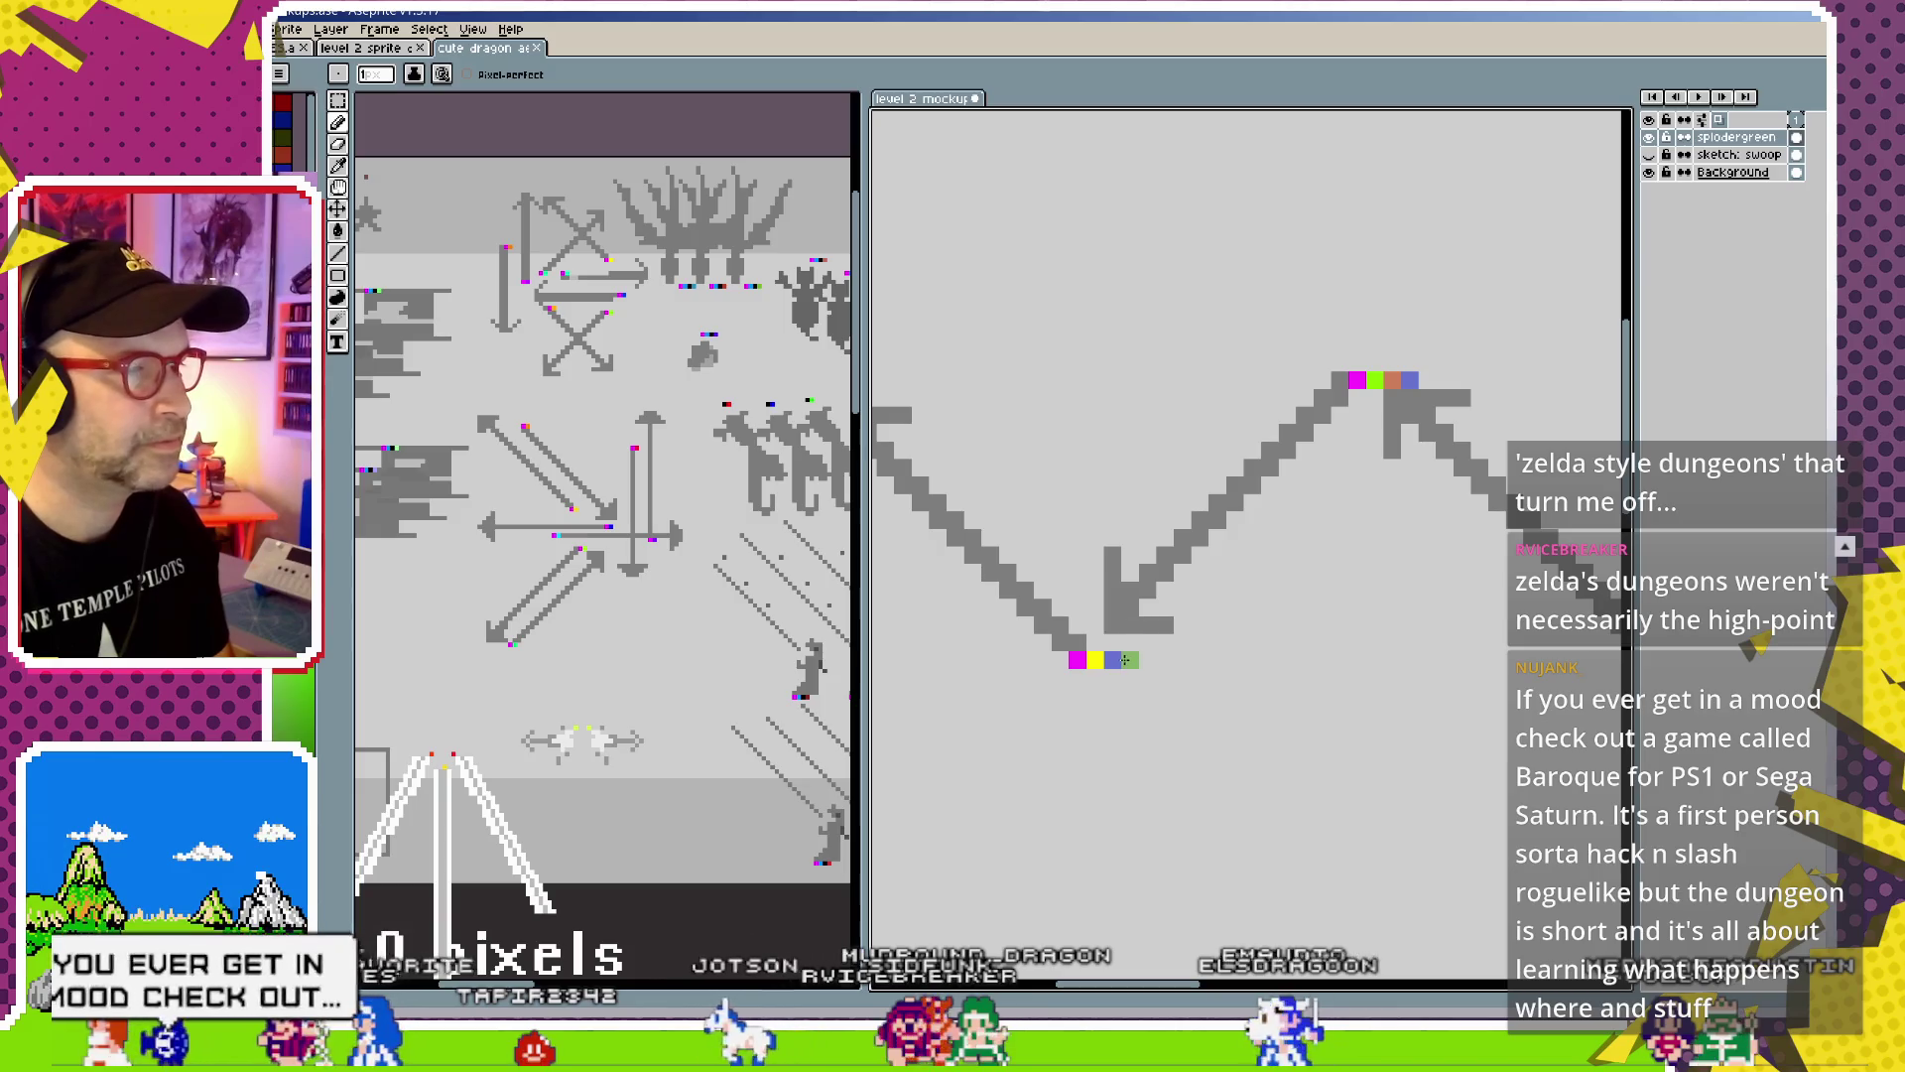
{"action": "left_click_drag", "start_coordinate": [1617, 561], "coordinate": [1440, 687]}
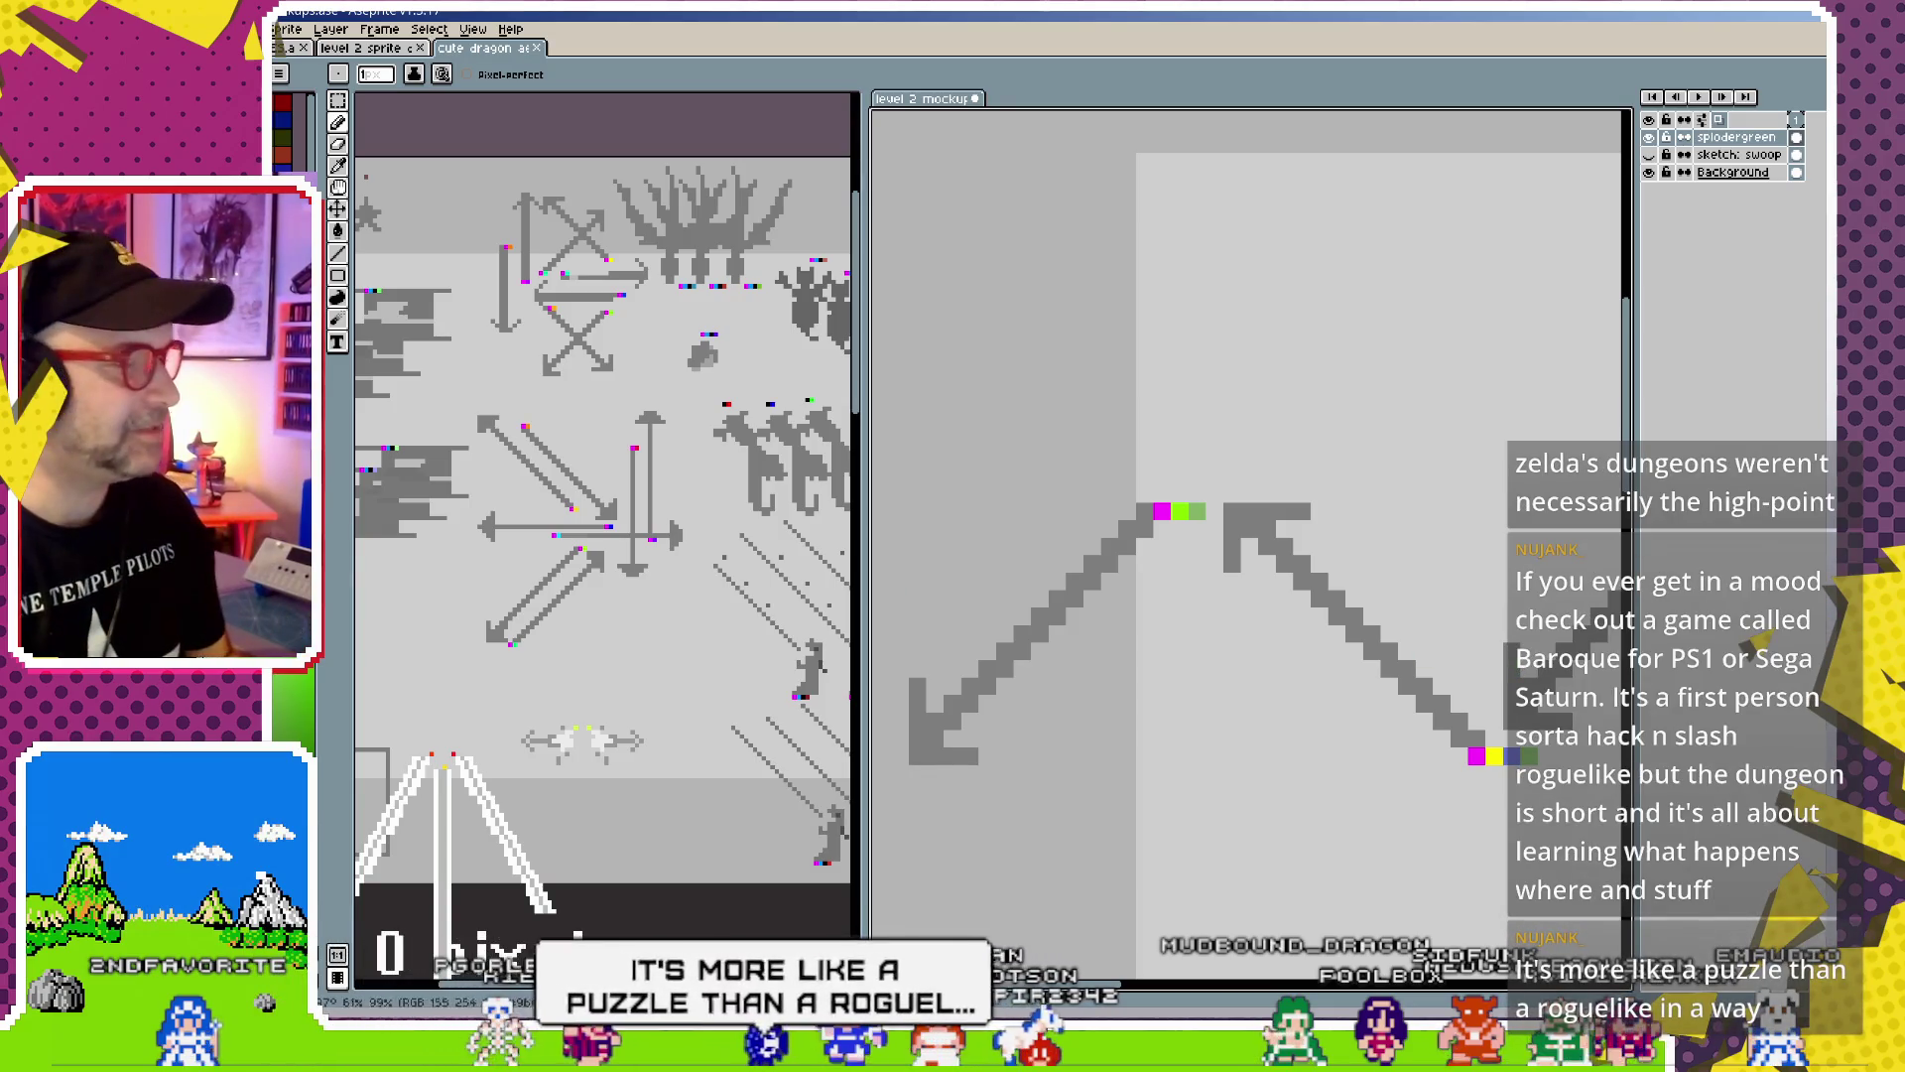
{"action": "key", "text": "alt+Tab"}
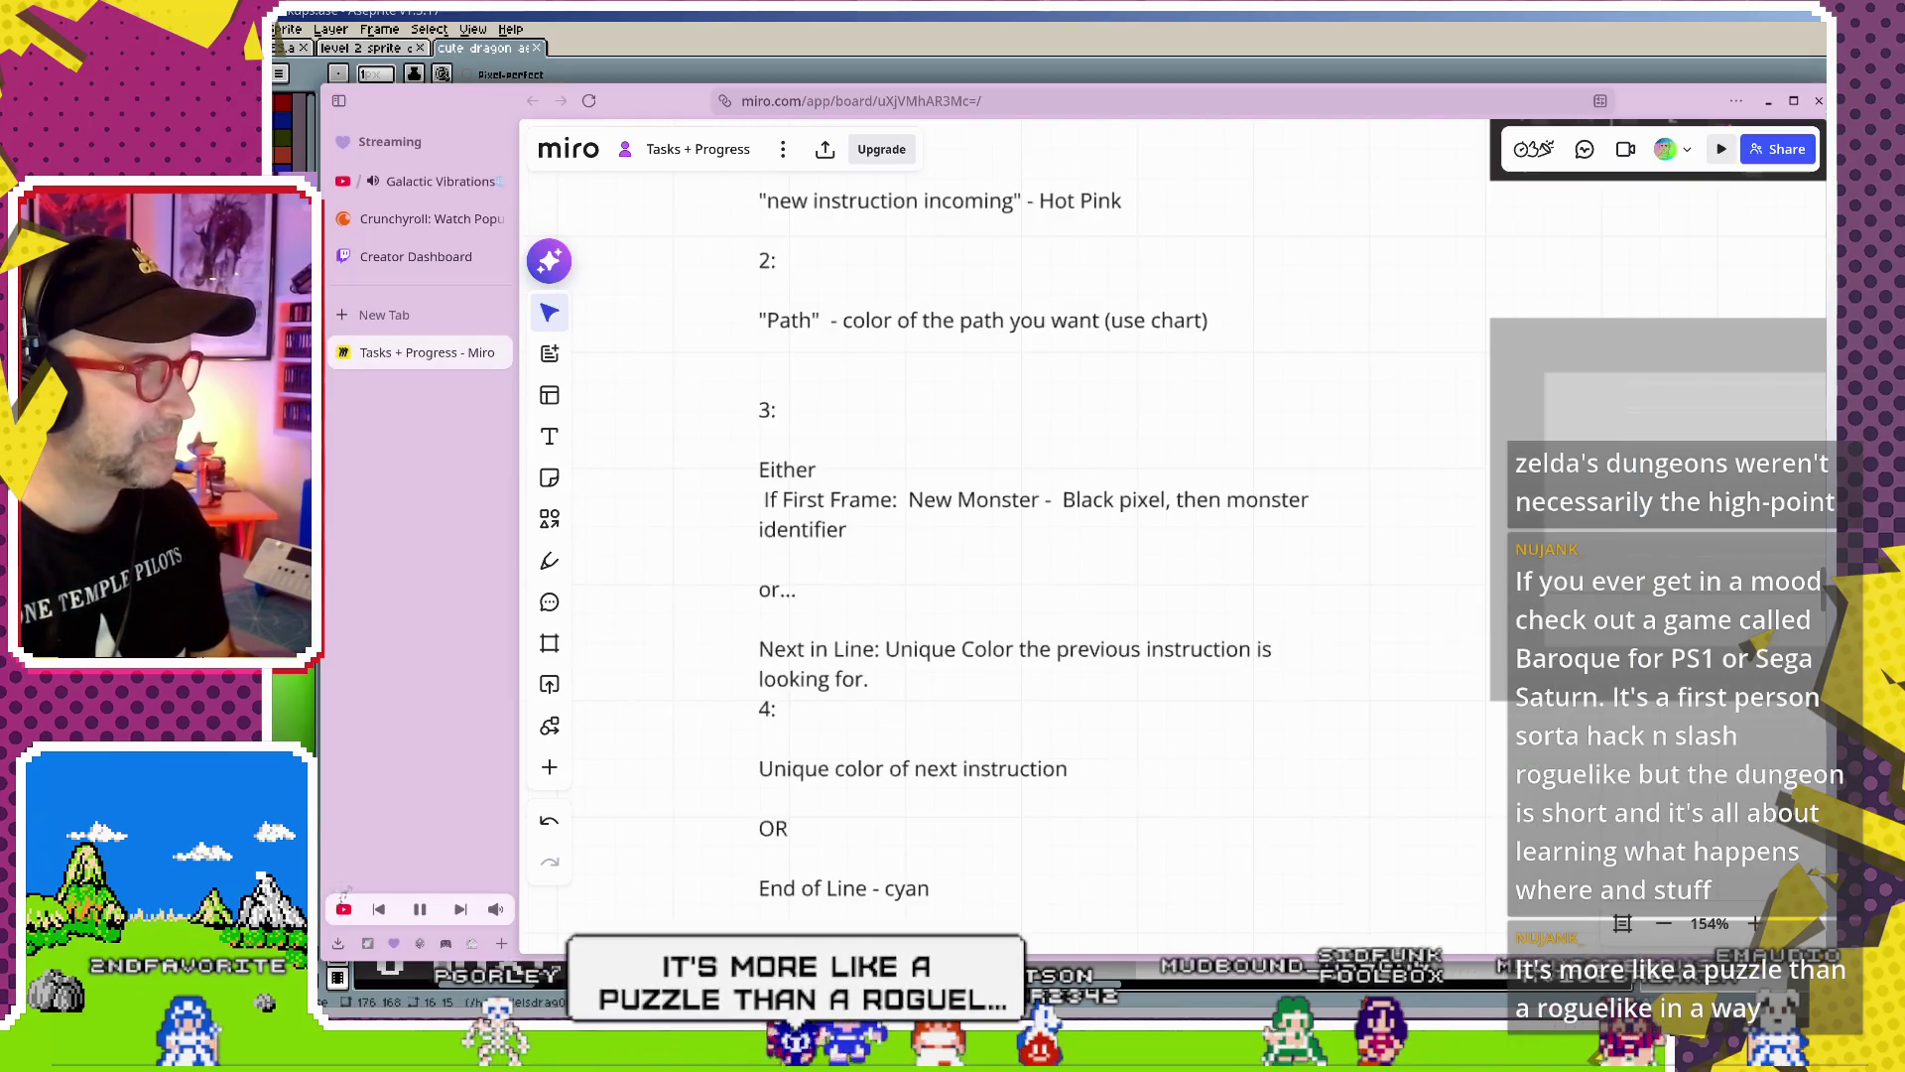
Search DuckDuckGo for Baroque on Sega Saturn in a new tab and show image results
{"action": "key", "text": "ctrl+t"}
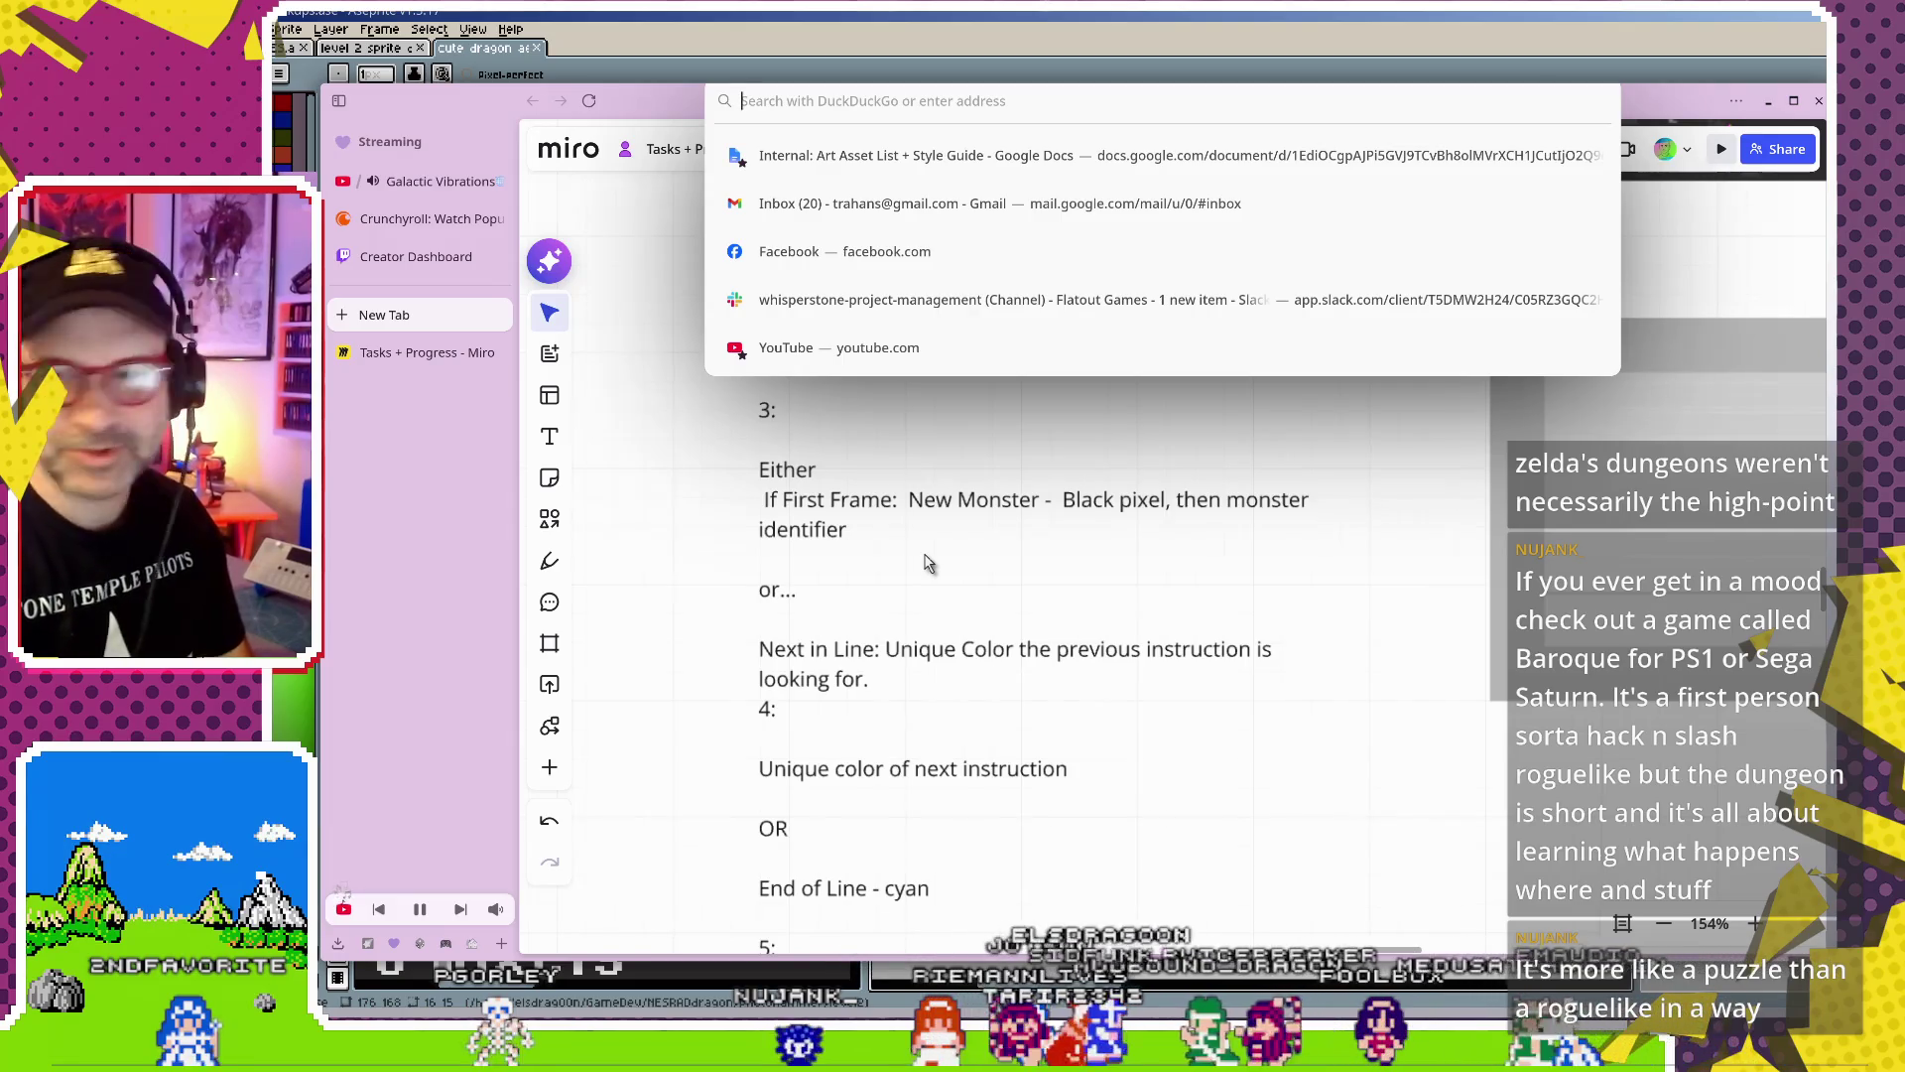
{"action": "type", "text": "baroq"}
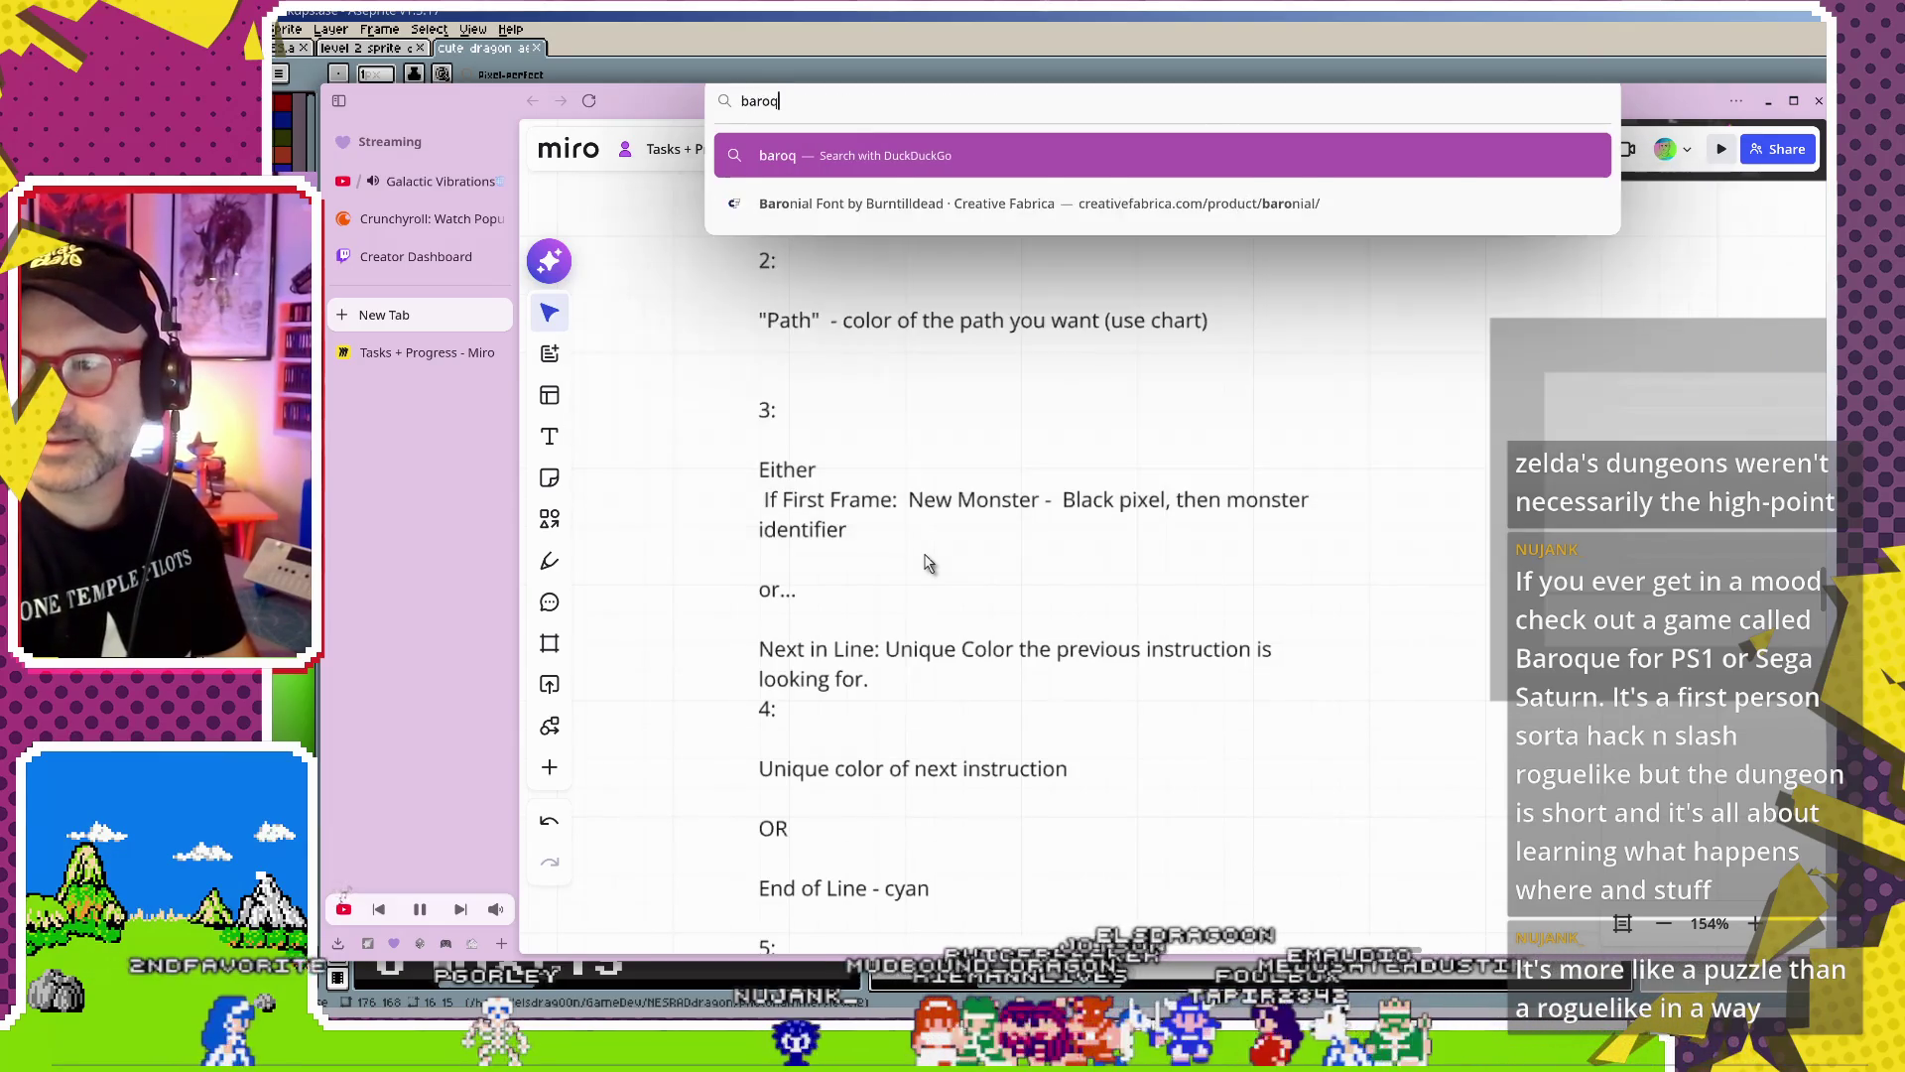
{"action": "type", "text": "ue sega saturn"}
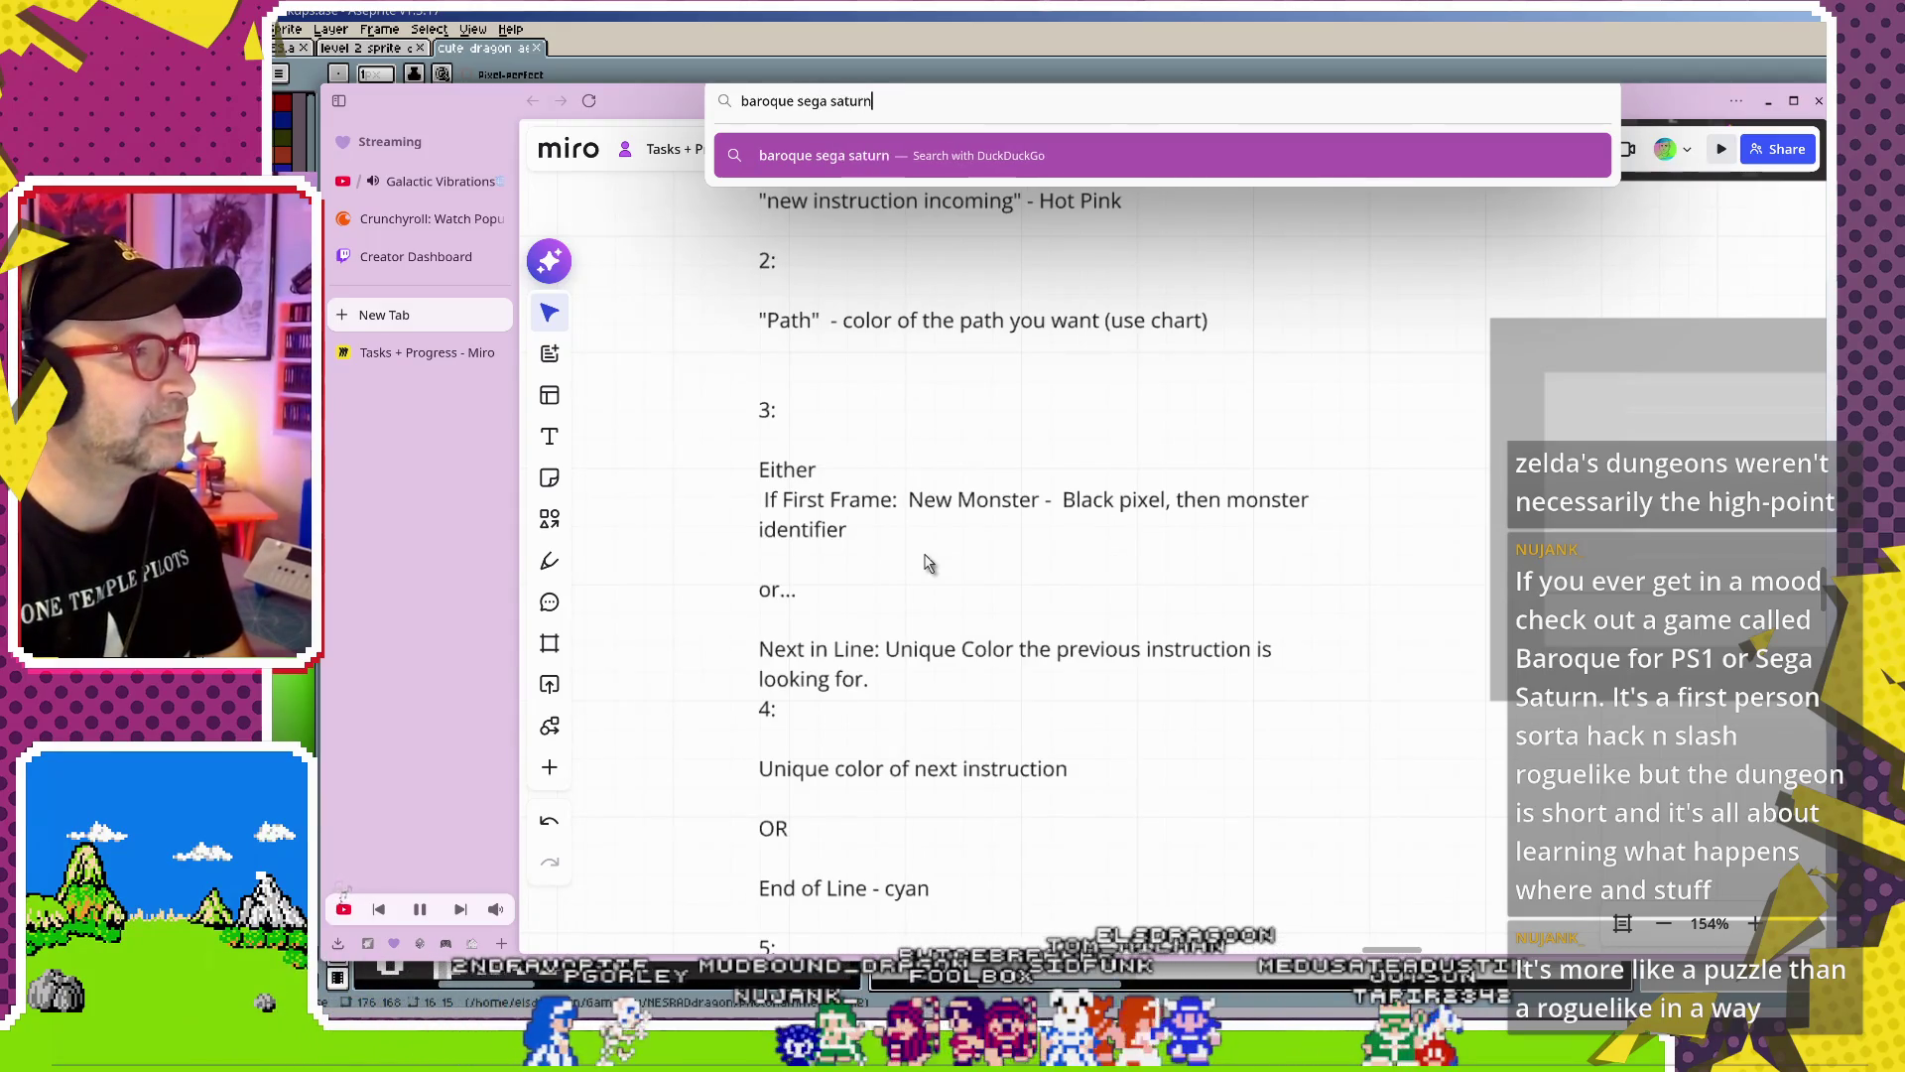
{"action": "key", "text": "Return"}
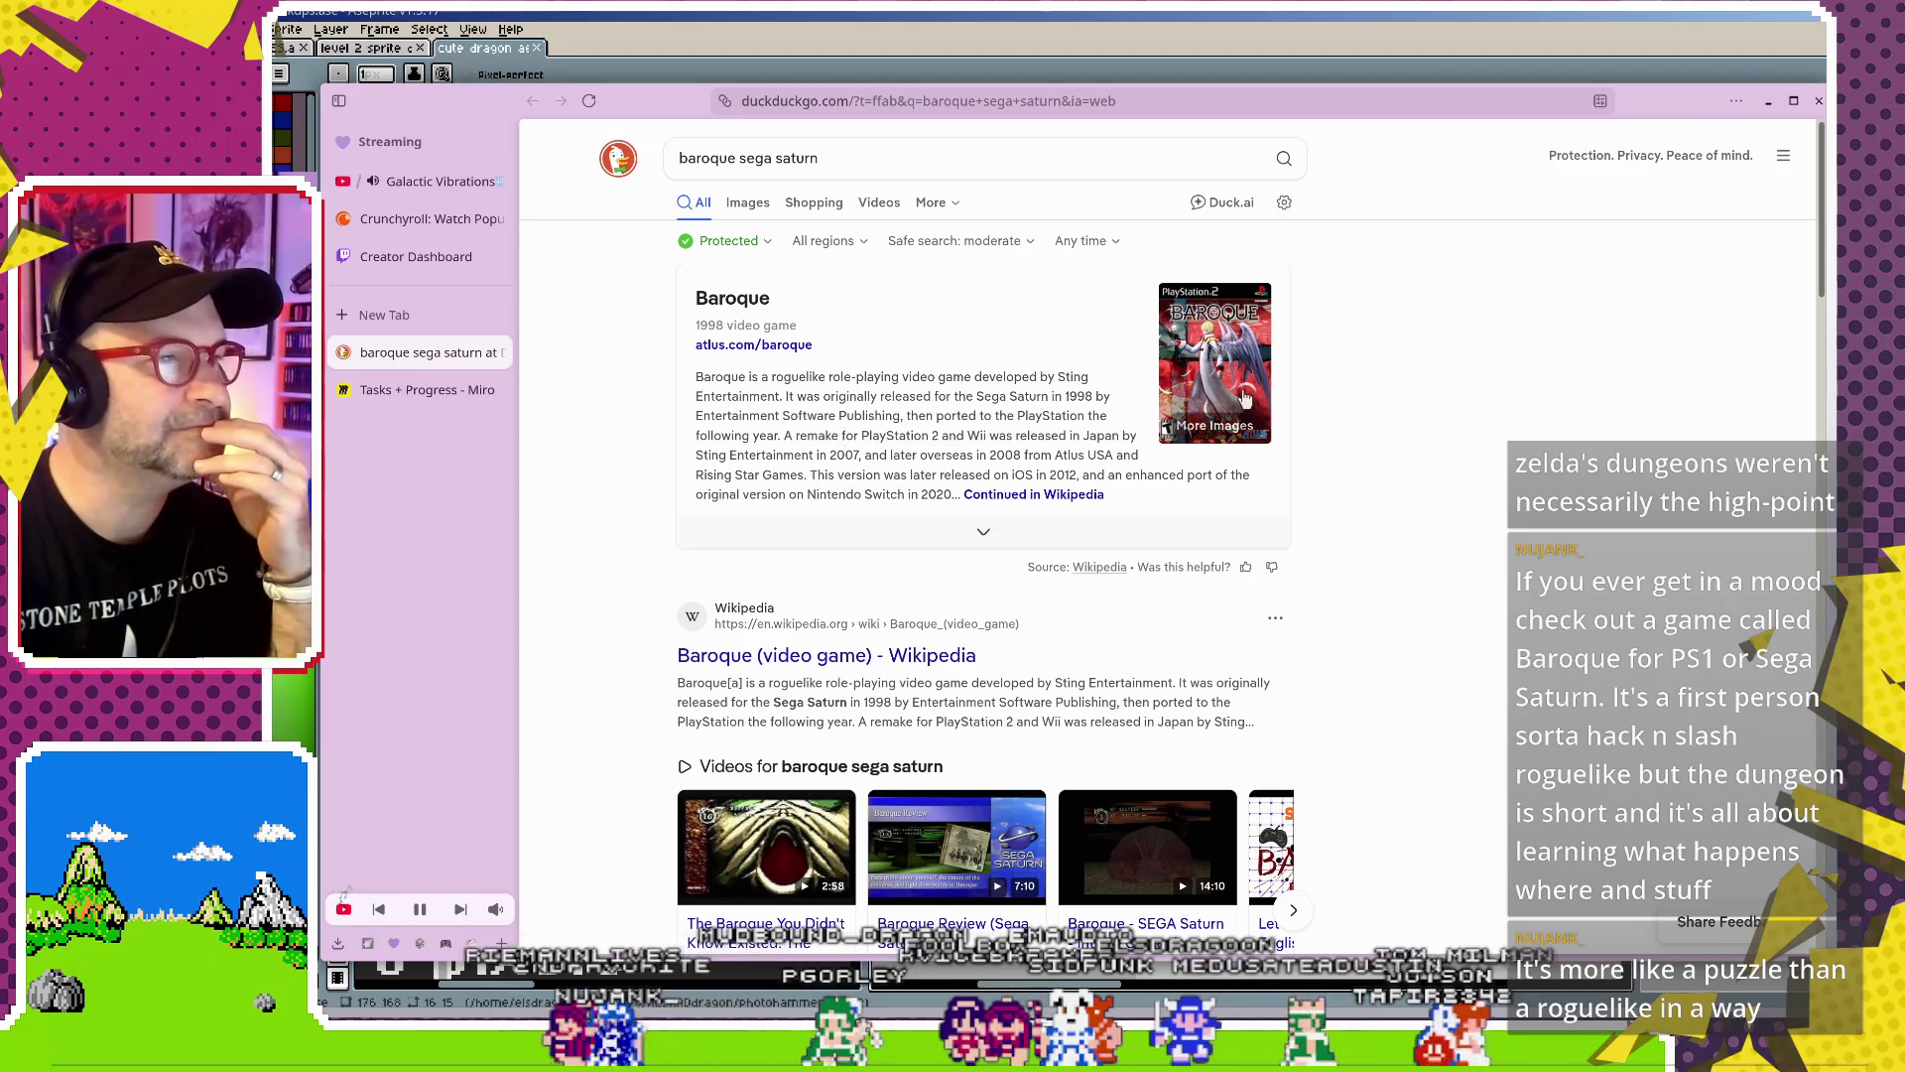
{"action": "left_click", "coordinate": [746, 203]}
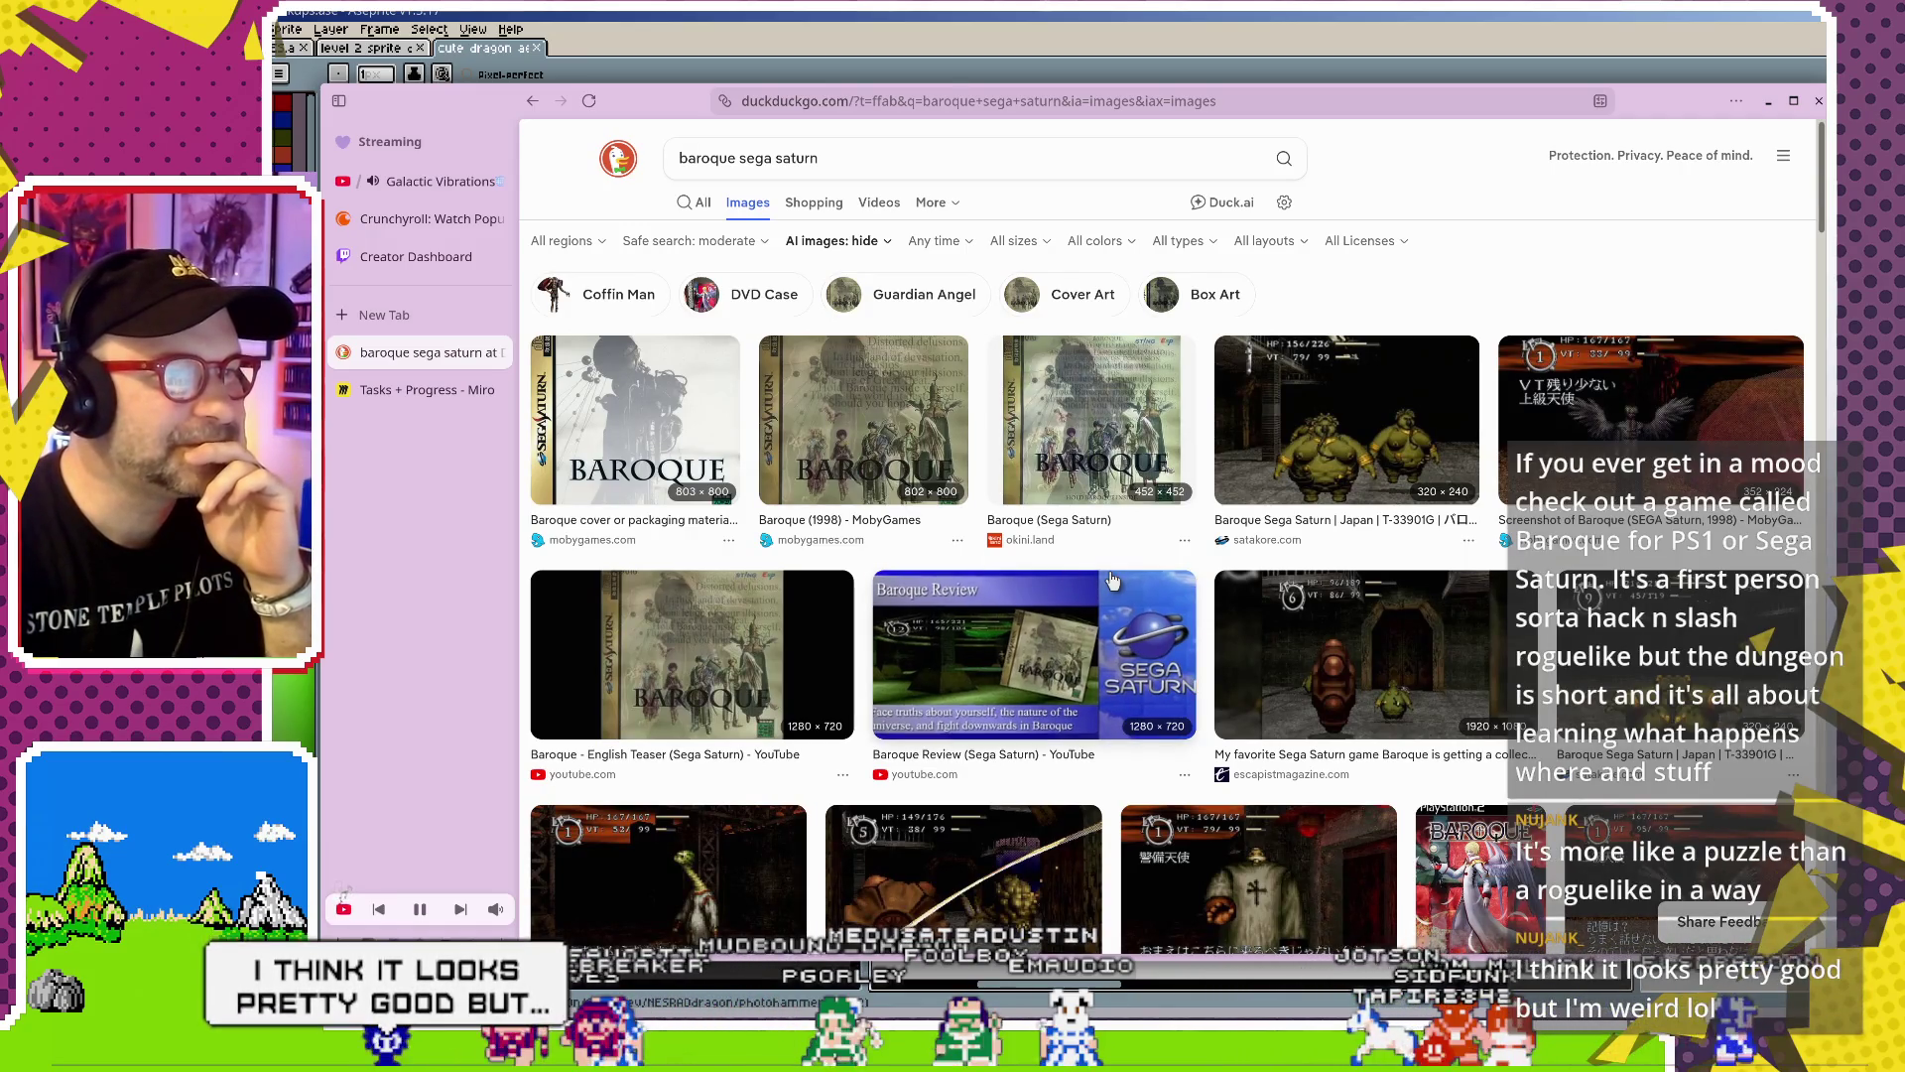
Open the satakore Baroque page from its screenshot result and scroll through its details
{"action": "left_click", "coordinate": [1254, 497]}
{"action": "left_click", "coordinate": [893, 699]}
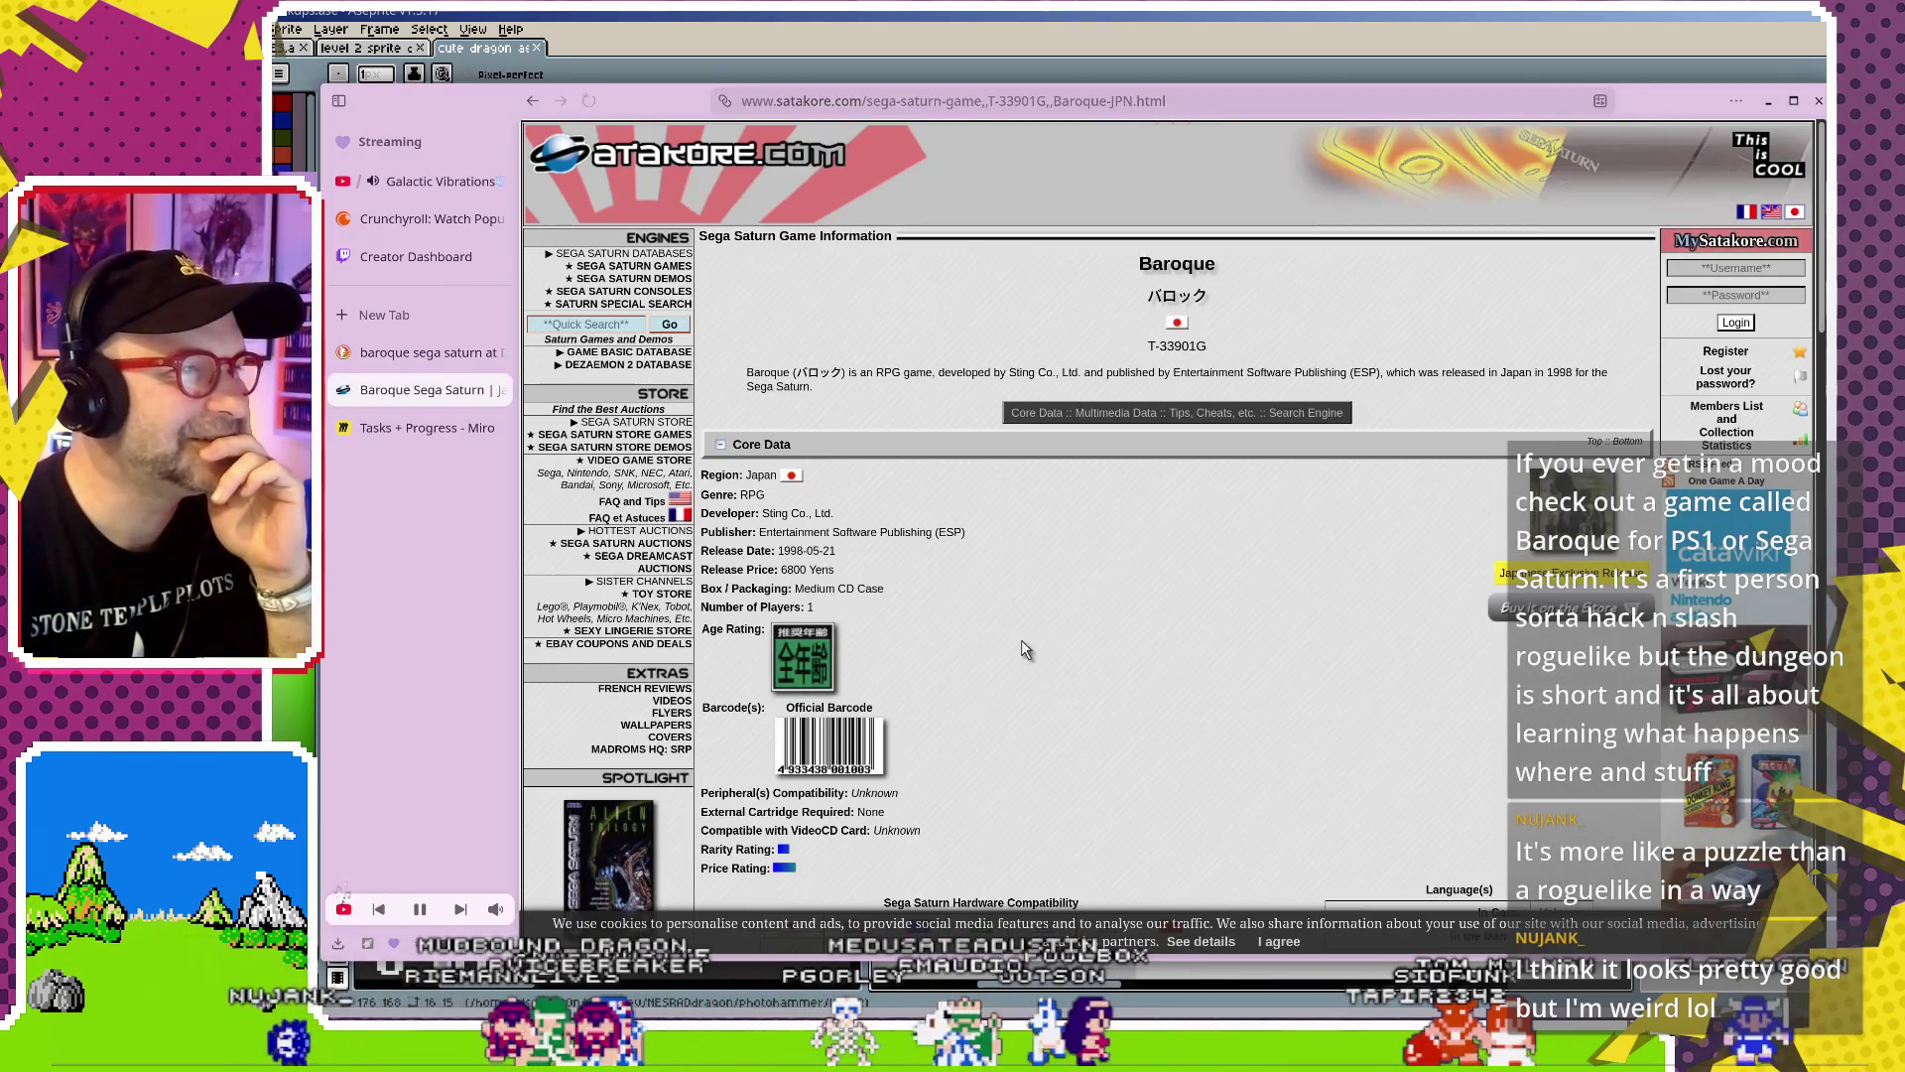
{"action": "scroll", "coordinate": [1027, 655], "scroll_direction": "down", "scroll_amount": 4}
{"action": "scroll", "coordinate": [1027, 655], "scroll_direction": "down", "scroll_amount": 4}
{"action": "scroll", "coordinate": [735, 548], "scroll_direction": "up", "scroll_amount": 6}
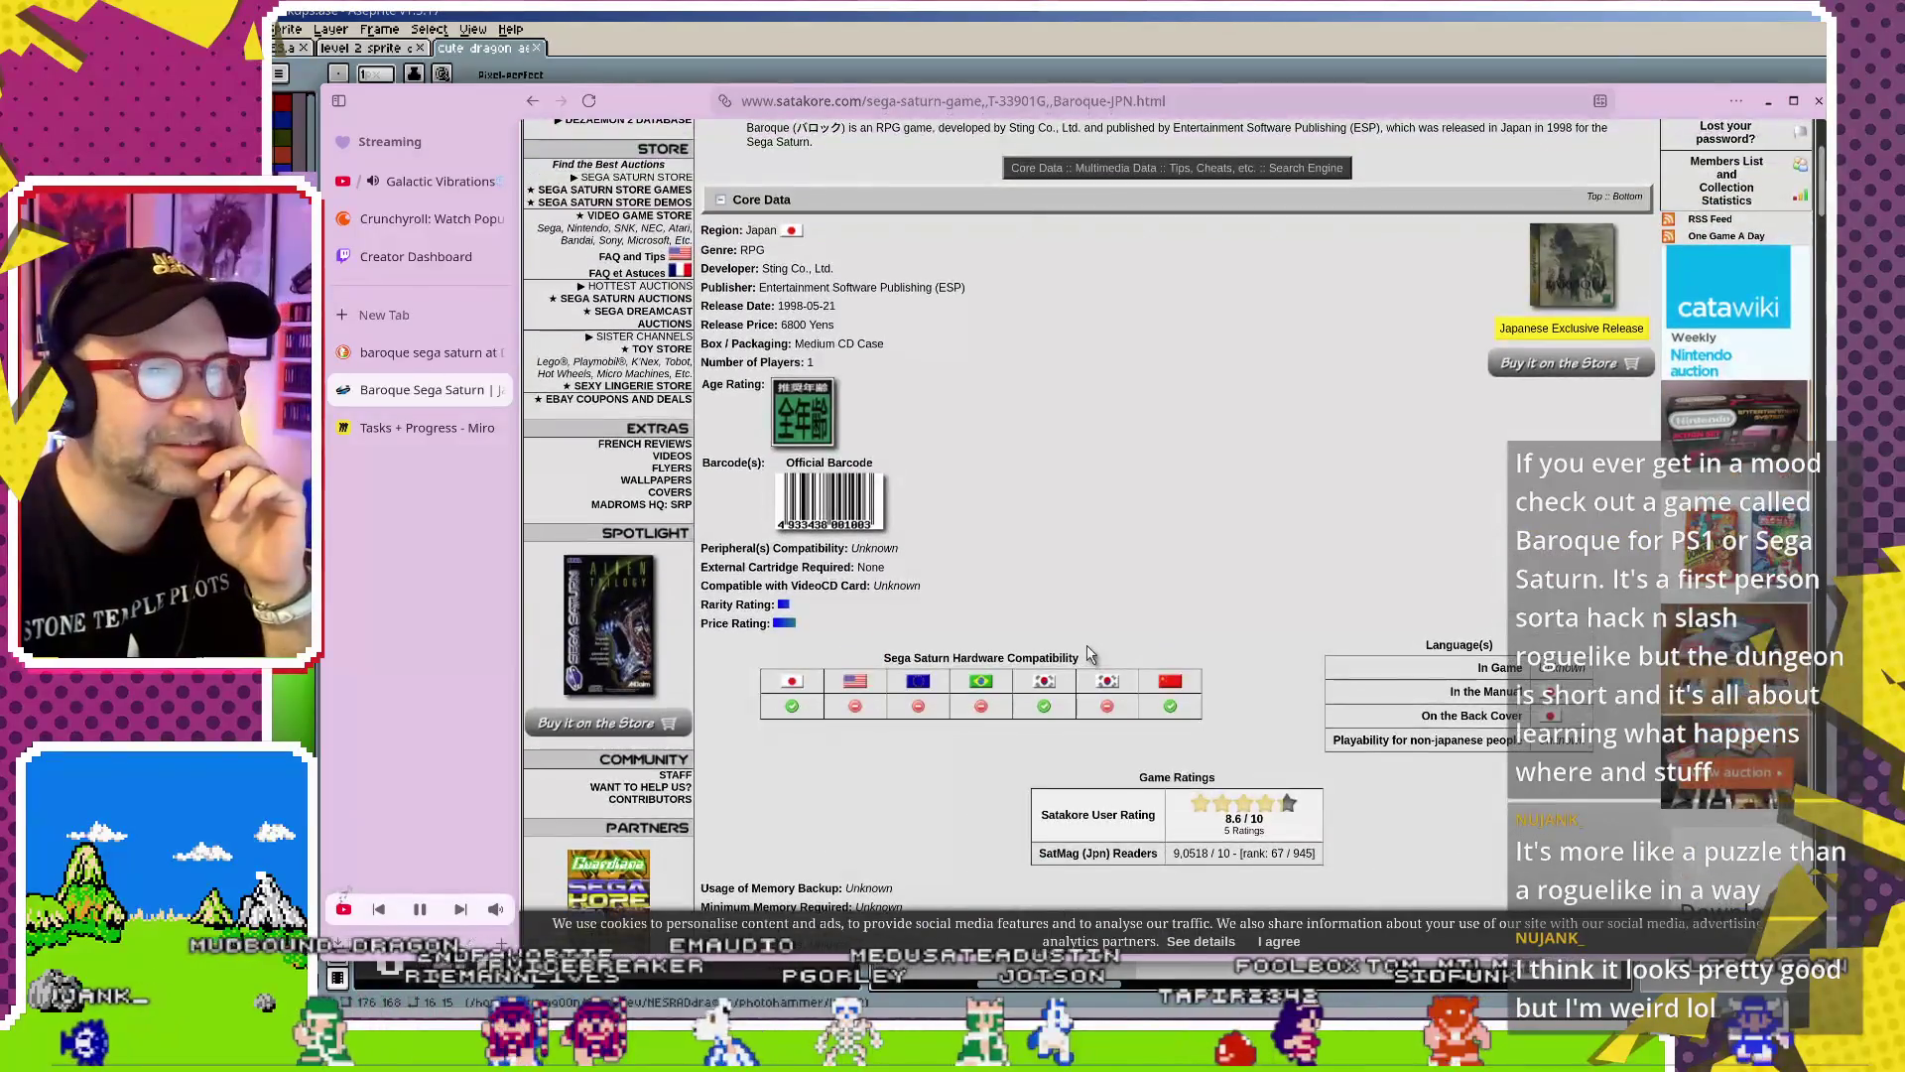